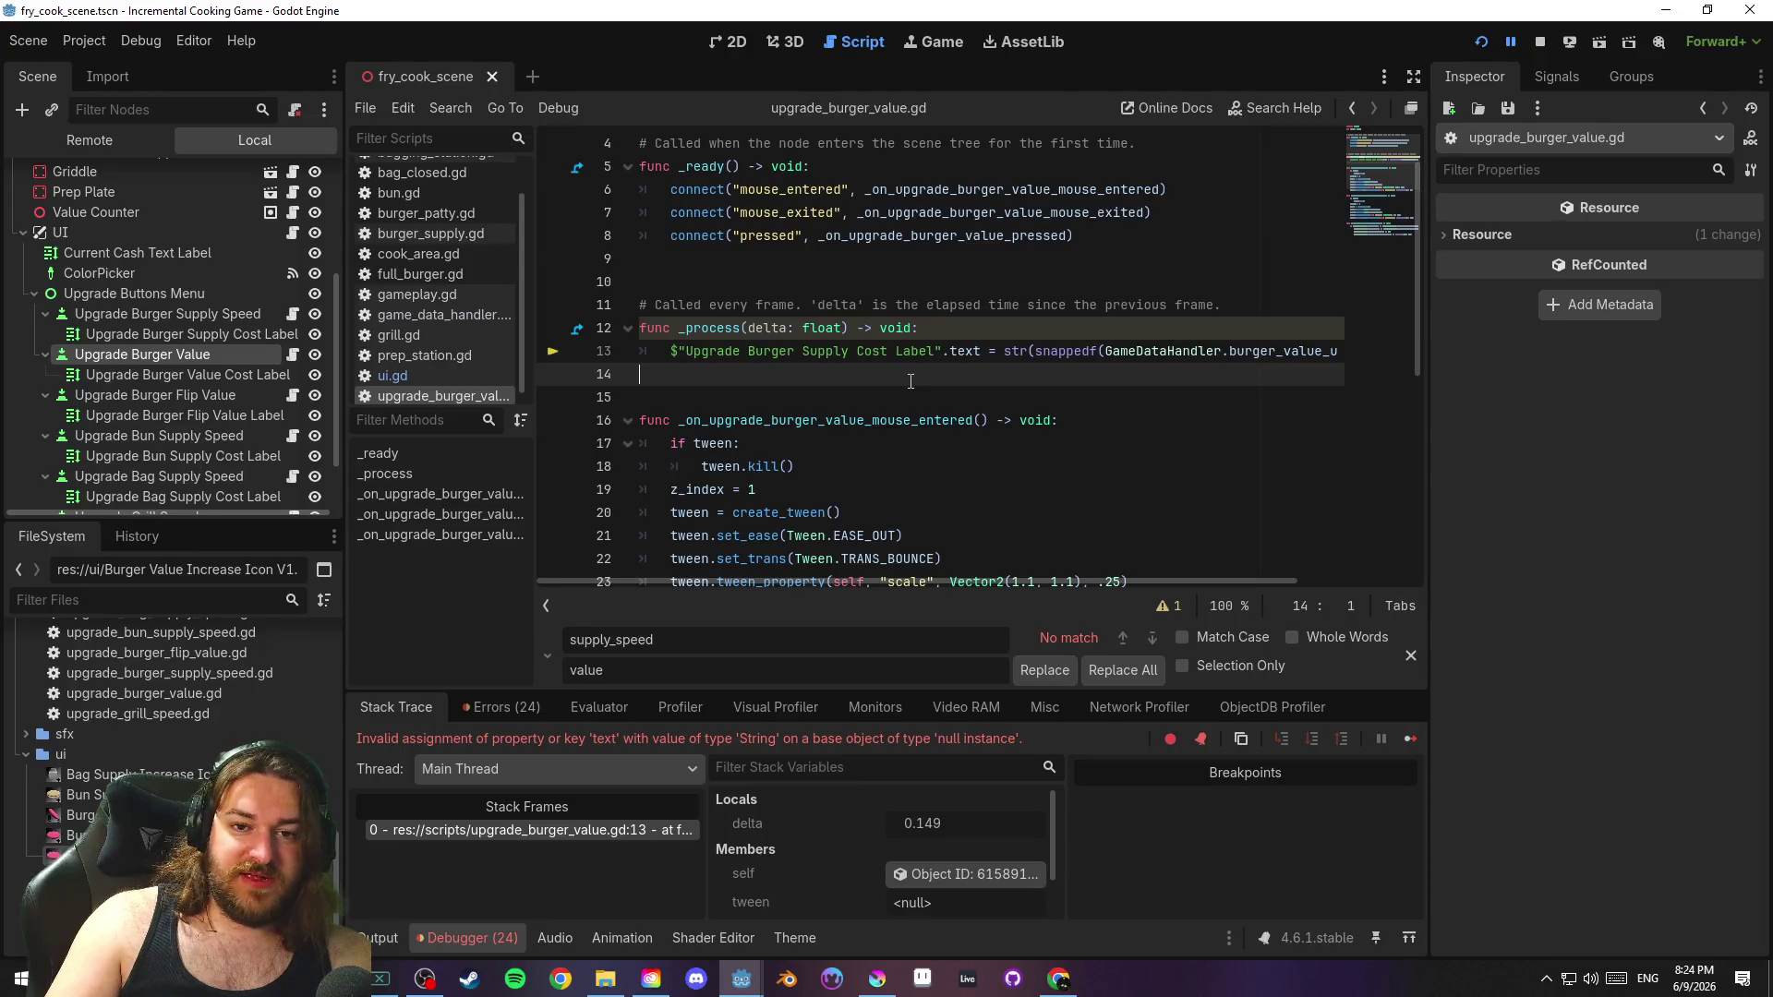
Change 'Supply' to 'Value' in line 13's label path and relaunch the game
double_click(821, 351)
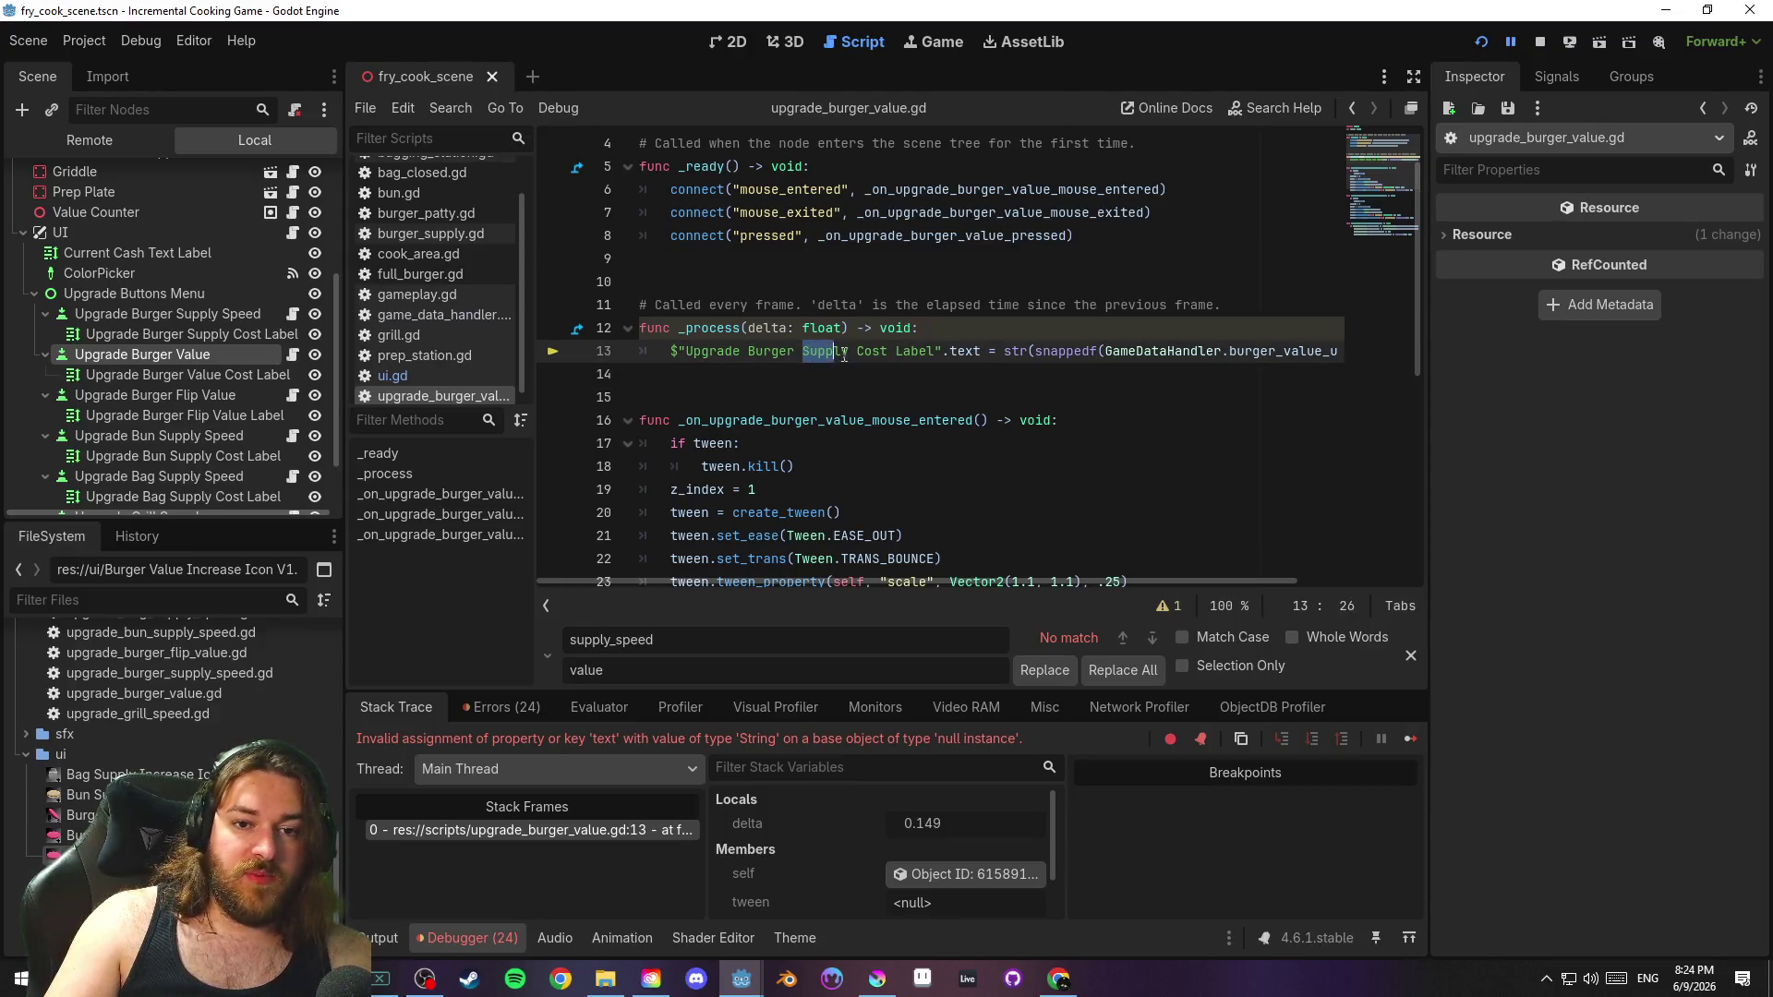
text(Value)
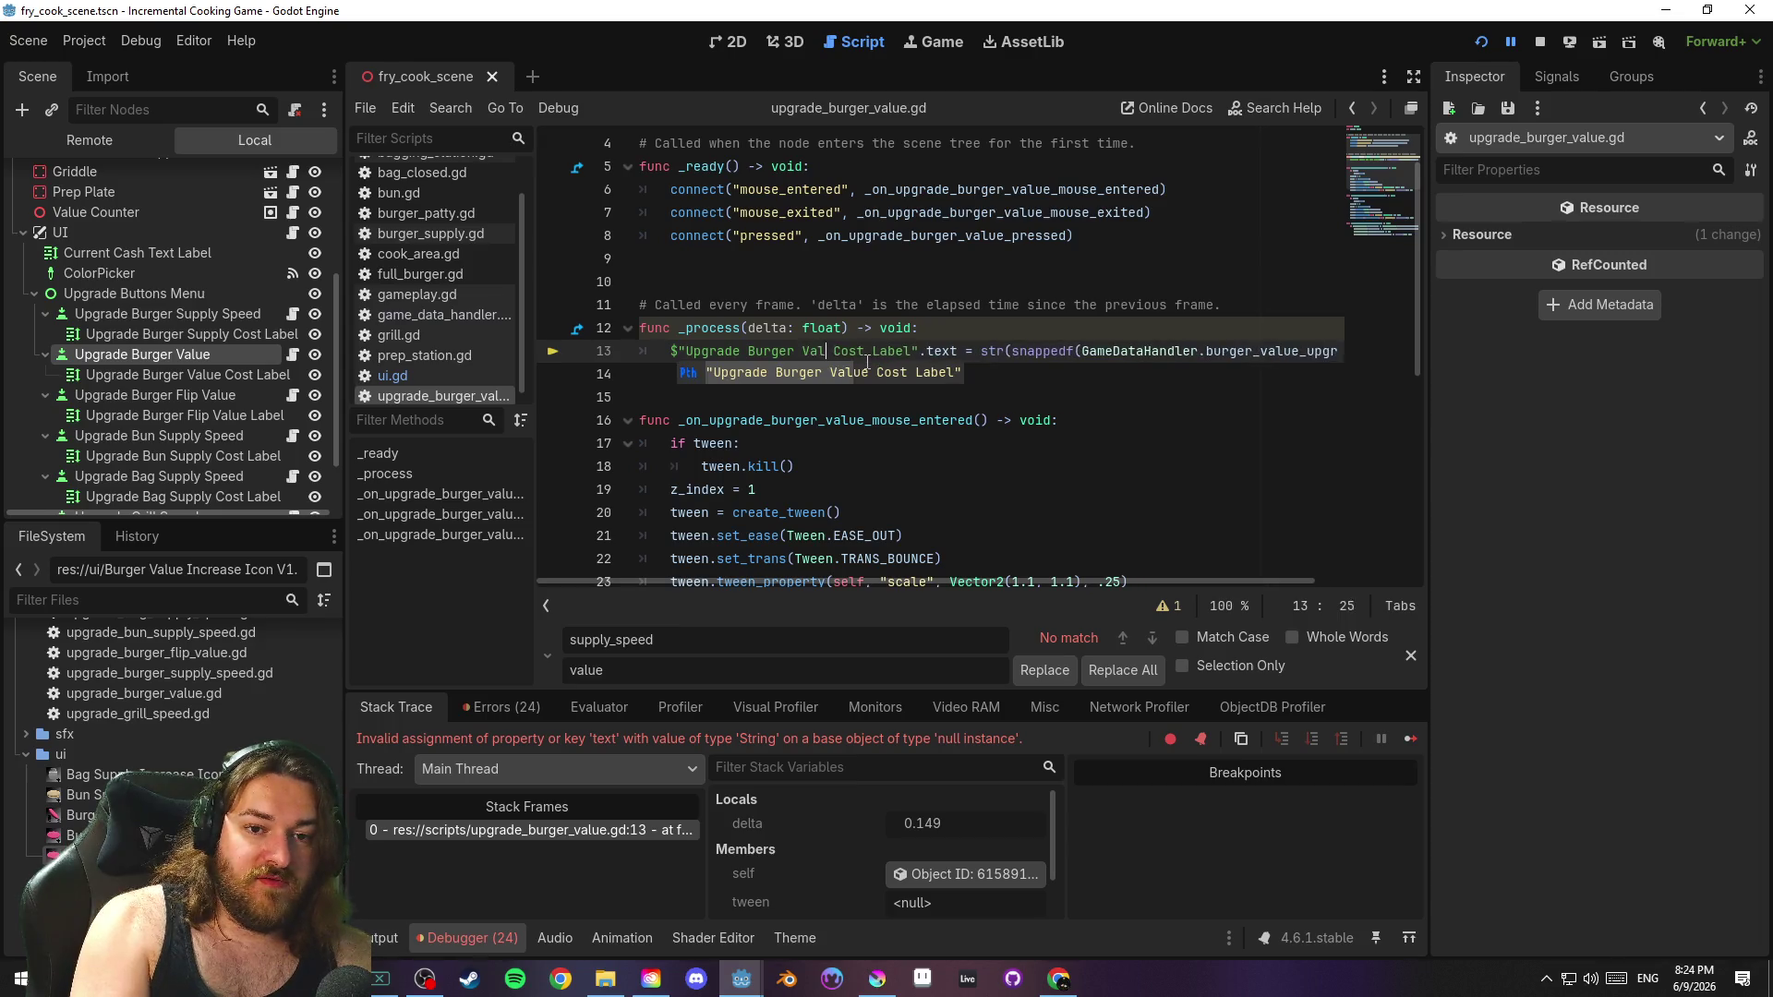
click(869, 371)
key(F5)
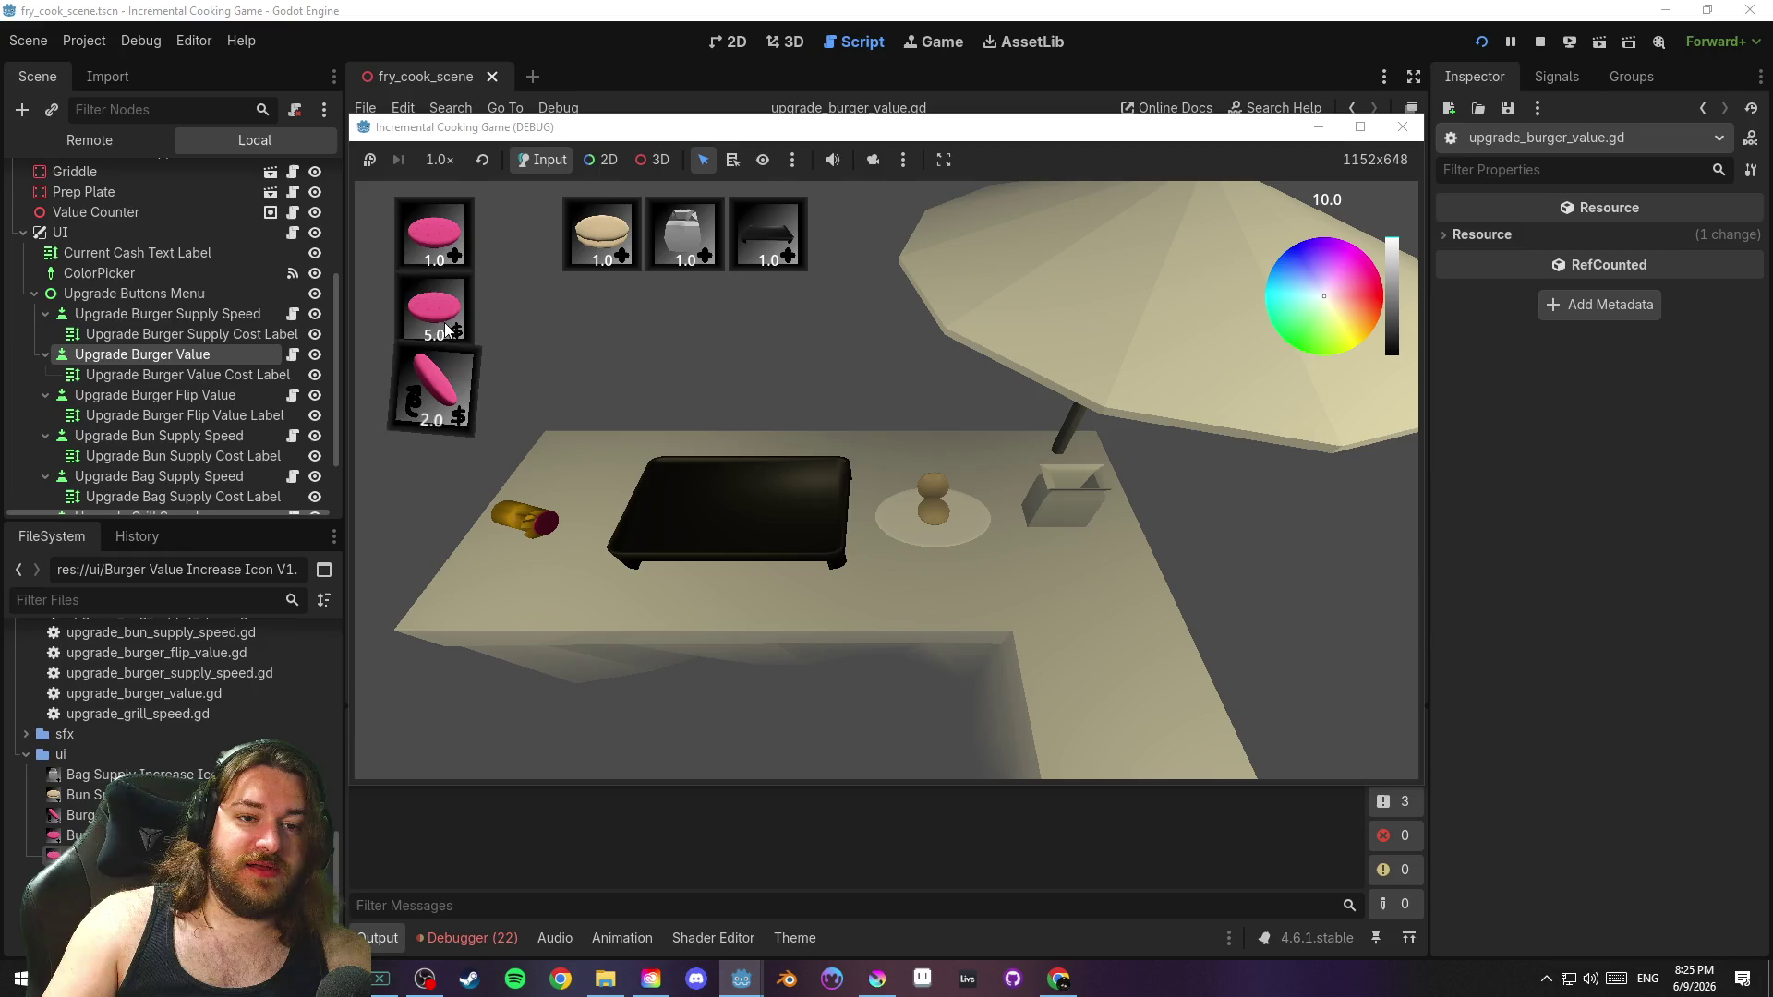
Buy the burger value and grill speed upgrades in the running game, then stop it
click(449, 319)
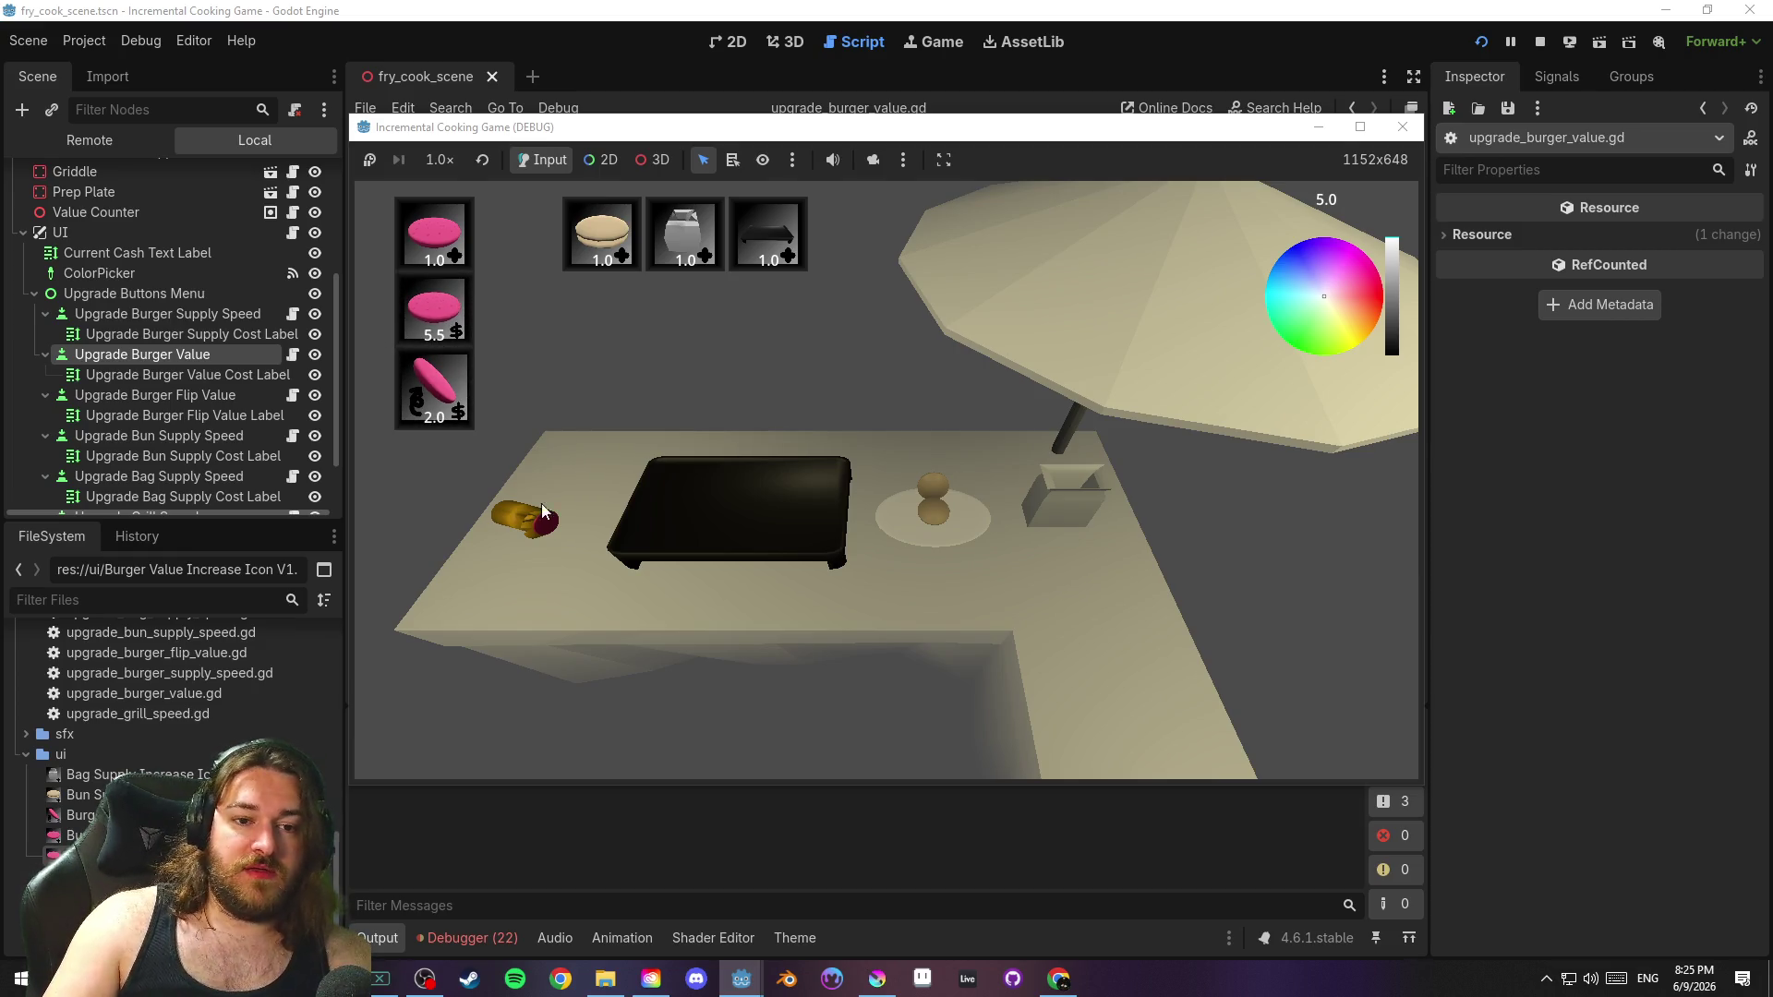
click(801, 241)
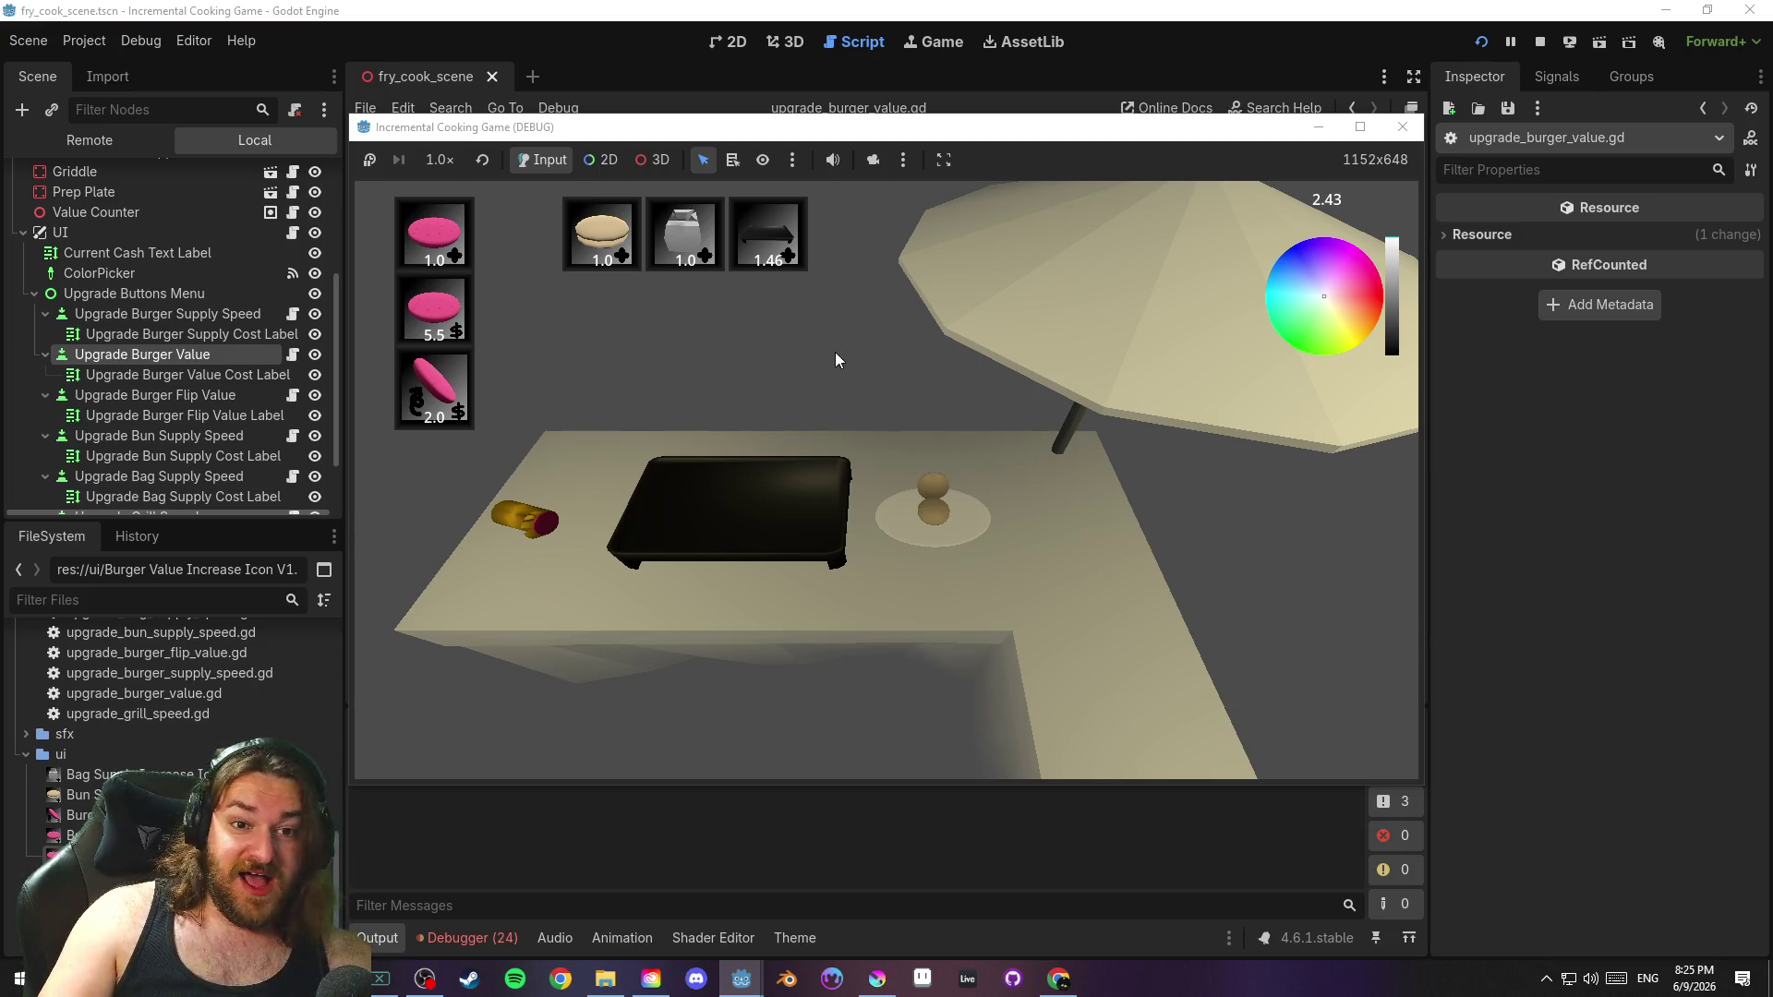
click(1403, 127)
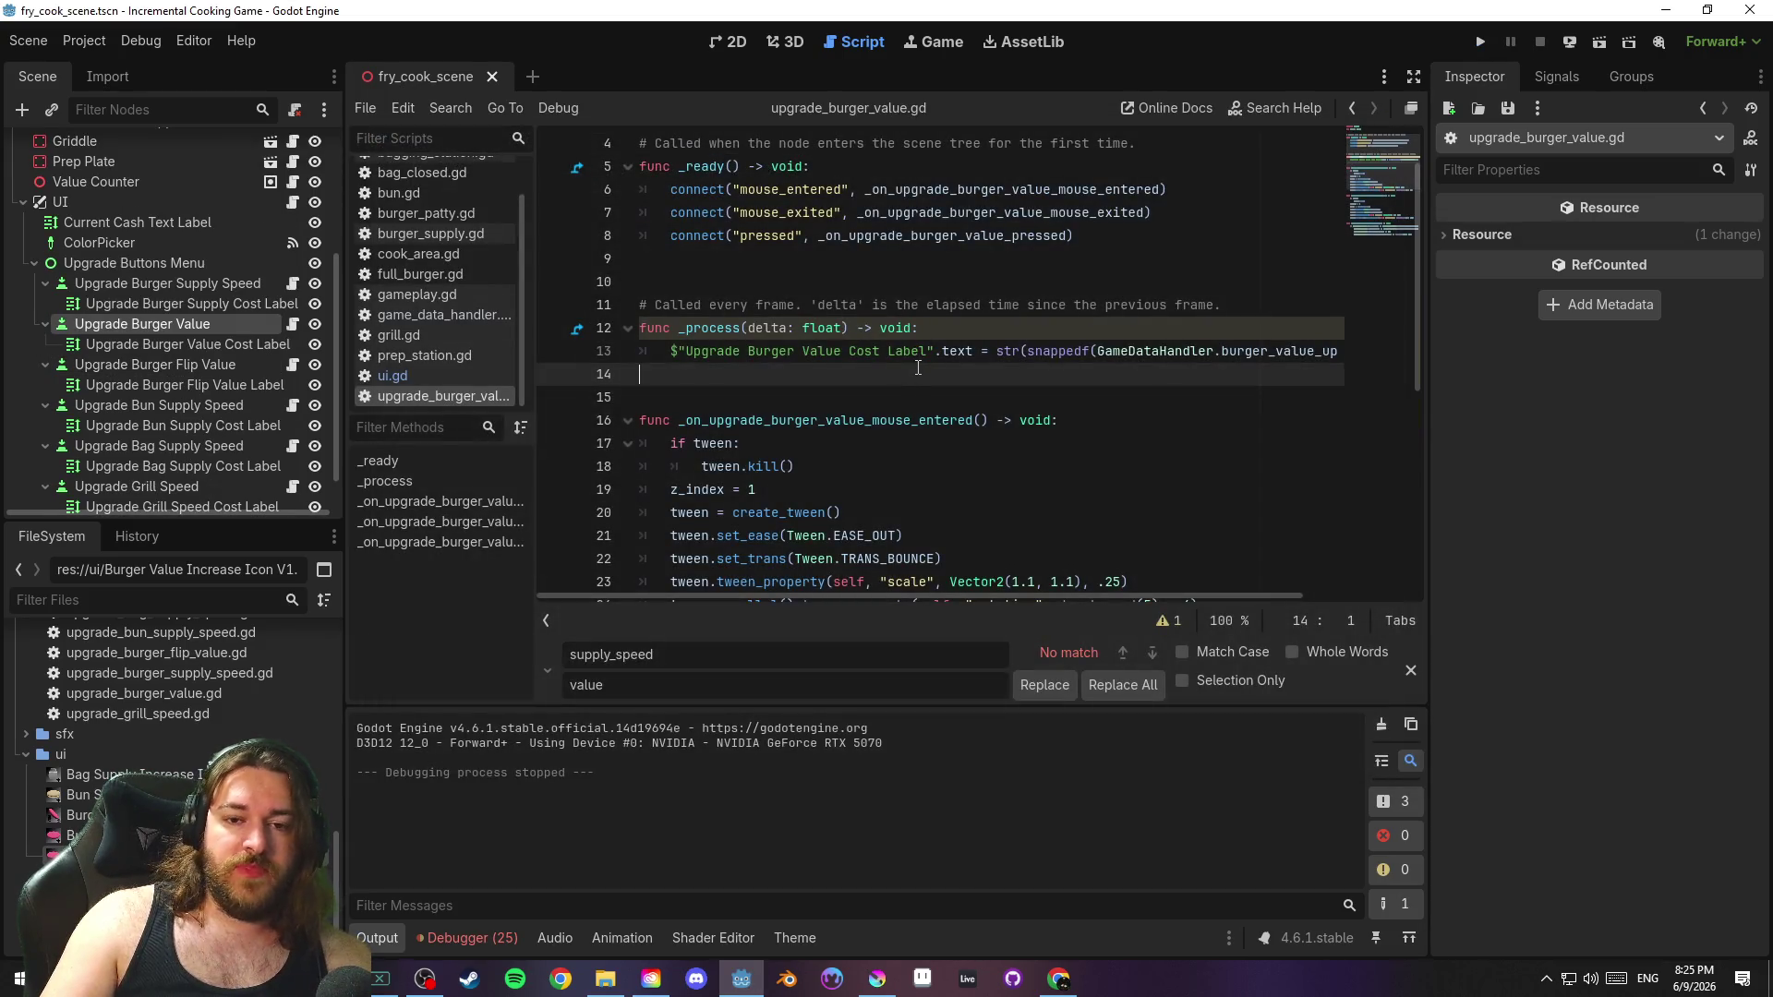
Switch the editor to the 2D workspace showing fry_cook_scene's upgrade buttons
click(736, 42)
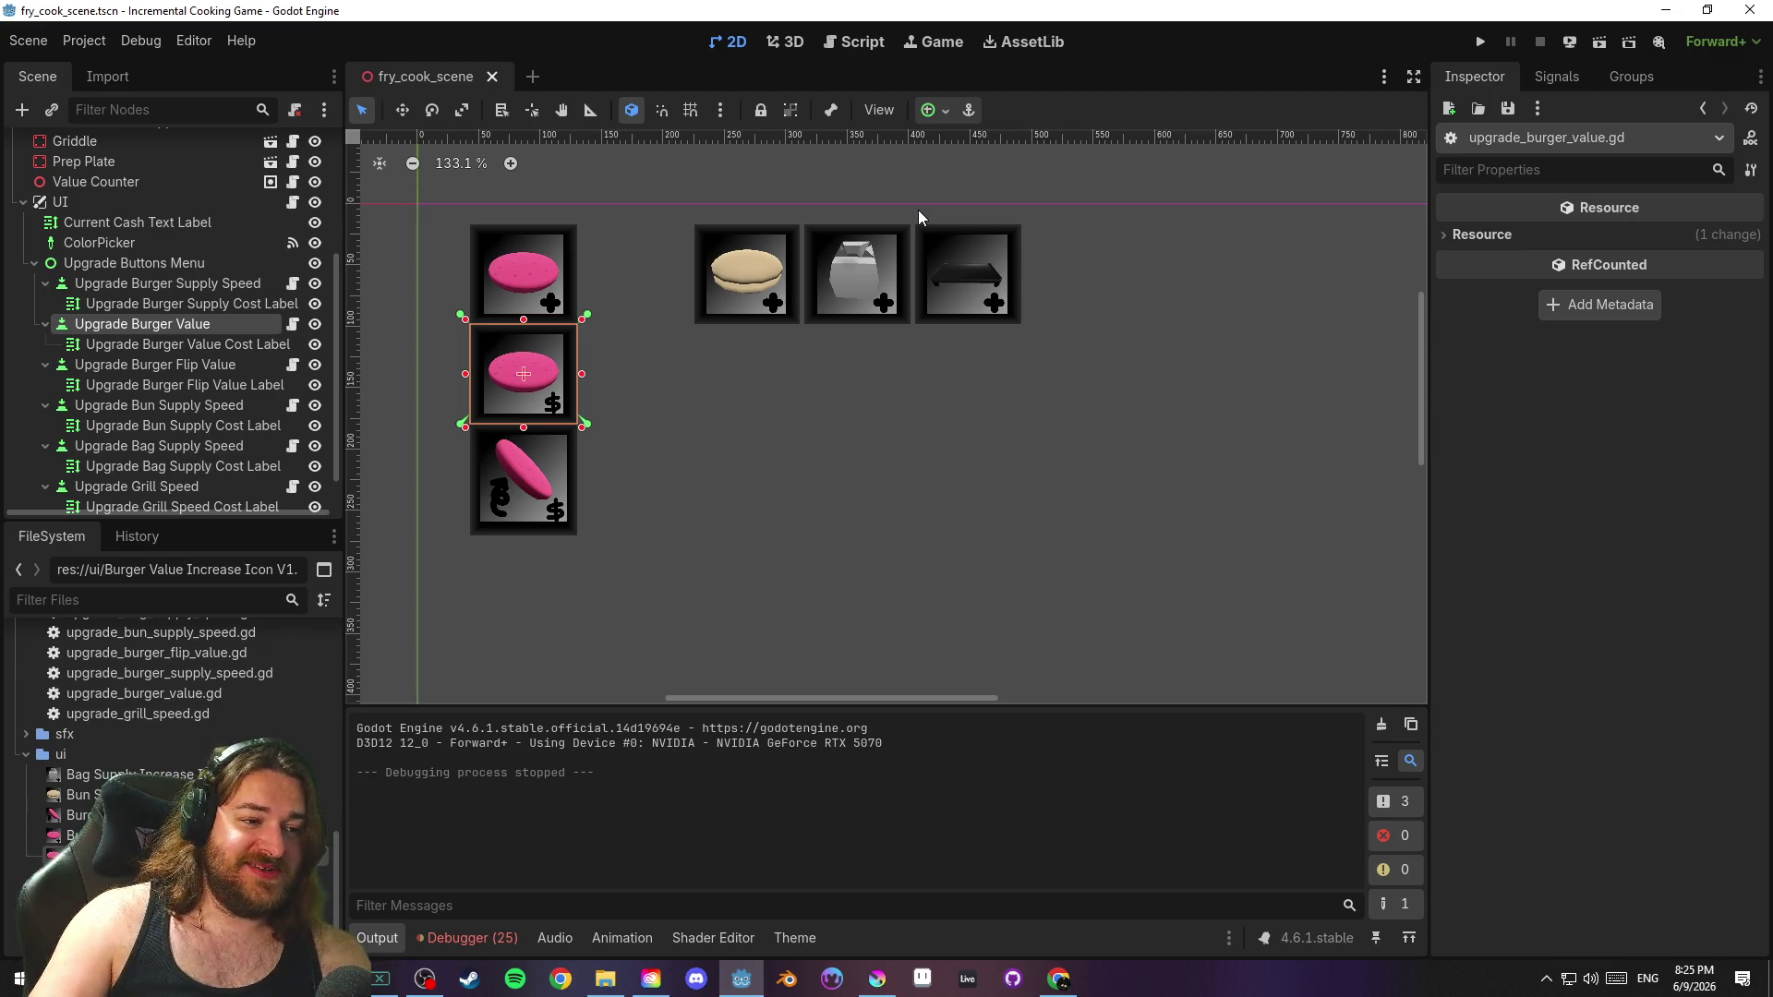
click(838, 407)
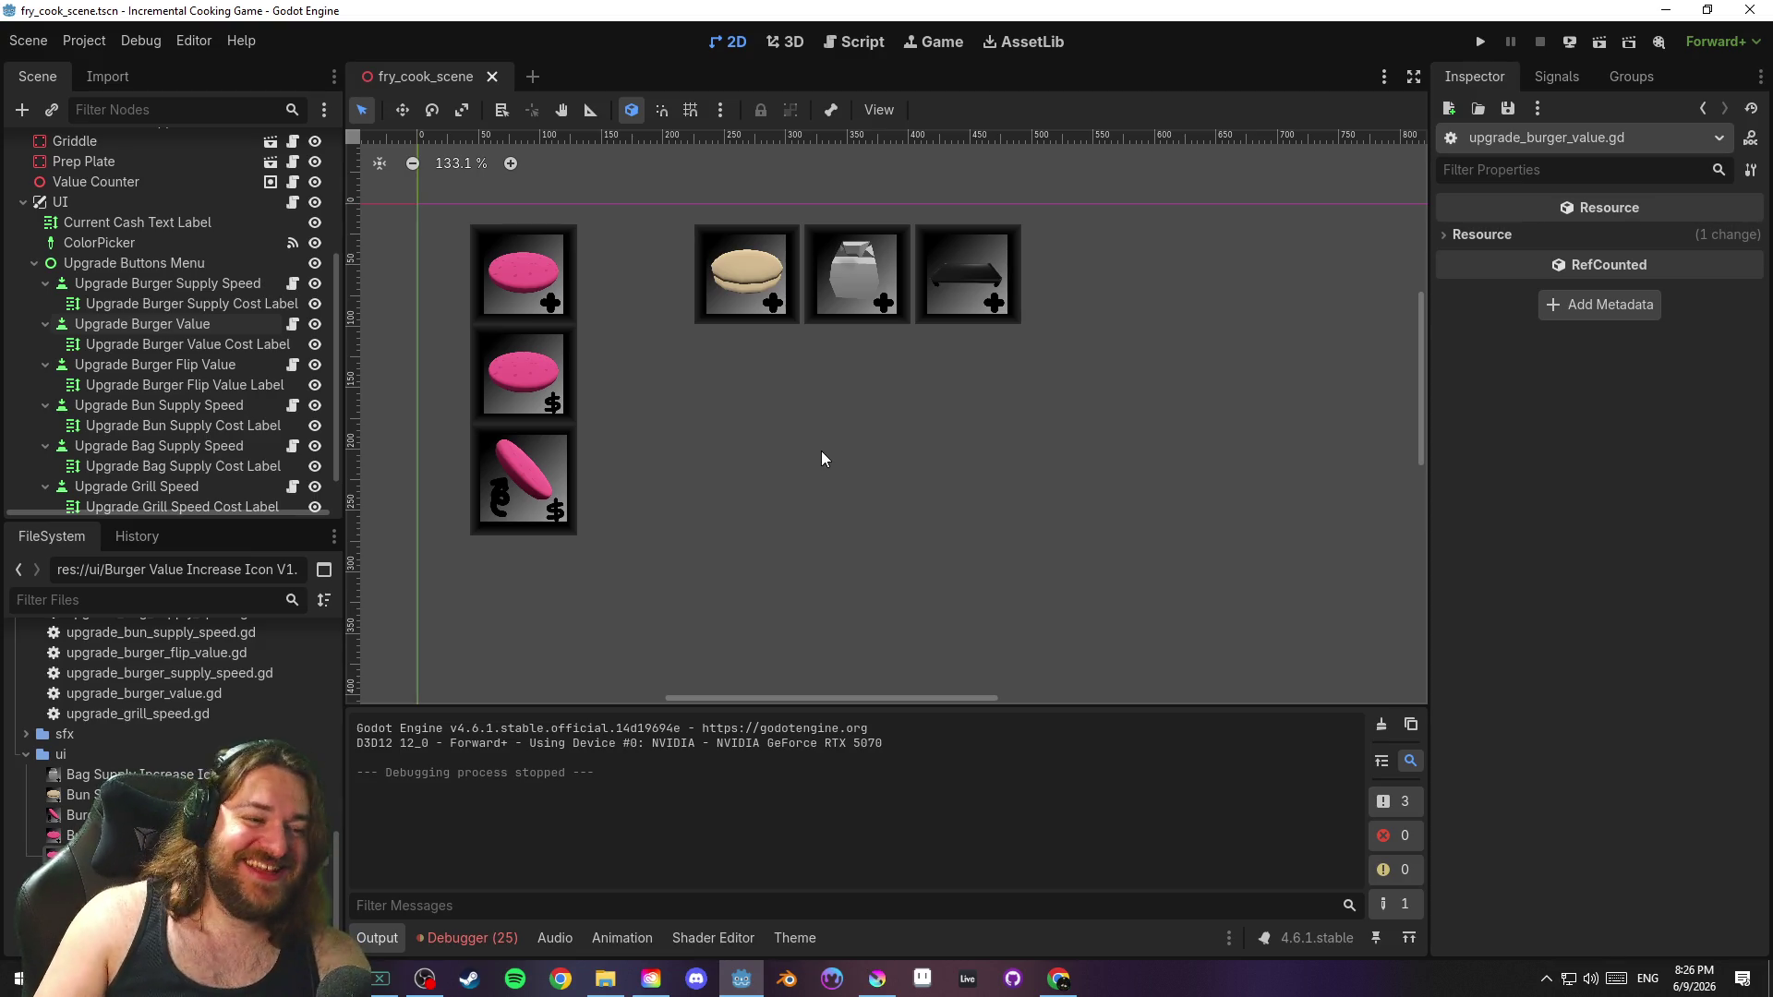
drag(802, 453, 780, 423)
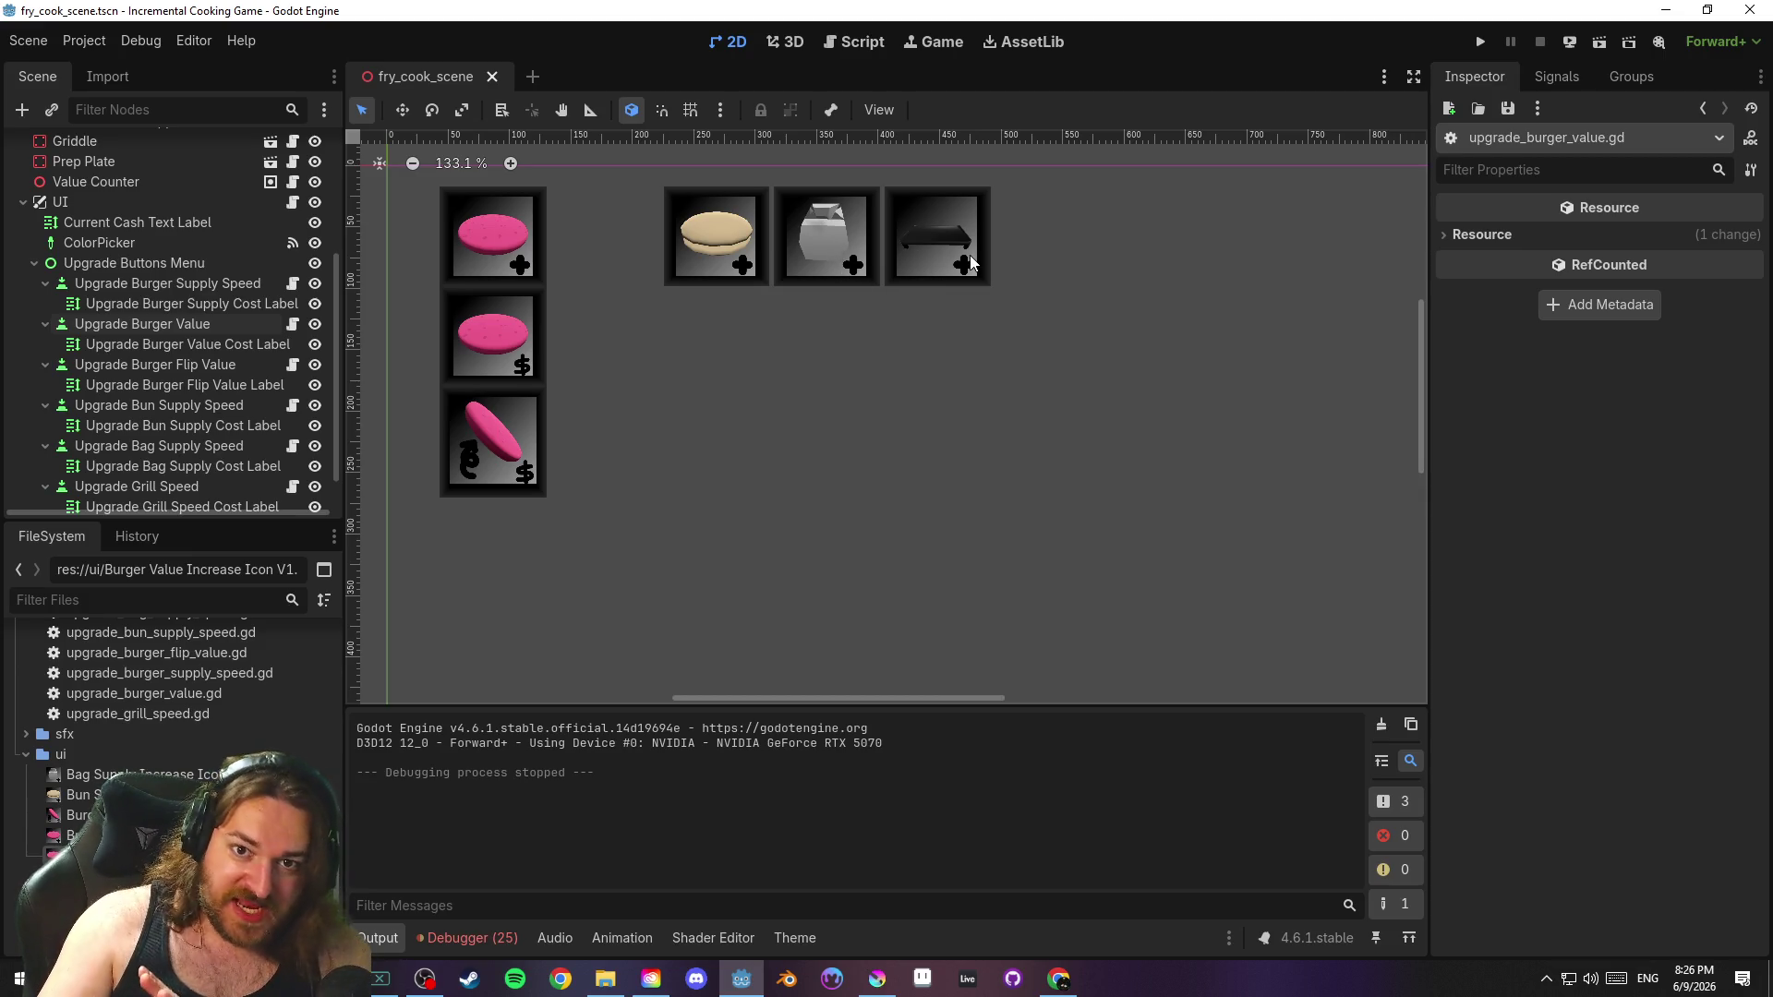
click(744, 240)
click(816, 333)
click(28, 41)
key(Escape)
click(28, 41)
click(28, 41)
click(28, 40)
click(56, 185)
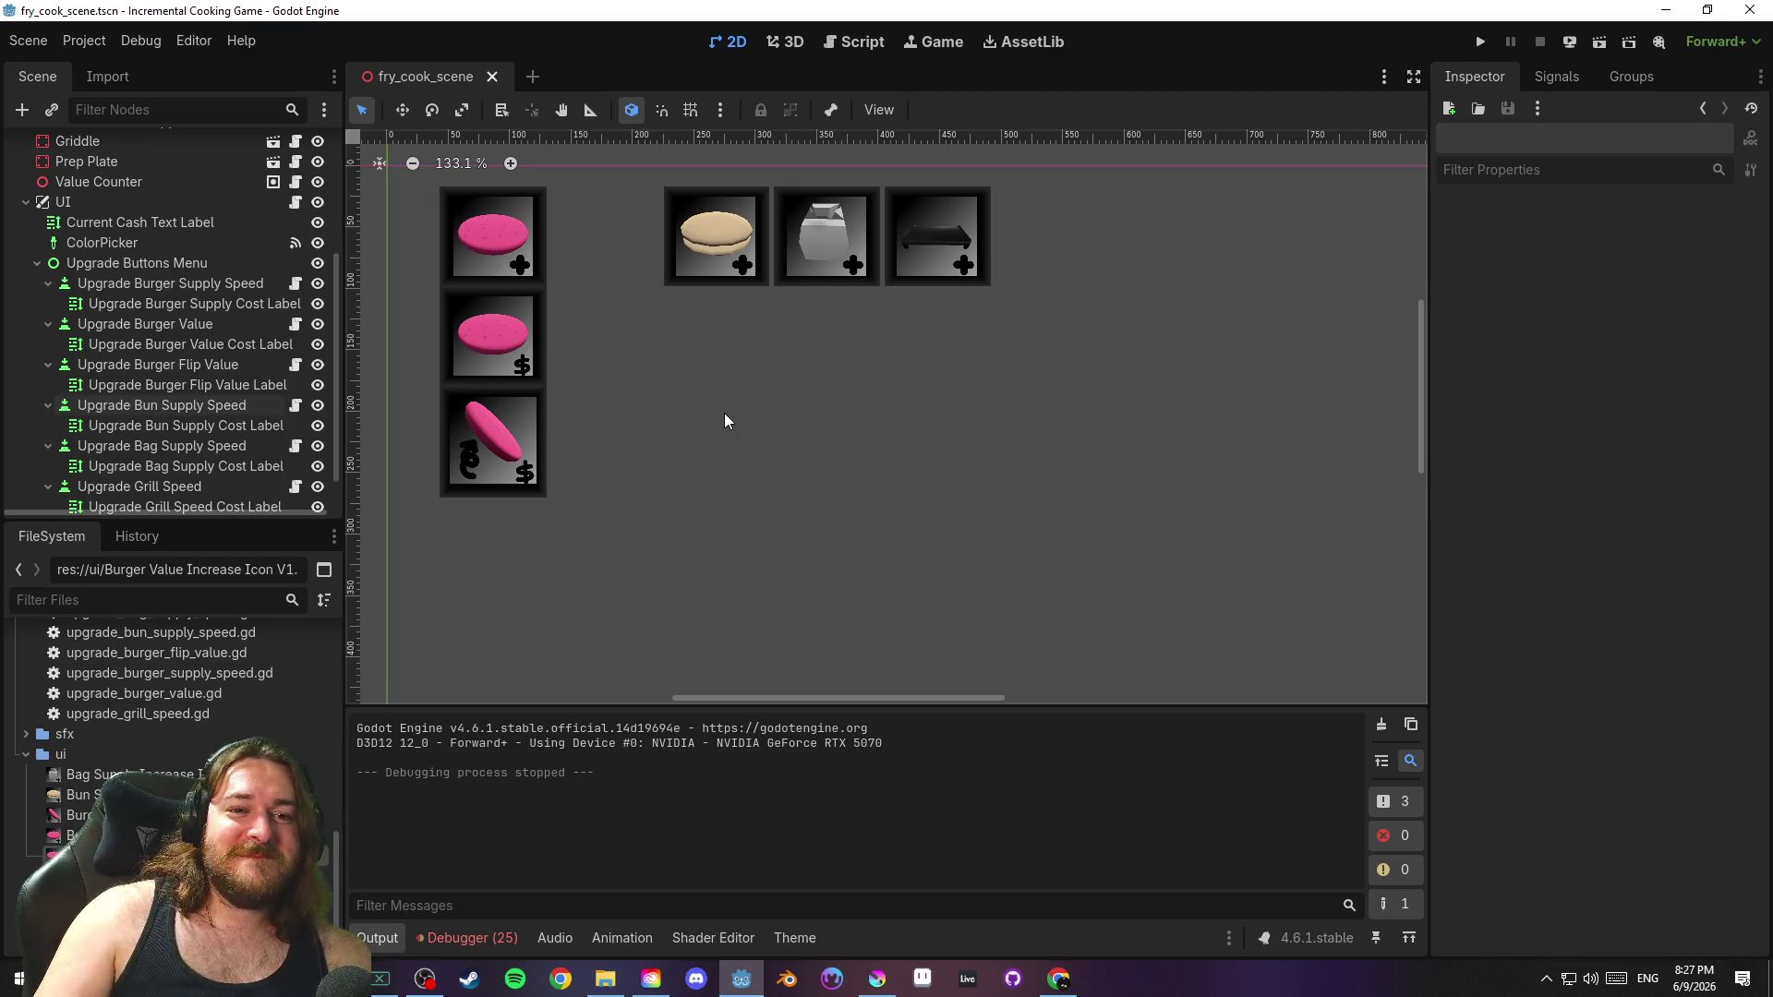
Undo an accidental rotation of the bun supply tile, align its right anchor, and save
click(726, 242)
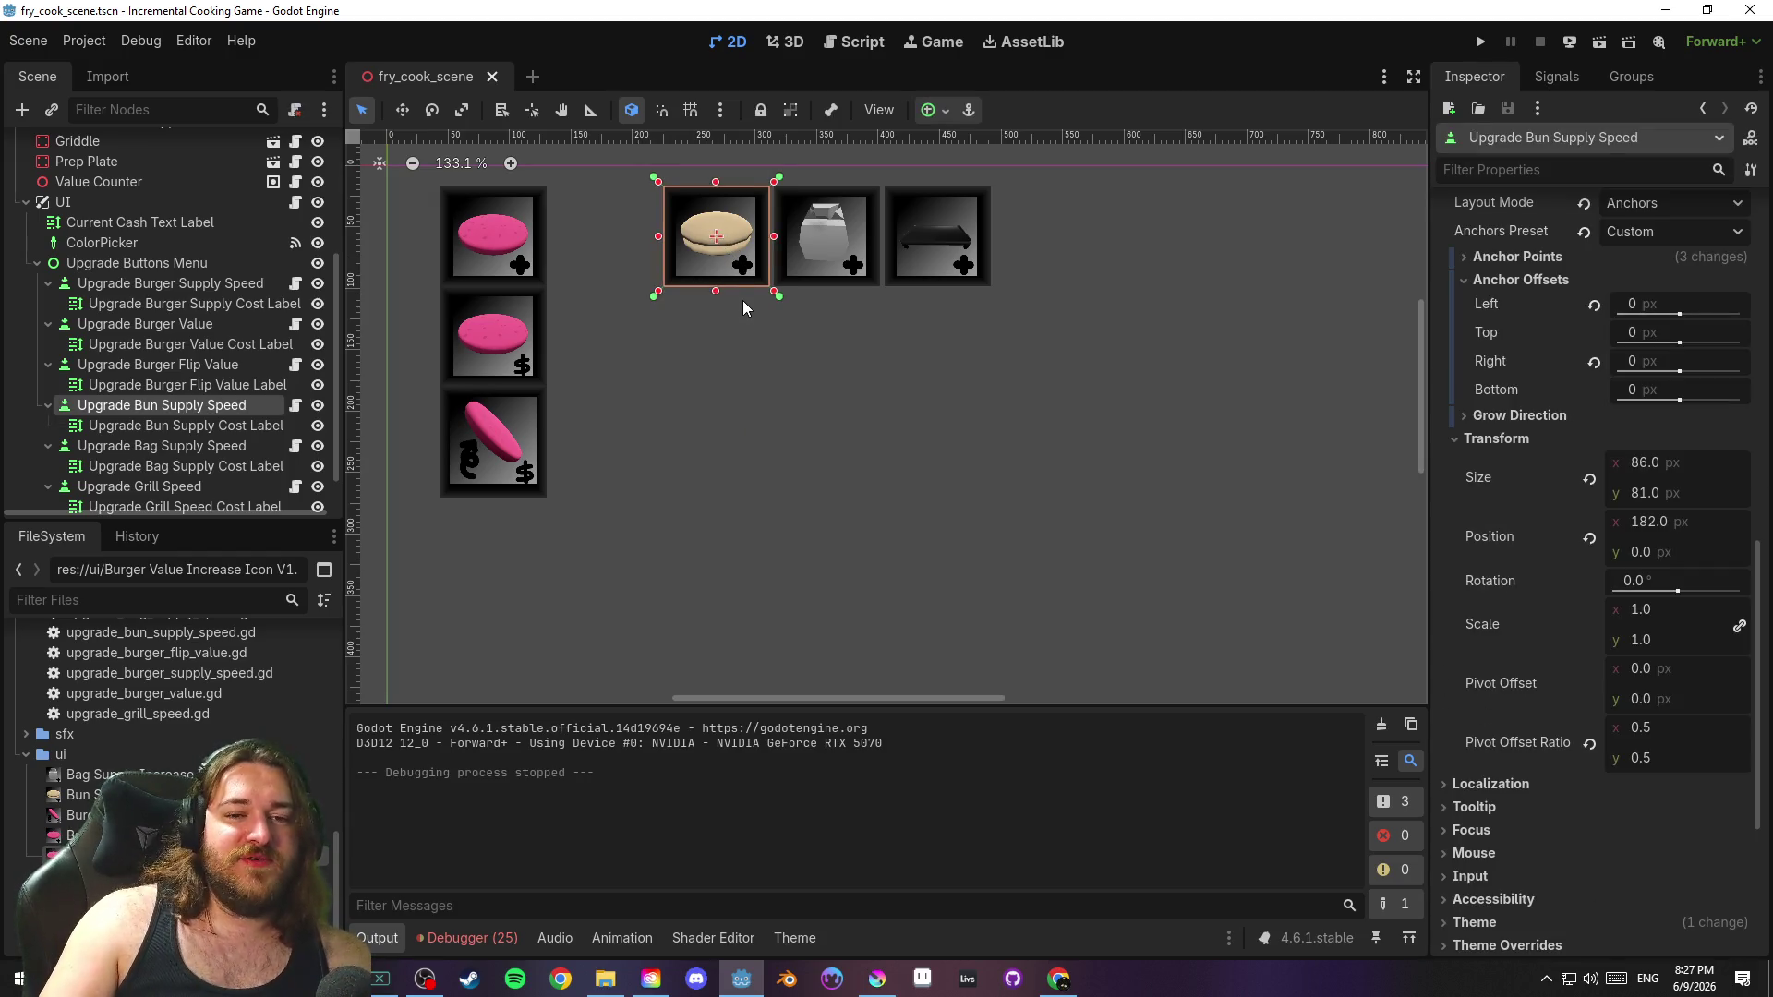
mouse_move(743, 299)
mouse_down()
mouse_move(695, 277)
mouse_move(682, 244)
mouse_move(628, 247)
mouse_move(602, 295)
mouse_move(540, 293)
mouse_up()
key(ctrl+z)
drag(779, 297, 658, 294)
click(709, 325)
key(ctrl+s)
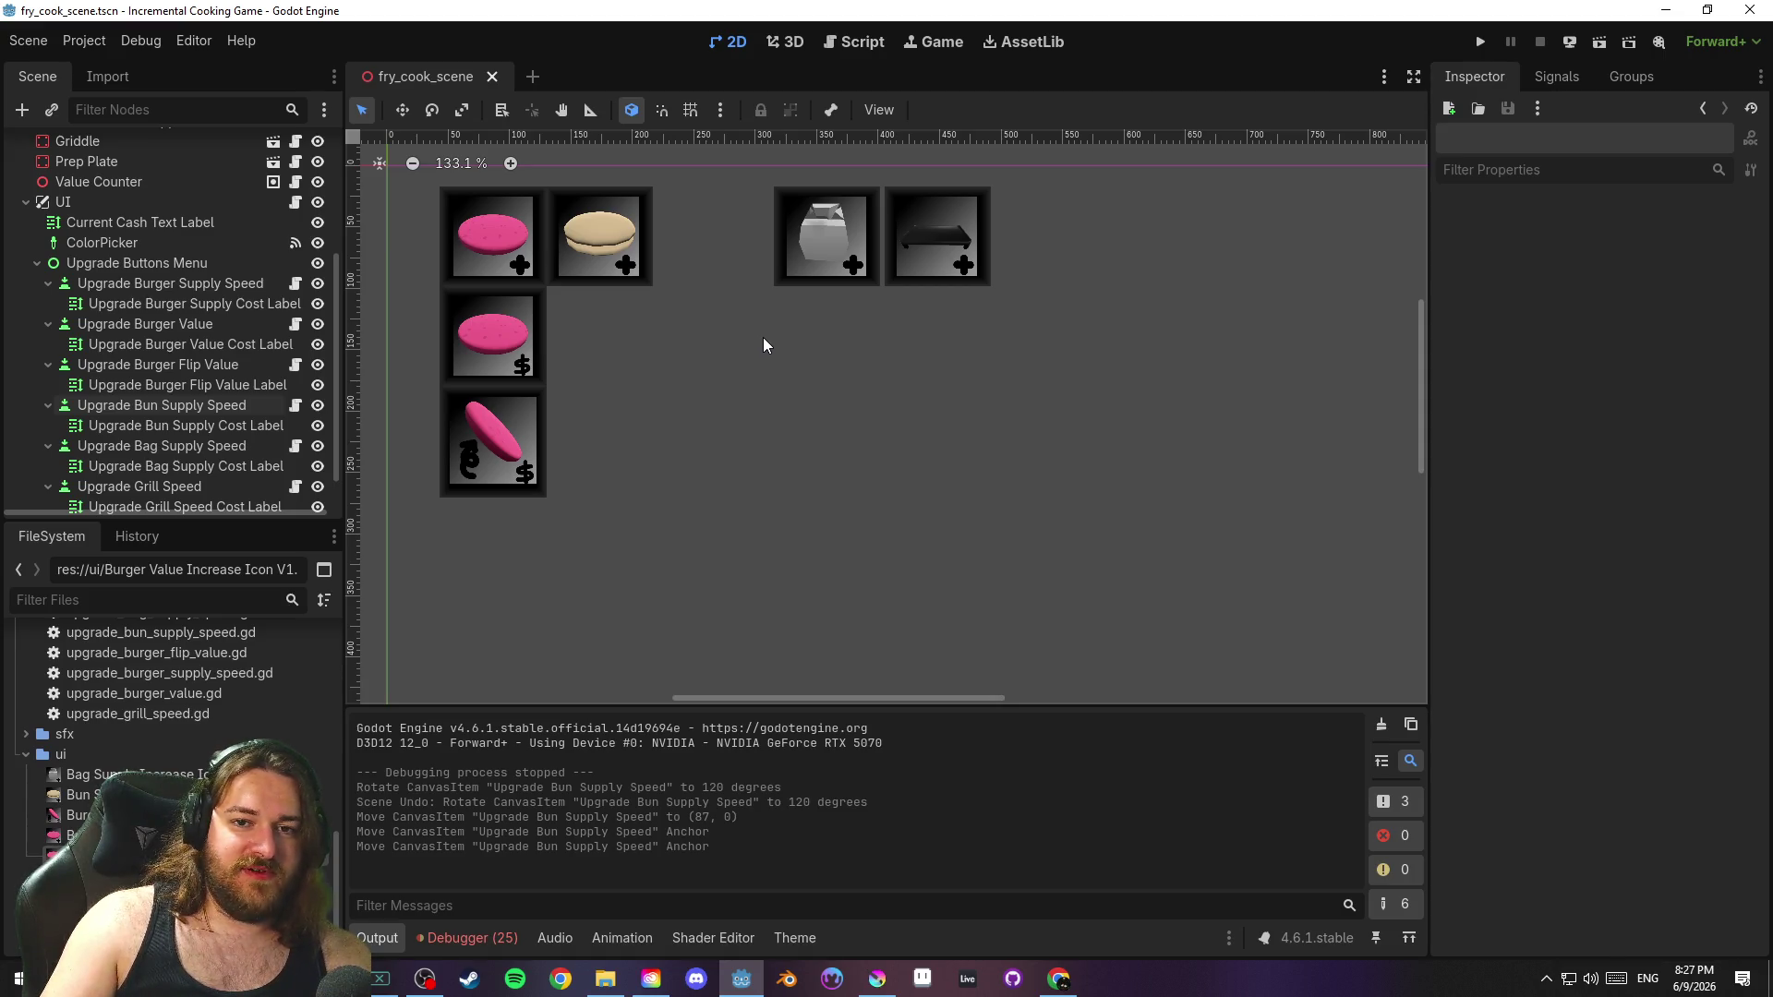
Move the bun tile to (92, 0) beside the burger tile, snap its anchors, and save
click(591, 254)
scroll(591, 268, up, 4)
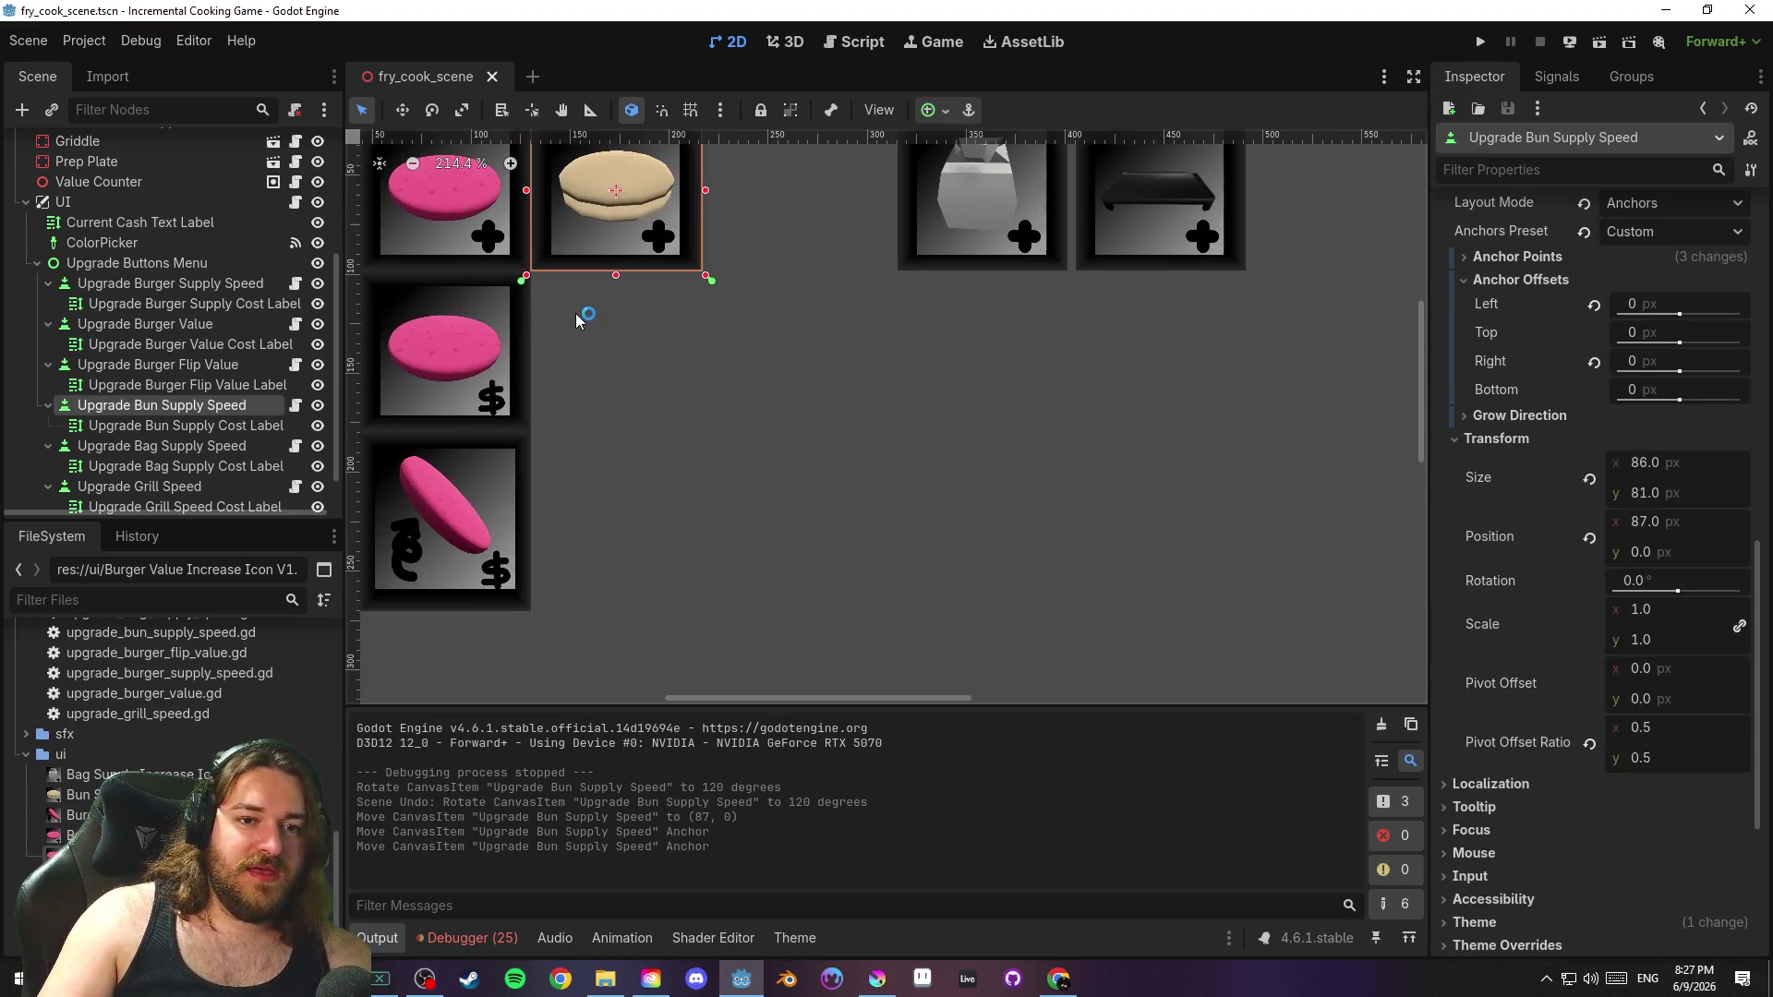
drag(671, 343, 681, 323)
key(Left)
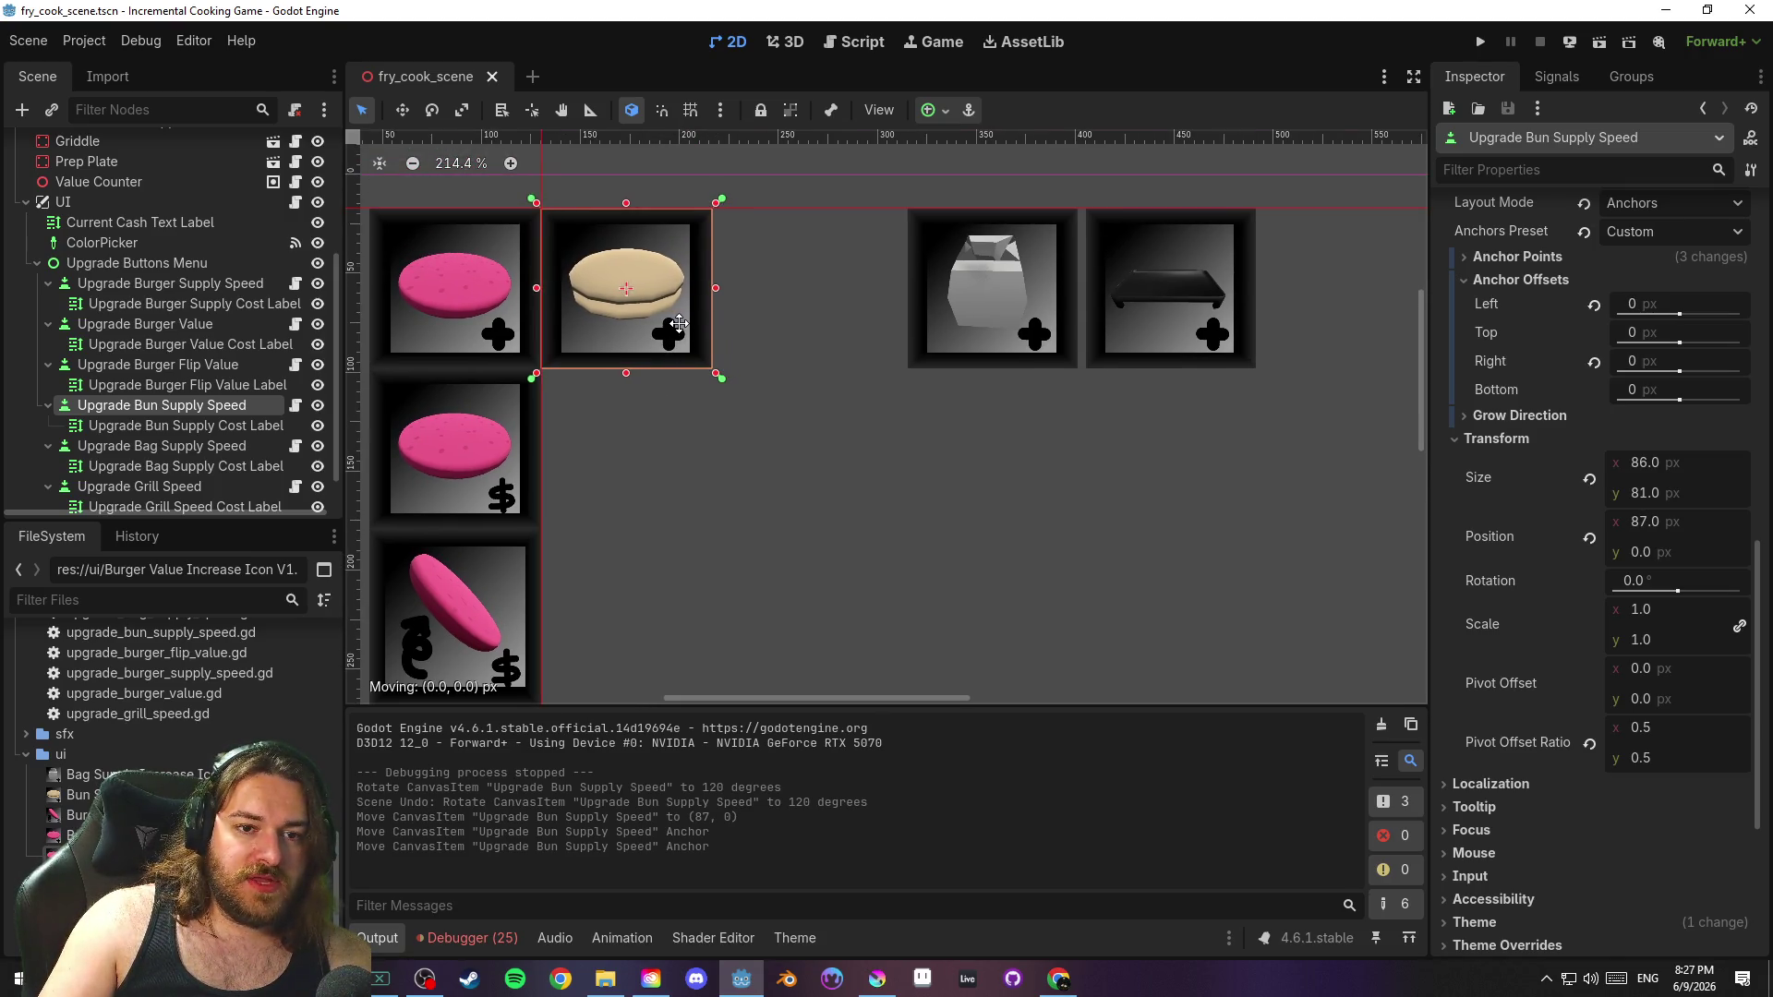
drag(680, 323, 681, 325)
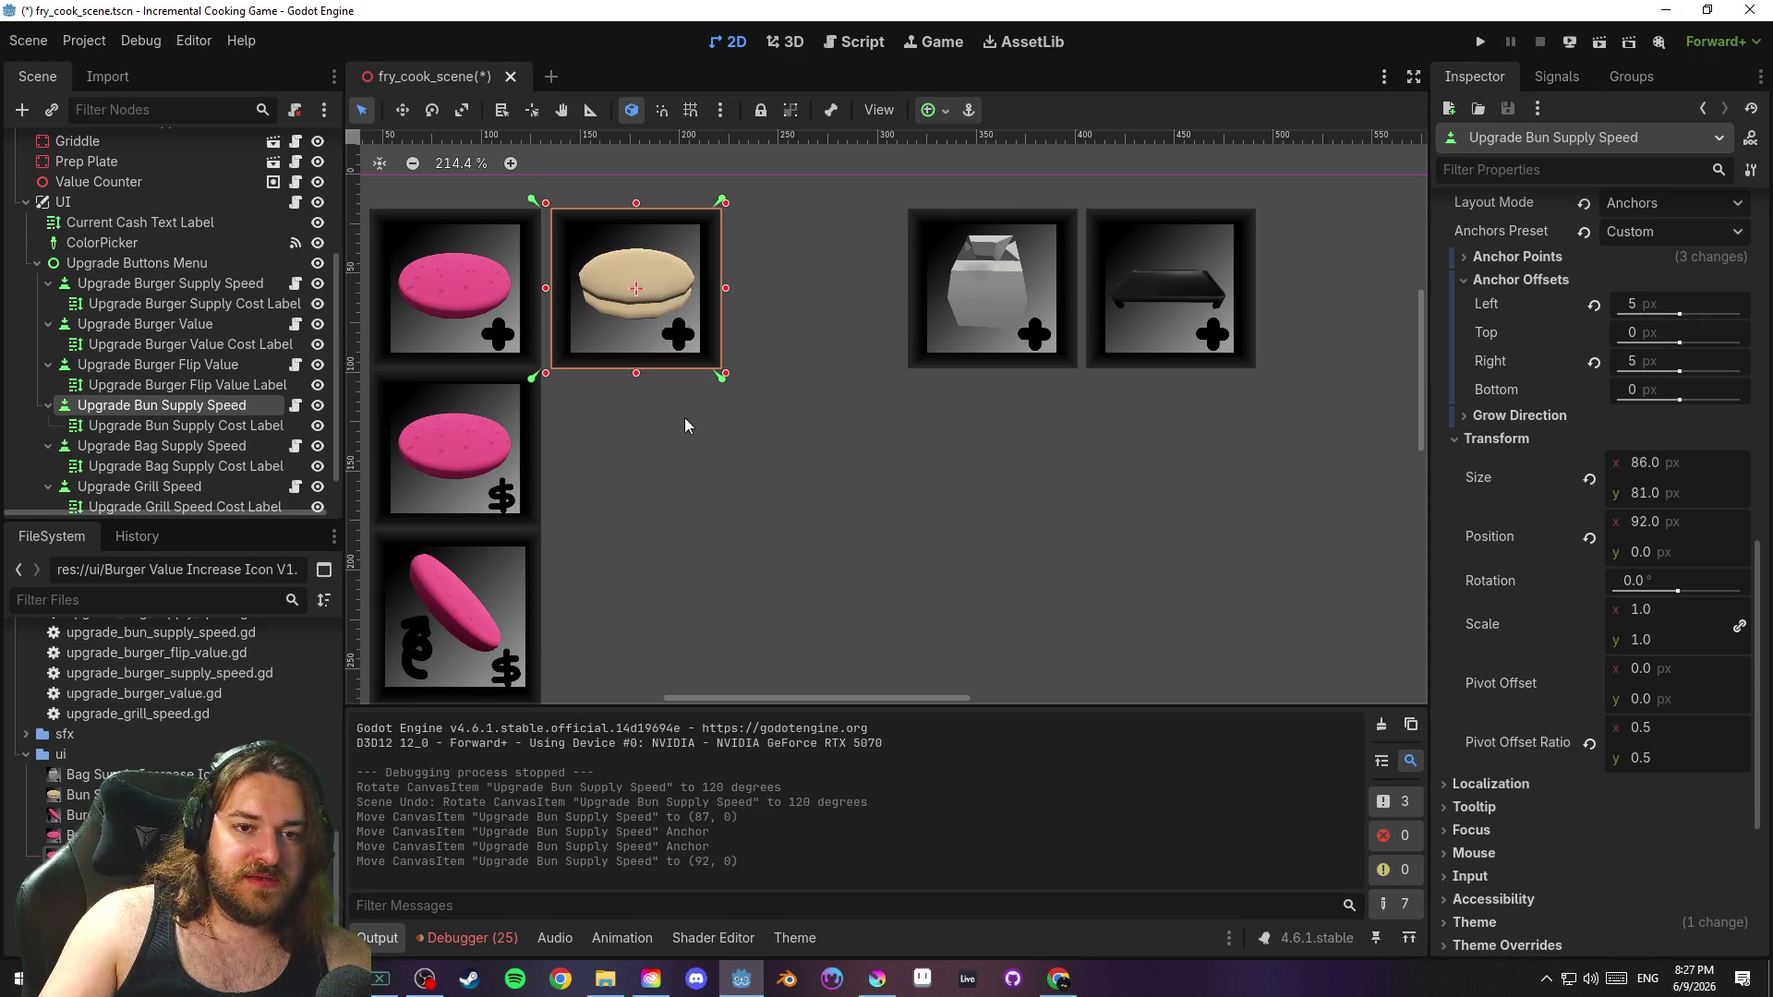
drag(541, 378, 543, 374)
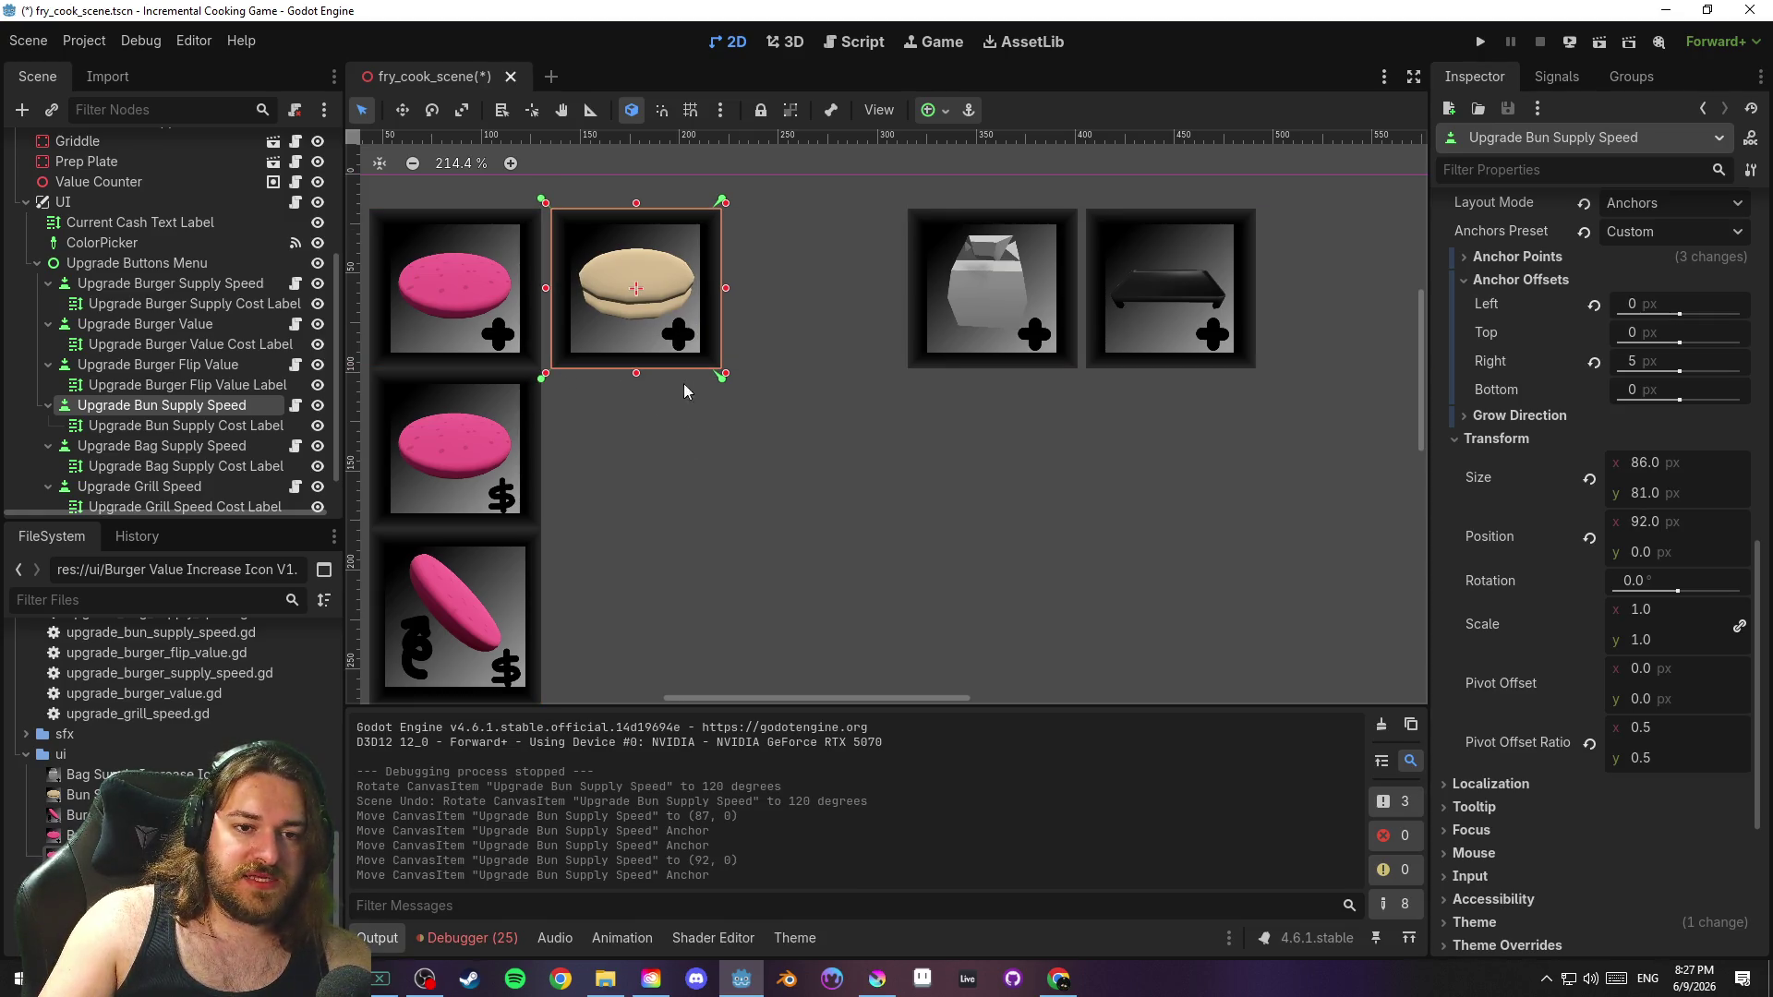
drag(723, 376, 730, 378)
click(800, 477)
key(ctrl+s)
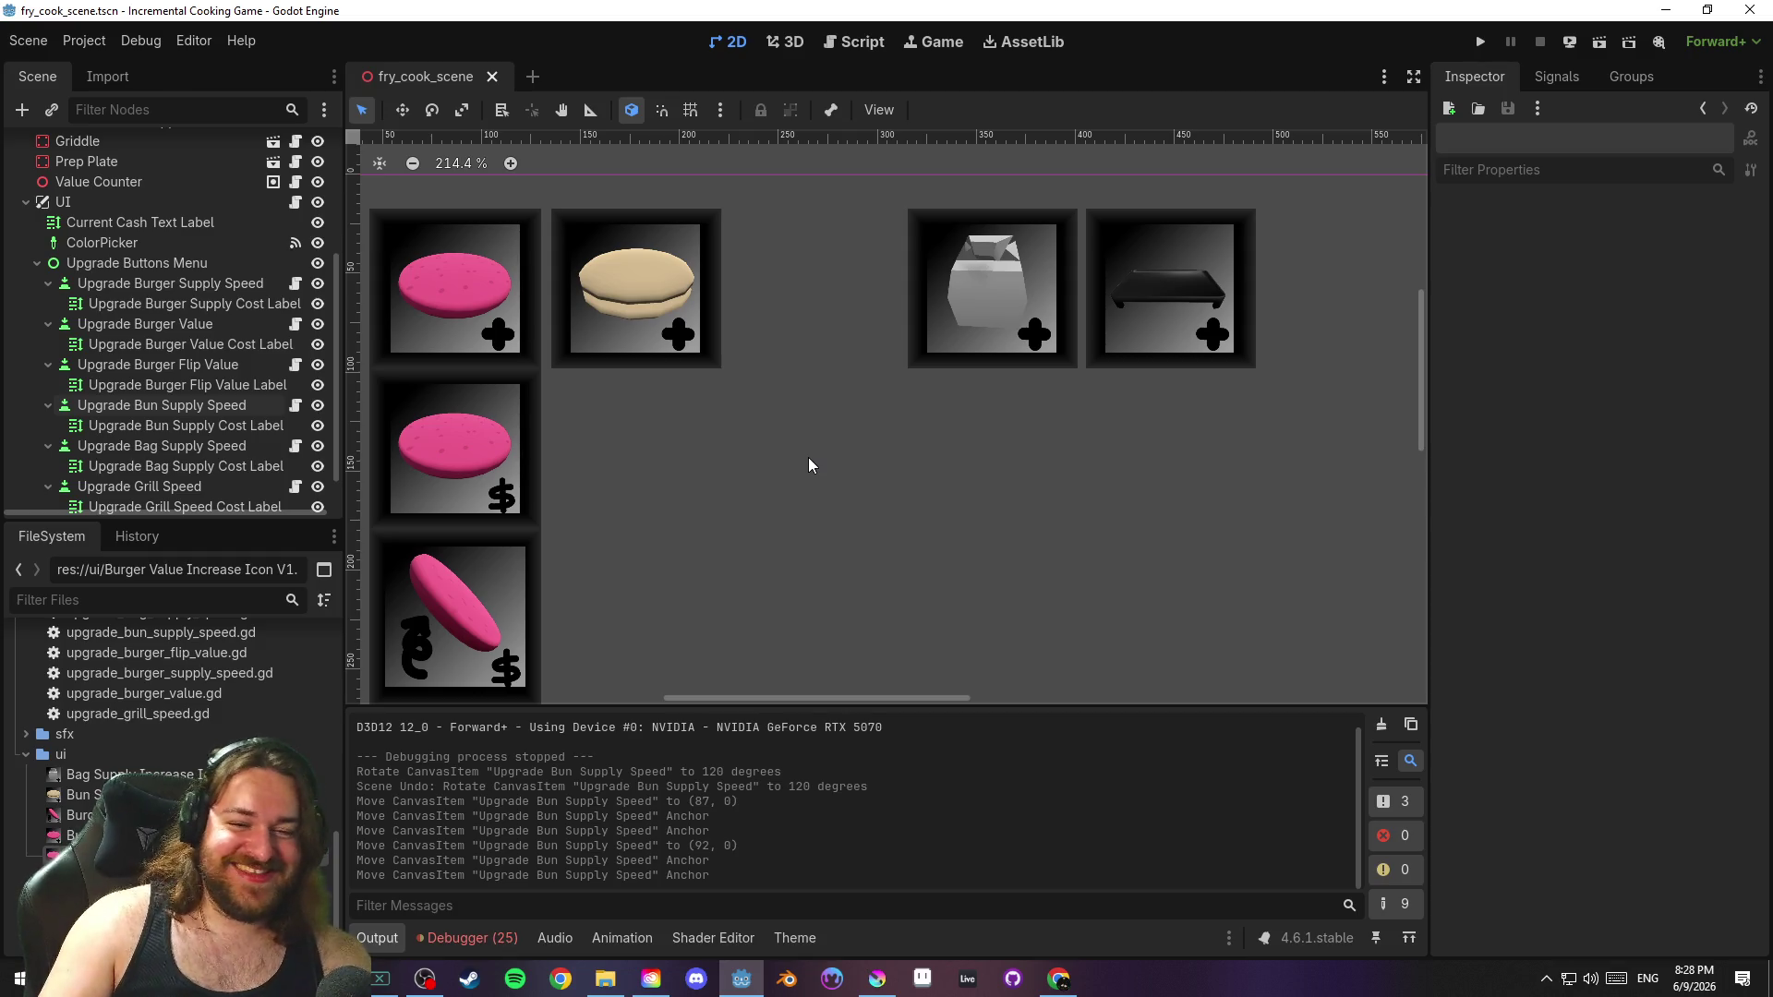
Reframe the canvas, save the scene, and run the project to test the layout
scroll(799, 493, down, 2)
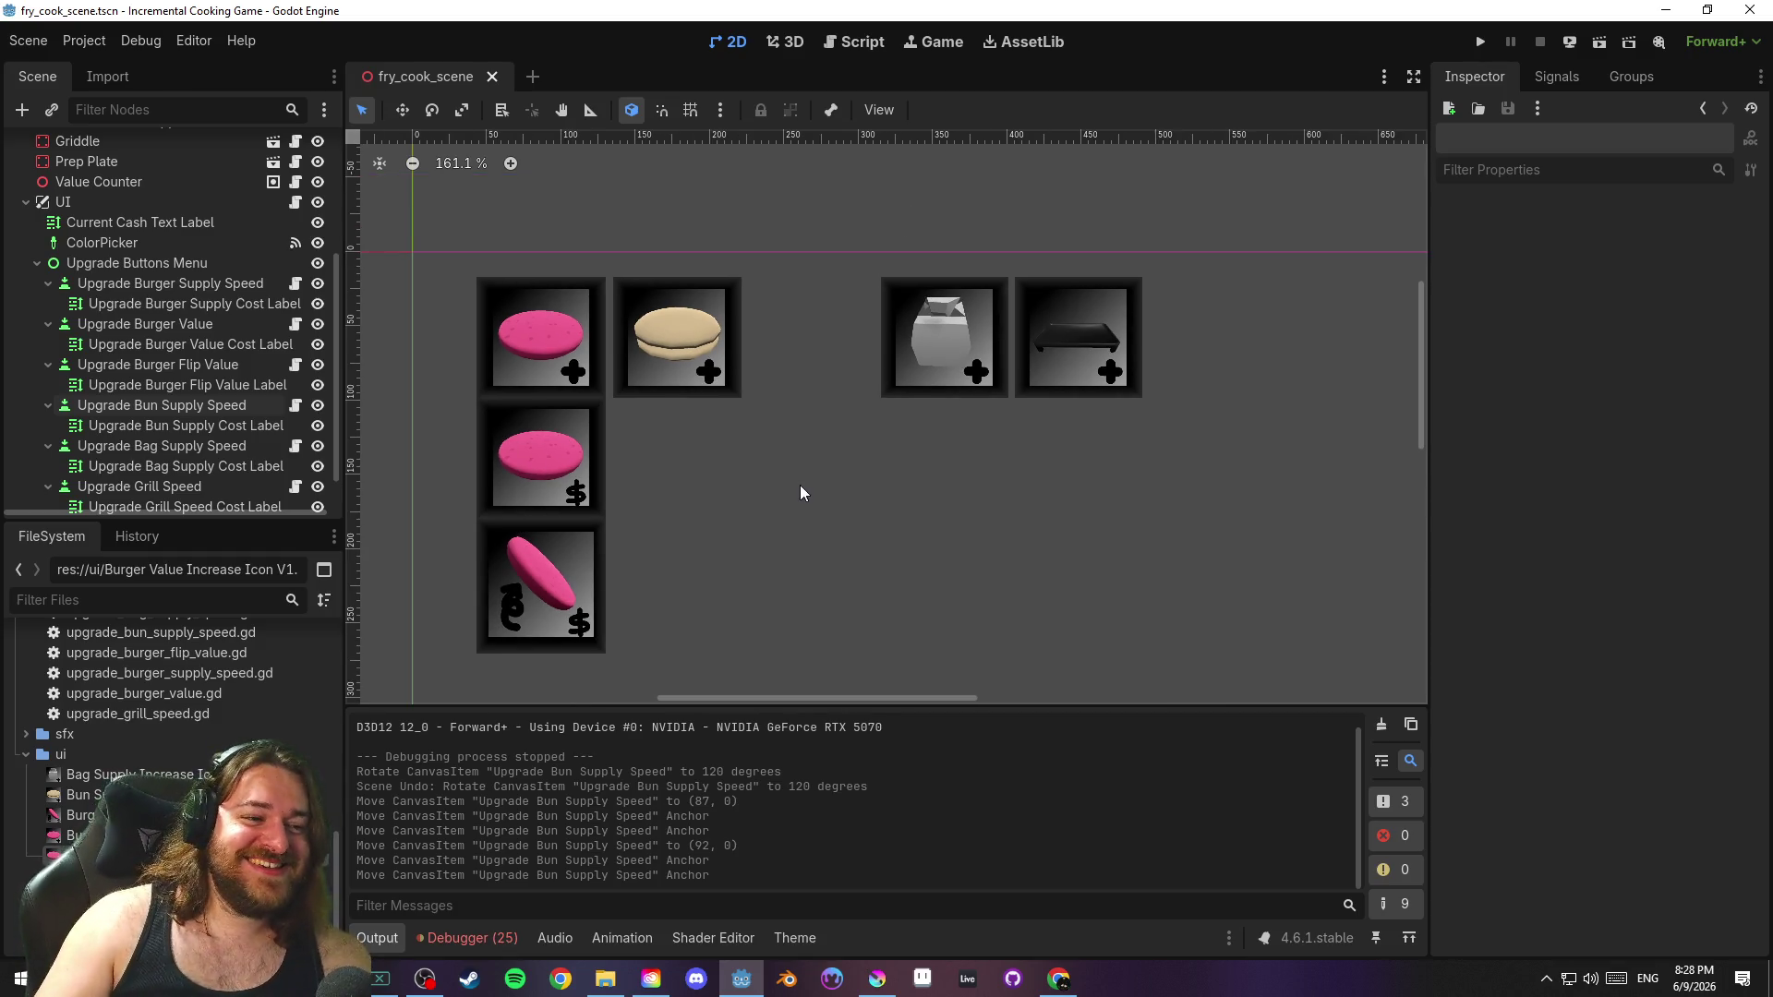
mouse_move(788, 499)
mouse_down()
mouse_move(752, 467)
mouse_move(766, 441)
mouse_up()
key(ctrl+s)
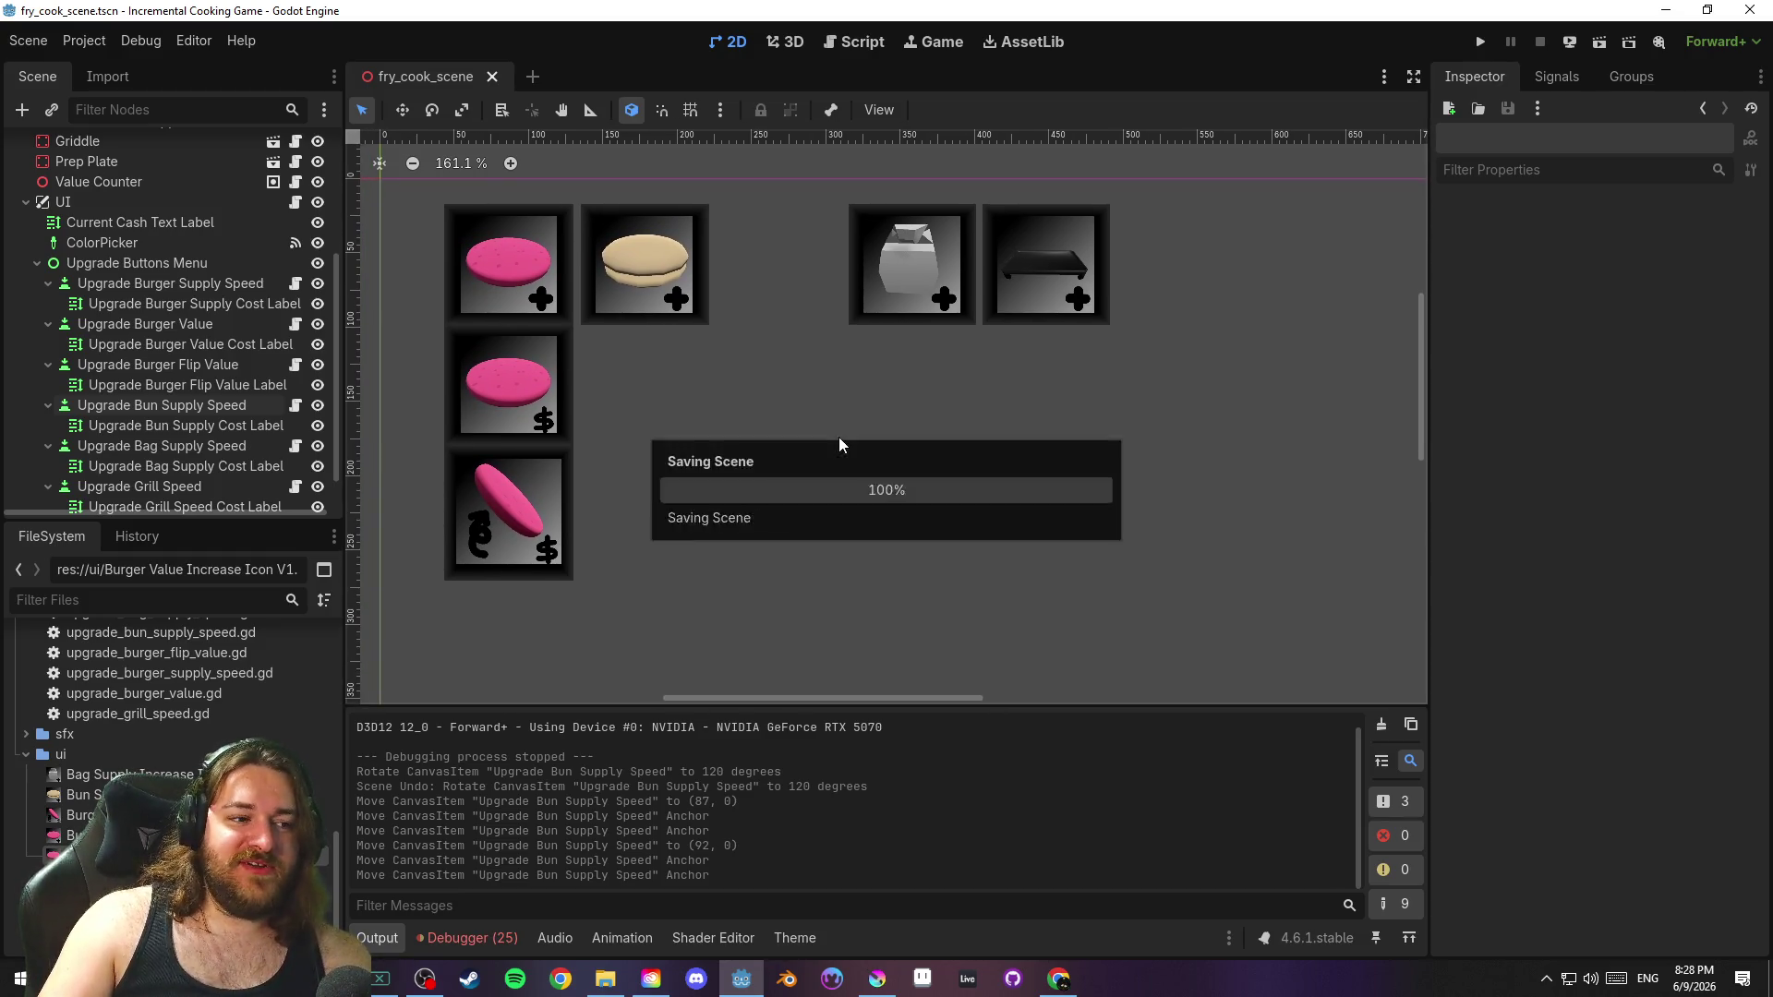
key(ctrl+s)
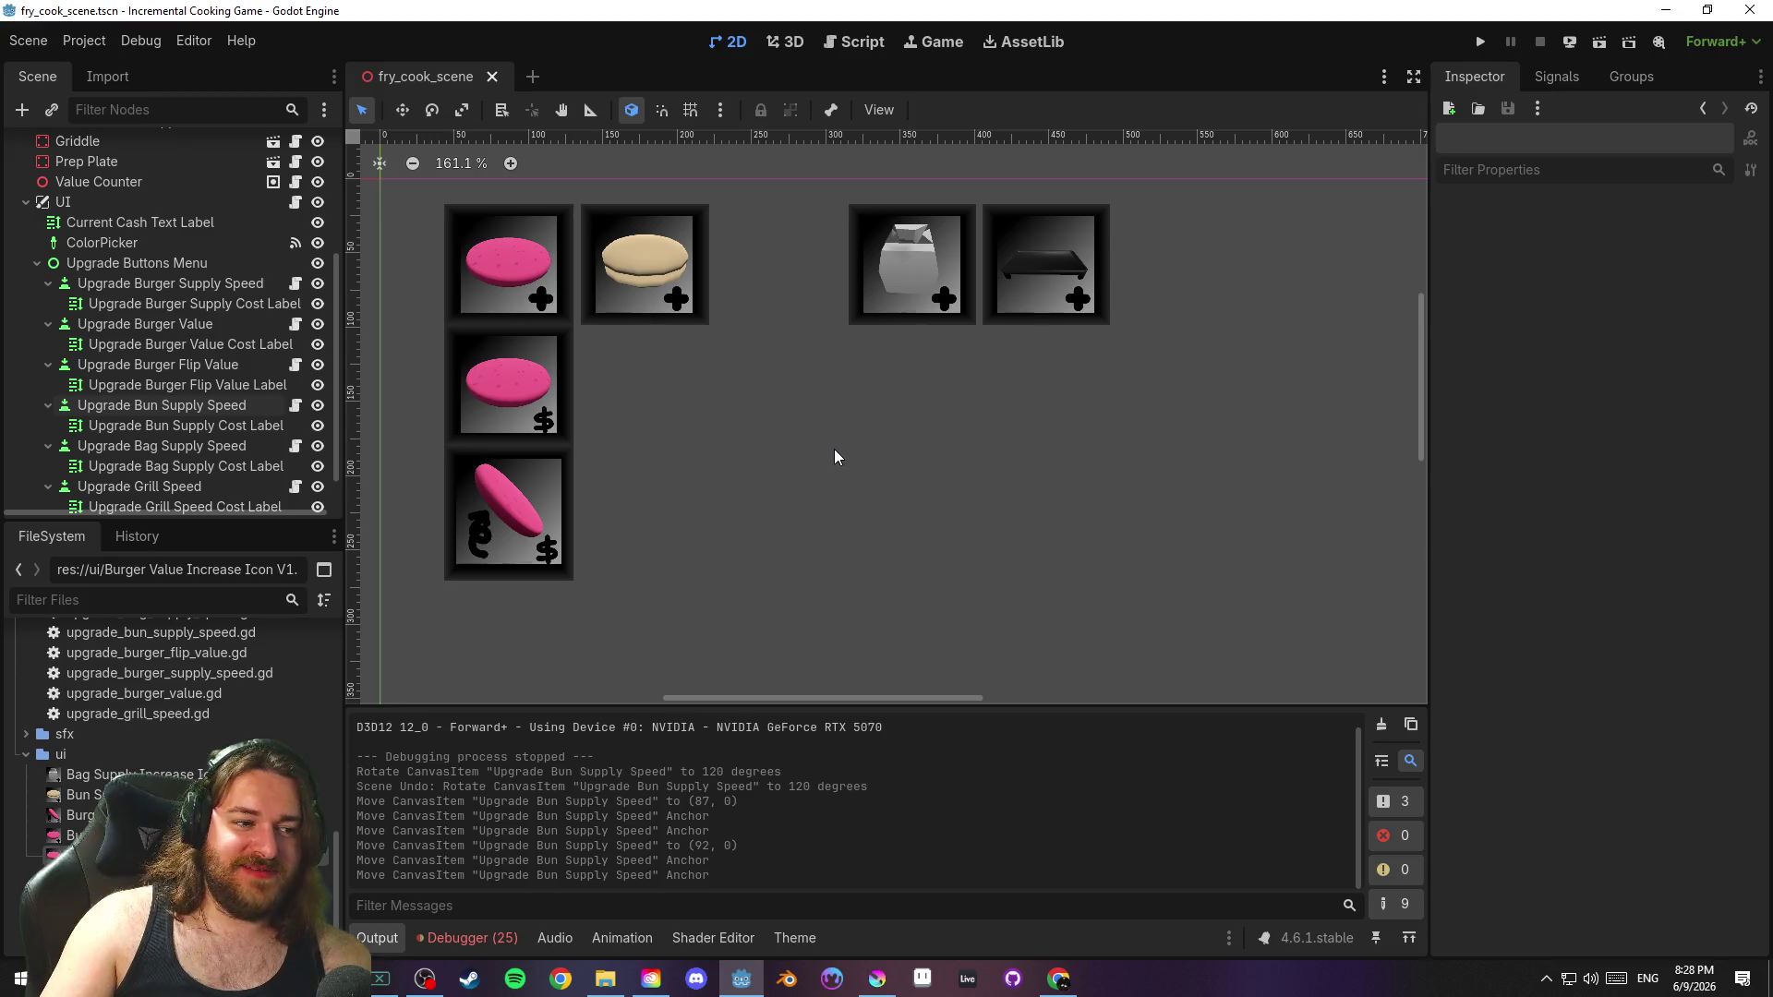
scroll(165, 364, down, 2)
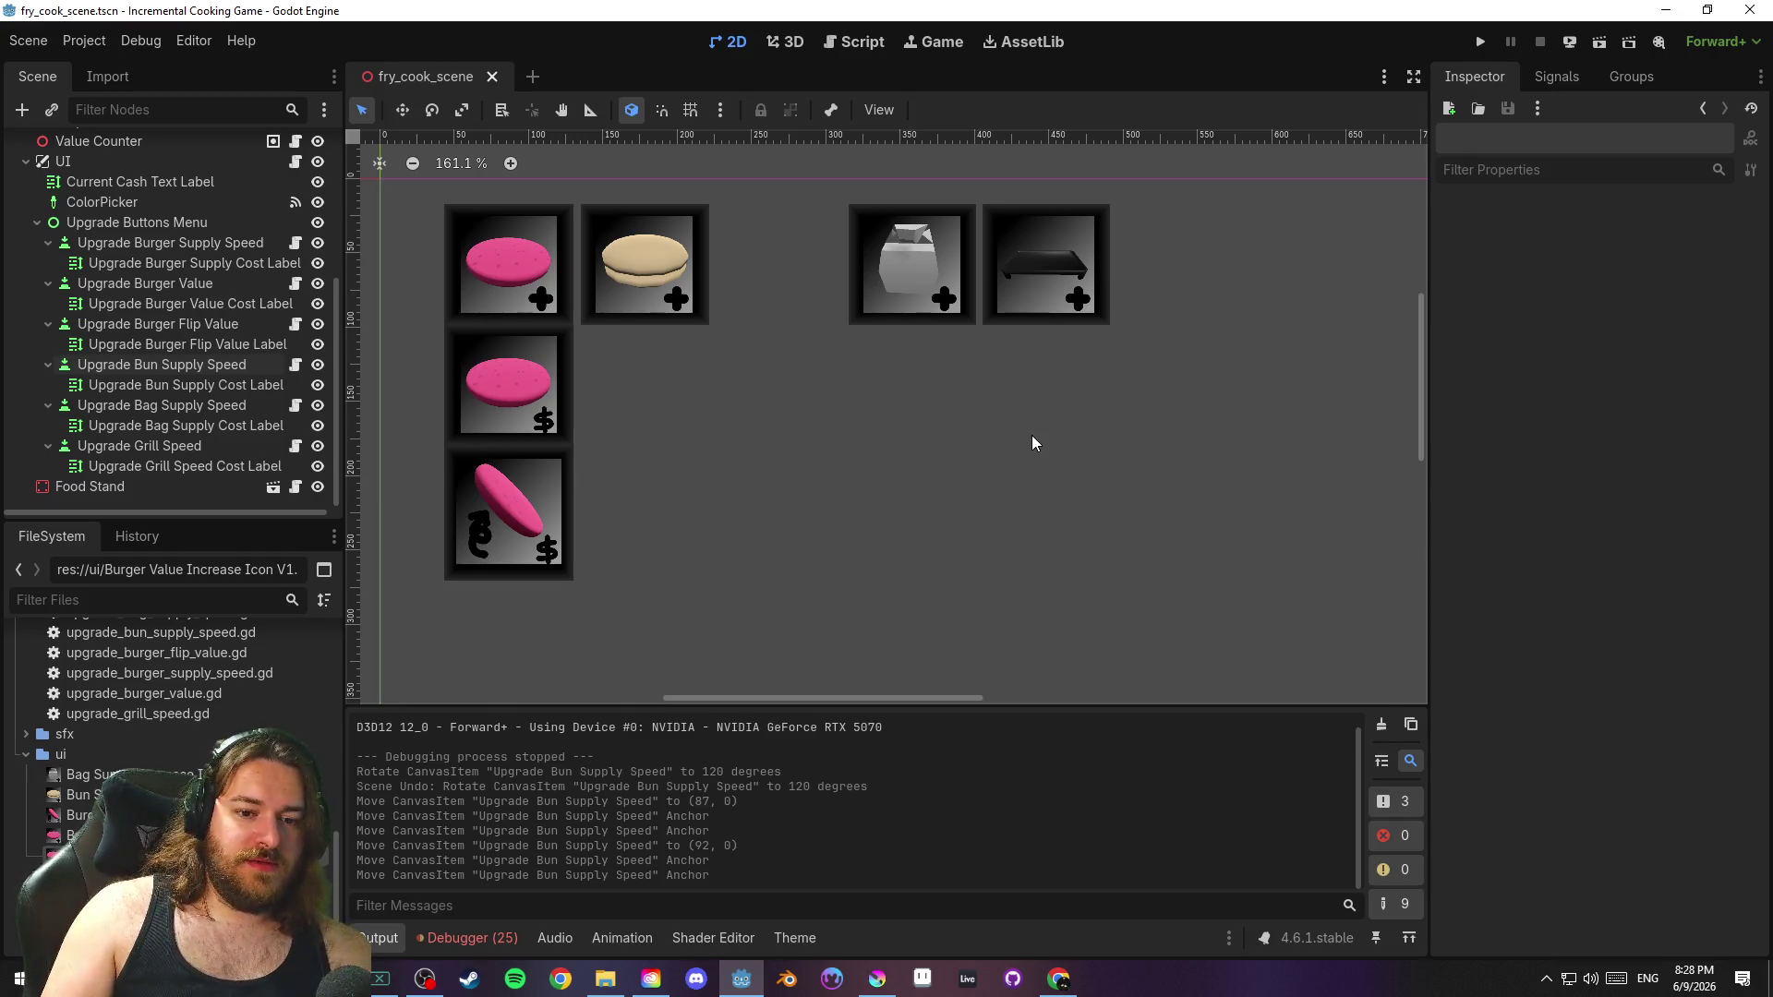
key(ctrl+s)
scroll(916, 437, down, 5)
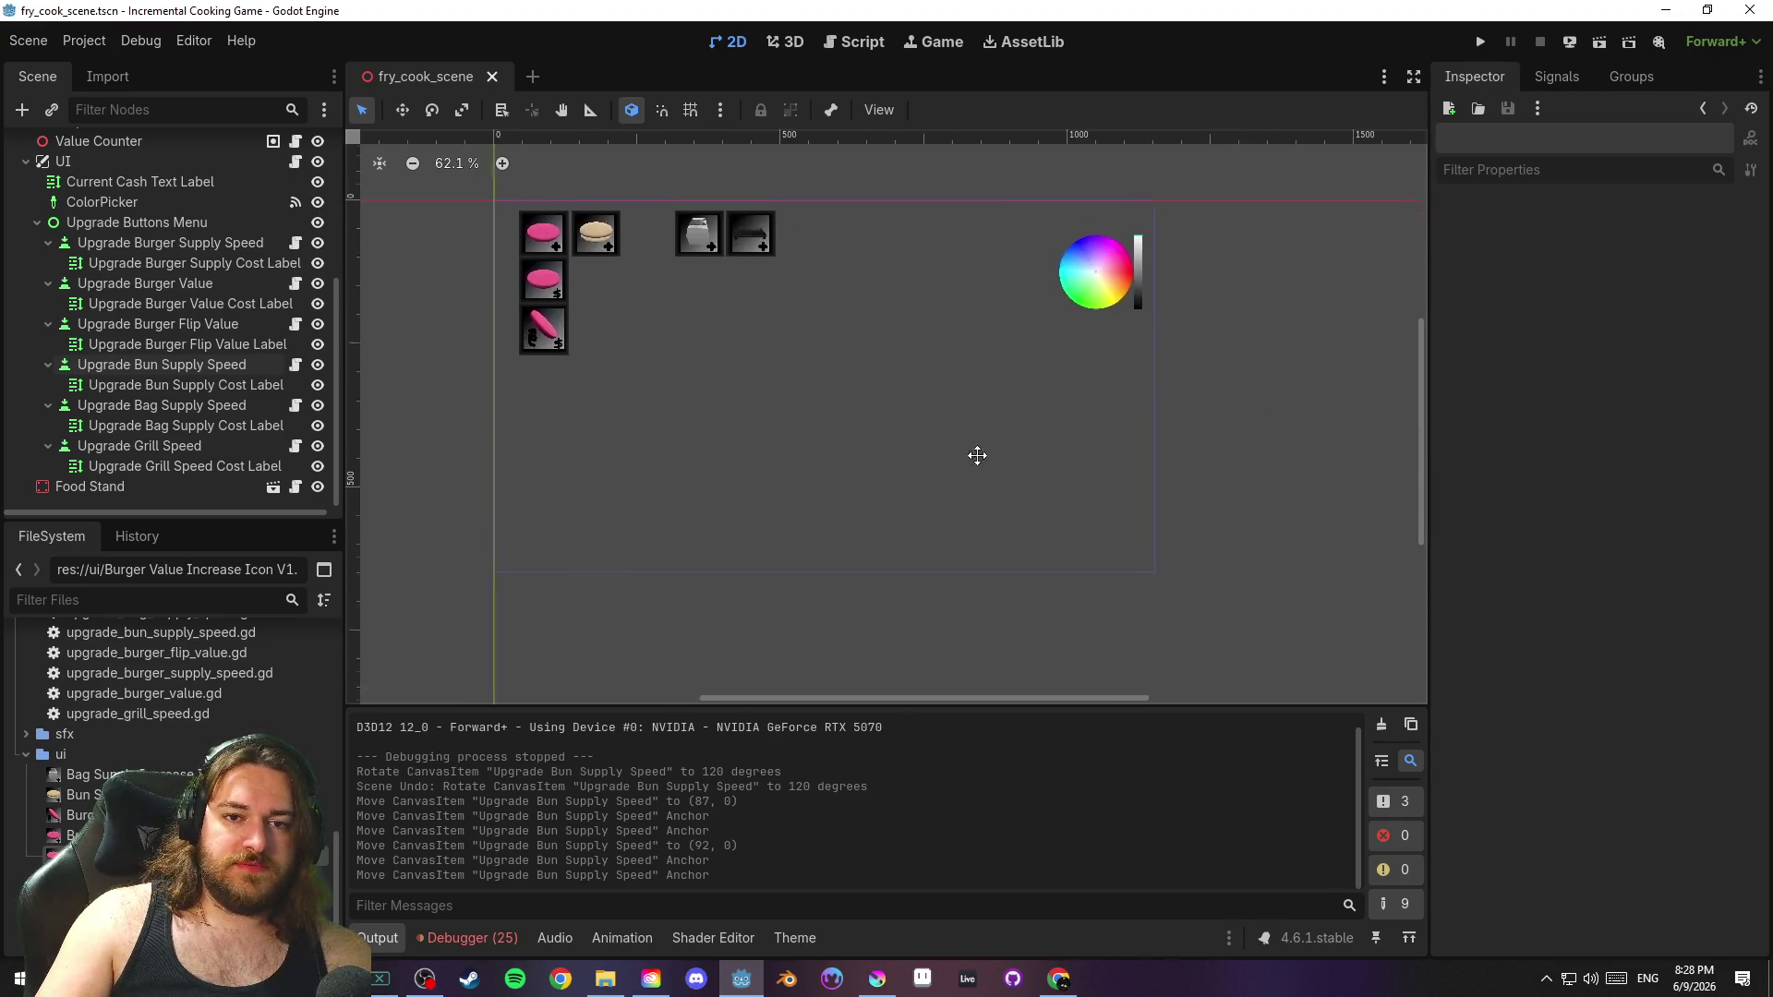
click(1480, 41)
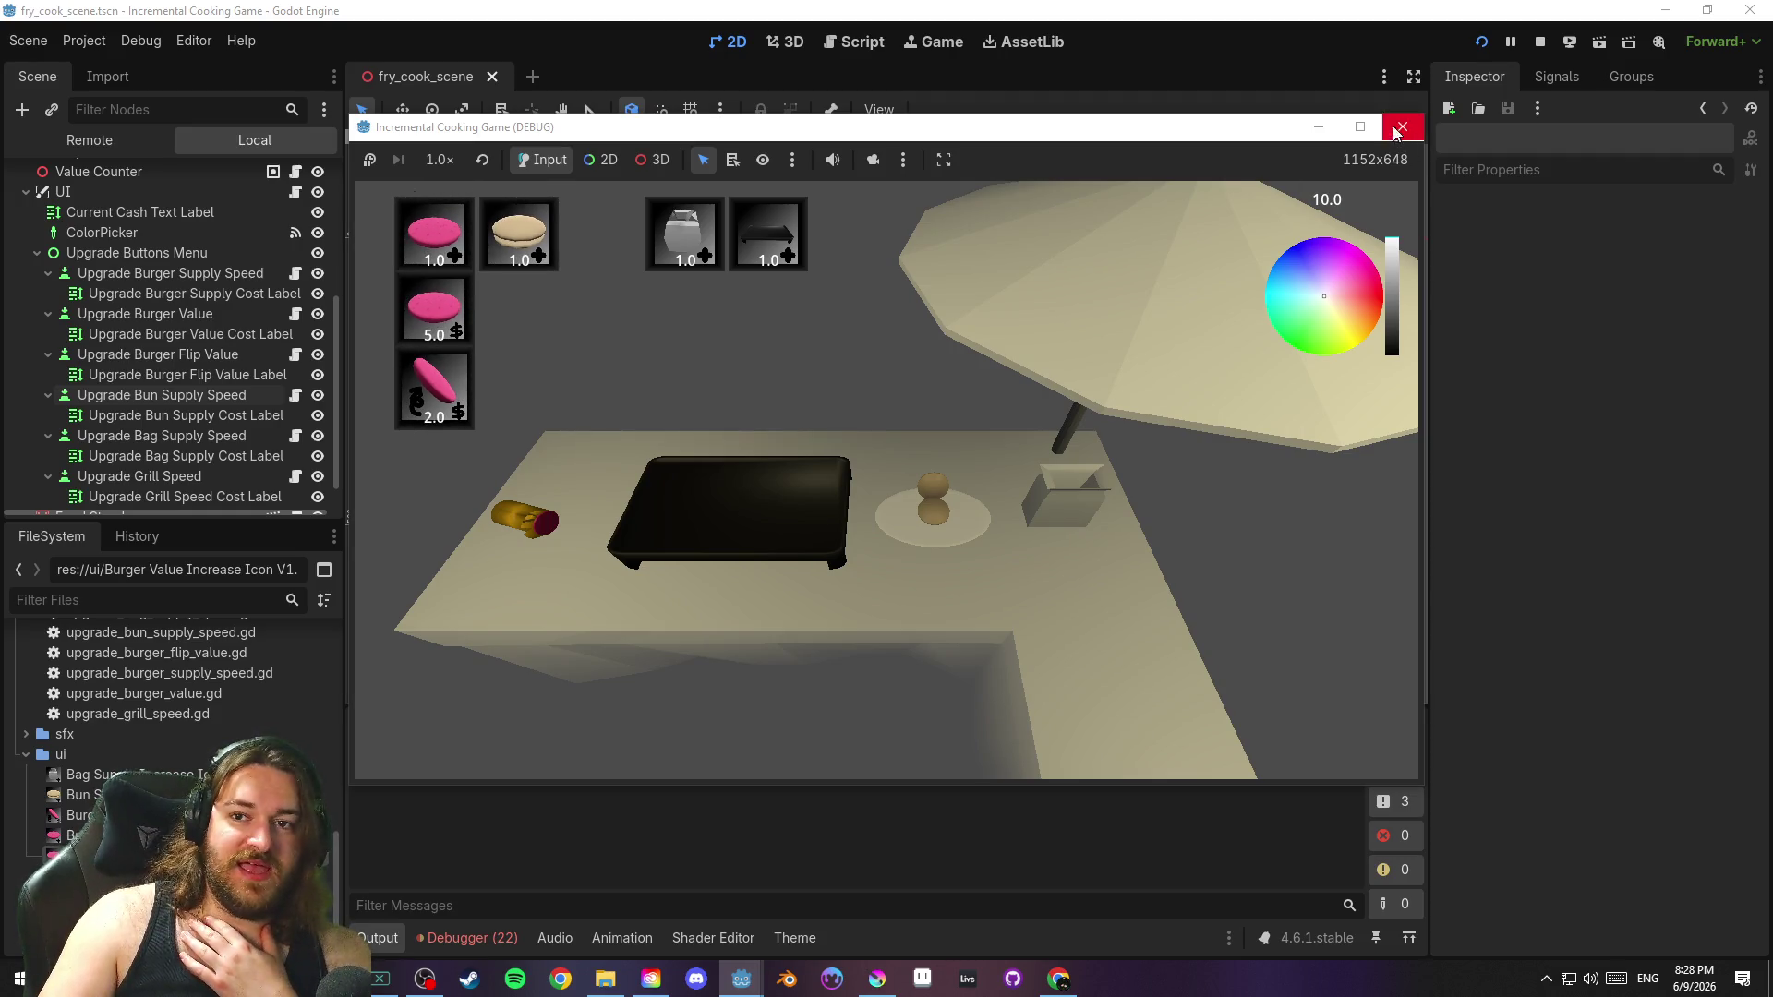
In the maximized game, turn the umbrella and table trim green, then close the game
click(1360, 126)
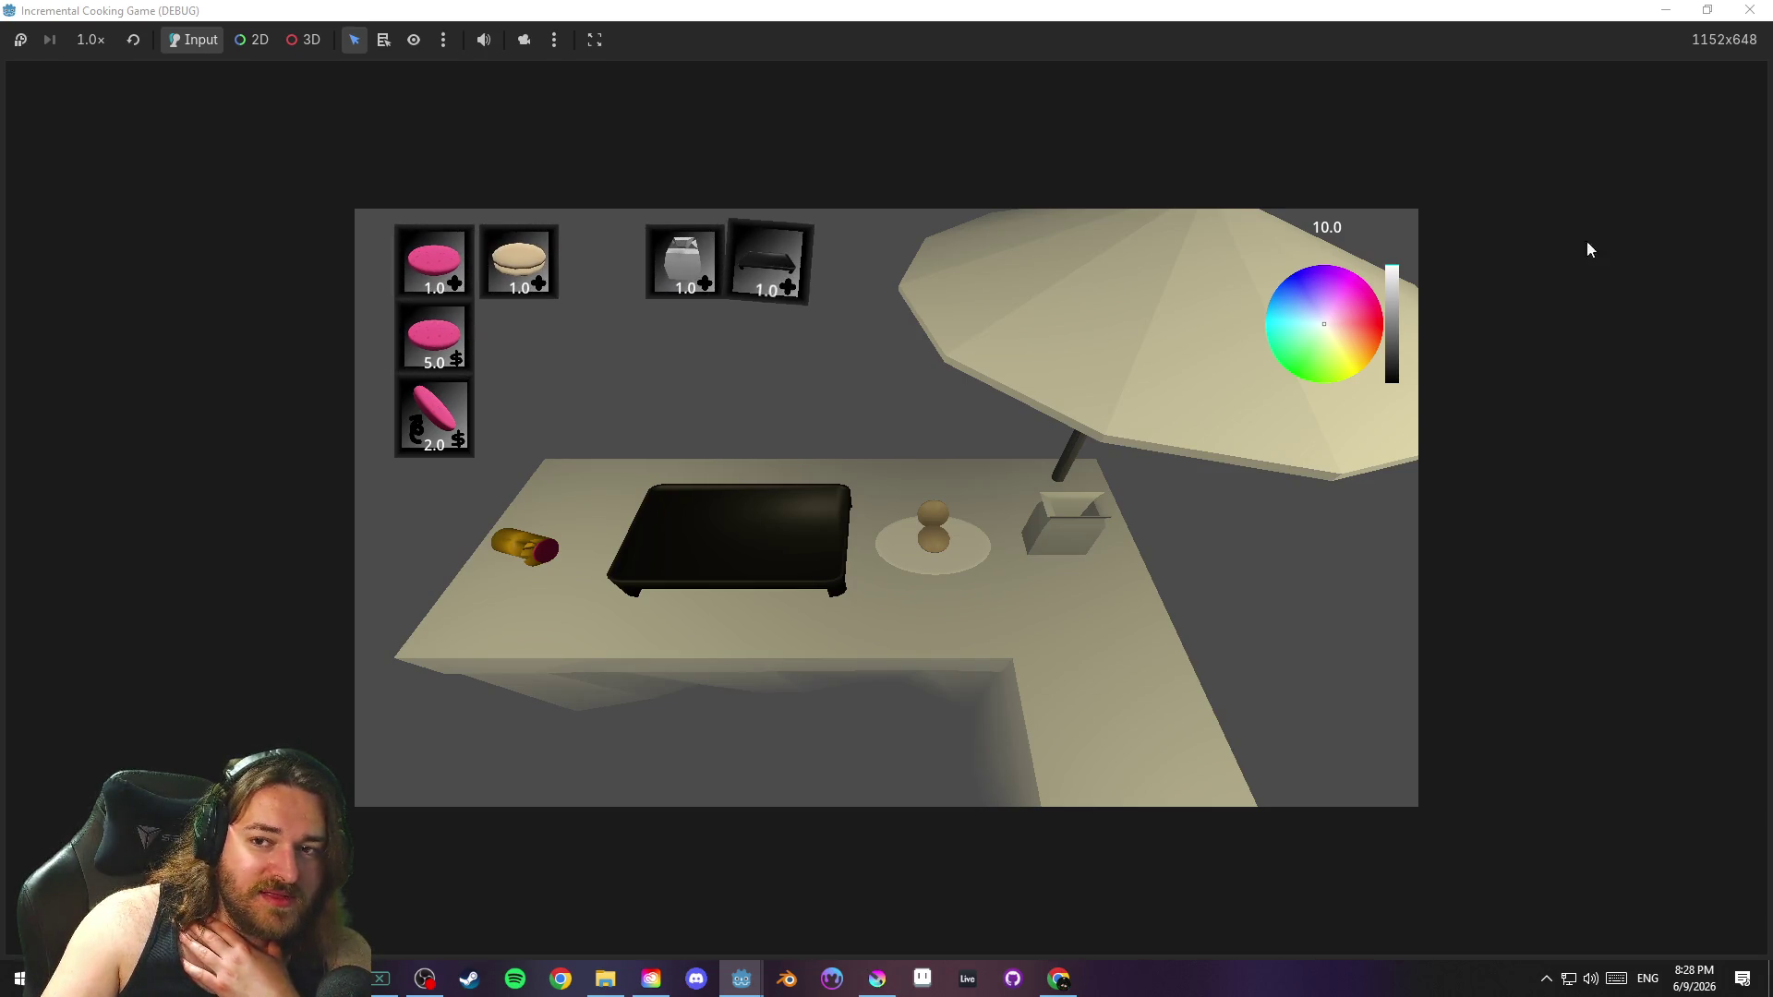
mouse_move(1311, 327)
mouse_down()
mouse_move(1398, 293)
mouse_move(1339, 231)
mouse_move(1282, 226)
mouse_move(1173, 335)
mouse_move(1209, 441)
mouse_up()
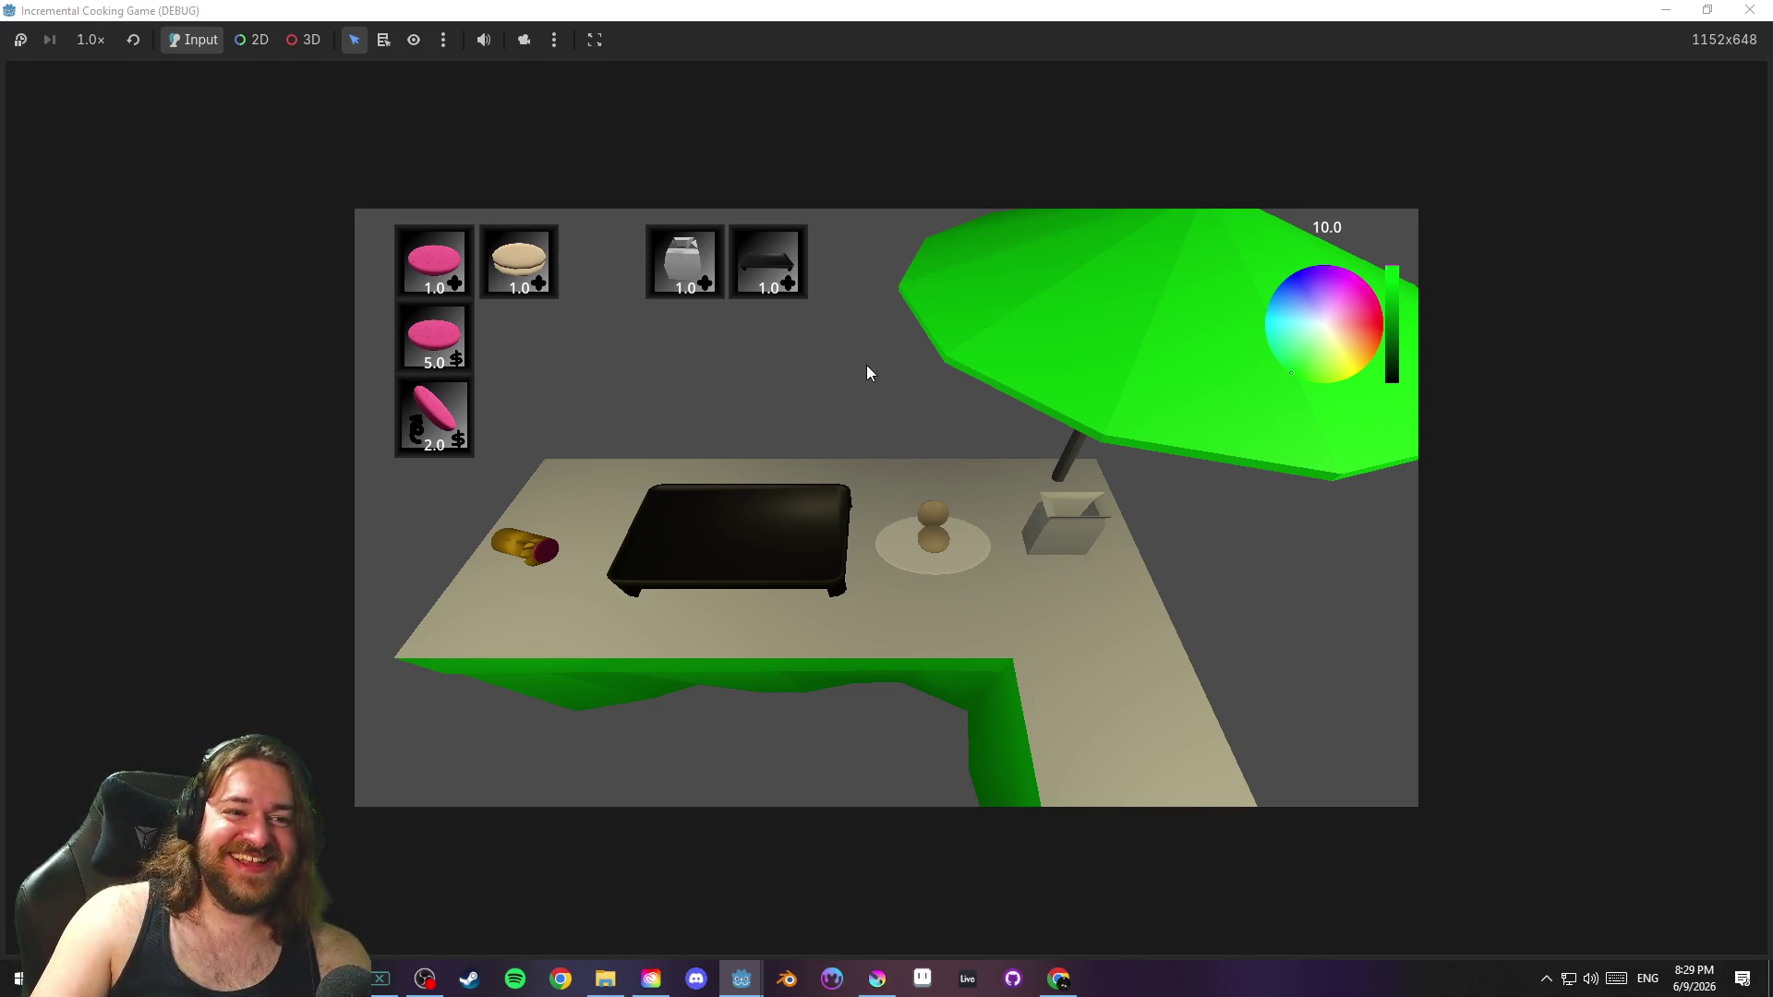
click(1707, 10)
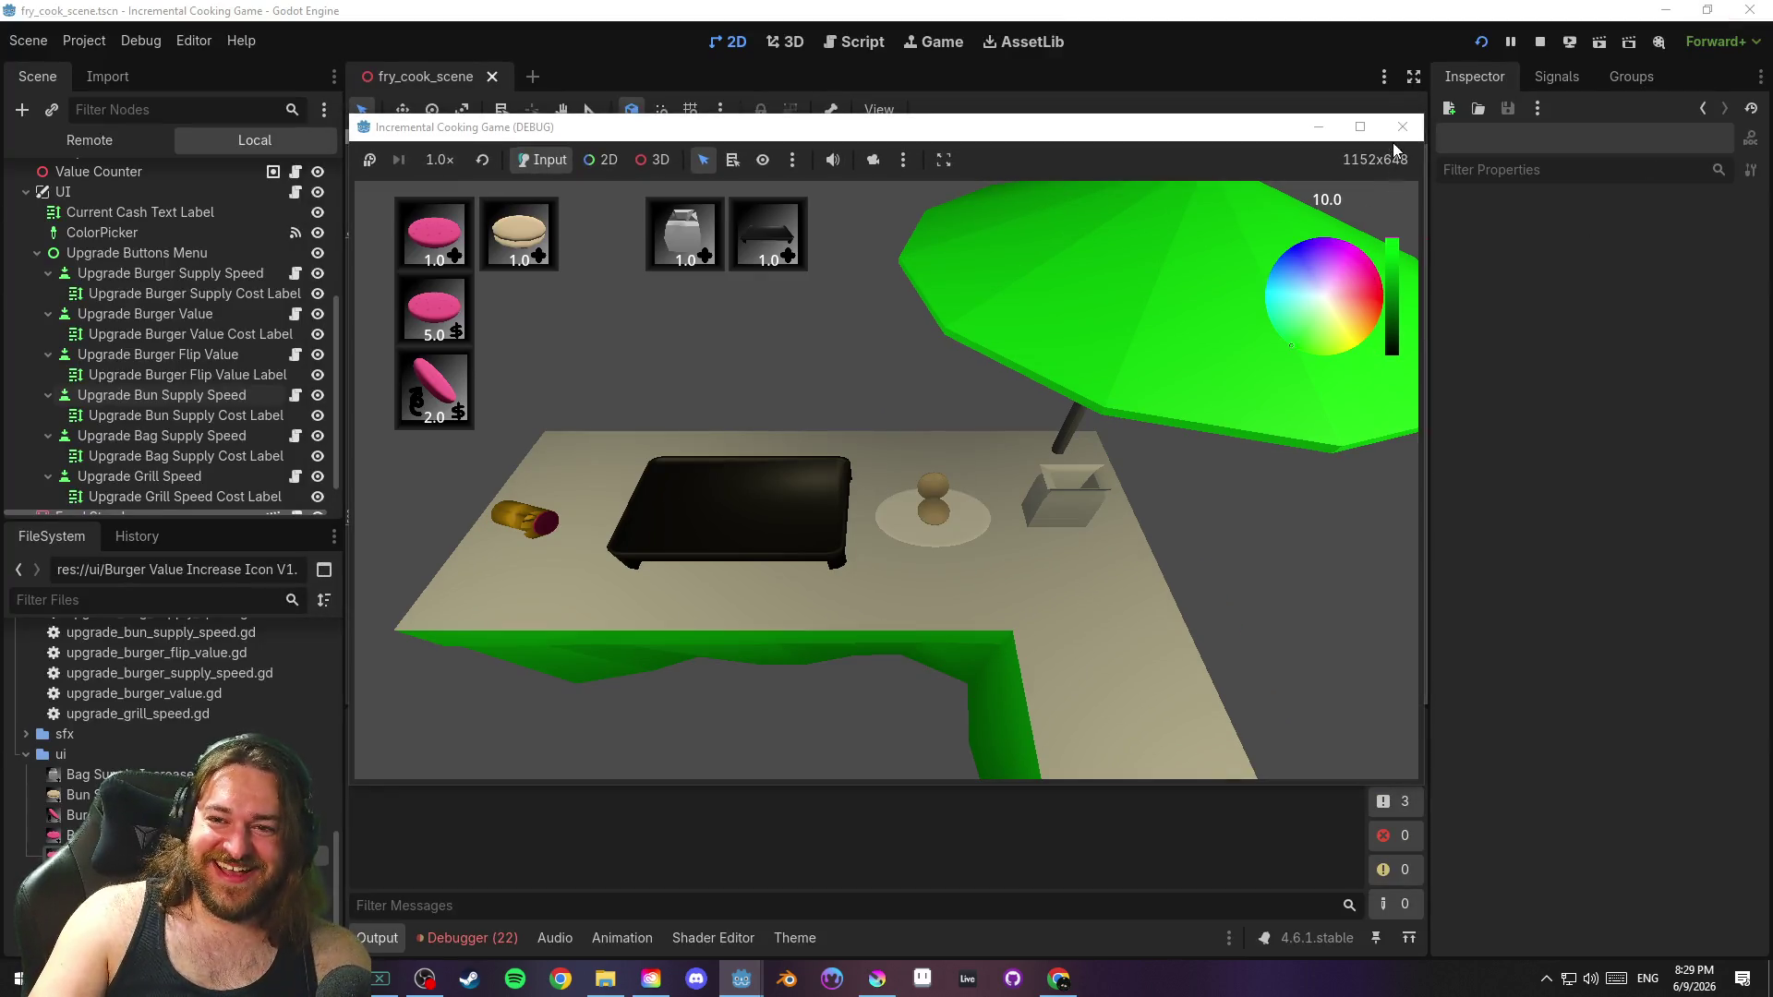
click(1403, 127)
Save fry_cook_scene and move from the 2D canvas to the 3D food stand view
key(ctrl+s)
scroll(693, 415, up, 1)
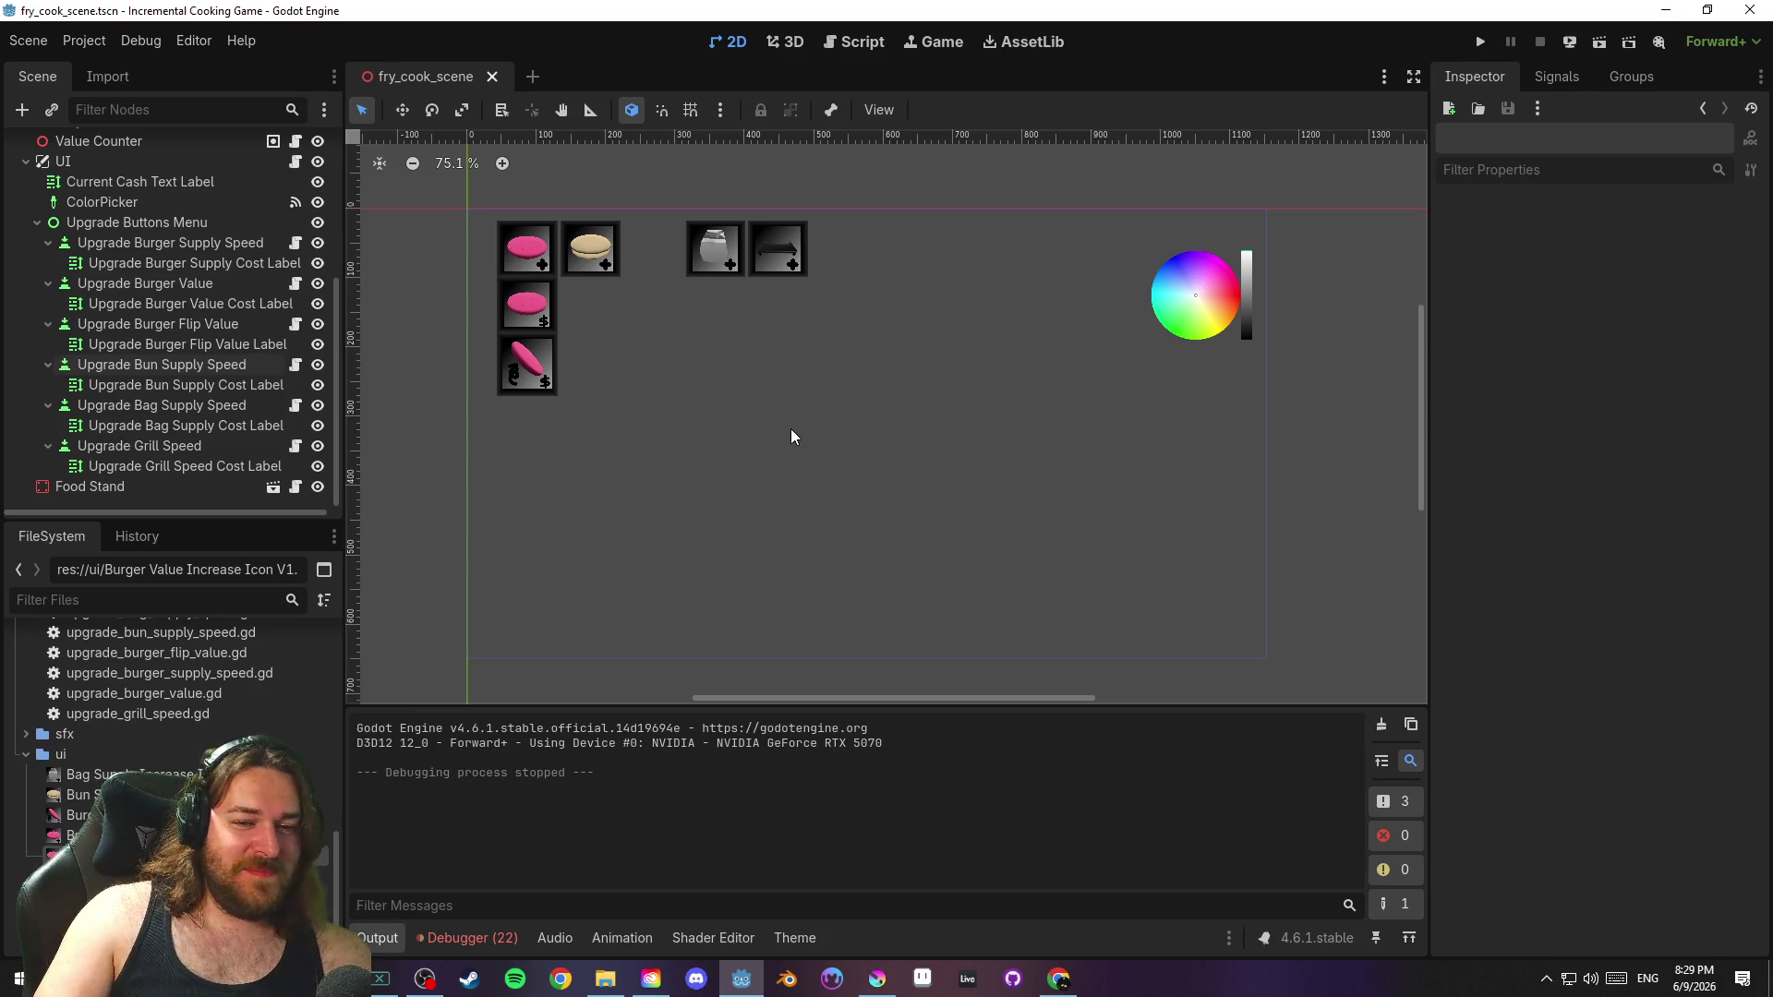
scroll(811, 425, left, 1)
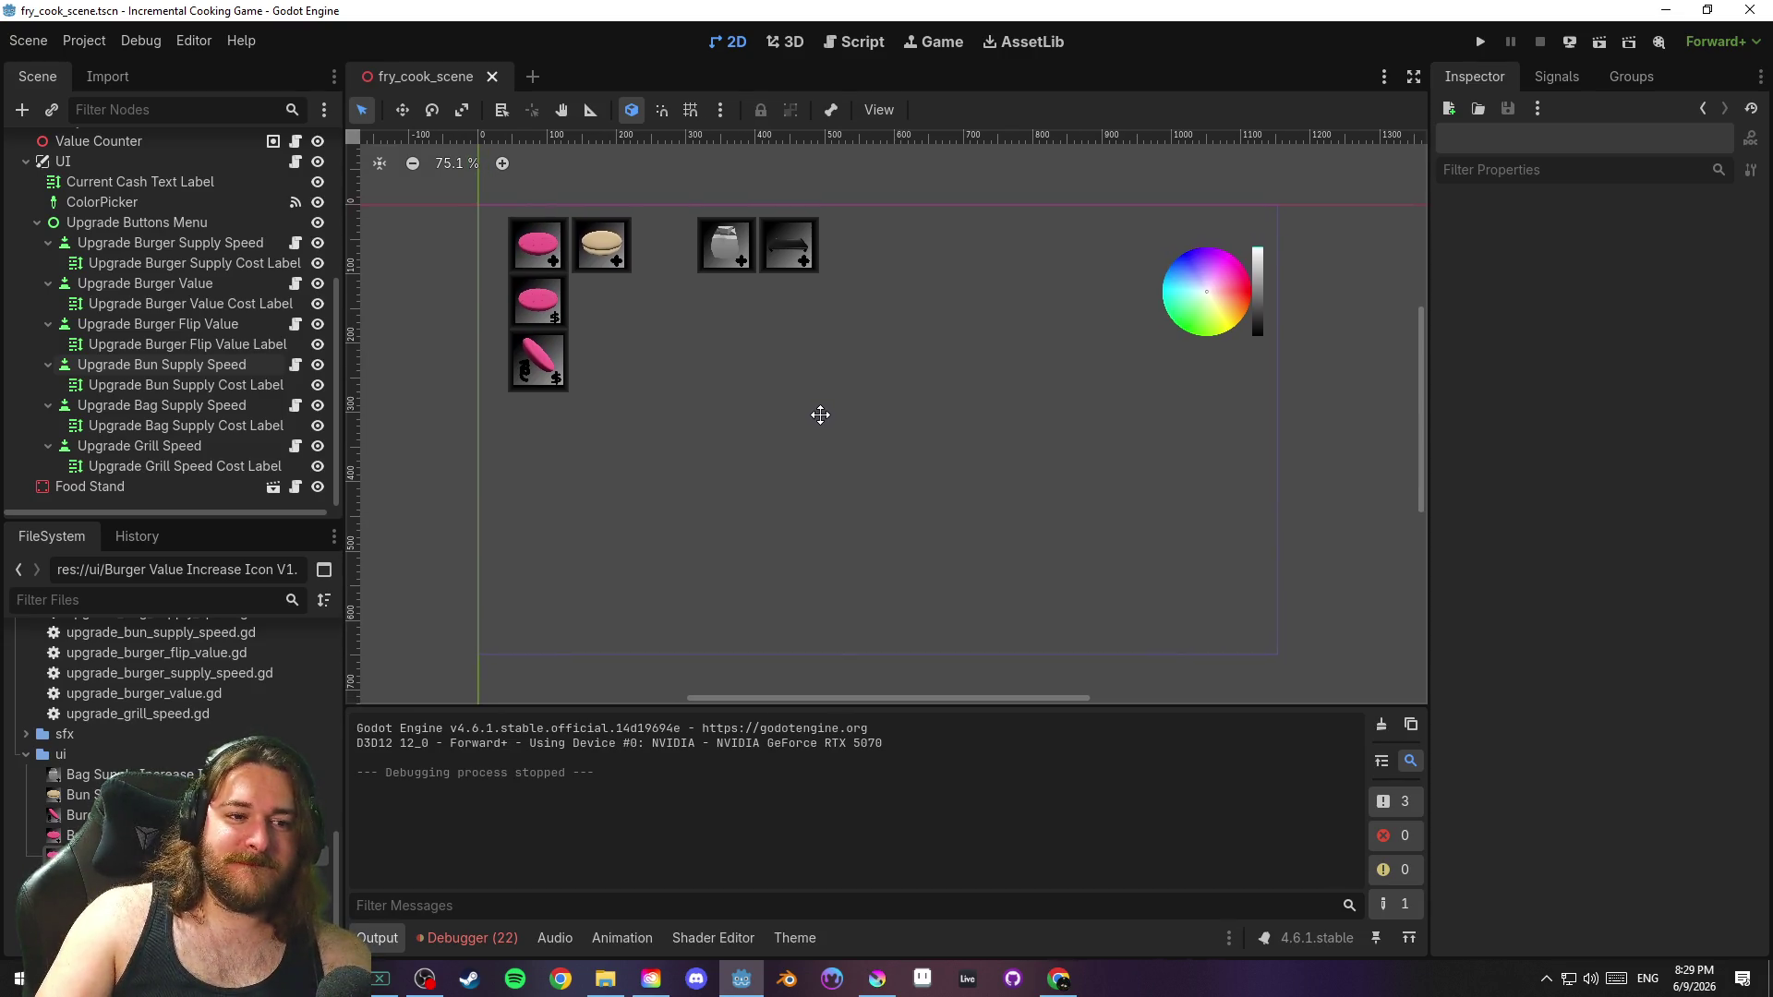
scroll(225, 396, up, 5)
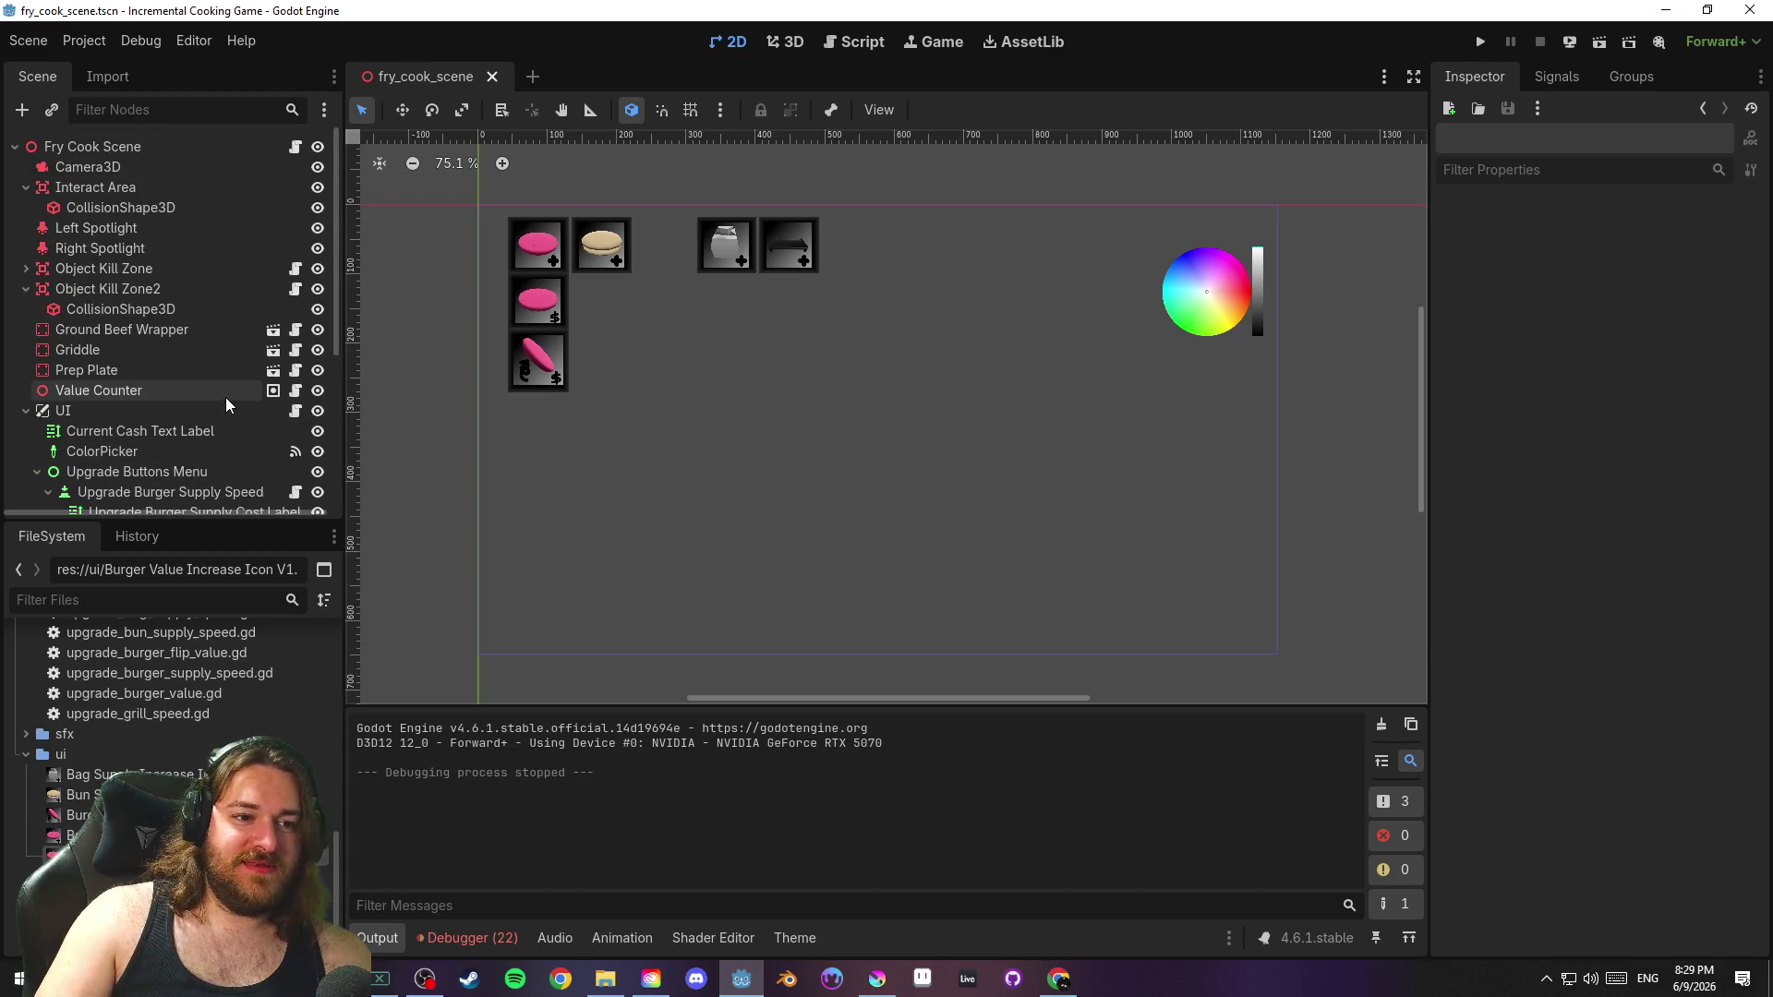
scroll(231, 406, down, 5)
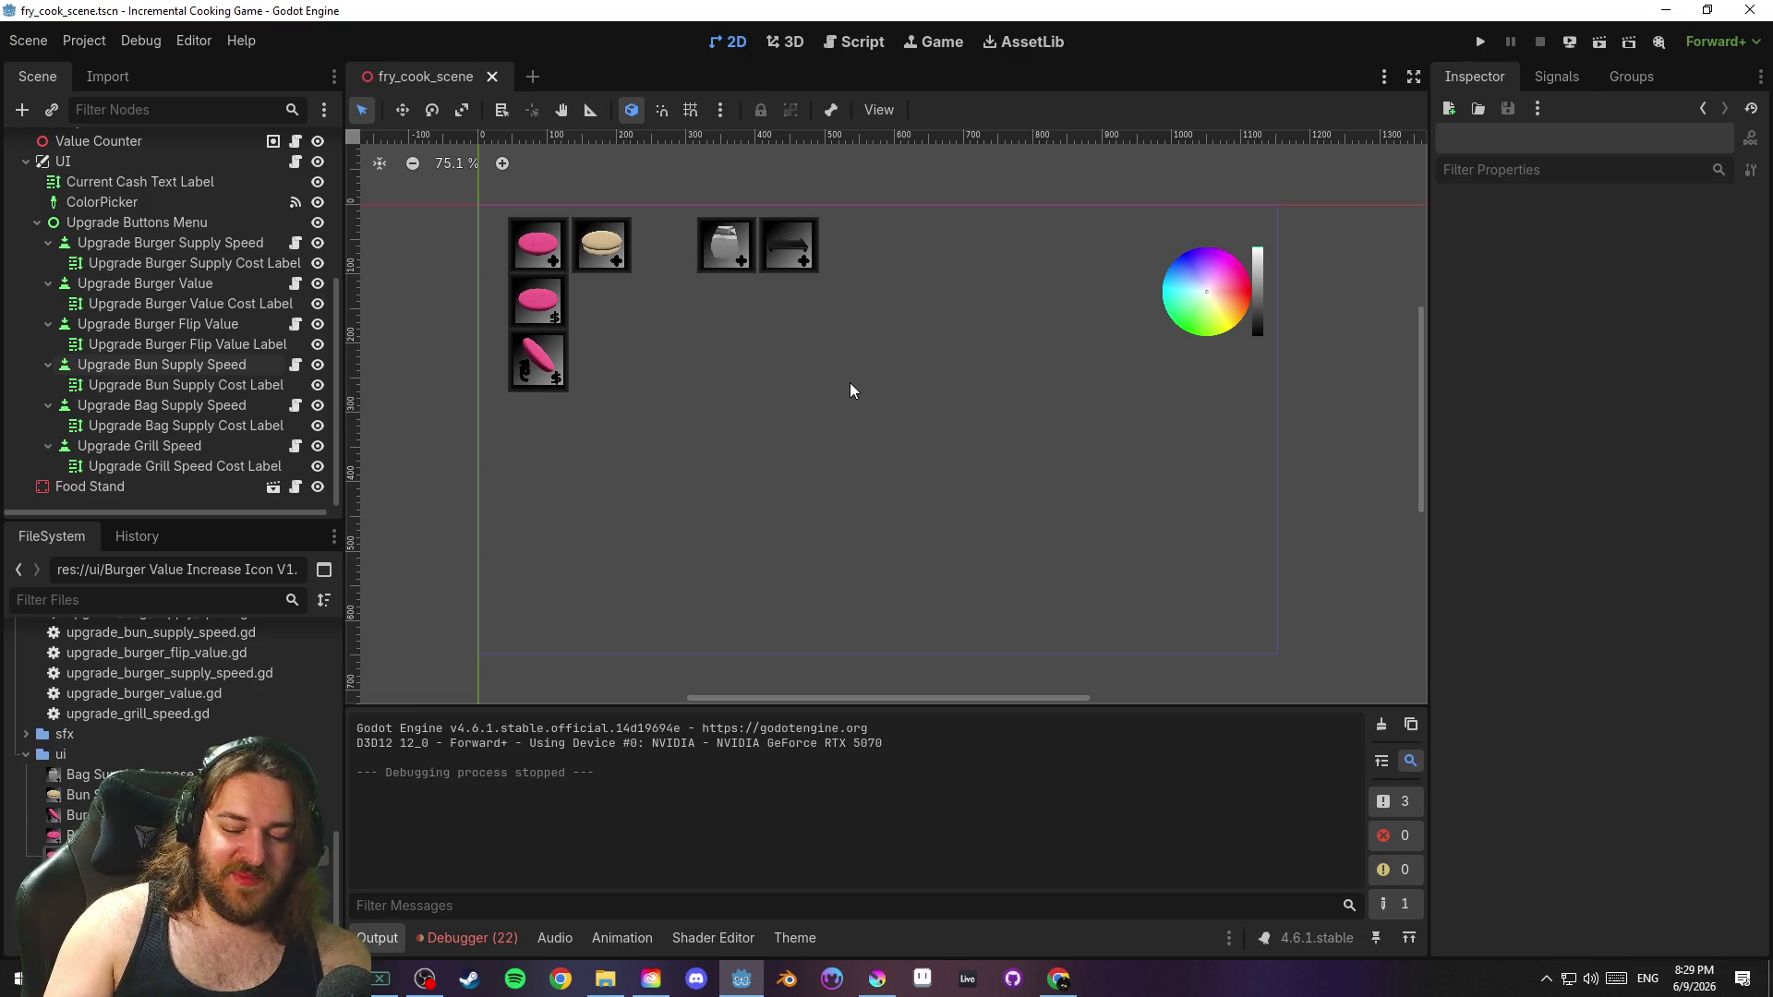
key(ctrl+s)
key(ctrl+F2)
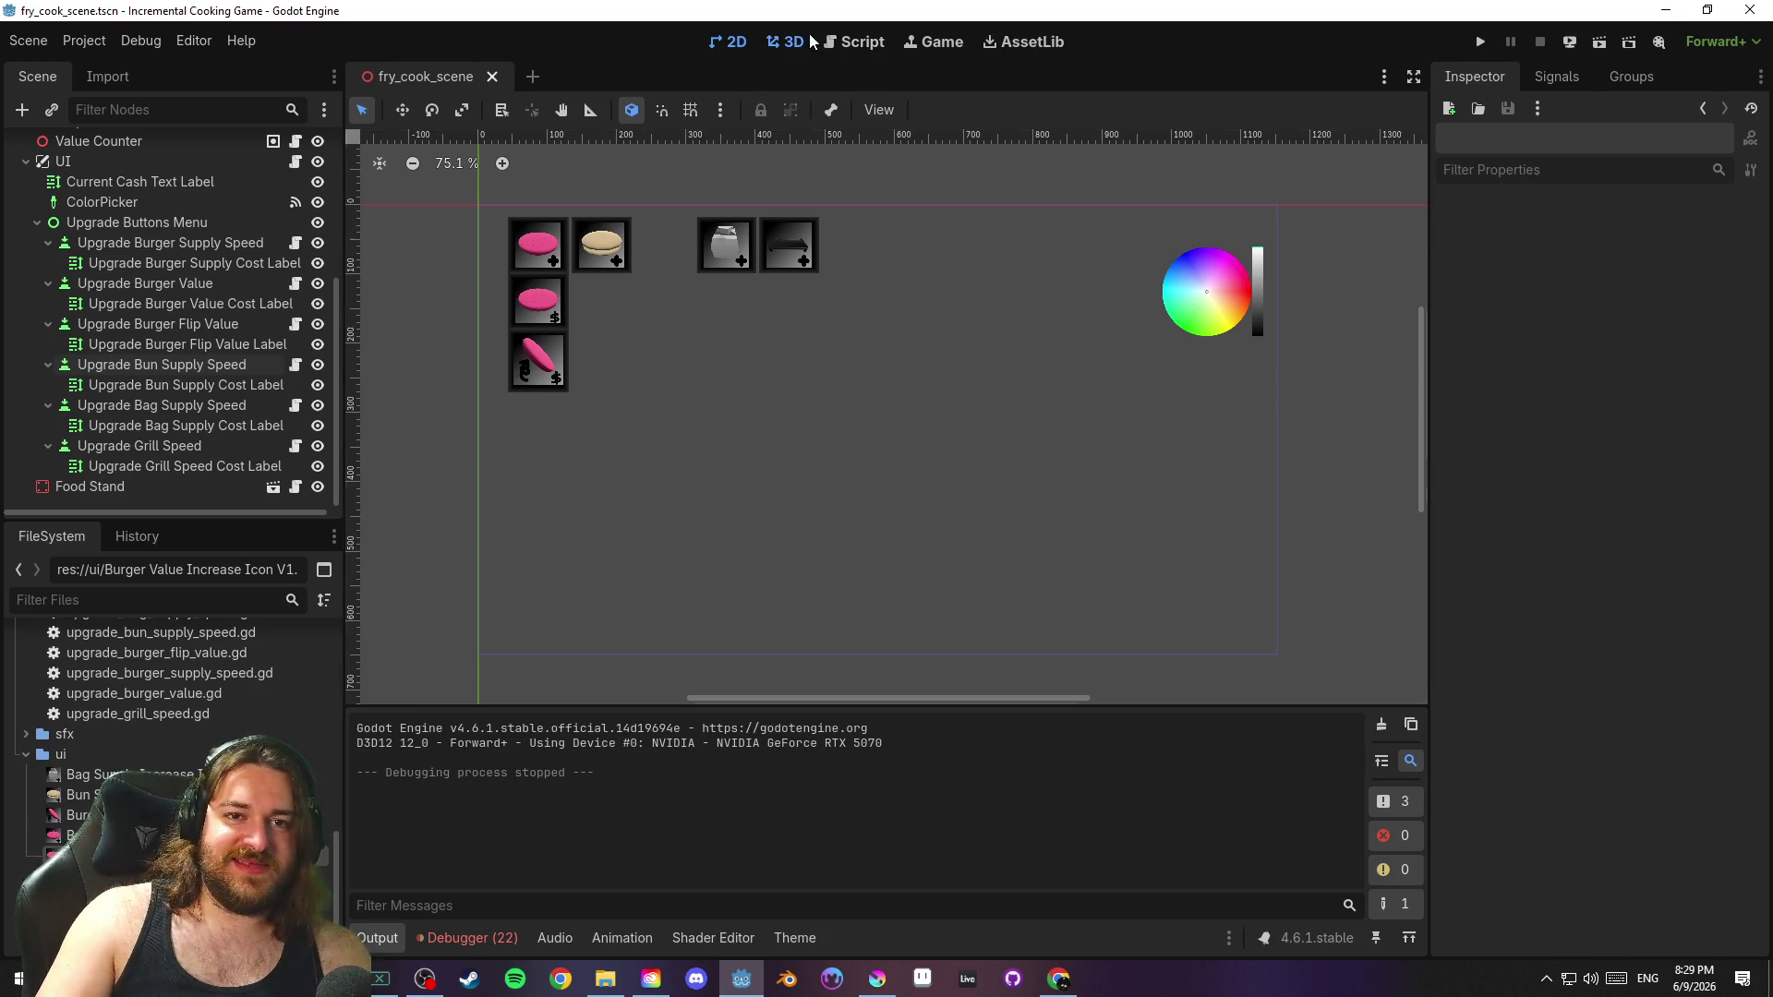
scroll(848, 341, up, 3)
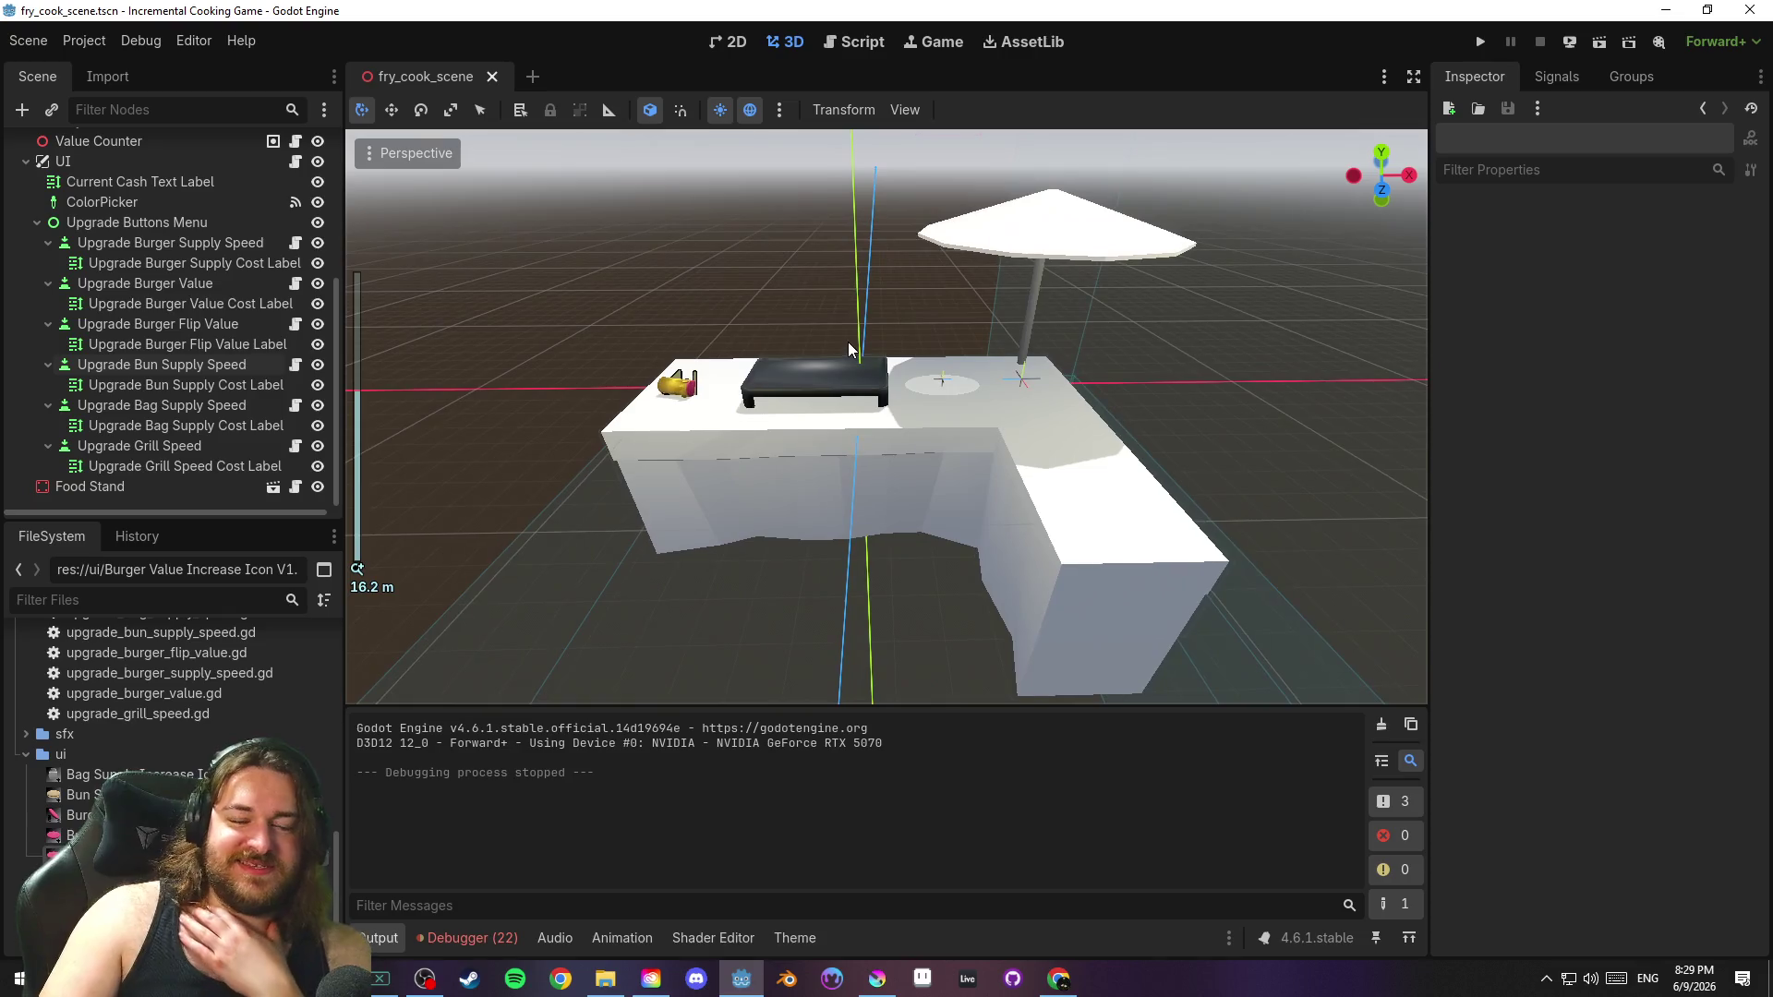
Save the scene via Scene > Save Scene, then return to the 2D canvas
click(28, 41)
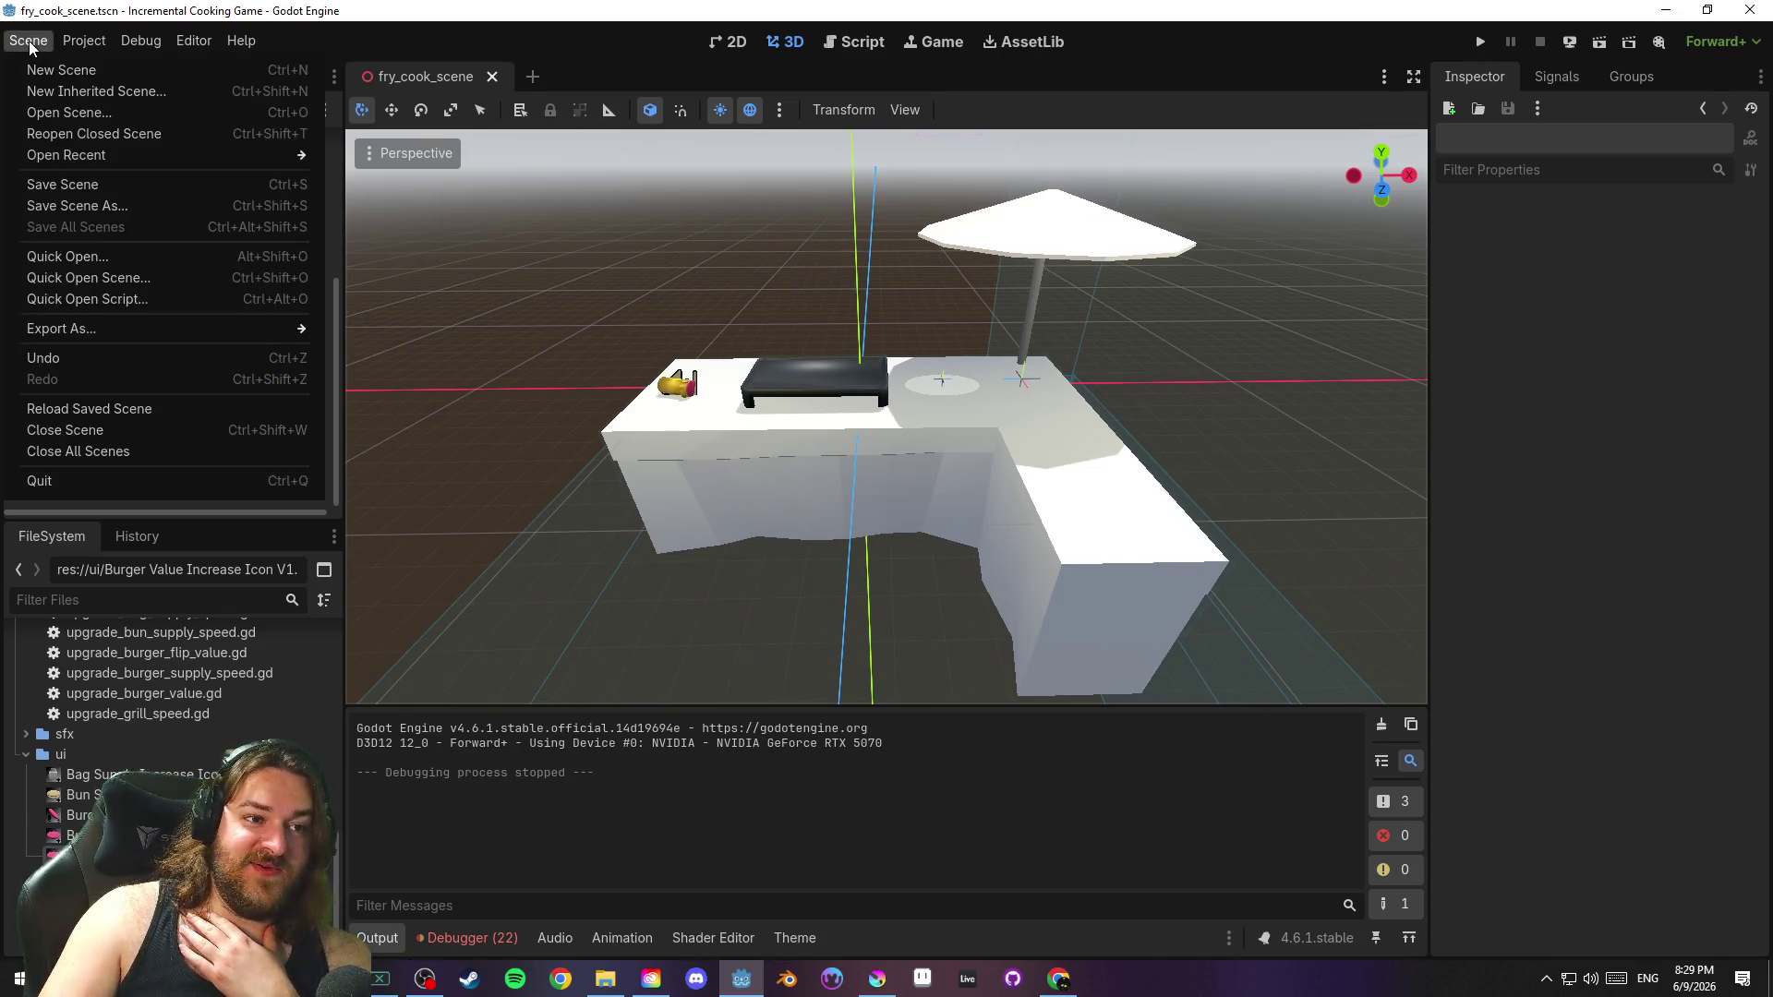
click(176, 185)
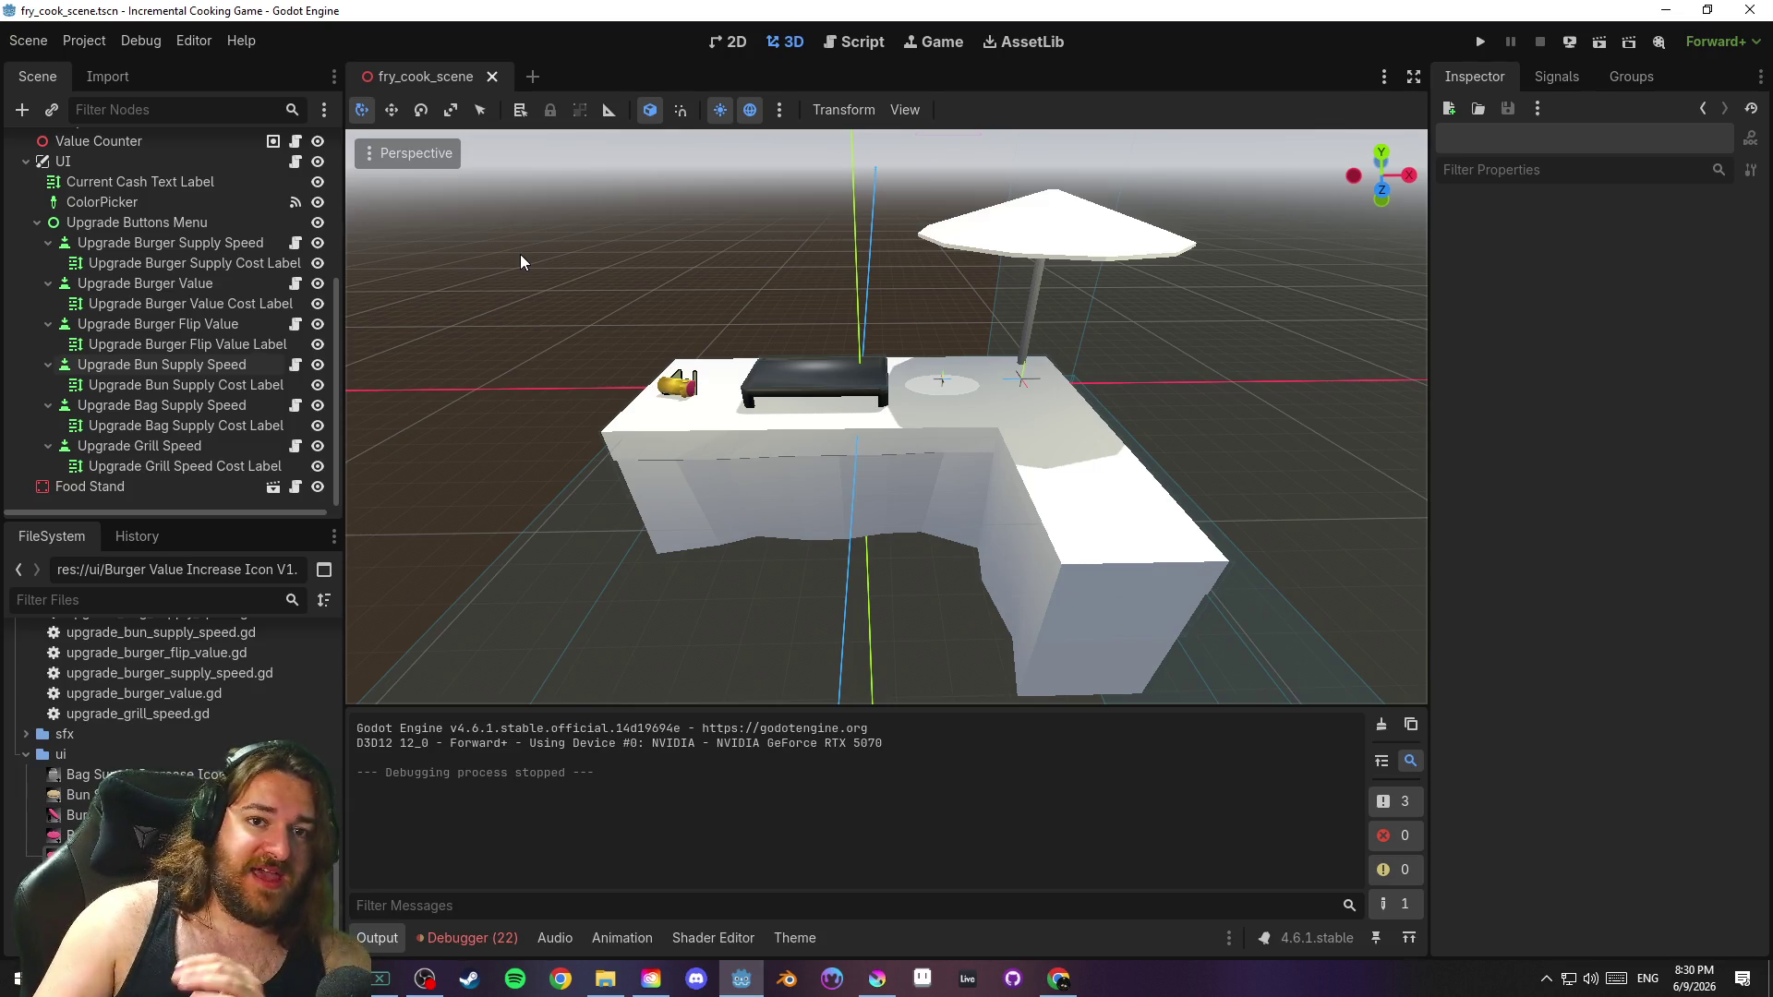
click(711, 44)
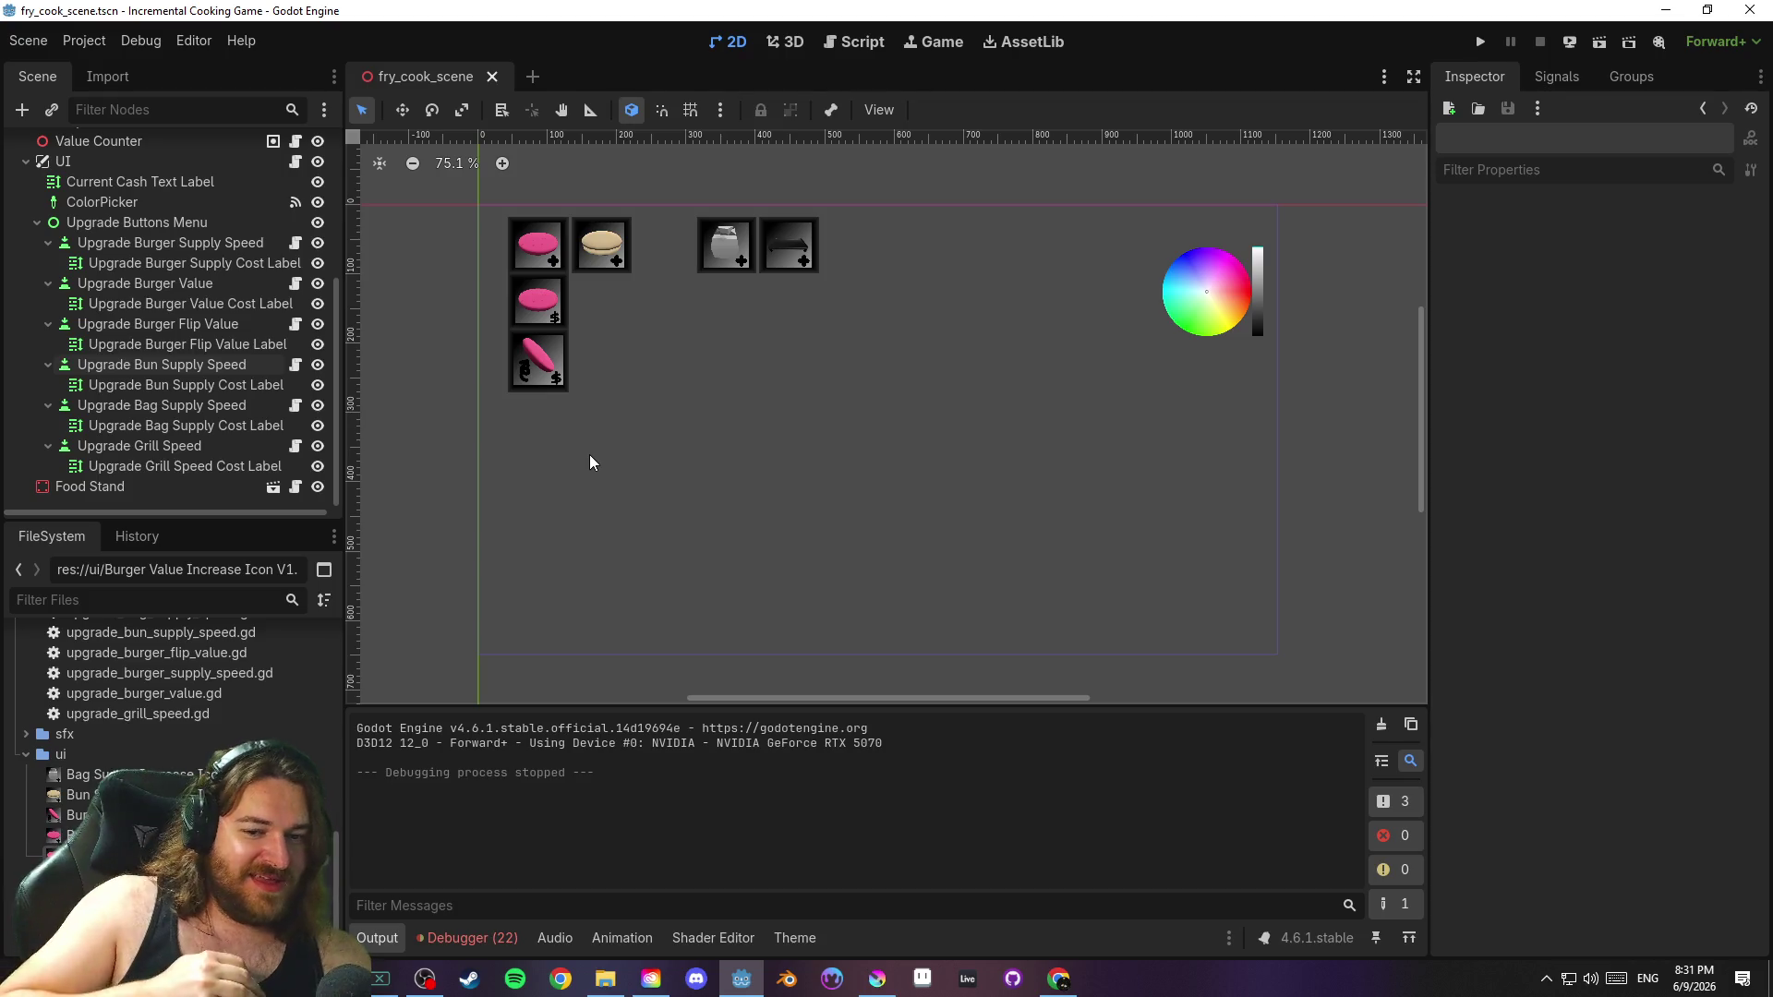
Bring Krita's UI button icons file with the pink burger icon to the front
click(878, 979)
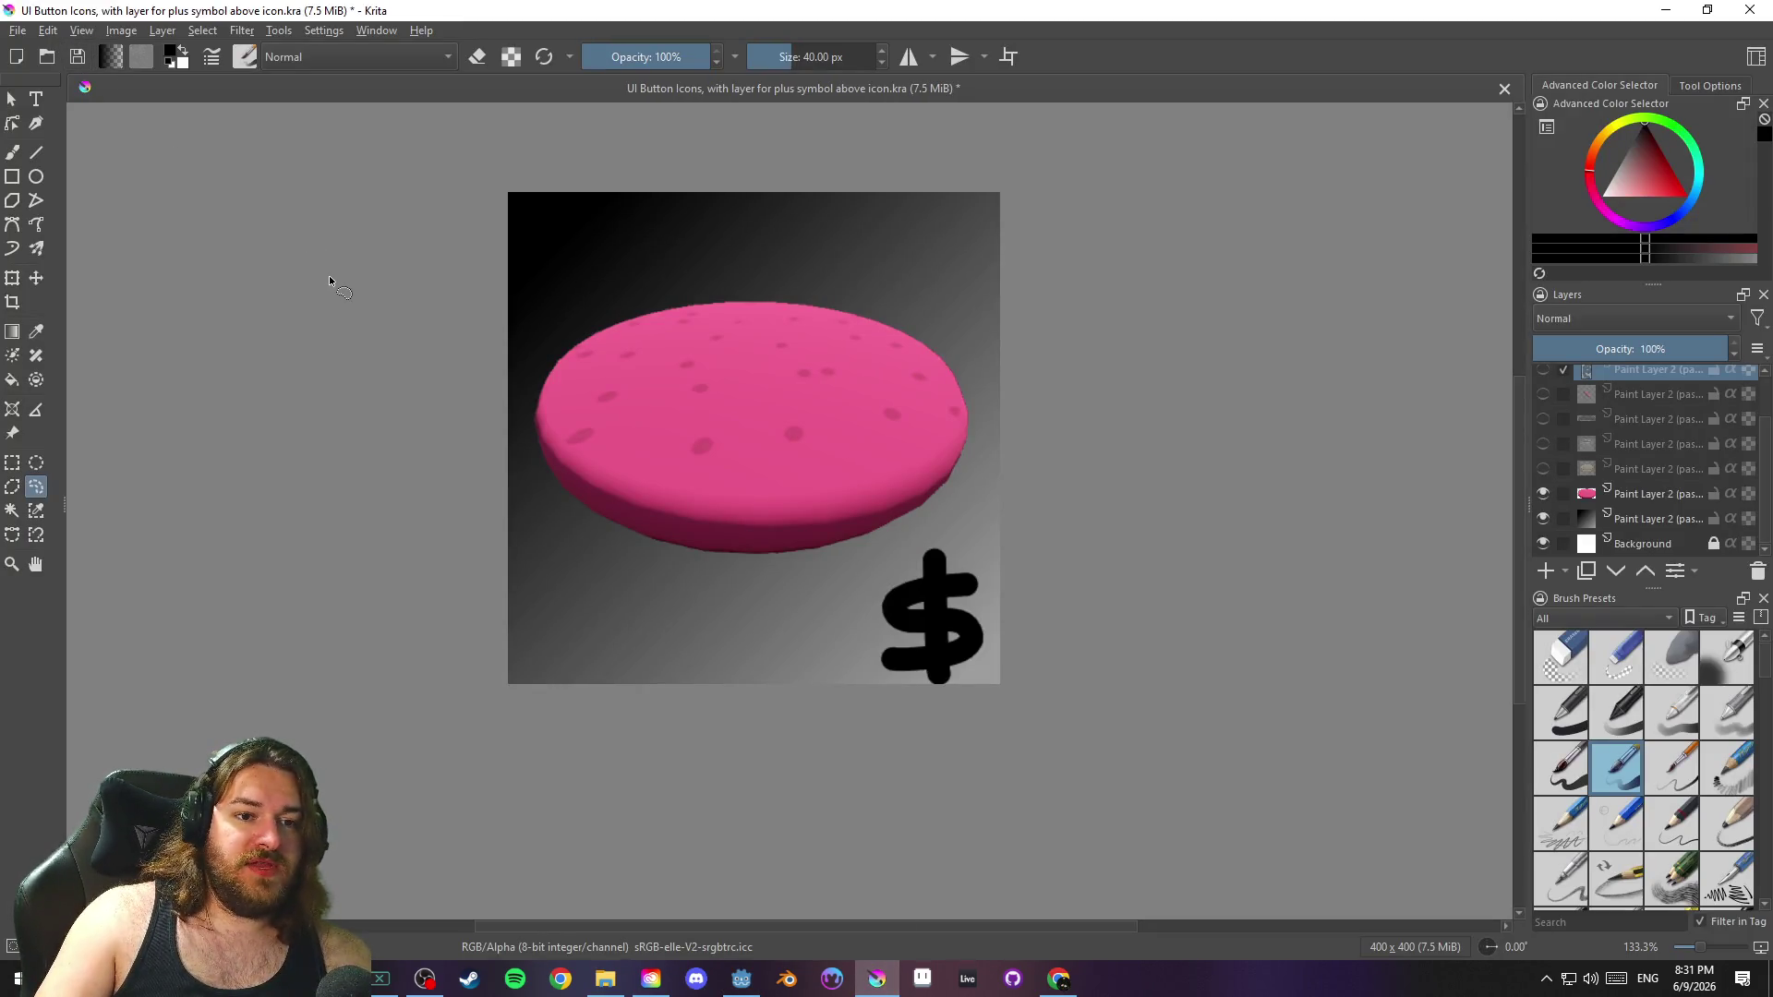
Hide the dollar sign, burger and gradient layers in the icon file
scroll(1556, 390, up, 2)
click(1543, 376)
scroll(1545, 415, down, 2)
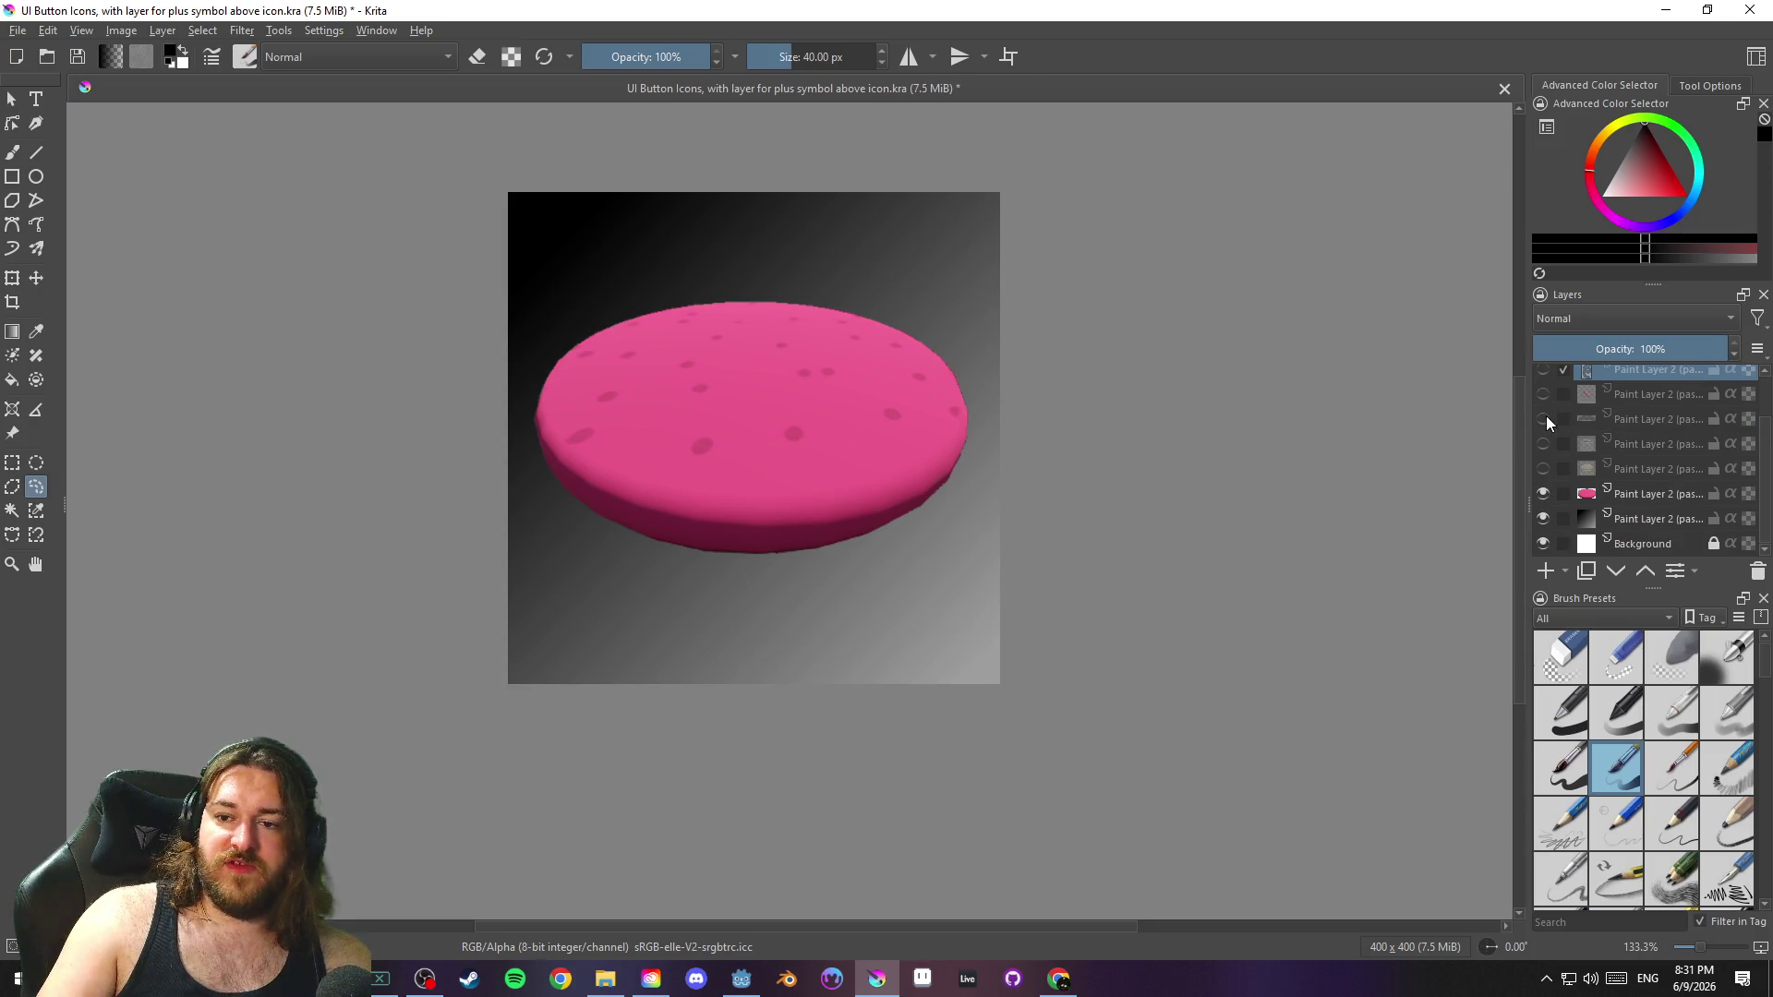
drag(1543, 493, 1542, 518)
click(1542, 514)
click(1541, 513)
scroll(1545, 512, up, 2)
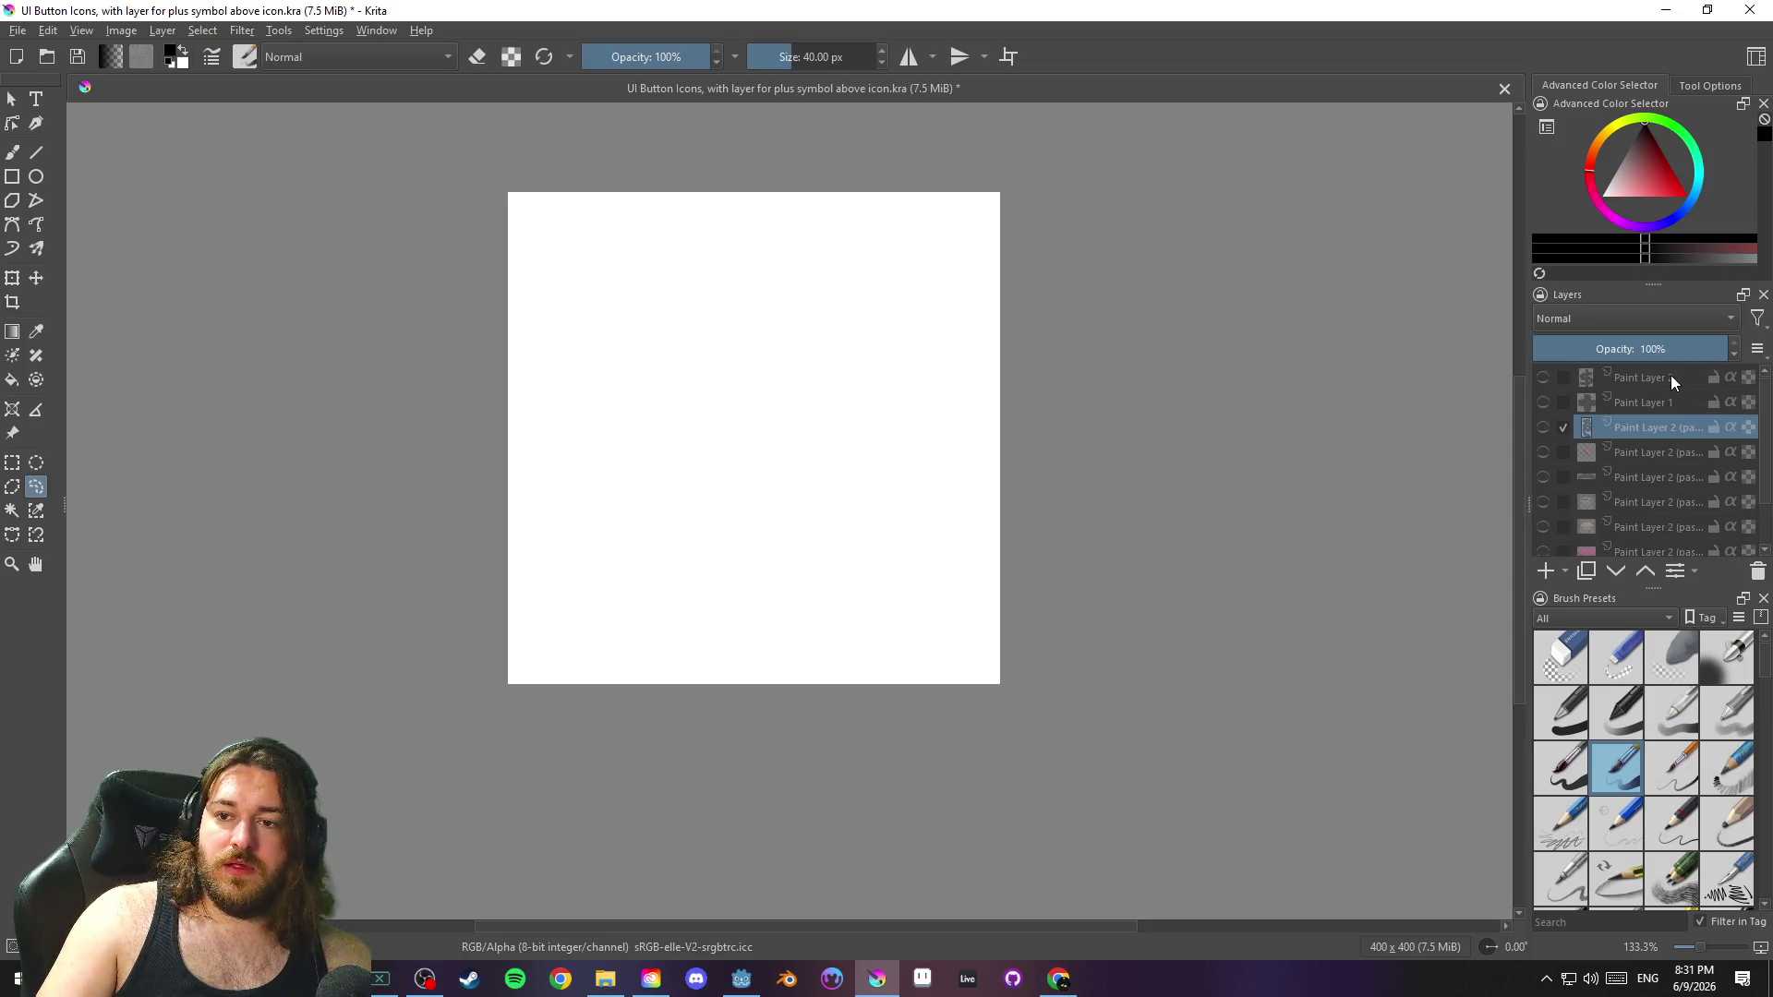
scroll(1670, 375, down, 2)
Select the Background layer and add a new Paint Layer 3 above it
click(1637, 543)
right_click(1640, 544)
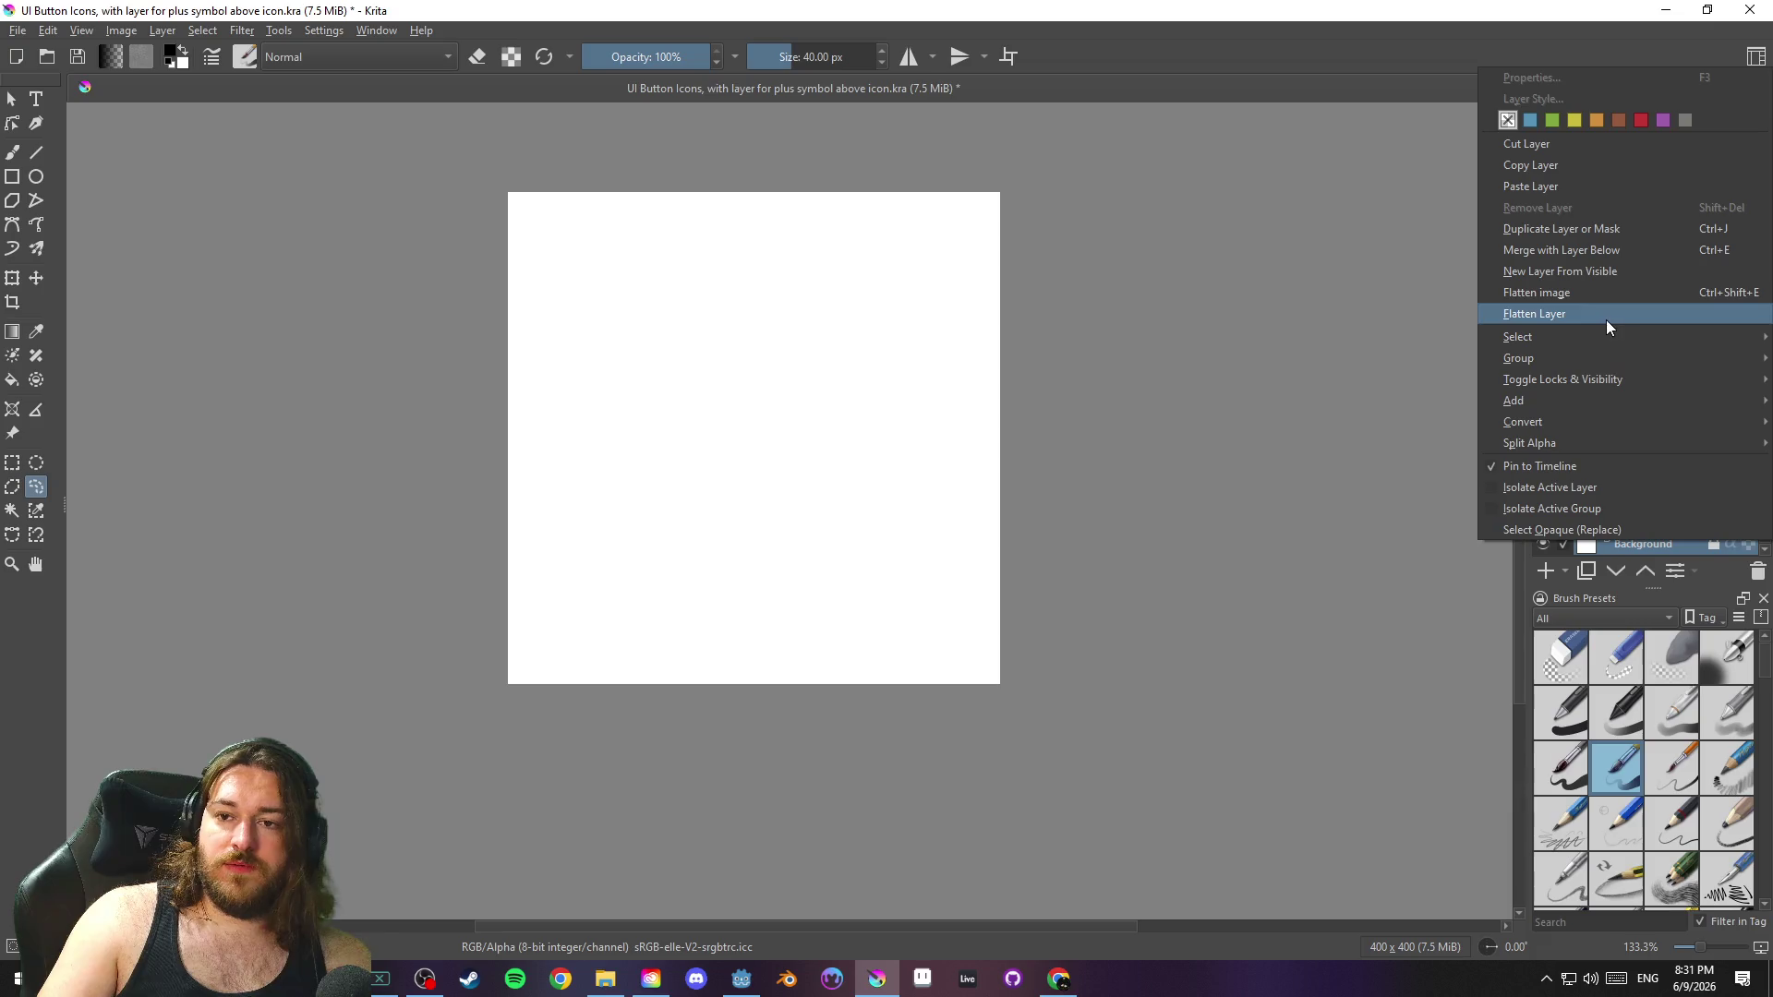
click(203, 31)
mouse_move(256, 118)
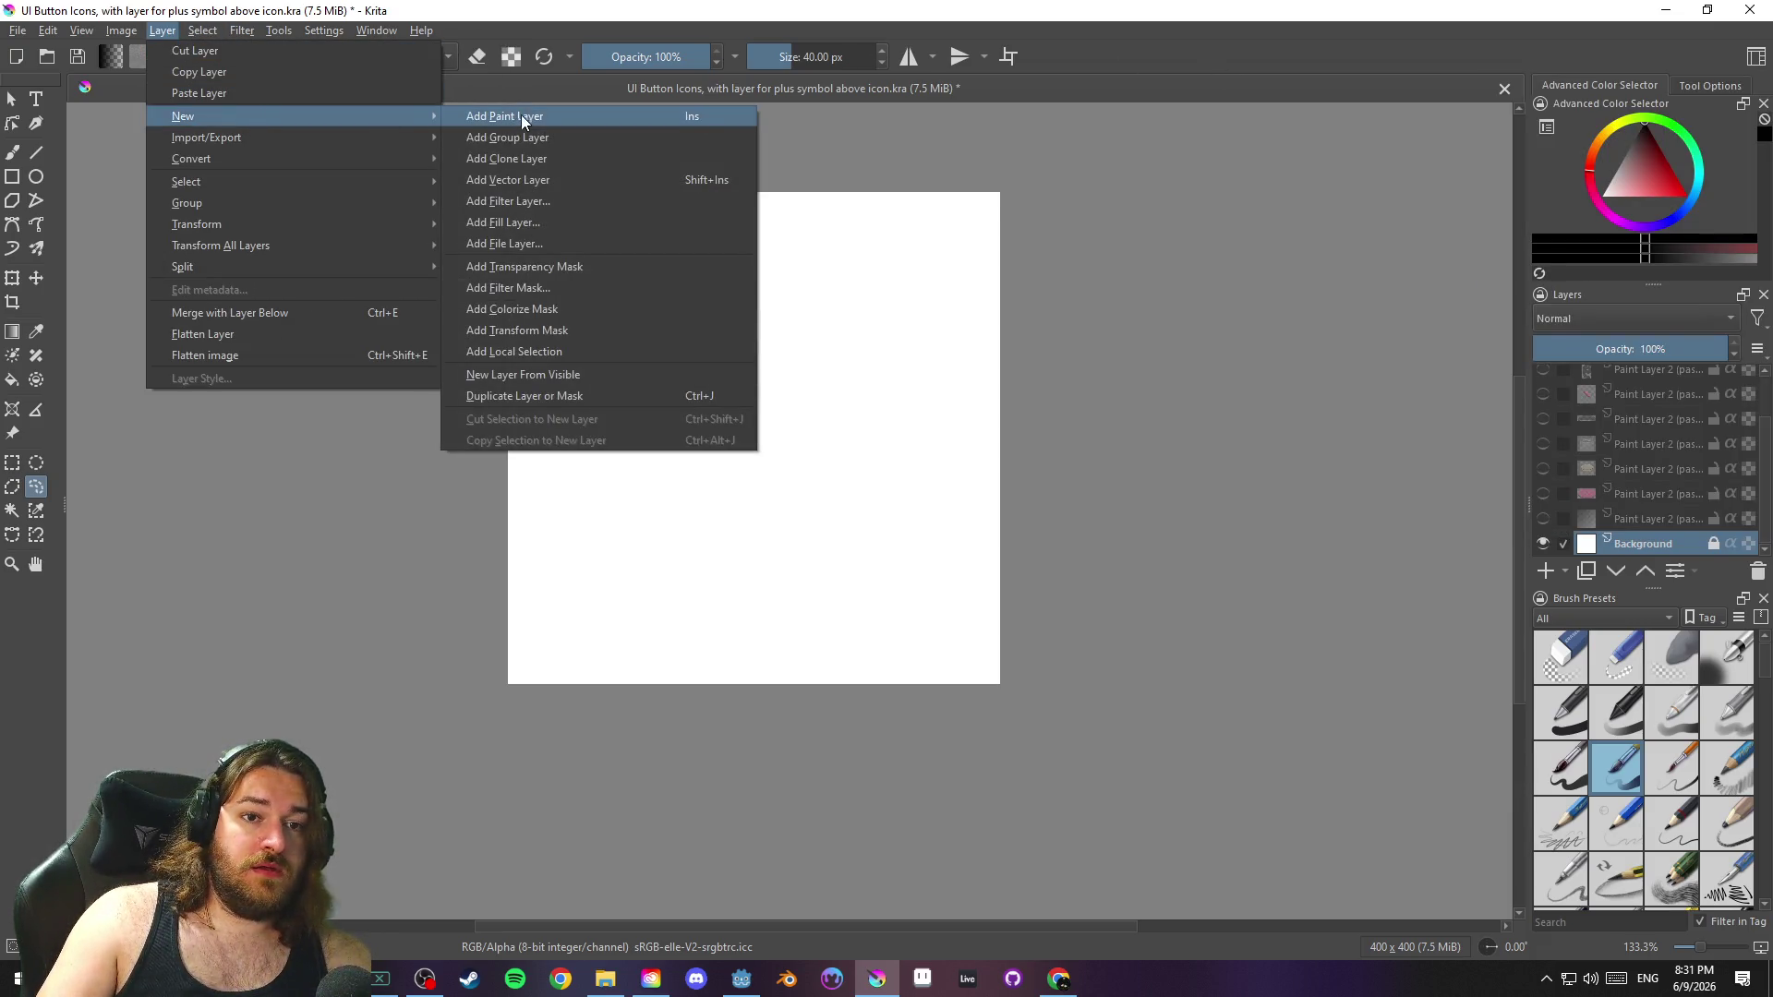
click(519, 114)
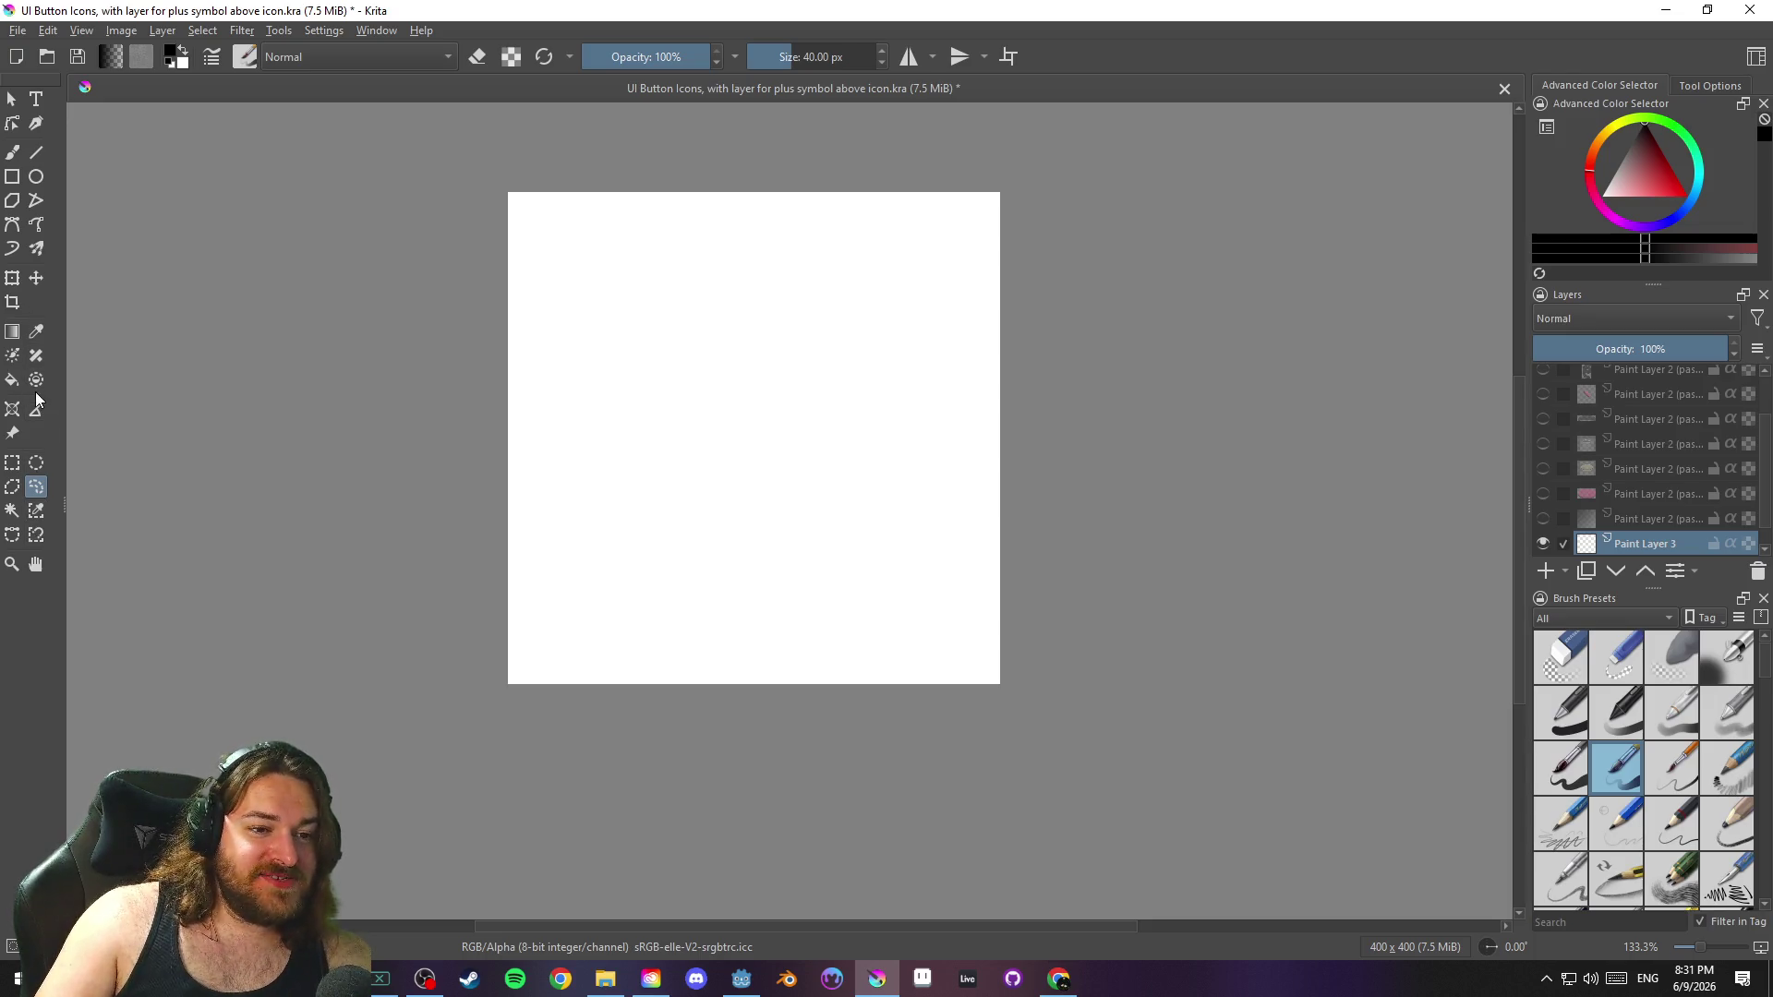
Pick the Freehand Brush and check the colours in the quick palette
click(13, 154)
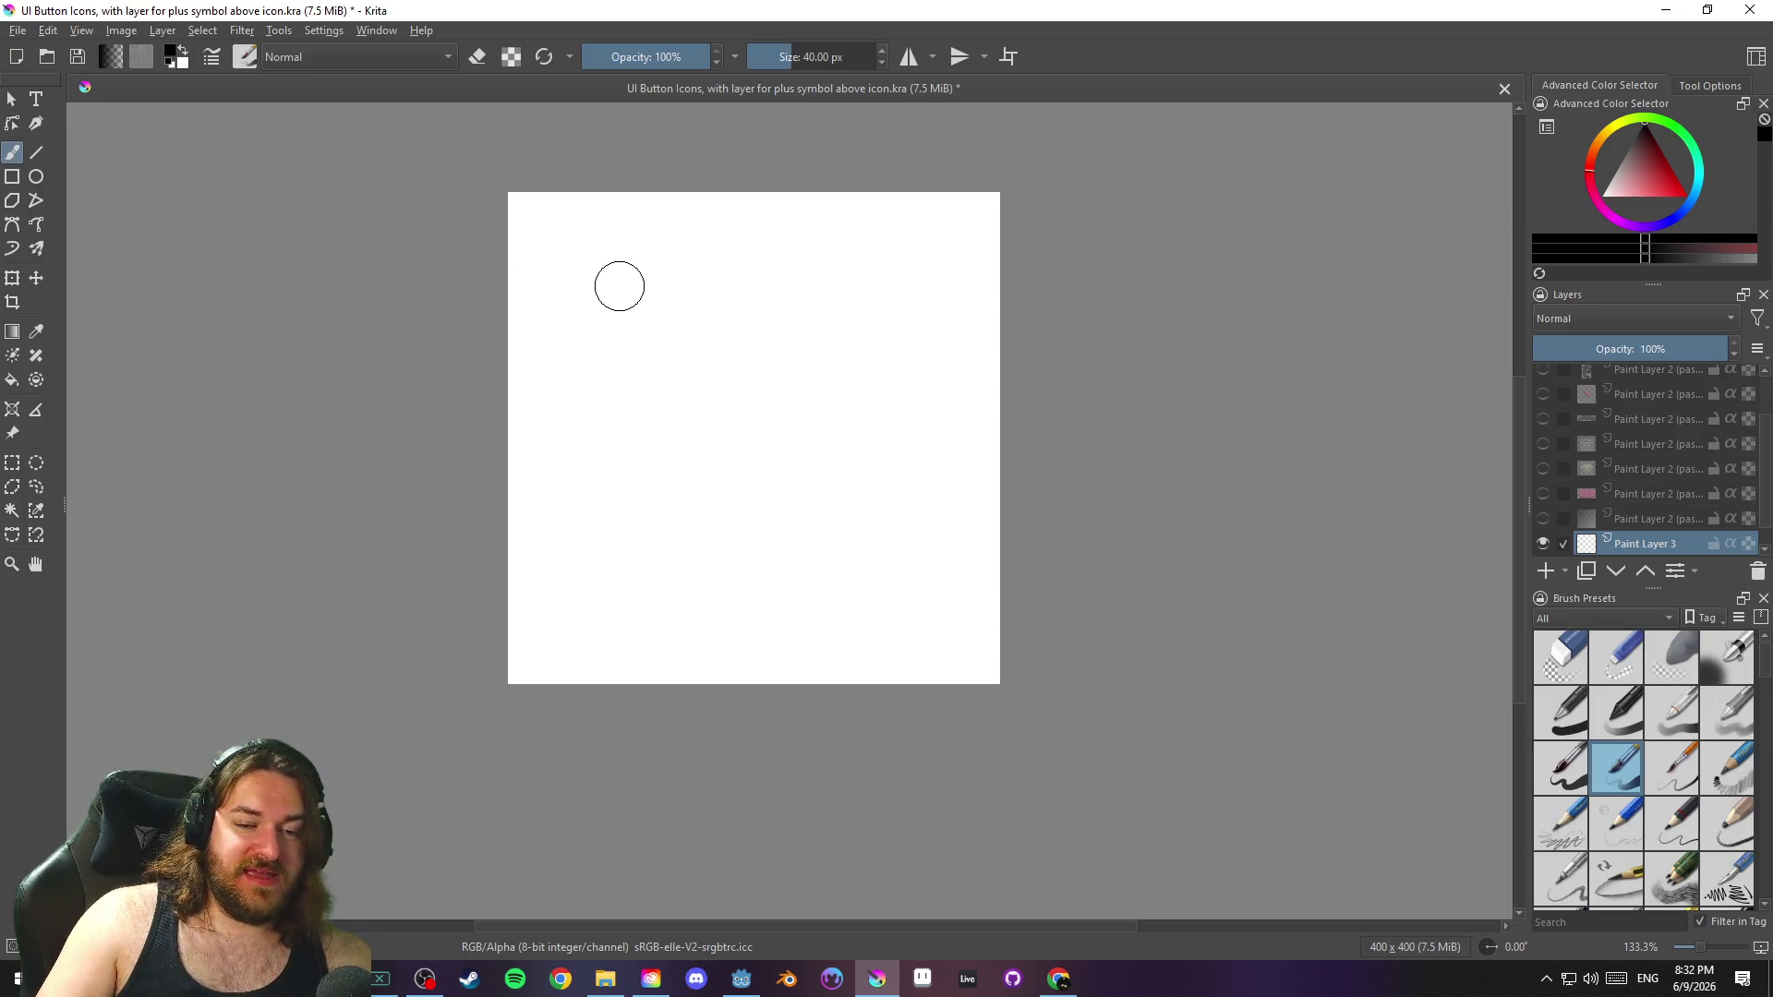
key(f)
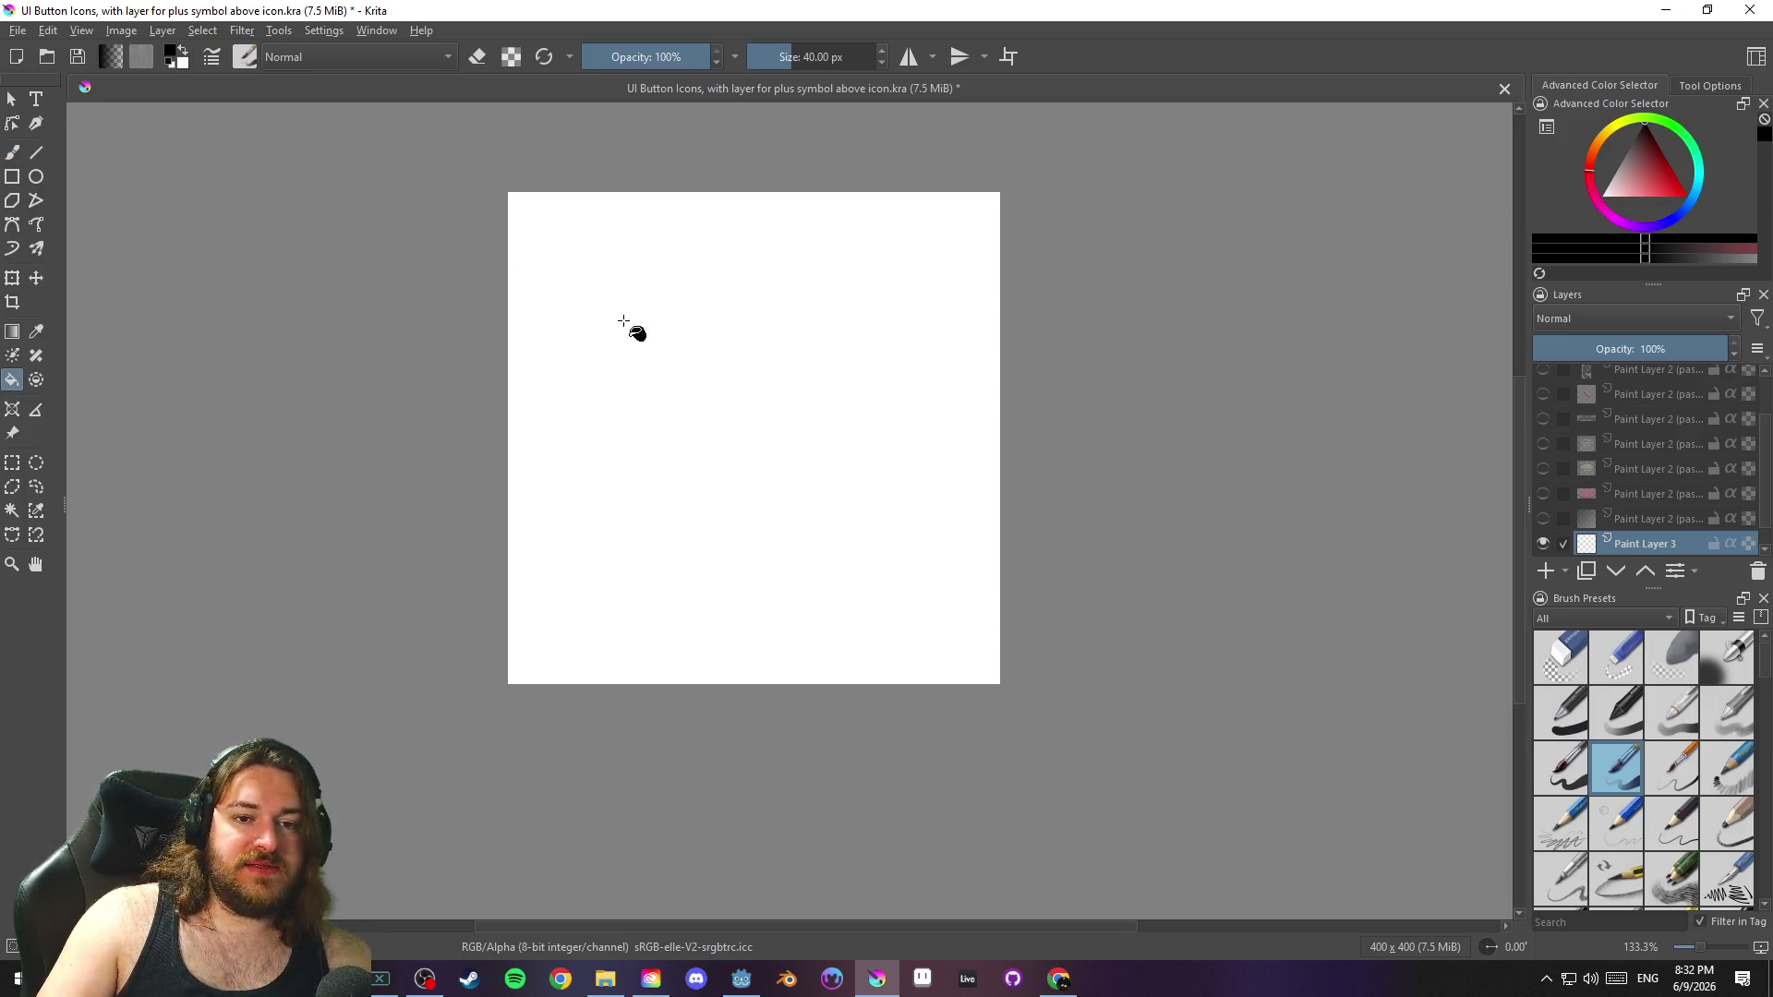
key(b)
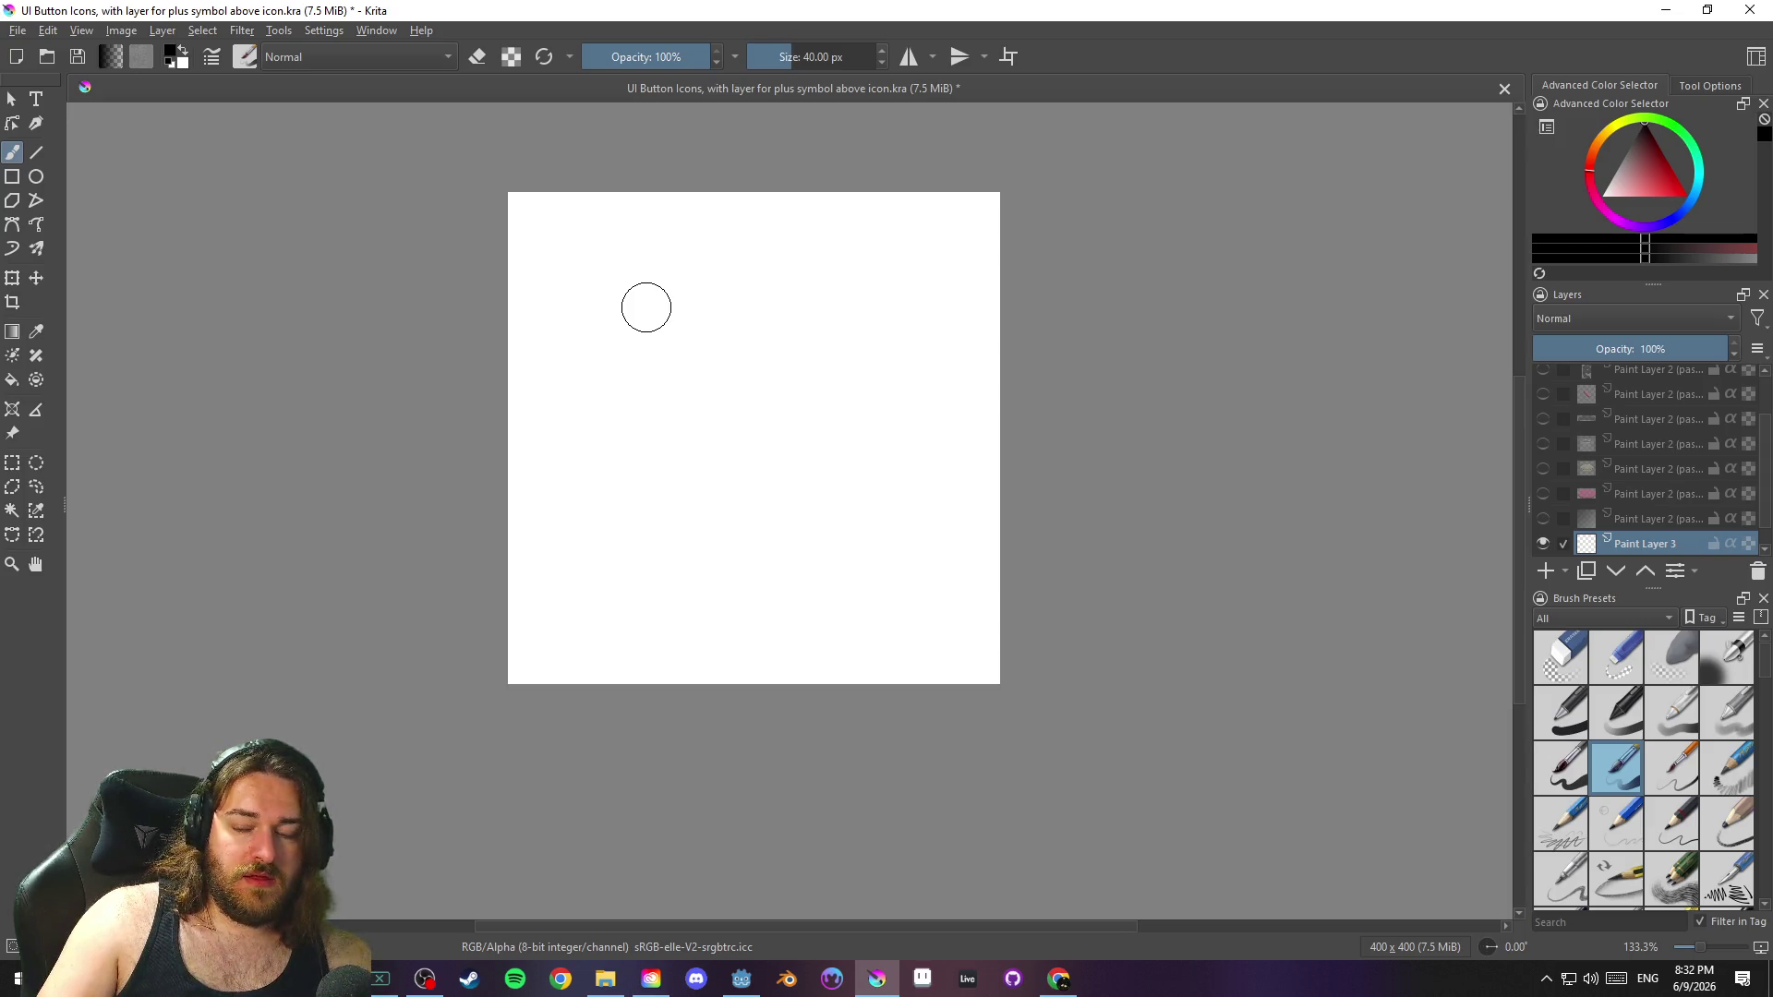
right_click(721, 307)
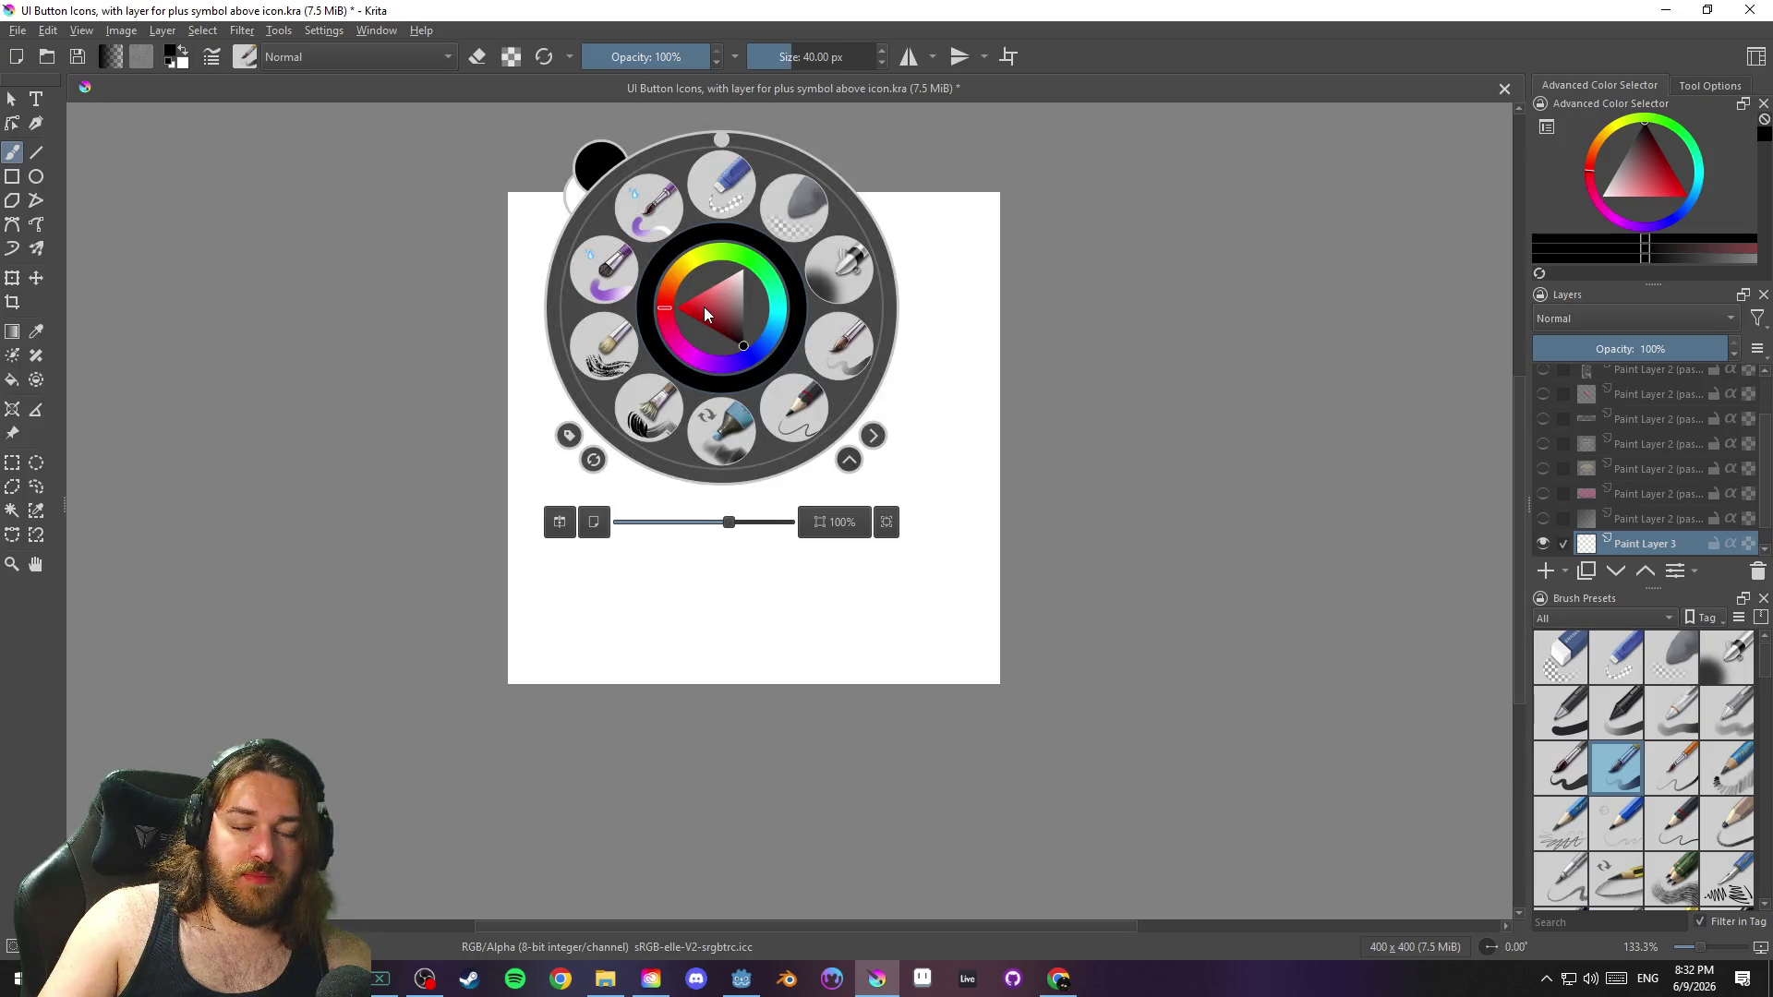
mouse_move(729, 522)
mouse_down()
mouse_move(713, 524)
mouse_move(767, 522)
mouse_up()
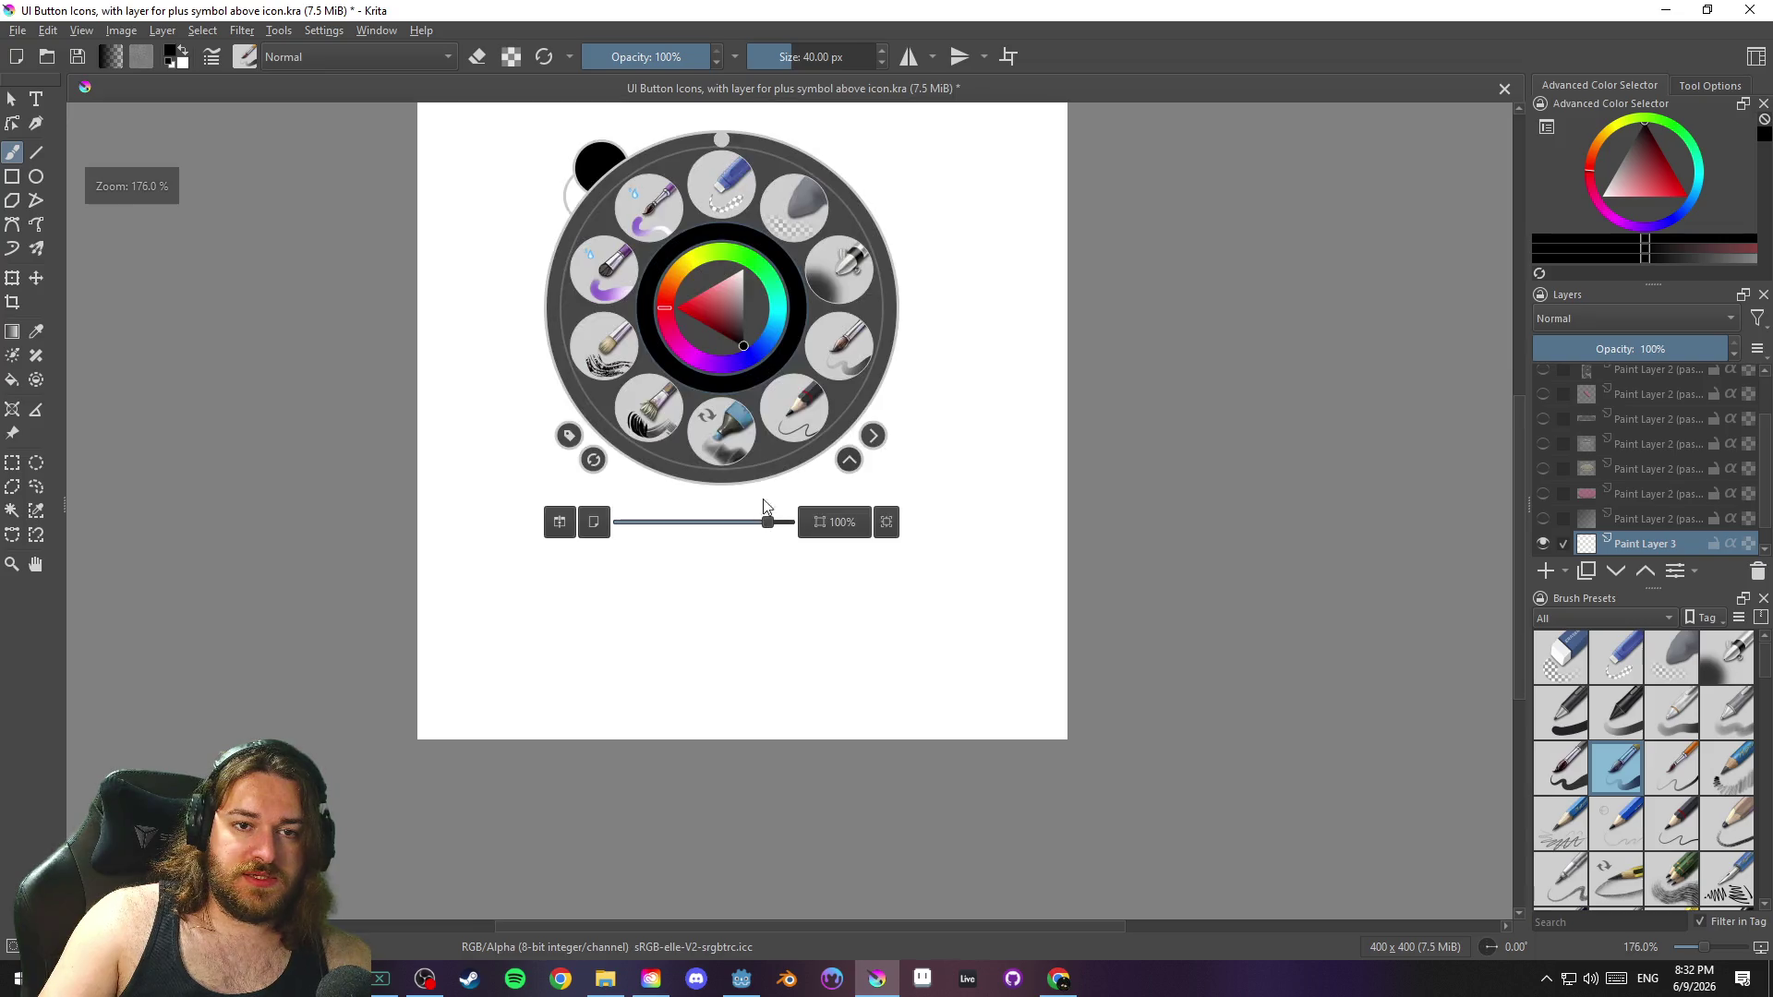
click(608, 163)
click(602, 161)
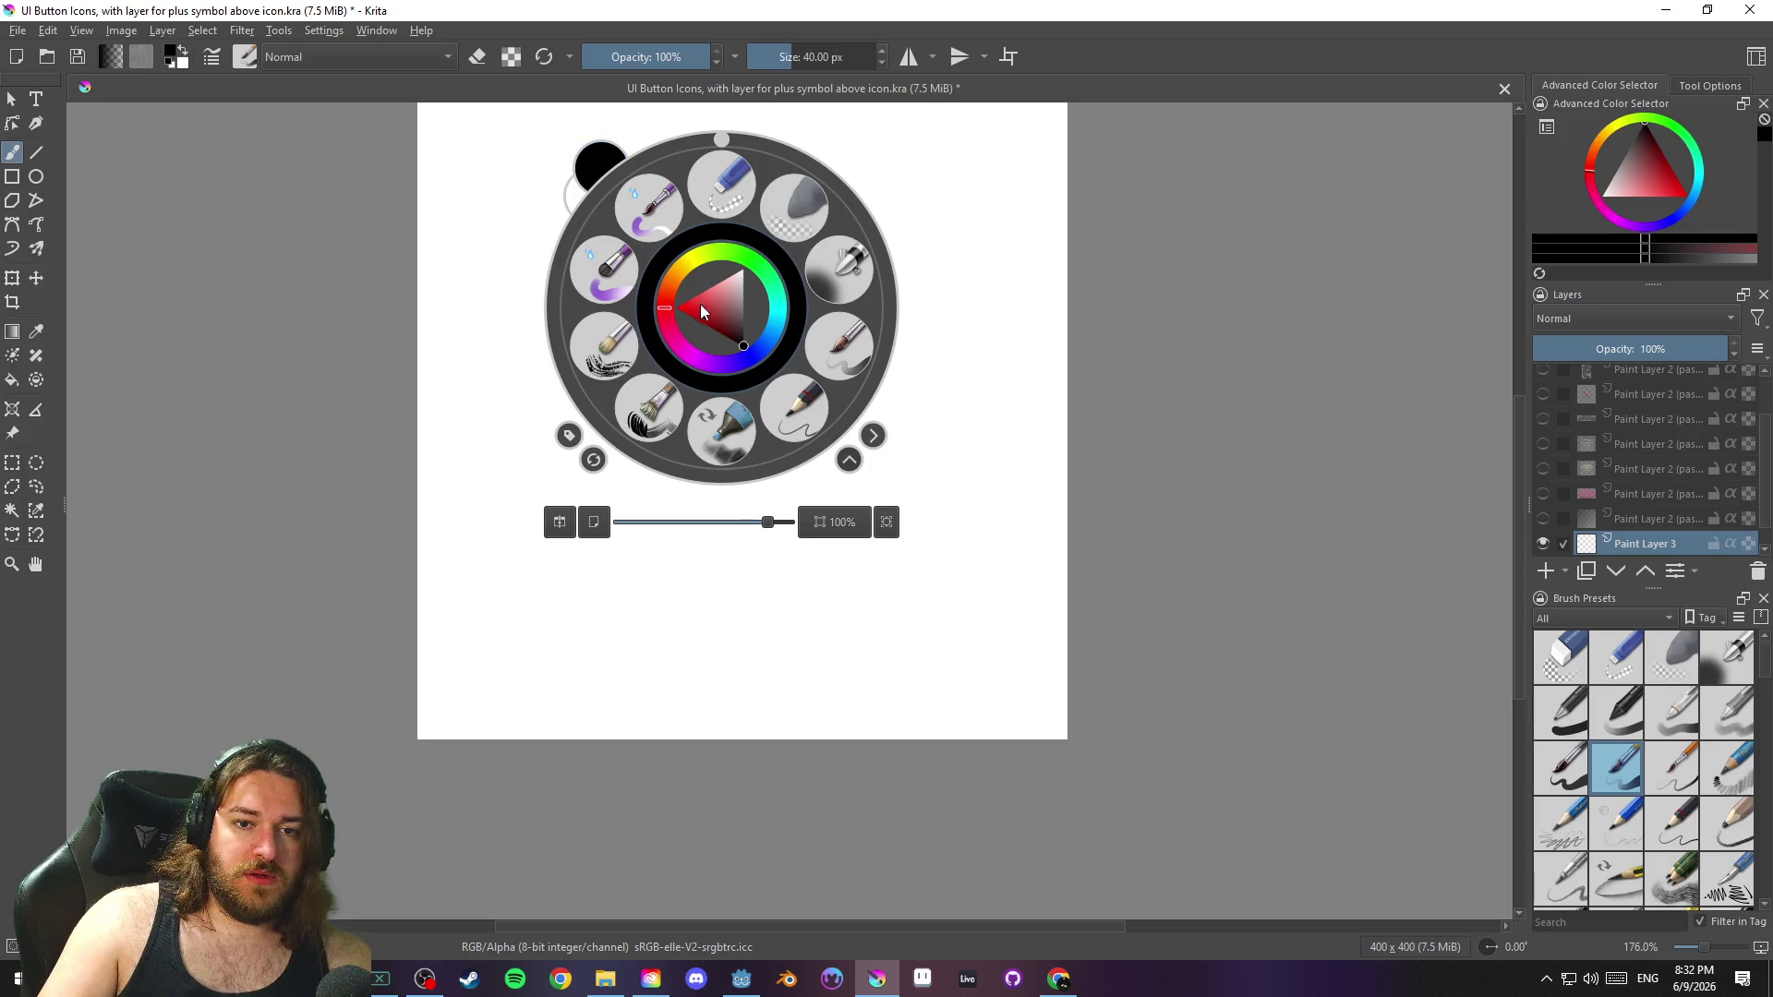
click(1071, 457)
Switch between Krita and the Chrome browser, ending back in Krita
click(17, 31)
click(17, 30)
click(565, 979)
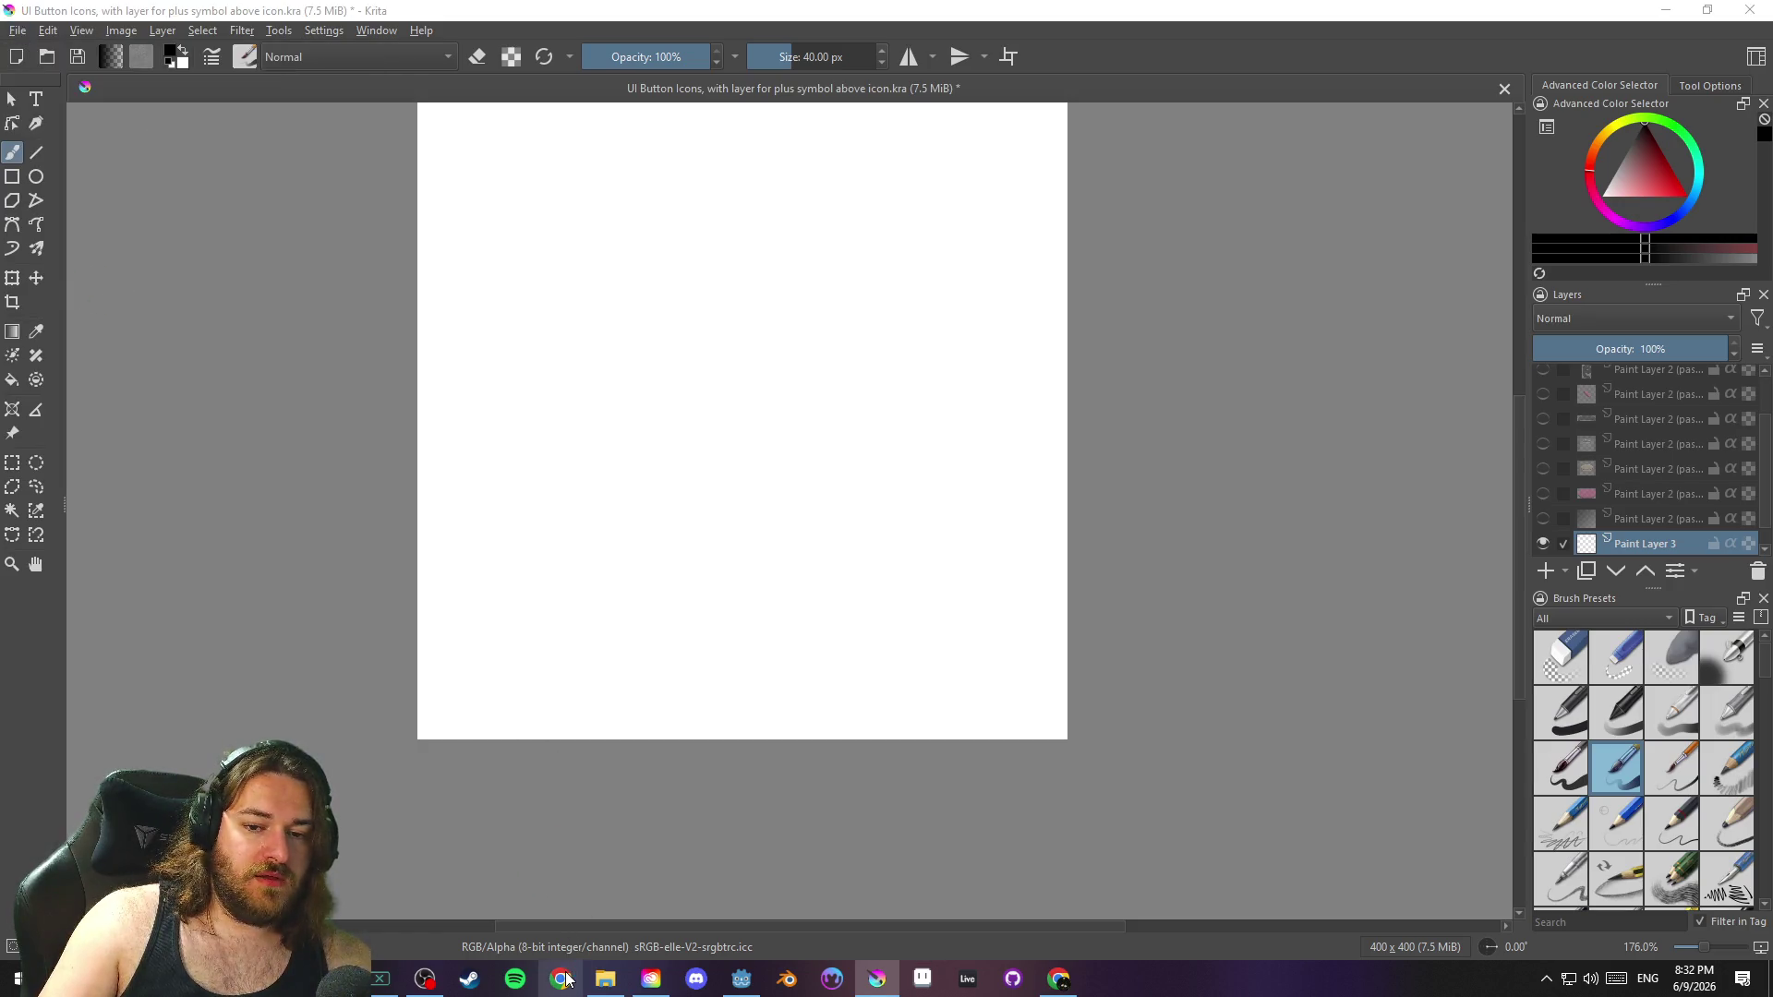
click(73, 597)
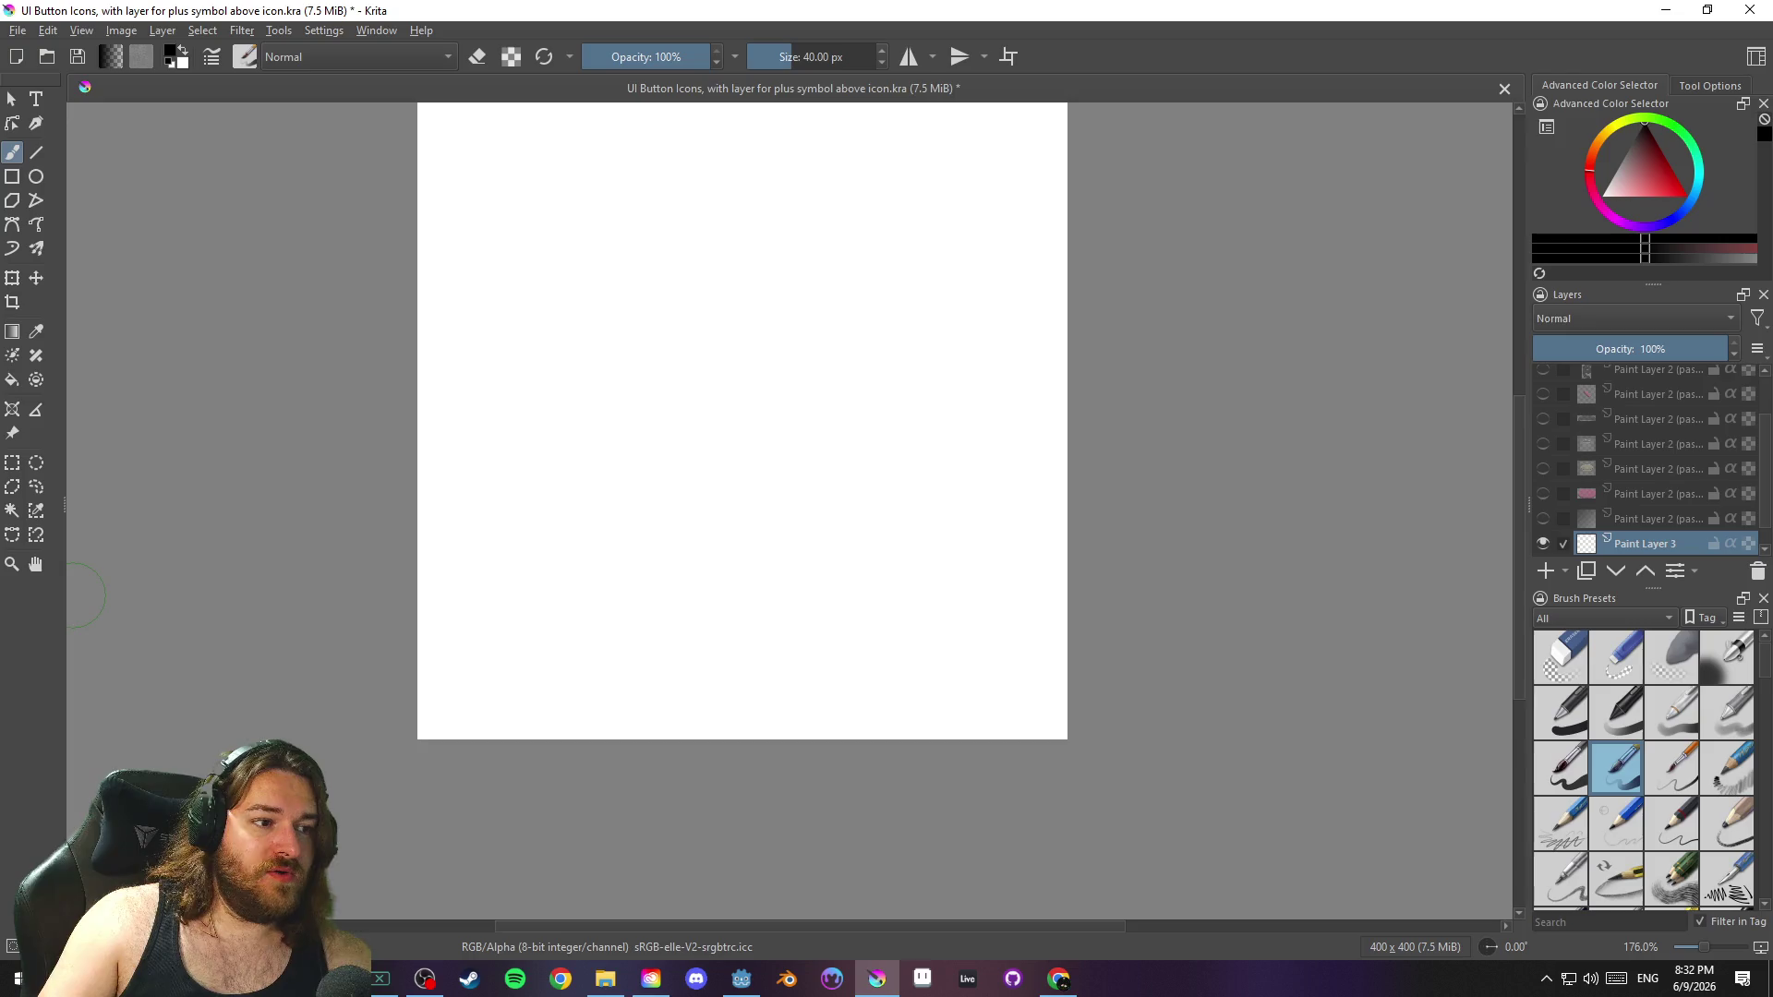
click(1058, 979)
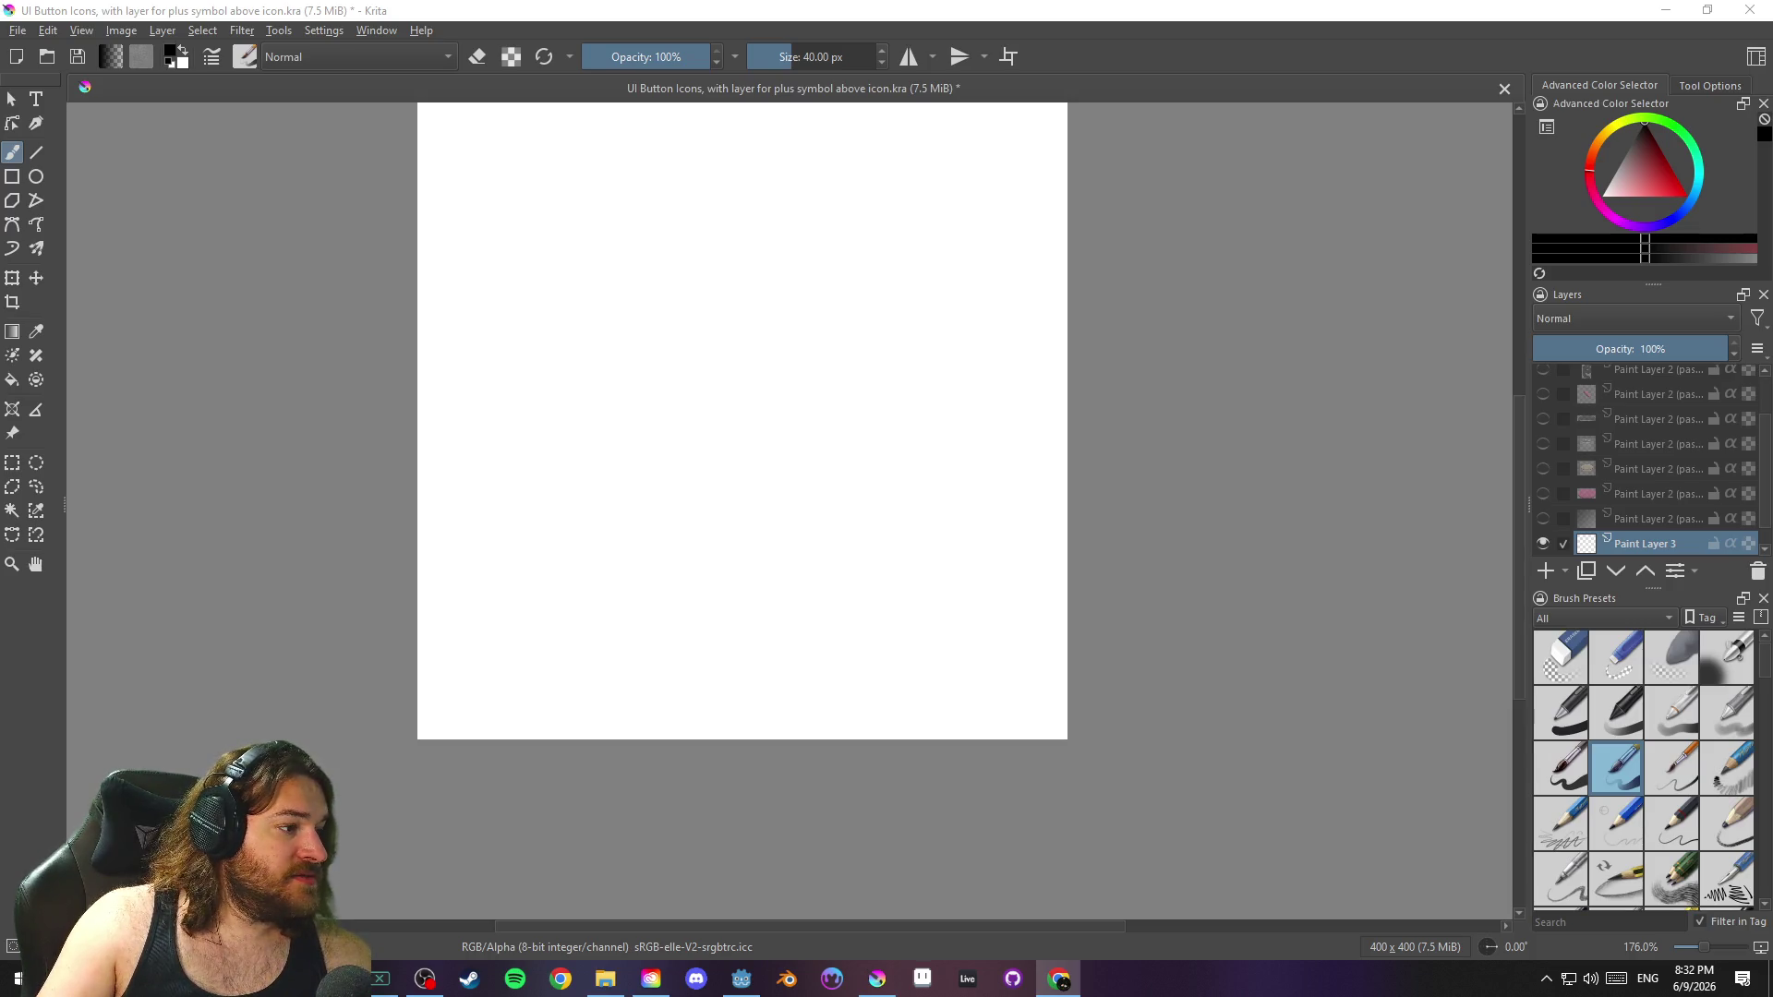
key(alt+Tab)
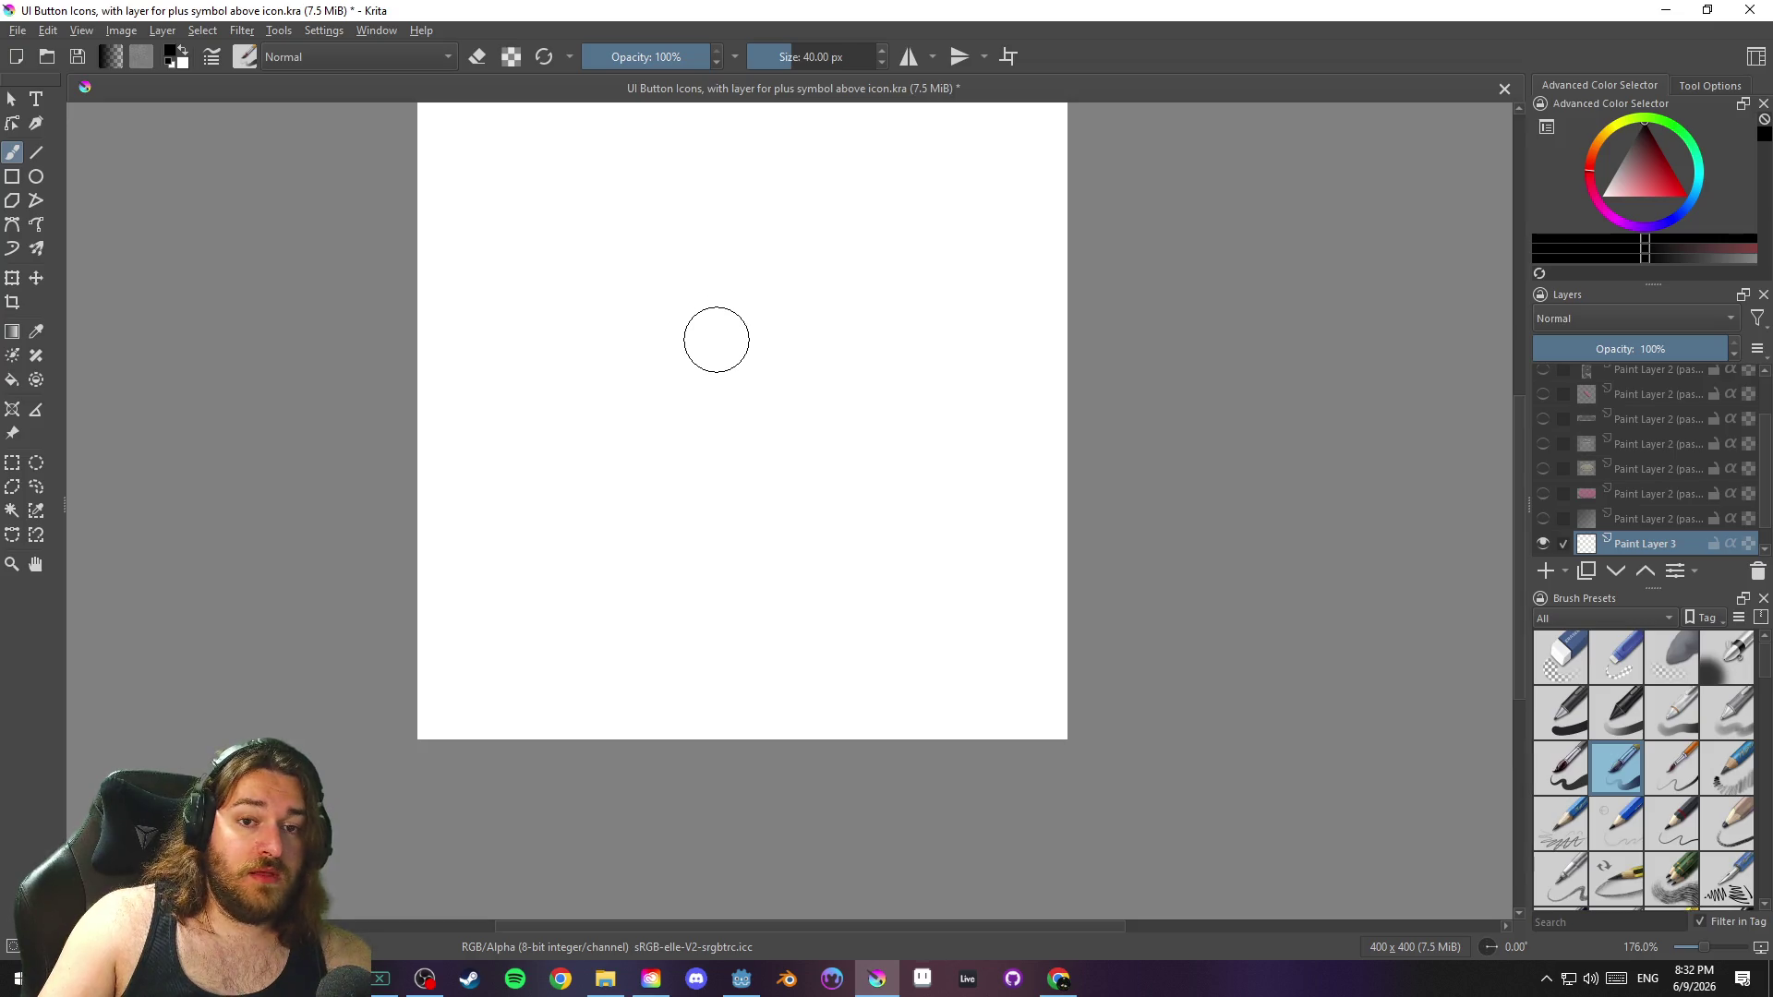
Resize the brush to about 18 px, then paint a round black dot near the canvas centre
mouse_move(716, 340)
mouse_down()
mouse_move(684, 339)
mouse_move(739, 339)
mouse_move(669, 340)
mouse_move(729, 340)
mouse_up()
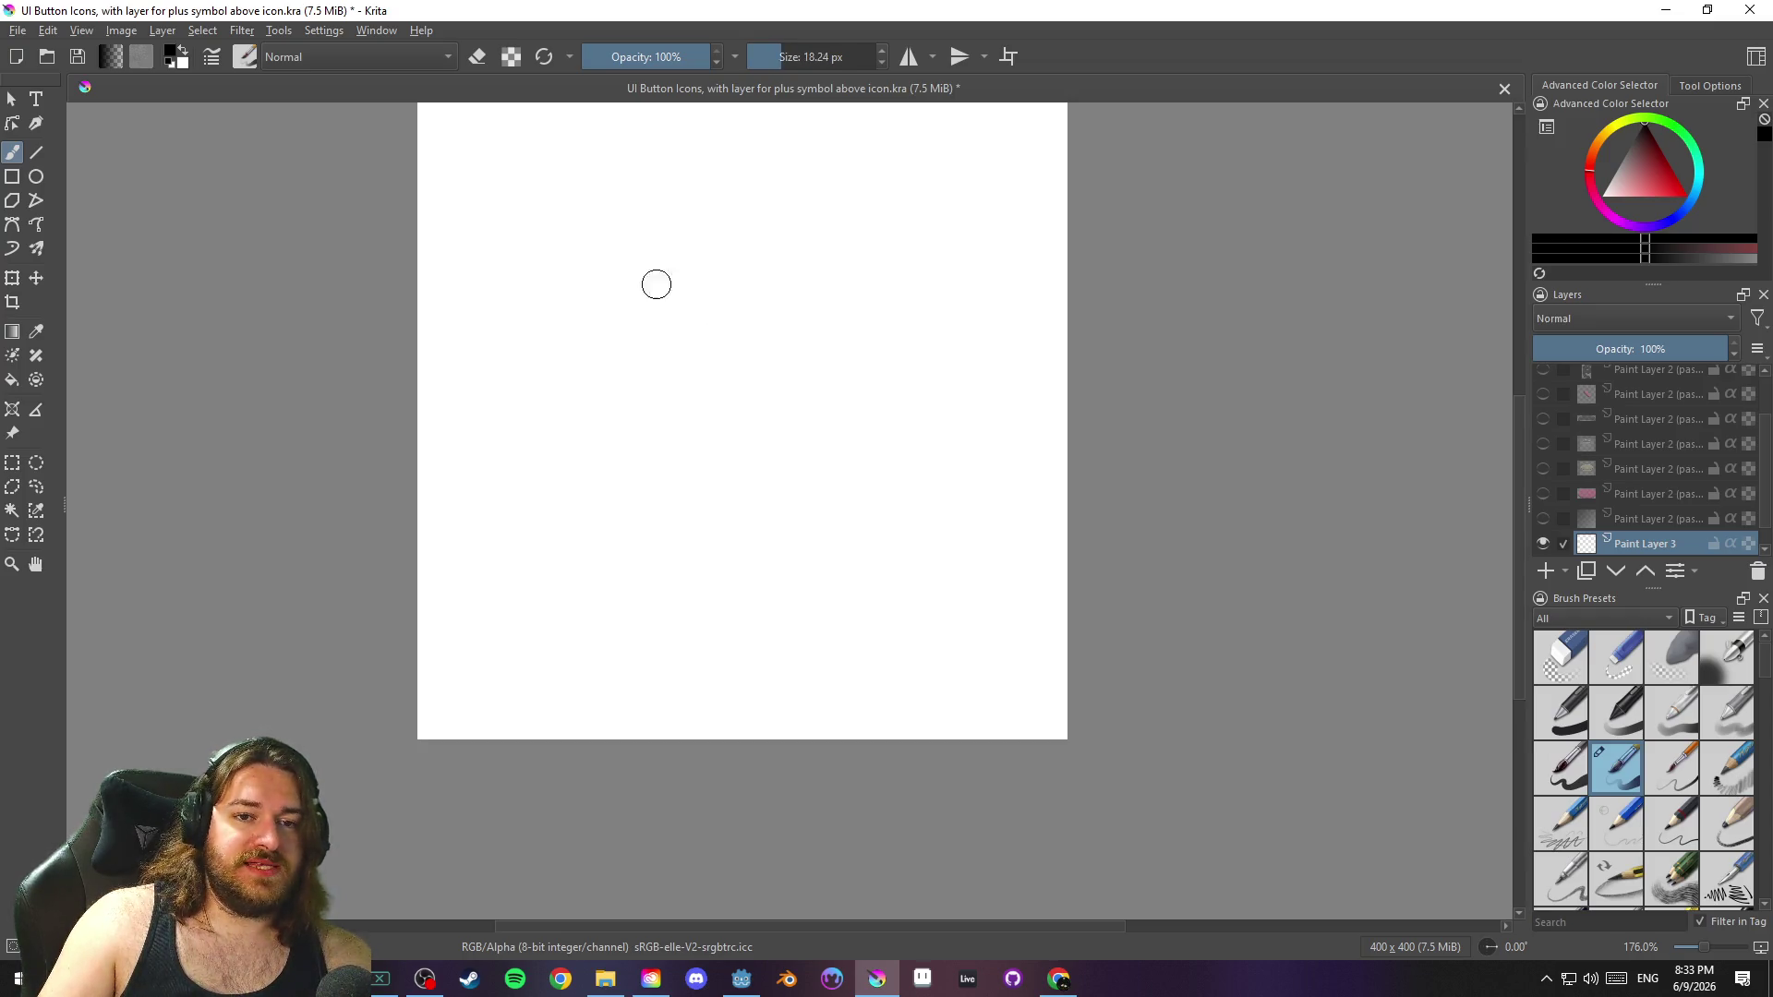
drag(657, 281, 621, 305)
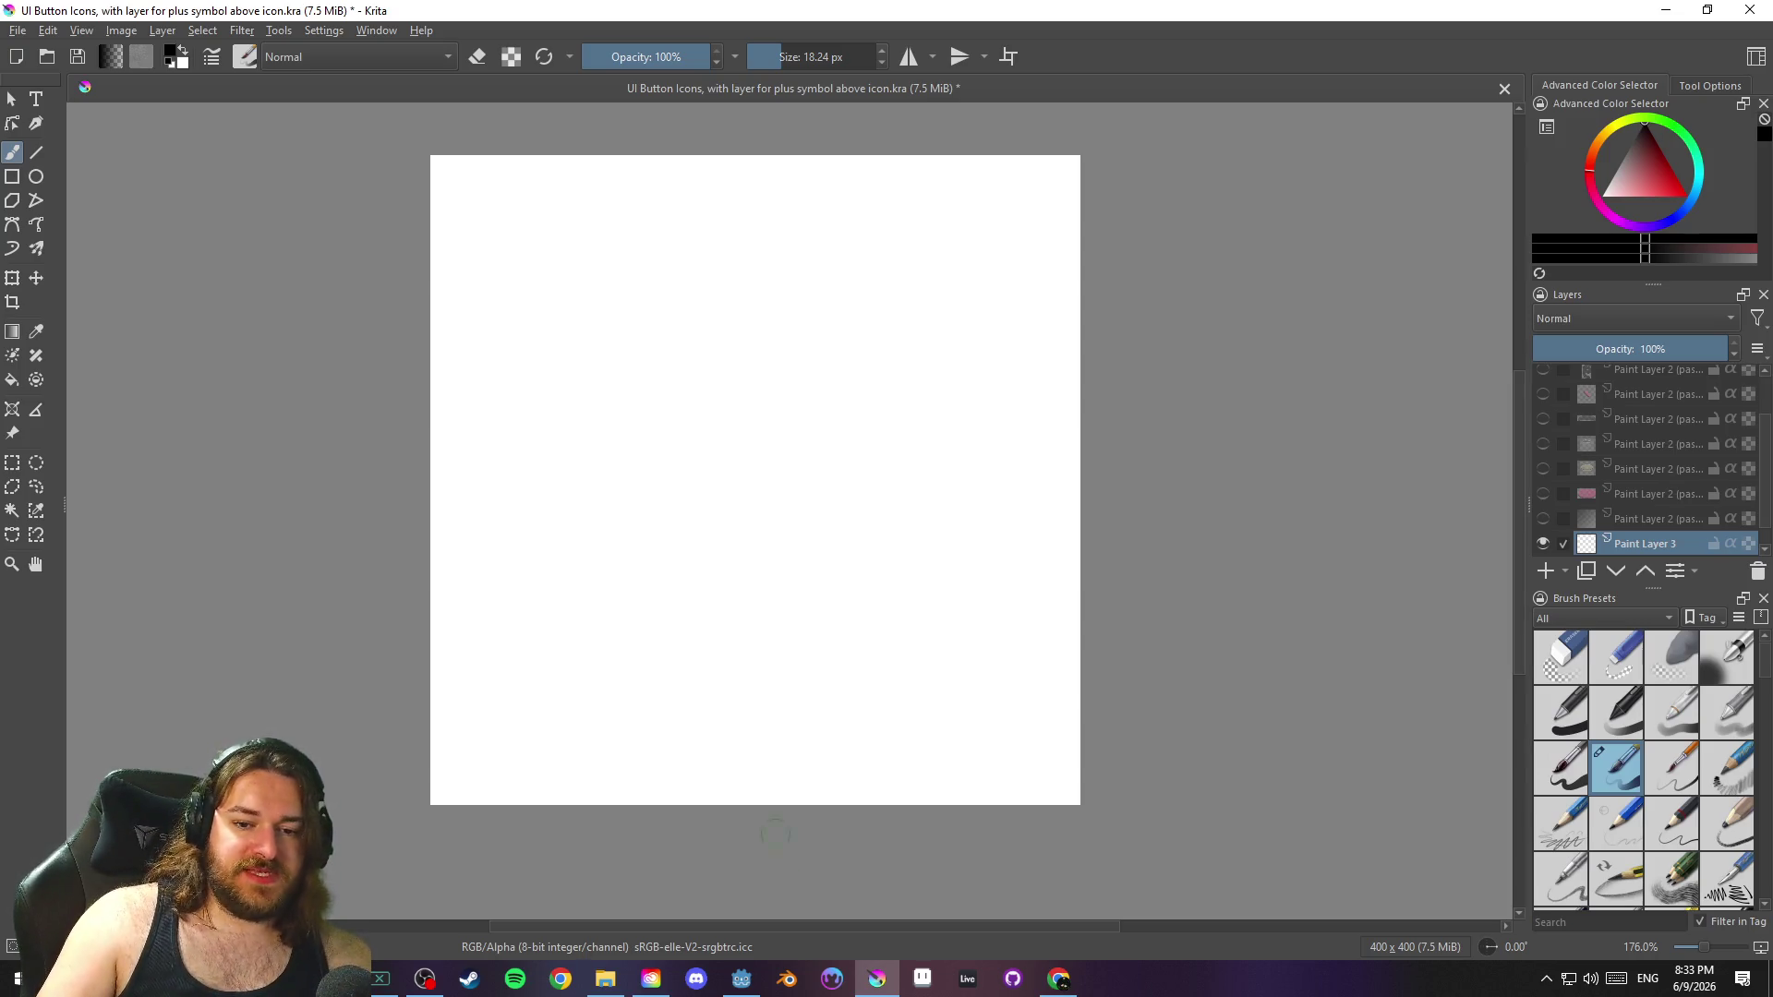
click(743, 985)
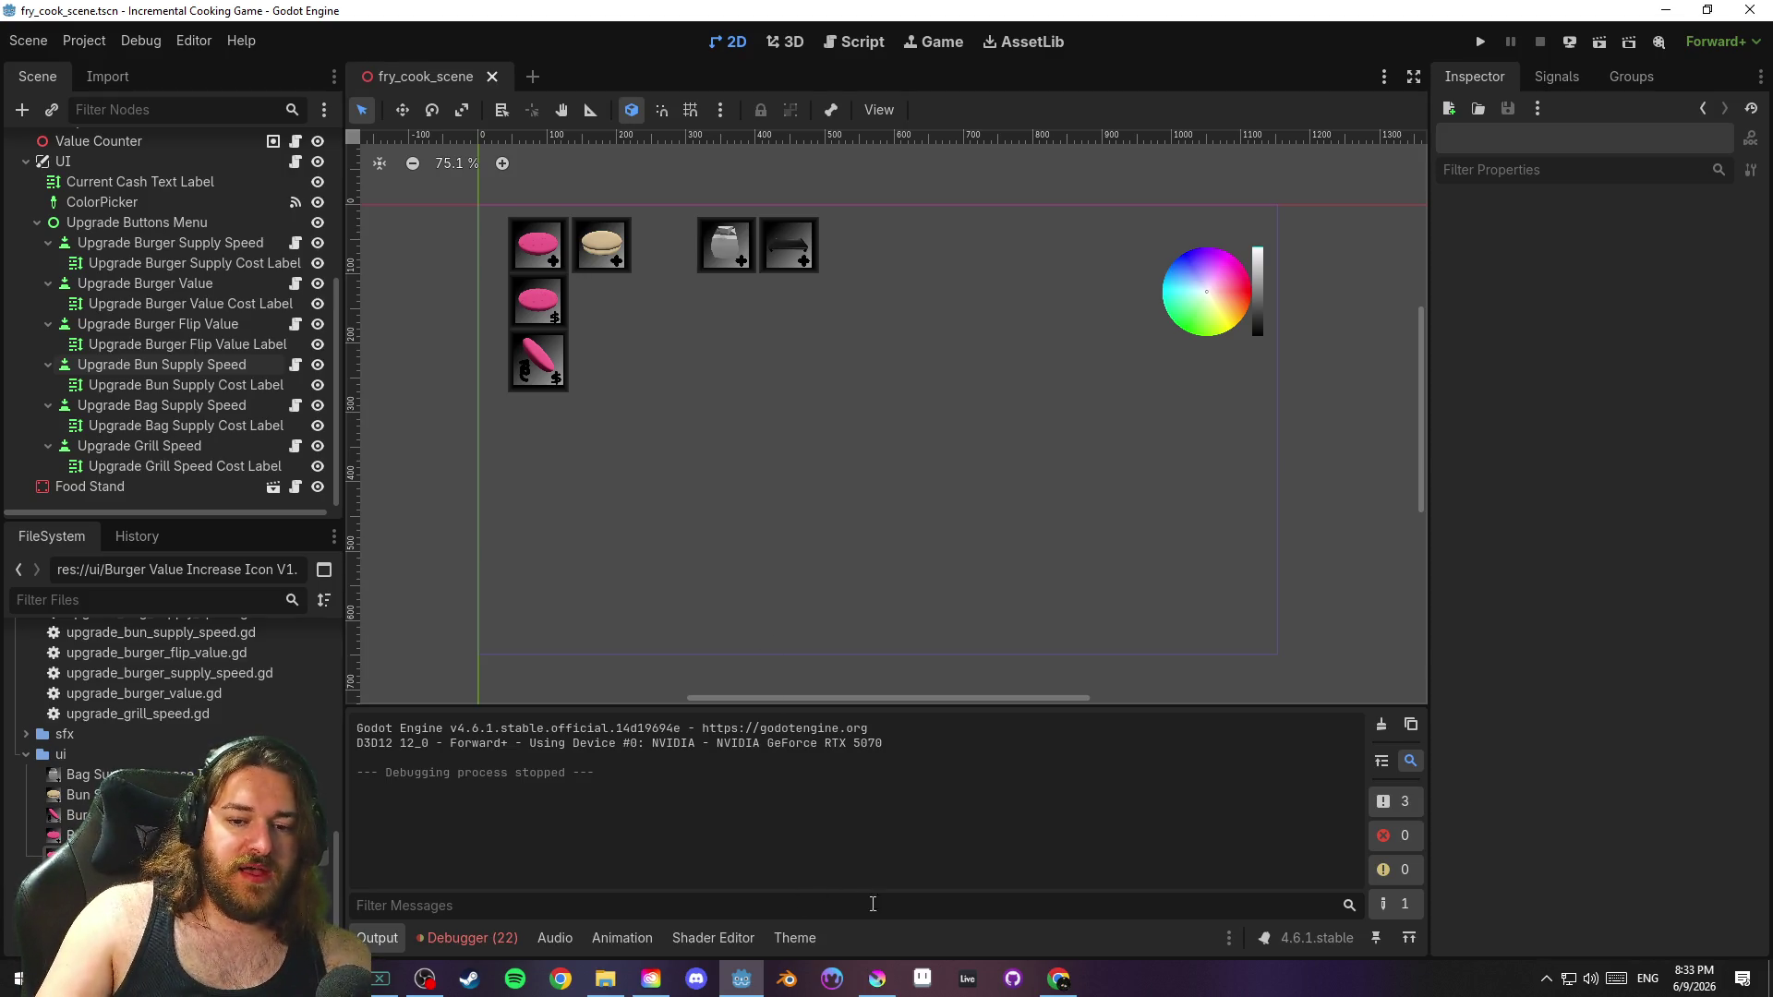
click(879, 978)
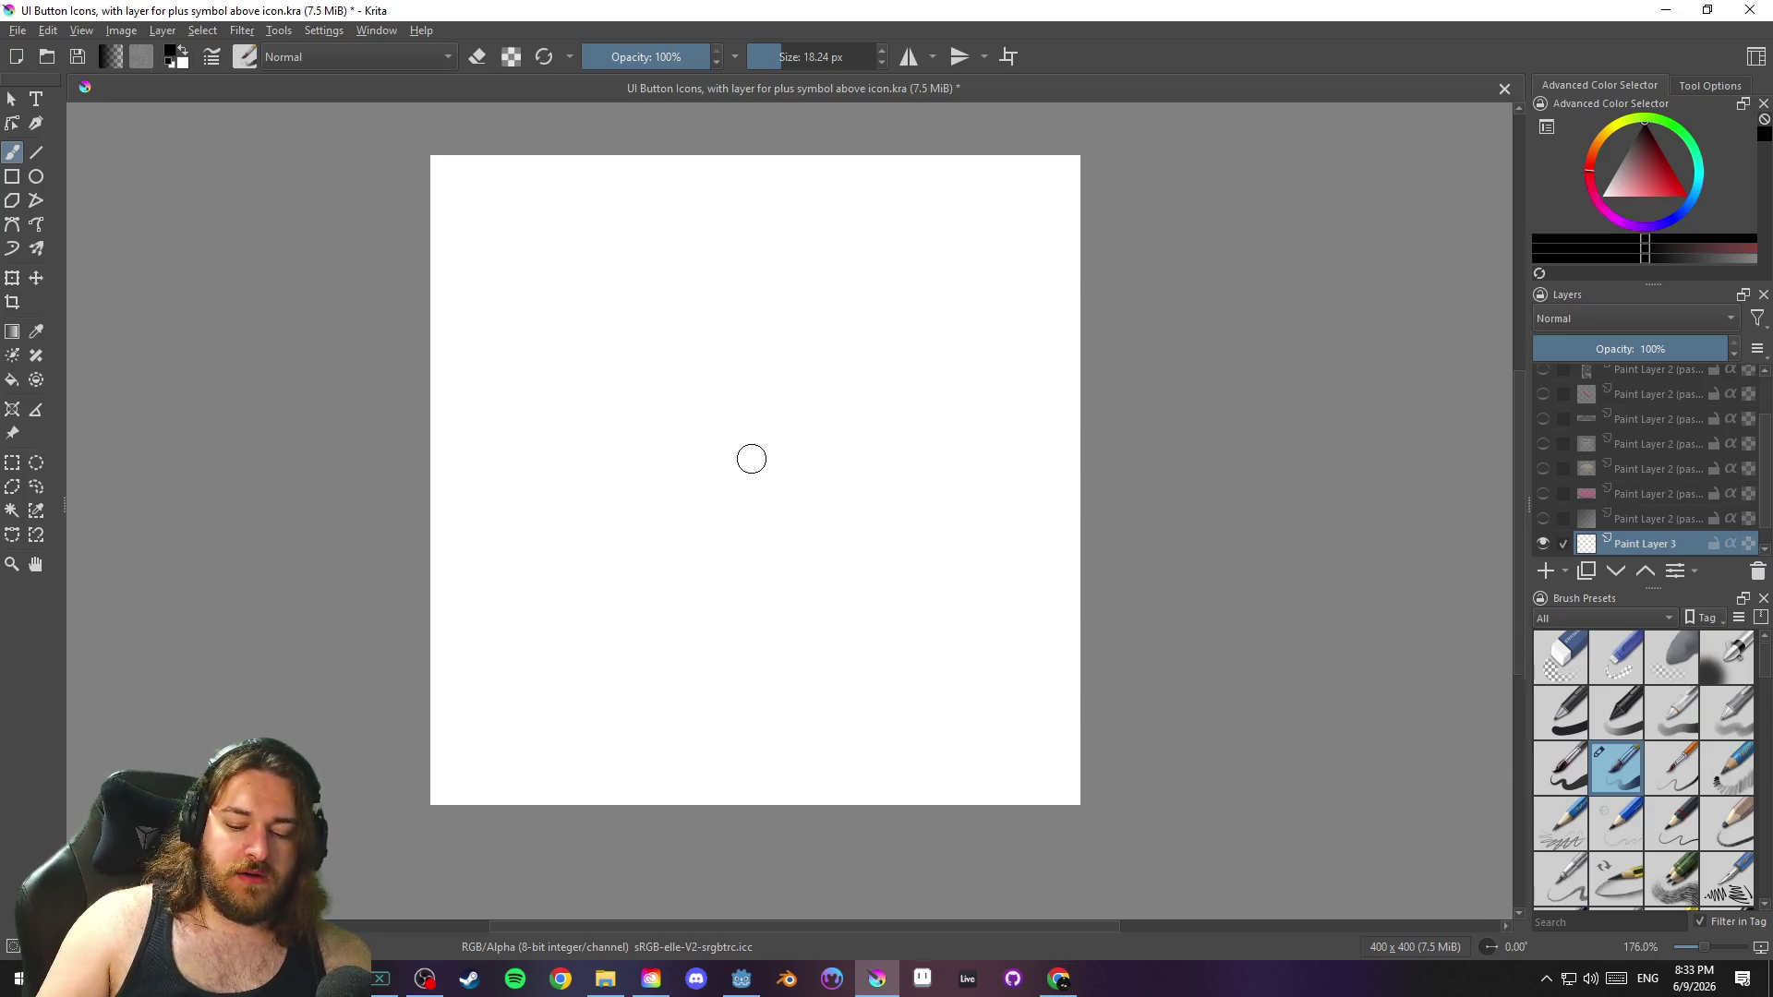
click(746, 463)
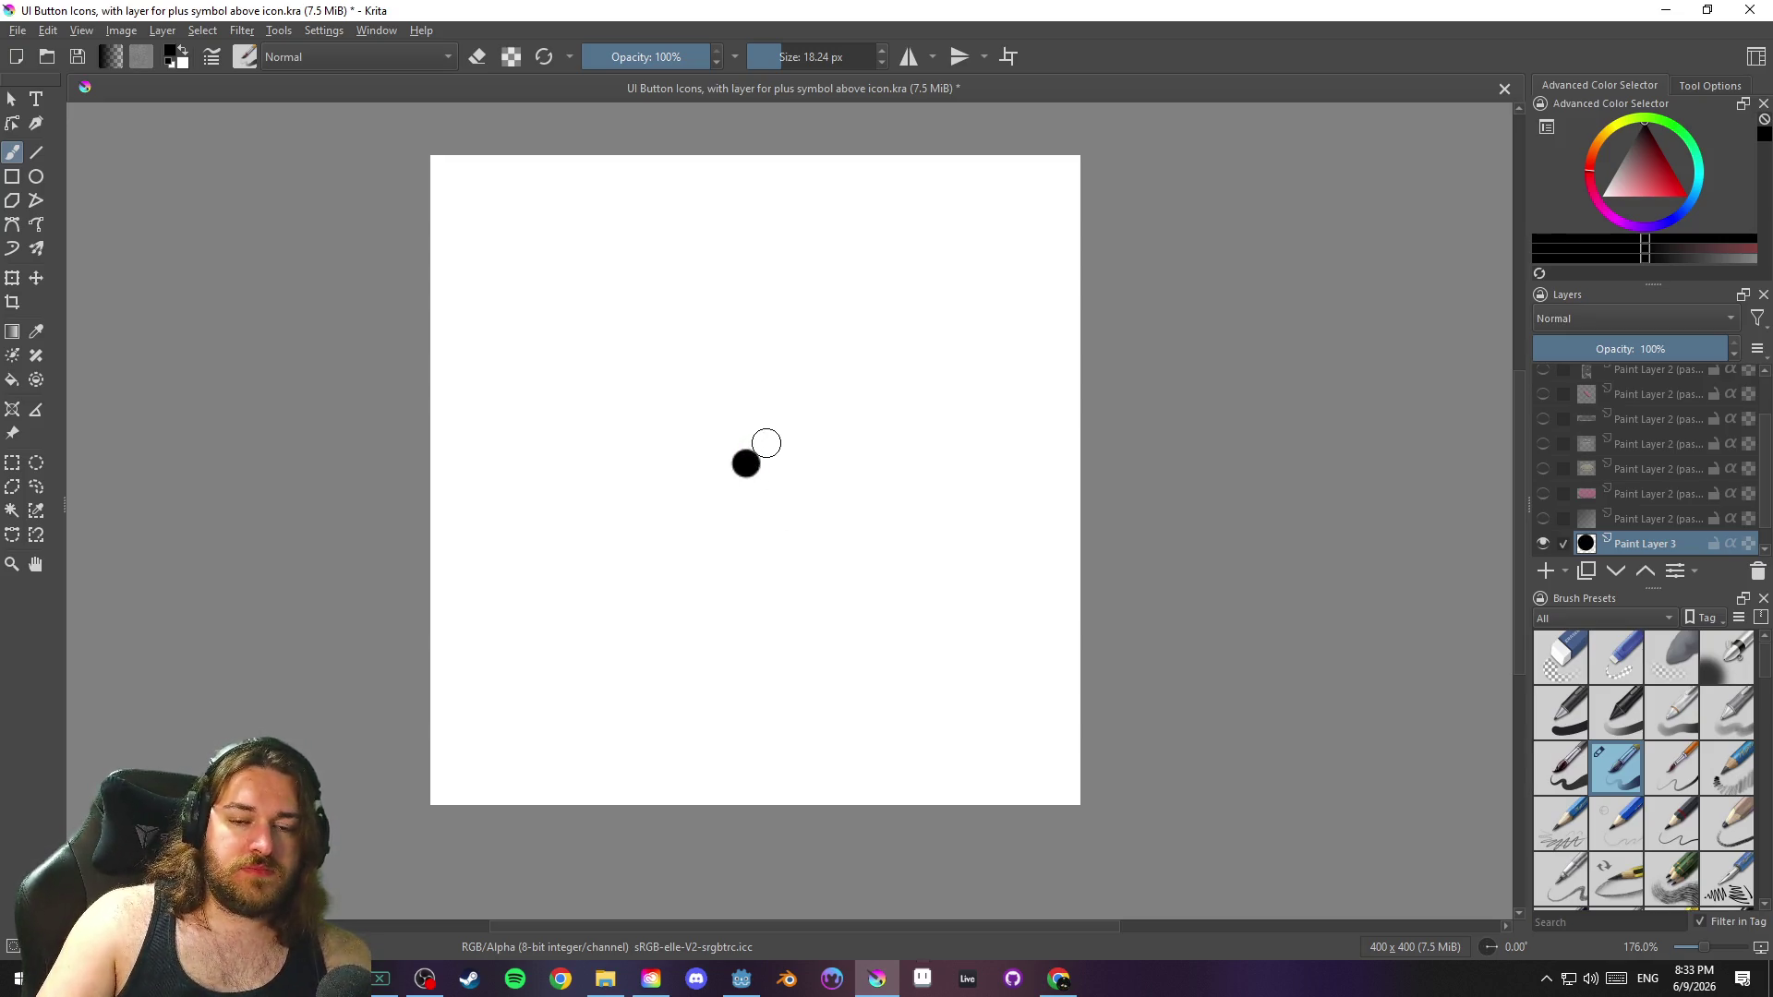
Shrink the brush and paint five round black dots marking the figure's stroke ends
mouse_move(766, 444)
mouse_down()
mouse_move(791, 421)
mouse_move(688, 415)
mouse_move(691, 474)
mouse_move(649, 478)
mouse_move(716, 542)
mouse_move(836, 485)
mouse_up()
click(792, 420)
click(696, 410)
click(640, 478)
click(714, 540)
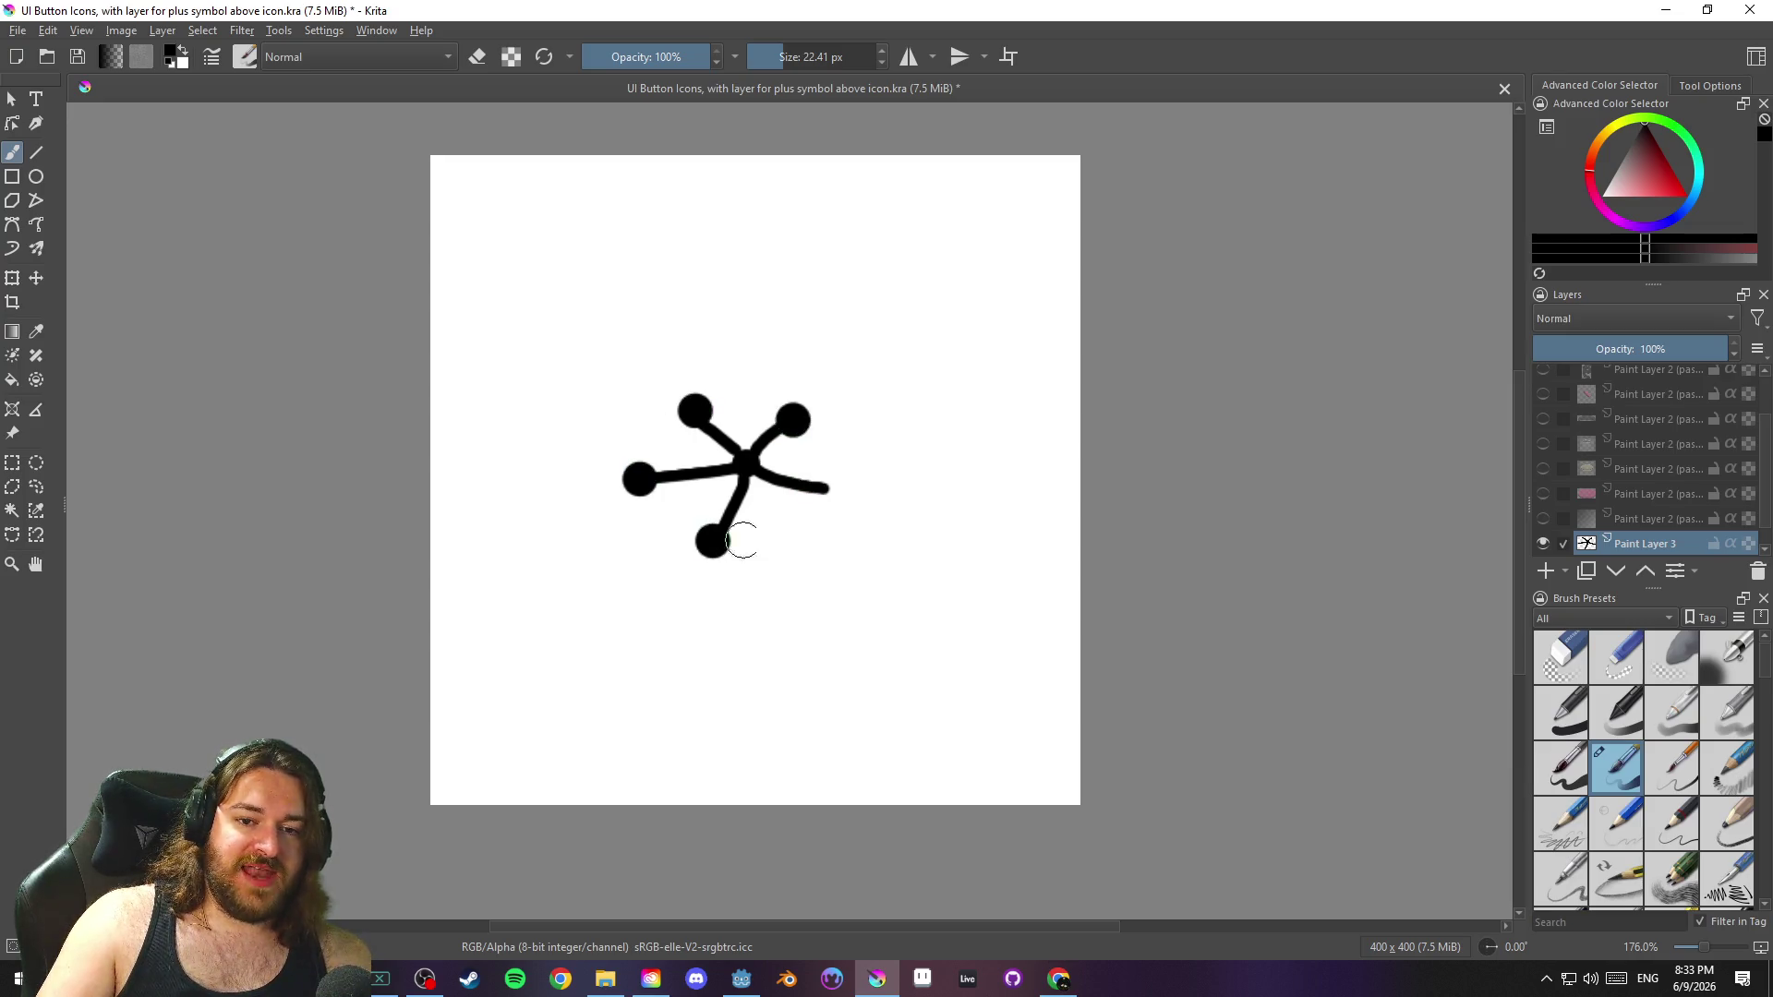
click(826, 492)
Draw thick branches out from the dots and add round dots at the new branch ends
mouse_move(755, 390)
shift+mouse_down()
mouse_move(731, 390)
mouse_move(737, 343)
shift+mouse_up()
drag(691, 404, 639, 339)
drag(690, 415, 598, 417)
mouse_move(637, 478)
mouse_down()
mouse_move(564, 456)
mouse_move(556, 535)
mouse_up()
mouse_move(642, 485)
mouse_down()
mouse_move(635, 582)
mouse_move(733, 616)
mouse_up()
drag(721, 550, 789, 600)
drag(840, 502, 949, 489)
mouse_move(785, 407)
mouse_down()
mouse_move(842, 308)
mouse_move(1025, 282)
mouse_up()
click(841, 316)
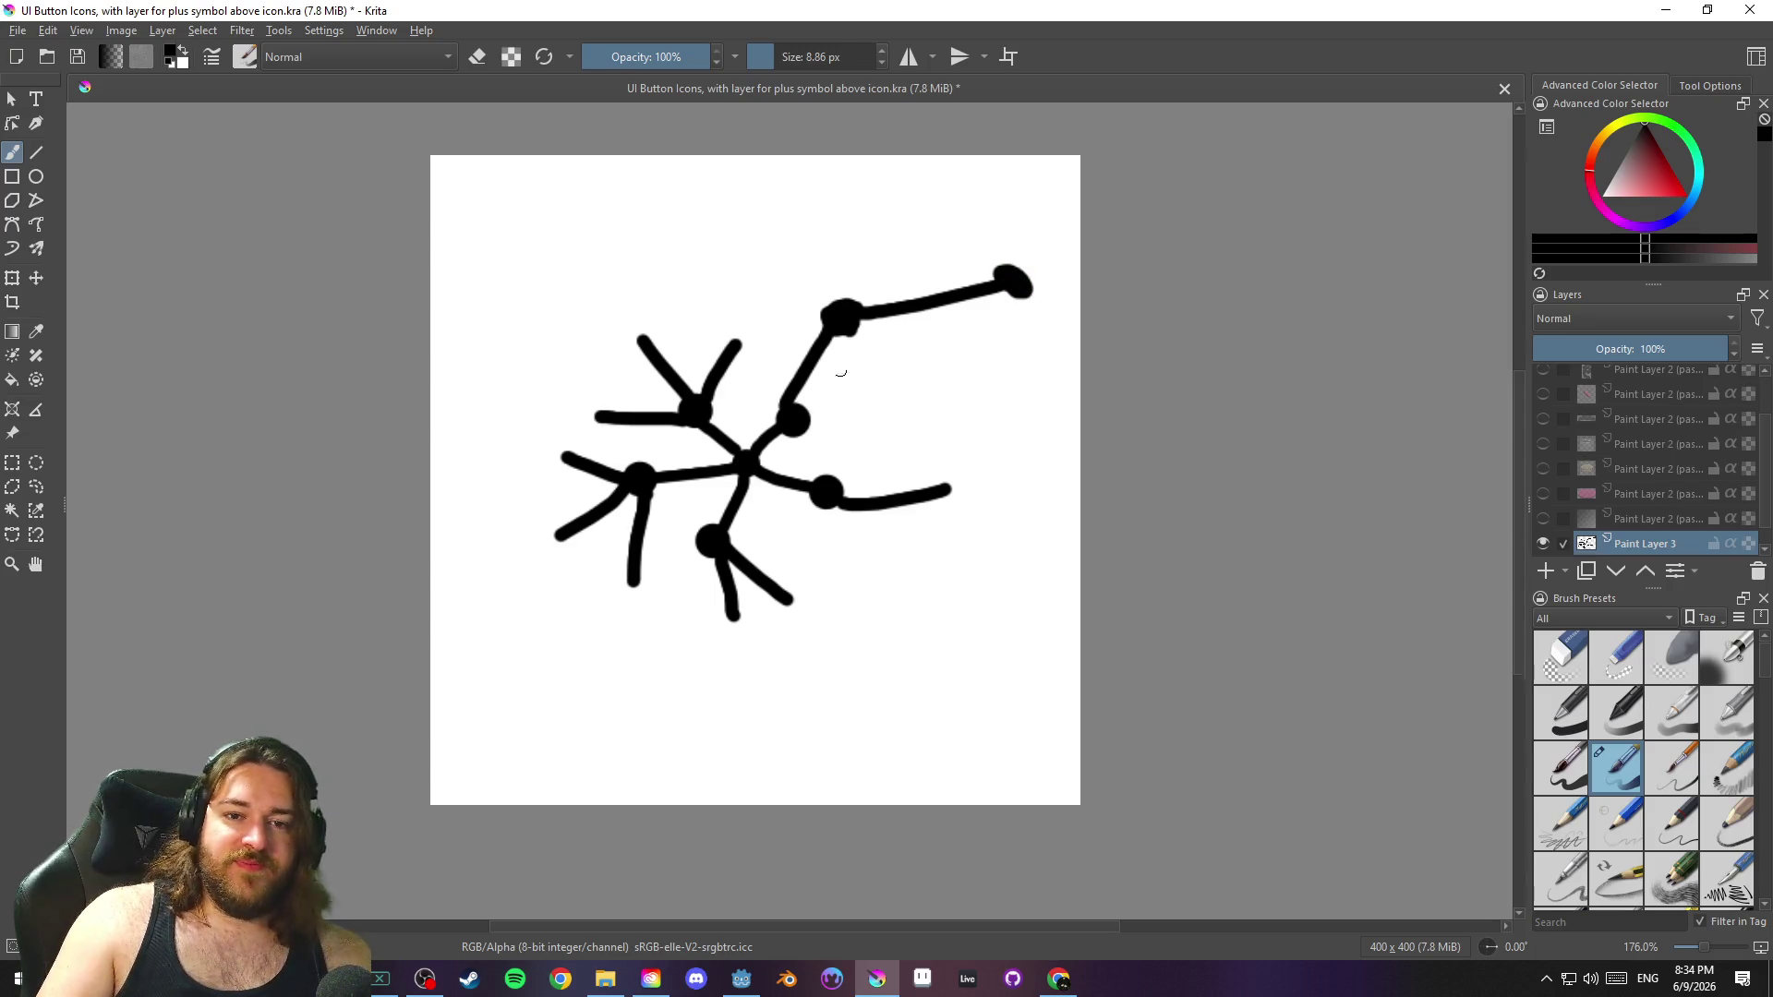
mouse_move(949, 490)
mouse_down()
mouse_move(962, 573)
mouse_move(956, 422)
mouse_move(1014, 466)
mouse_move(950, 407)
mouse_move(1023, 467)
mouse_up()
drag(968, 559, 960, 581)
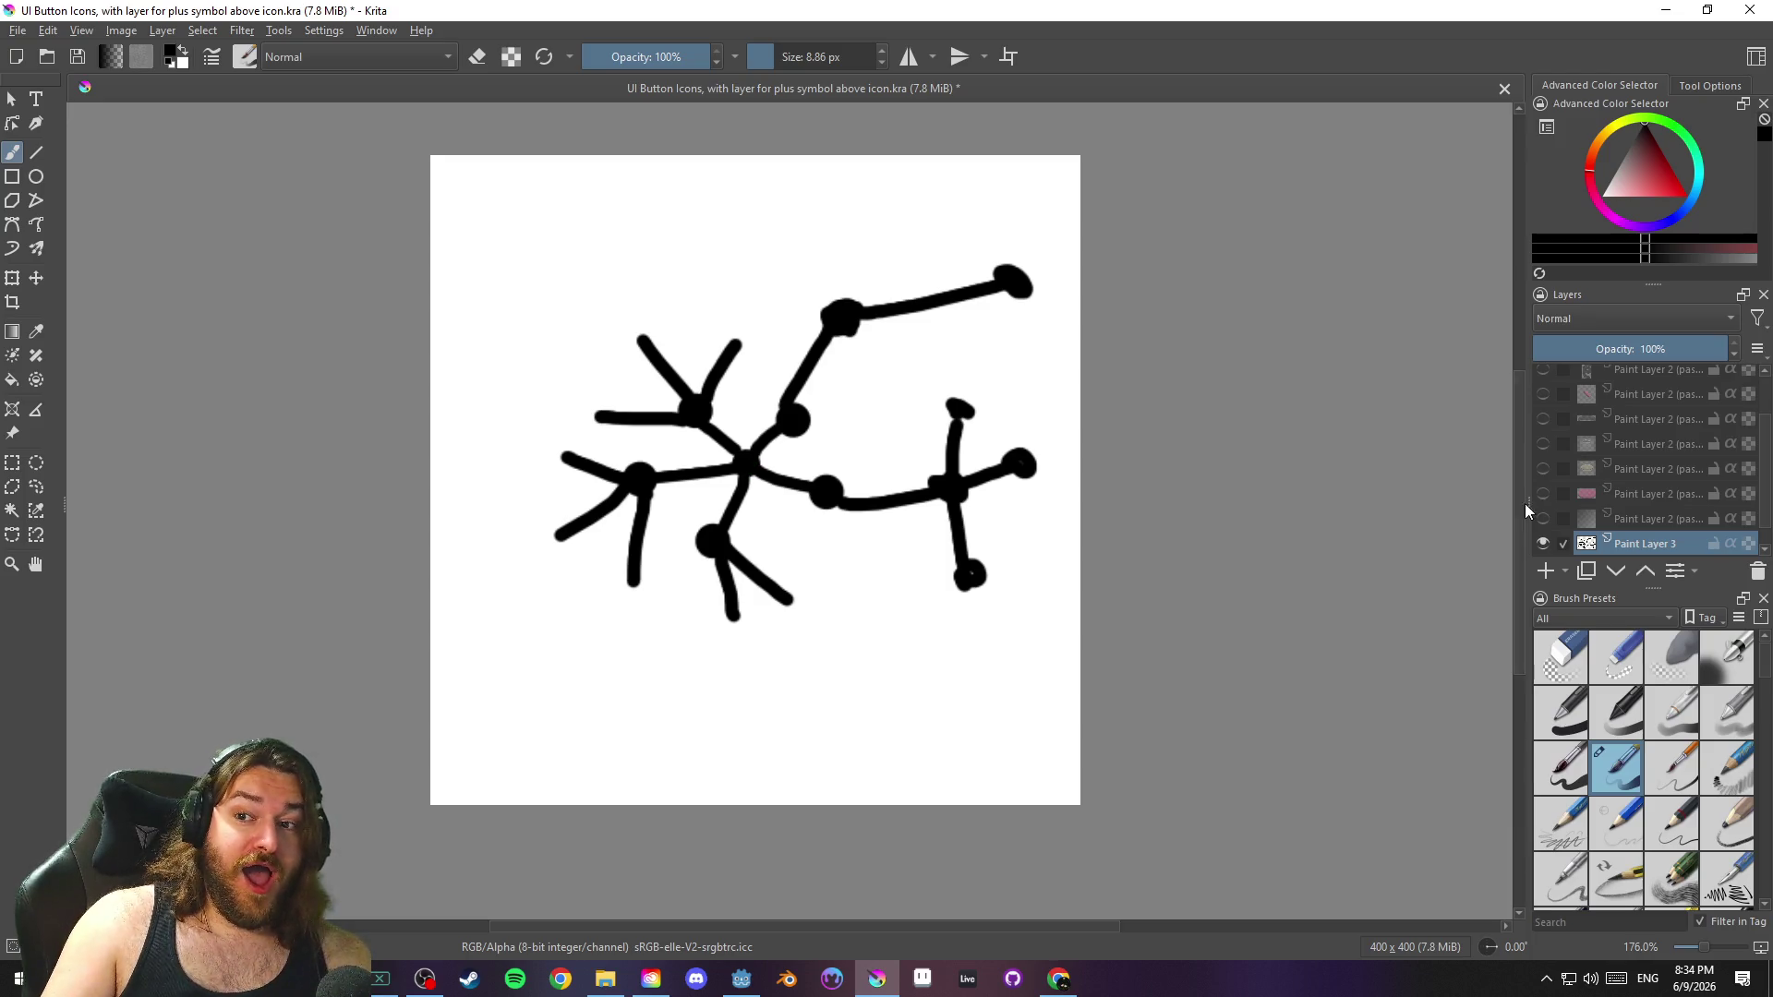
right_click(1622, 531)
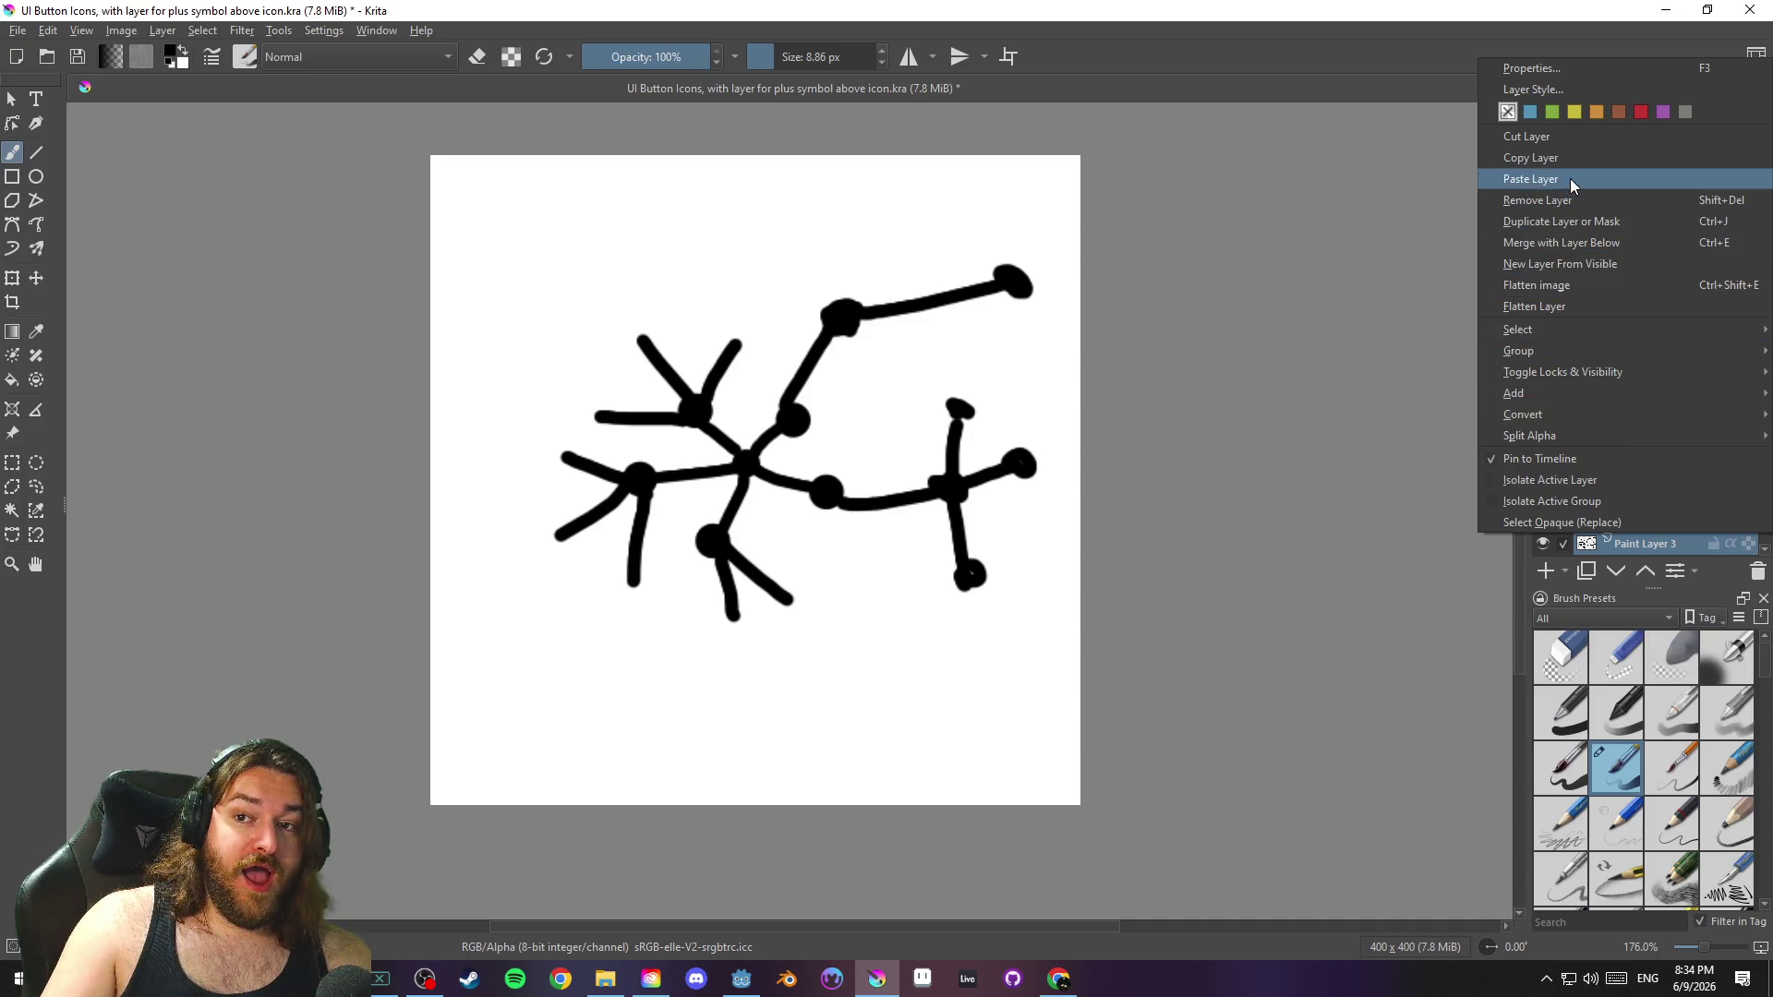
Erase all strokes from Paint Layer 3 with Edit > Clear, leaving a blank canvas
mouse_move(1591, 444)
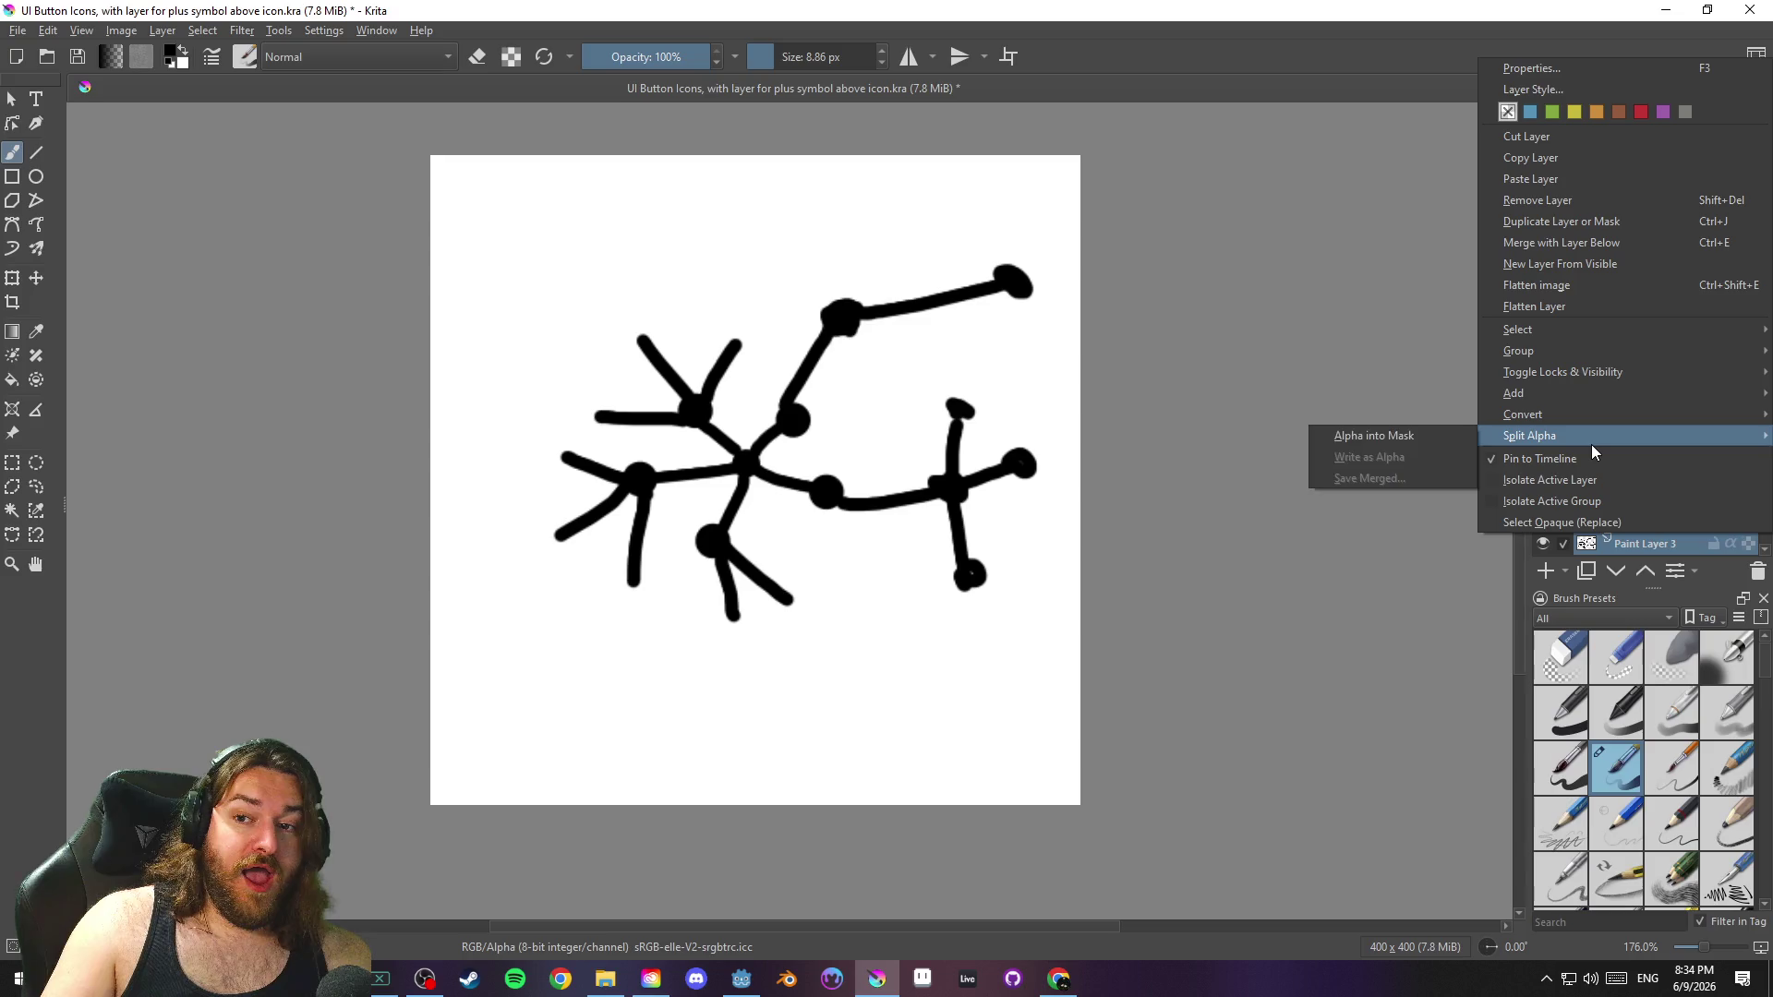
click(162, 30)
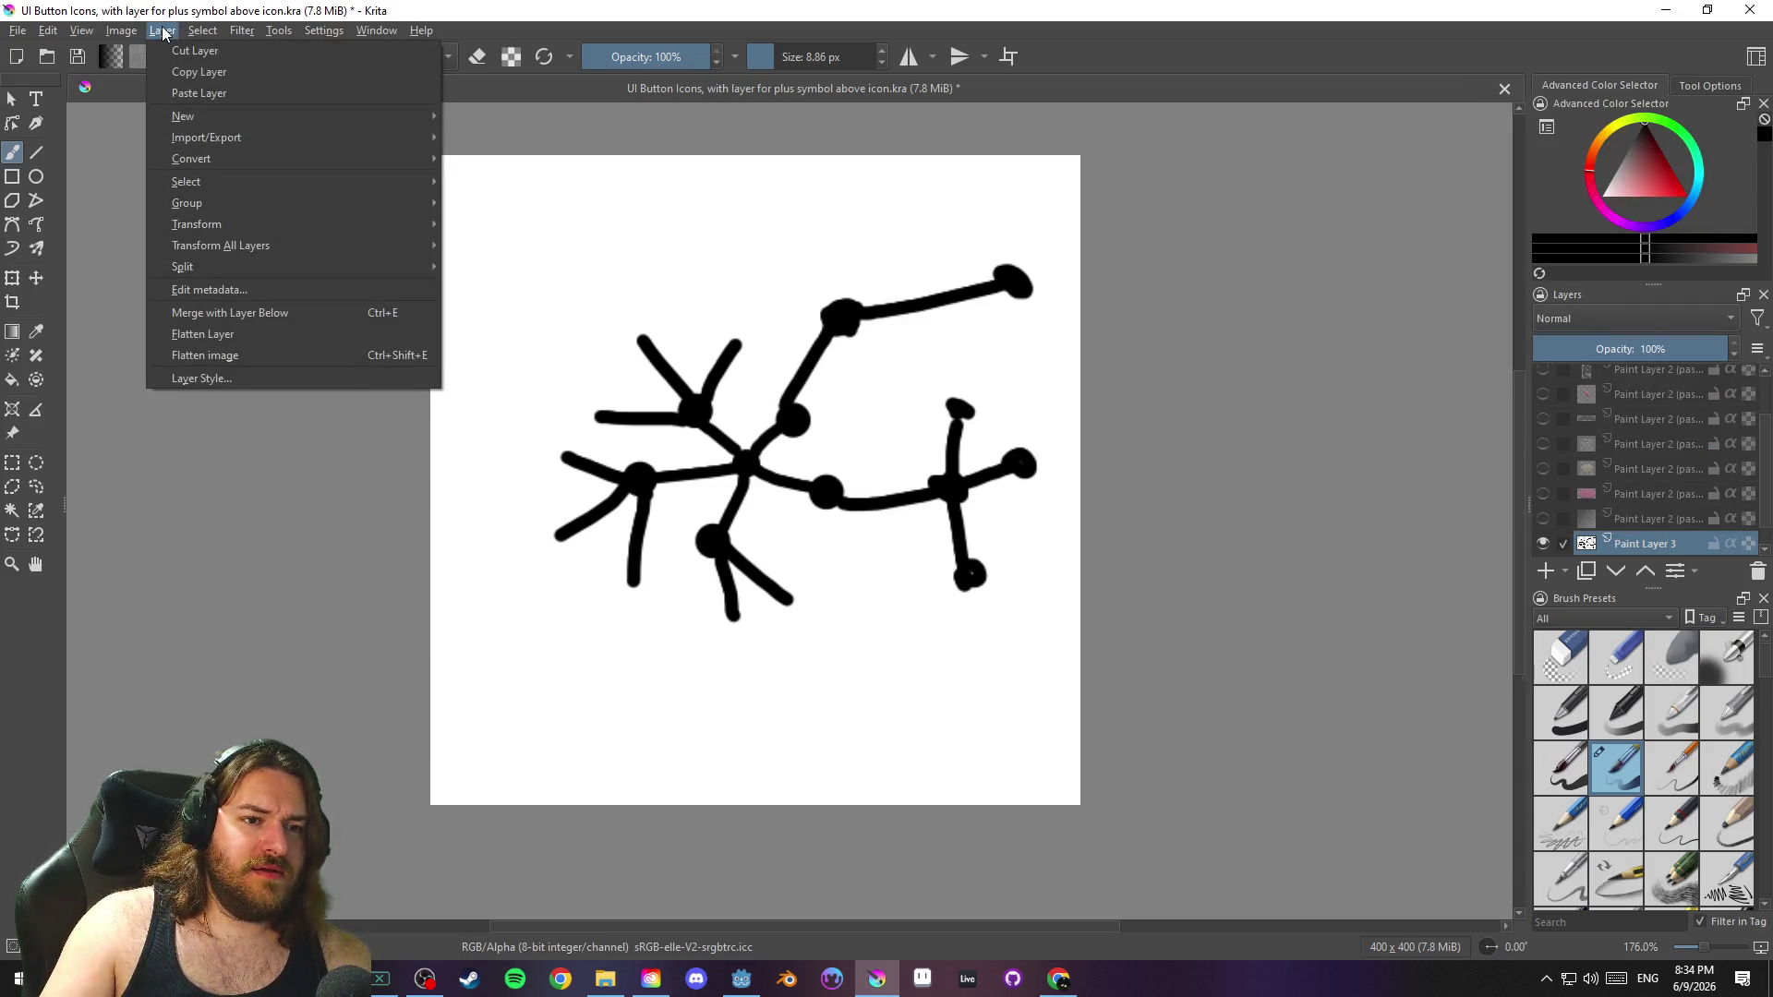
click(163, 34)
click(165, 33)
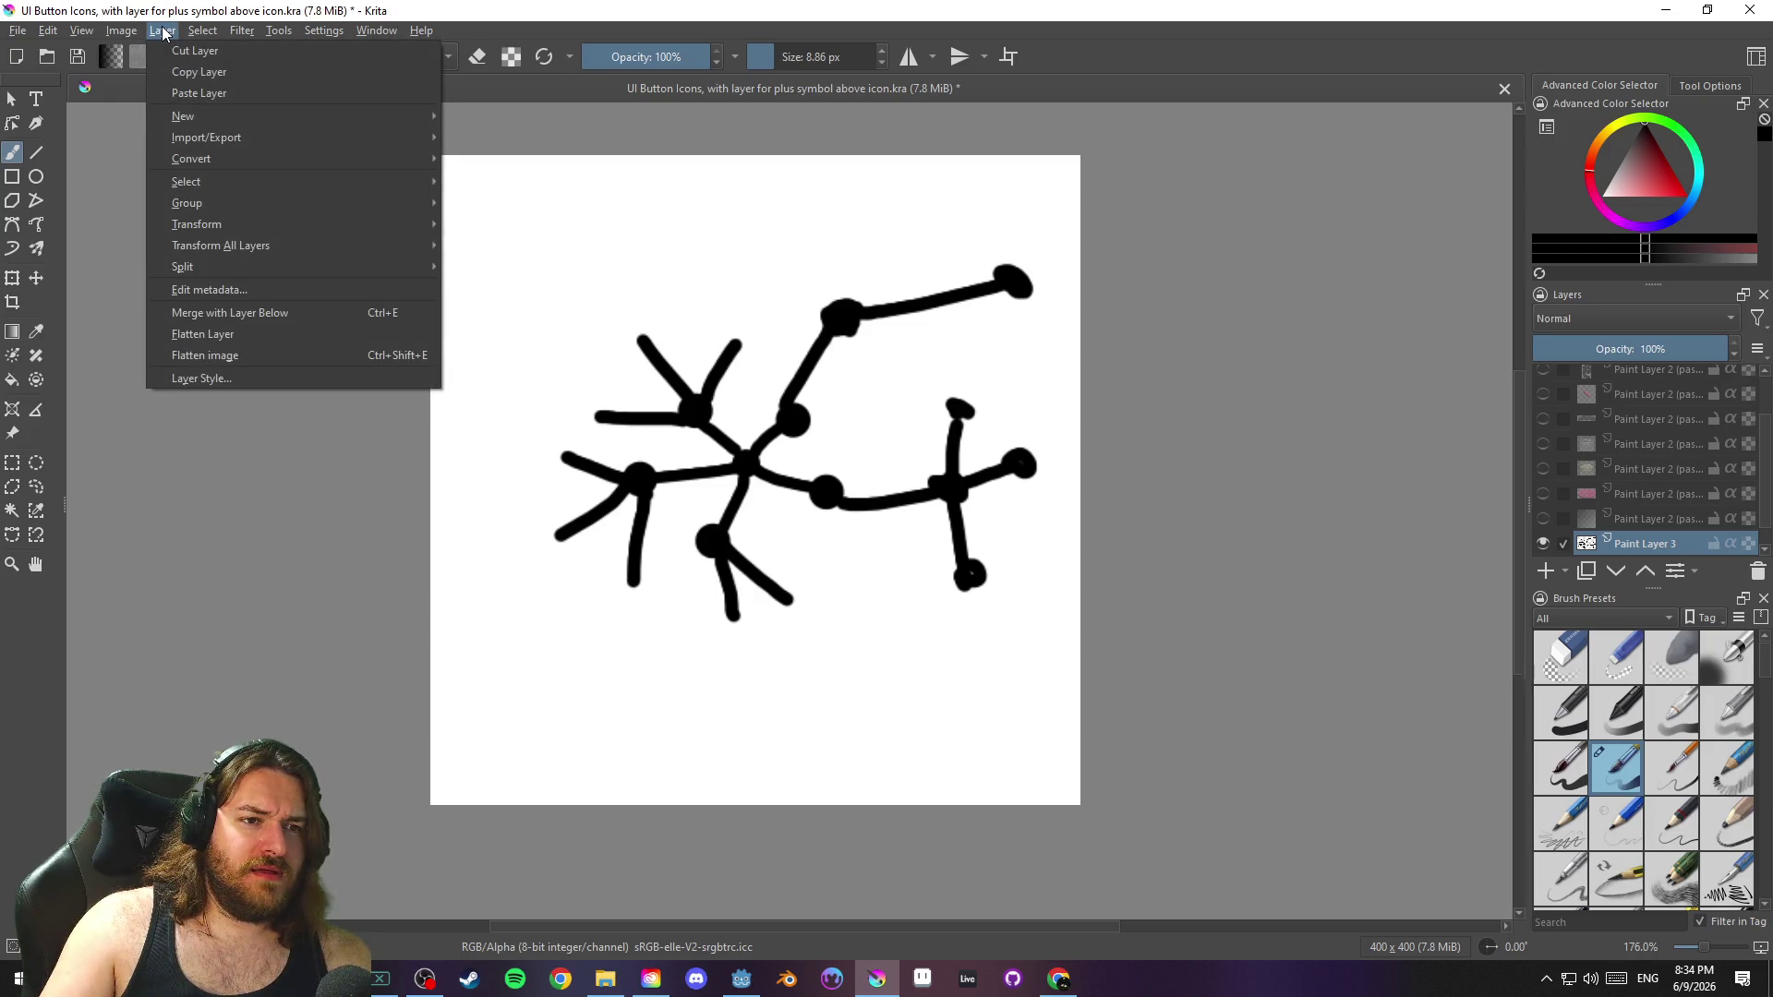
click(164, 32)
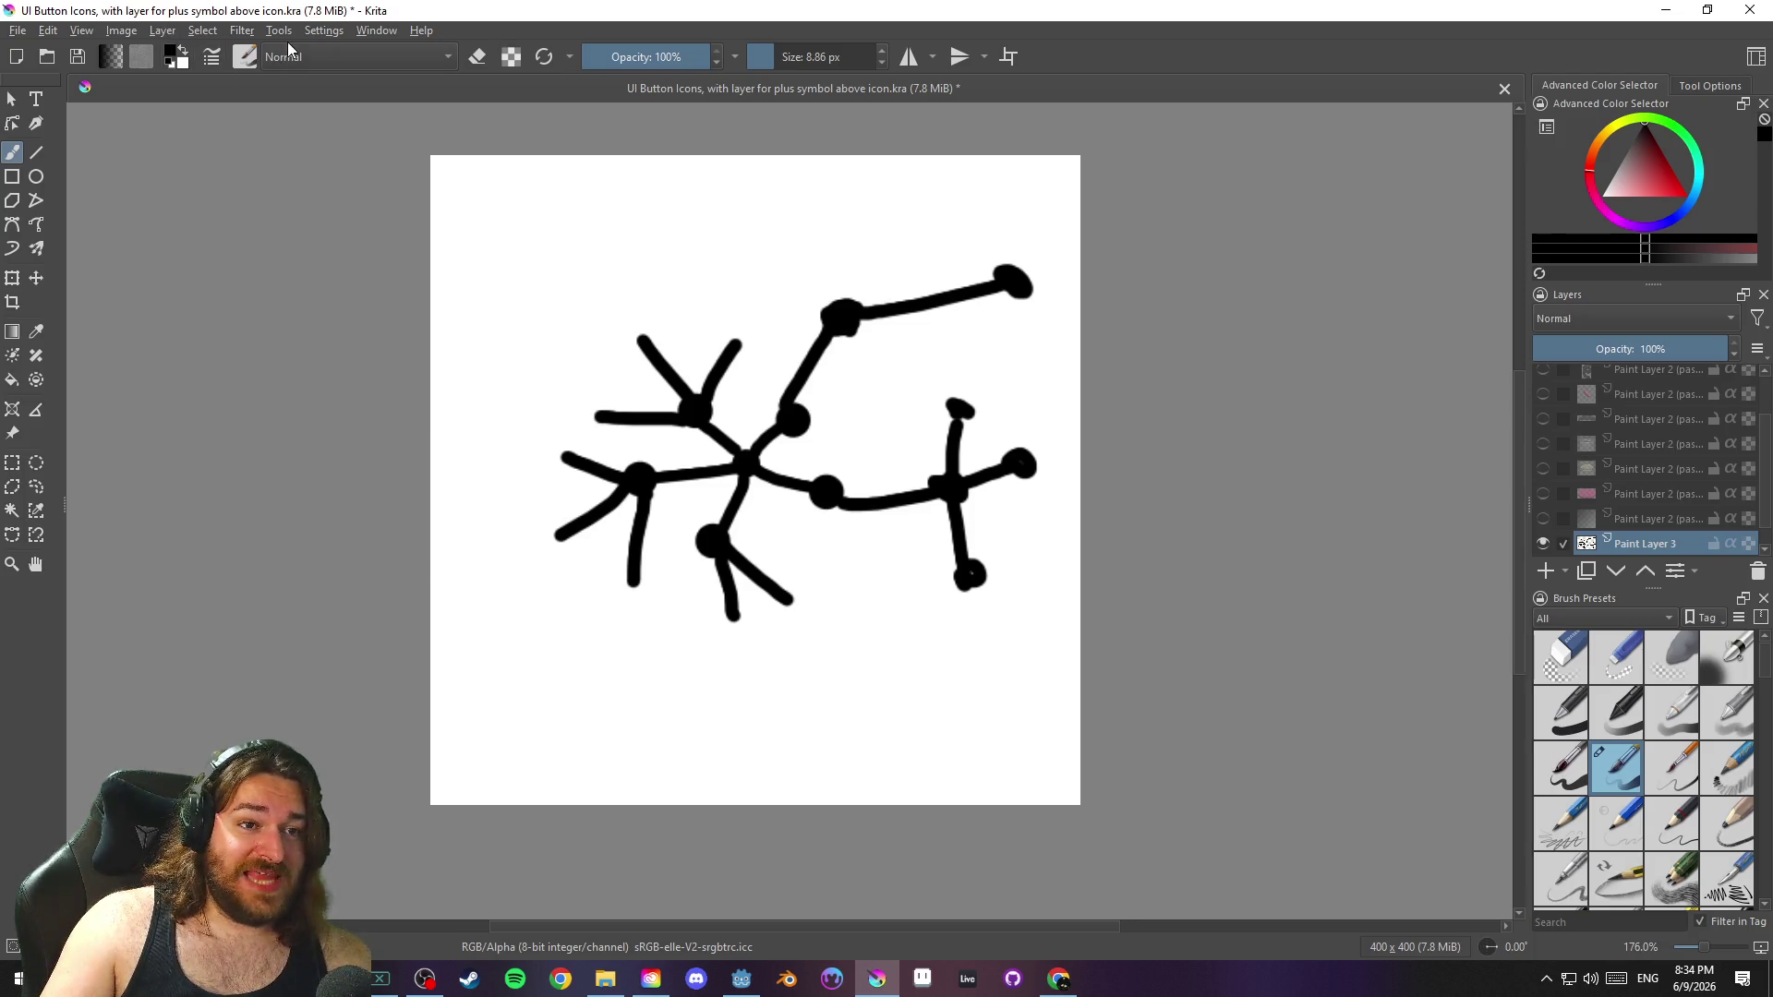
click(47, 32)
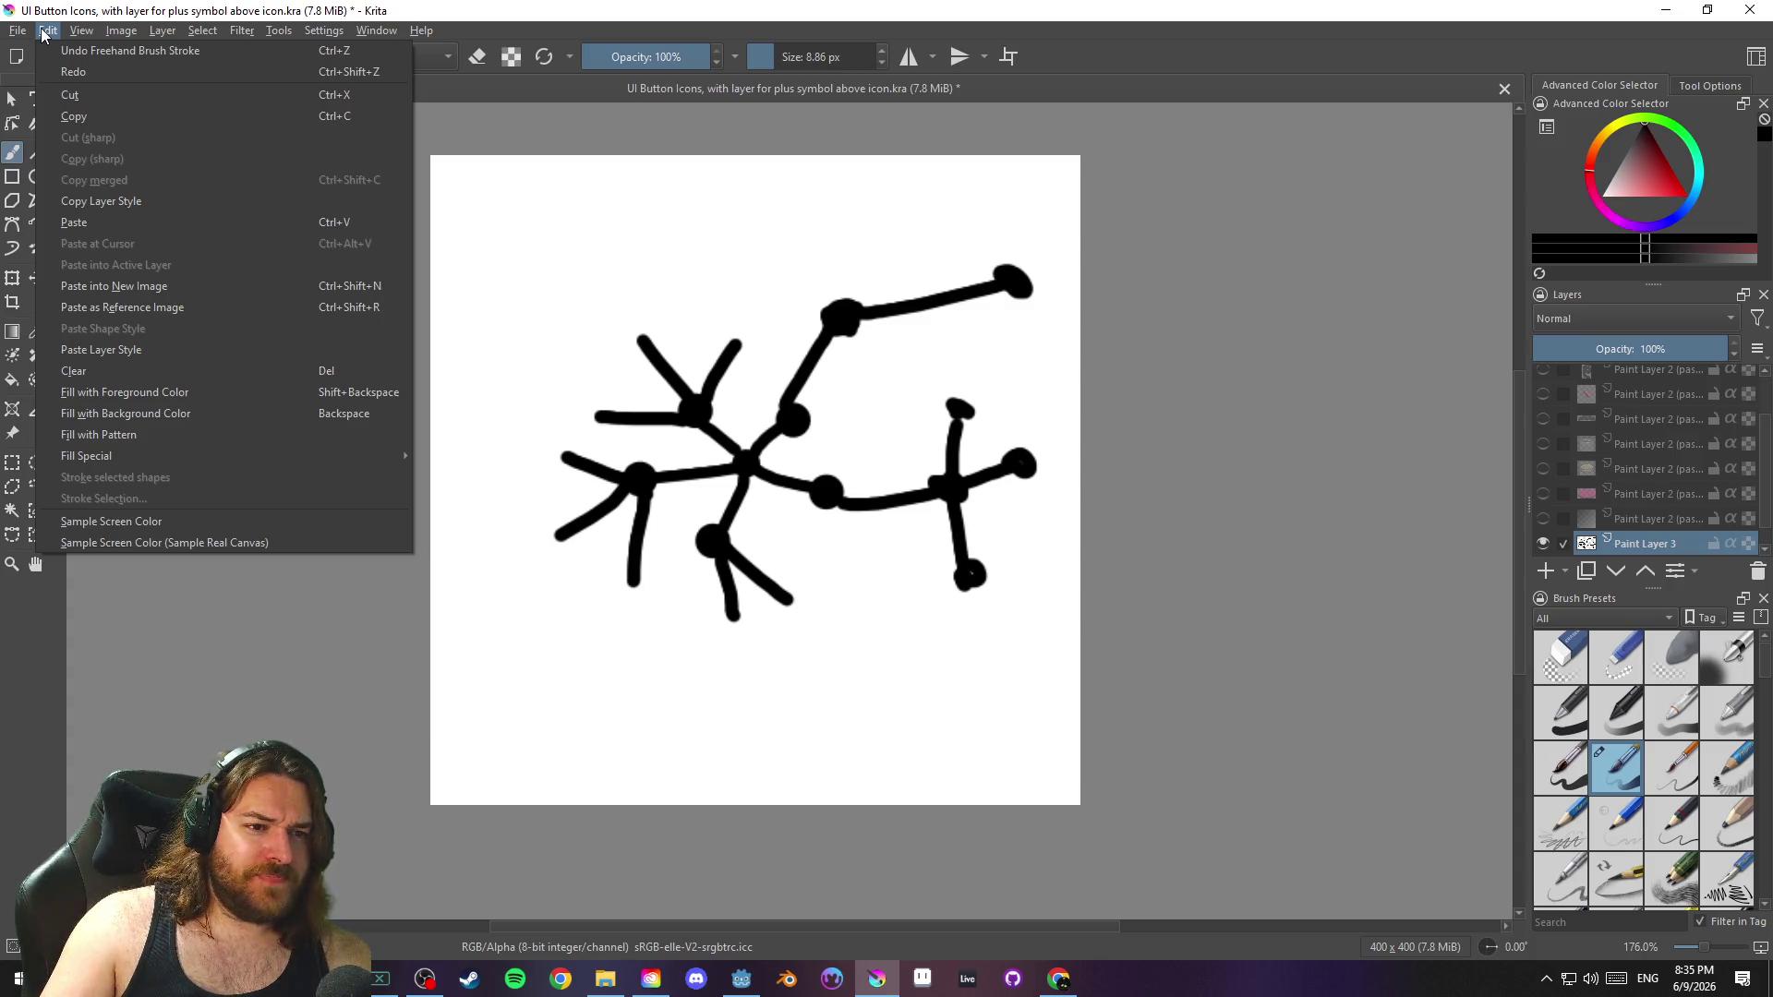
click(148, 370)
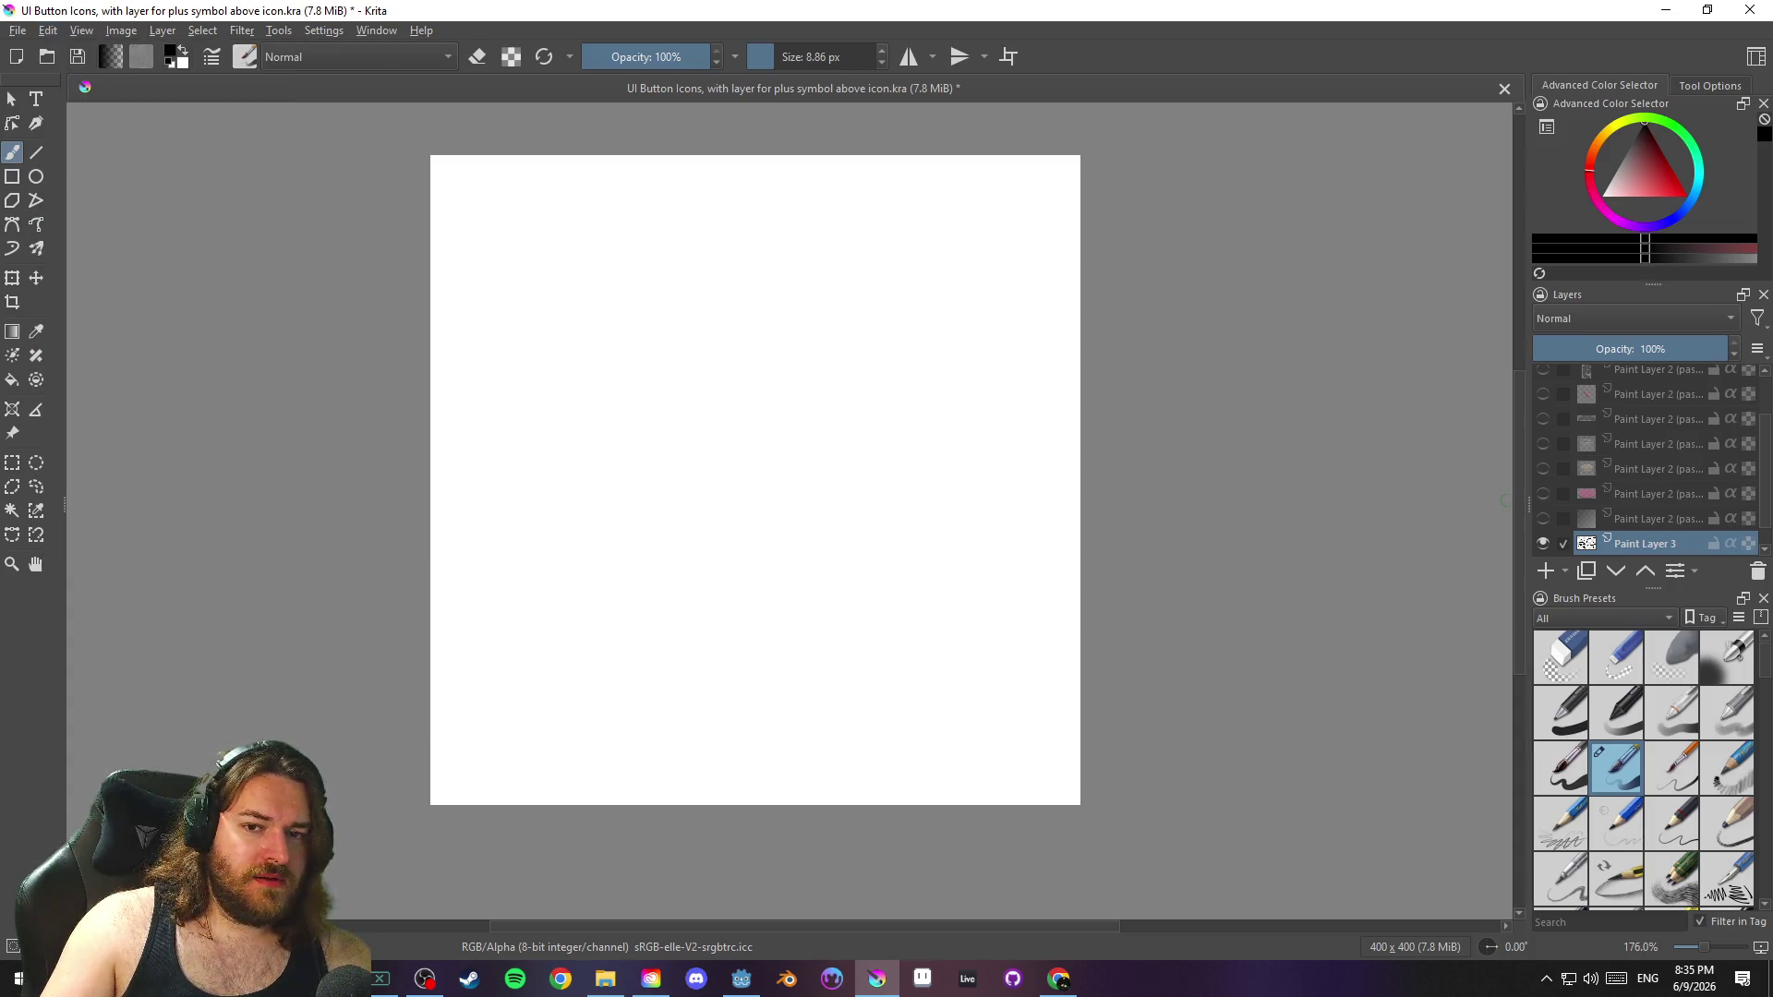
scroll(1702, 447, down, 1)
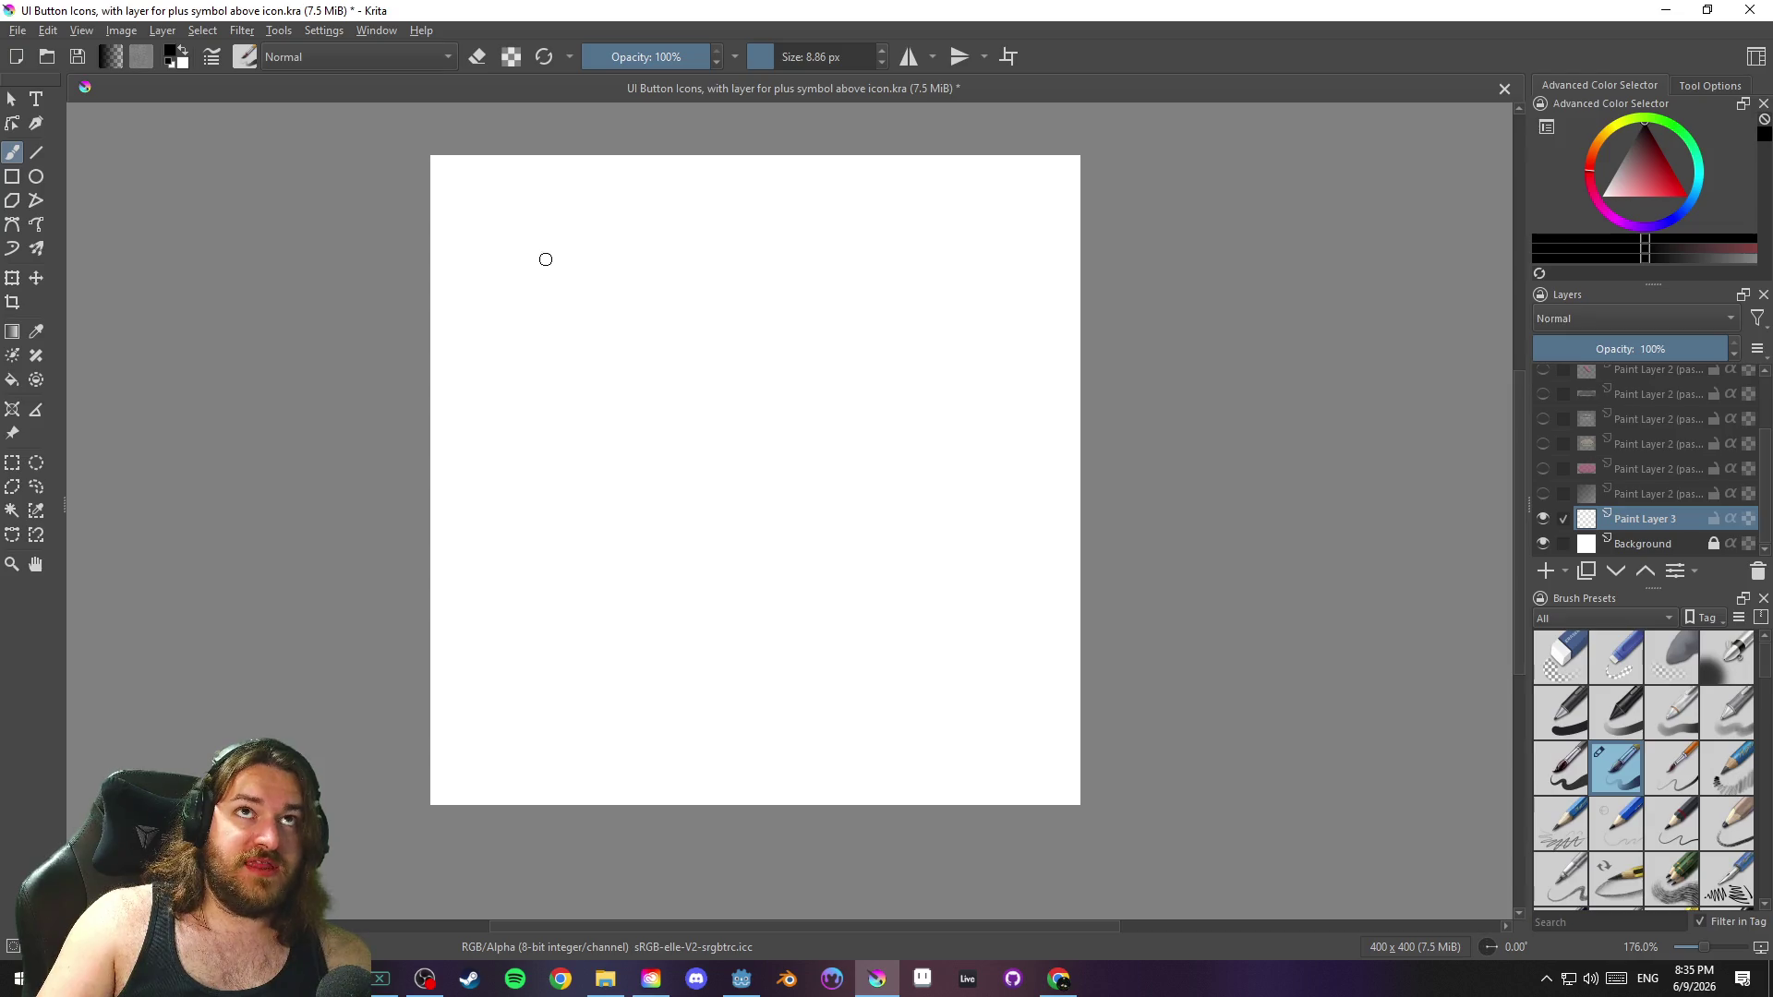
Draw a tall box outline with a slanted flap on its right side
drag(508, 218, 946, 223)
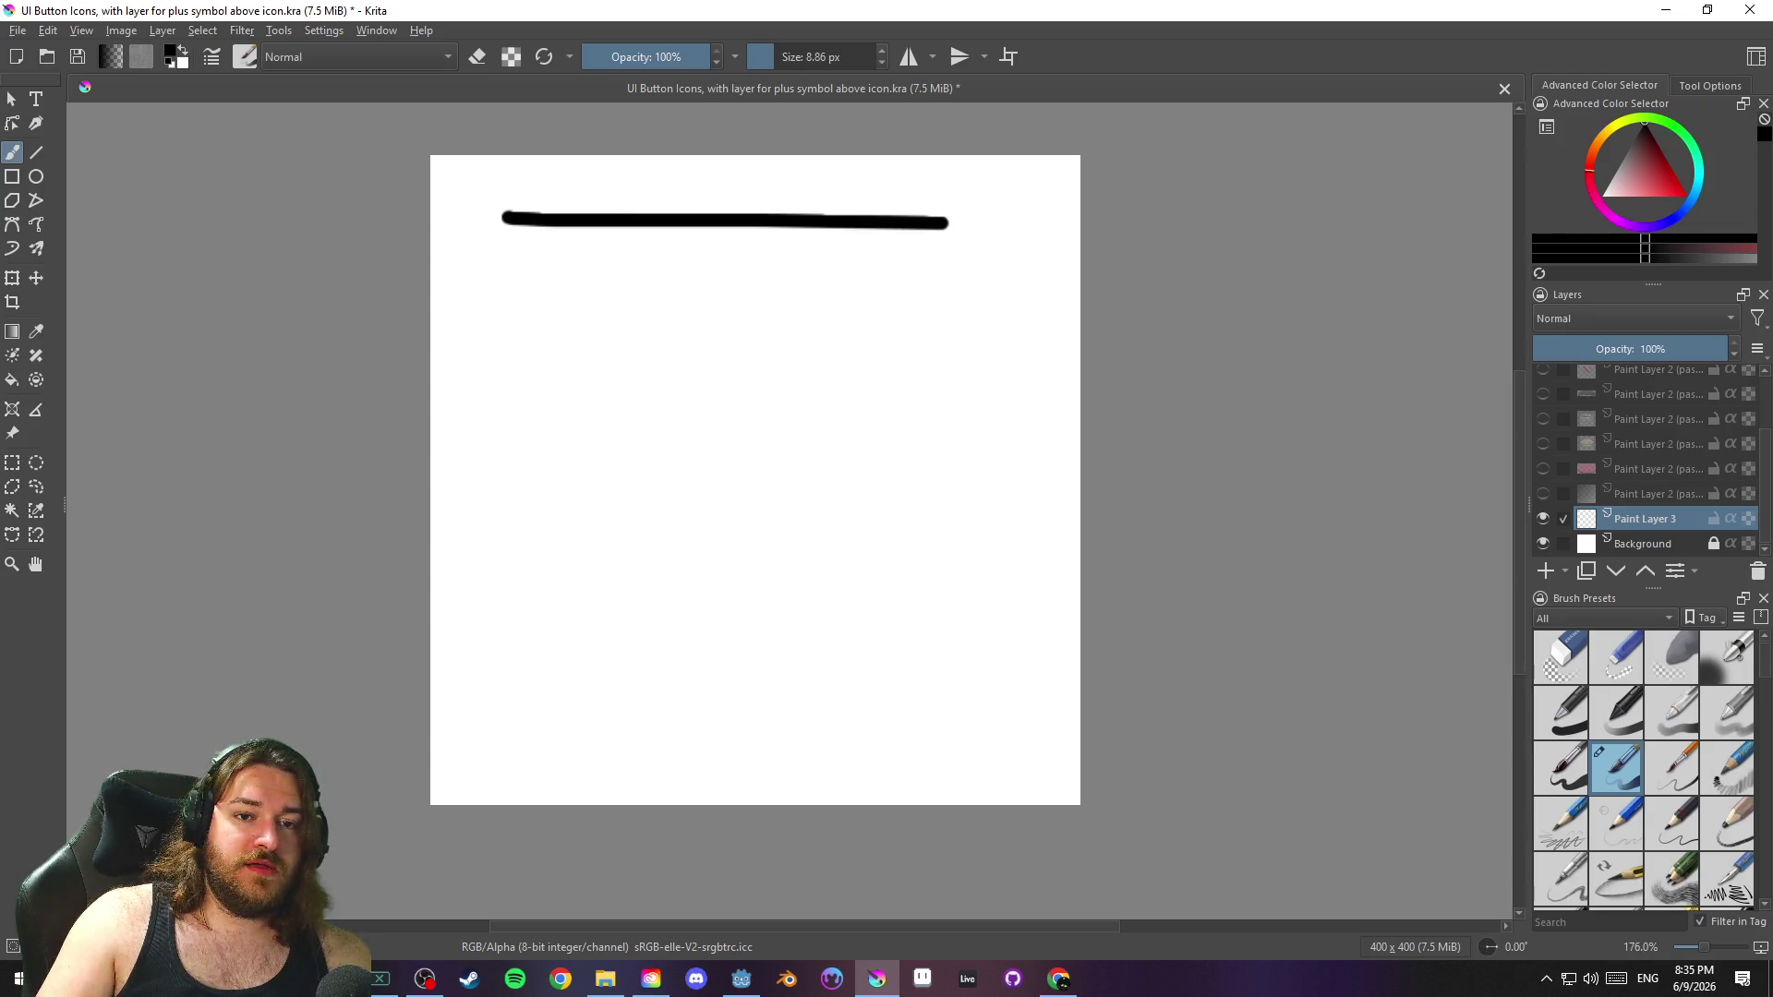
mouse_move(510, 220)
mouse_down()
mouse_move(523, 775)
mouse_move(877, 752)
mouse_move(892, 208)
mouse_move(1082, 334)
mouse_up()
drag(952, 809, 851, 776)
mouse_move(923, 294)
mouse_down()
mouse_move(1014, 409)
mouse_move(942, 428)
mouse_move(1001, 406)
mouse_up()
mouse_move(1072, 632)
mouse_down()
mouse_move(1061, 674)
mouse_move(1072, 600)
mouse_move(1063, 660)
mouse_up()
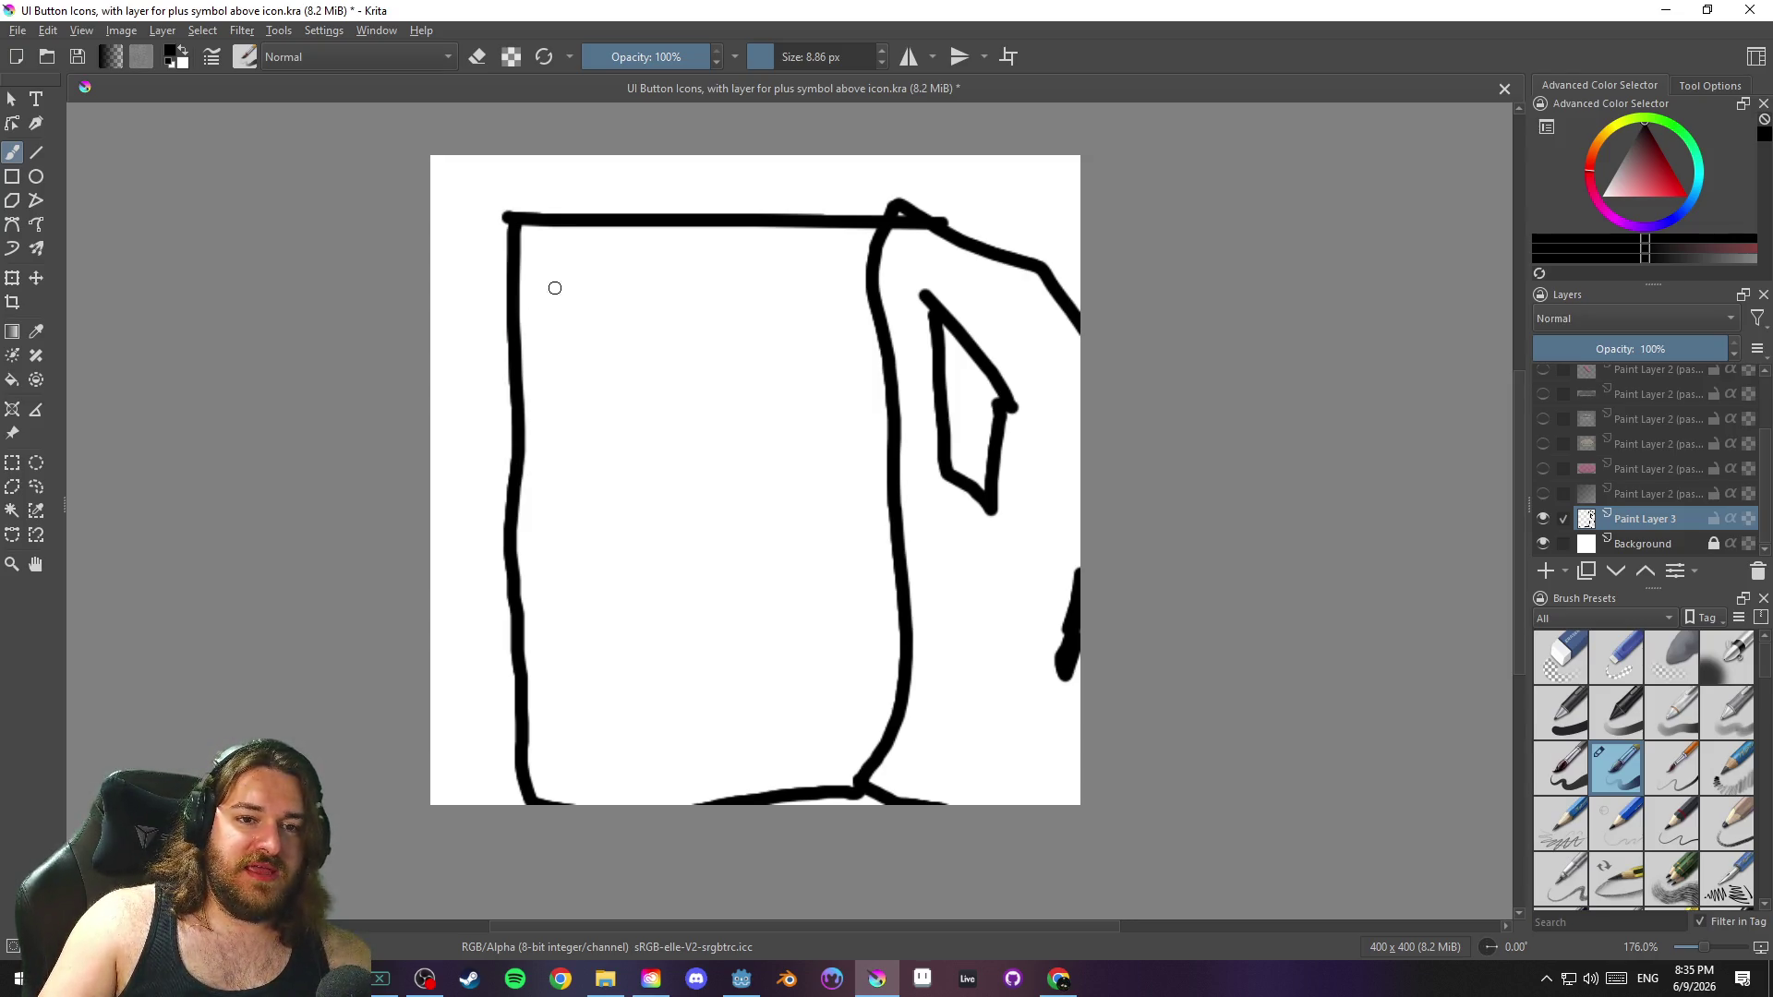
Draw six horizontal lines across the inside of the box
drag(538, 278, 867, 290)
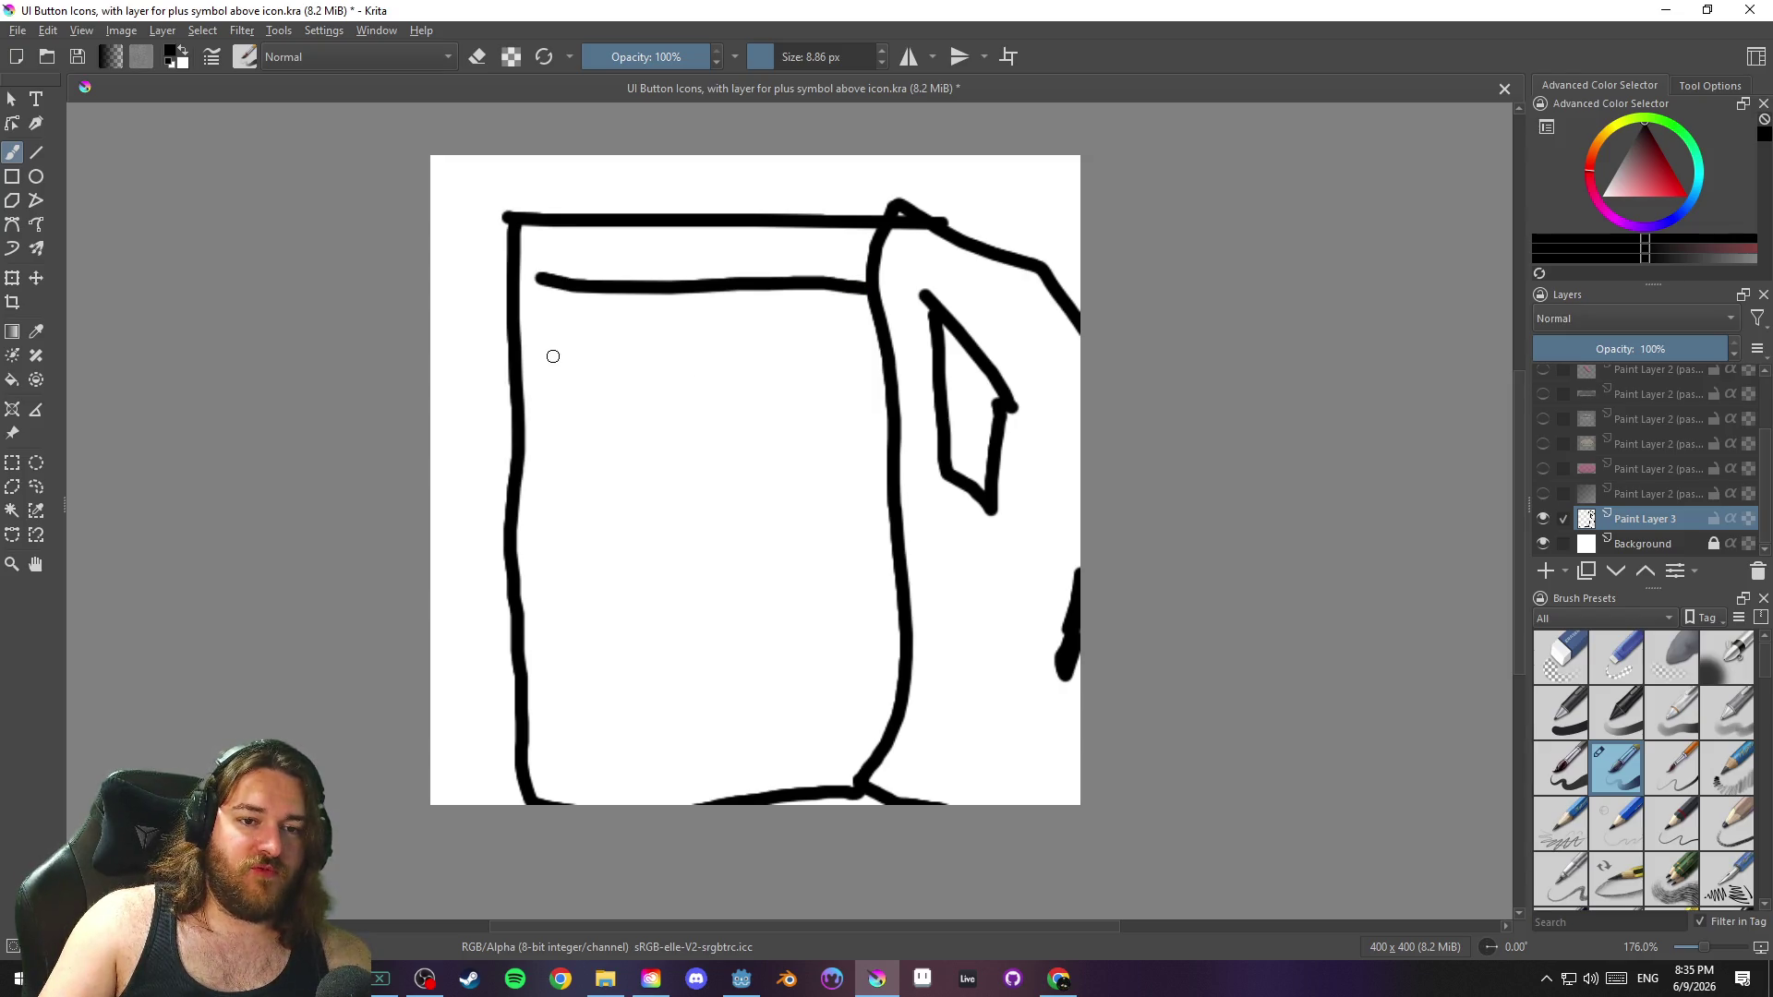
drag(550, 358, 886, 373)
drag(570, 450, 891, 472)
drag(574, 543, 886, 552)
drag(607, 662, 871, 659)
drag(615, 764, 840, 751)
Dab dots into every band of the box, then undo the dots and some of the lines
click(590, 713)
click(660, 715)
click(715, 714)
click(810, 723)
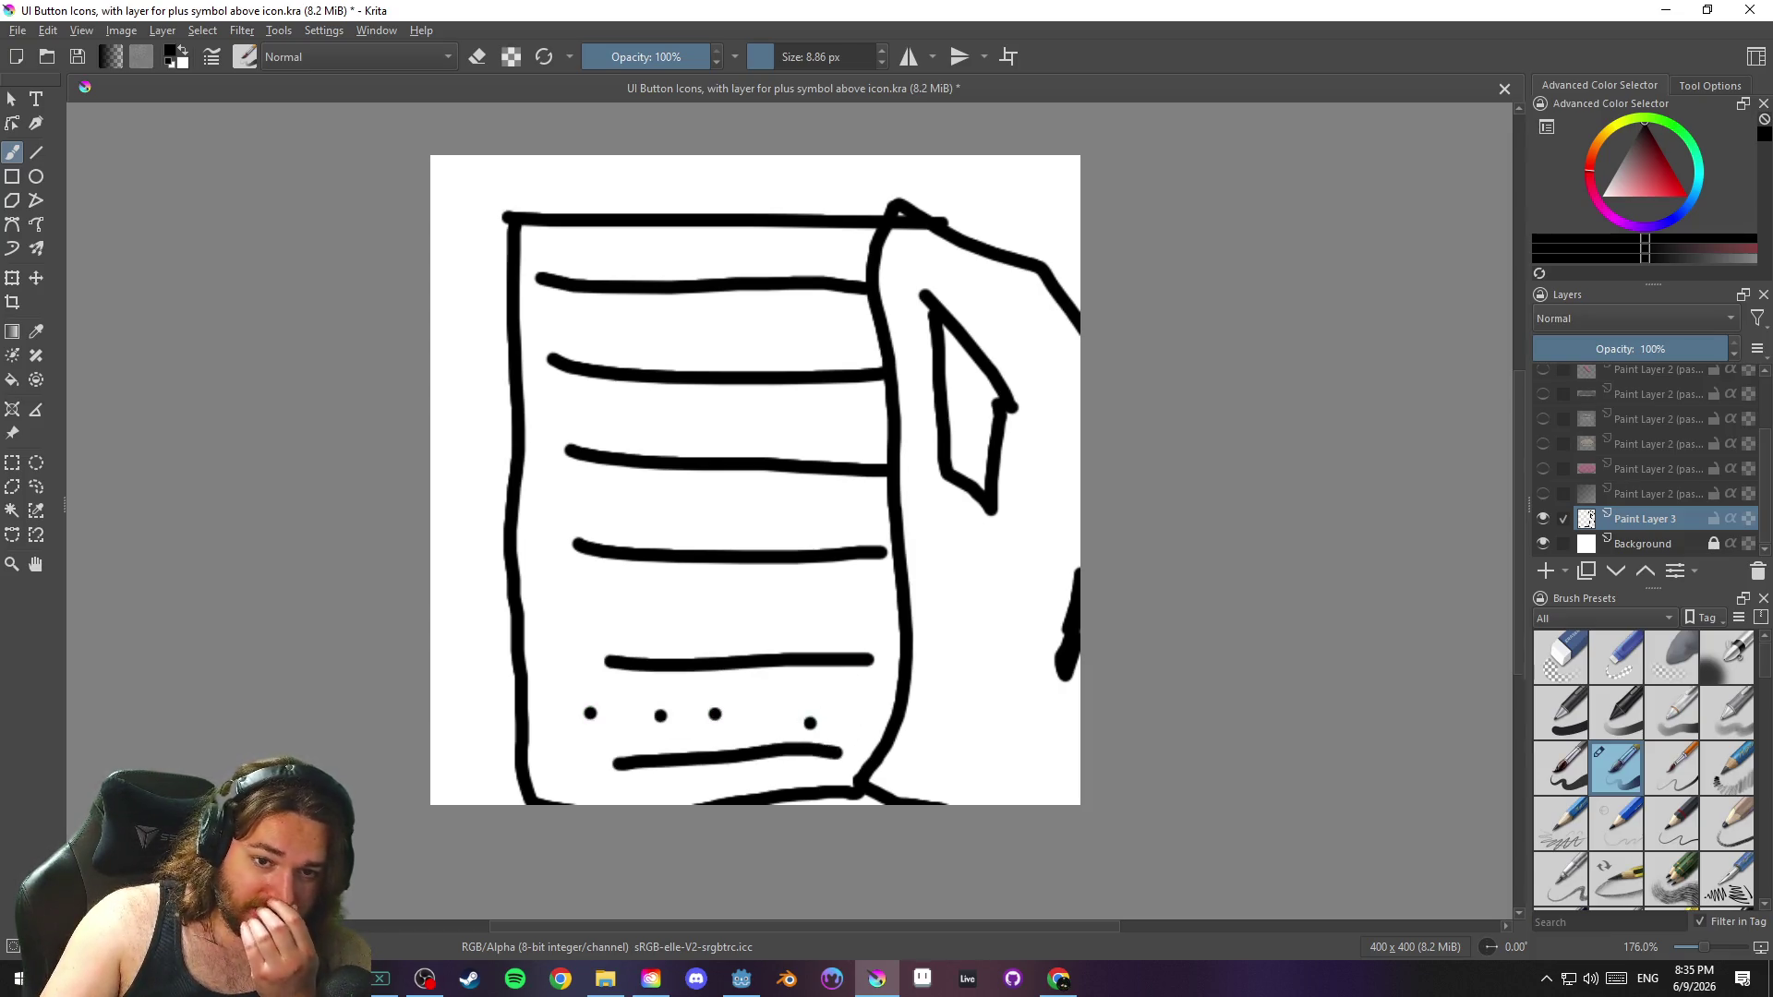
click(581, 595)
click(716, 605)
click(786, 613)
click(858, 607)
click(602, 499)
click(700, 507)
click(774, 514)
click(844, 511)
click(583, 396)
click(730, 413)
click(786, 415)
click(853, 413)
click(613, 326)
click(761, 332)
click(846, 327)
click(619, 246)
click(781, 249)
click(847, 247)
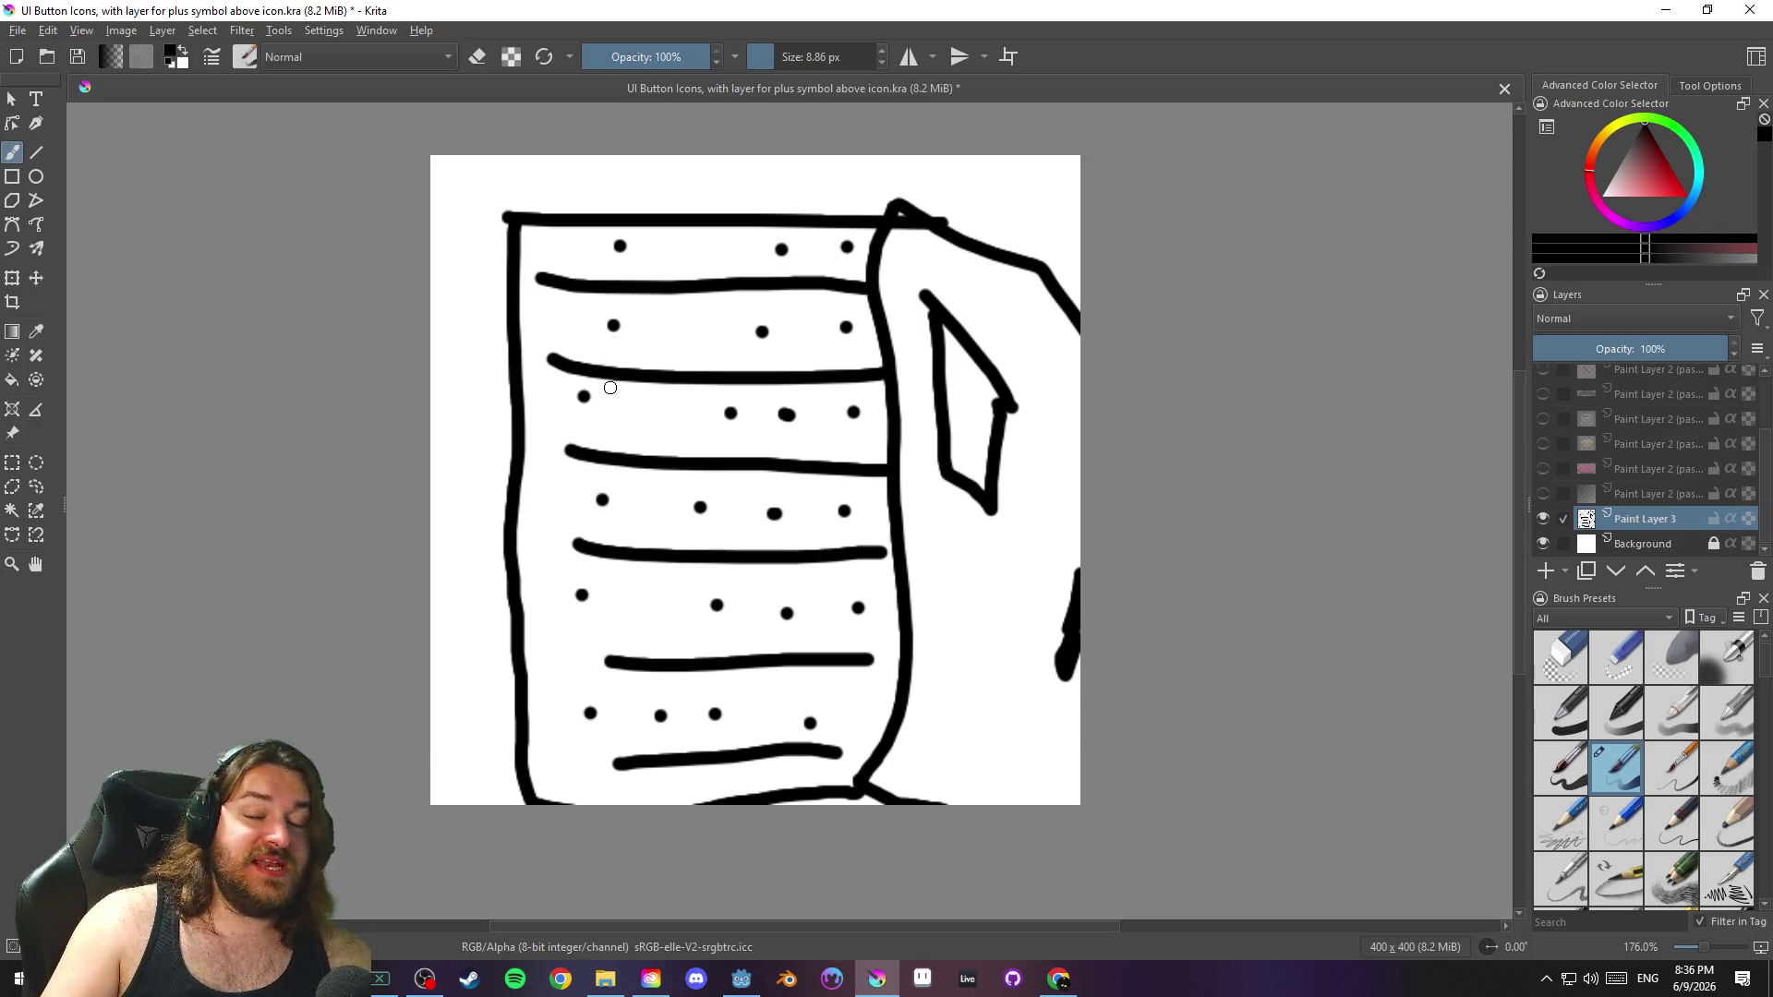
key(ctrl+z)
key(ctrl+z)
key(ctrl+z)
key(ctrl+z)
key(ctrl+z)
key(ctrl+z)
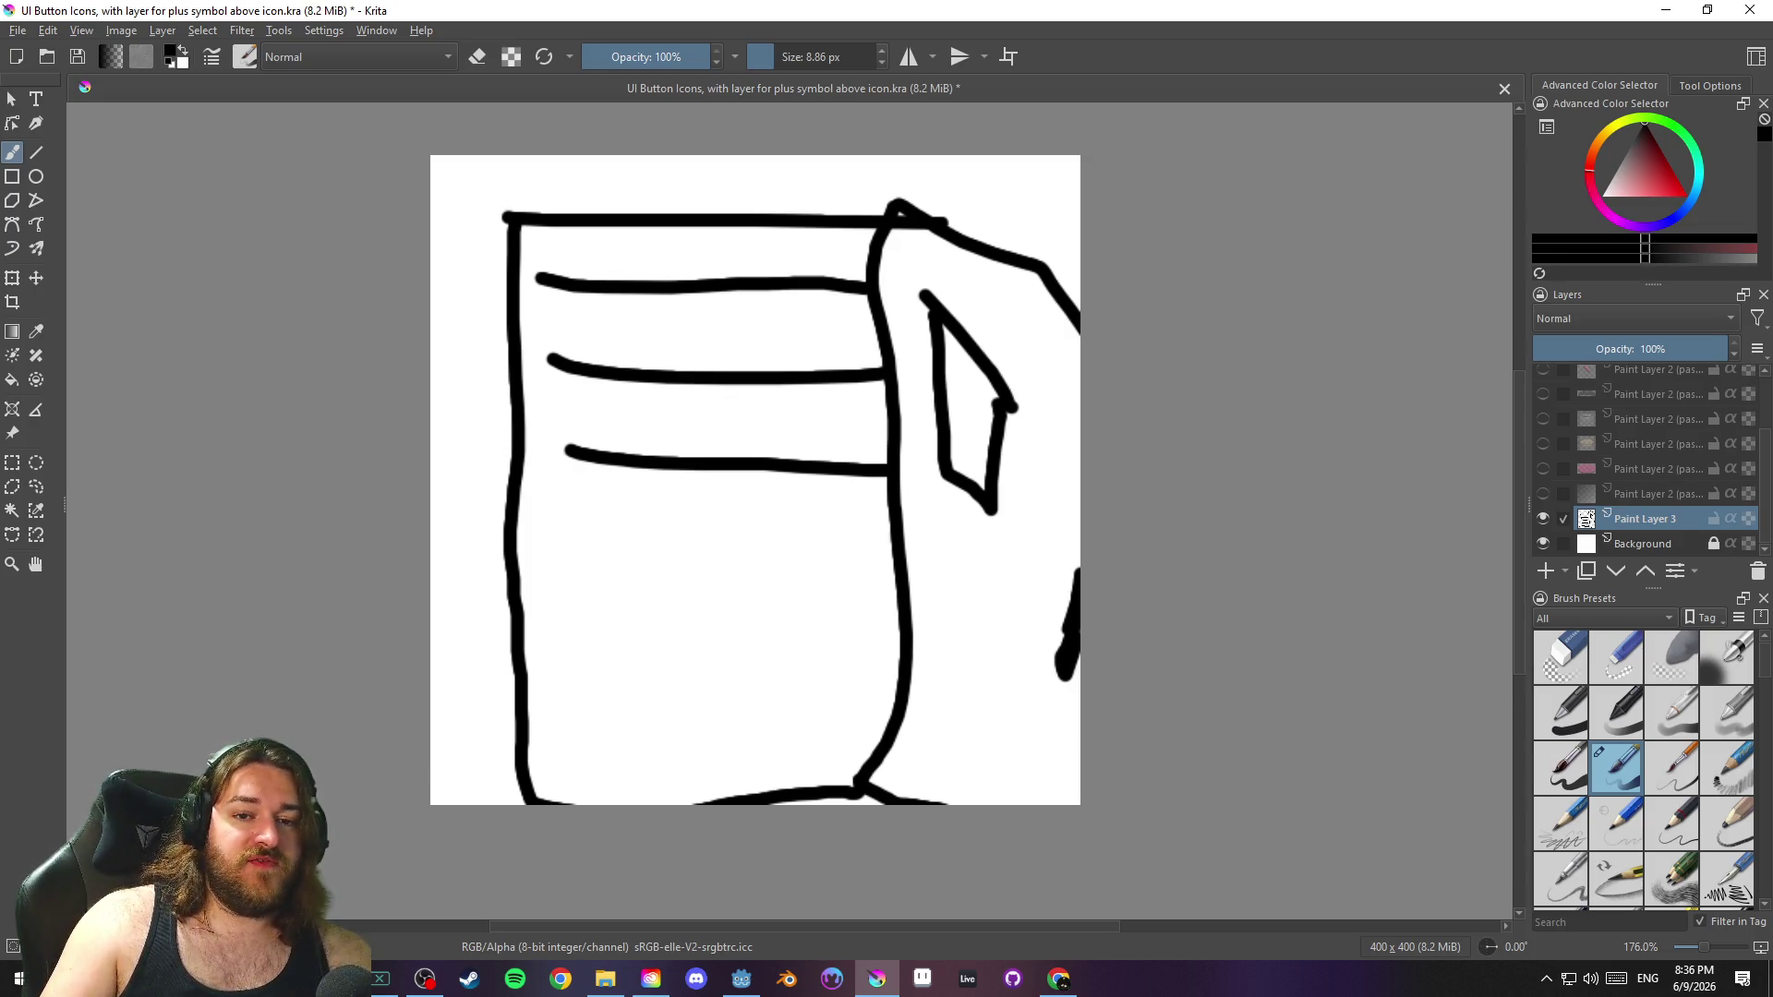
key(ctrl+z)
key(ctrl+z)
key(ctrl+z)
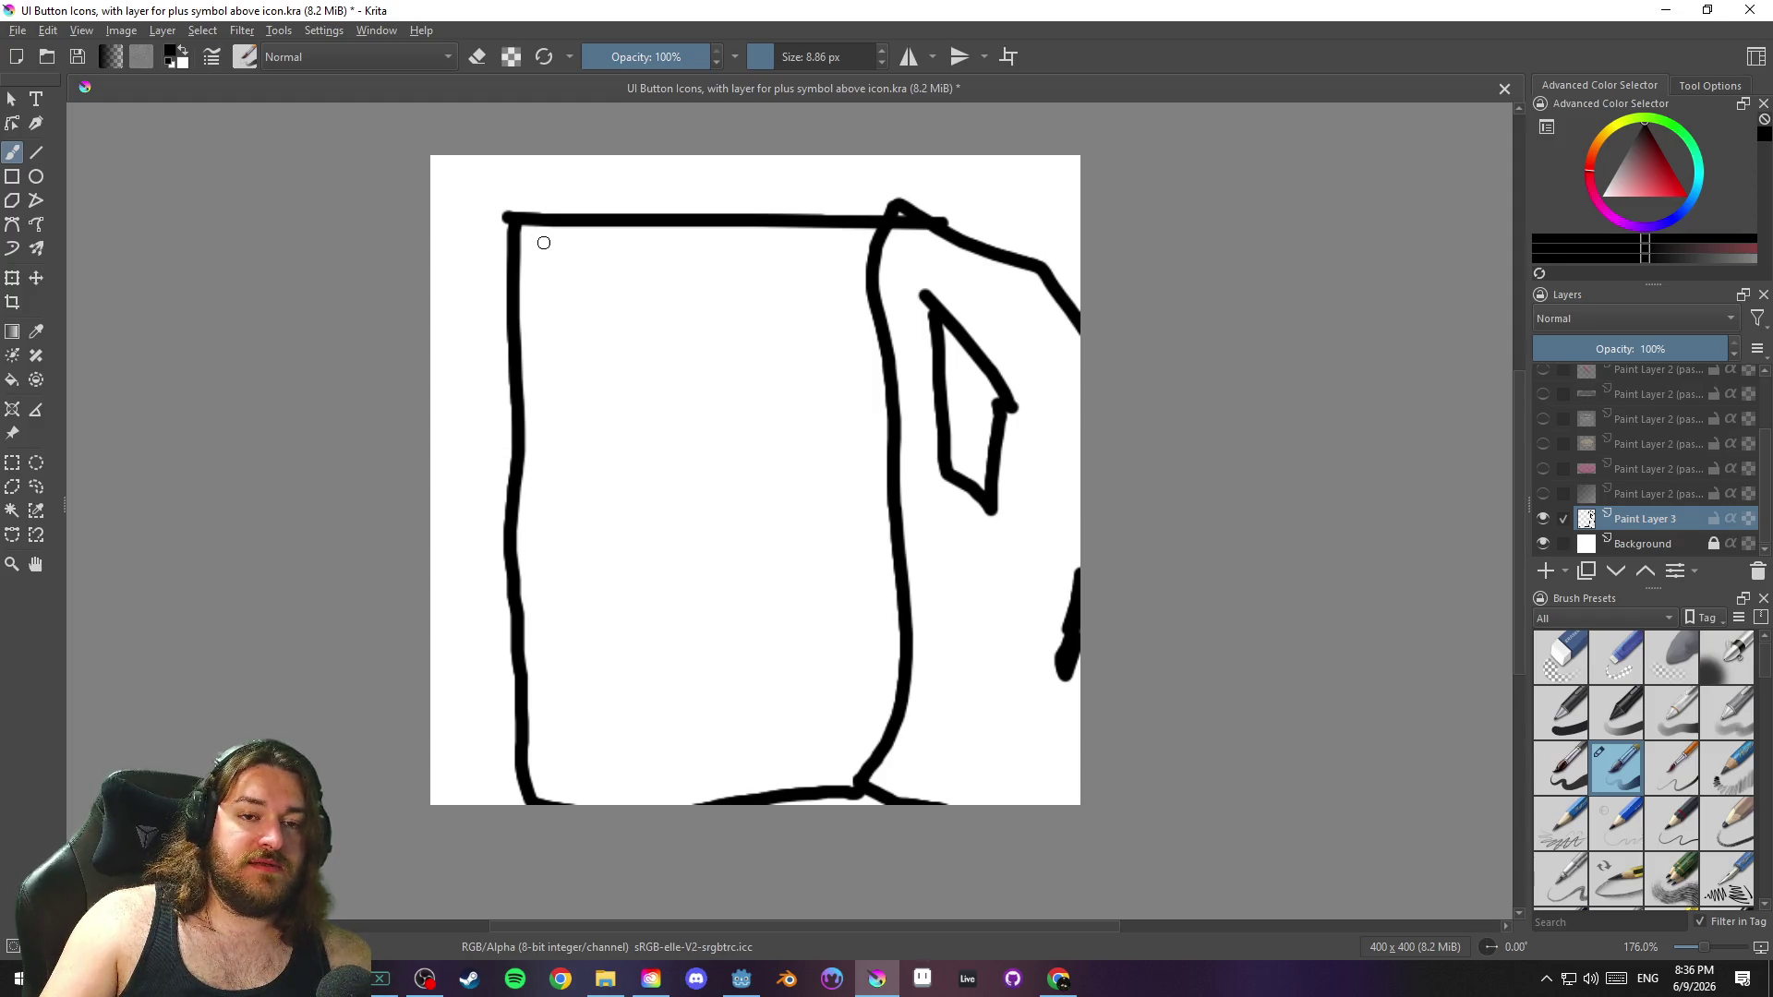
Hatch the box's left side with diagonal strokes and add long vertical stripes on the right
drag(605, 244, 533, 322)
drag(640, 282, 522, 448)
drag(609, 407, 524, 545)
drag(621, 500, 536, 631)
drag(626, 586, 530, 741)
drag(644, 690, 557, 801)
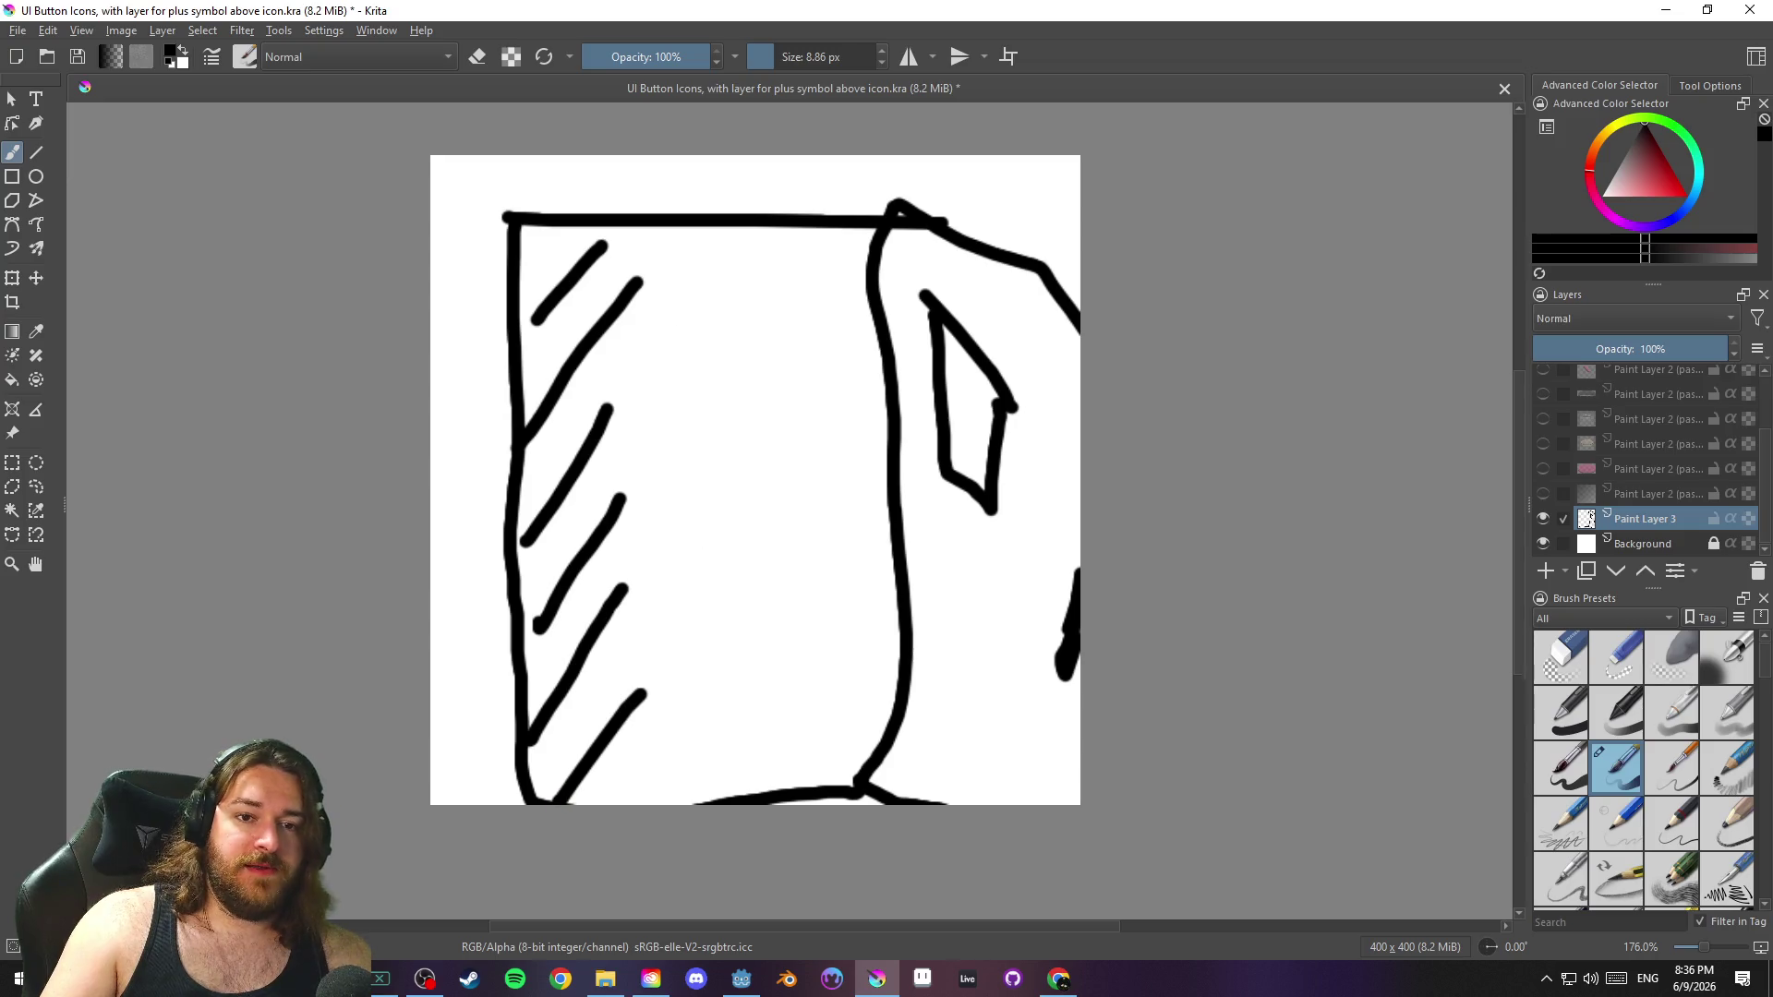
mouse_move(839, 246)
mouse_down()
mouse_move(889, 407)
mouse_move(885, 757)
mouse_move(831, 264)
mouse_move(803, 739)
mouse_up()
drag(652, 246, 600, 771)
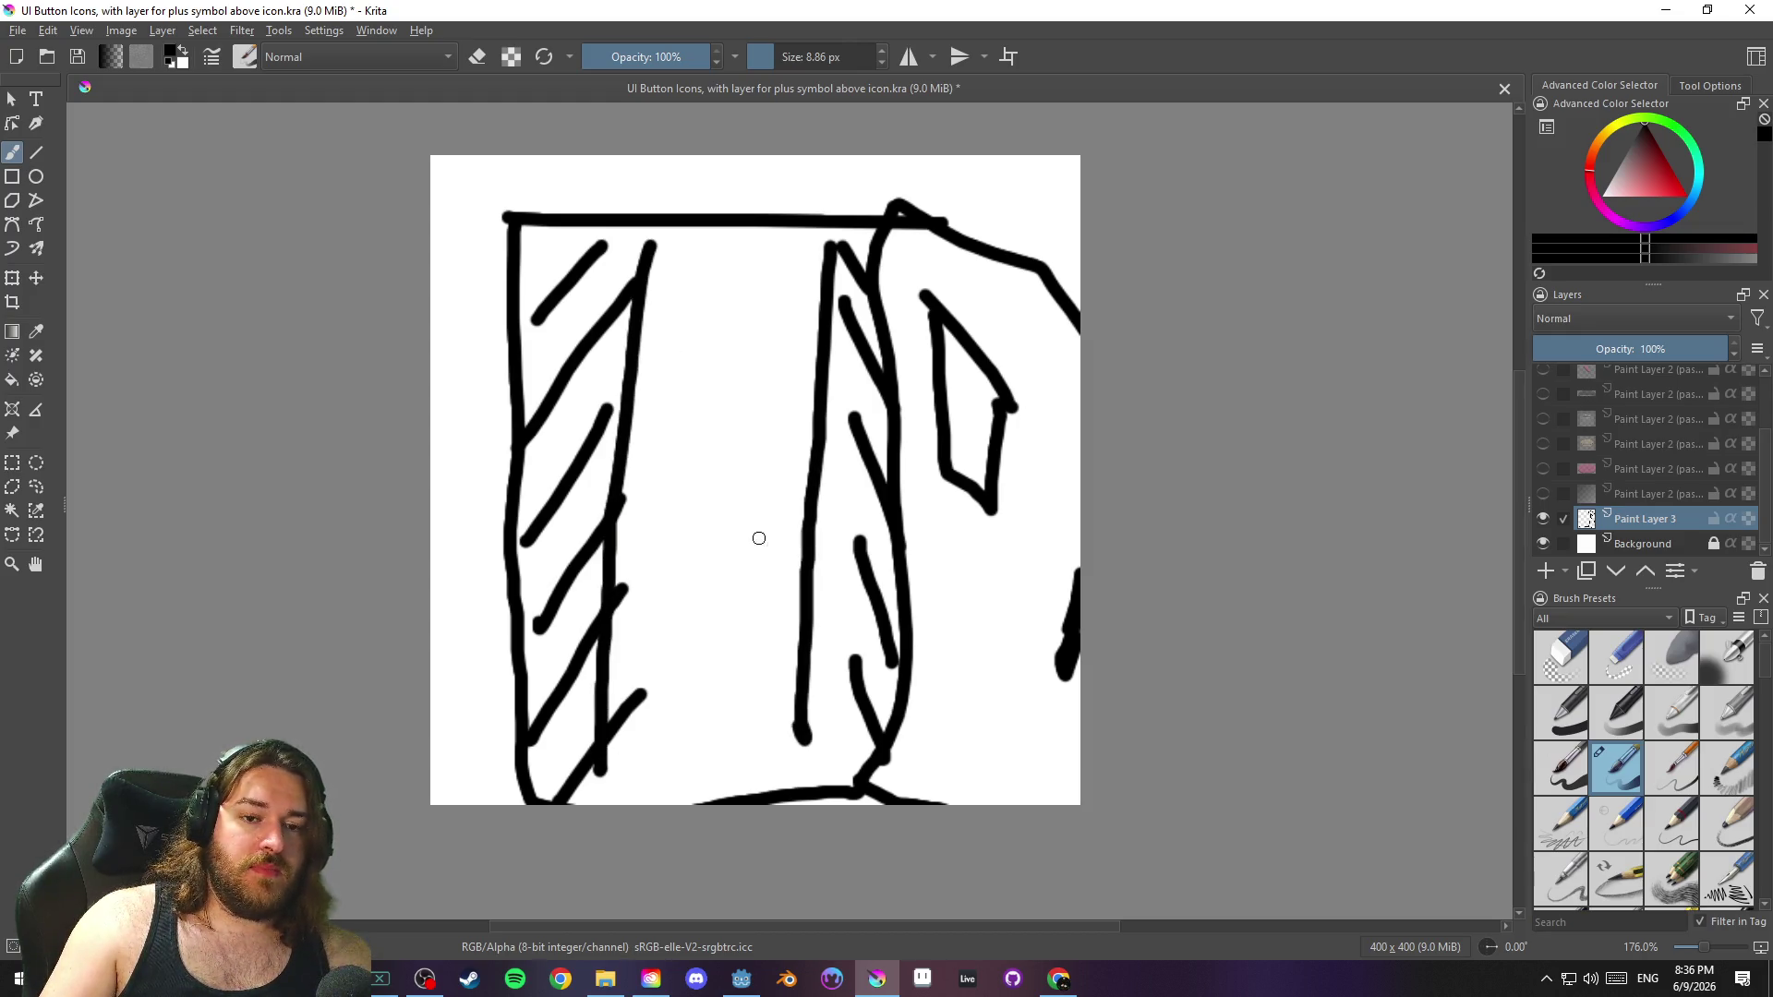
Dab small dots throughout the left hatching and the right-side stripes
click(544, 441)
click(579, 384)
click(537, 240)
click(557, 285)
click(534, 333)
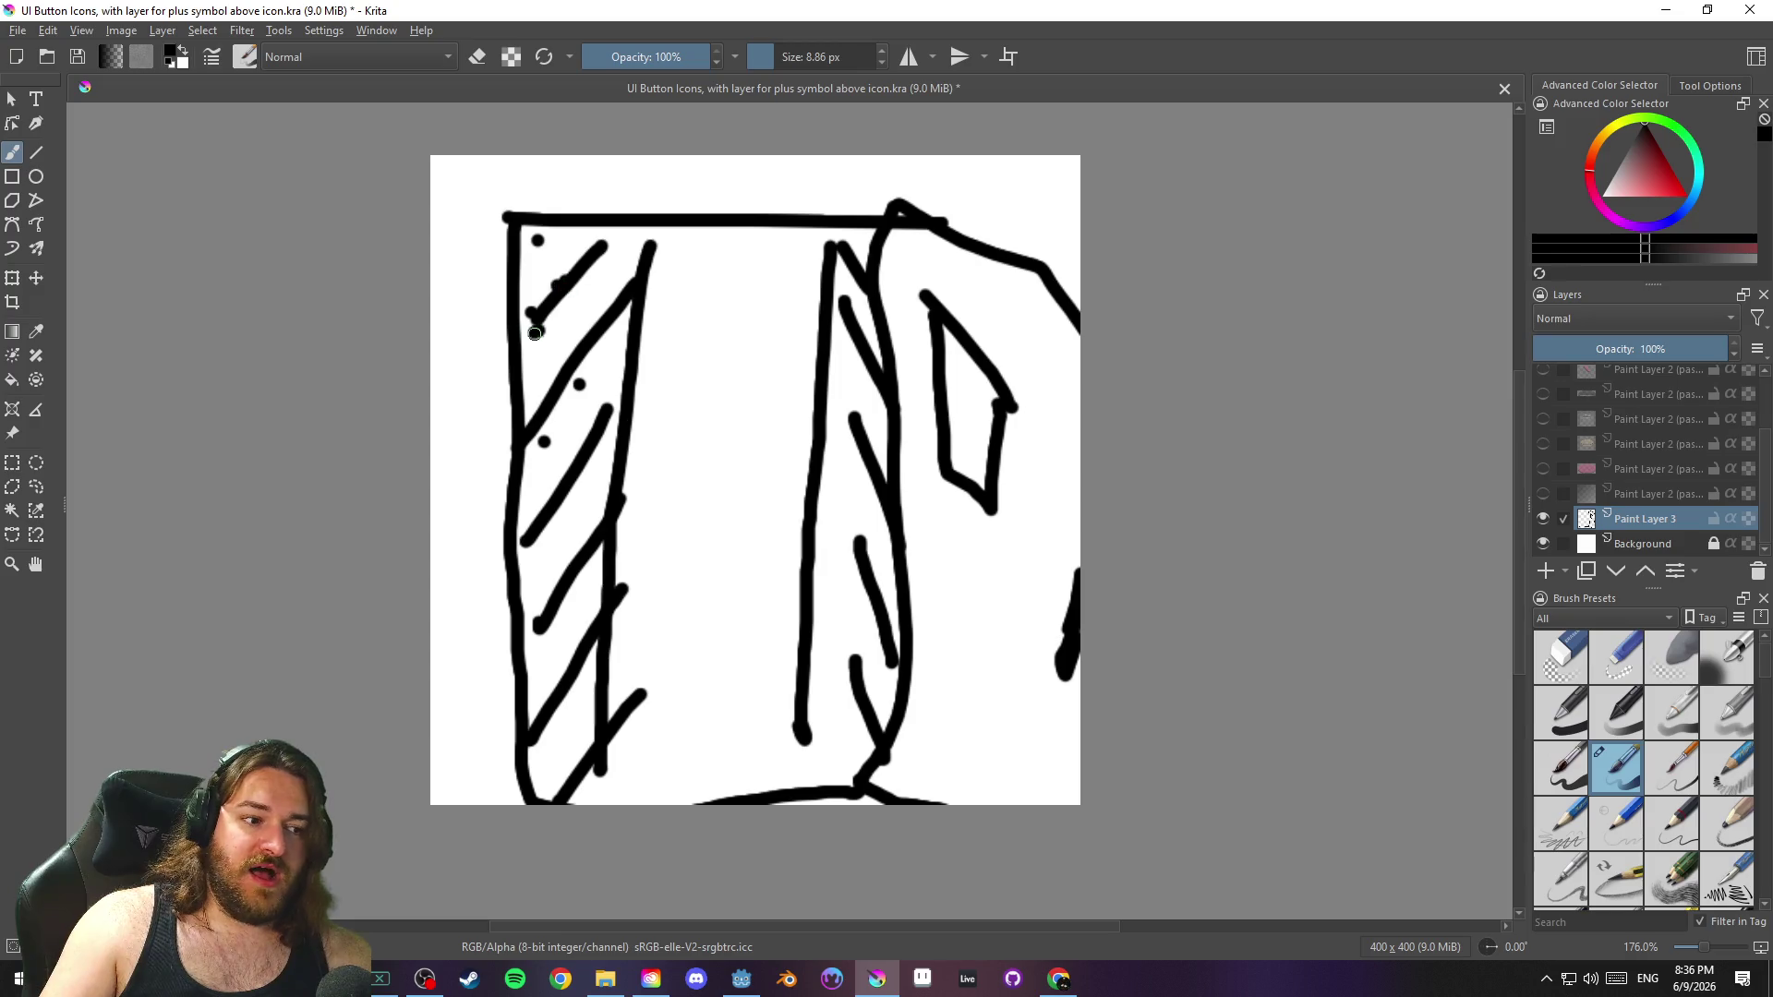
click(562, 532)
click(581, 503)
click(545, 646)
click(578, 608)
click(559, 745)
click(580, 720)
click(828, 699)
click(851, 738)
click(860, 604)
click(875, 656)
click(874, 523)
click(888, 552)
click(866, 374)
click(884, 417)
click(868, 307)
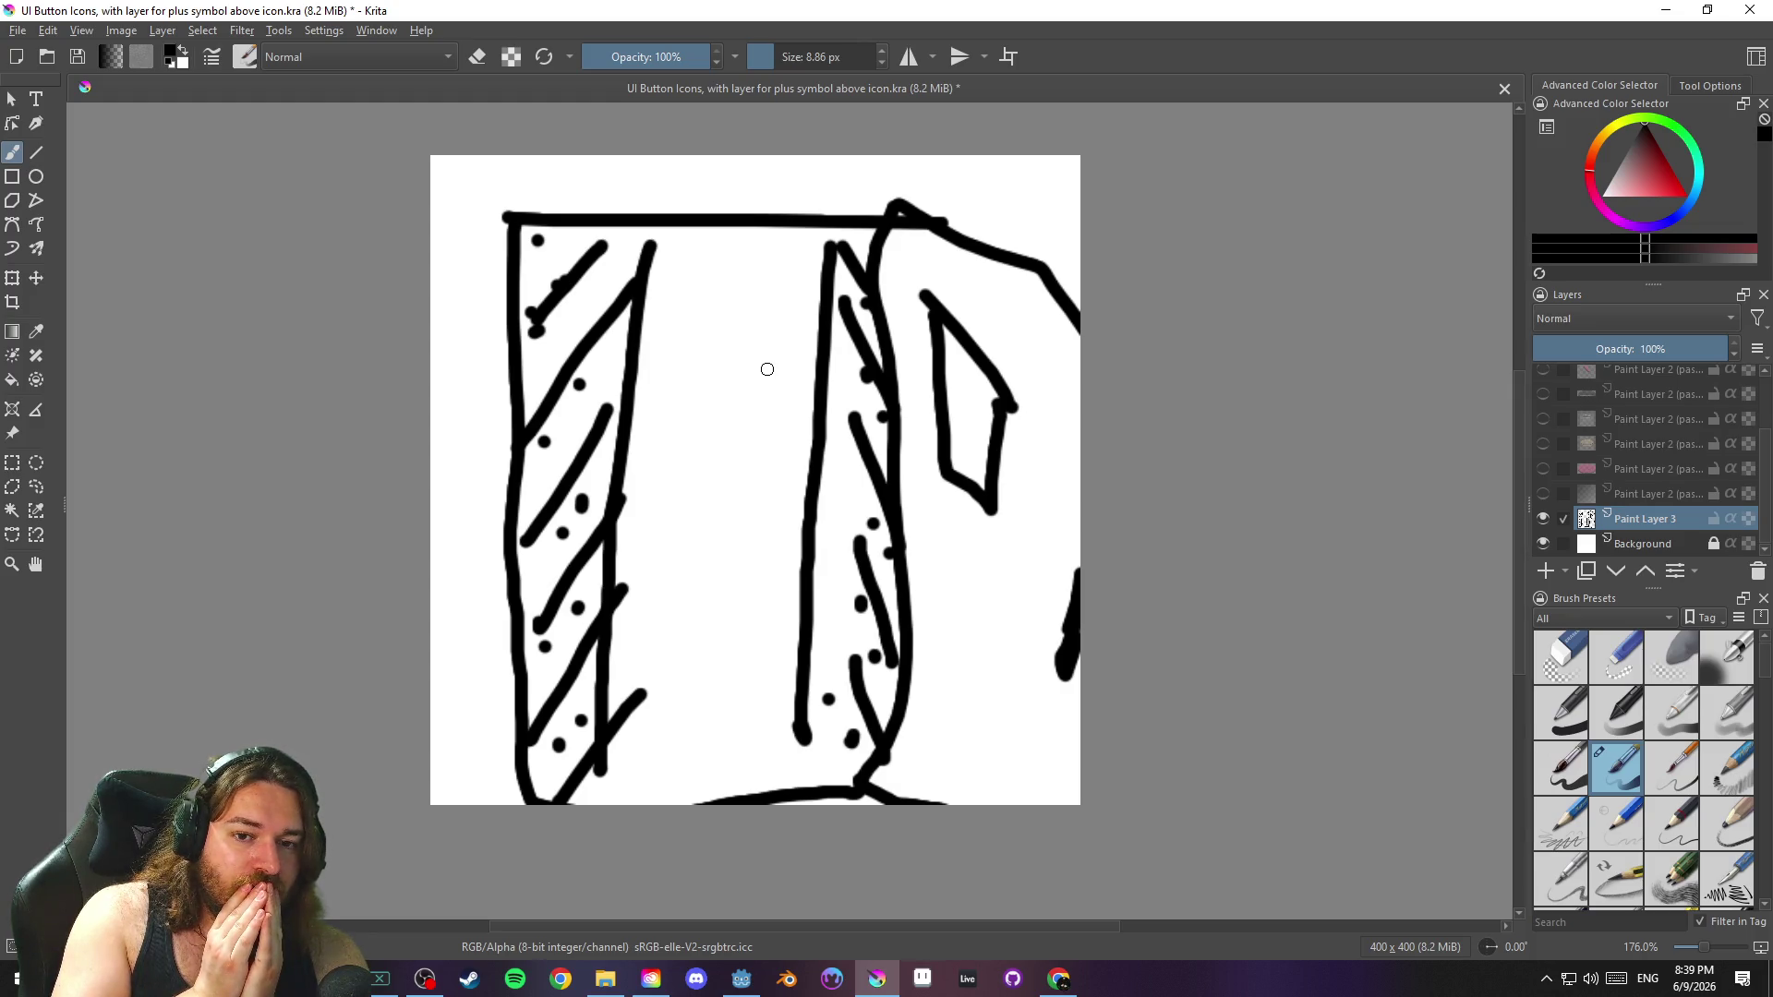
key(alt+Tab)
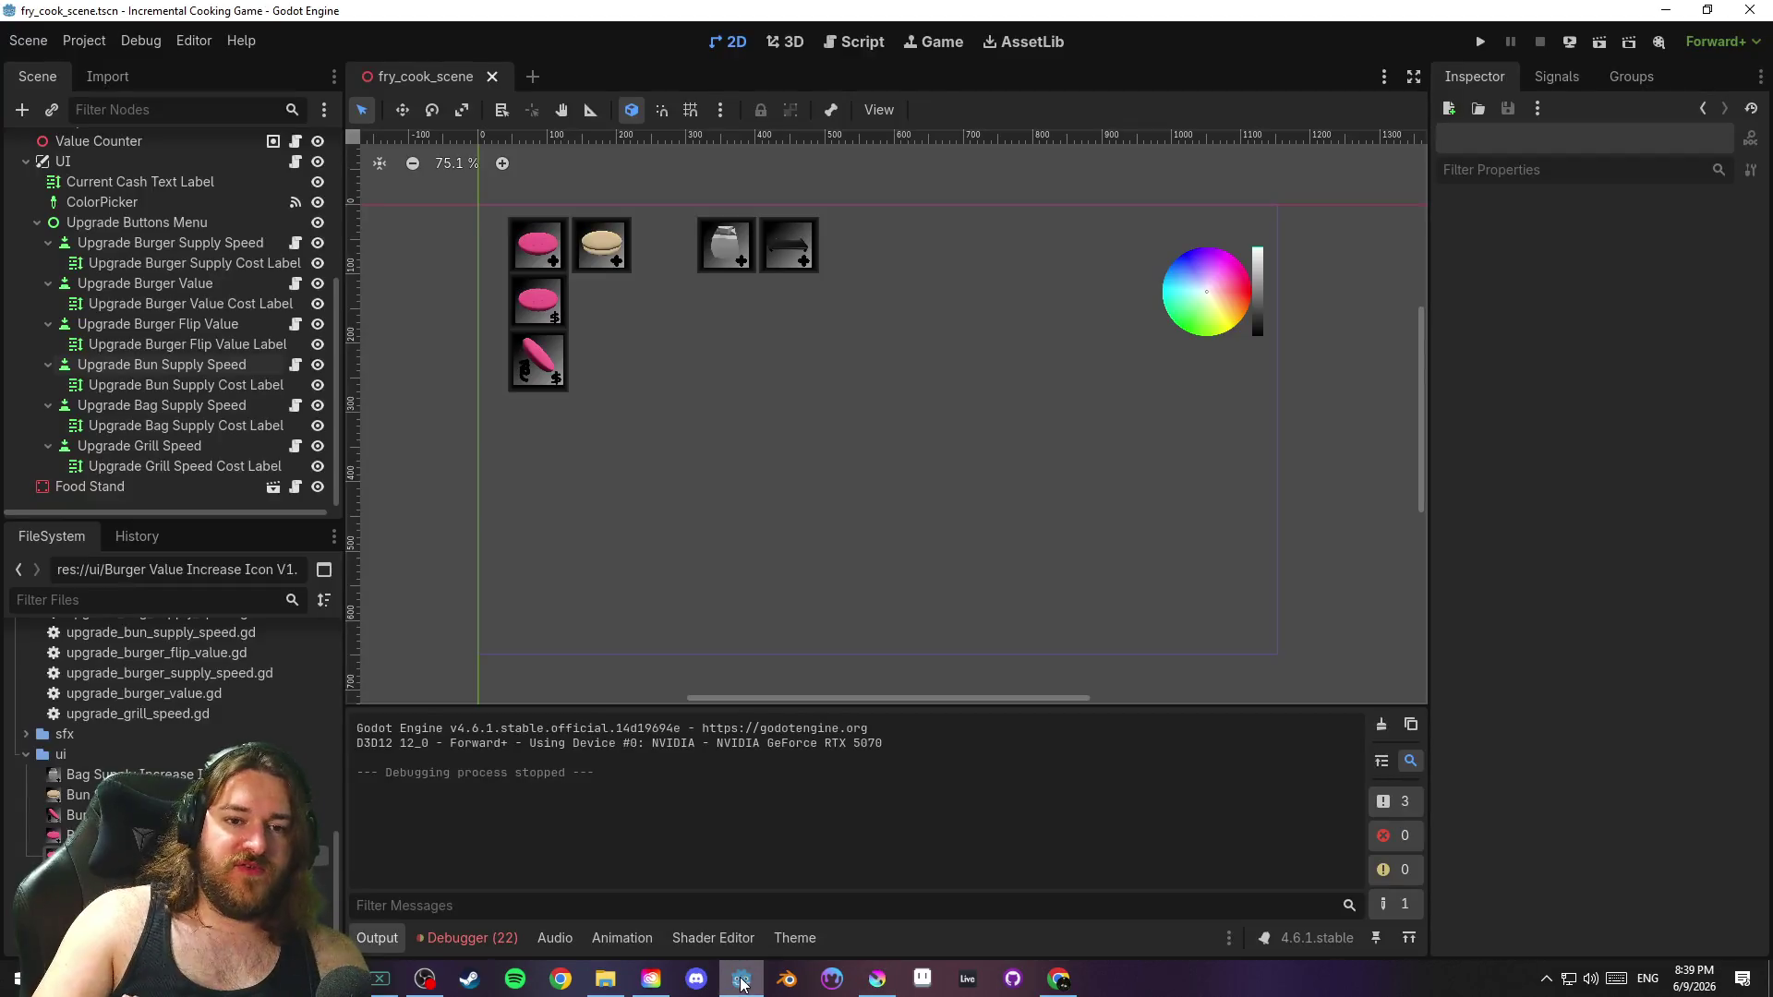
Save fry_cook_scene through Scene > Save Scene
click(28, 41)
click(138, 182)
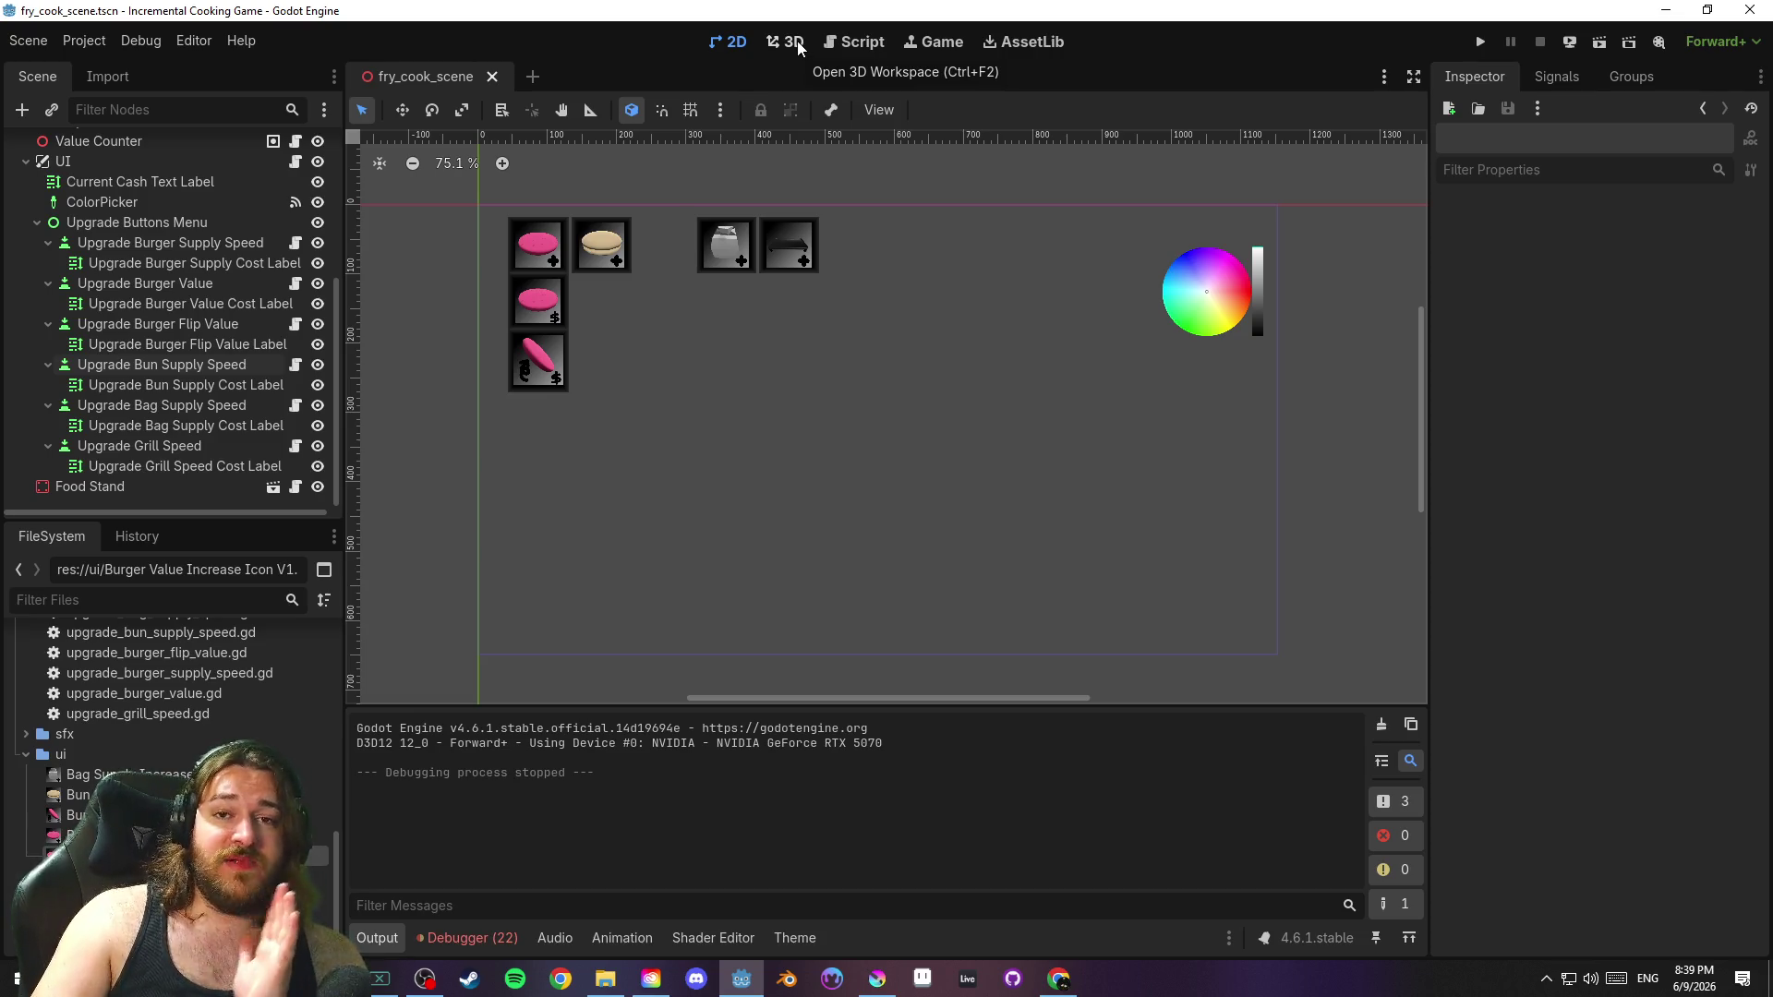
click(793, 42)
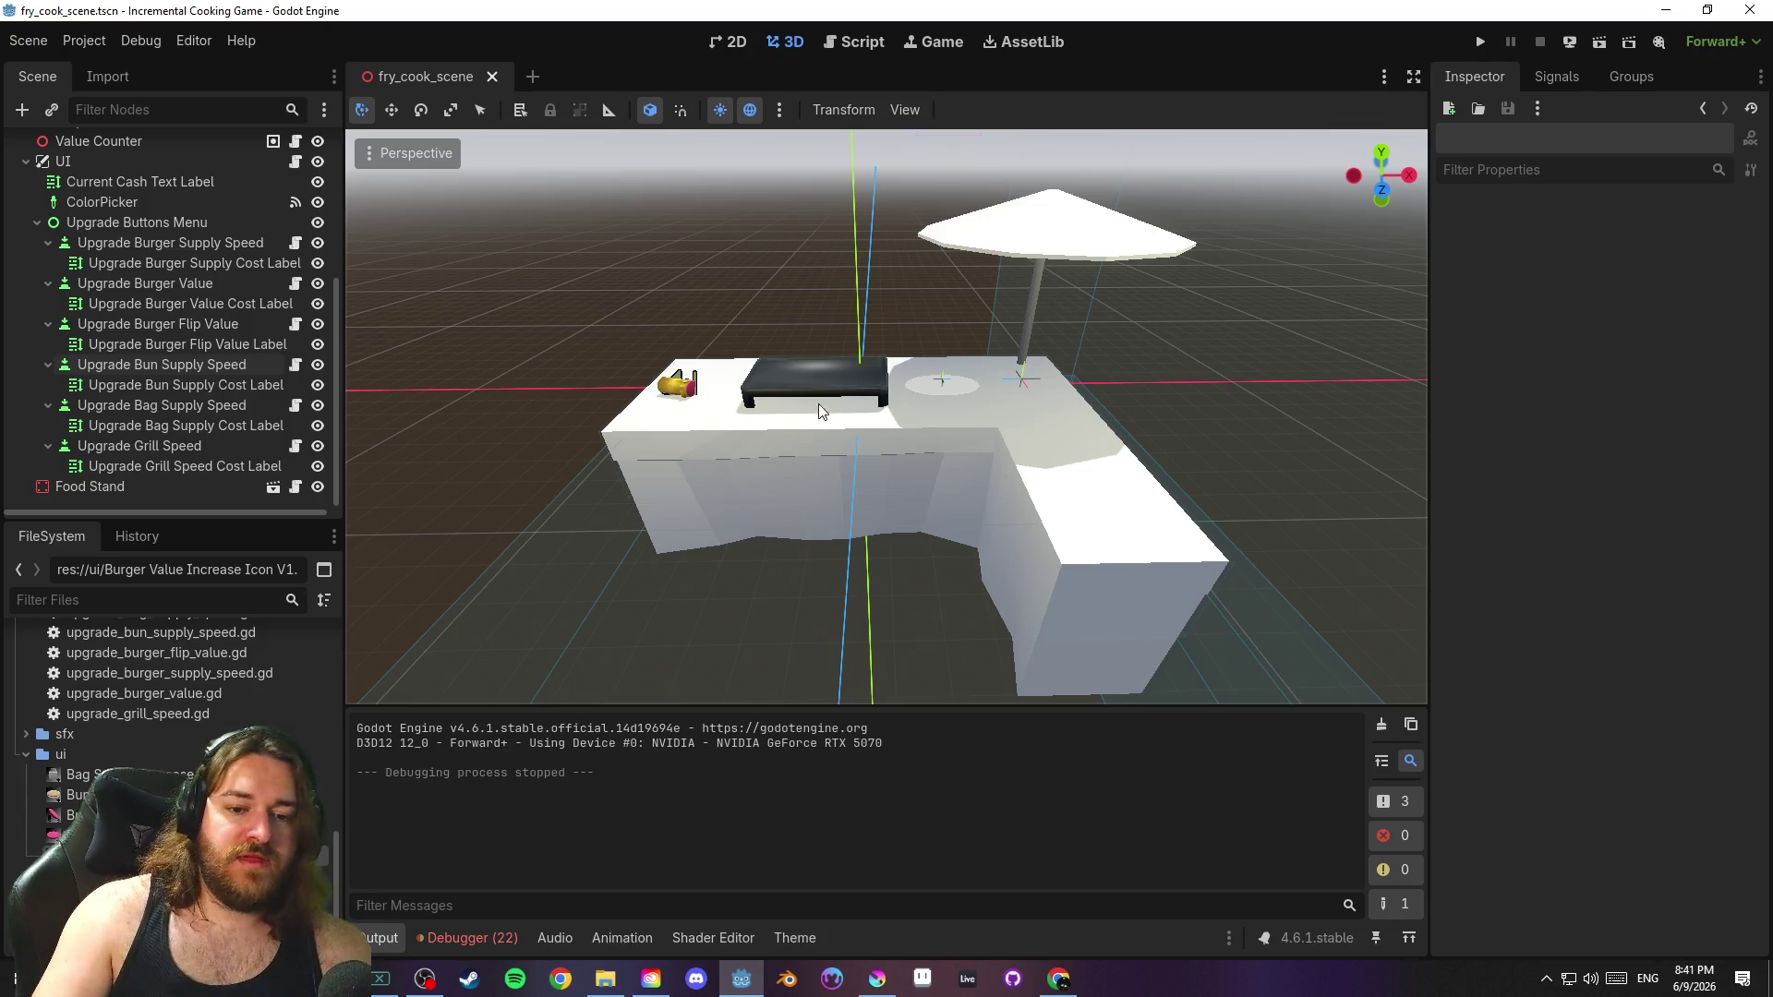
Bring up the Incremental Cooking Game design document in Google Docs
click(1058, 978)
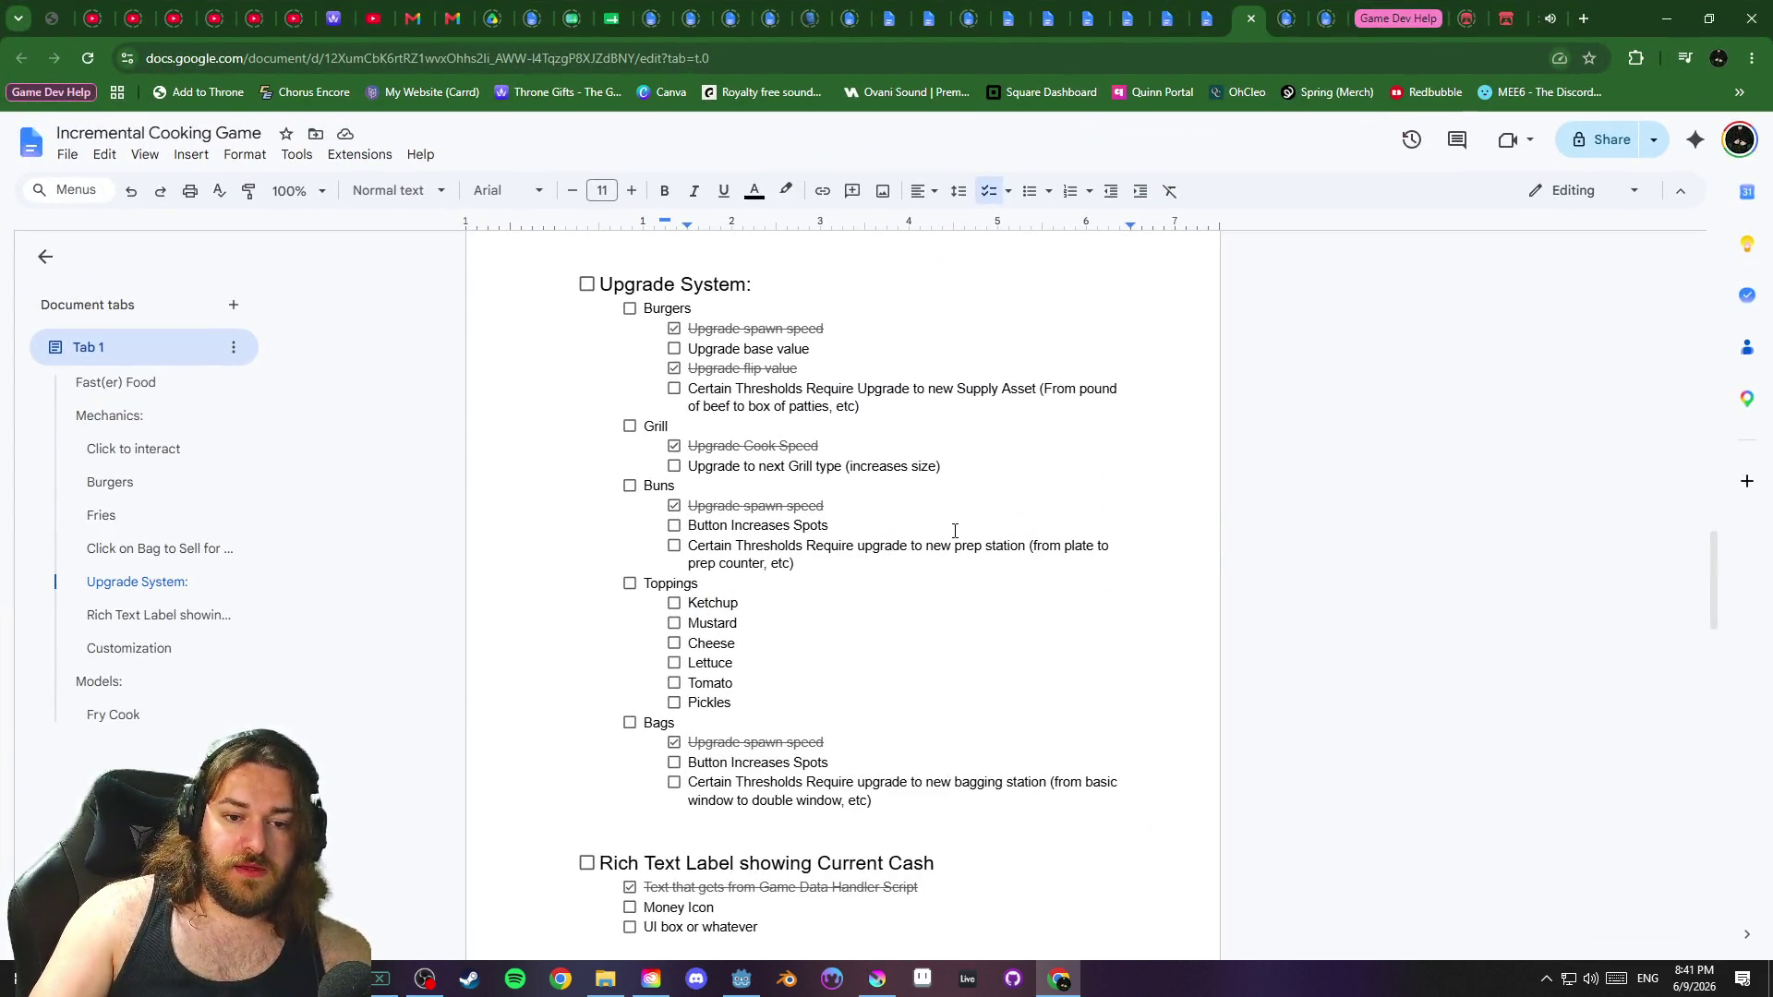
Add an indented 'Cooler' item under Upgrade System with sub-item 'Click on cooler open upgrade menu.'
click(803, 286)
key(Return)
key(Tab)
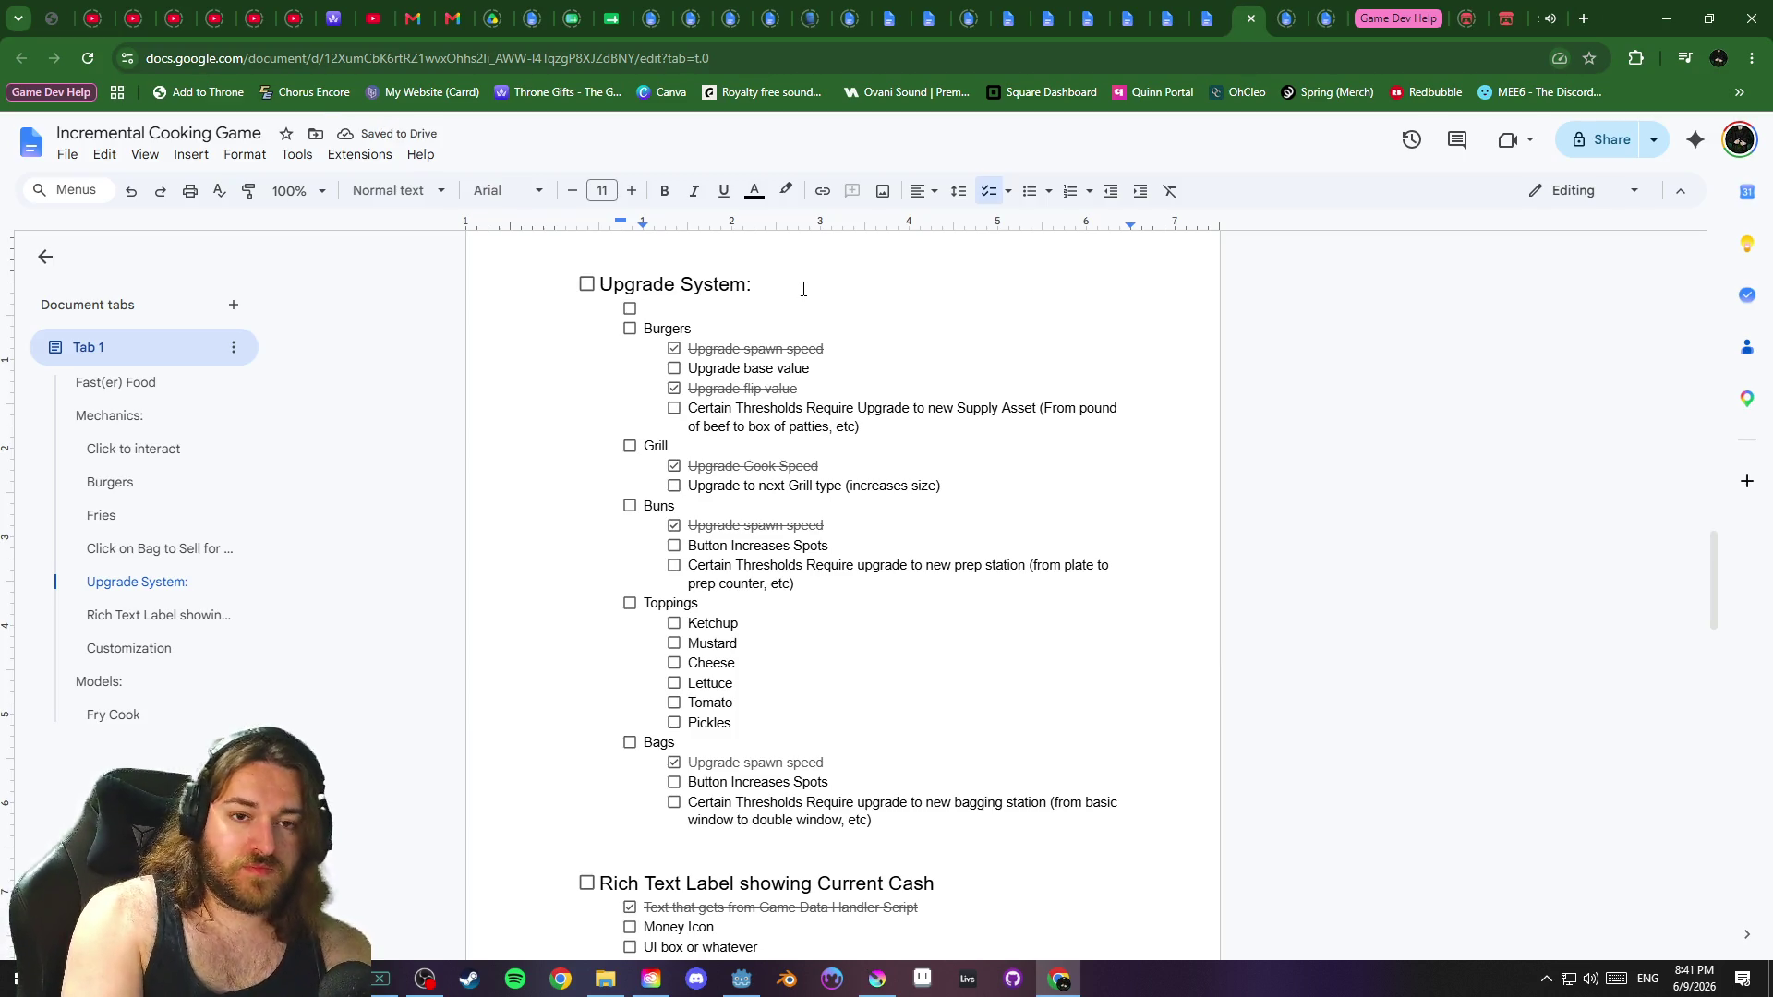
text(Cooler)
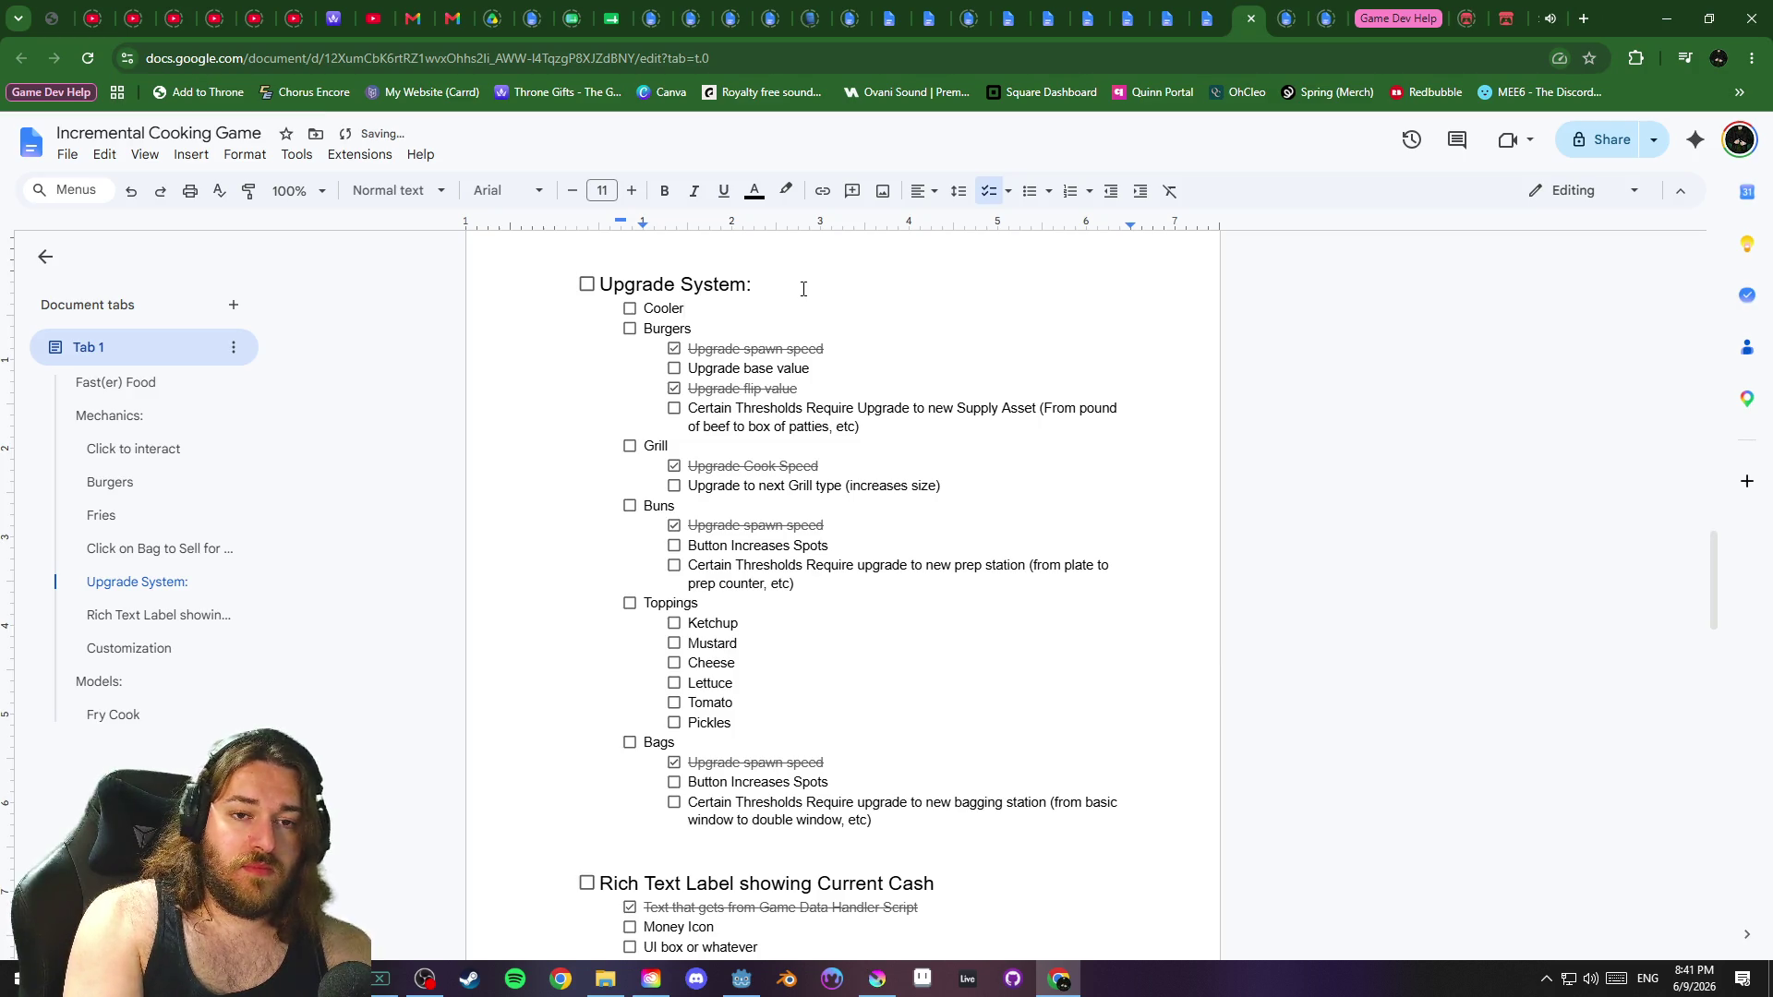
key(Return)
key(Tab)
text(Click on cooler)
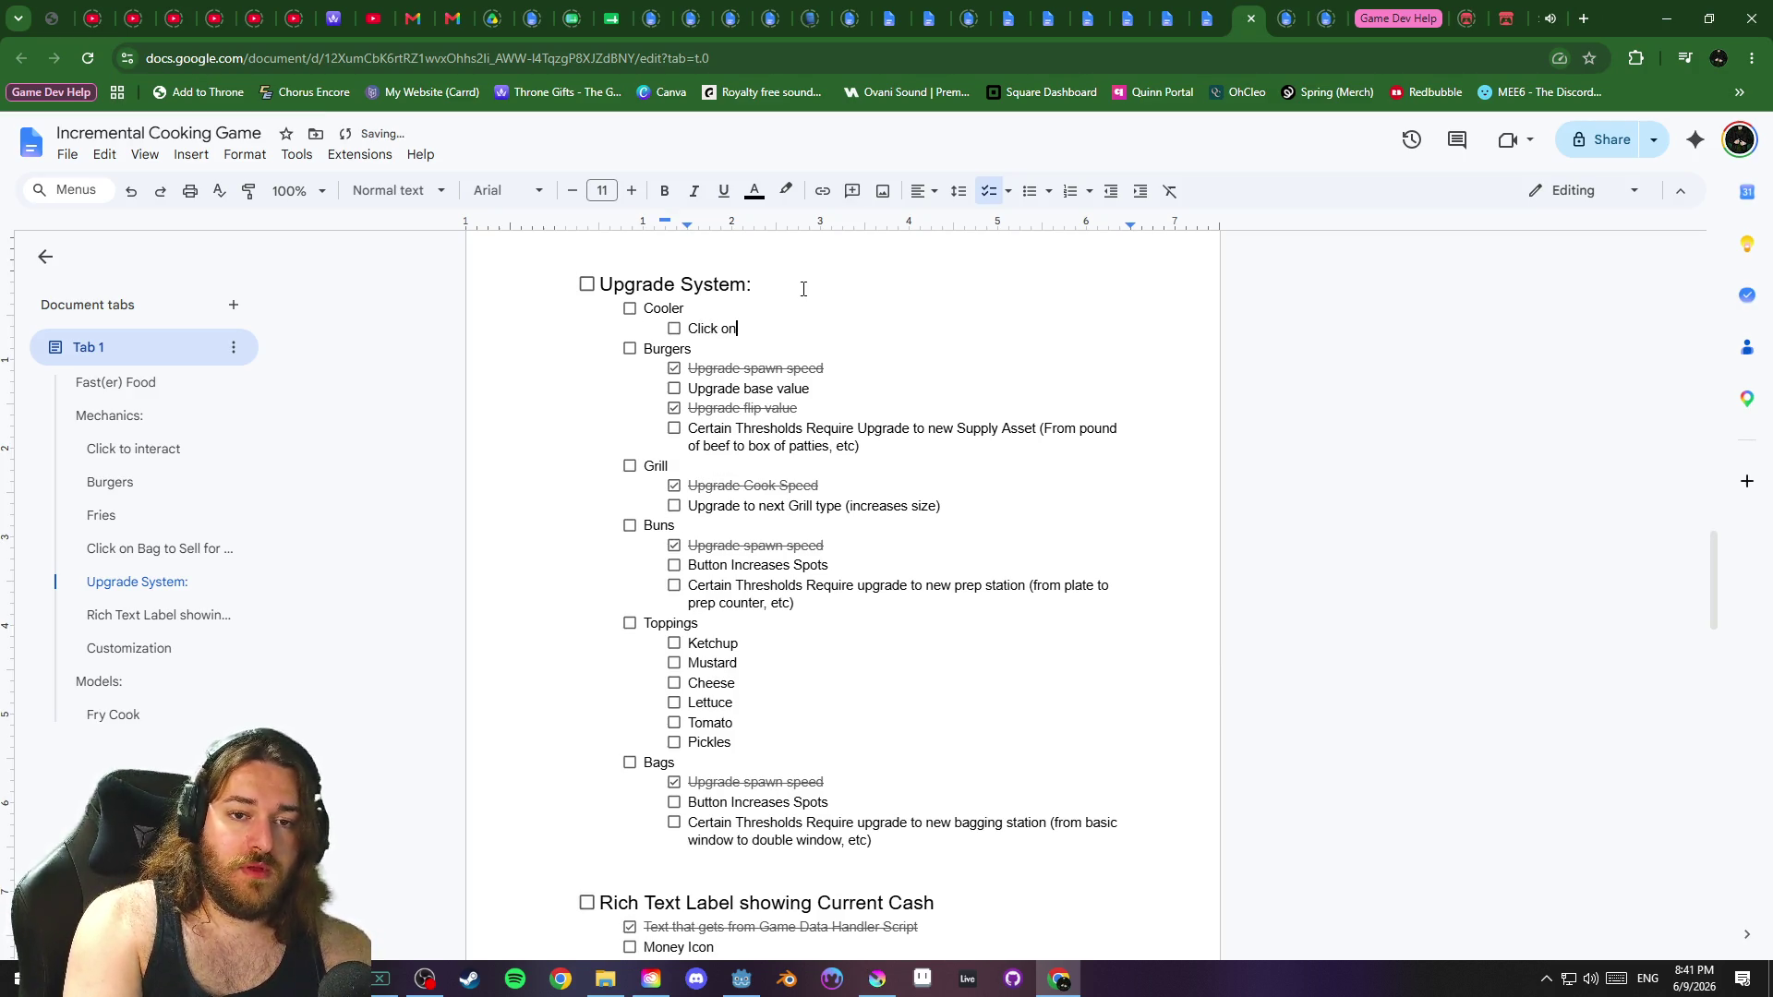
text( to open )
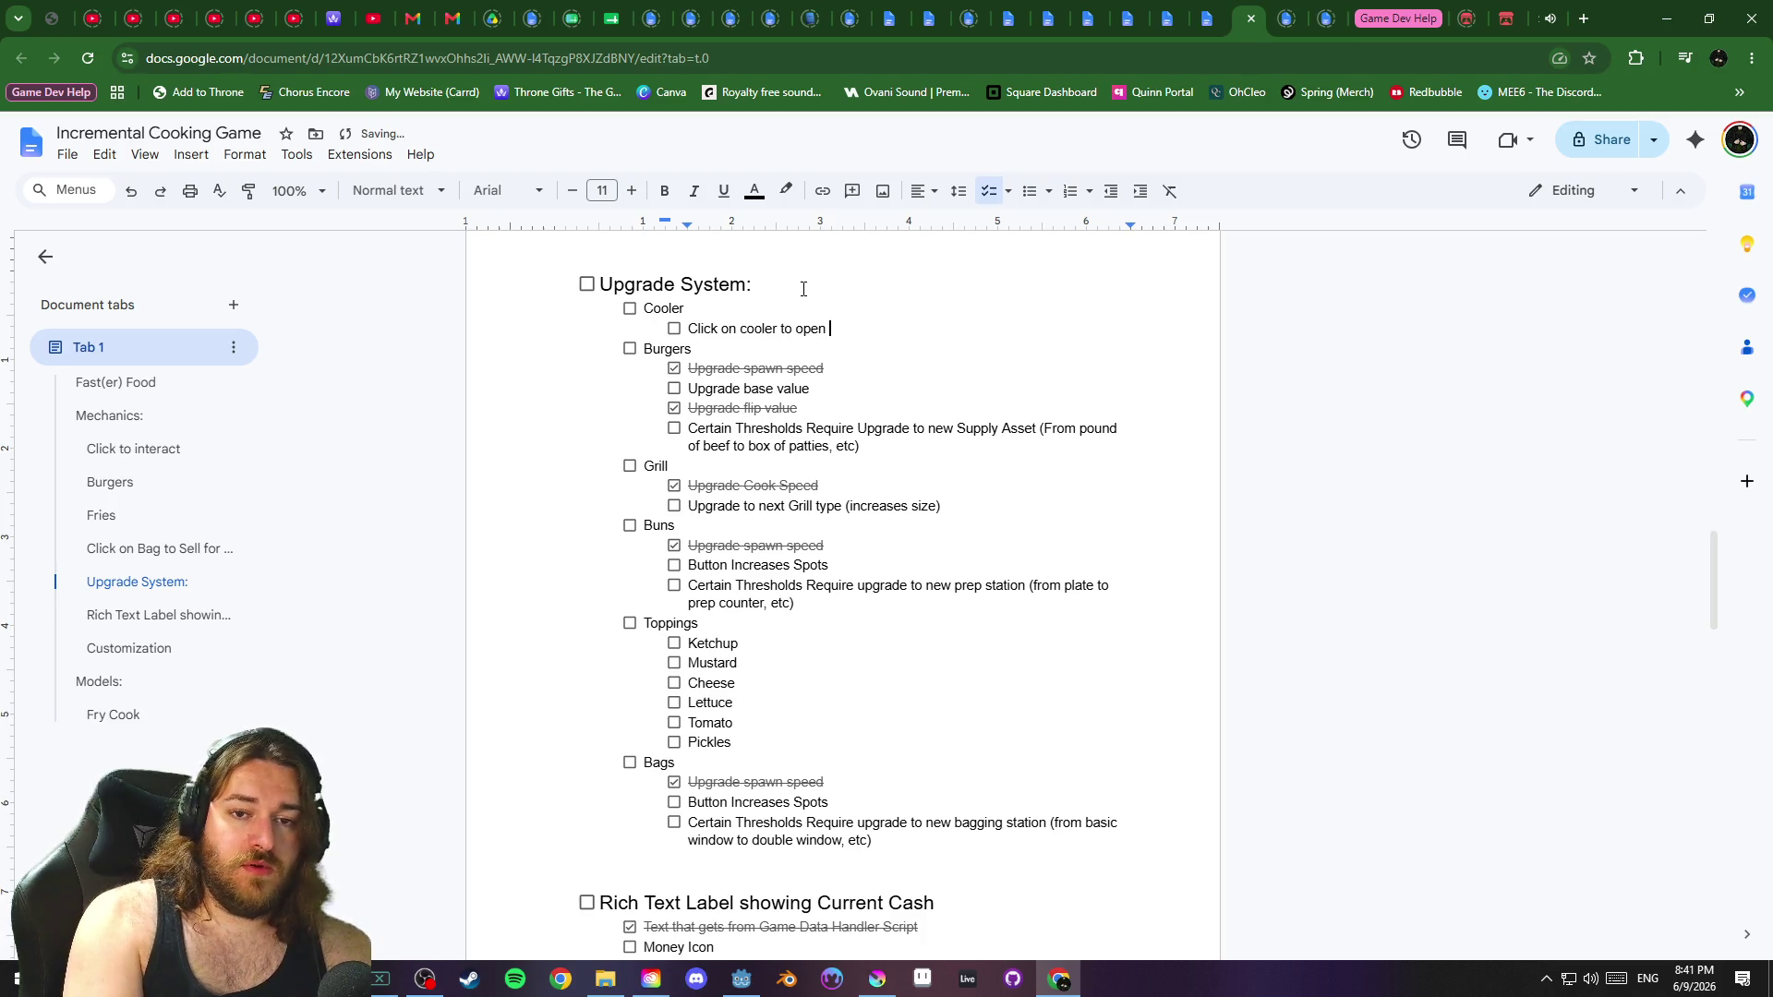
text(upgrade menu)
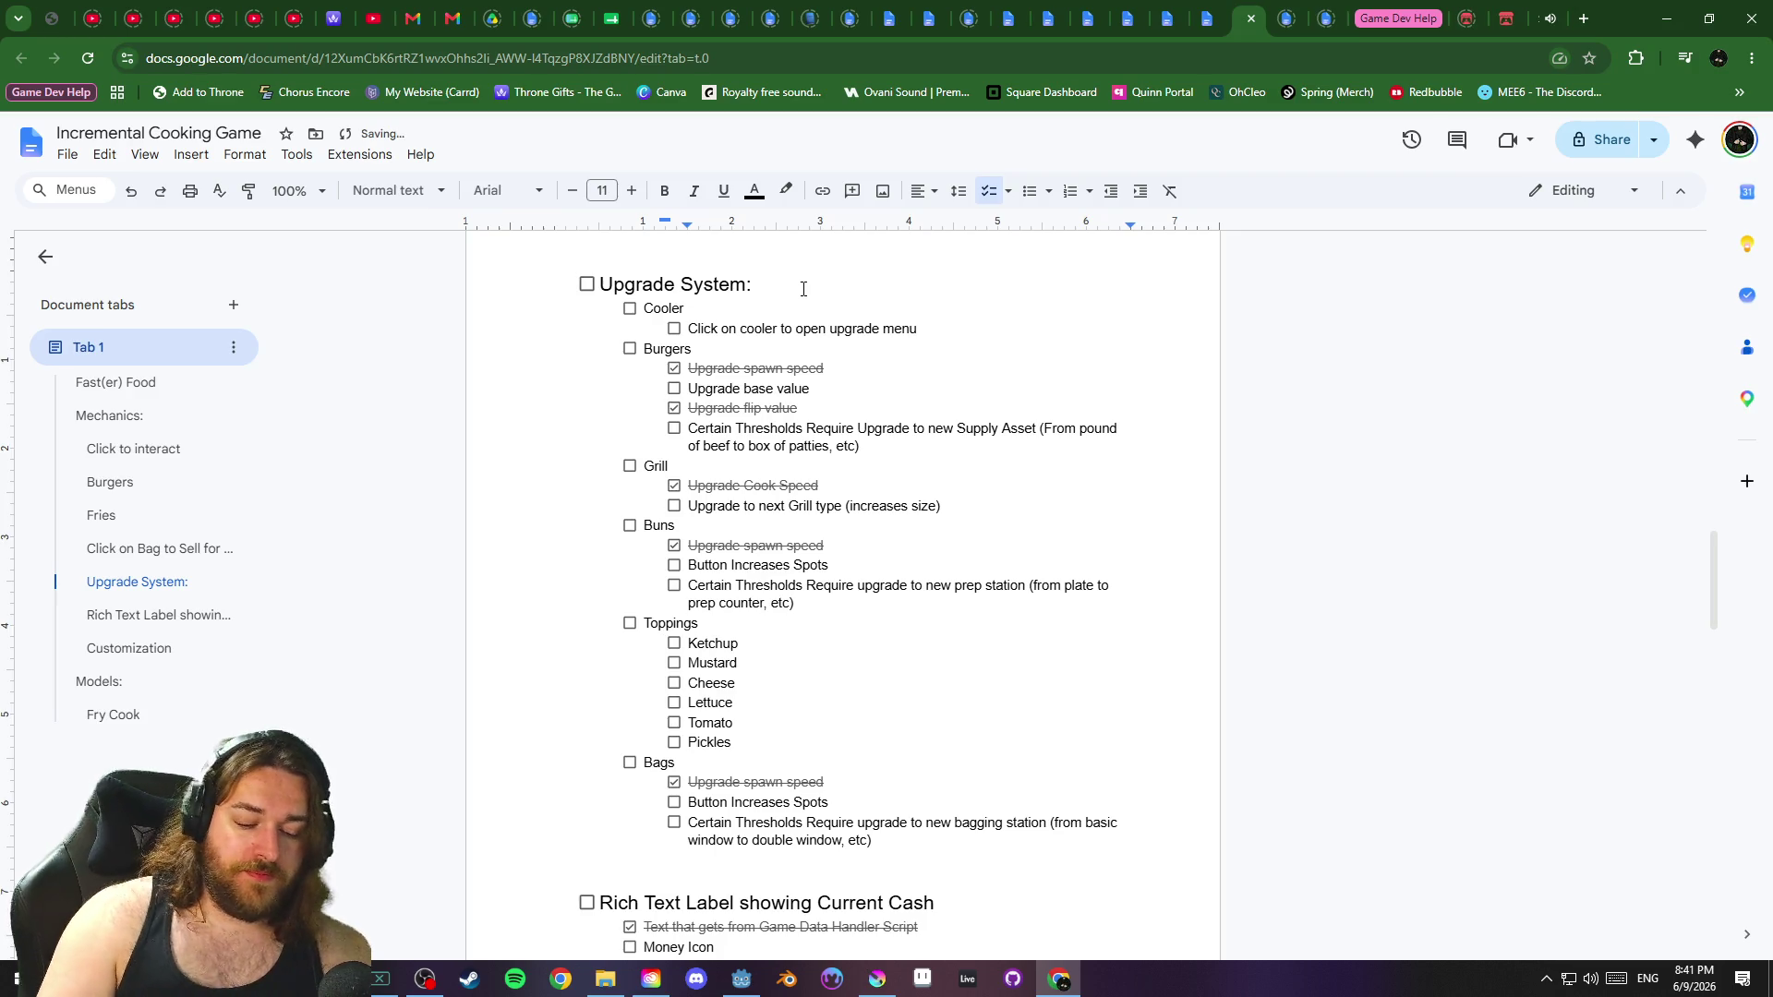
text(.)
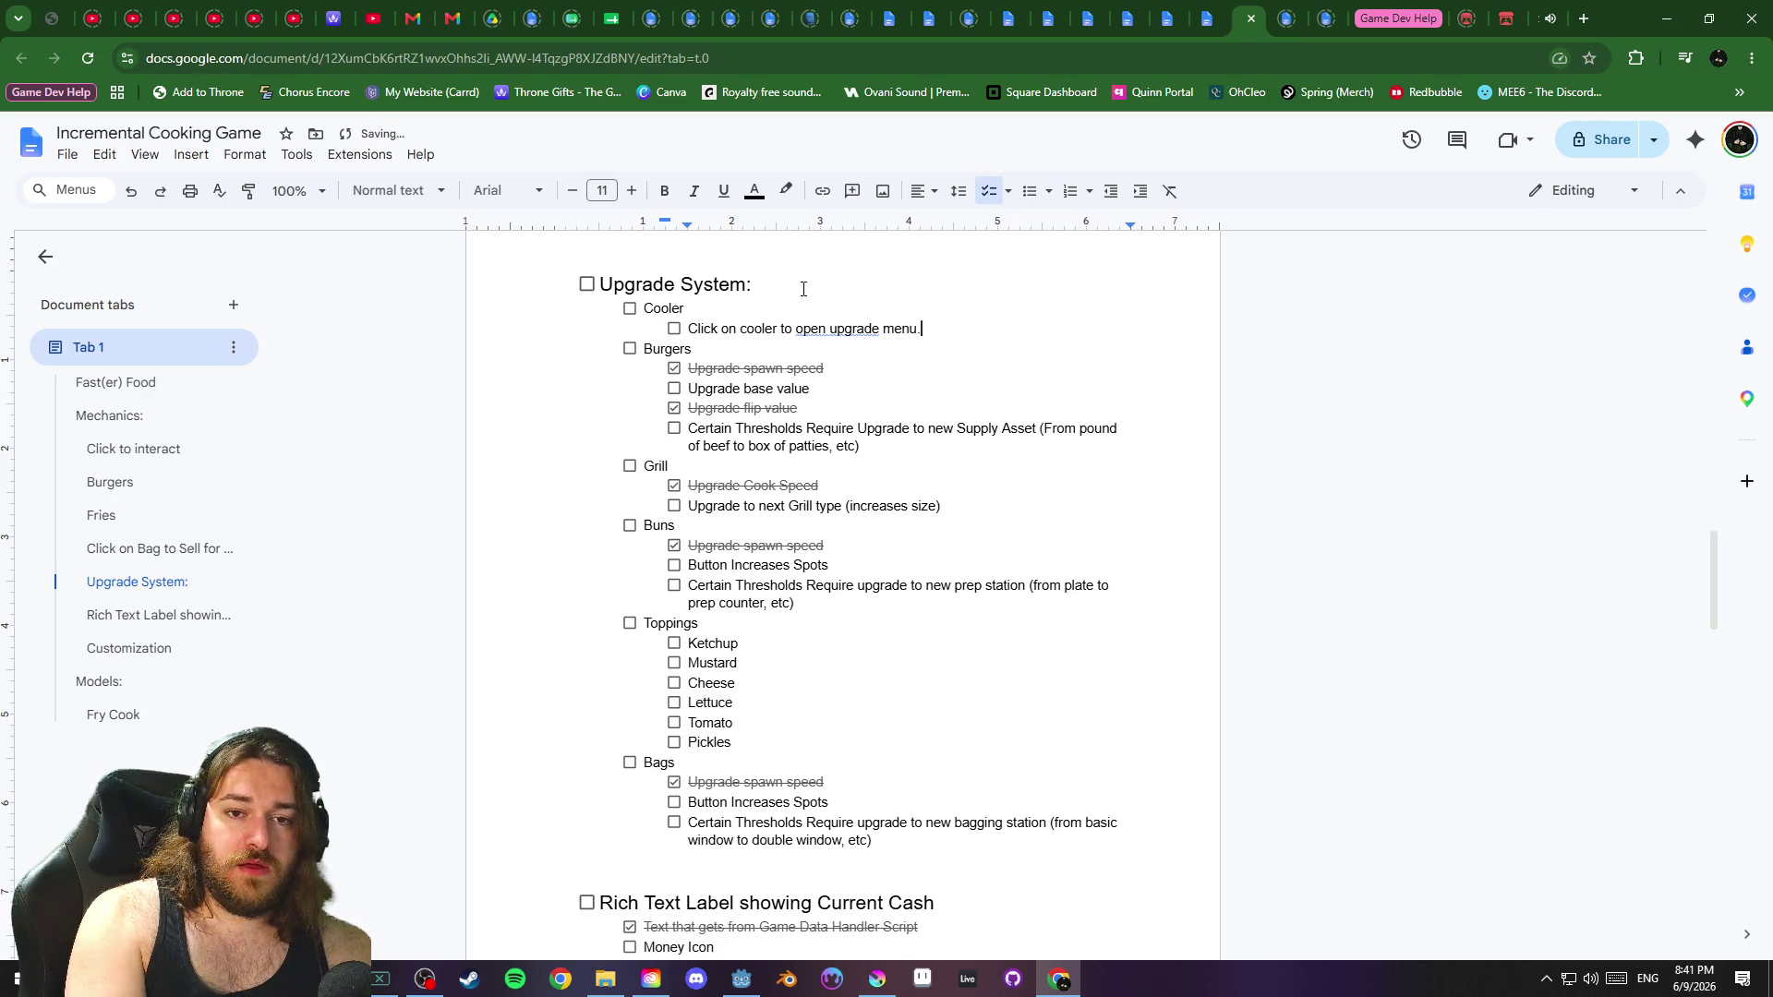
Add items 'Cooler becomes Mini fridge in Food Truck' and 'Mini Fridge to Walk in Freezer in Restaurant'
key(Return)
text(Cooler becomes Mini fridge in )
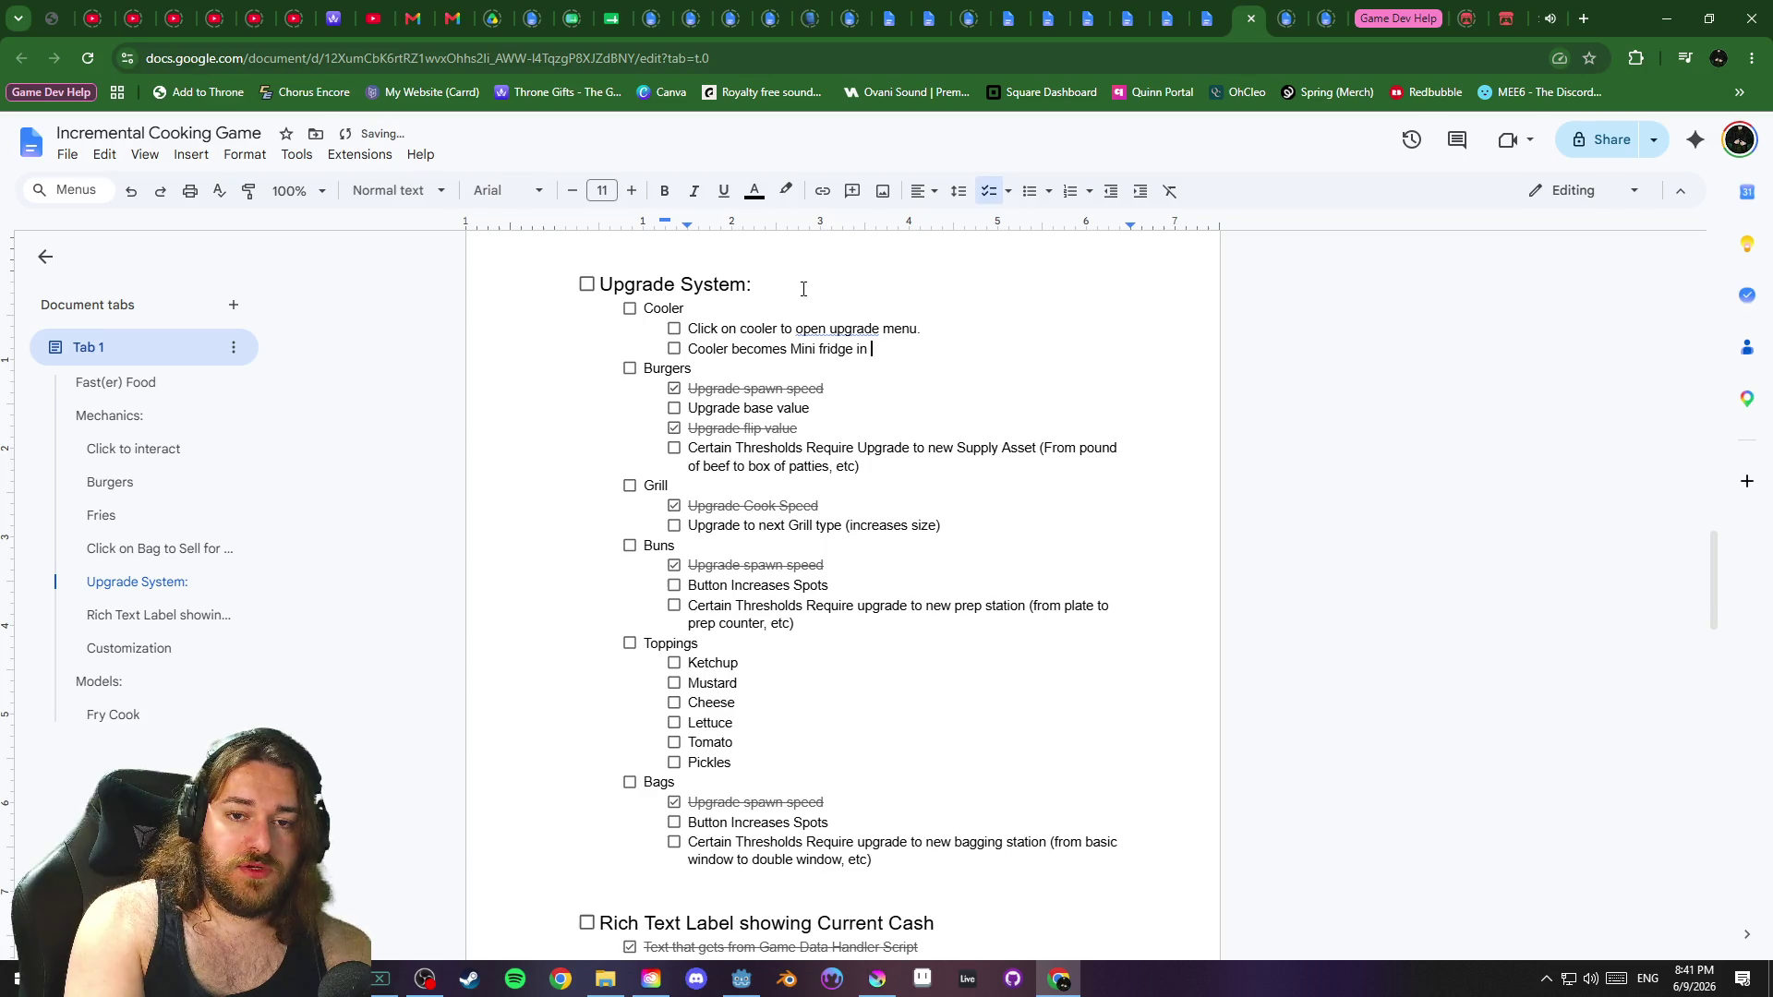
text(Food Truck)
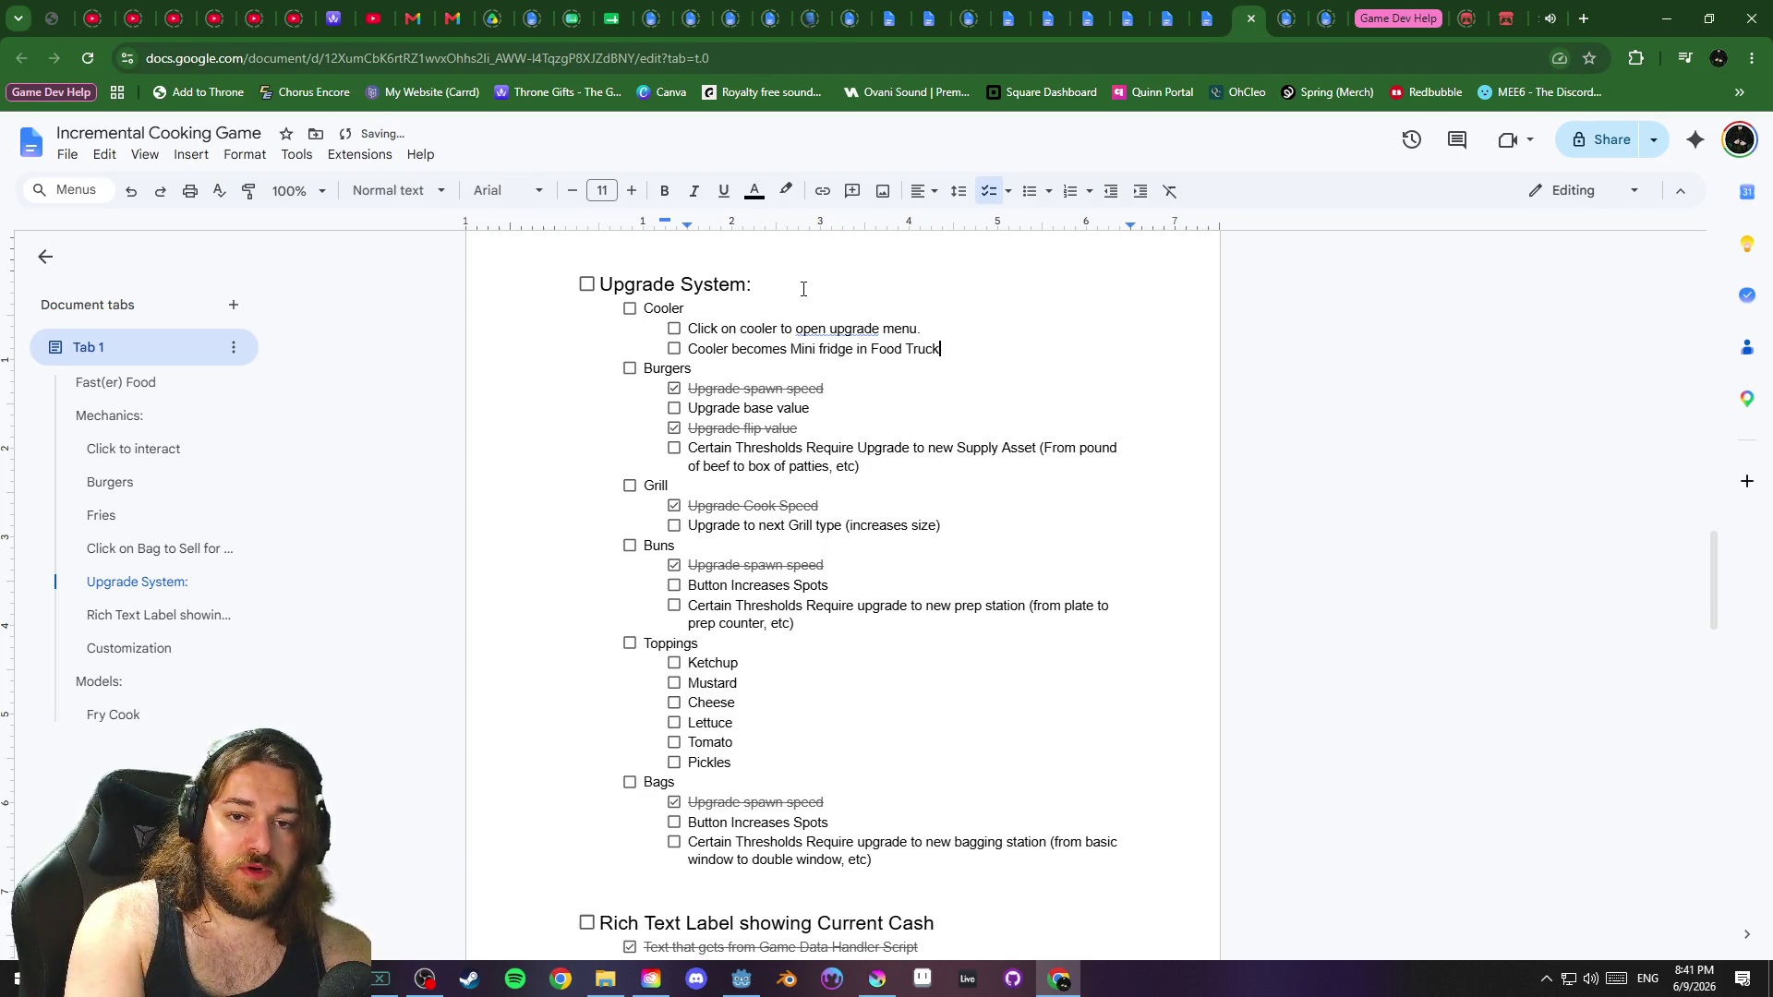
key(Return)
text(Min)
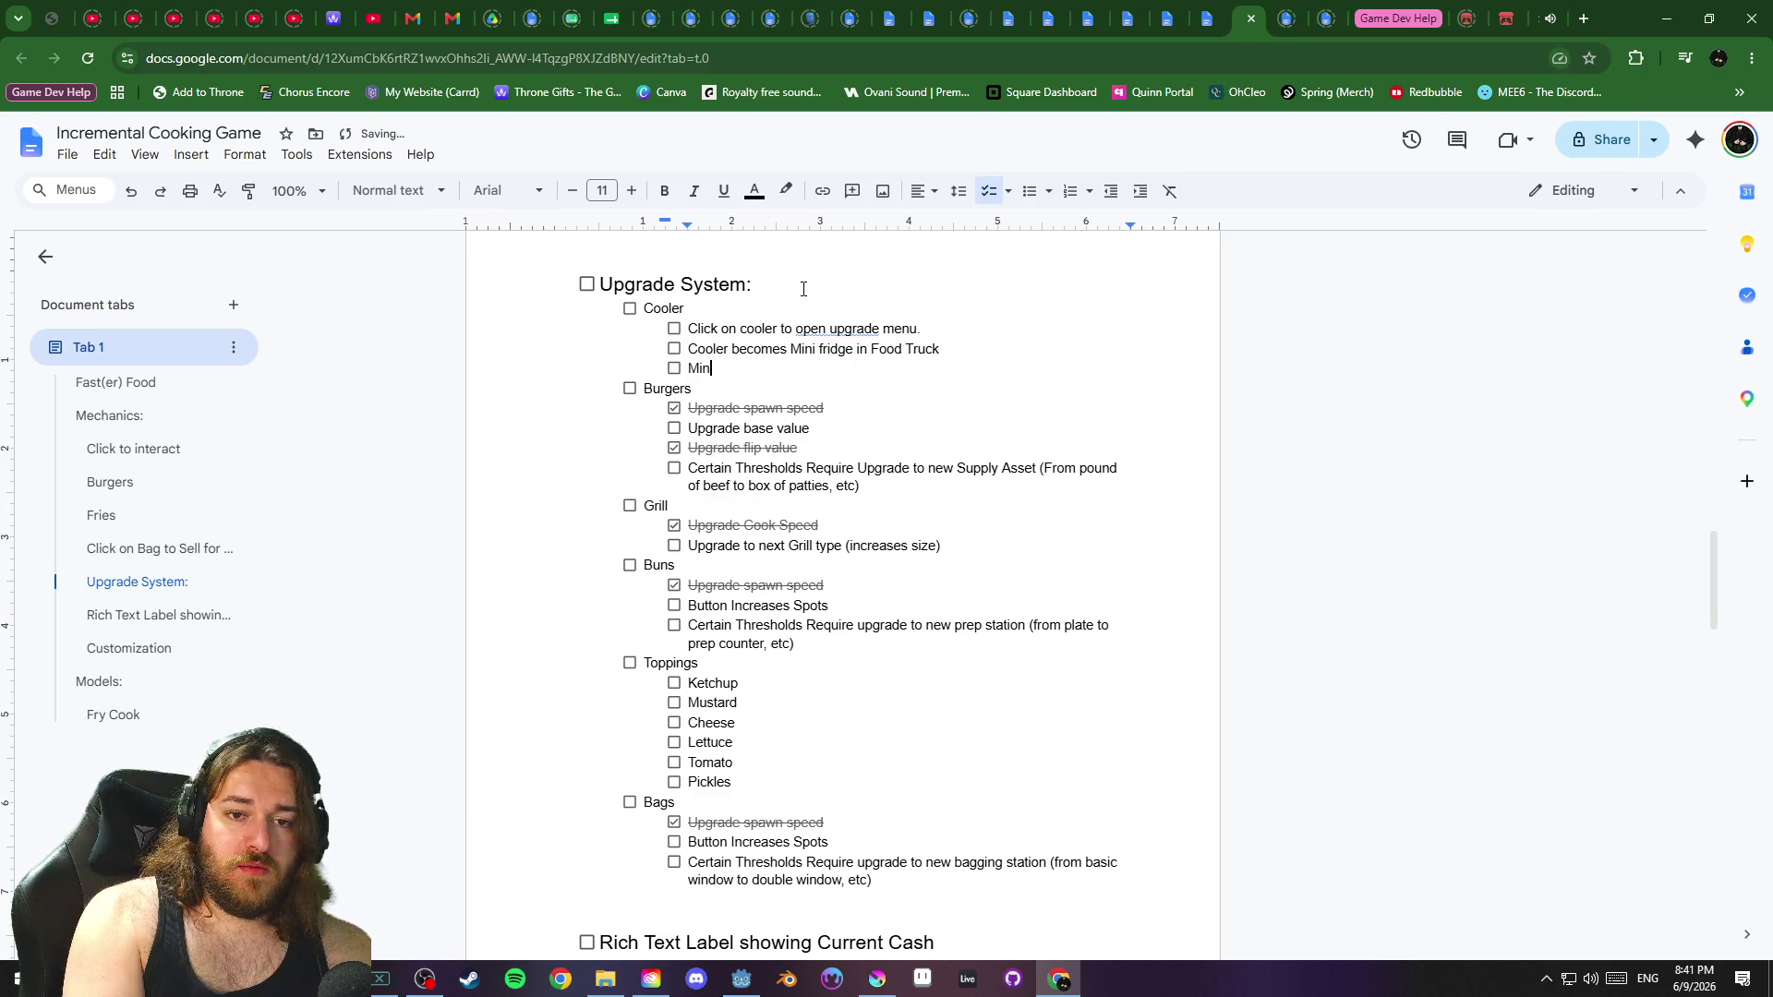
text(i Fridge to Walk in Cooler)
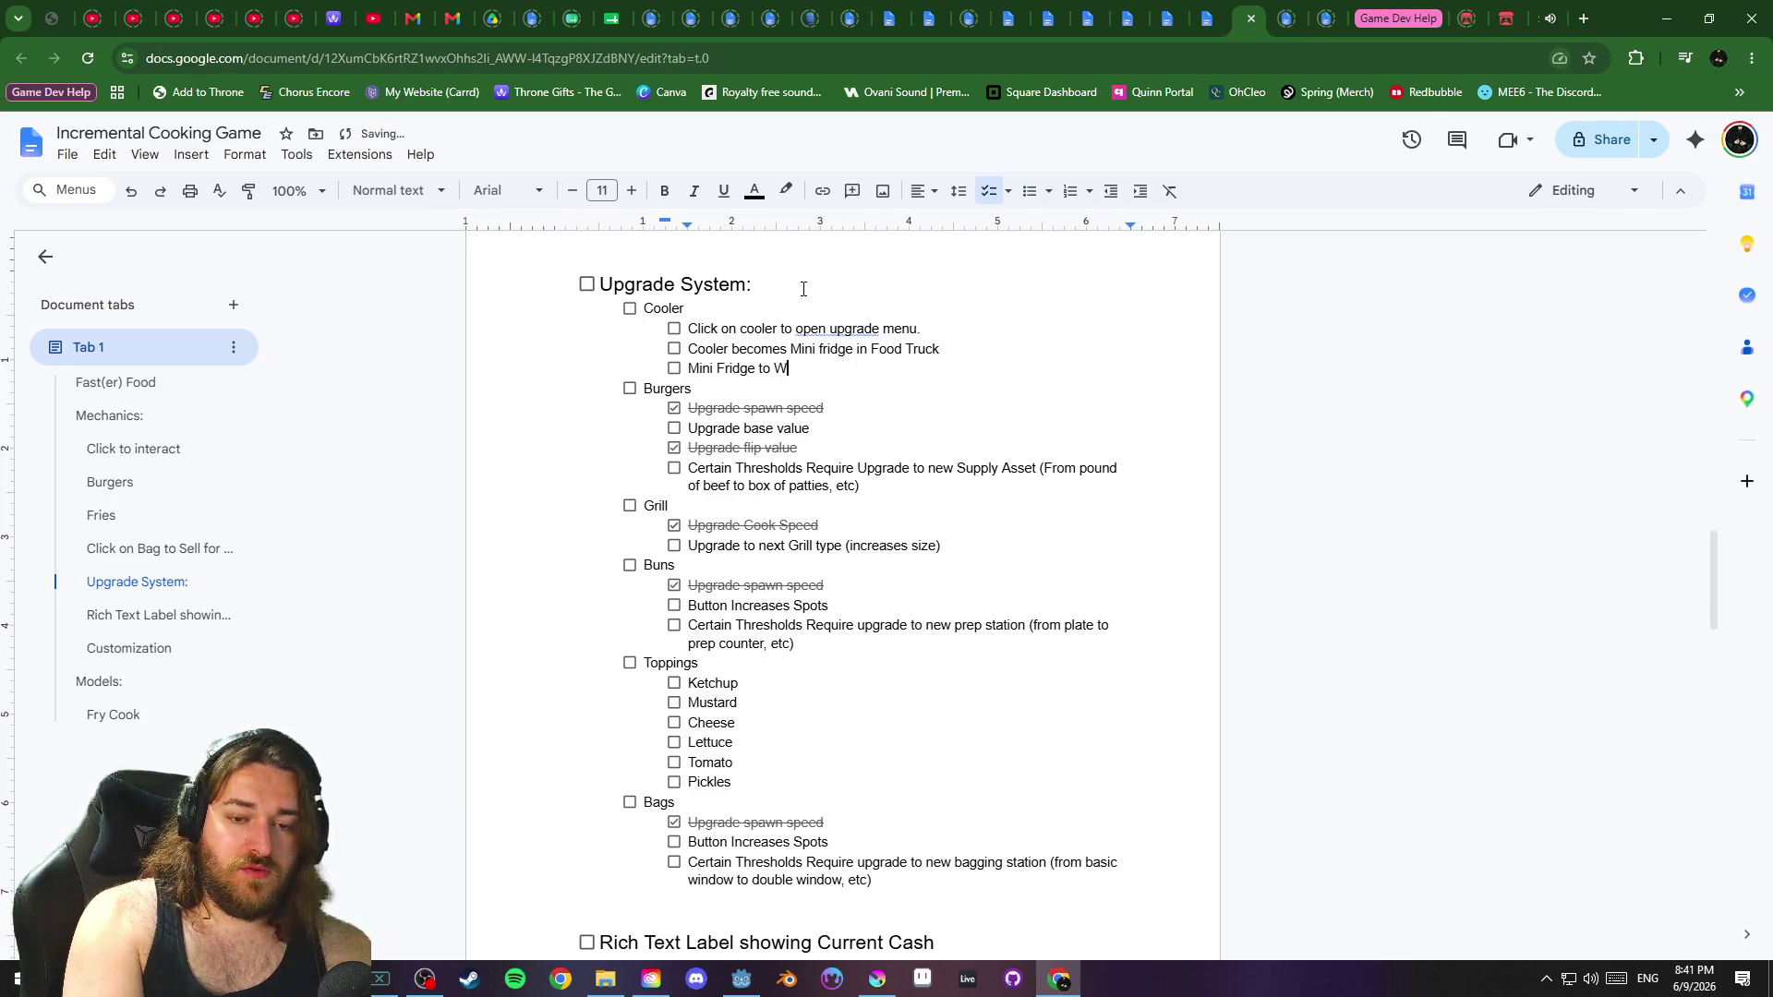
key(BackSpace)
key(BackSpace)
key(BackSpace)
text(Freezer)
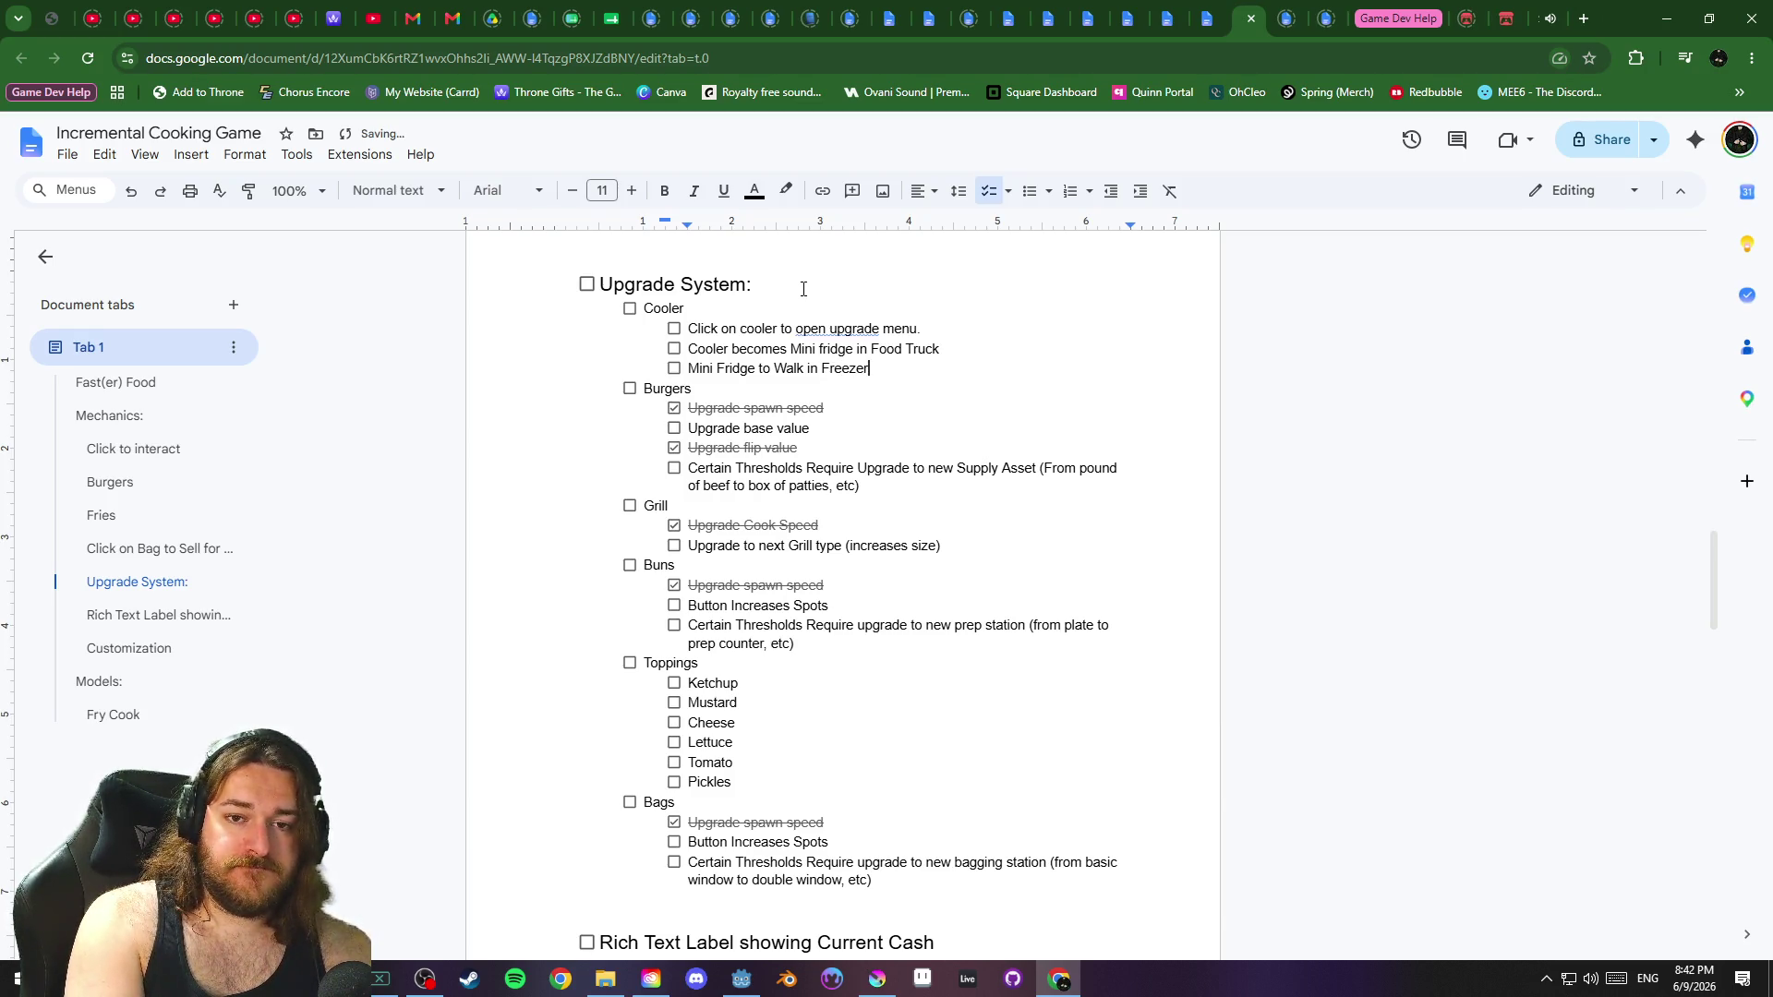
text( in restauran)
key(BackSpace)
key(BackSpace)
key(BackSpace)
text(Restaurant)
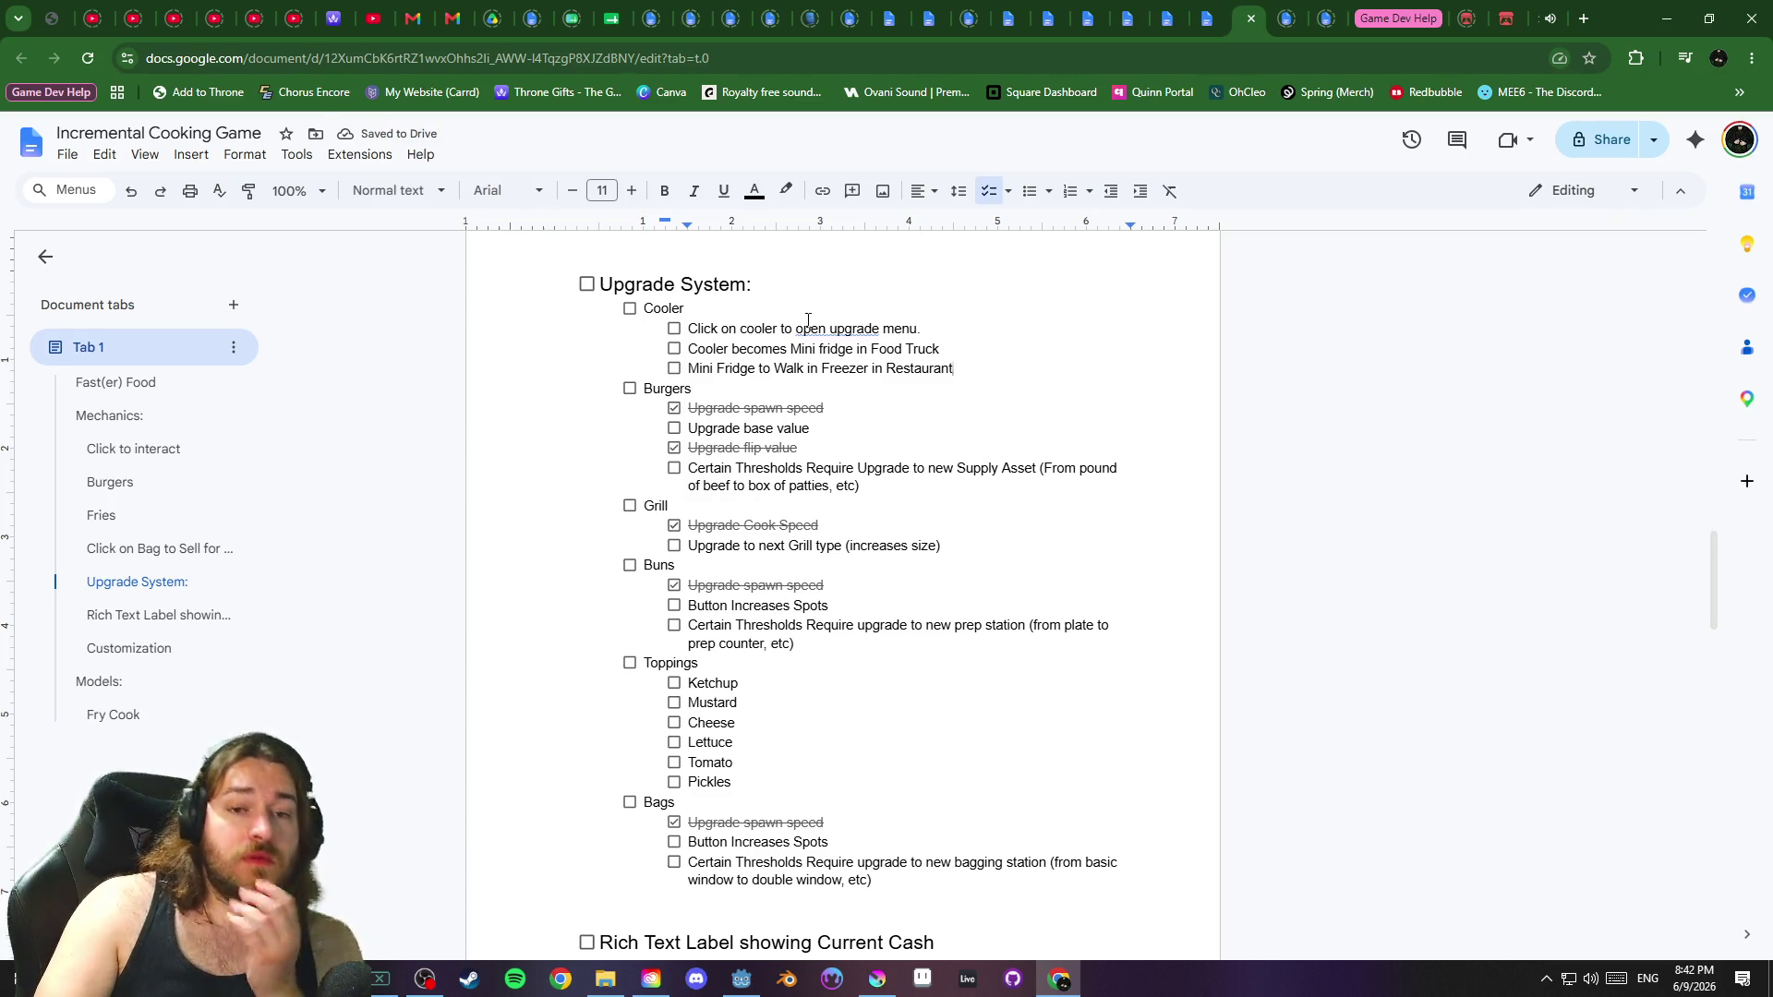
click(765, 312)
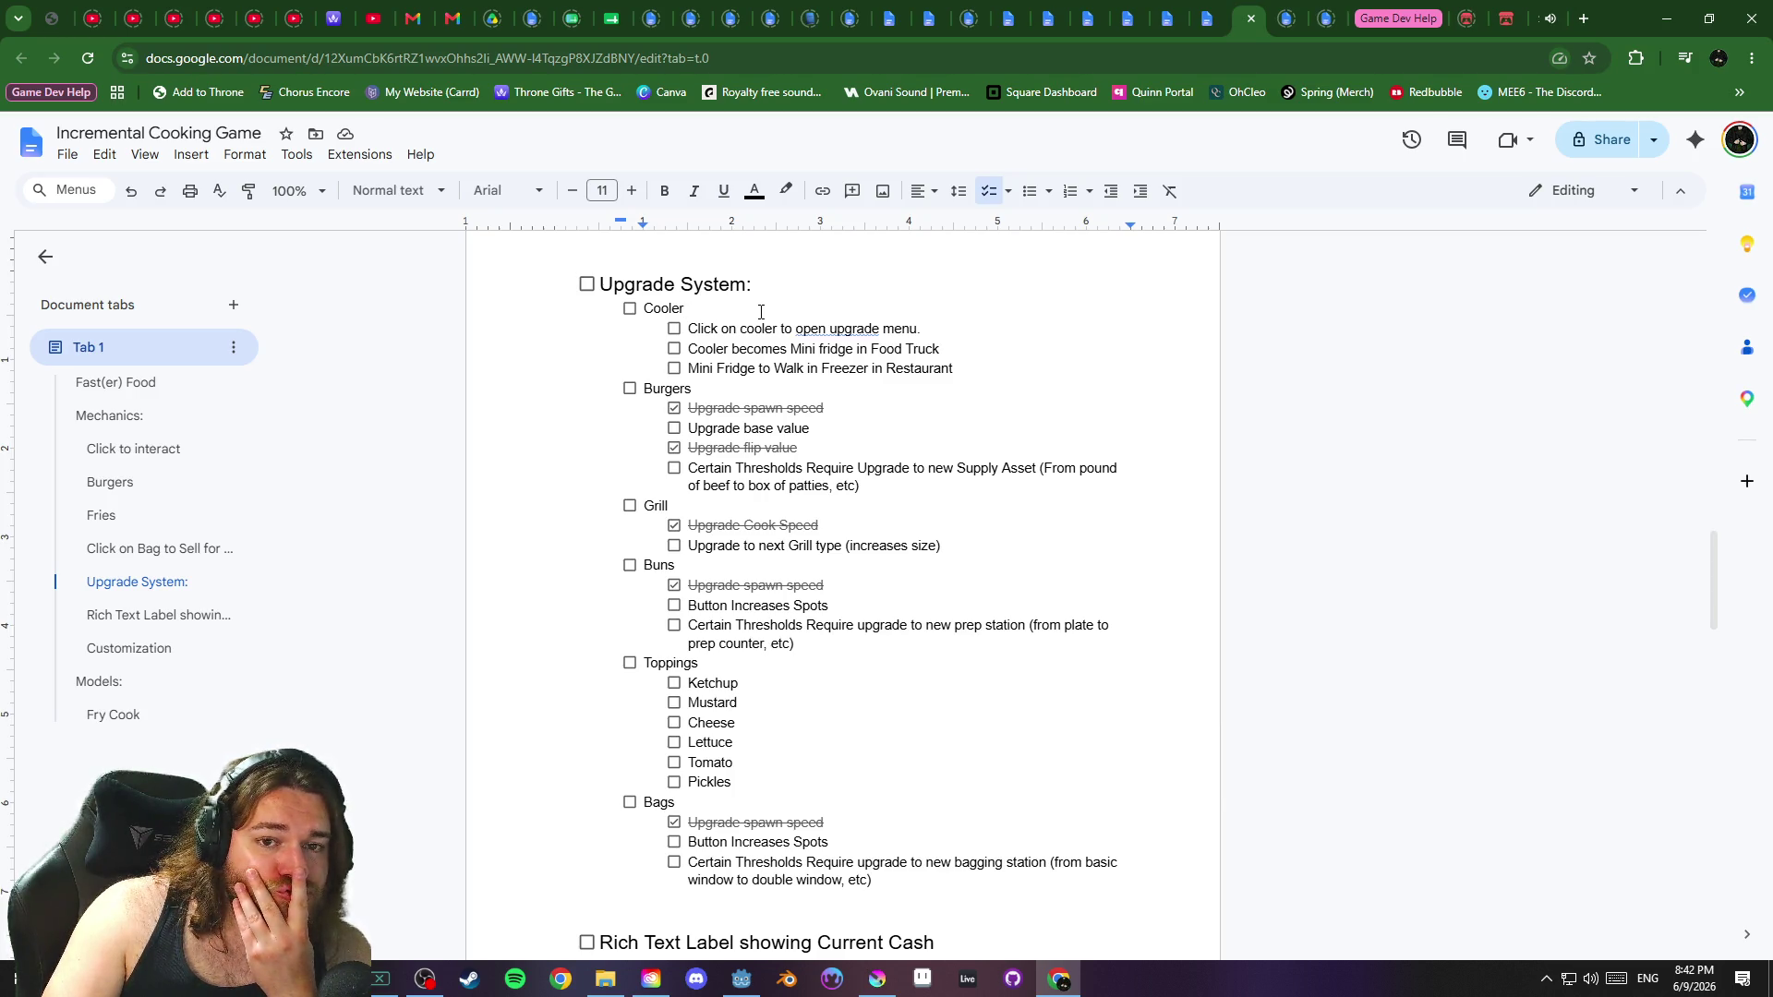
click(804, 312)
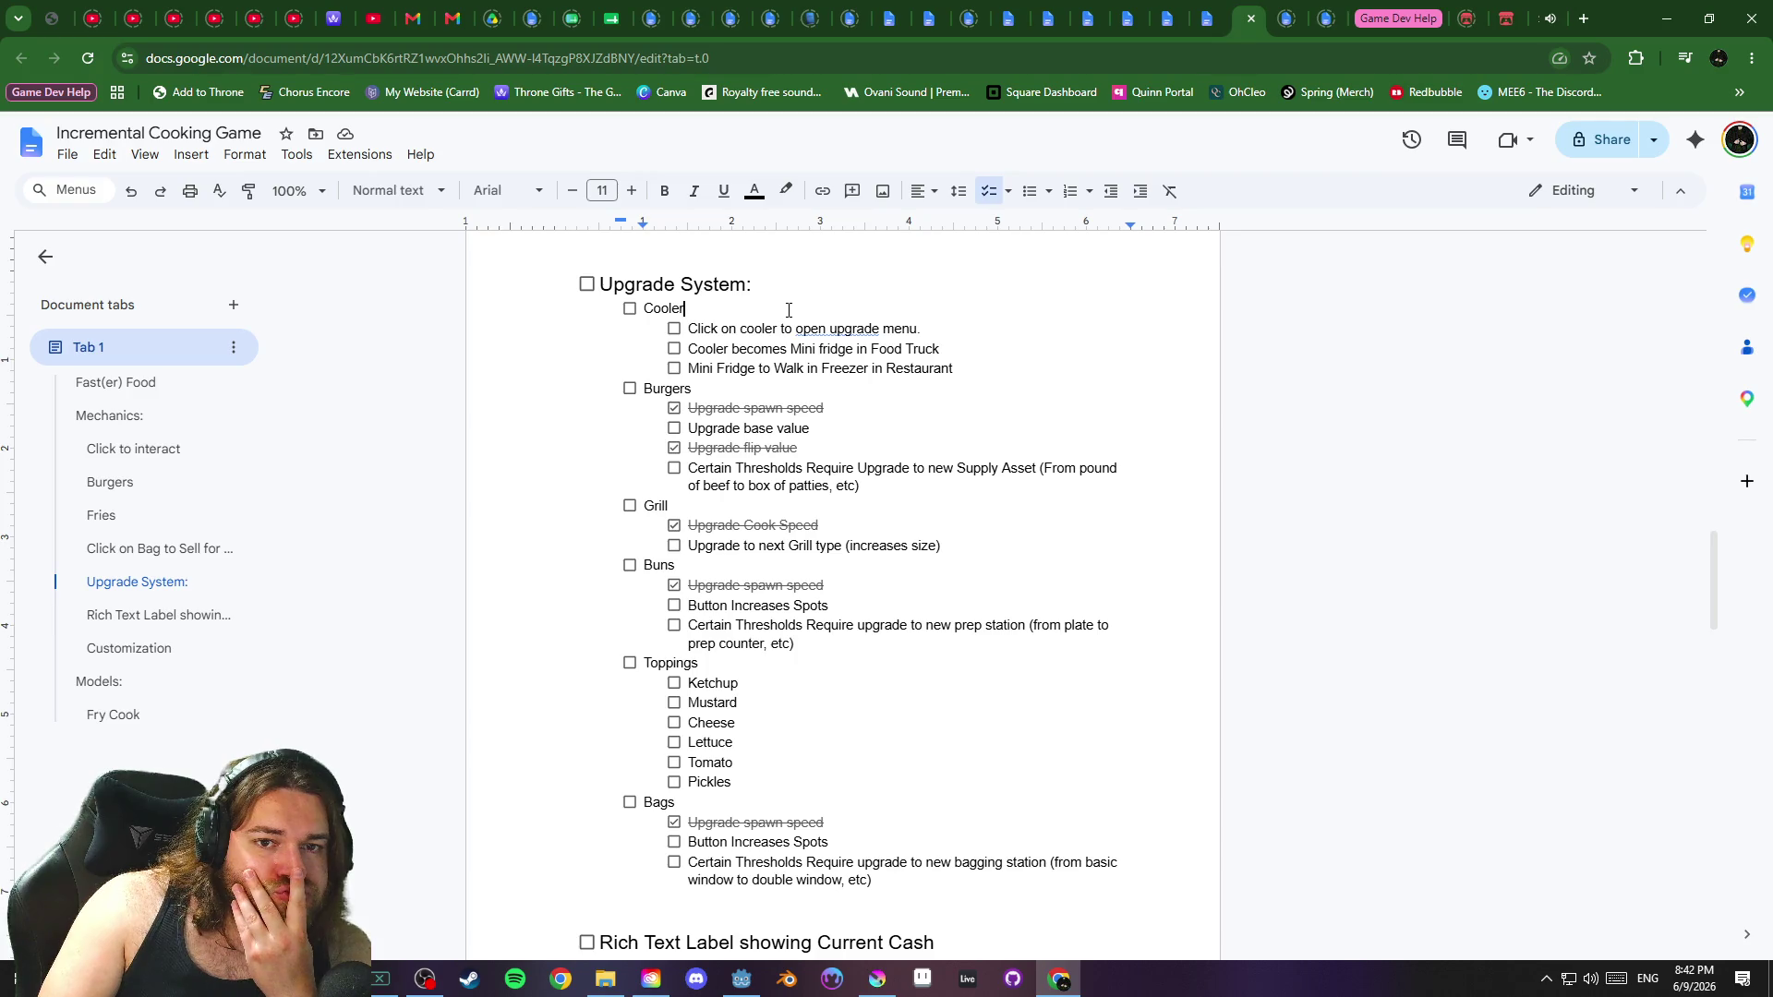
click(425, 9)
click(387, 11)
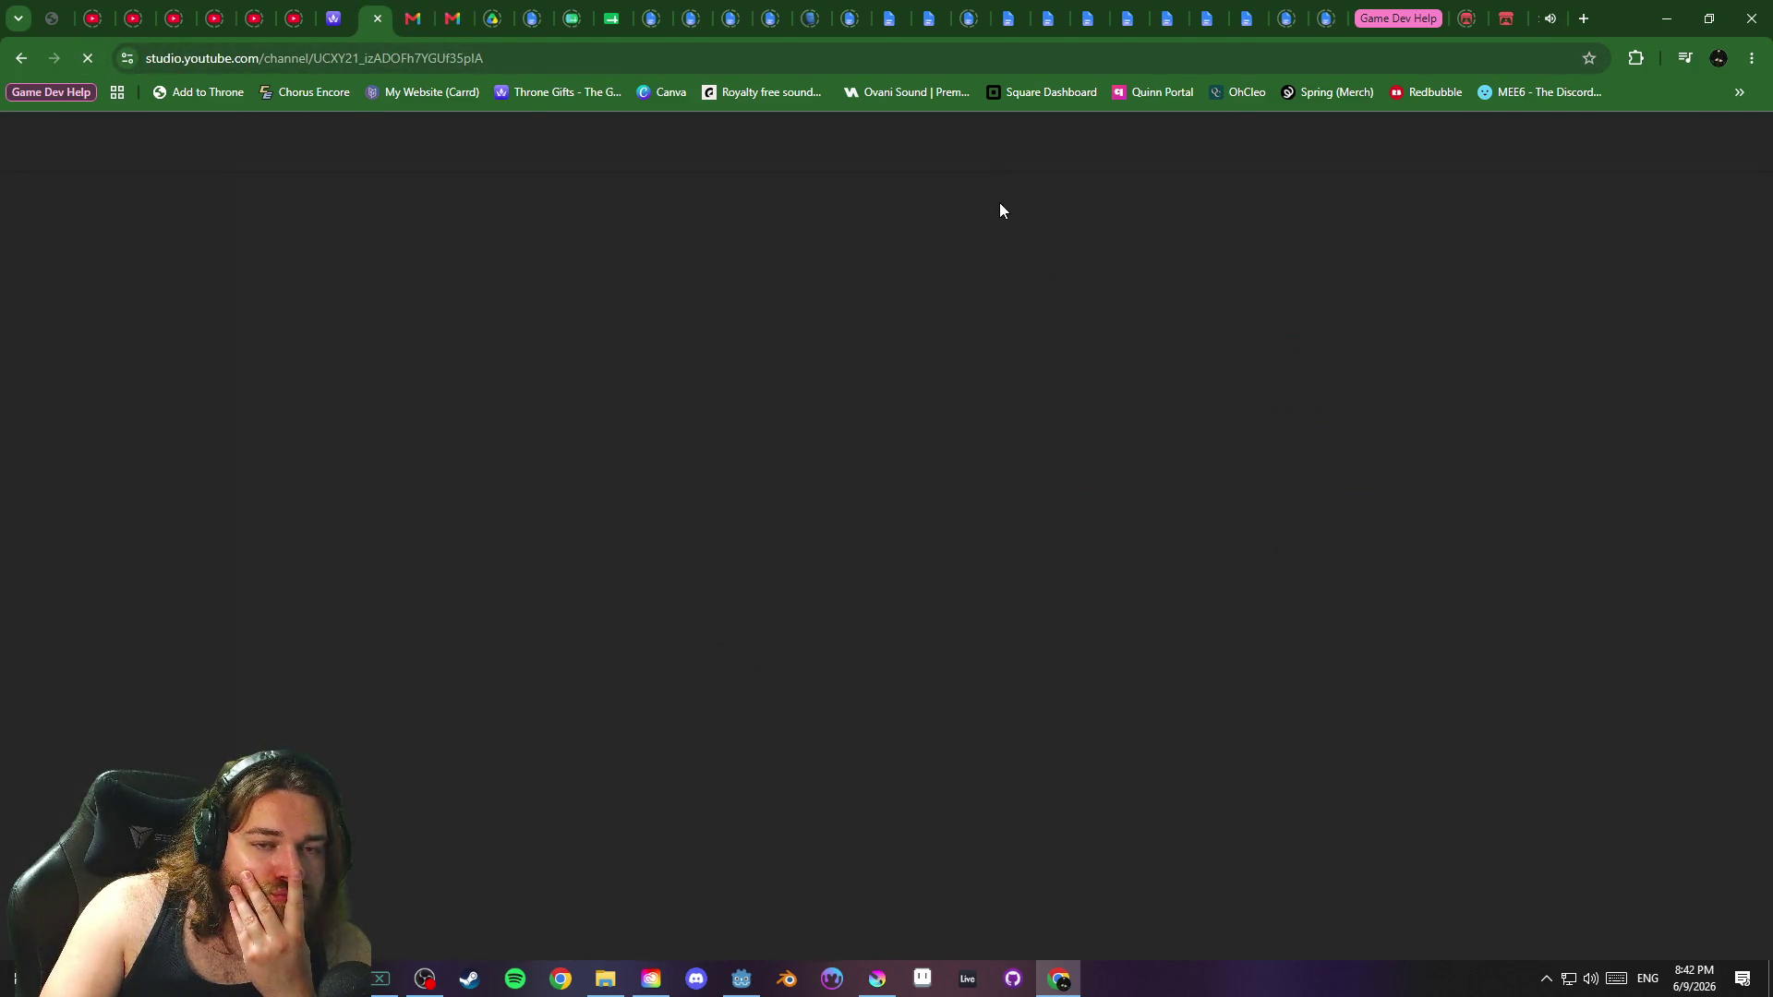
click(1248, 11)
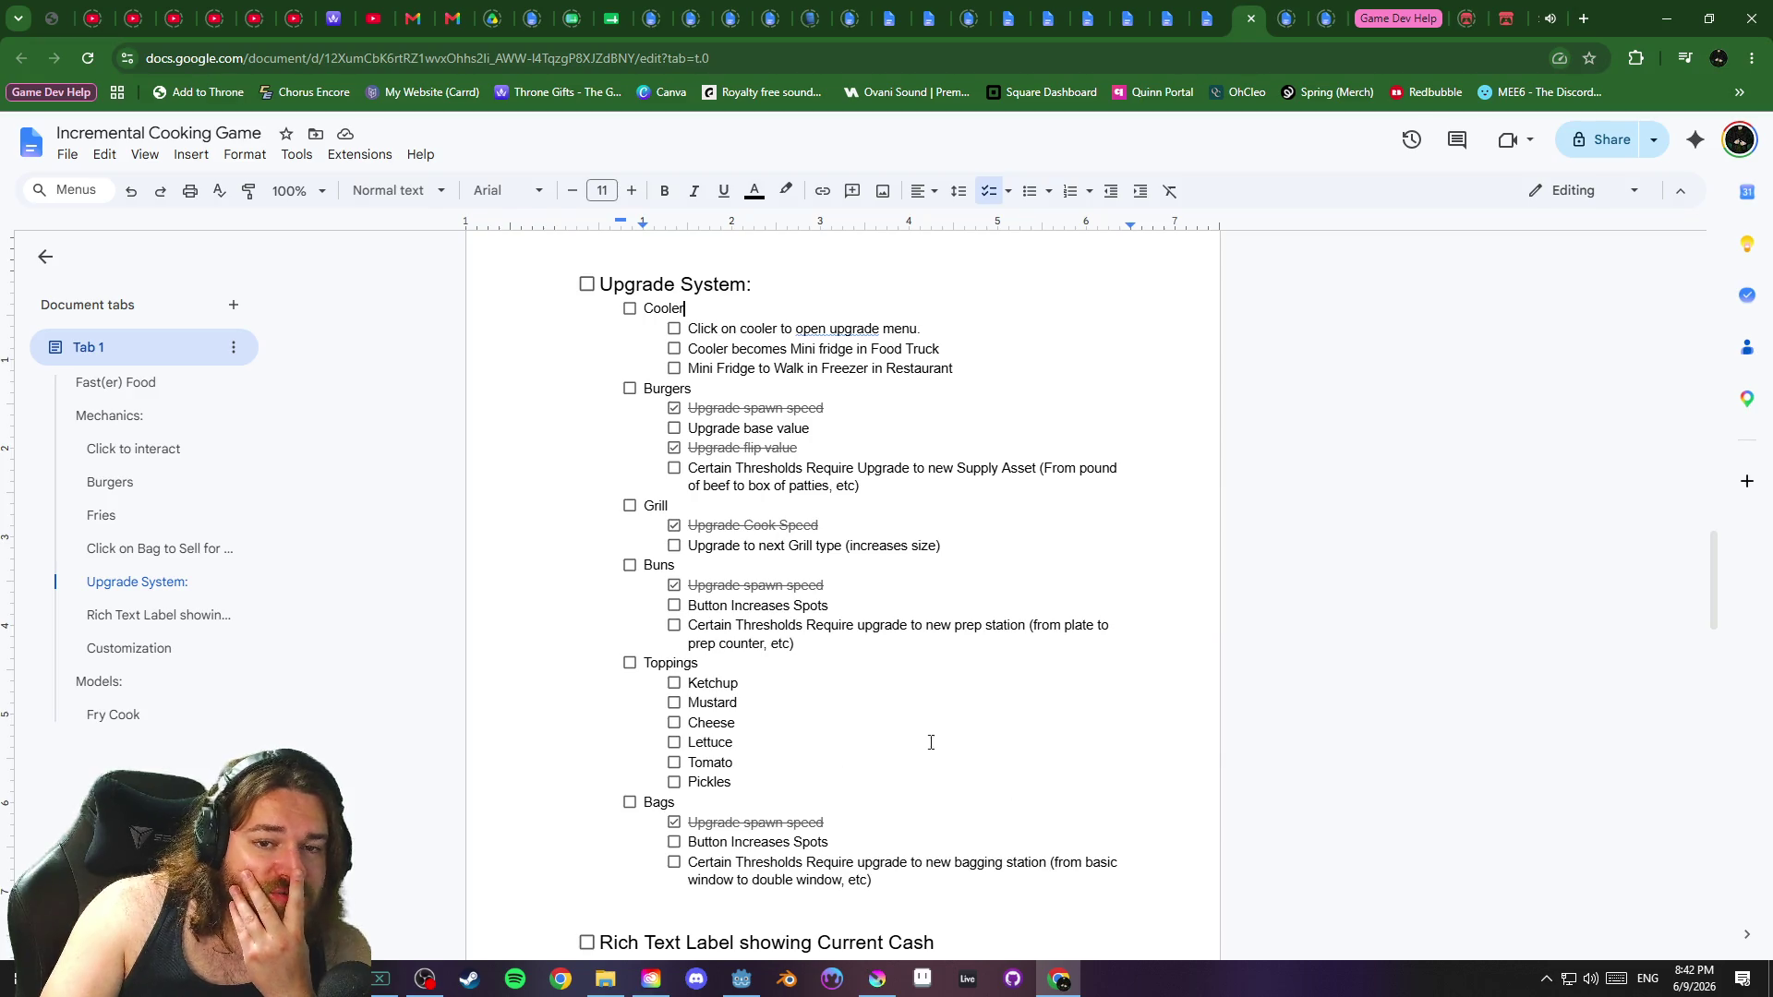
Under Upgrades, add the dash item 'Click on Cooler/Freezer to open upgrade menu (work on animations/modeling)'
scroll(1060, 586, up, 15)
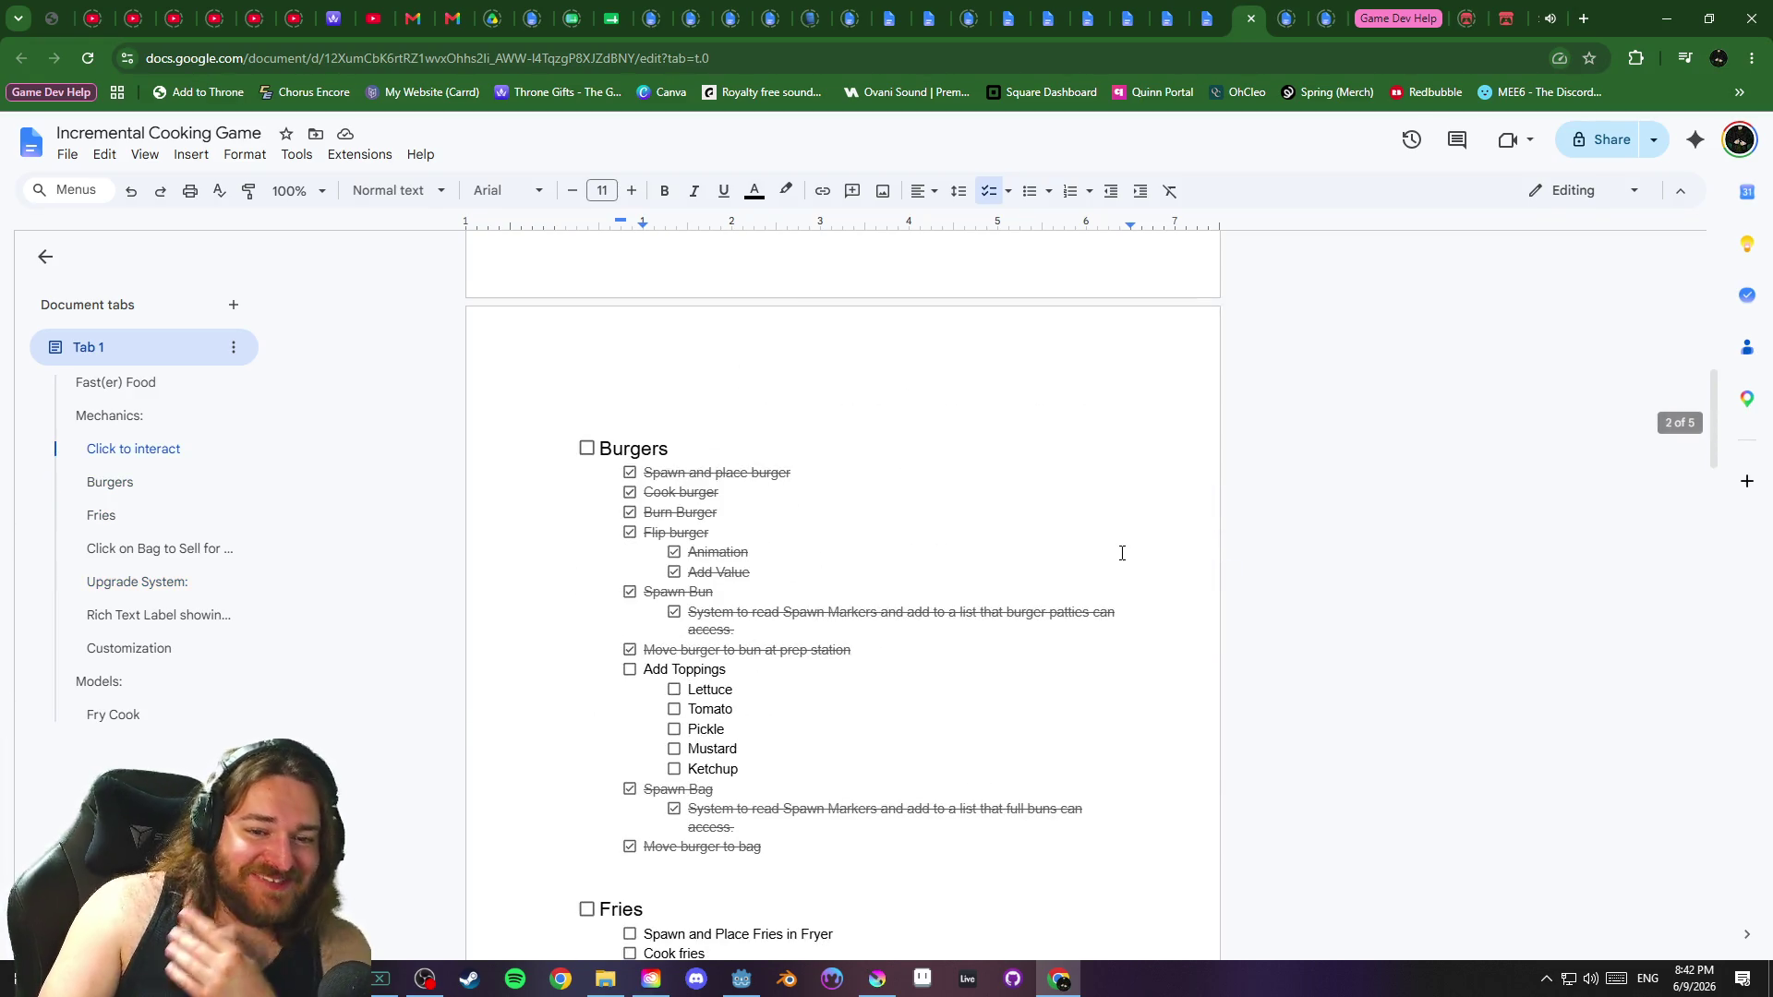
scroll(1112, 548, up, 10)
scroll(1145, 552, down, 5)
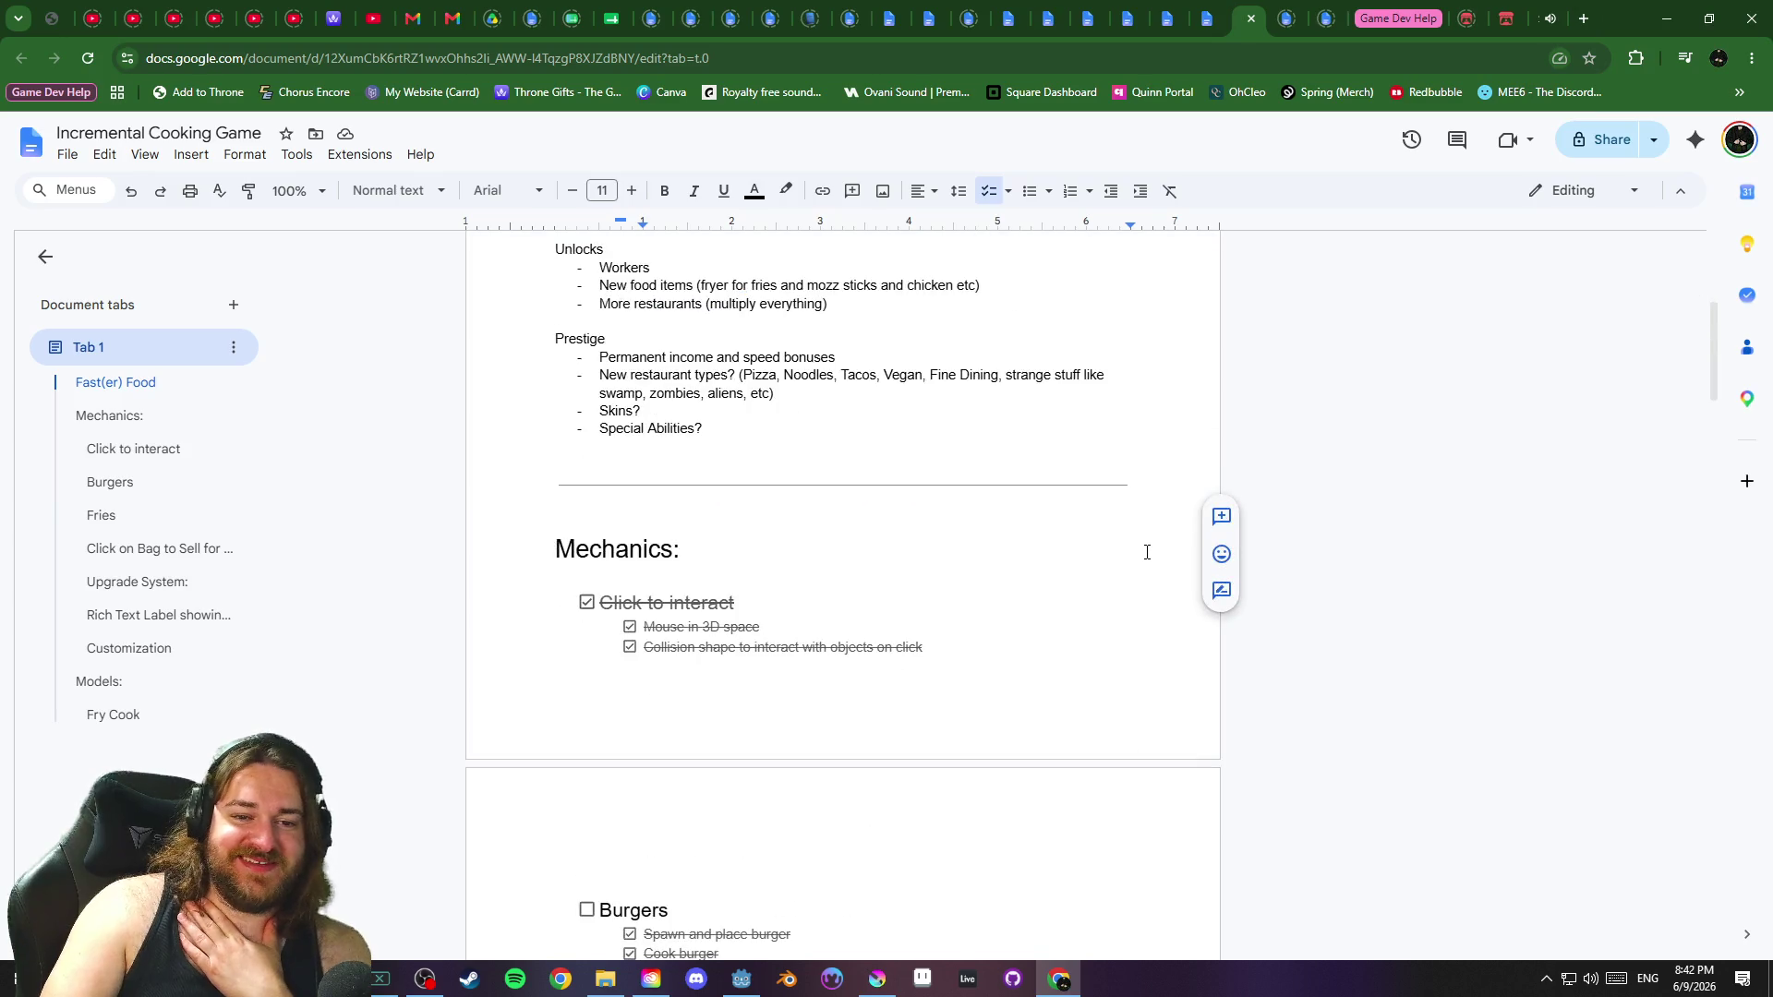
scroll(1154, 524, up, 5)
scroll(934, 582, down, 1)
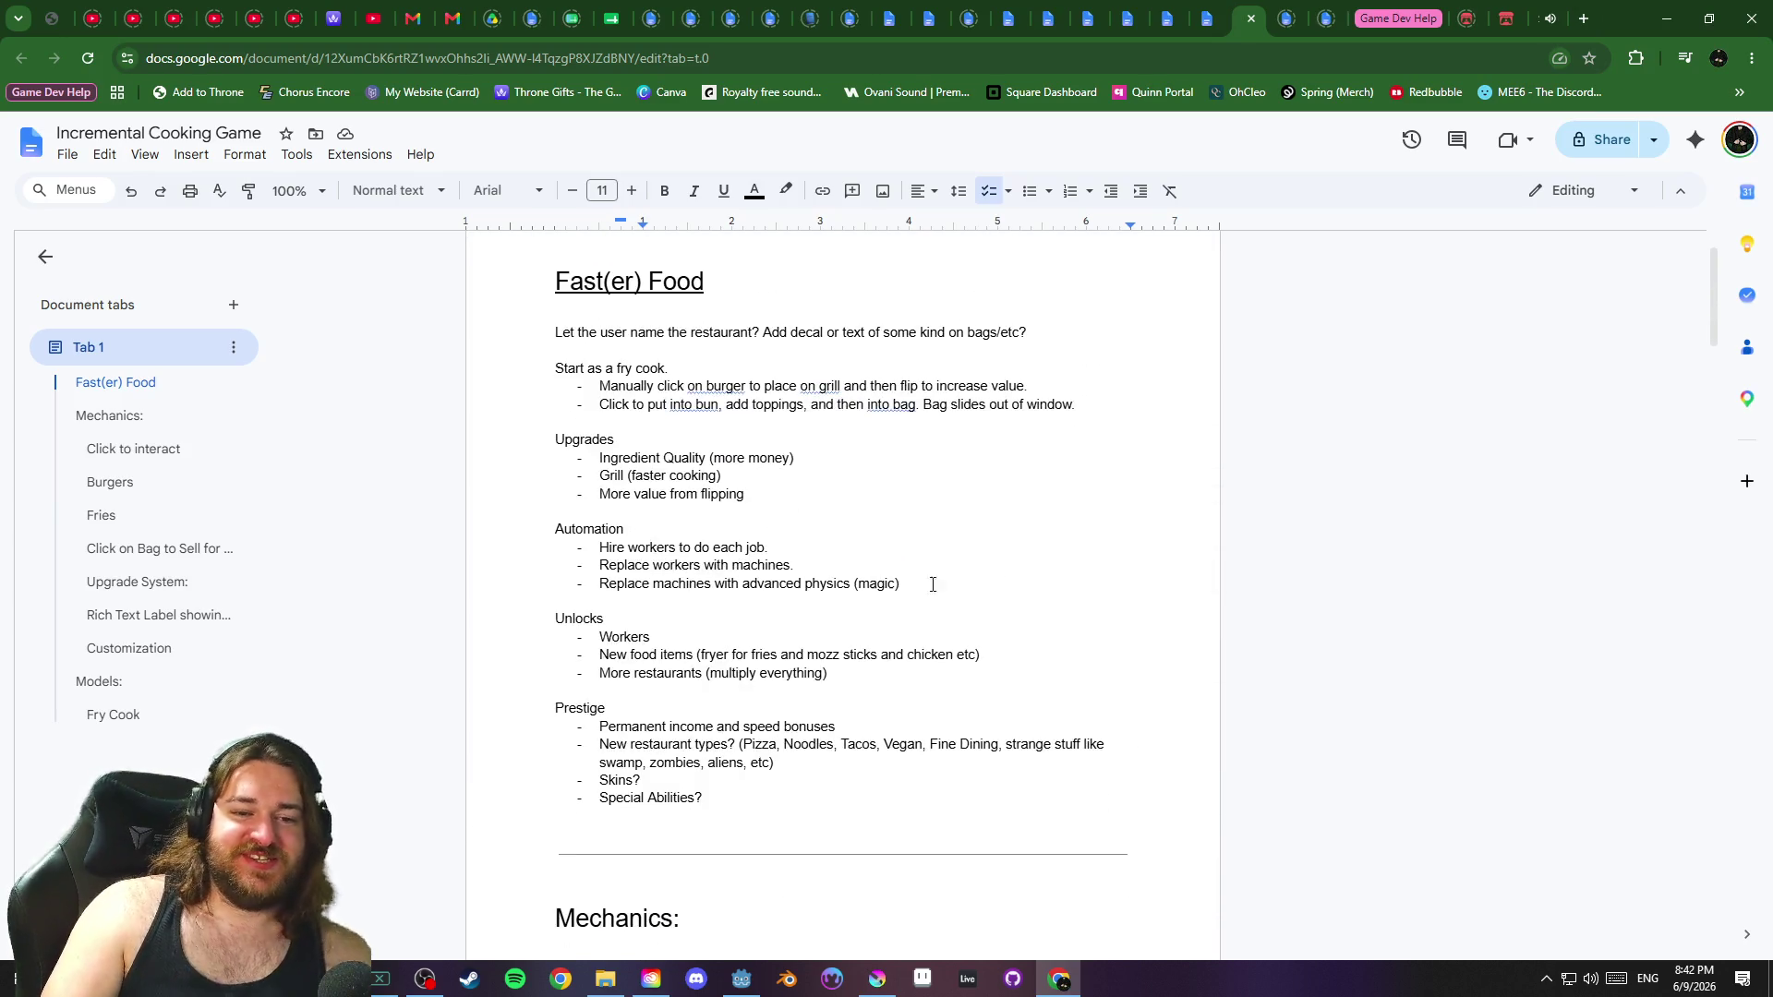
click(719, 437)
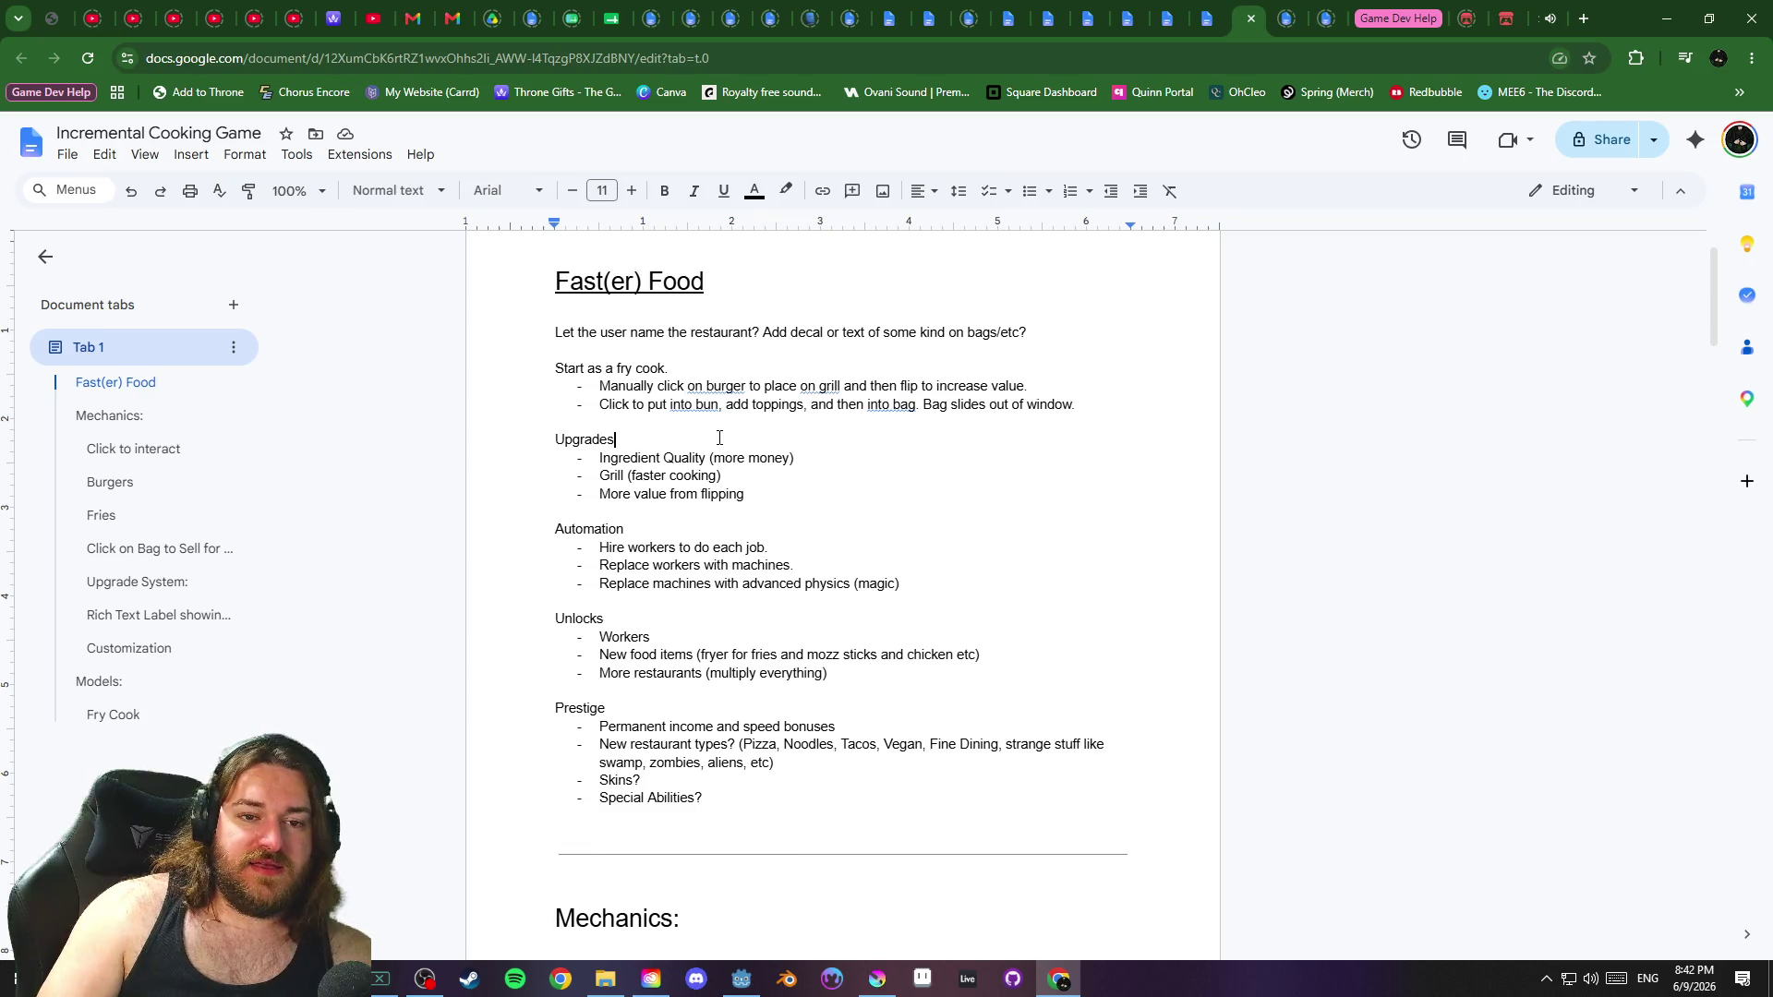
key(Return)
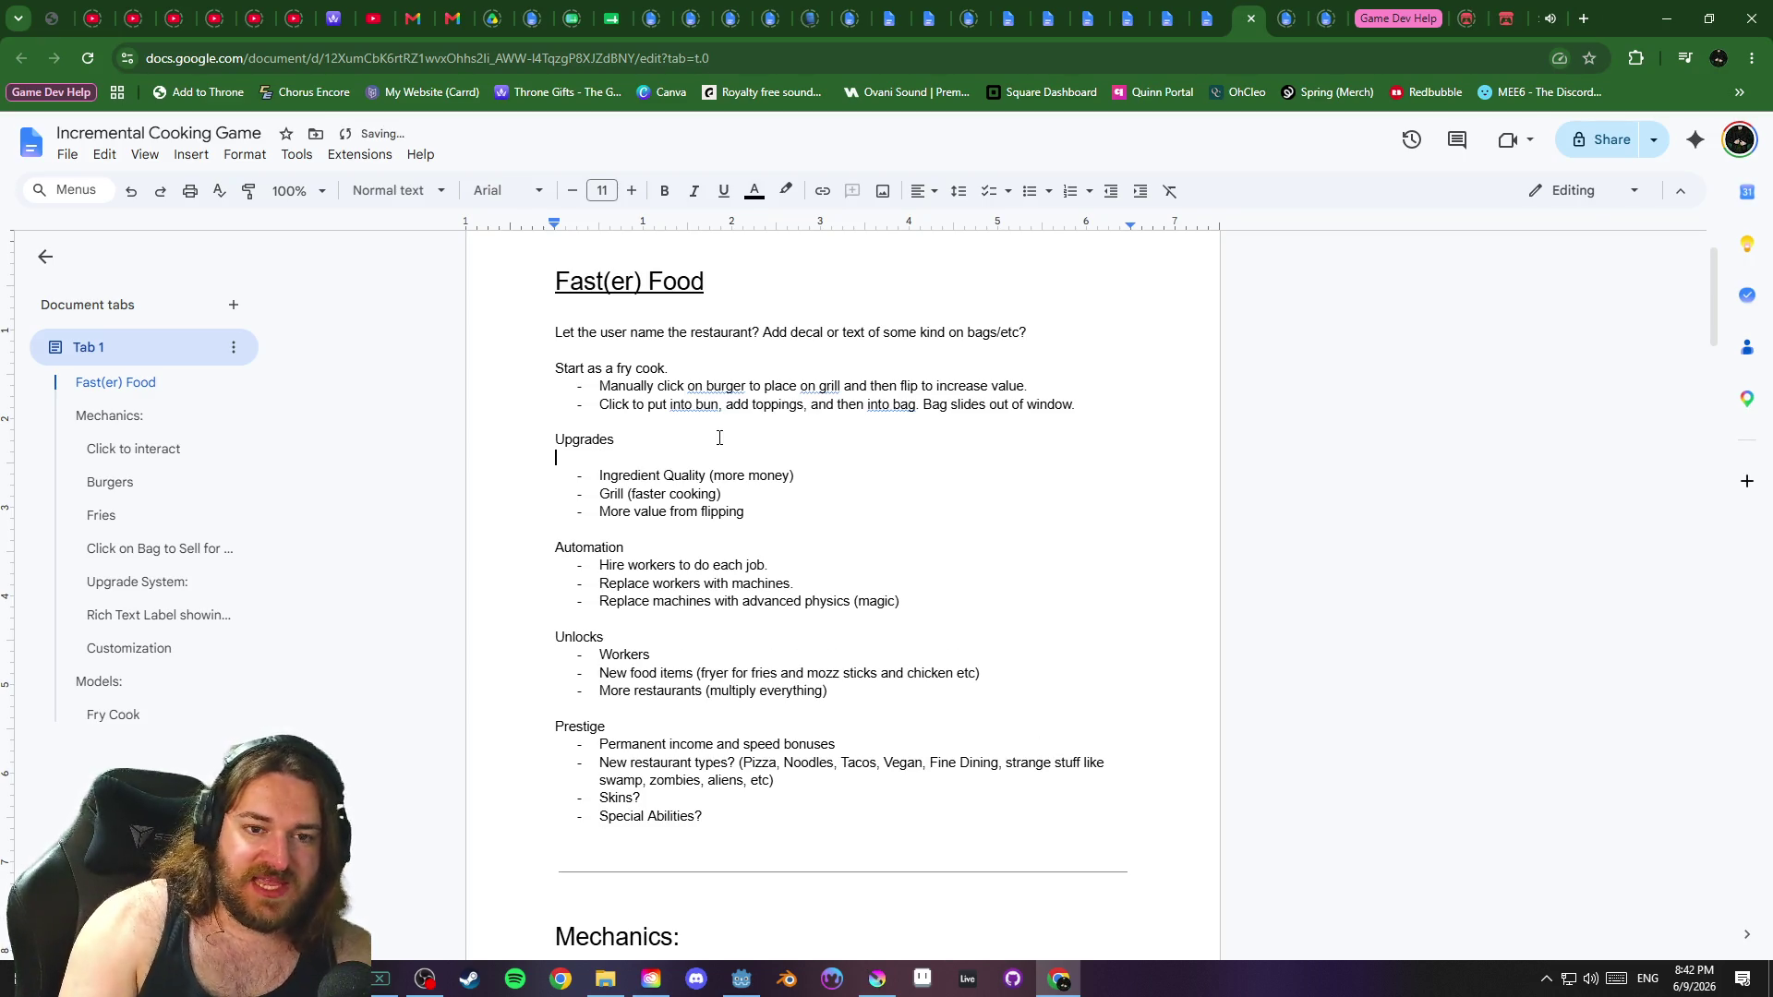
text(-)
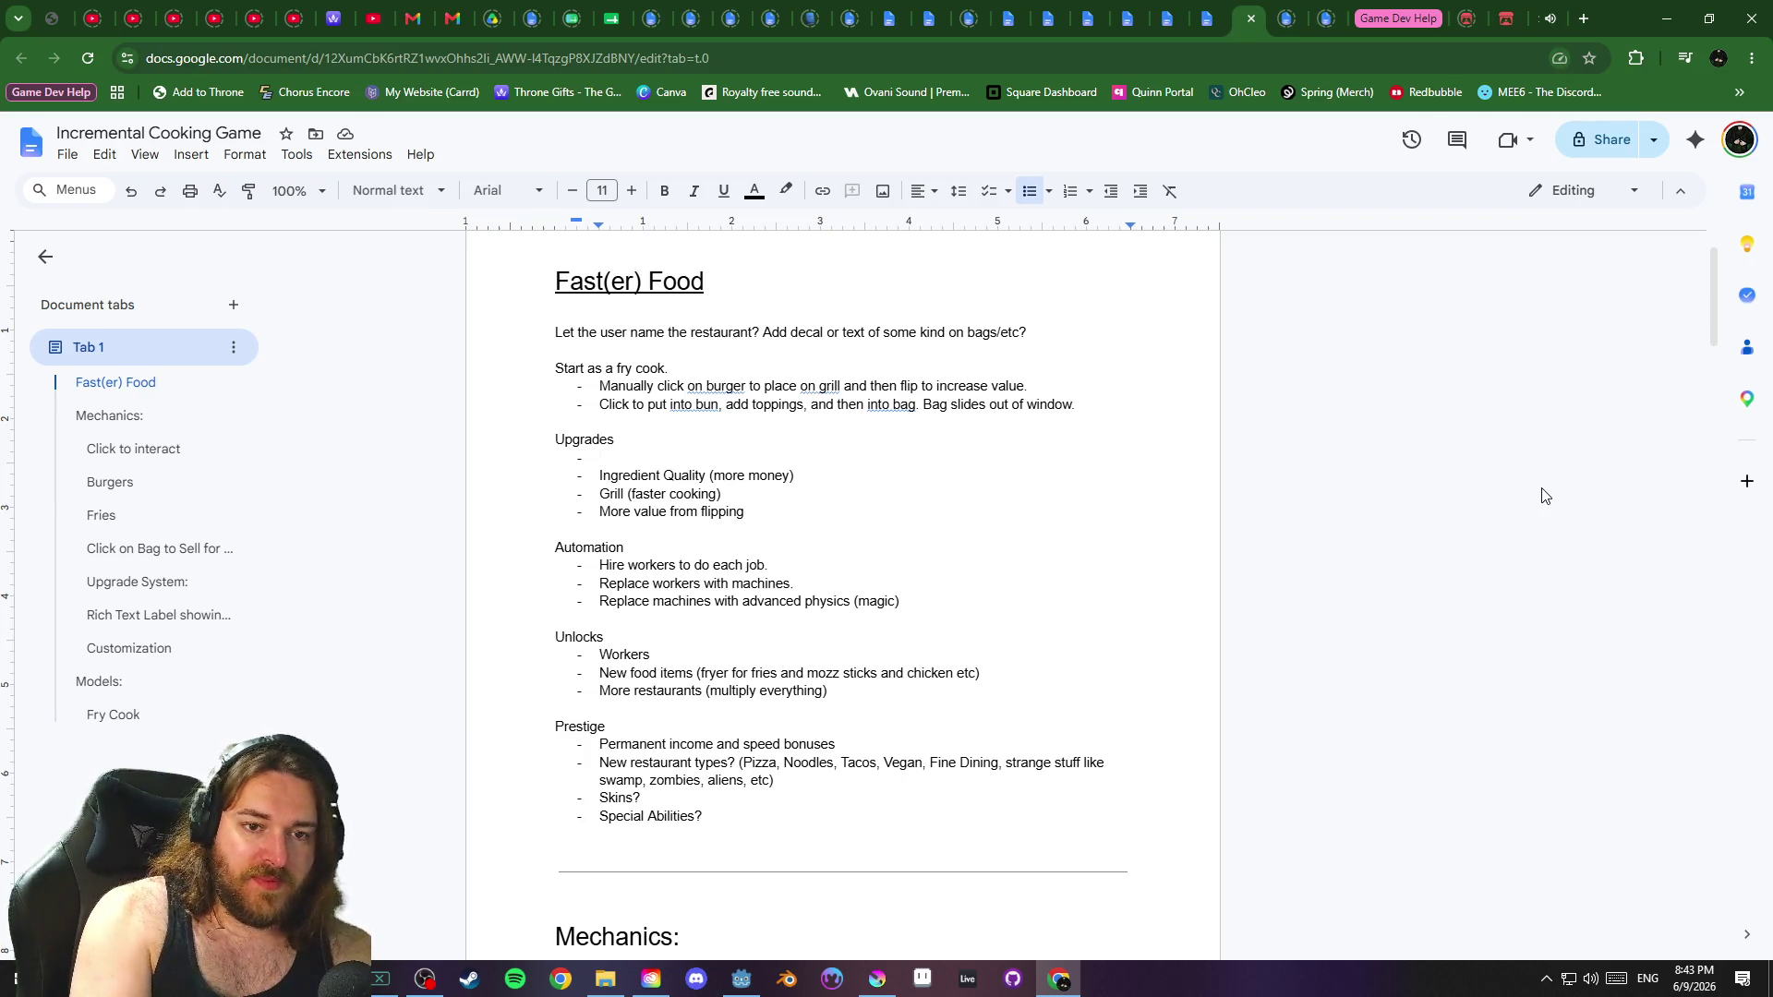
text(Click on )
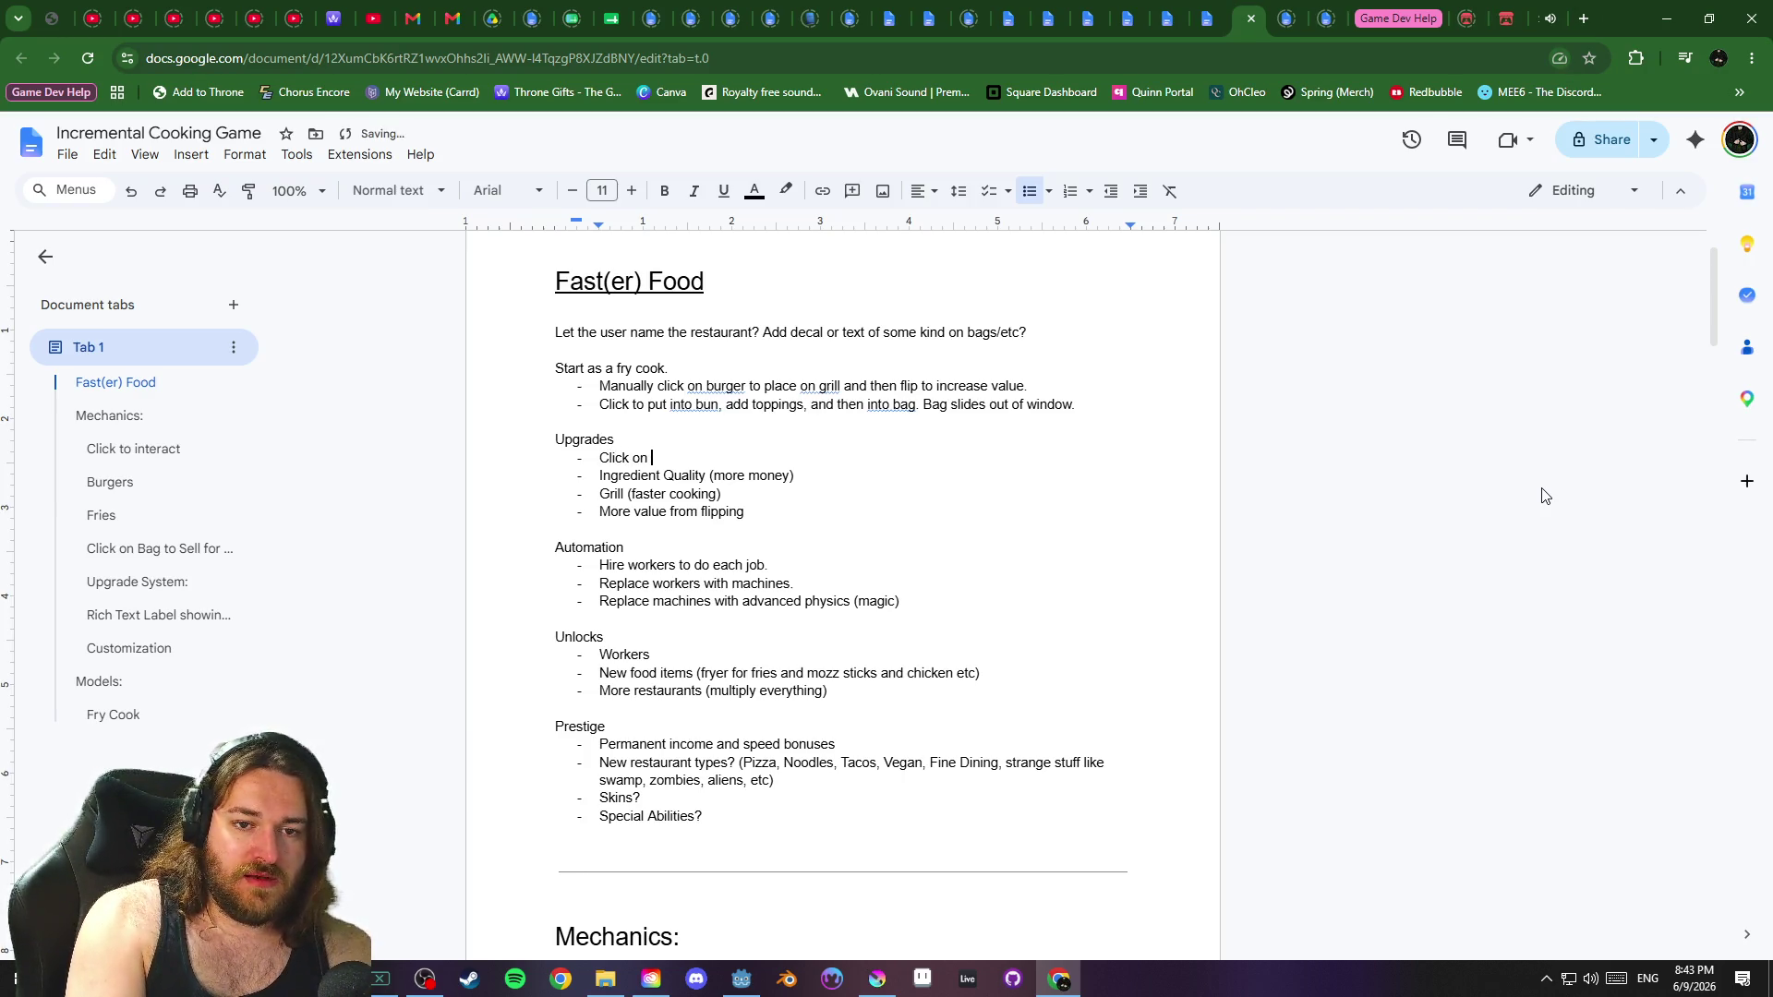
text(Cooler/Freer)
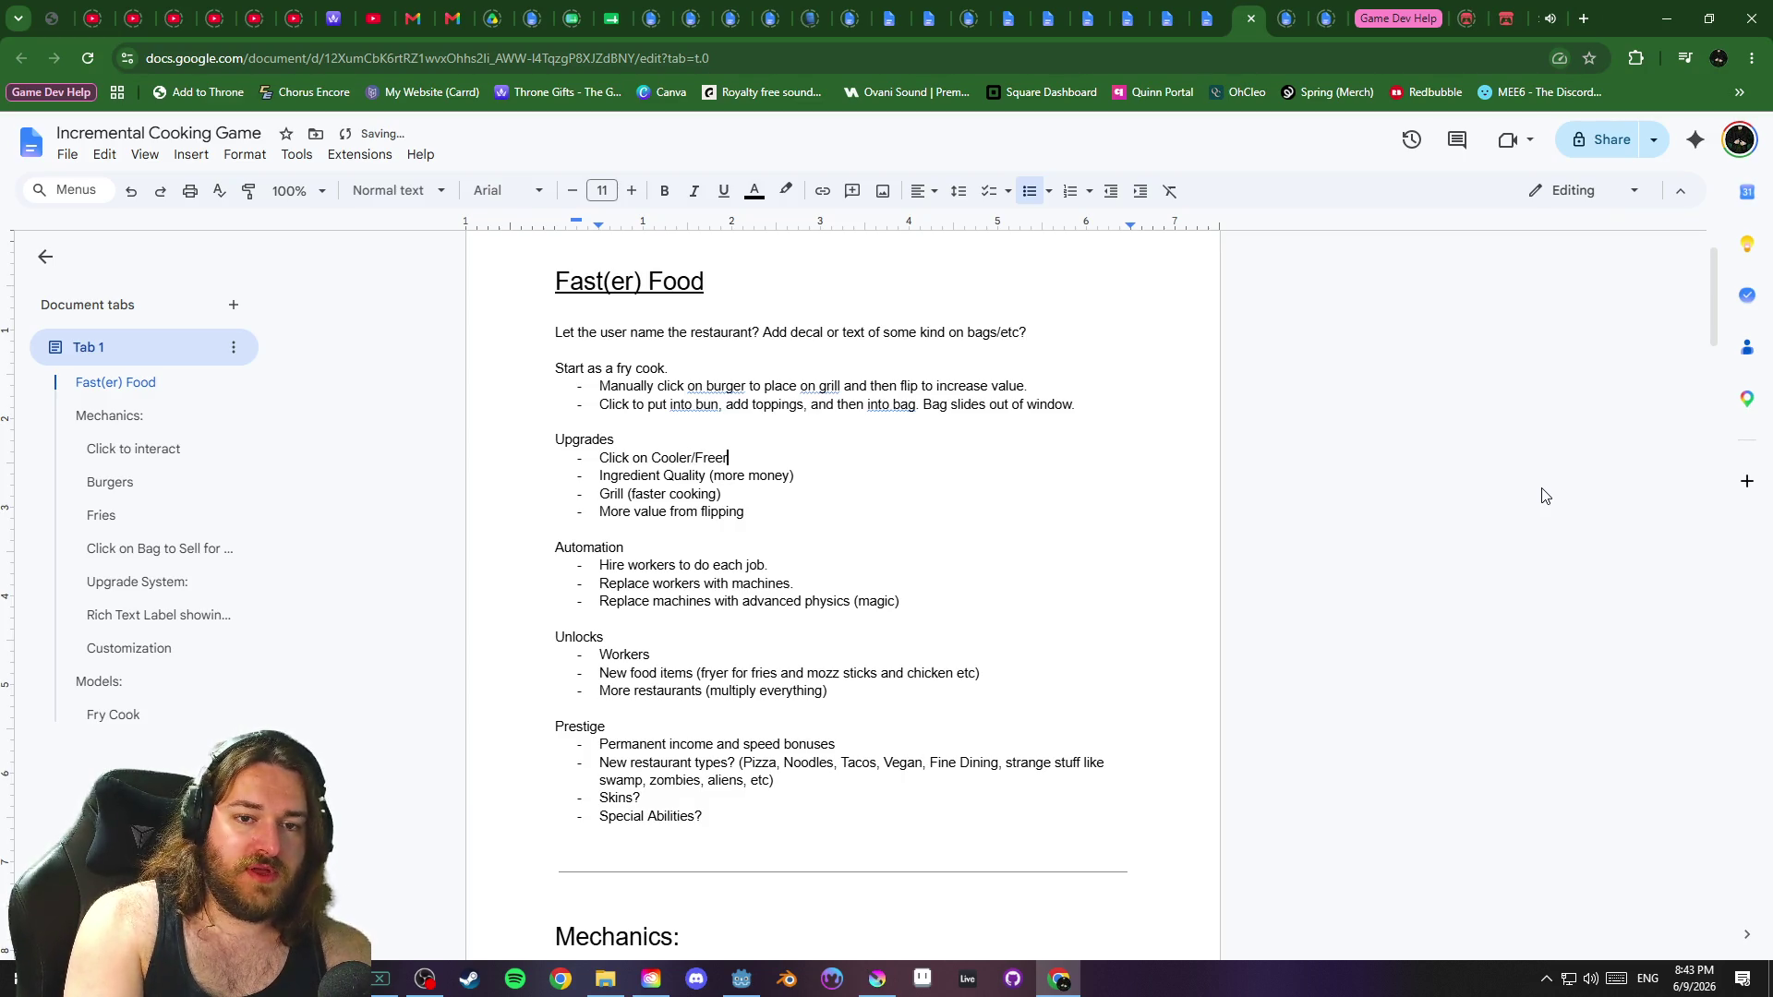
key(BackSpace)
text(zer to open)
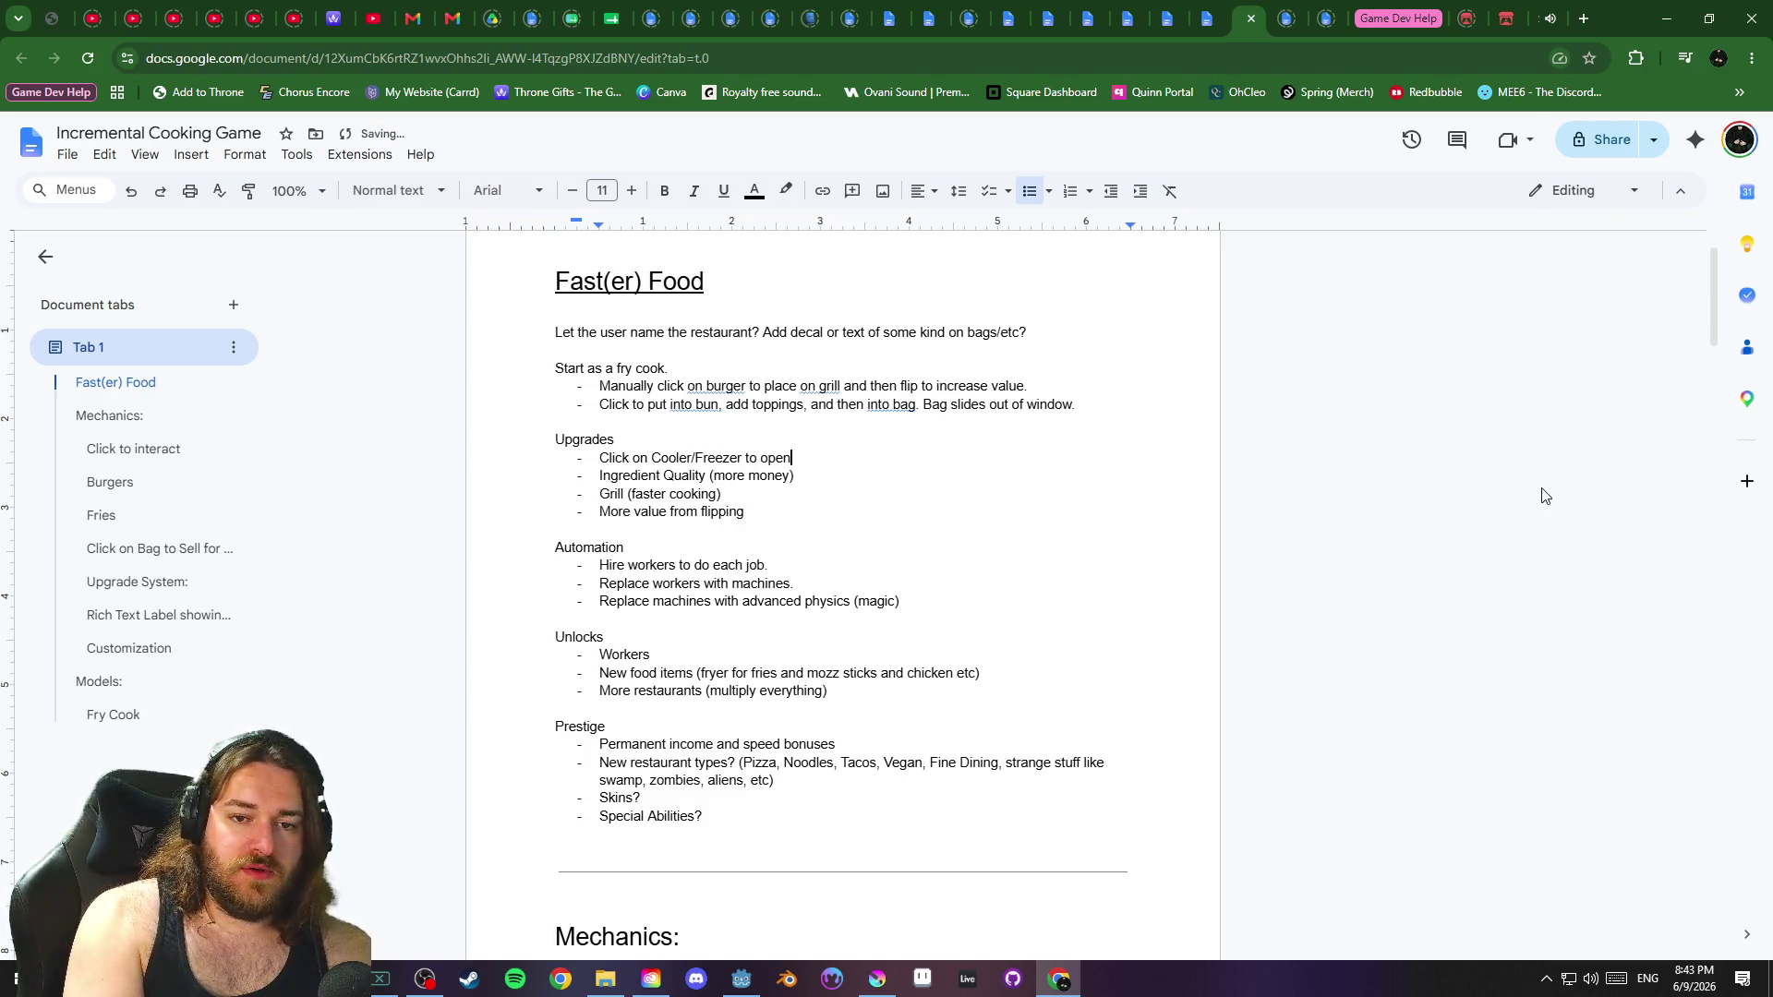
text( upgrade menu (an)
key(BackSpace)
key(BackSpace)
text(work)
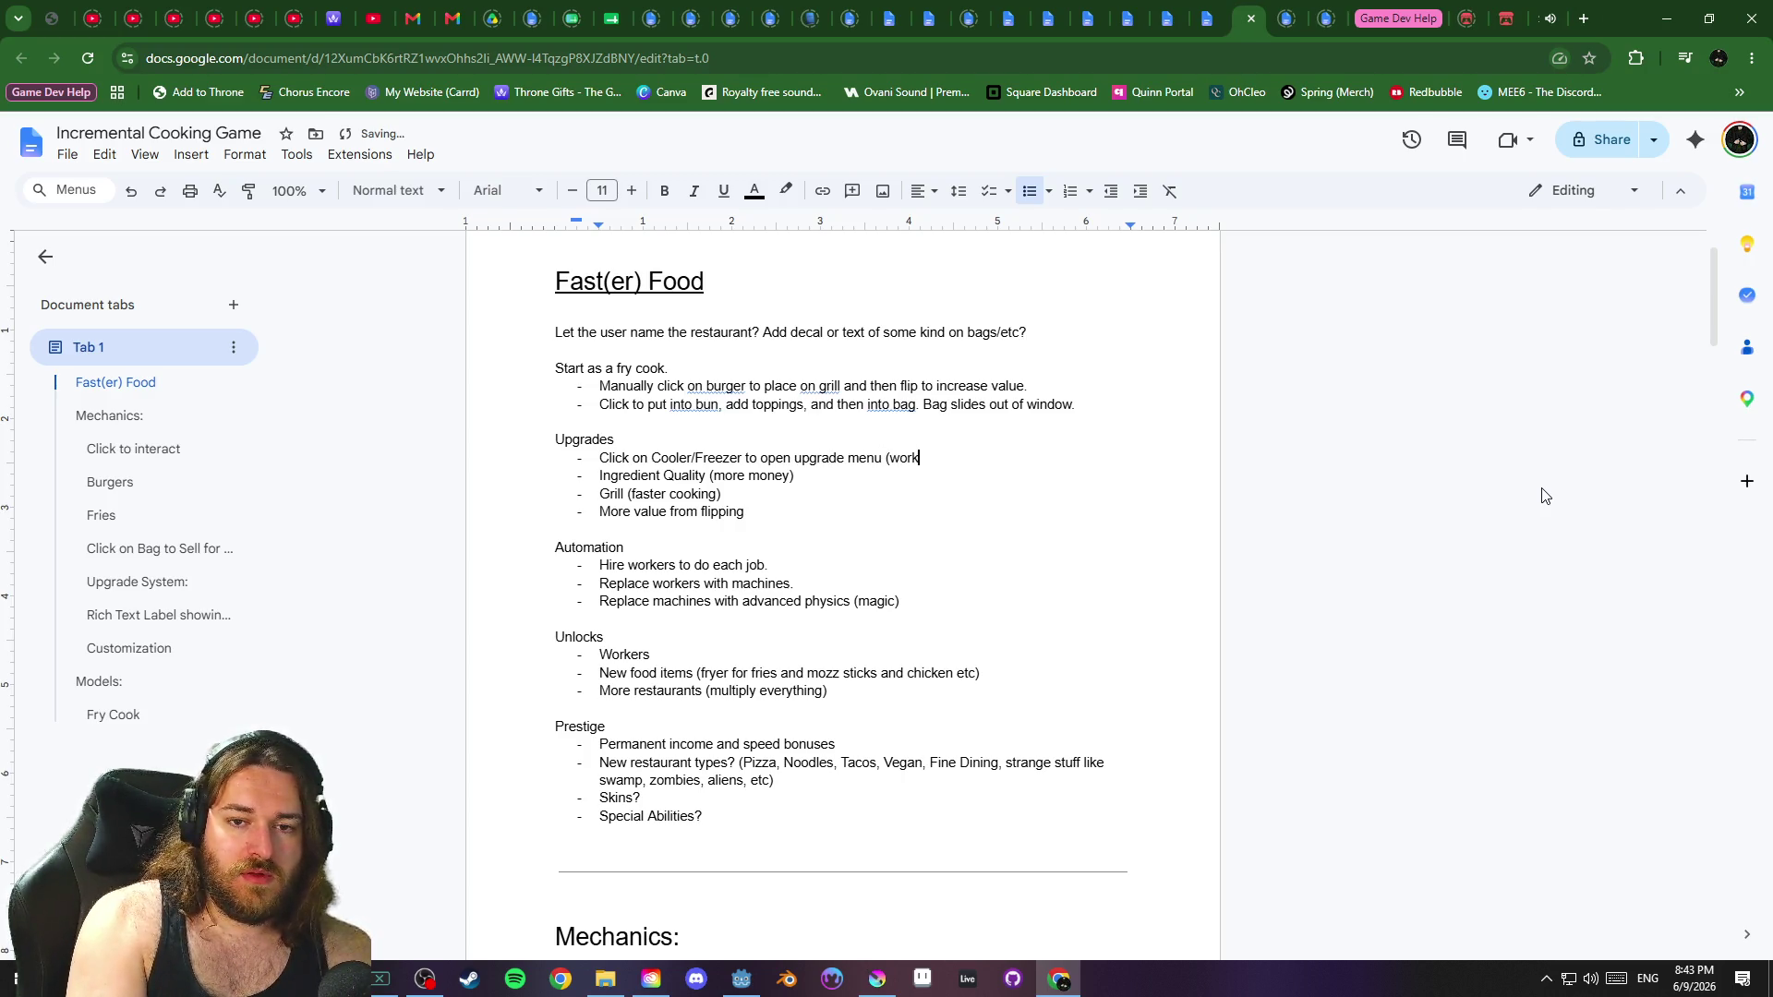
text( on animations/modeling))
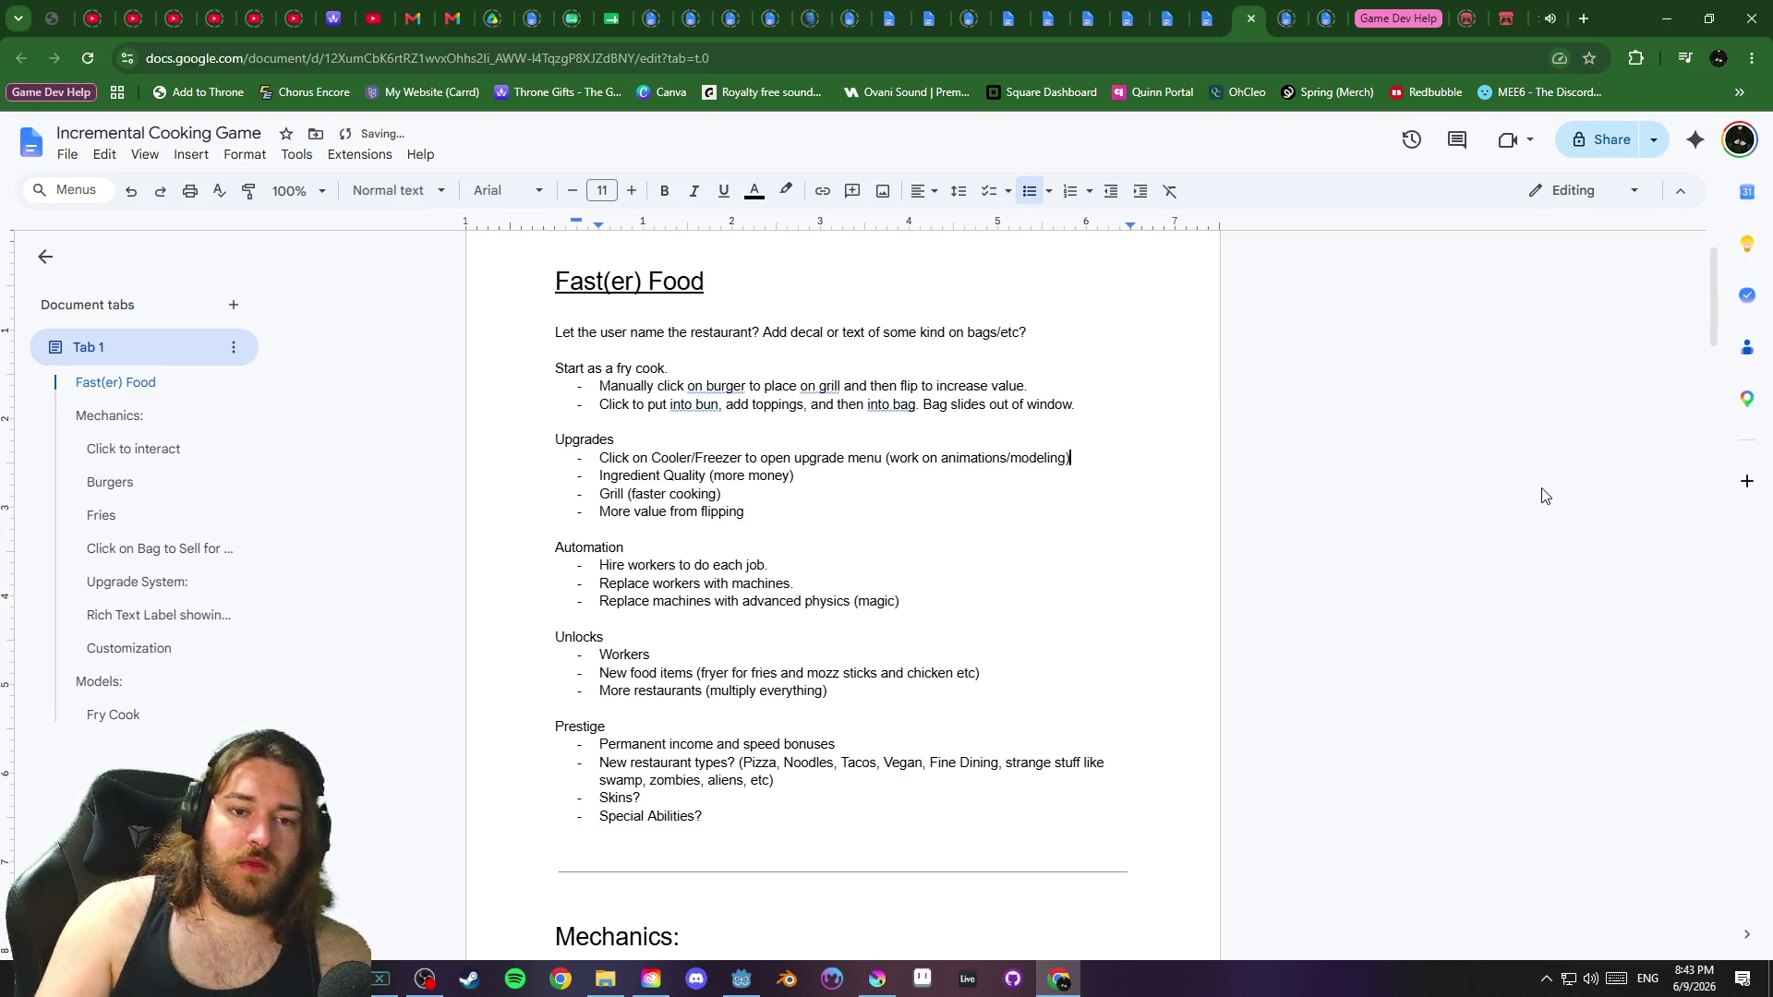
scroll(1218, 535, down, 9)
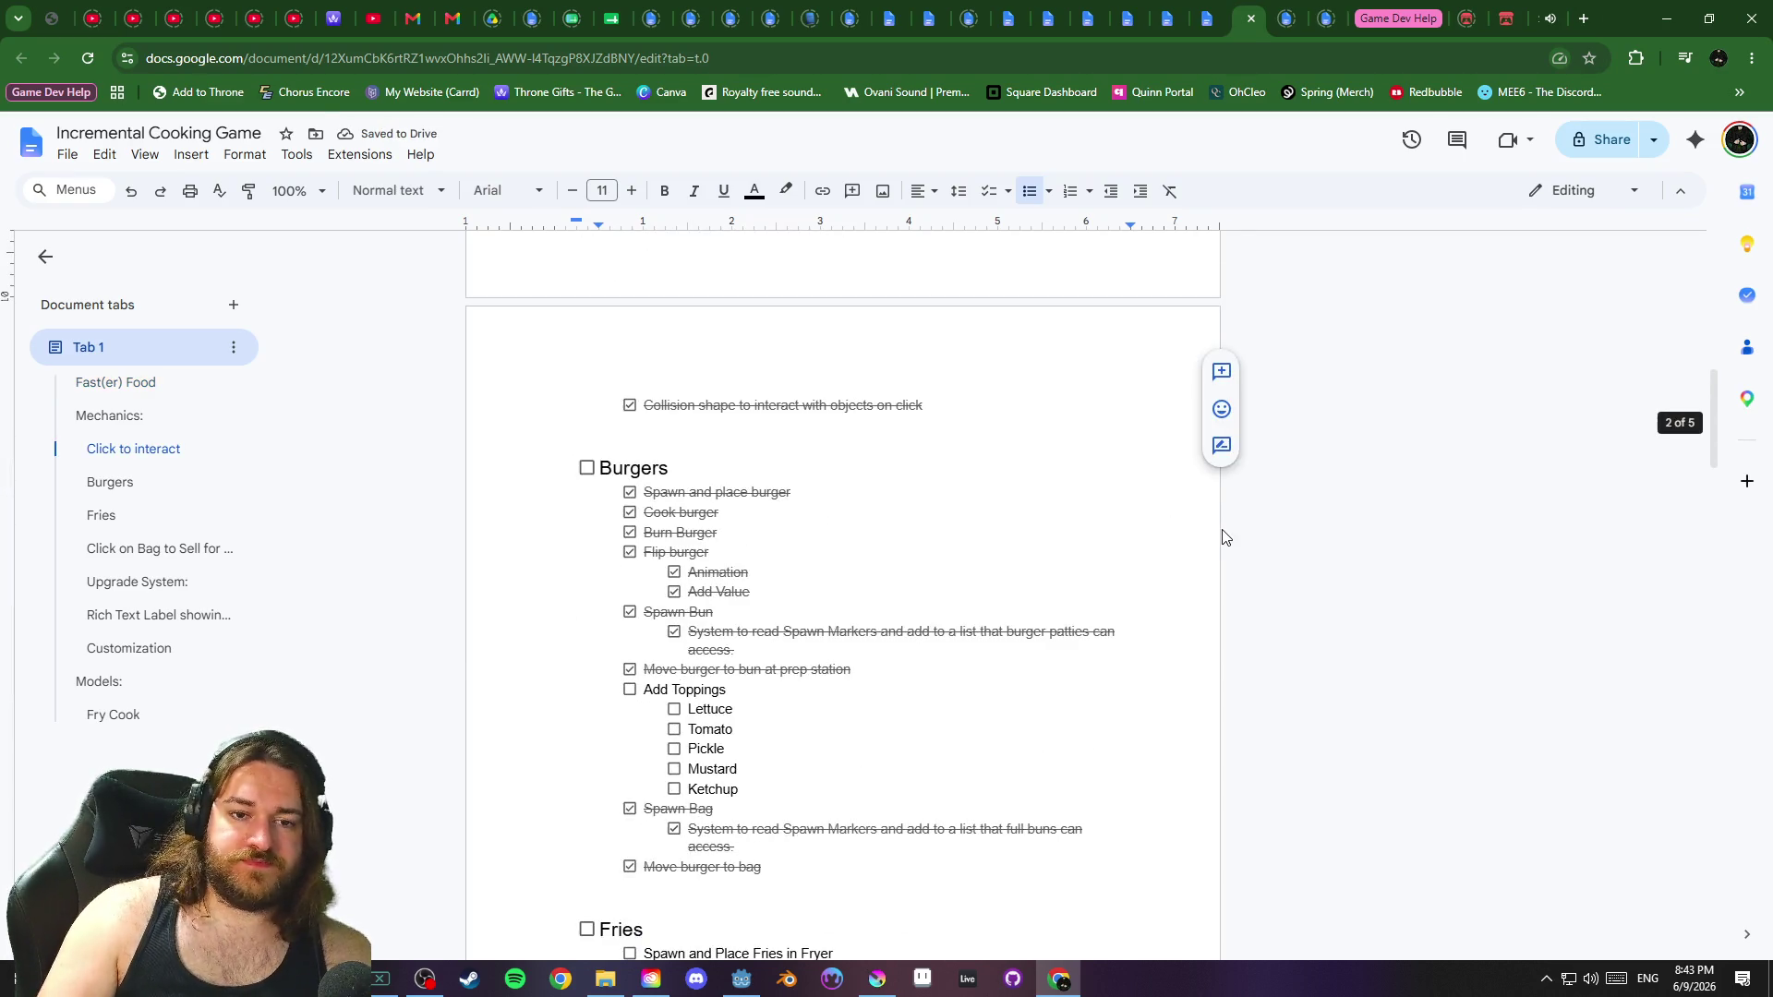
Add an indented 'Upgrade Menu' checklist item below Fry Cook in the Models list
scroll(1191, 576, down, 15)
scroll(1110, 576, down, 10)
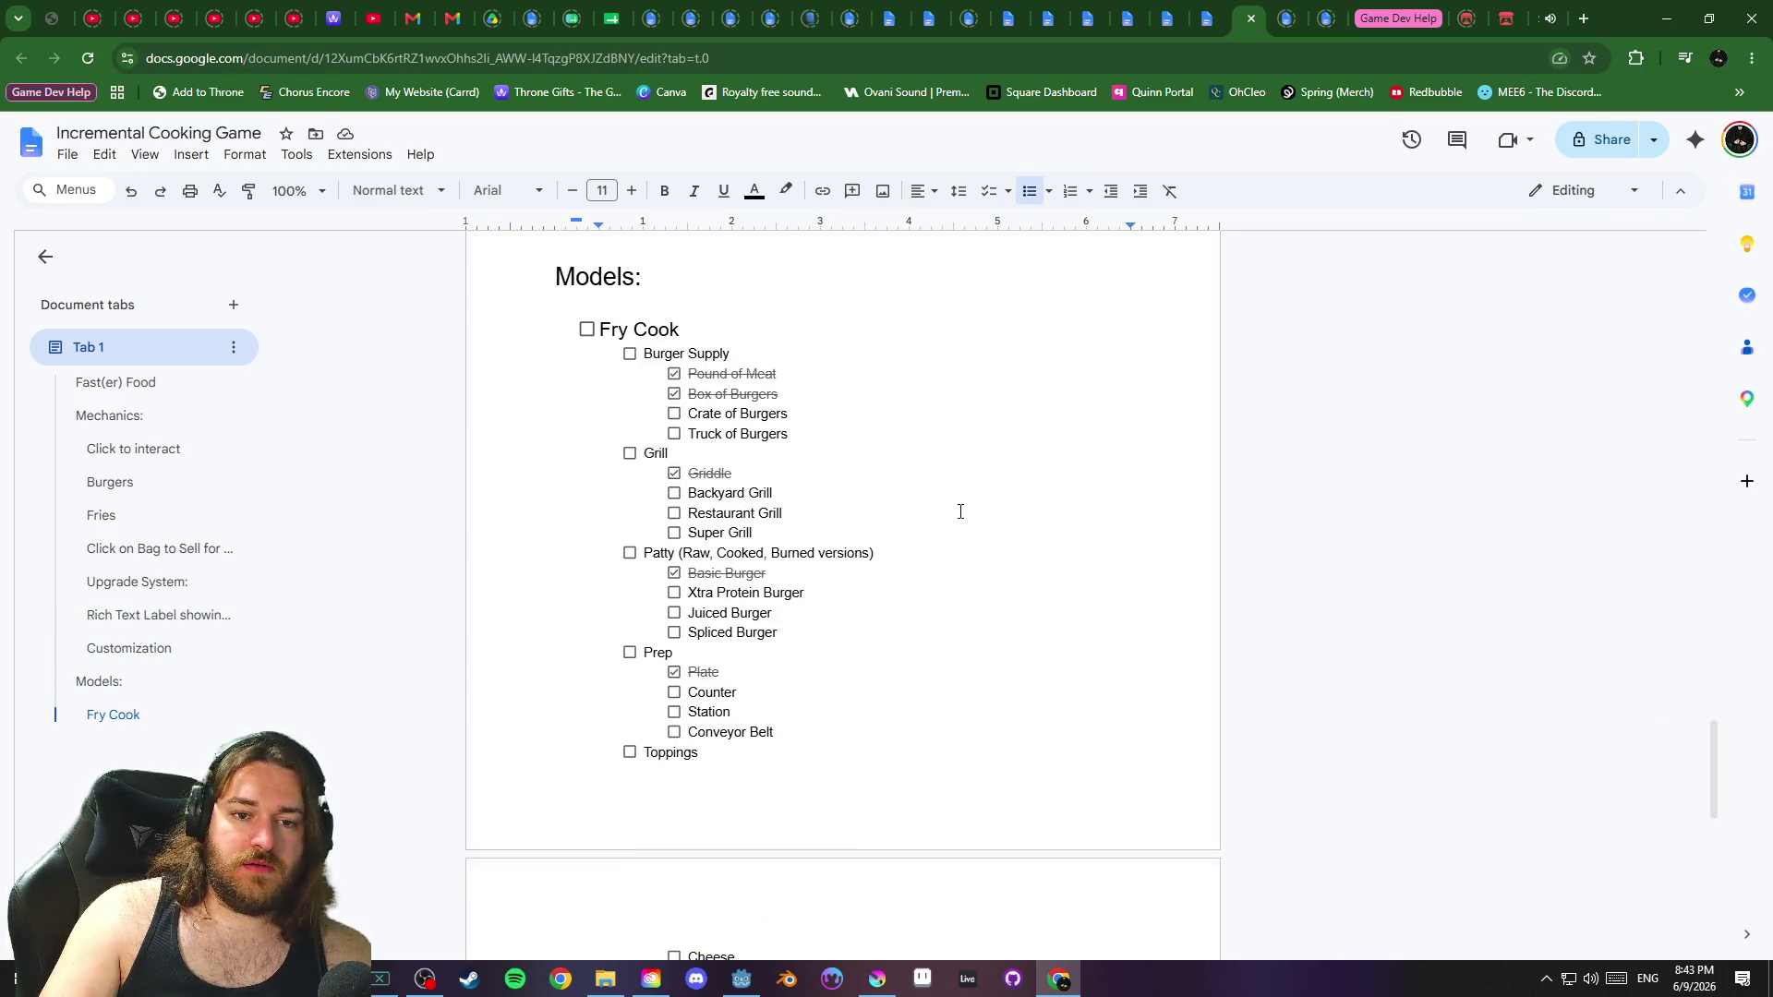
scroll(957, 508, down, 5)
scroll(954, 507, up, 6)
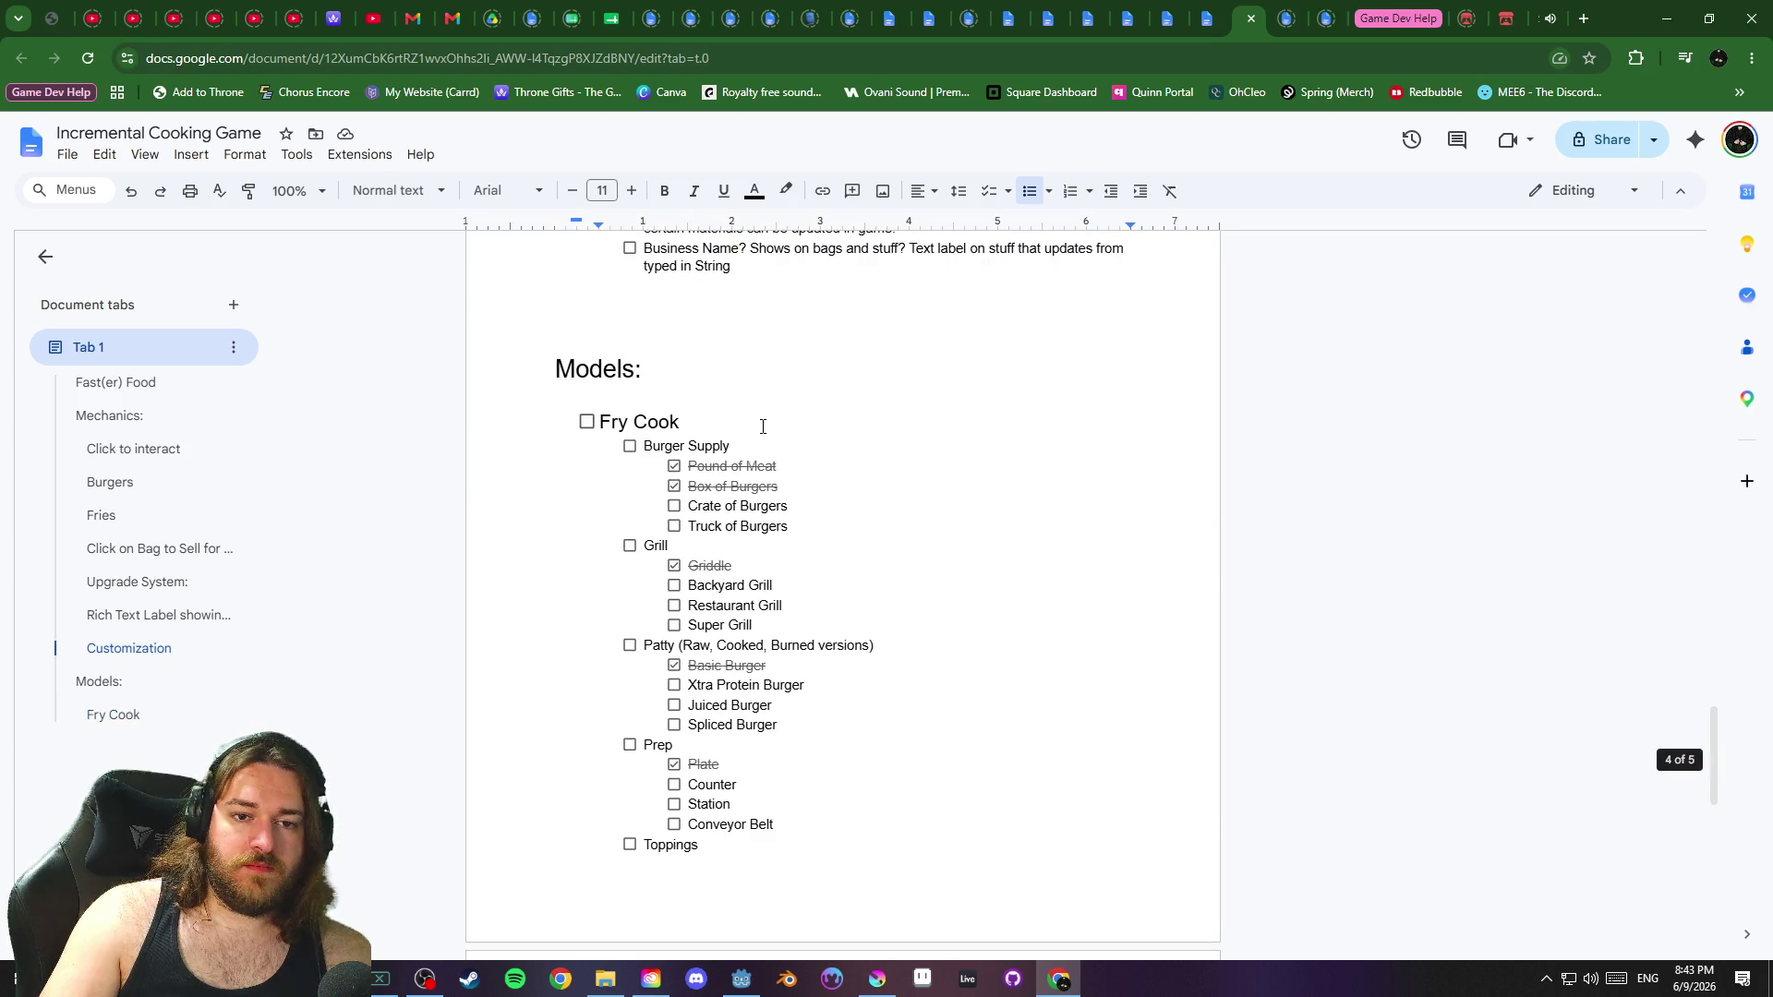
click(763, 425)
key(Return)
key(Tab)
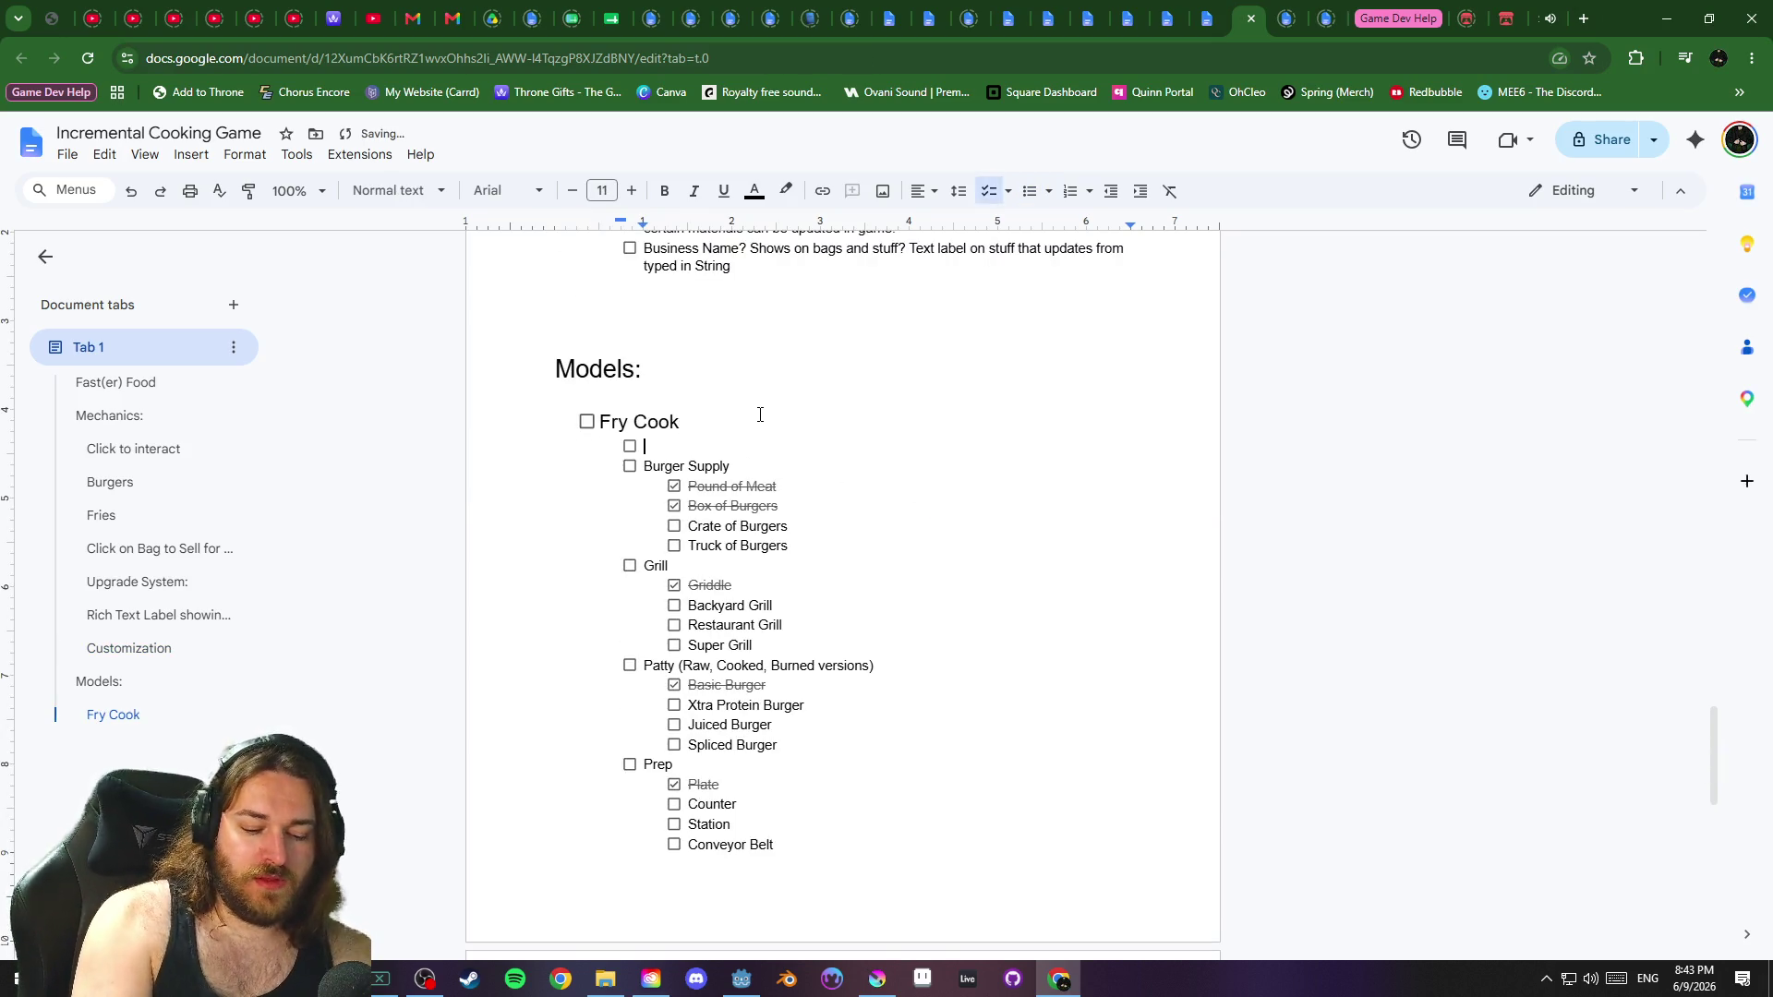
text(Cooler)
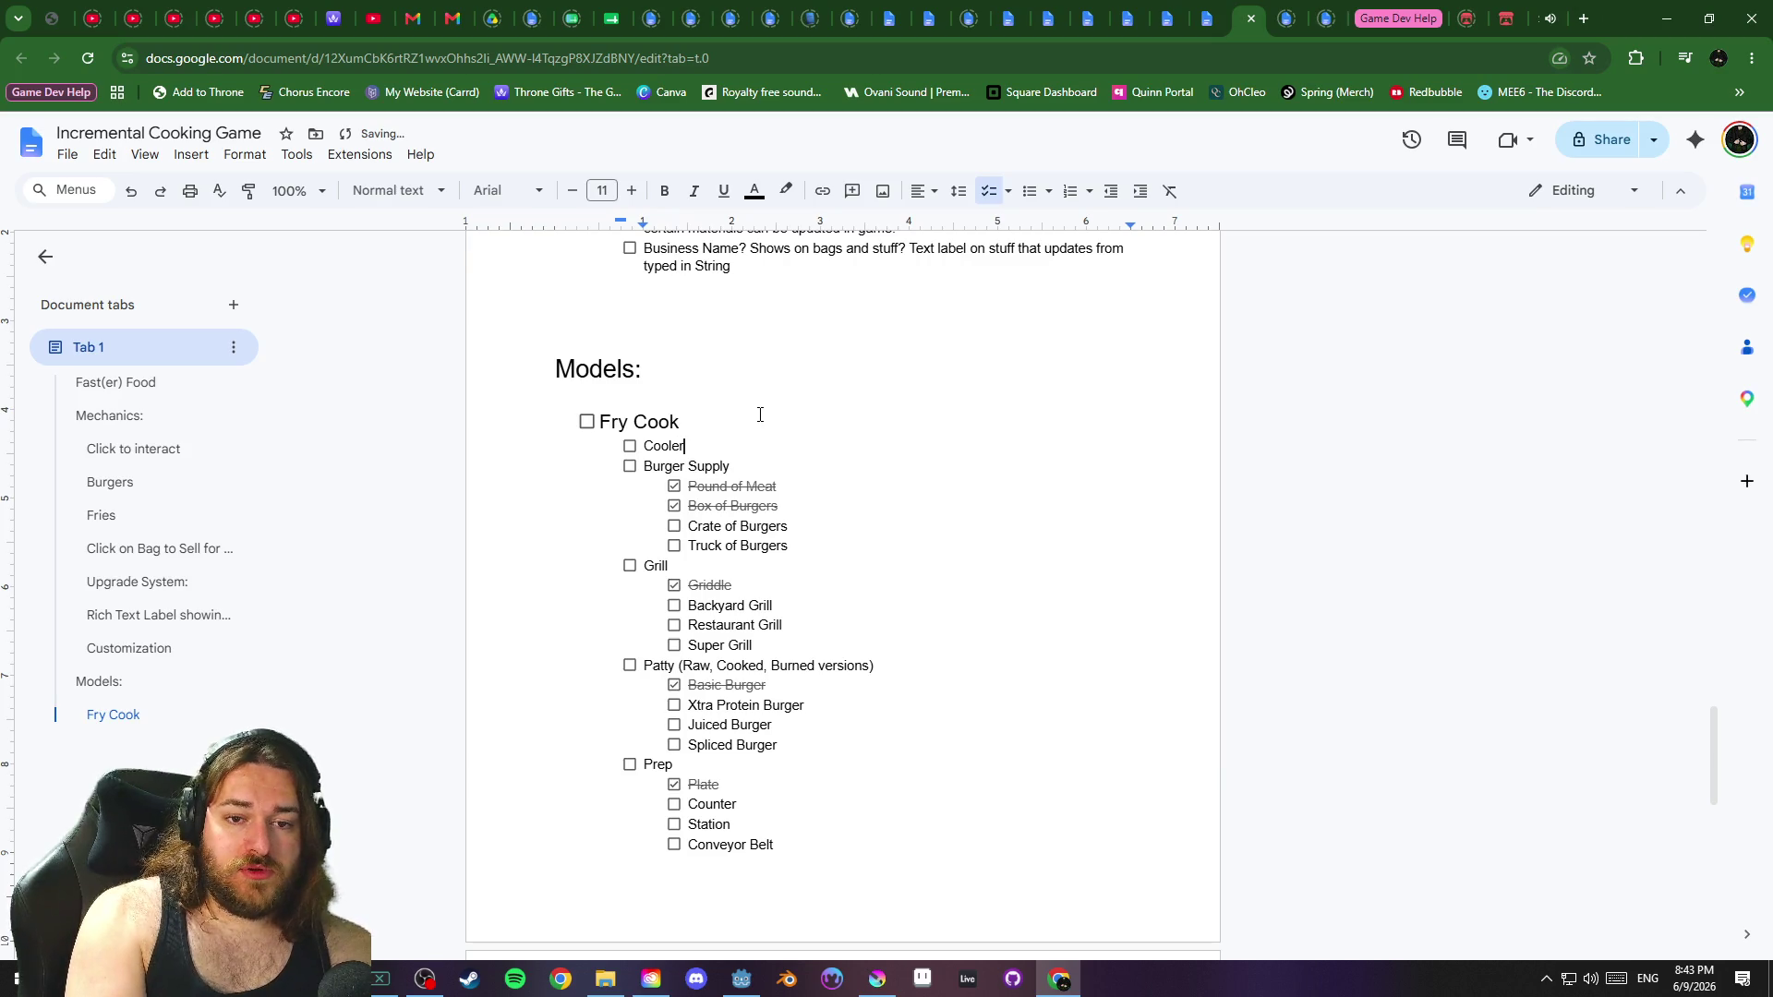
key(BackSpace)
key(BackSpace)
key(BackSpace)
text(Upgrade Menu)
Nest Cooler, Box Freezer and Walk-in Freezer under Upgrade Menu, then minimize the browser
key(Return)
key(Tab)
text(COo)
key(BackSpace)
key(BackSpace)
key(BackSpace)
text(Cooler)
key(Return)
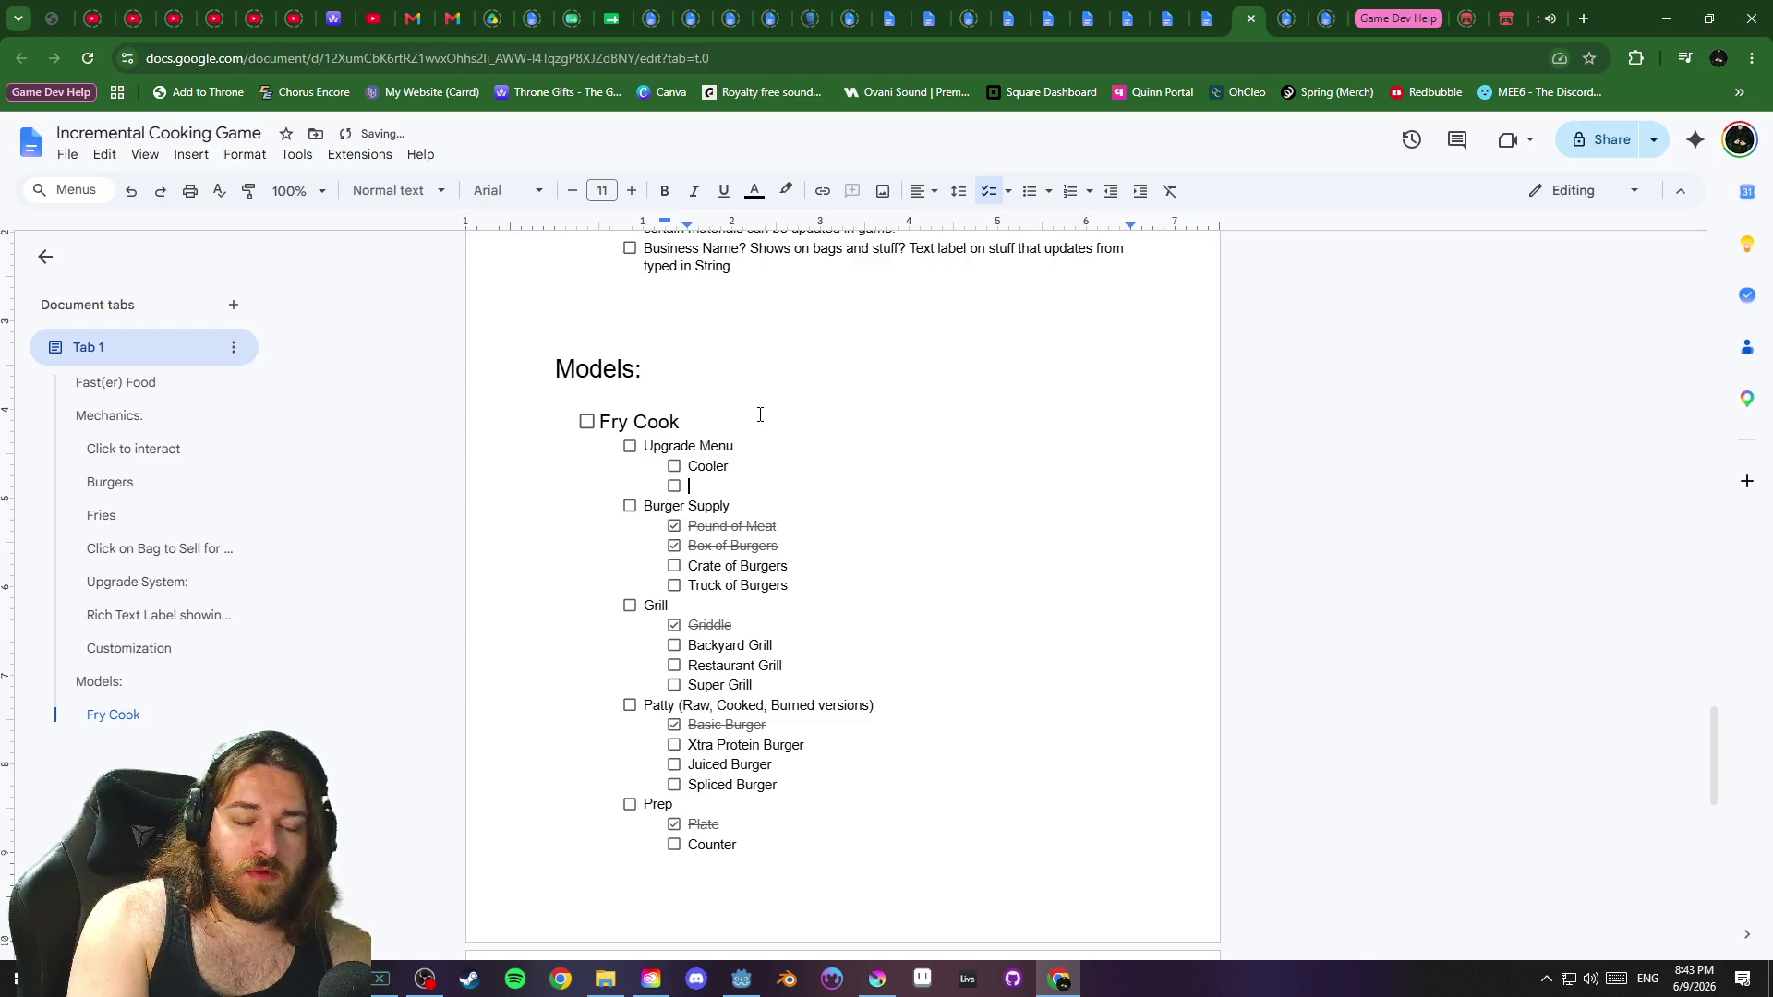
text(Box Freezer)
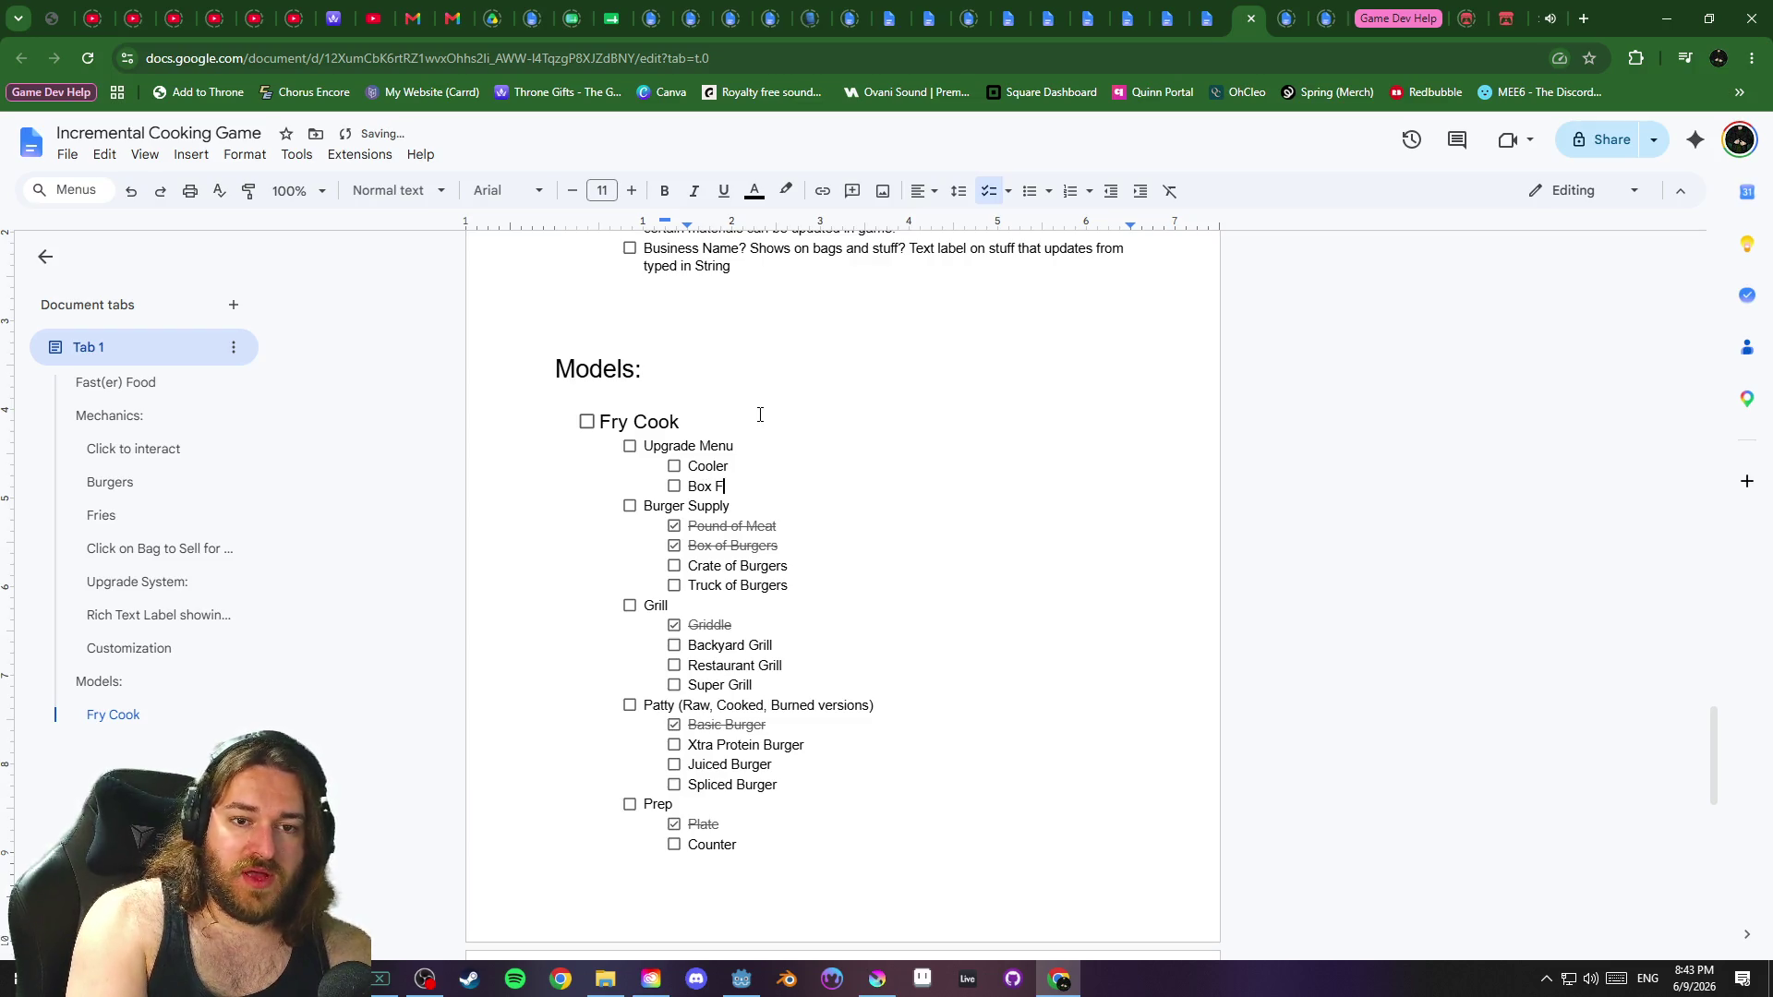
key(Return)
text(Walk)
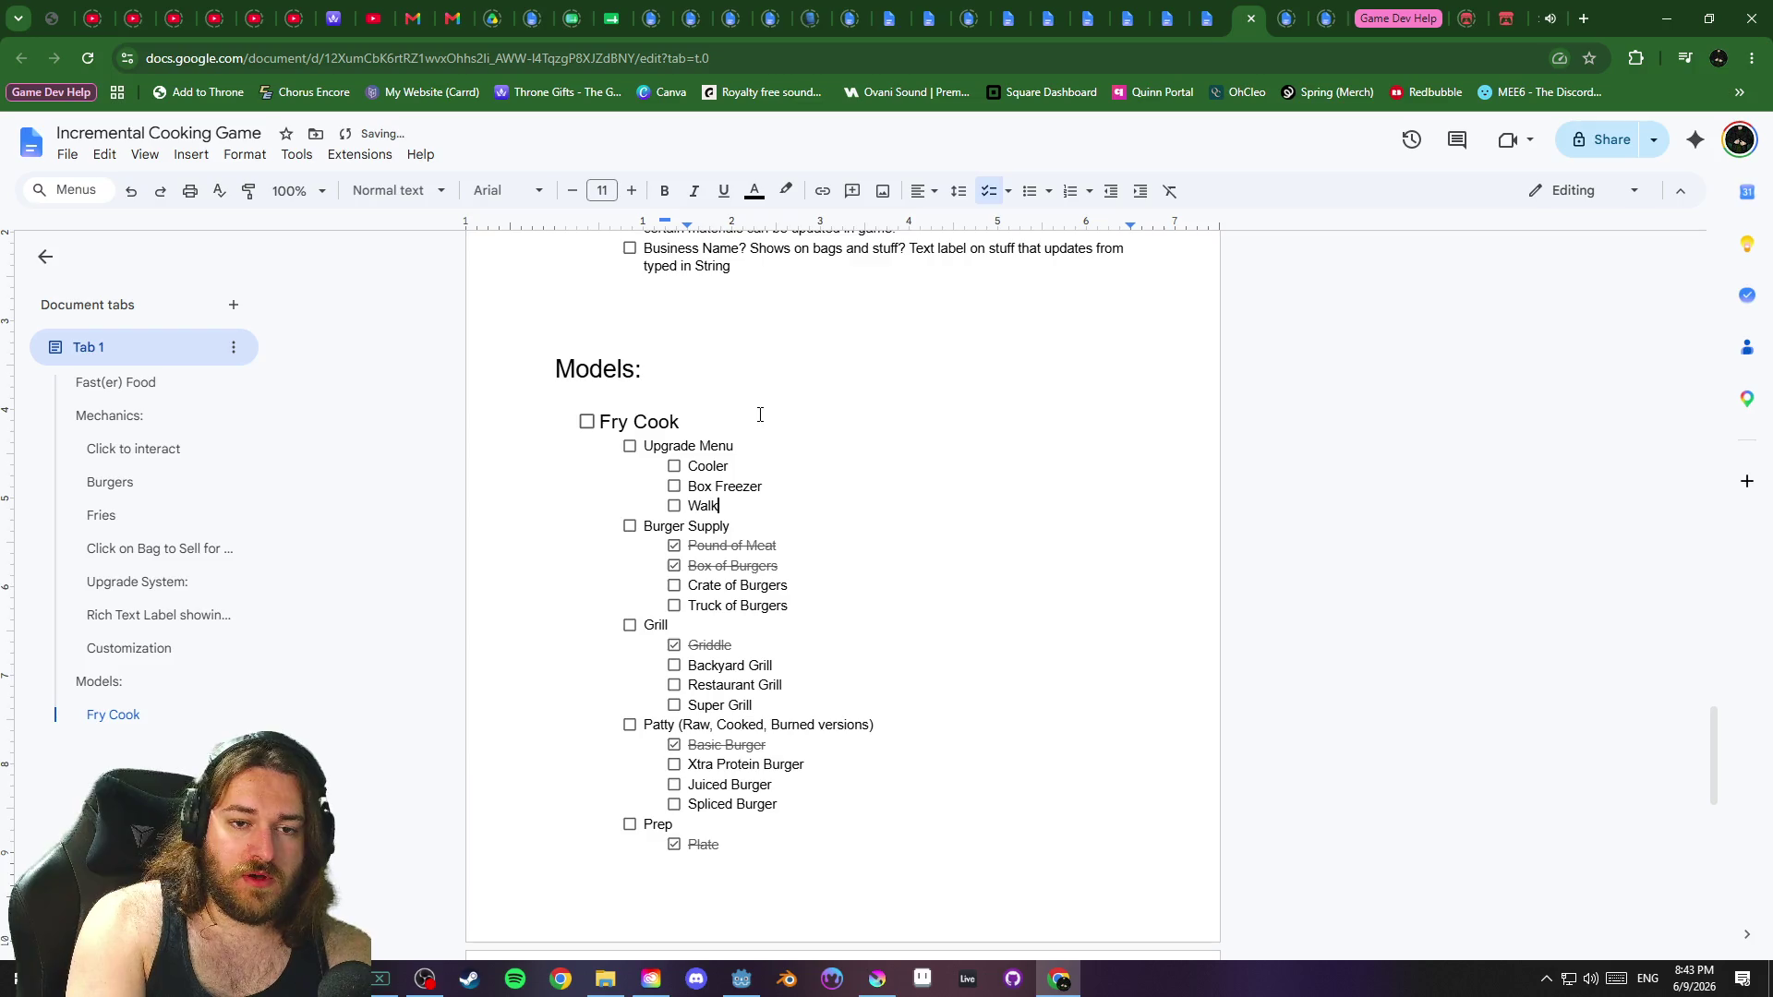
text(-in Freezer)
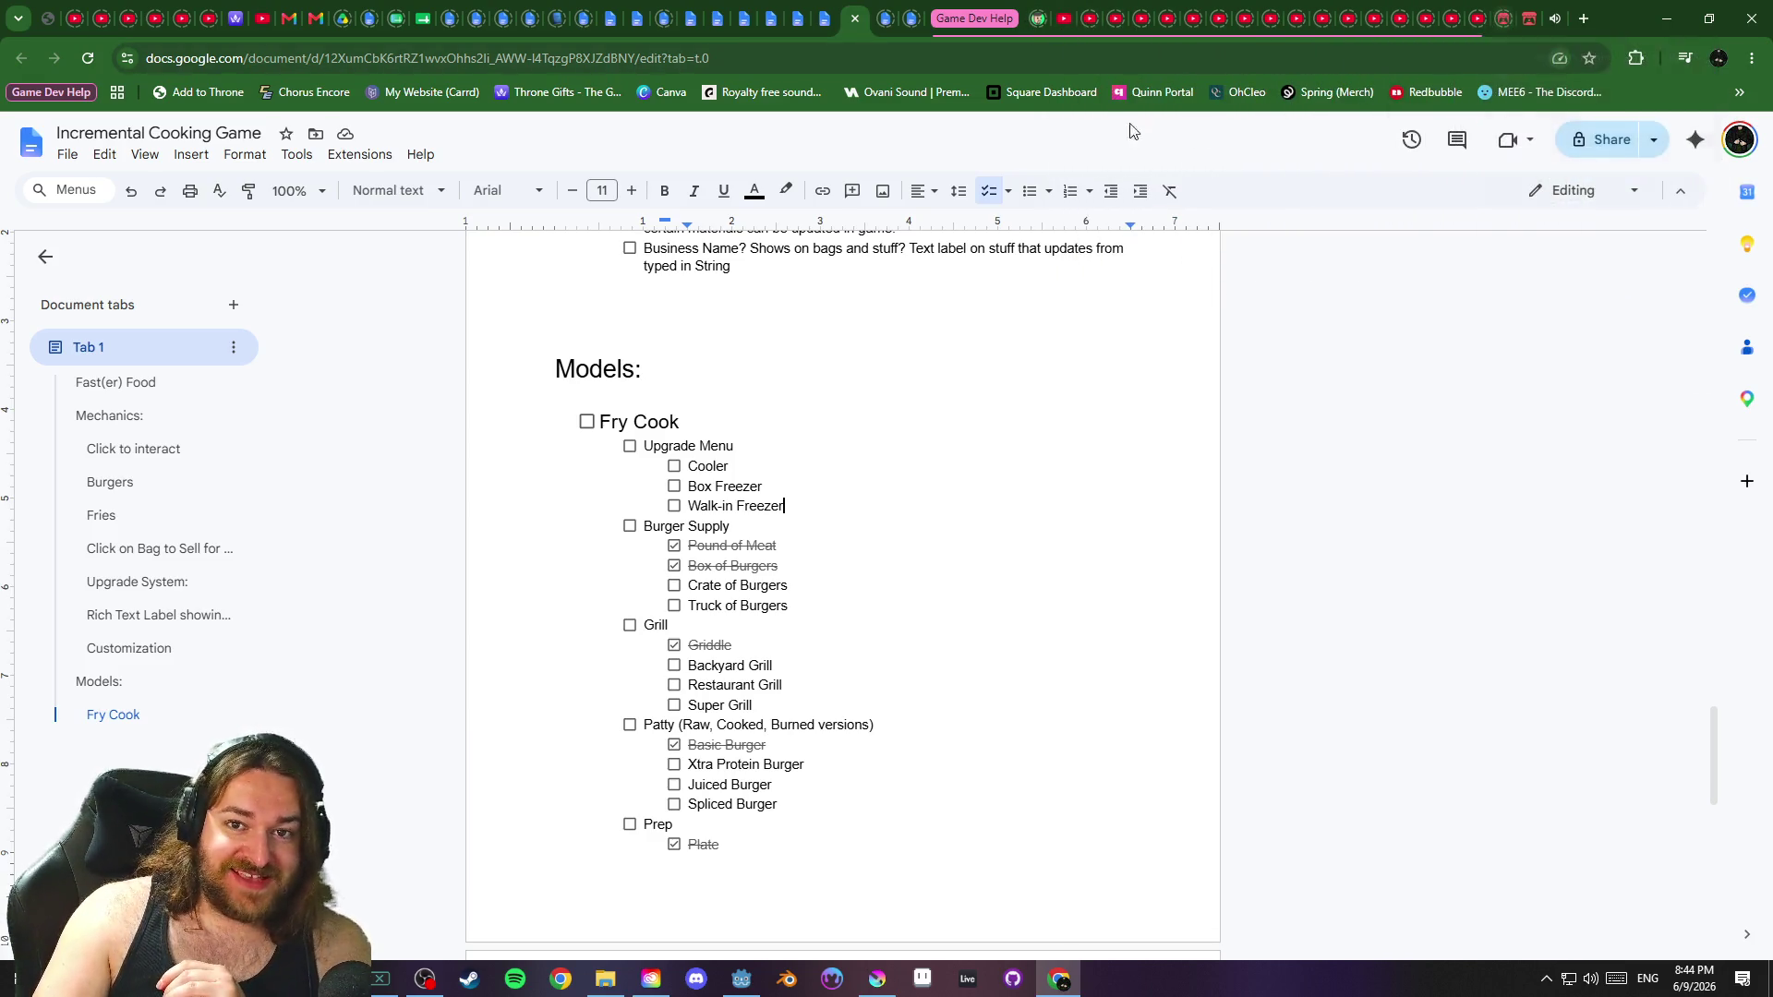
click(976, 22)
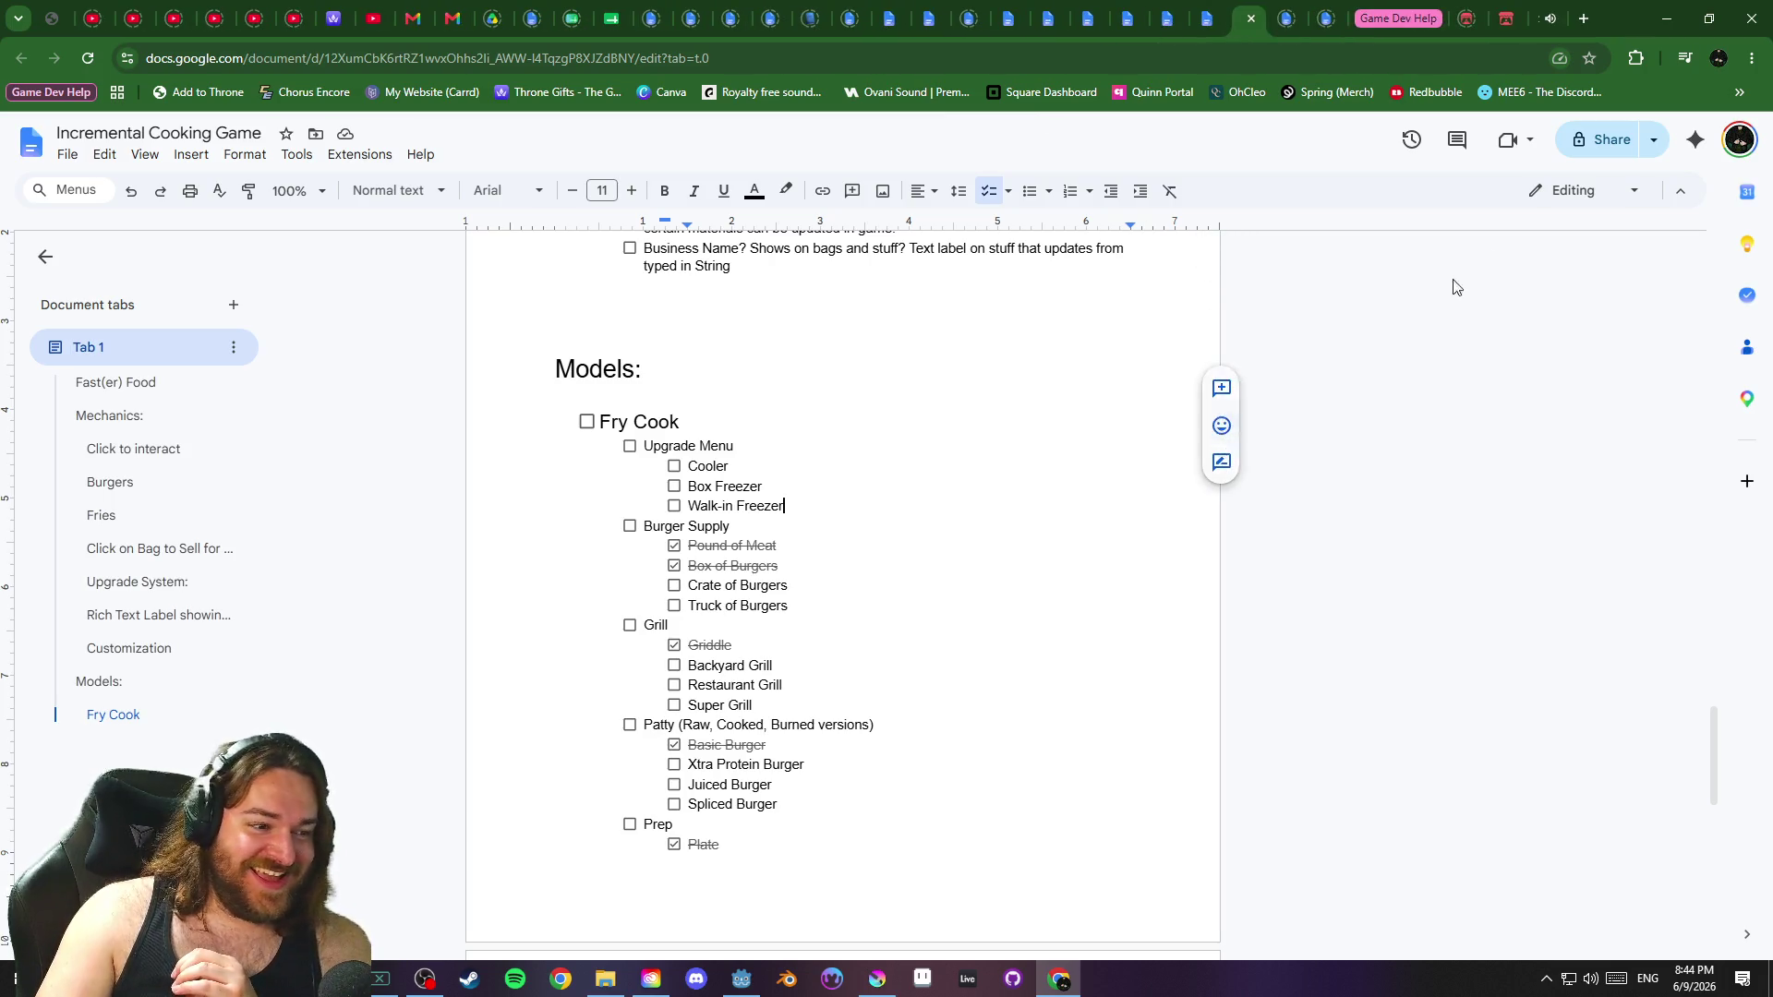
click(1666, 18)
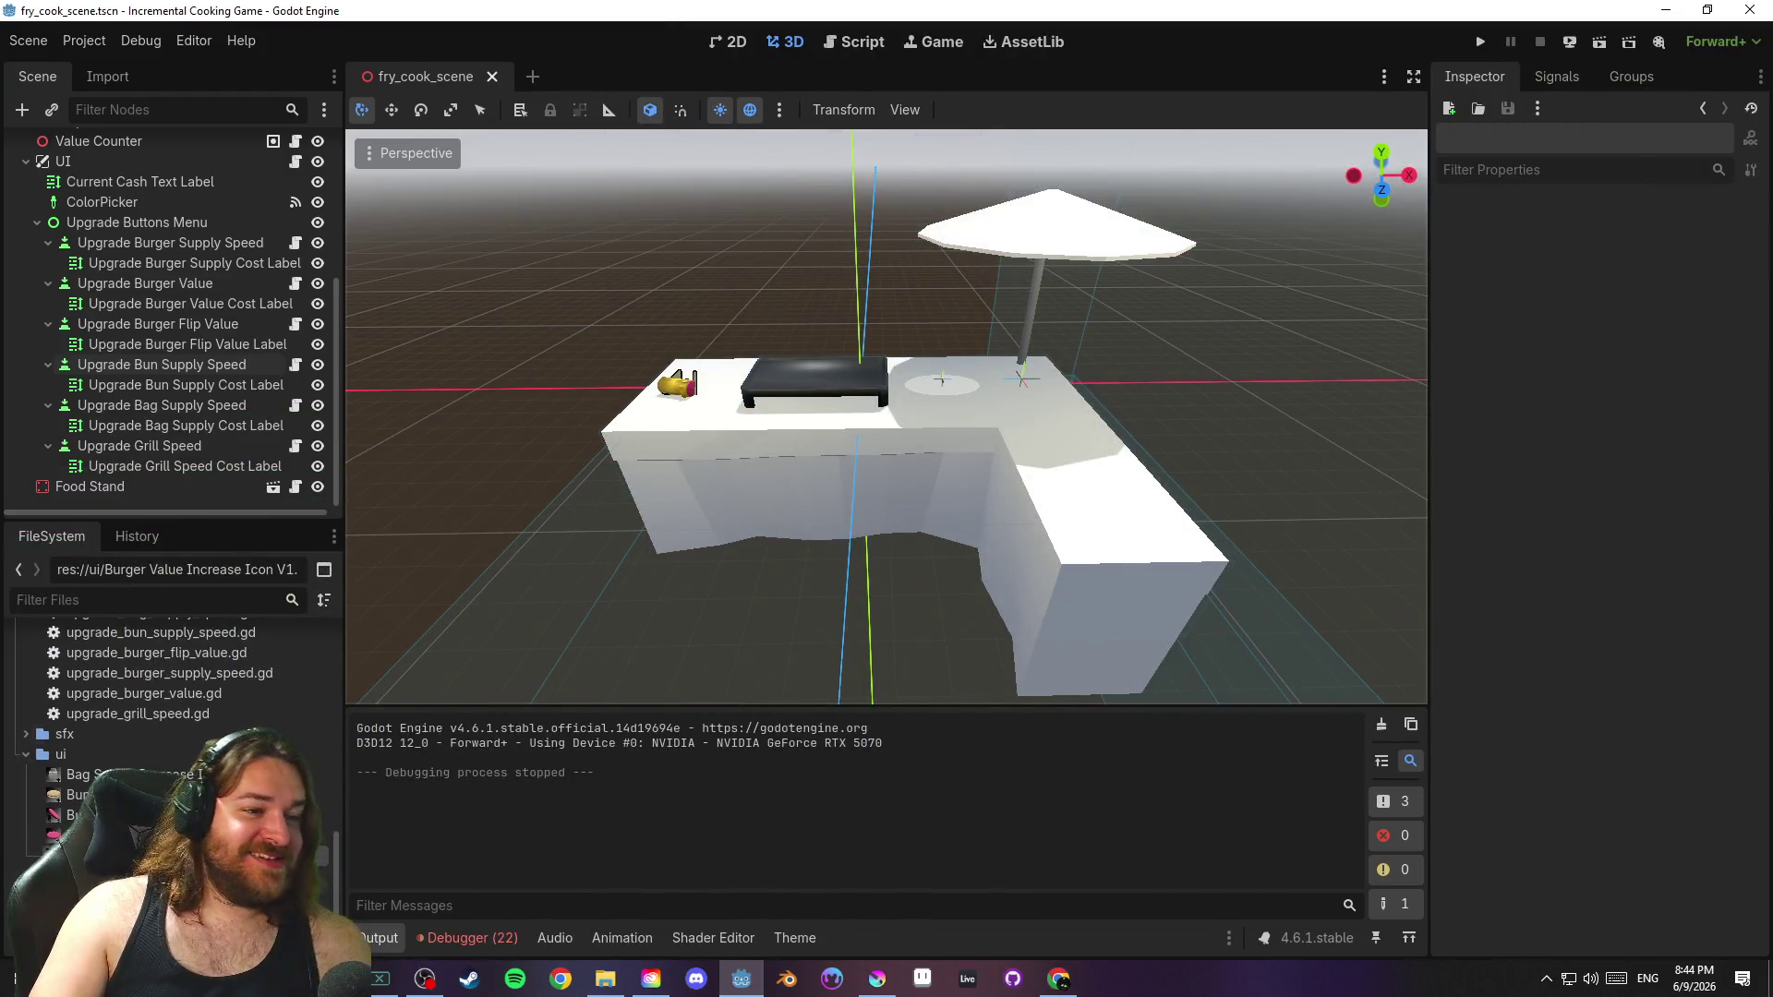
Save fry_cook_scene with Ctrl+S and Scene > Save Scene on the 2D canvas, then switch to Blender
key(ctrl+s)
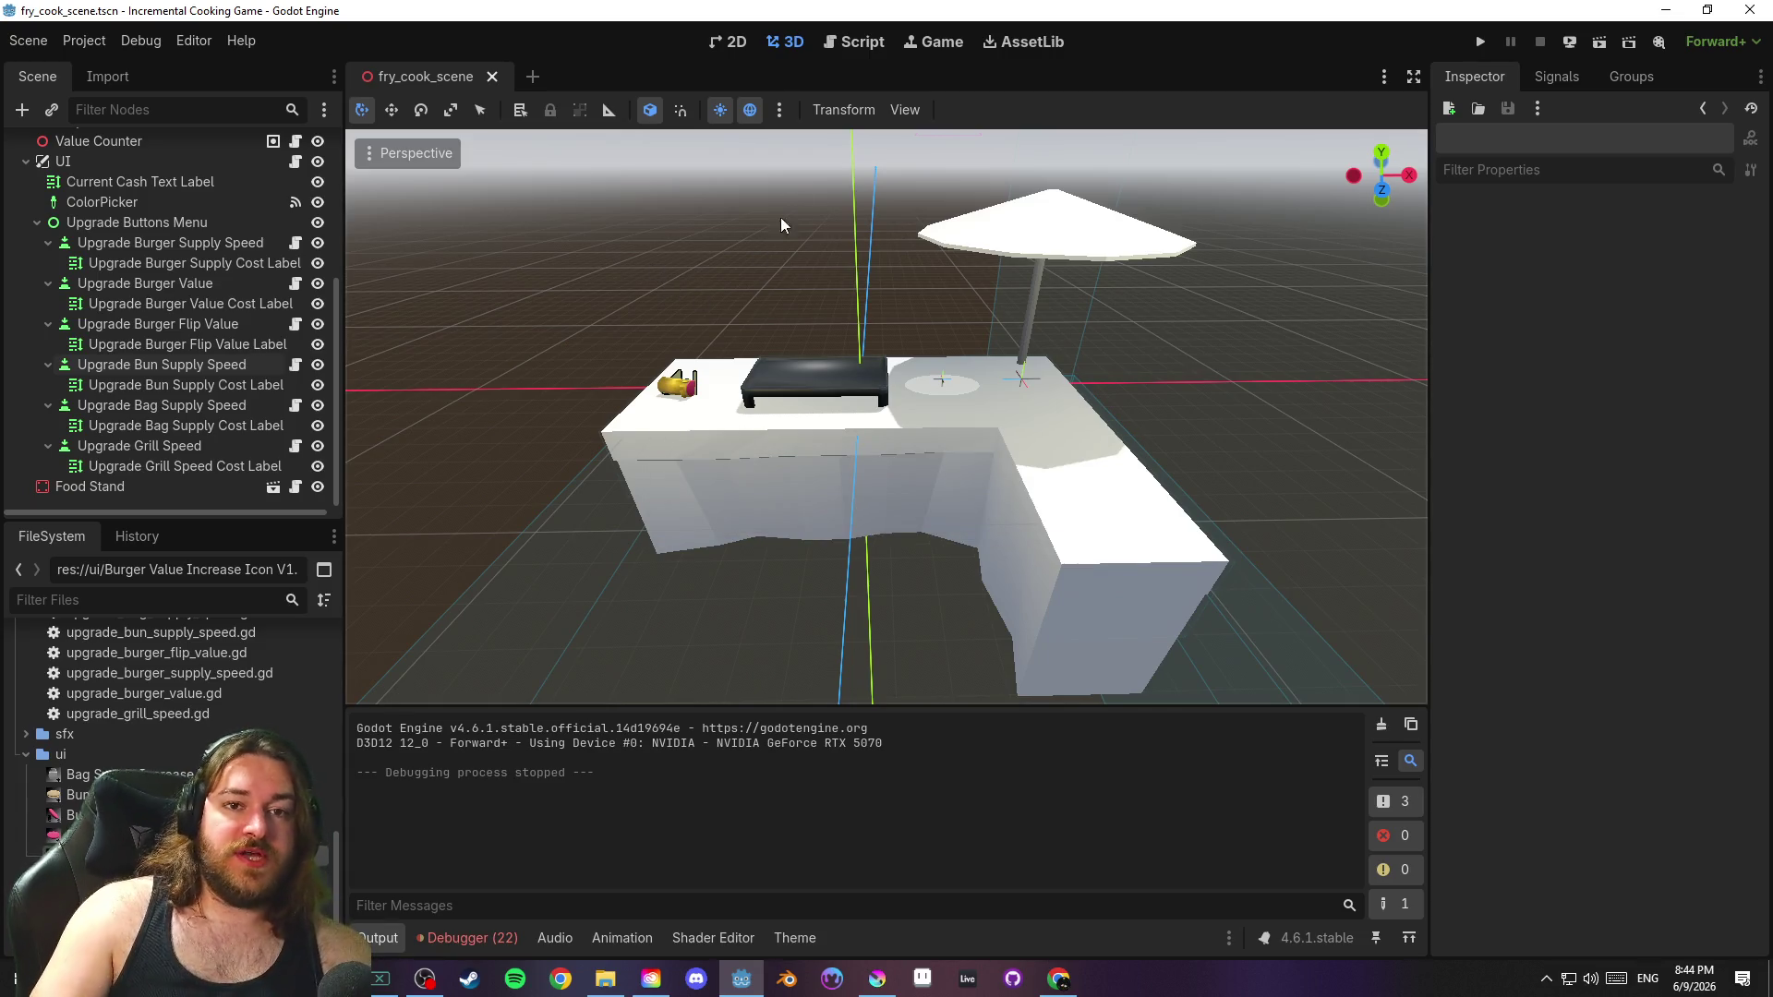
click(734, 40)
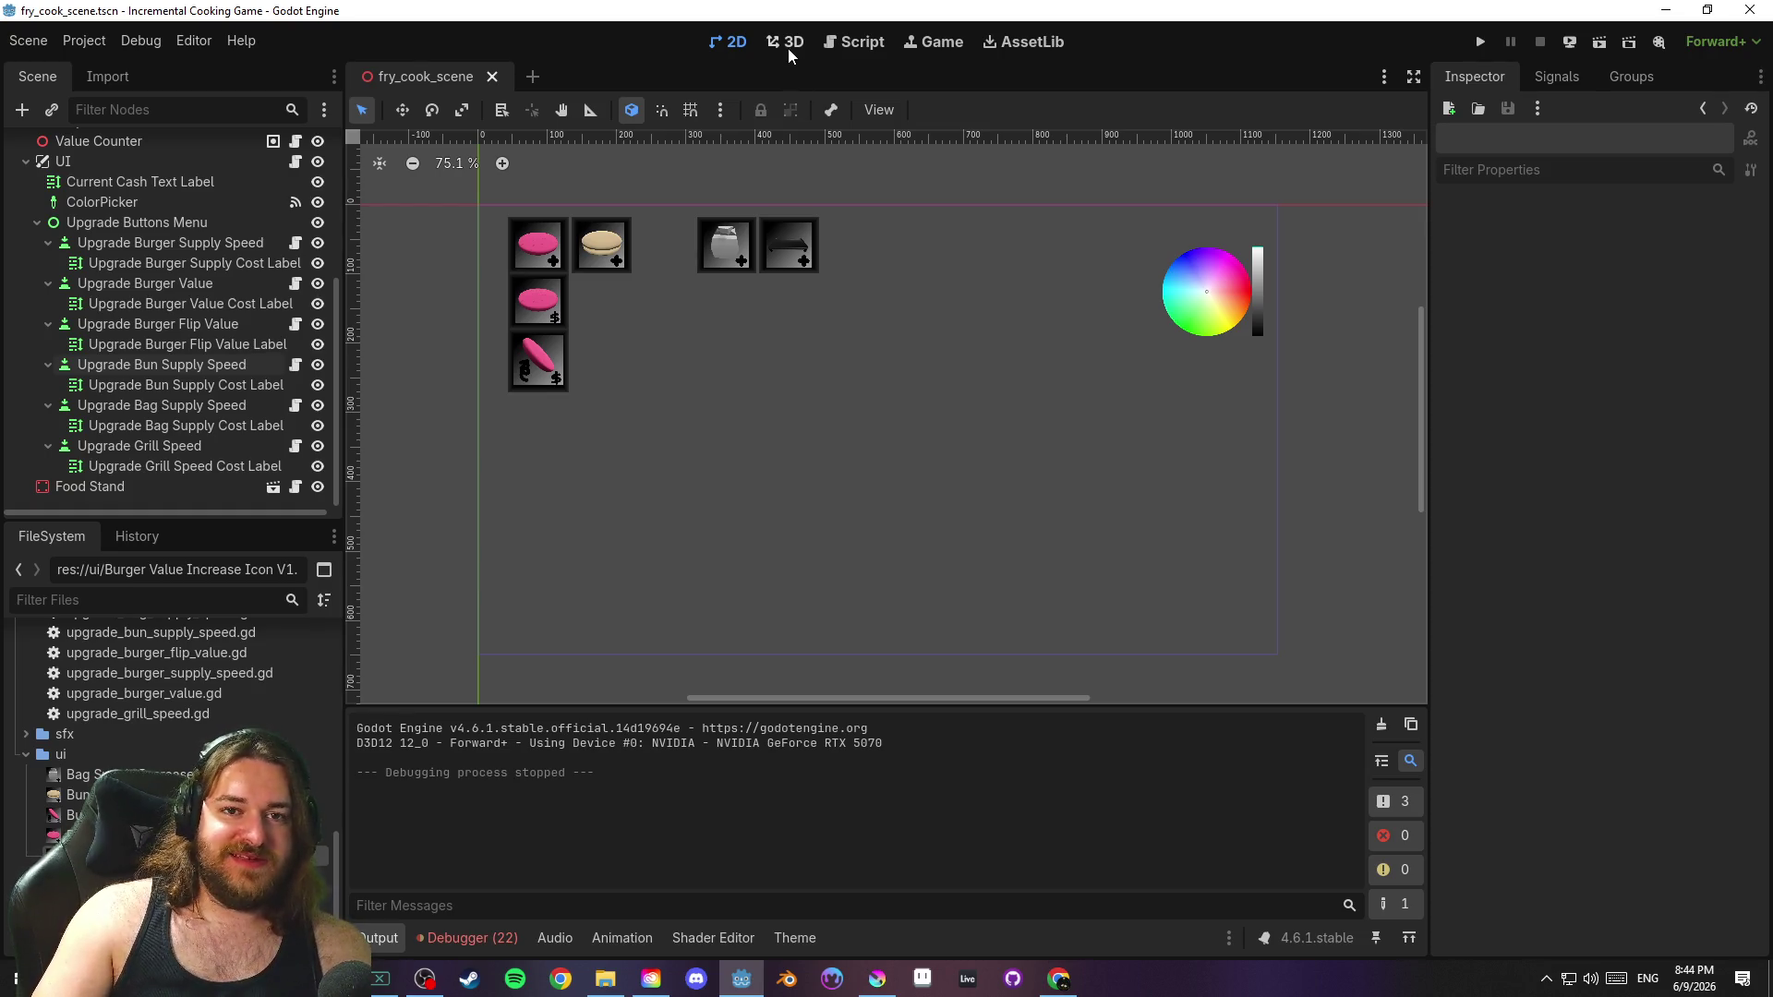
click(30, 44)
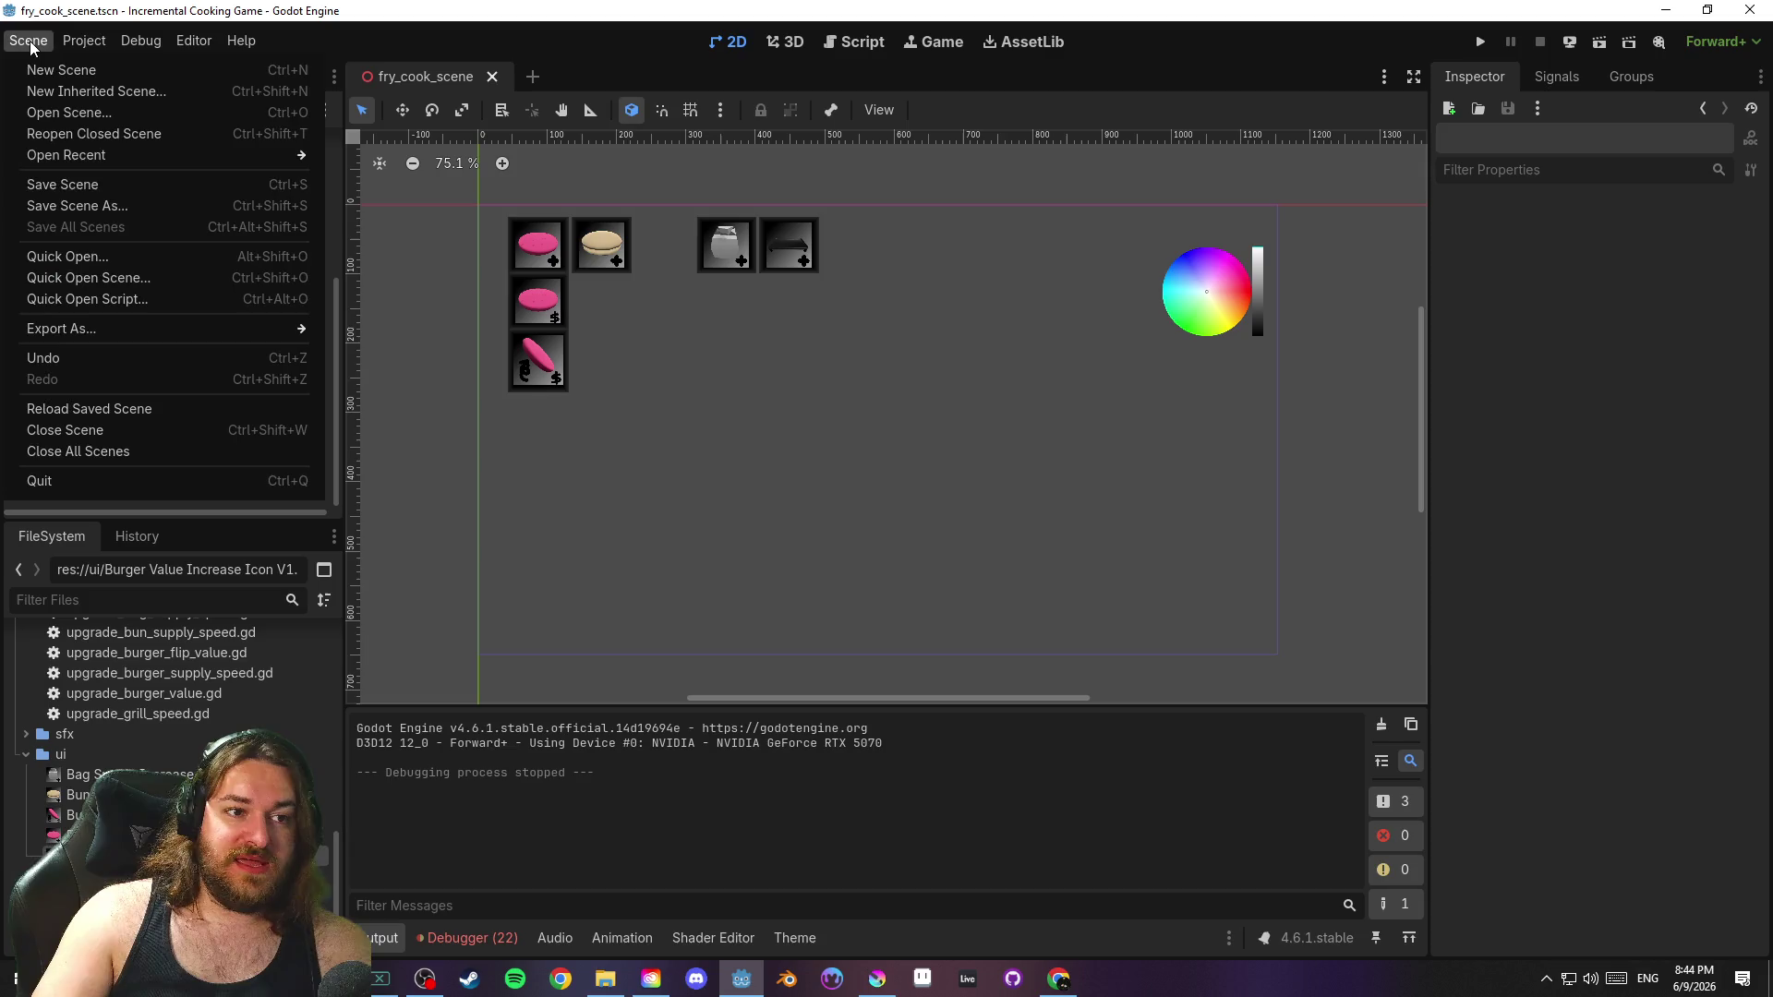
click(174, 184)
click(786, 978)
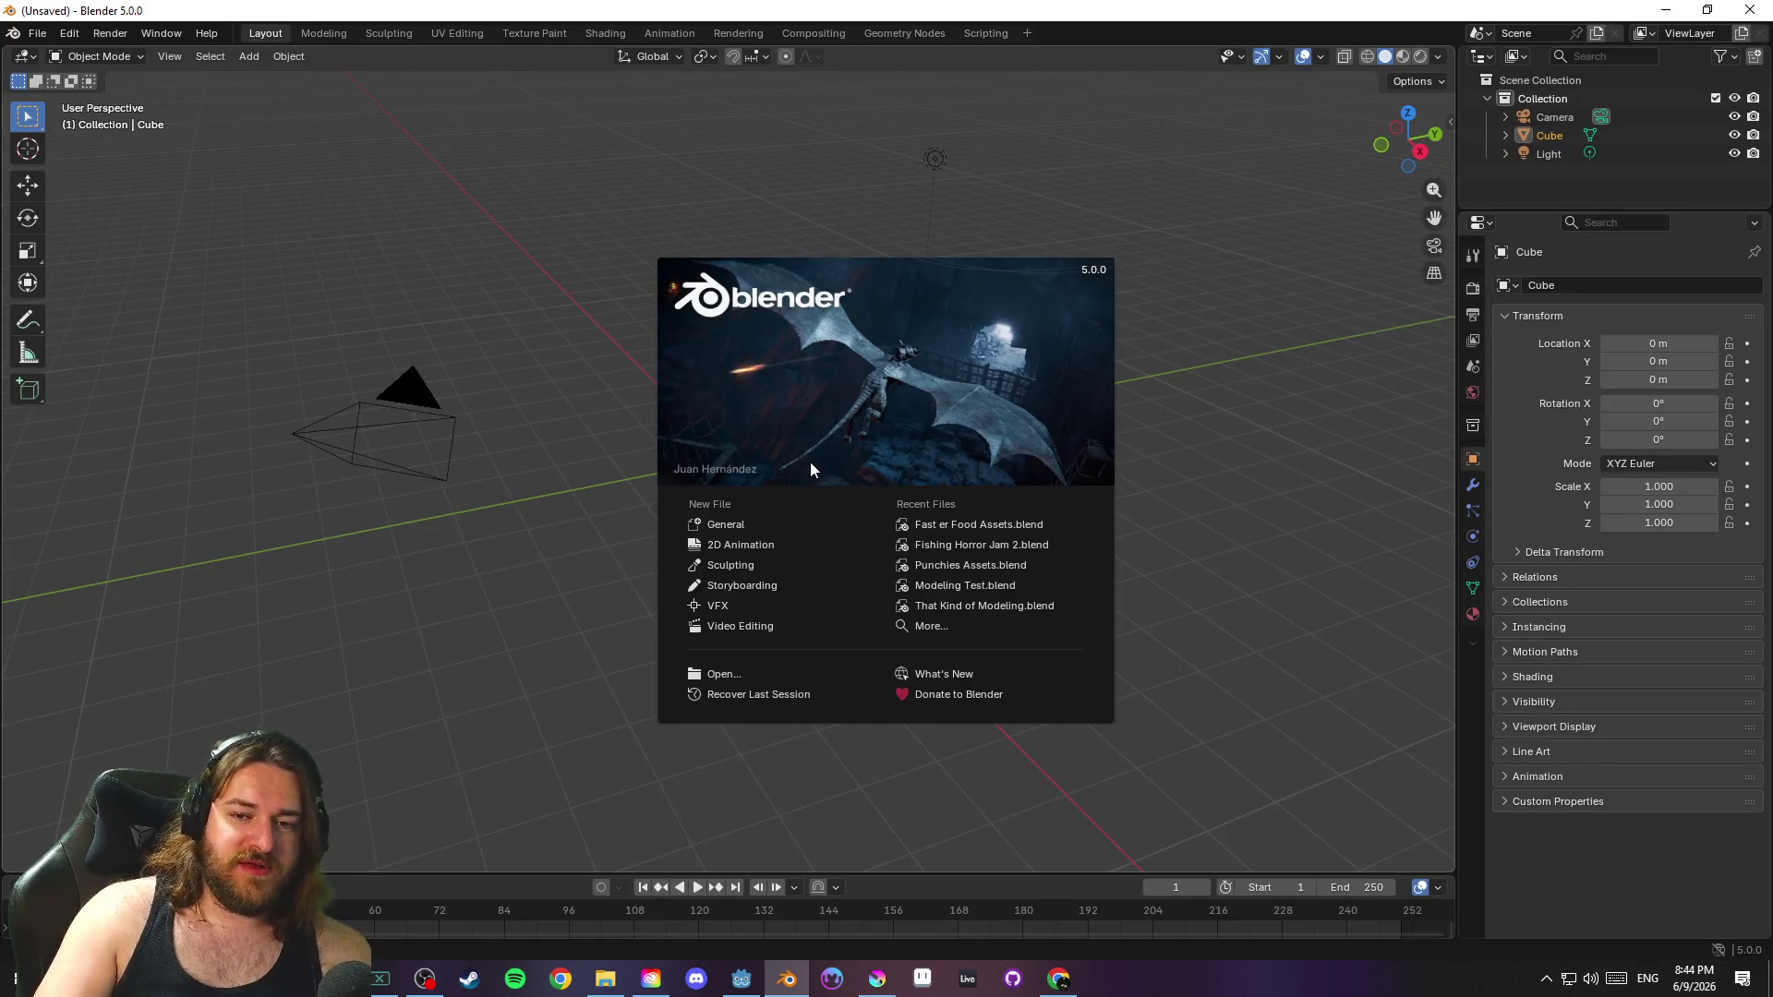
Open Fishing Horror Jam 2.blend from Recent Files and hide the merman mesh
click(988, 544)
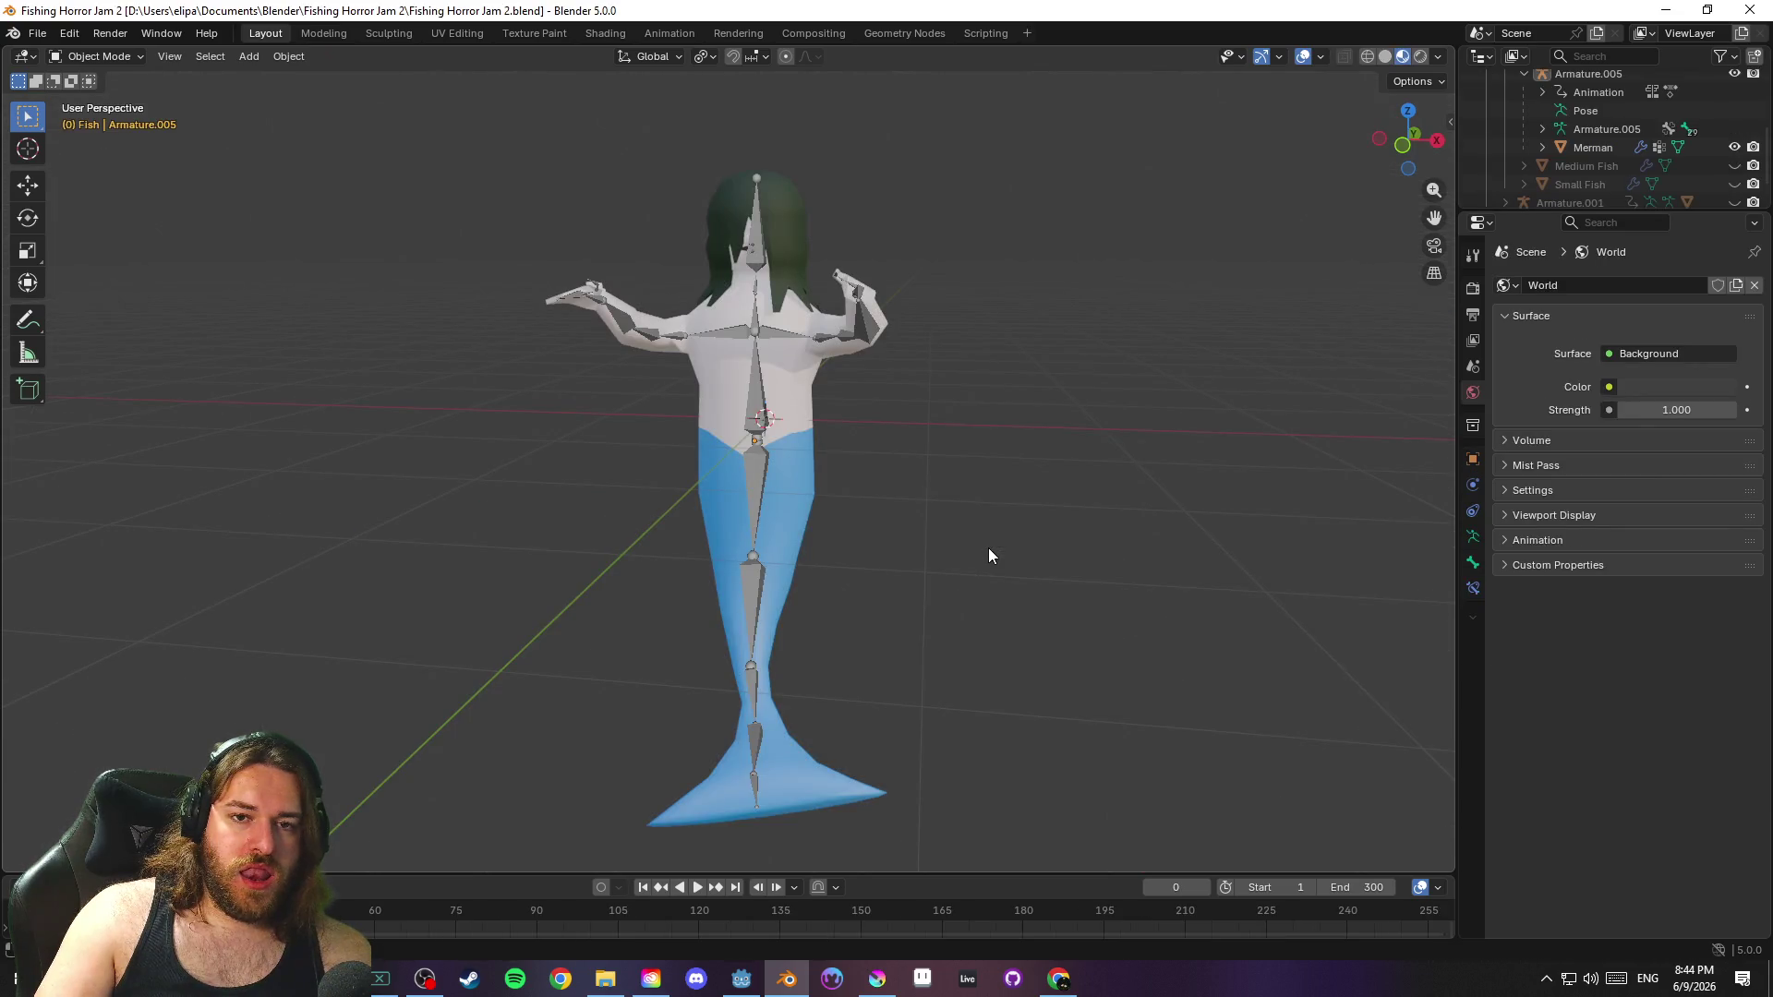
click(1734, 147)
scroll(1667, 162, down, 1)
scroll(1667, 162, up, 5)
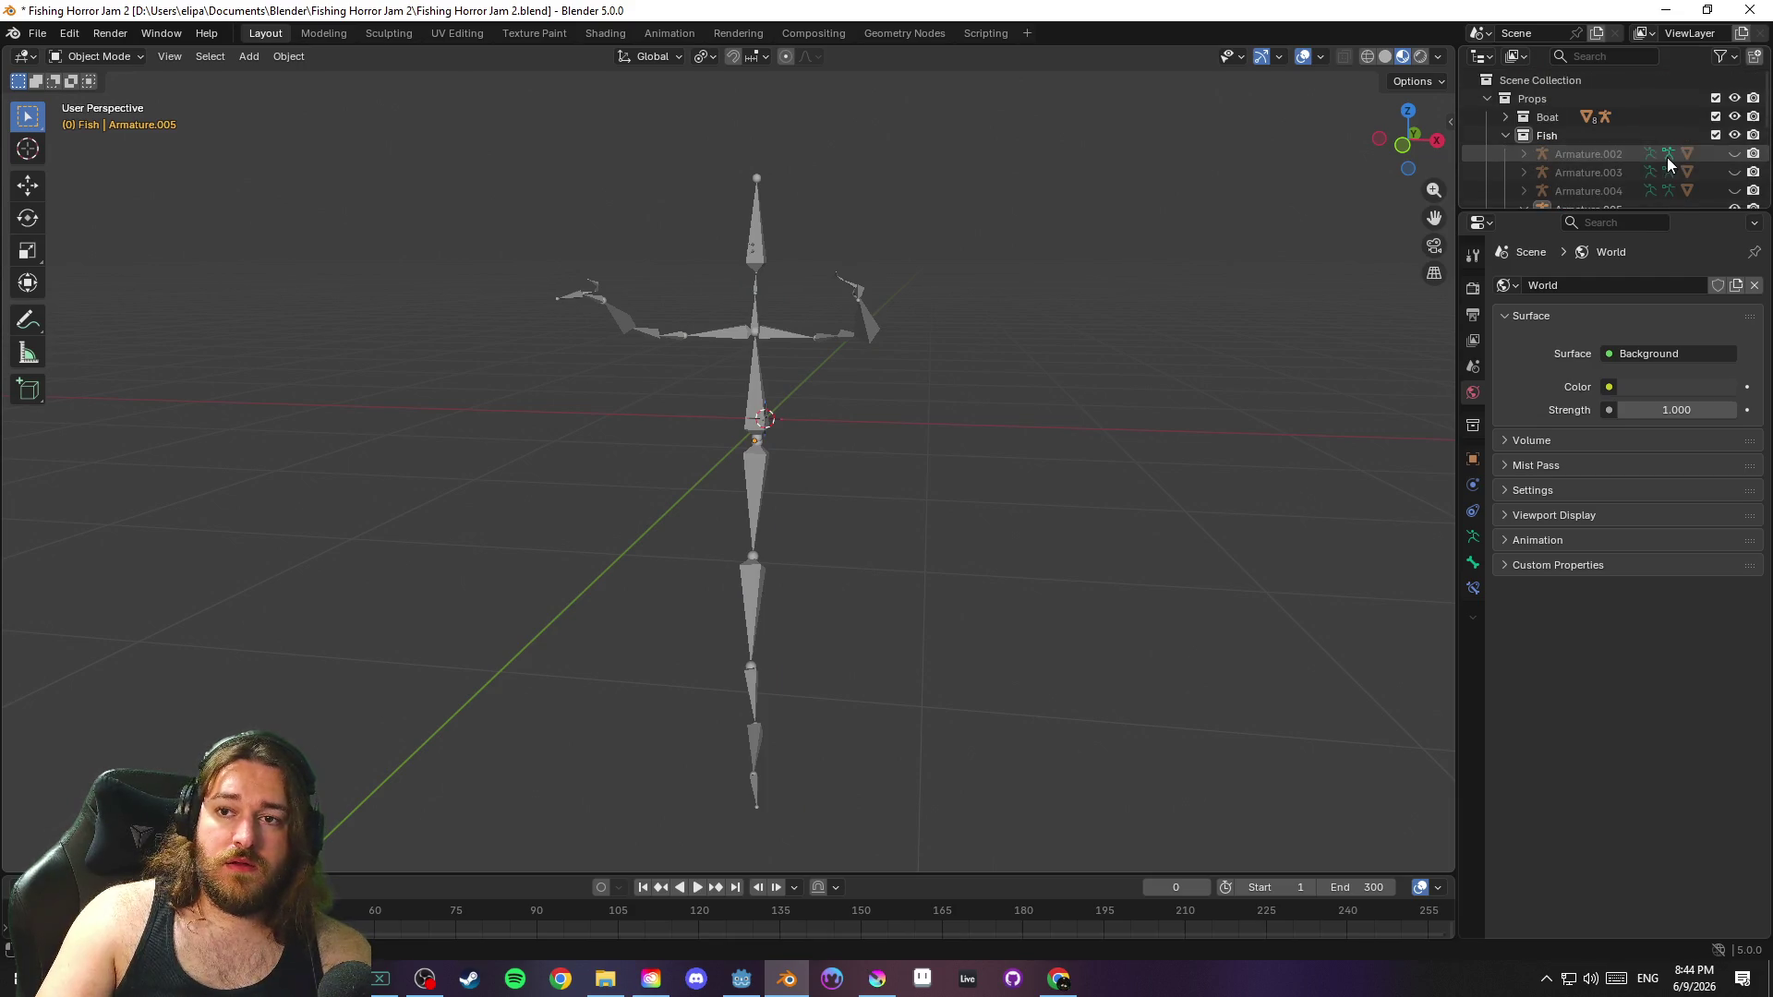
click(1505, 117)
scroll(1632, 131, down, 3)
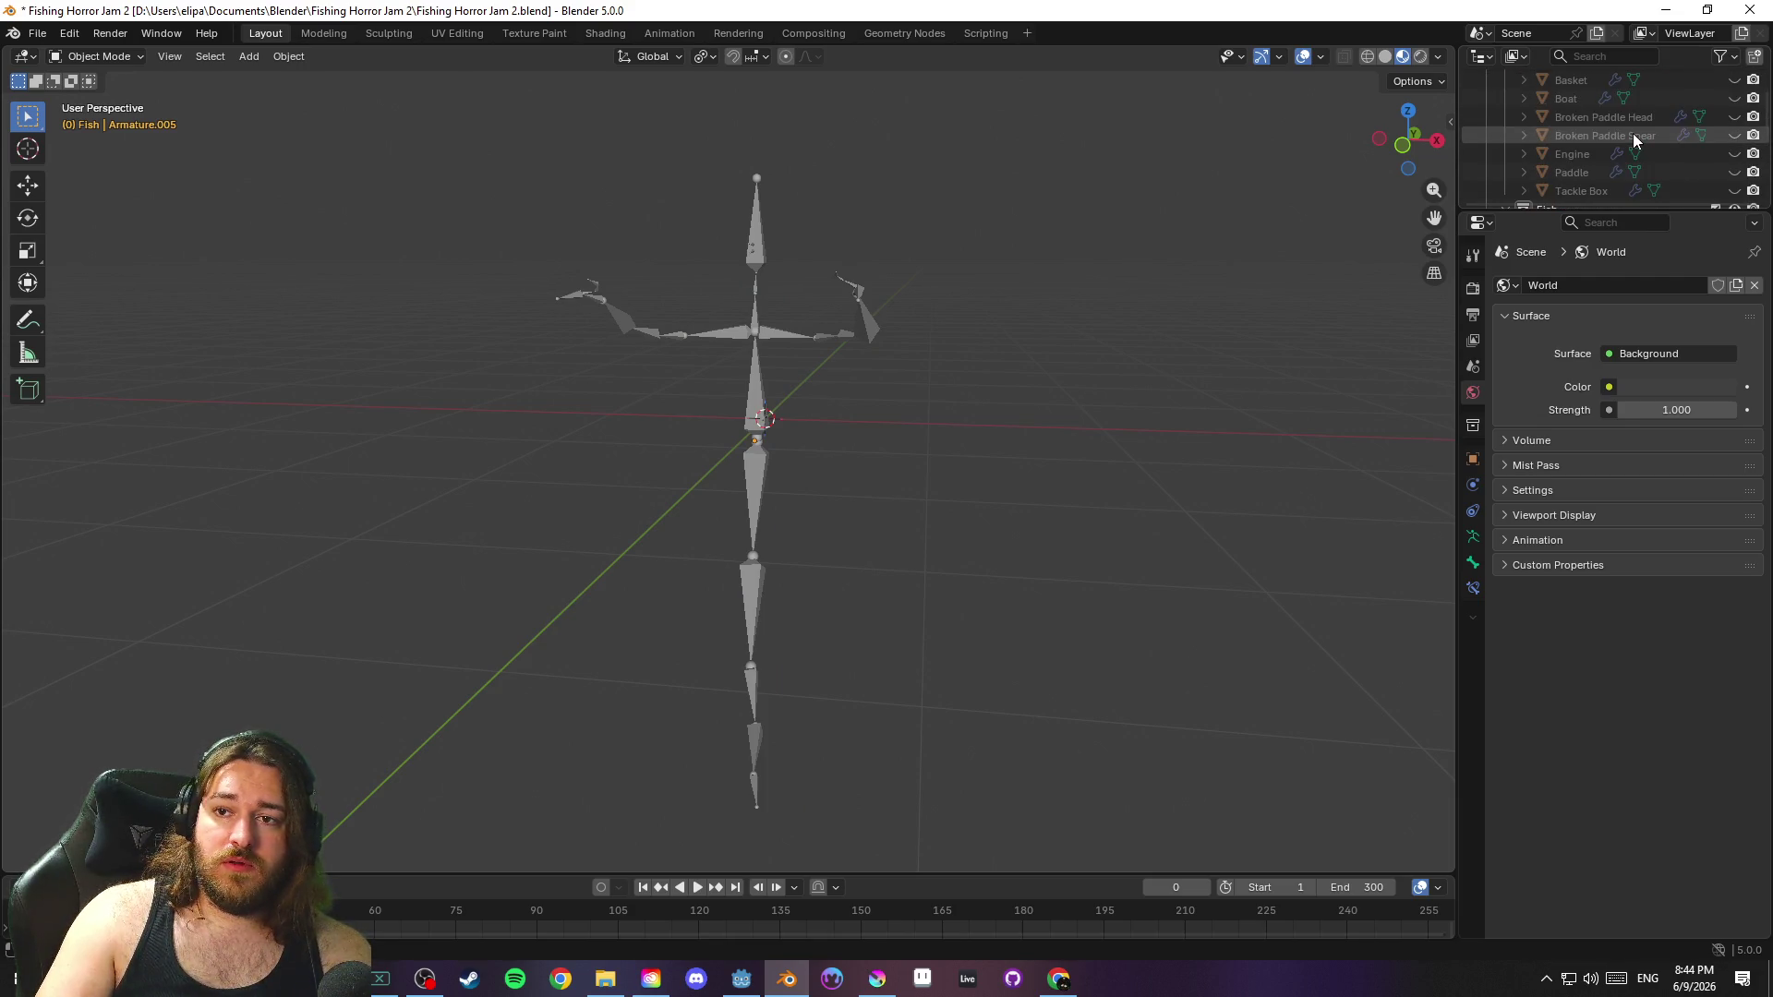
scroll(1615, 137, up, 2)
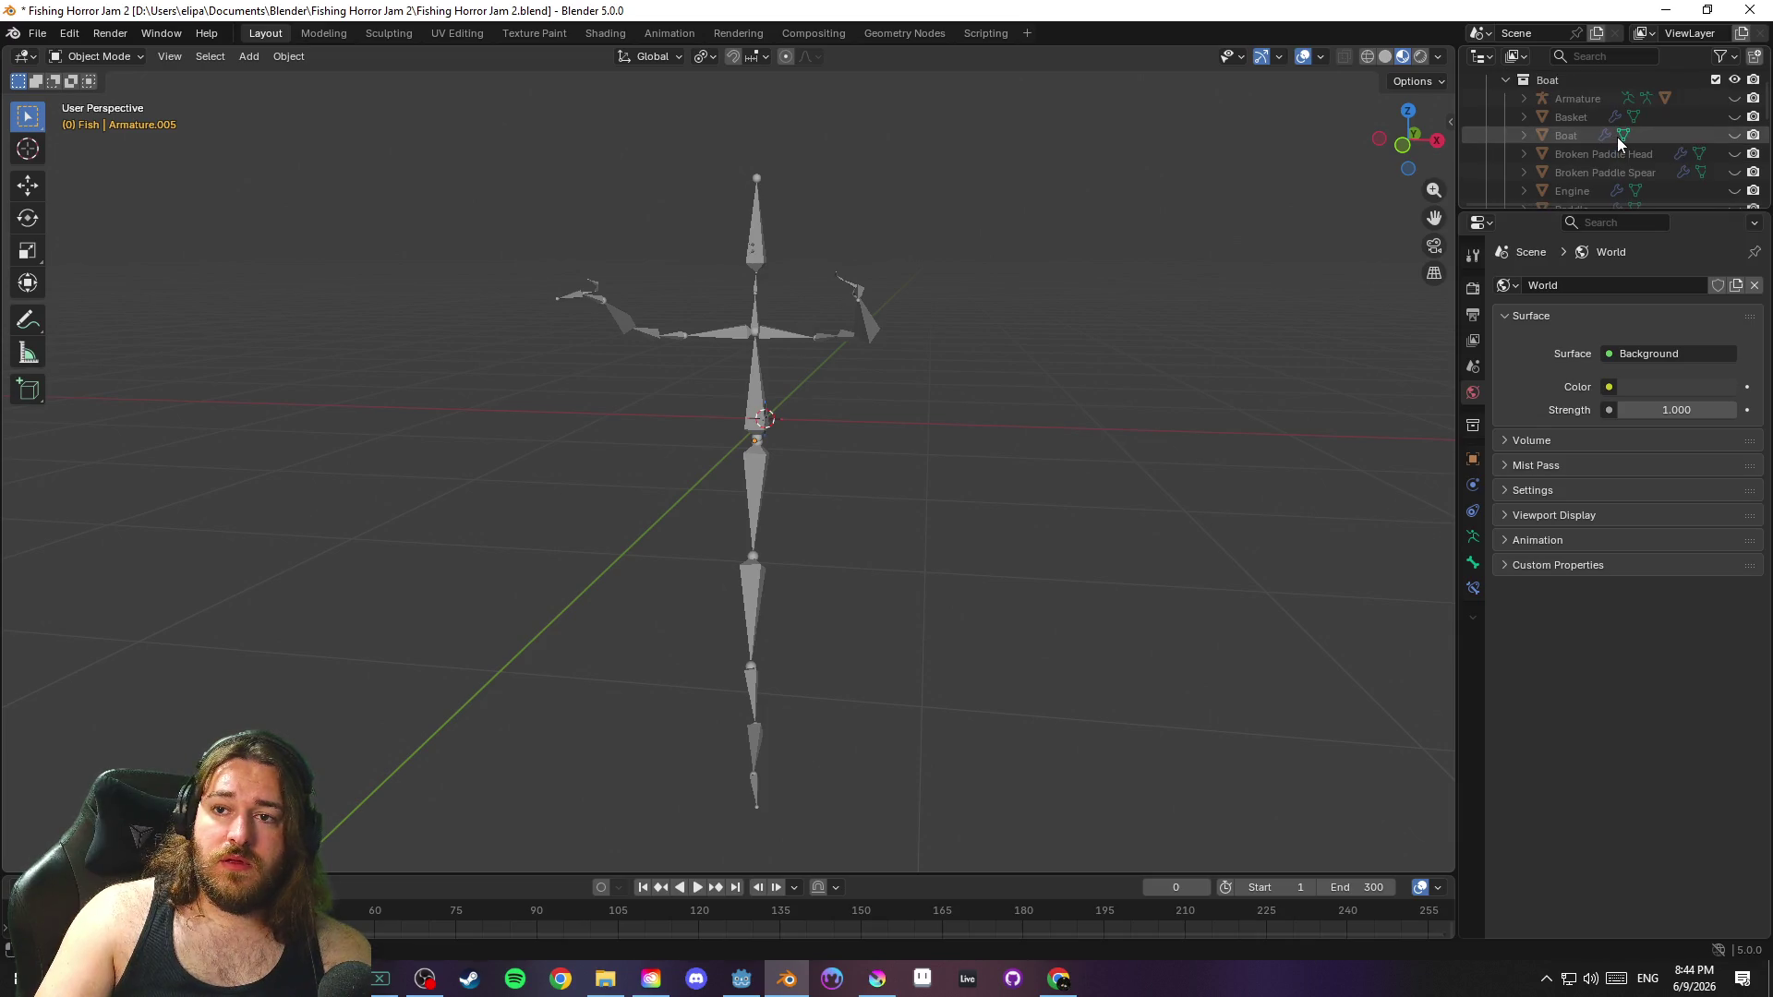
scroll(1592, 104, down, 4)
click(1595, 150)
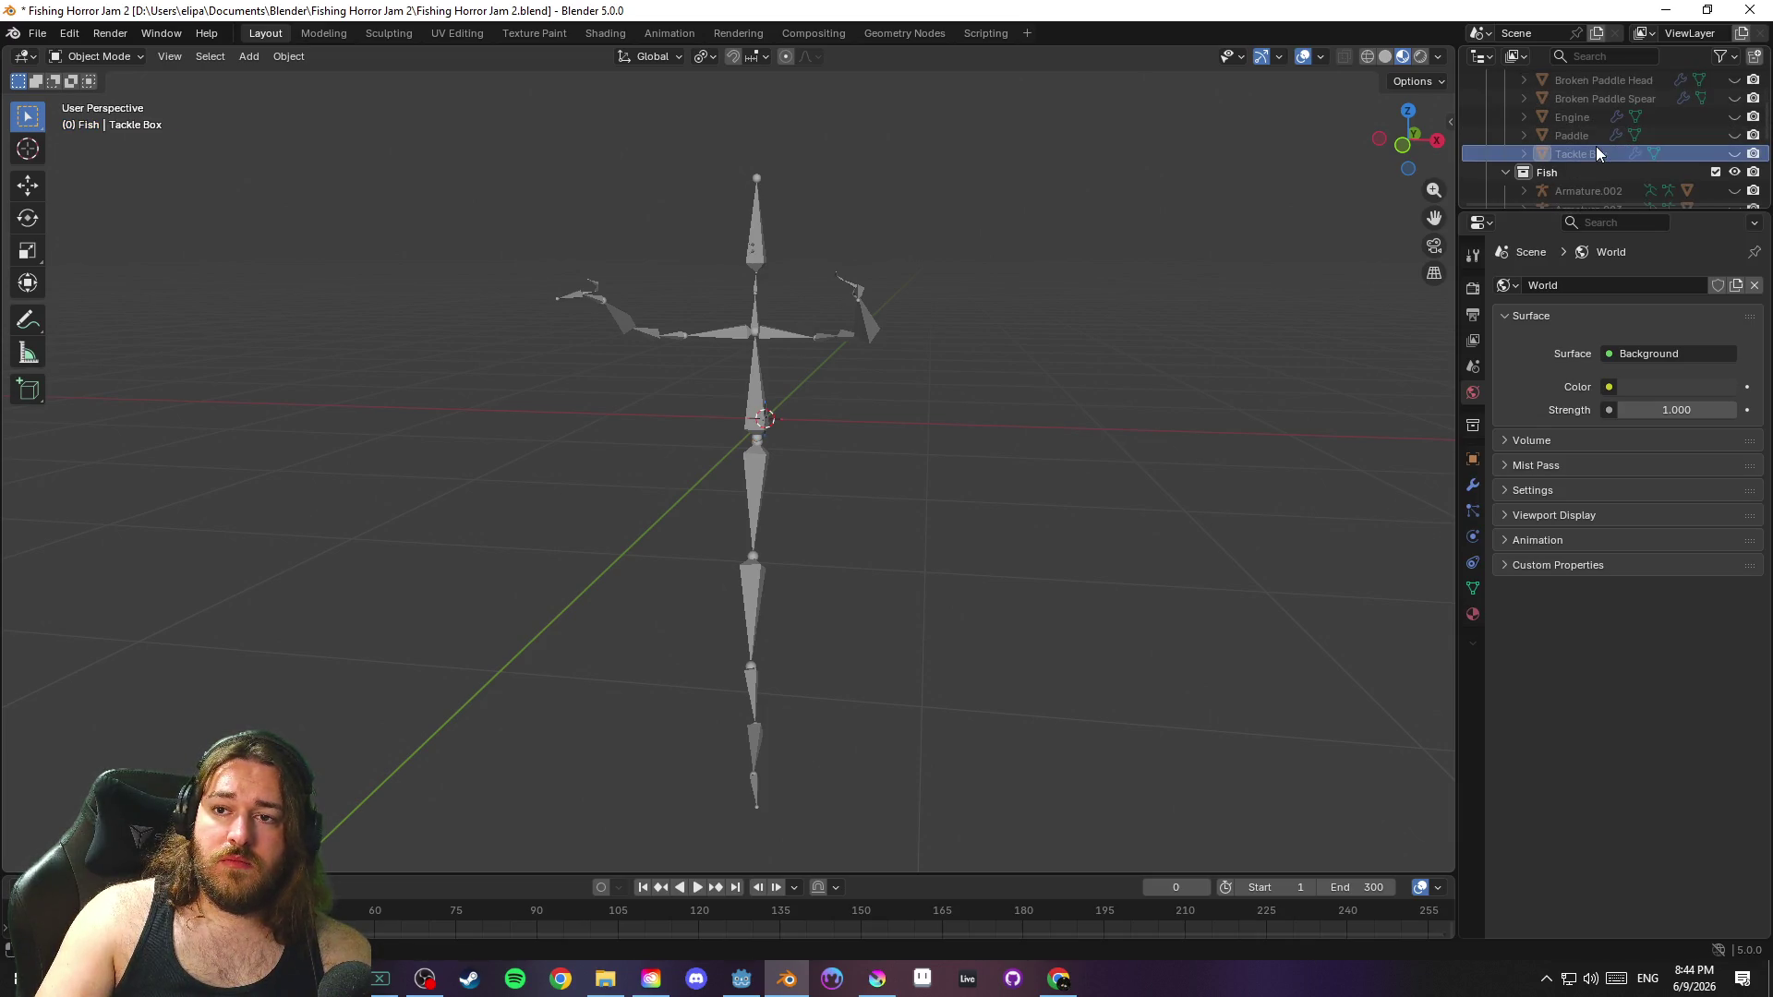
click(1734, 154)
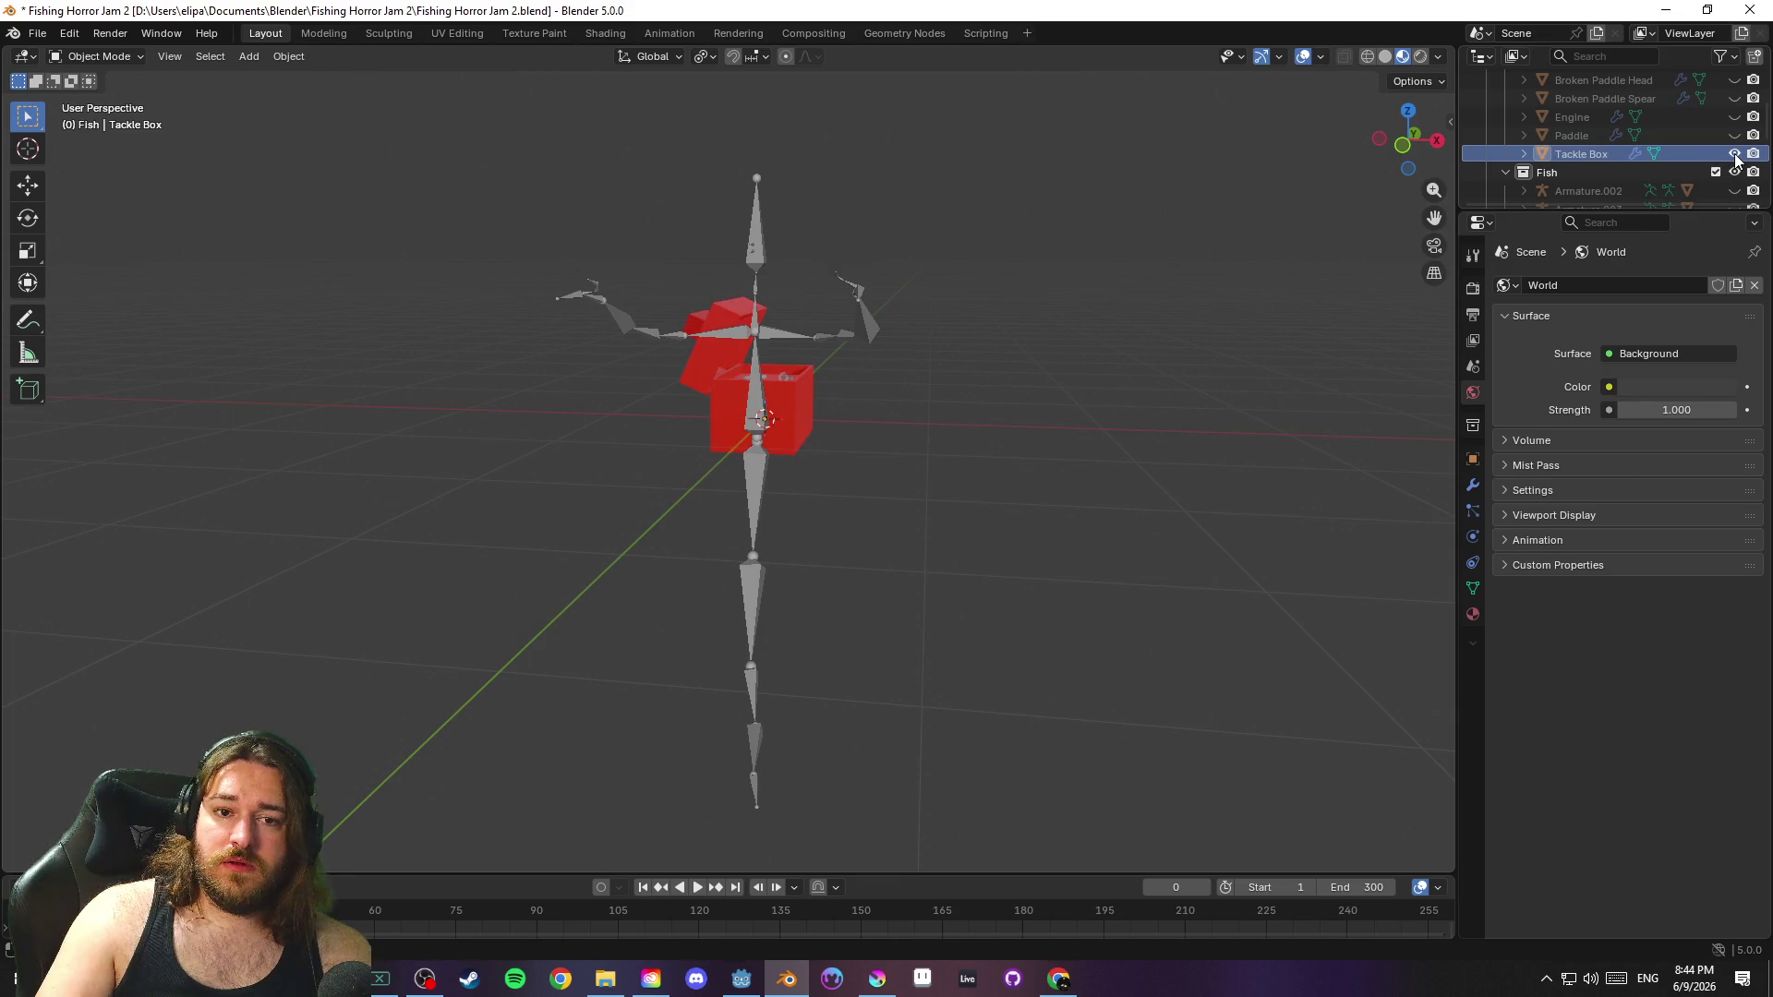
drag(981, 235, 867, 357)
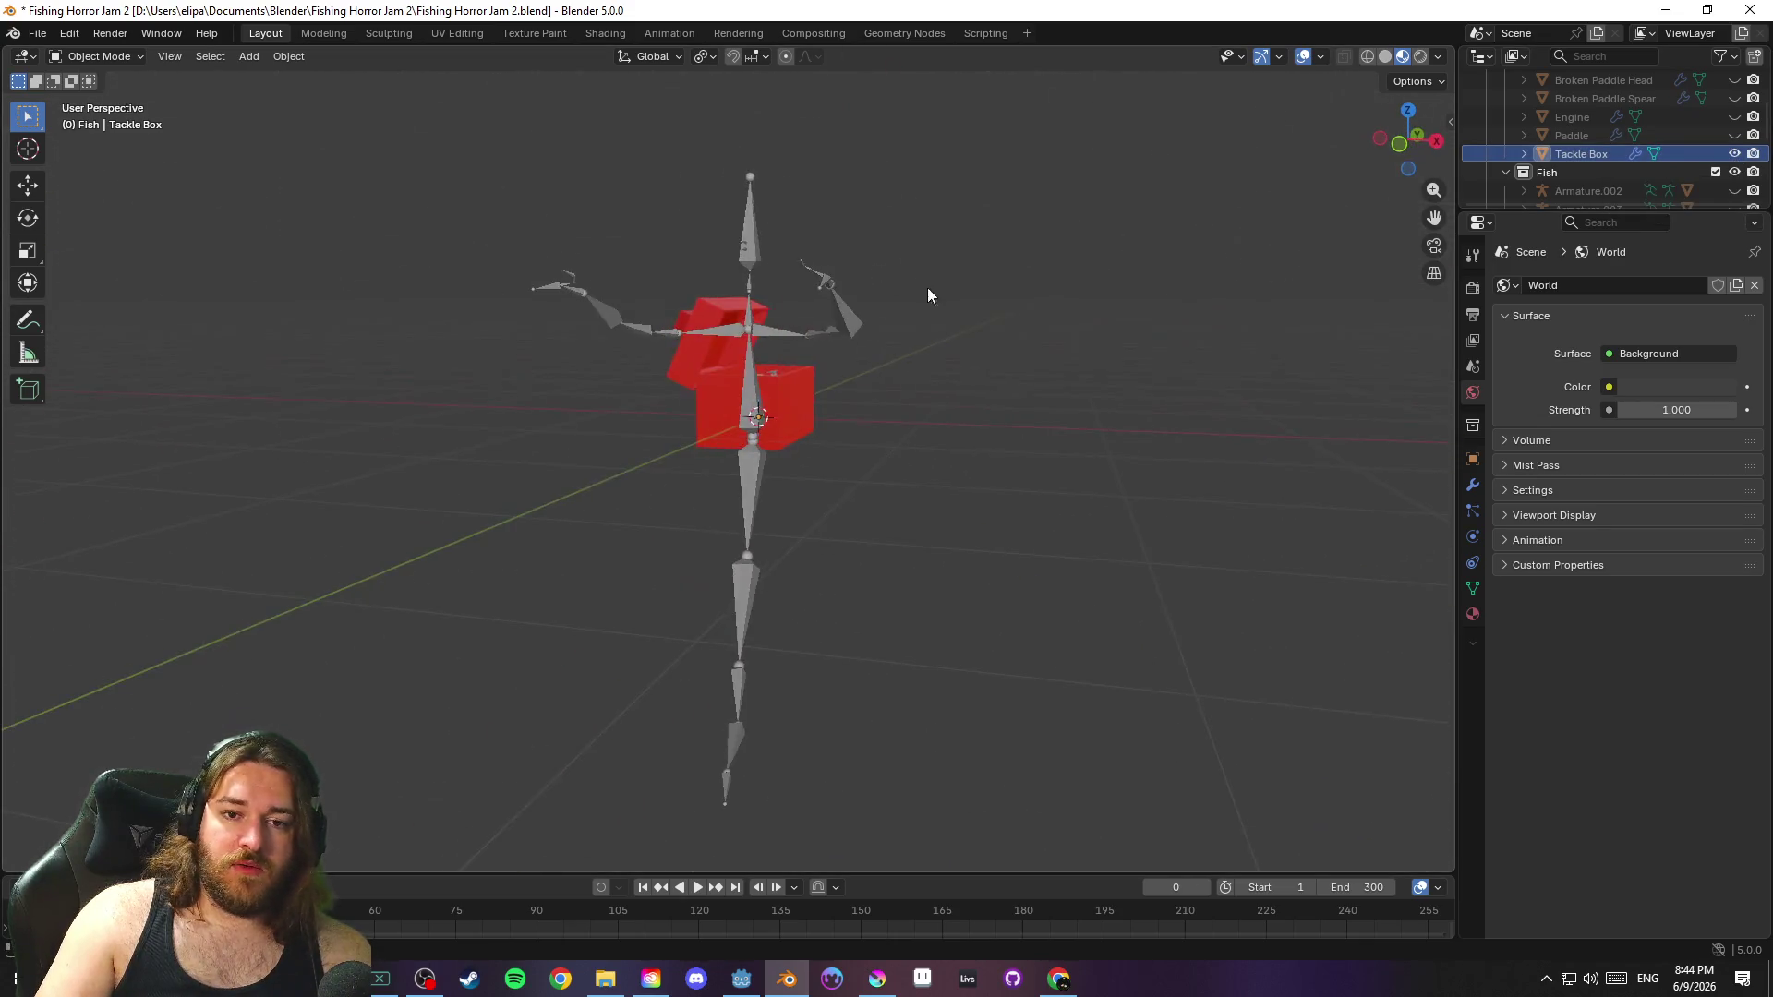
scroll(926, 286, up, 4)
scroll(1051, 346, up, 2)
scroll(1048, 324, down, 8)
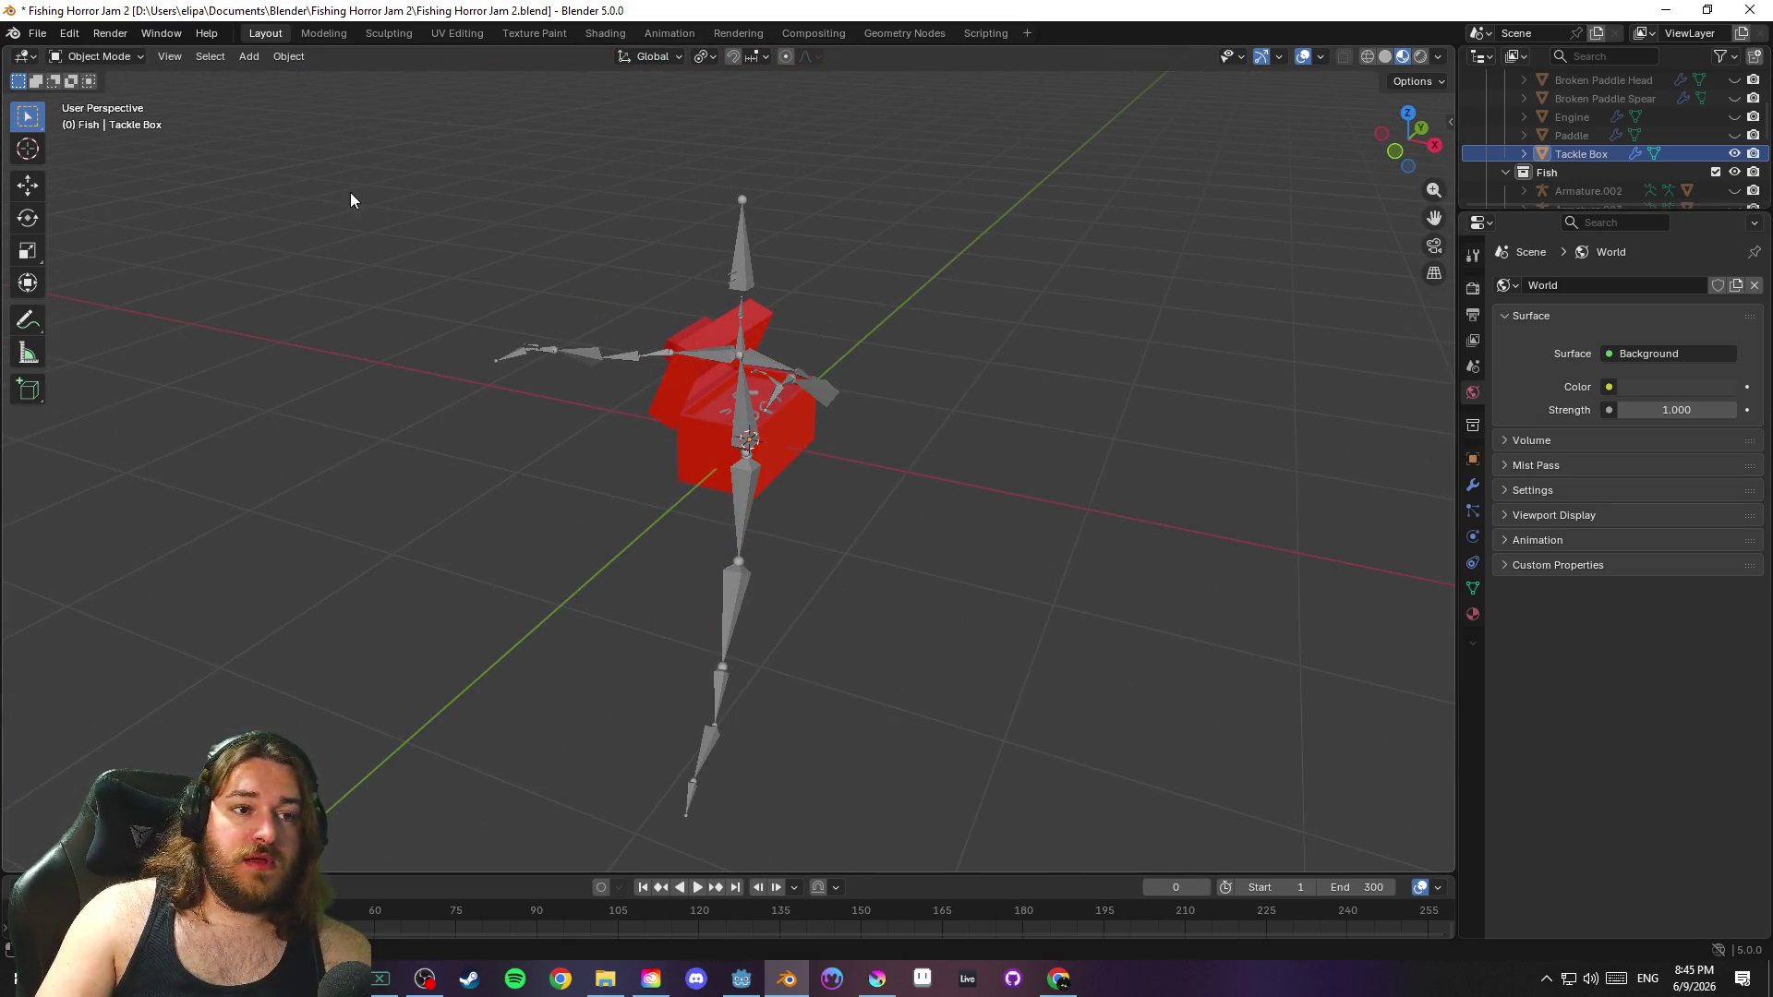
key(ctrl+z)
key(ctrl+z)
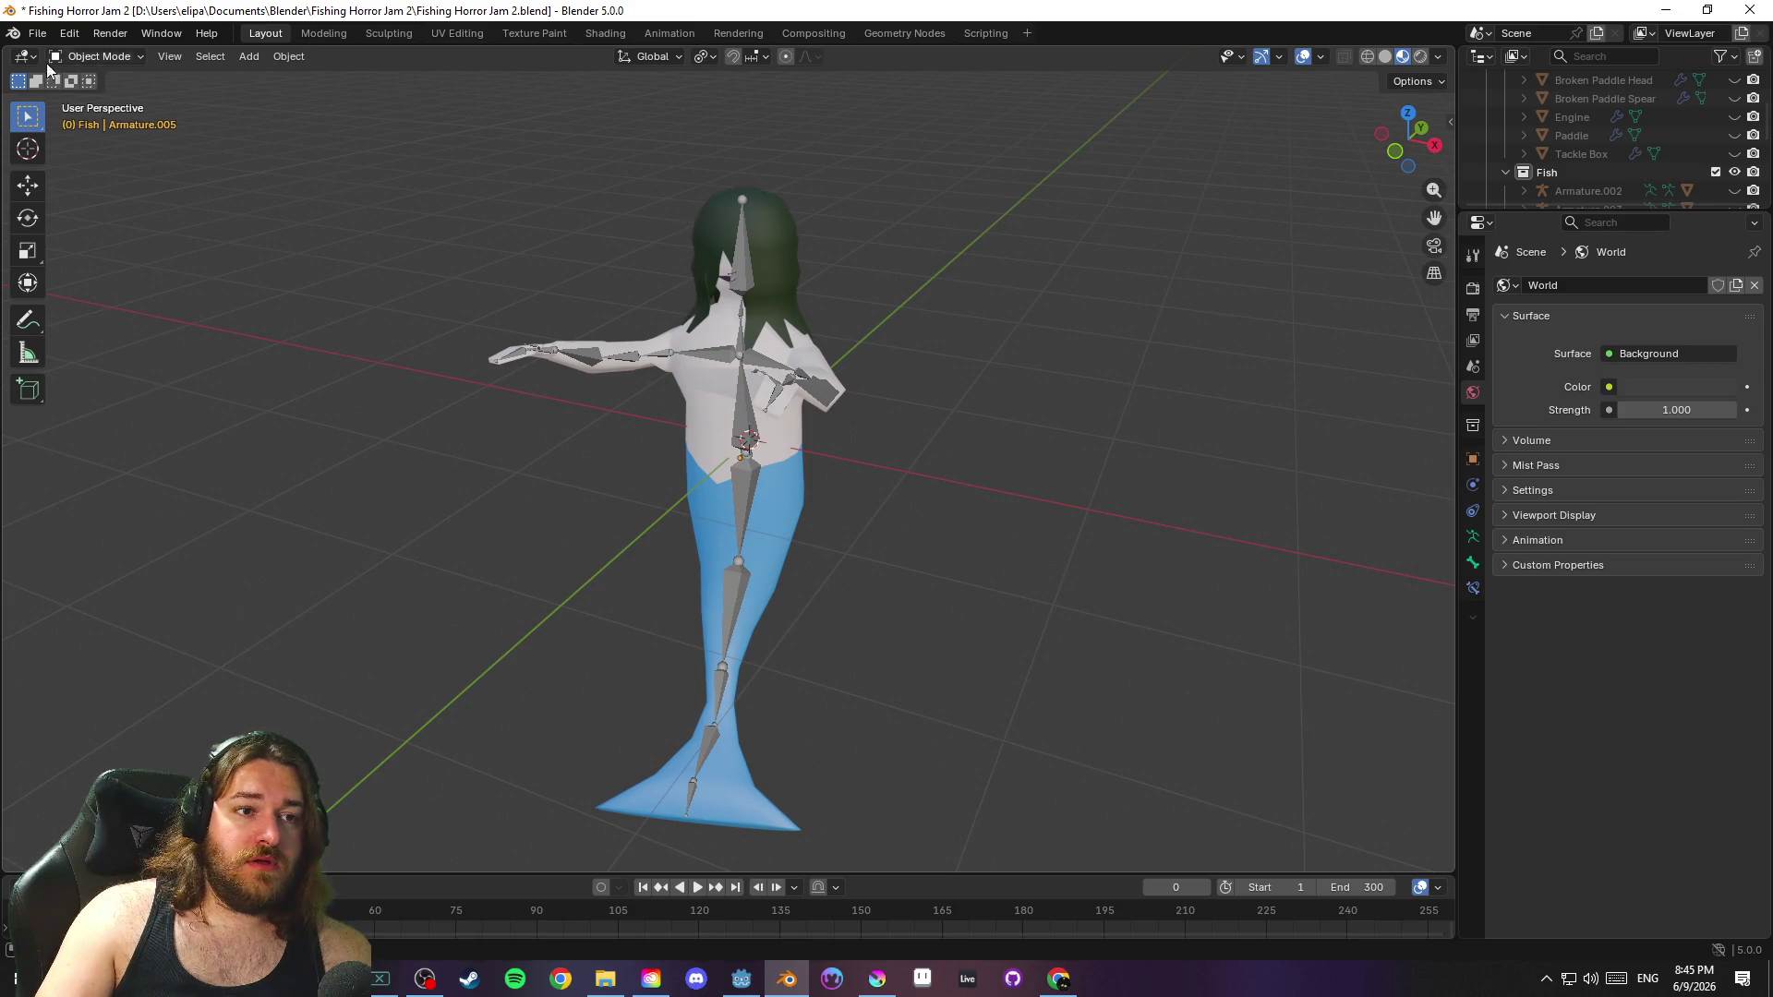
Start File > Open without saving, browse into the Fast er Food folder, then cancel
click(41, 35)
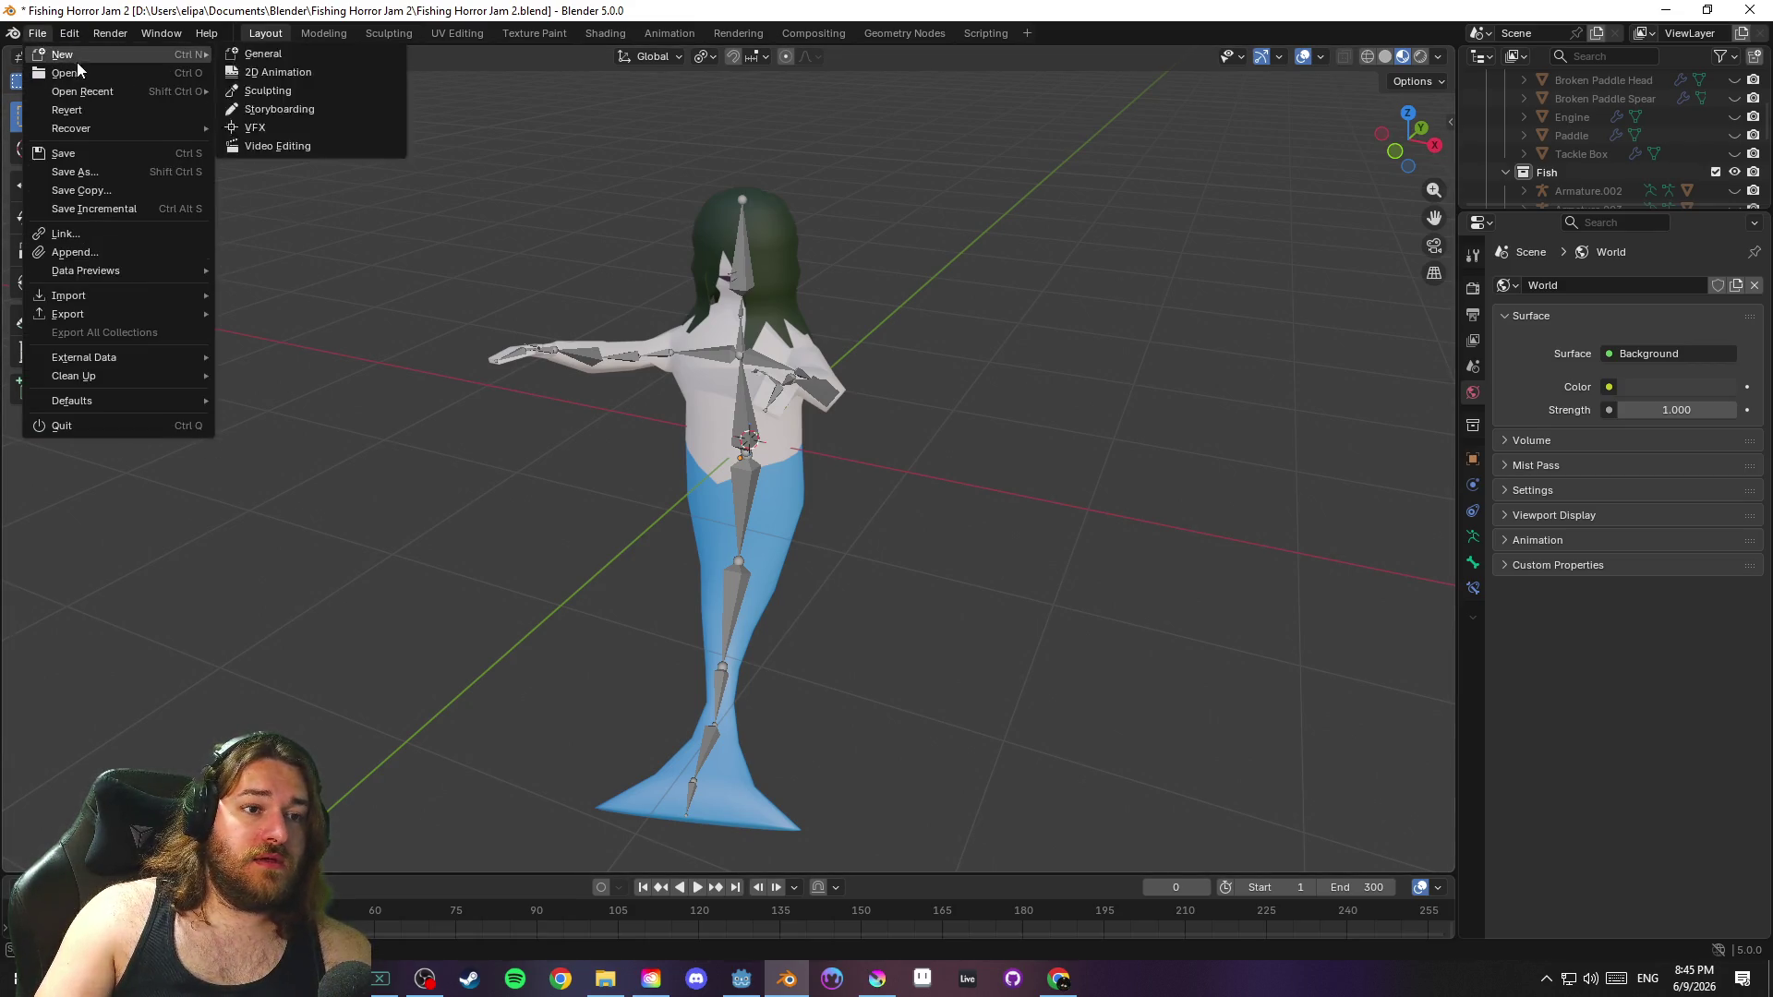
click(97, 73)
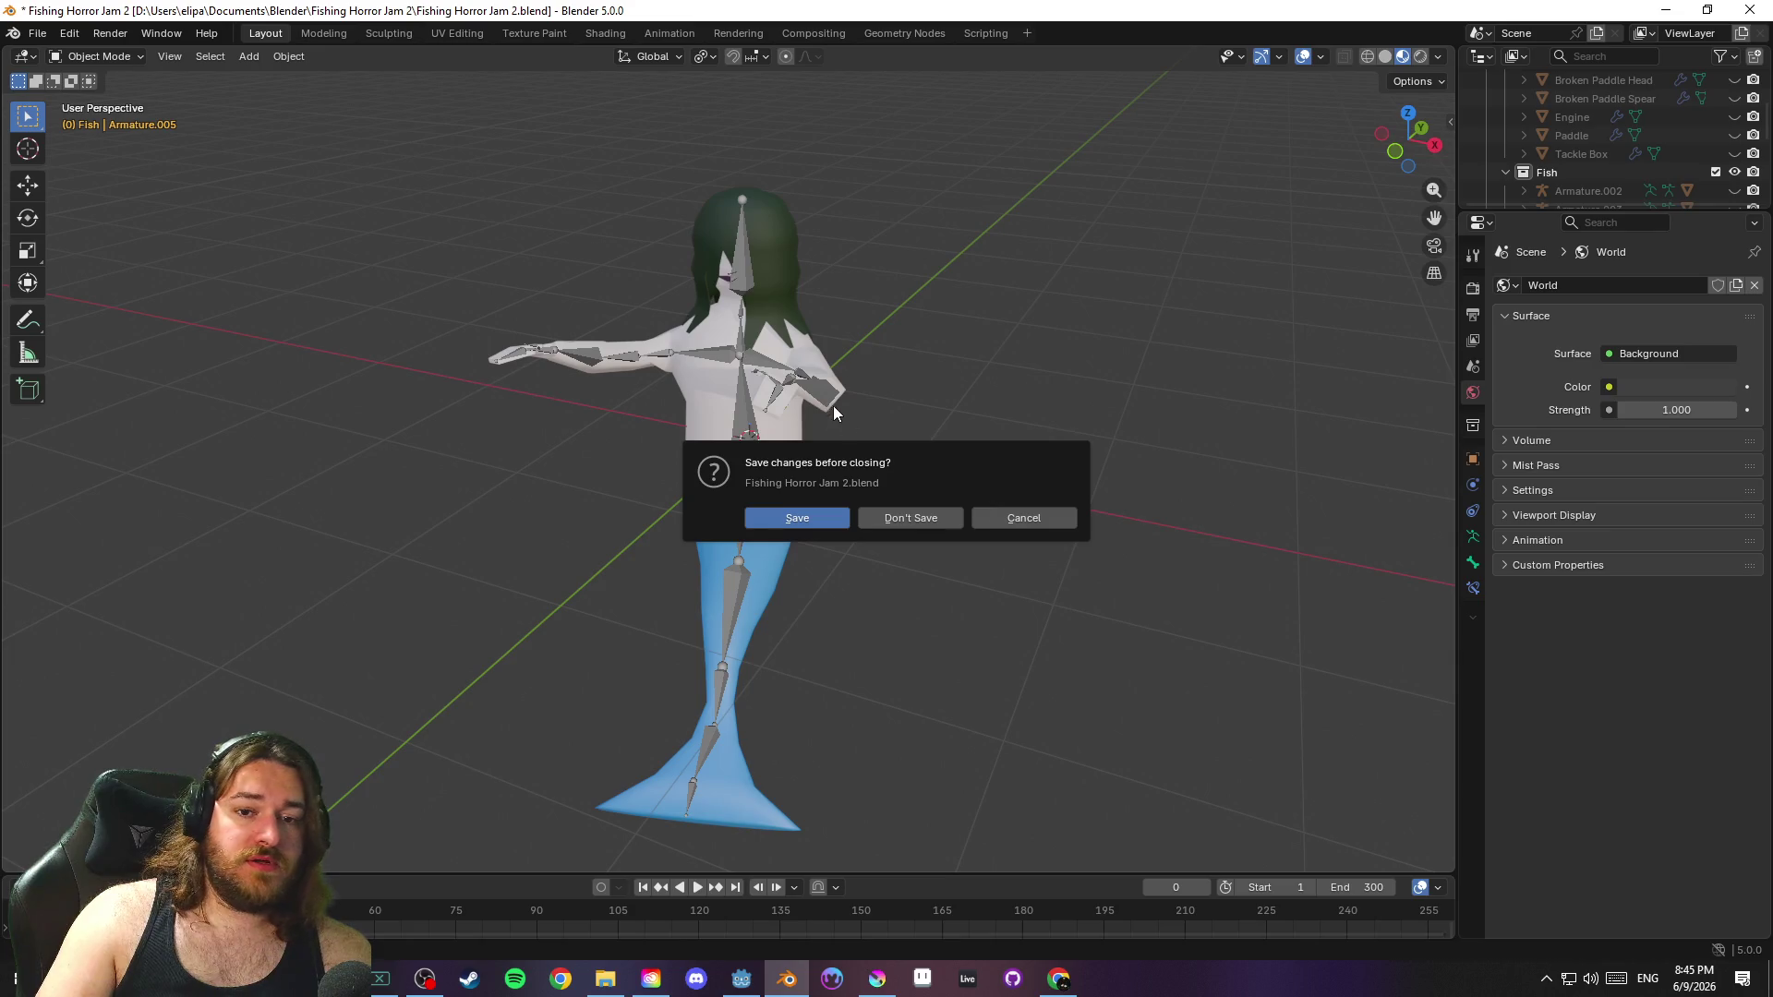
click(918, 518)
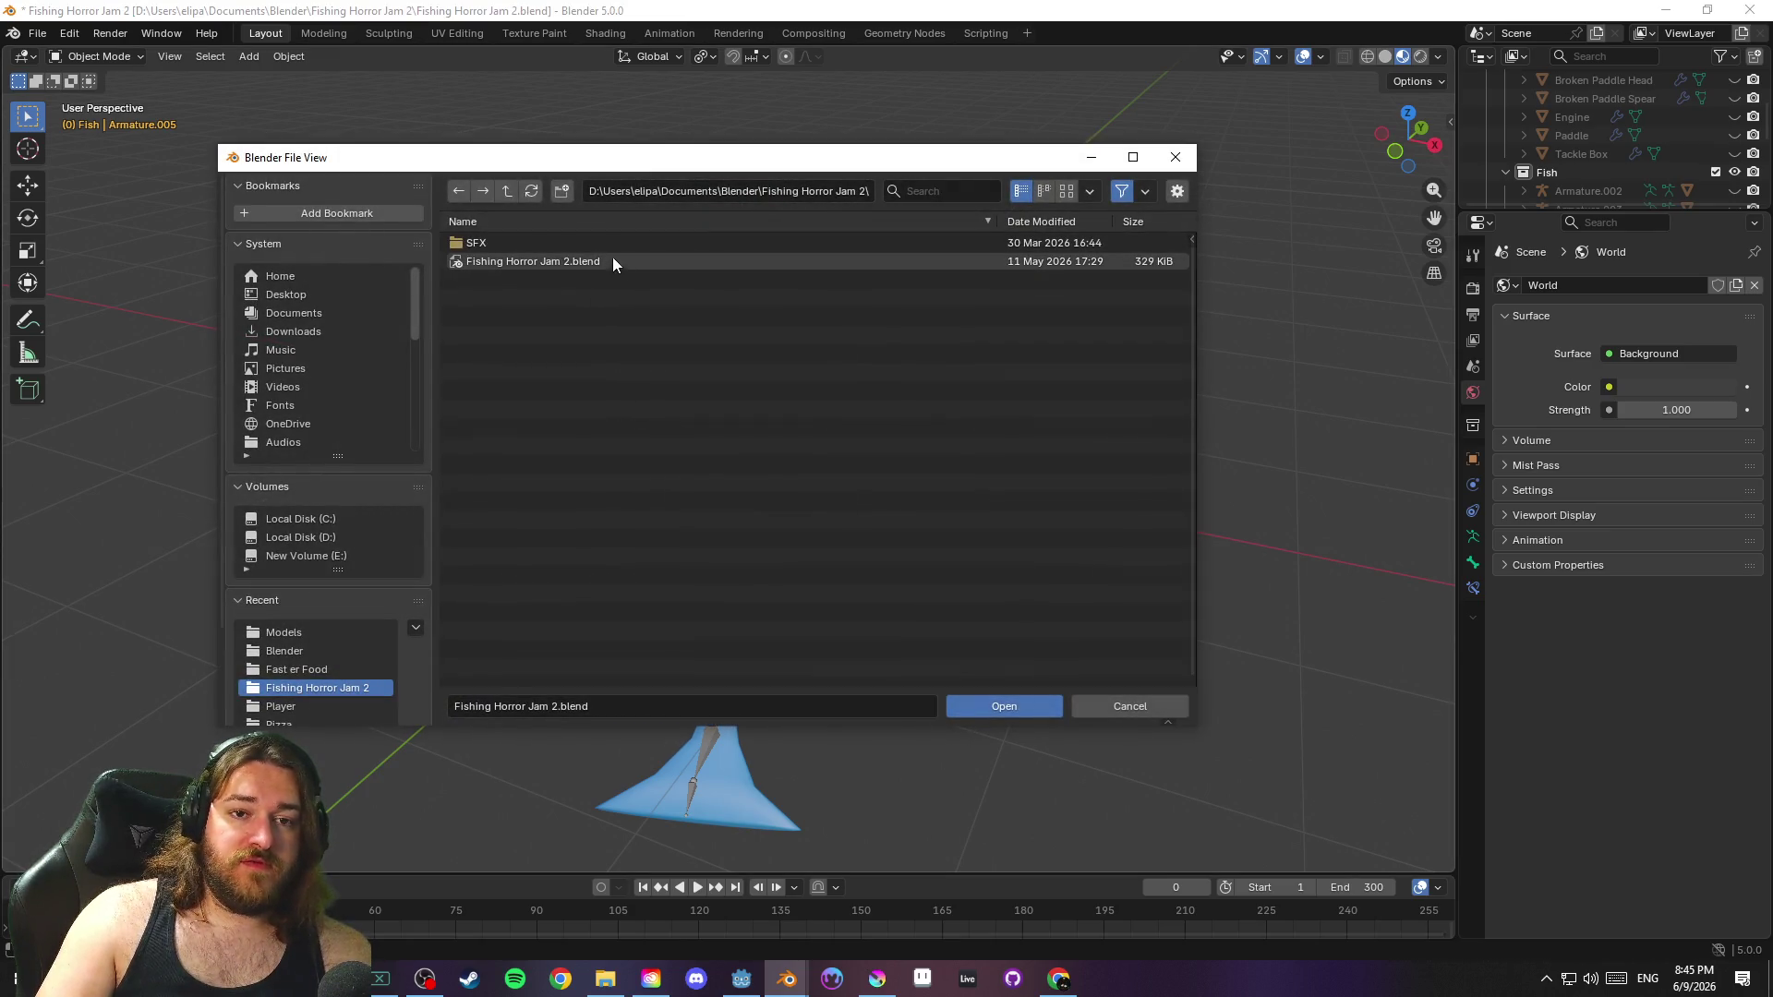
click(507, 190)
click(556, 244)
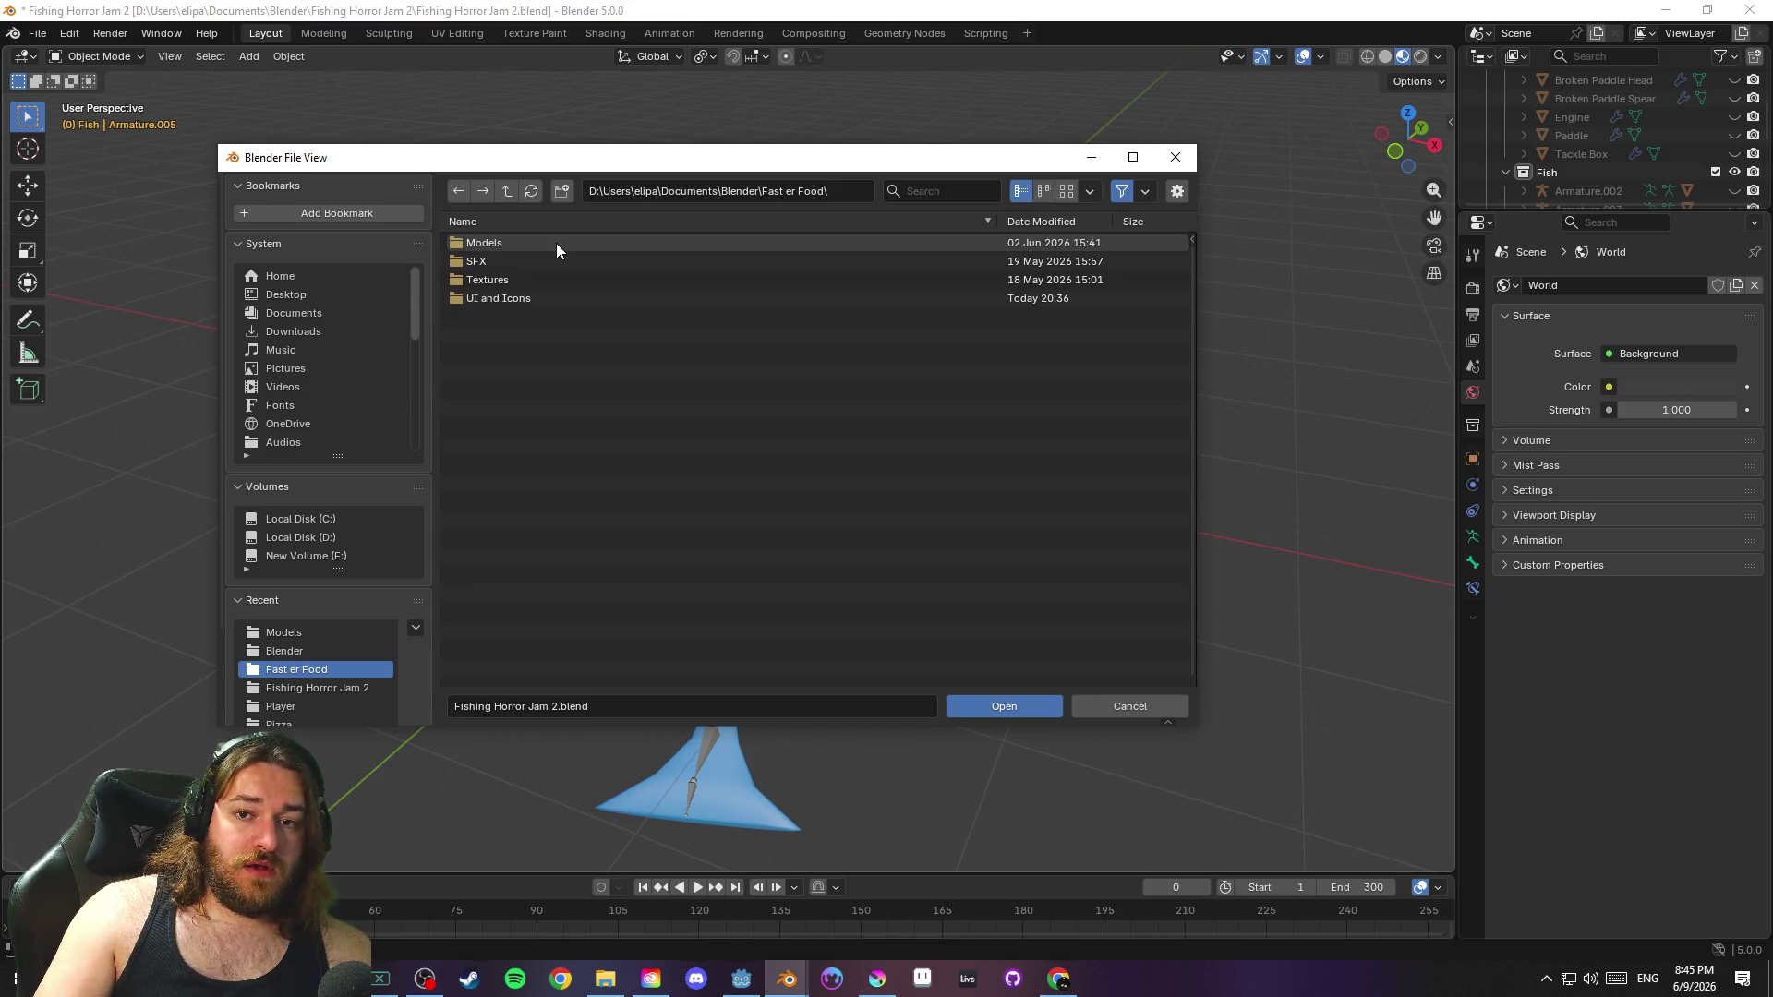
click(1130, 705)
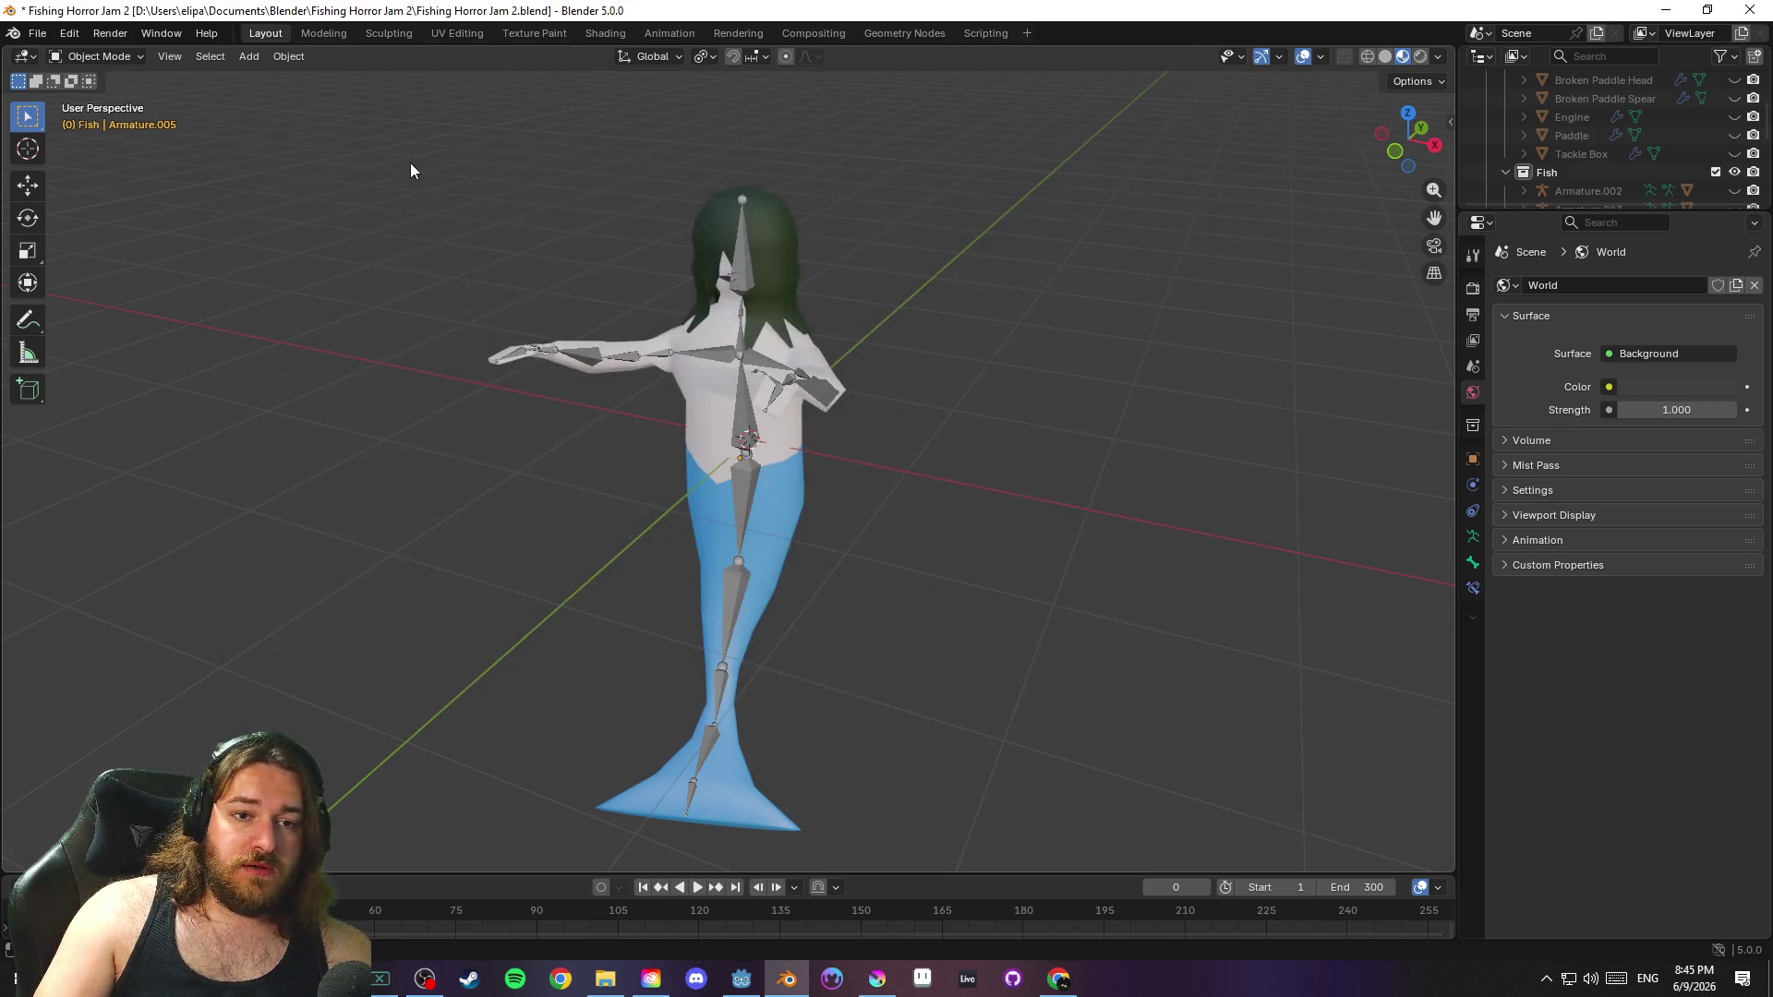
Load Fast er Food Assets.blend from Open Recent, discarding unsaved changes
click(37, 33)
mouse_move(126, 89)
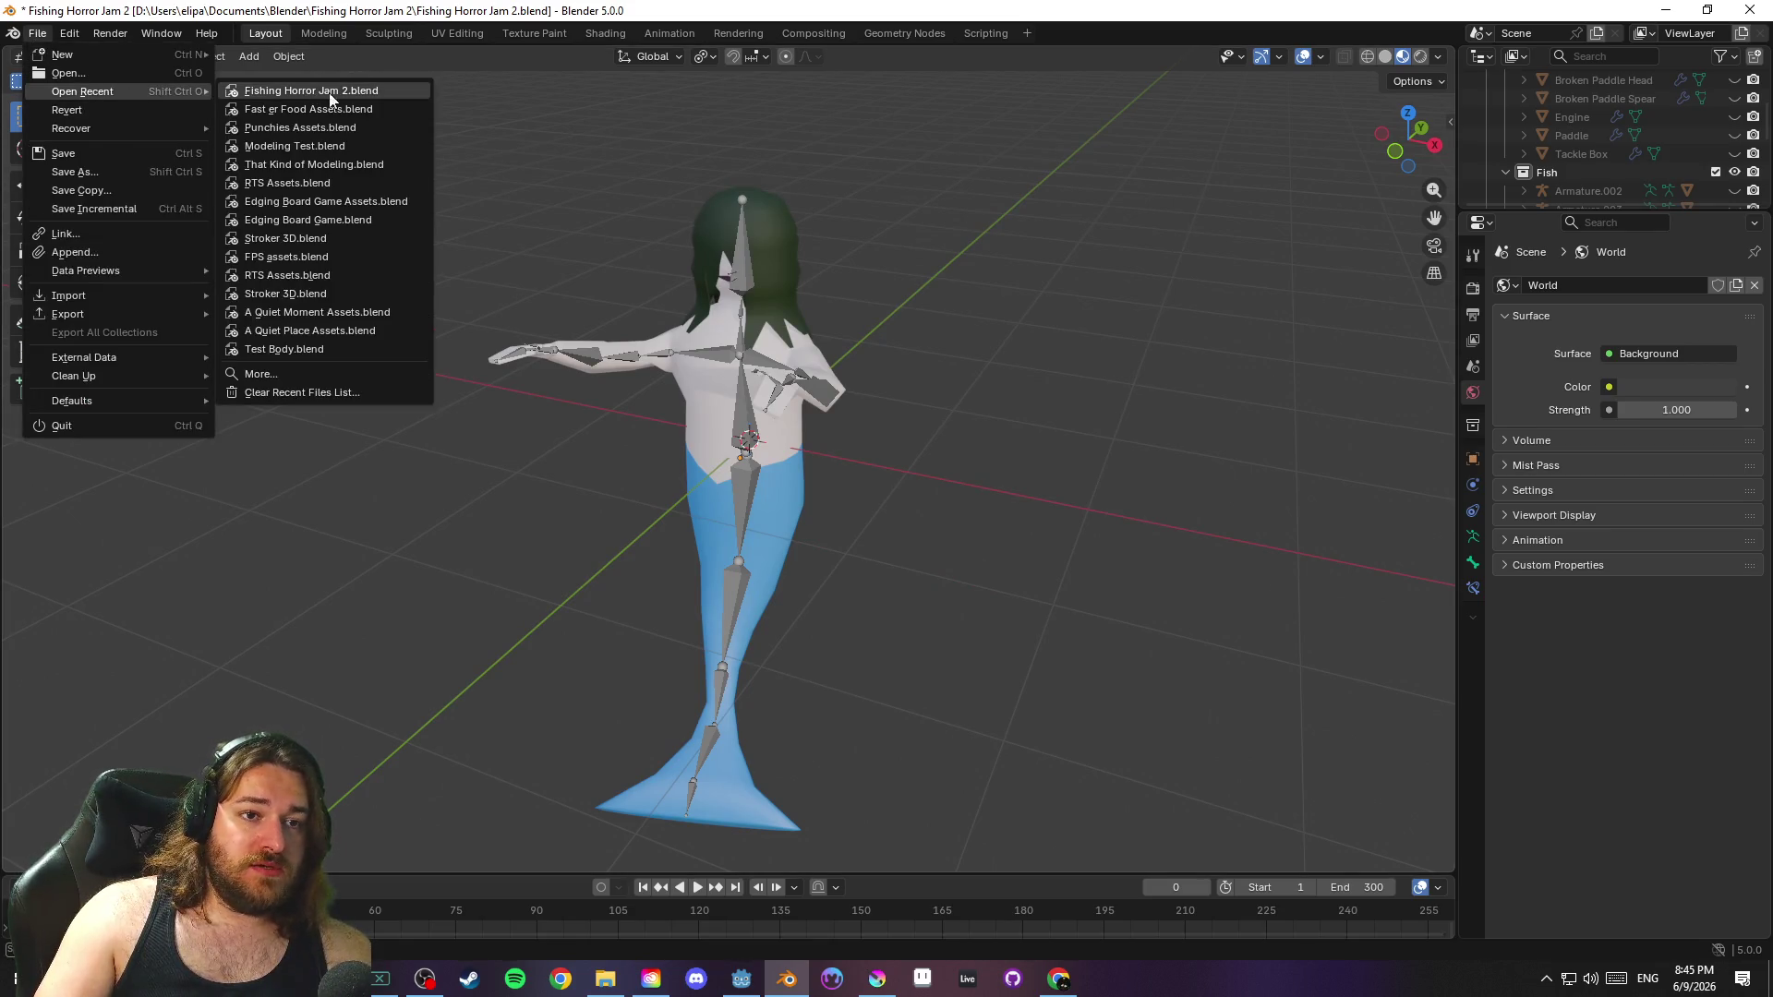
click(347, 113)
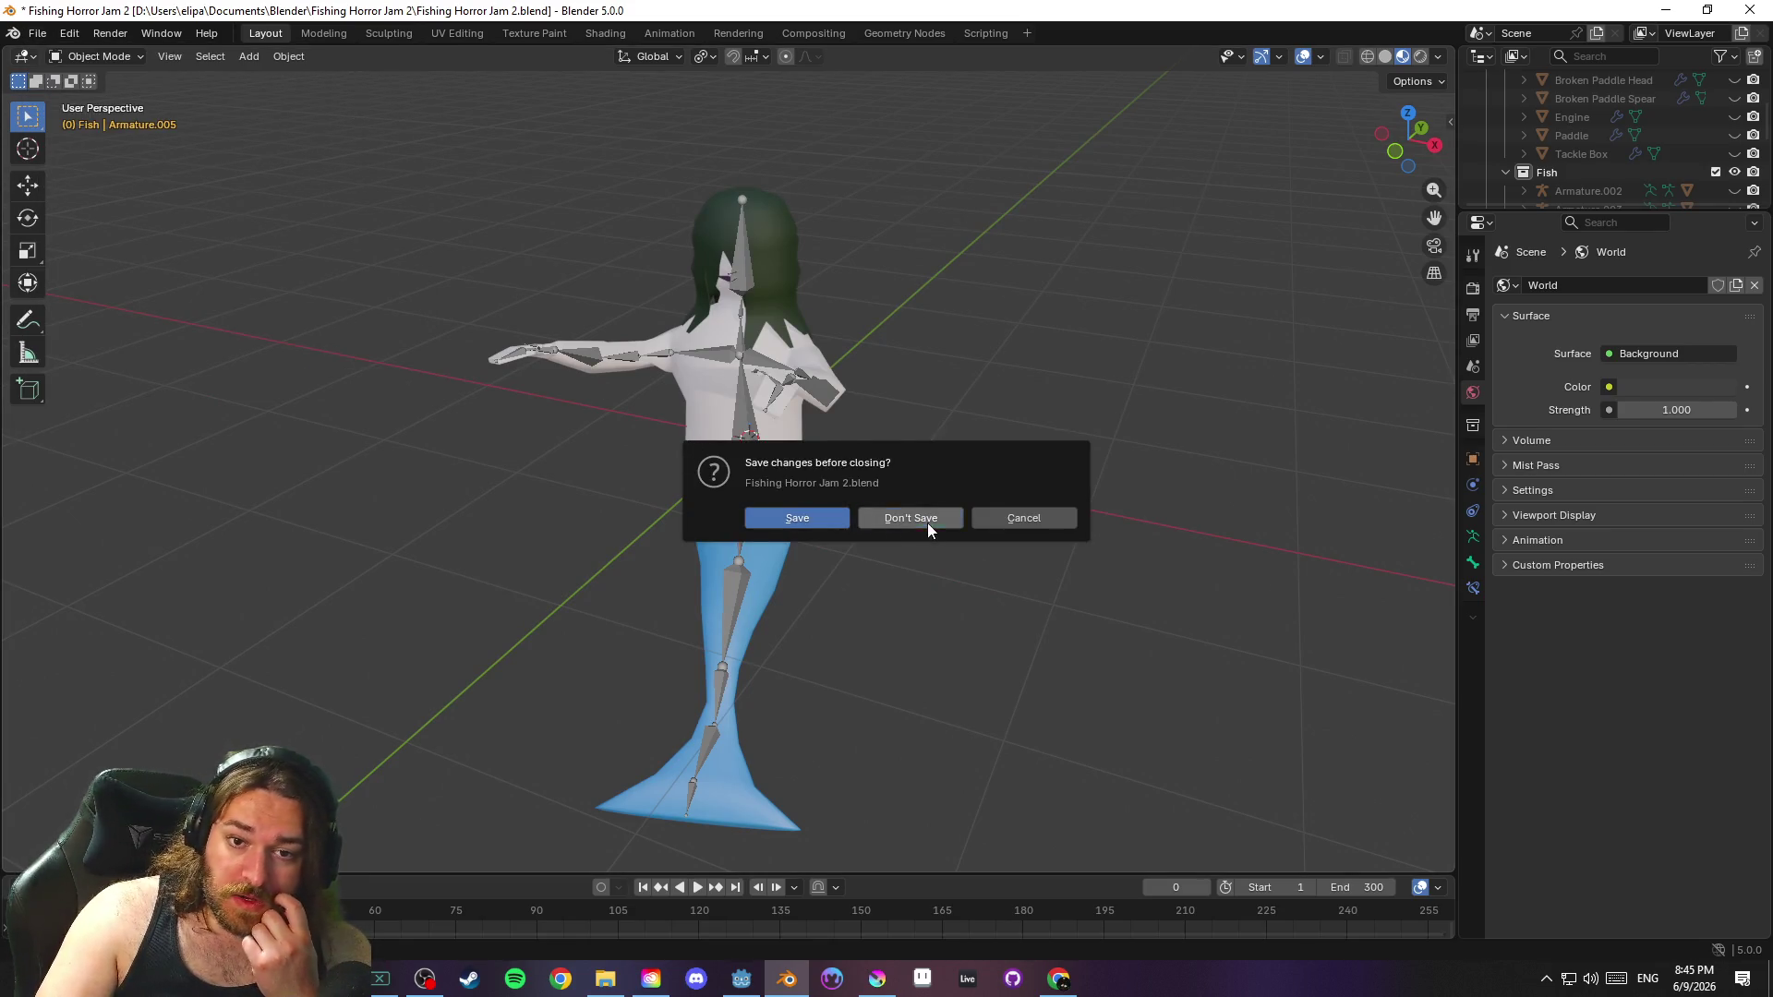
click(927, 523)
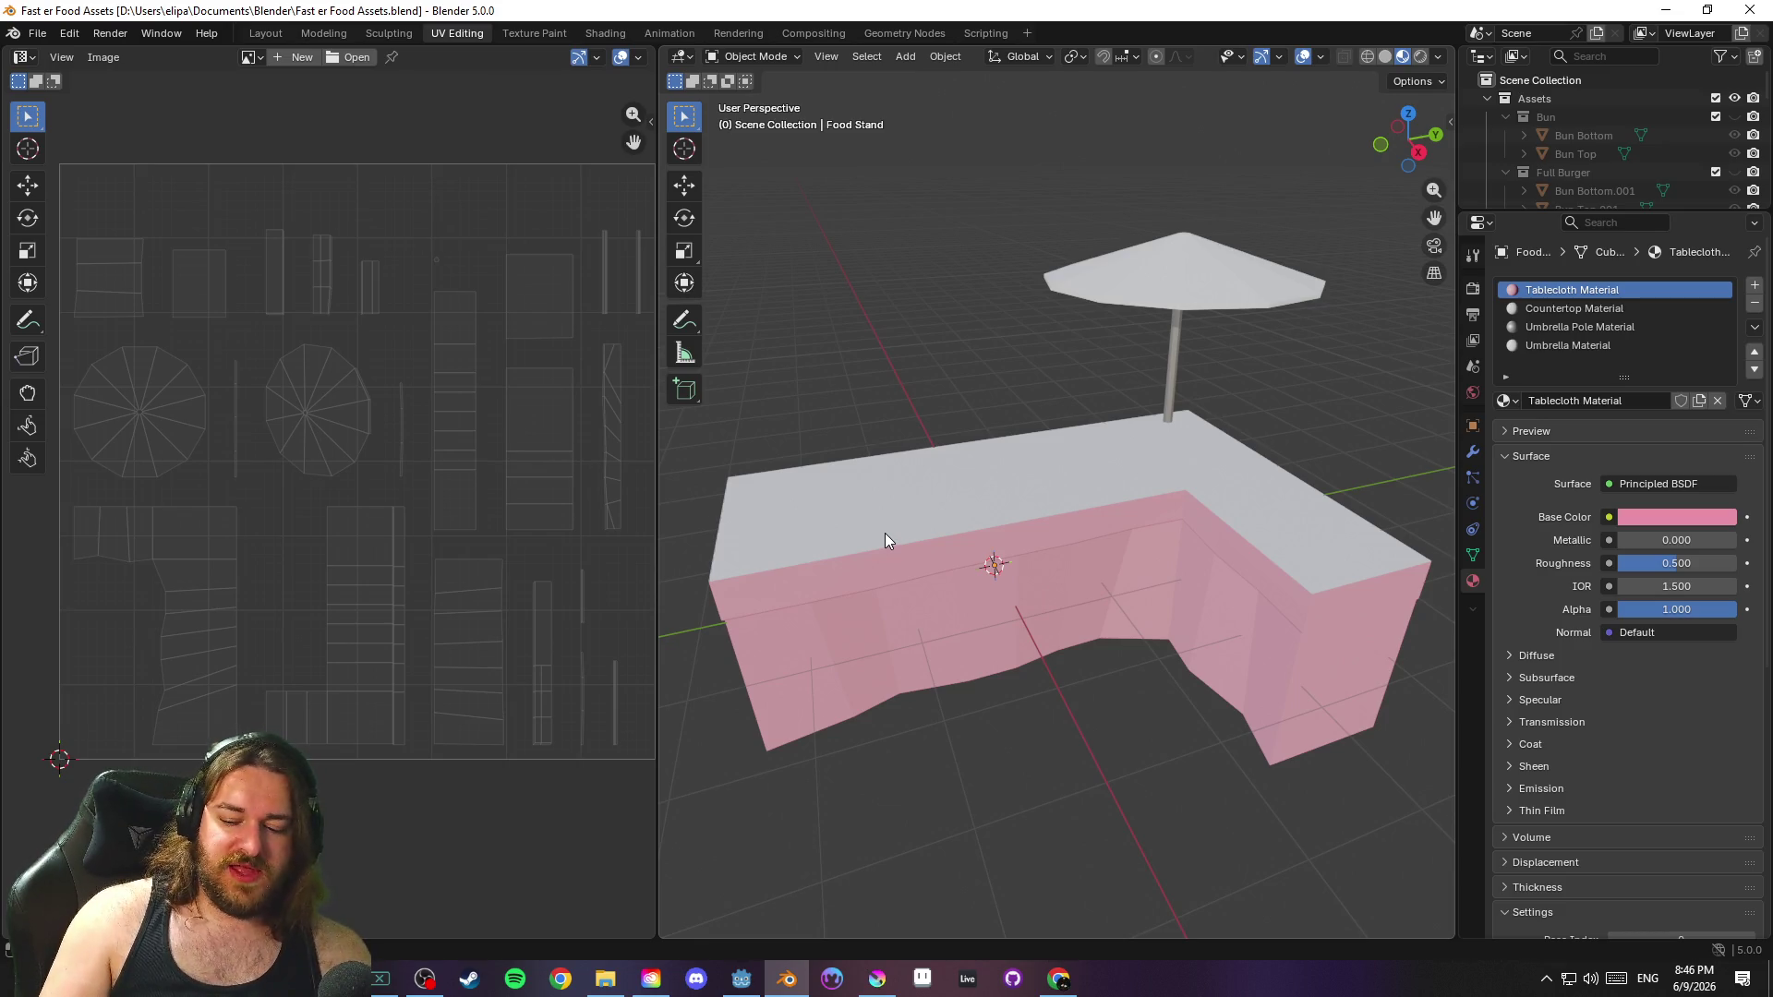
Save Fast er Food Assets.blend, then run the game project in Godot
drag(960, 357, 1015, 349)
key(ctrl+s)
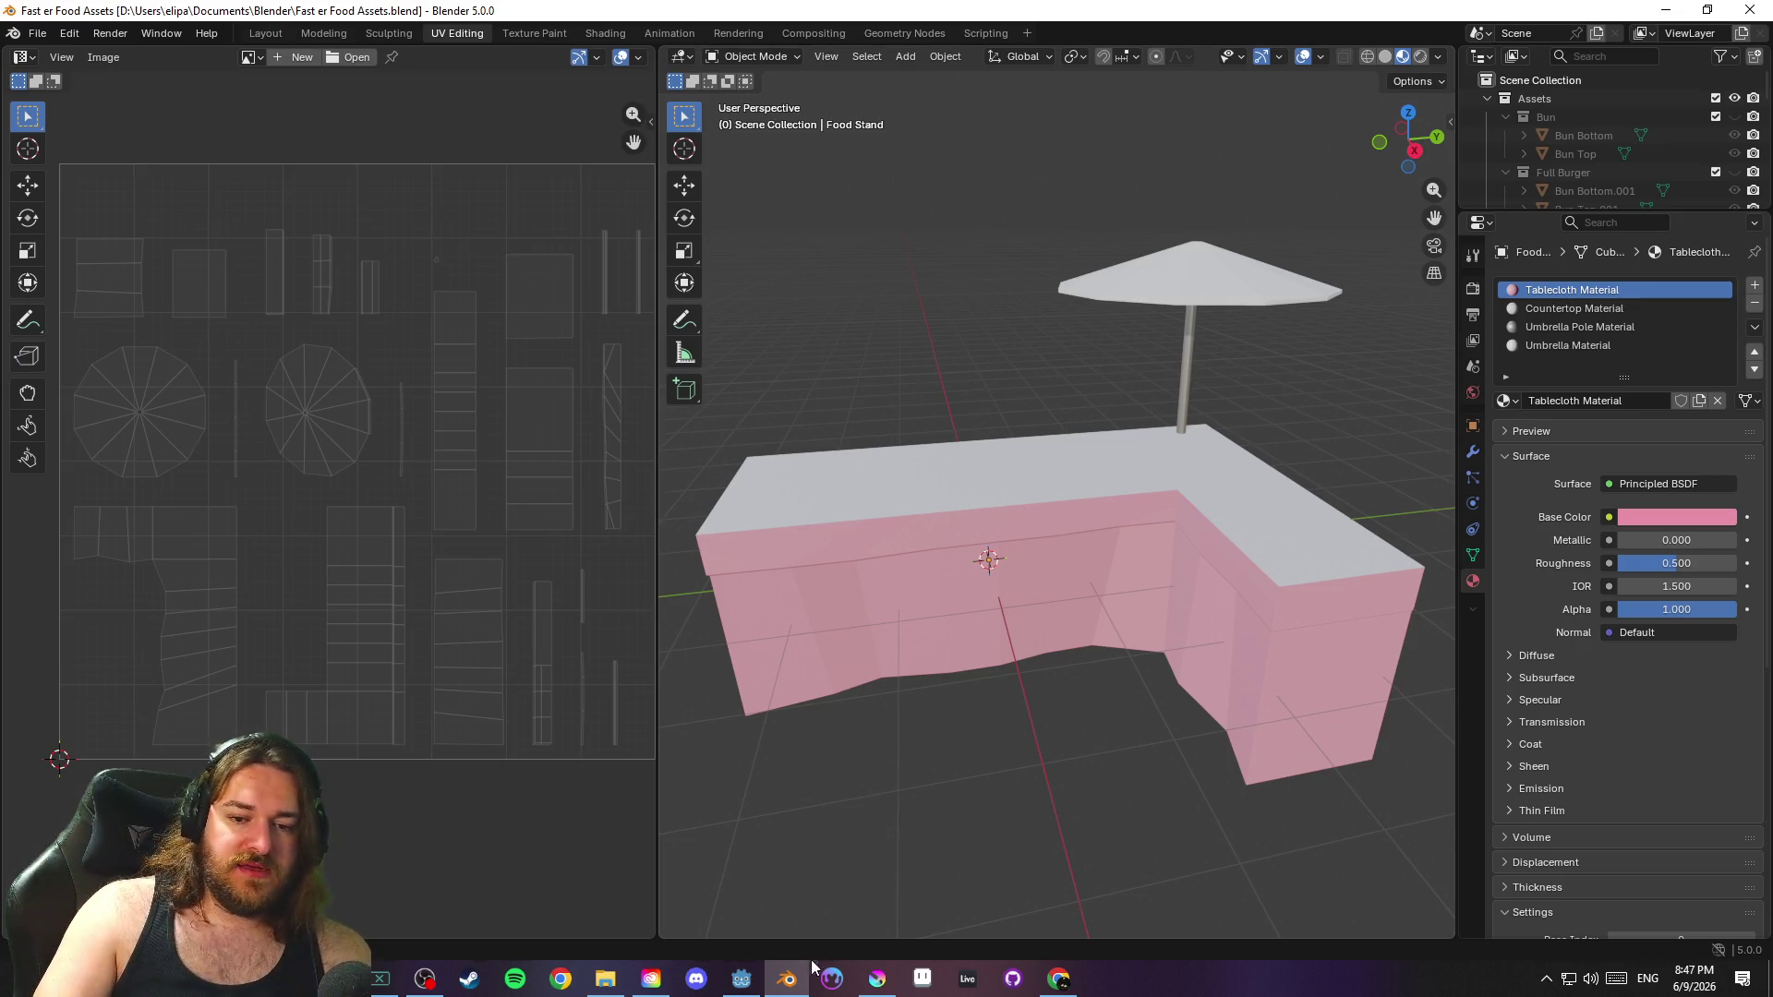
click(742, 979)
click(1483, 41)
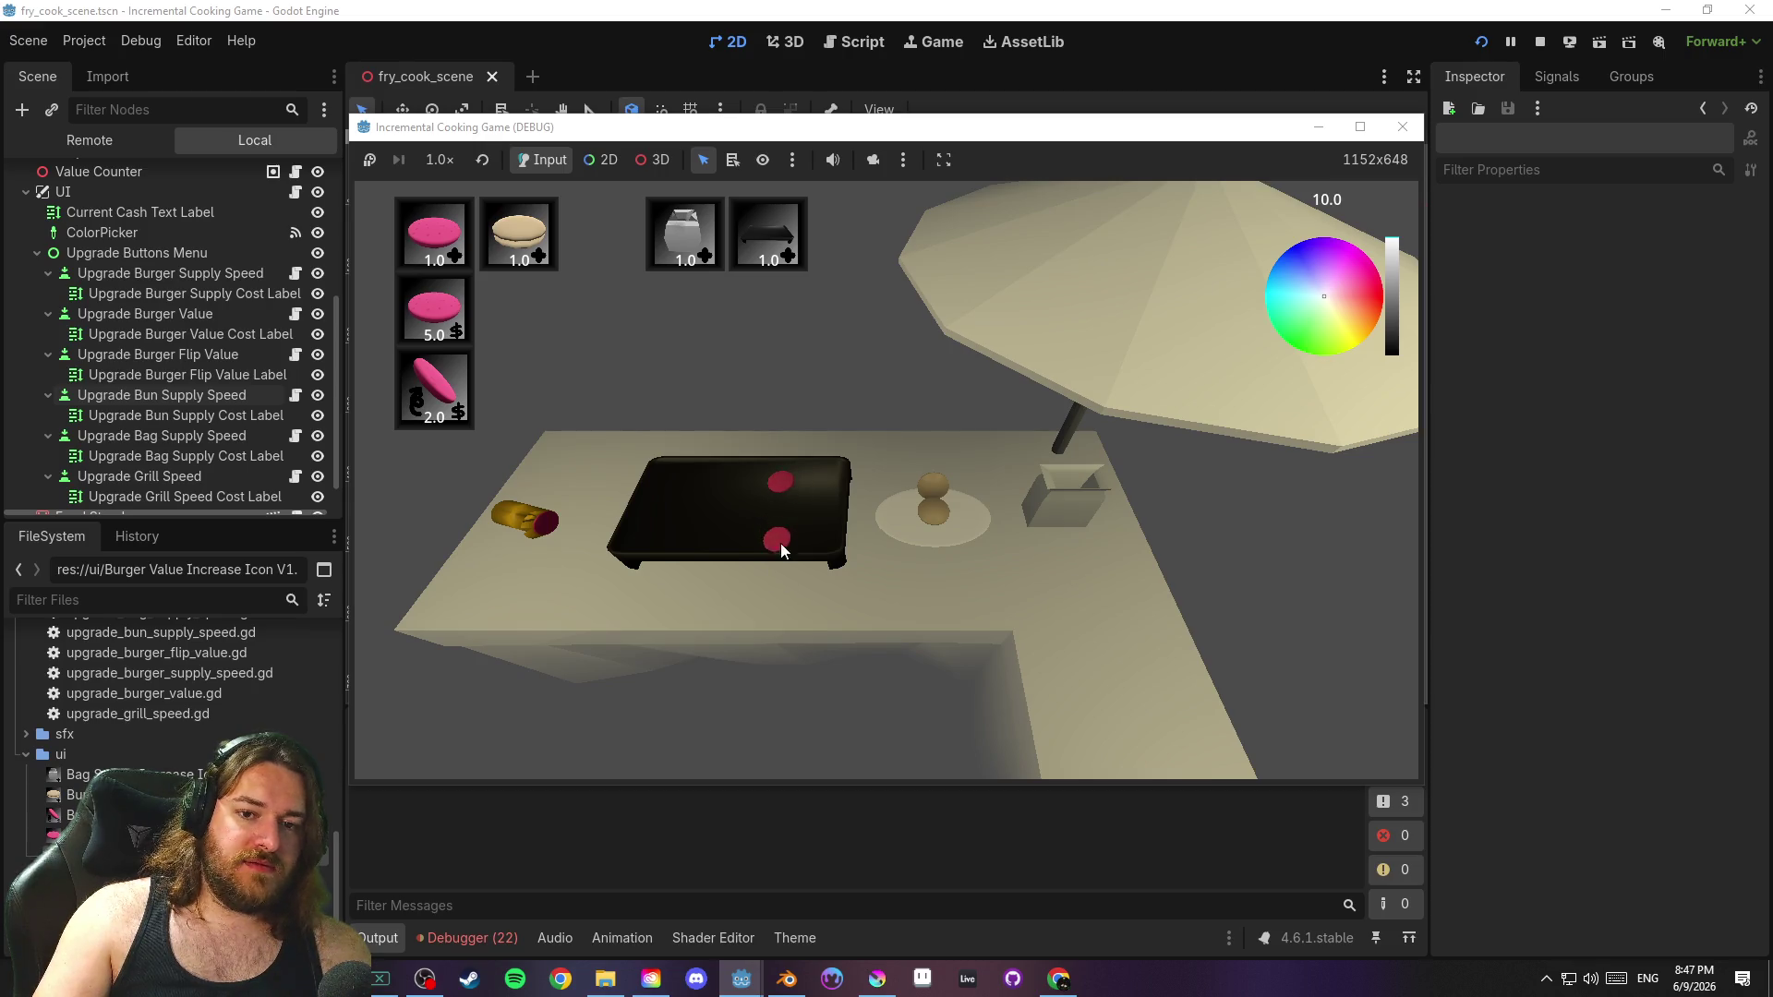
Test-play a round: flip patties, stack one on the burger and deliver it
click(782, 492)
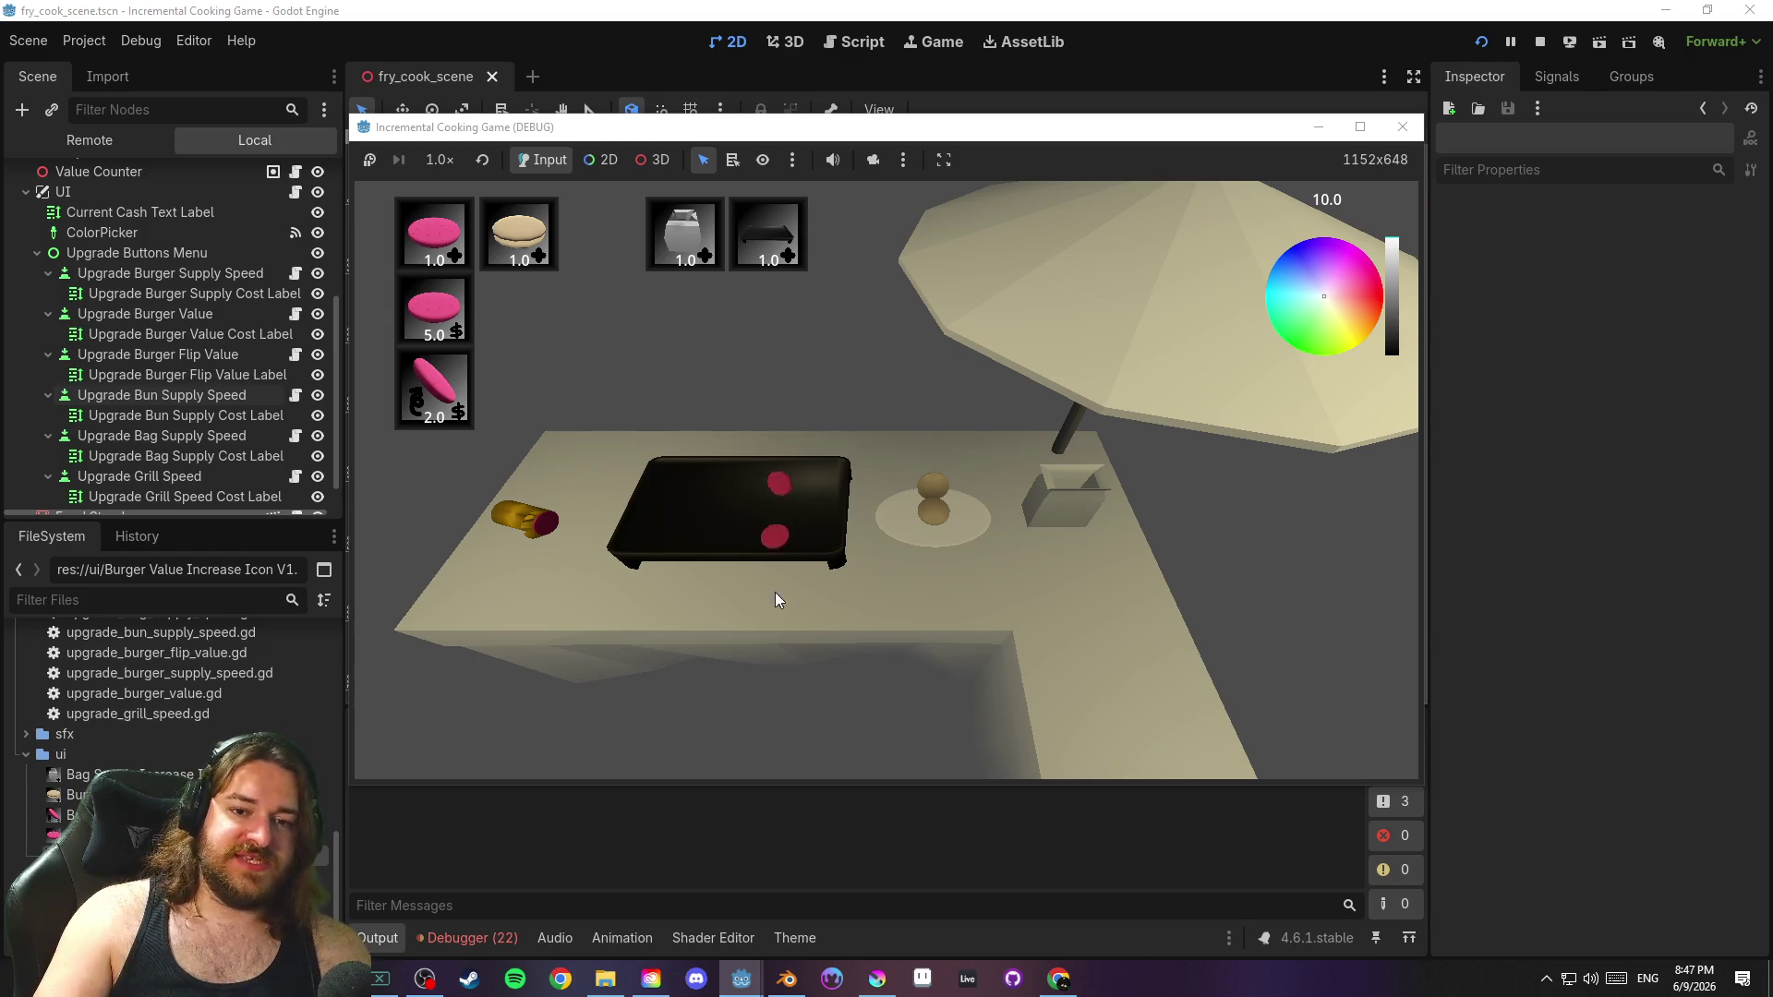
click(779, 511)
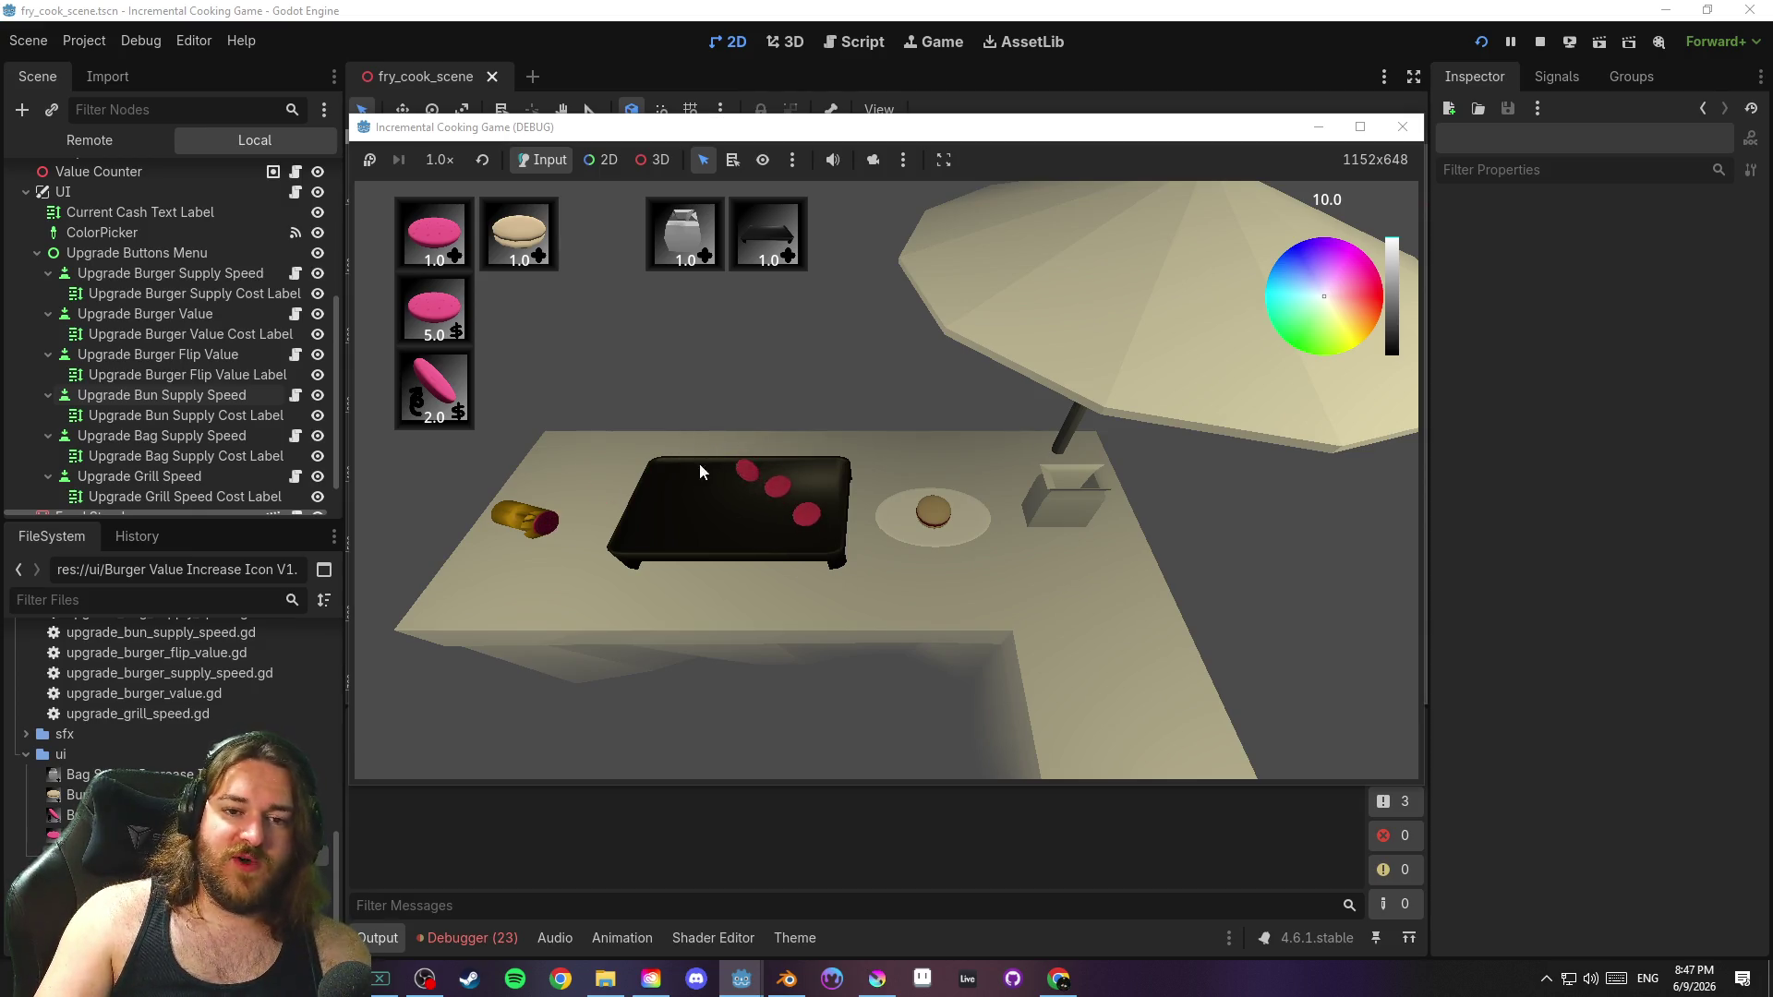
click(755, 488)
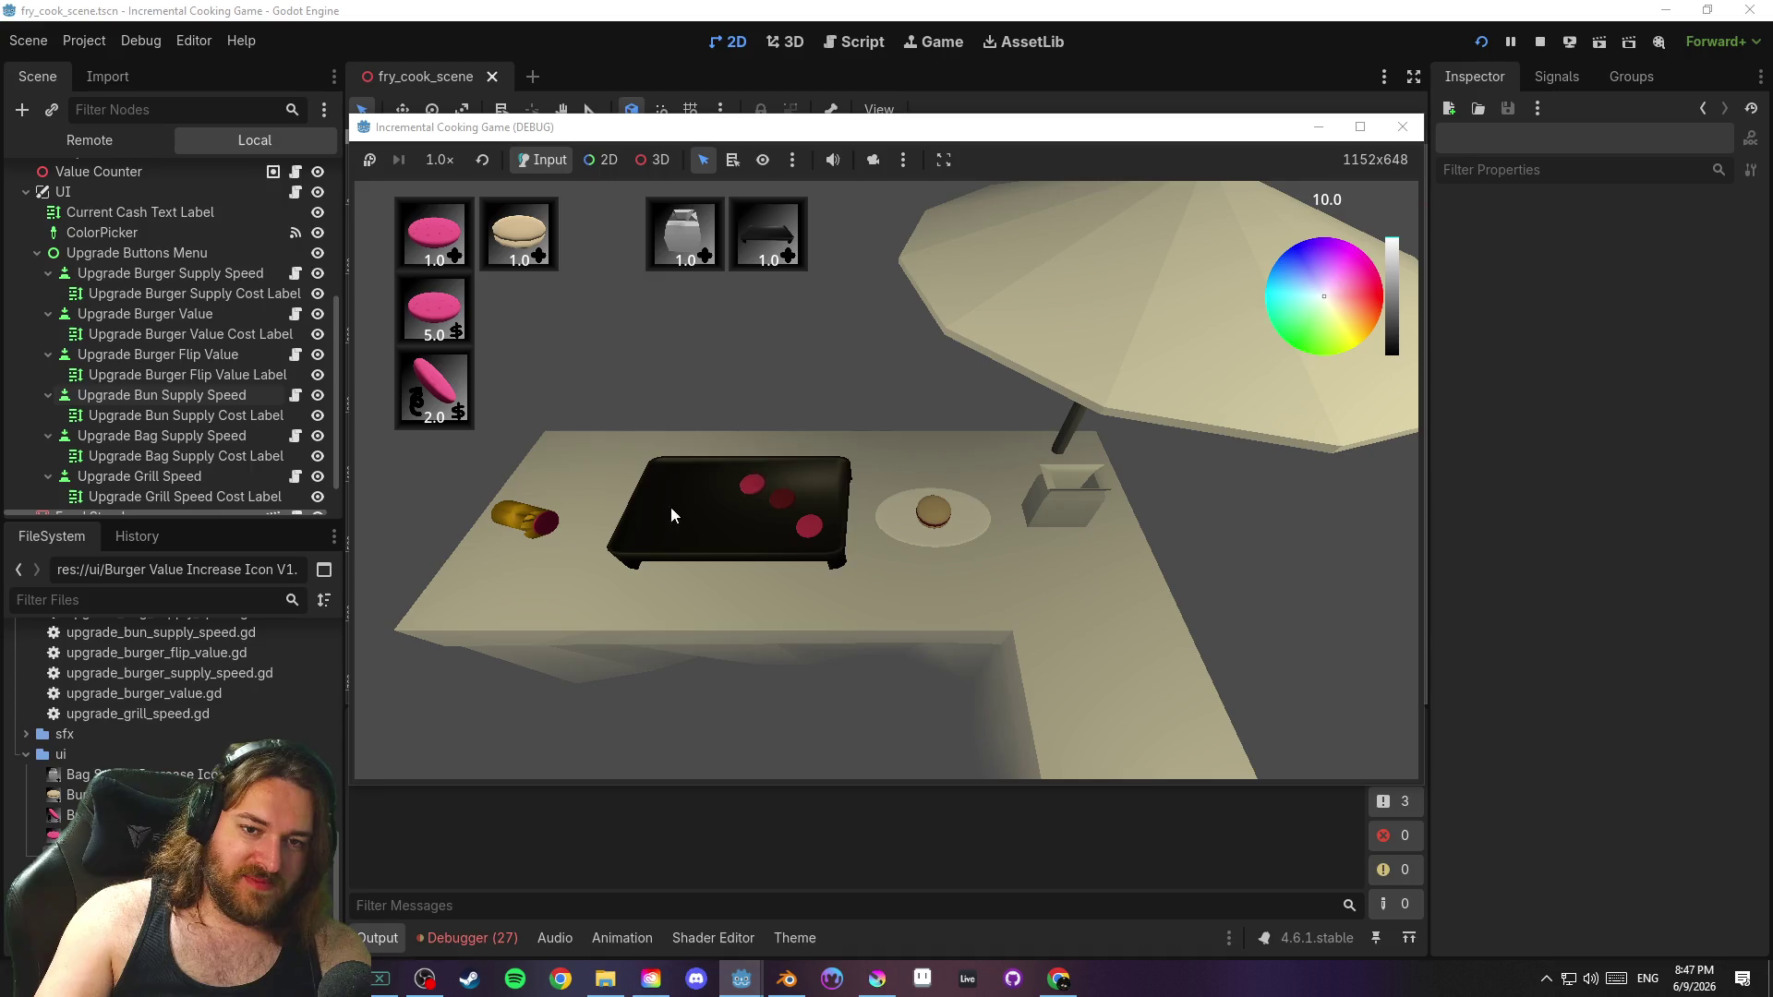
click(951, 508)
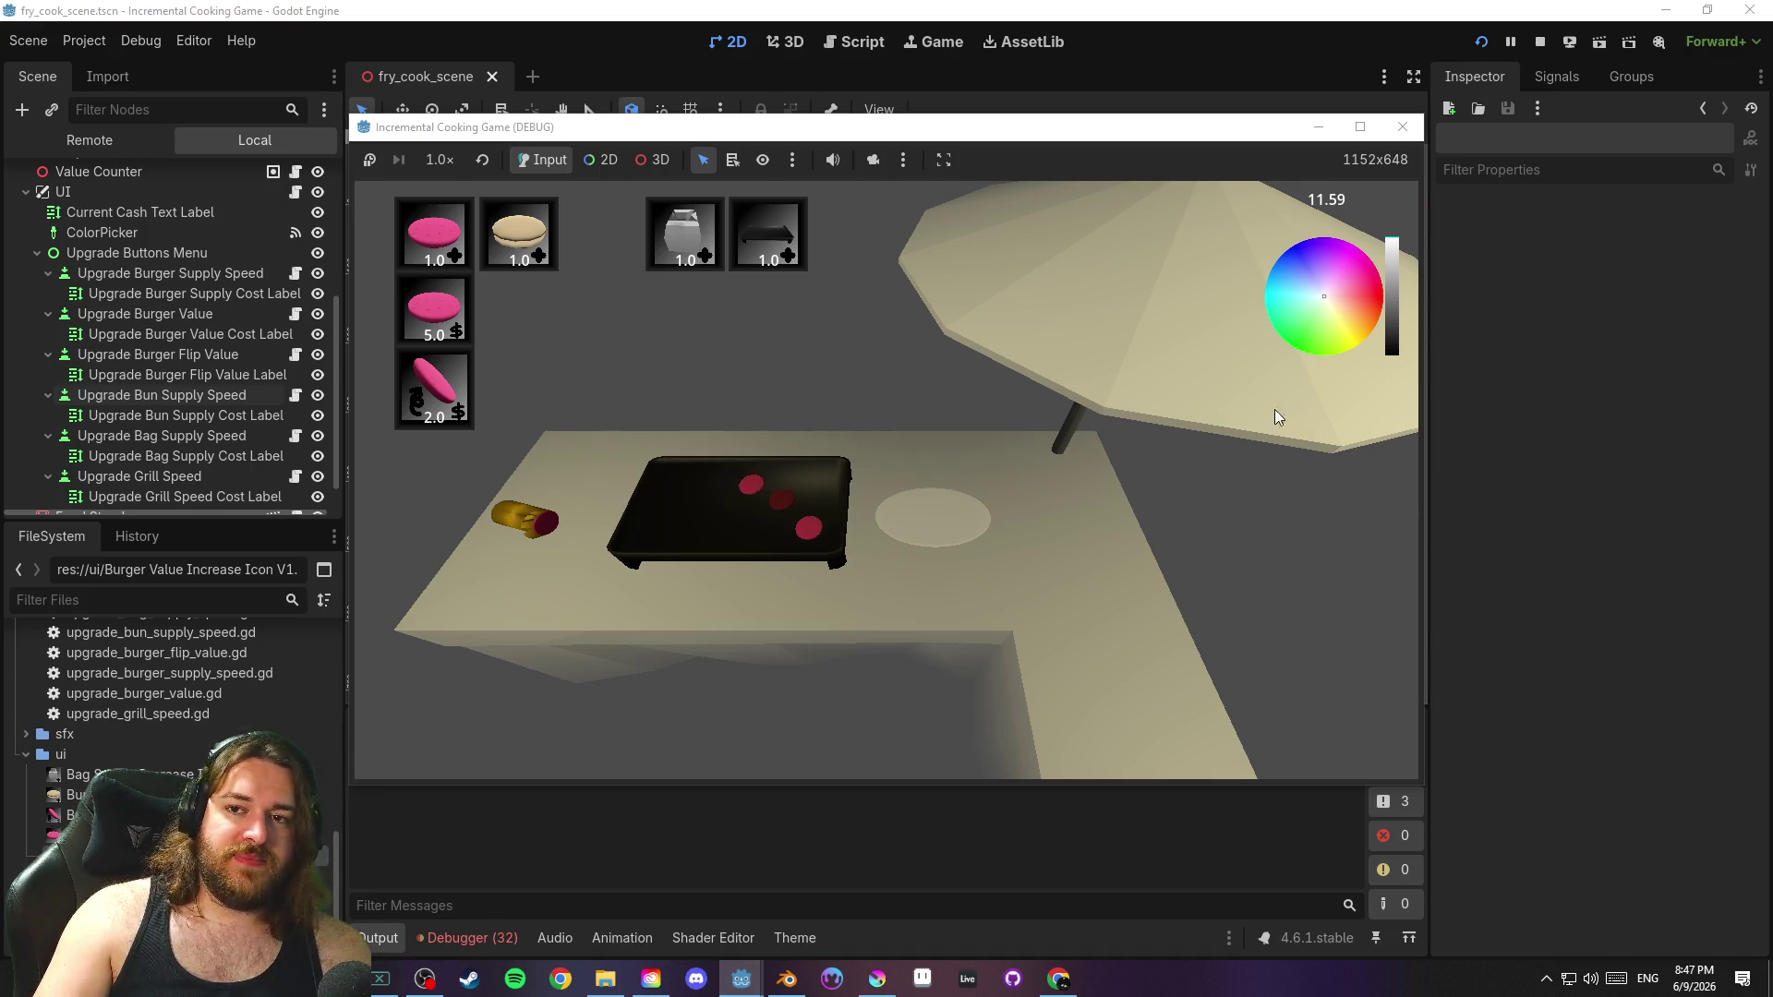
Stop the running game, save fry_cook_scene and return to Blender
click(1403, 127)
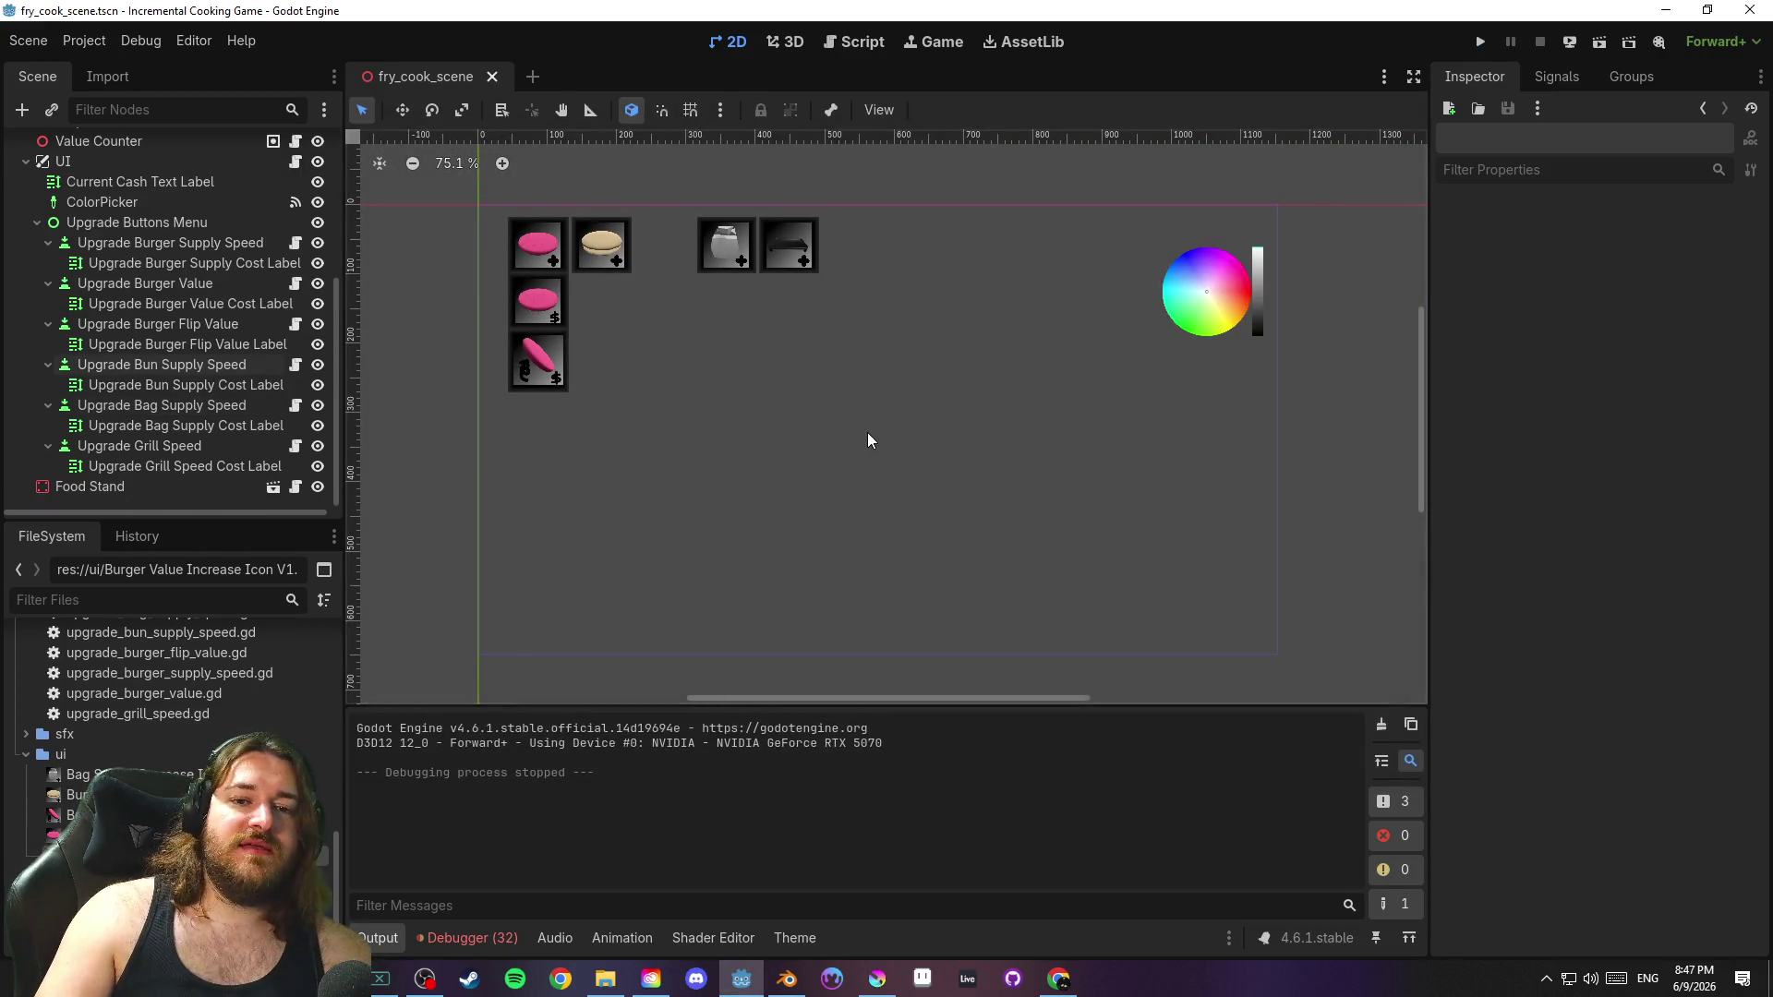
key(ctrl+s)
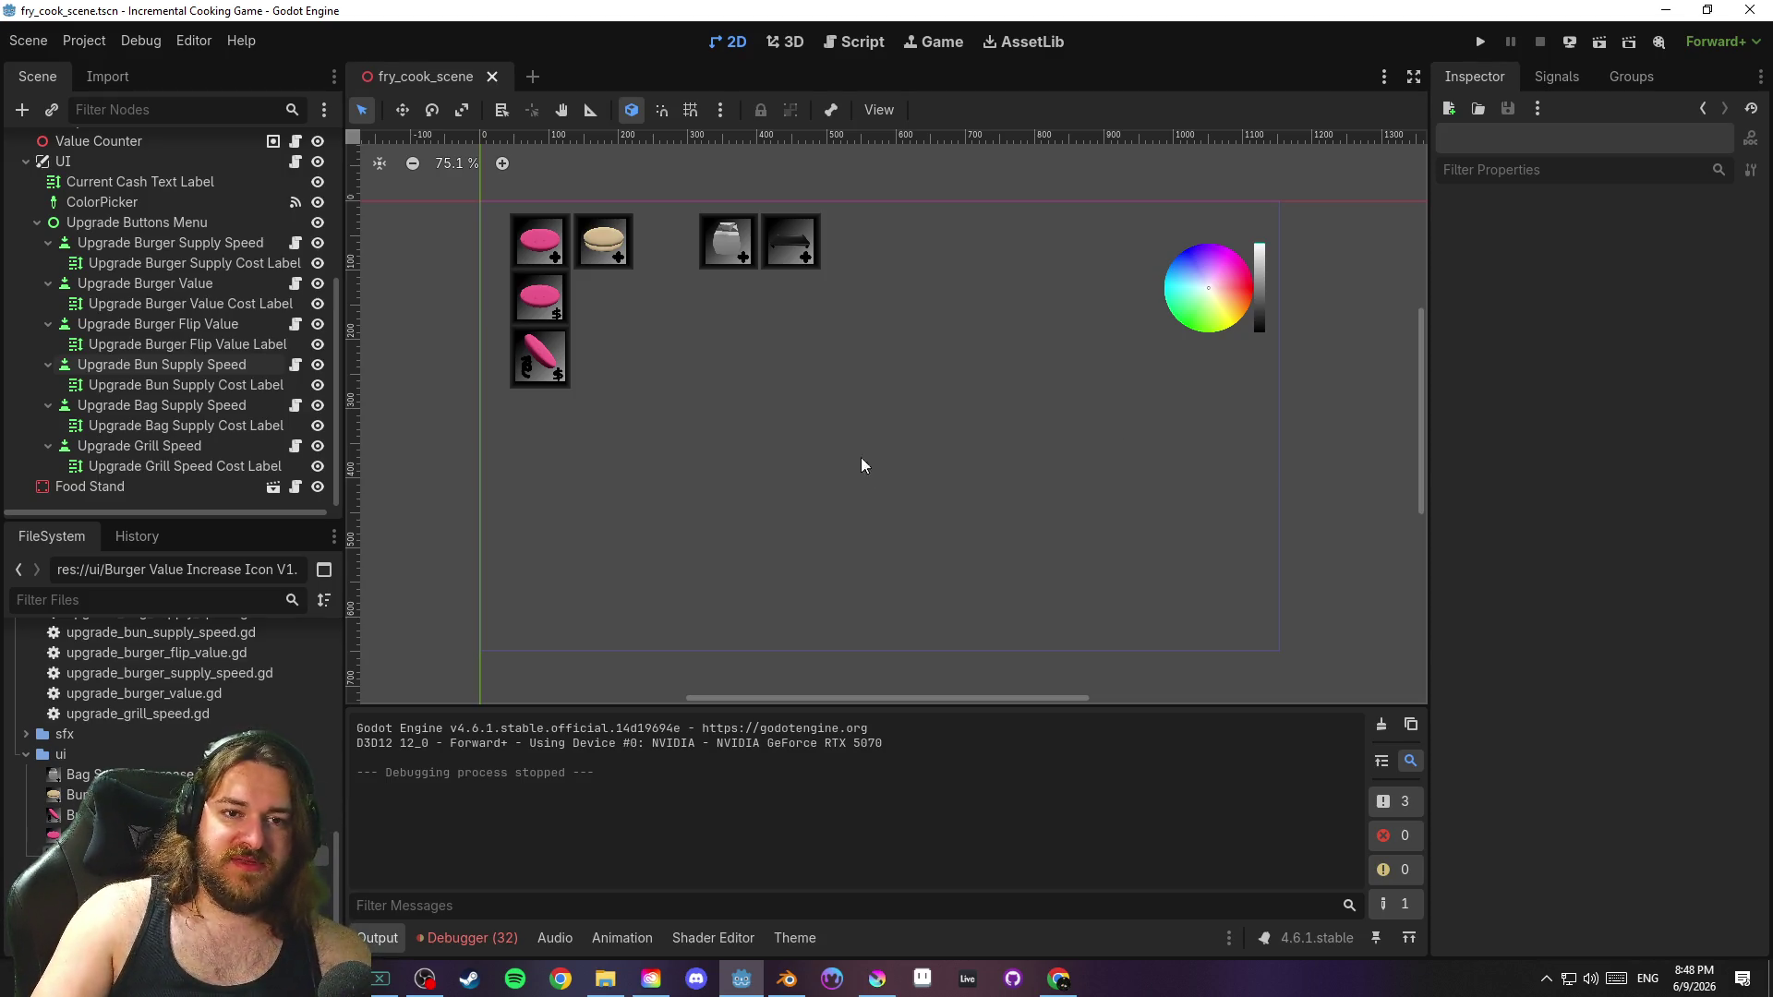
click(785, 978)
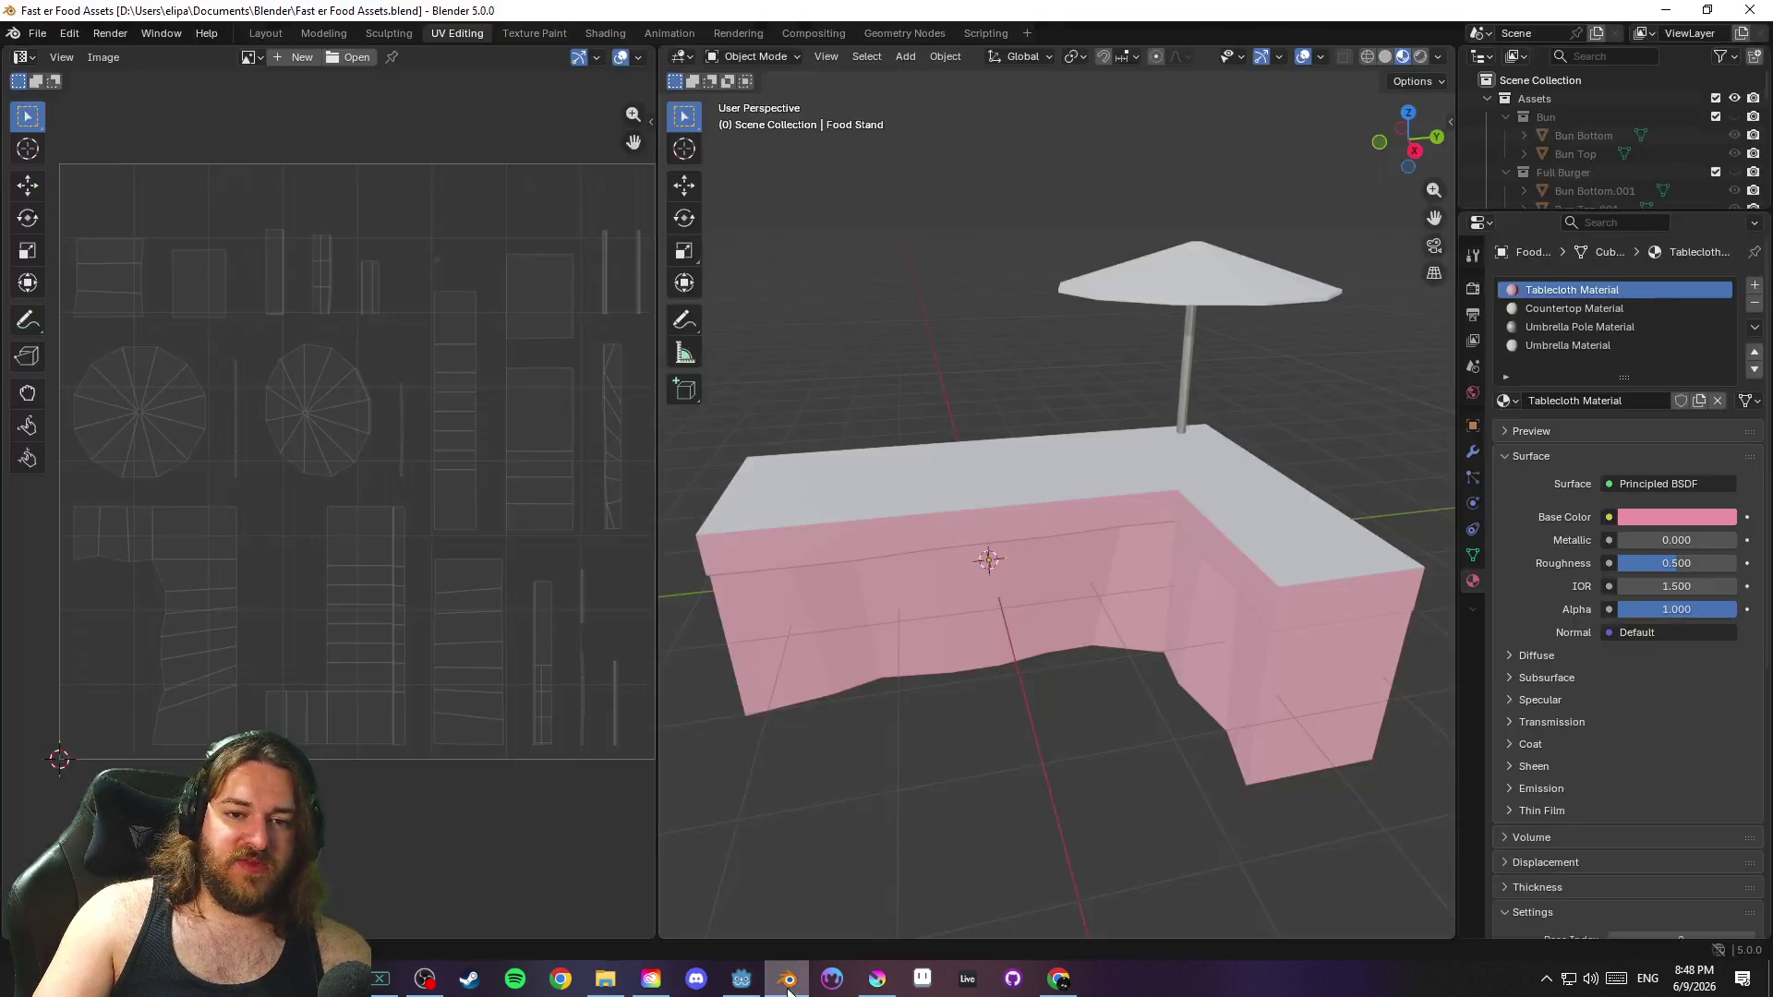
Save the blend file and hide the Food Stand in the Outliner
key(ctrl+s)
scroll(856, 323, down, 3)
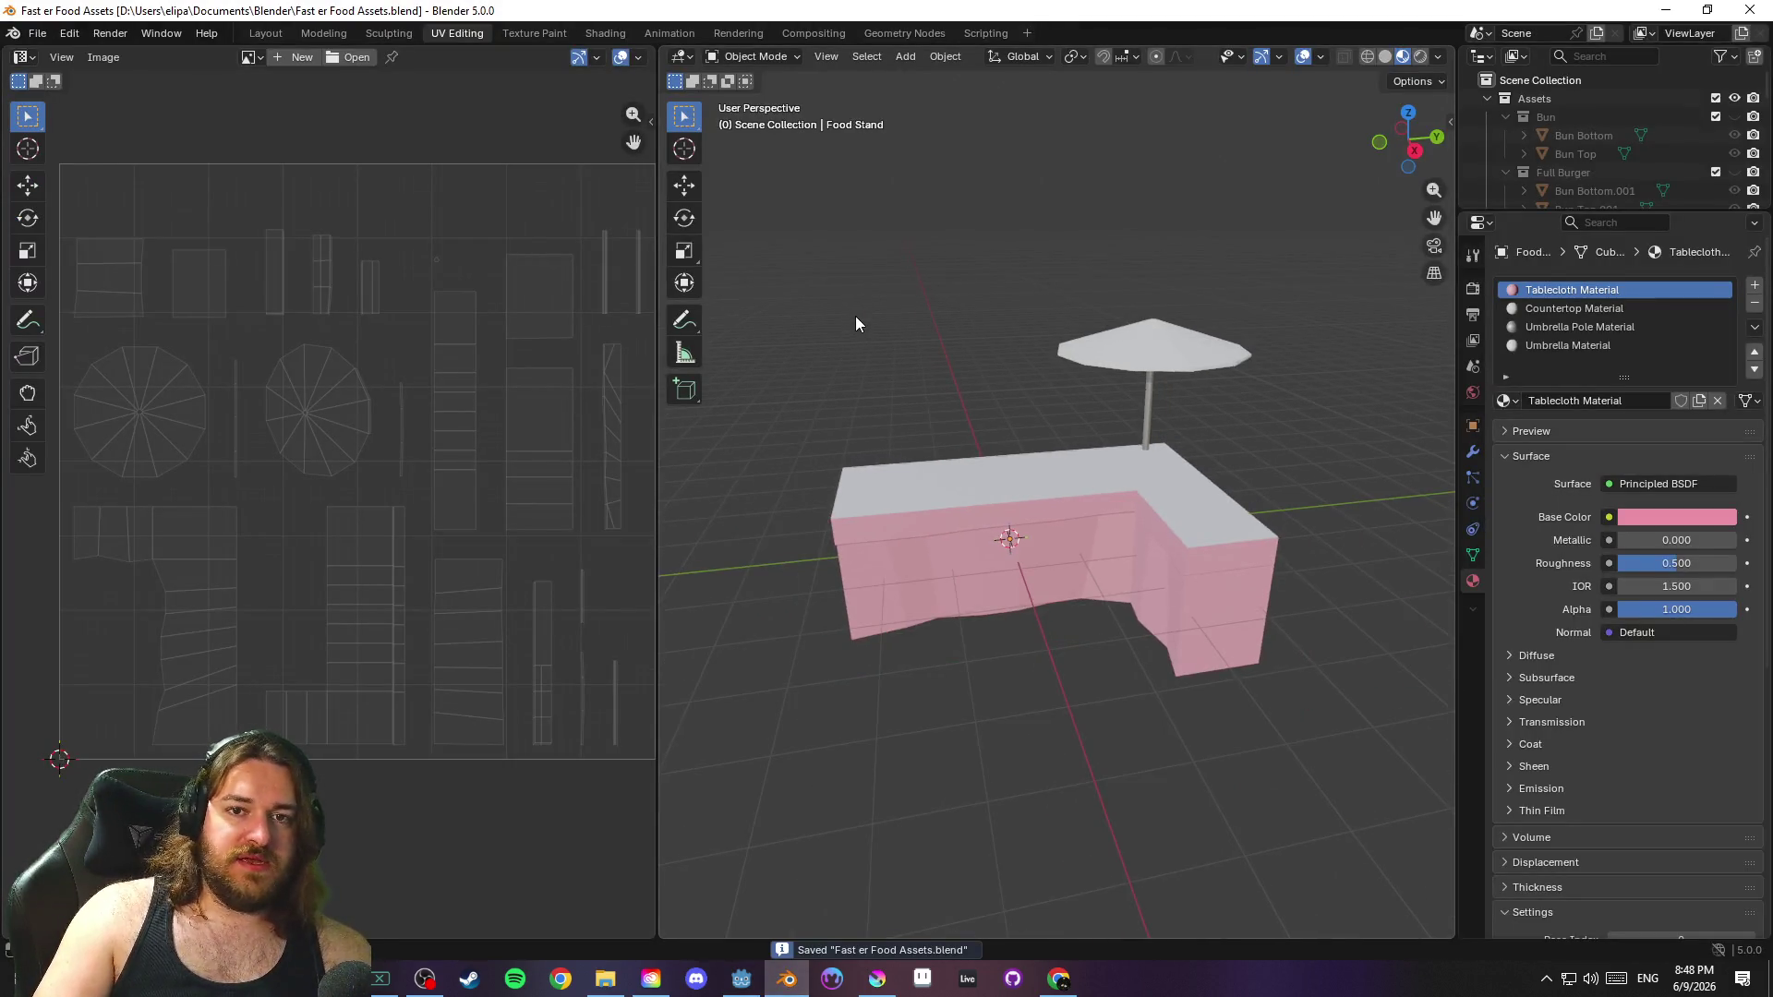
scroll(1670, 125, down, 5)
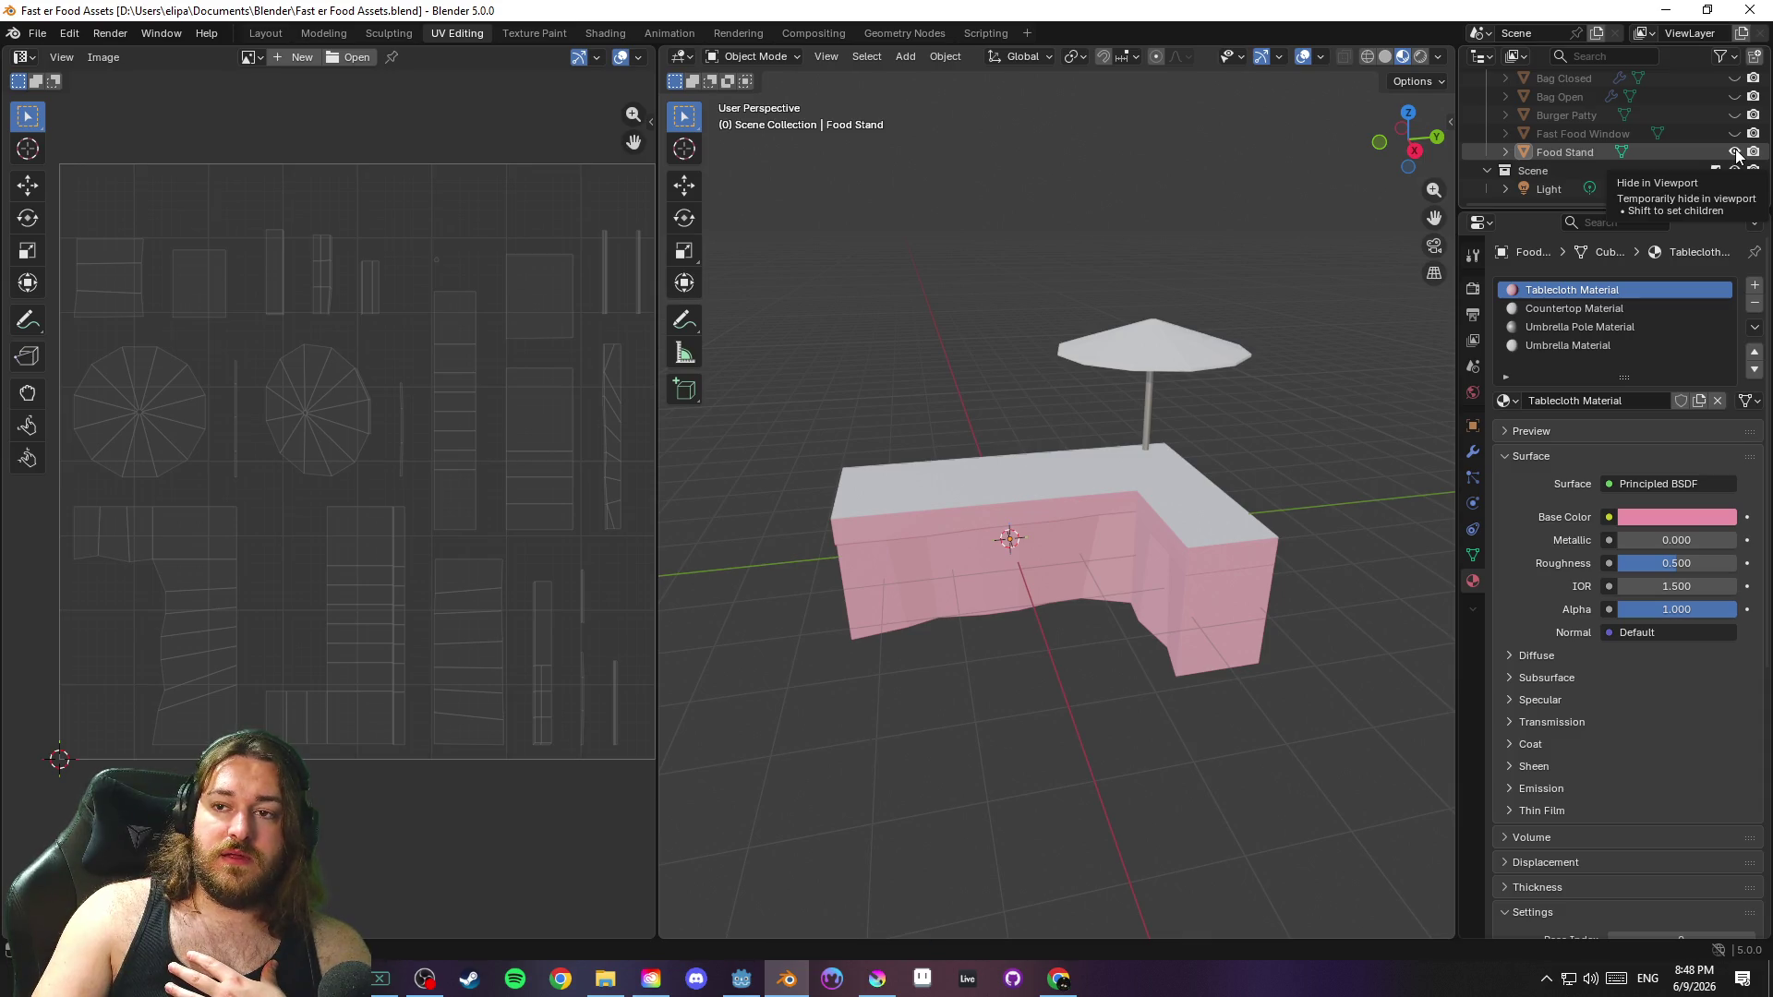
click(1734, 152)
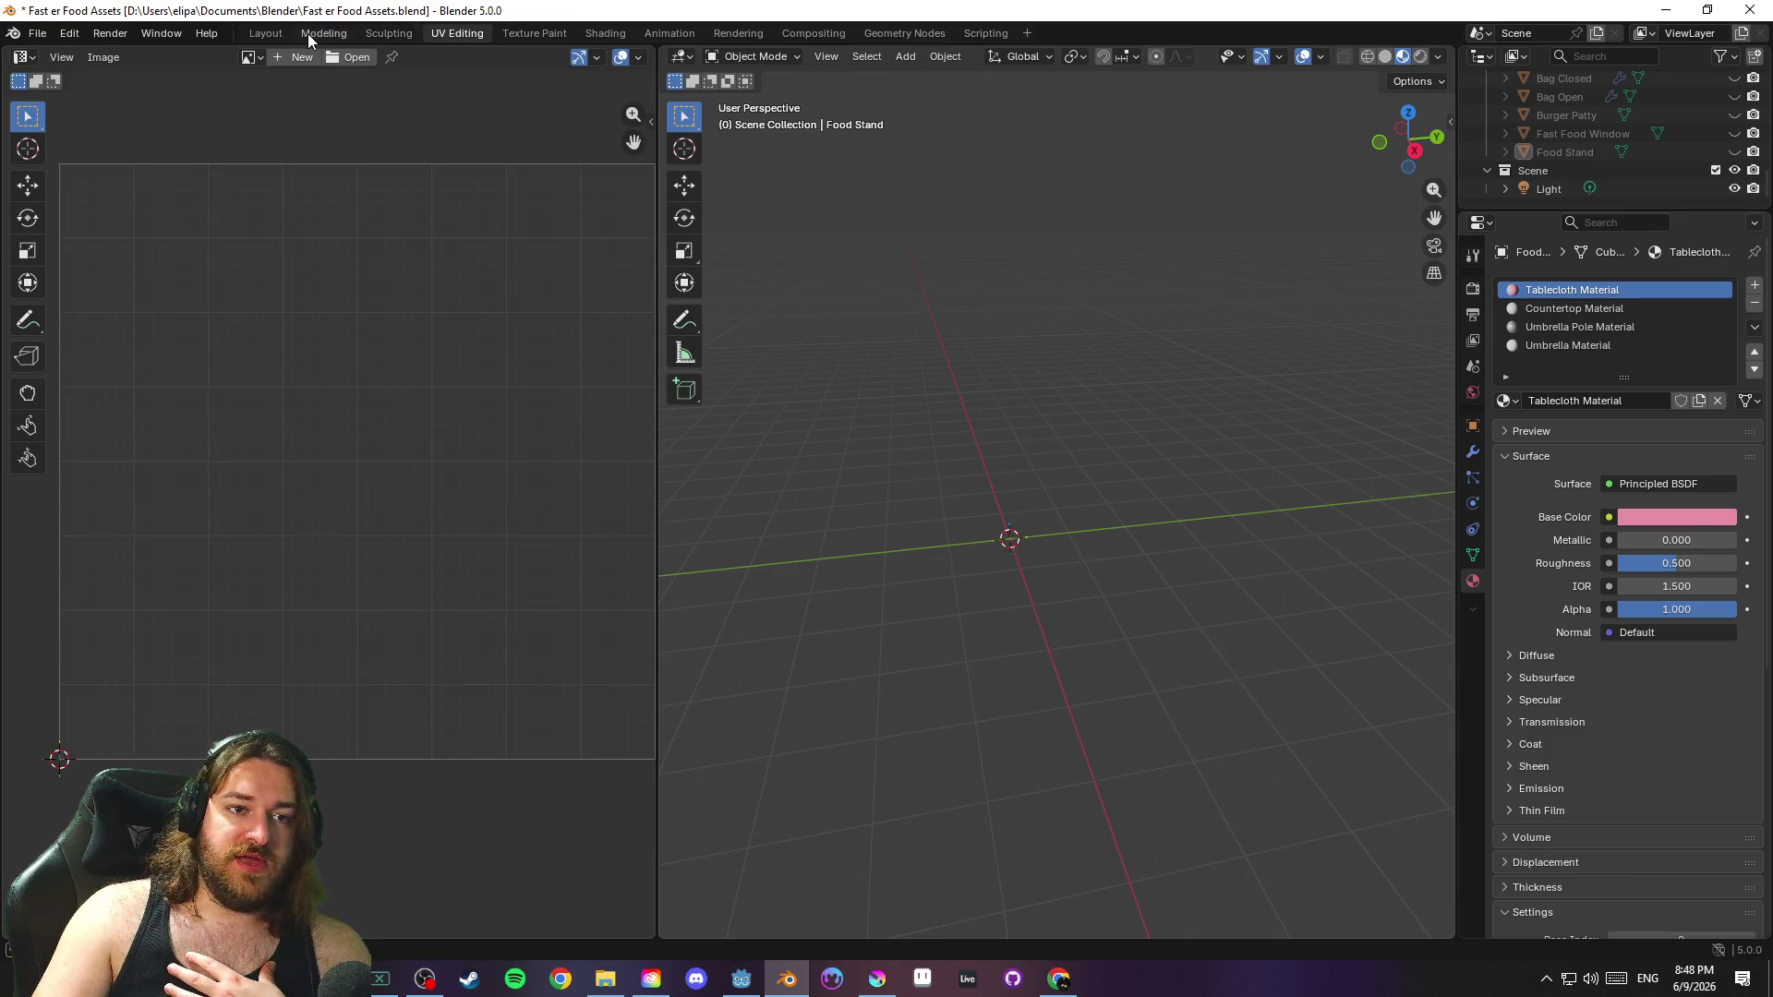
Switch to the Layout workspace and orbit around the origin, toggling orthographic view
click(265, 33)
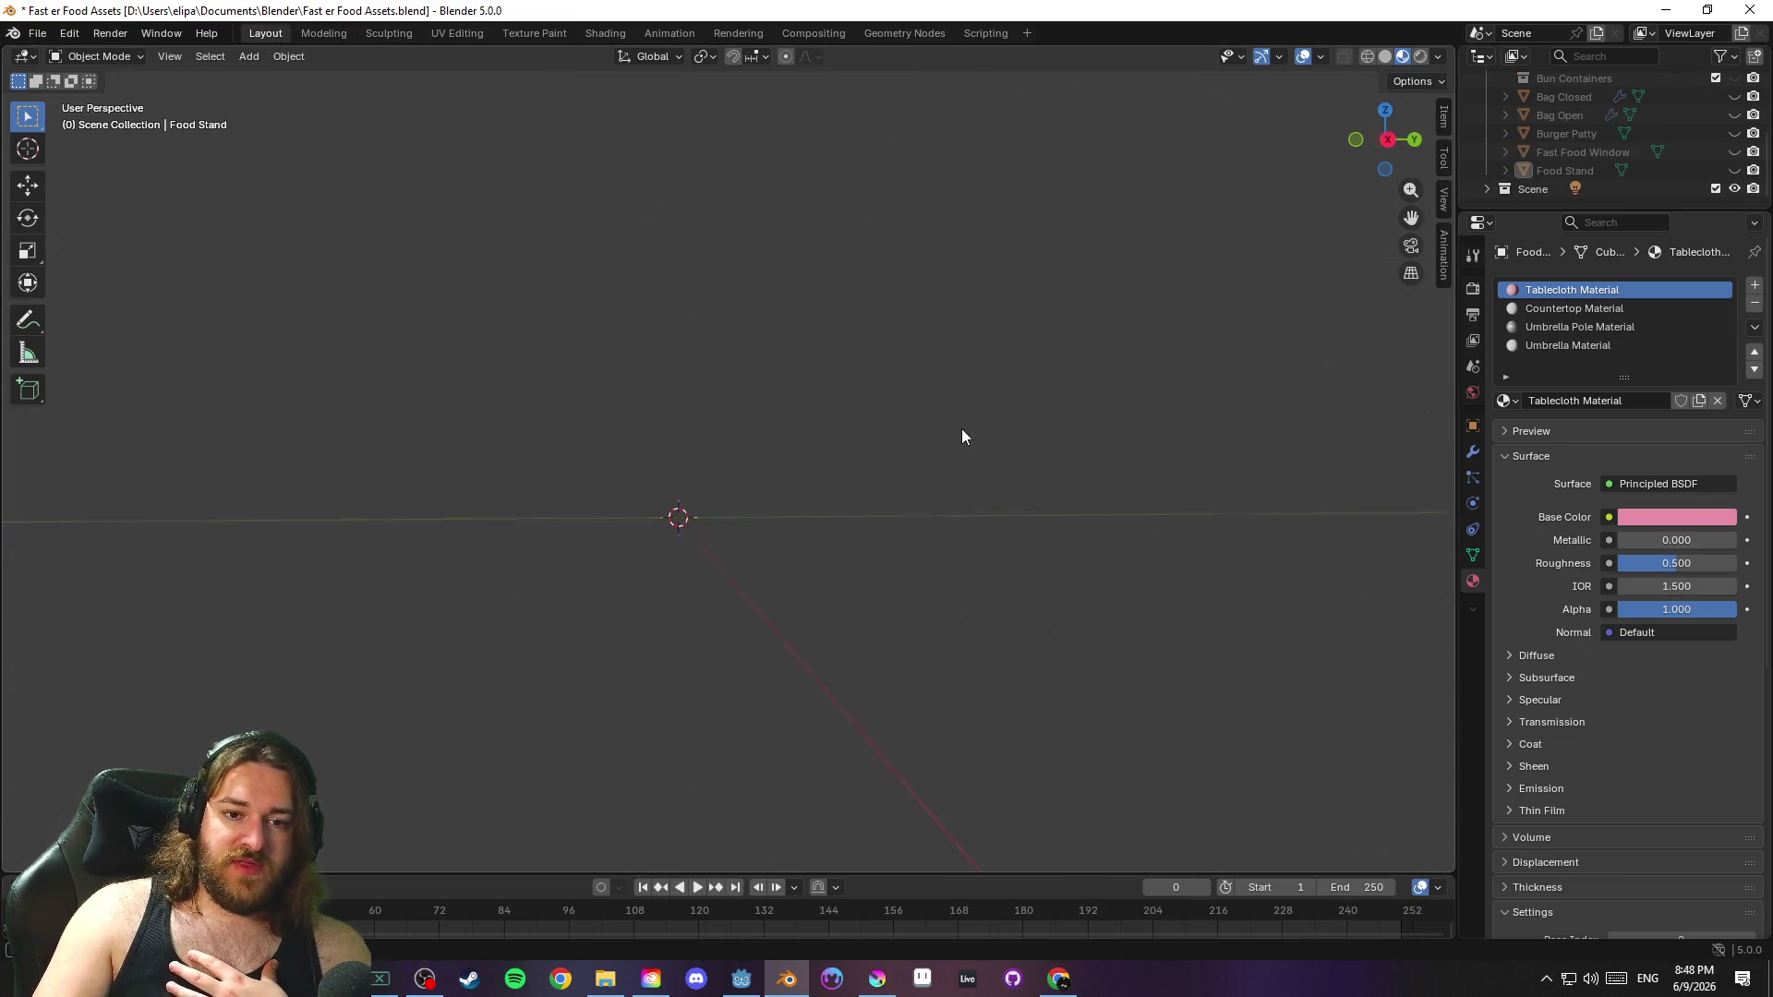
mouse_move(973, 490)
mouse_down()
mouse_move(997, 491)
mouse_move(1014, 463)
mouse_move(999, 437)
mouse_move(942, 424)
mouse_move(867, 475)
mouse_move(890, 522)
mouse_move(994, 559)
mouse_move(977, 543)
mouse_move(991, 455)
mouse_move(962, 418)
mouse_move(923, 424)
mouse_move(954, 430)
mouse_move(866, 480)
mouse_move(969, 485)
mouse_move(944, 529)
mouse_move(1021, 507)
mouse_move(1002, 481)
mouse_up()
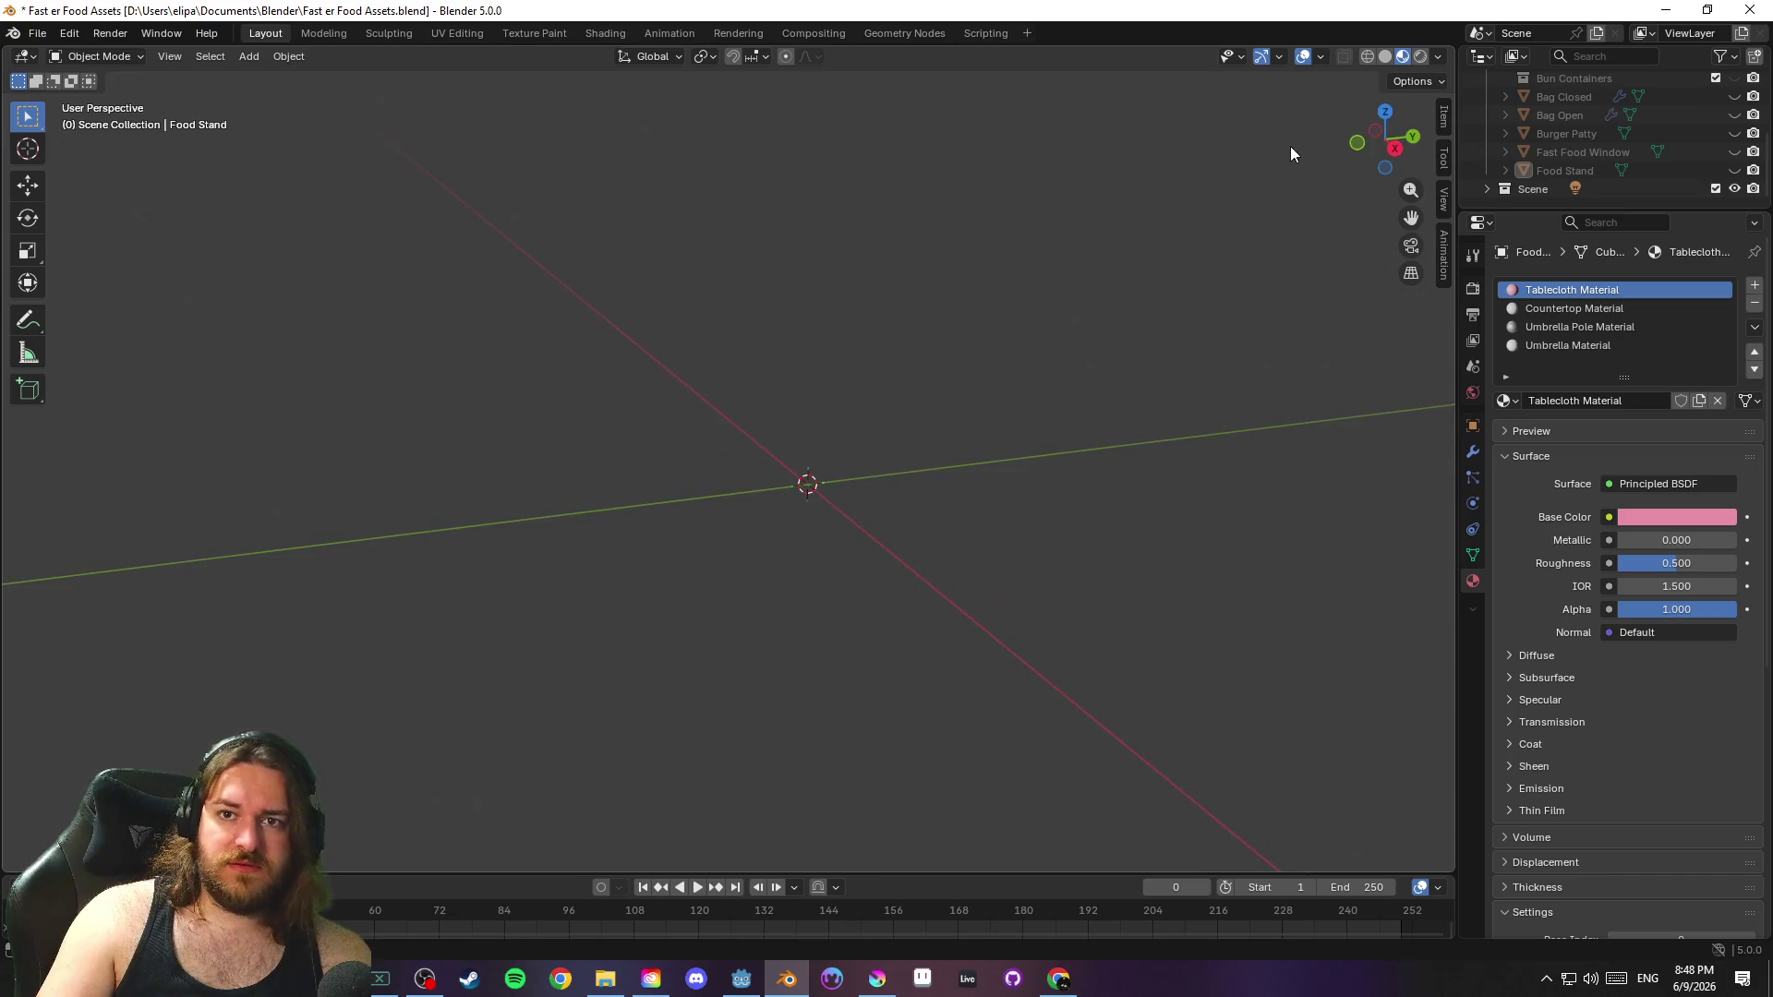
key(KP_5)
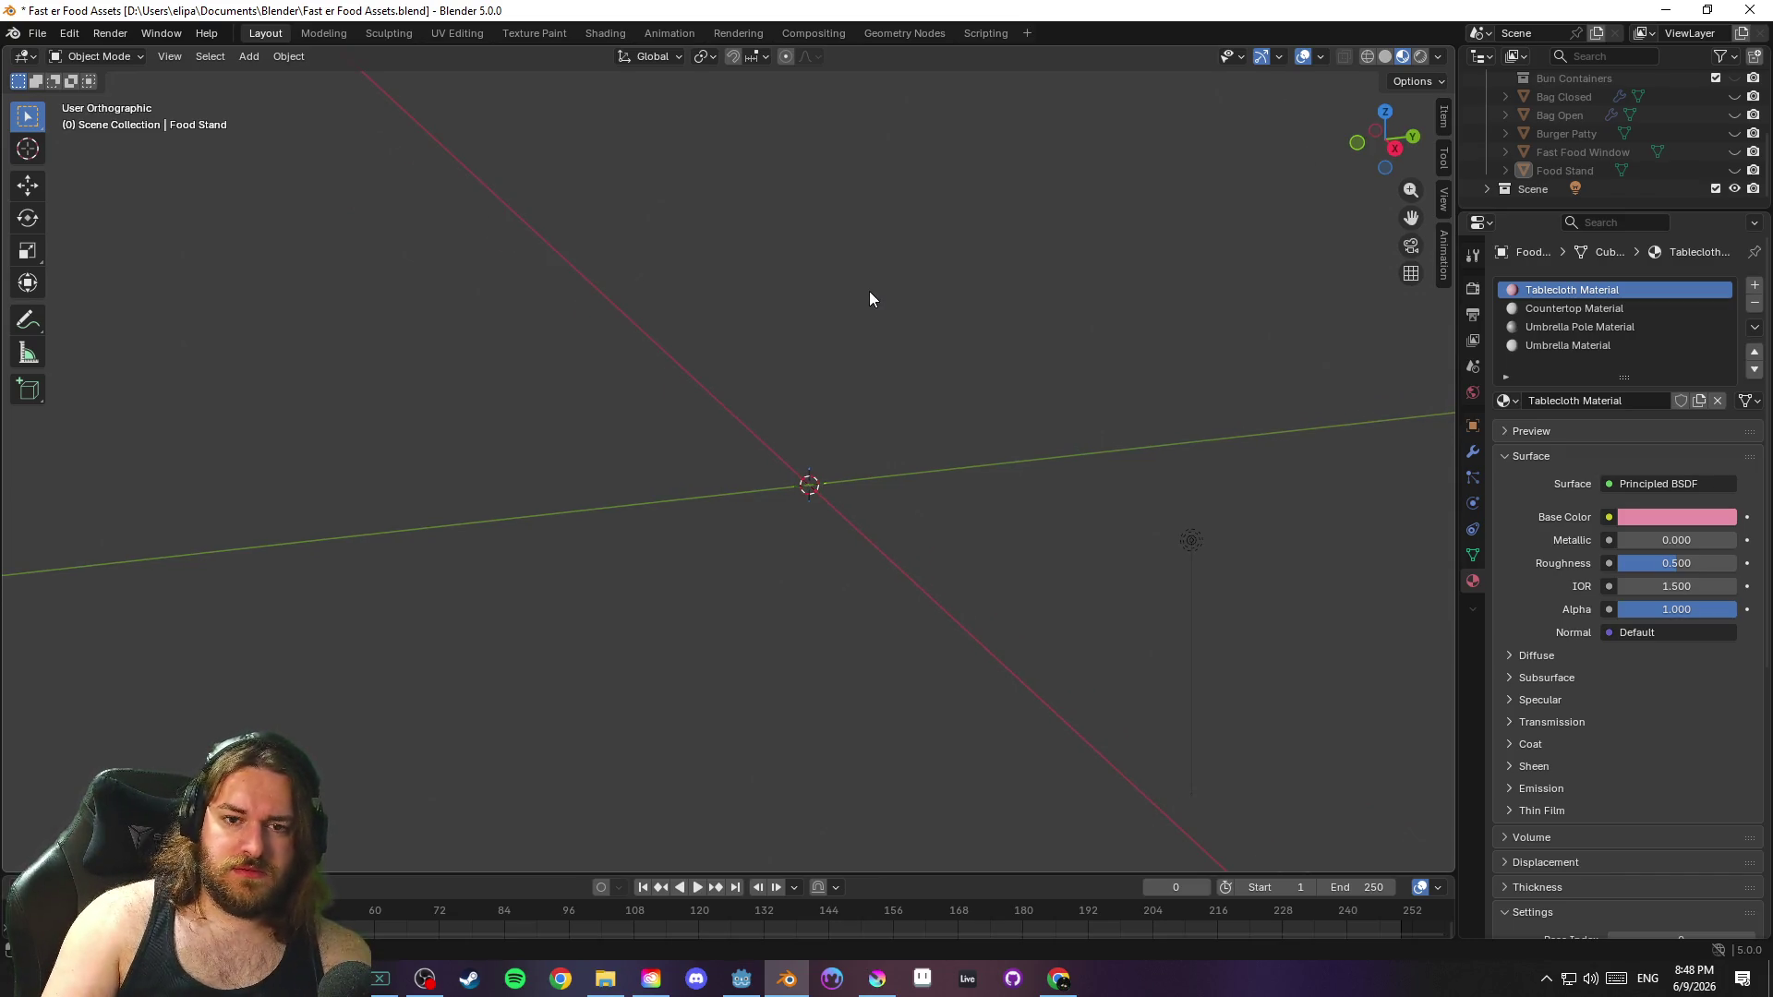
key(KP_5)
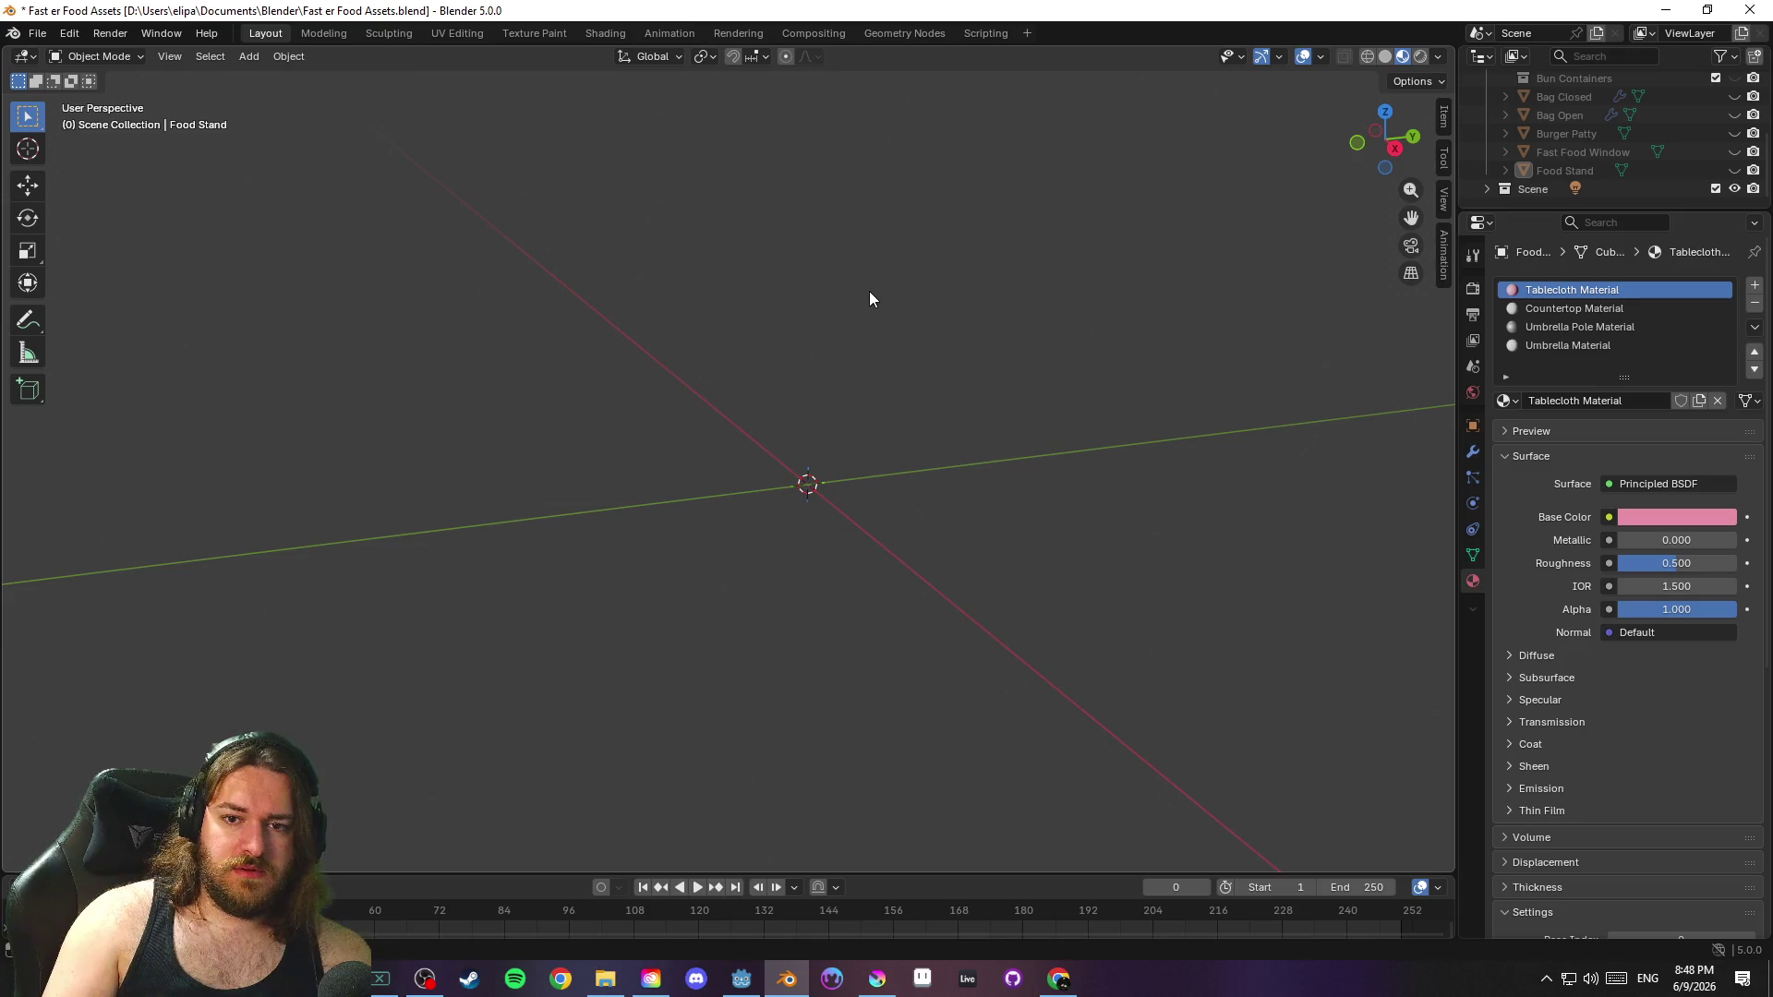
key(KP_5)
key(KP_5)
key(KP_5)
key(KP_5)
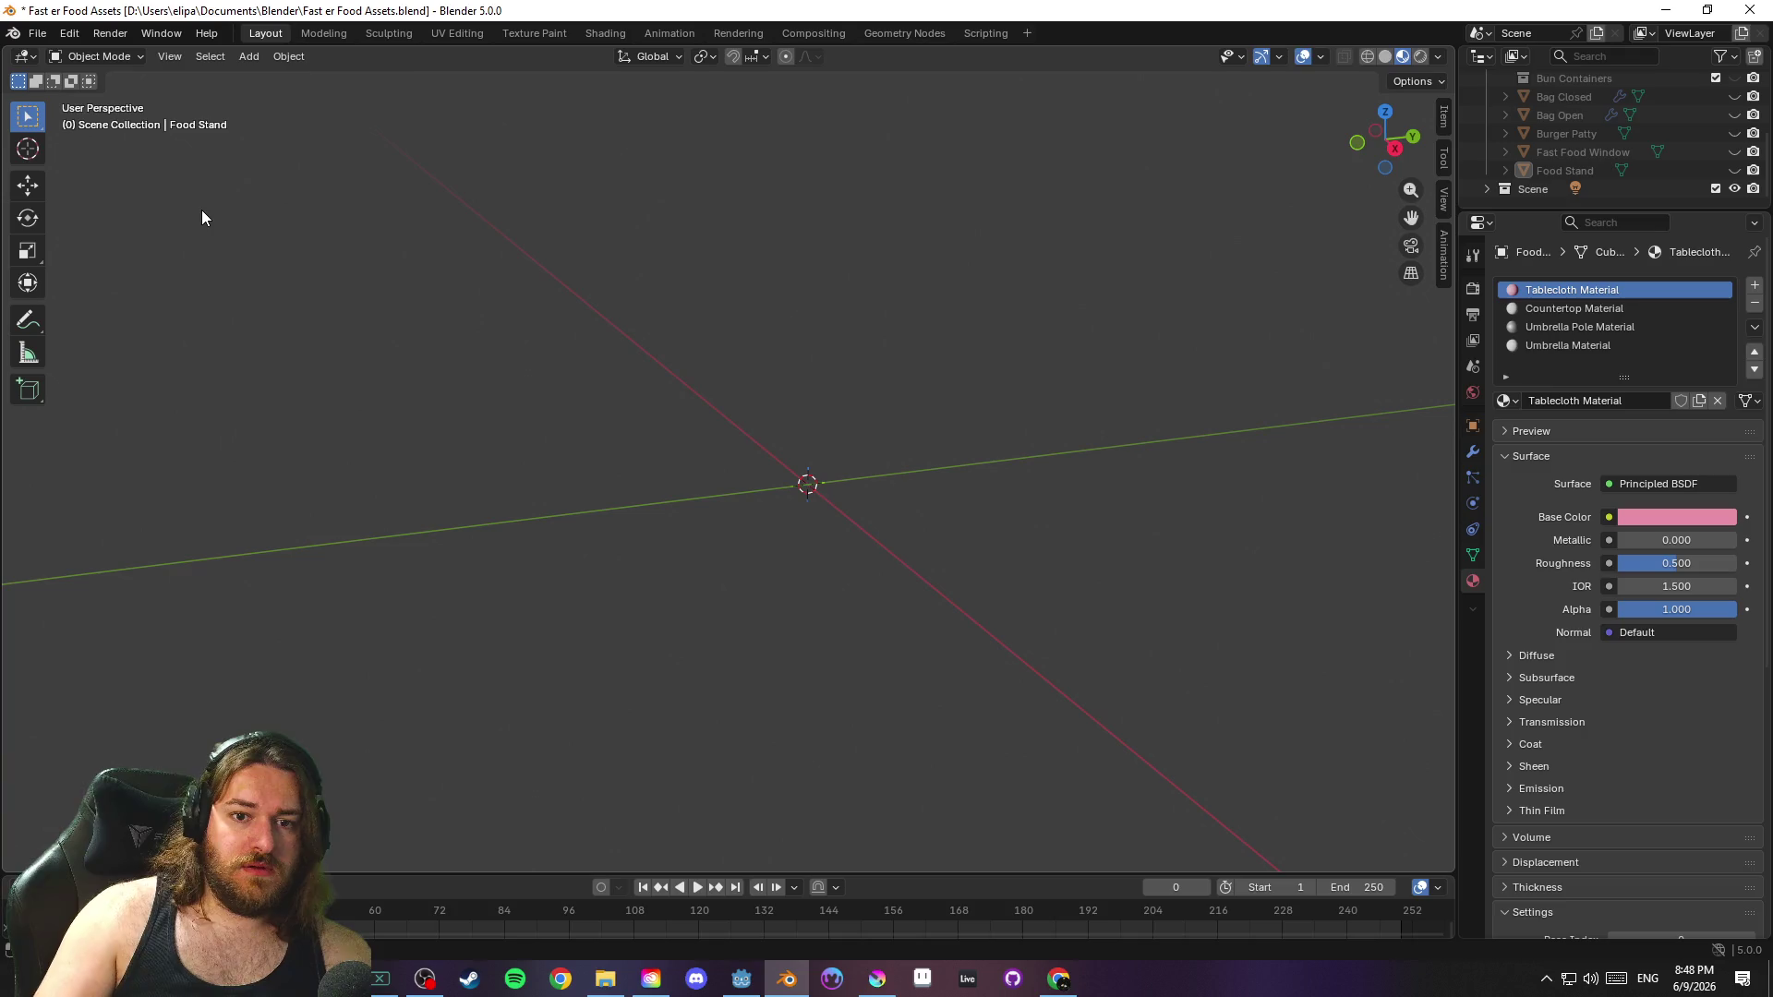
mouse_move(651, 392)
mouse_down()
mouse_move(607, 390)
mouse_move(584, 334)
mouse_move(607, 330)
mouse_move(602, 162)
mouse_move(600, 418)
mouse_move(637, 382)
mouse_move(617, 384)
mouse_move(602, 483)
mouse_move(637, 424)
mouse_move(633, 391)
mouse_up()
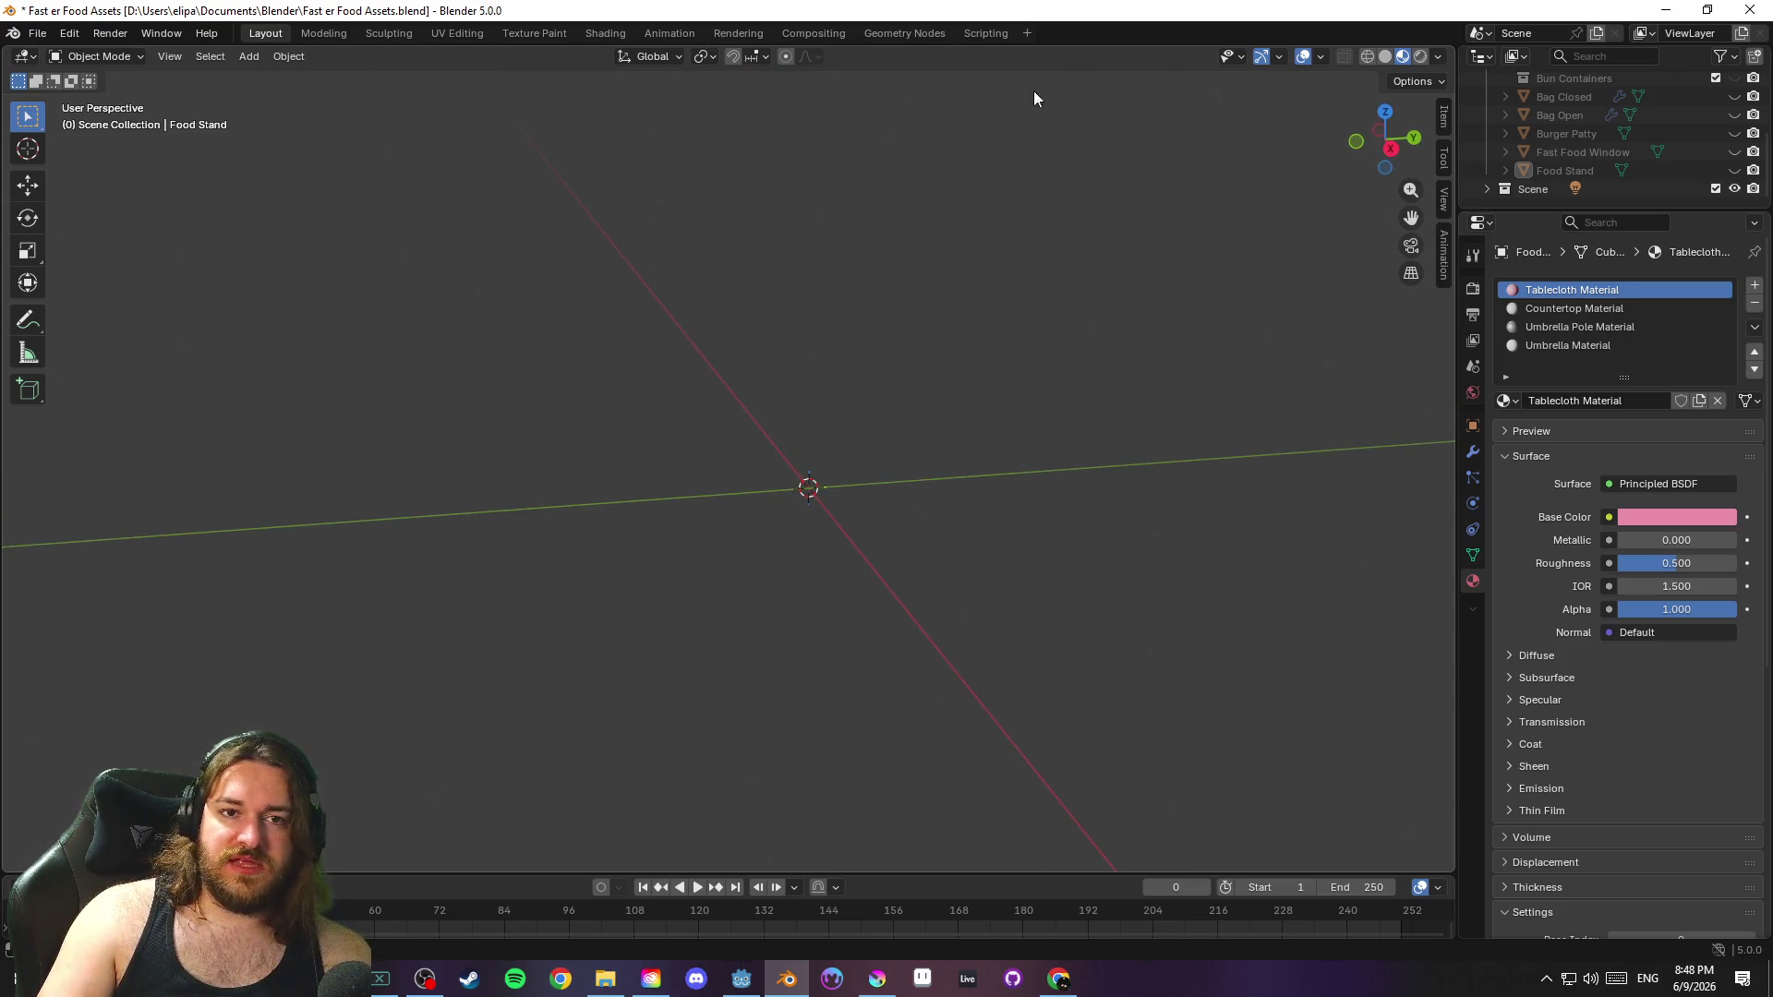
Enable the Floor overlay to show the grid and save the file
click(1321, 57)
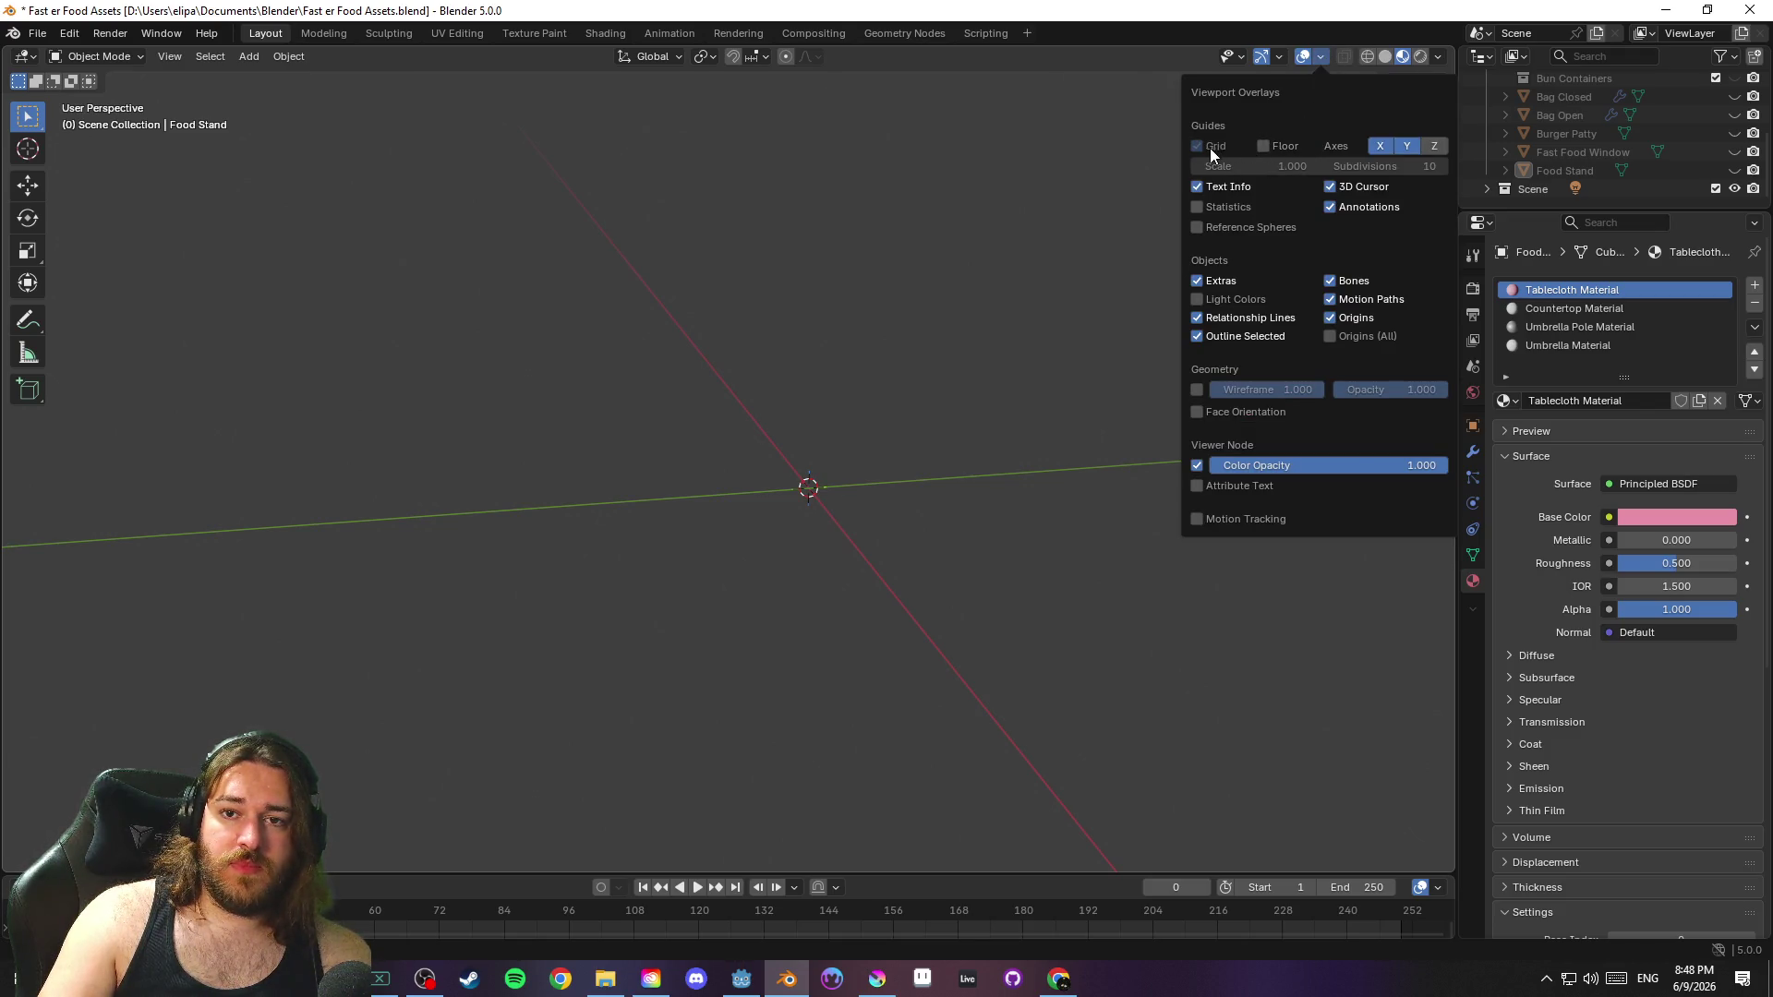
click(1262, 146)
mouse_move(991, 317)
mouse_down()
mouse_move(973, 415)
mouse_move(1175, 261)
mouse_move(1064, 312)
mouse_up()
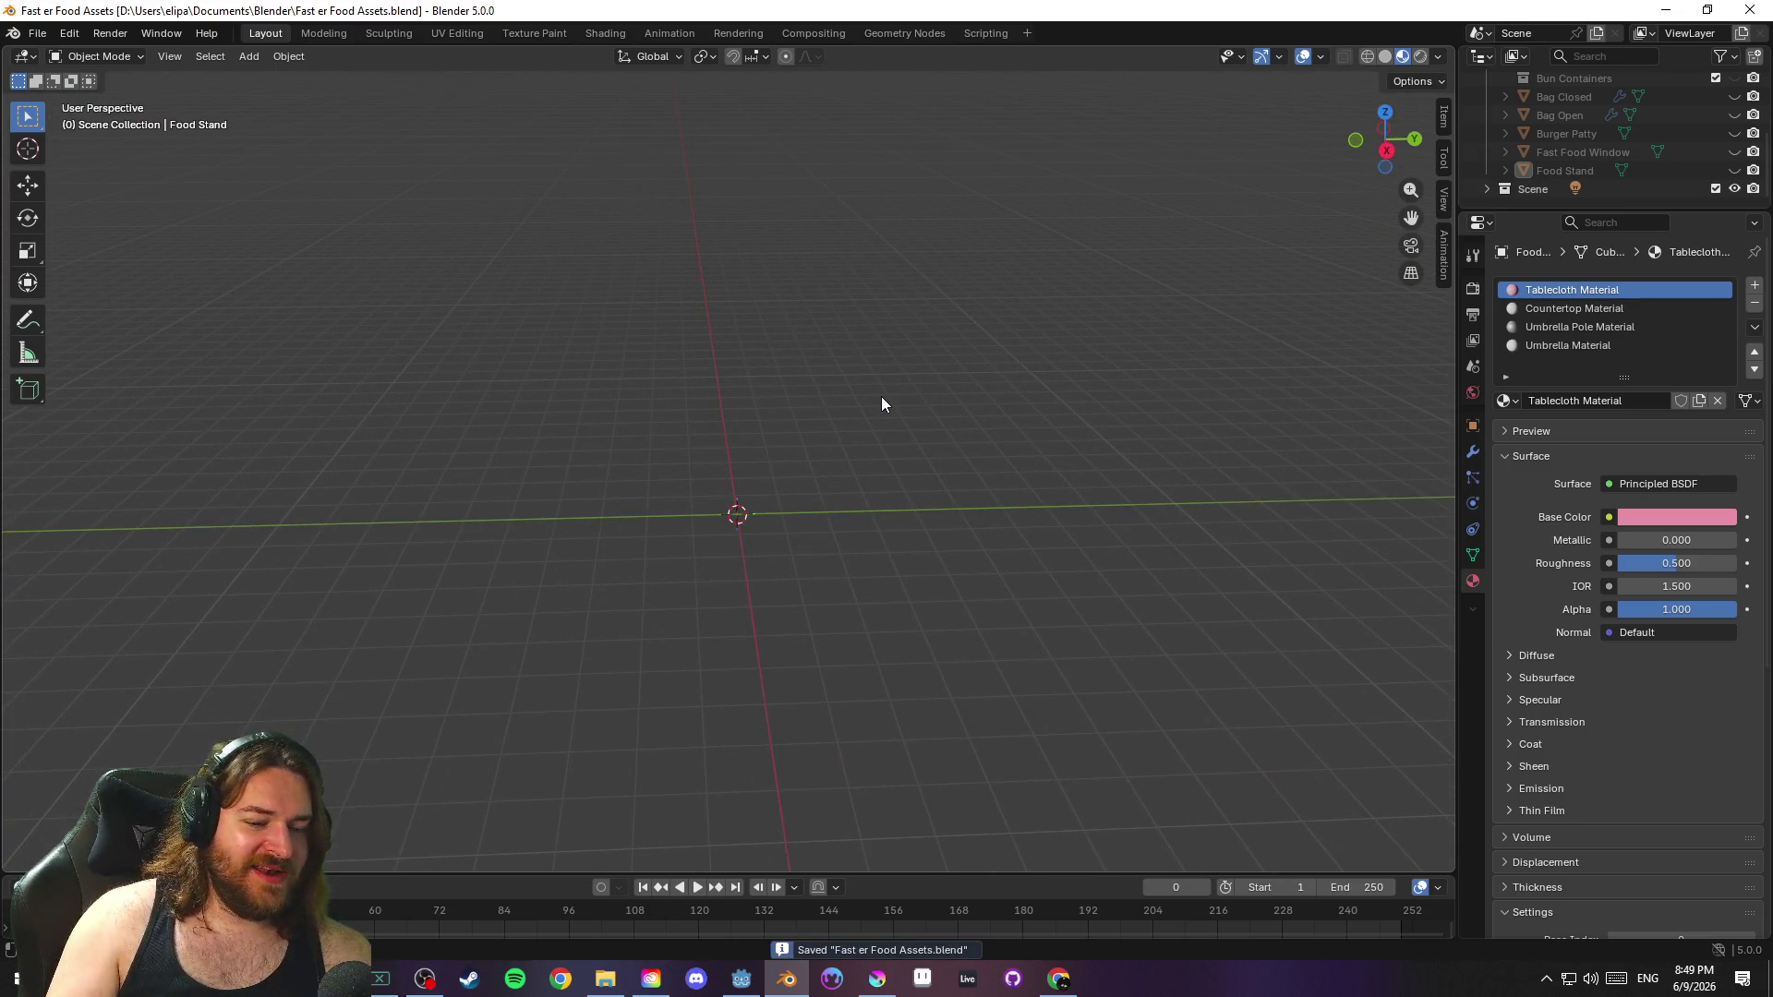
mouse_move(859, 448)
mouse_down()
mouse_move(847, 538)
mouse_move(878, 487)
mouse_move(855, 546)
mouse_move(812, 545)
mouse_move(839, 514)
mouse_move(831, 444)
mouse_move(827, 566)
mouse_move(847, 558)
mouse_up()
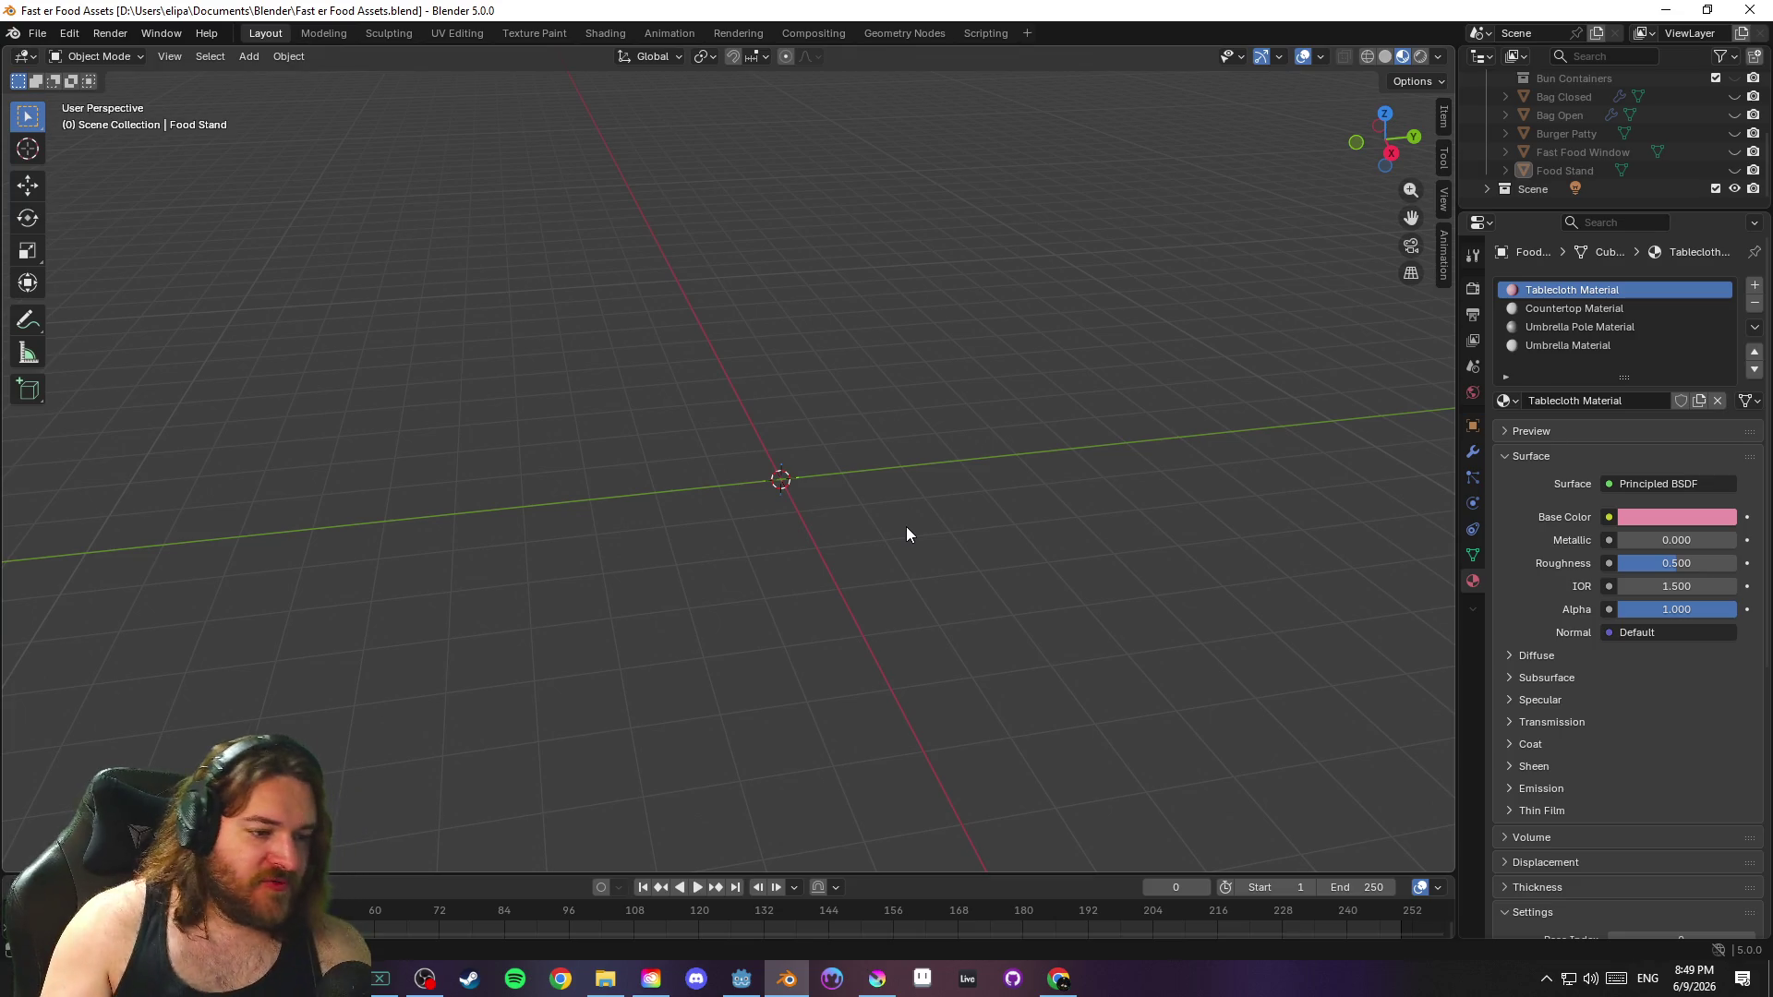
key(ctrl+s)
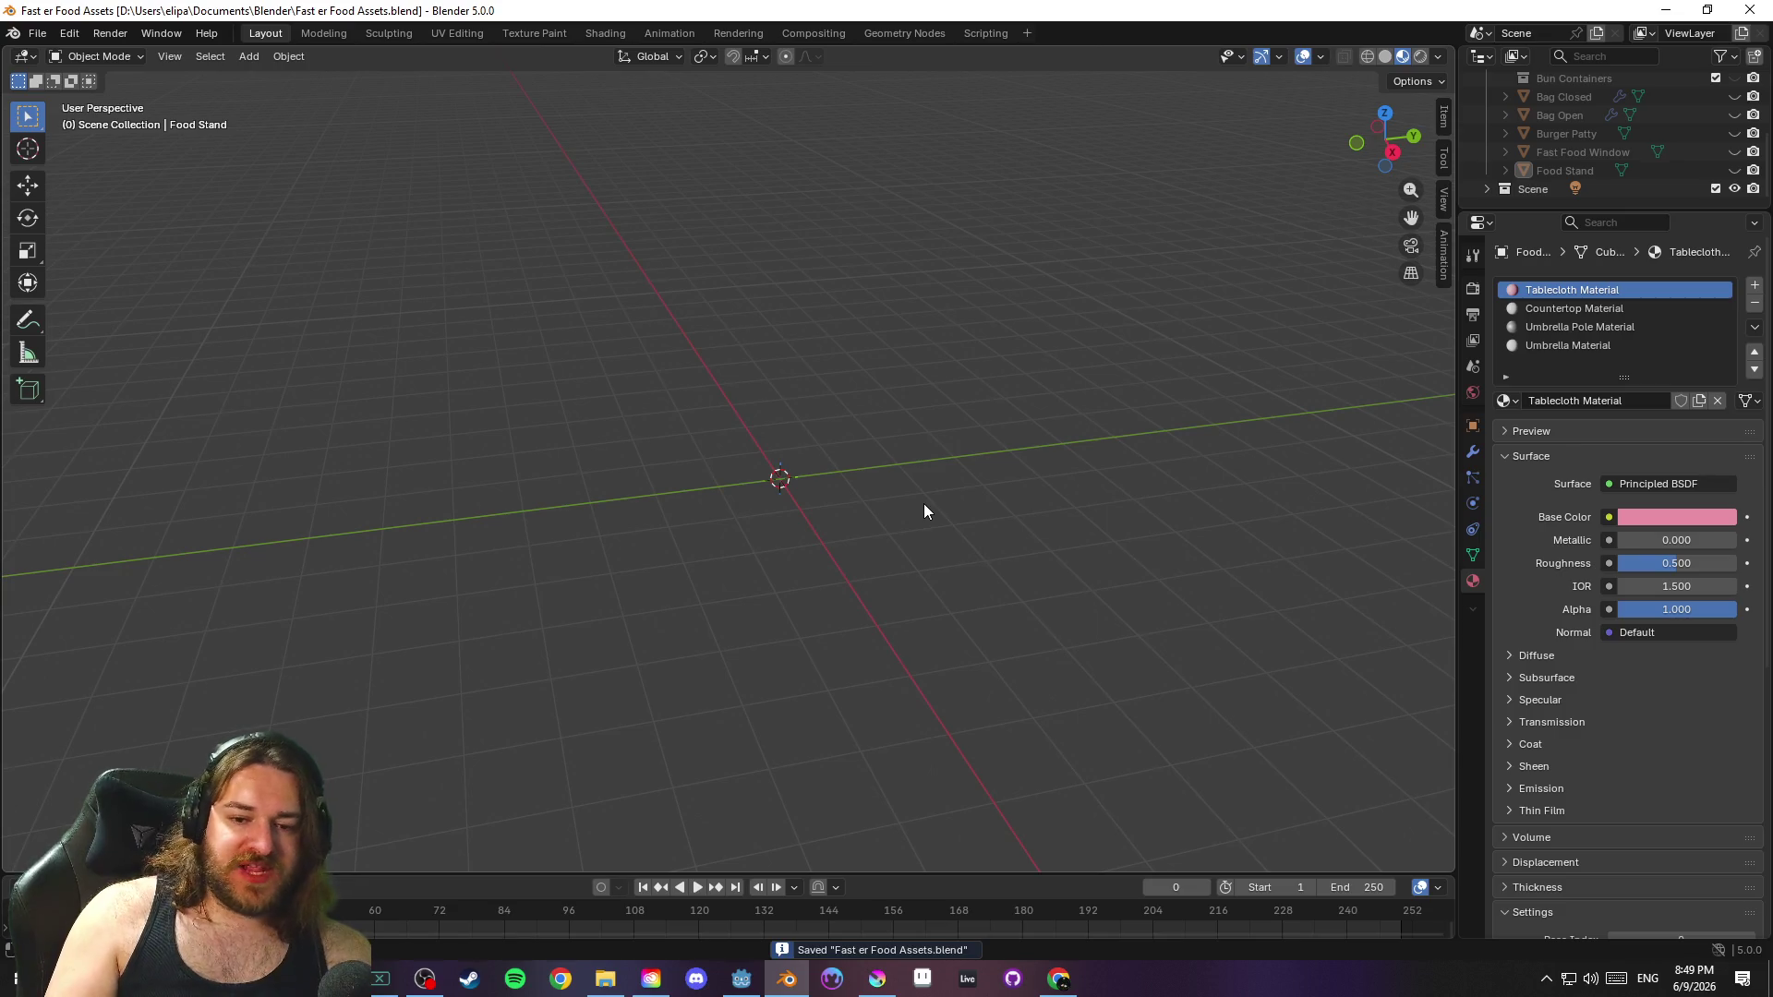
mouse_move(914, 504)
mouse_down()
mouse_move(955, 517)
mouse_move(925, 467)
mouse_move(921, 517)
mouse_move(950, 518)
mouse_move(921, 470)
mouse_move(958, 490)
mouse_move(955, 524)
mouse_move(956, 498)
mouse_up()
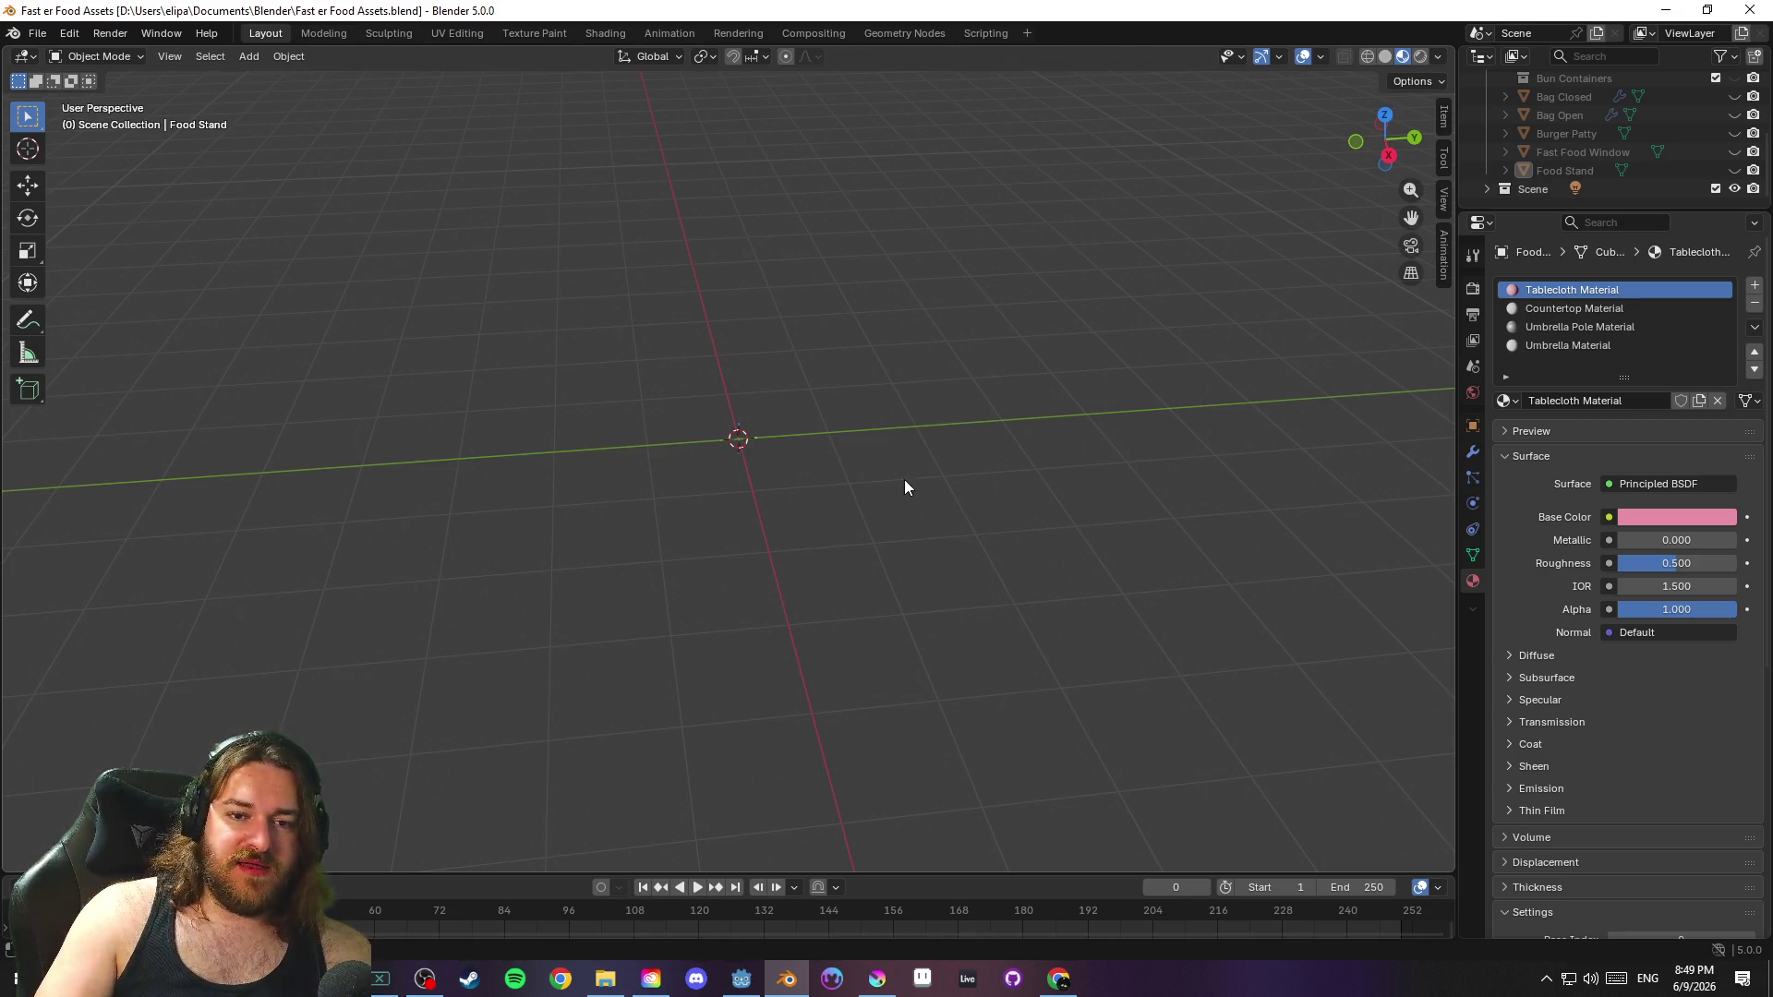
drag(880, 500, 898, 490)
key(ctrl+s)
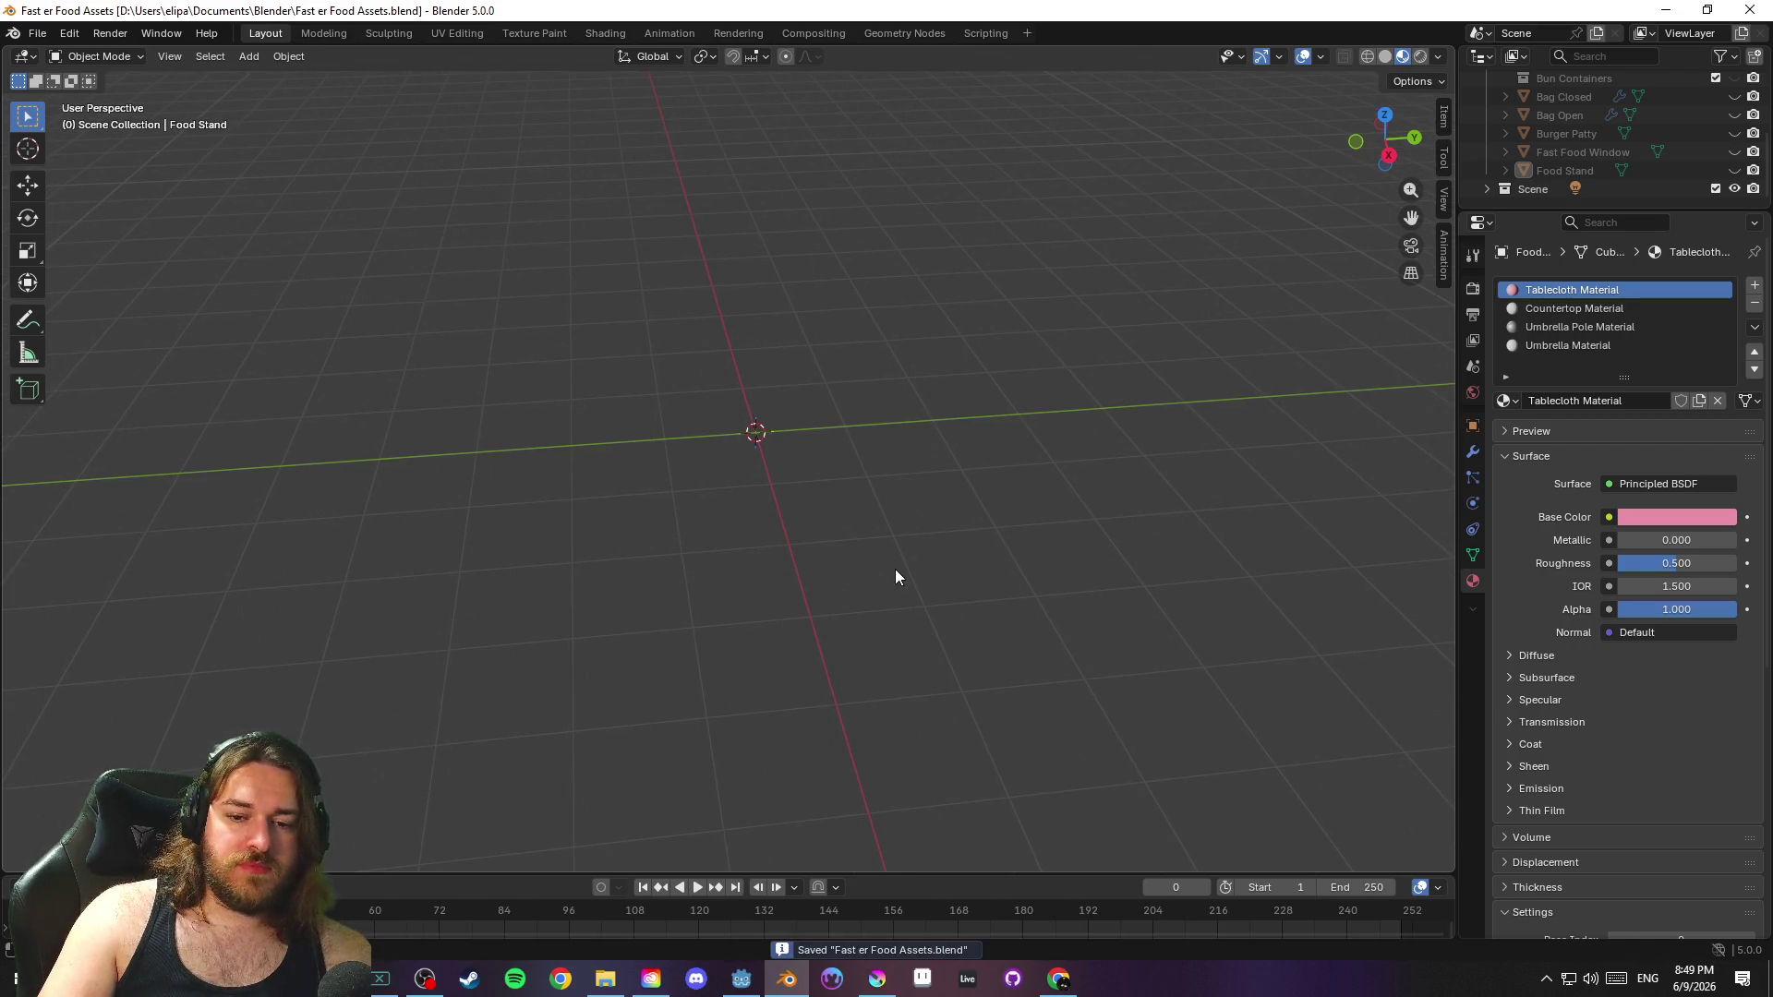
scroll(1682, 130, up, 5)
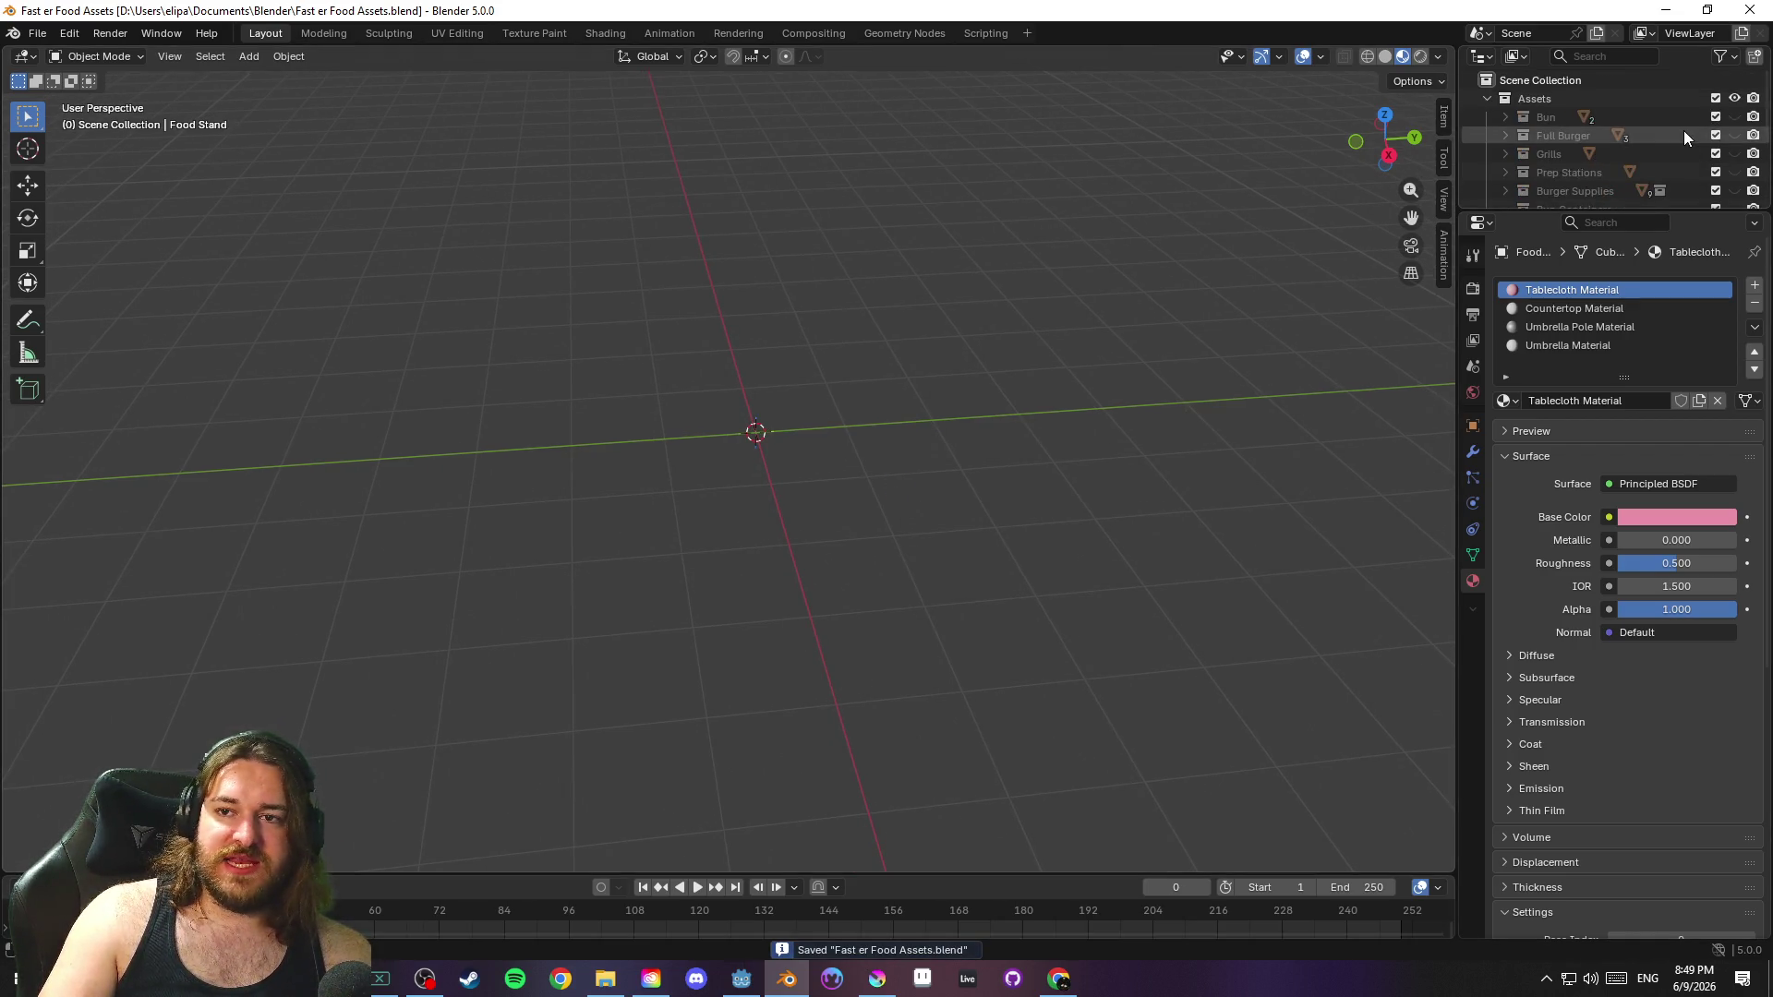
Add a cube mesh into the active Assets collection via Shift+A
click(1548, 104)
key(shift+a)
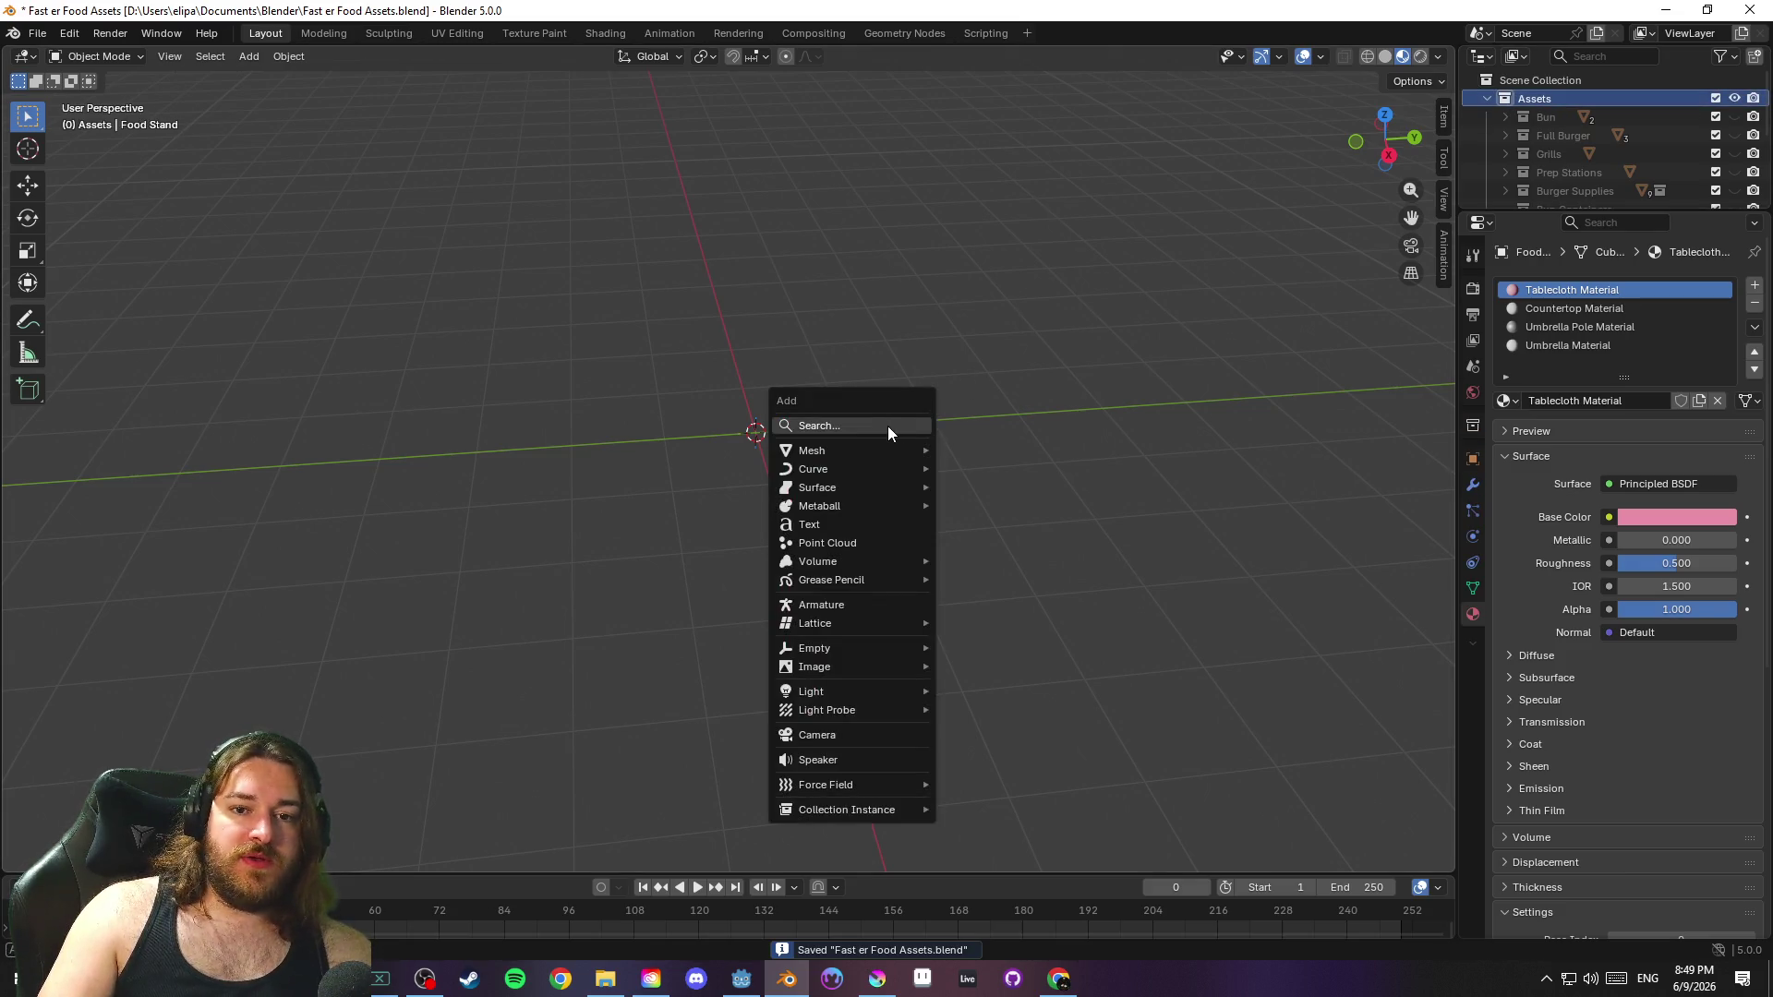
mouse_move(886, 451)
click(1023, 469)
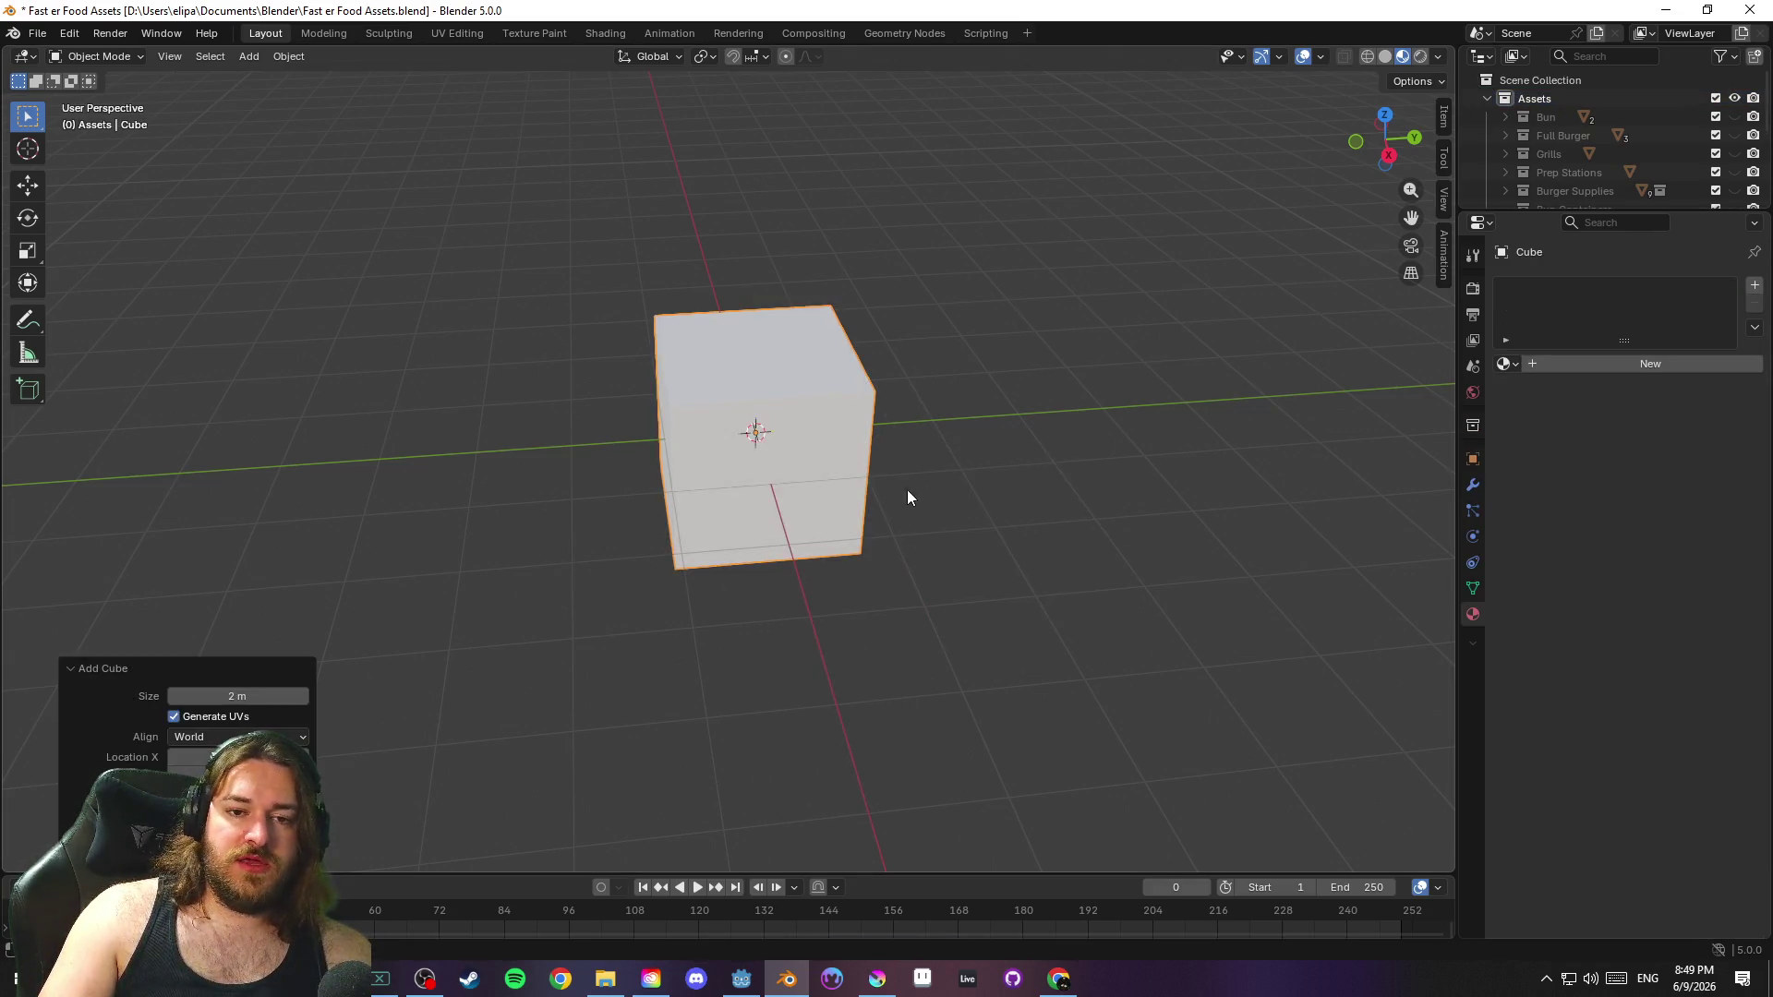
Put the cube into Edit Mode with vertex selection and save
key(Tab)
scroll(938, 566, up, 3)
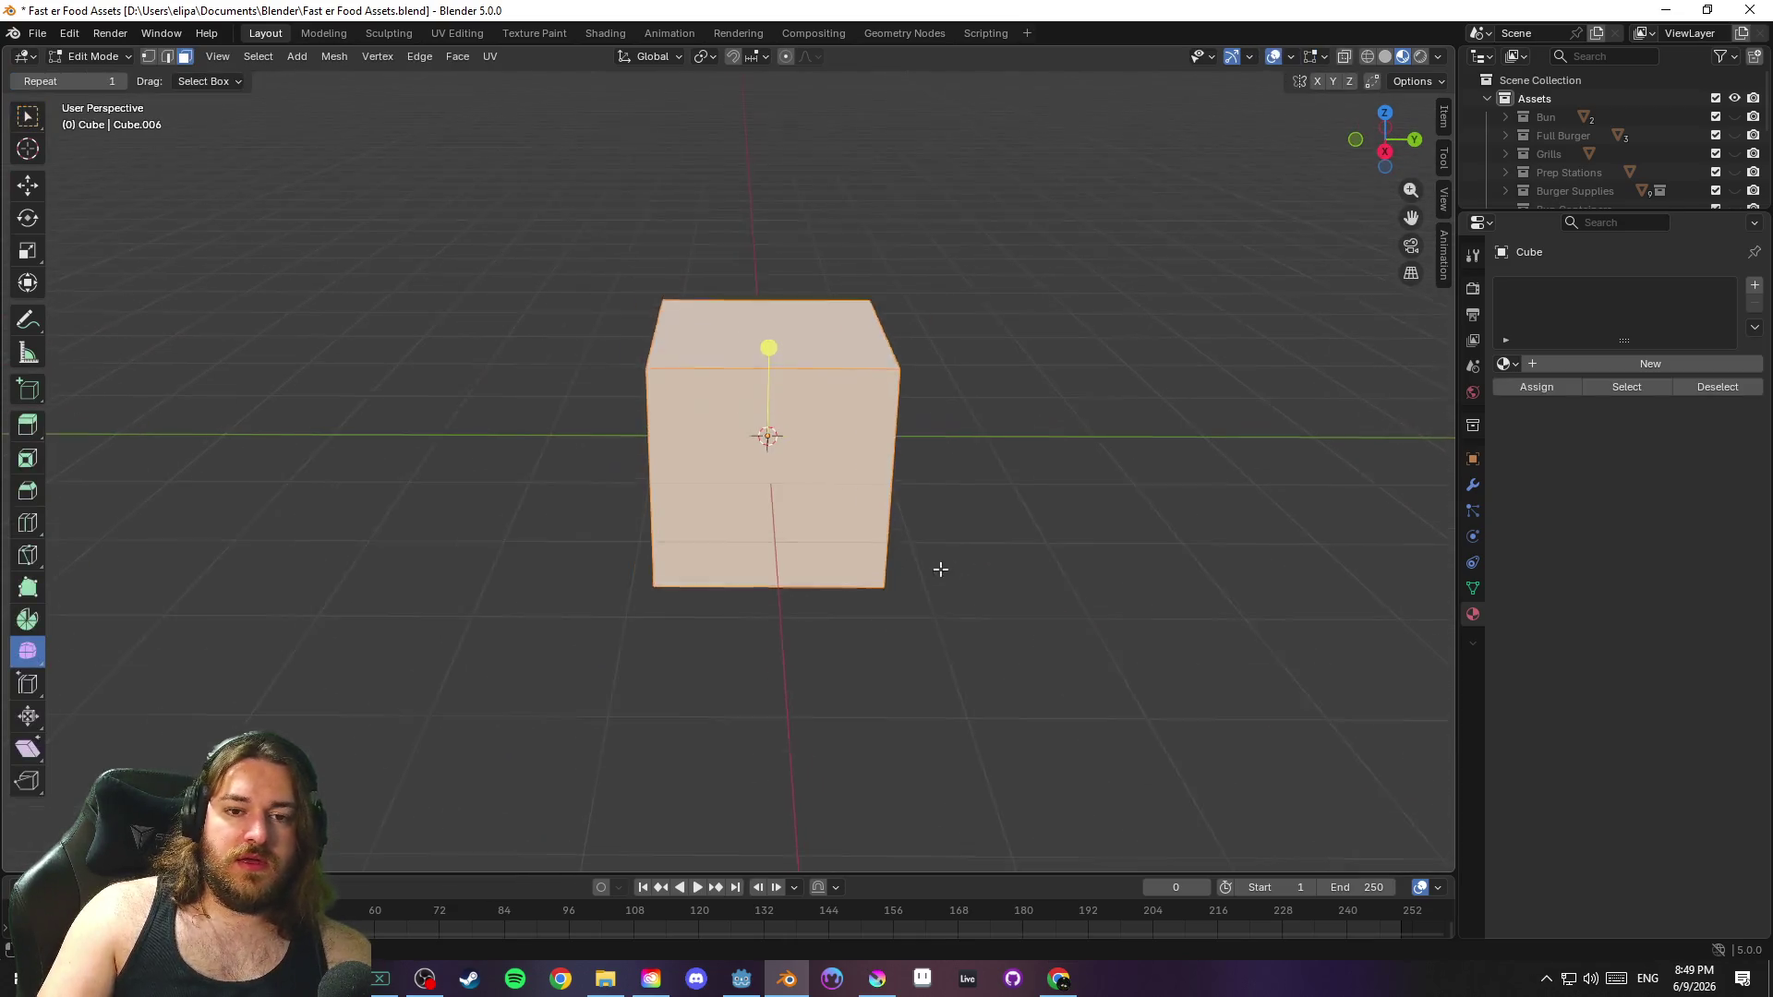
key(1)
mouse_move(933, 585)
mouse_down()
mouse_move(1044, 578)
mouse_move(1172, 518)
mouse_move(1081, 548)
mouse_move(1003, 536)
mouse_up()
key(ctrl+s)
mouse_move(887, 545)
mouse_down()
mouse_move(1195, 502)
mouse_move(1179, 486)
mouse_move(1059, 490)
mouse_up()
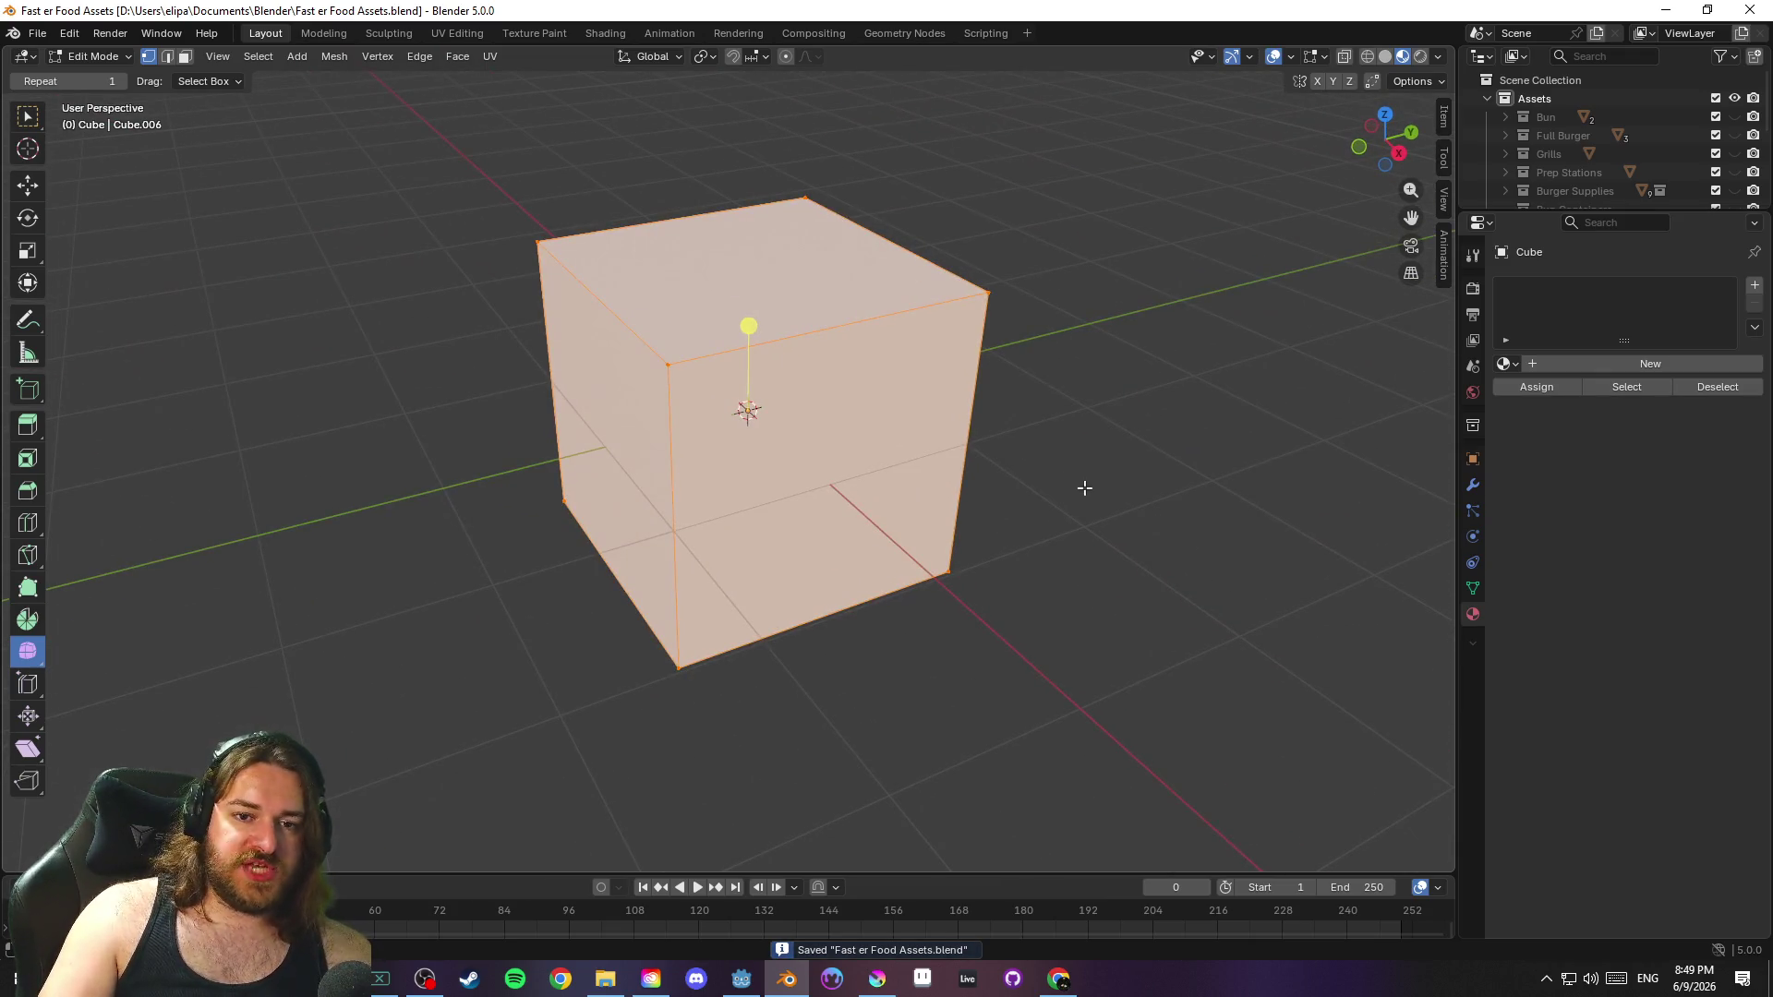
Lower the cube's top face along Z to flatten it into a shallow box
key(3)
click(850, 300)
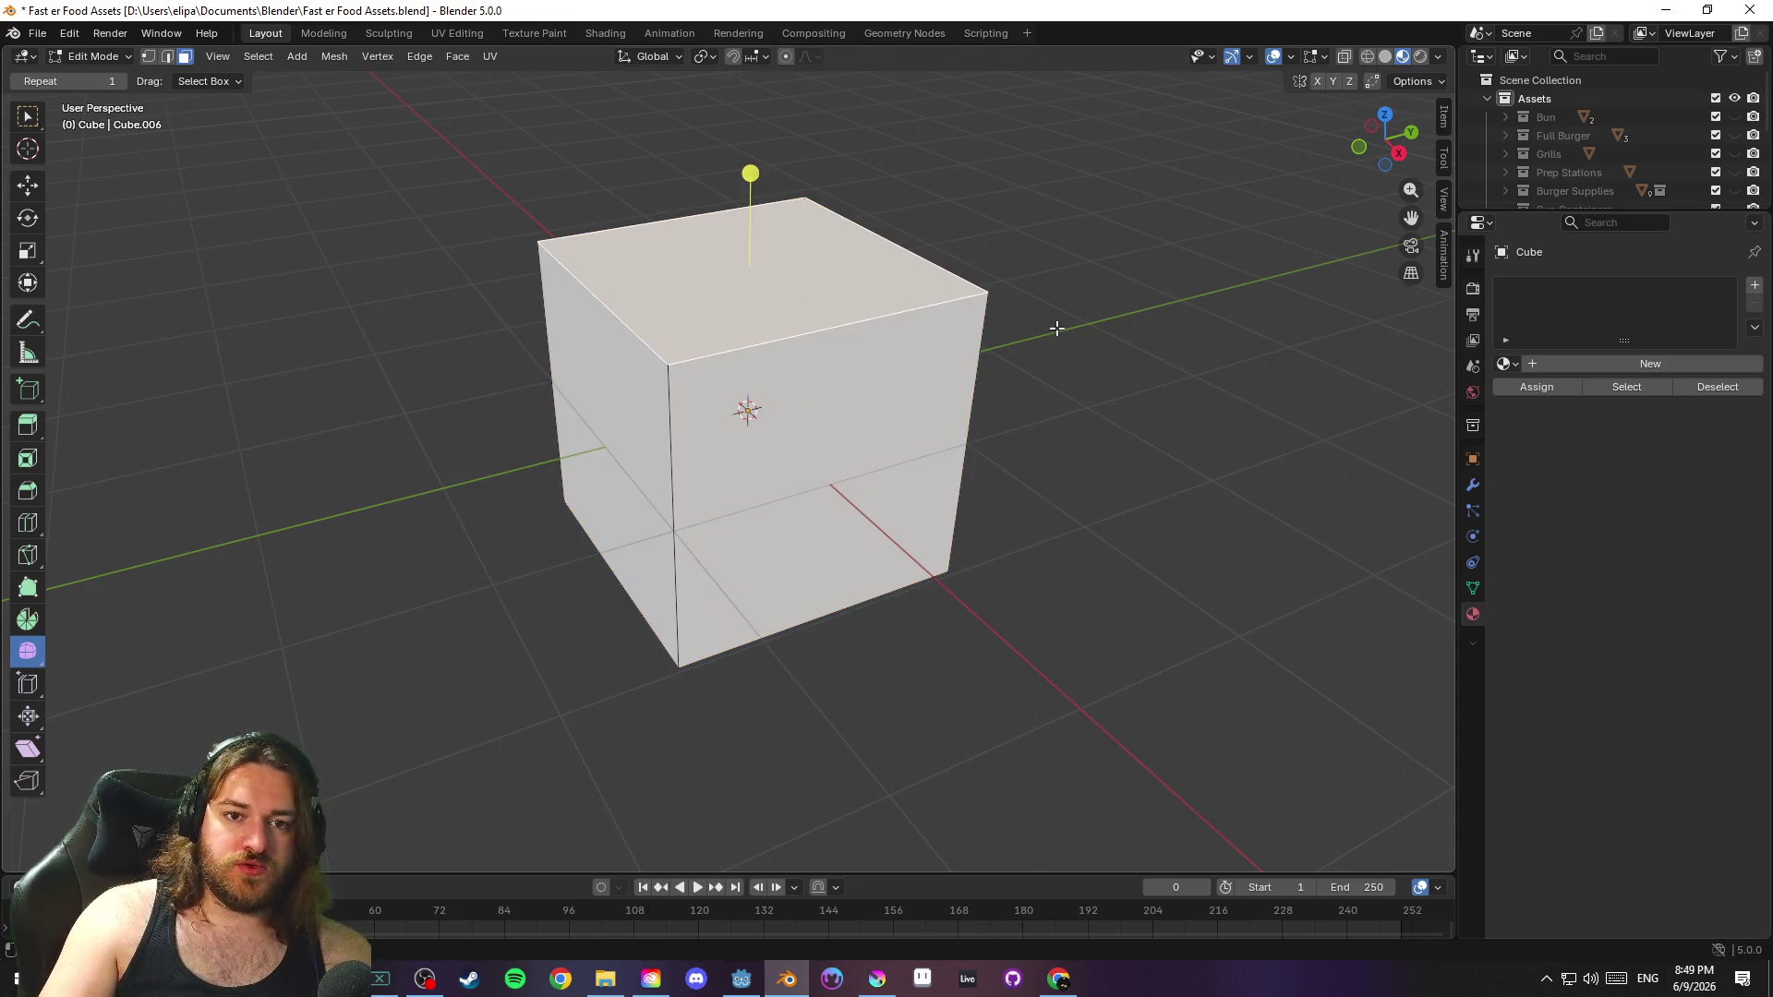
key(g)
key(z)
click(1065, 423)
mouse_move(1064, 424)
mouse_down()
mouse_move(1084, 550)
mouse_move(1099, 551)
mouse_move(1040, 483)
mouse_move(1177, 564)
mouse_up()
key(g)
key(z)
click(1179, 447)
drag(1179, 447, 1142, 560)
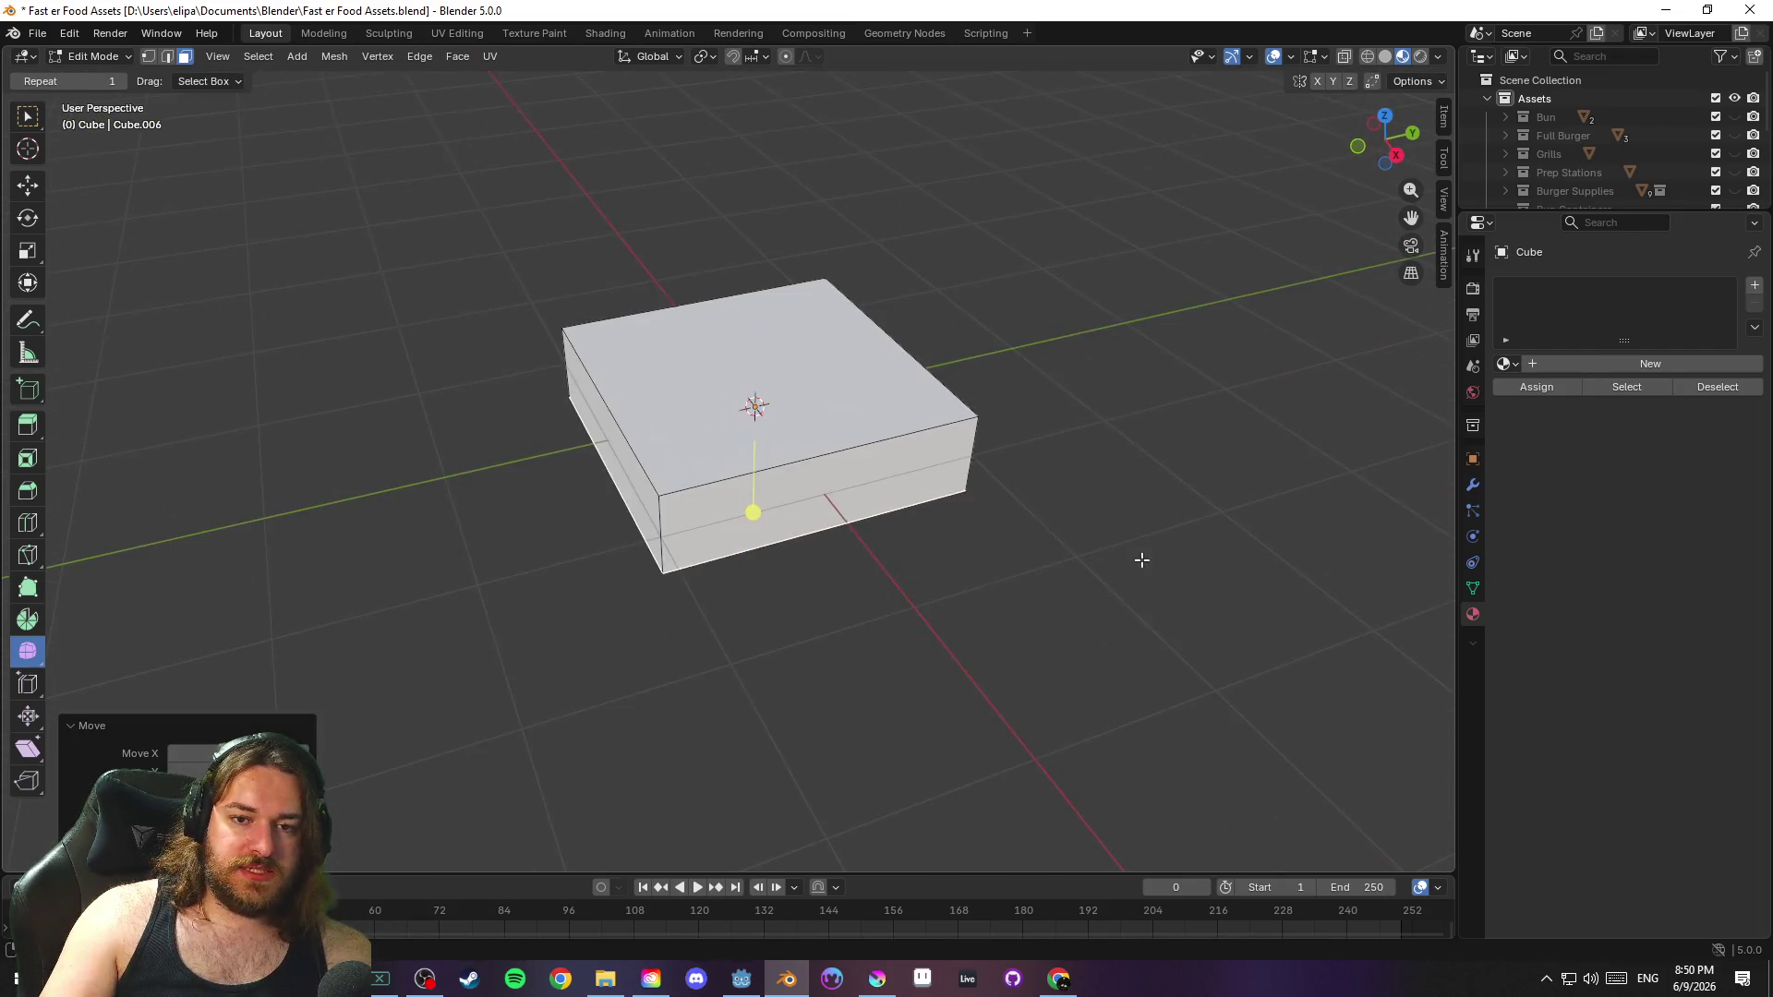
Scale the whole box down uniformly
key(a)
key(s)
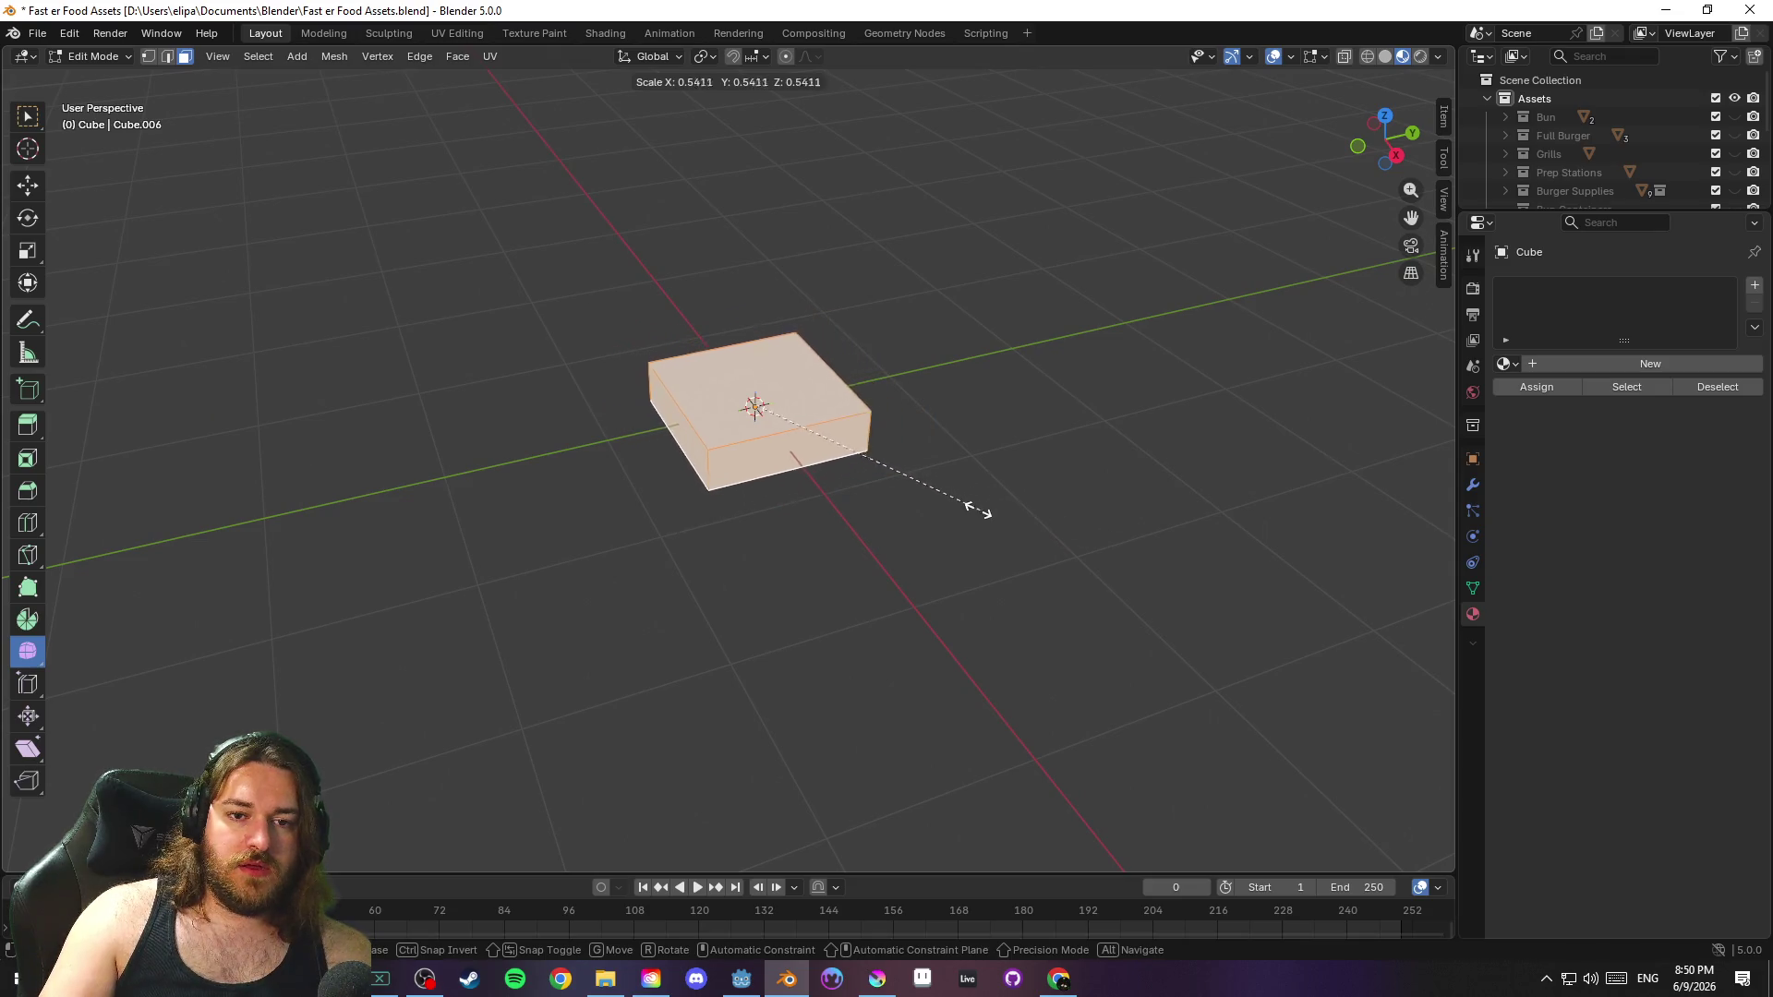
click(920, 503)
scroll(928, 512, up, 4)
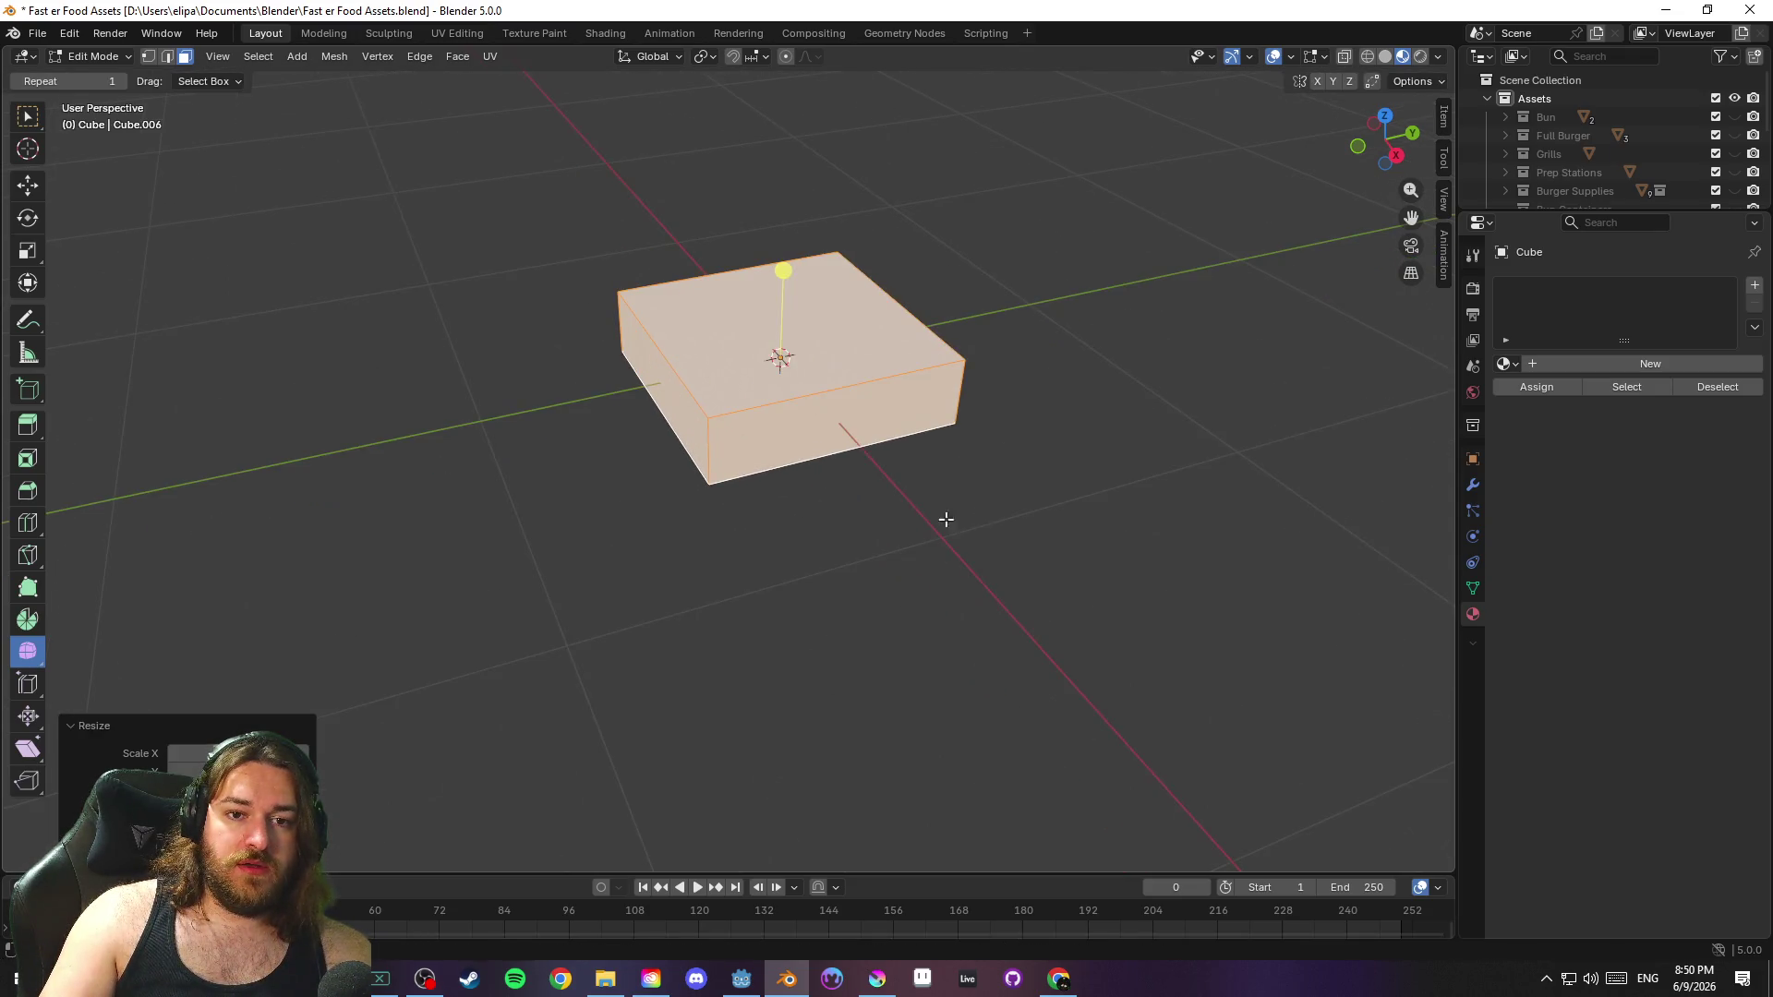
scroll(1008, 583, up, 3)
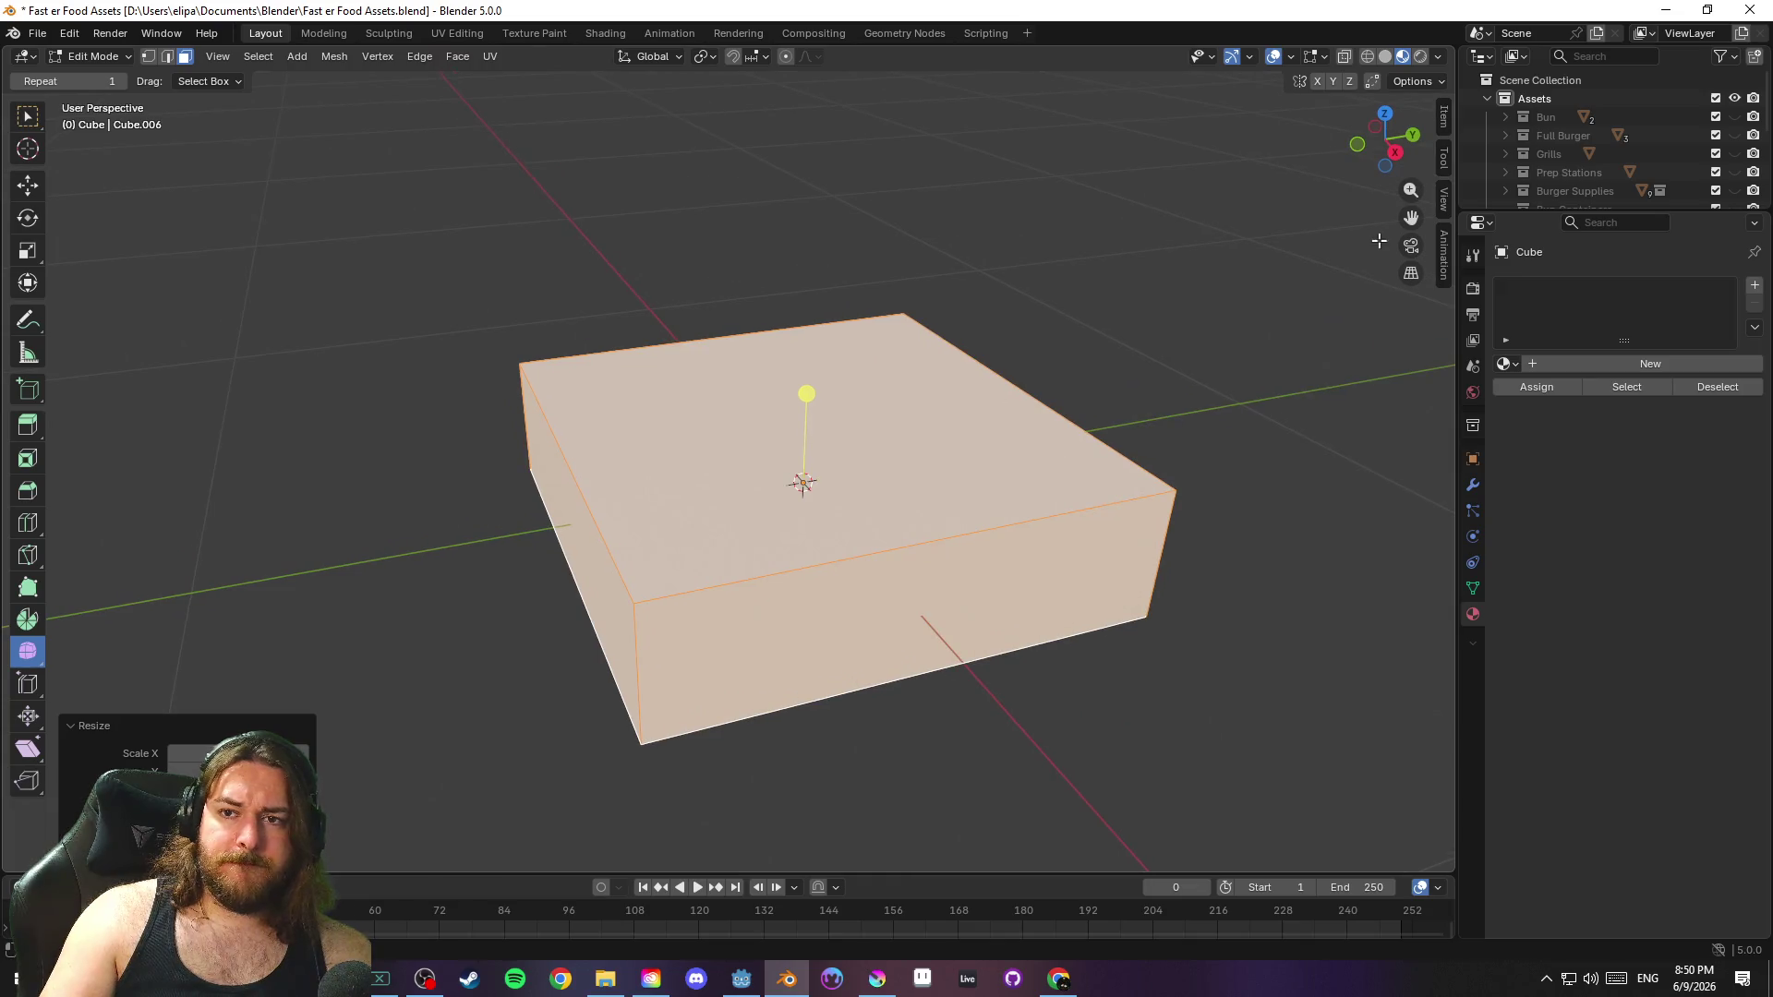
Check face heights and positions in the transform panel, then deselect and save
click(1444, 118)
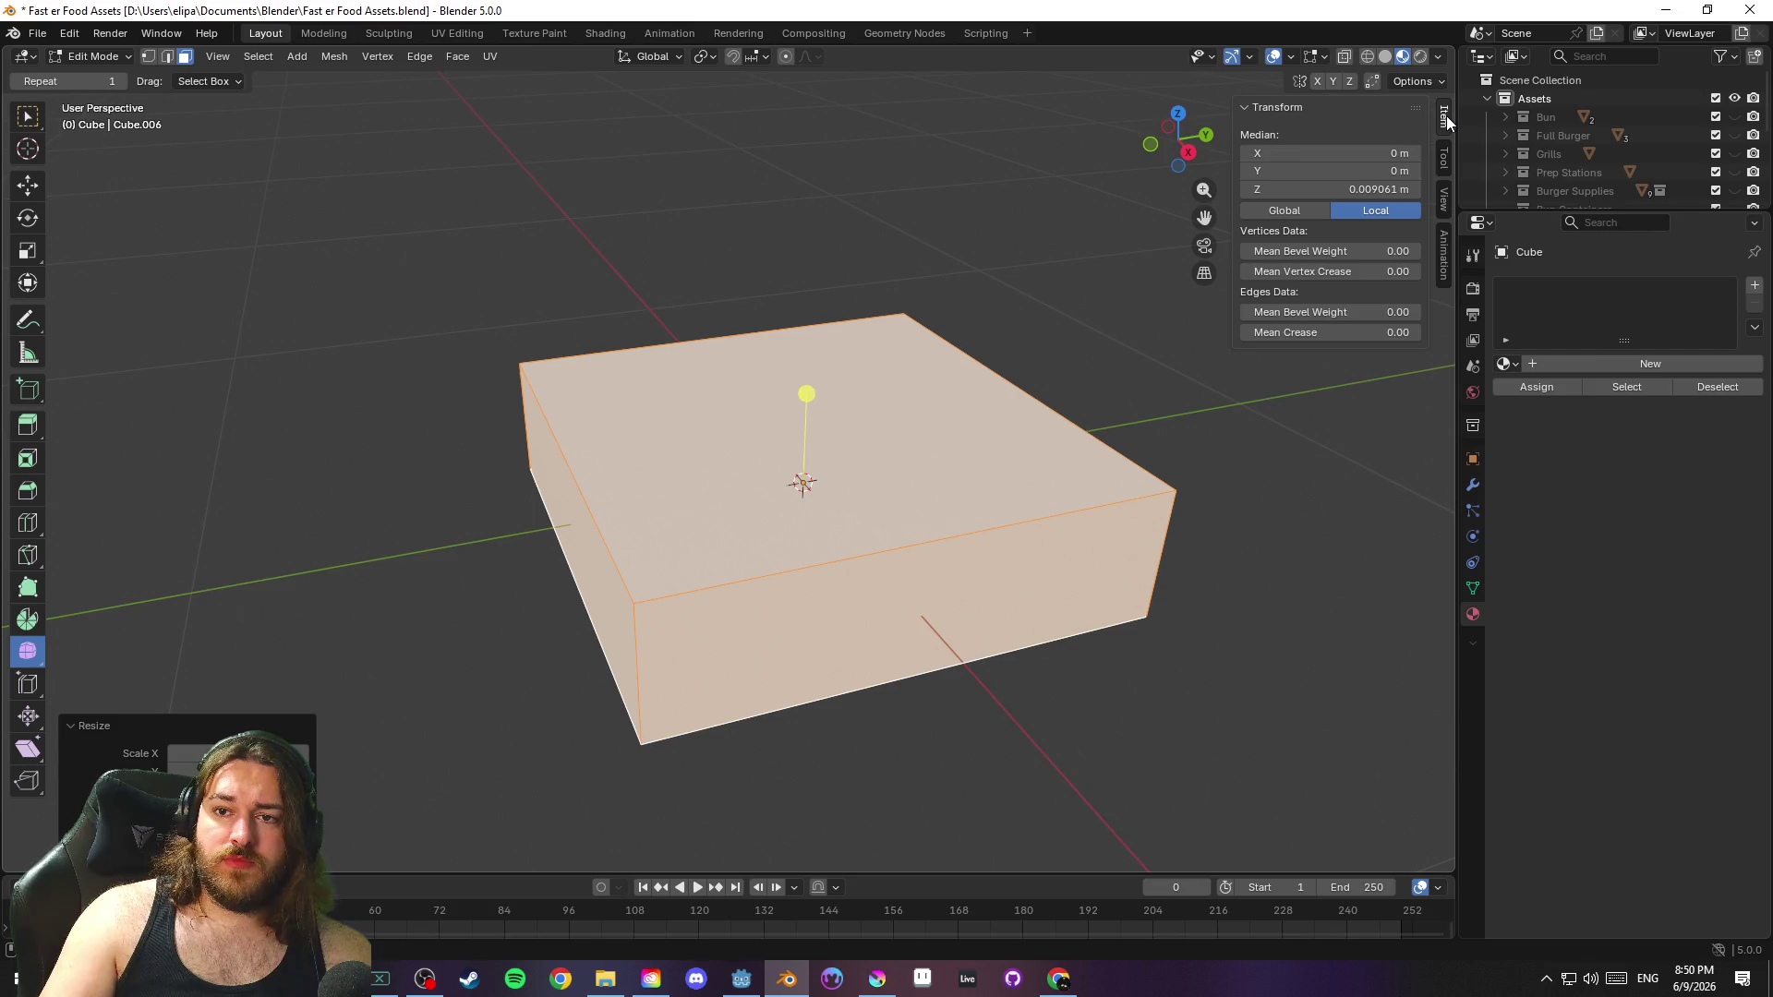
click(1302, 481)
key(a)
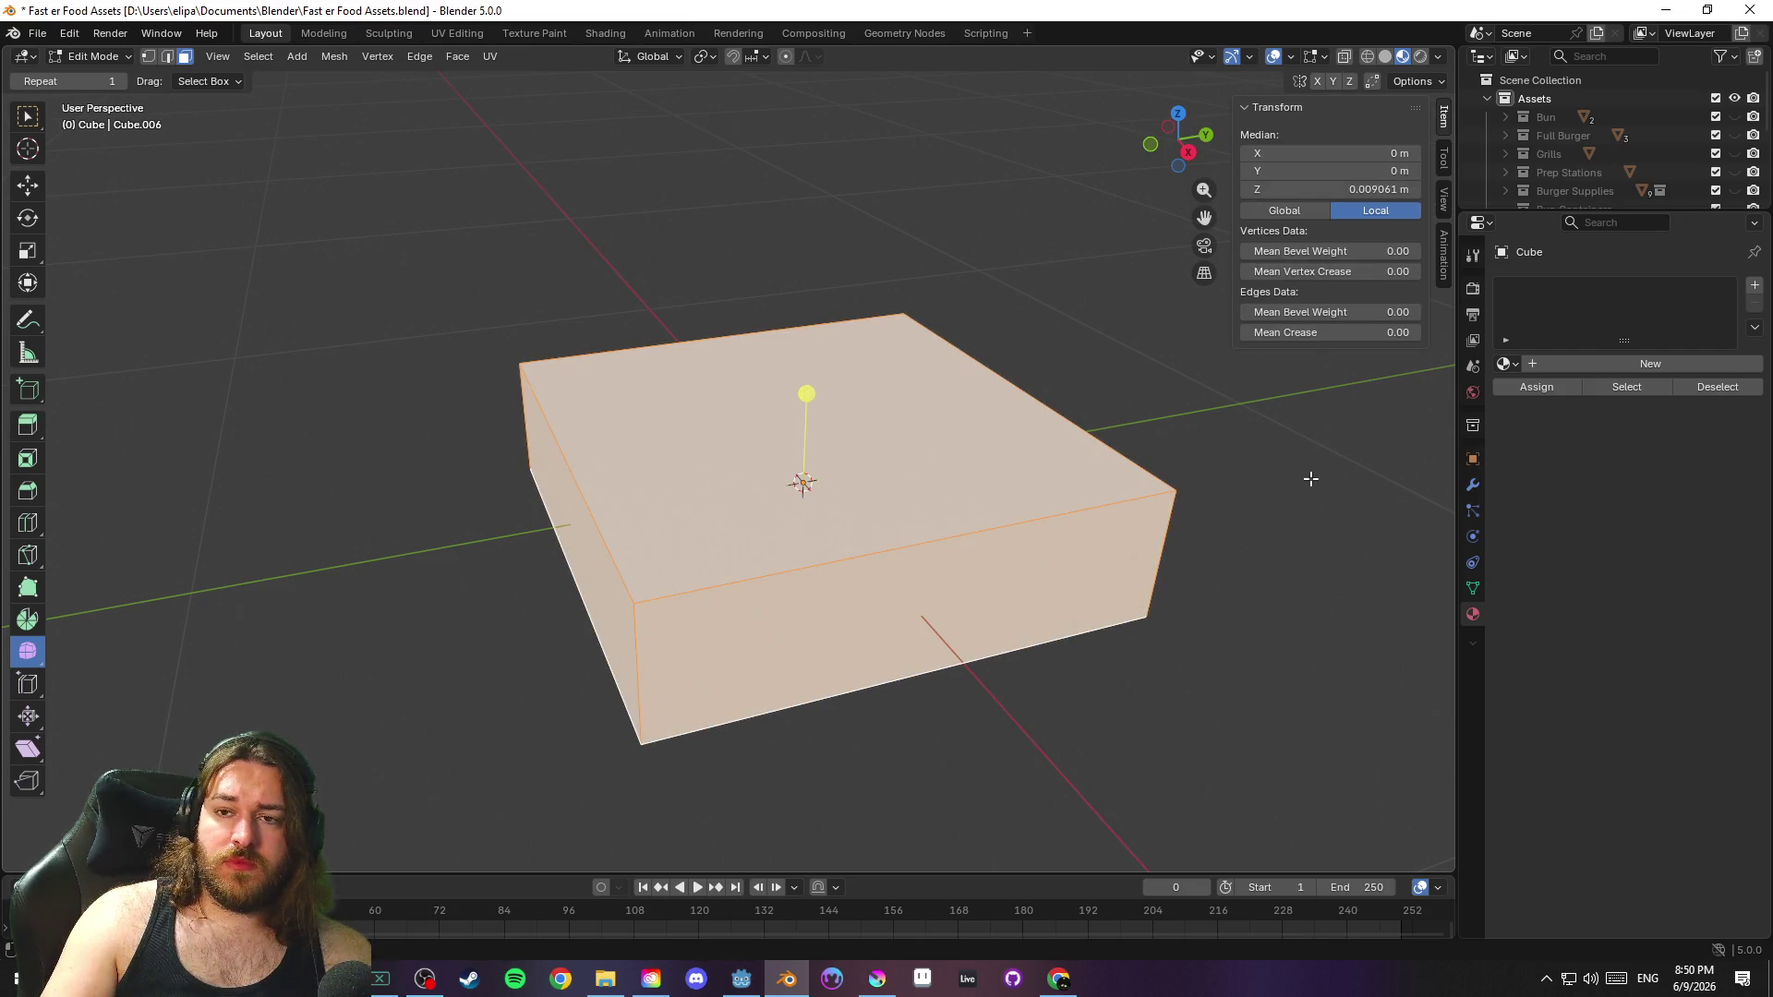
click(1011, 448)
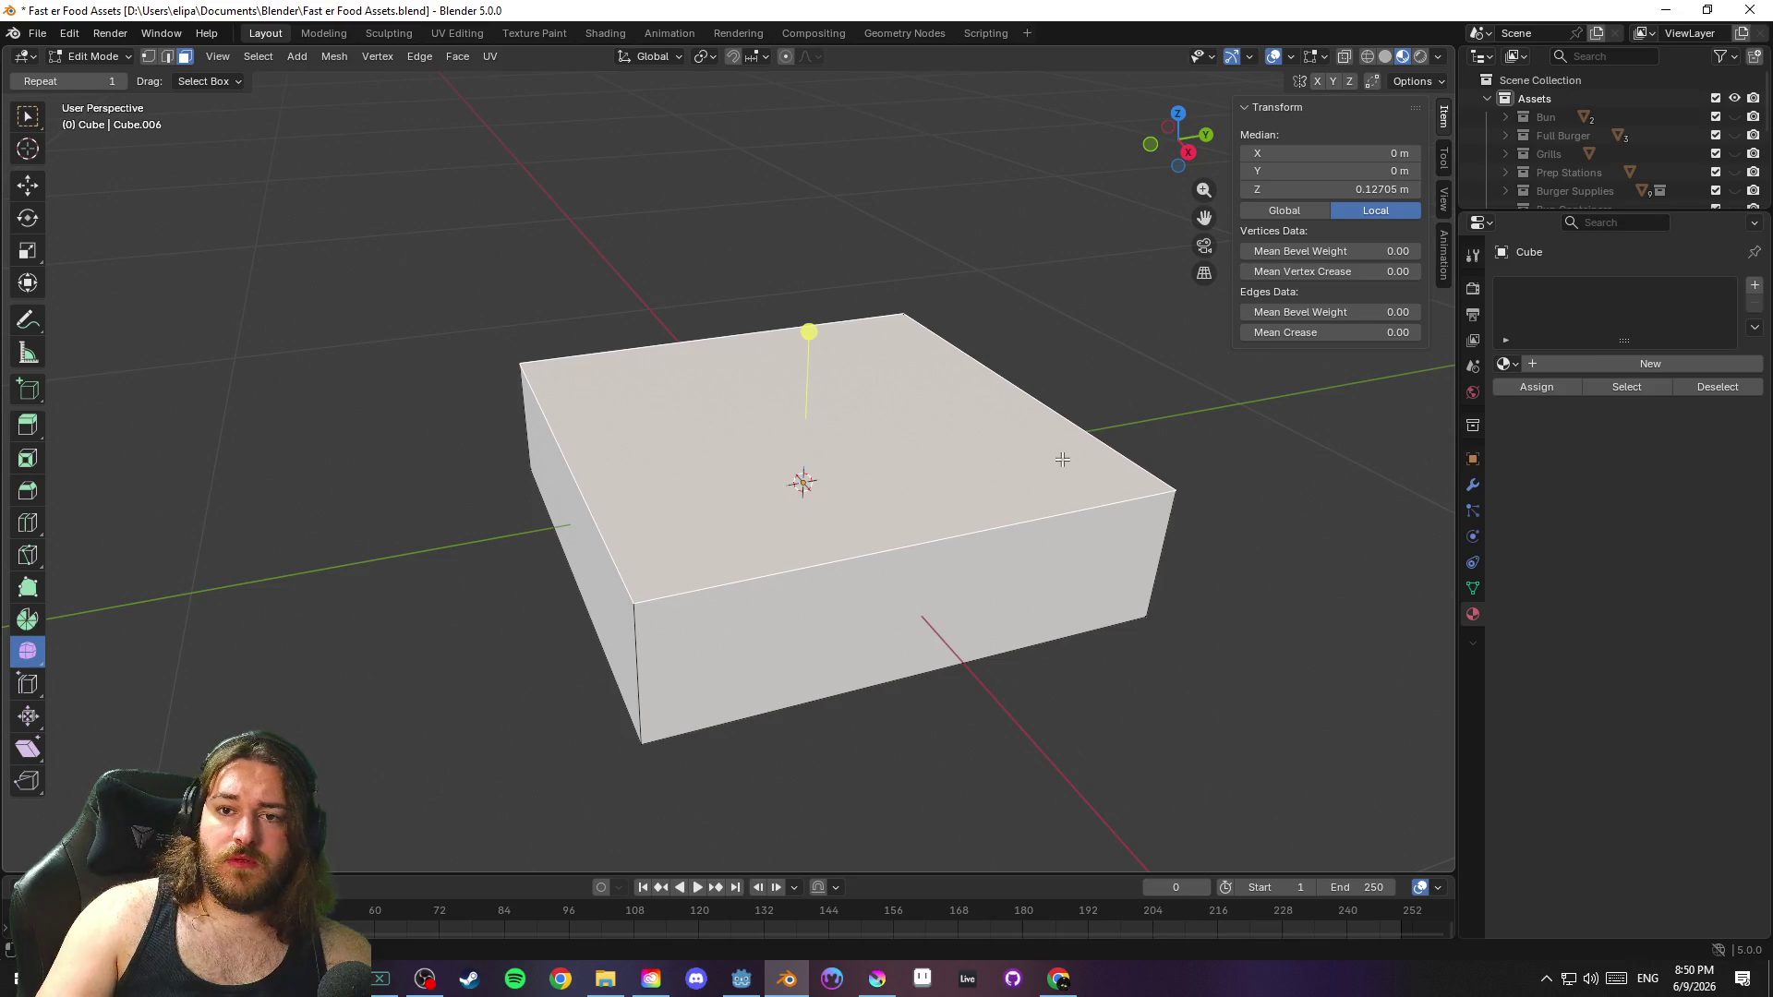
click(1071, 549)
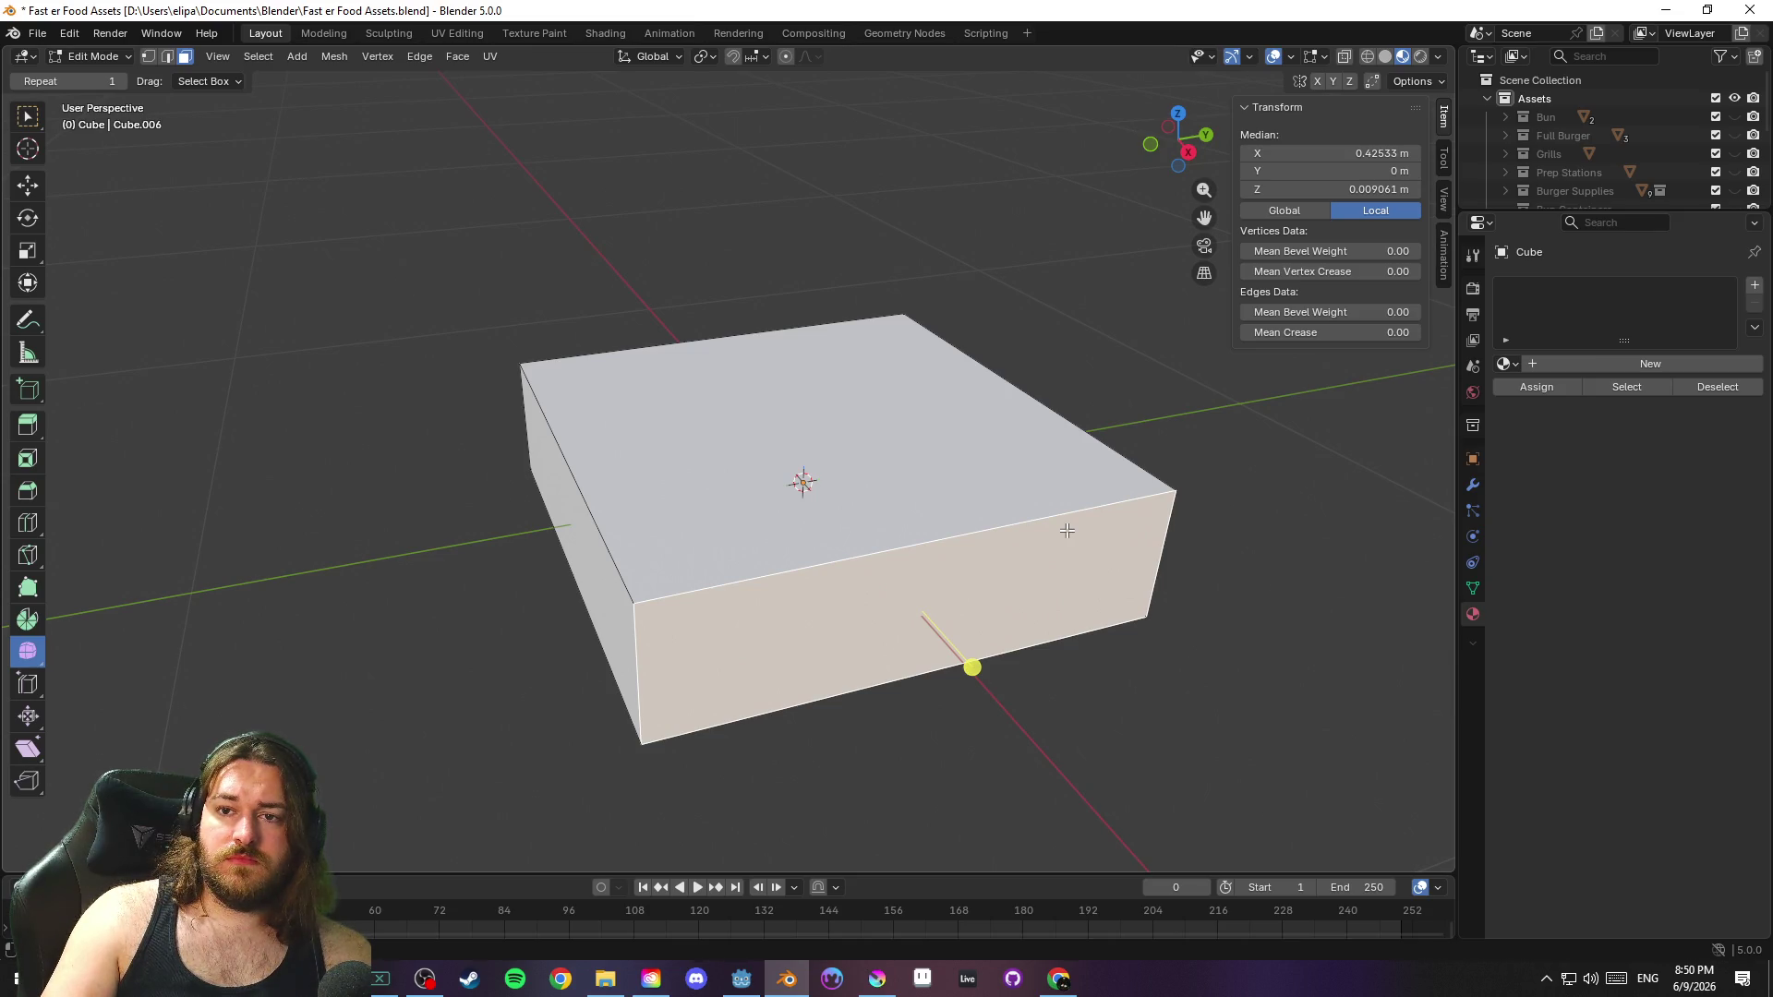
mouse_move(1292, 542)
mouse_down()
mouse_move(1036, 502)
mouse_move(1200, 526)
mouse_move(1320, 276)
mouse_up()
click(1310, 213)
click(1377, 212)
drag(1319, 545, 1268, 515)
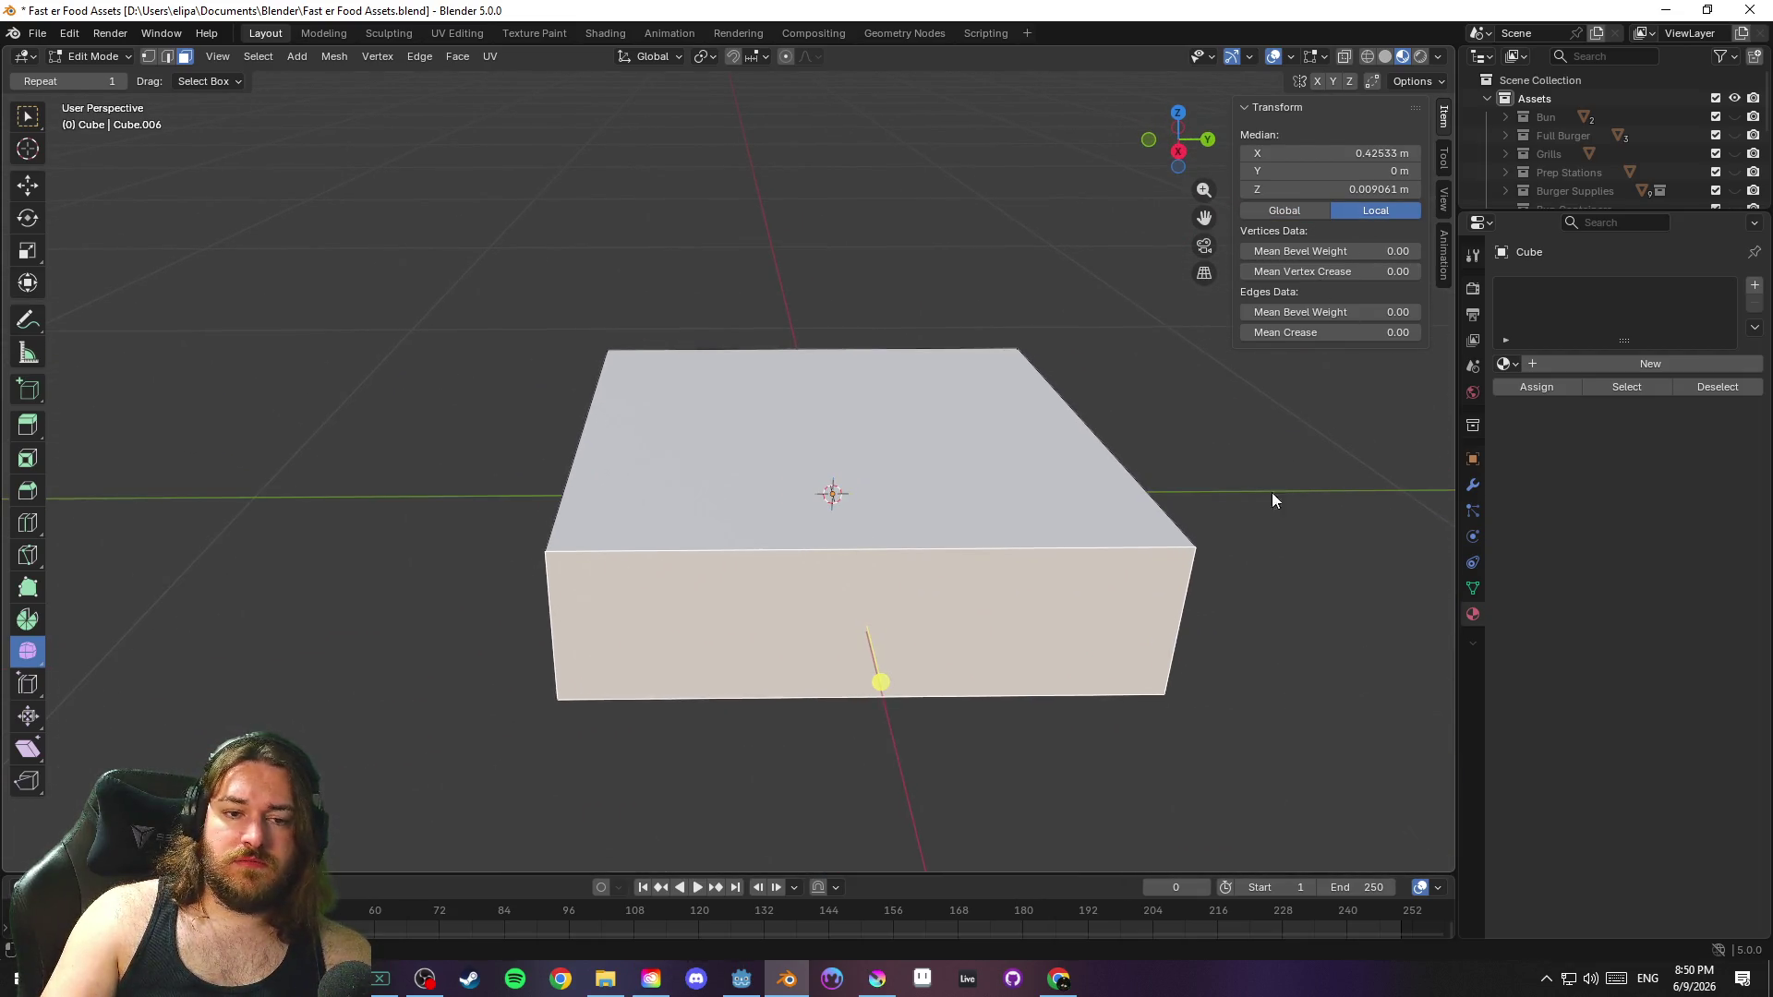
click(1445, 120)
click(1311, 536)
key(ctrl+s)
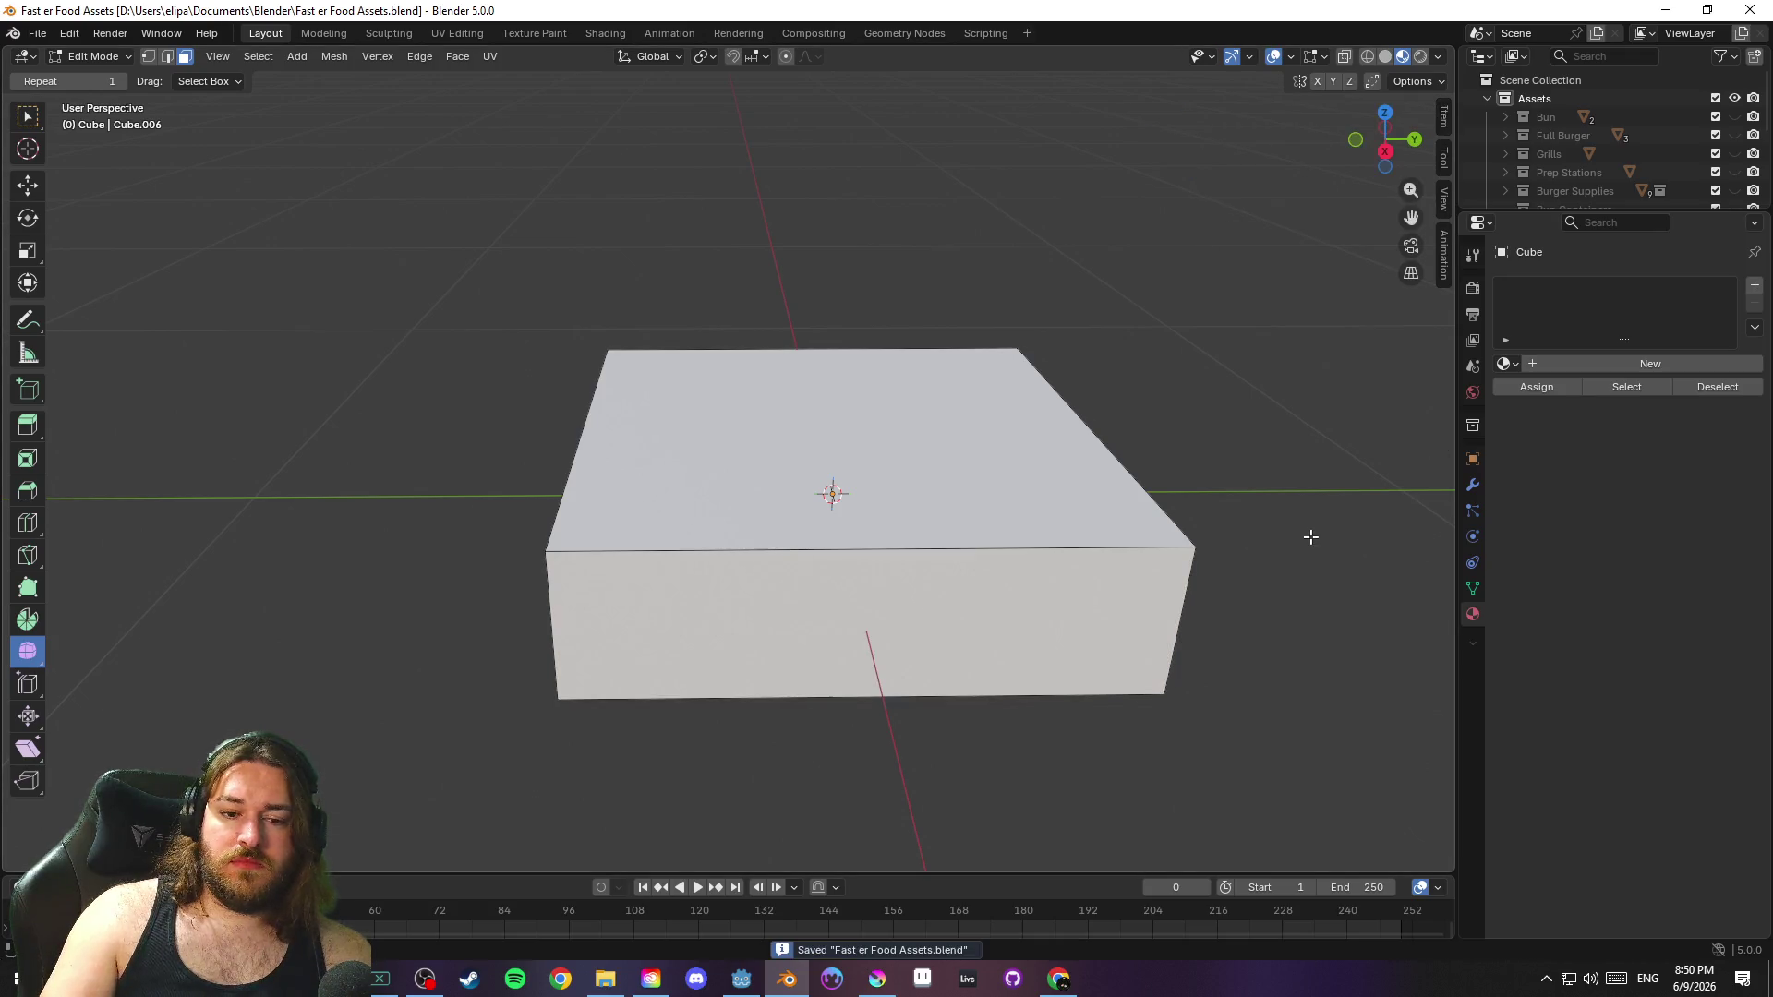
Scale the whole cube taller along Z
key(a)
mouse_move(1274, 543)
mouse_down()
mouse_move(1298, 542)
mouse_move(1247, 547)
mouse_up()
click(1206, 471)
mouse_move(1206, 470)
mouse_down()
mouse_move(1266, 553)
mouse_move(1209, 573)
mouse_up()
key(a)
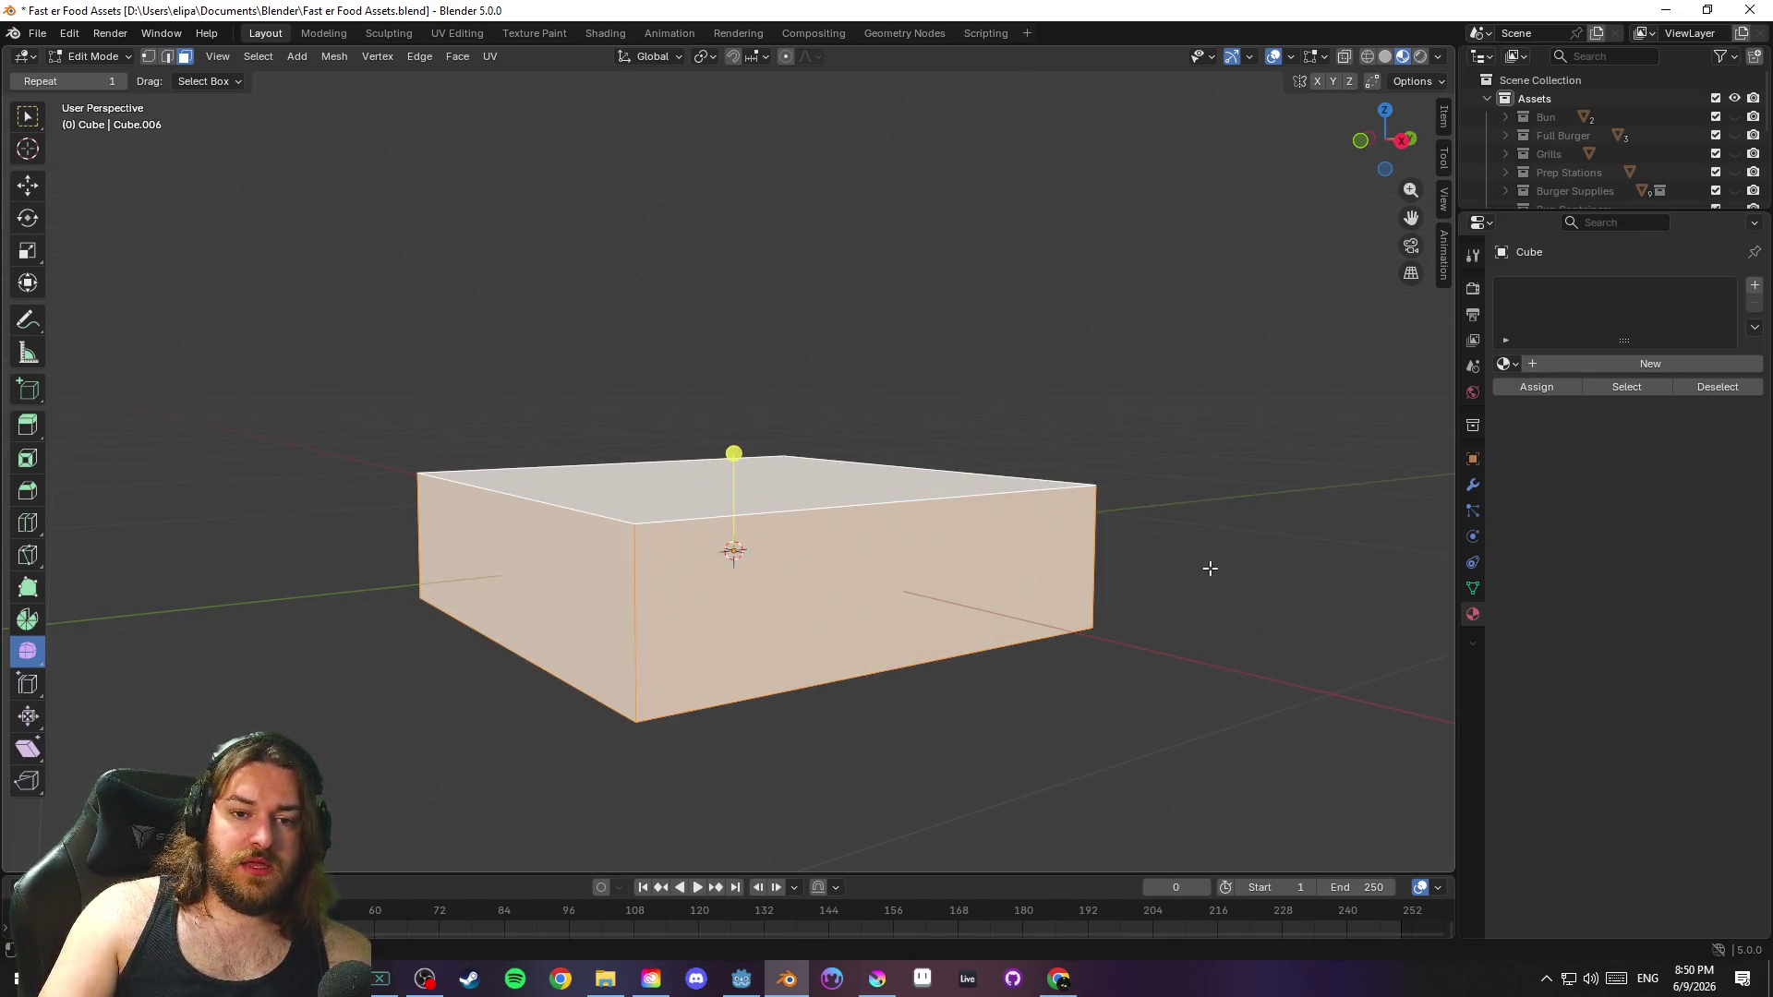
key(s)
key(z)
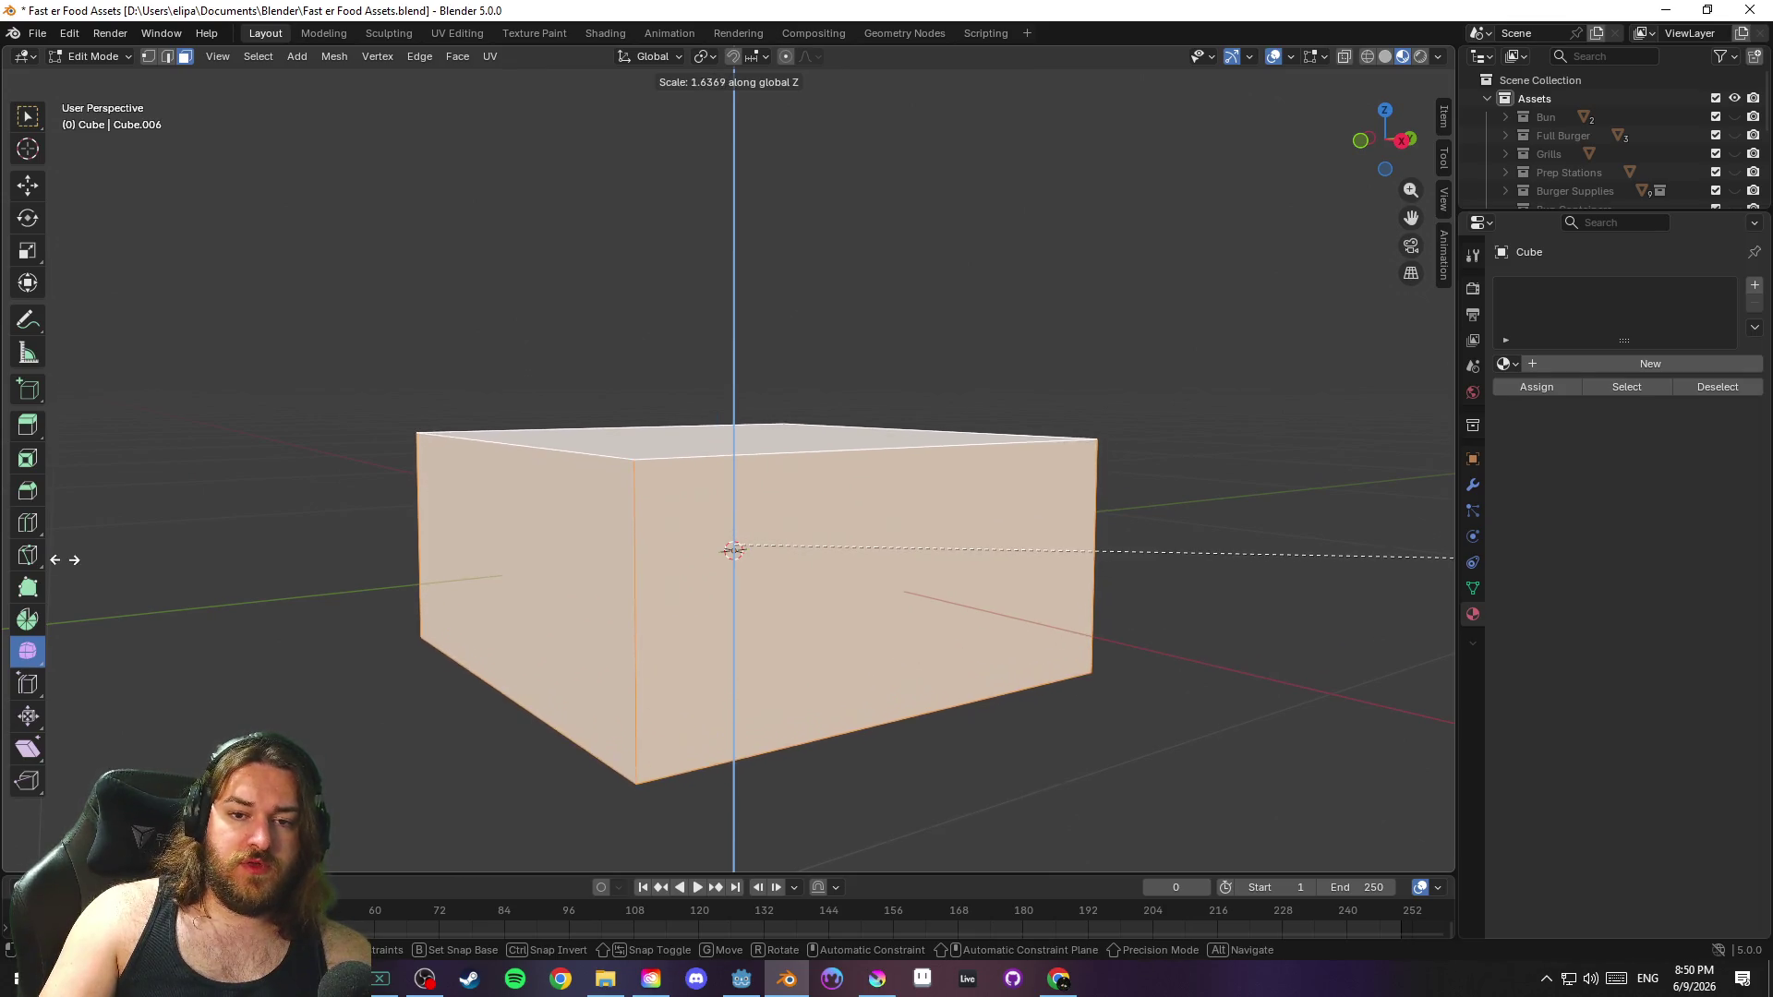
click(323, 554)
drag(324, 554, 352, 559)
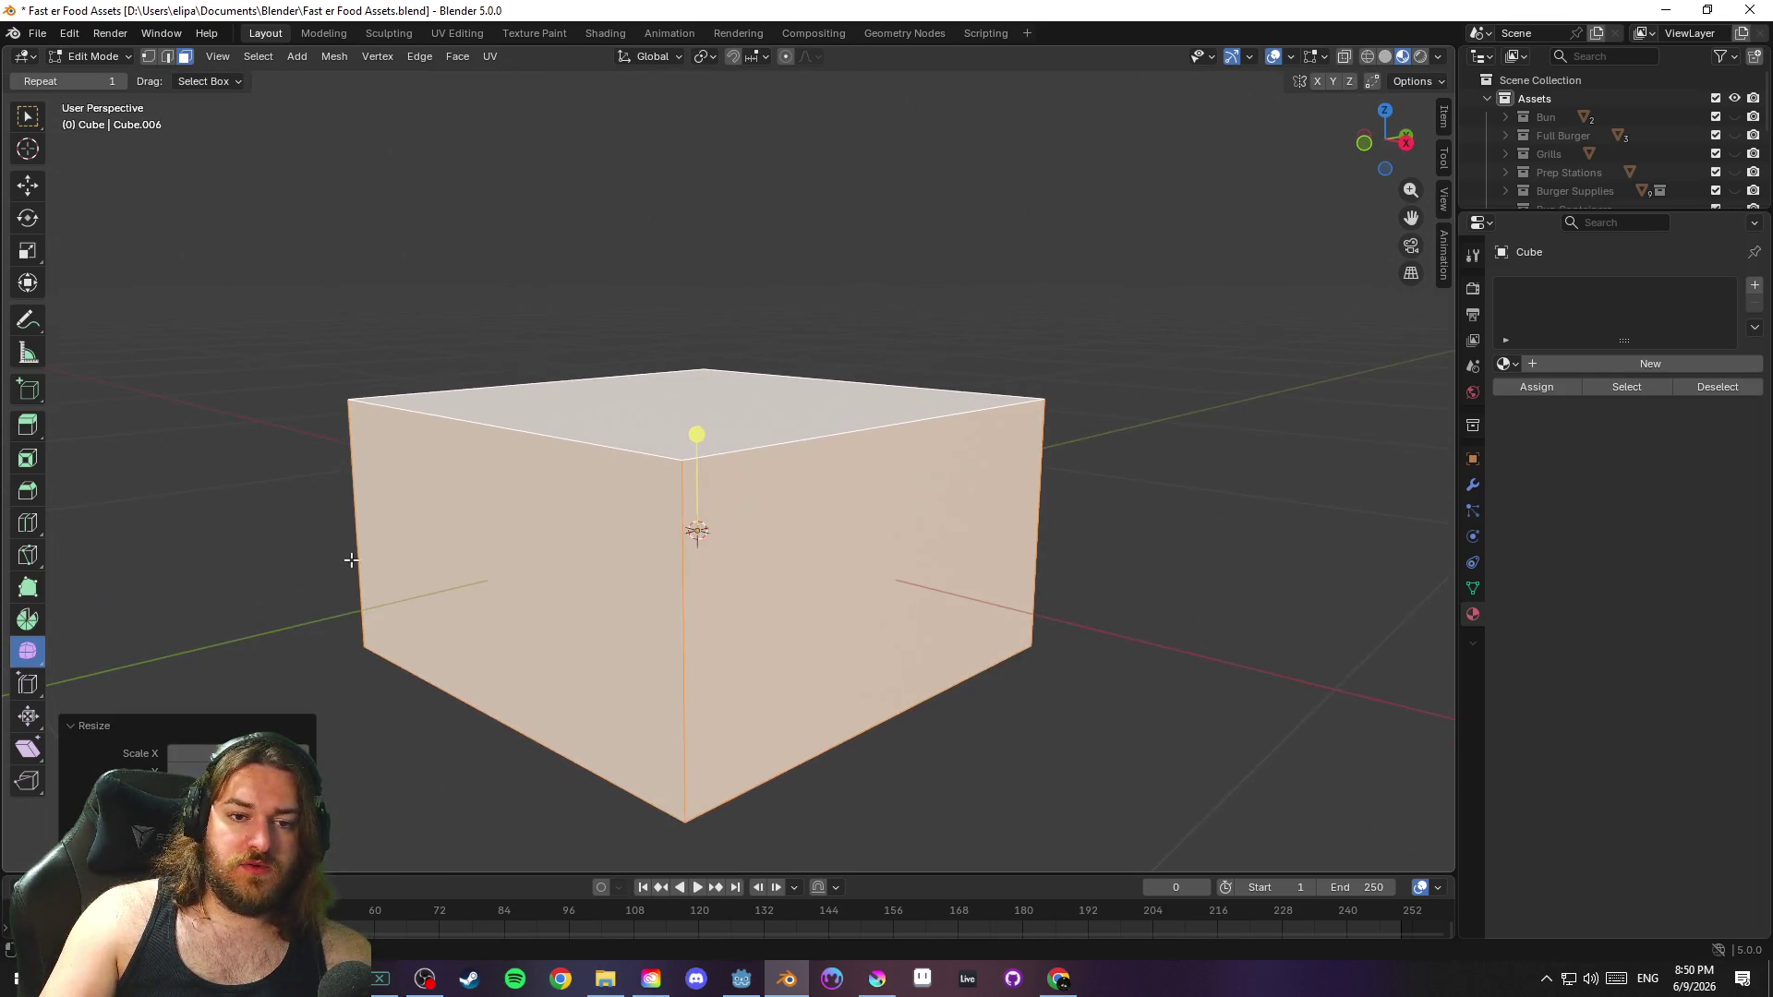
click(316, 562)
Switch to edge selection, trying and cancelling a loop cut and a bevel
key(ctrl+r)
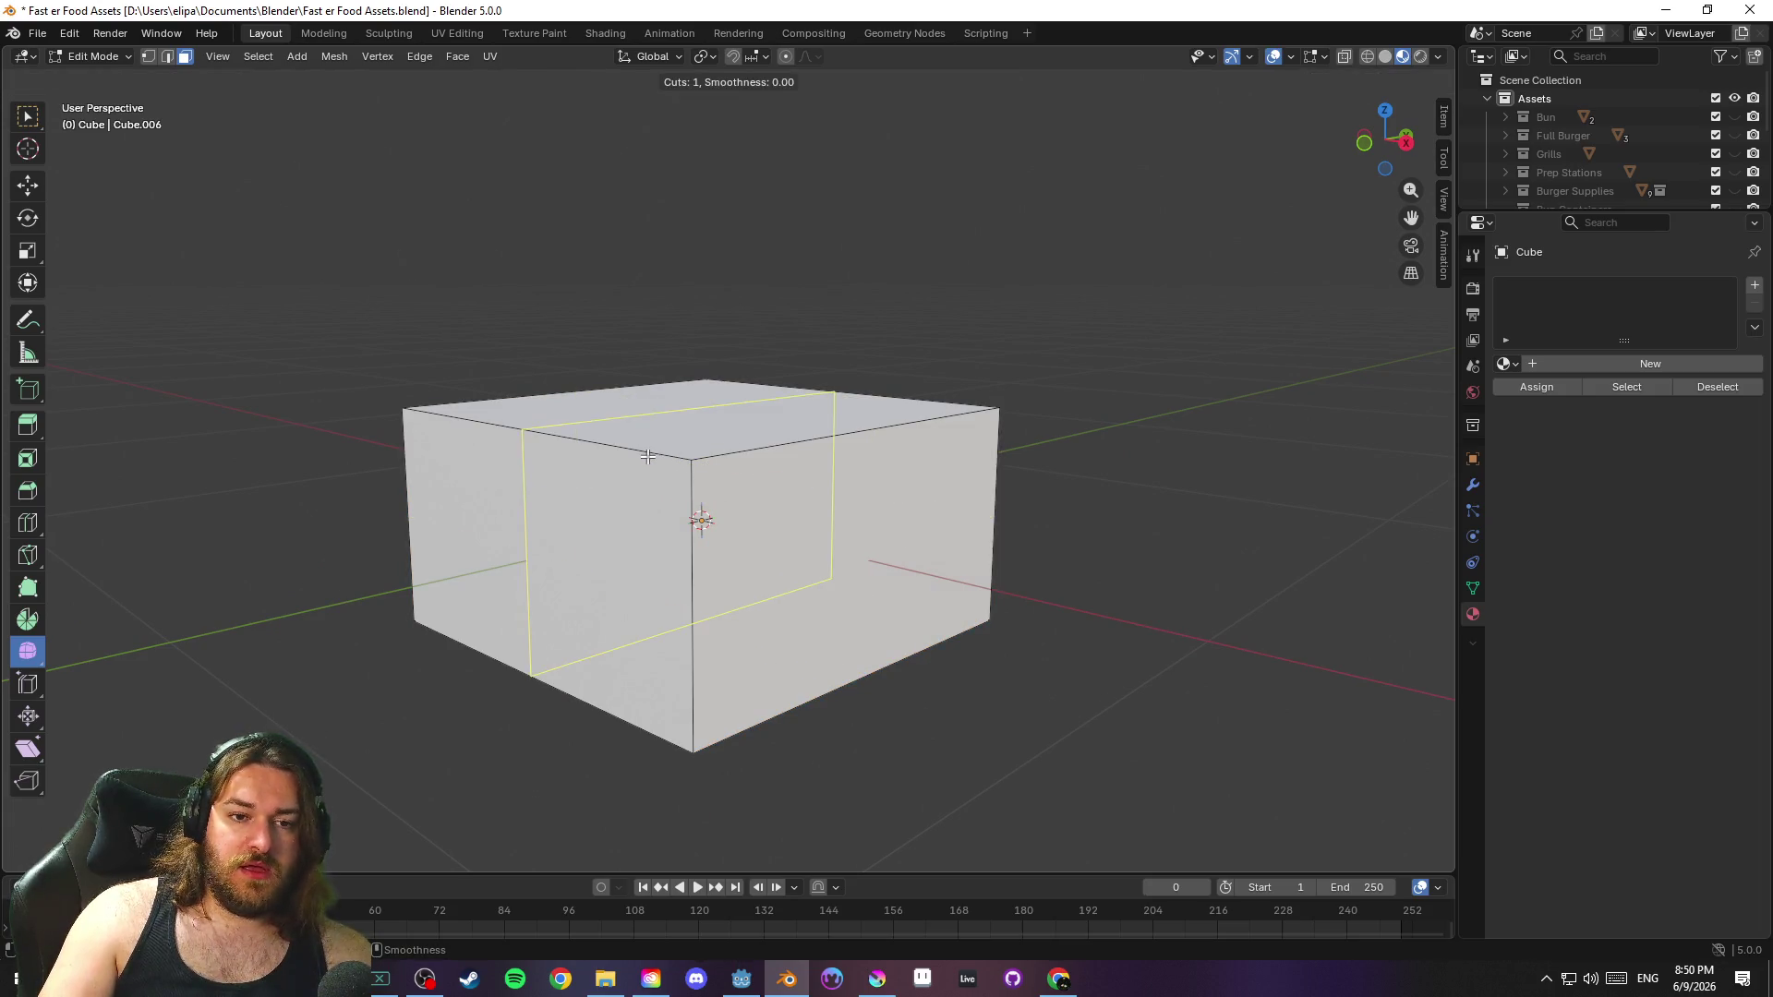
key(Escape)
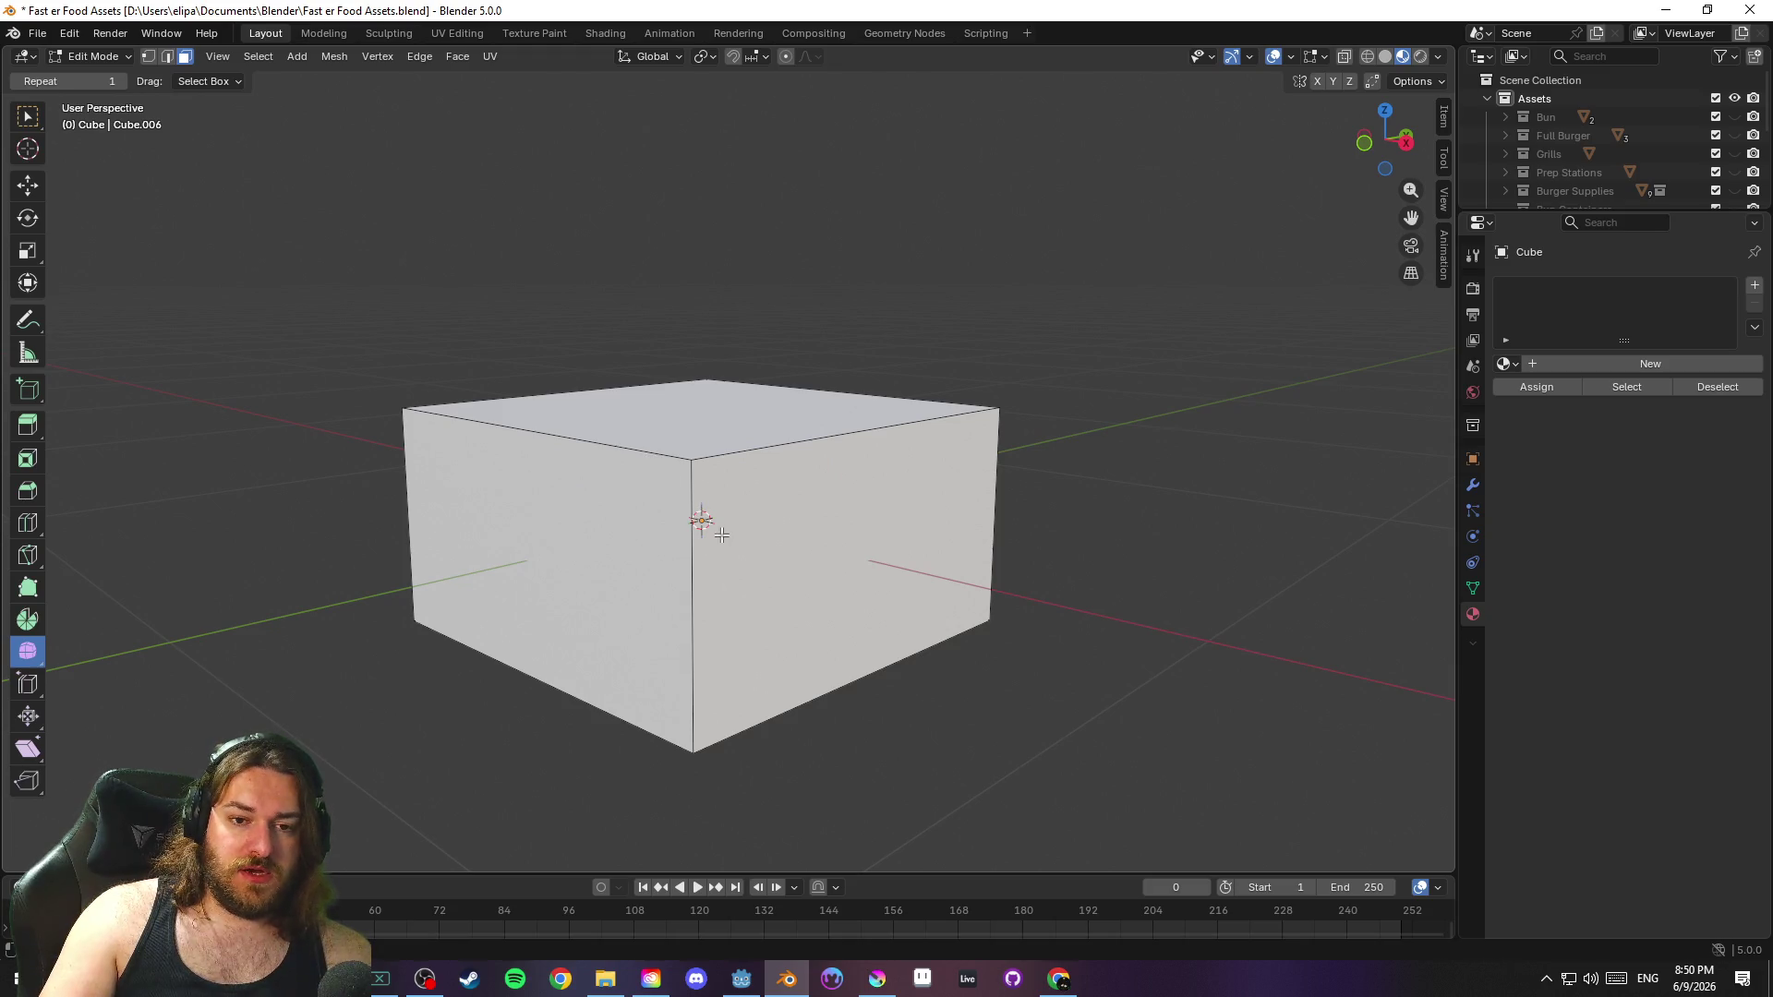
key(2)
key(k)
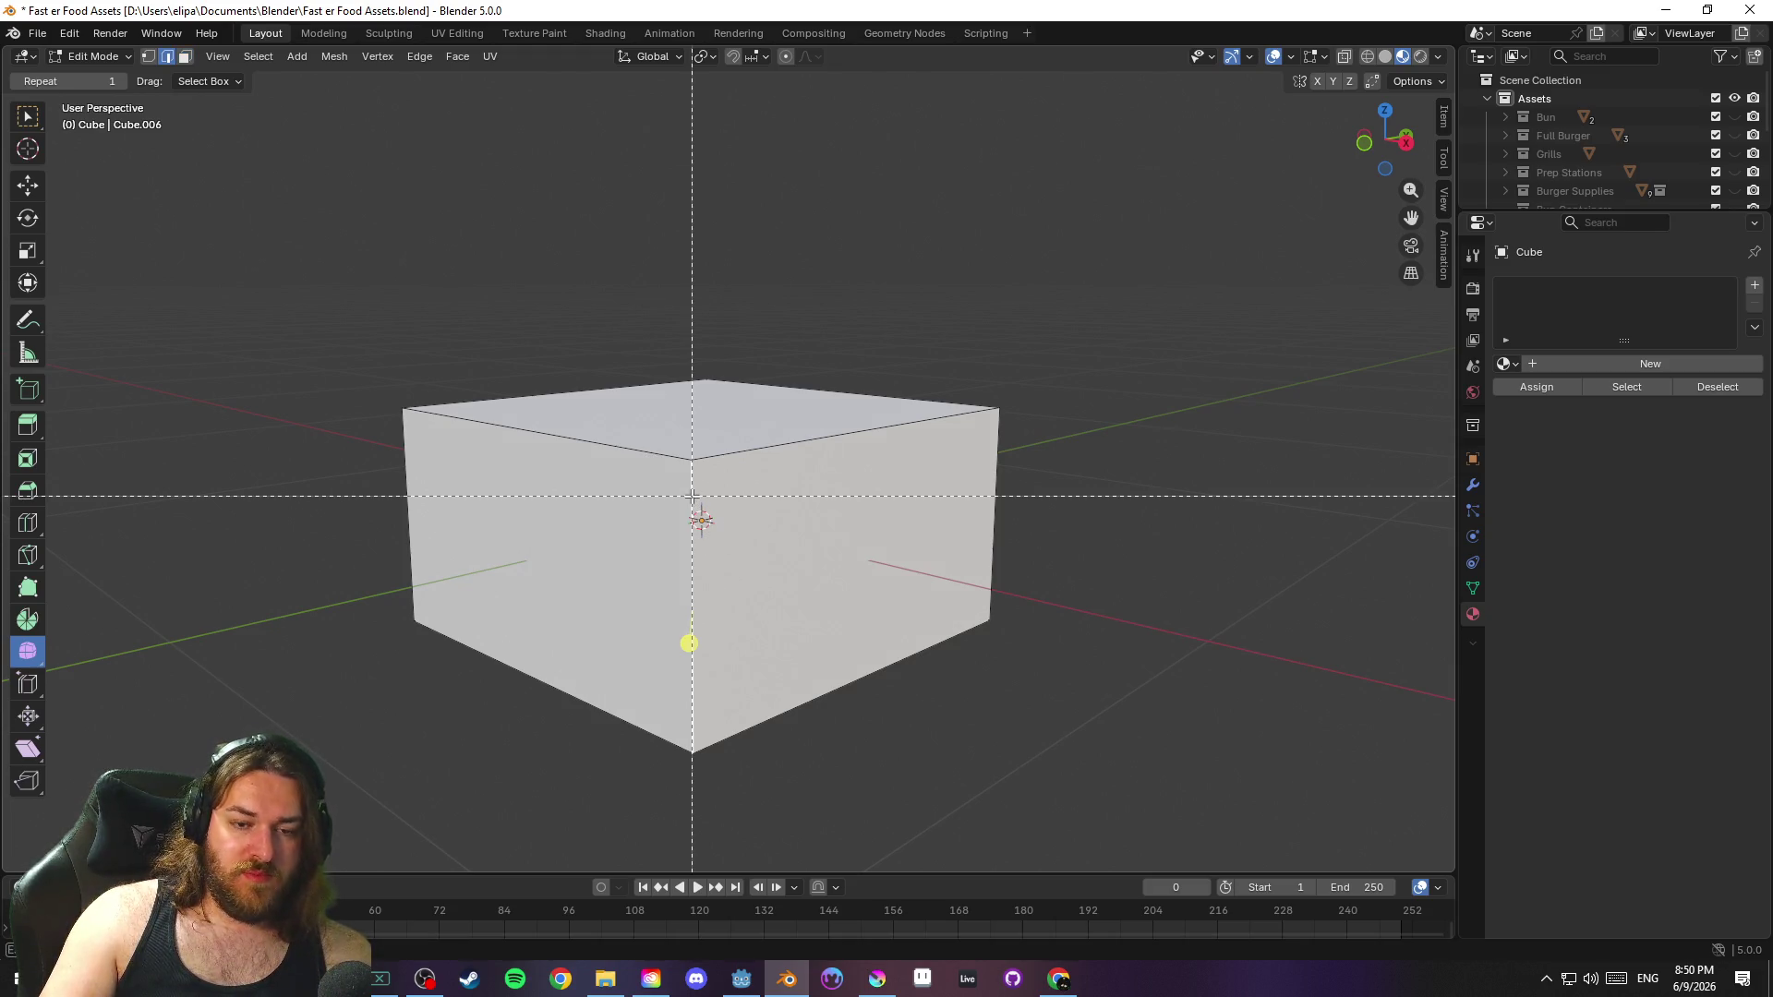
key(Escape)
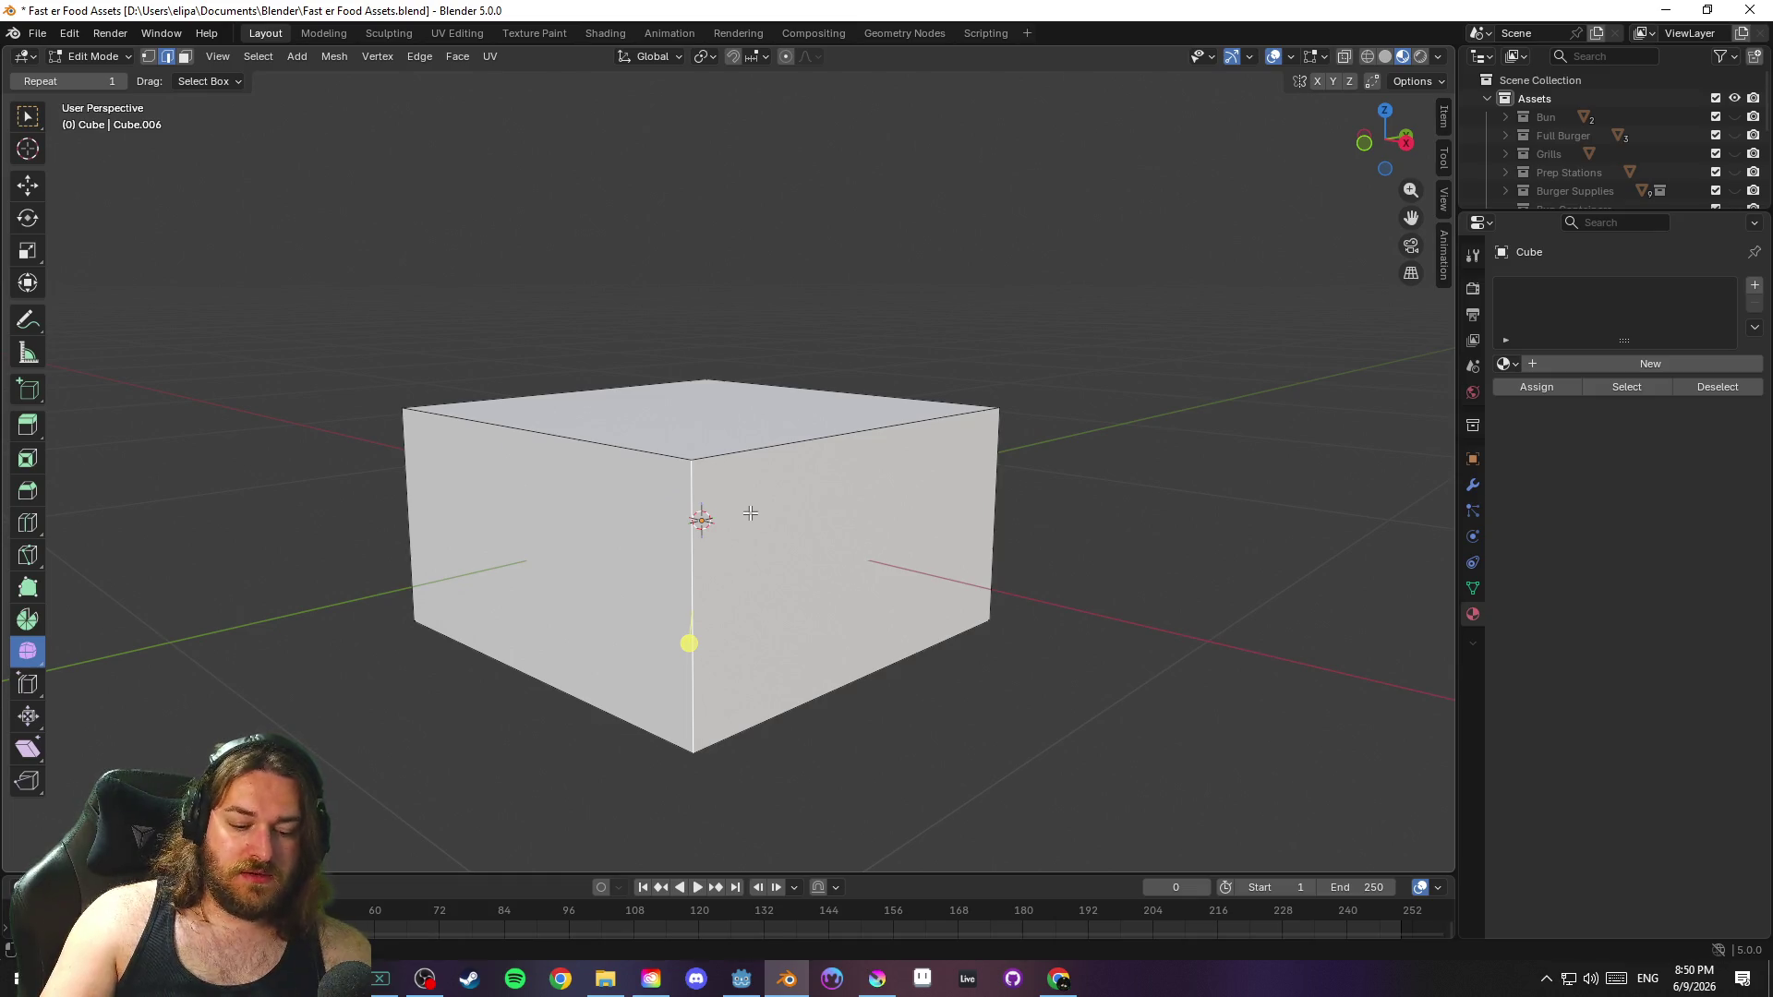
key(ctrl+b)
scroll(872, 567, up, 2)
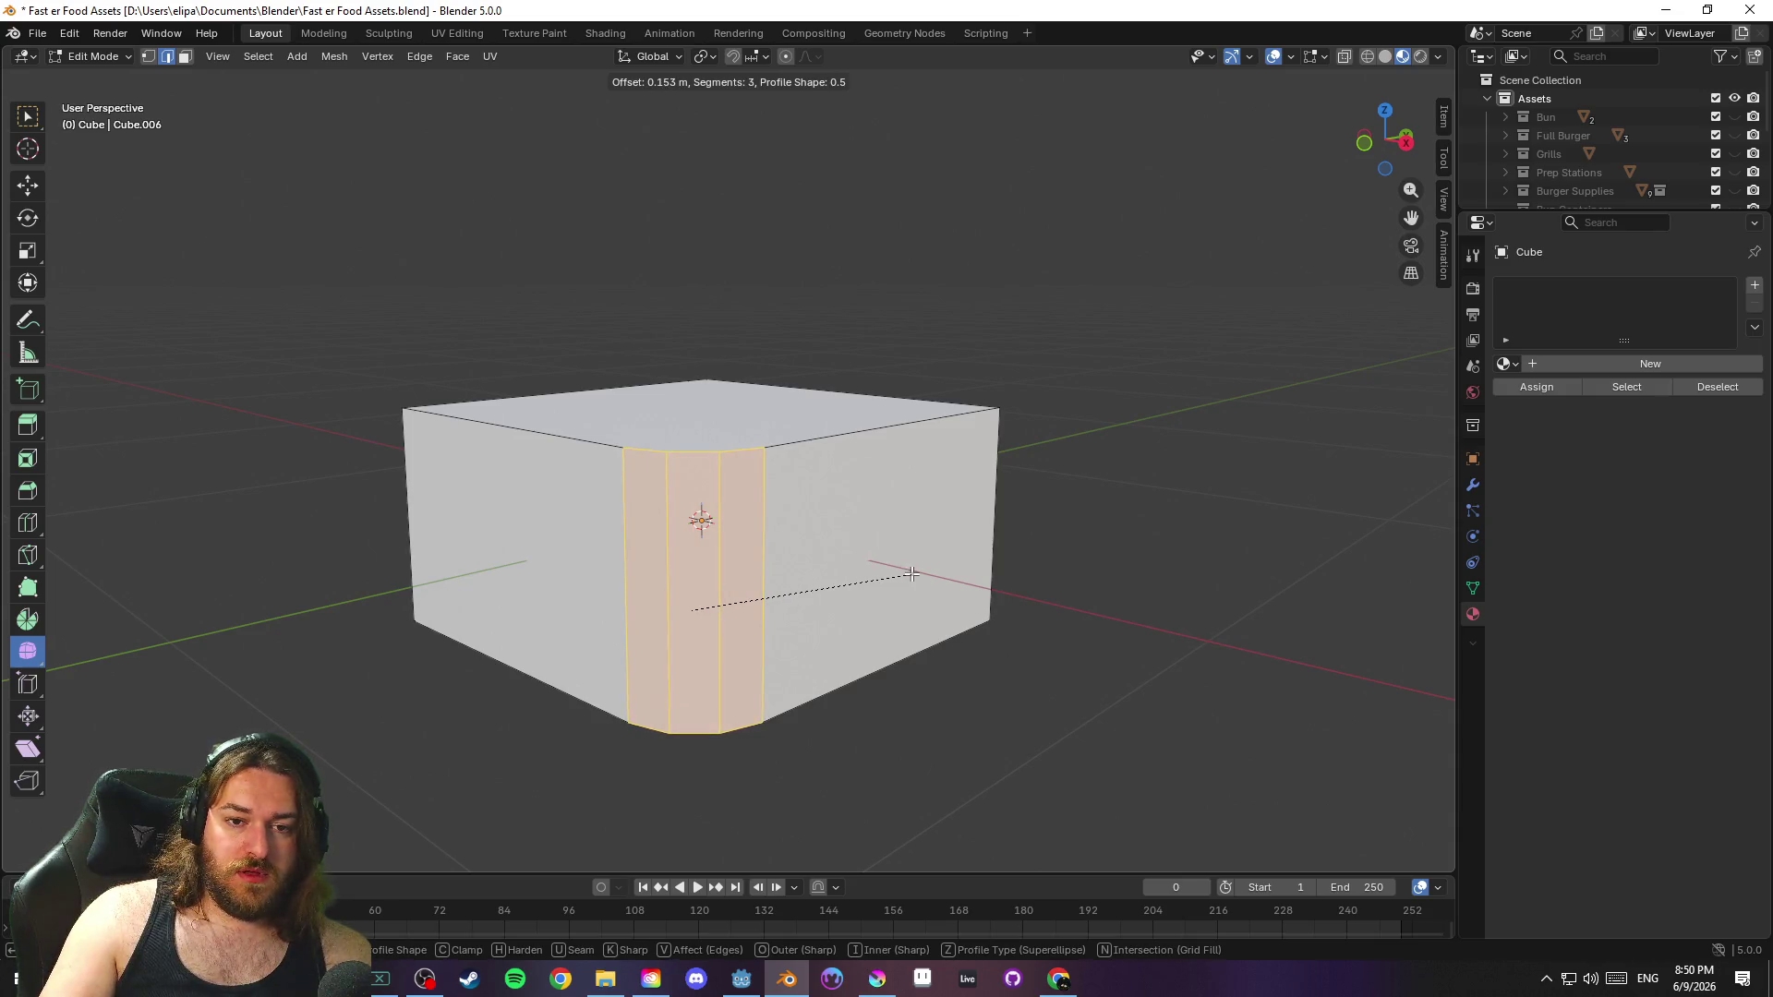
key(Escape)
Bevel the four vertical corner edges with three segments
drag(1072, 610, 1002, 688)
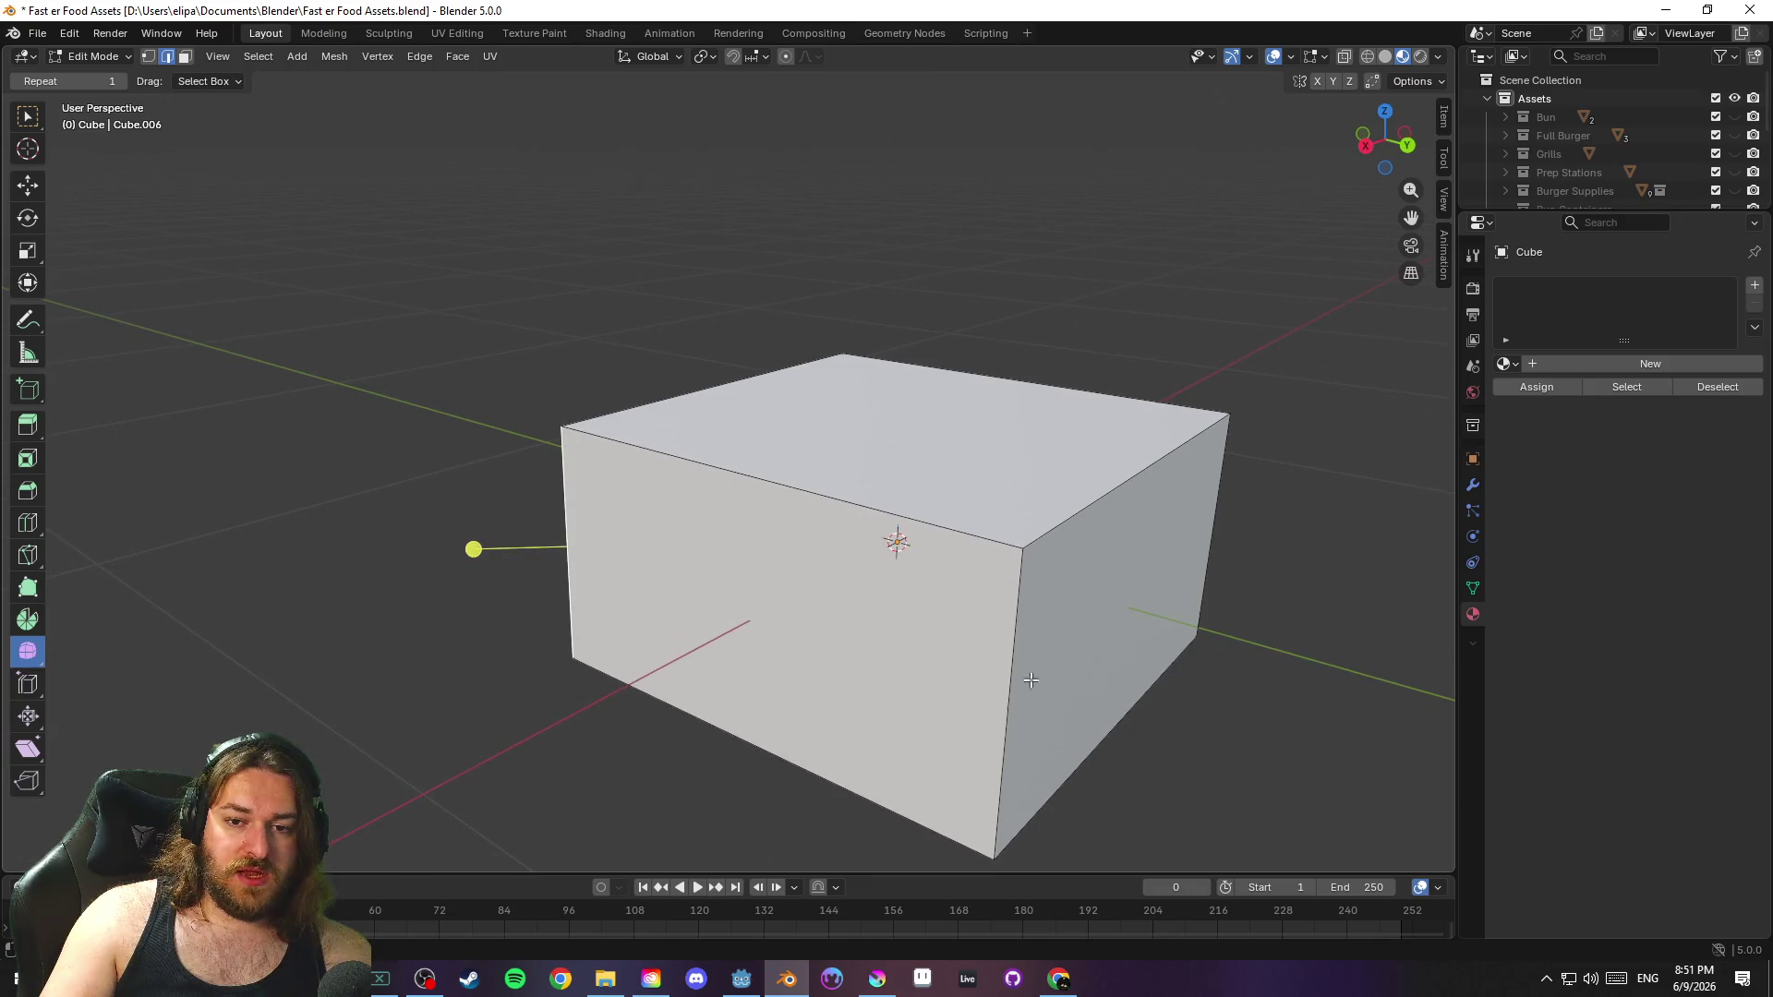
click(570, 505)
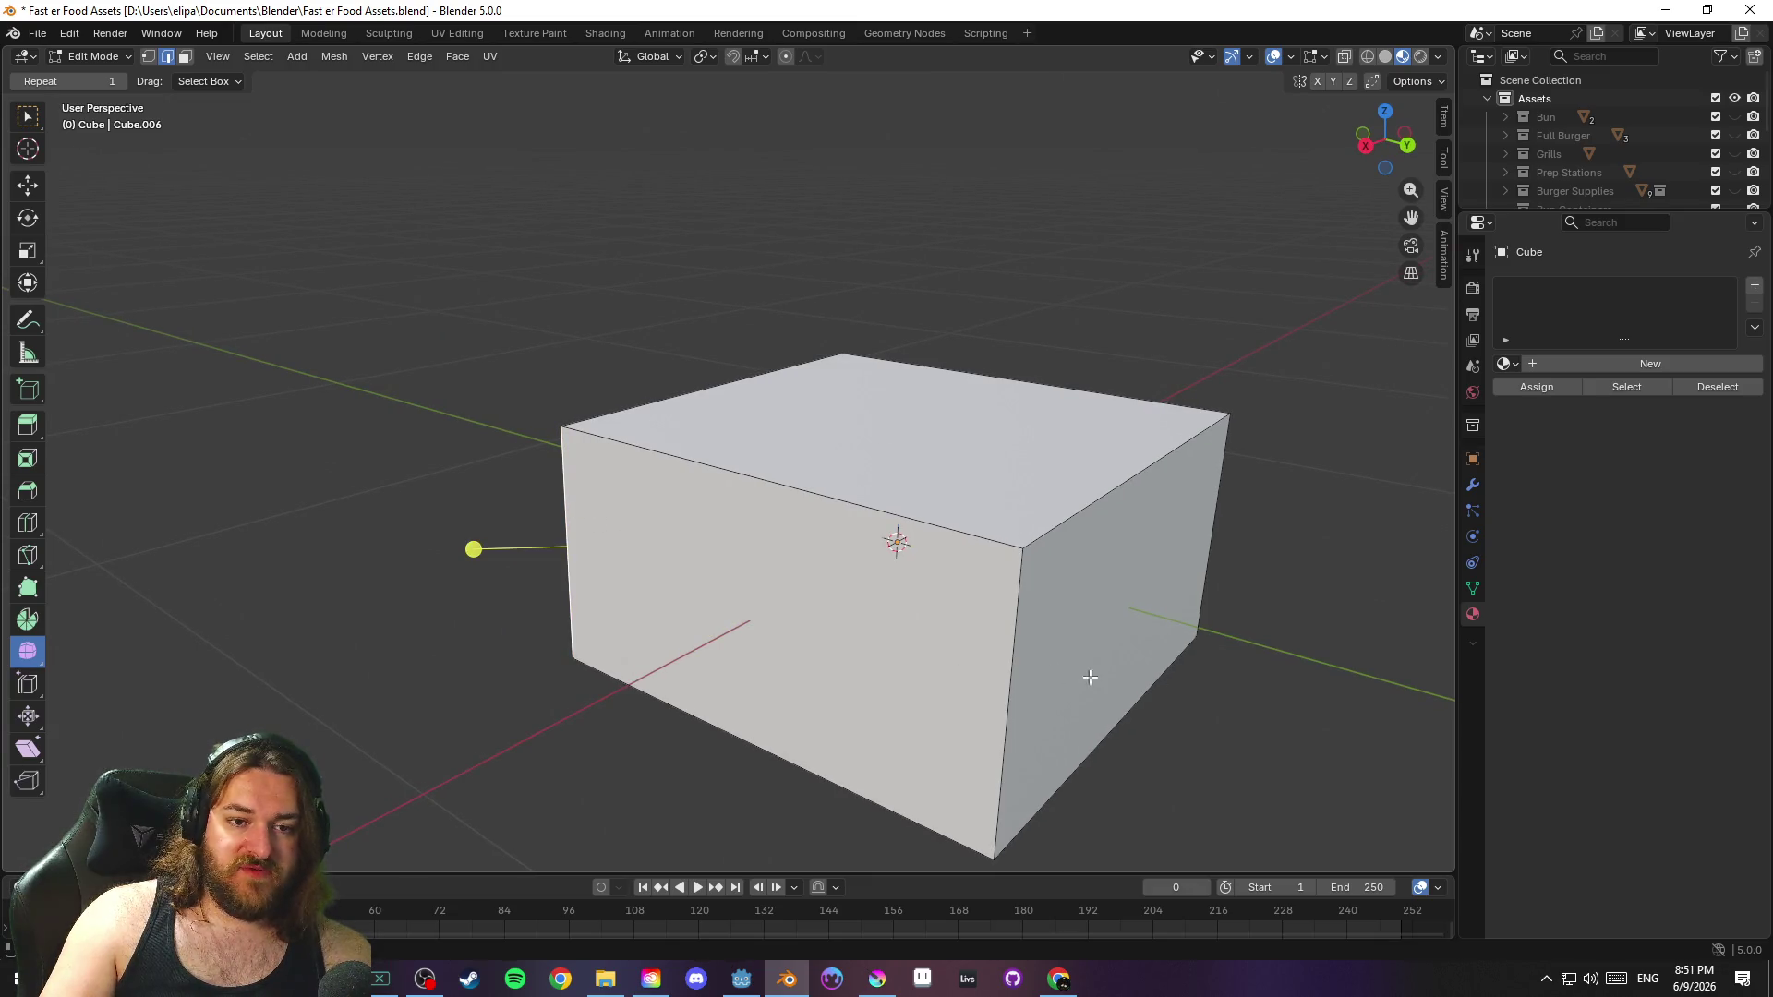
mouse_move(1031, 663)
mouse_down()
mouse_move(1329, 695)
mouse_move(828, 640)
mouse_move(822, 673)
mouse_move(859, 696)
mouse_move(912, 675)
mouse_up()
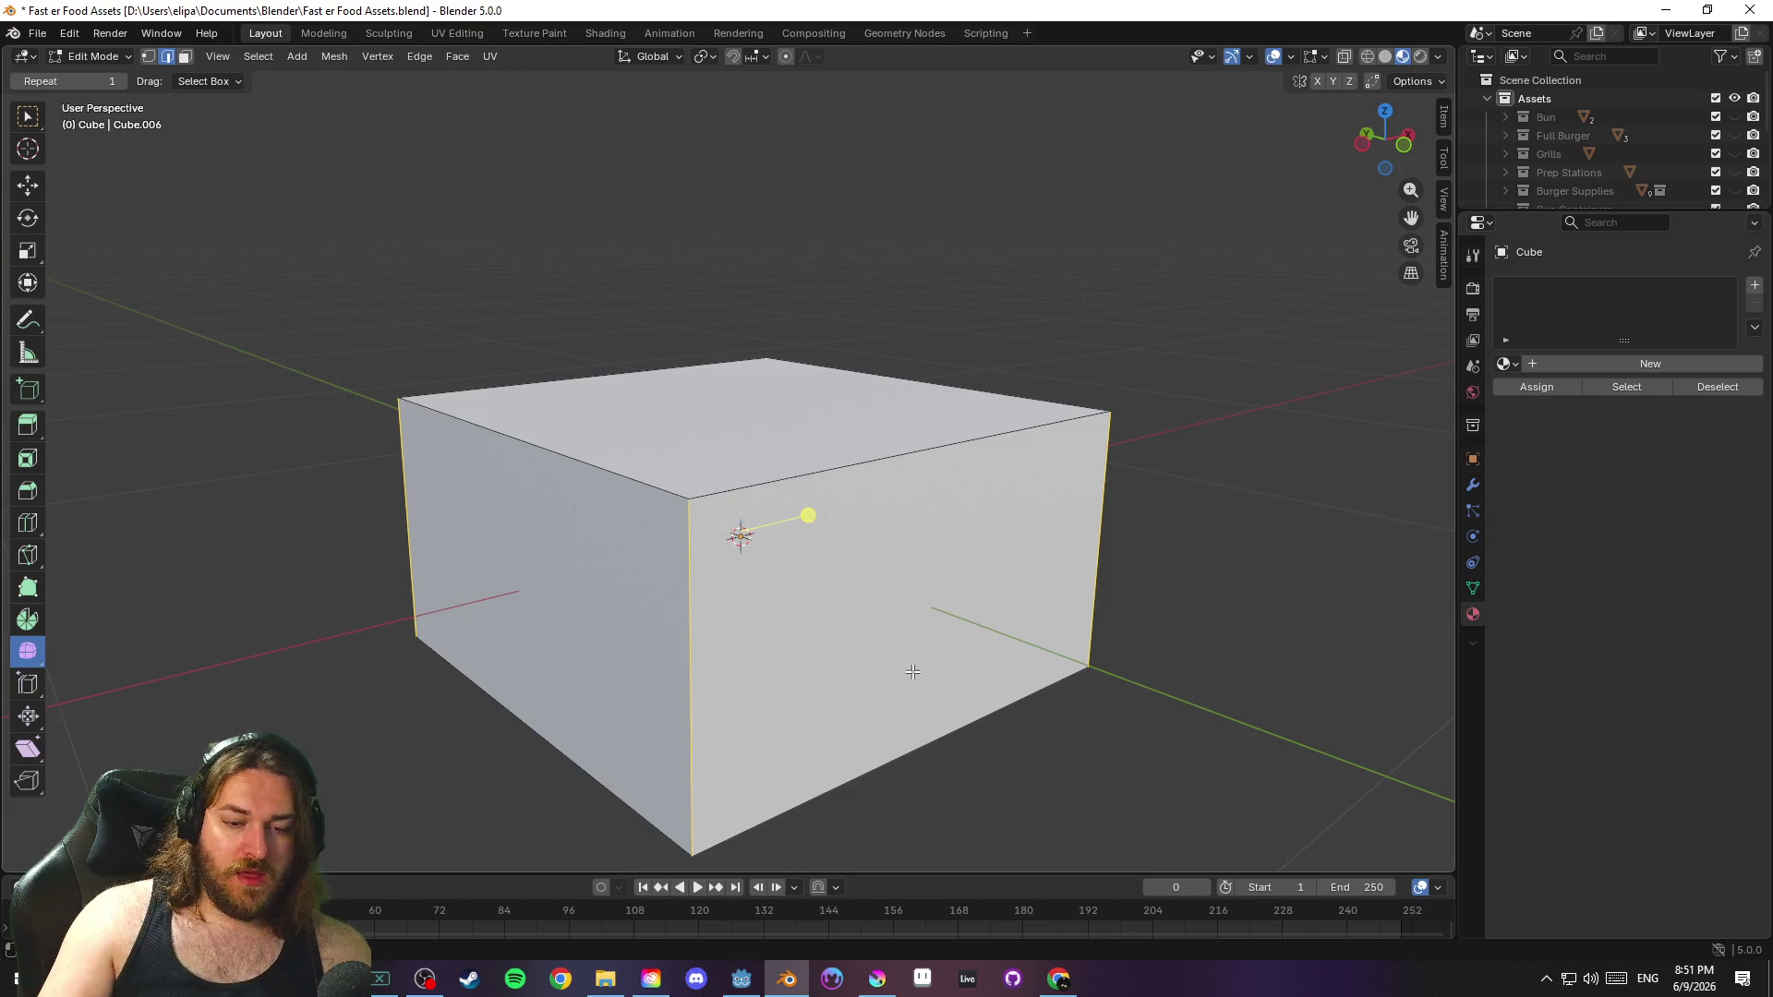
key(ctrl+b)
scroll(988, 665, up, 1)
scroll(1015, 674, up, 1)
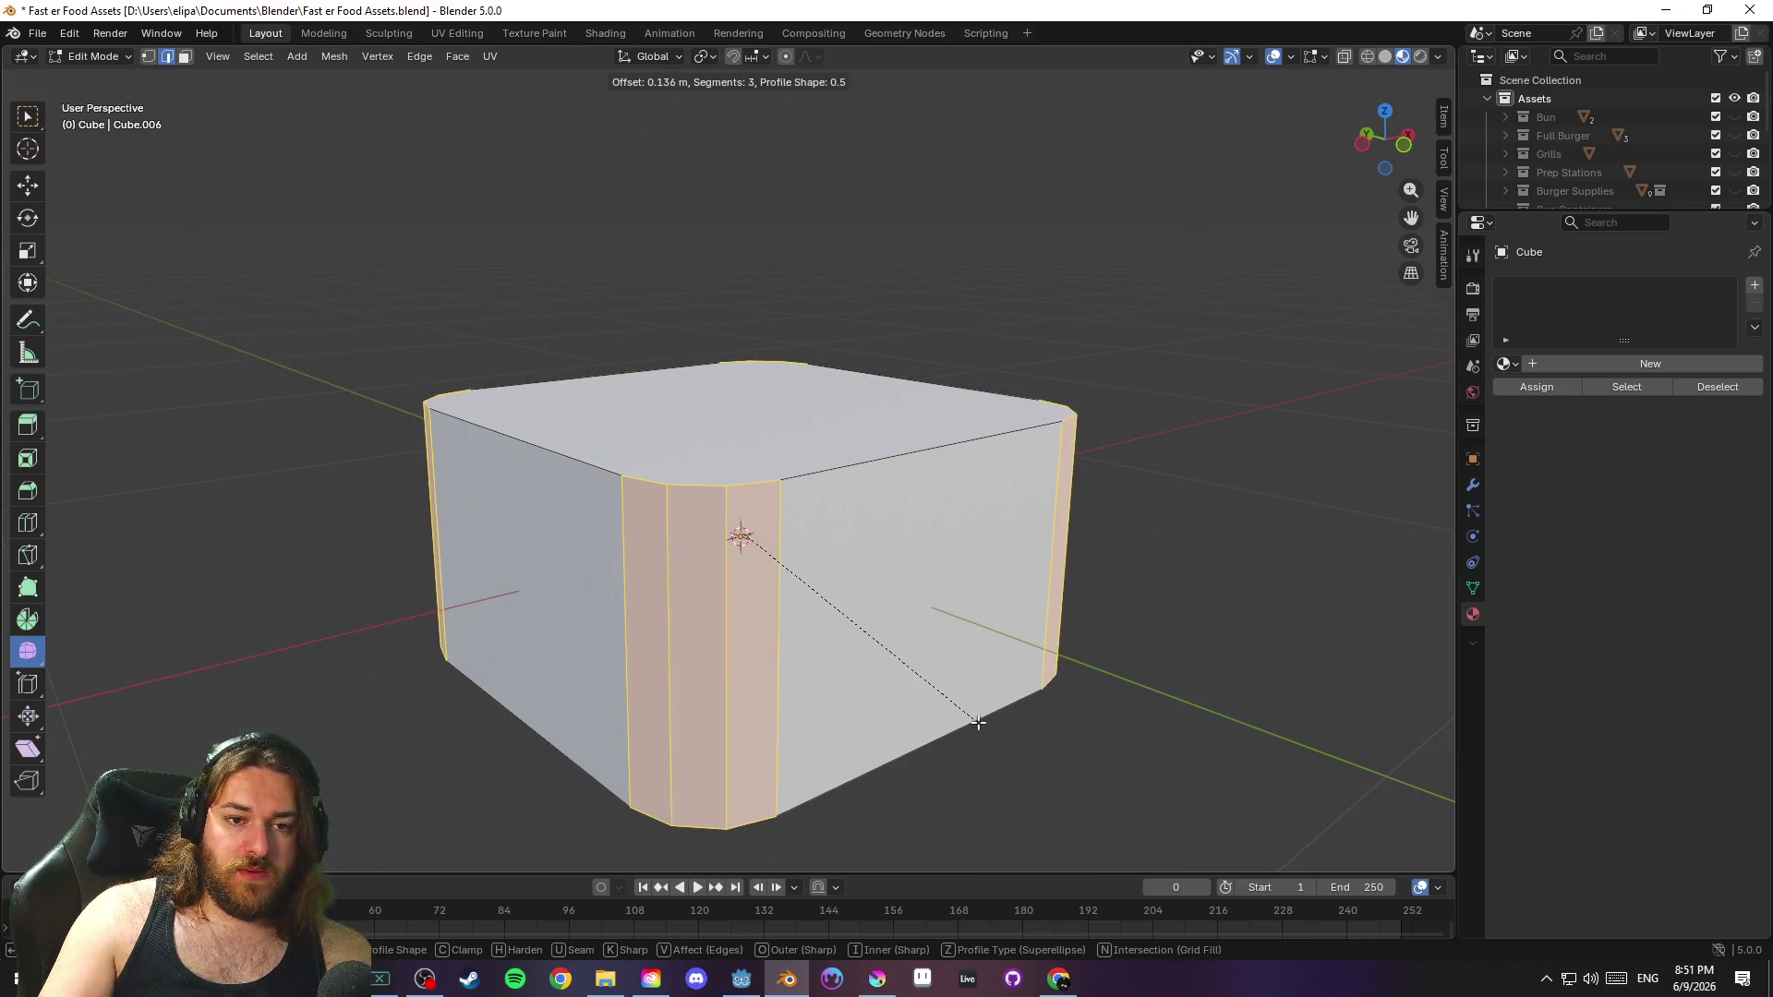
click(959, 727)
Narrow the mesh with two X-axis scales, then deselect and save
key(a)
key(s)
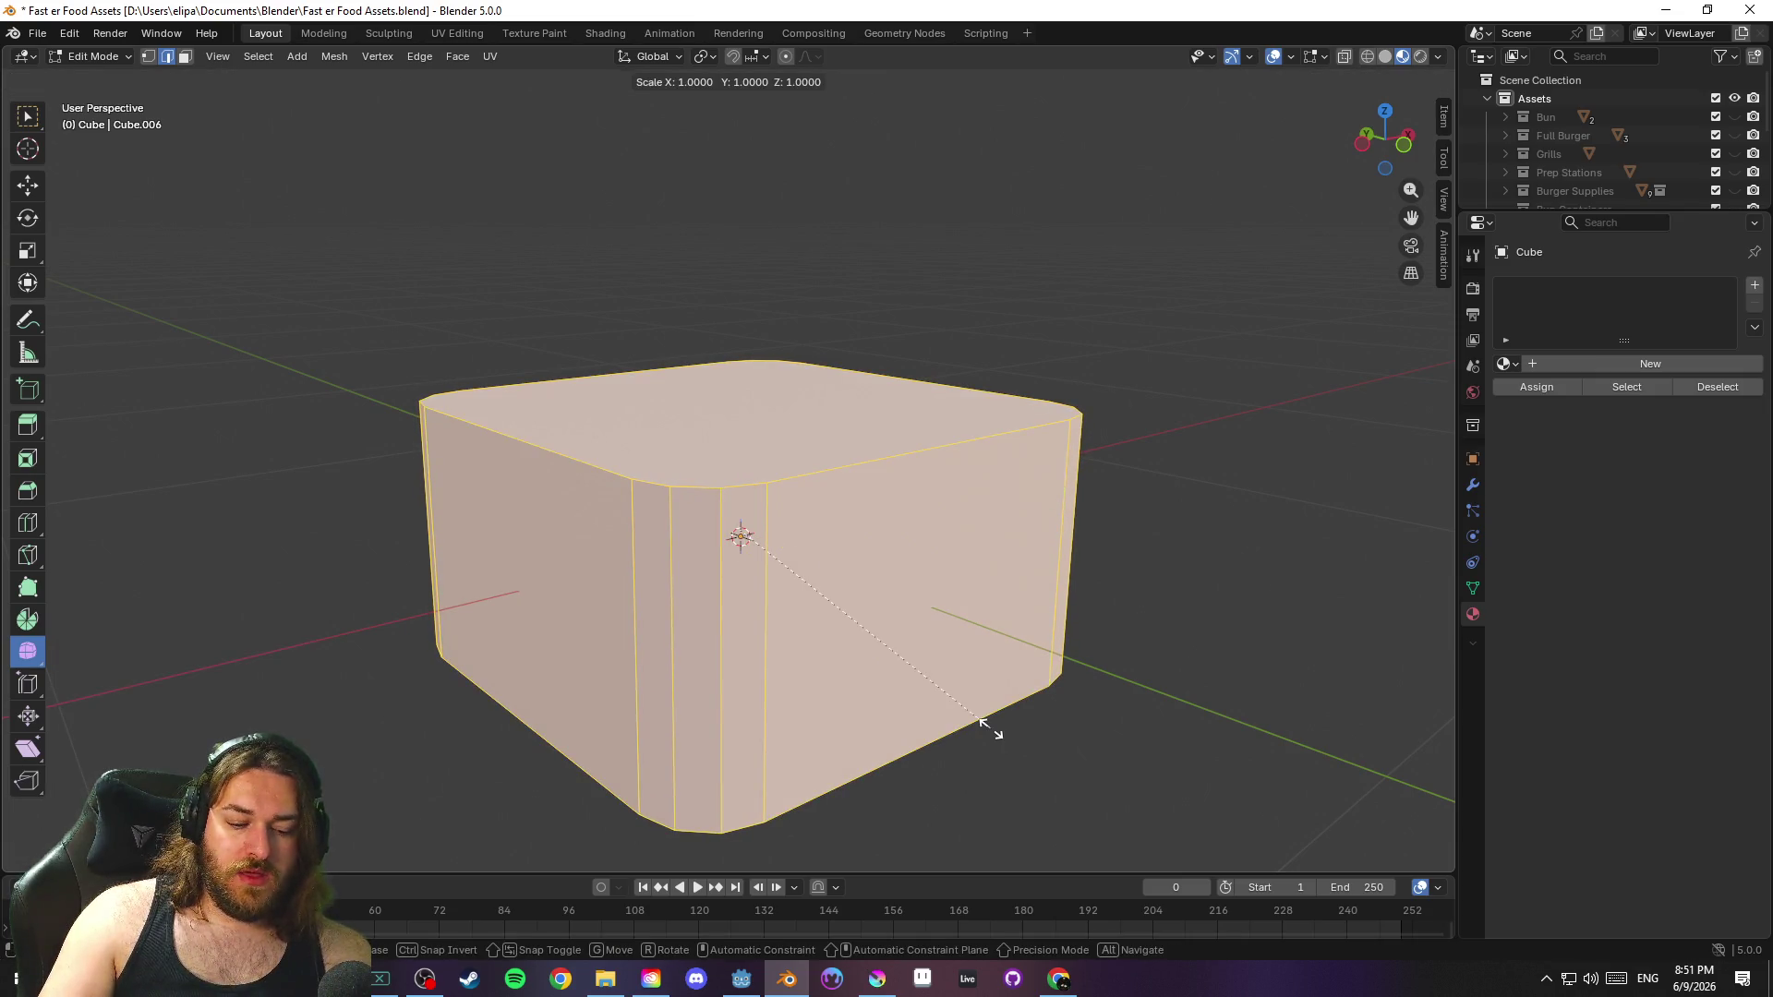
key(x)
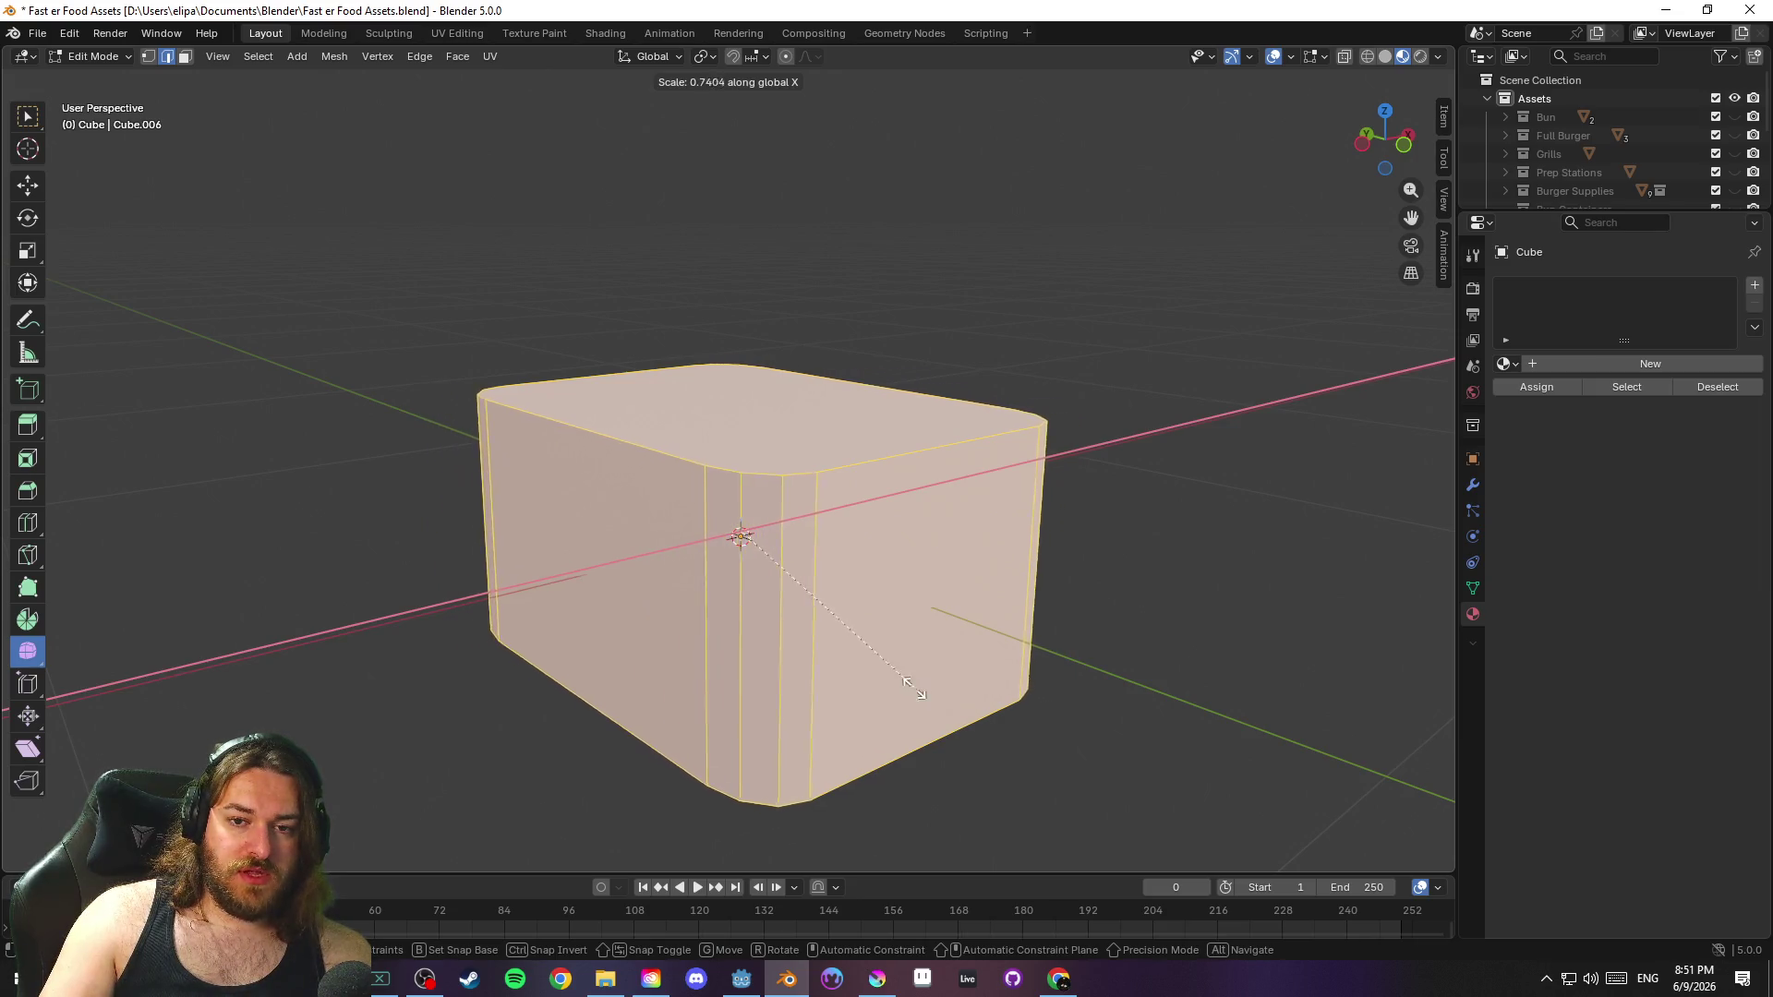
click(923, 687)
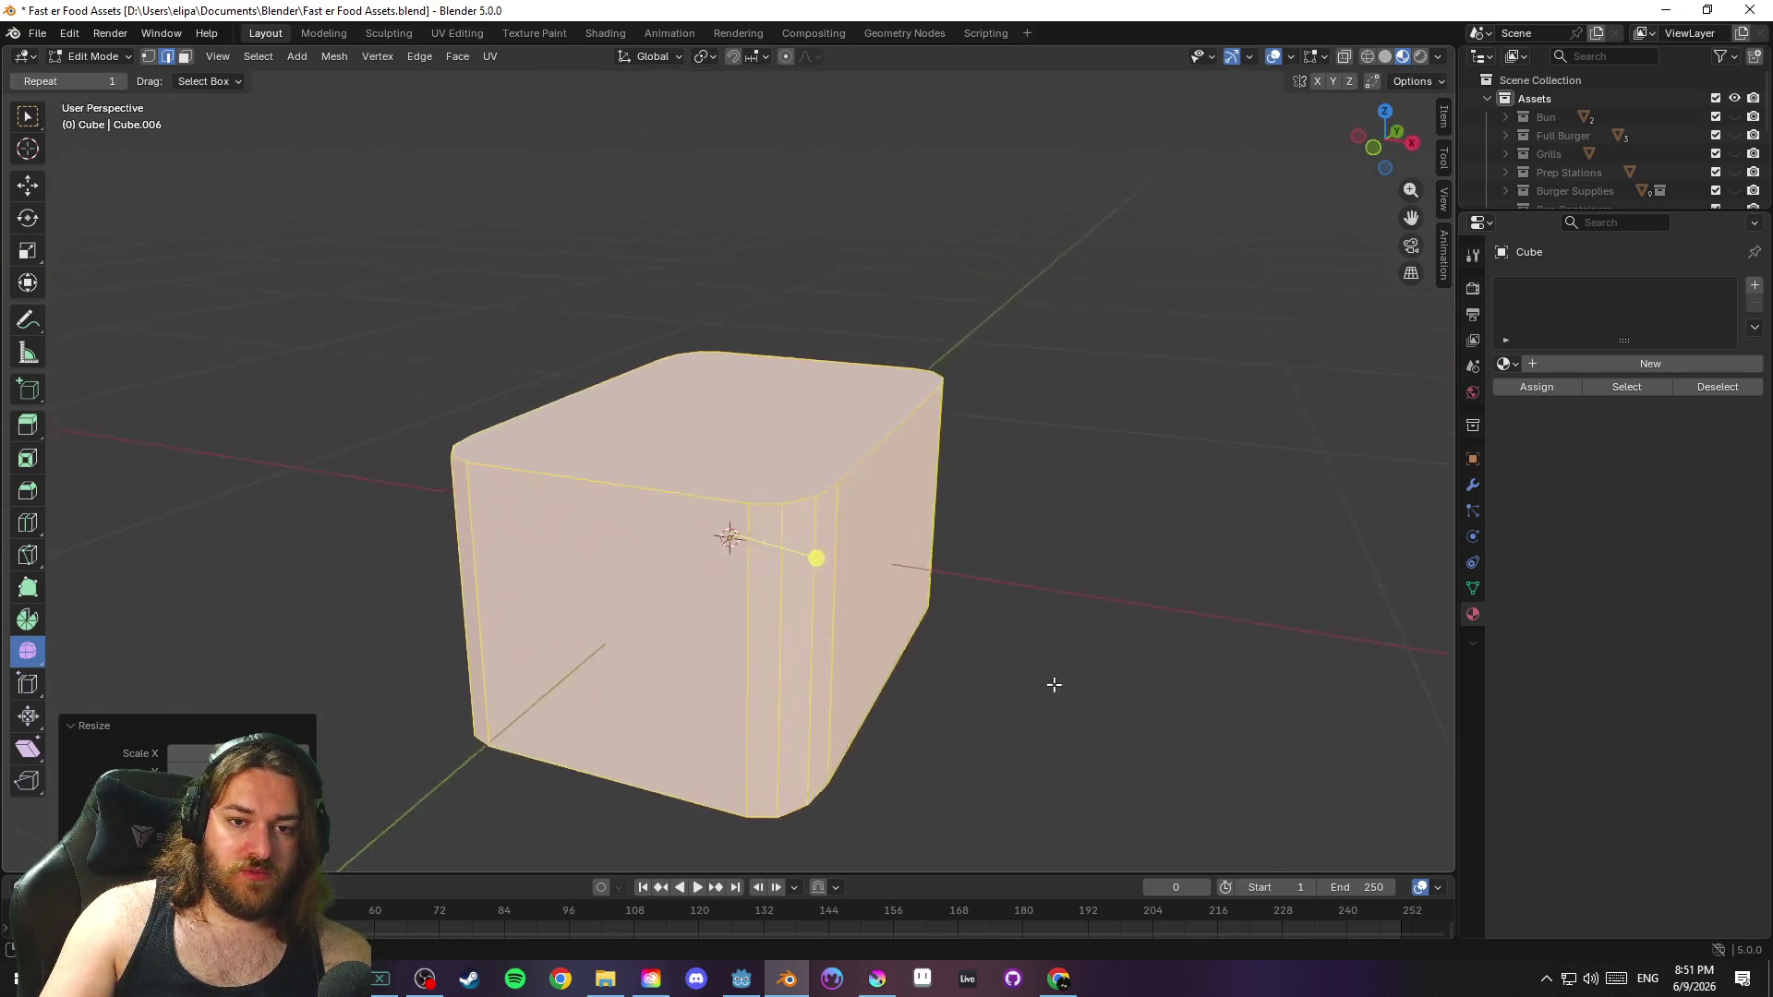
key(s)
key(x)
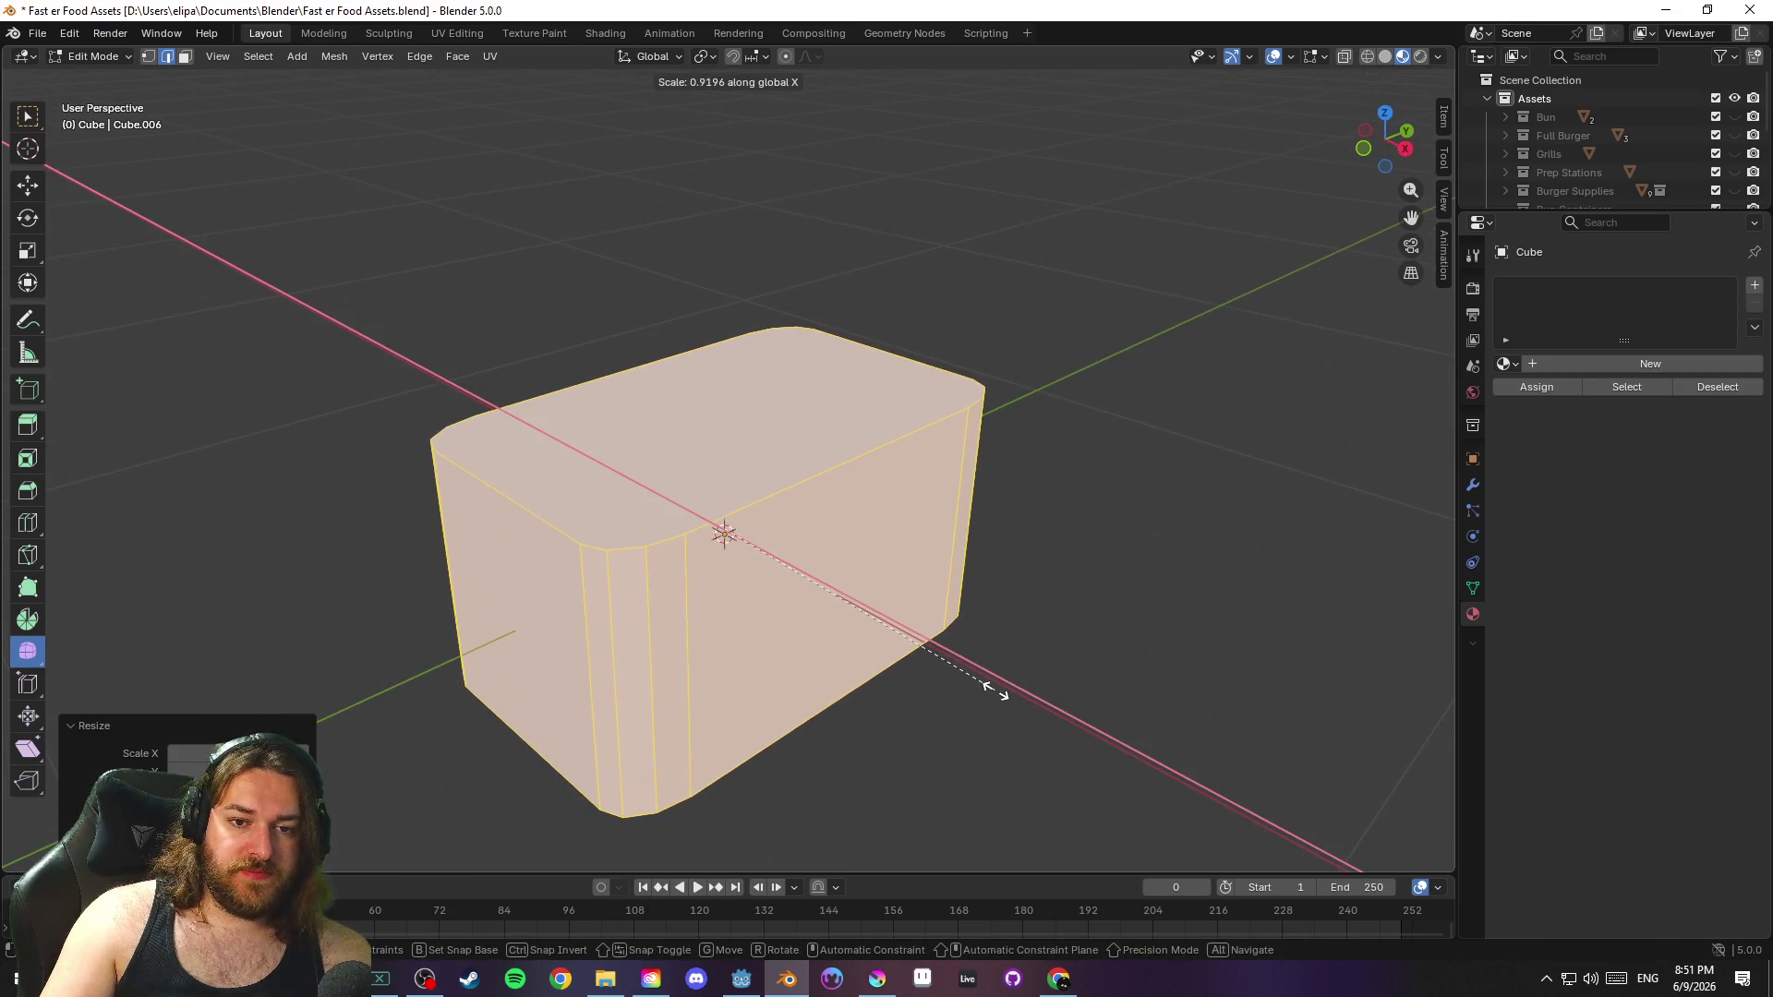
click(996, 690)
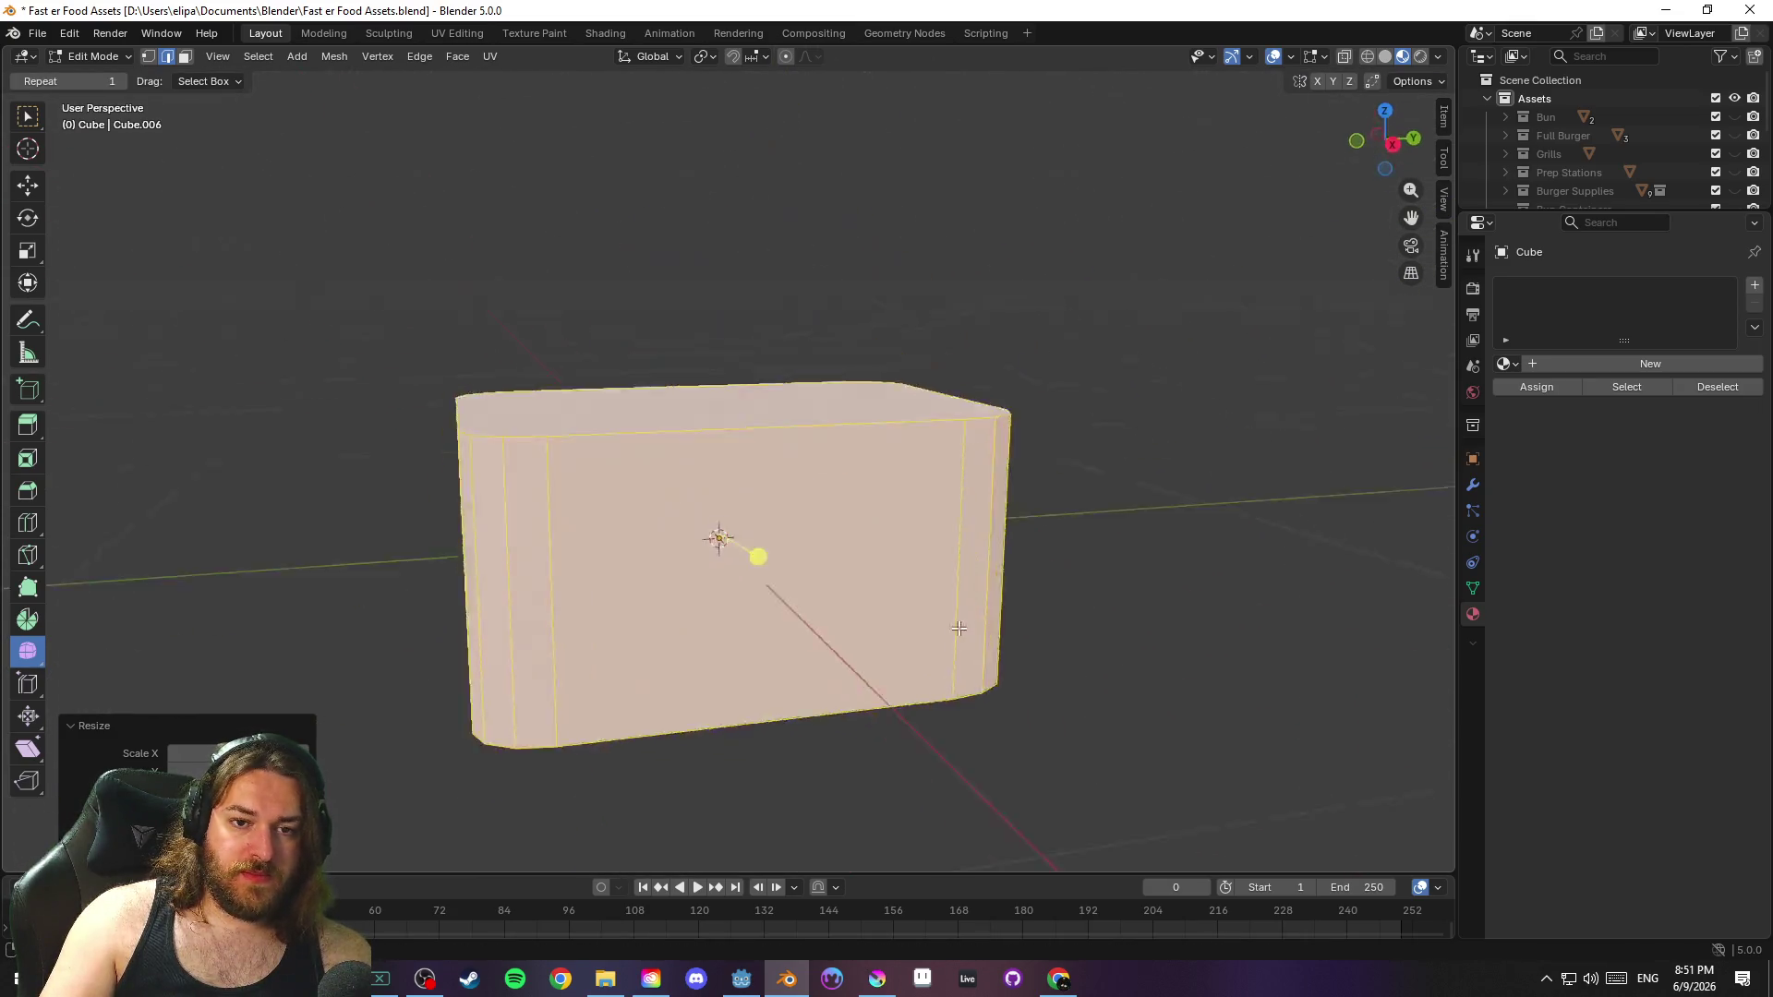
click(1072, 640)
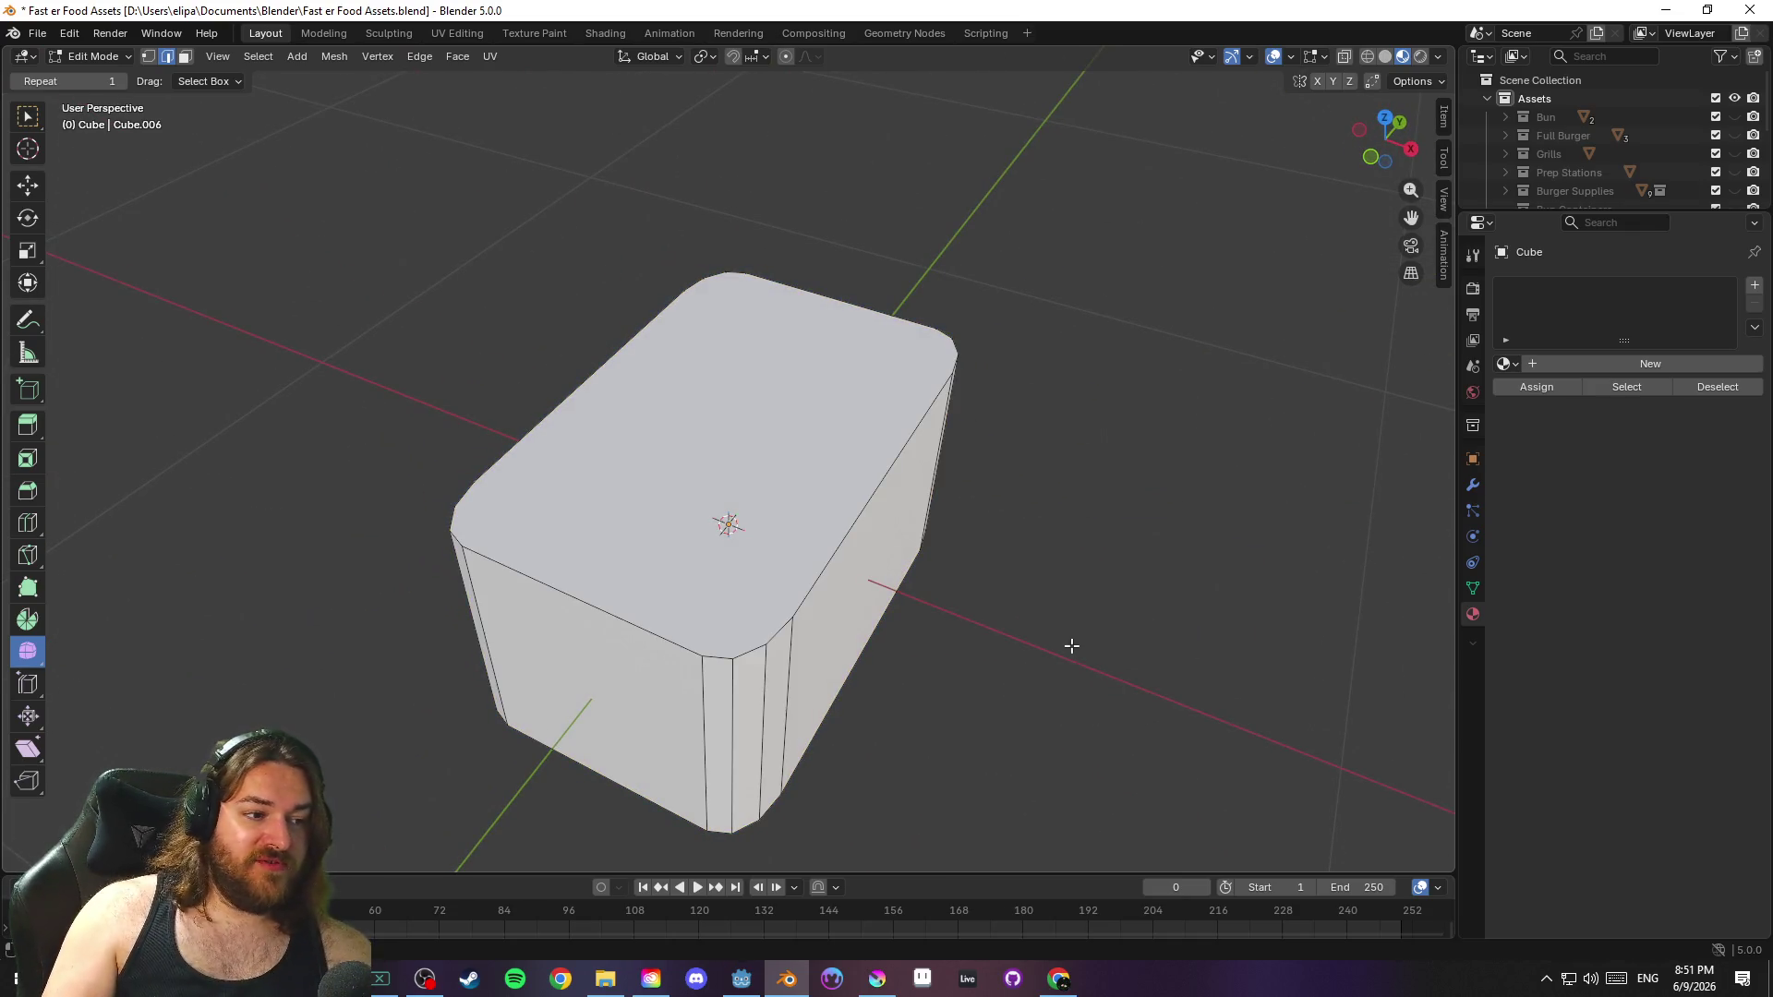
key(ctrl+s)
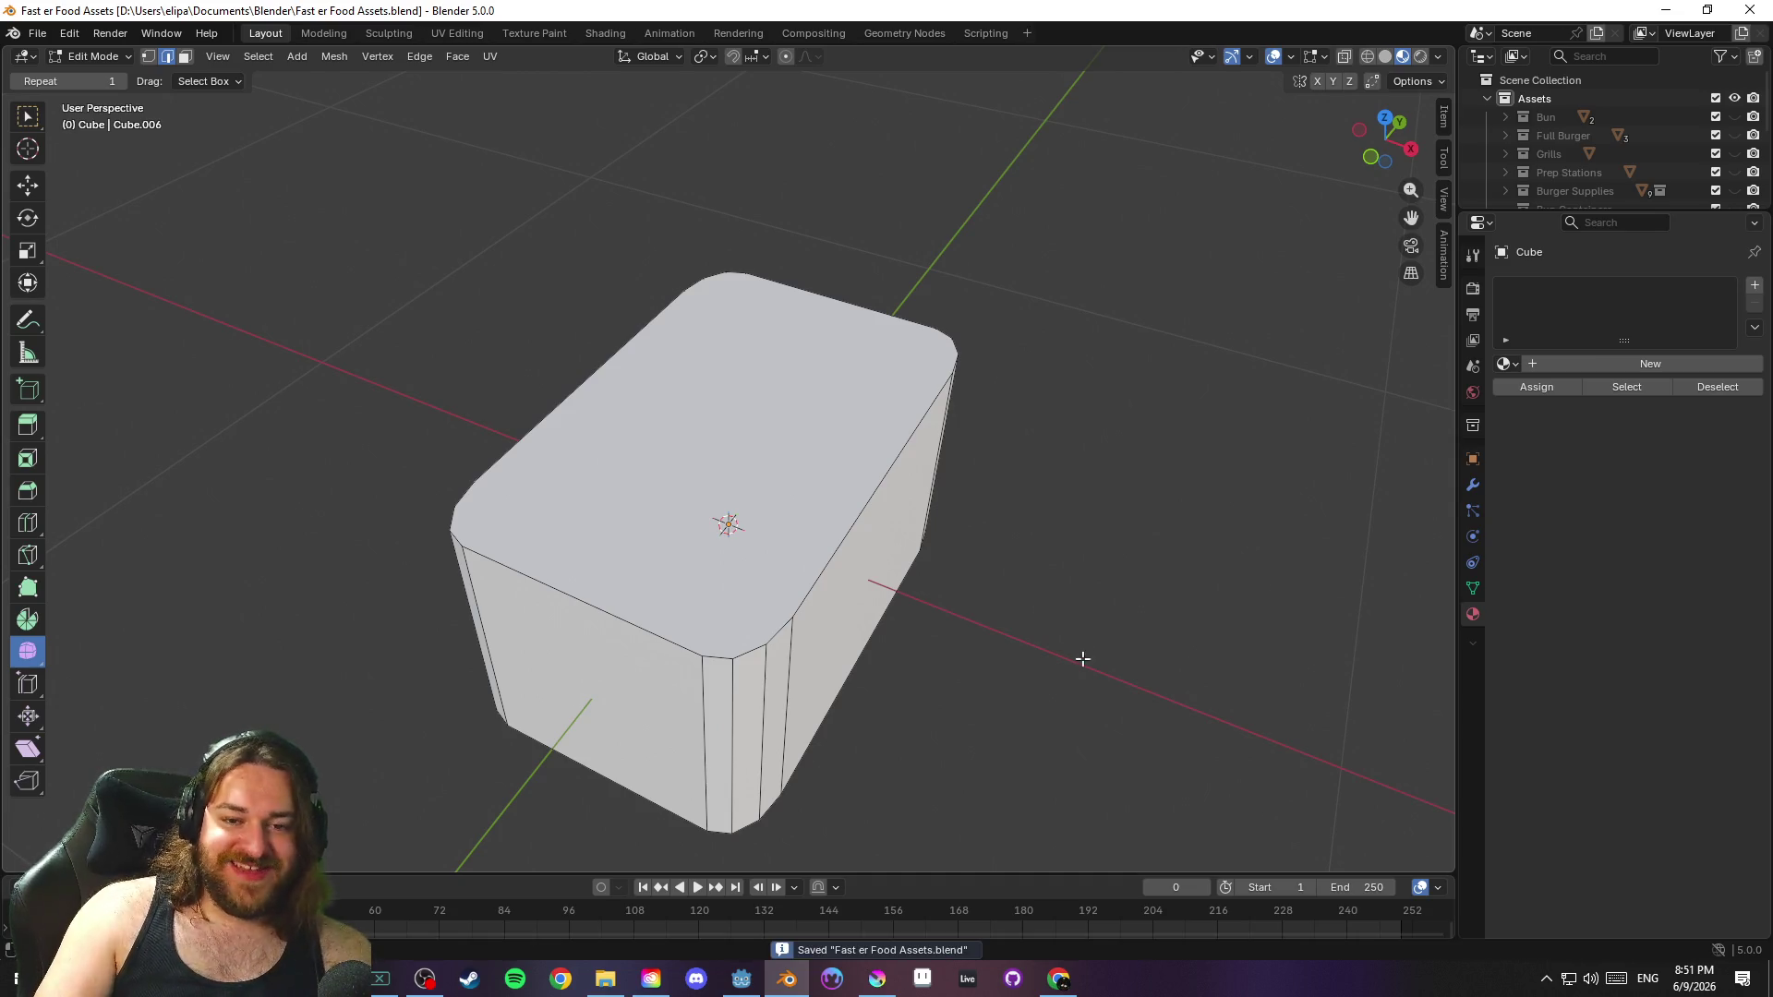
Inset the box's top face about 0.037 m to leave a thin rim, then start extruding it downward
drag(1174, 654, 1178, 634)
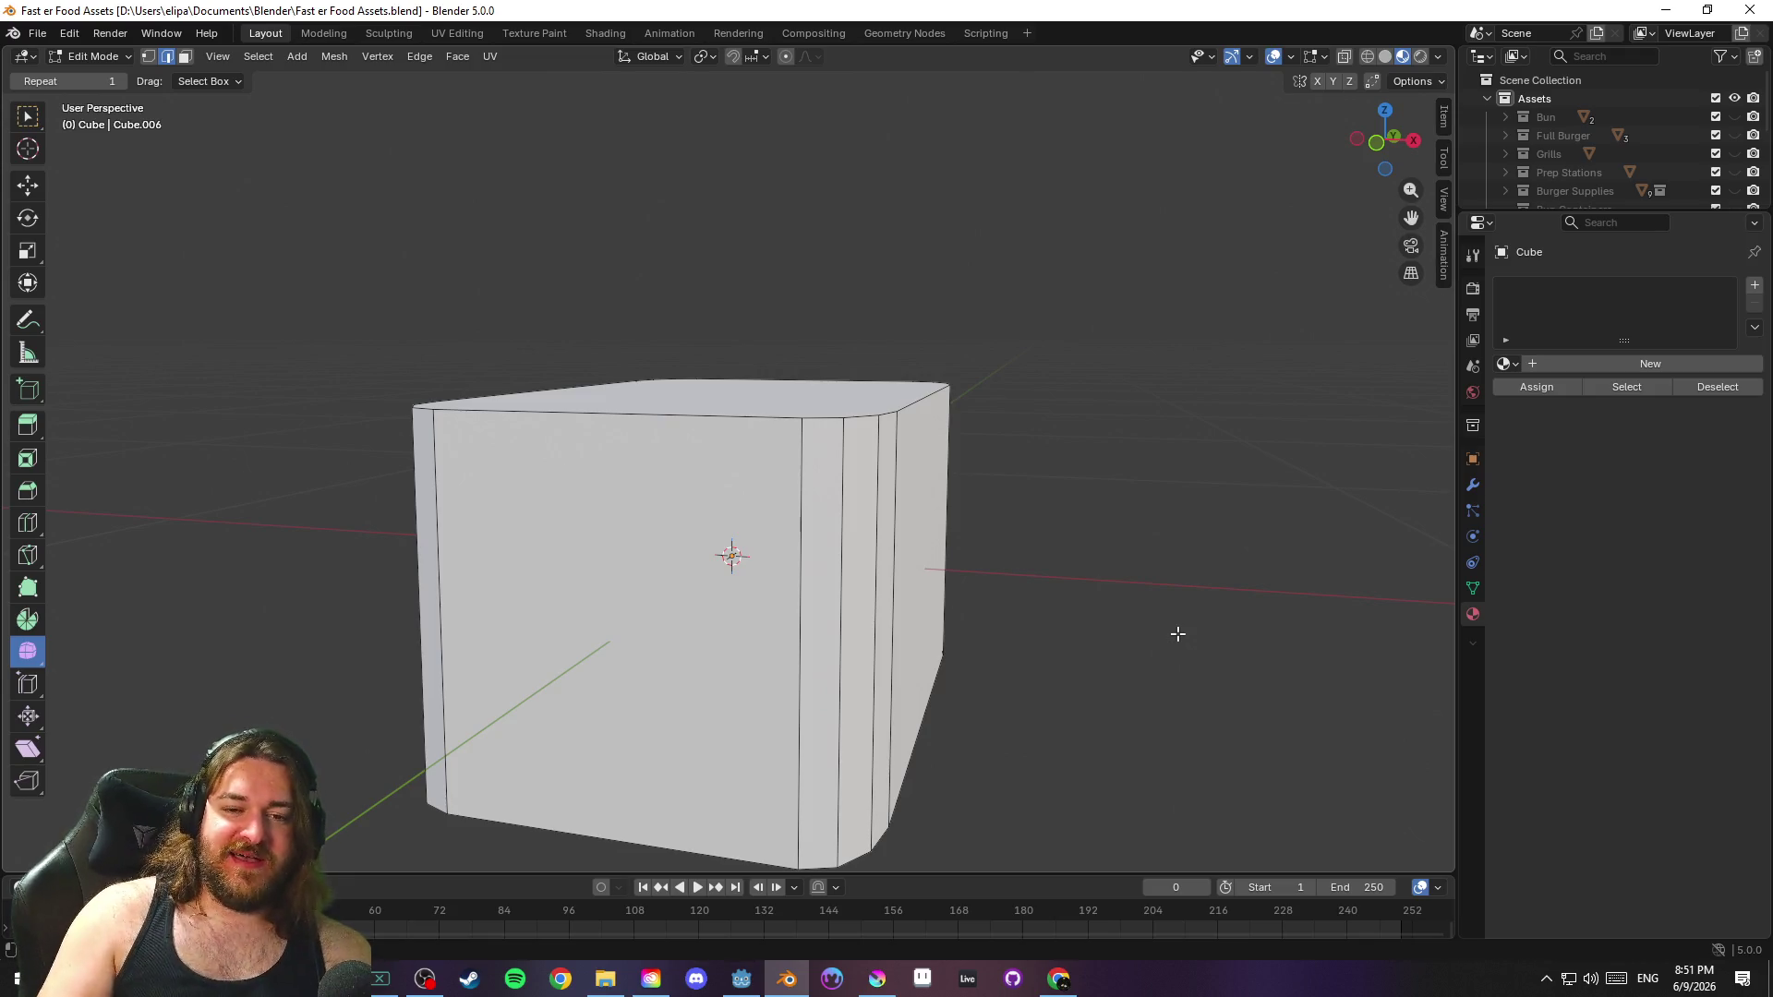
mouse_move(1024, 645)
mouse_down()
mouse_move(1108, 530)
mouse_move(1089, 578)
mouse_move(935, 620)
mouse_move(989, 712)
mouse_move(1104, 684)
mouse_move(978, 700)
mouse_move(935, 668)
mouse_move(966, 677)
mouse_move(995, 546)
mouse_move(938, 518)
mouse_move(905, 637)
mouse_move(850, 584)
mouse_up()
key(Tab)
key(Tab)
scroll(797, 532, up, 3)
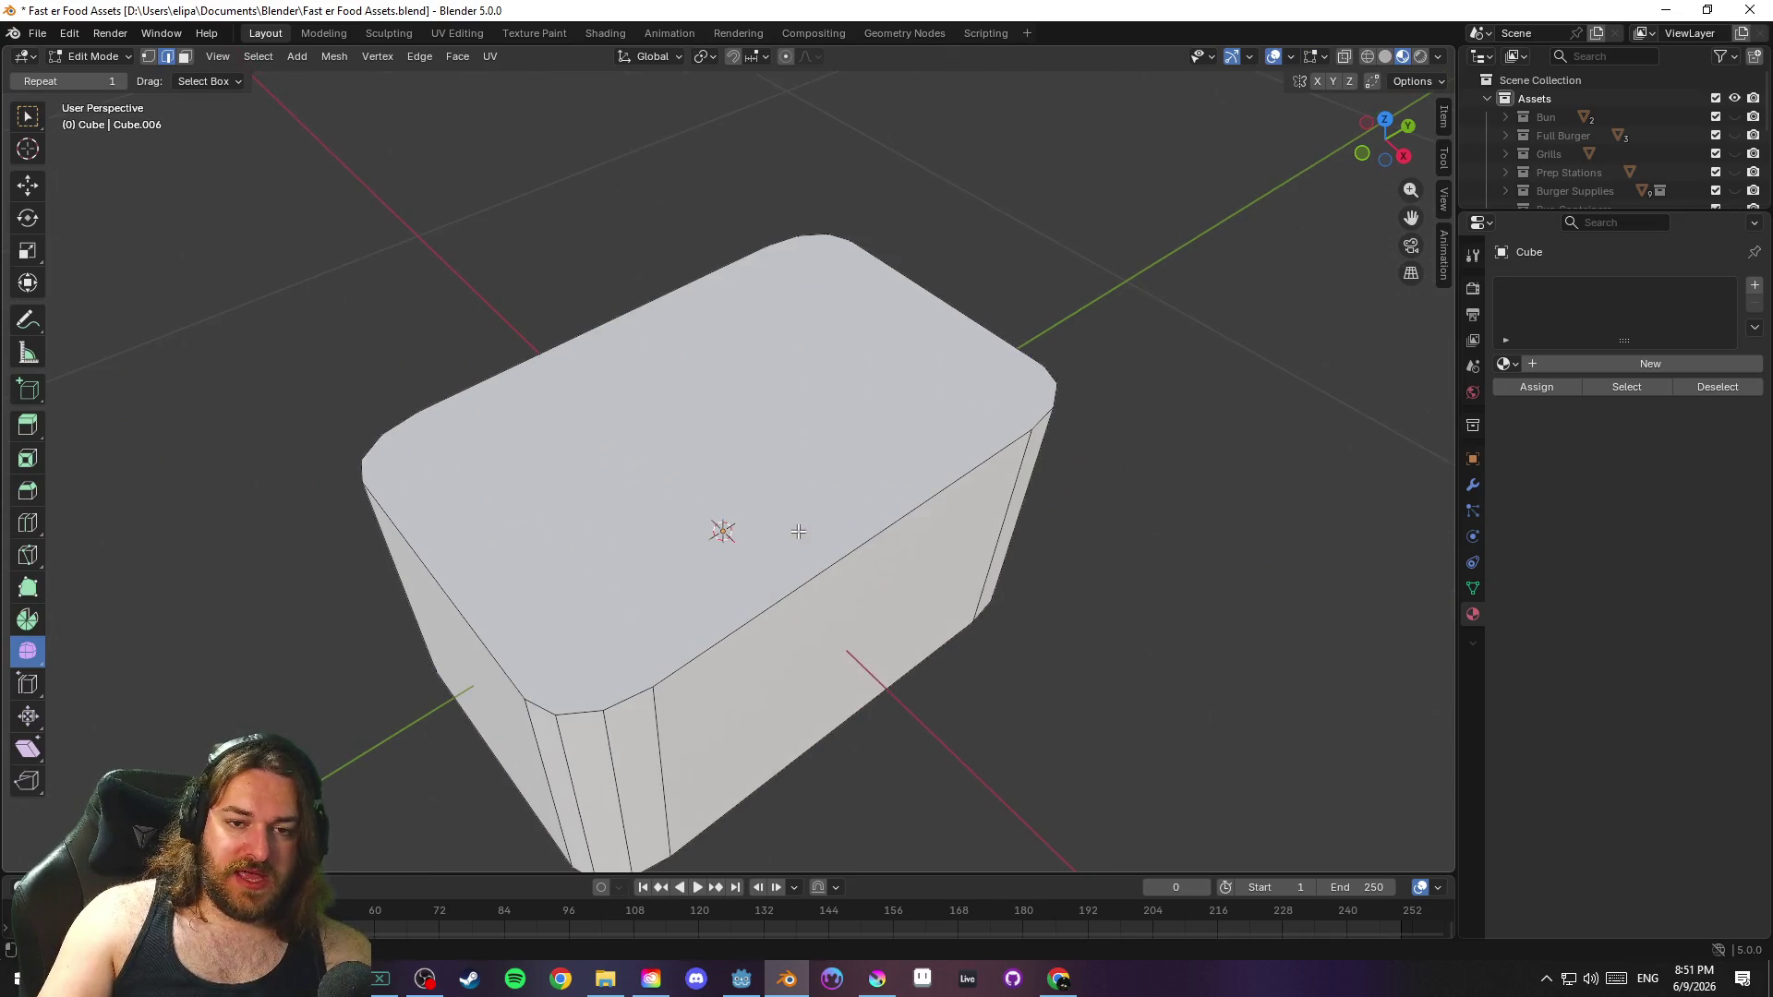
key(3)
click(696, 474)
key(i)
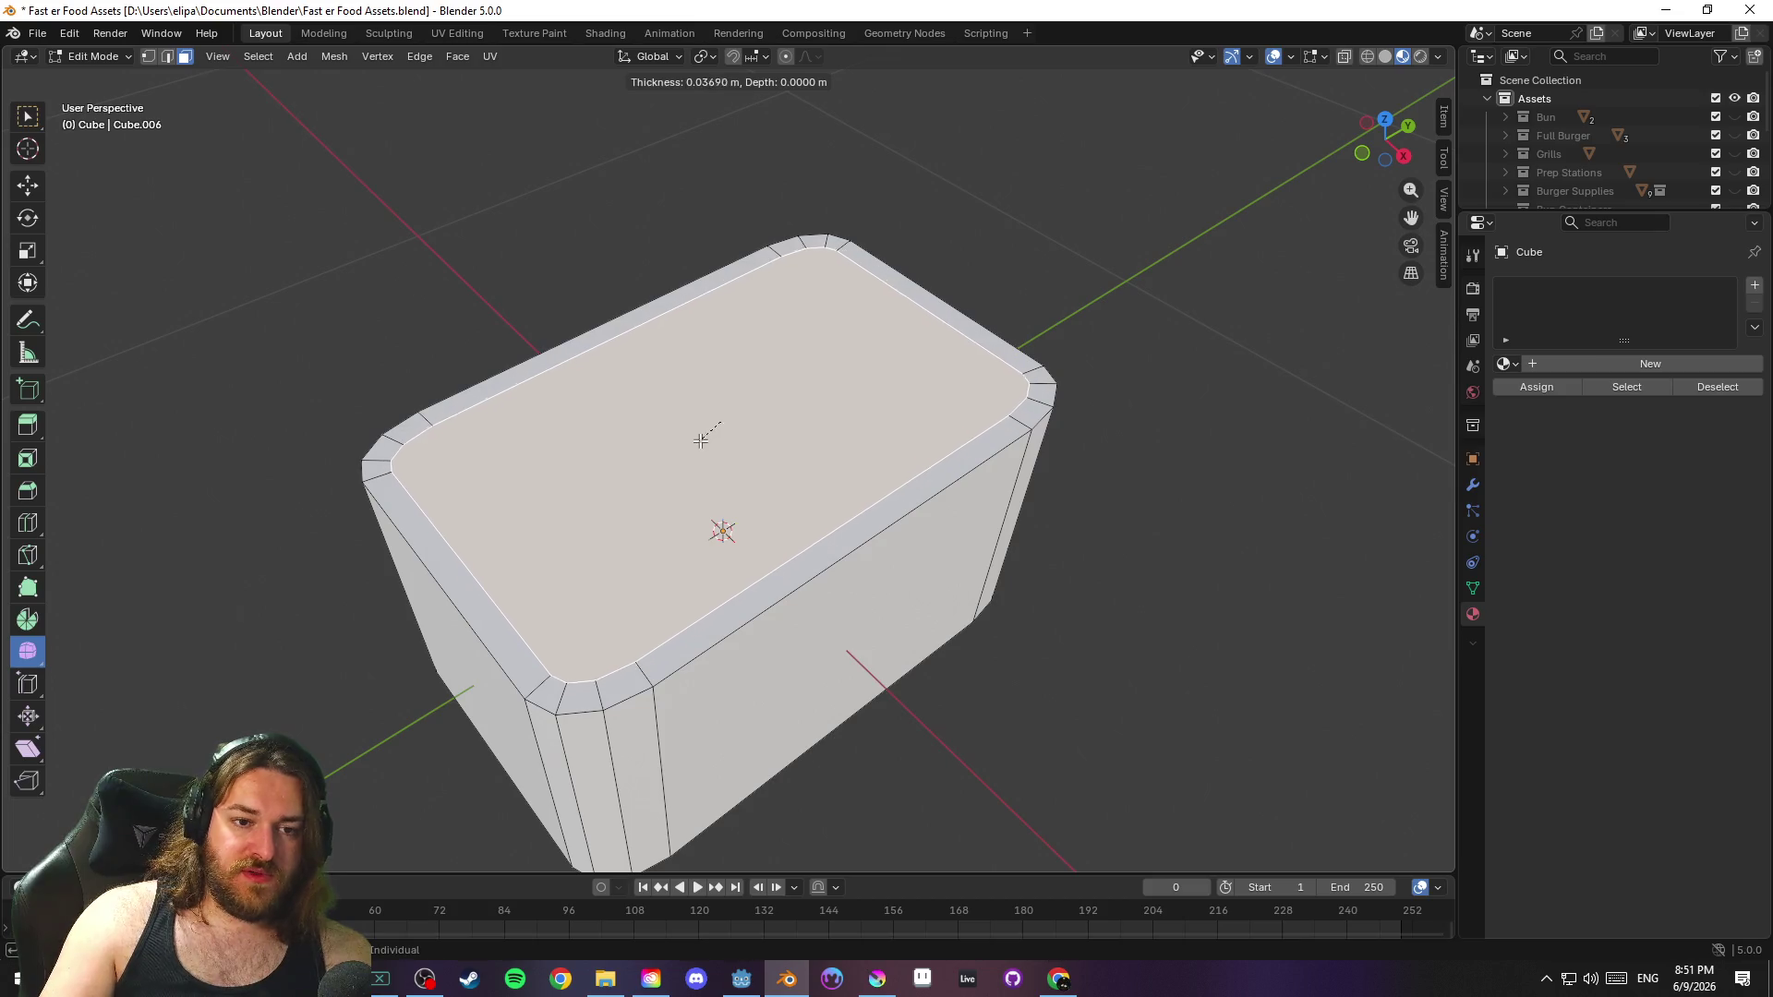
click(706, 433)
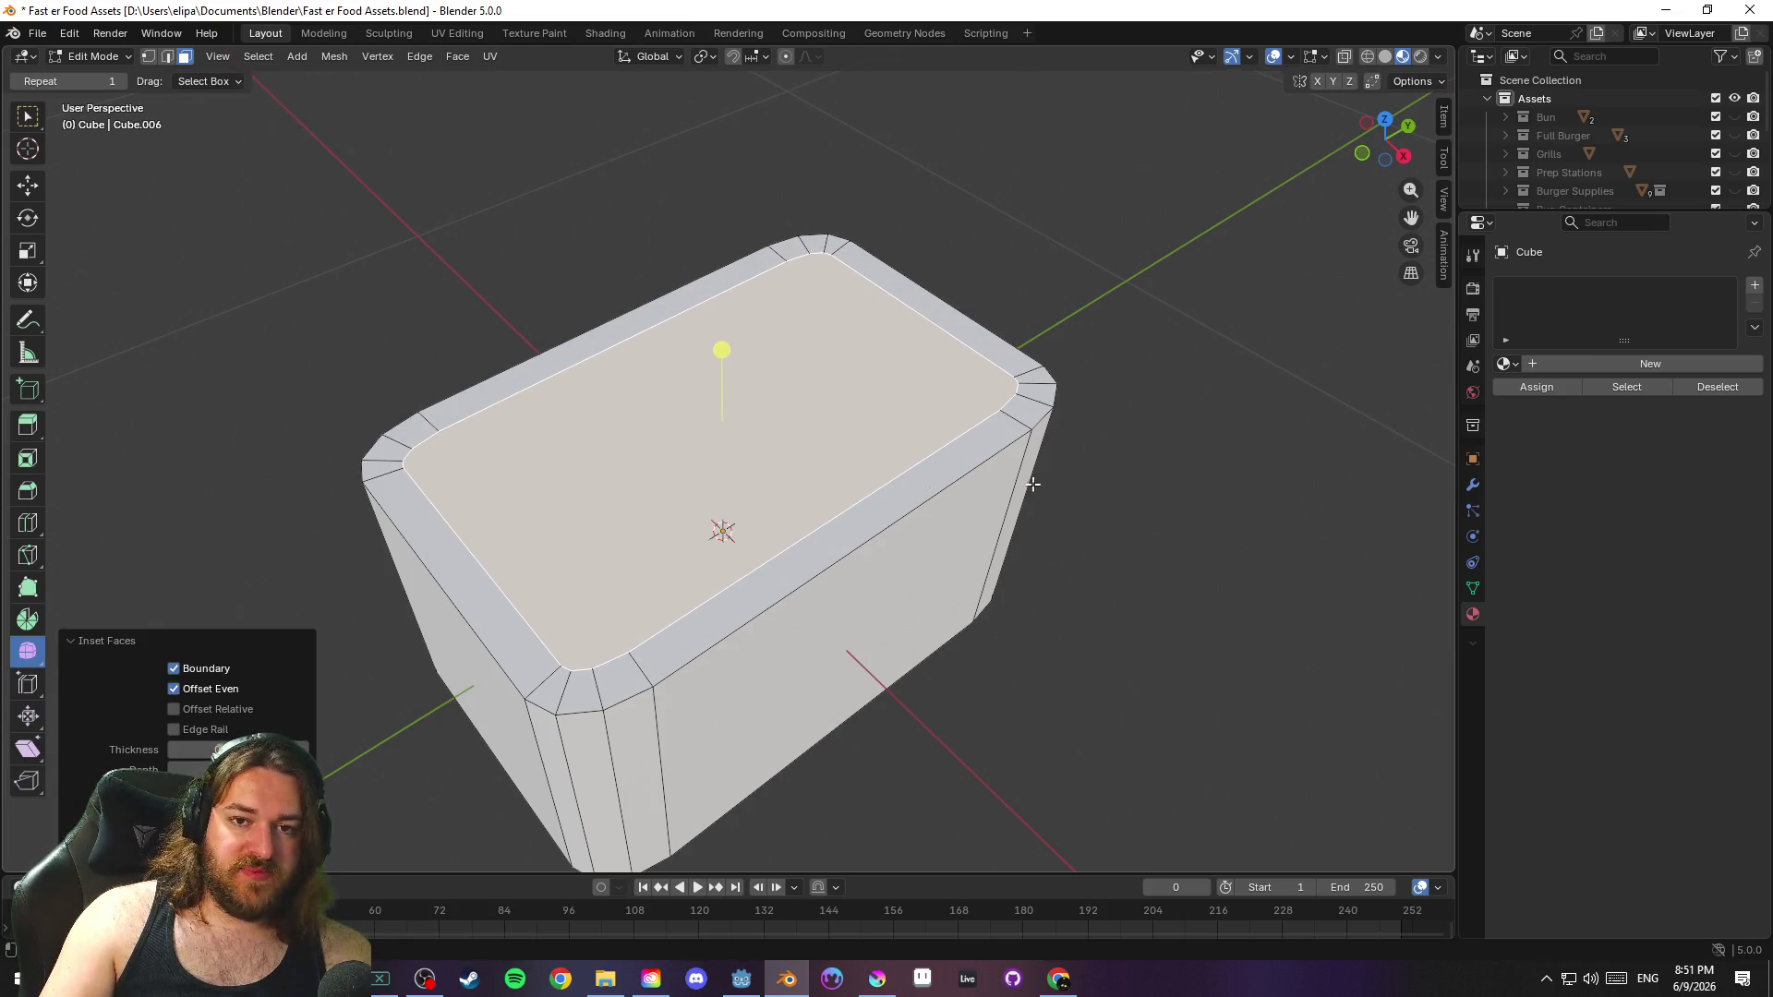
key(e)
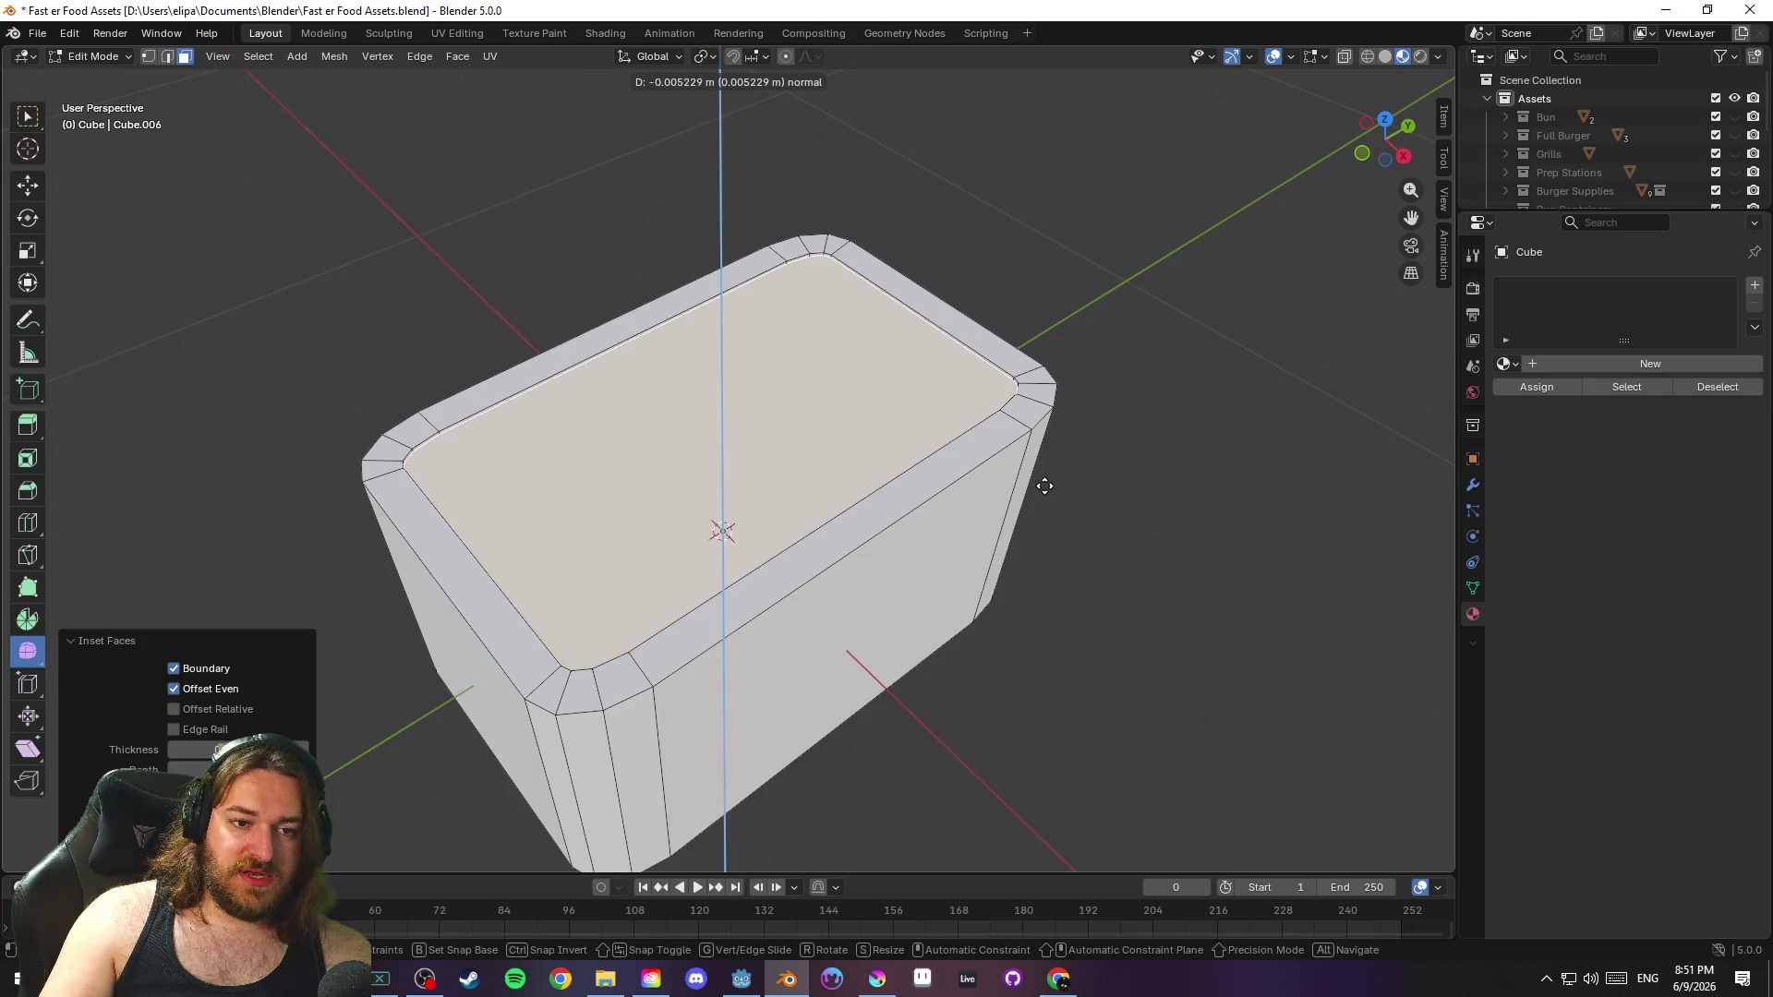
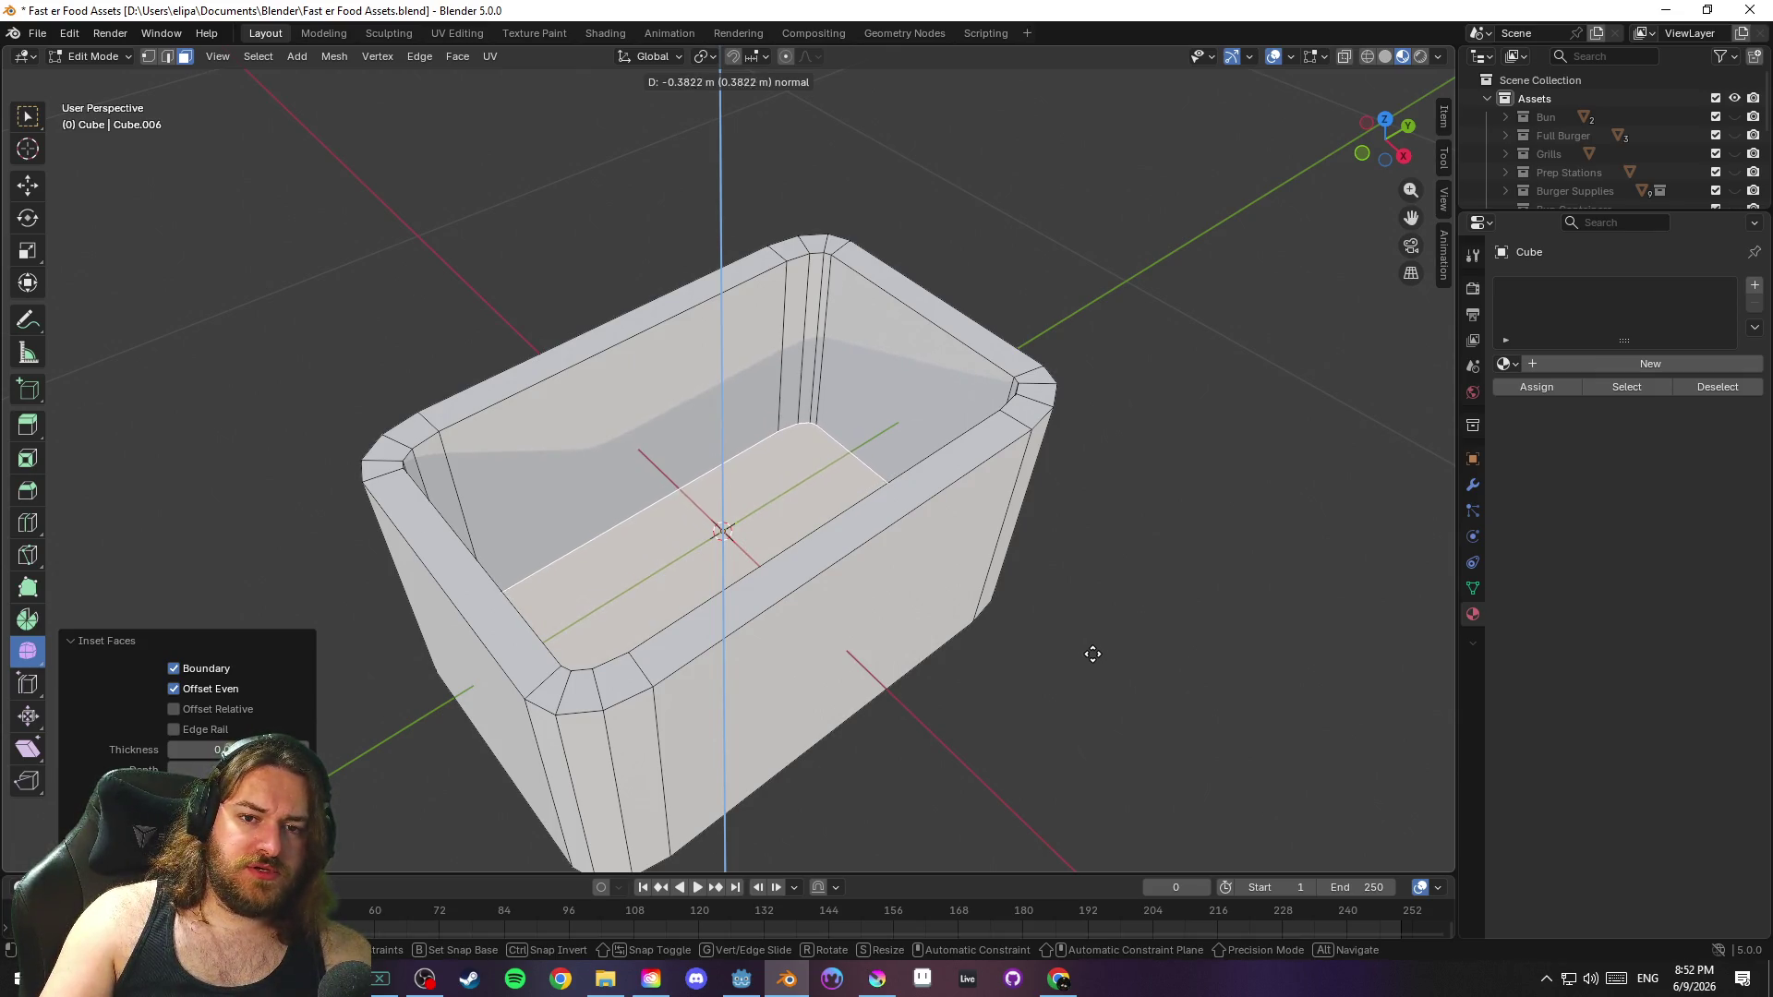
Confirm the inner floor extrusion and select the box's inner rim vertex loop
click(1089, 656)
mouse_move(1045, 645)
mouse_down()
mouse_move(1127, 616)
mouse_move(889, 402)
mouse_up()
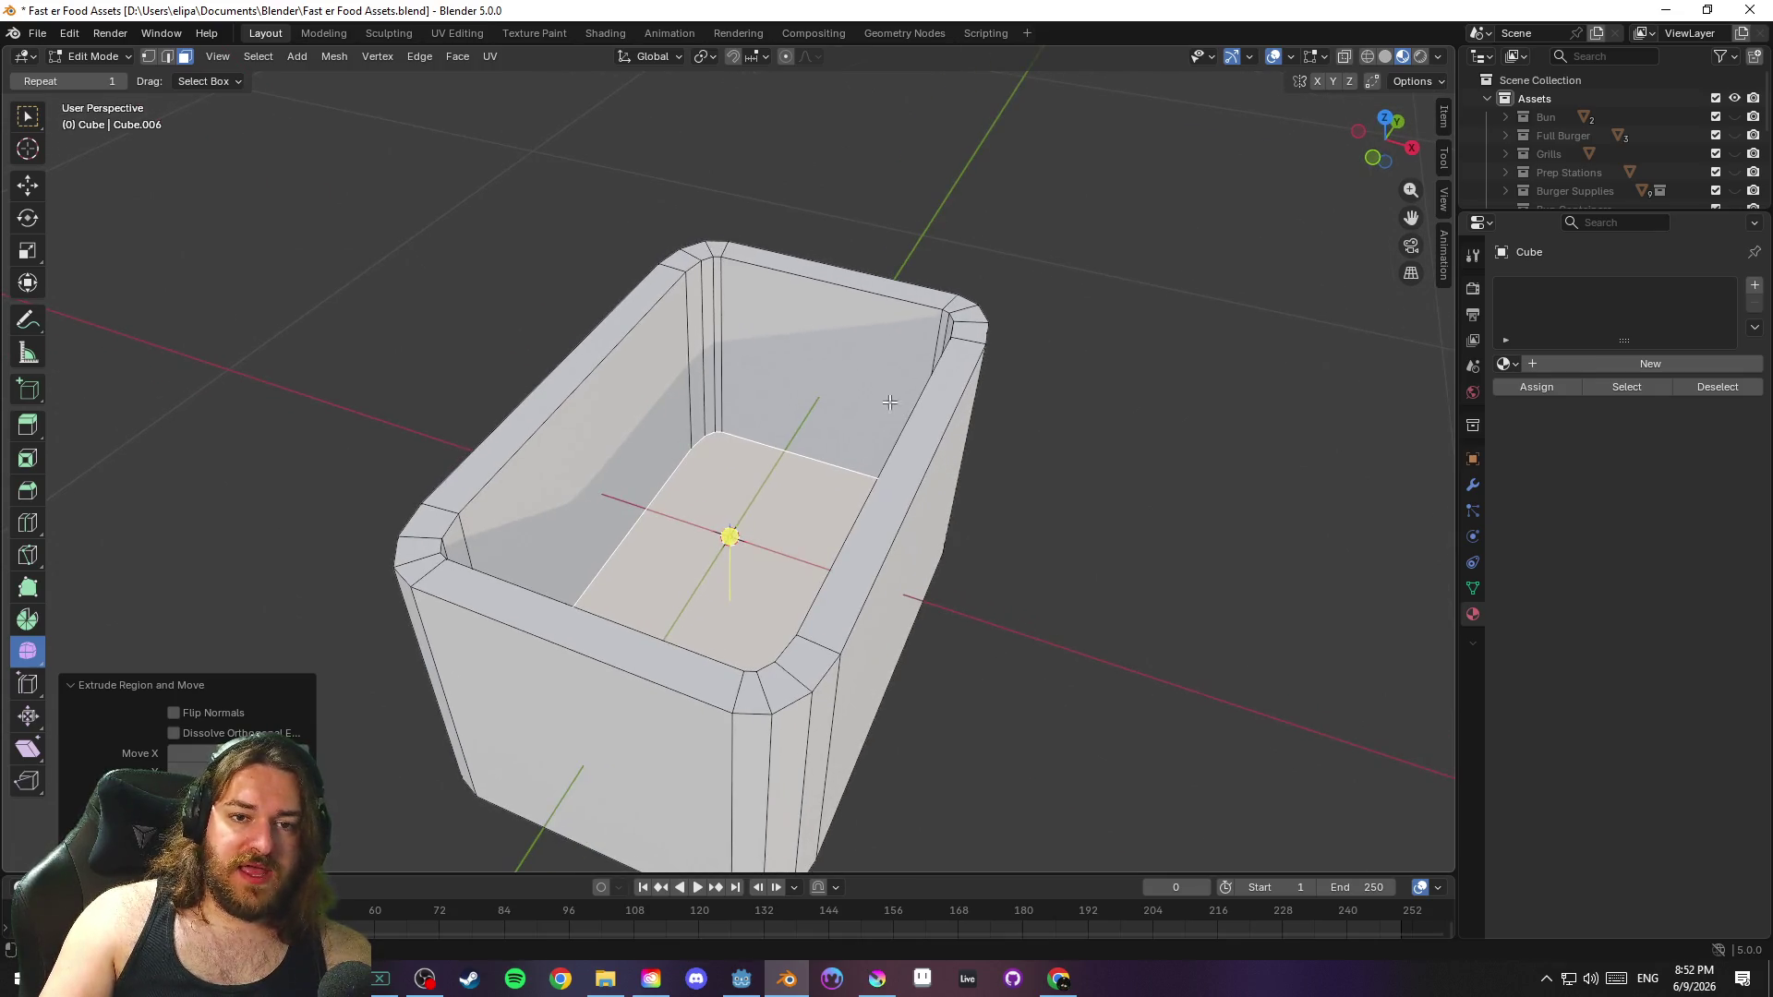
click(778, 267)
key(2)
click(766, 268)
key(1)
click(720, 257)
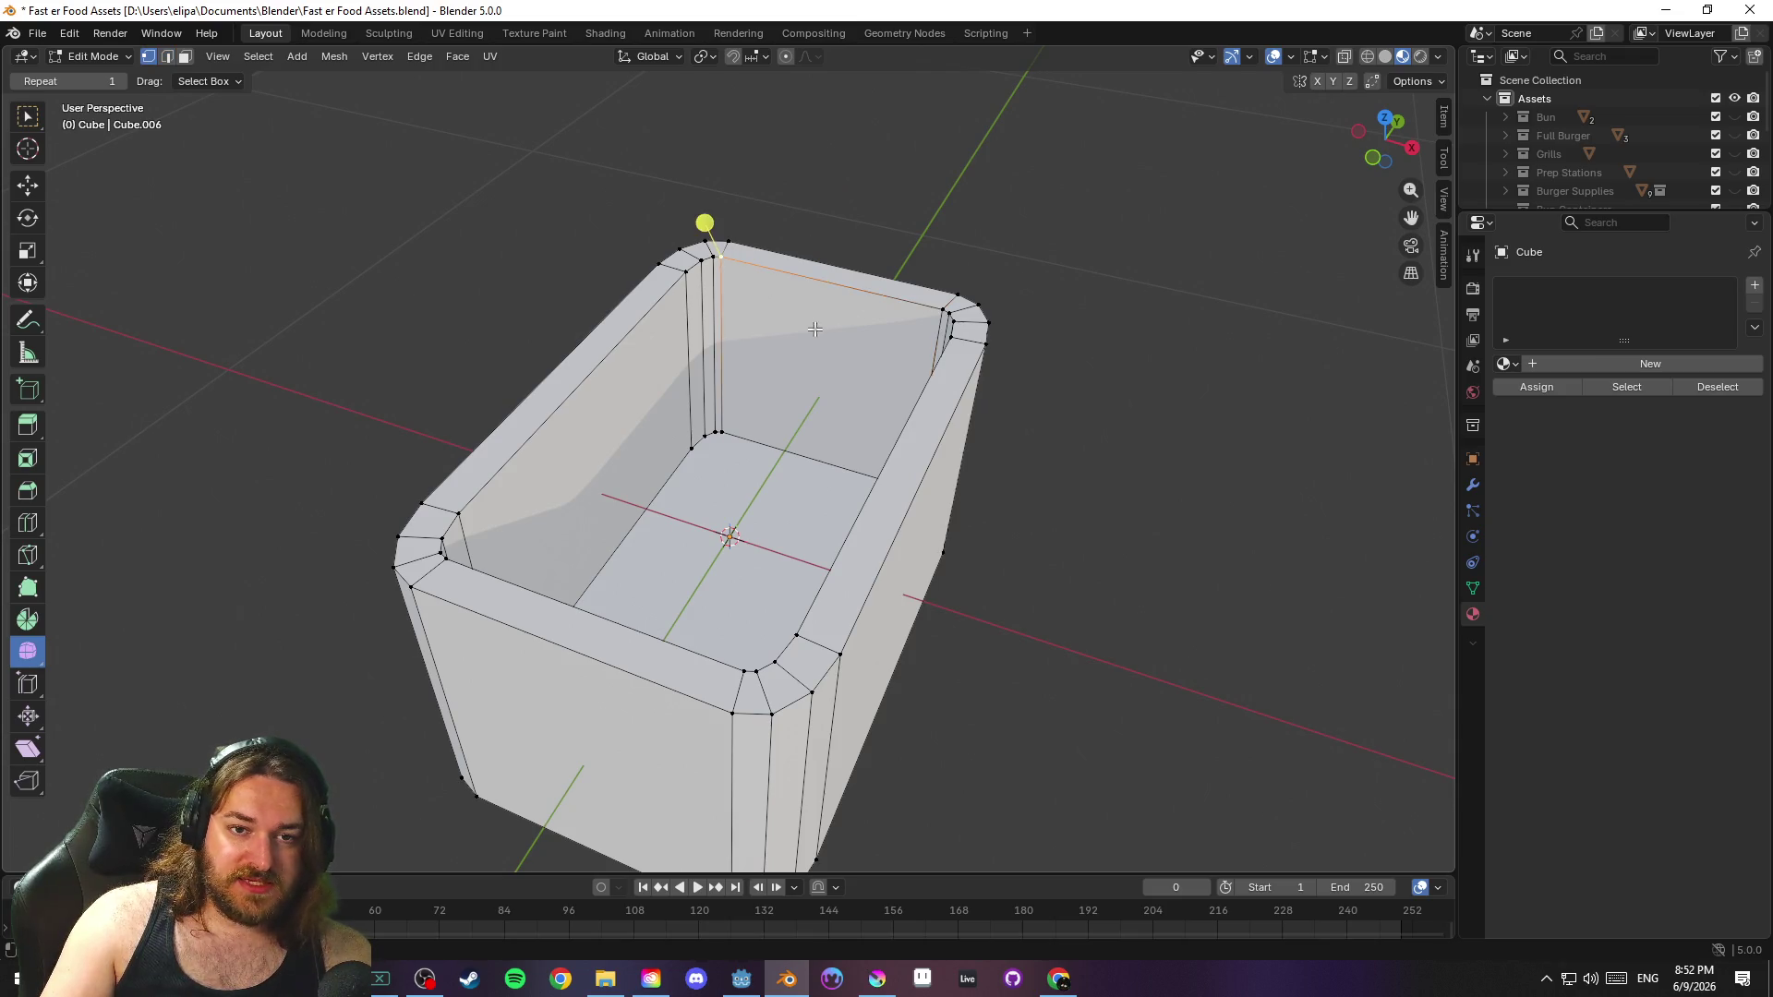
drag(720, 257, 836, 311)
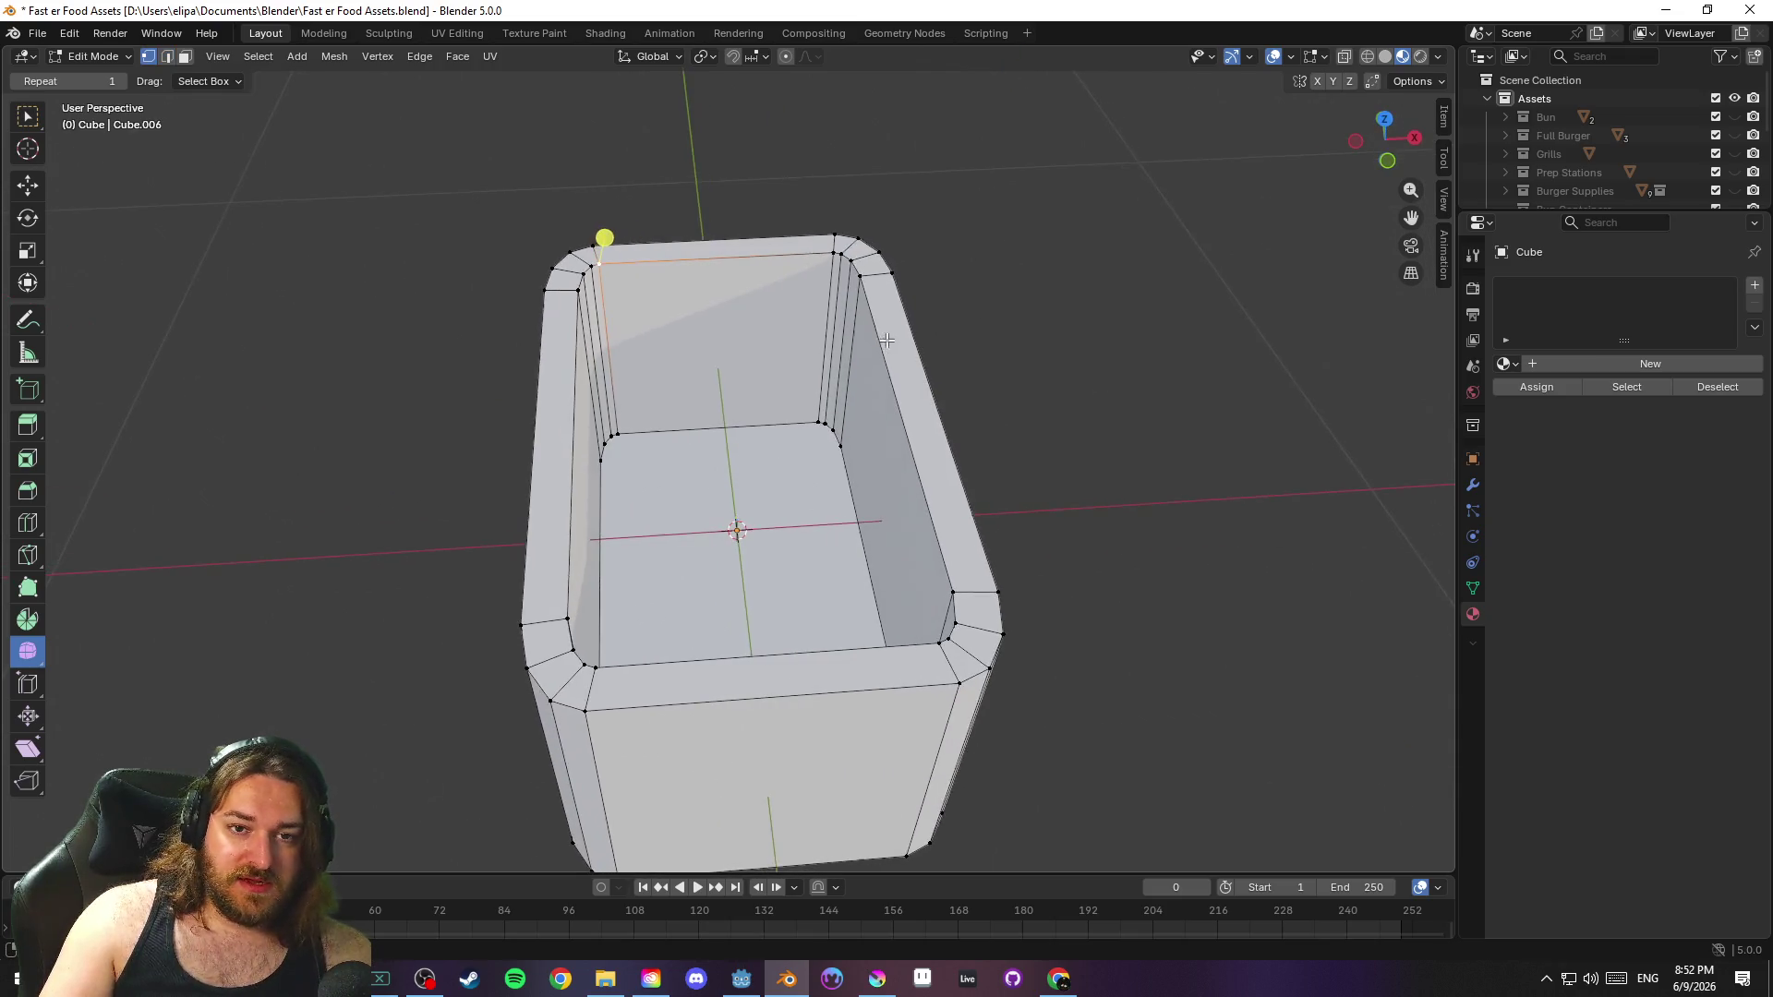
ctrl+click(572, 617)
ctrl+click(859, 279)
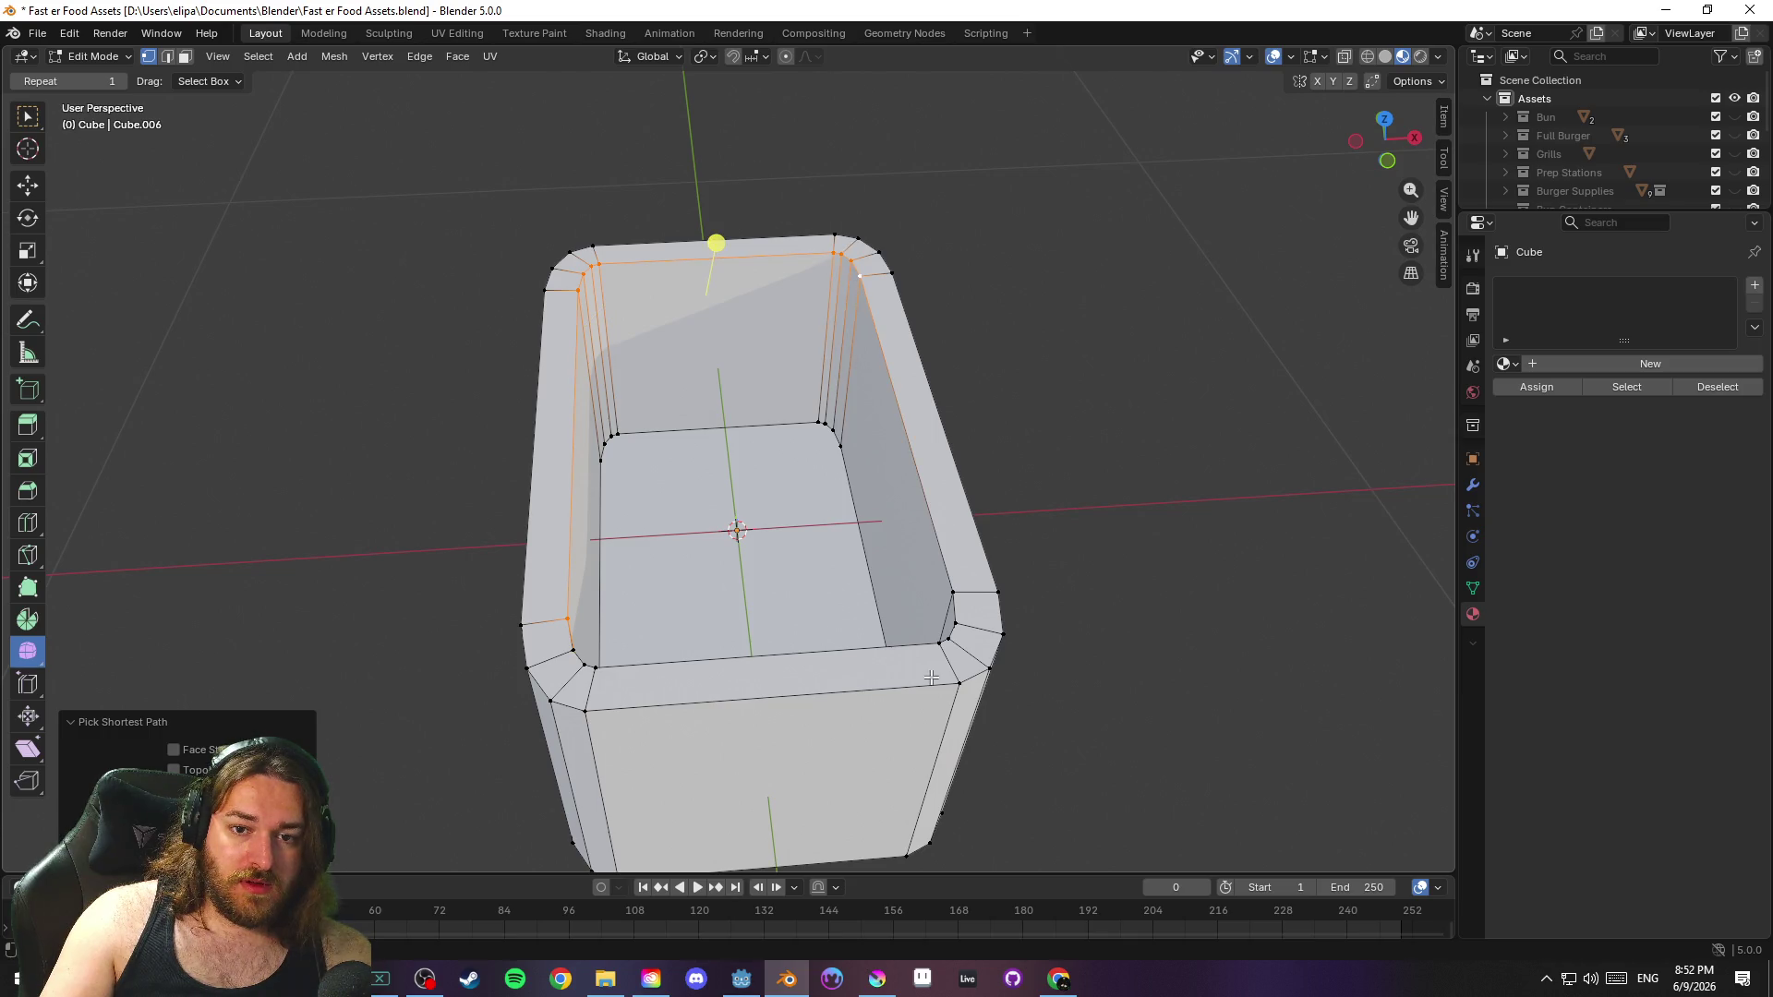
ctrl+click(938, 645)
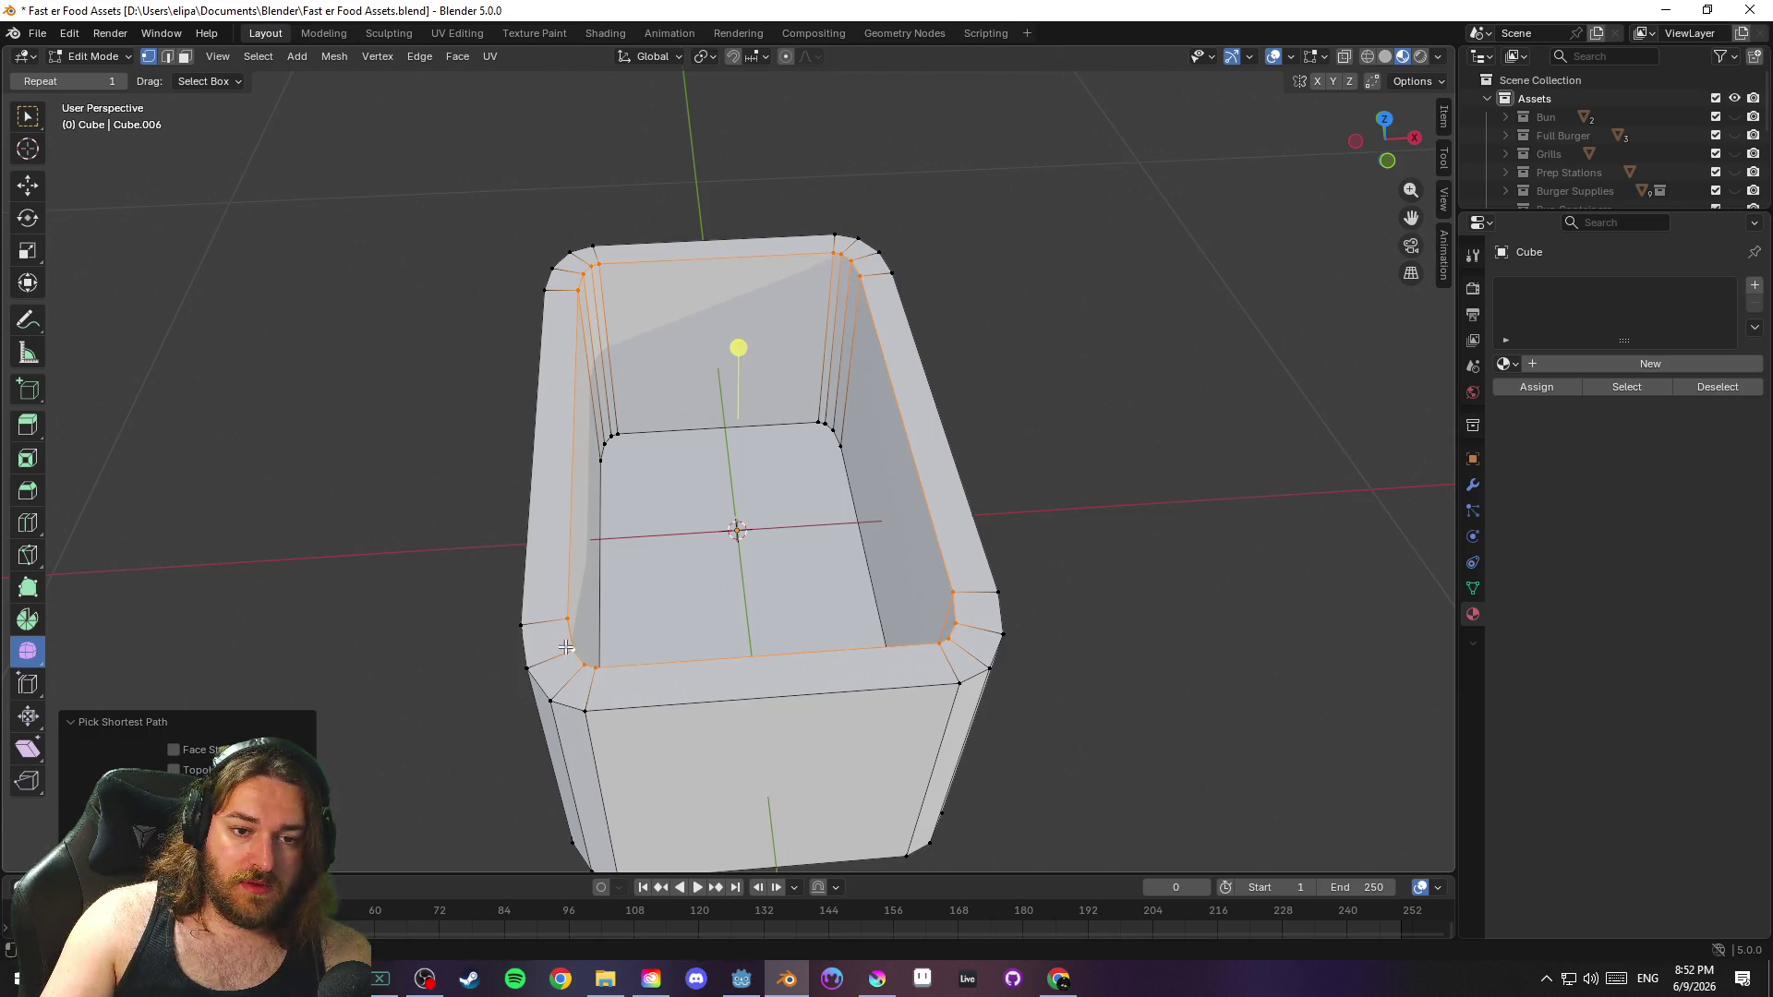
Bevel the inner rim loop with 3 segments and return to Object Mode
mouse_move(1112, 601)
mouse_down()
mouse_move(806, 568)
mouse_move(1048, 566)
mouse_up()
key(2)
key(ctrl+b)
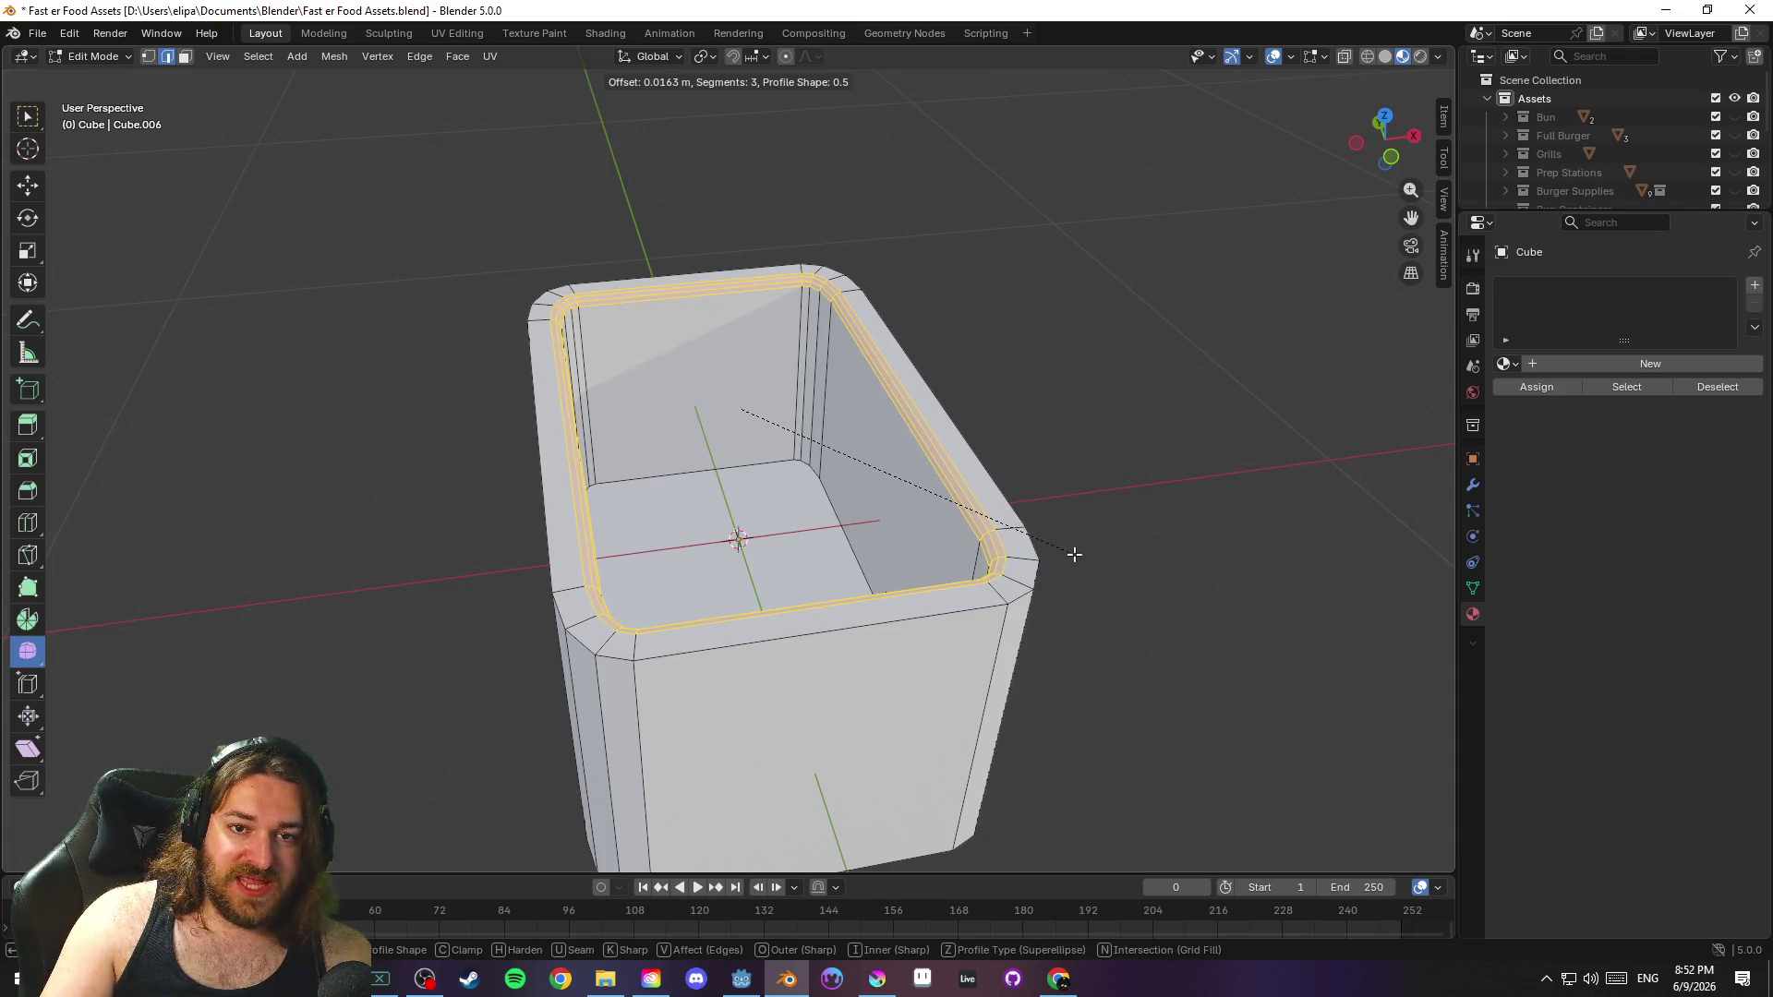
click(1074, 554)
click(1112, 490)
key(Tab)
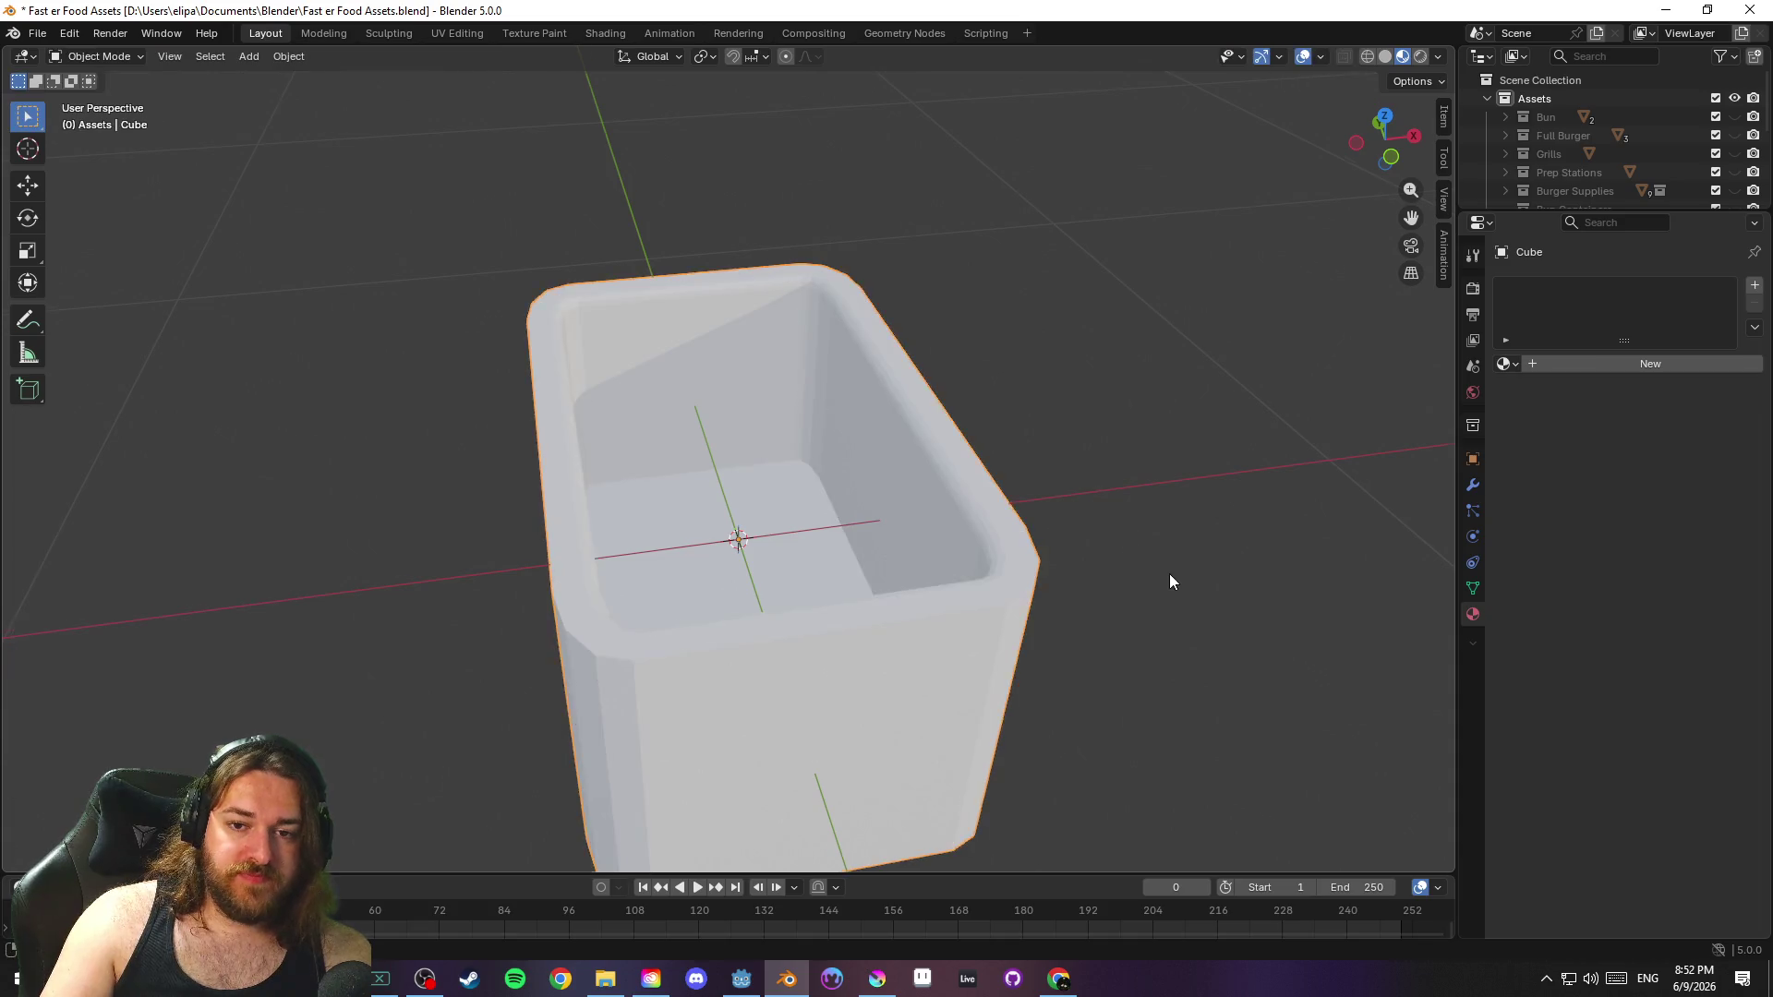
Add two centred vertical edge loops across the box's front side
mouse_move(1128, 534)
mouse_down()
mouse_move(1089, 552)
mouse_move(1265, 575)
mouse_move(1117, 653)
mouse_move(912, 633)
mouse_move(995, 532)
mouse_move(1174, 468)
mouse_move(1172, 380)
mouse_move(1140, 571)
mouse_move(986, 605)
mouse_move(1060, 604)
mouse_move(1046, 620)
mouse_move(1062, 623)
mouse_move(1132, 541)
mouse_move(1033, 617)
mouse_move(1166, 637)
mouse_move(1178, 587)
mouse_move(1139, 554)
mouse_move(1071, 550)
mouse_move(1107, 585)
mouse_move(1171, 573)
mouse_move(1065, 519)
mouse_move(1111, 494)
mouse_move(1044, 520)
mouse_up()
scroll(1200, 567, up, 5)
scroll(1220, 552, down, 5)
scroll(1171, 568, down, 2)
key(Tab)
key(ctrl+r)
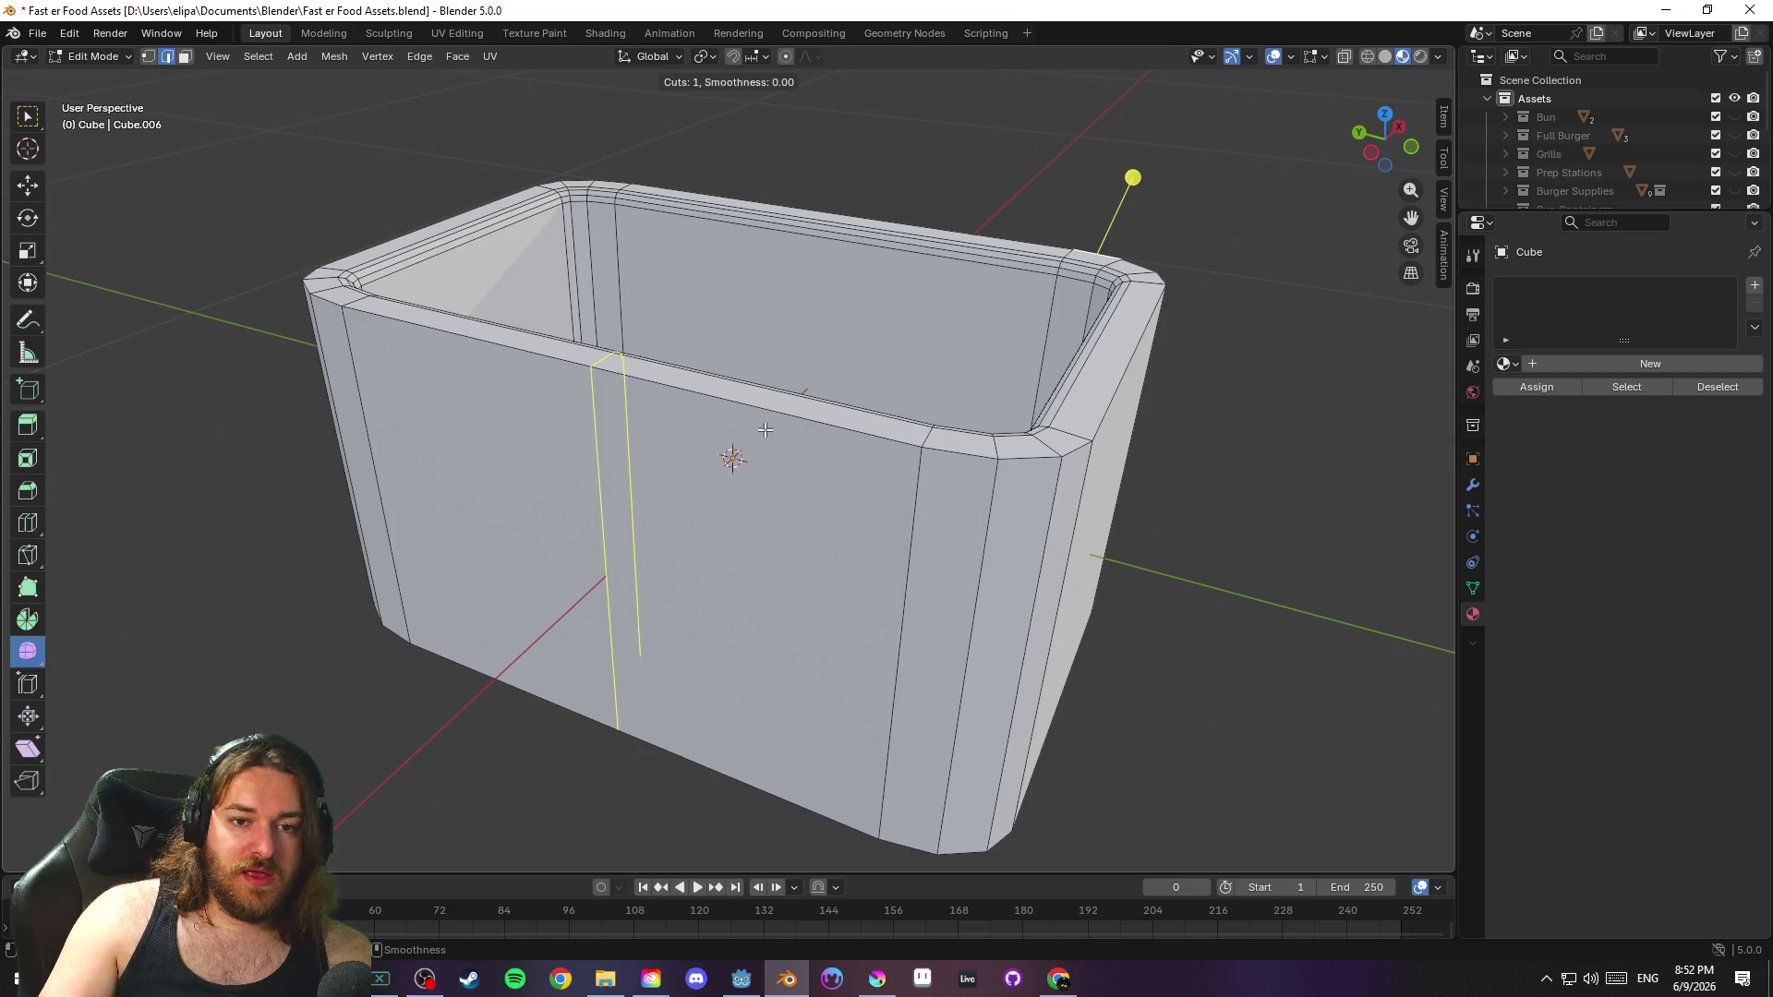
scroll(621, 415, up, 1)
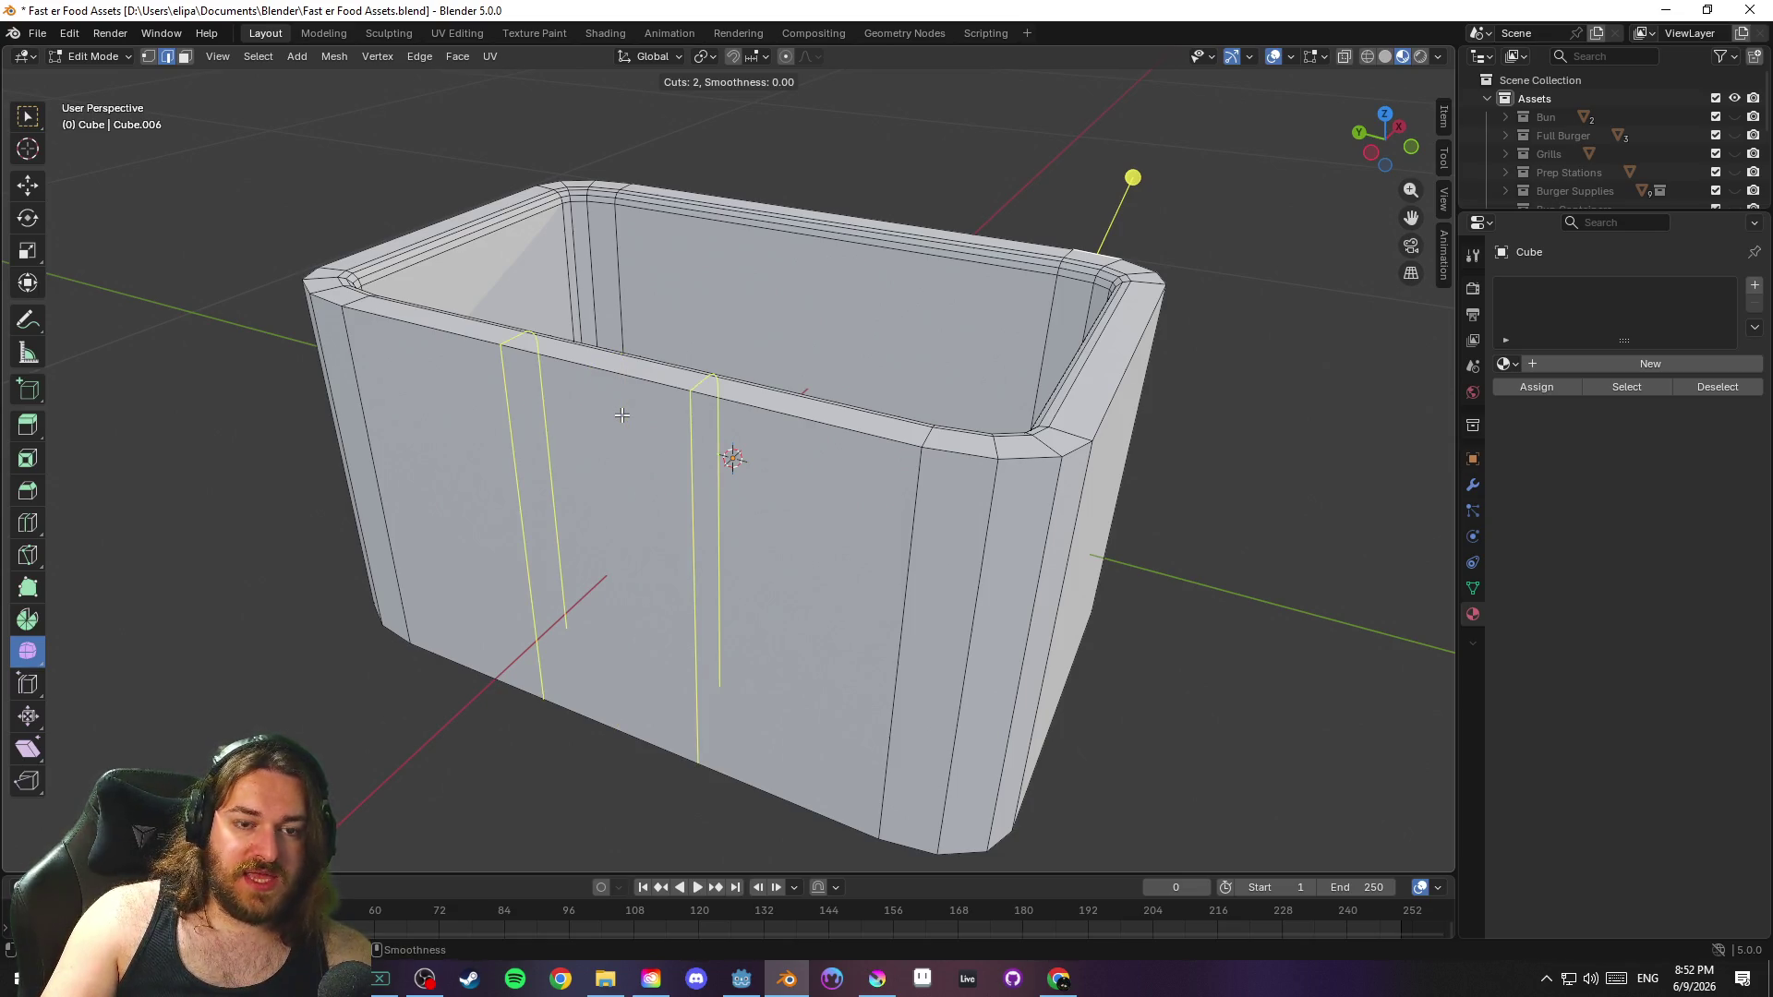
click(621, 415)
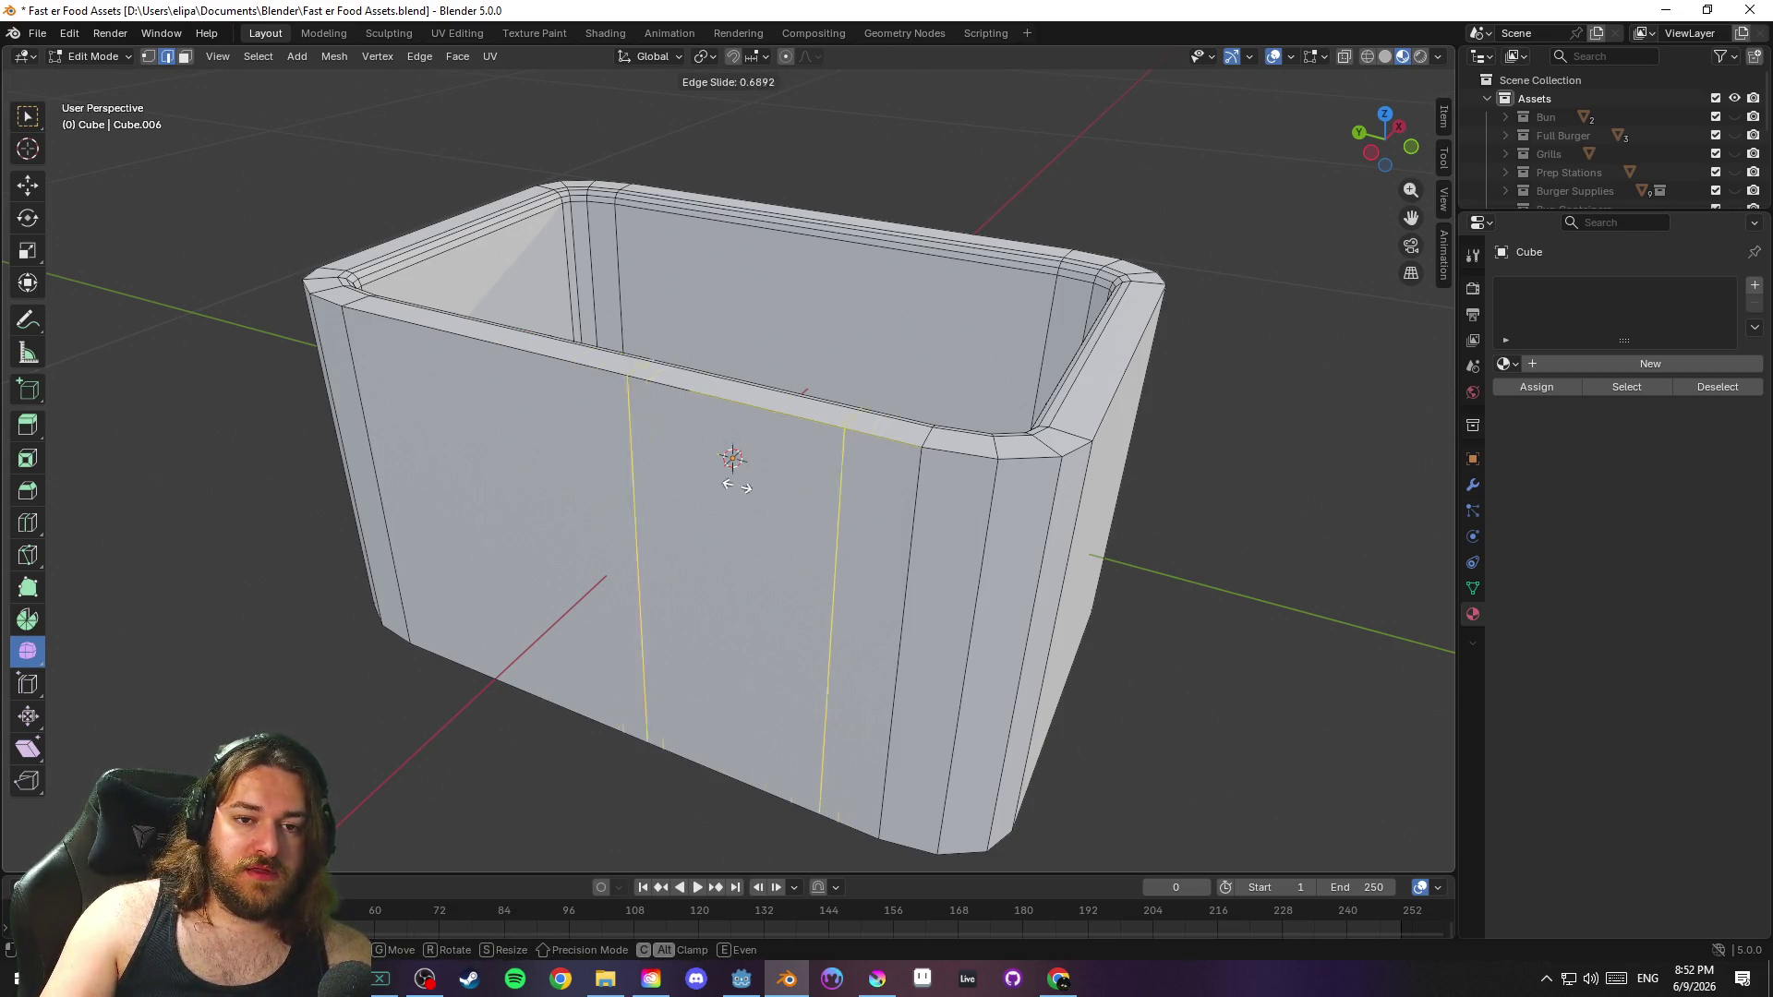
right_click(672, 471)
Scale the two new loops apart along Y toward the box's sides
drag(671, 471, 776, 522)
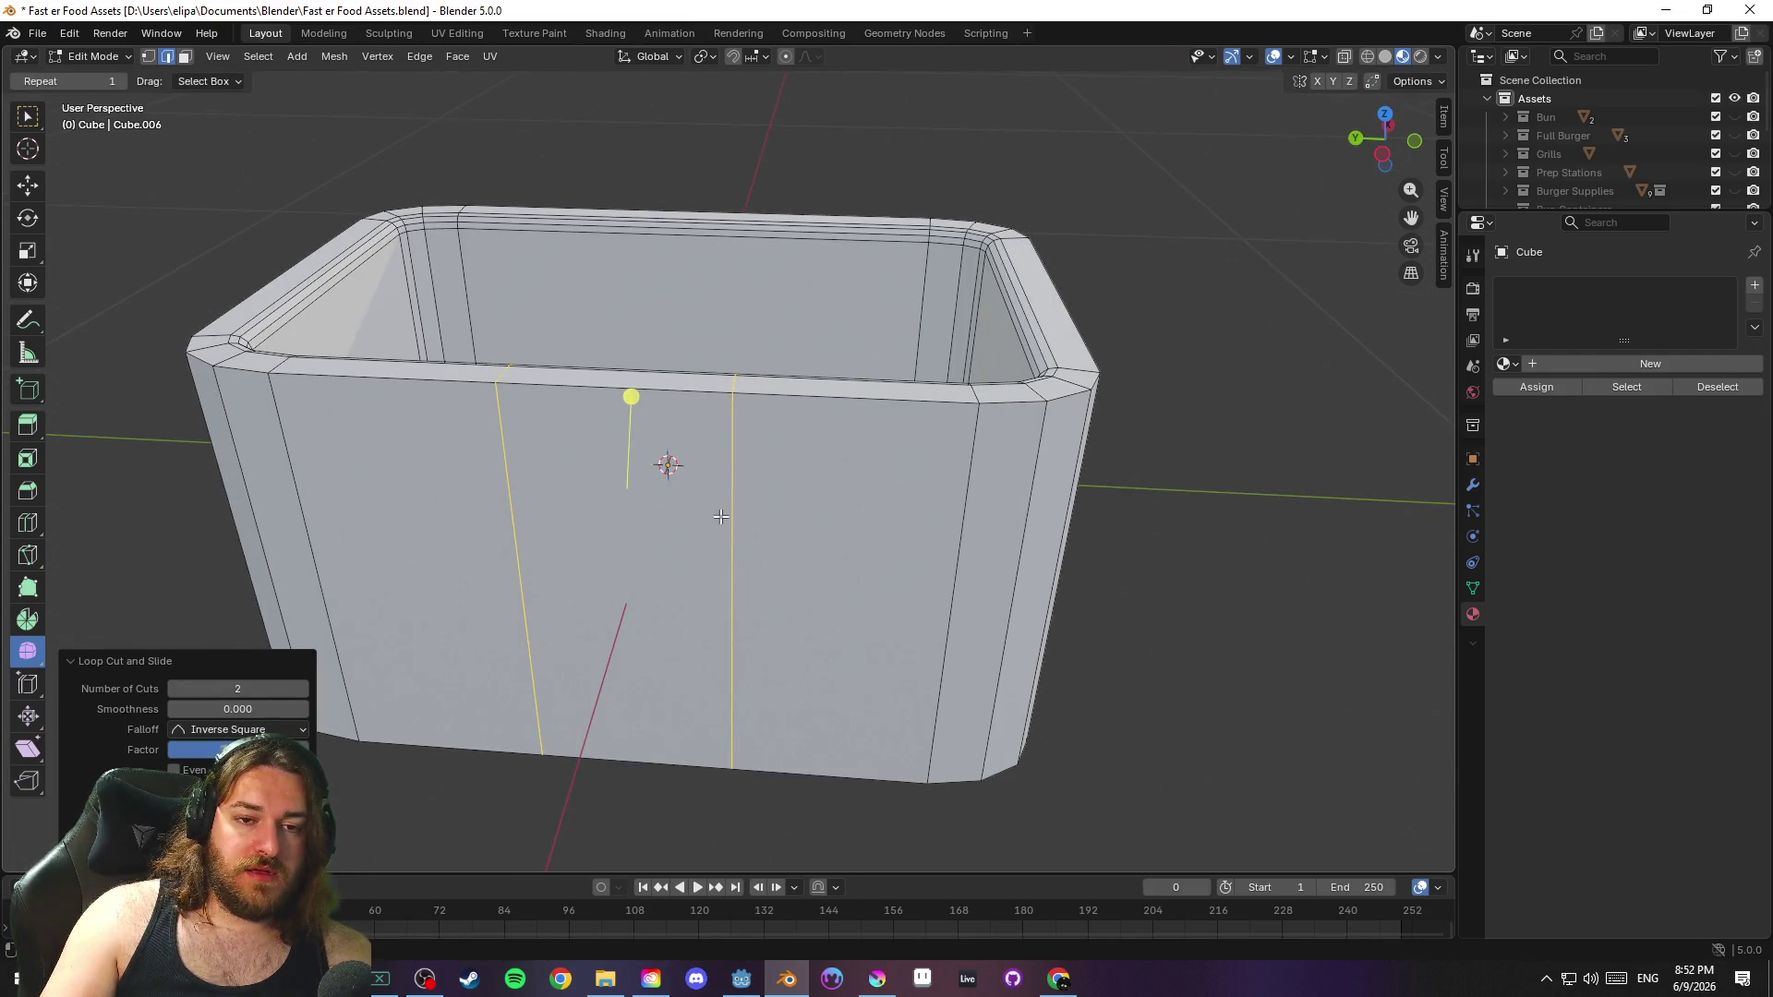
key(s)
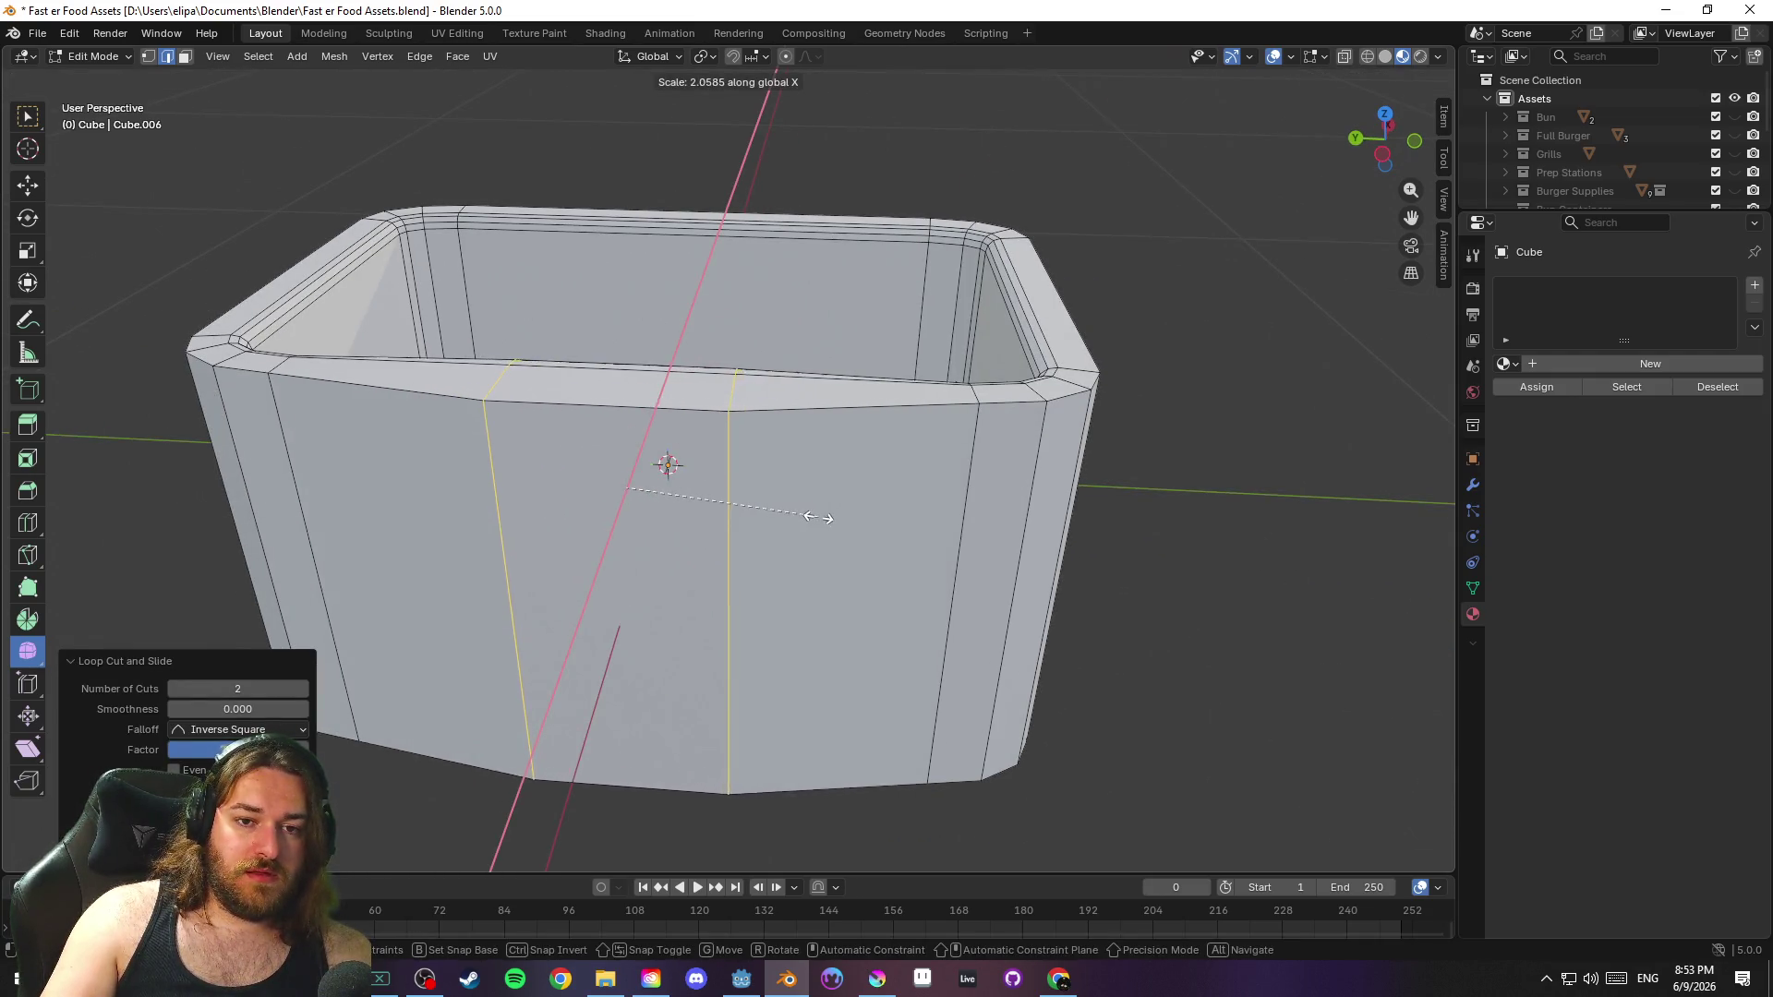
right_click(815, 514)
key(s)
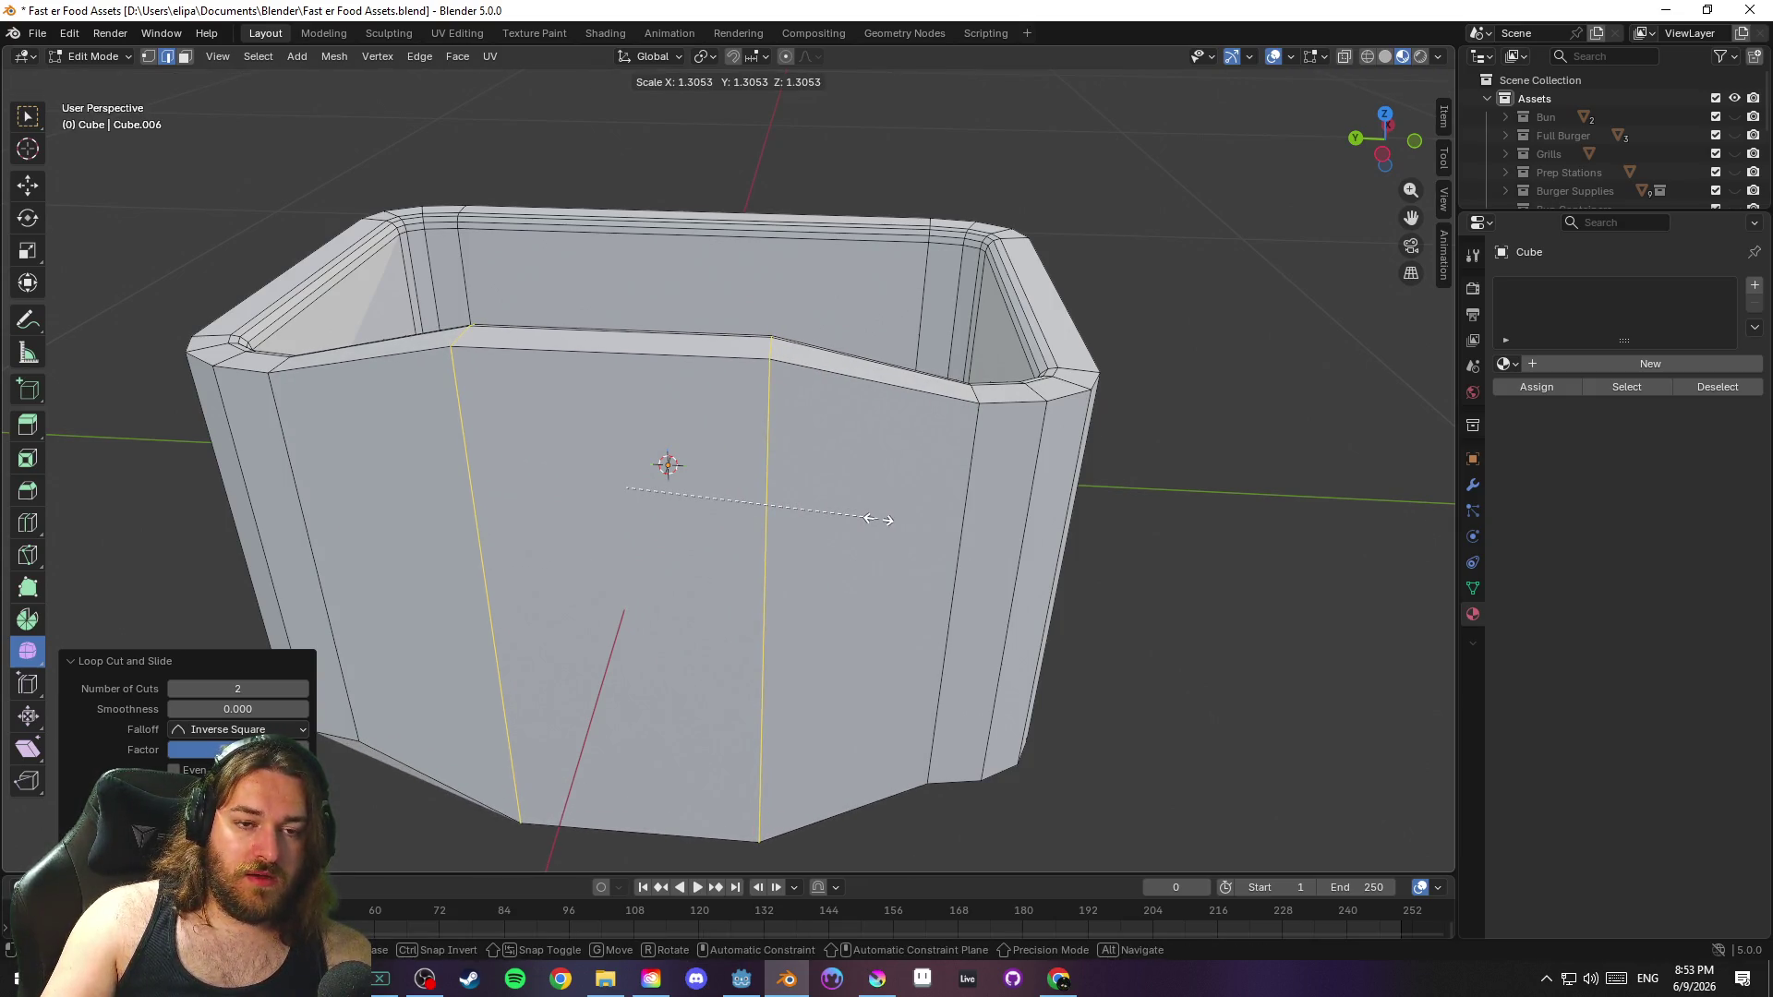
key(y)
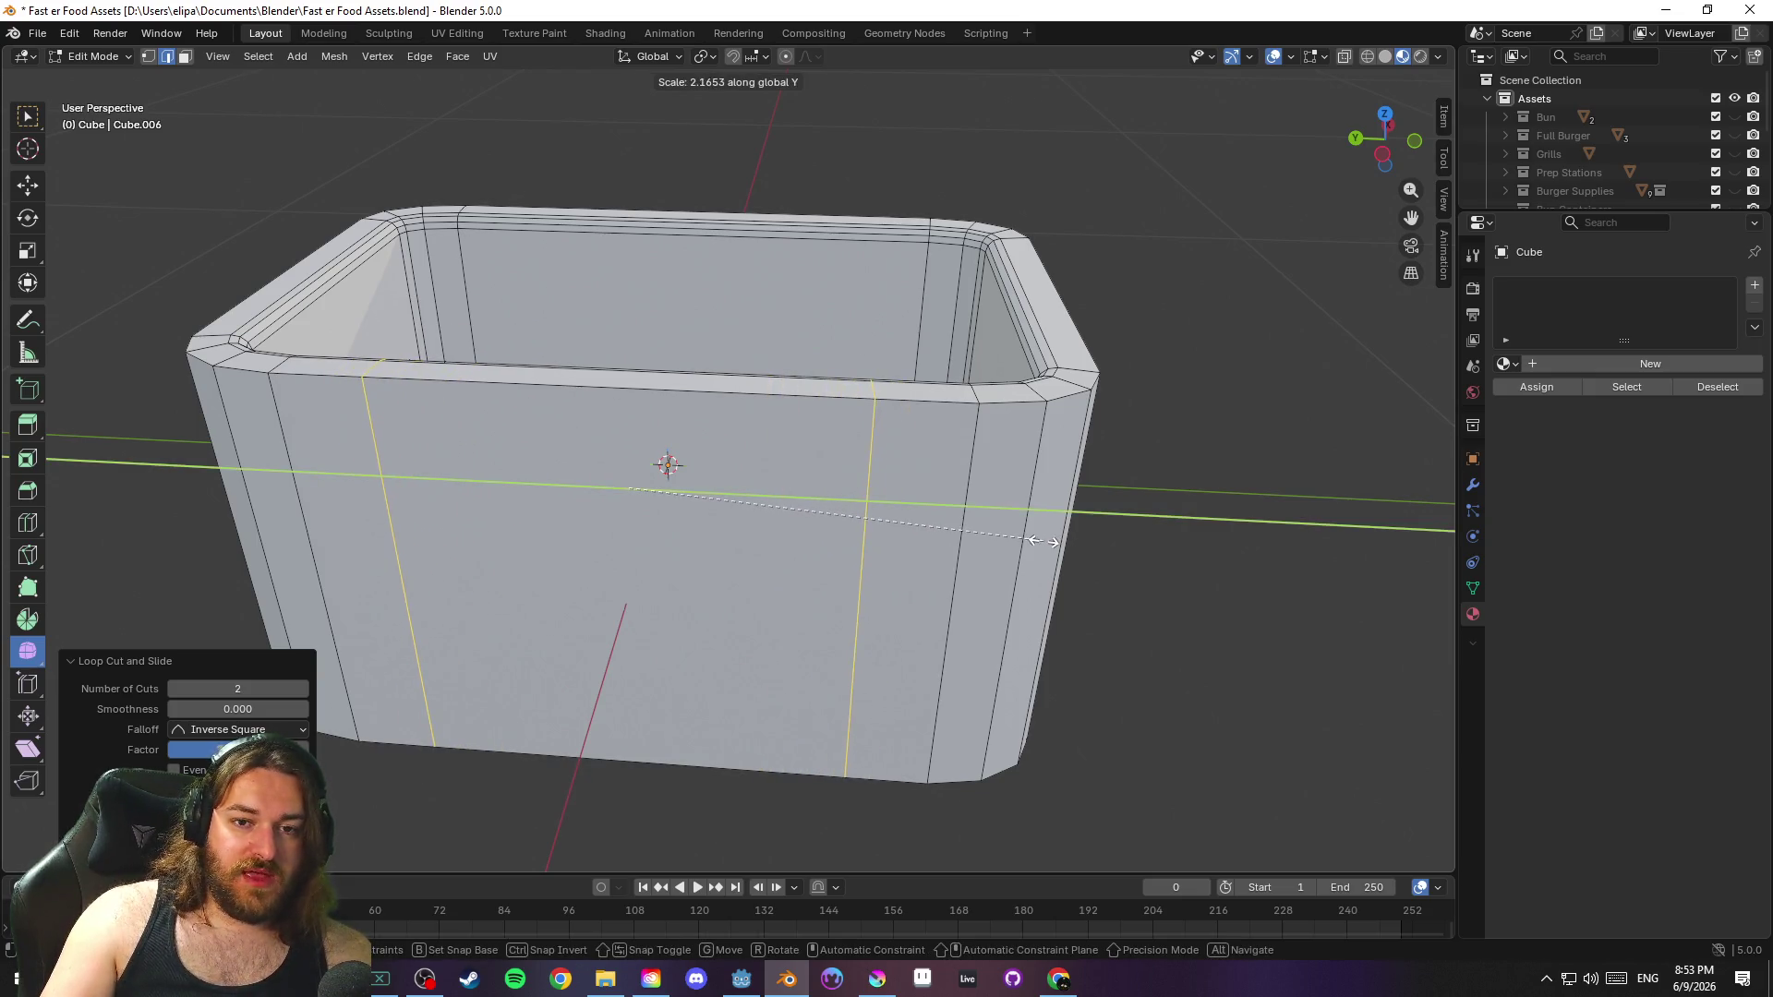
click(974, 534)
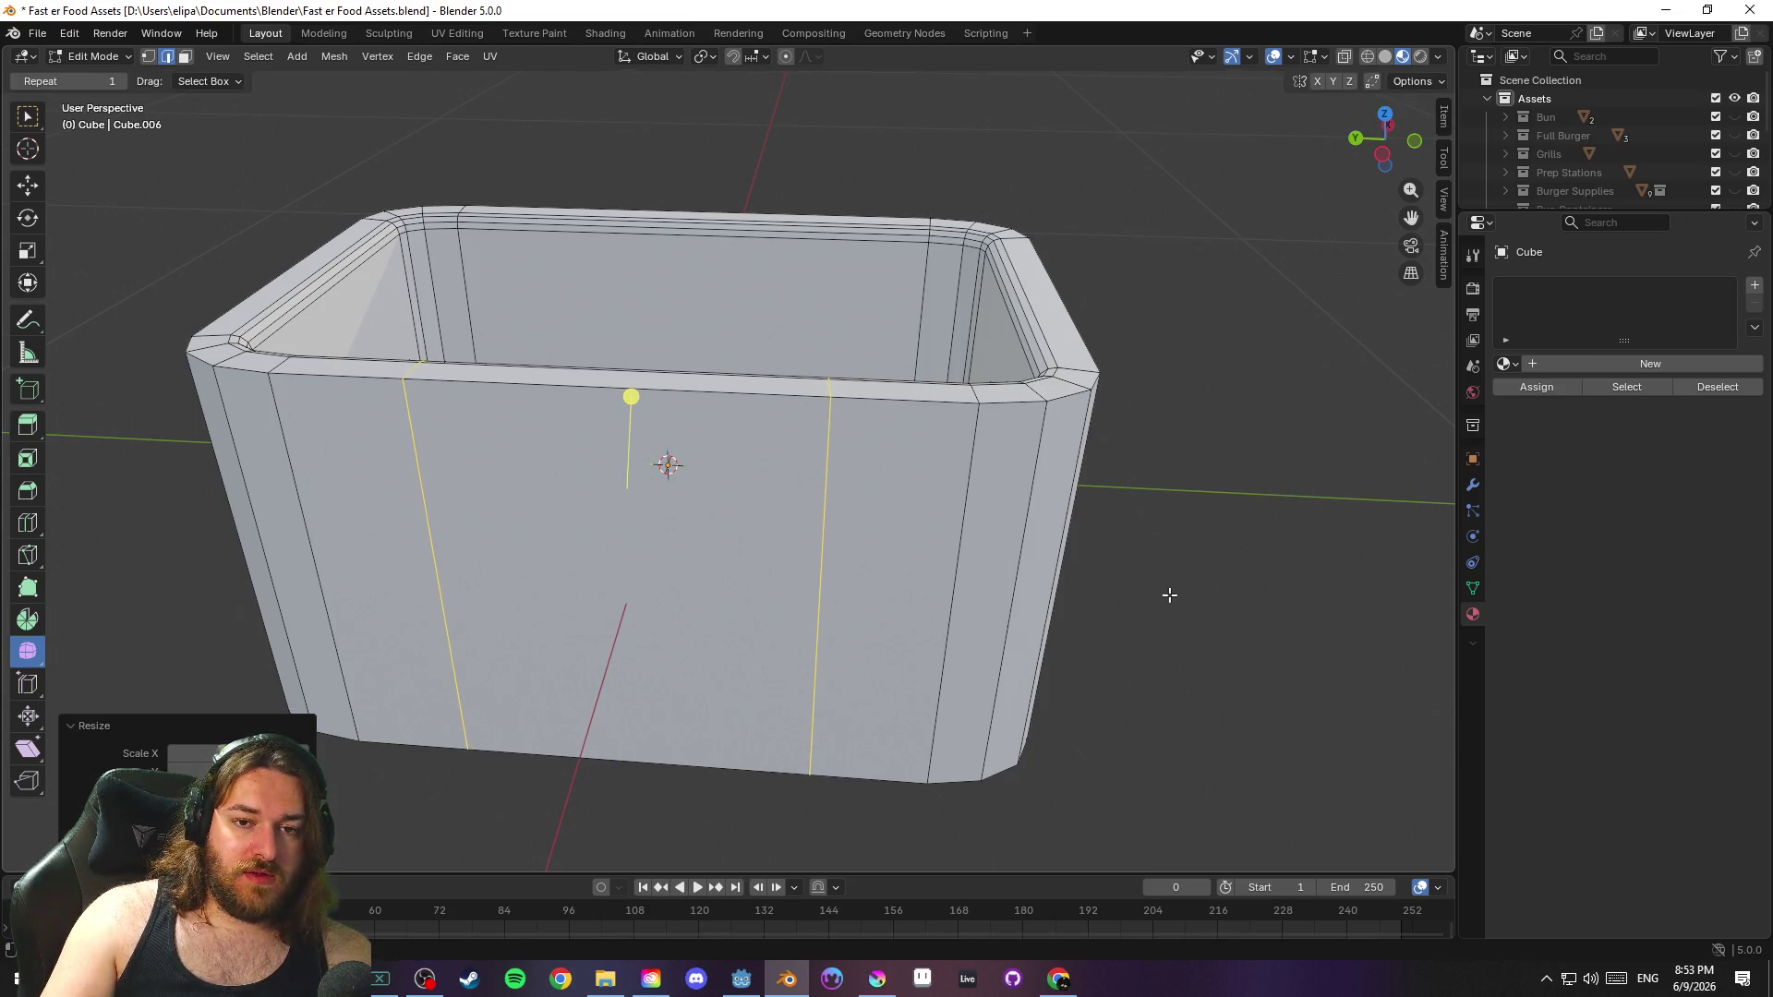
click(789, 528)
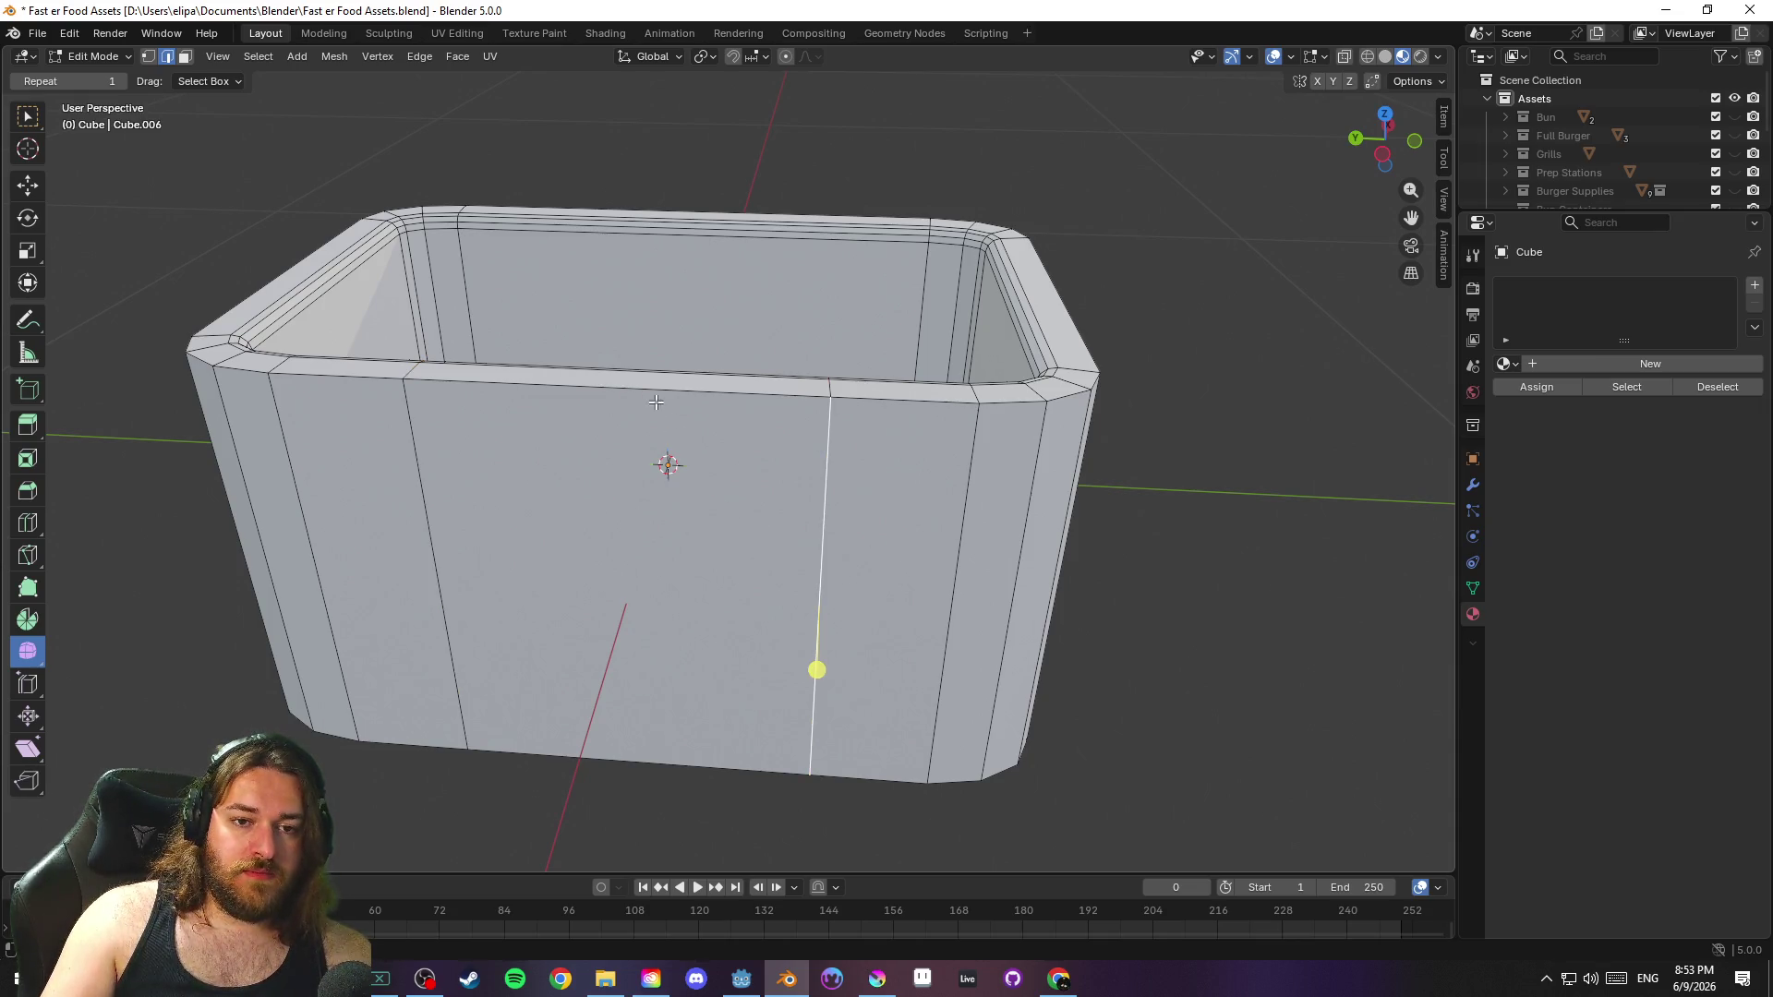
Add two more centred edge loops and scale them apart along Y
key(ctrl+r)
scroll(636, 395, up, 1)
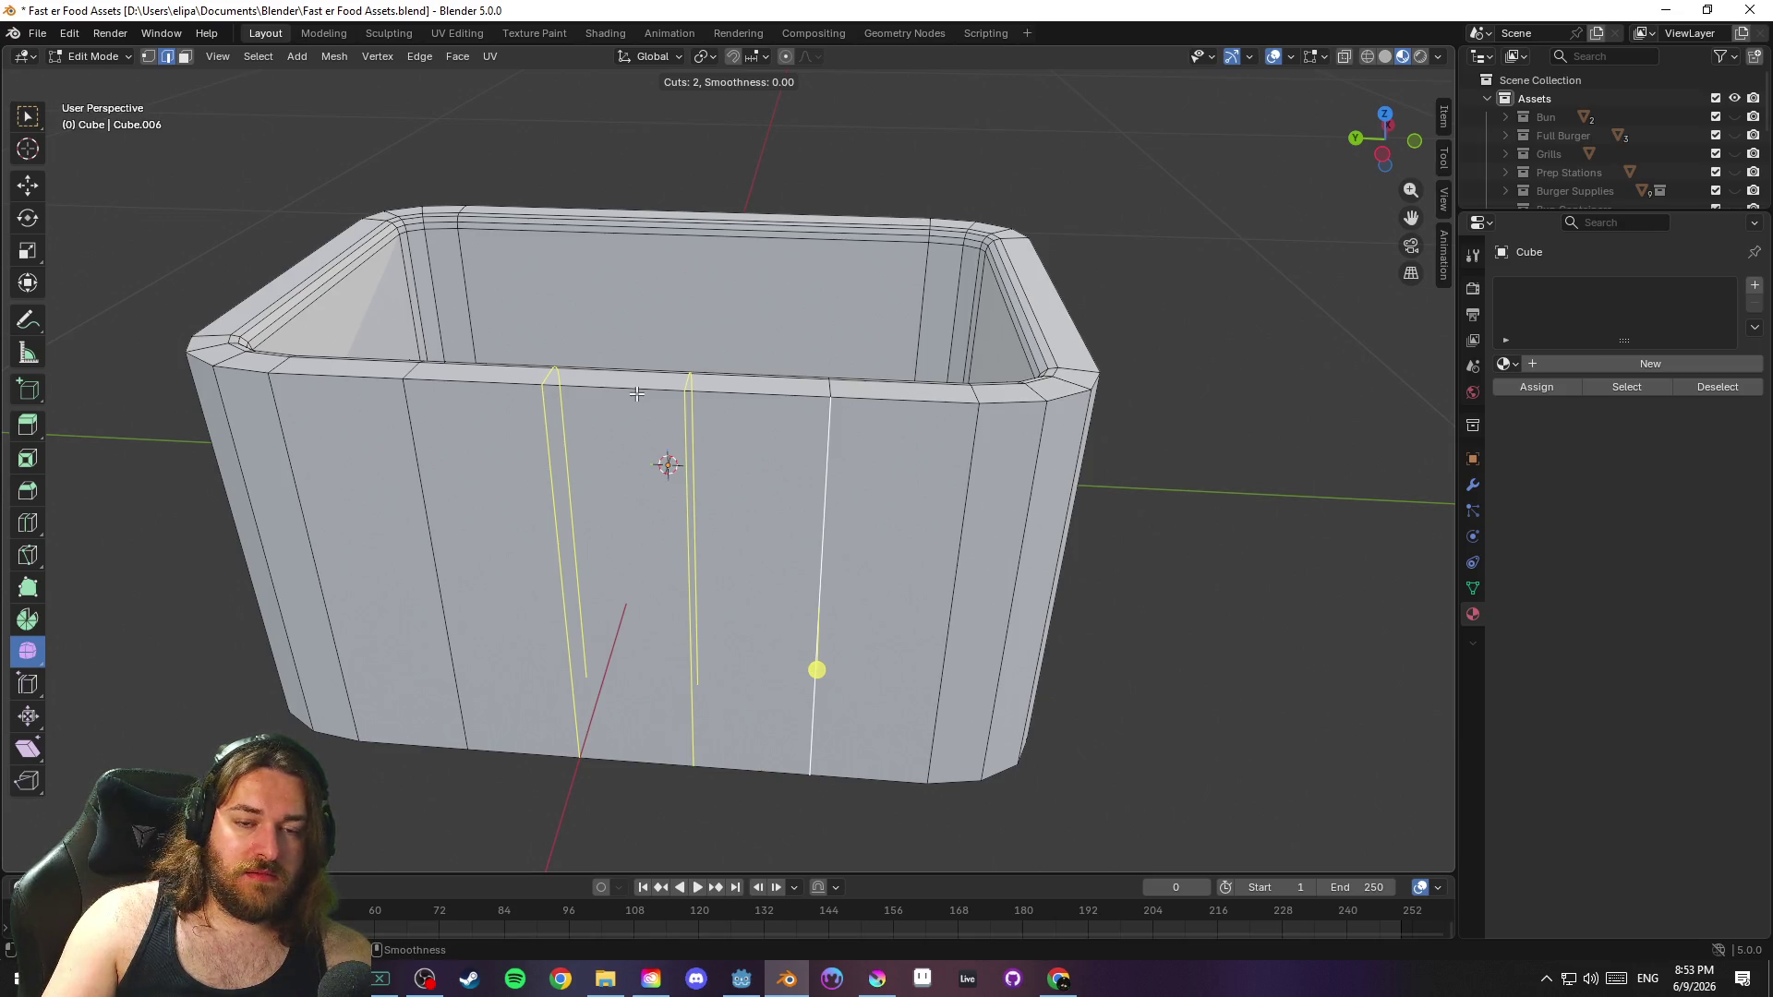
click(636, 395)
right_click(636, 394)
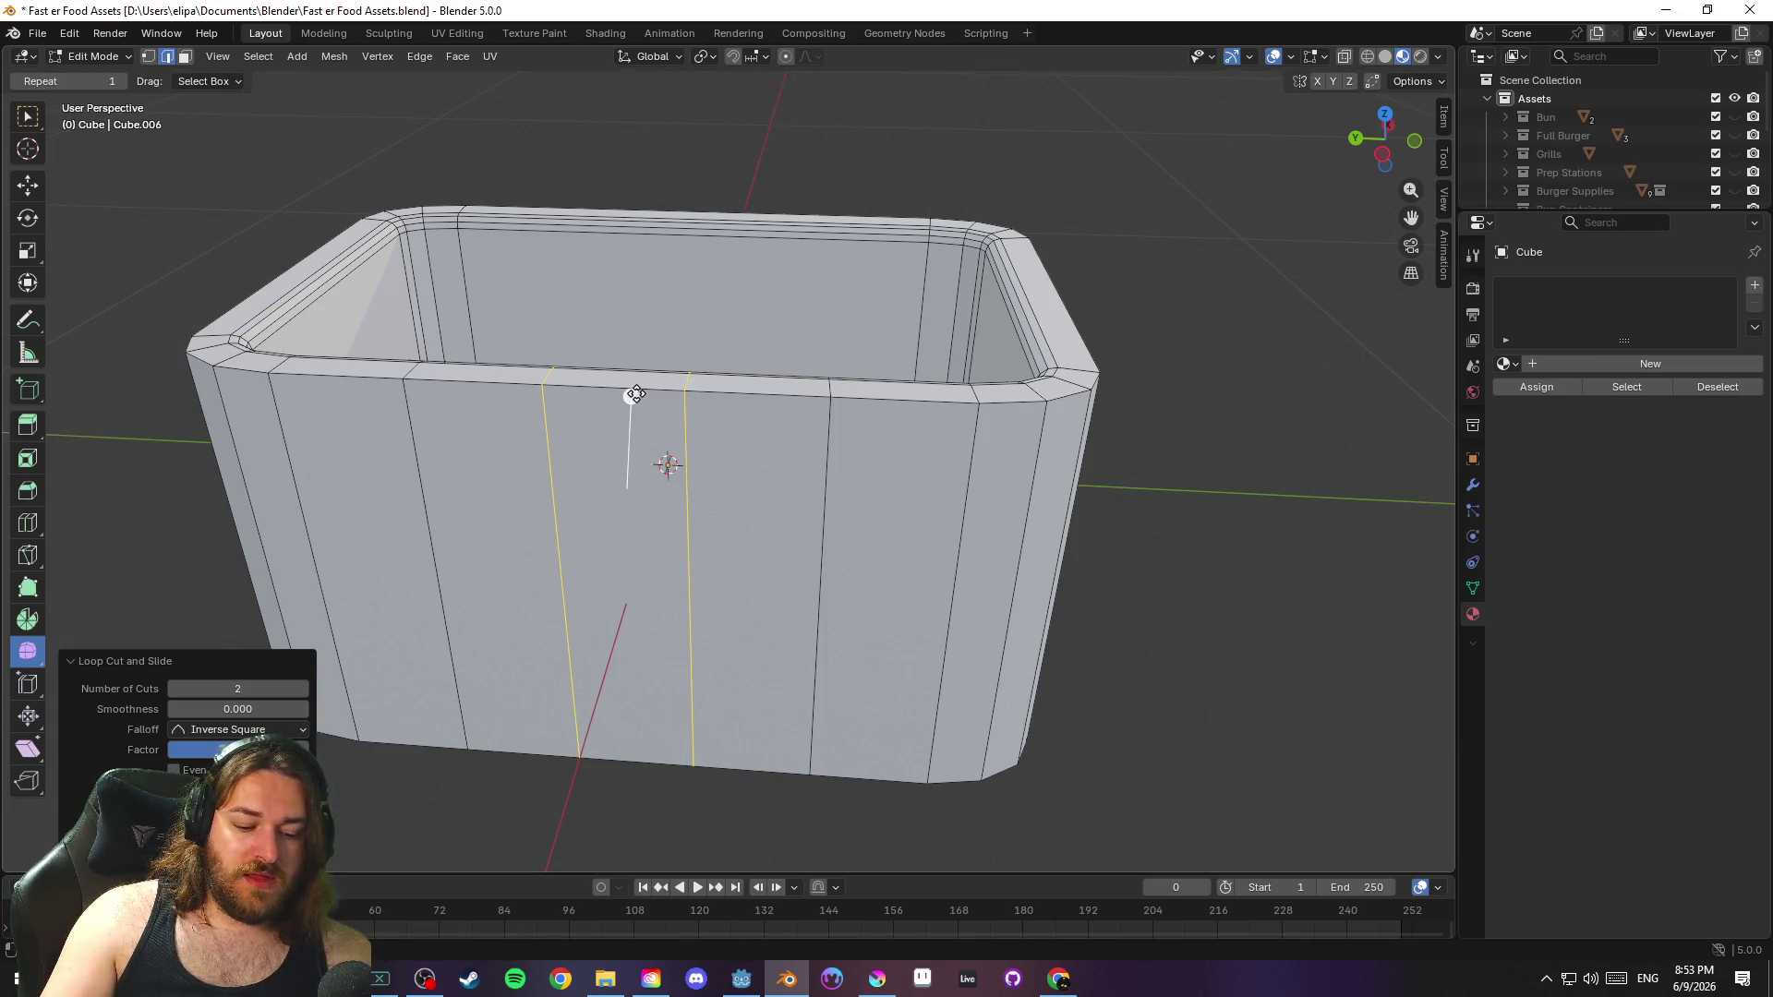
key(g)
key(g)
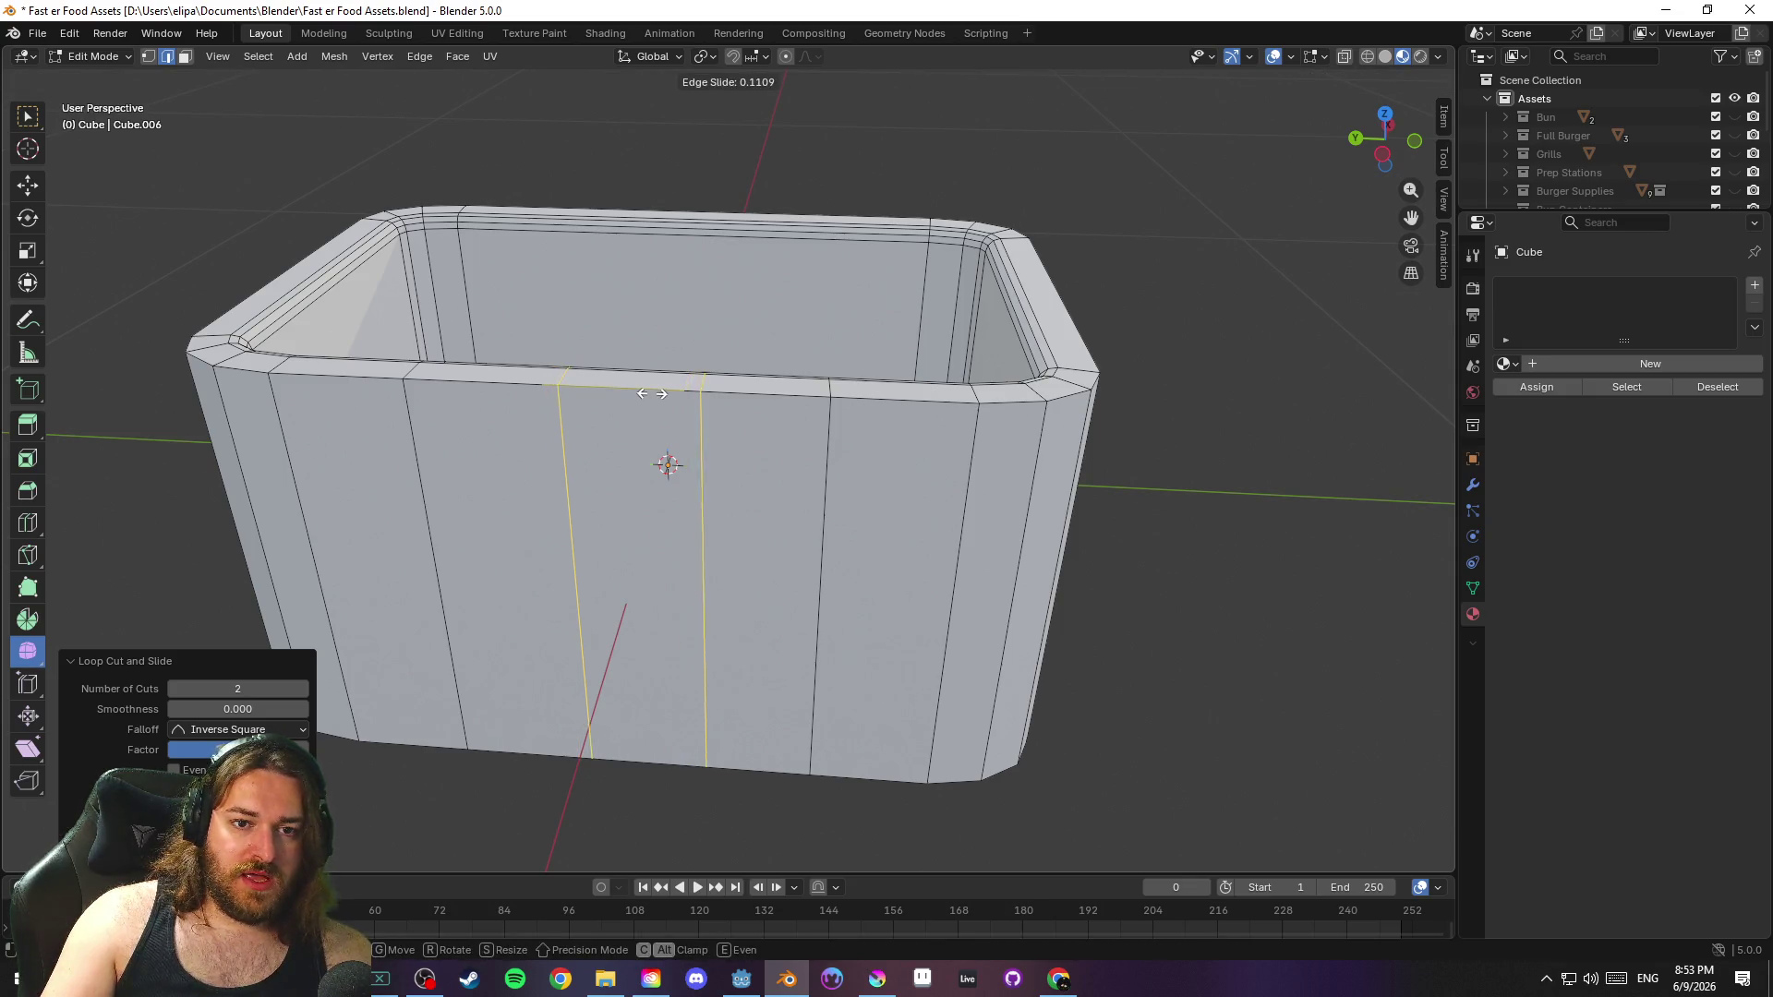
key(s)
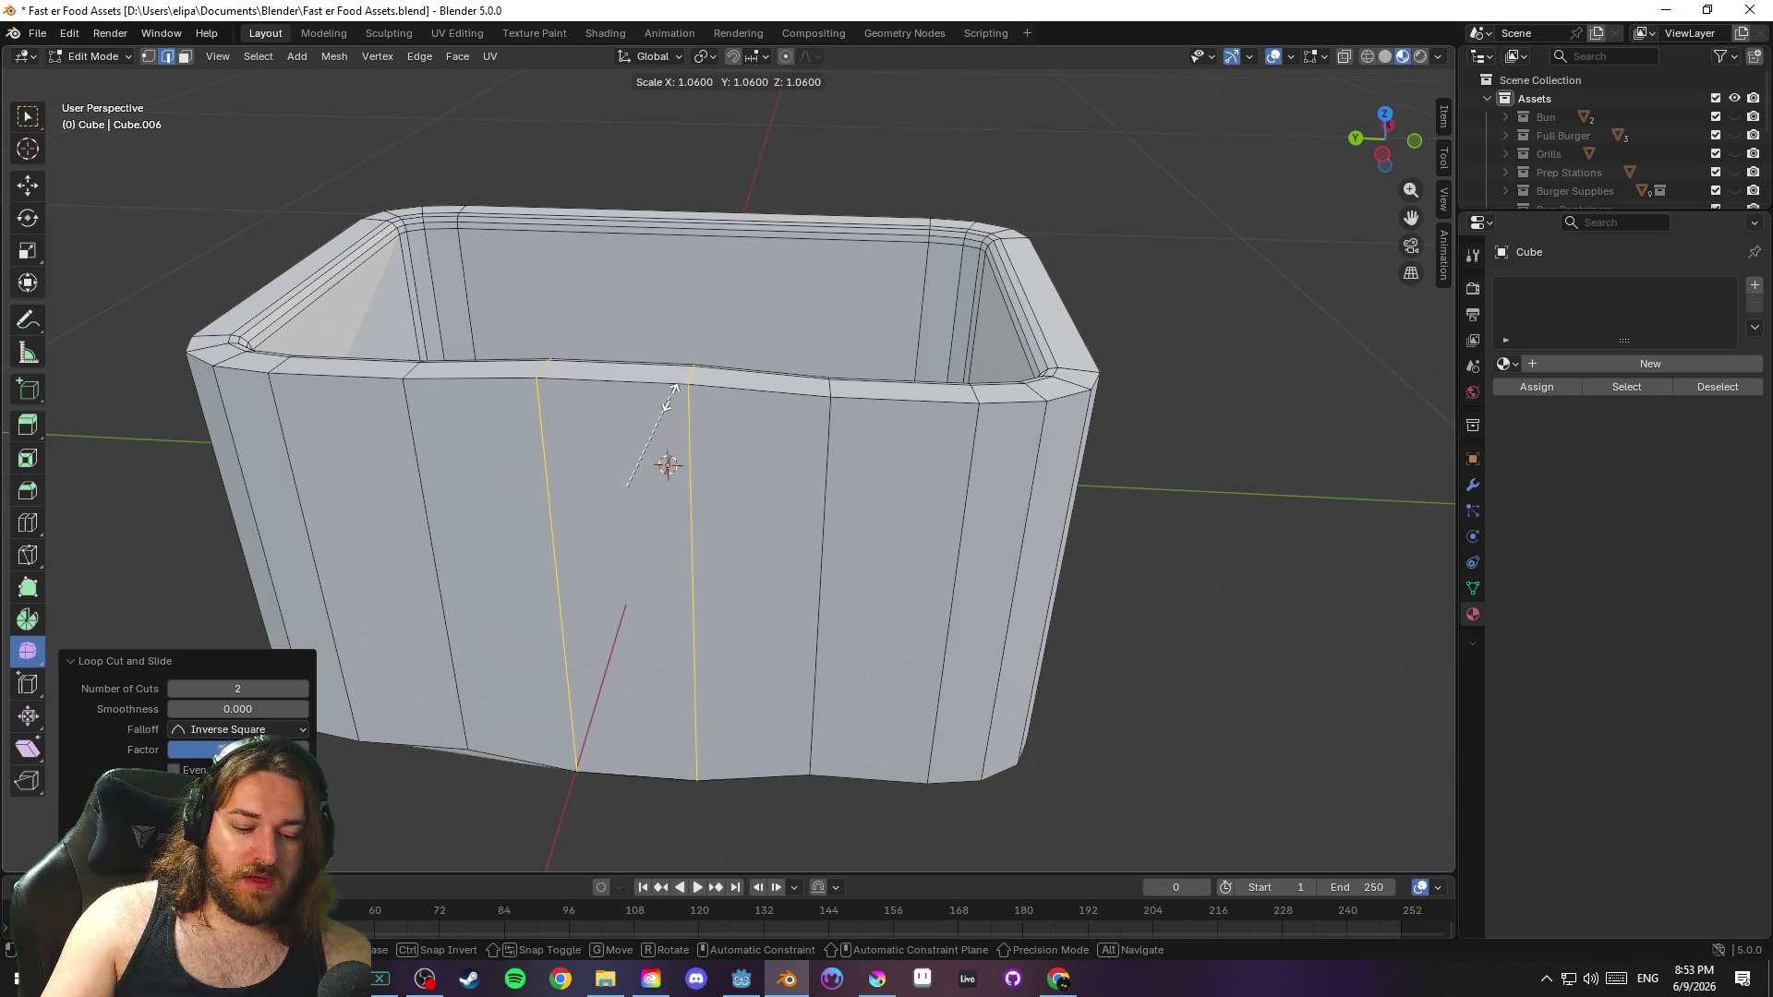
key(y)
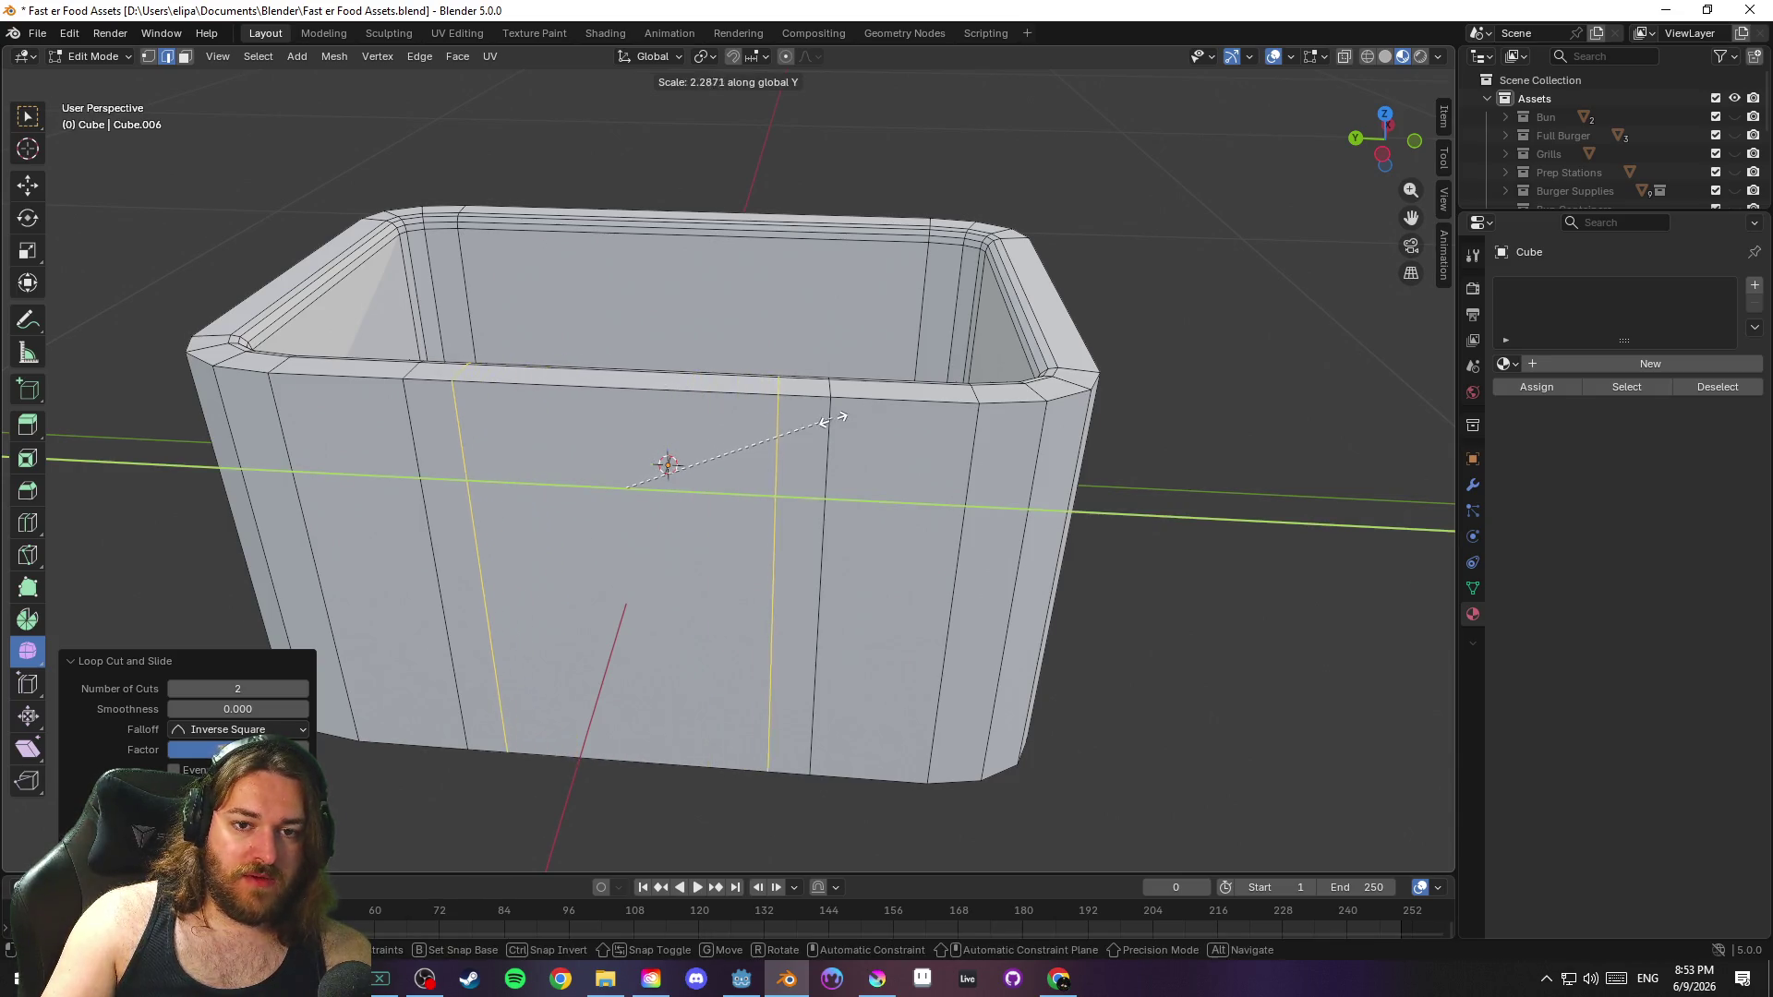
click(829, 425)
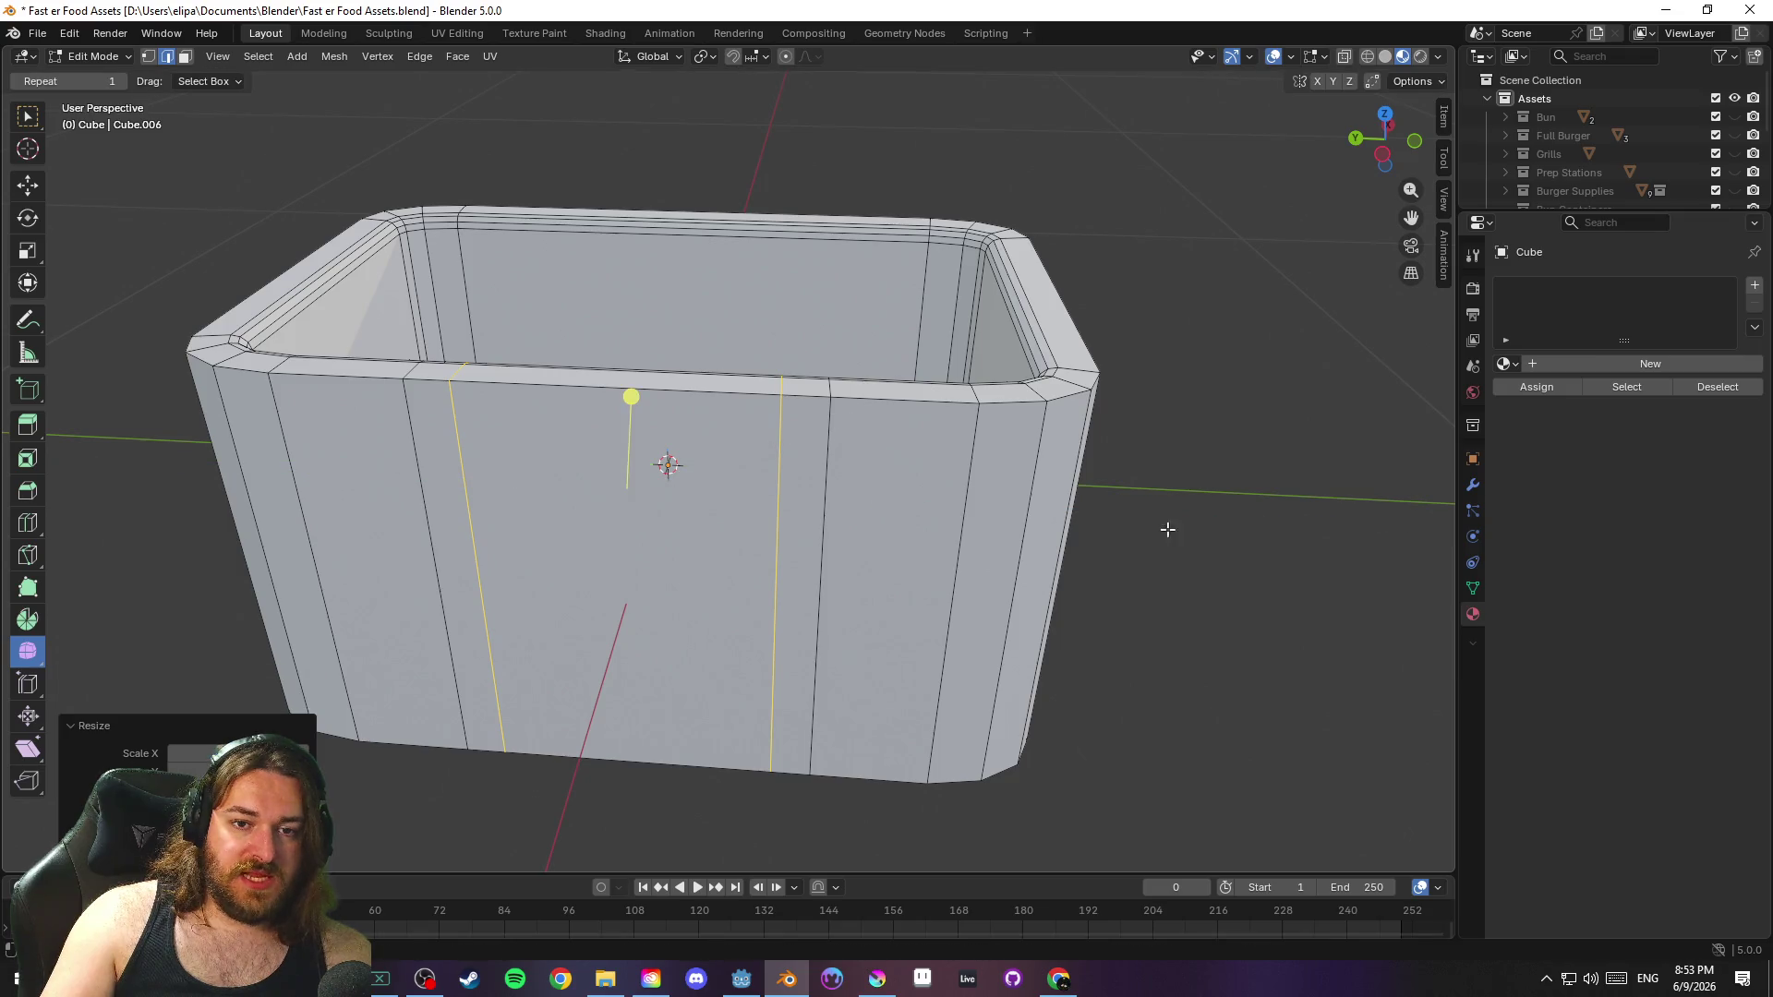
Select the narrow strip's vertical edge beside the right cut for subdividing
key(1)
drag(868, 476, 873, 456)
key(2)
click(816, 482)
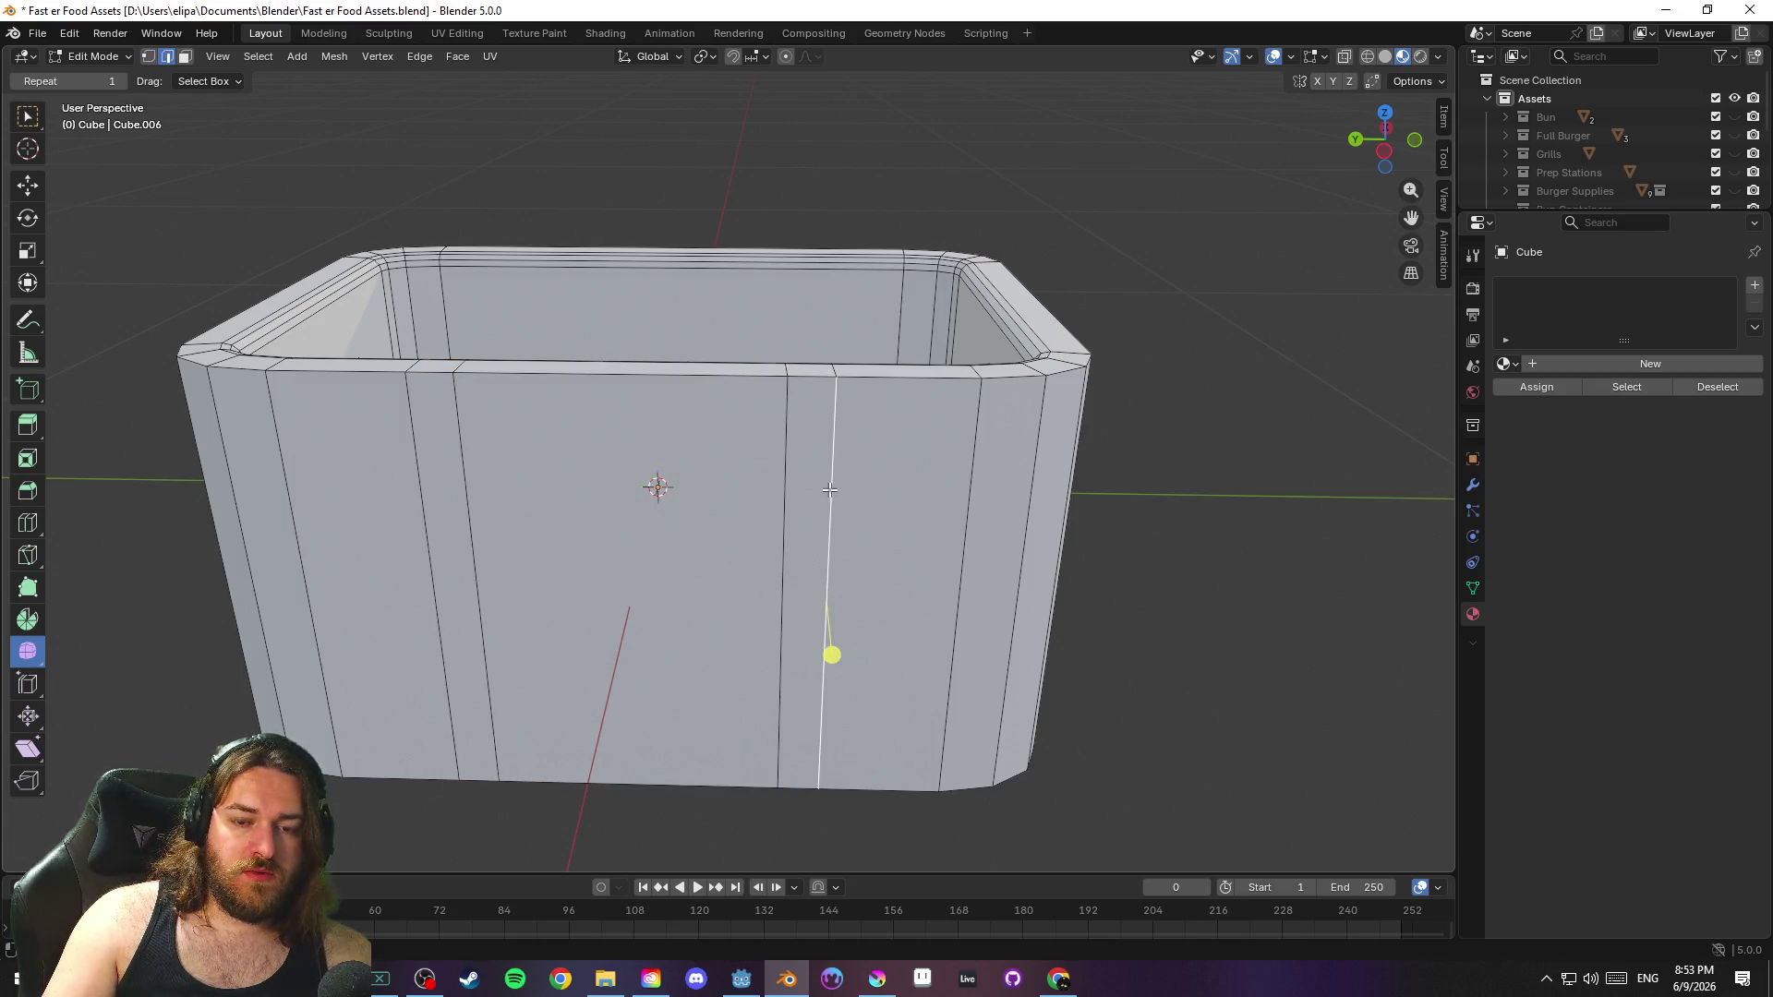
right_click(785, 478)
Subdivide the narrow right strip and slide the new edge up toward the rim
click(728, 397)
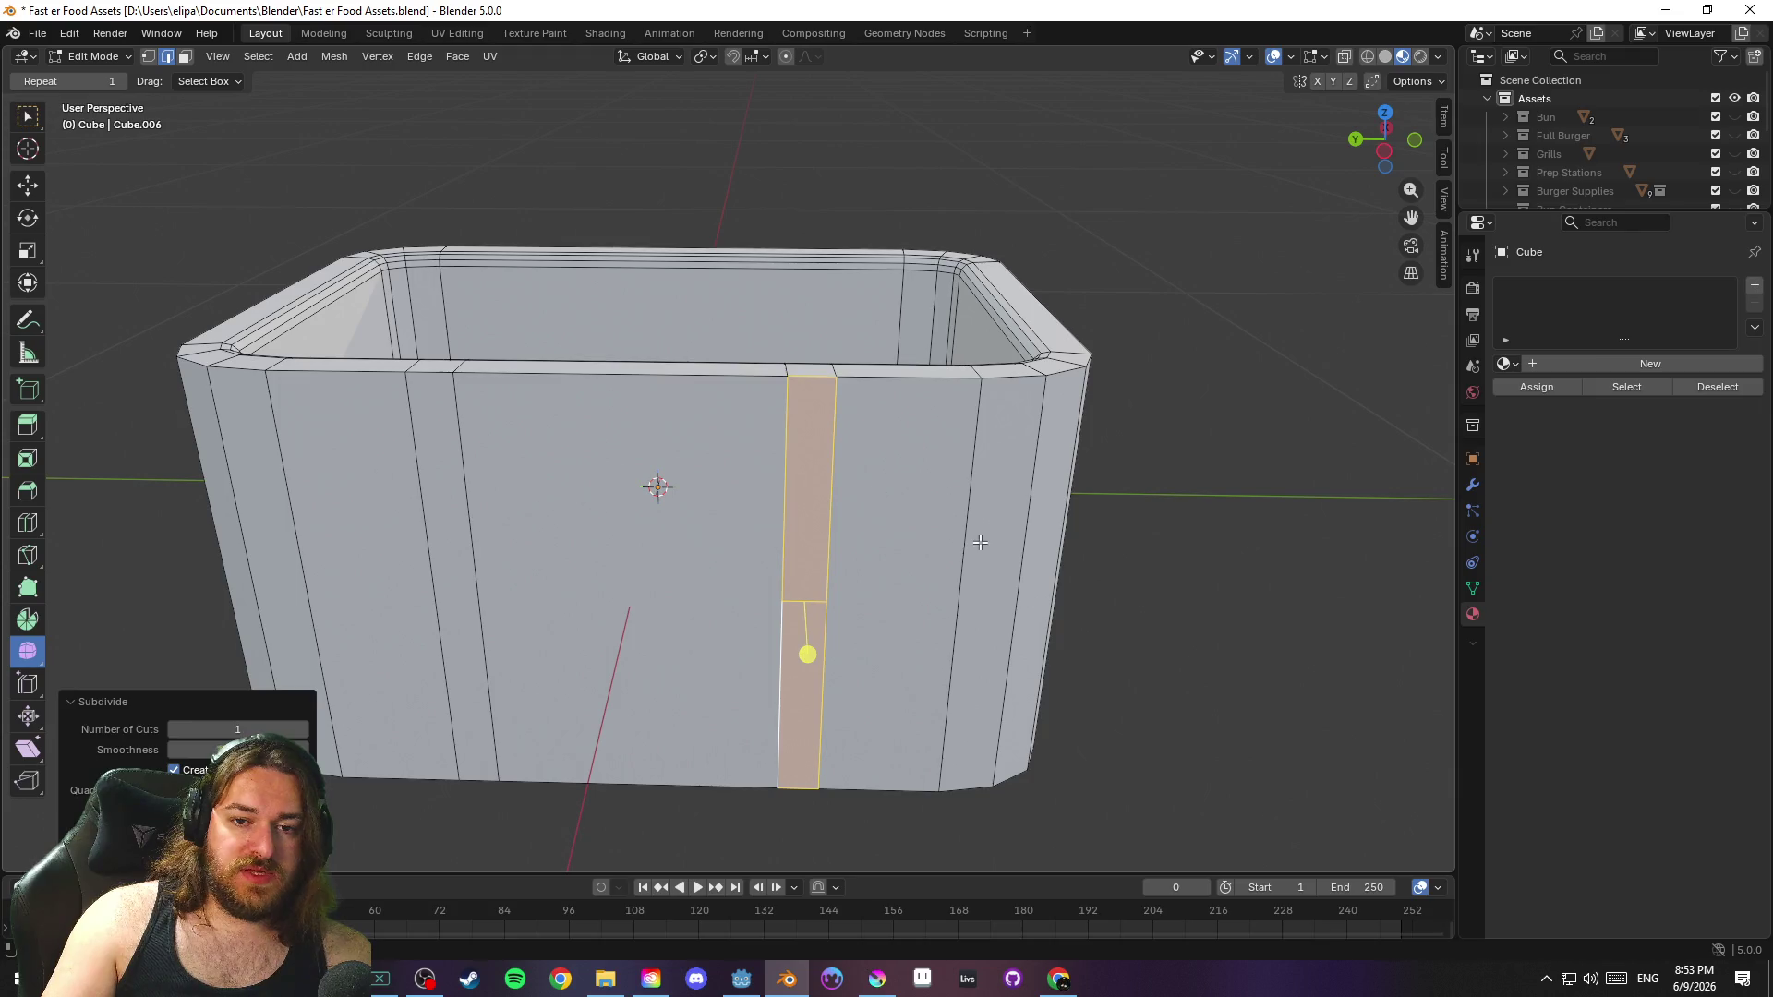
click(783, 601)
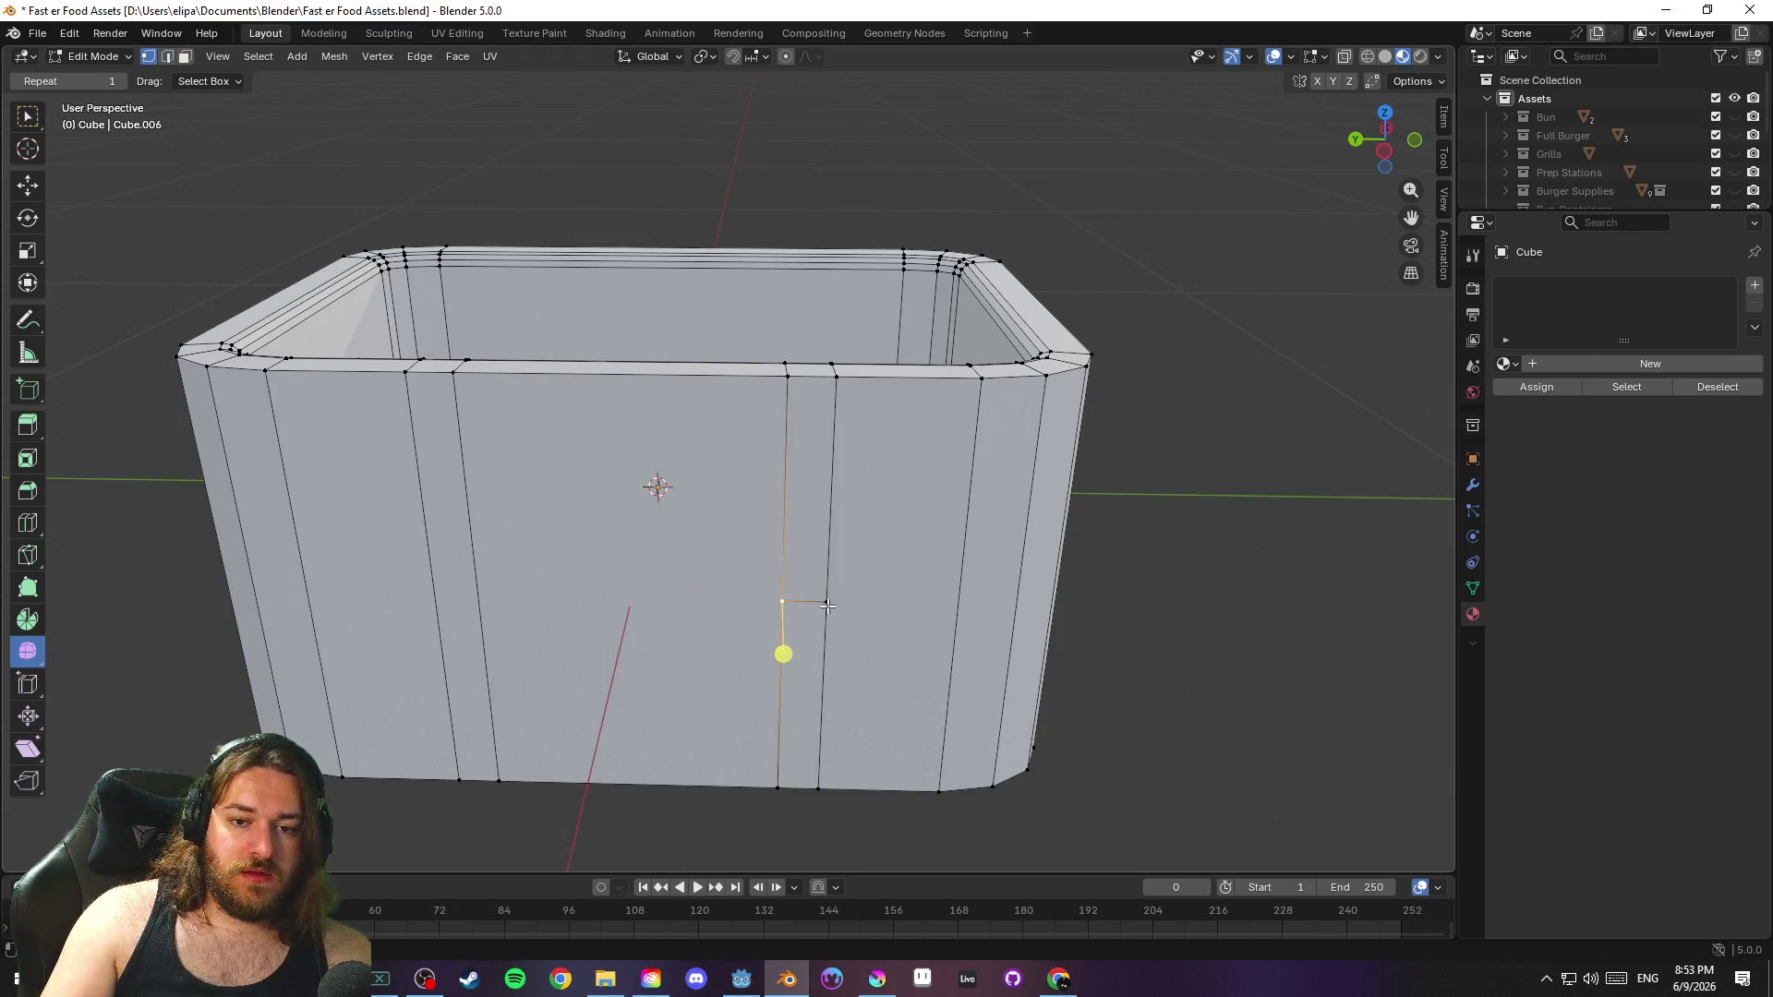
key(g)
key(g)
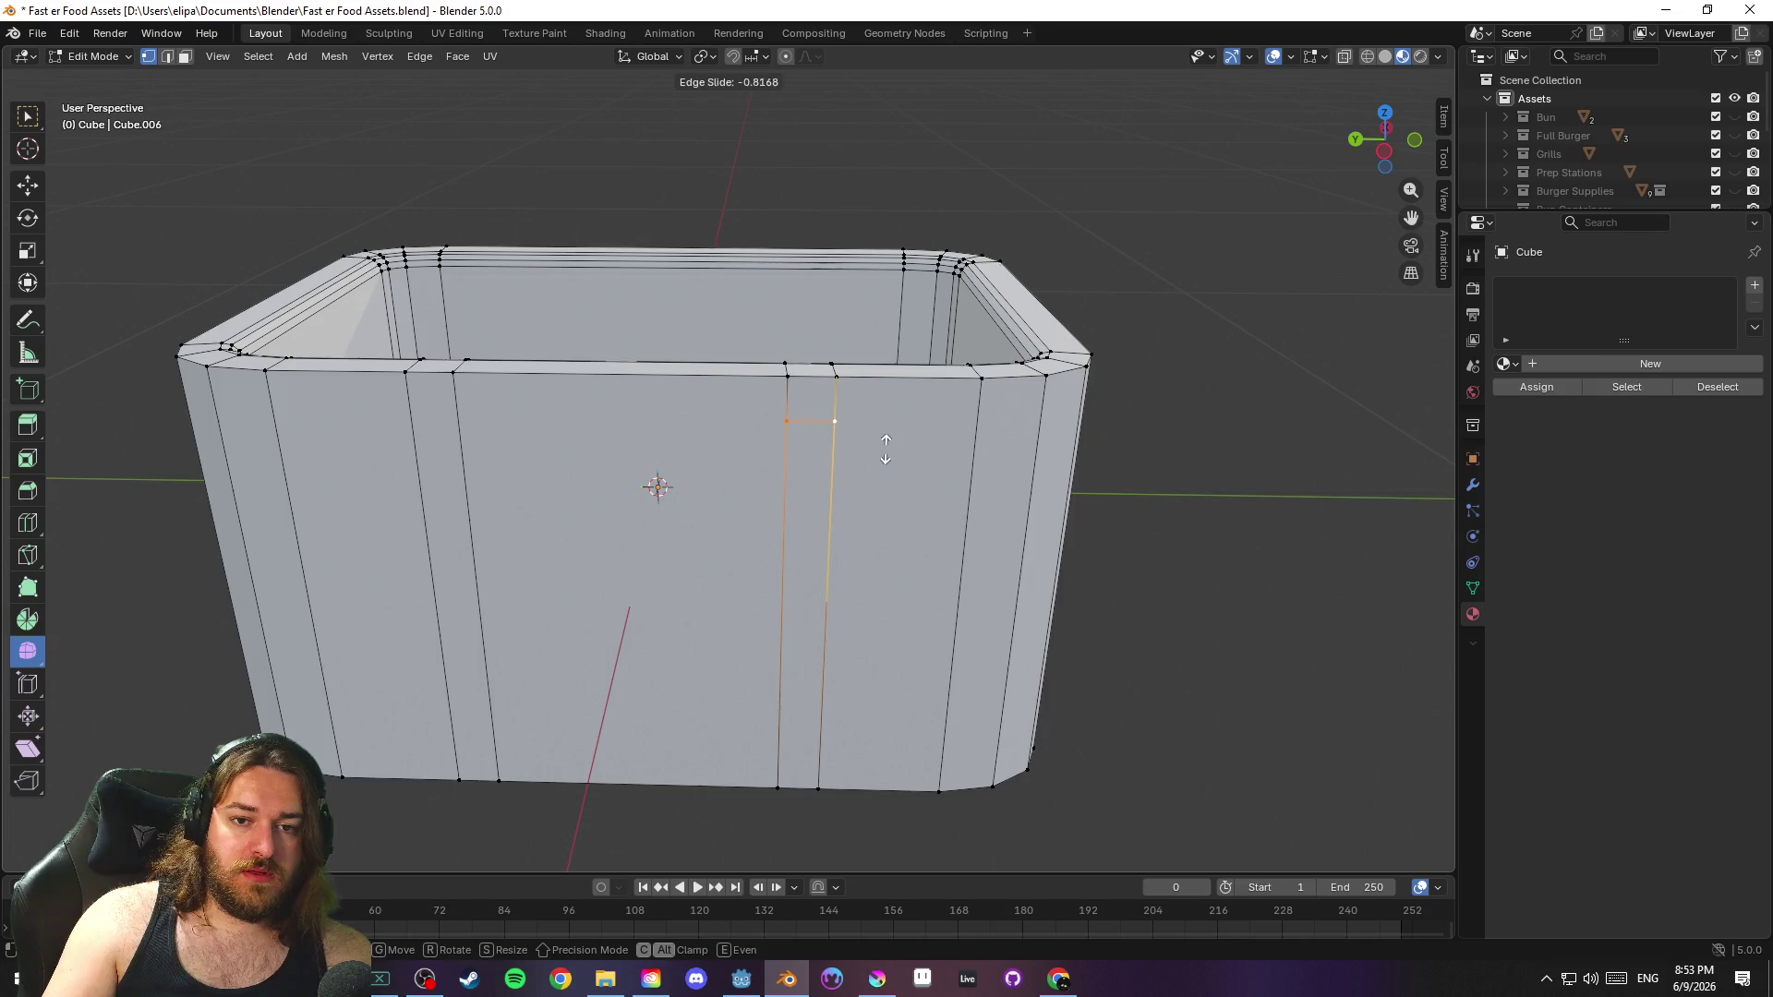
click(852, 447)
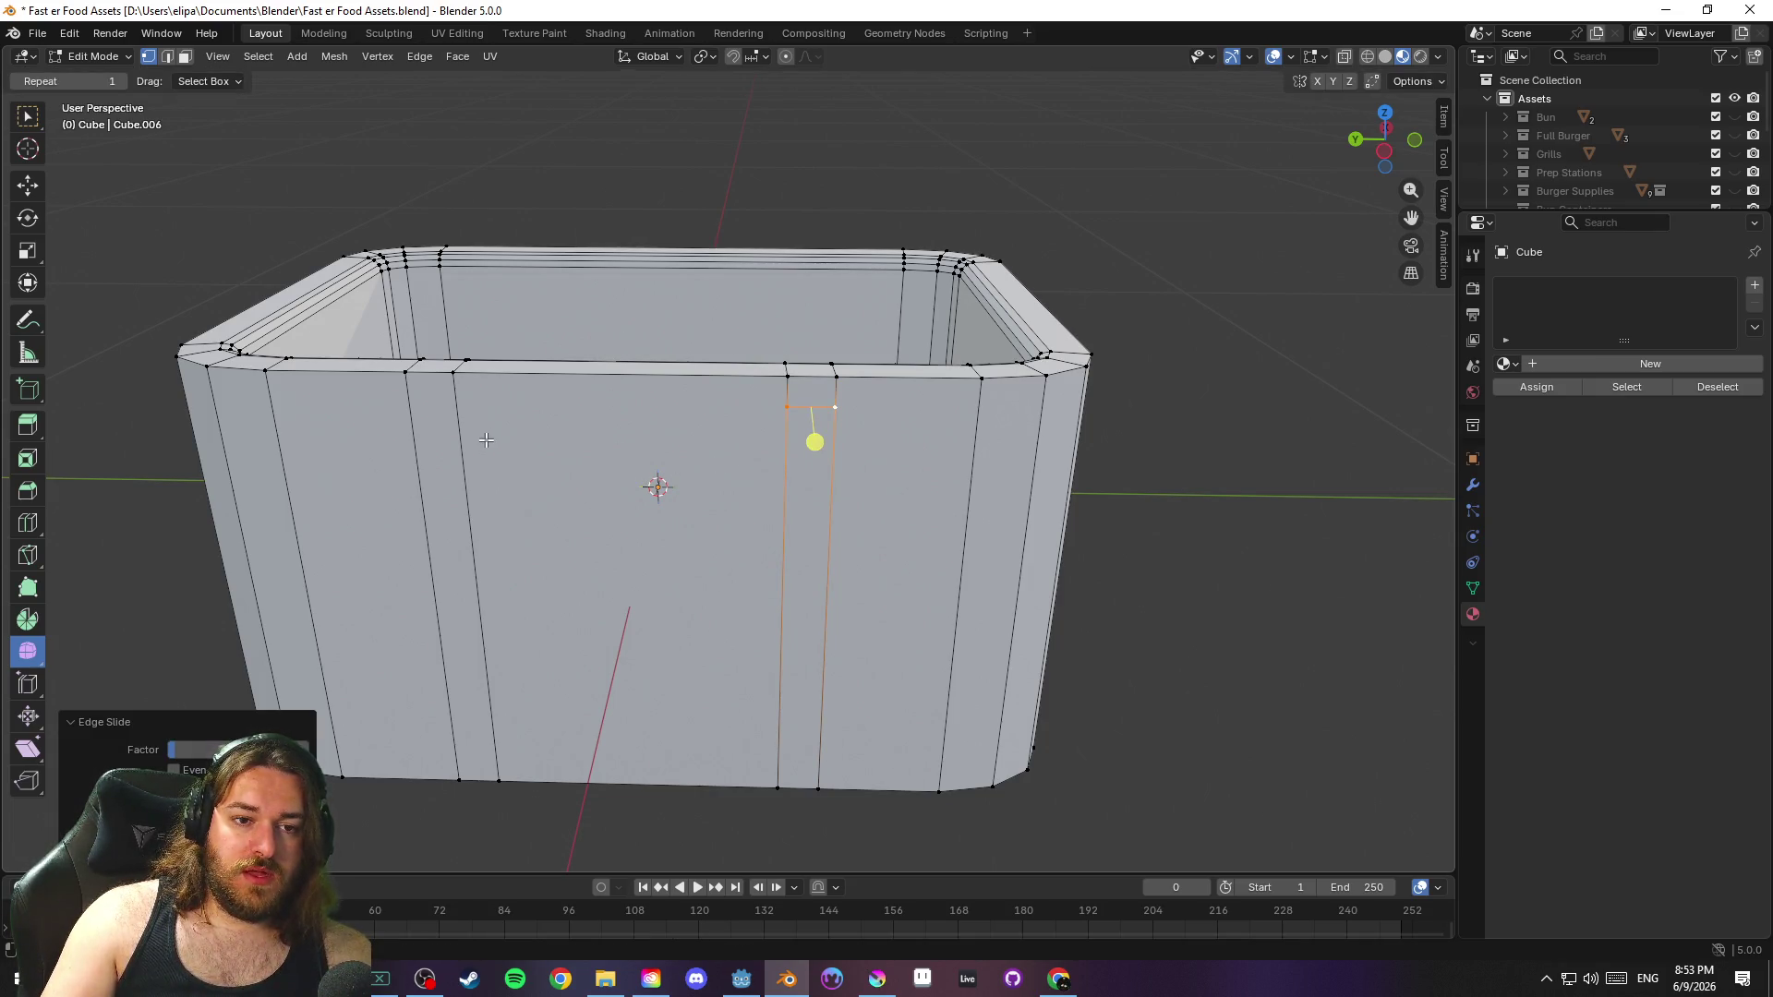
Bevel the left vertical edge loop on the front wall
key(2)
click(462, 645)
right_click(426, 472)
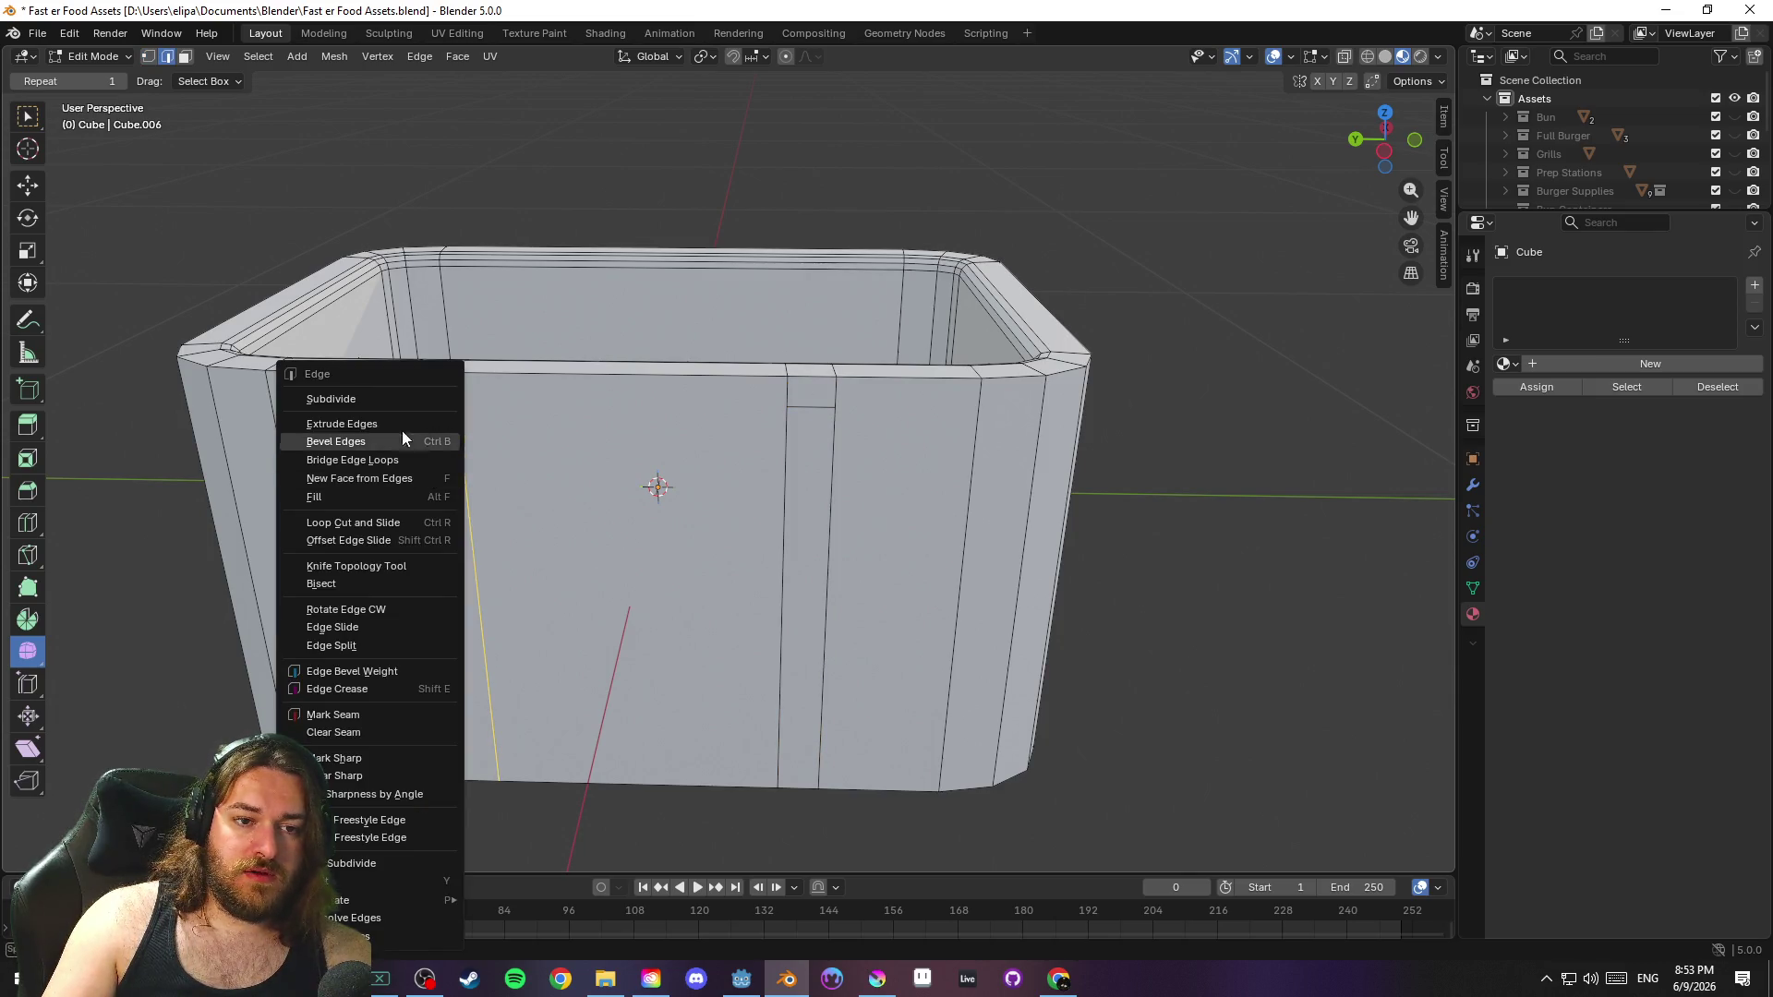
click(403, 437)
click(666, 559)
click(811, 434)
click(803, 545)
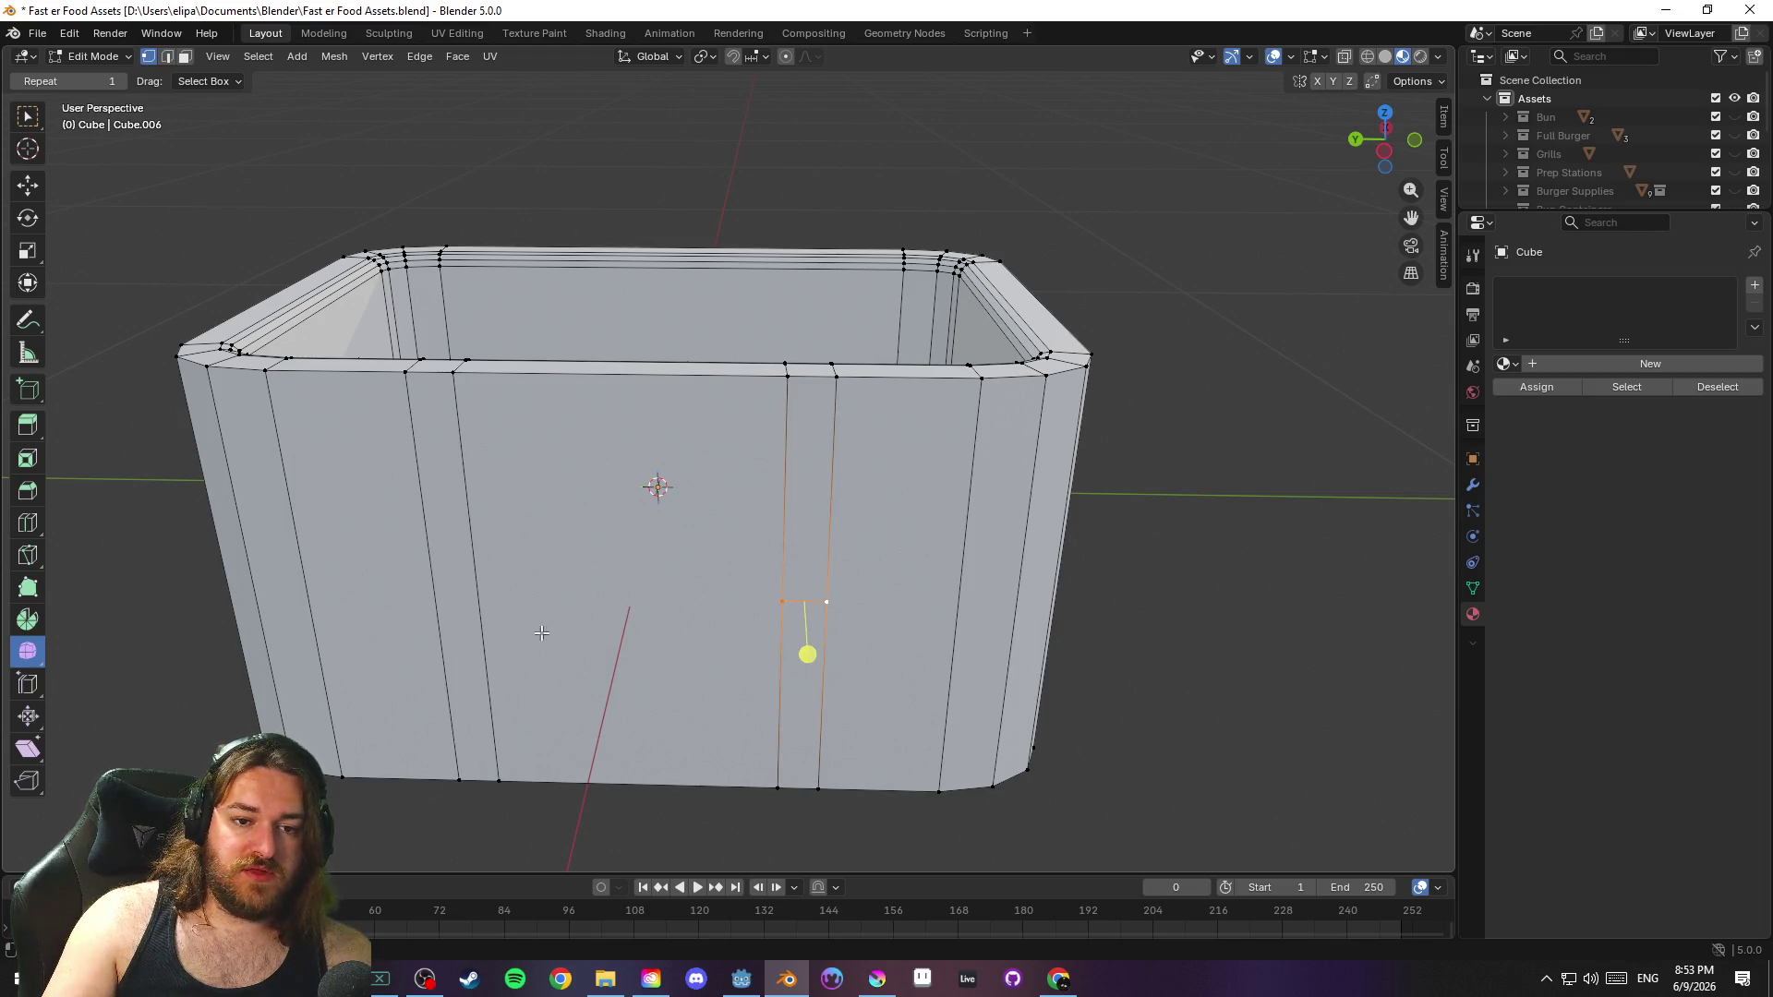
click(477, 580)
Subdivide the left strip, connect the midpoints, and slide the new edges near the rim
key(2)
click(478, 580)
right_click(423, 565)
click(434, 398)
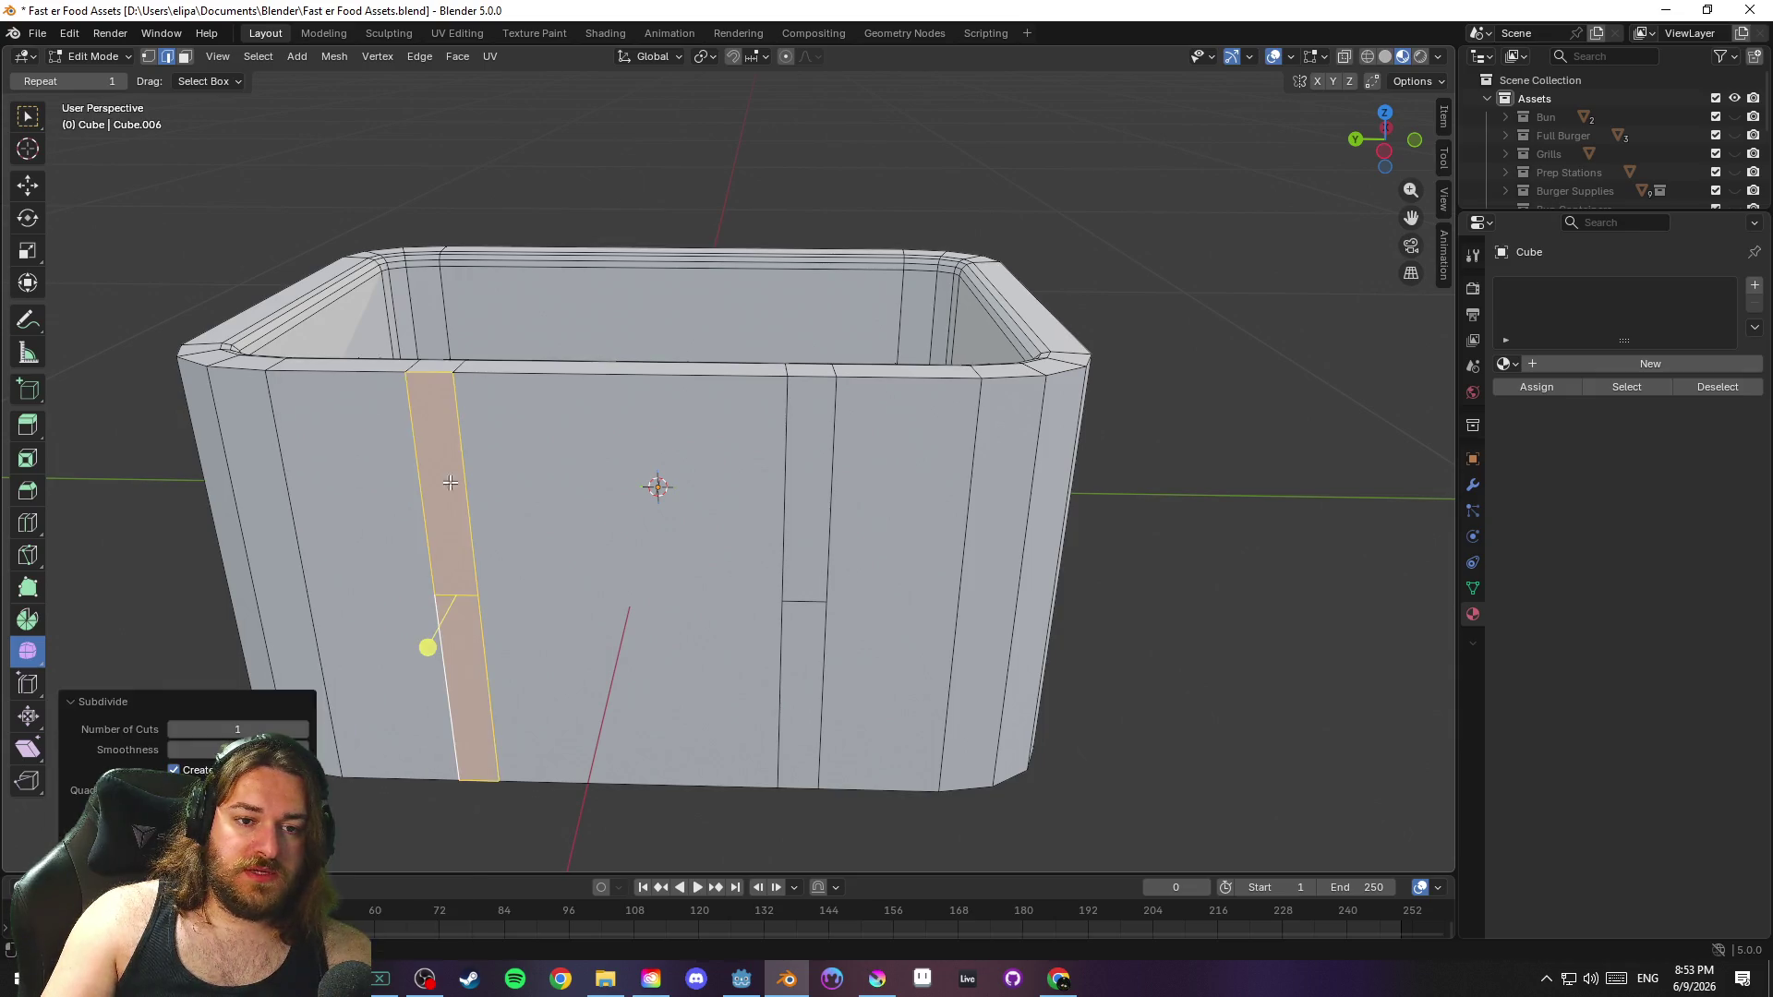
click(435, 593)
shift+click(478, 595)
key(Return)
key(g)
key(g)
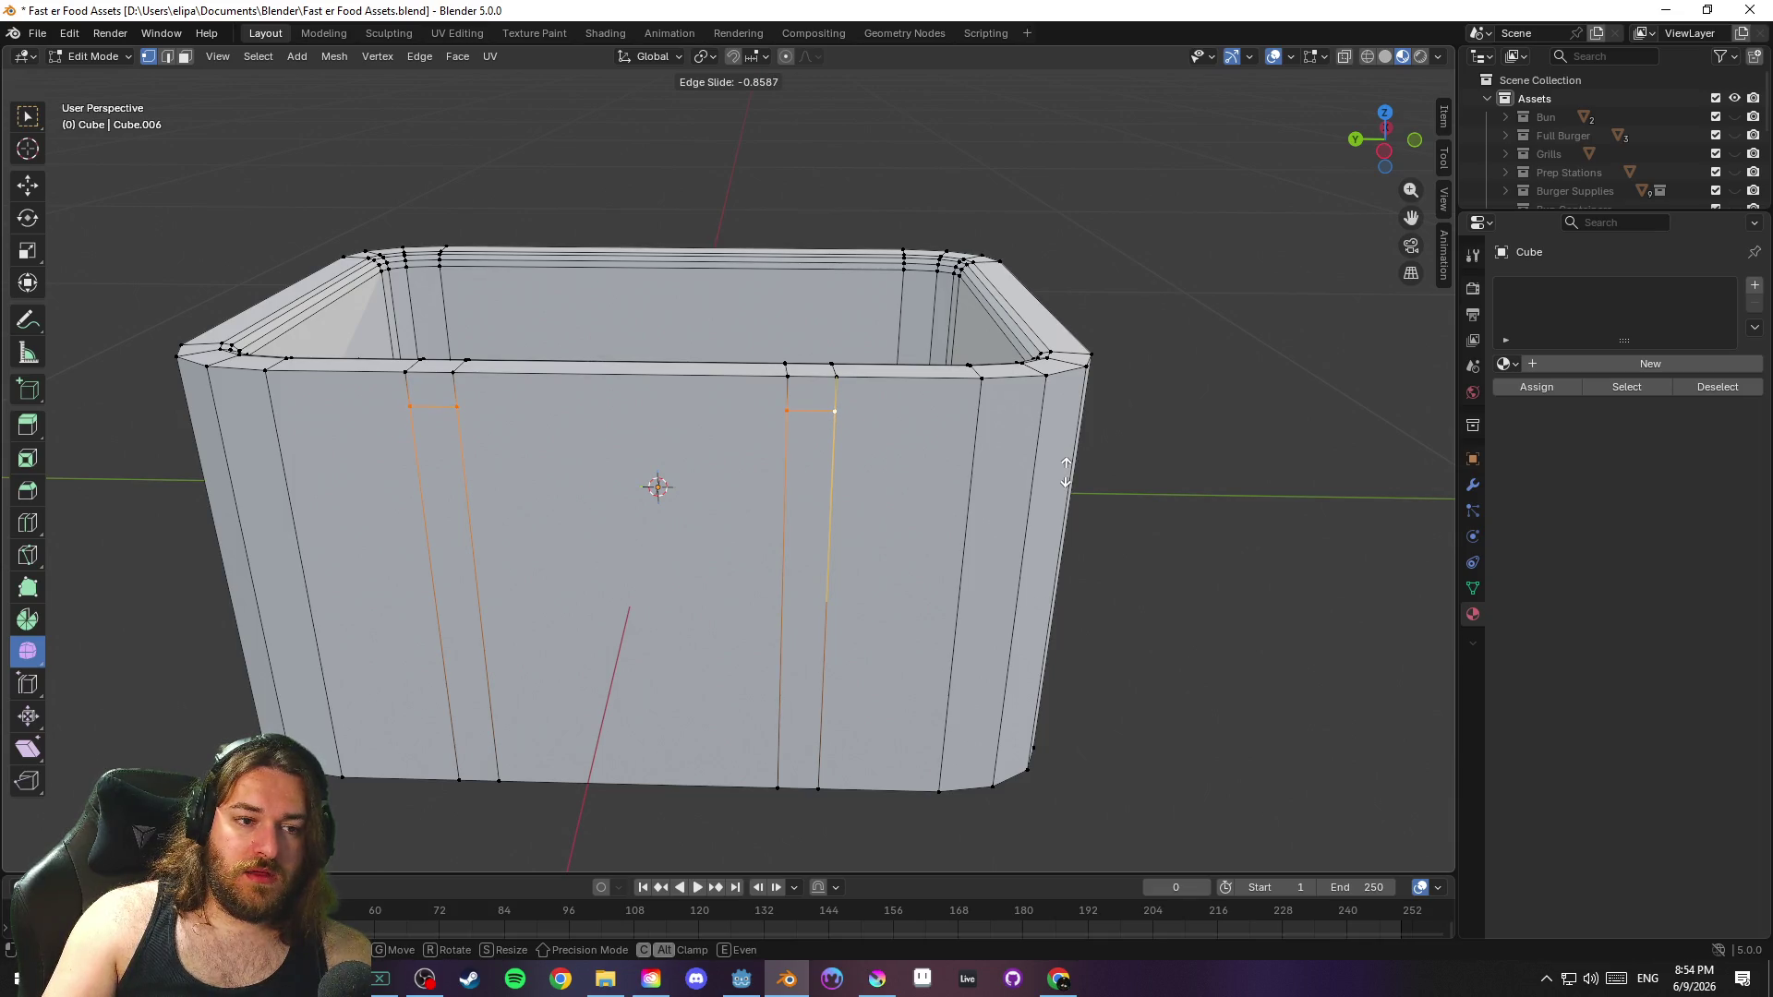
click(1065, 471)
Select the two small rim faces where the hinge blocks will go
key(3)
click(812, 395)
shift+click(431, 390)
drag(606, 410, 1046, 429)
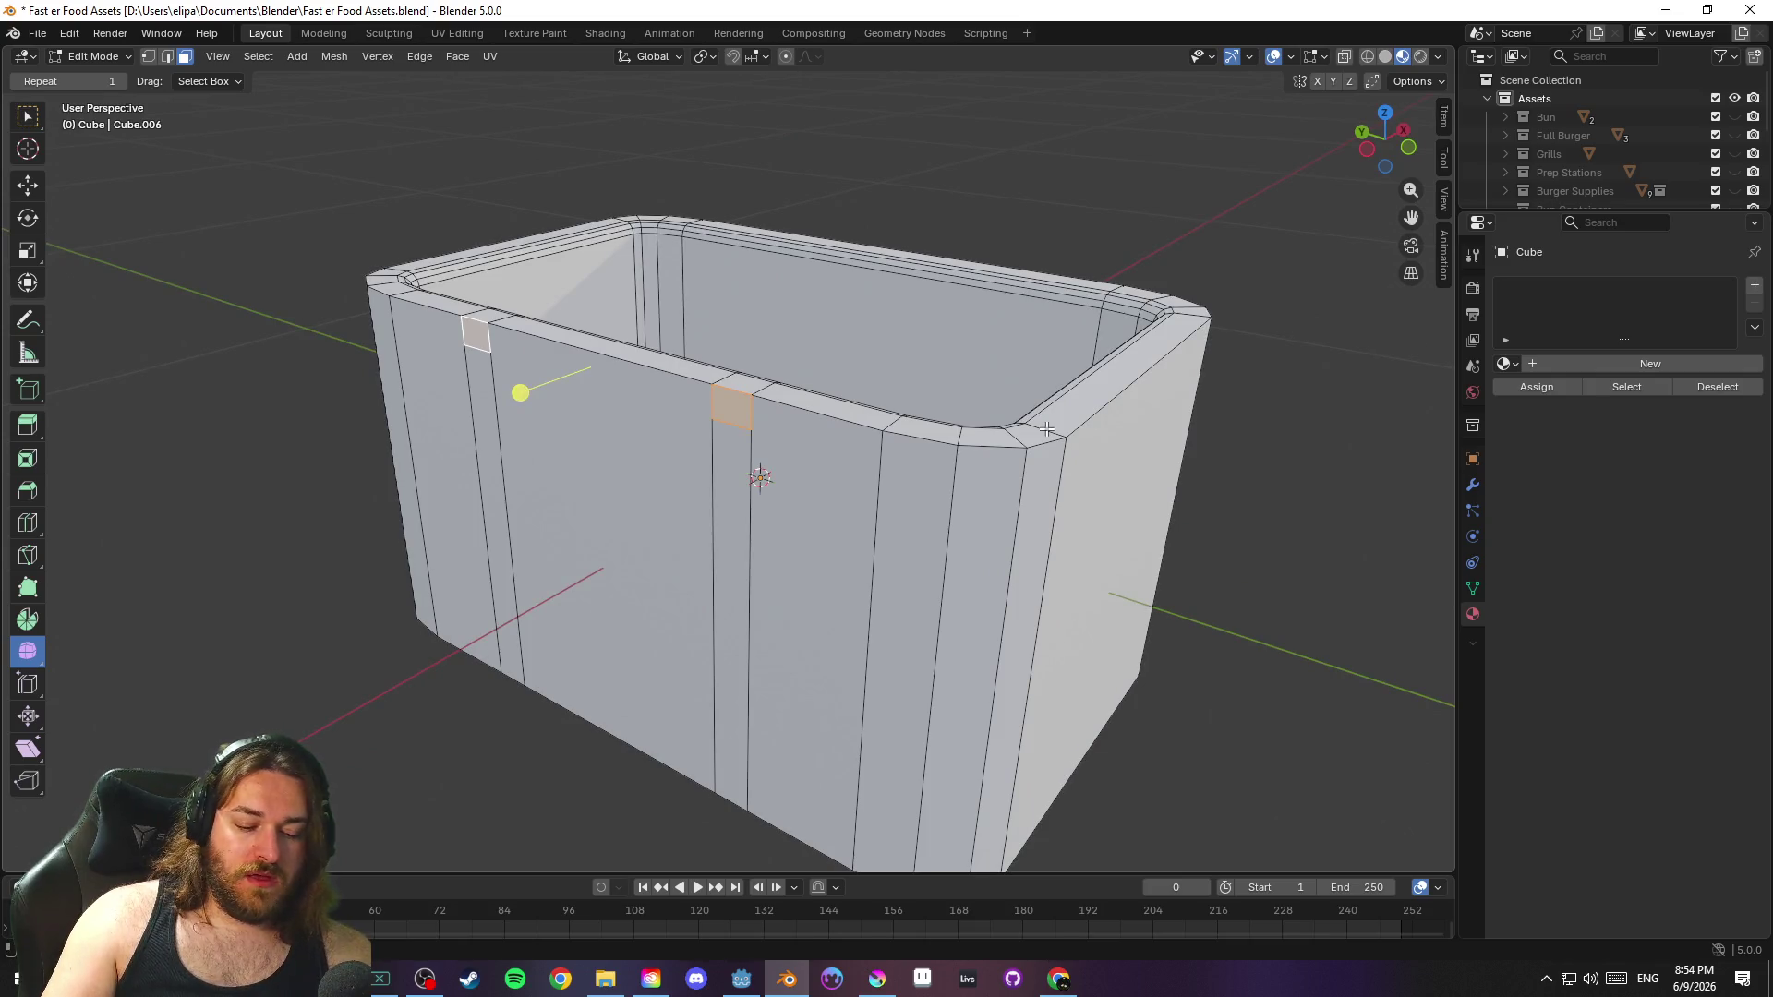
Try extruding the rim faces outward and rotating them on Y, then undo both
key(e)
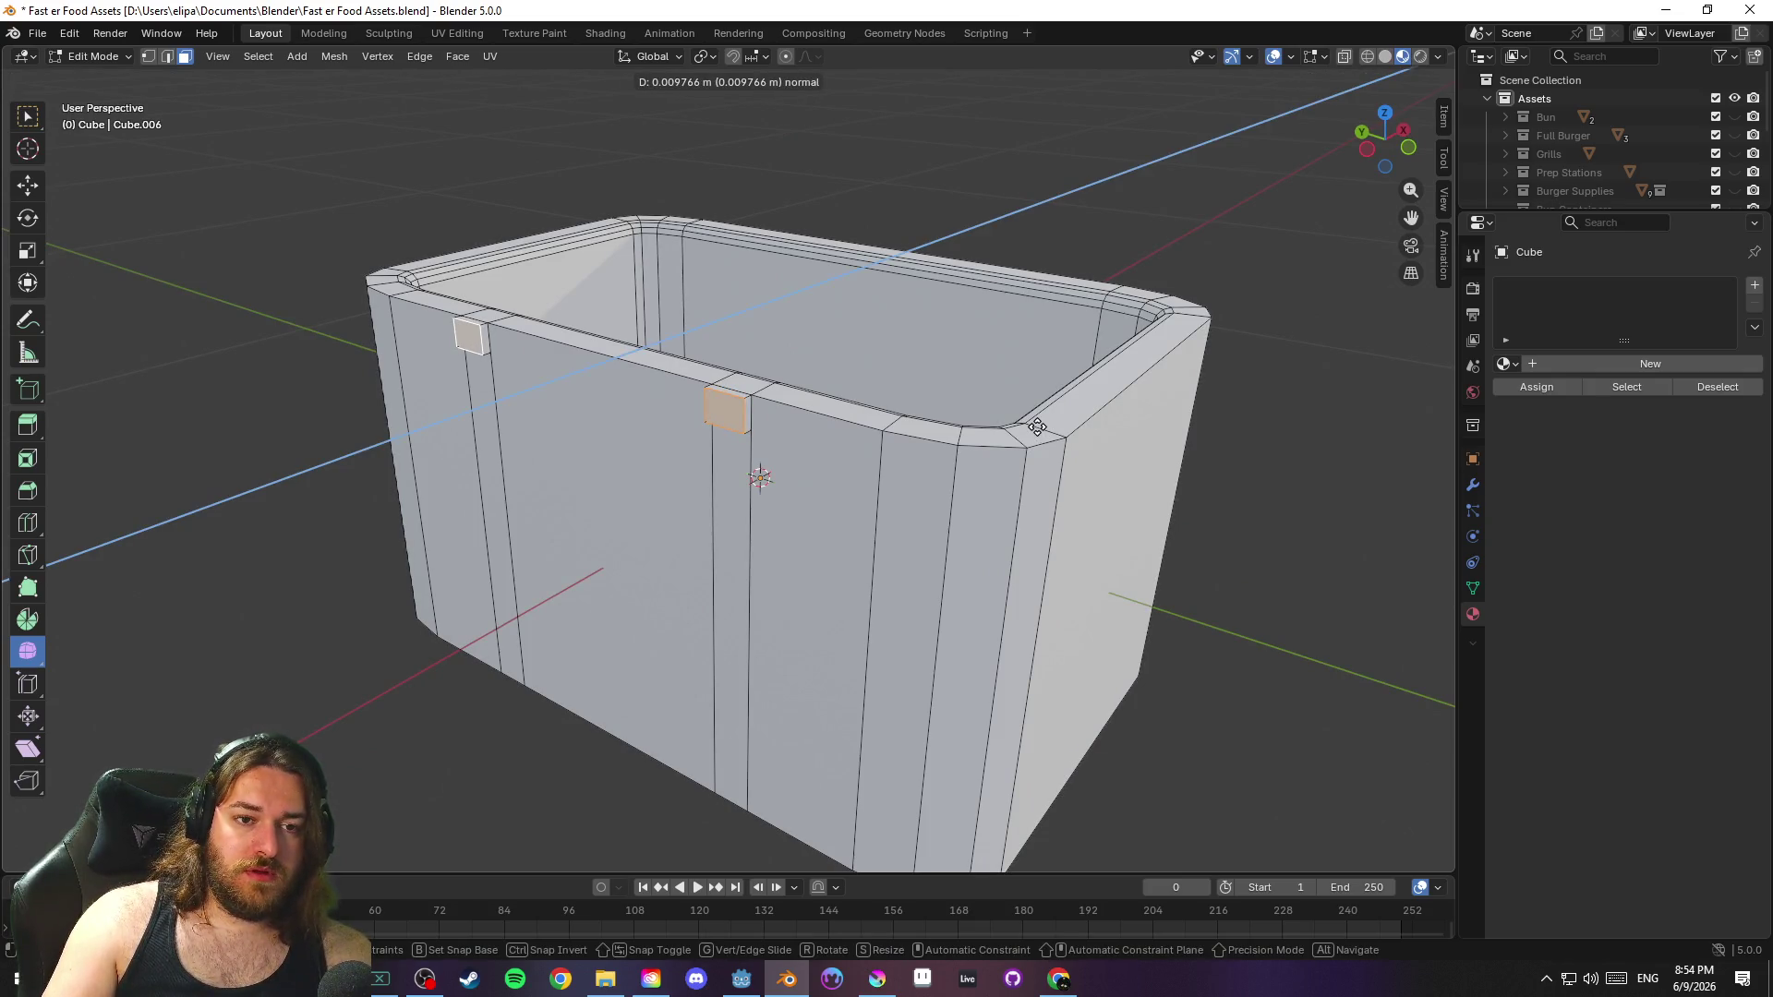
click(1036, 426)
drag(1037, 427, 979, 449)
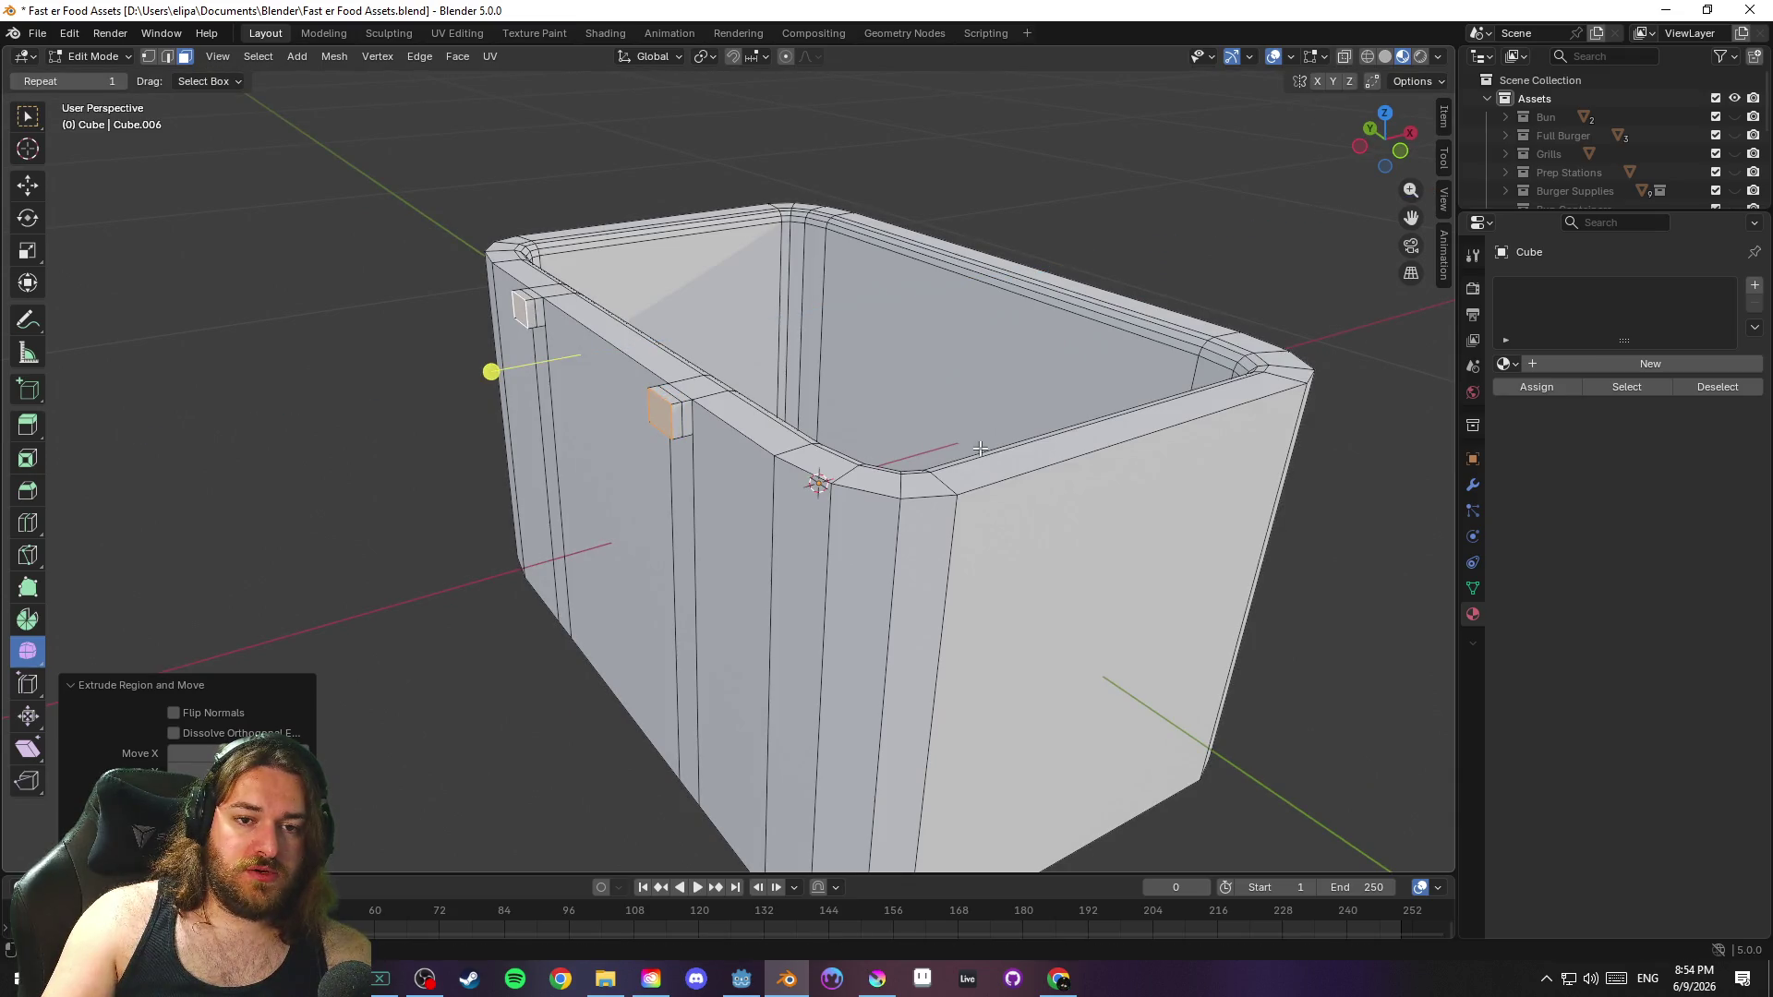
key(r)
key(y)
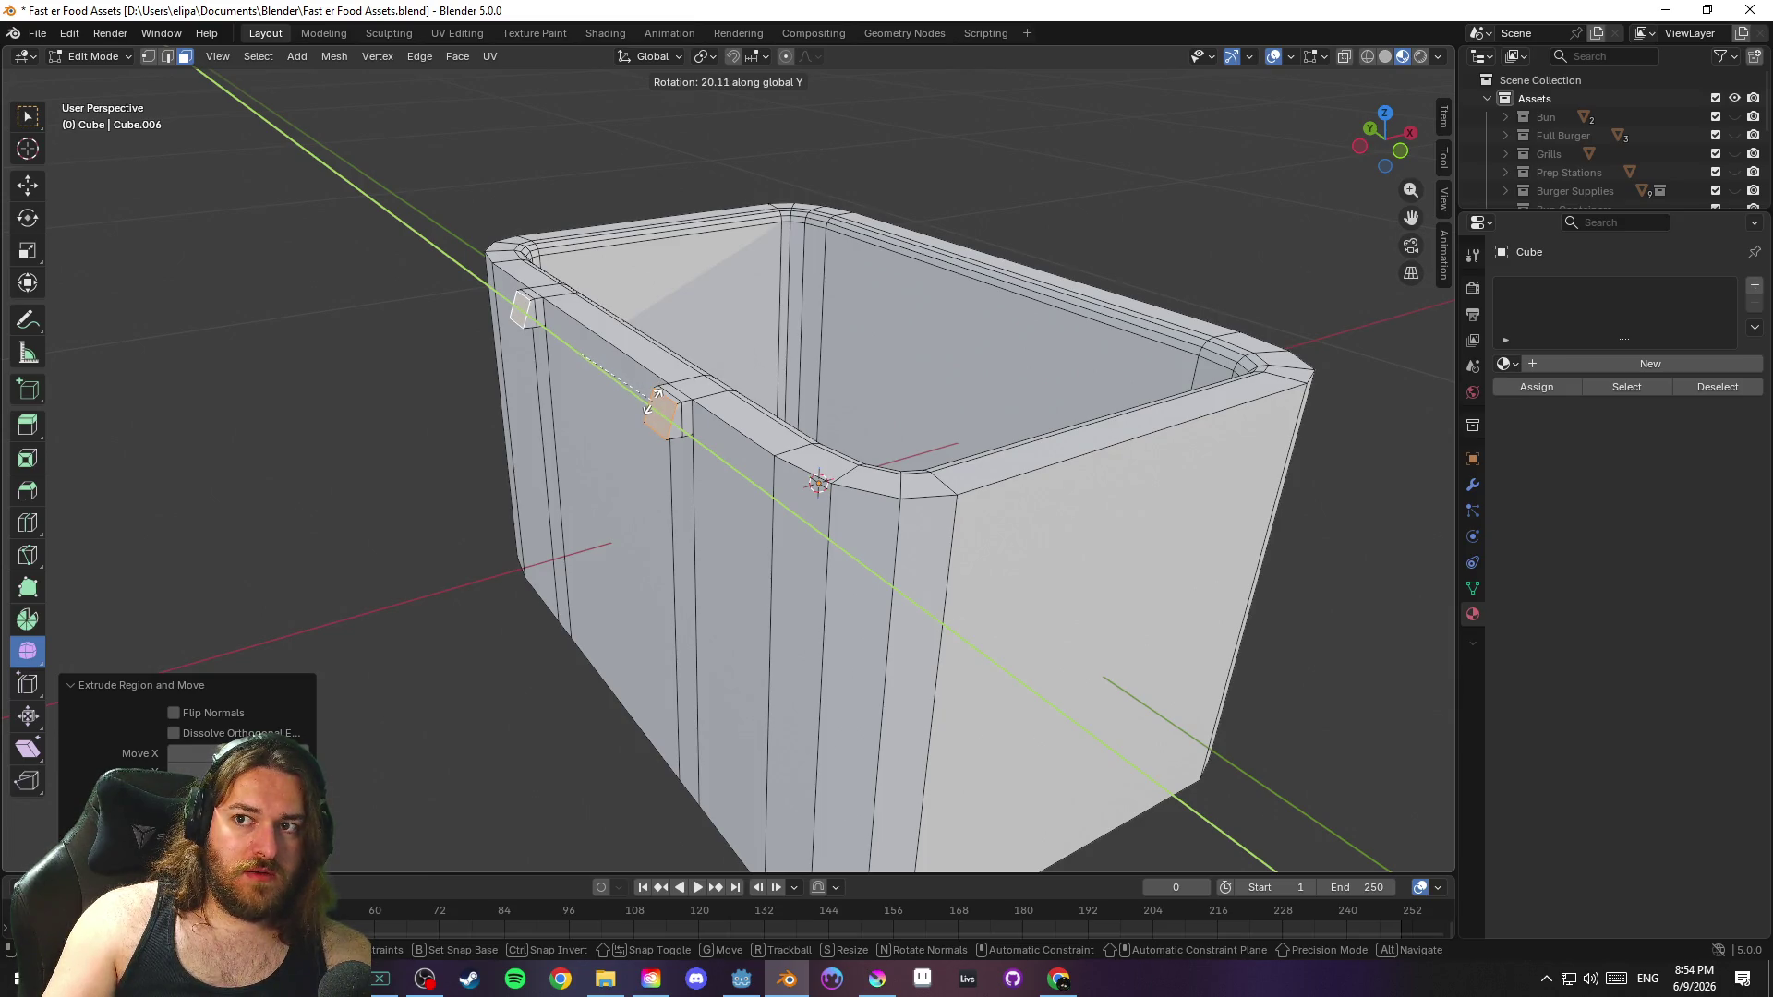
click(654, 397)
scroll(863, 495, up, 6)
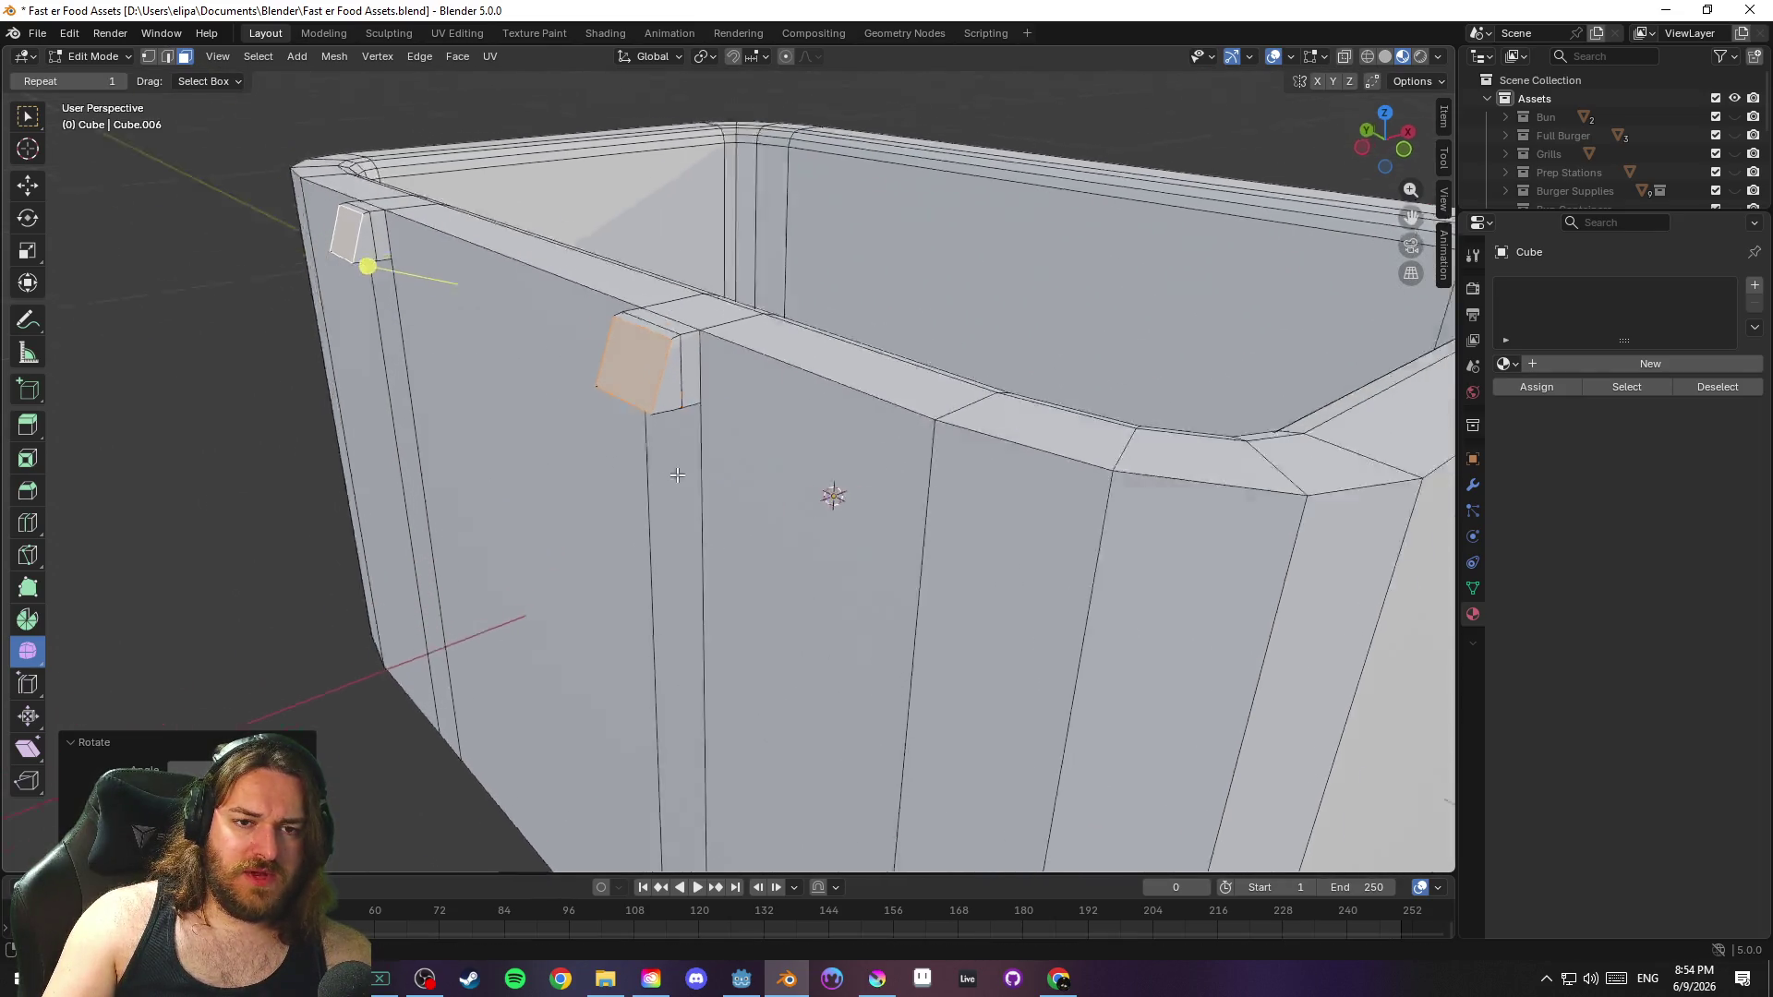
scroll(950, 440, down, 4)
scroll(723, 514, up, 4)
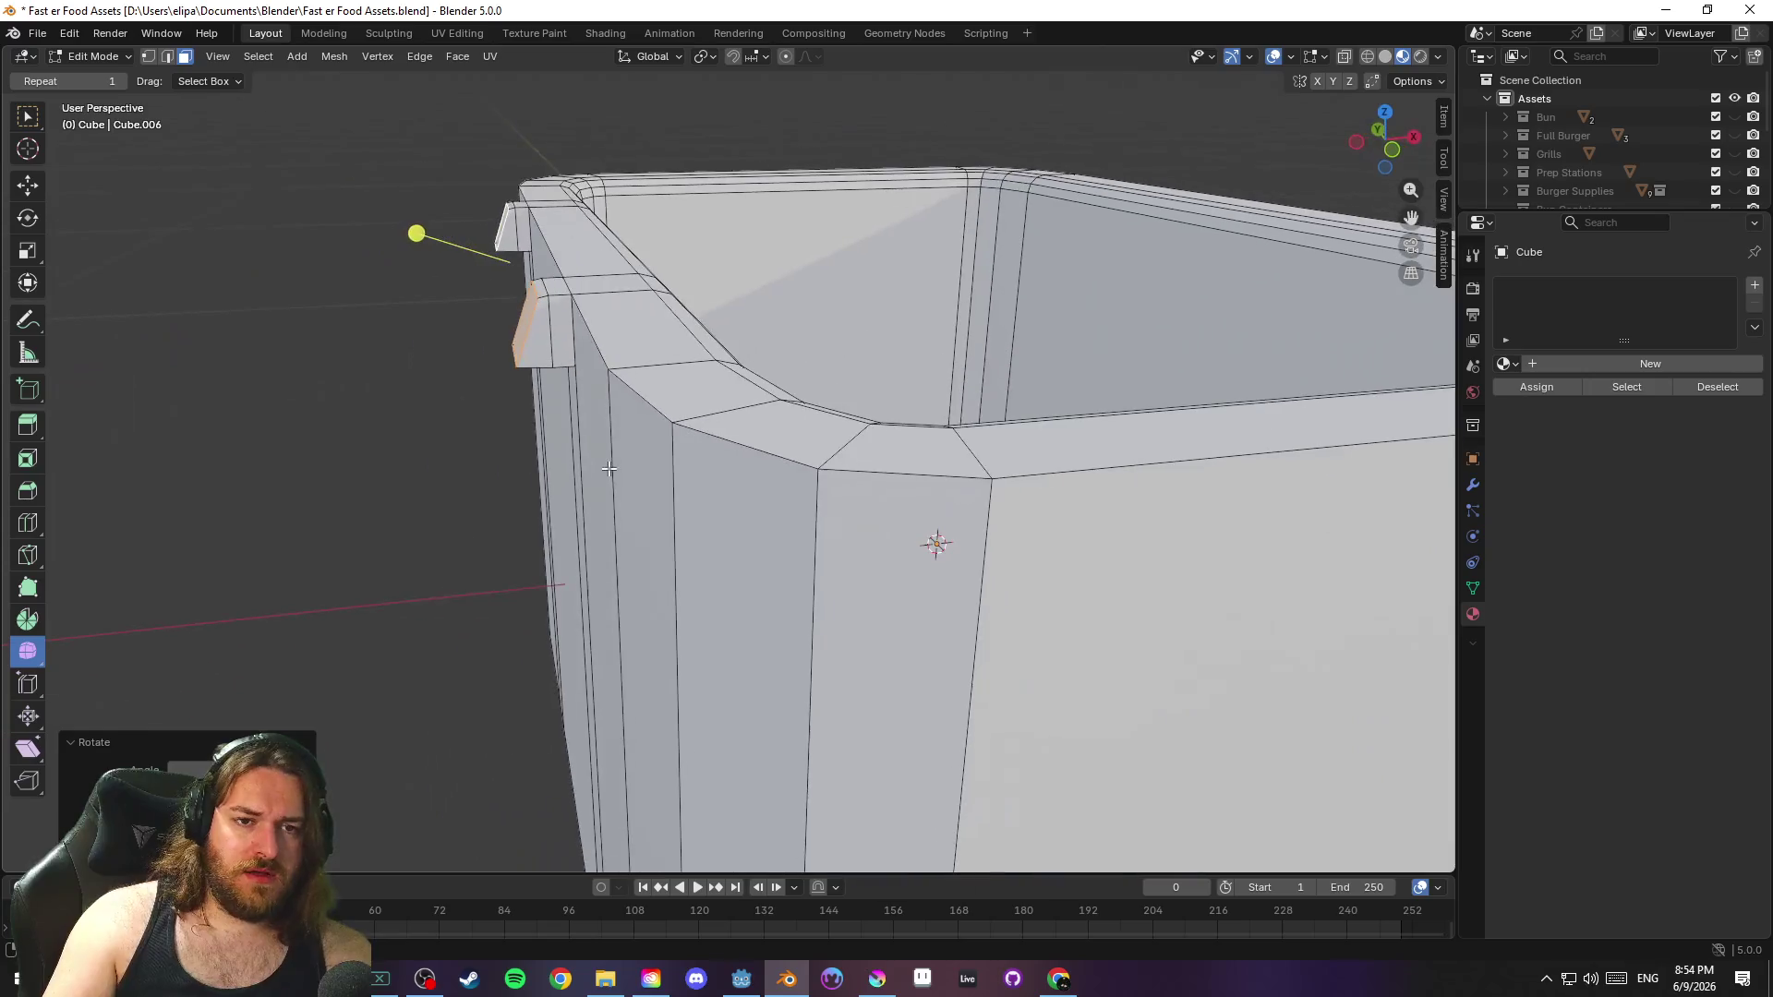
drag(609, 469, 609, 466)
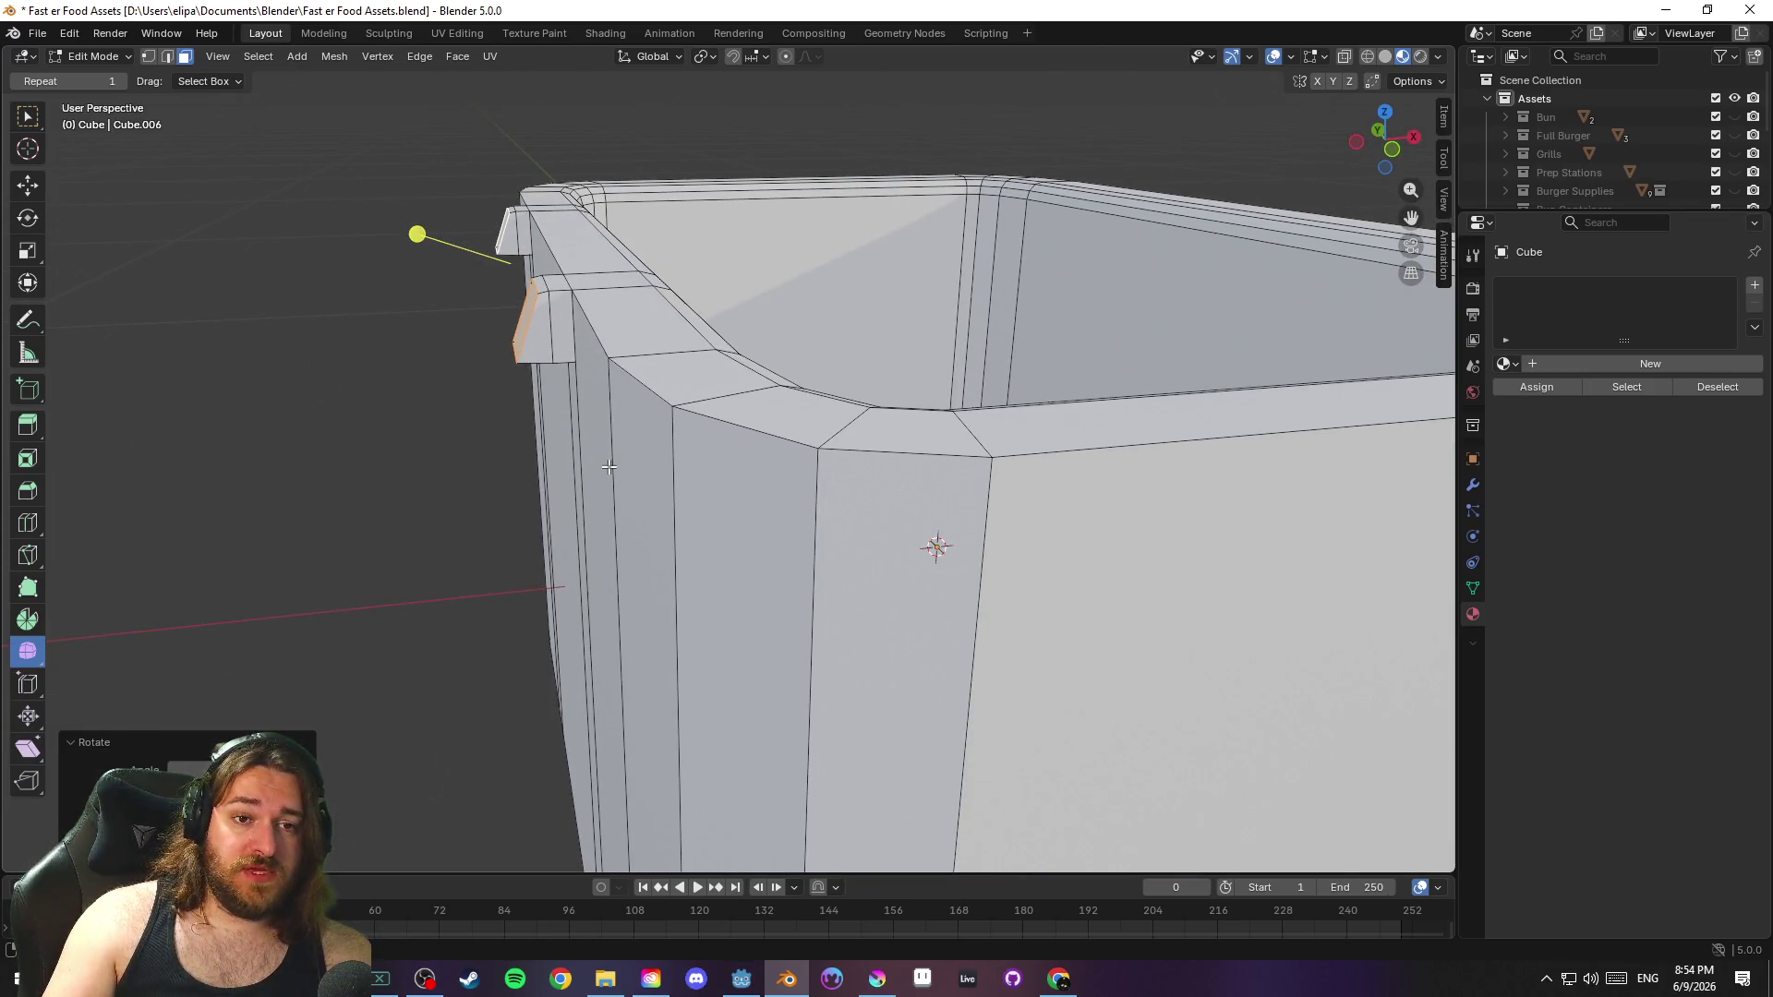
drag(609, 466, 693, 481)
key(ctrl+z)
key(ctrl+z)
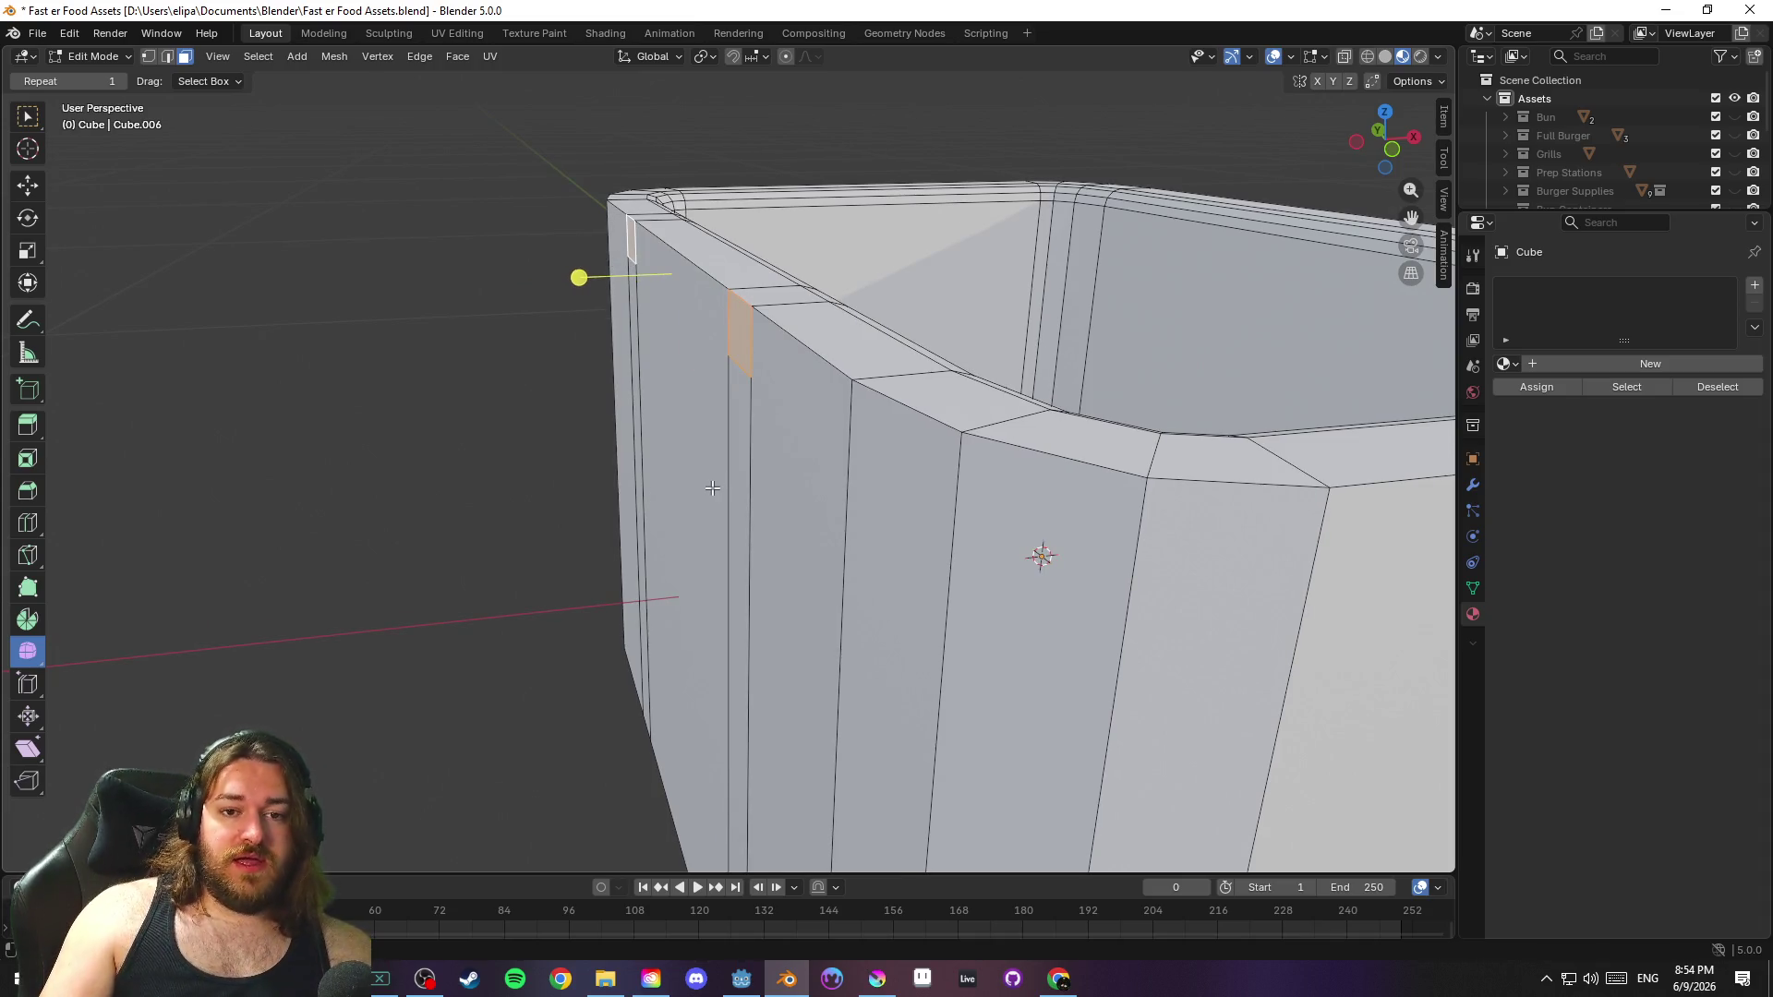
key(ctrl+z)
Edge-slide the vertical edges along the side wall
mouse_move(640, 476)
mouse_down()
mouse_move(806, 469)
mouse_move(794, 499)
mouse_move(828, 534)
mouse_up()
scroll(775, 480, down, 5)
scroll(828, 534, up, 5)
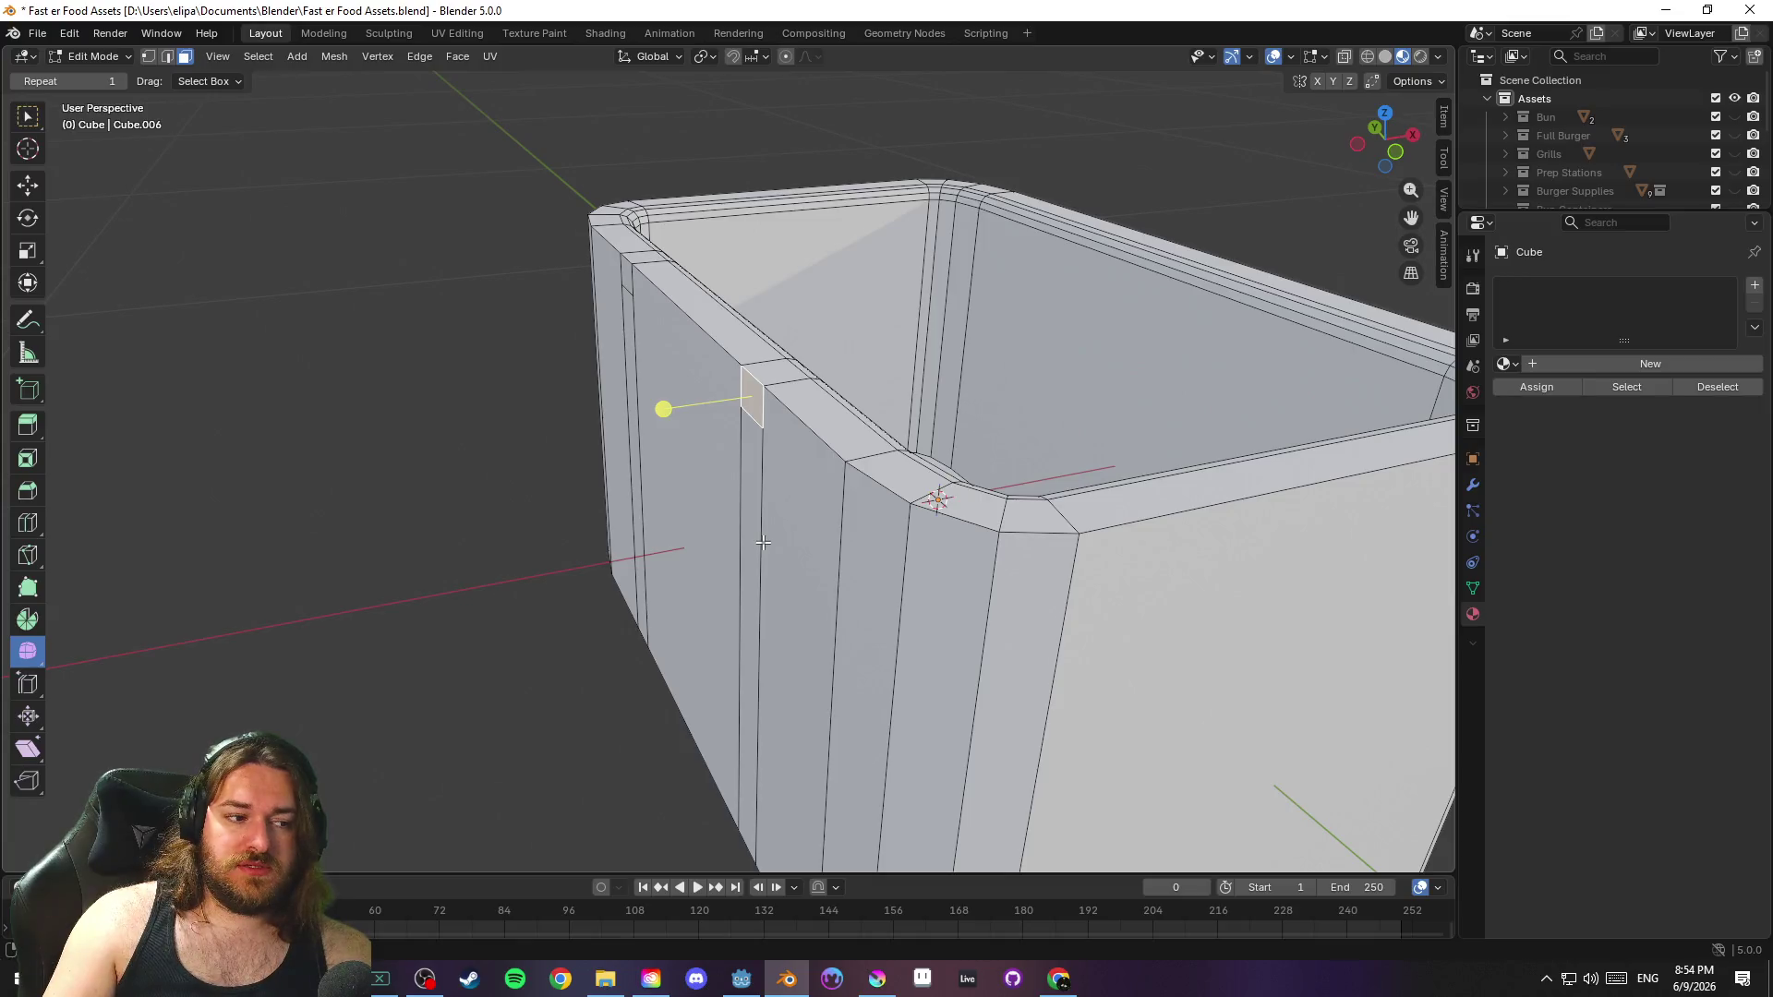
key(2)
key(g)
key(g)
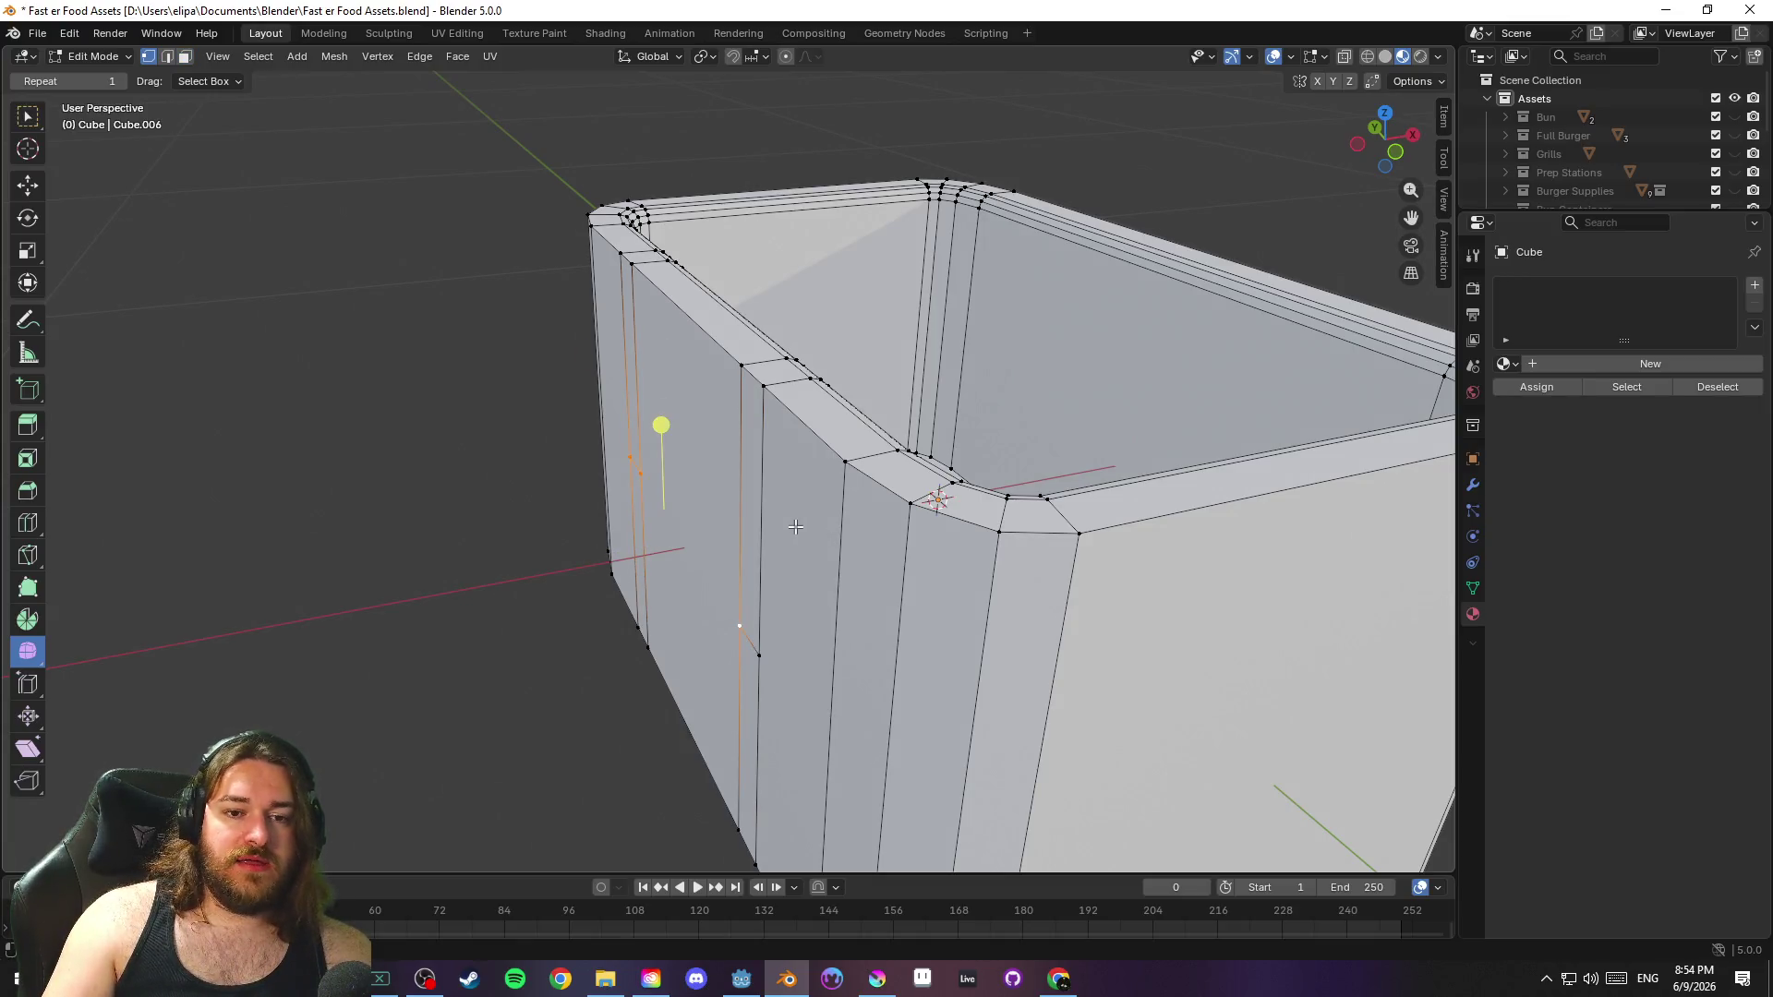
key(Escape)
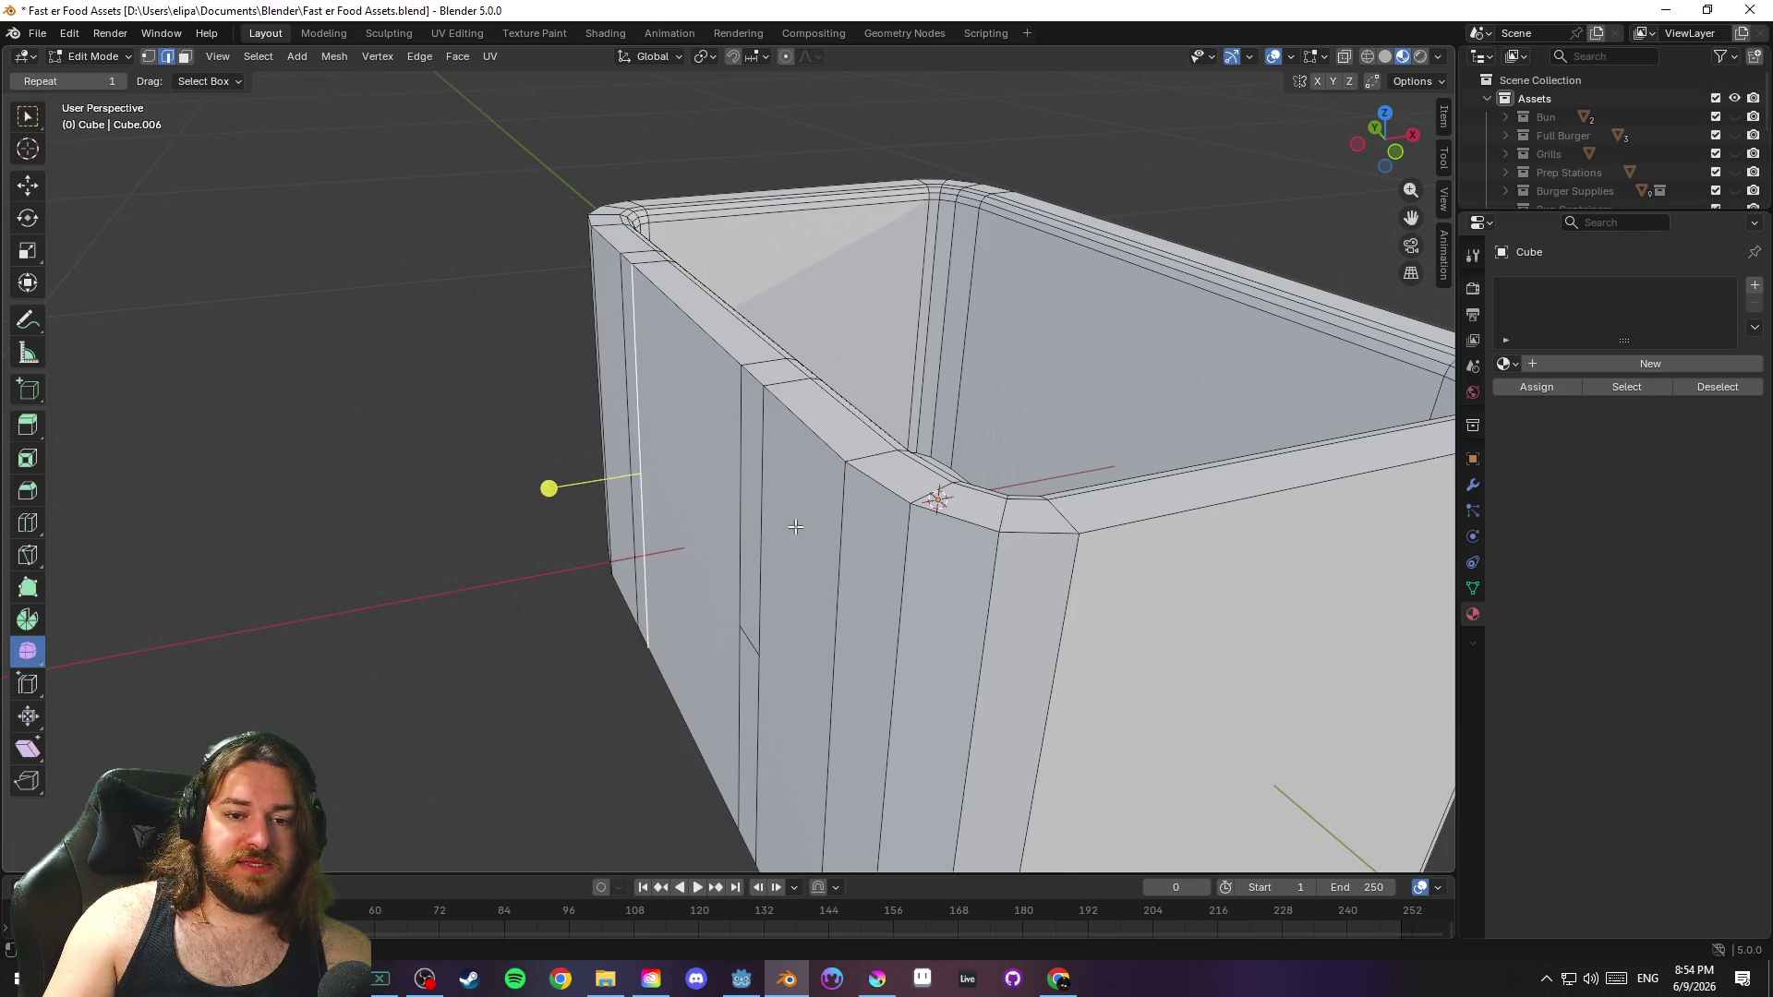
key(1)
alt+click(793, 525)
key(2)
key(g)
key(g)
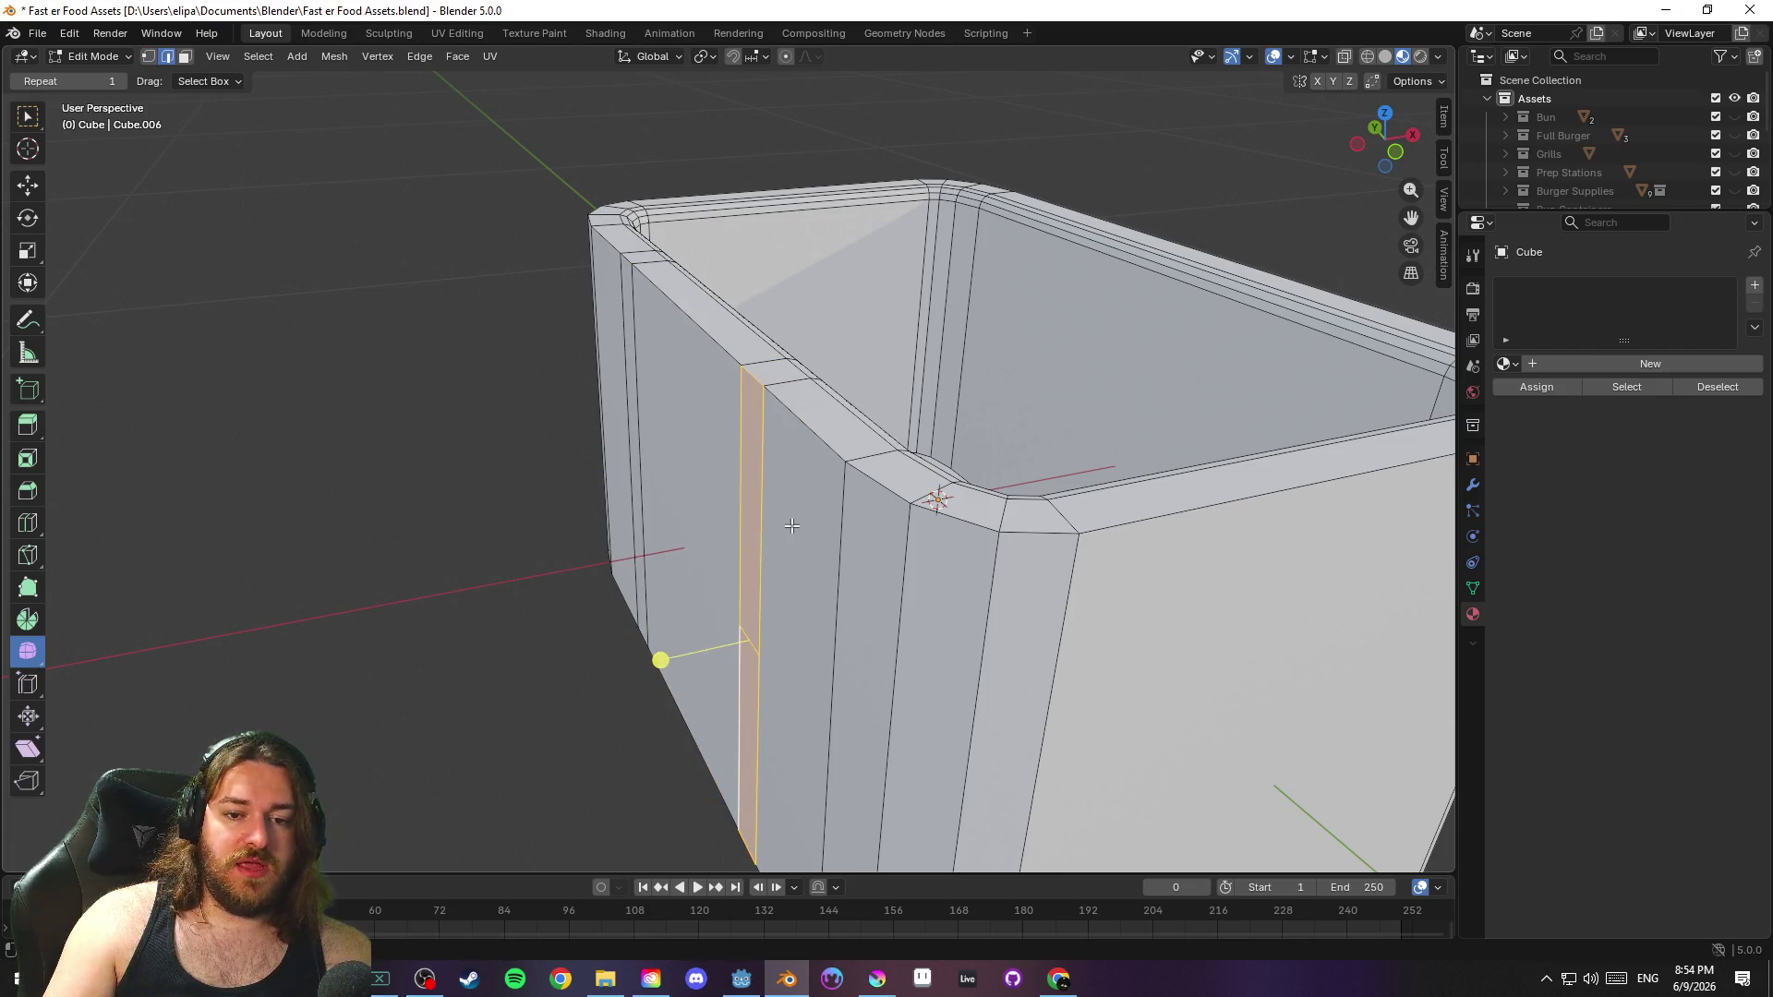
key(Escape)
key(3)
Extrude the two small rim faces upward into hinge posts
click(775, 363)
shift+click(644, 251)
key(e)
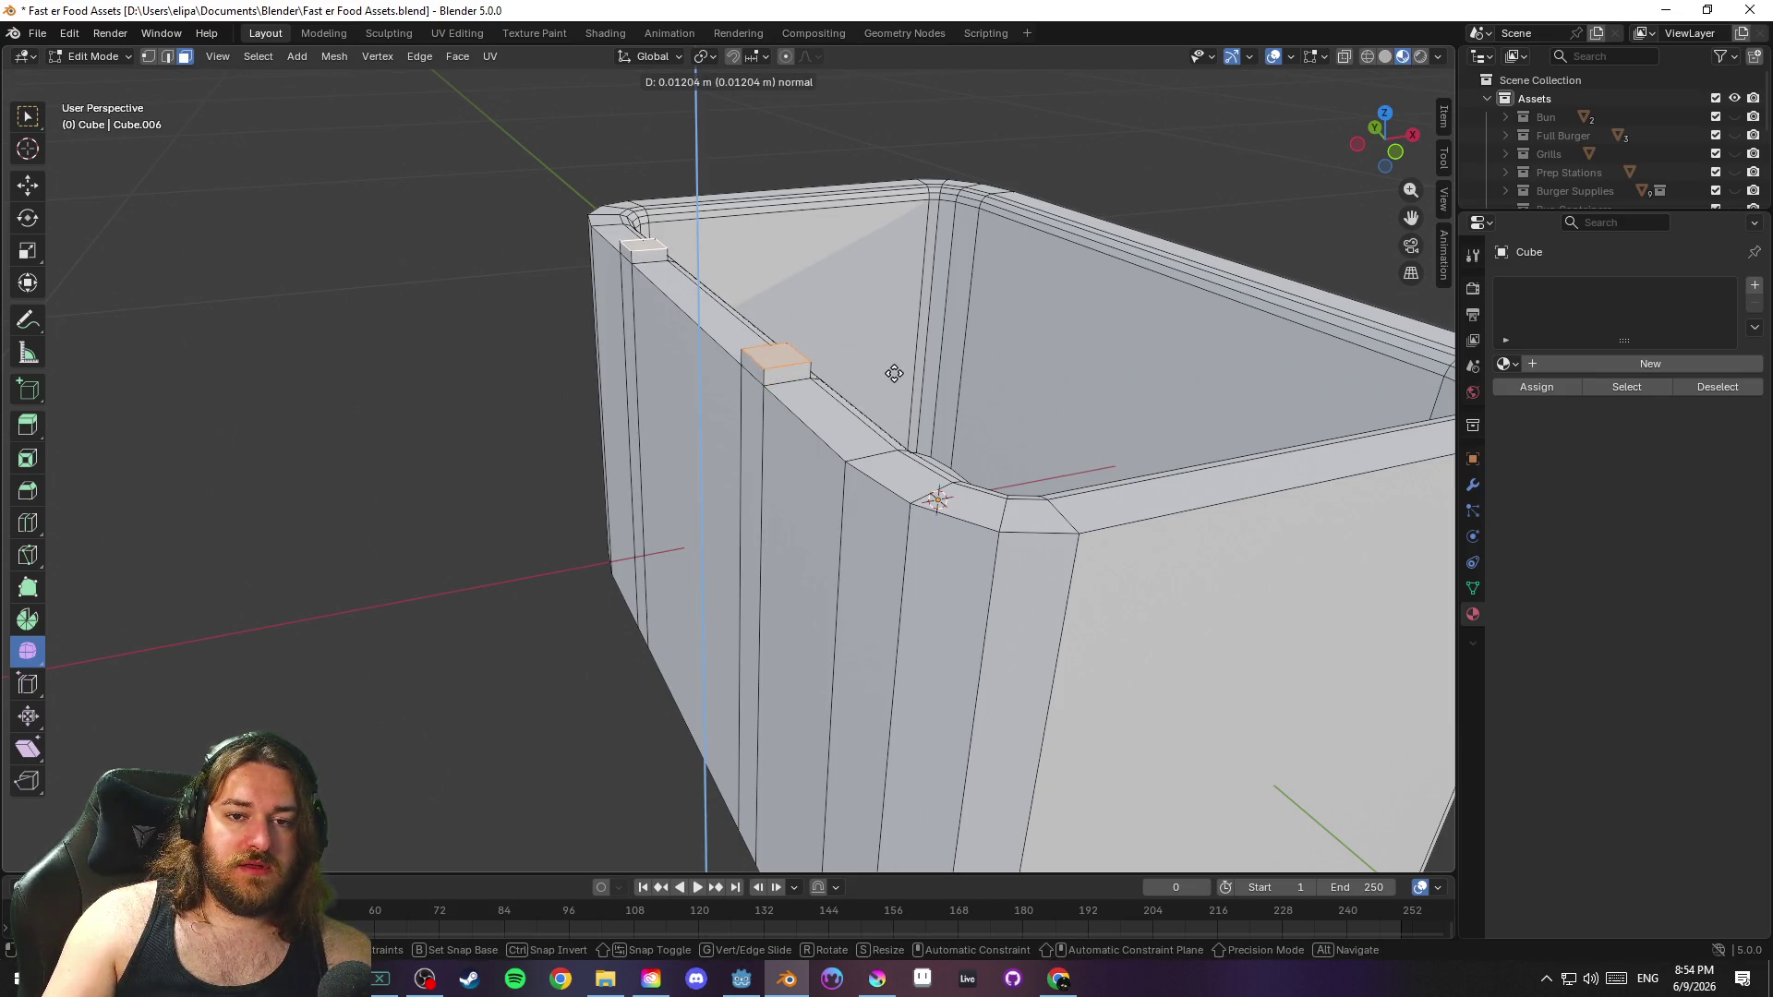
click(894, 373)
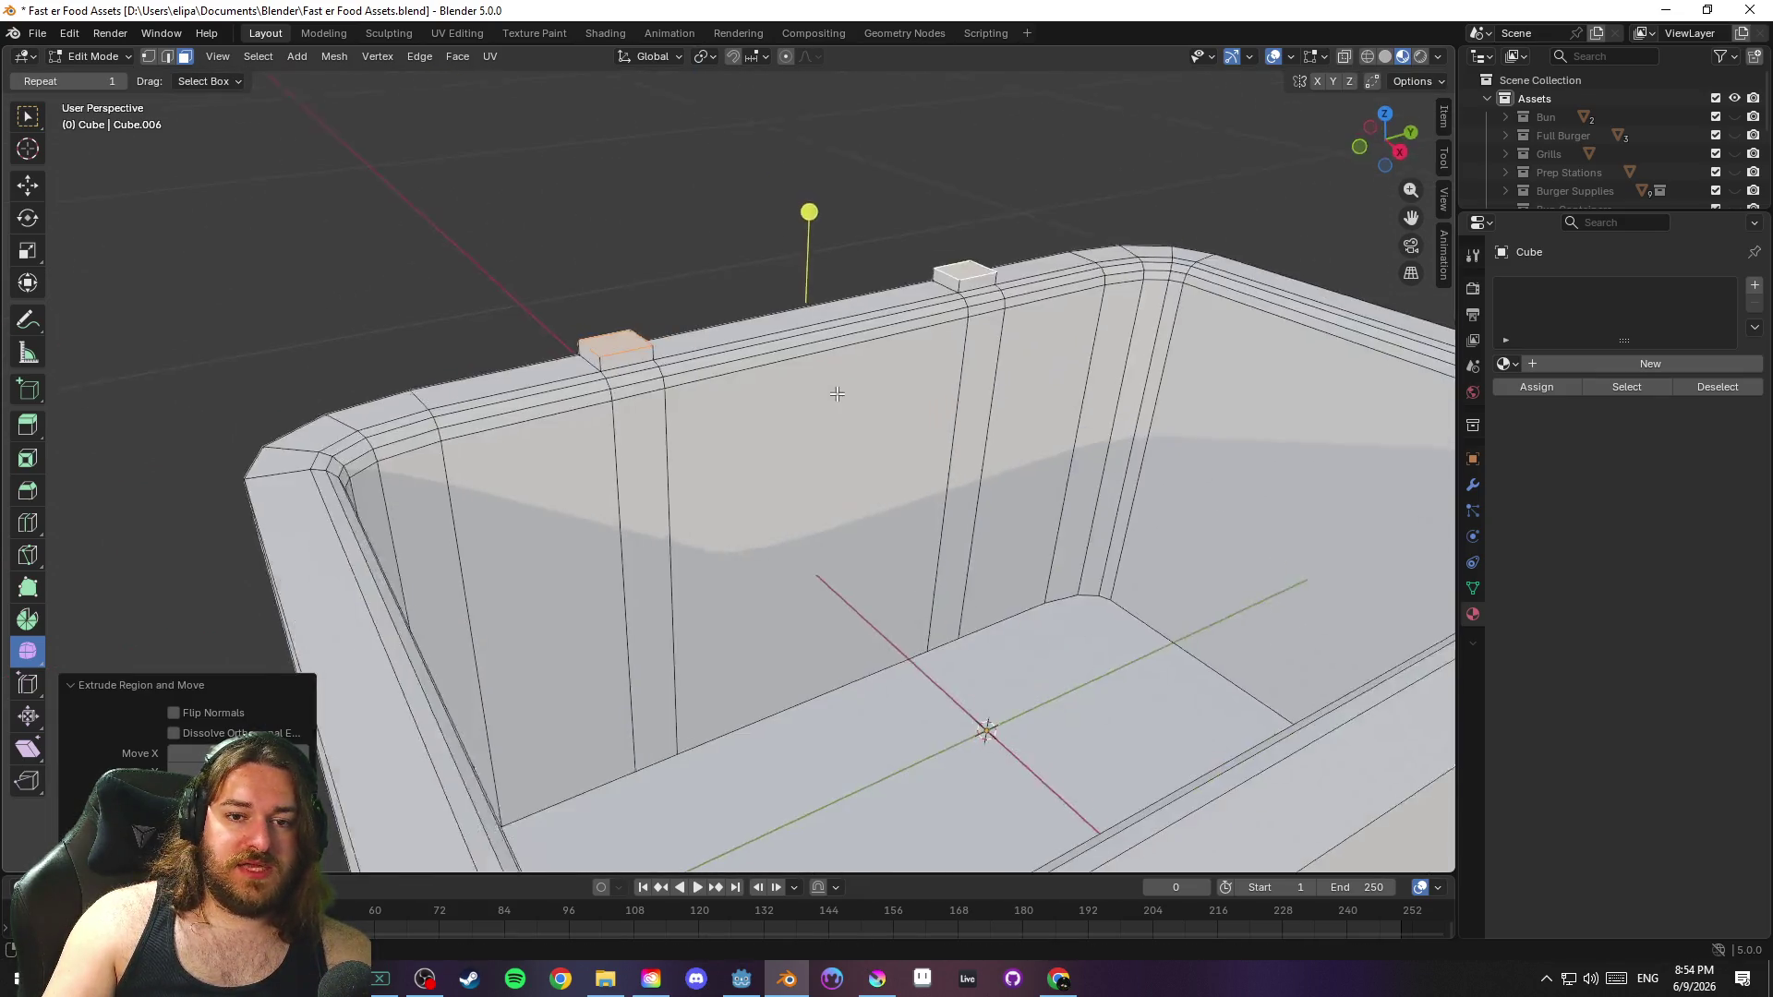
scroll(829, 395, down, 4)
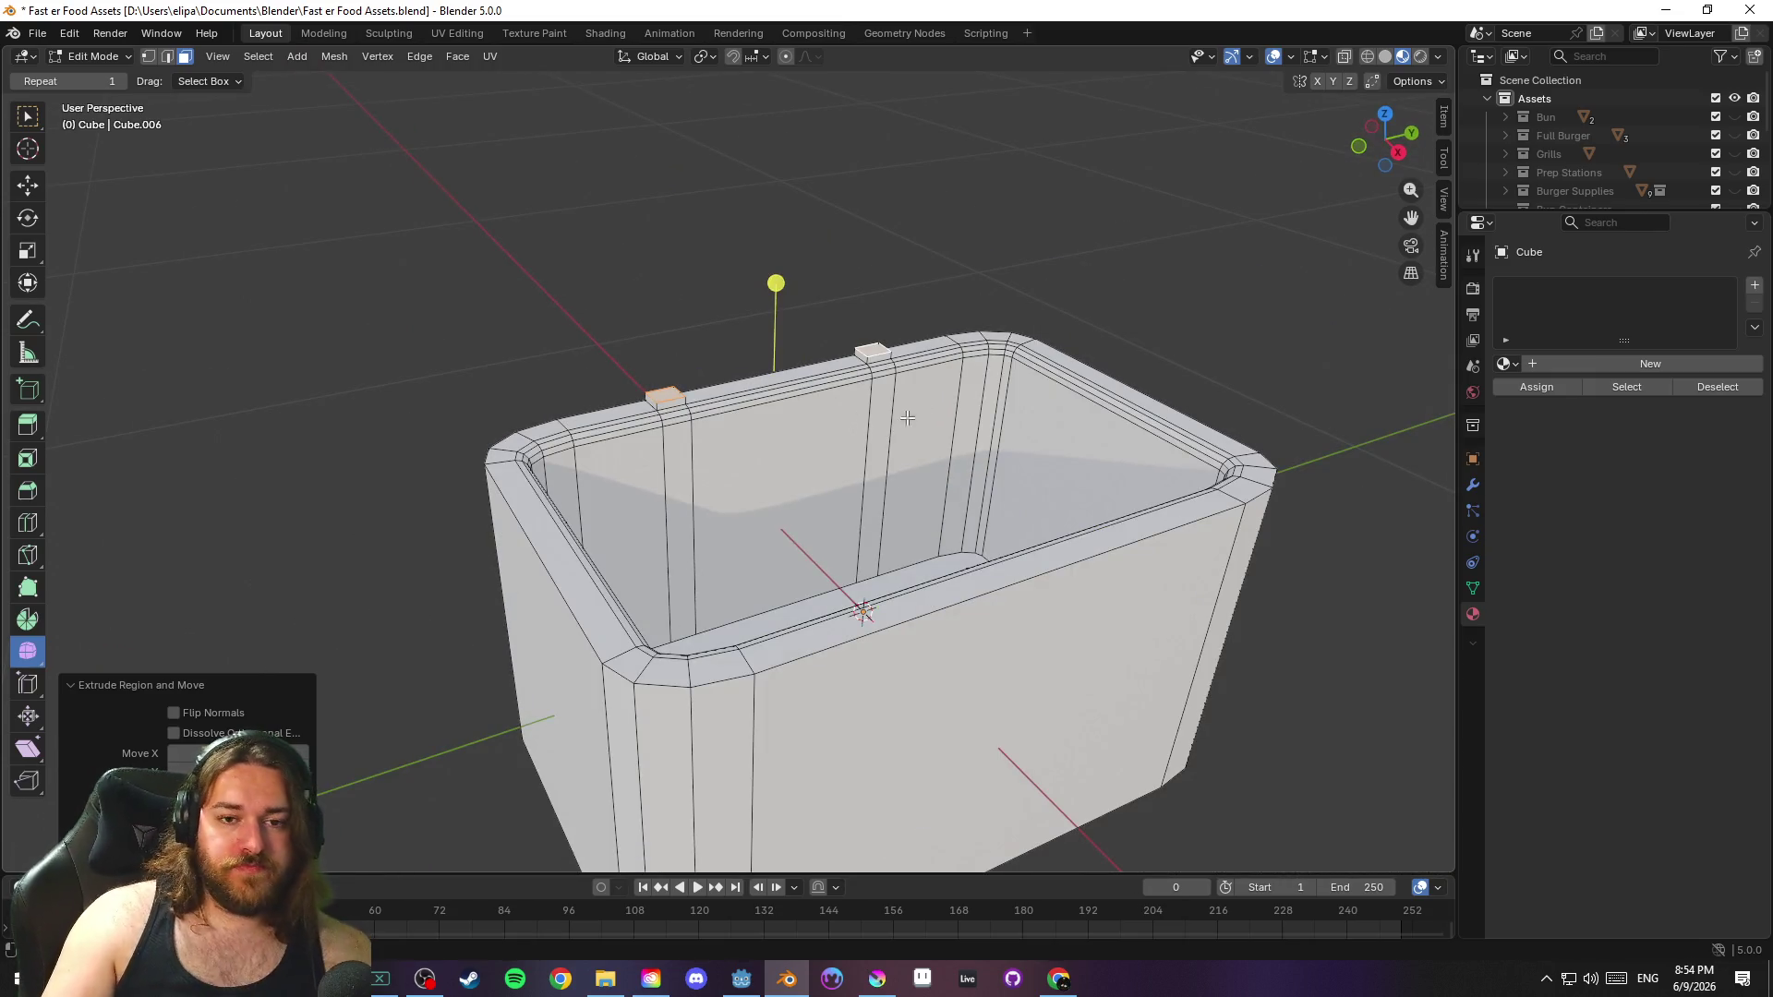
scroll(925, 425, up, 3)
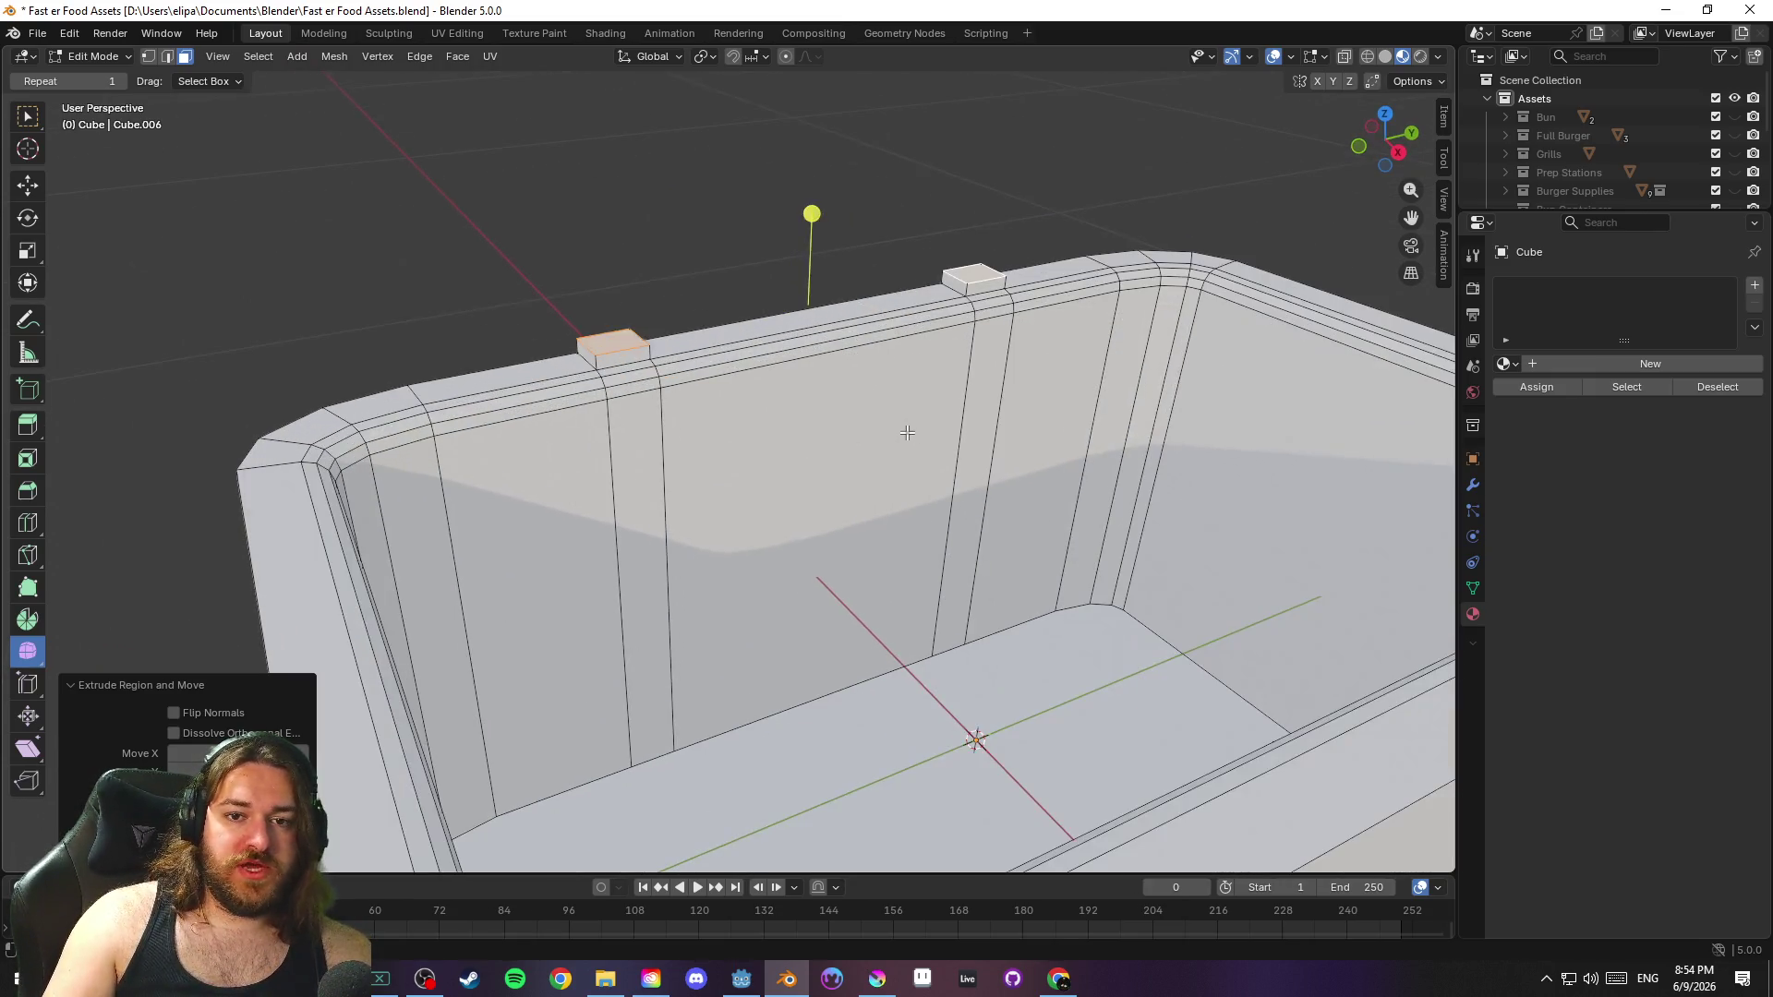
mouse_move(796, 356)
mouse_down()
mouse_move(642, 324)
mouse_move(851, 357)
mouse_up()
Fill a new face bridging the two posts, redoing it from the post corners
shift+click(1019, 297)
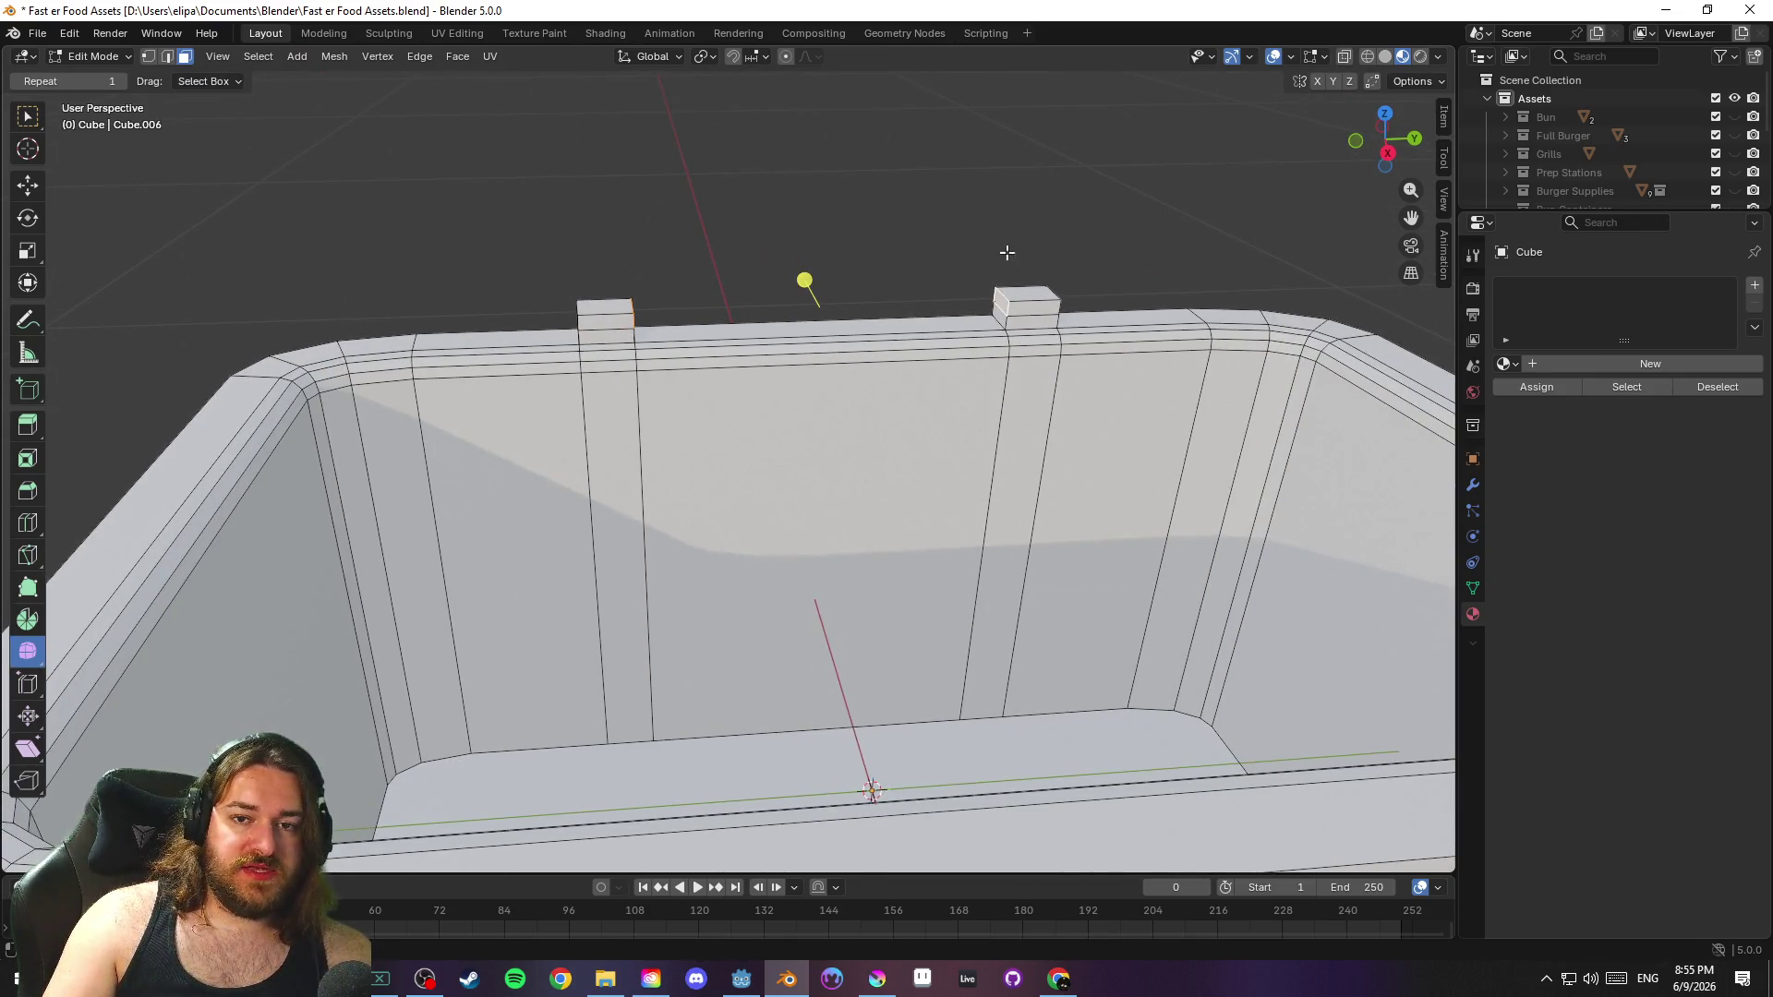
key(f)
drag(1002, 251, 810, 237)
key(ctrl+z)
key(1)
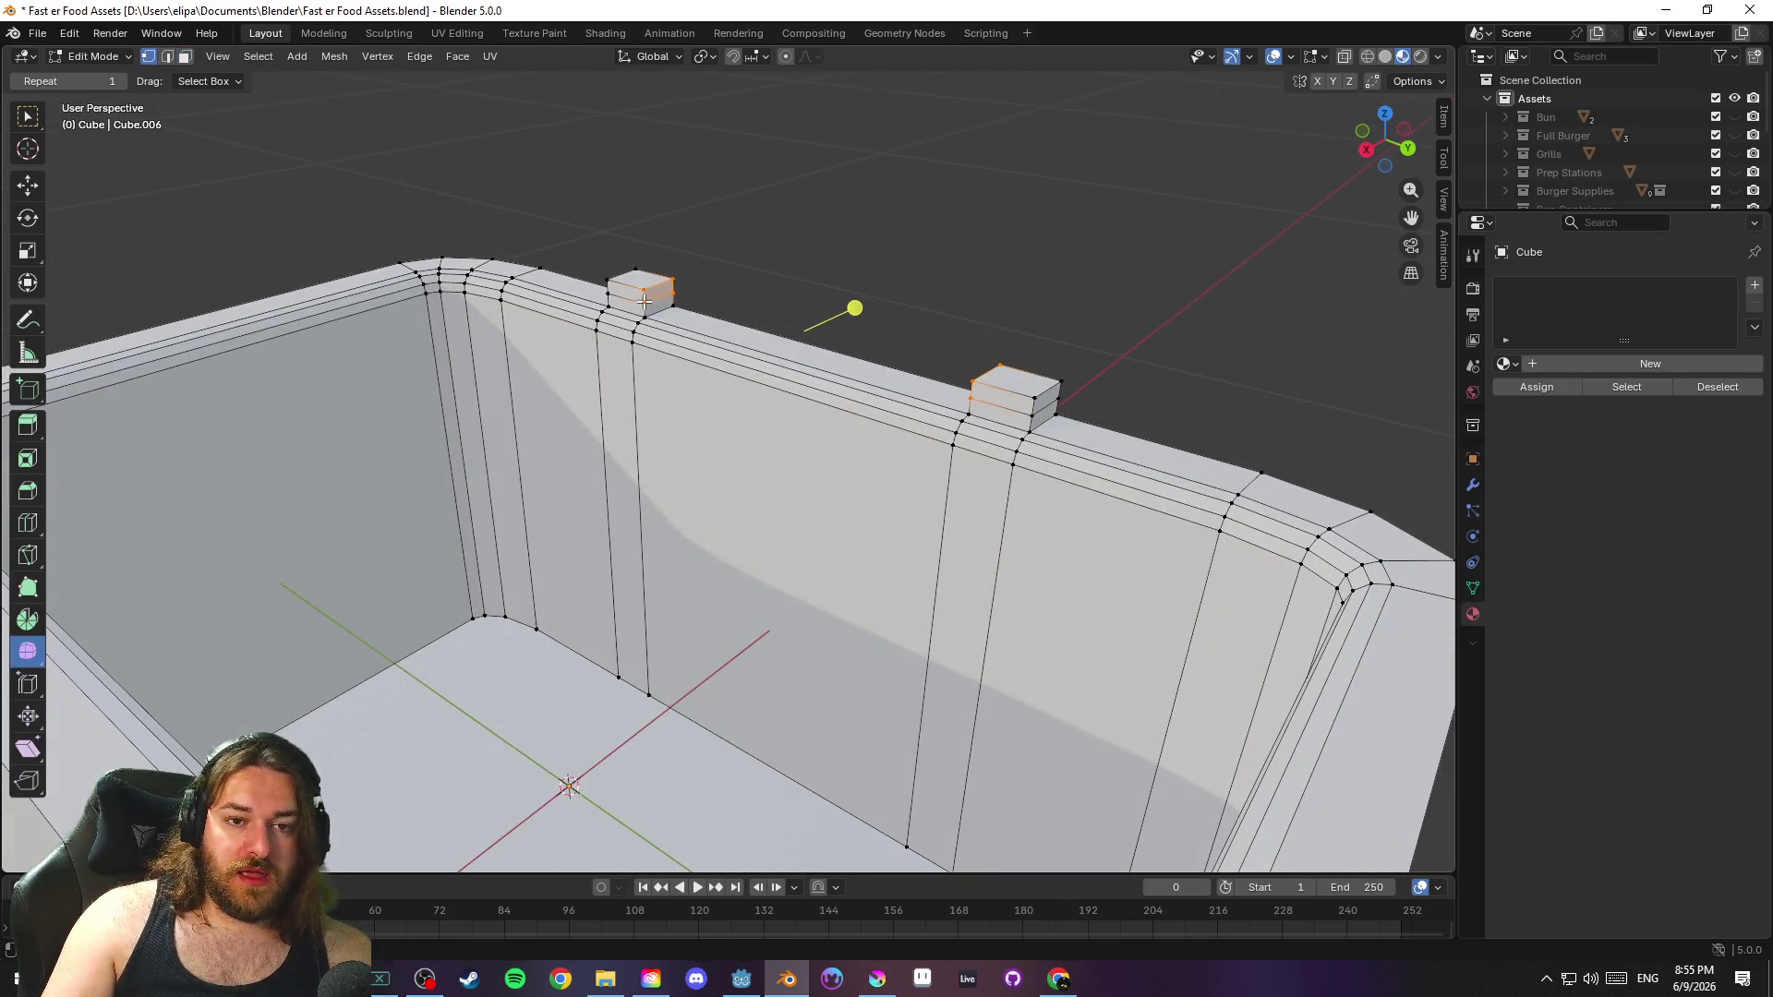
mouse_move(643, 300)
mouse_down()
mouse_move(966, 291)
mouse_move(697, 282)
mouse_move(991, 292)
mouse_move(825, 321)
mouse_move(878, 328)
mouse_move(843, 283)
mouse_up()
shift+click(972, 288)
key(f)
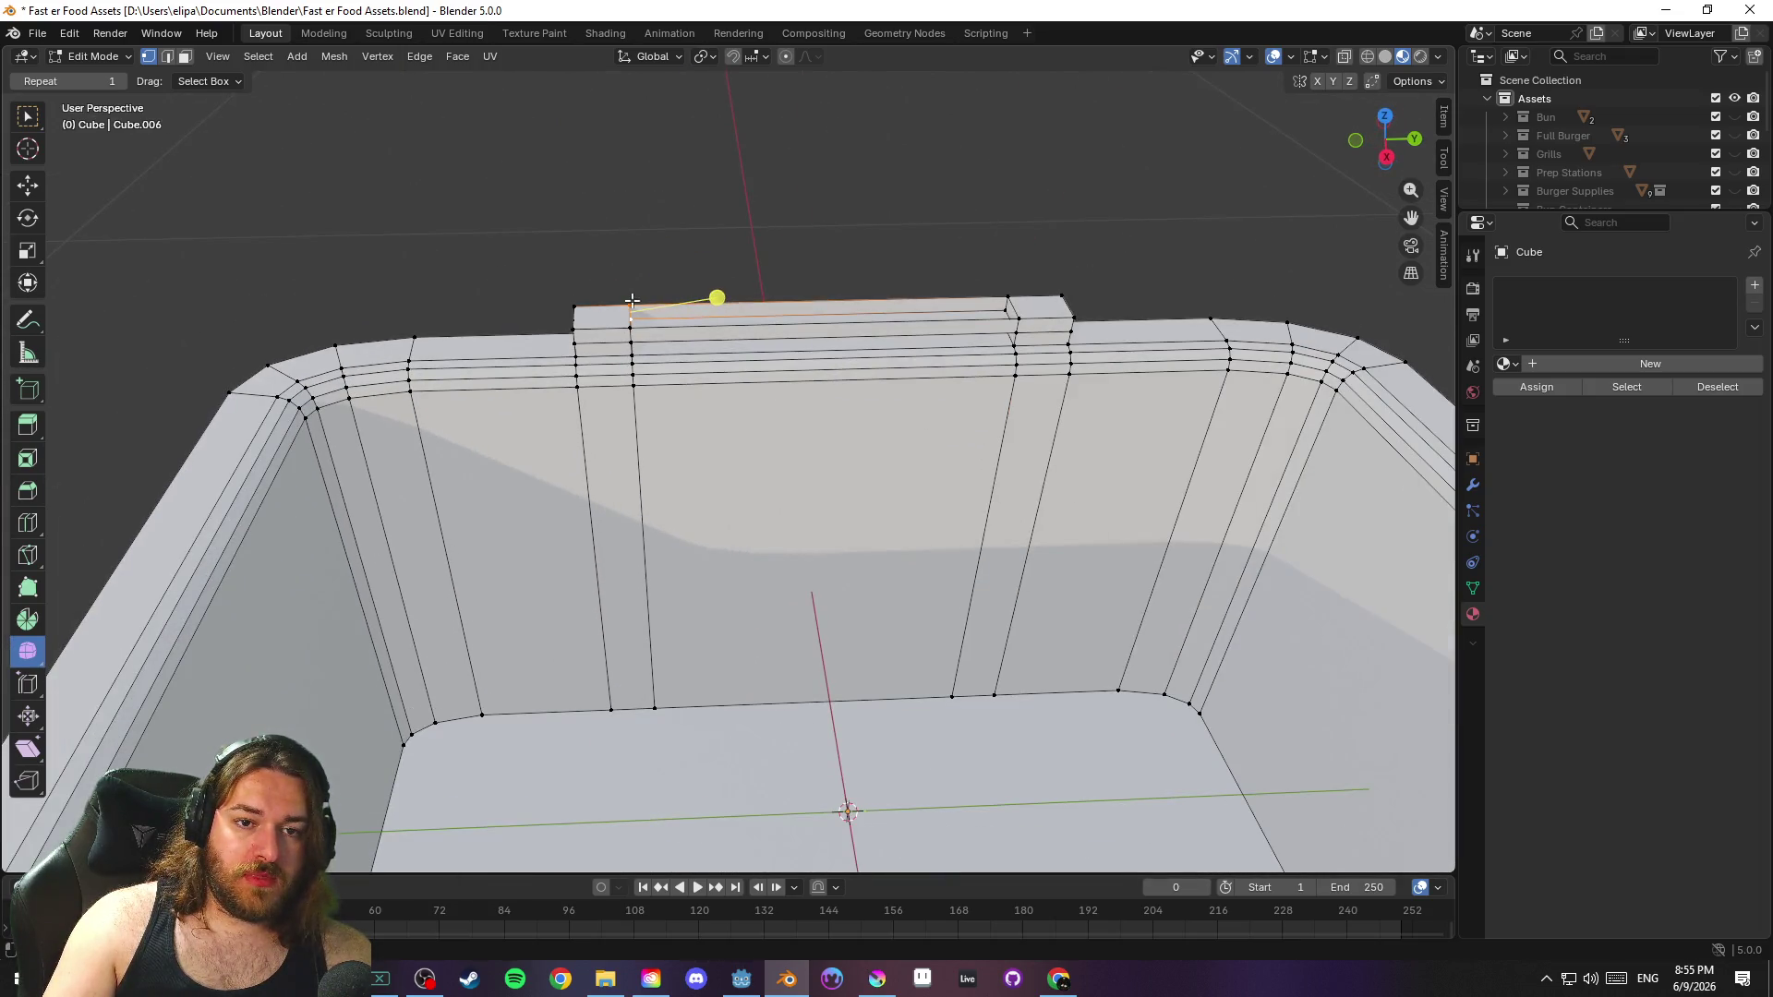
Extrude the wall's top faces, raise the panel along Z above the box, and extrude its thickness
drag(629, 327, 957, 263)
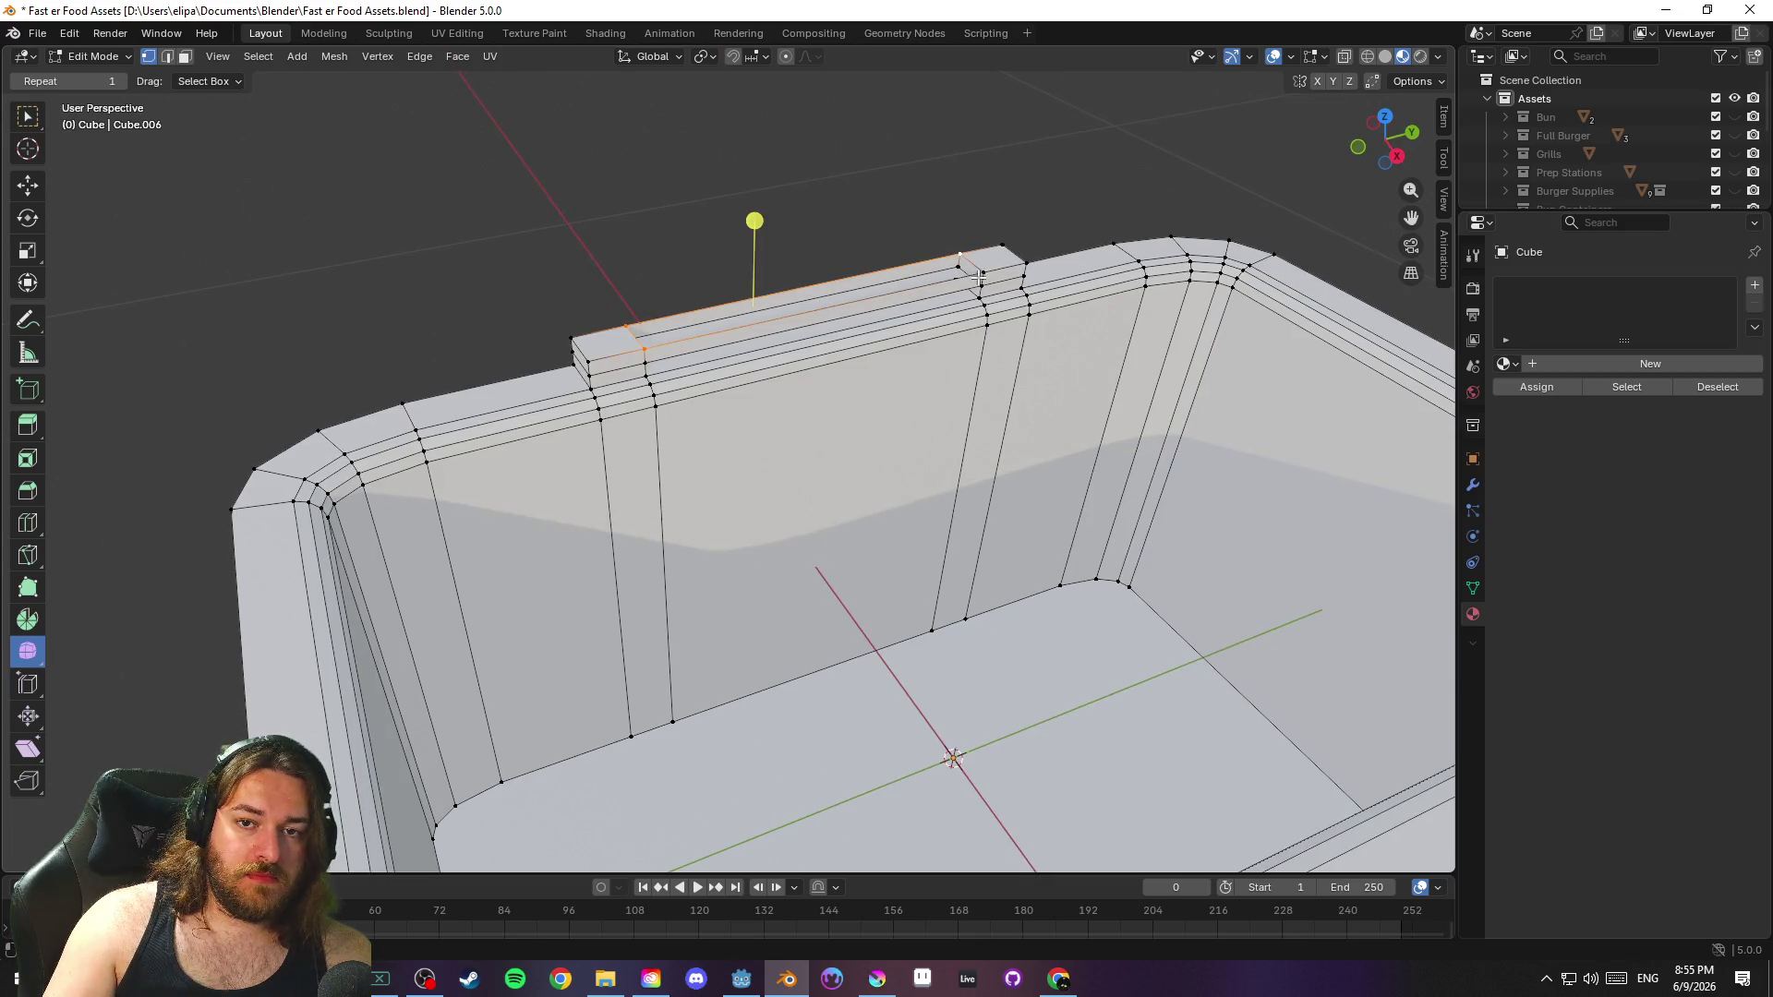
mouse_move(1075, 262)
mouse_down()
mouse_move(1062, 230)
mouse_move(989, 250)
mouse_move(1067, 249)
mouse_move(1133, 286)
mouse_move(1002, 198)
mouse_move(657, 249)
mouse_move(831, 249)
mouse_move(773, 254)
mouse_up()
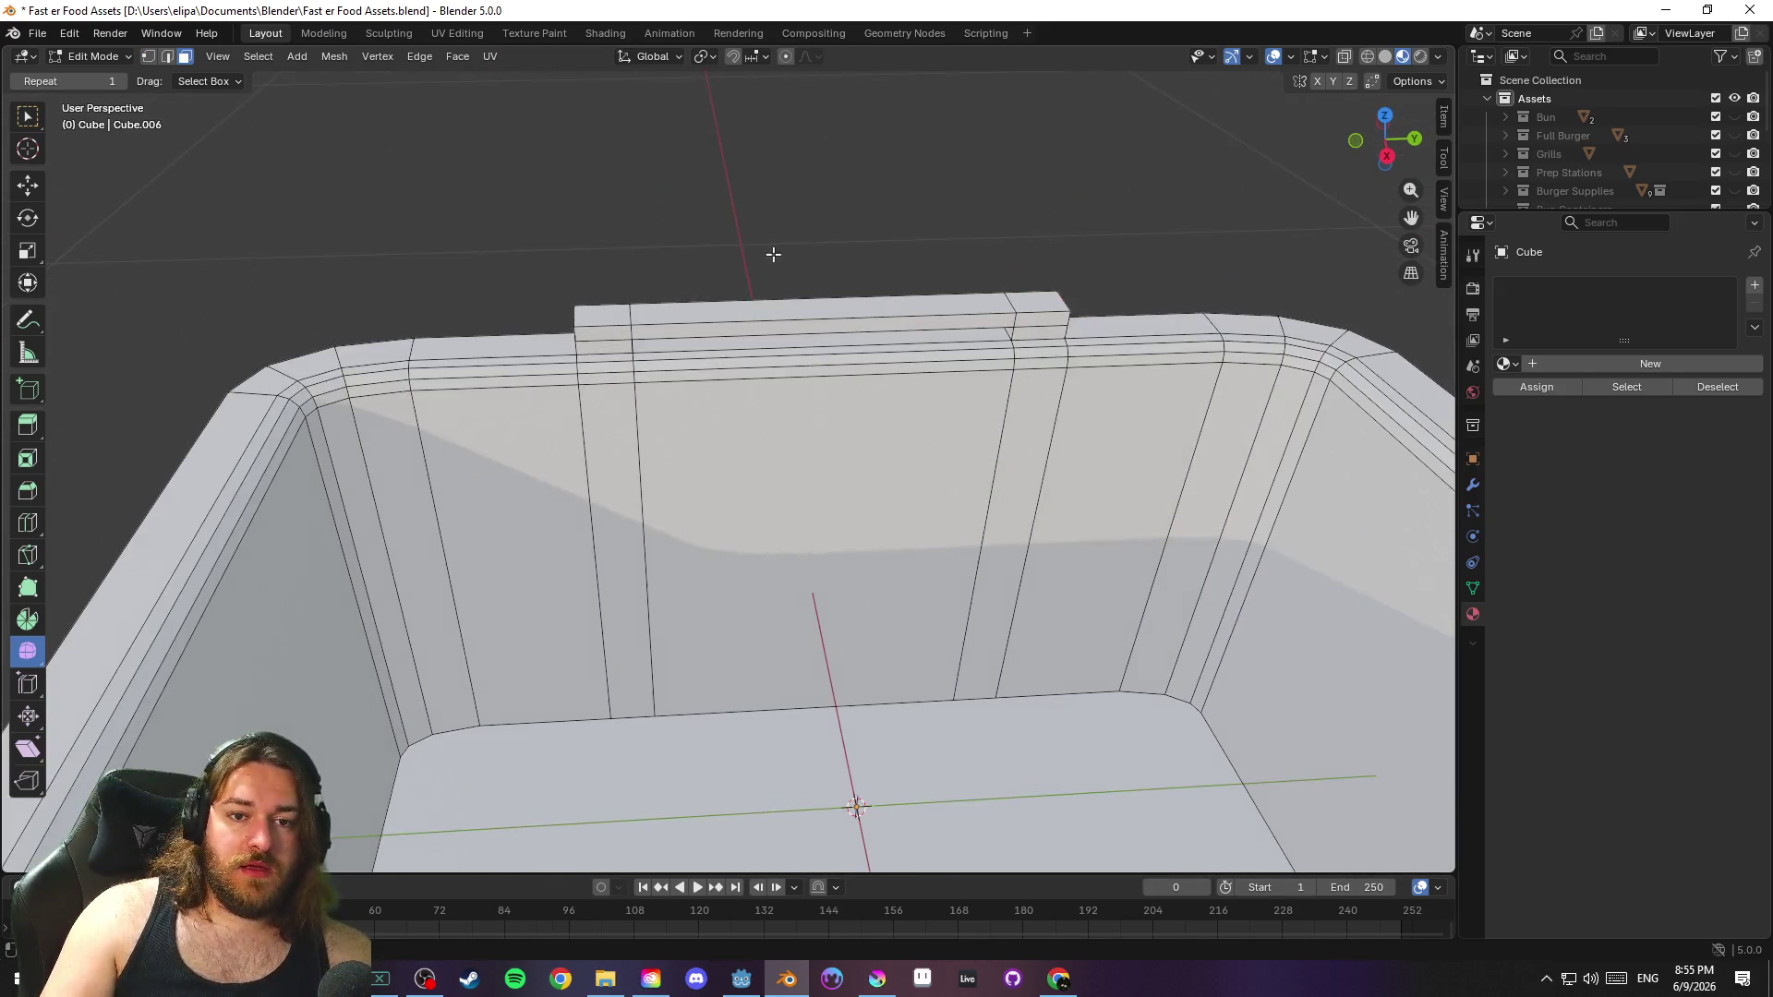
click(612, 314)
ctrl+click(1039, 303)
key(e)
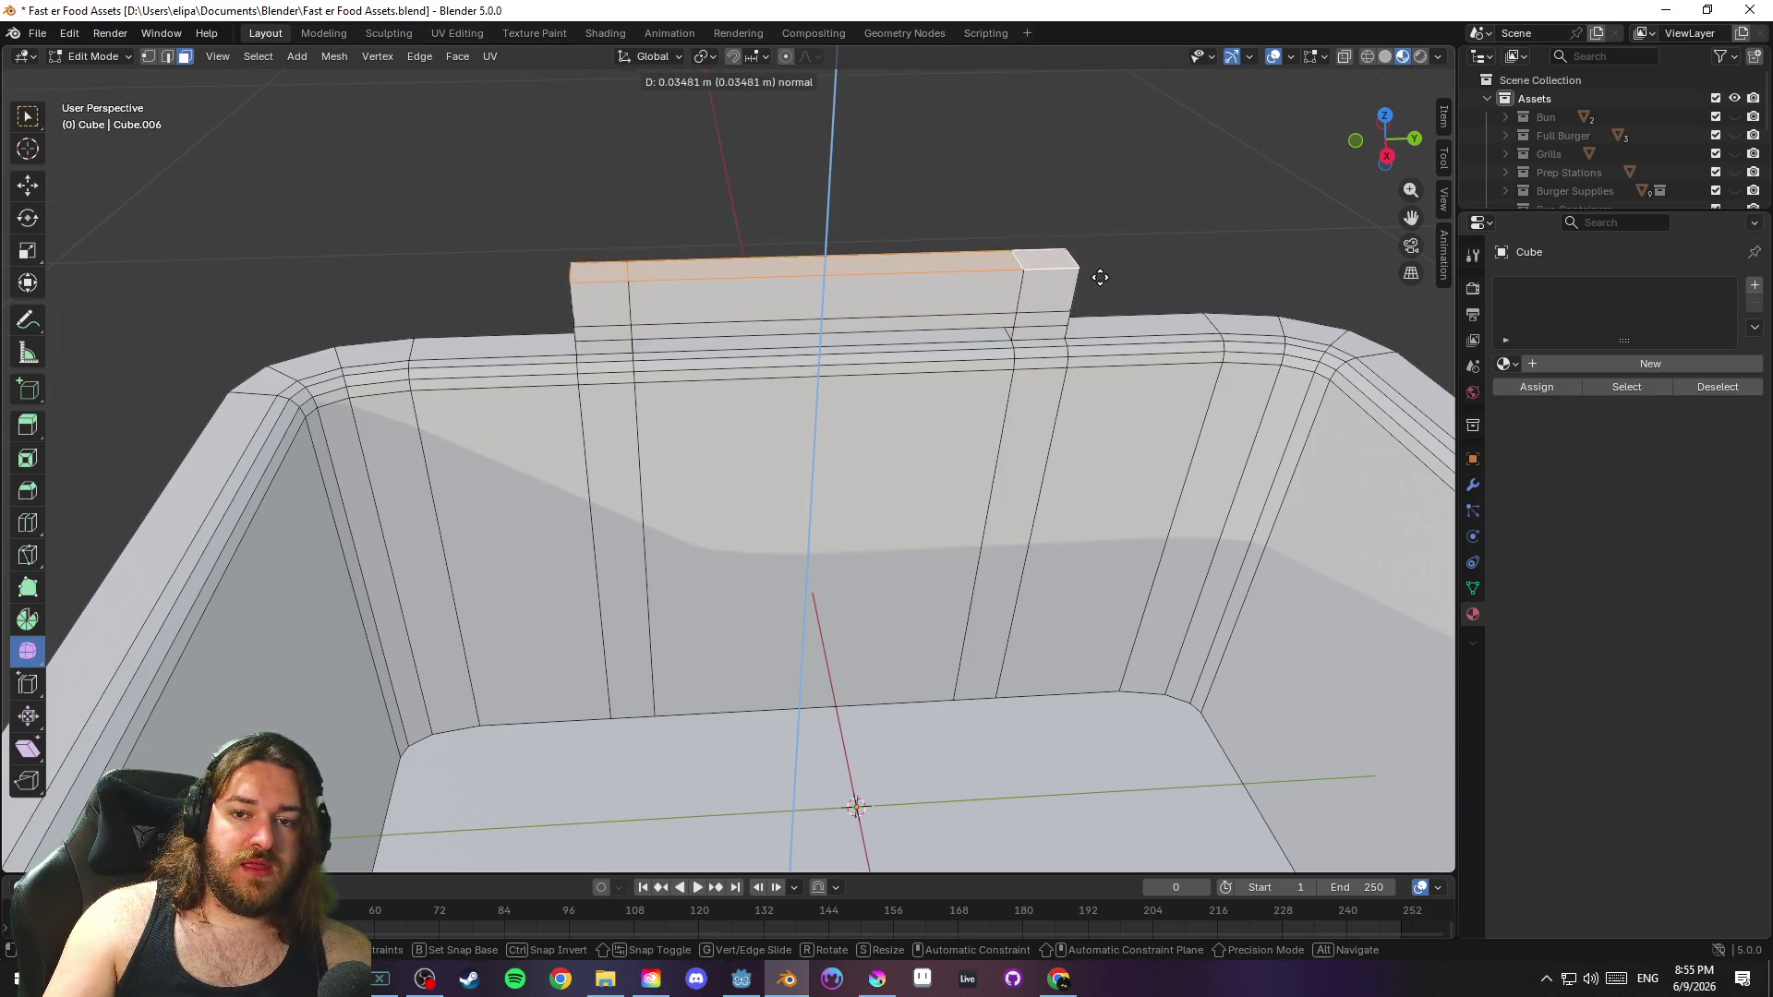
click(1099, 196)
scroll(1108, 138, down, 4)
key(g)
key(z)
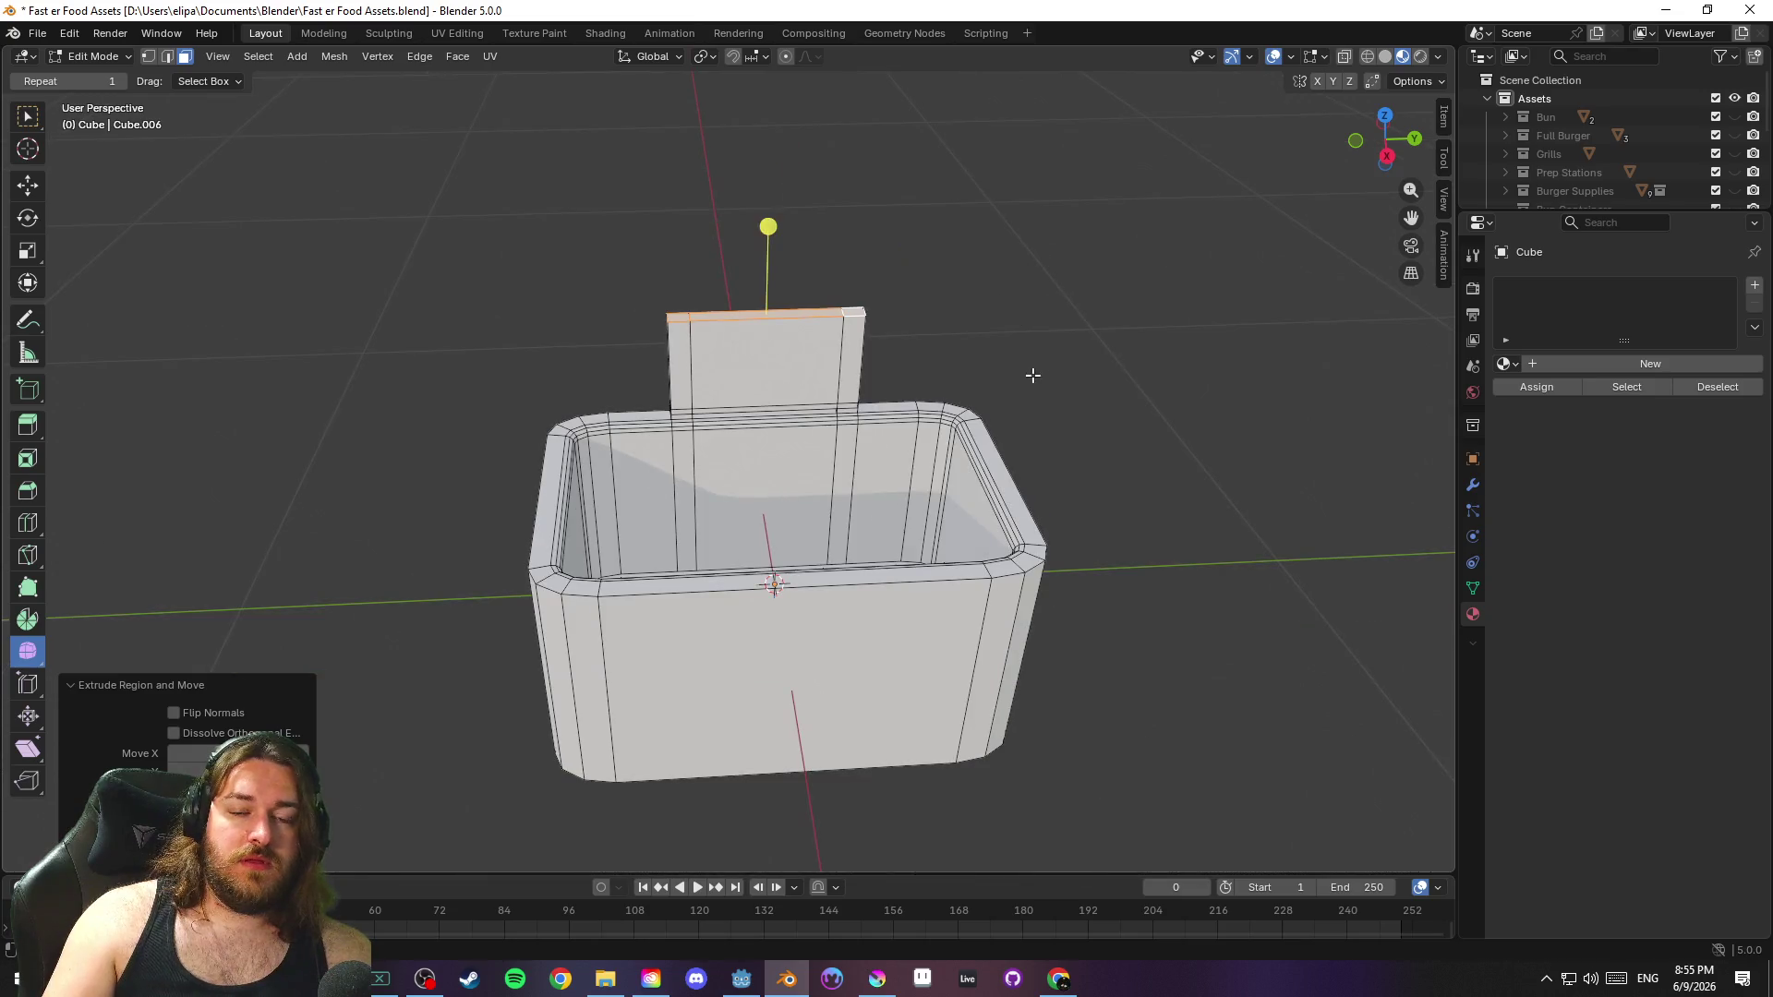
click(1046, 304)
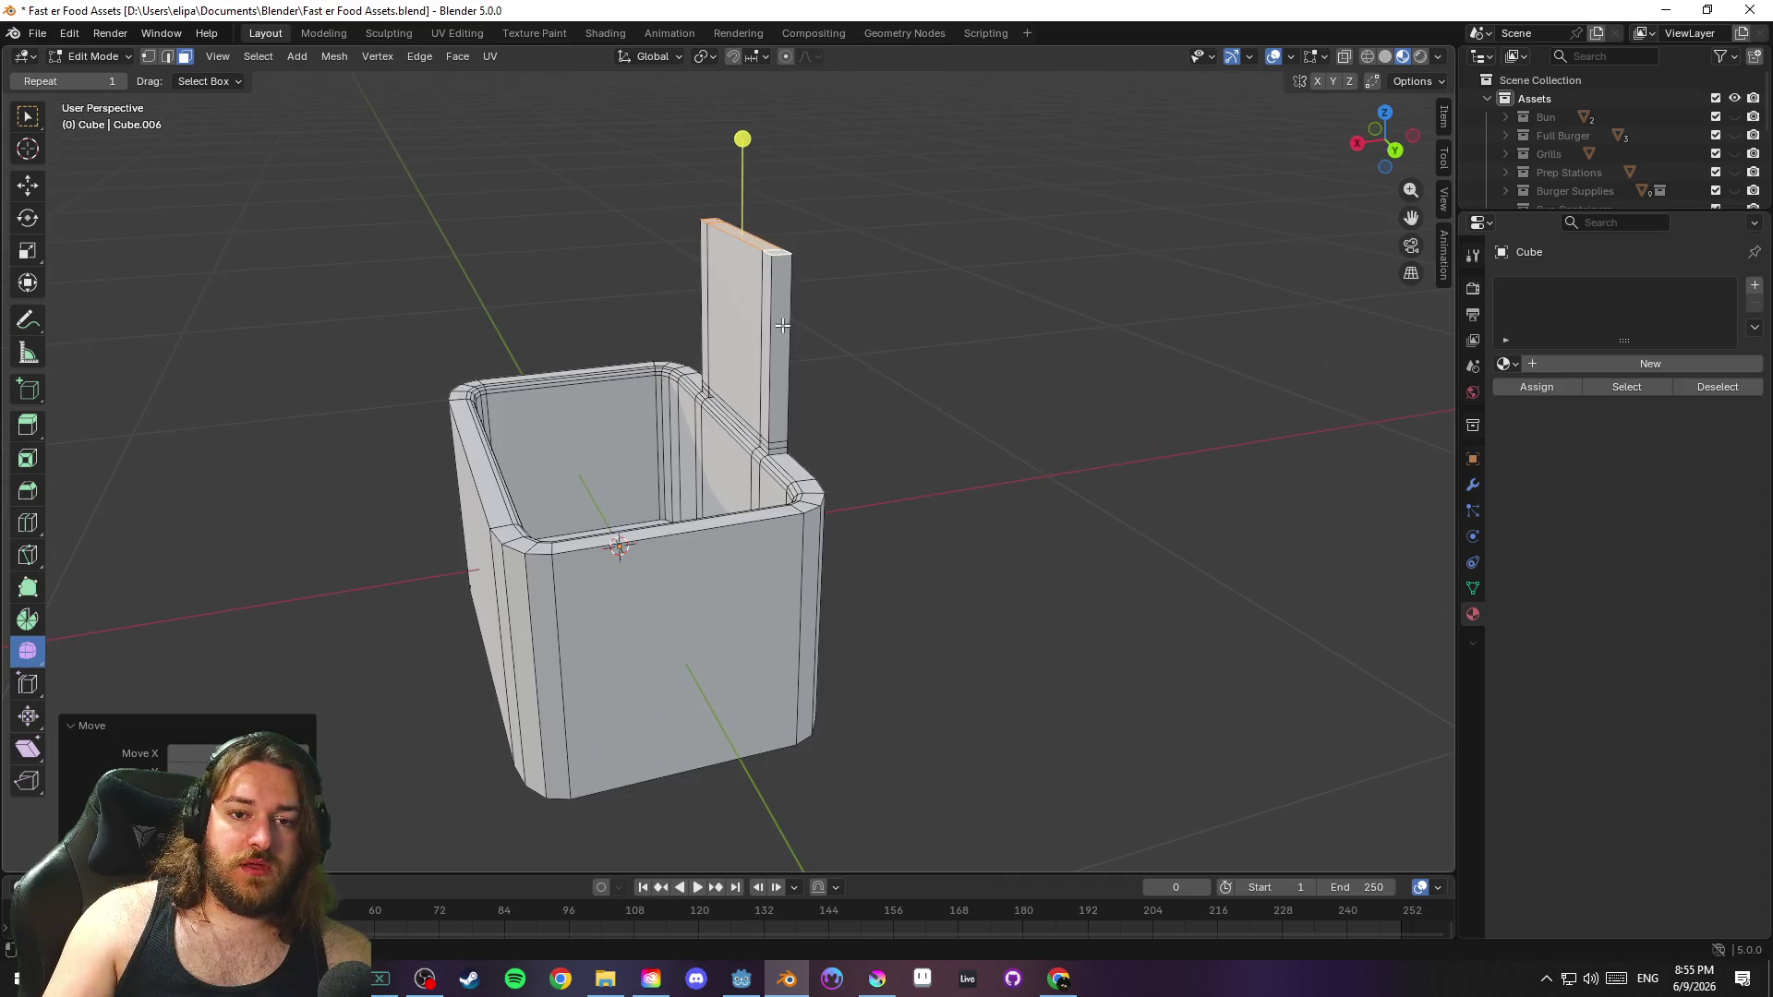
key(e)
click(932, 336)
Widen the lid panel along global Y to span the box, then select its top edge
key(s)
key(y)
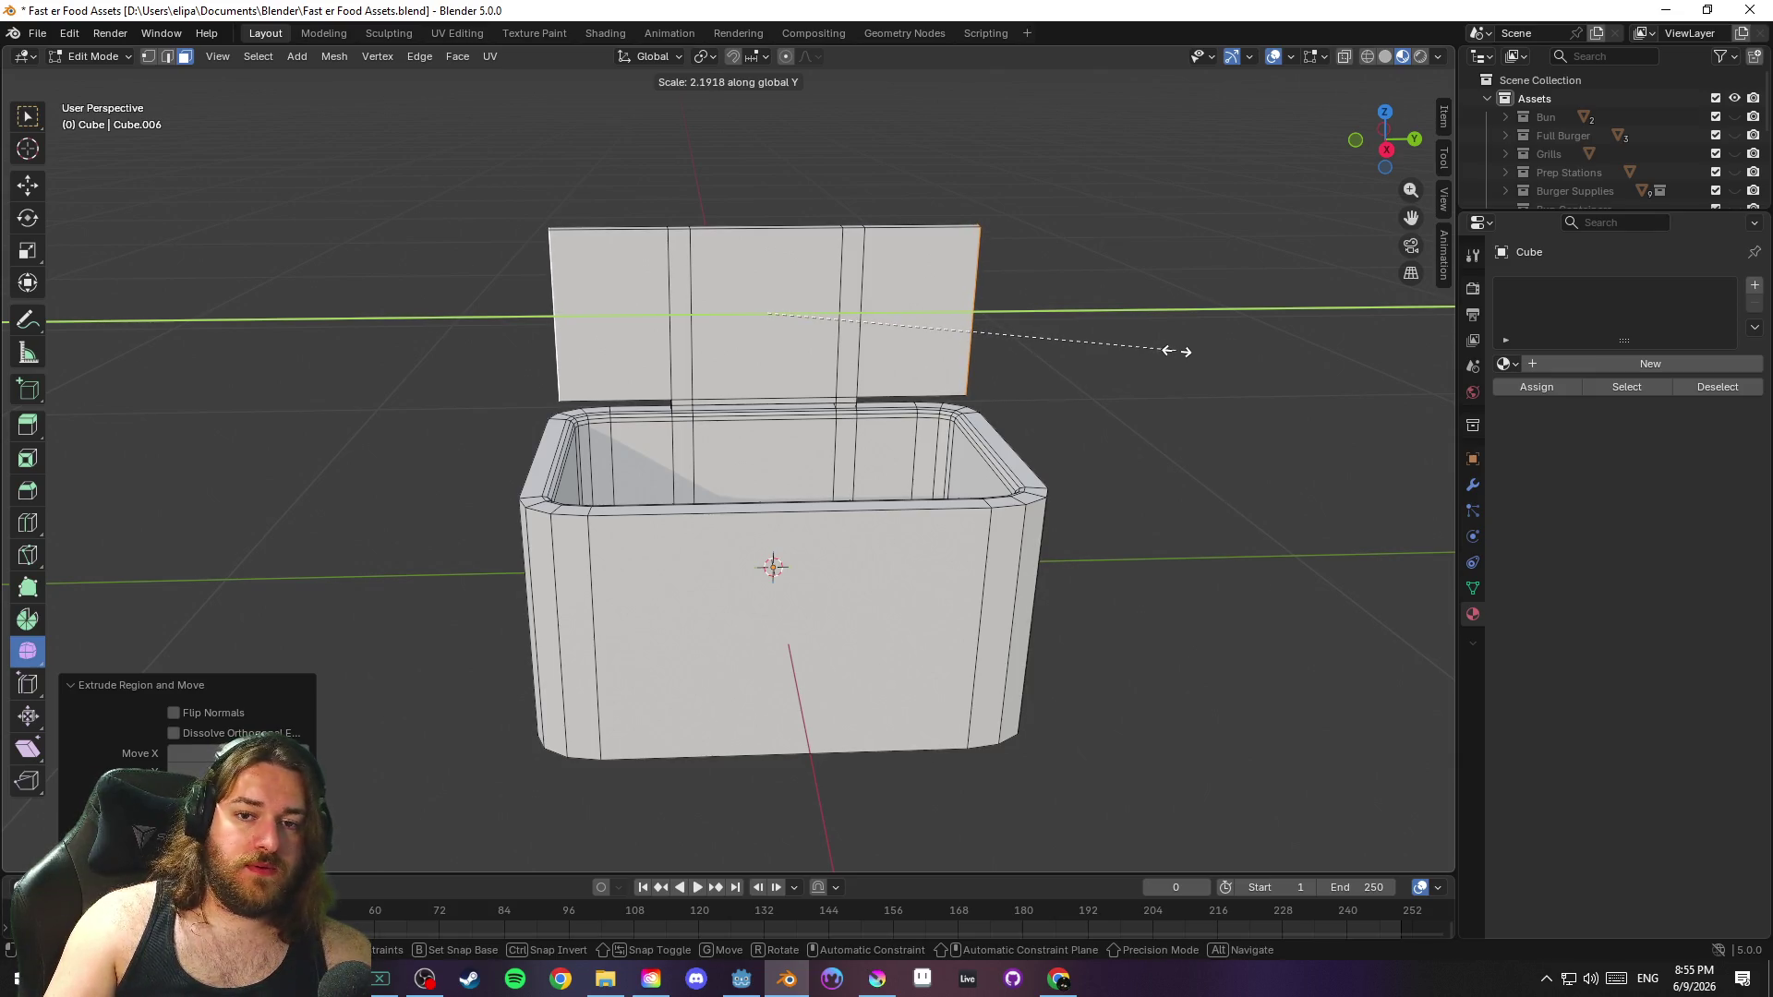
click(1177, 351)
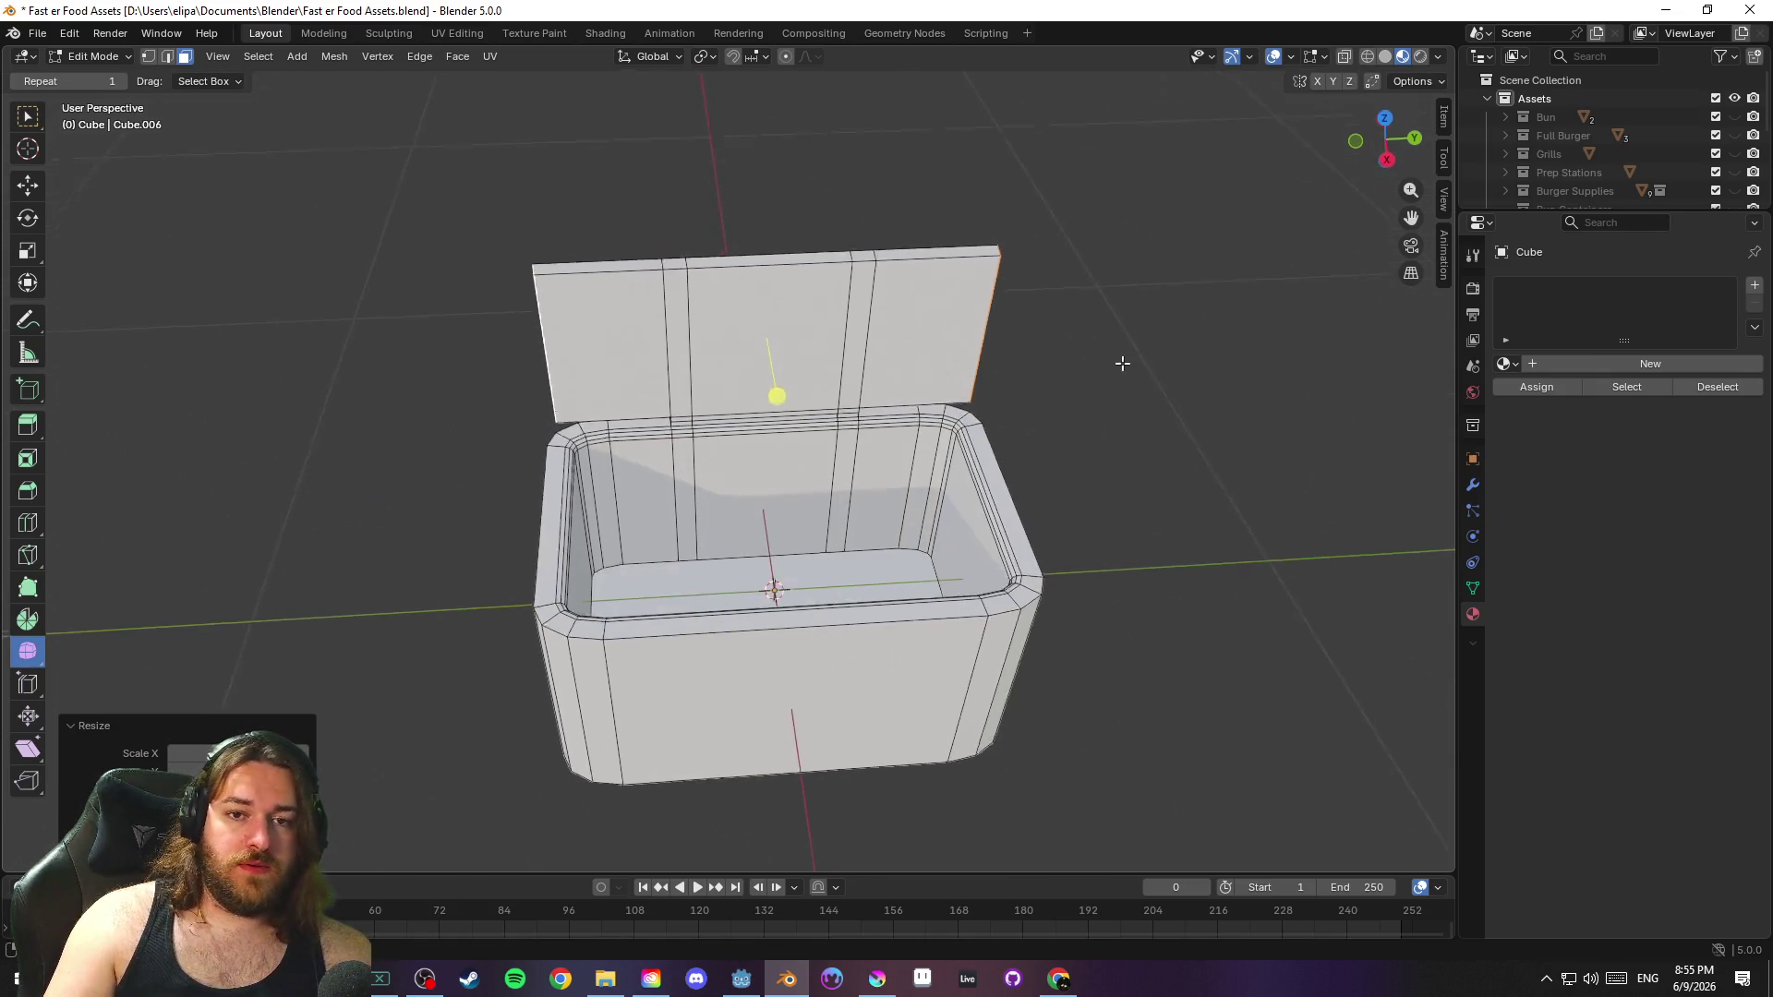
click(639, 273)
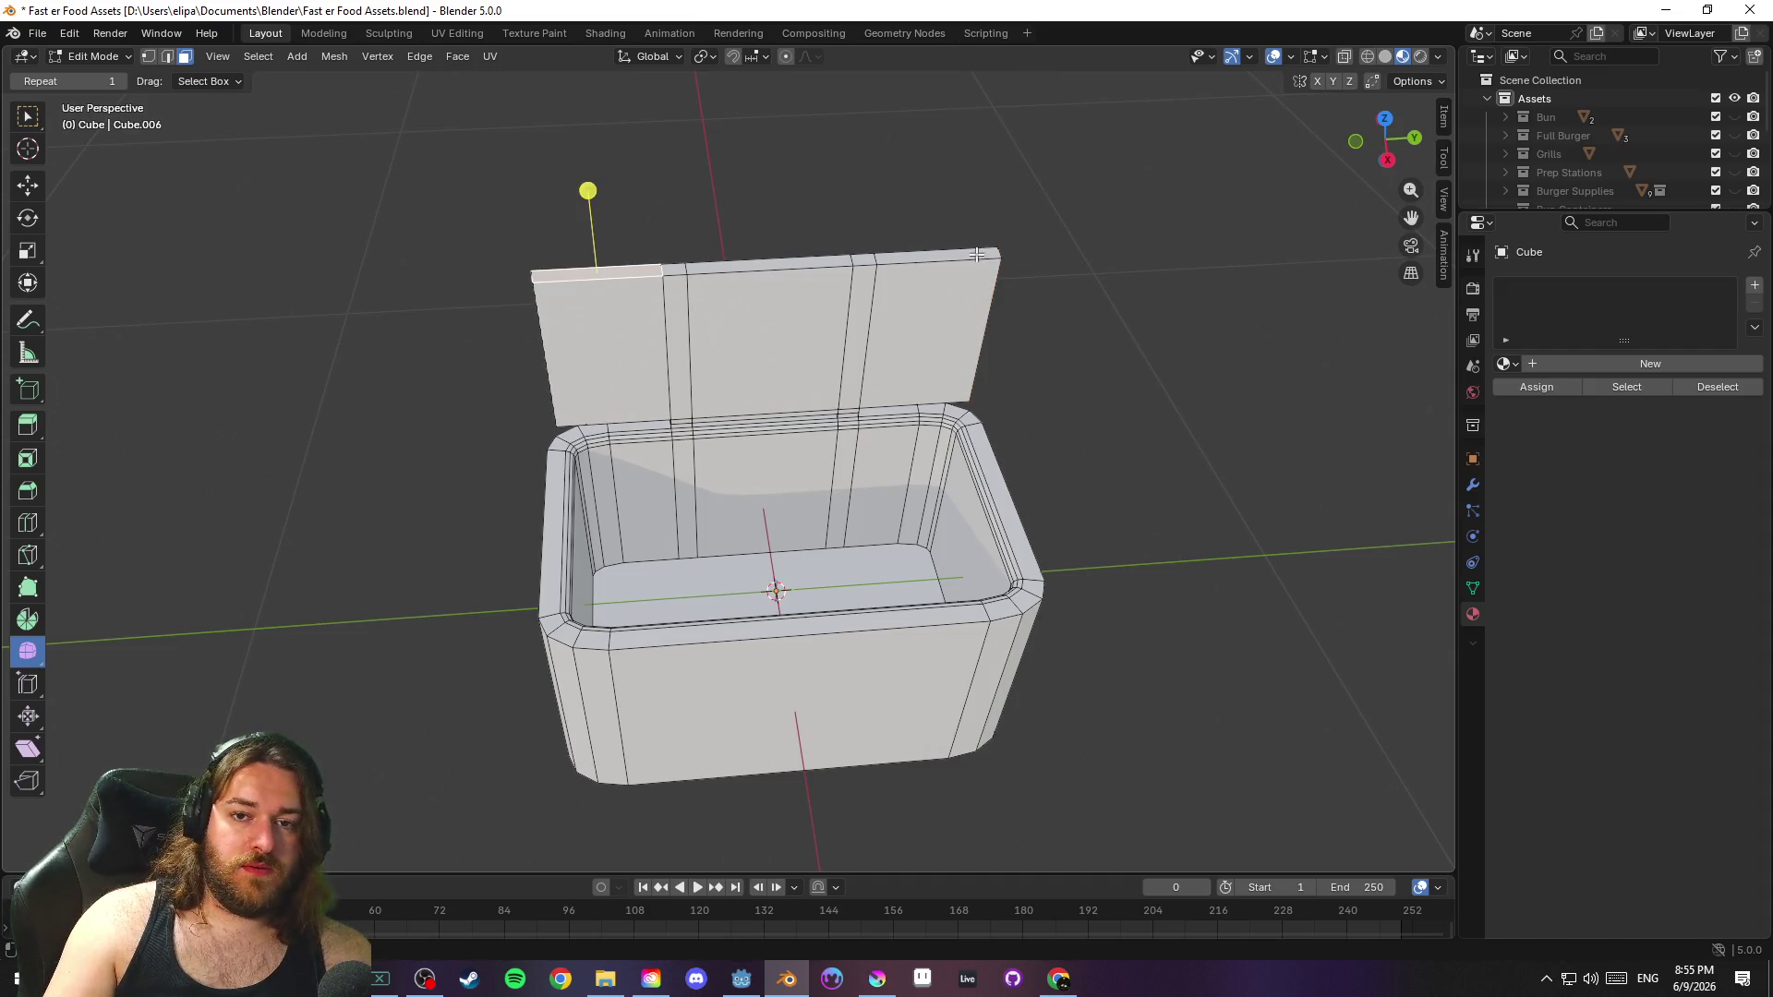
shift+click(928, 258)
ctrl+click(916, 257)
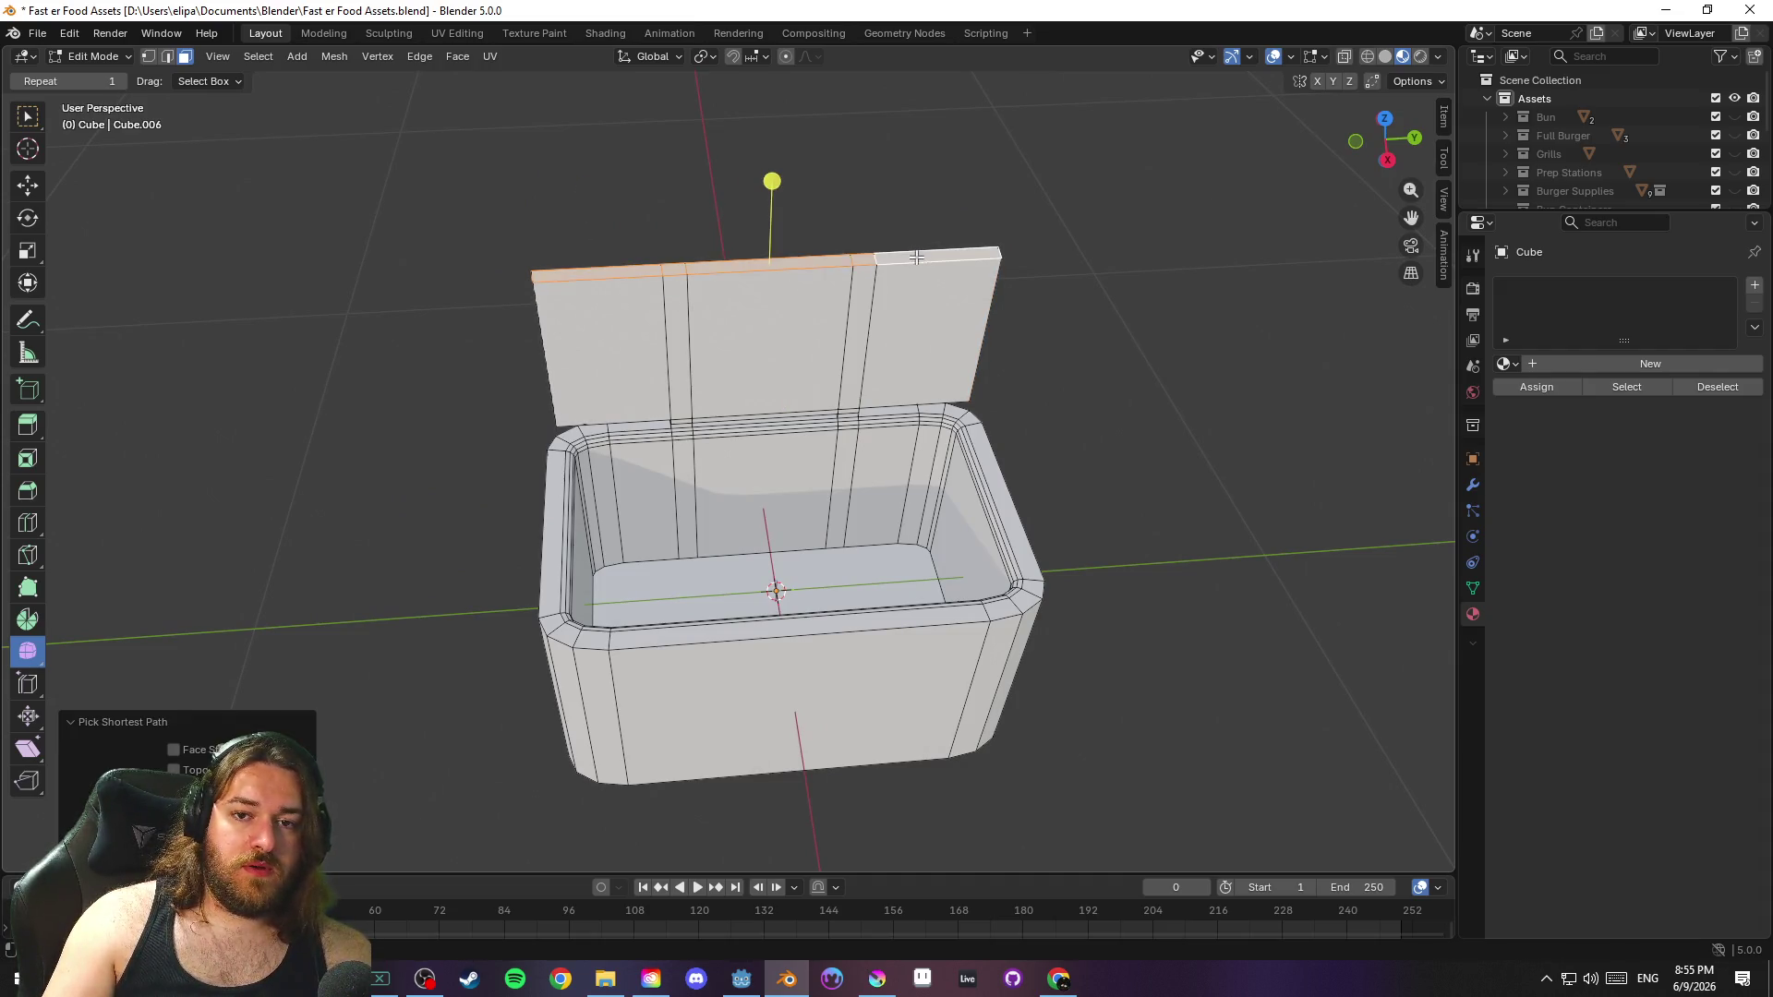
Try extruding the lid's top edge straight up, then undo it
drag(1056, 318, 1053, 297)
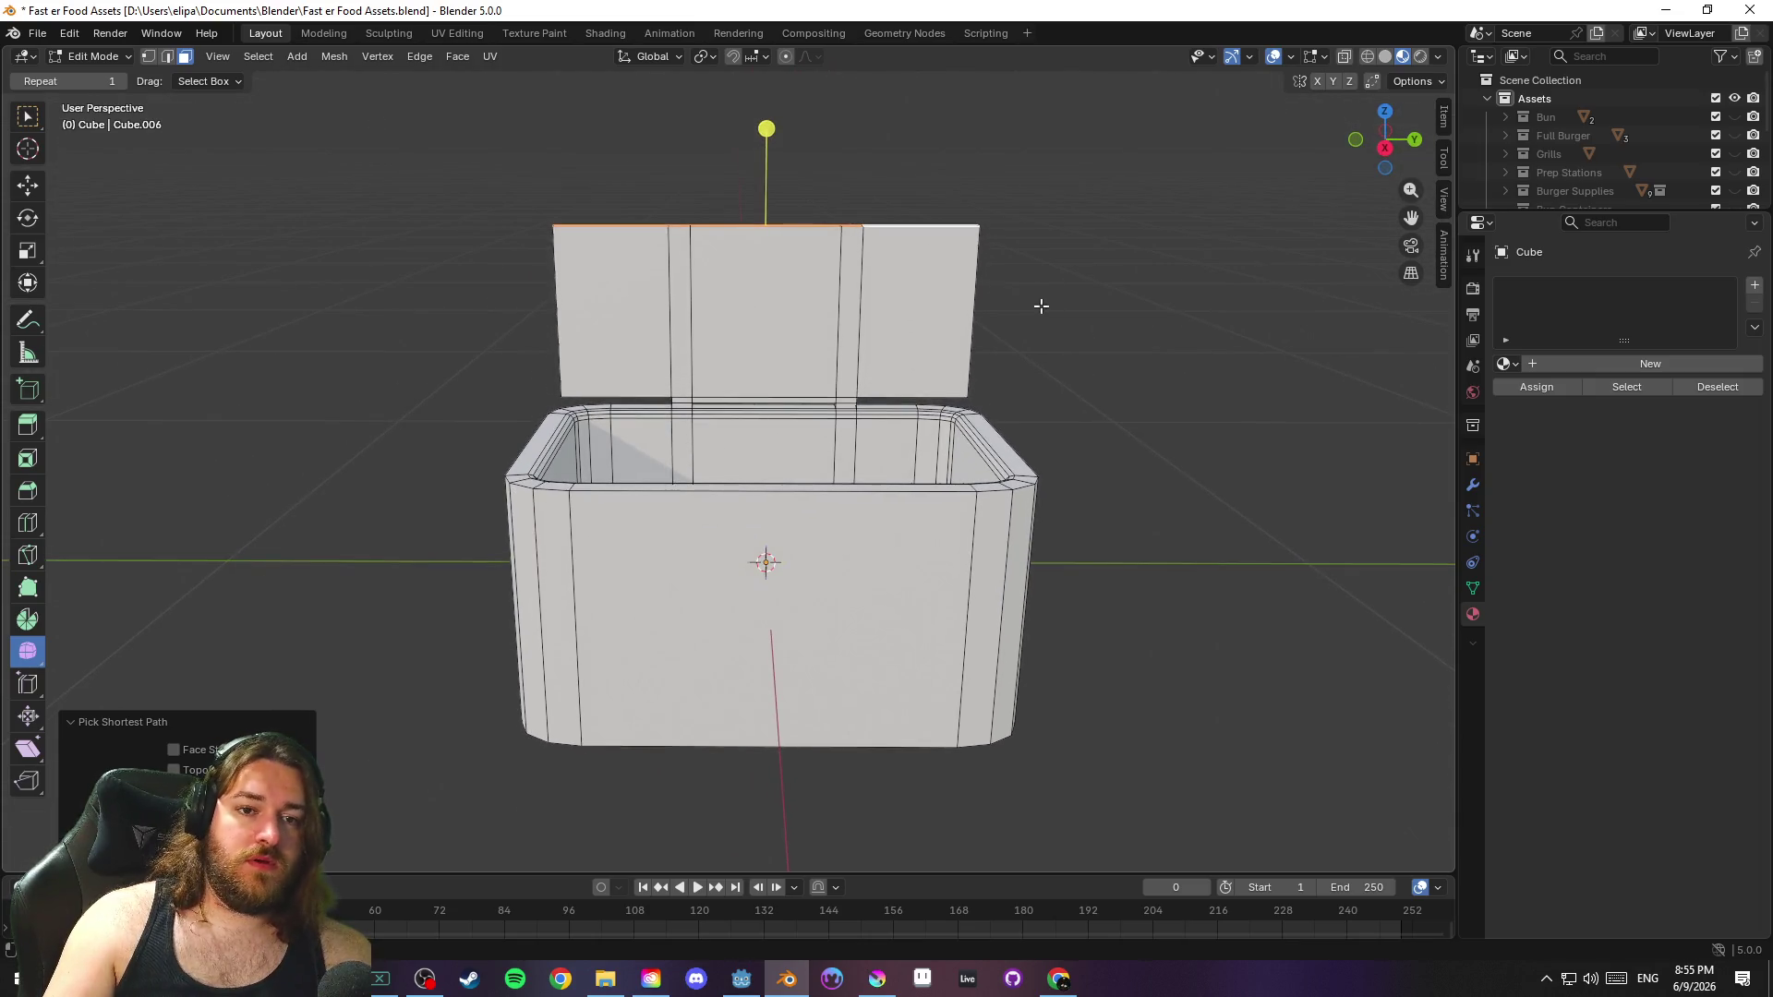
key(e)
key(z)
click(1098, 255)
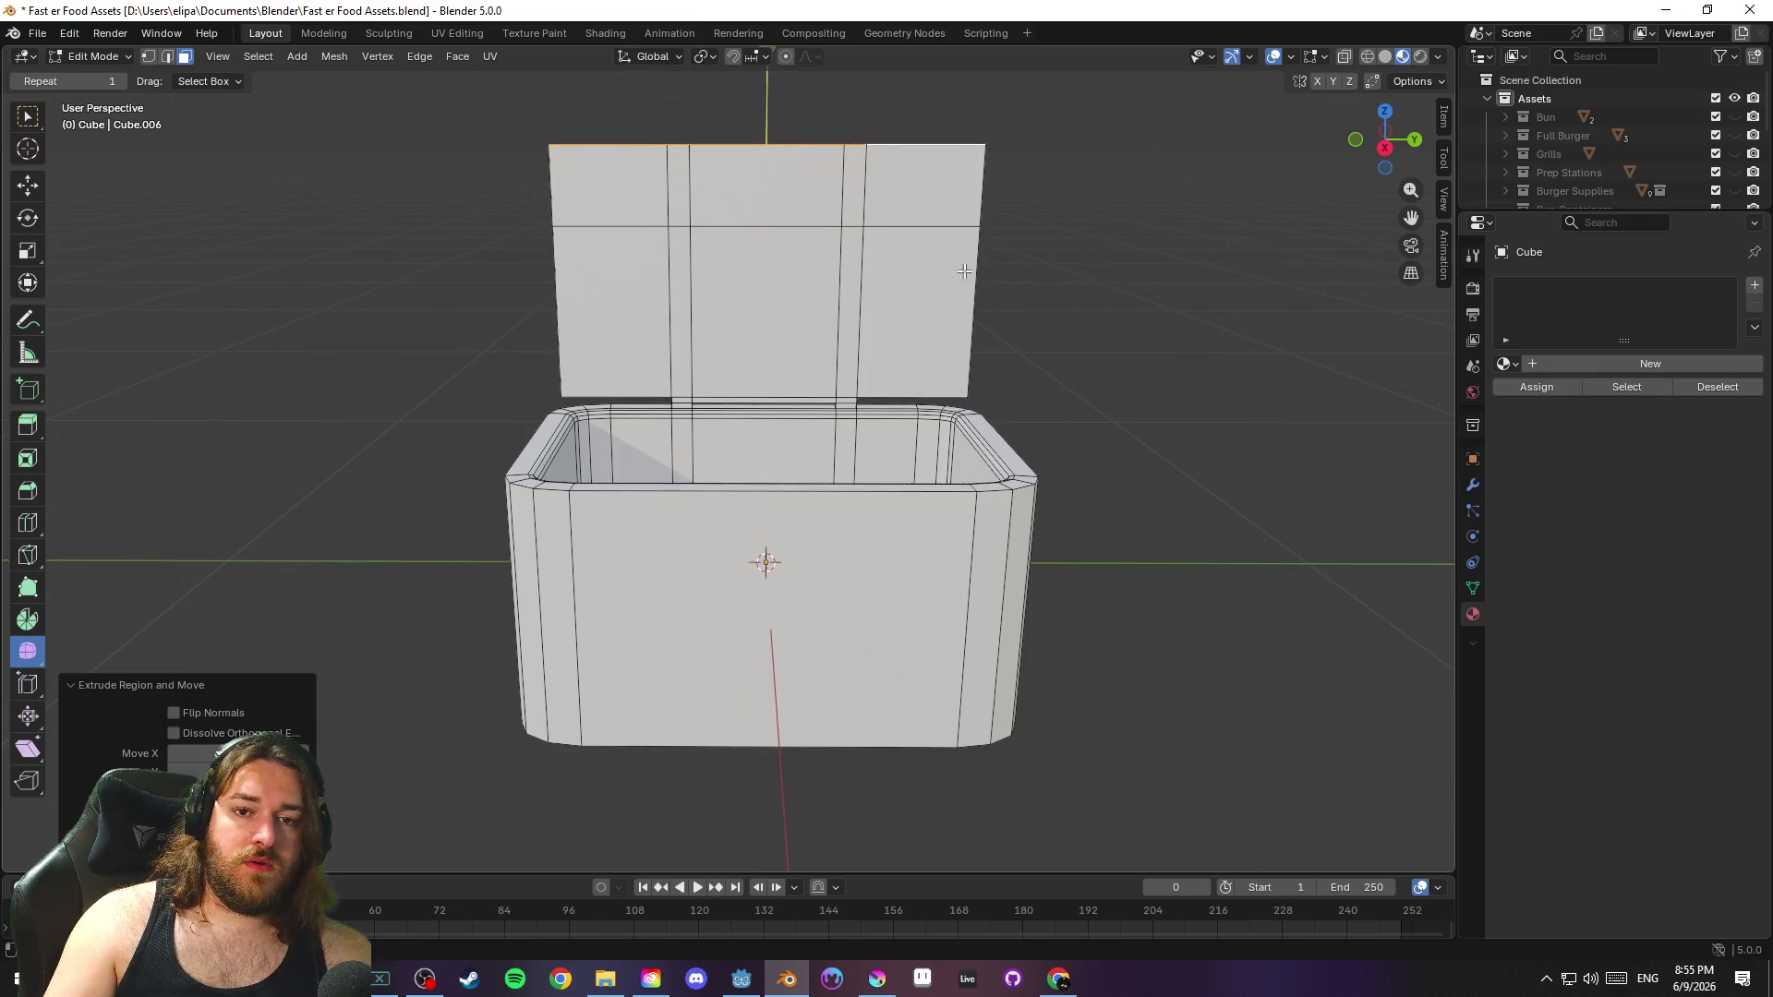
key(ctrl+z)
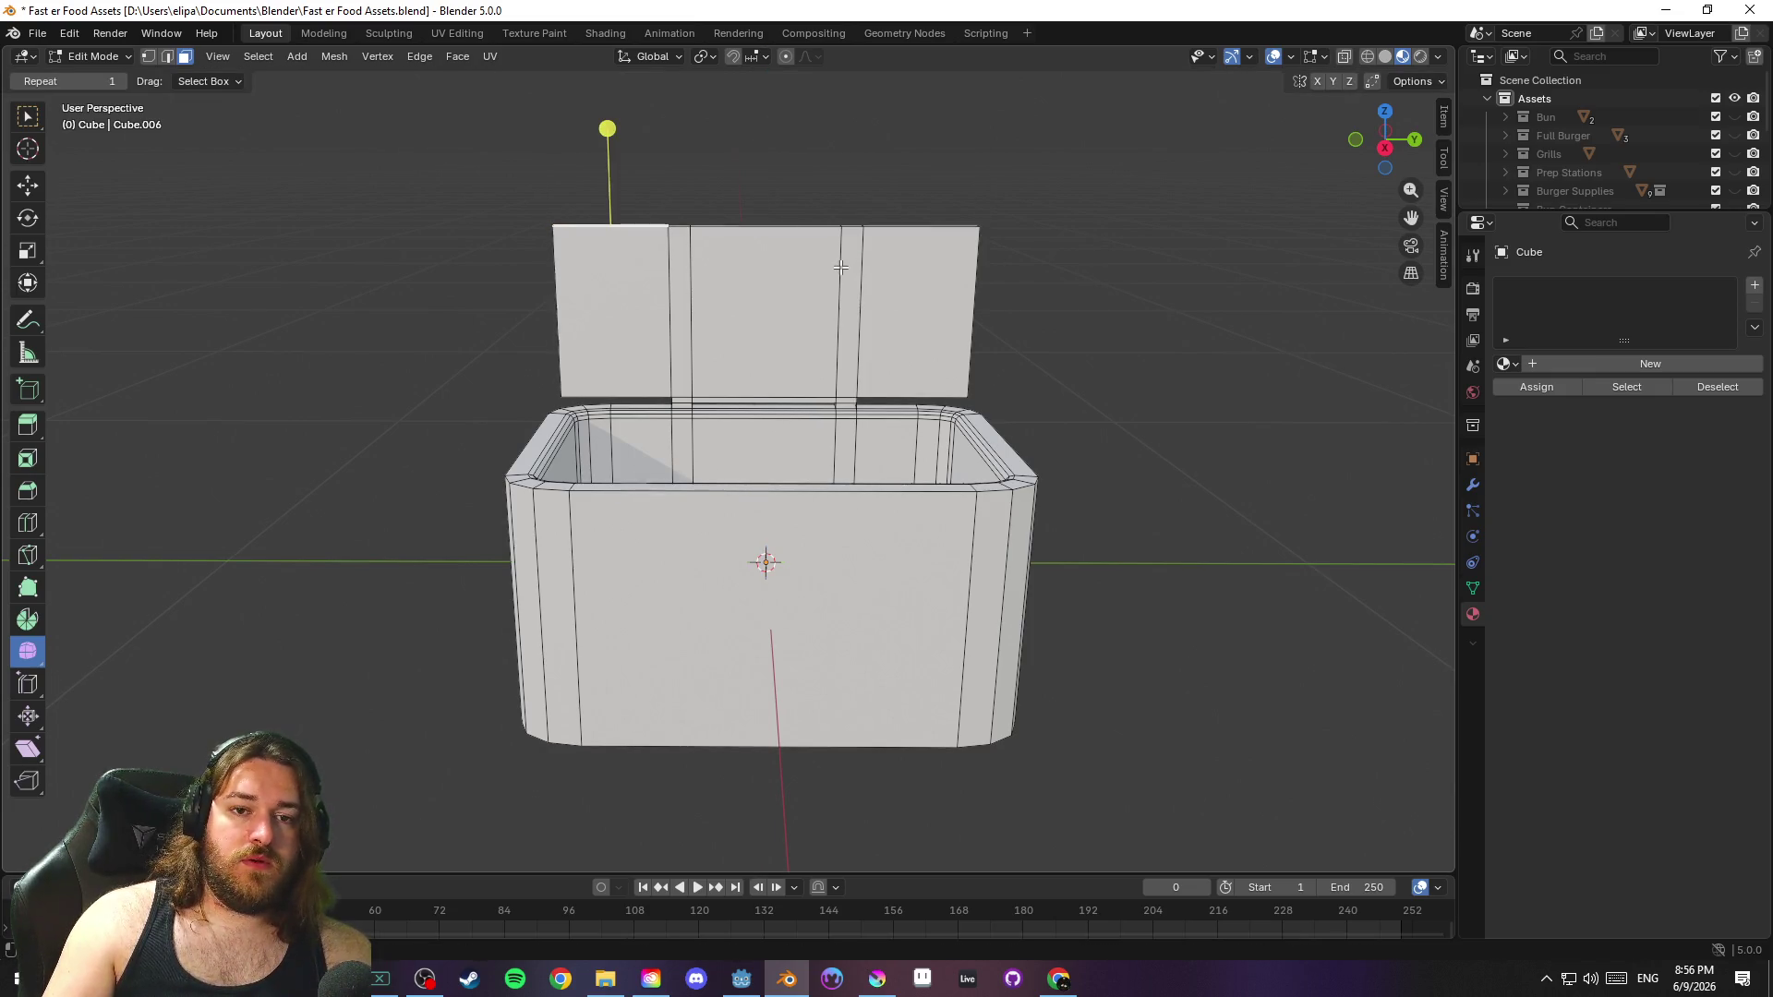
Move the lid's whole top edge up about 0.13 m along Z
key(KP_8)
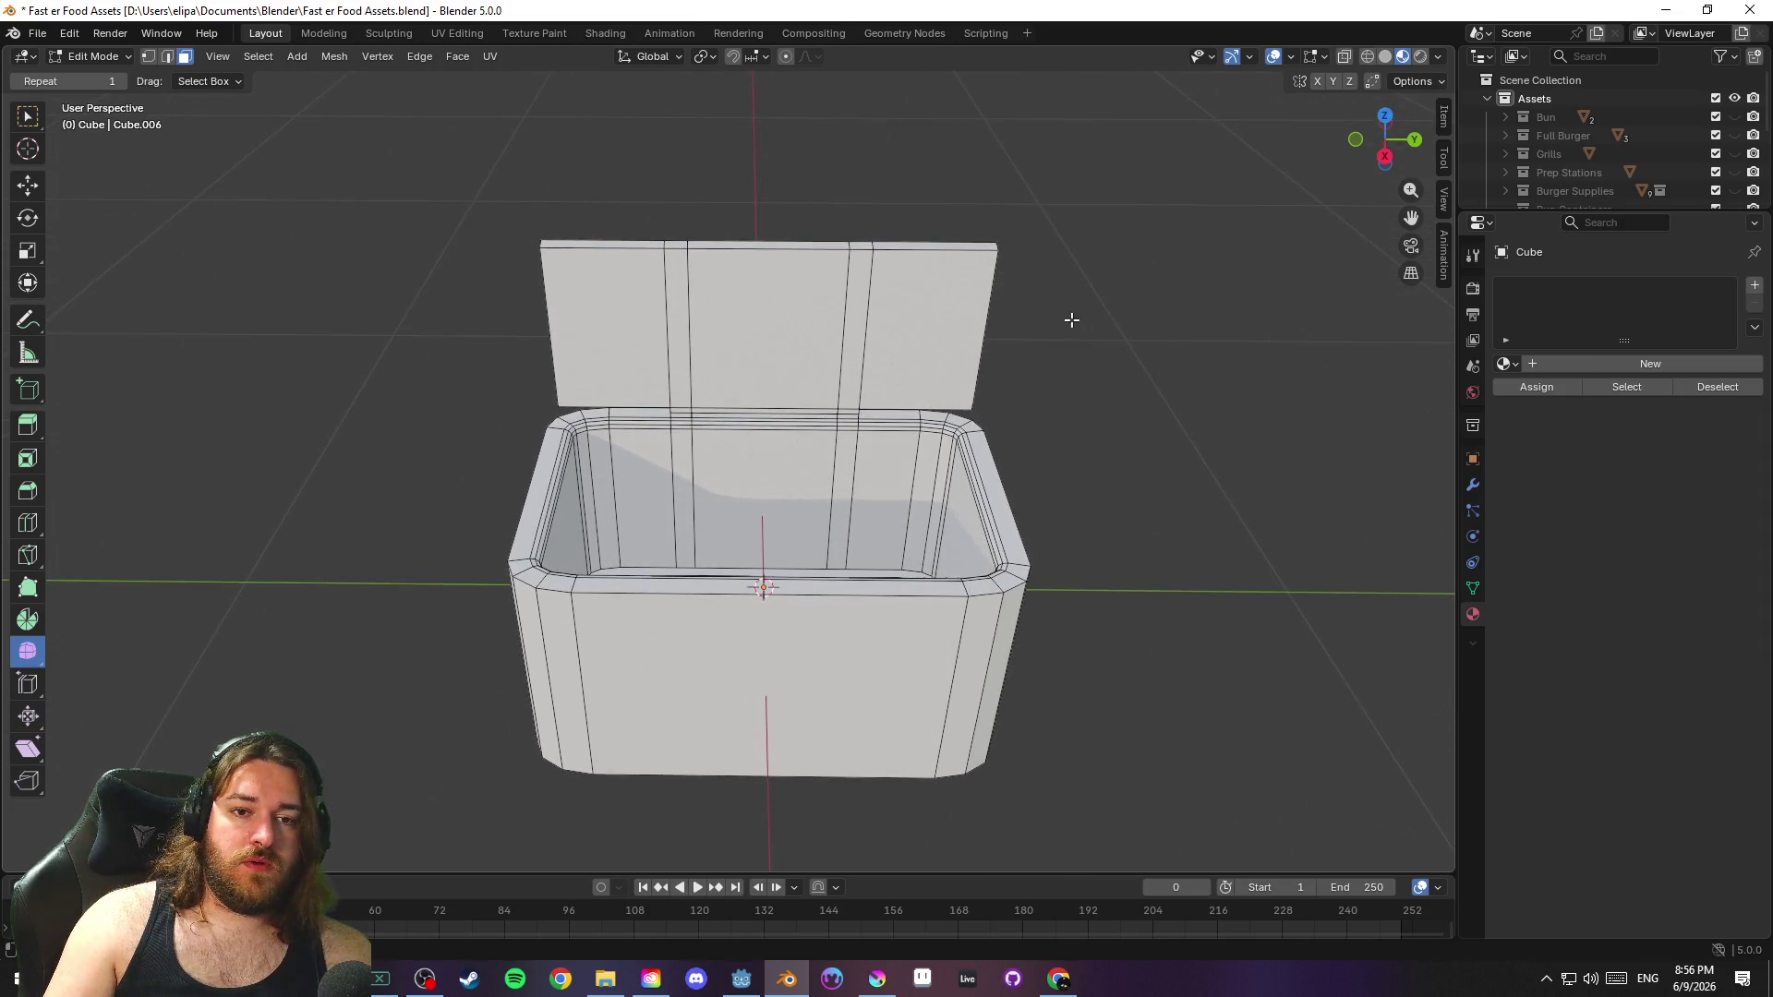
ctrl+click(955, 245)
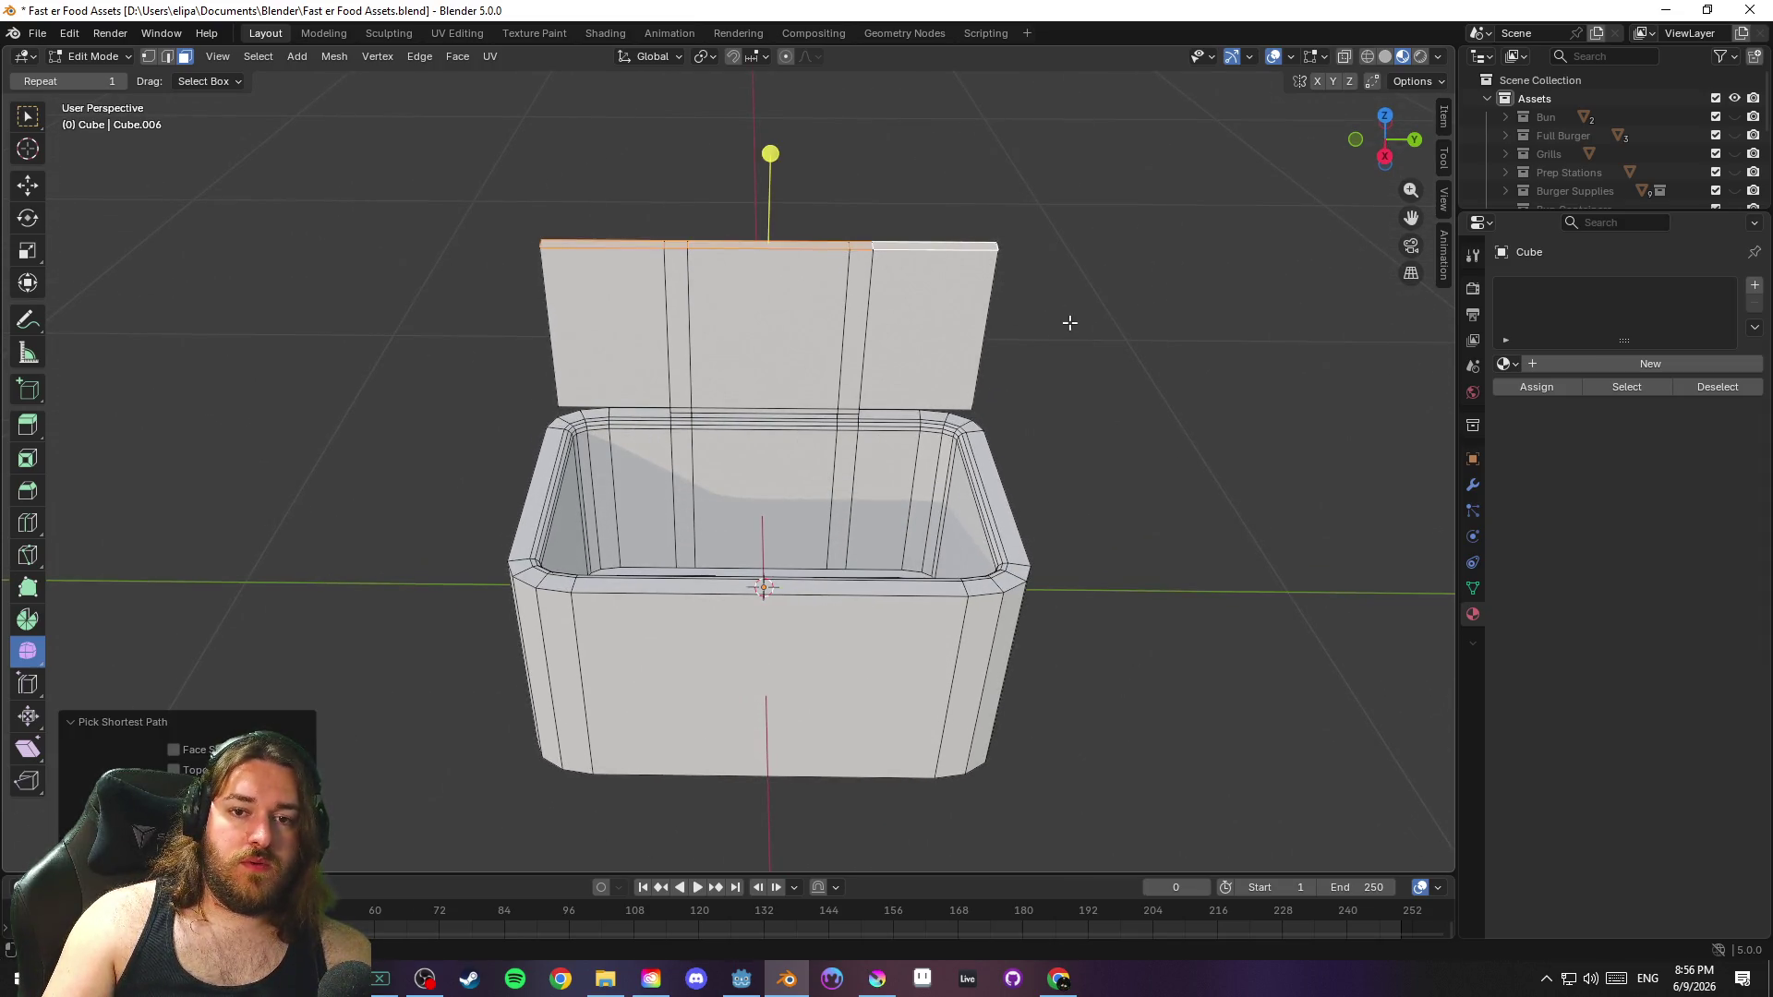
key(g)
key(z)
click(1083, 253)
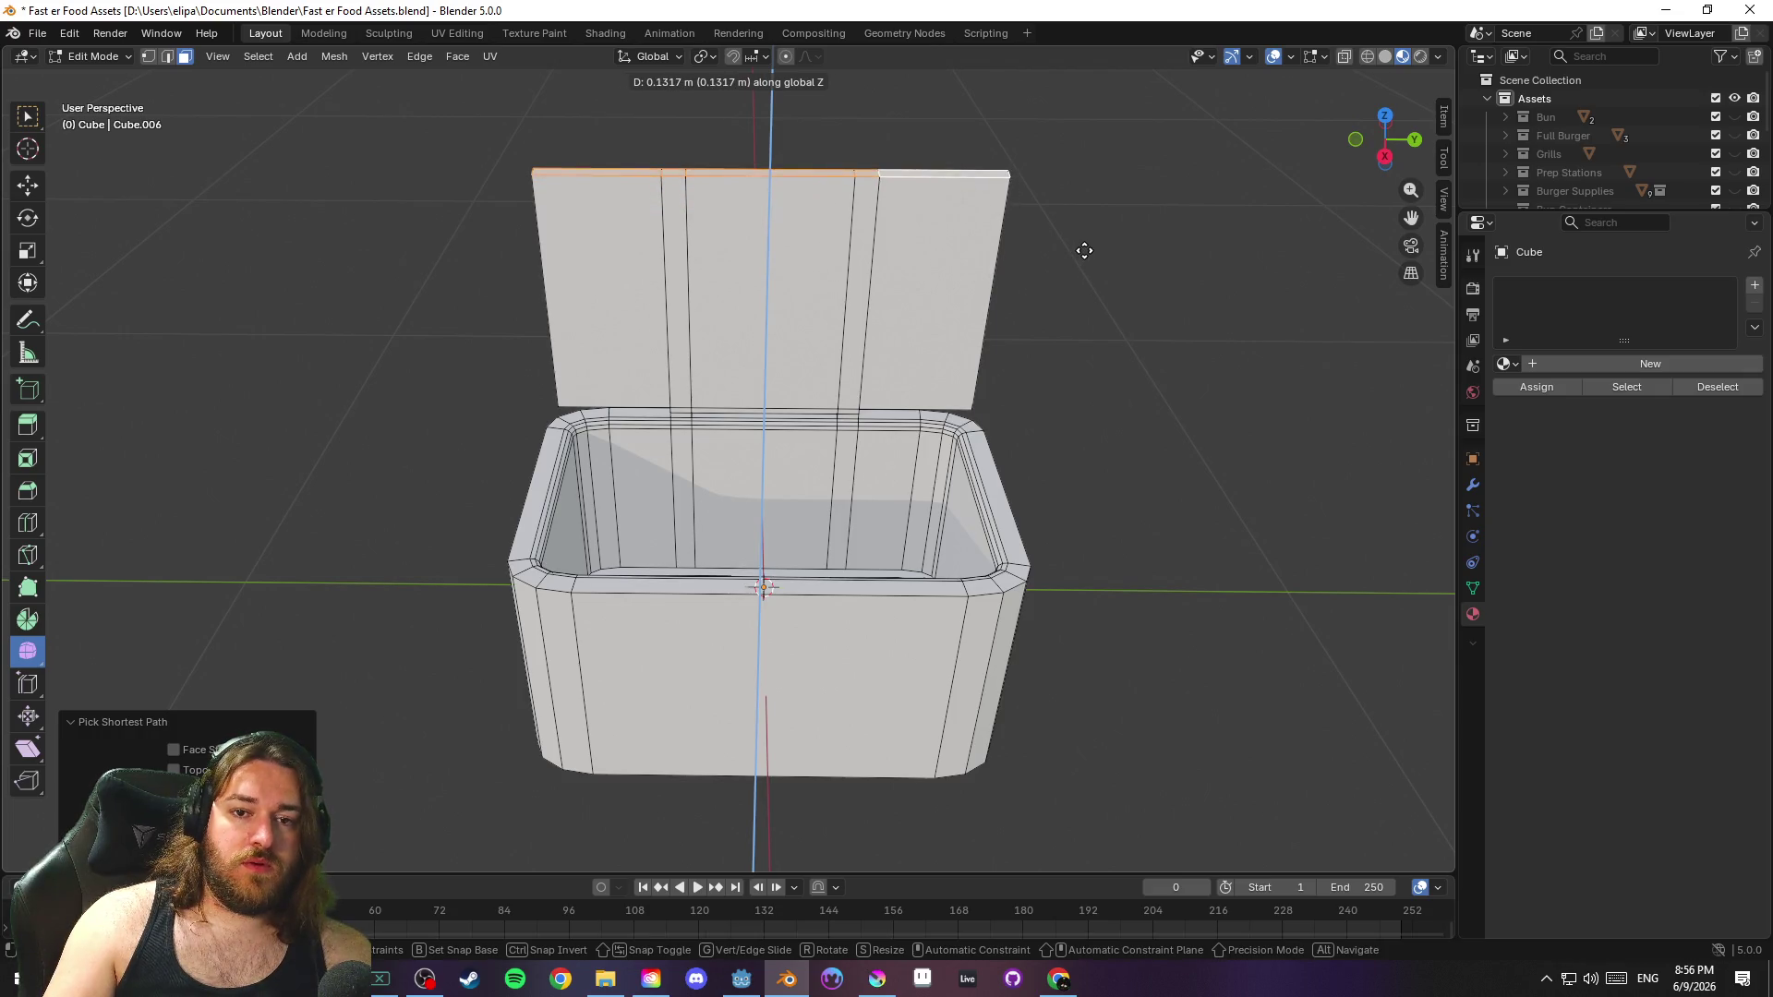
key(KP_4)
key(KP_4)
key(KP_4)
key(KP_4)
key(KP_4)
key(KP_4)
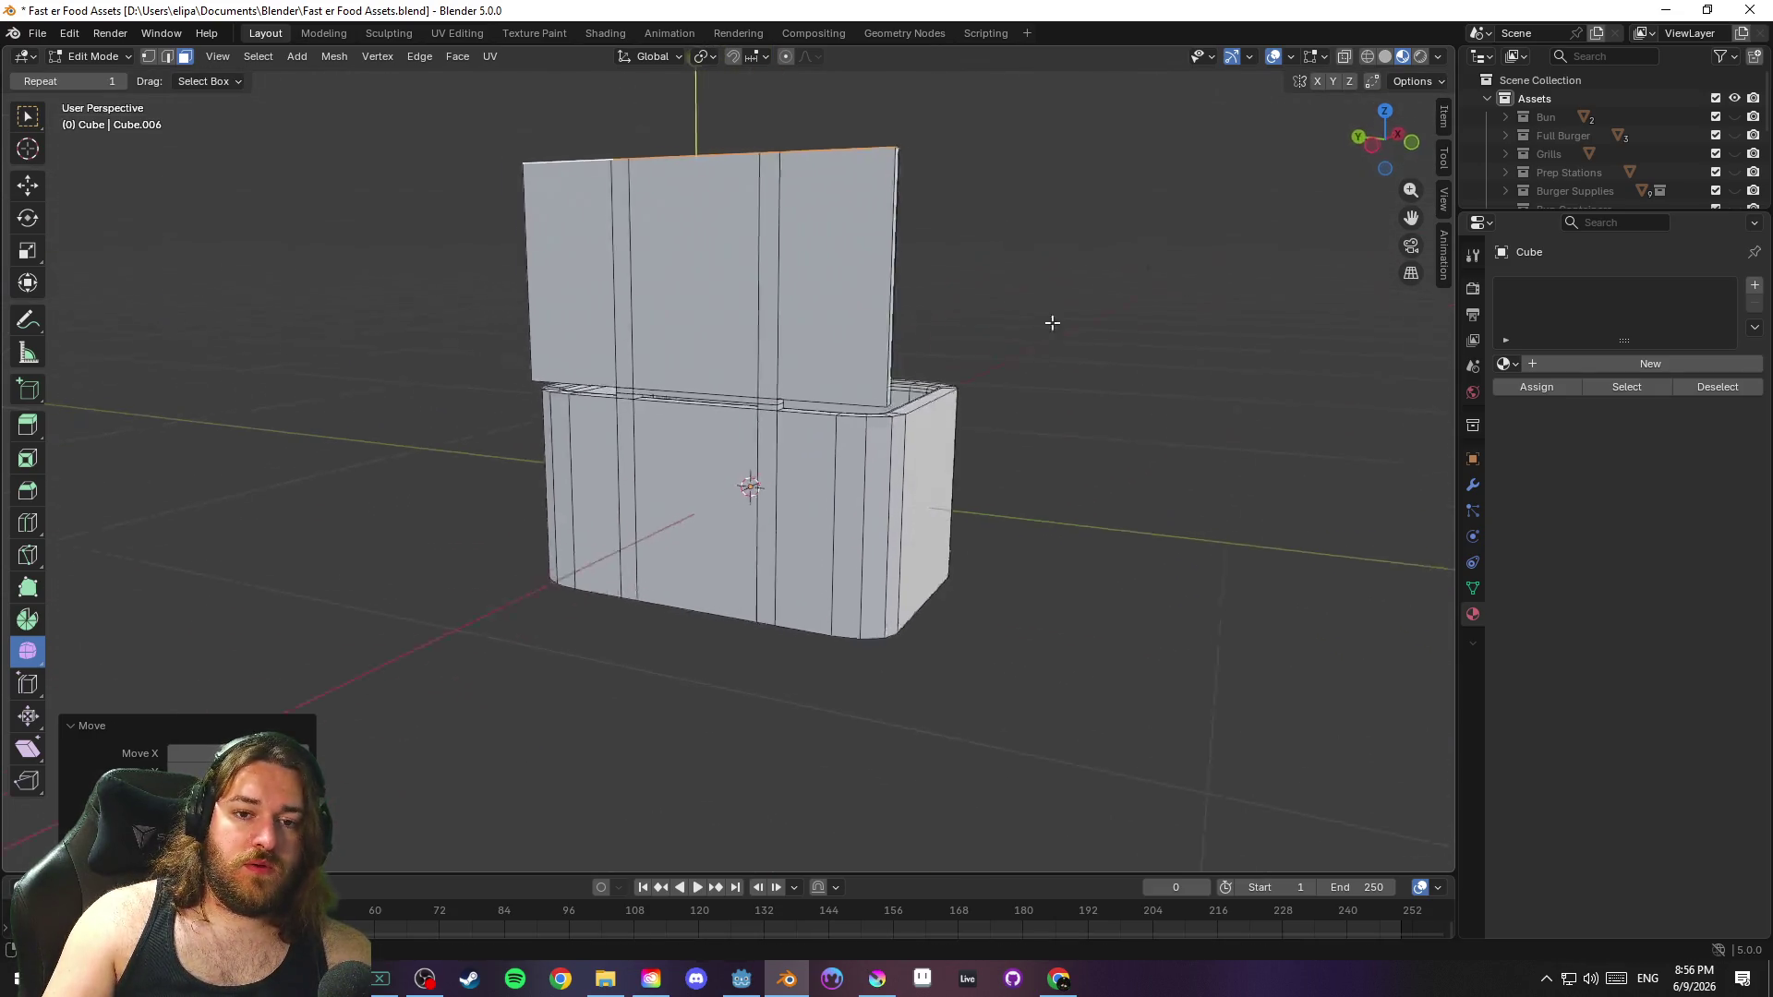
key(KP_8)
key(KP_8)
key(KP_4)
key(KP_4)
key(KP_4)
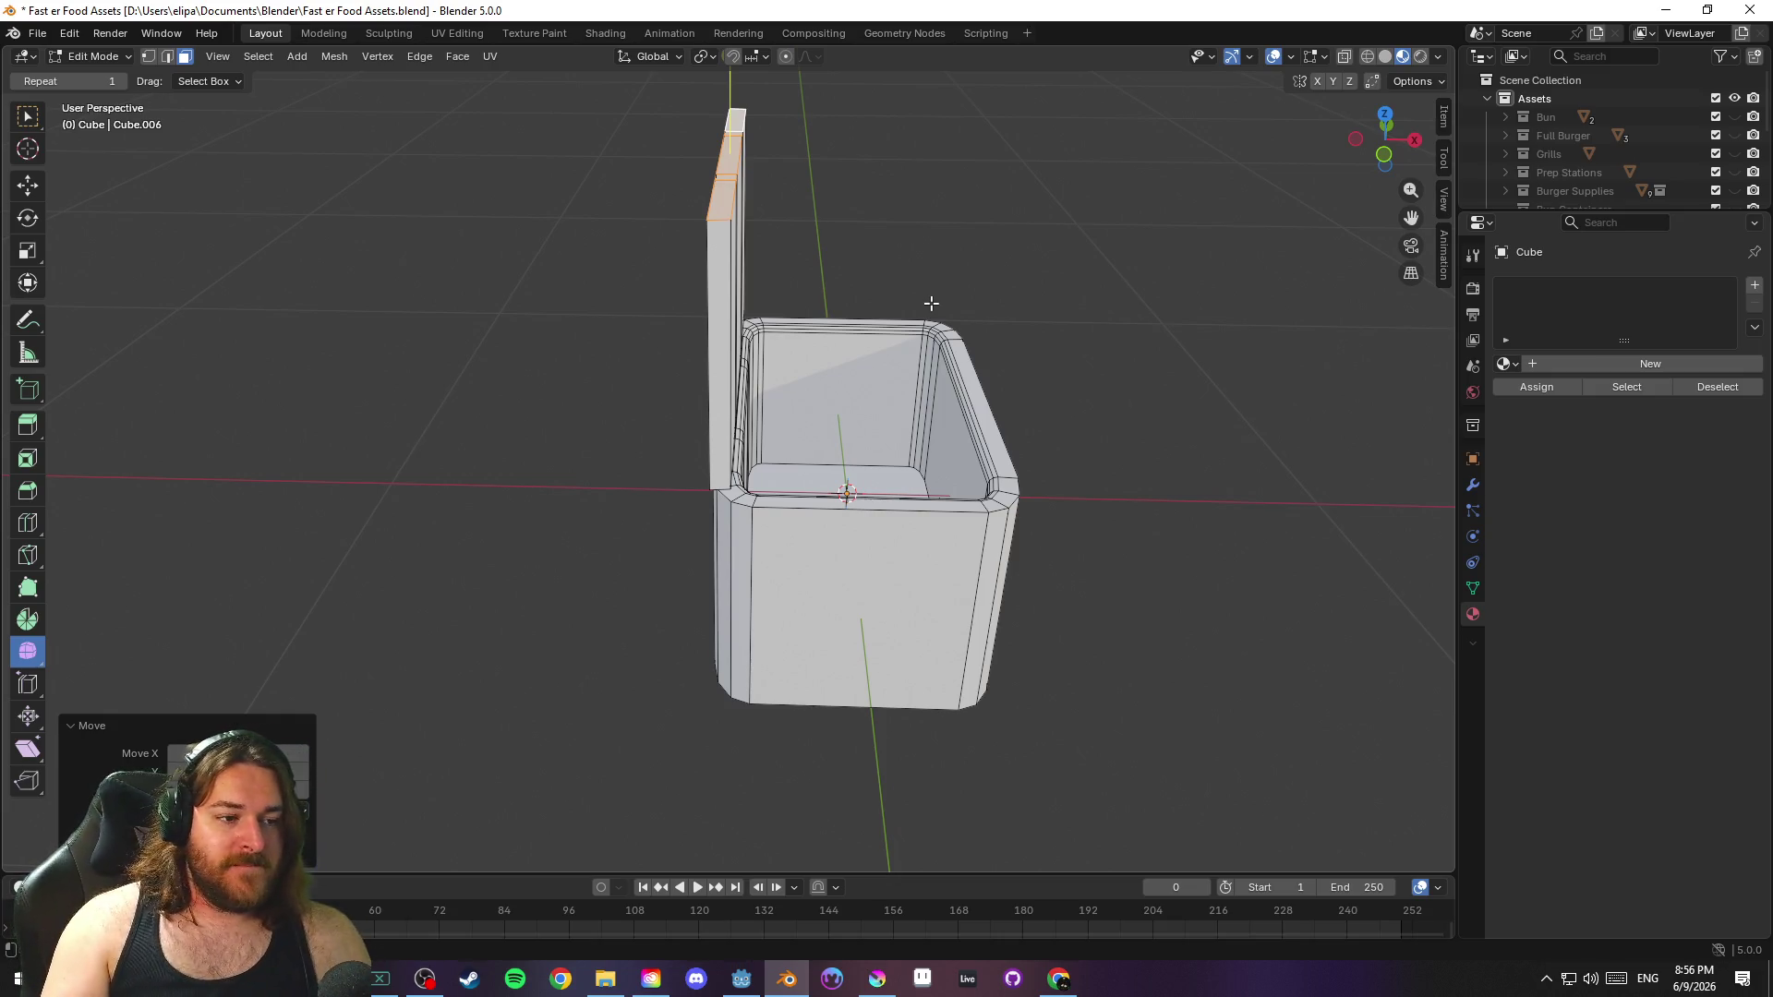
key(KP_4)
key(KP_4)
key(KP_4)
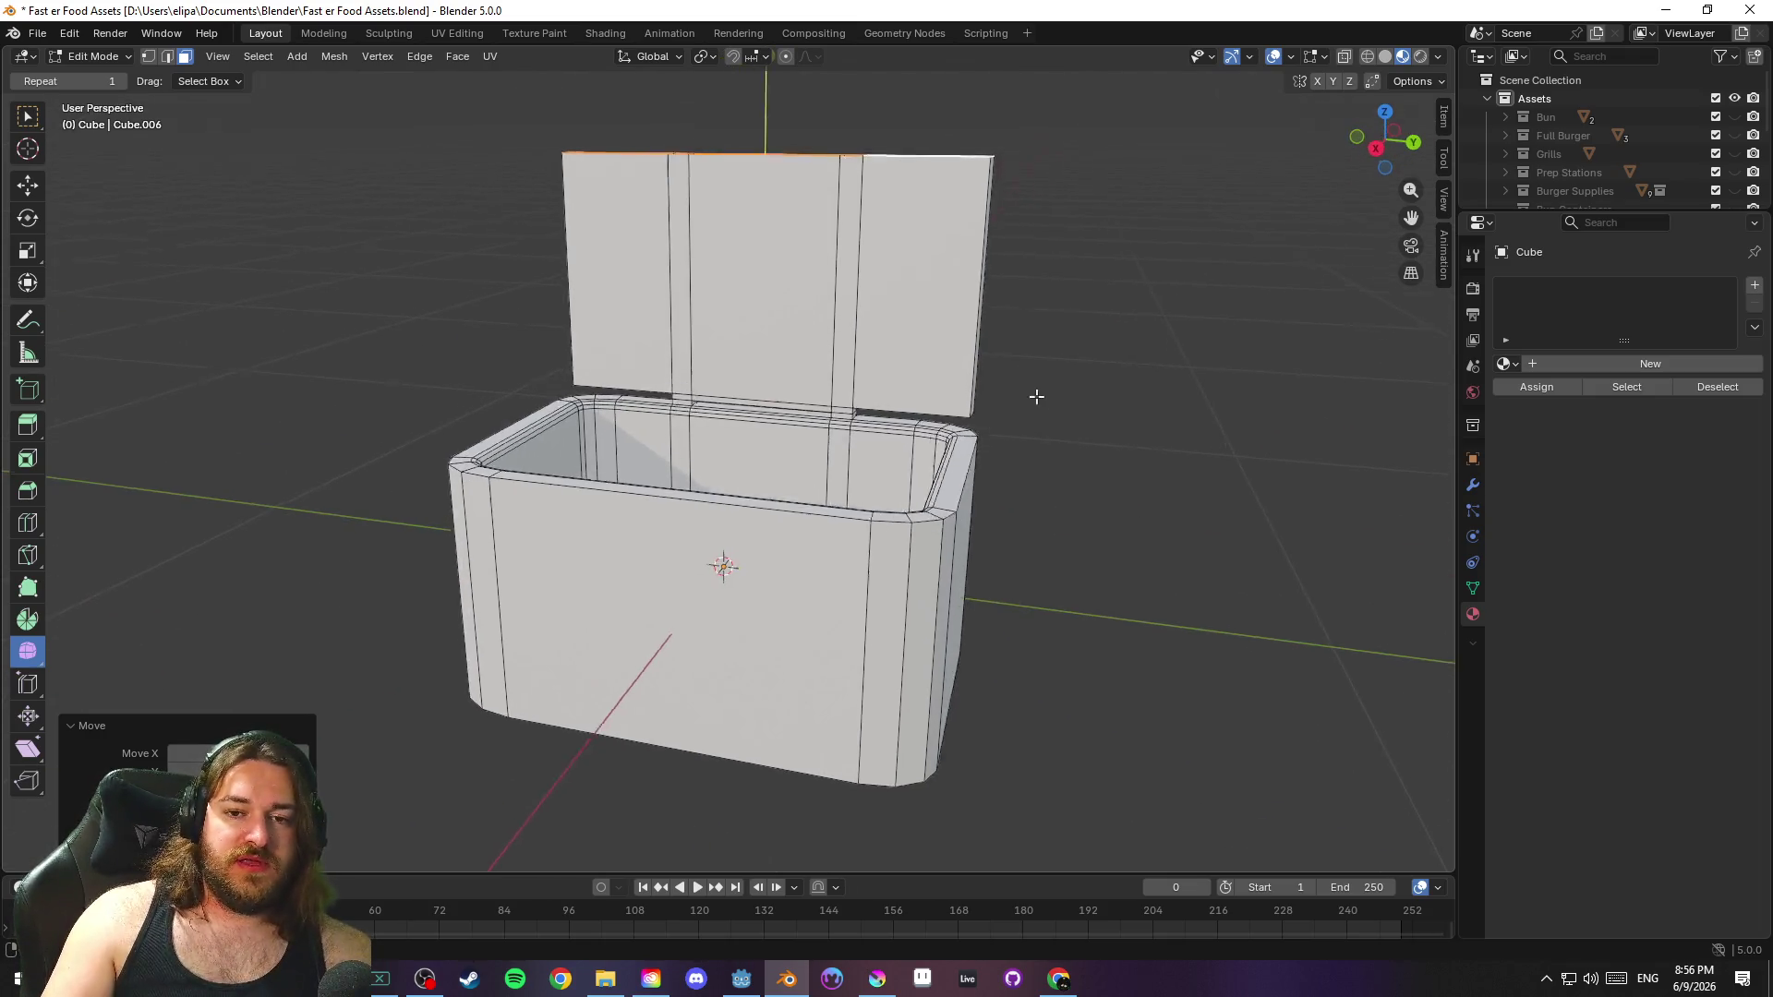
key(KP_4)
key(2)
key(KP_8)
key(KP_8)
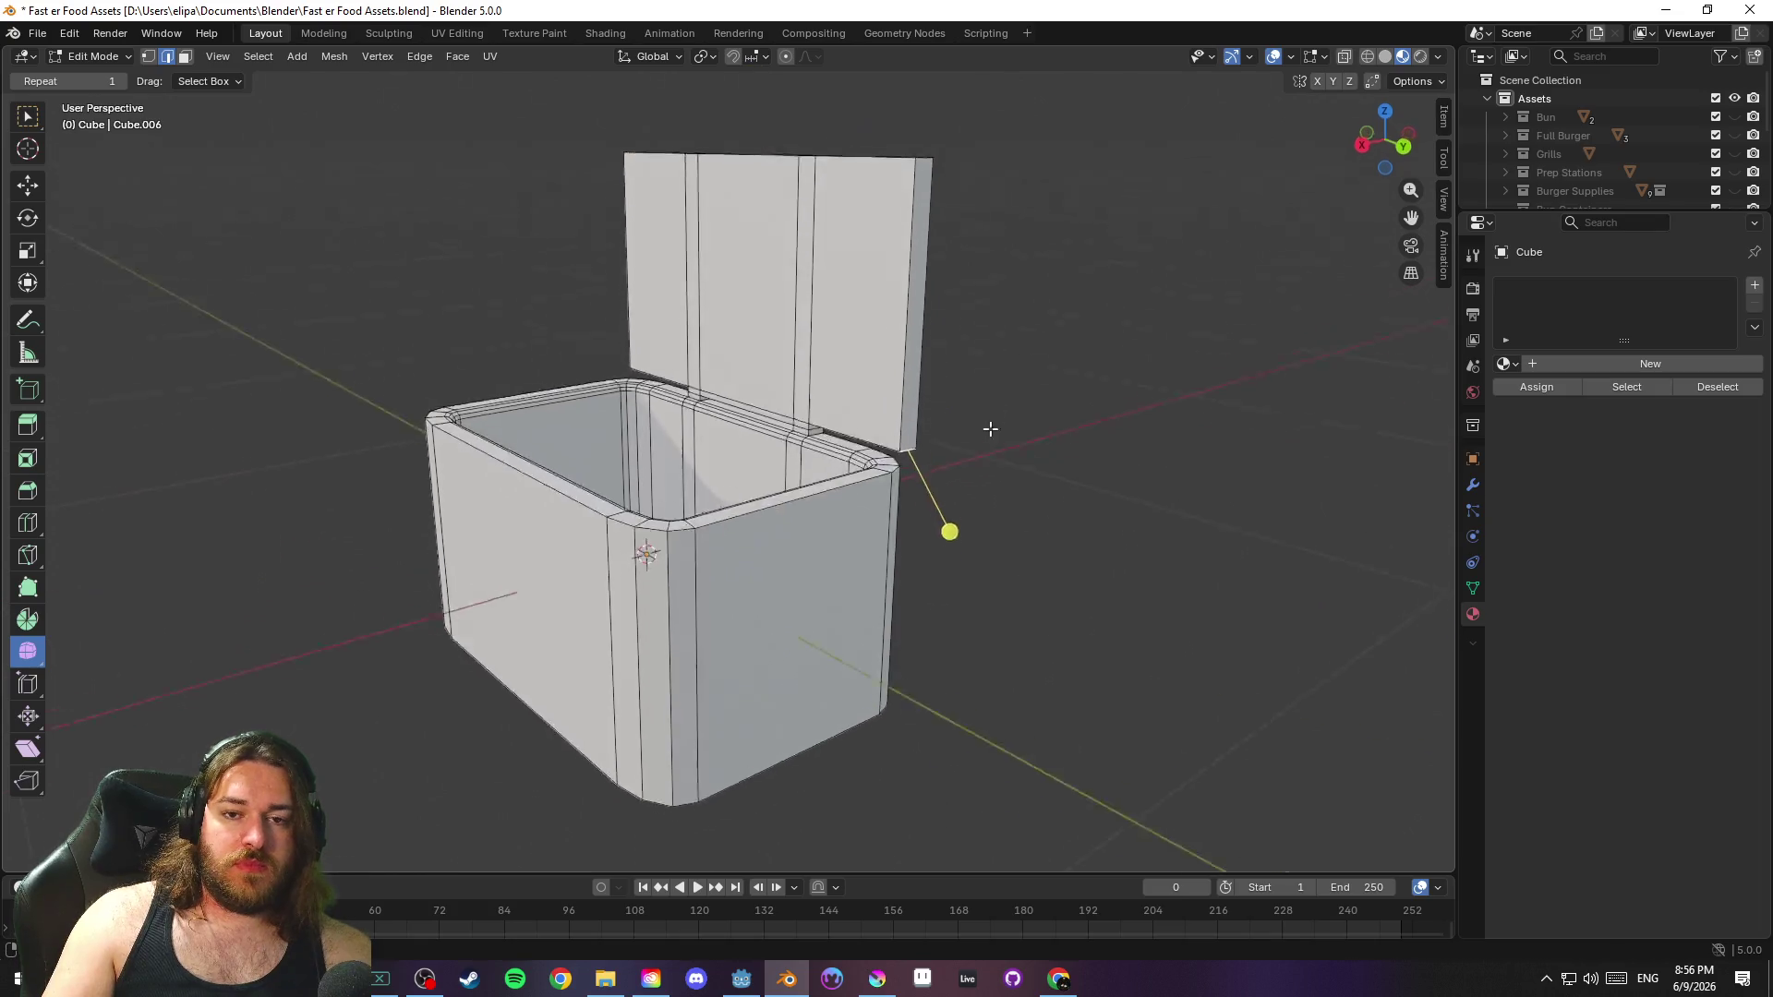
key(KP_4)
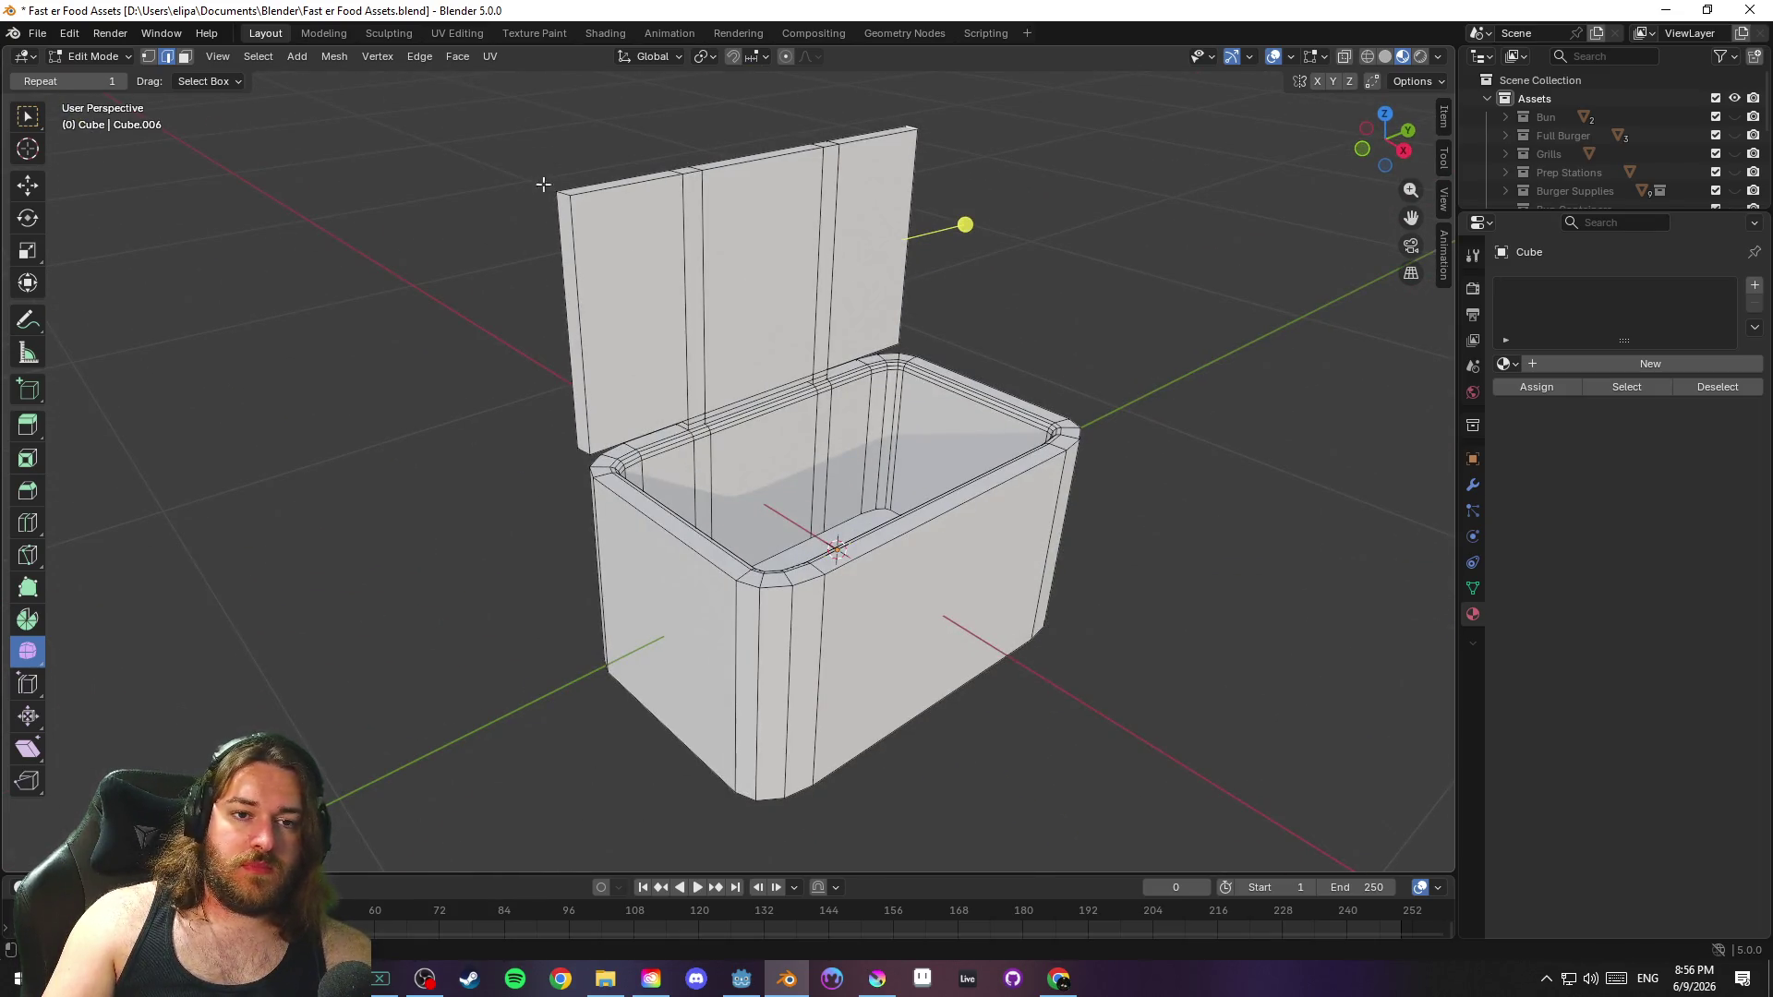
key(KP_2)
key(KP_2)
key(KP_6)
key(KP_6)
key(KP_6)
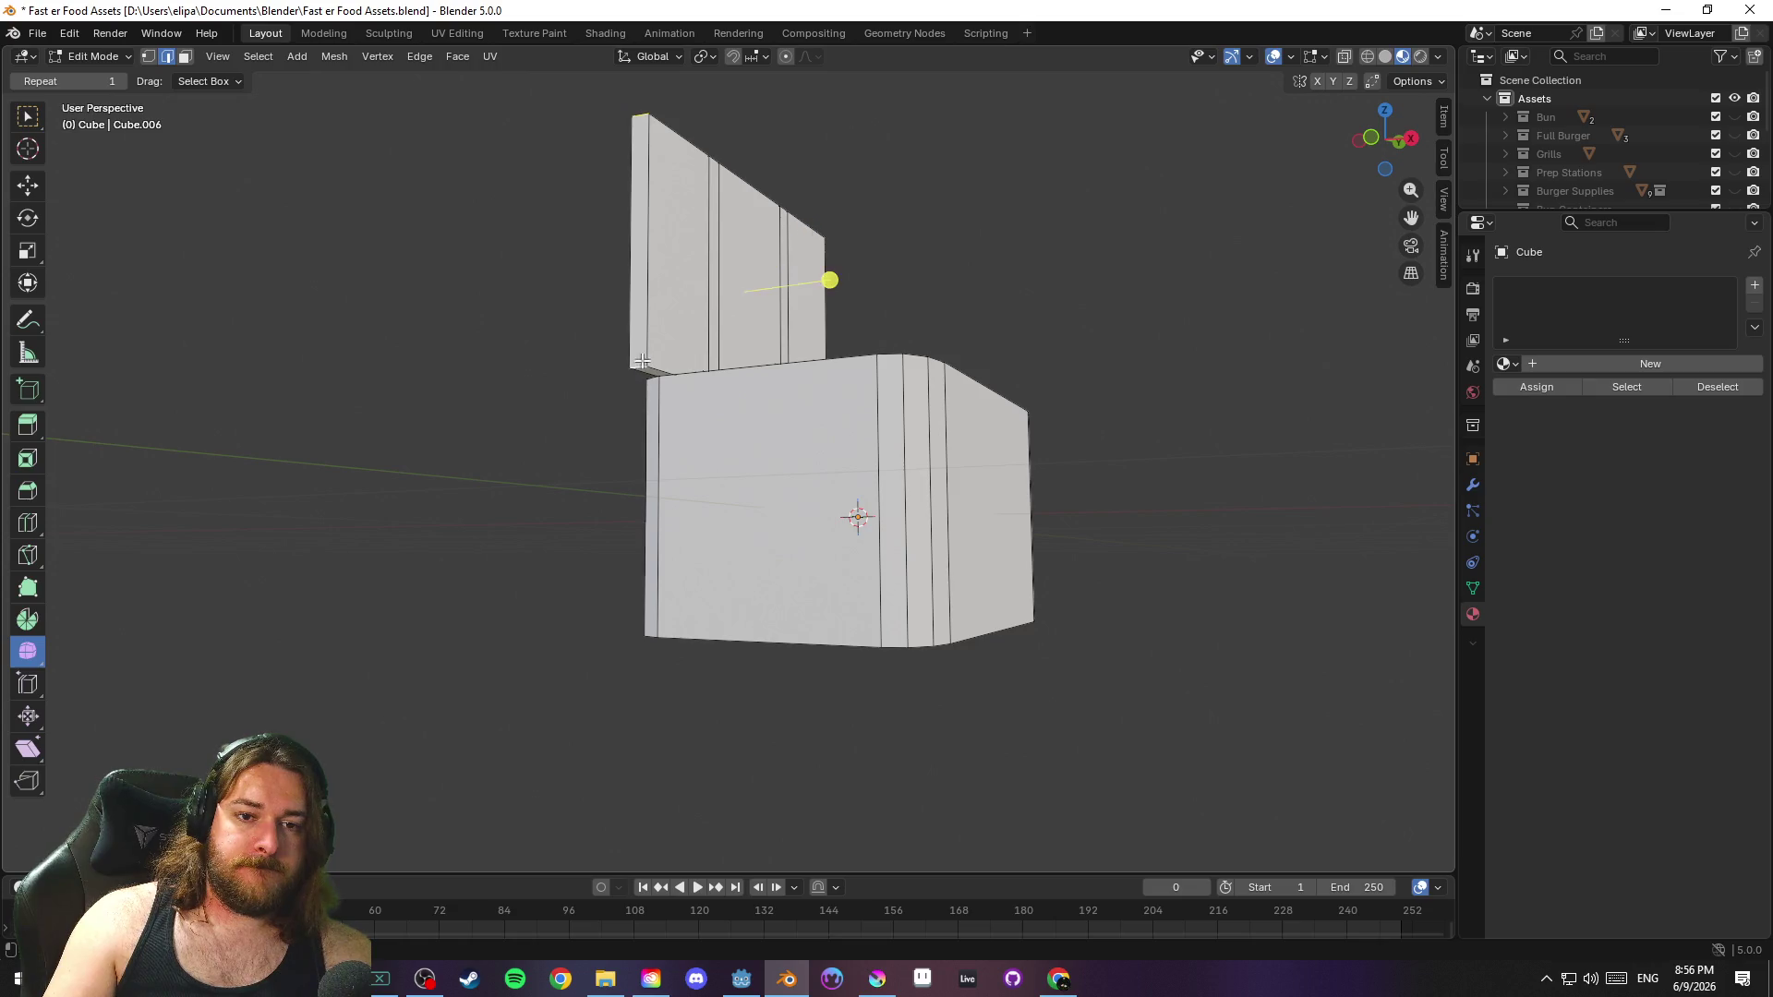
key(KP_8)
key(KP_8)
key(KP_6)
key(KP_6)
key(KP_6)
key(KP_2)
key(KP_2)
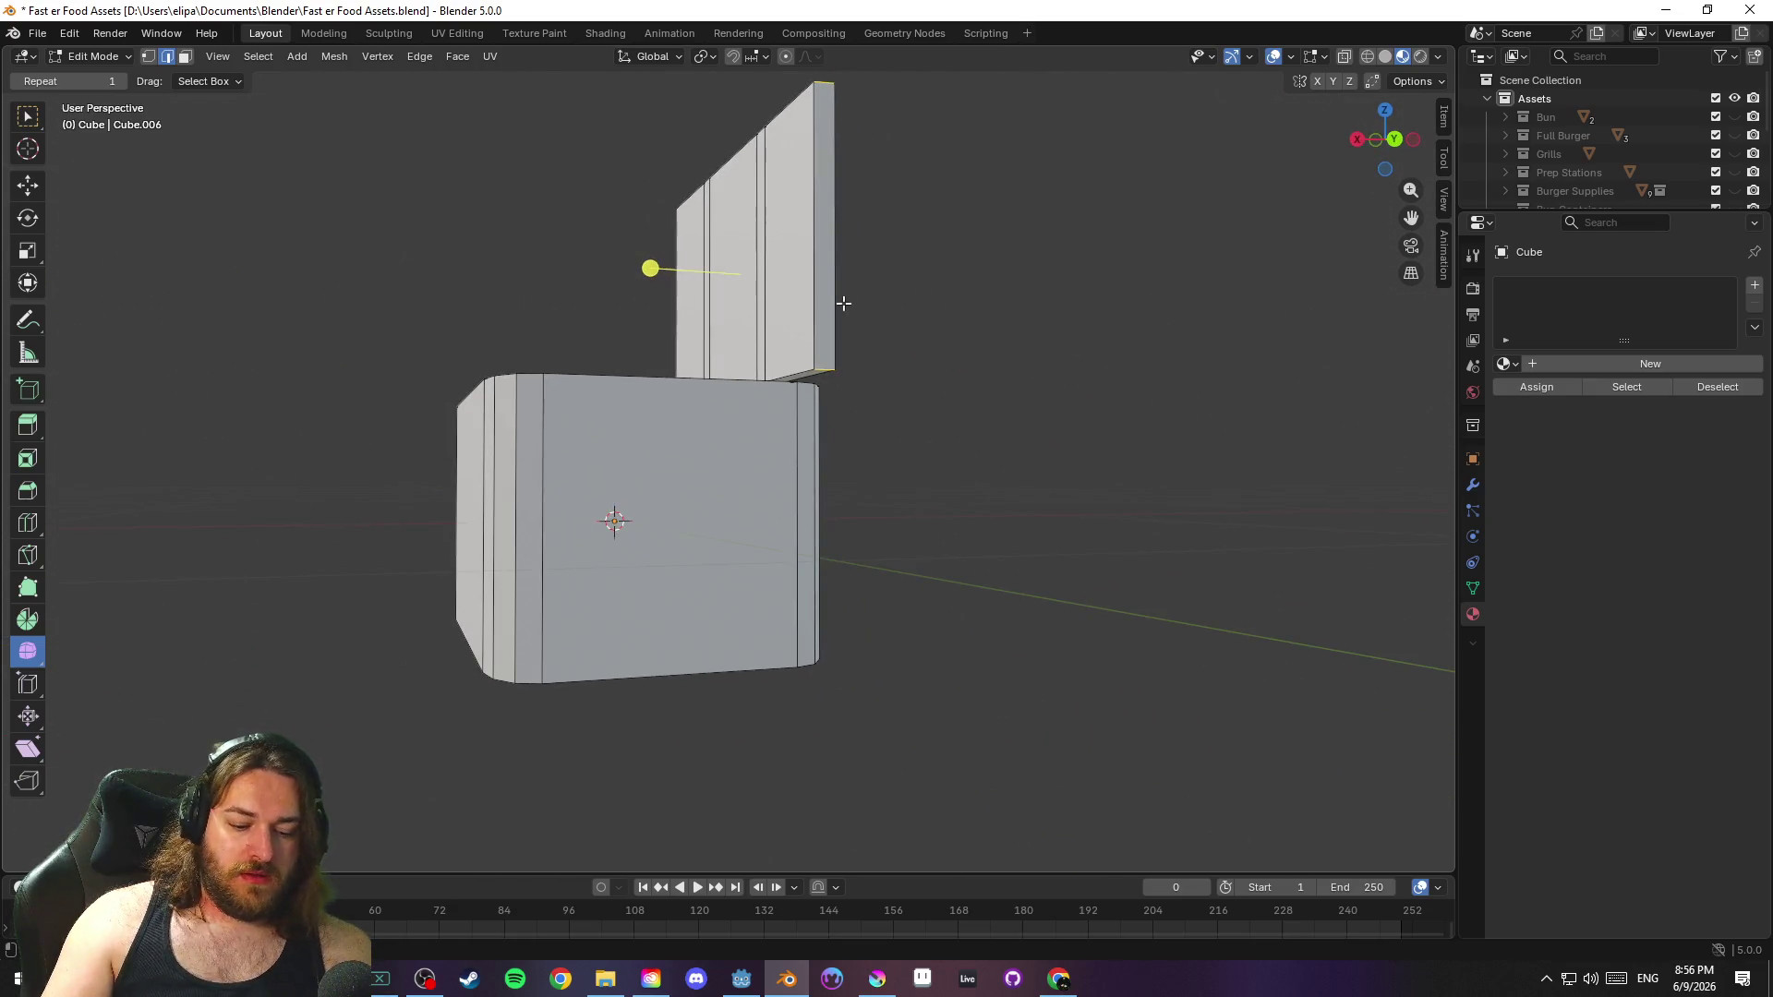
key(ctrl+b)
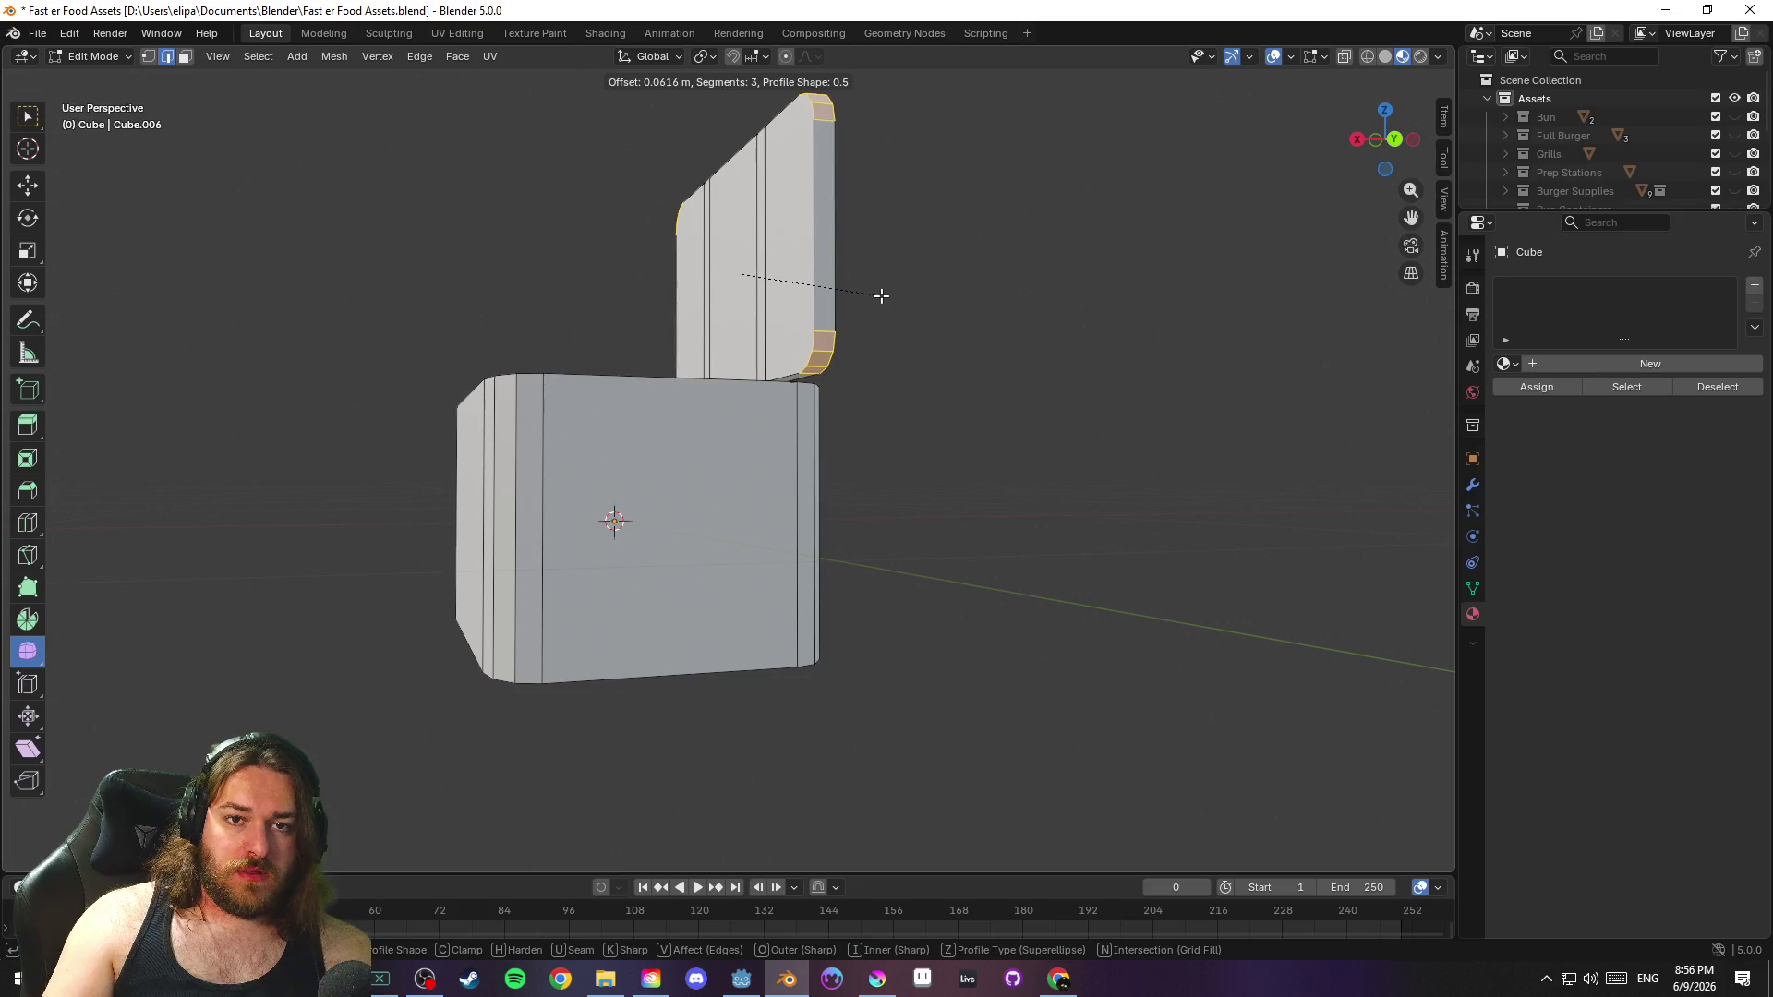
Bevel the lid's corner edges with three segments and inspect the result
click(886, 290)
key(KP_4)
key(KP_4)
key(KP_4)
key(KP_8)
key(KP_2)
key(KP_2)
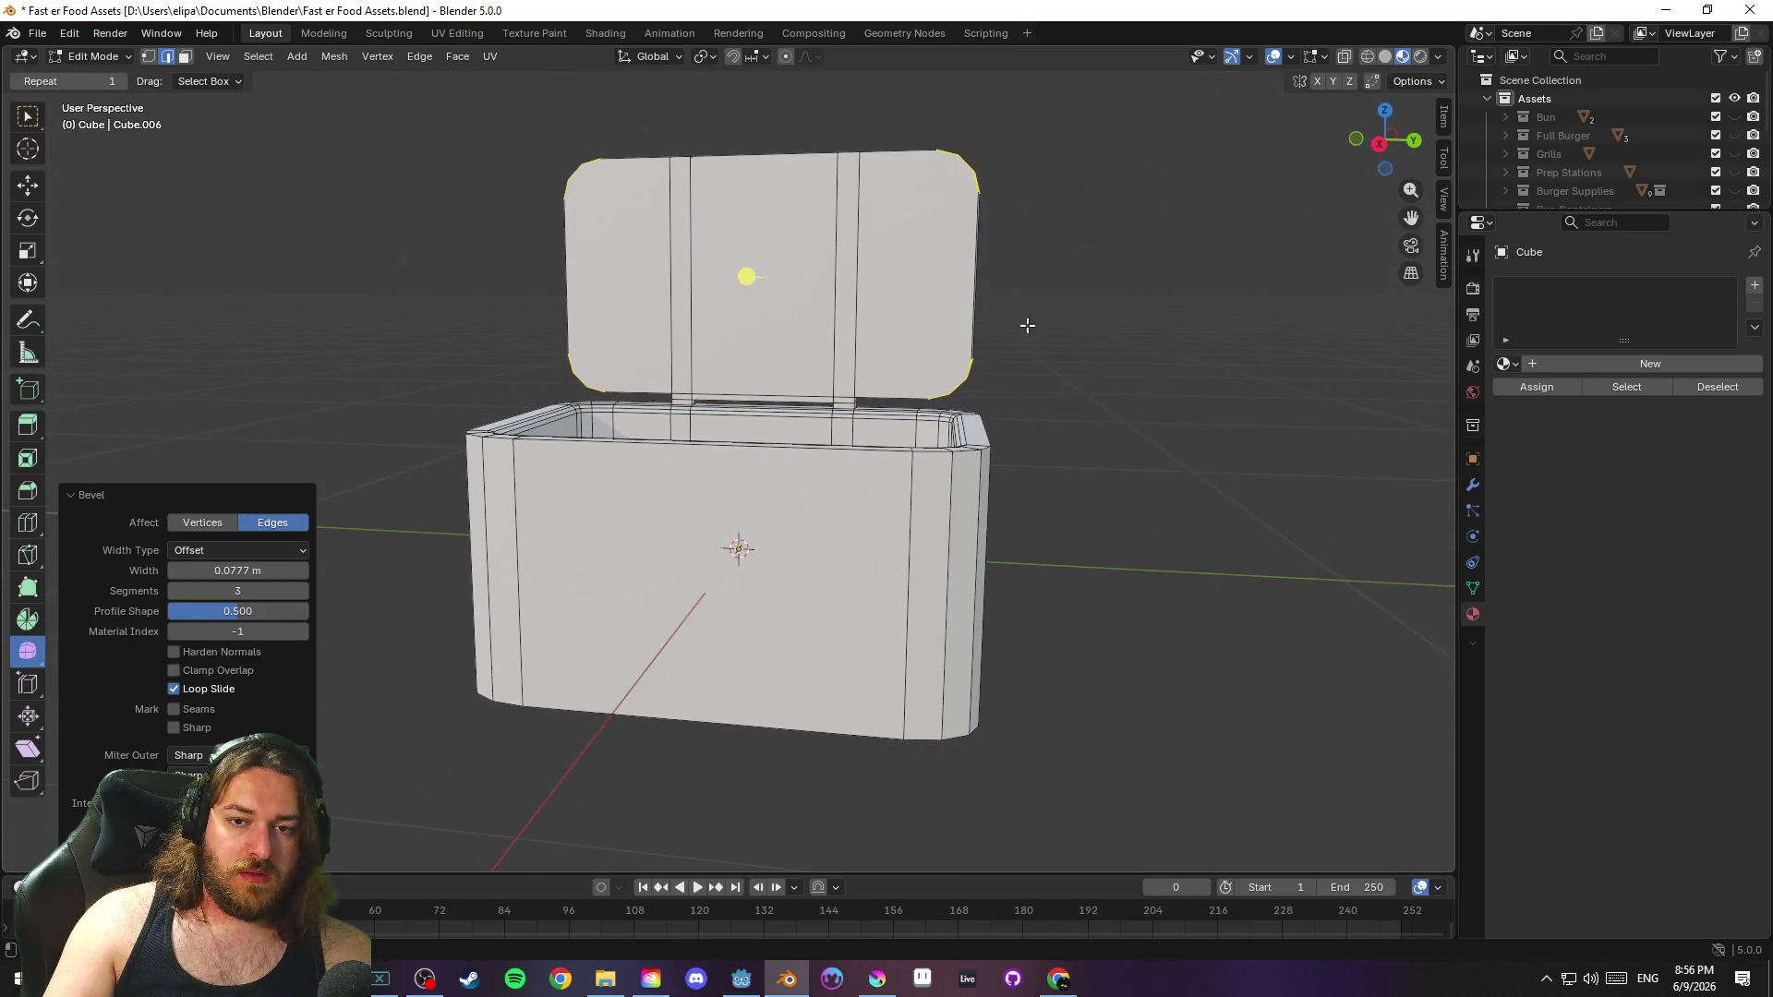
Redo the lid corner bevel with a smaller offset and save Fast er Food Assets.blend
key(ctrl+z)
key(ctrl+b)
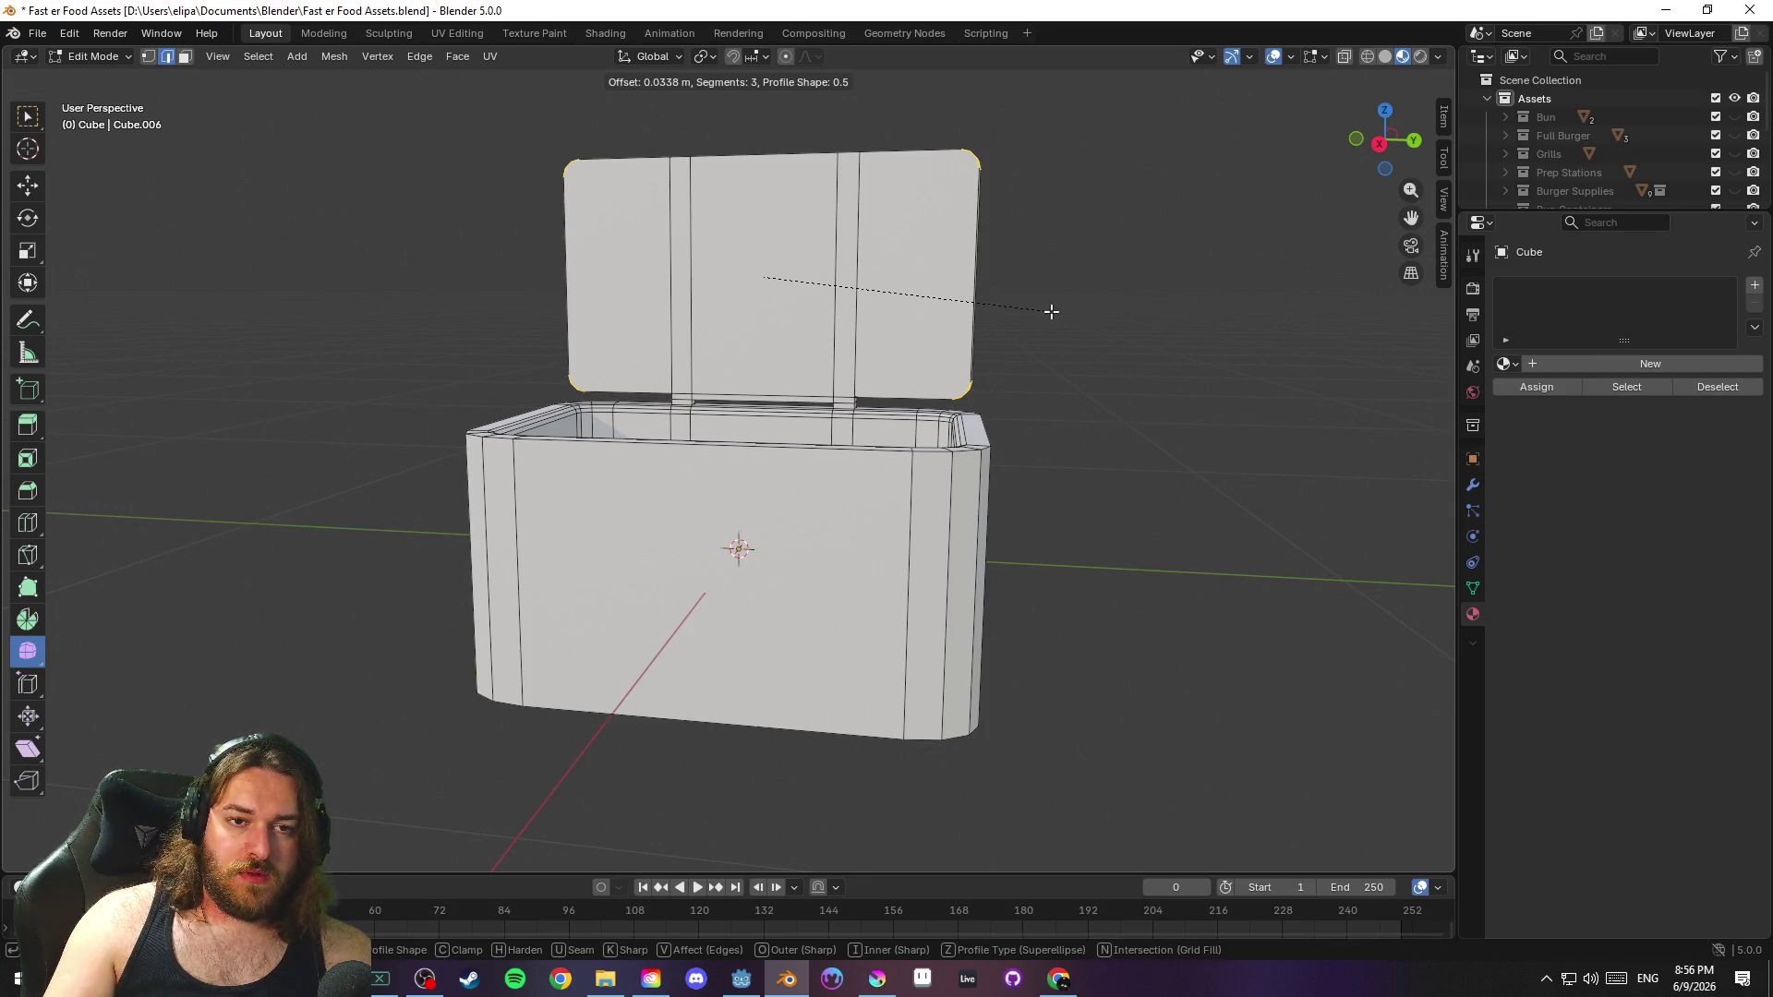
click(1052, 312)
mouse_move(1065, 308)
mouse_down()
mouse_move(1068, 324)
mouse_move(836, 326)
mouse_move(932, 332)
mouse_move(887, 350)
mouse_move(1152, 368)
mouse_move(1321, 343)
mouse_up()
drag(1136, 379, 1288, 347)
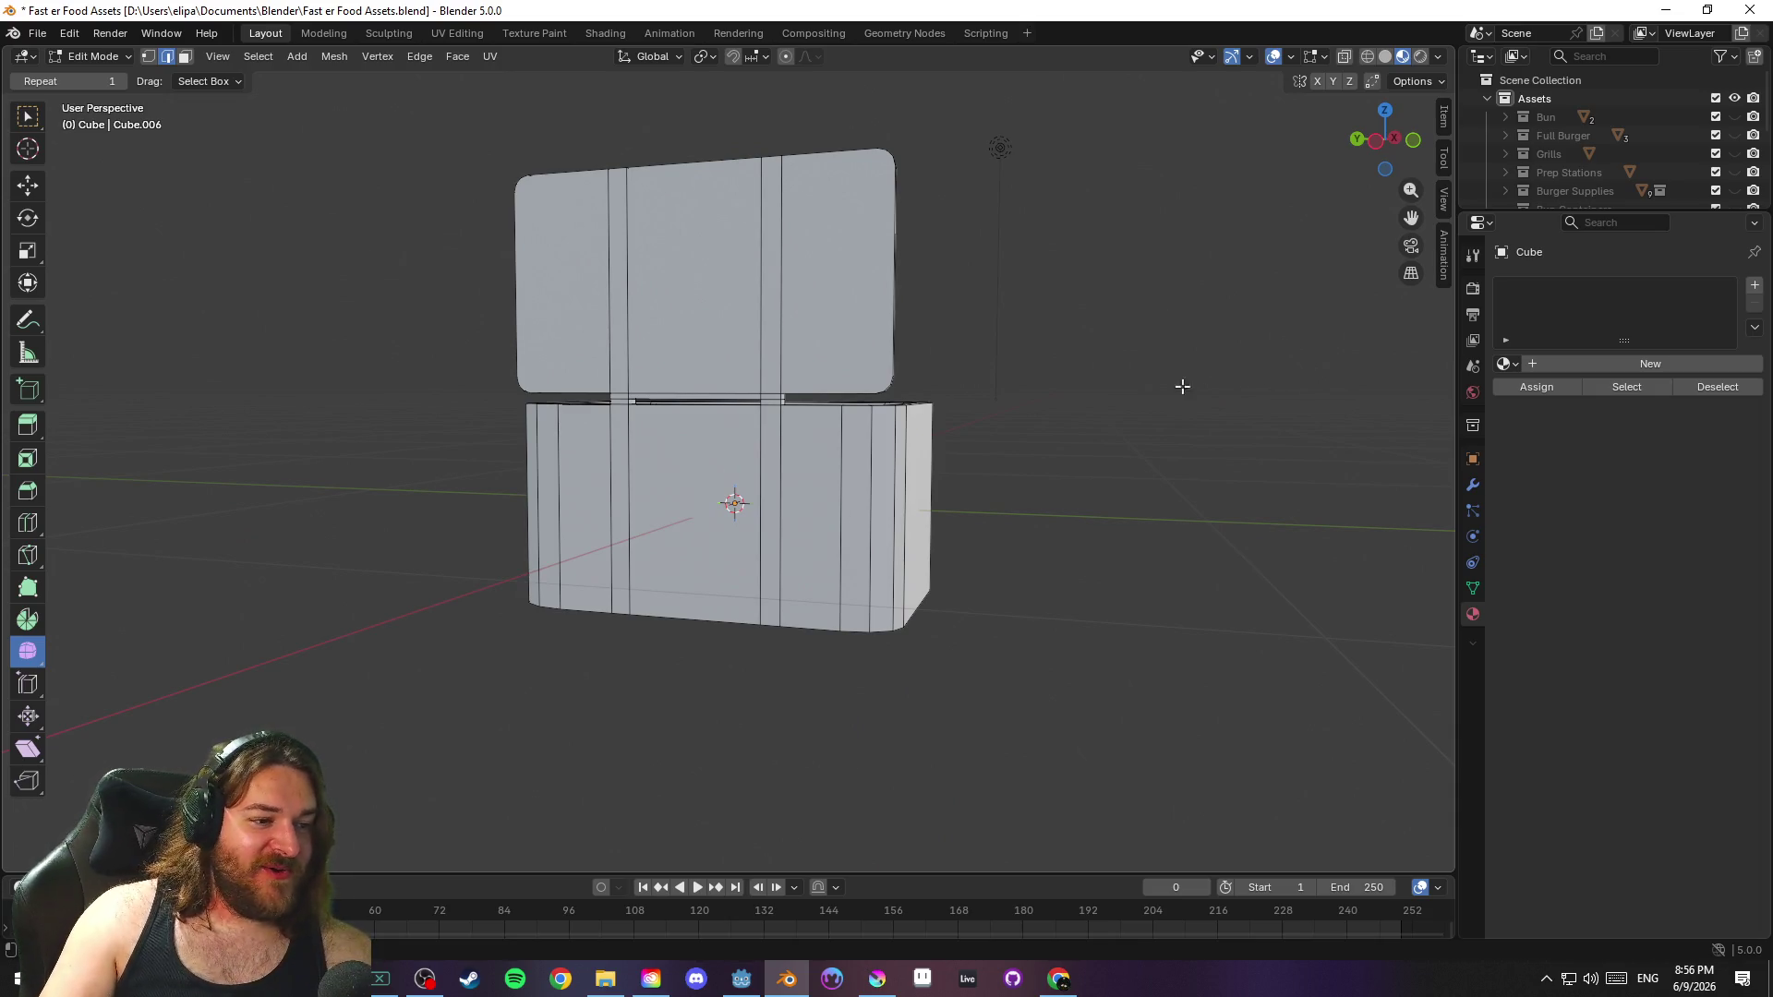
key(ctrl+s)
mouse_move(1106, 383)
mouse_down()
mouse_move(1275, 369)
mouse_move(1294, 384)
mouse_move(954, 406)
mouse_move(1021, 412)
mouse_move(978, 566)
mouse_move(1207, 396)
mouse_move(1138, 387)
mouse_move(1481, 389)
mouse_move(100, 397)
mouse_up()
Apply Shade Auto Smooth to the cooler in Object Mode and save the file
key(Tab)
scroll(835, 401, down, 8)
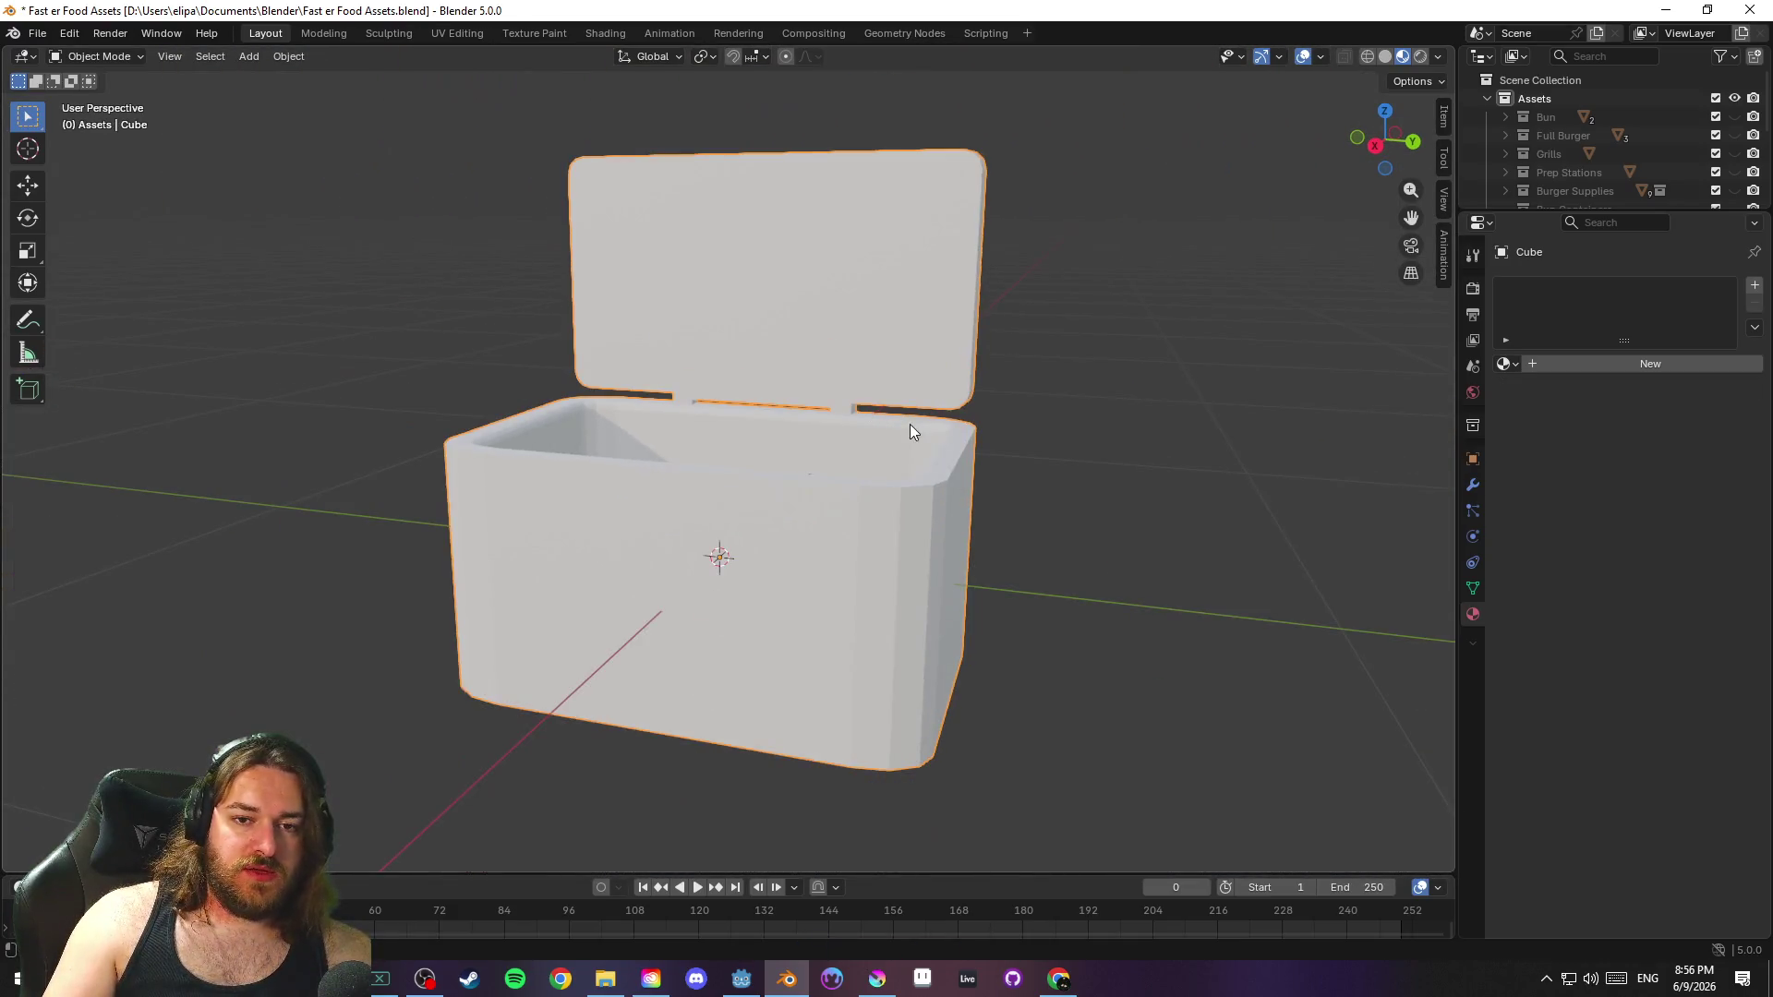
right_click(809, 458)
click(780, 477)
scroll(1010, 551, up, 5)
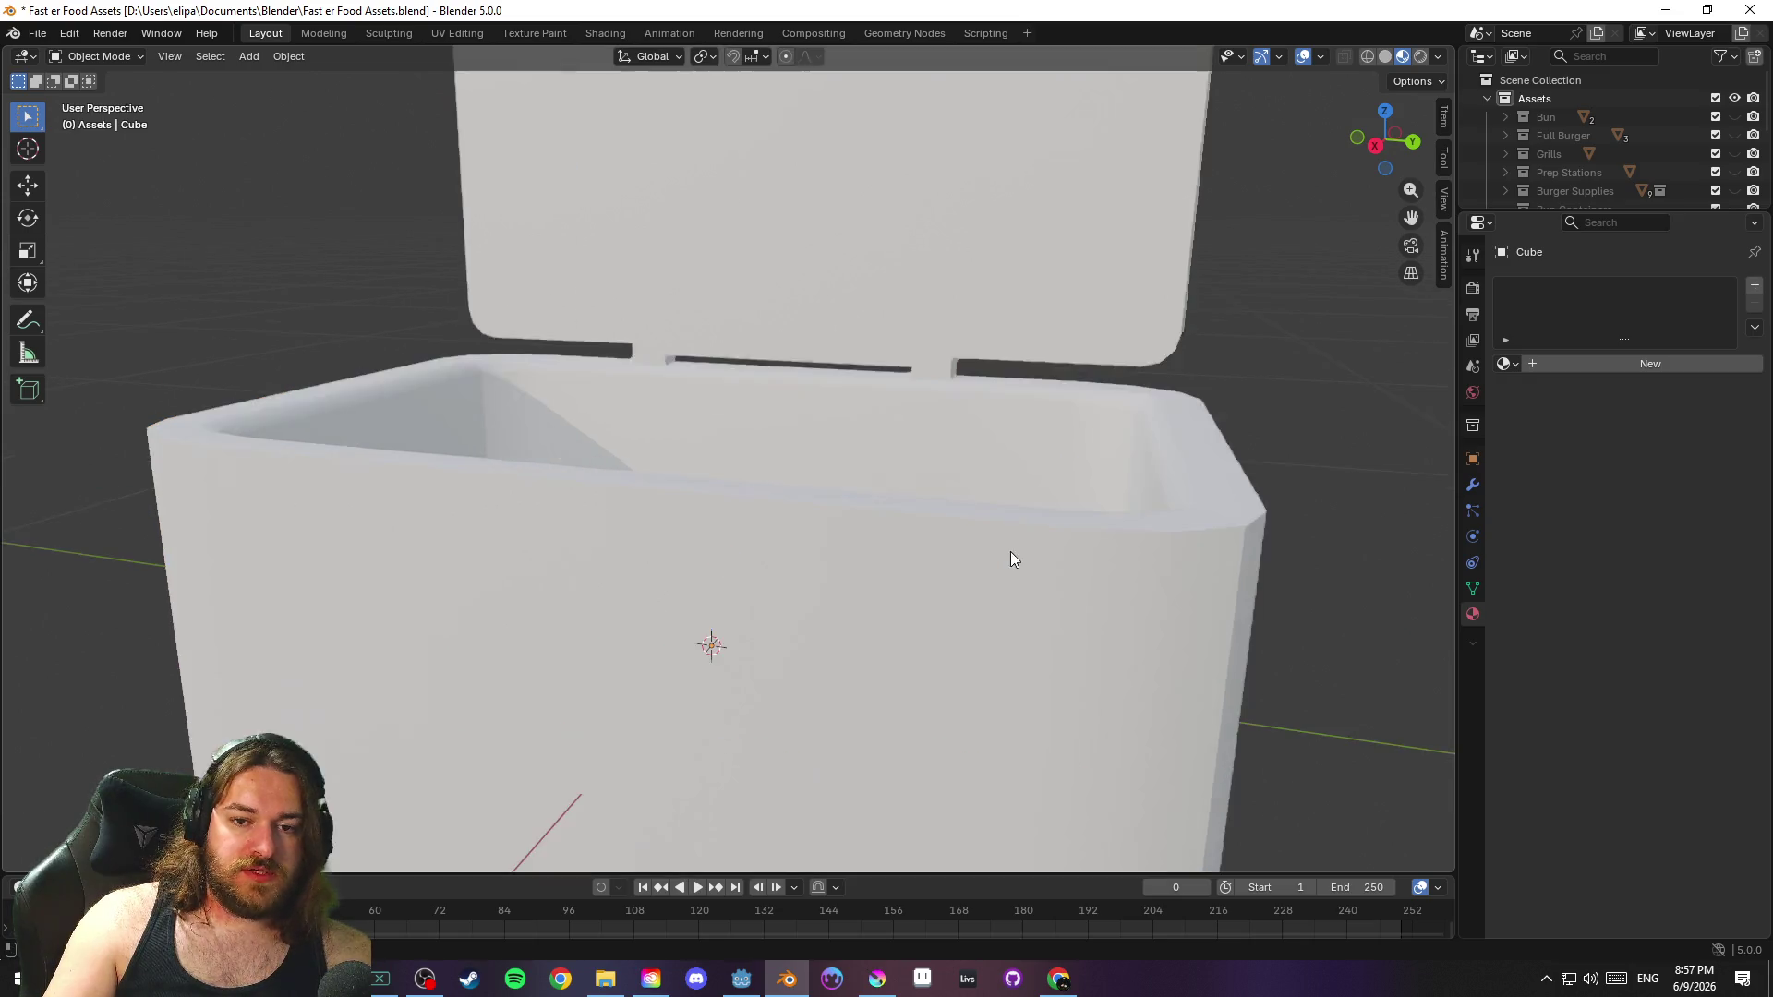
mouse_move(918, 539)
mouse_down()
mouse_move(832, 530)
mouse_move(1176, 557)
mouse_move(1045, 578)
mouse_up()
key(ctrl+s)
mouse_move(1025, 480)
mouse_down()
mouse_move(946, 441)
mouse_move(897, 444)
mouse_up()
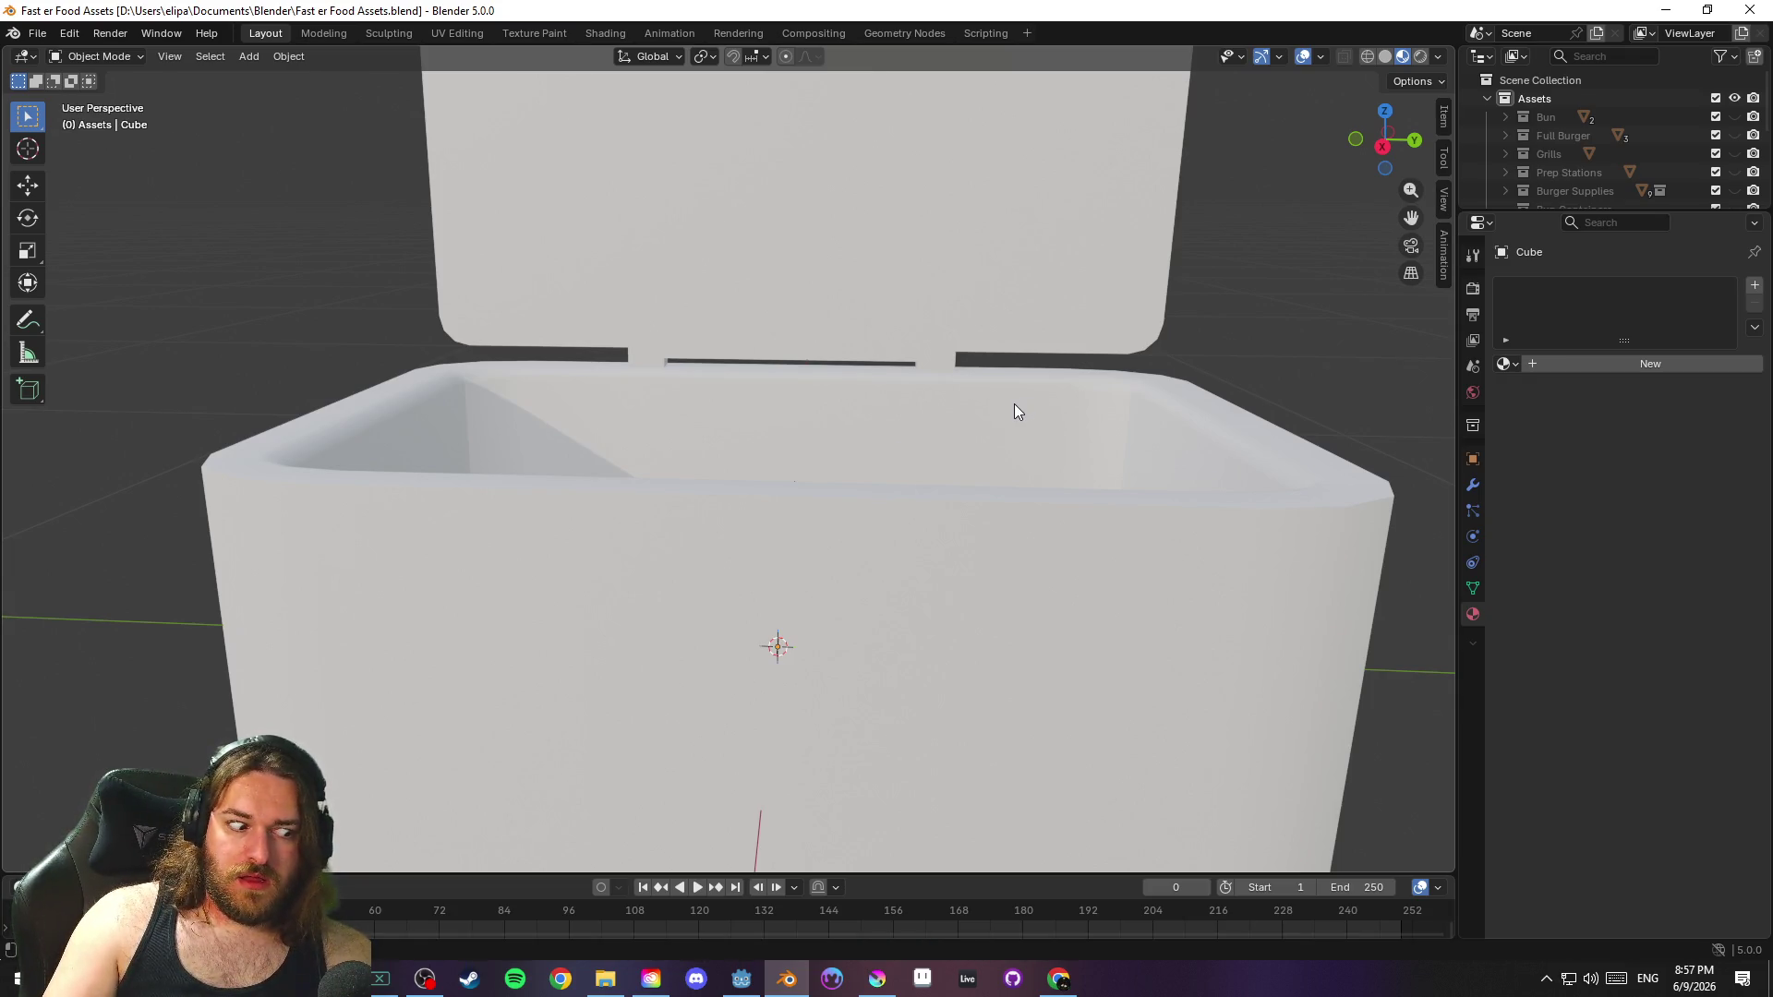
Select the cooler and return to Edit Mode on its mesh
click(1116, 268)
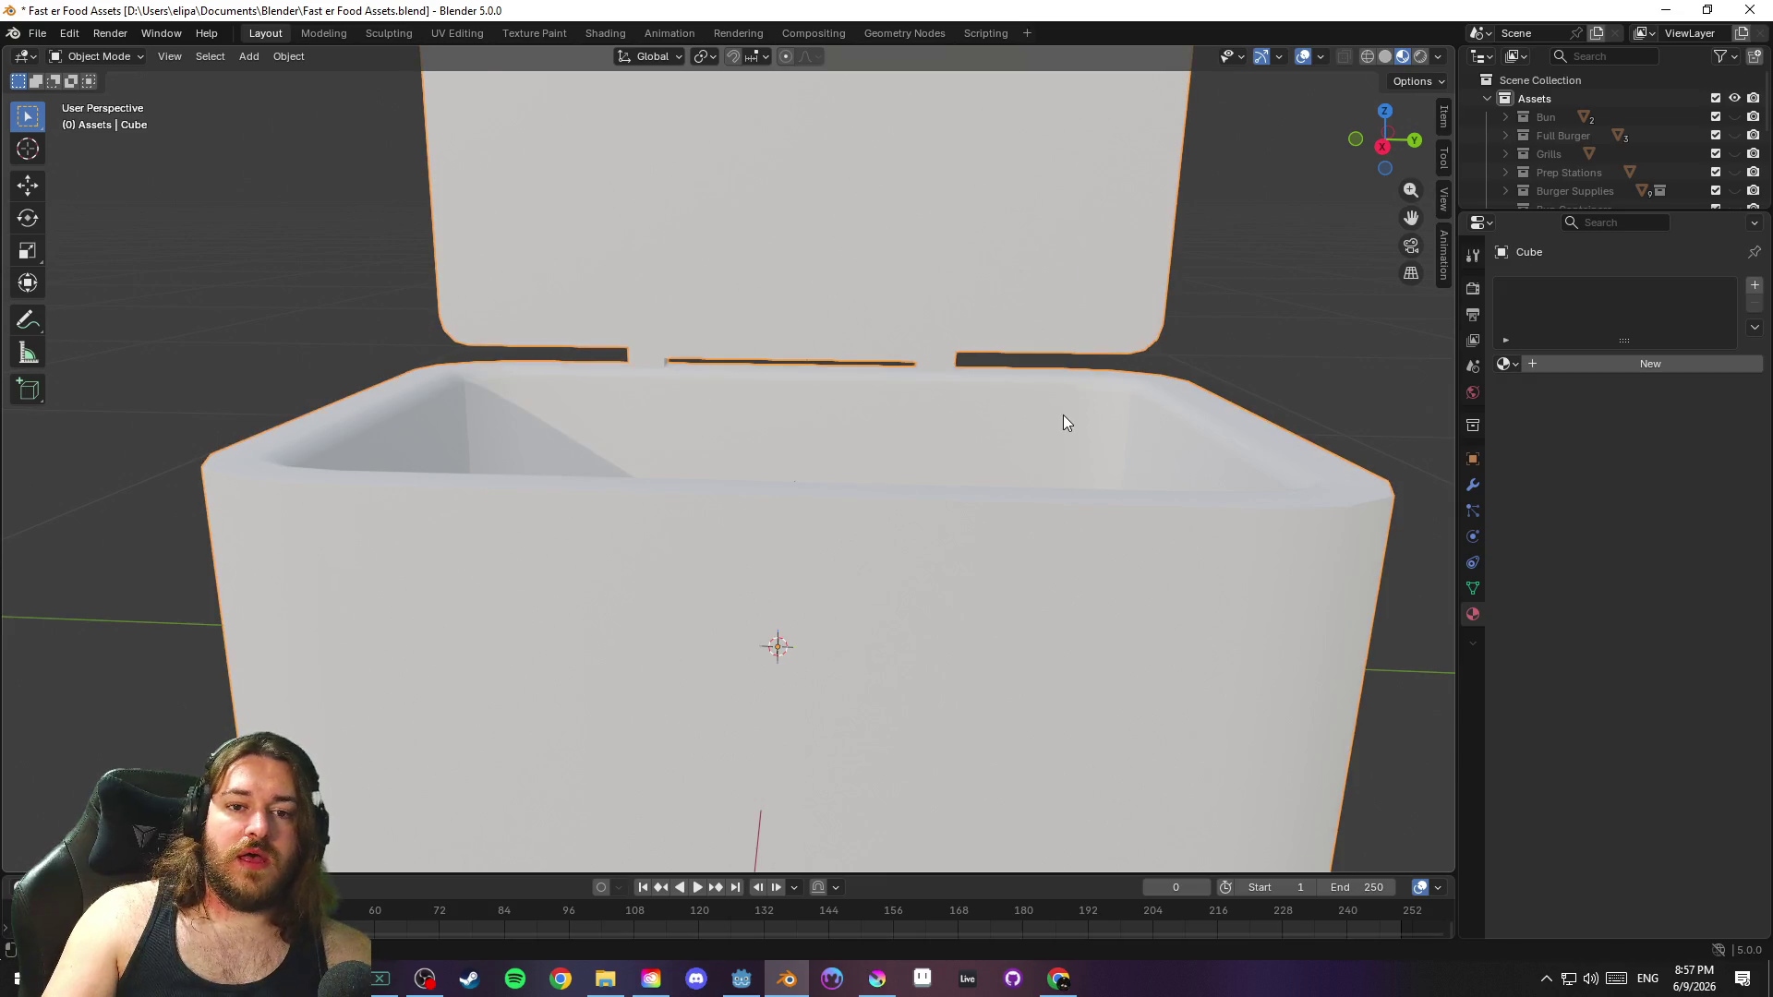
key(Tab)
drag(1006, 422, 770, 399)
In vertex mode, select the rim vertices under the hinge gap and split them
key(1)
click(655, 377)
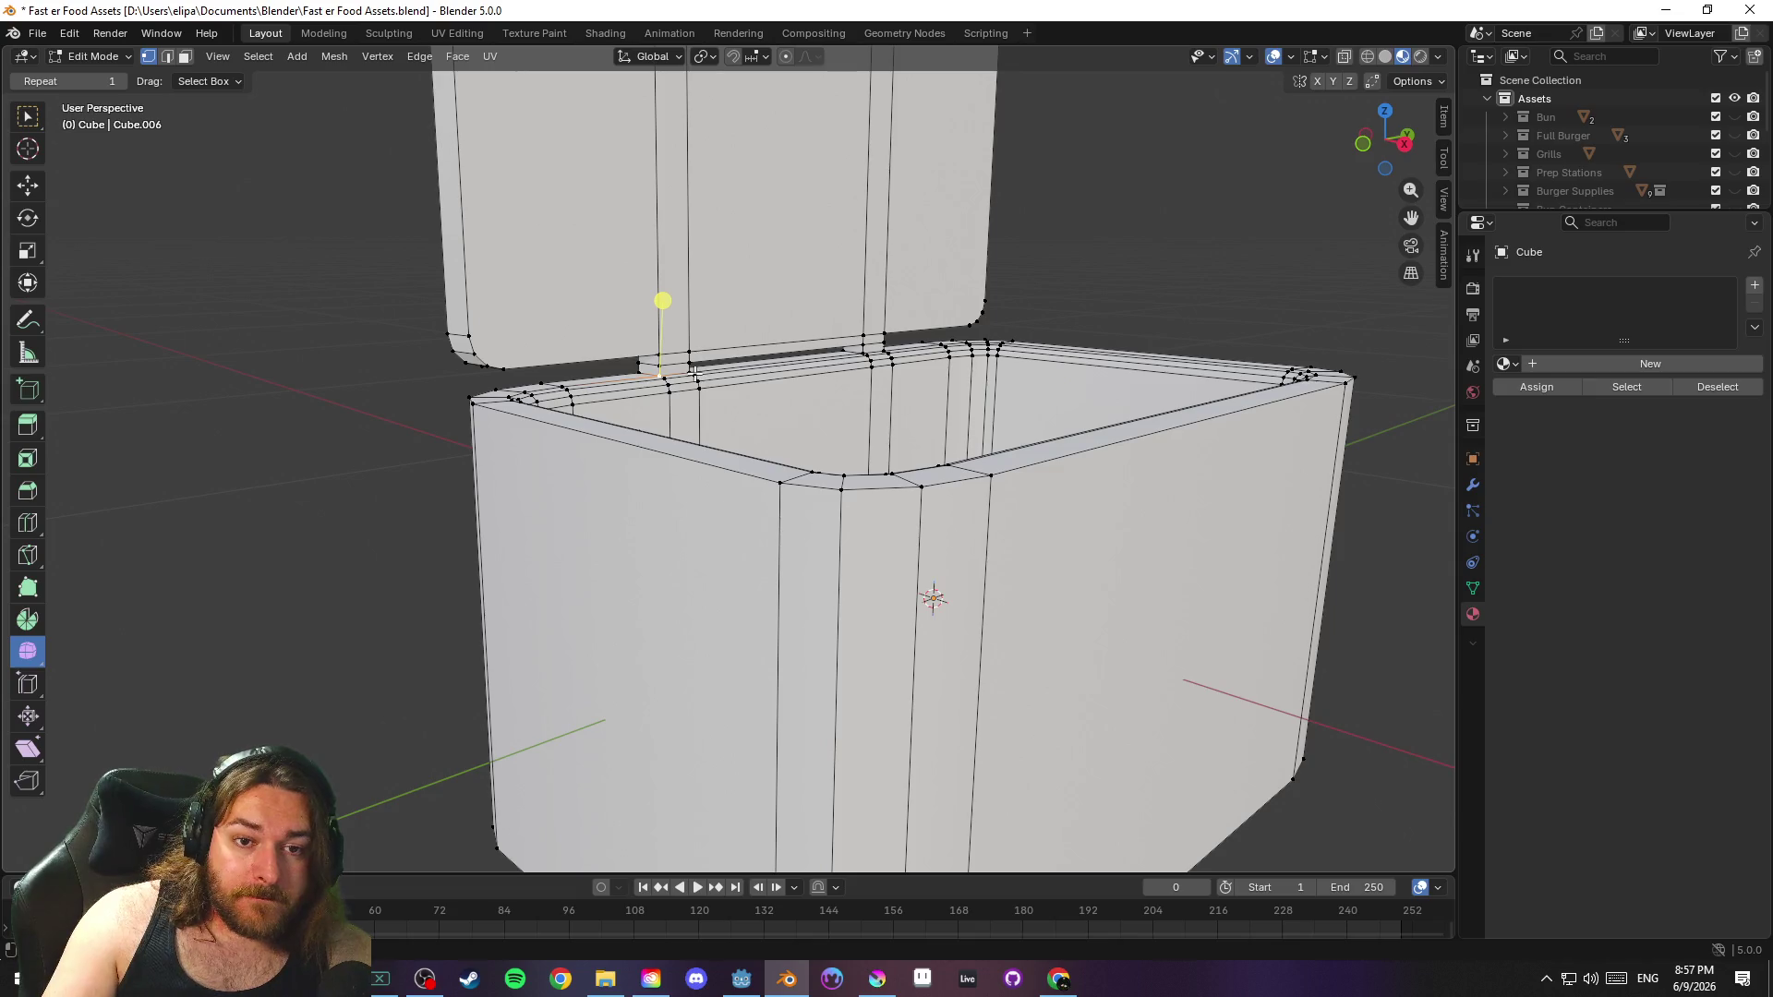
mouse_move(694, 372)
mouse_down()
mouse_move(739, 323)
mouse_move(794, 457)
mouse_up()
scroll(785, 333, up, 5)
mouse_move(707, 395)
mouse_down()
mouse_move(879, 406)
mouse_move(969, 388)
mouse_move(1099, 419)
mouse_up()
ctrl+click(912, 371)
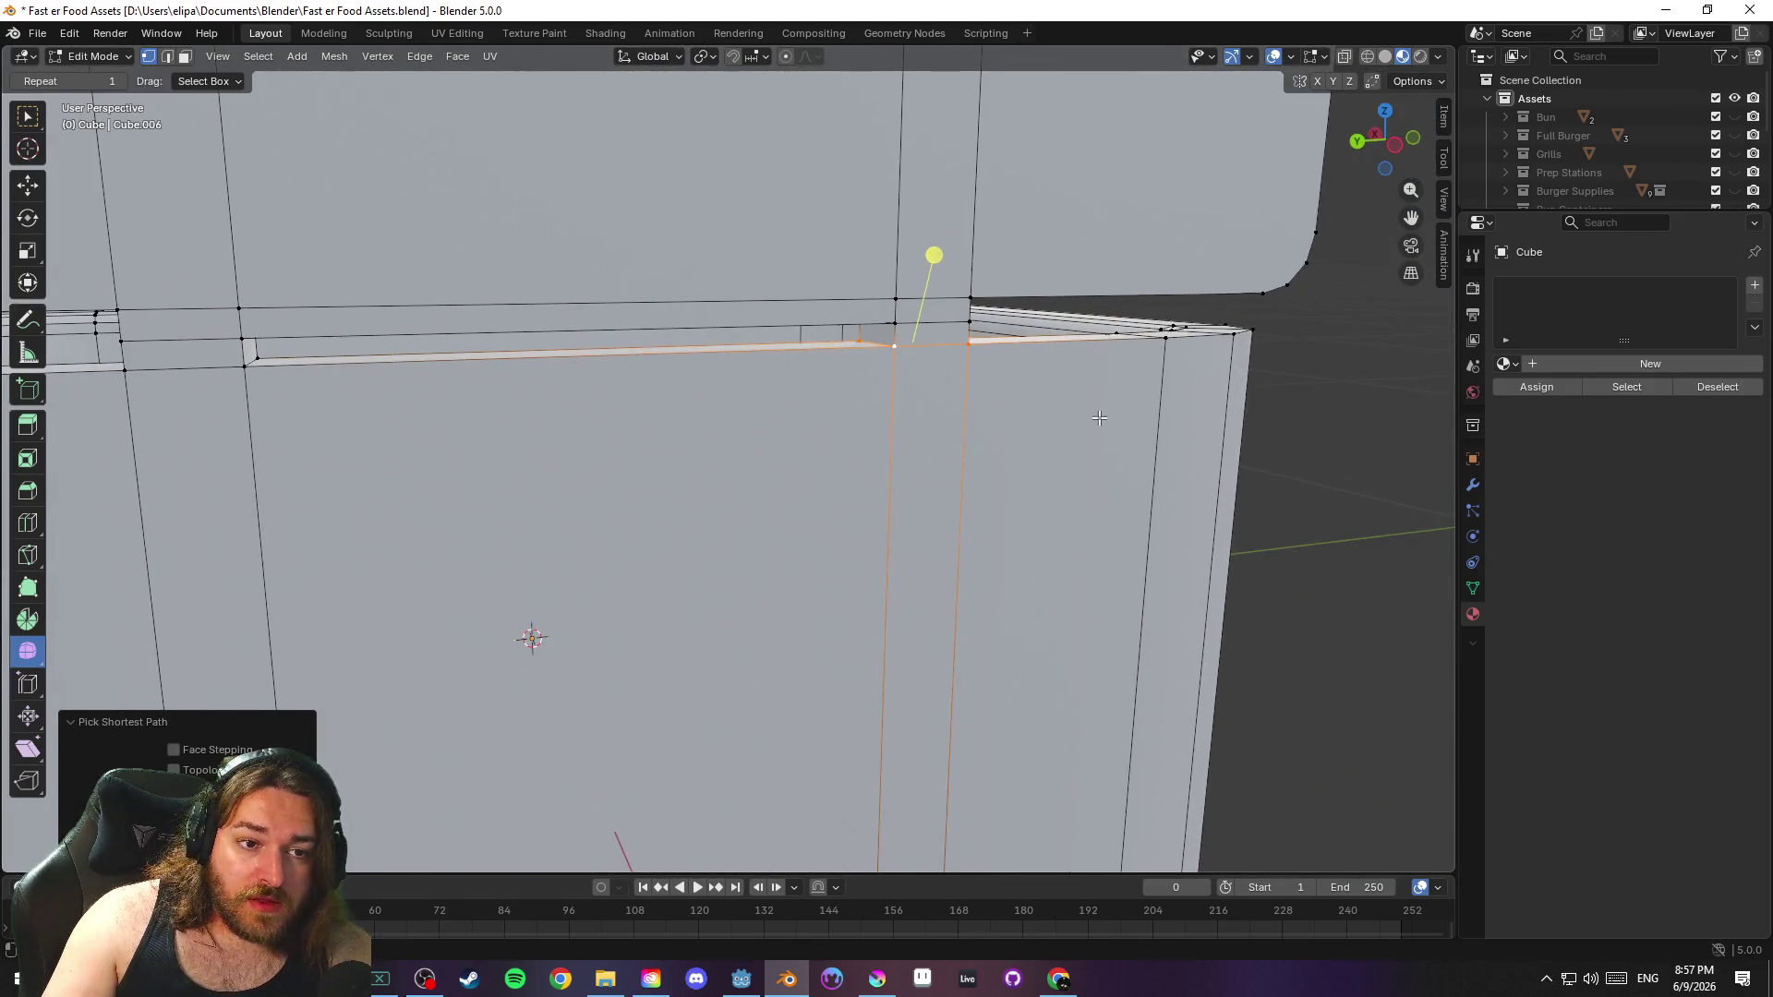
mouse_move(288, 377)
mouse_down()
mouse_move(145, 376)
mouse_move(633, 467)
mouse_up()
right_click(750, 382)
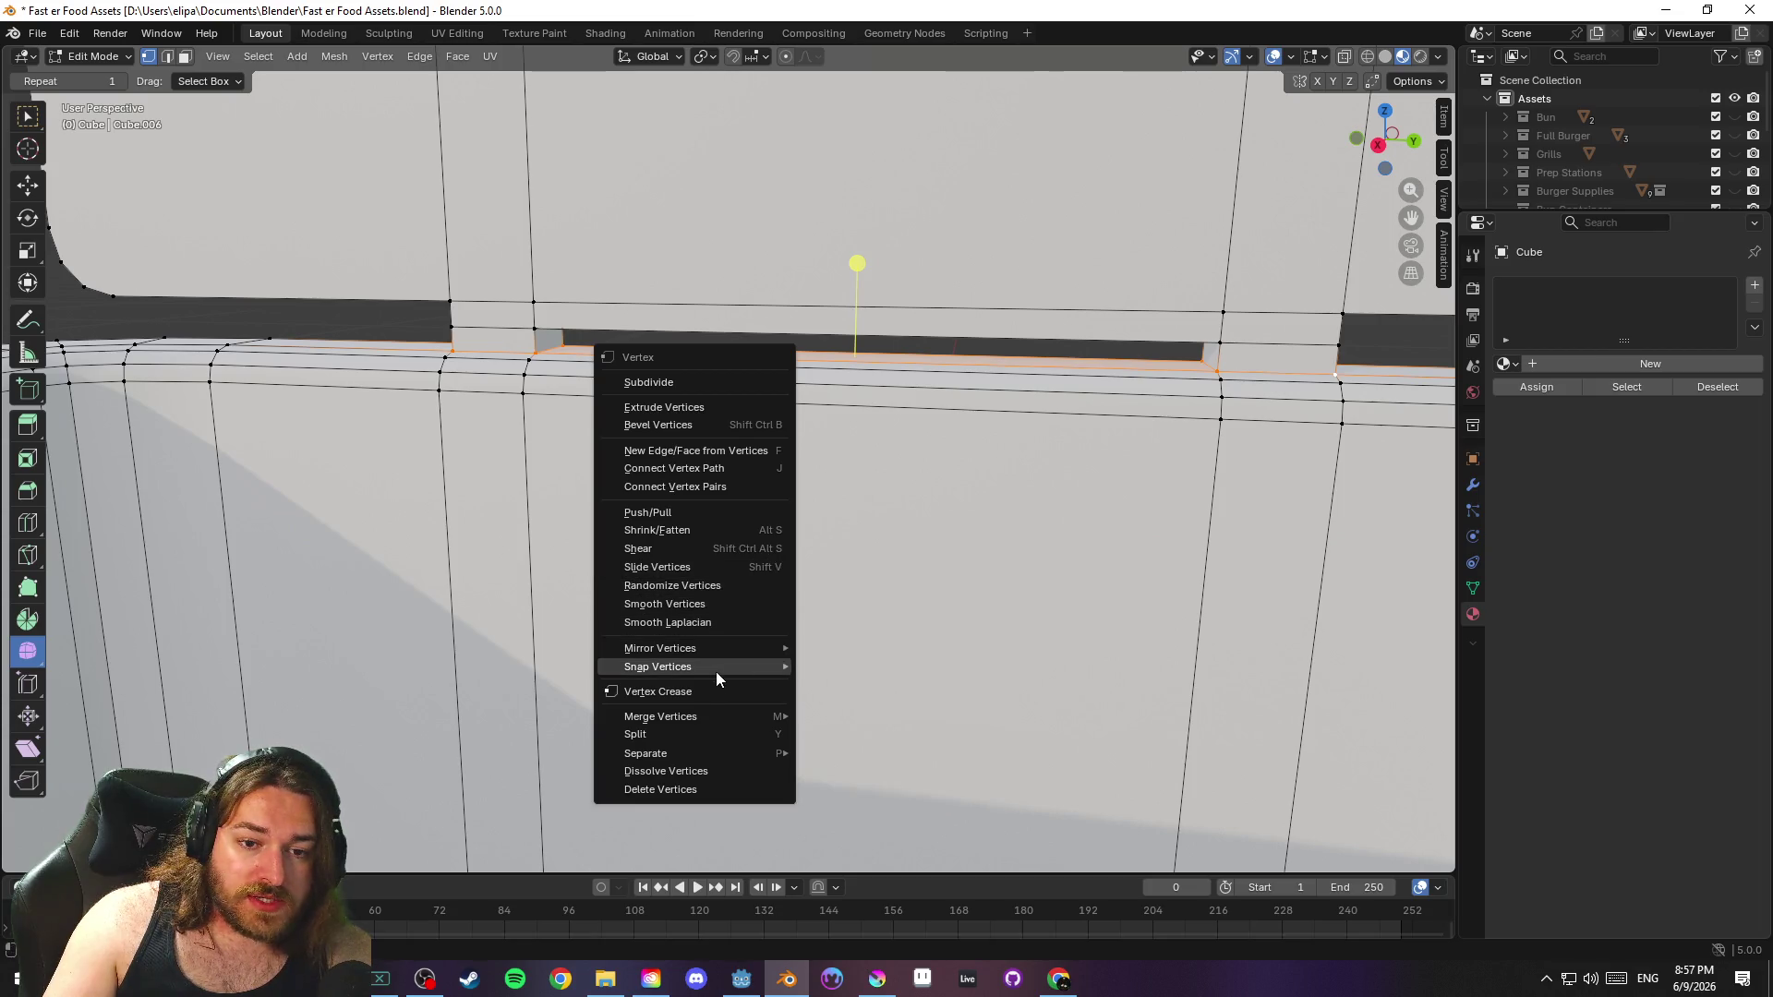
mouse_move(703, 753)
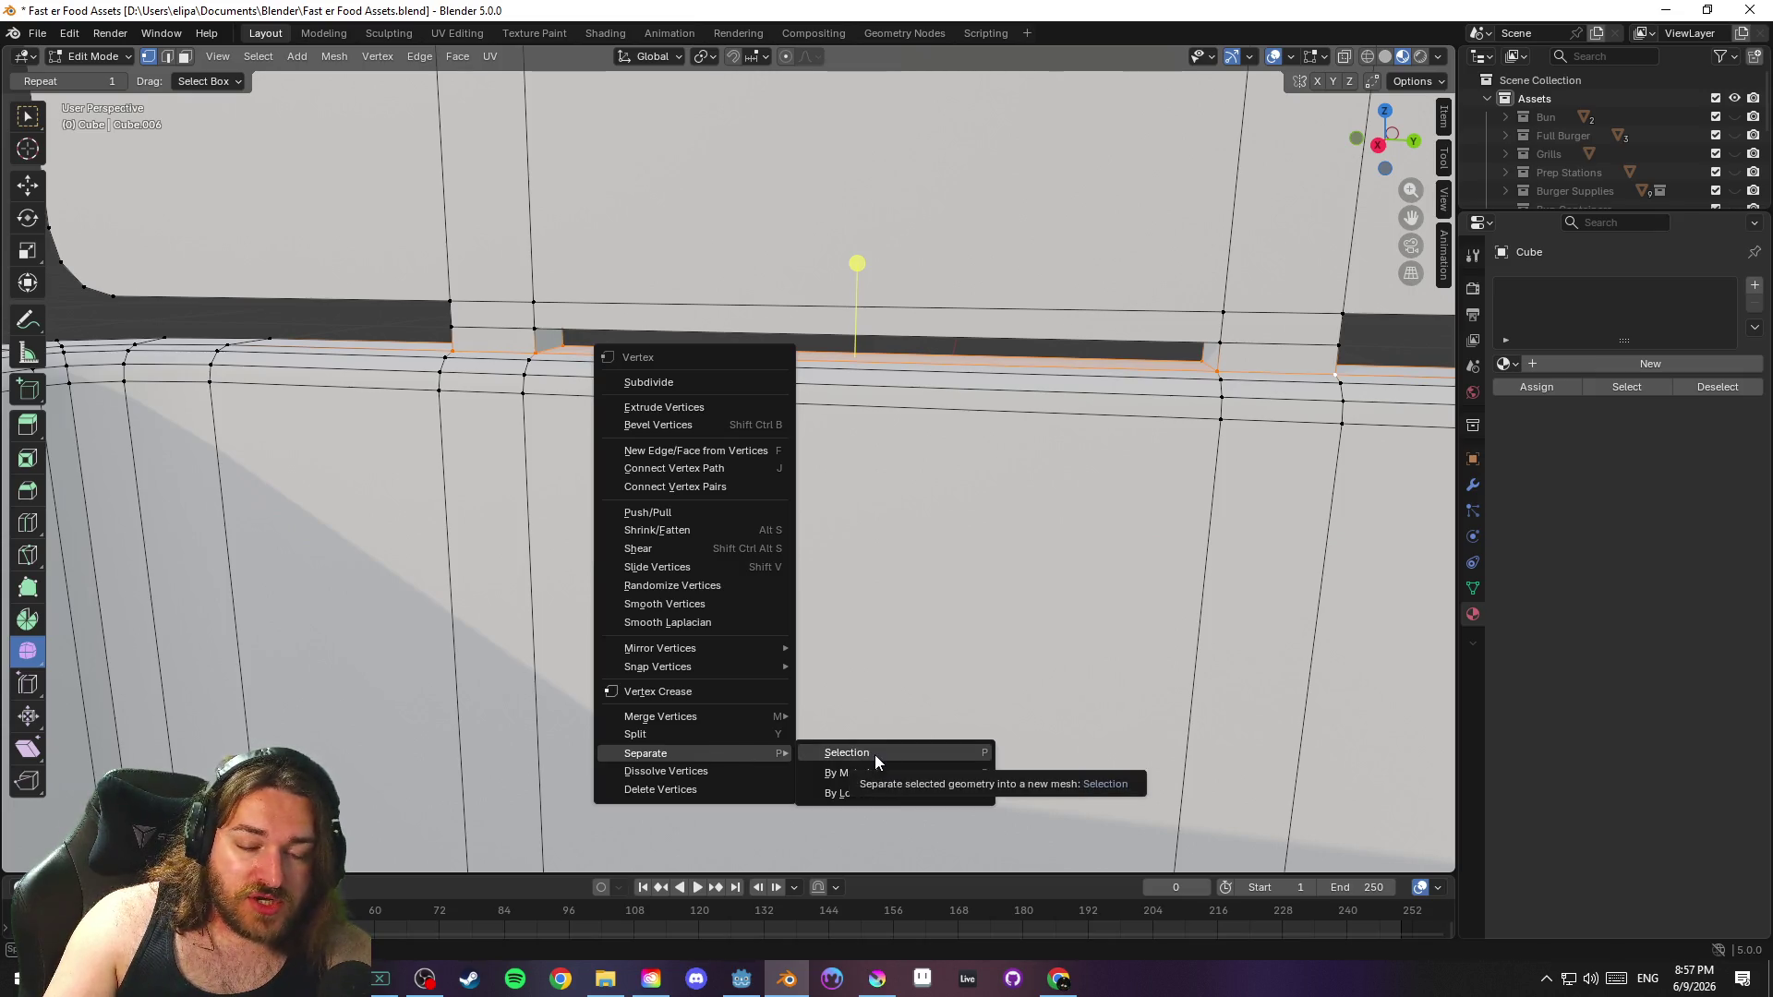
click(685, 734)
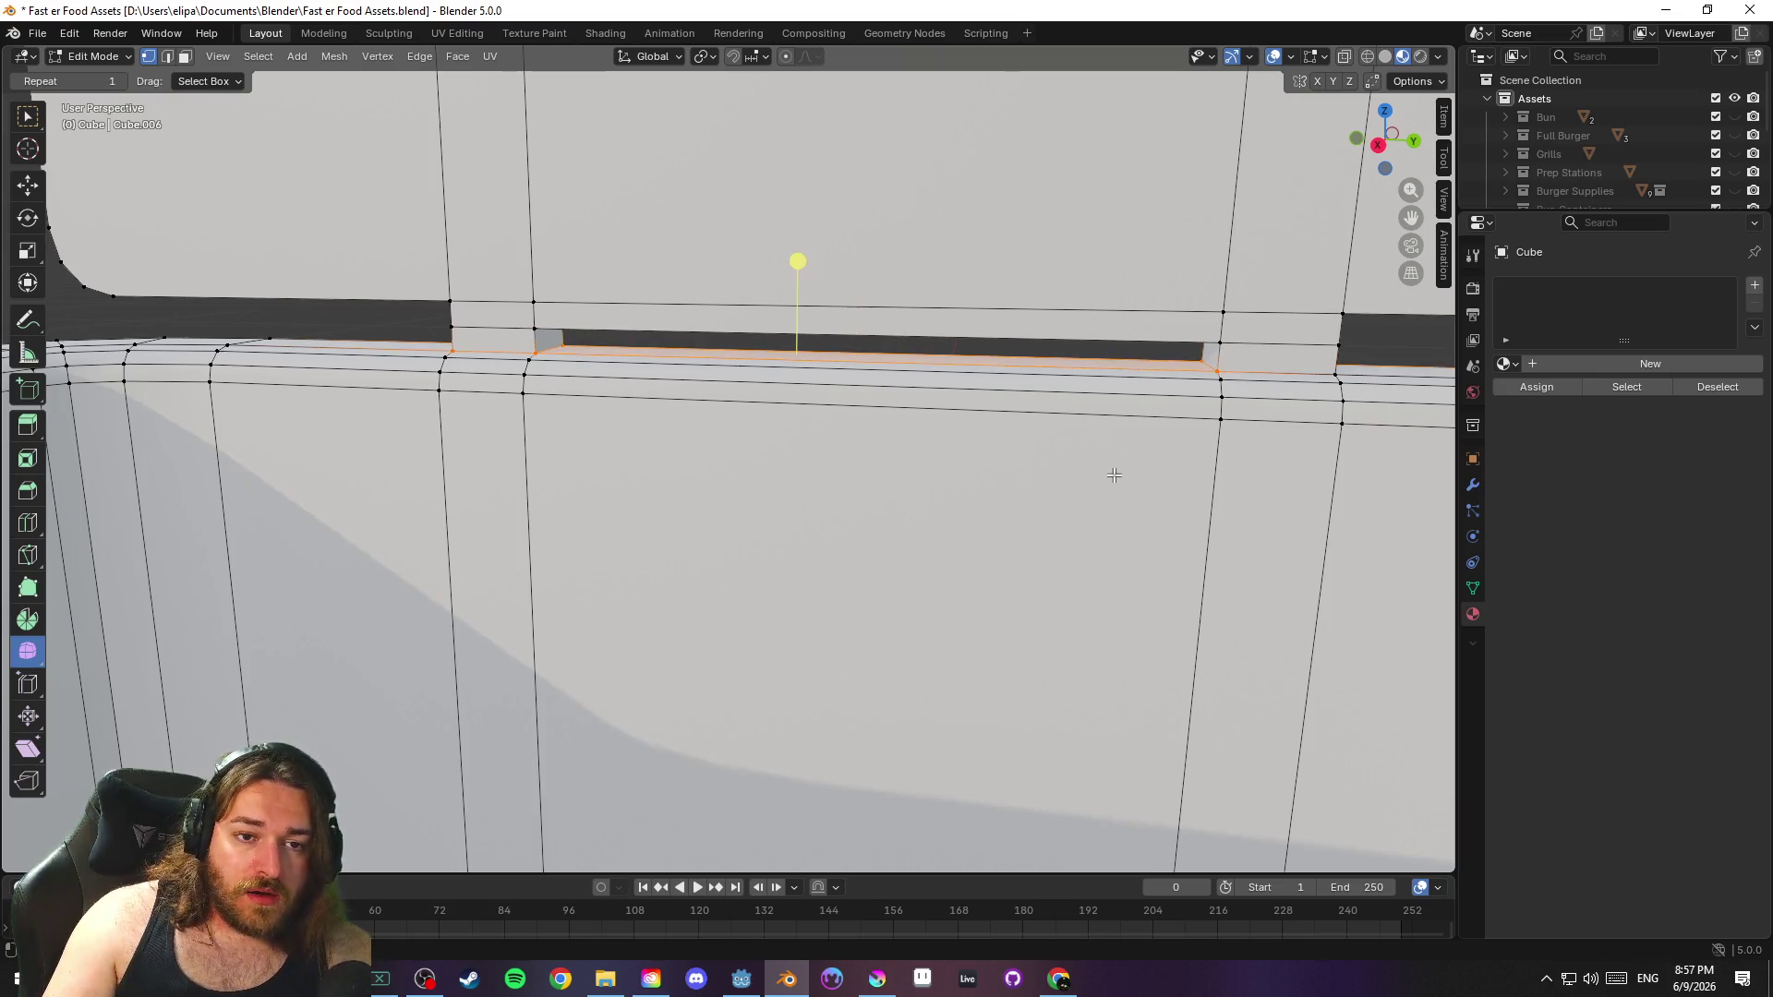
Separate the selected rim strip into its own mesh and switch to Wireframe shading
key(ctrl+shift+z)
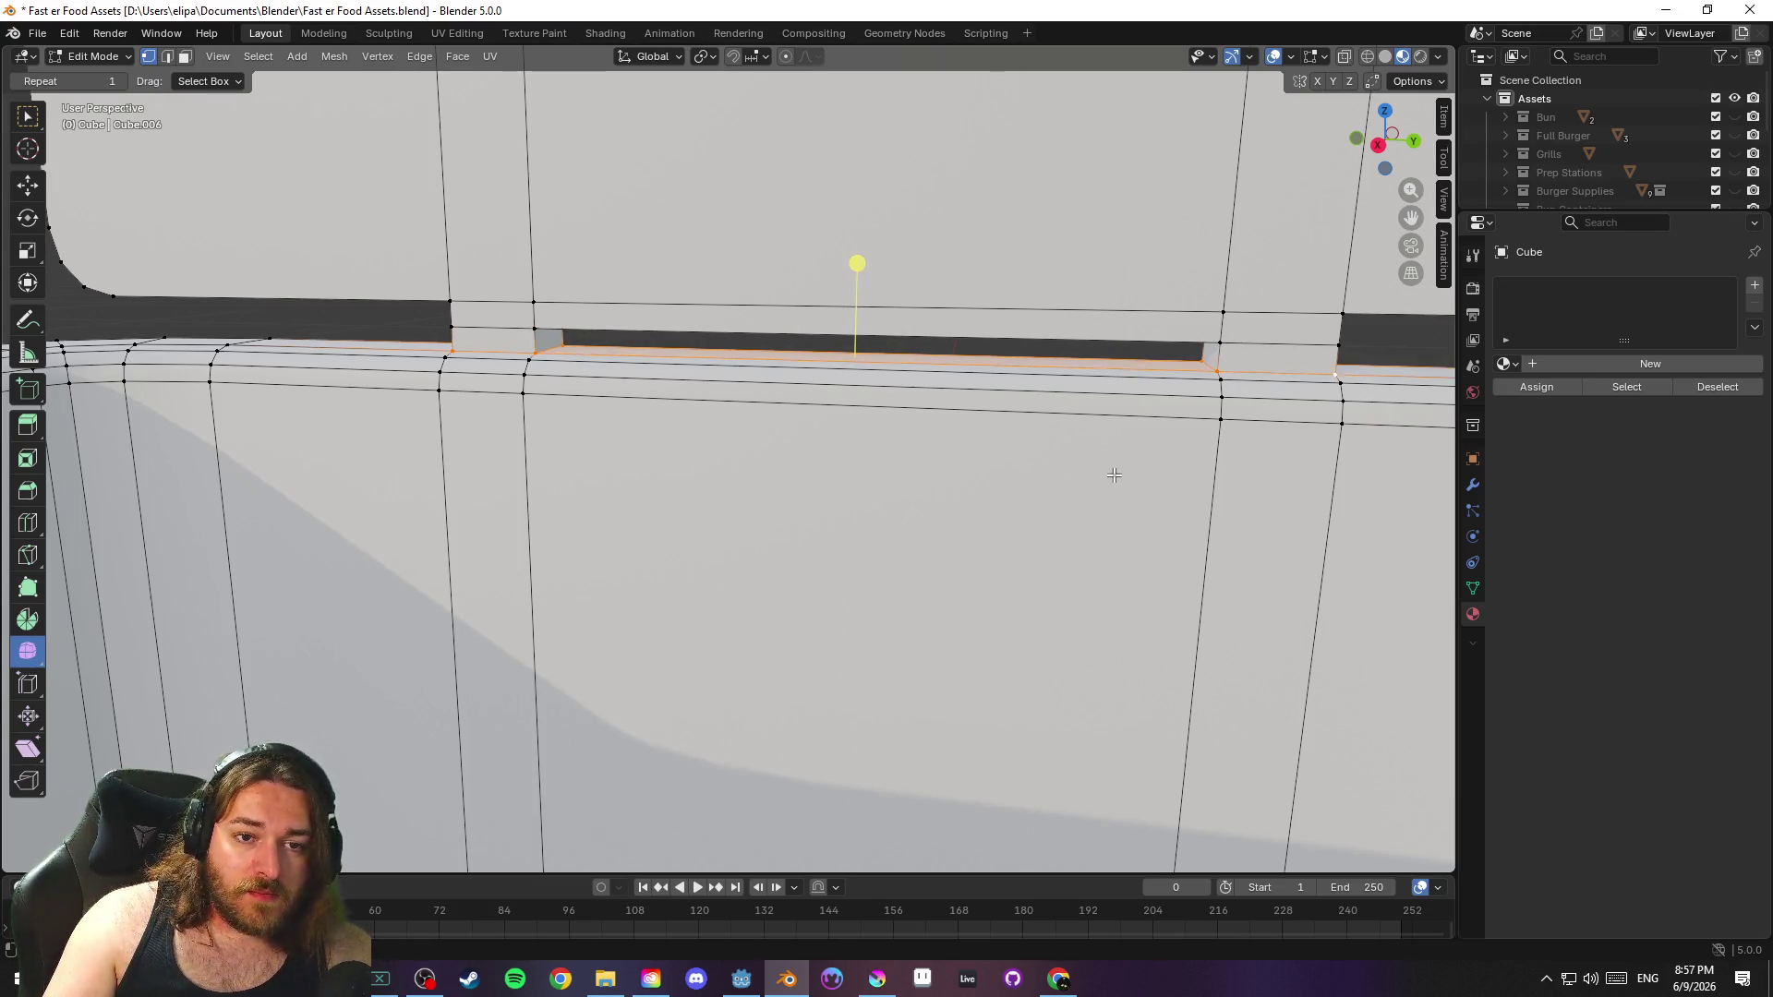
key(ctrl+v)
mouse_move(1087, 491)
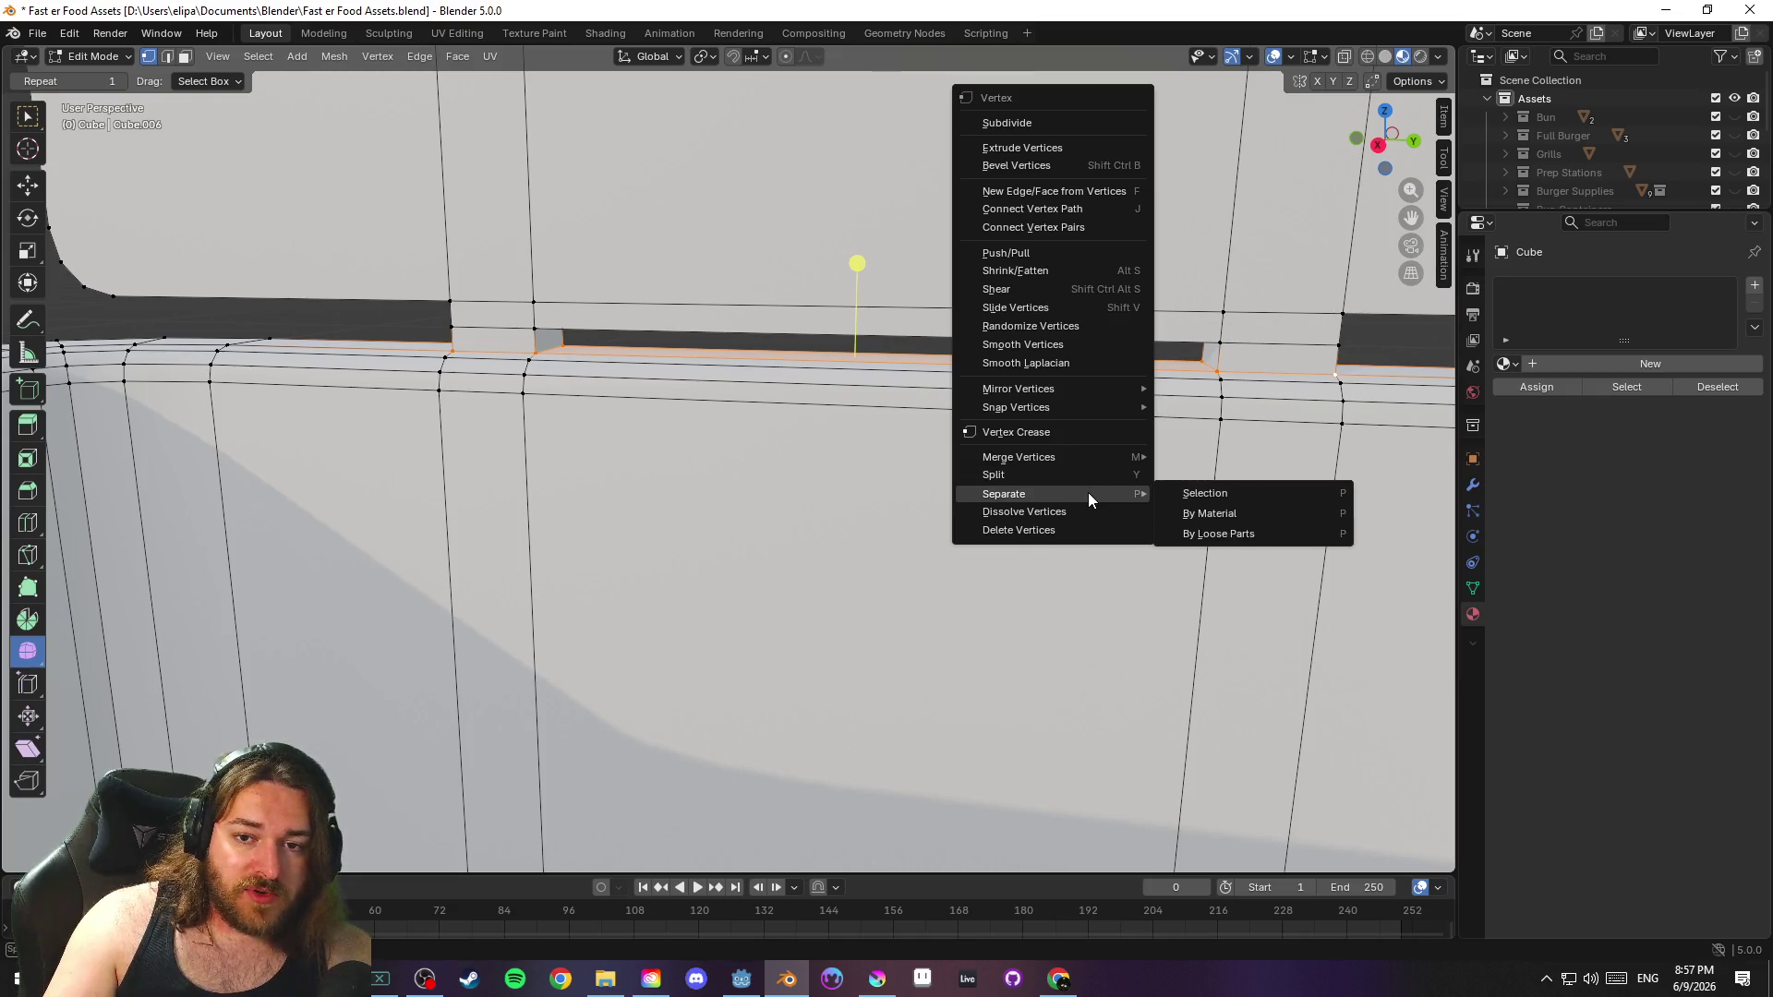
click(1235, 491)
key(z)
key(z)
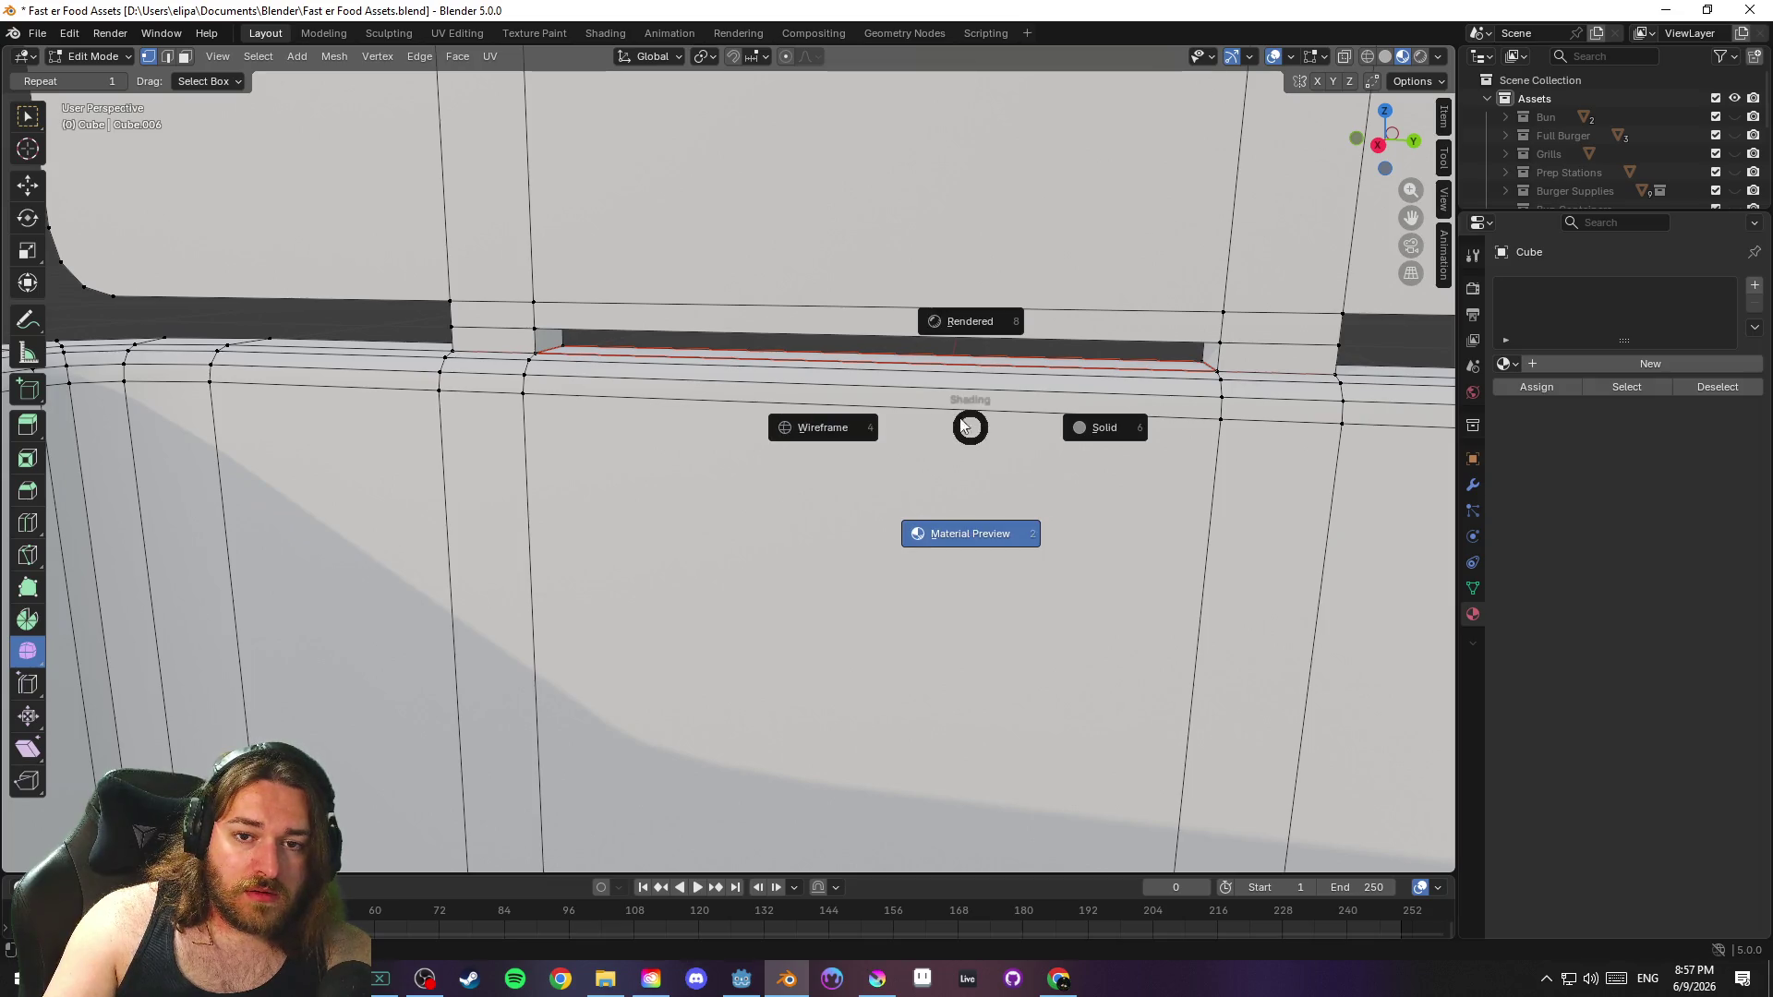
click(856, 377)
scroll(887, 395, down, 4)
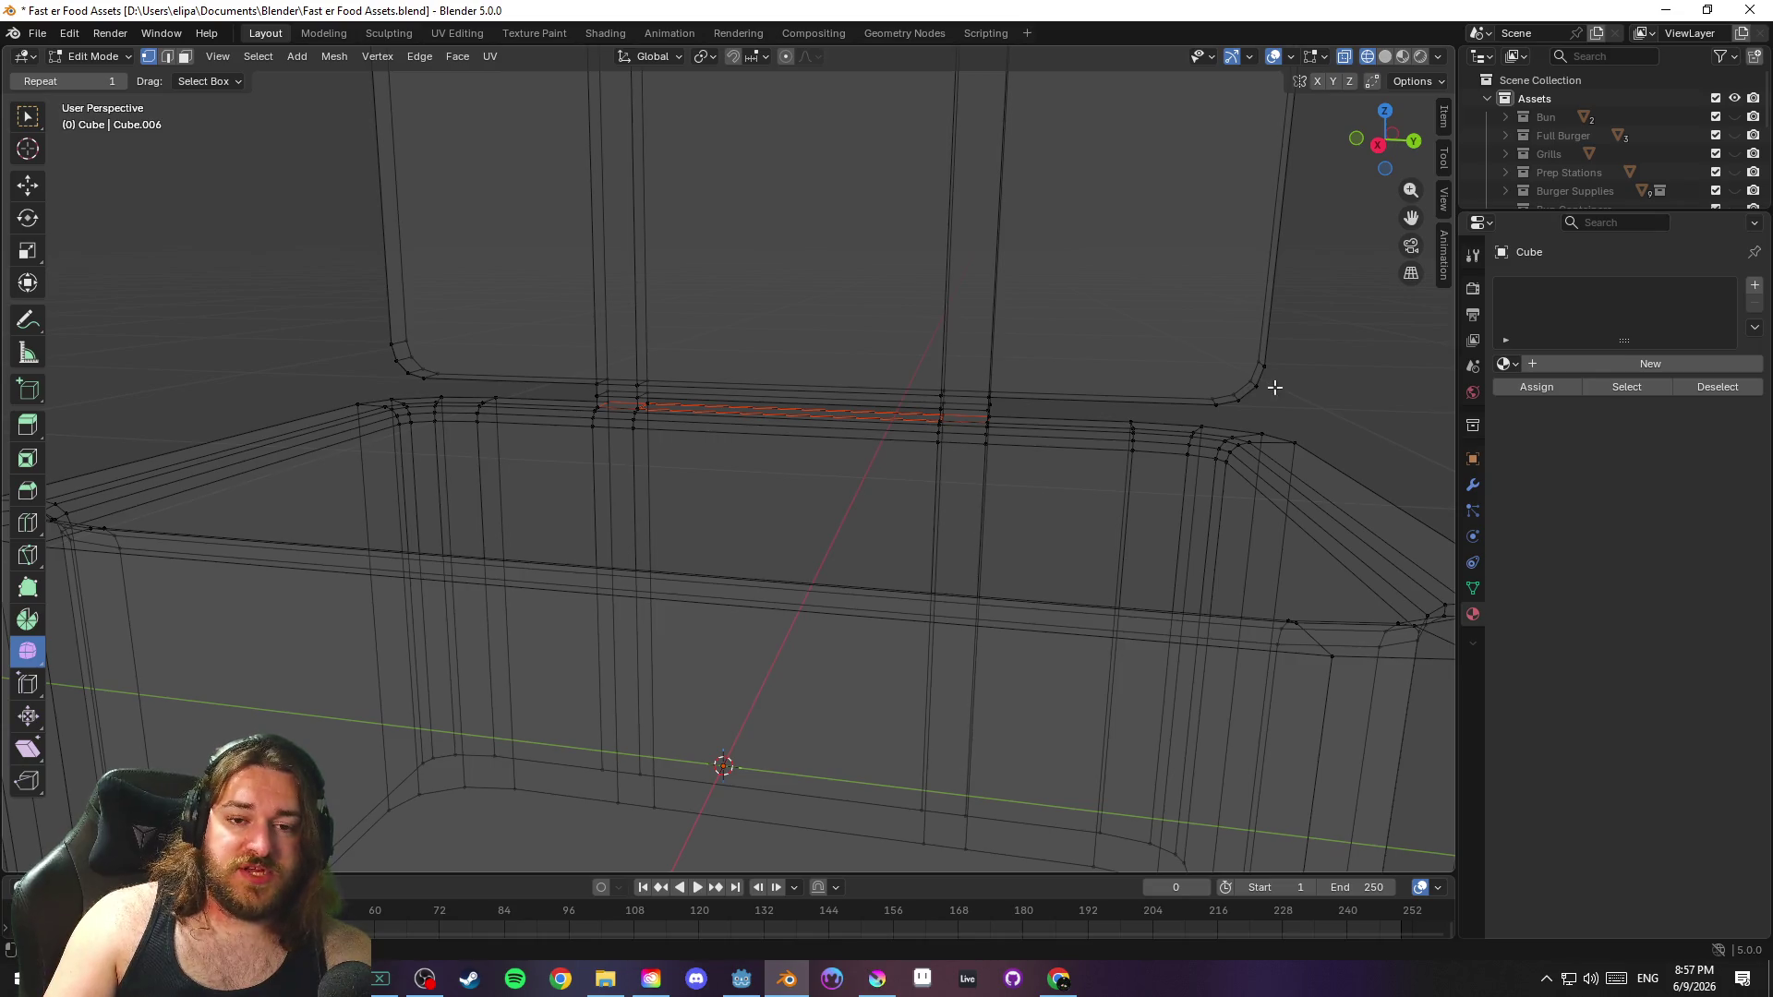
Return to solid shading and select the shortest vertex path across the lid top
key(shift+v)
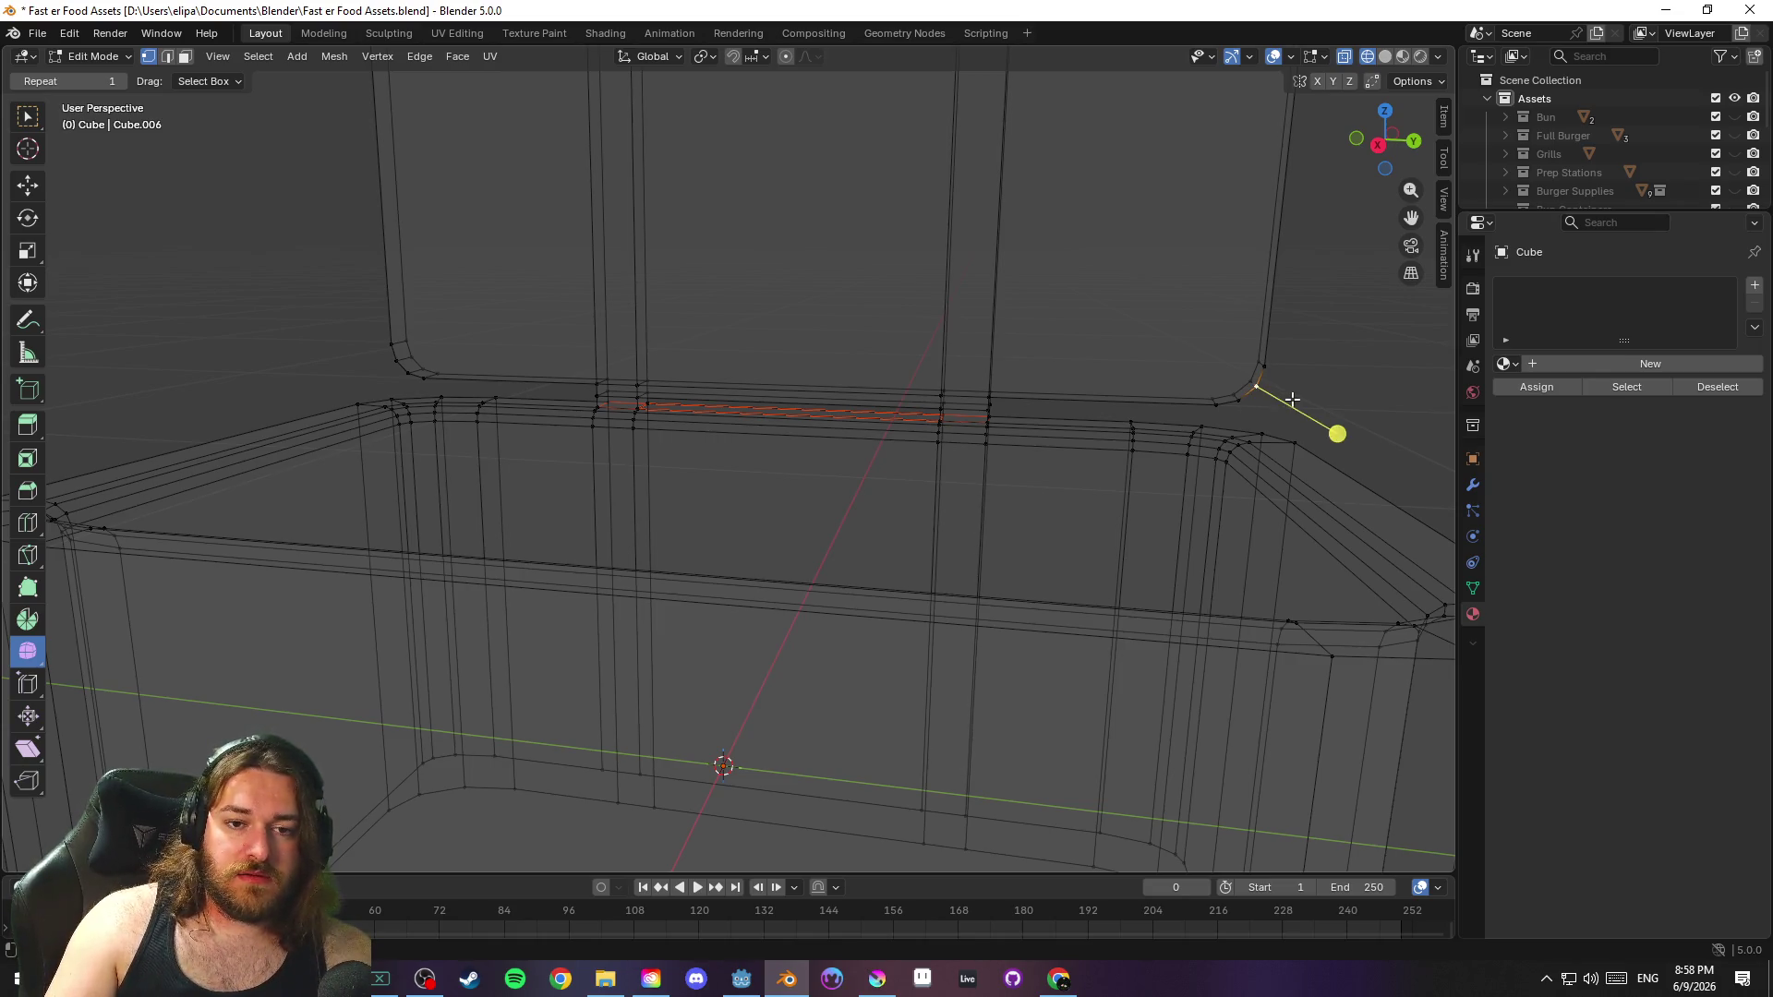
key(Escape)
key(shift+z)
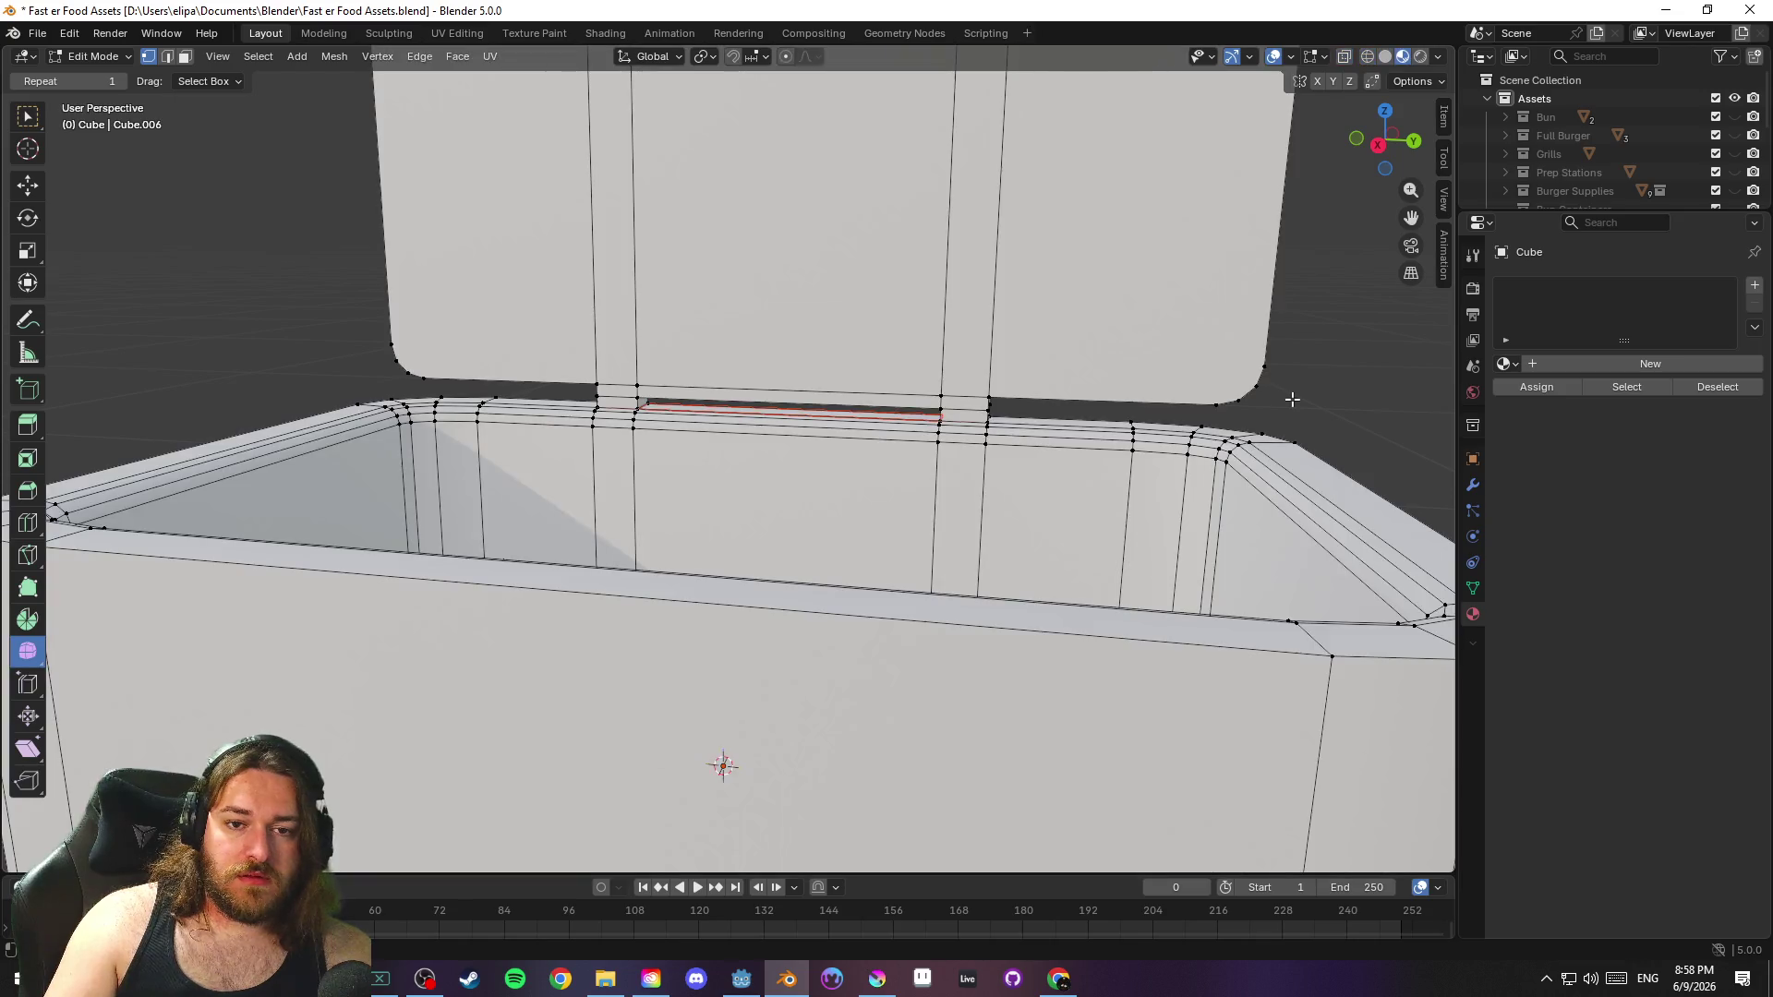
key(shift+v)
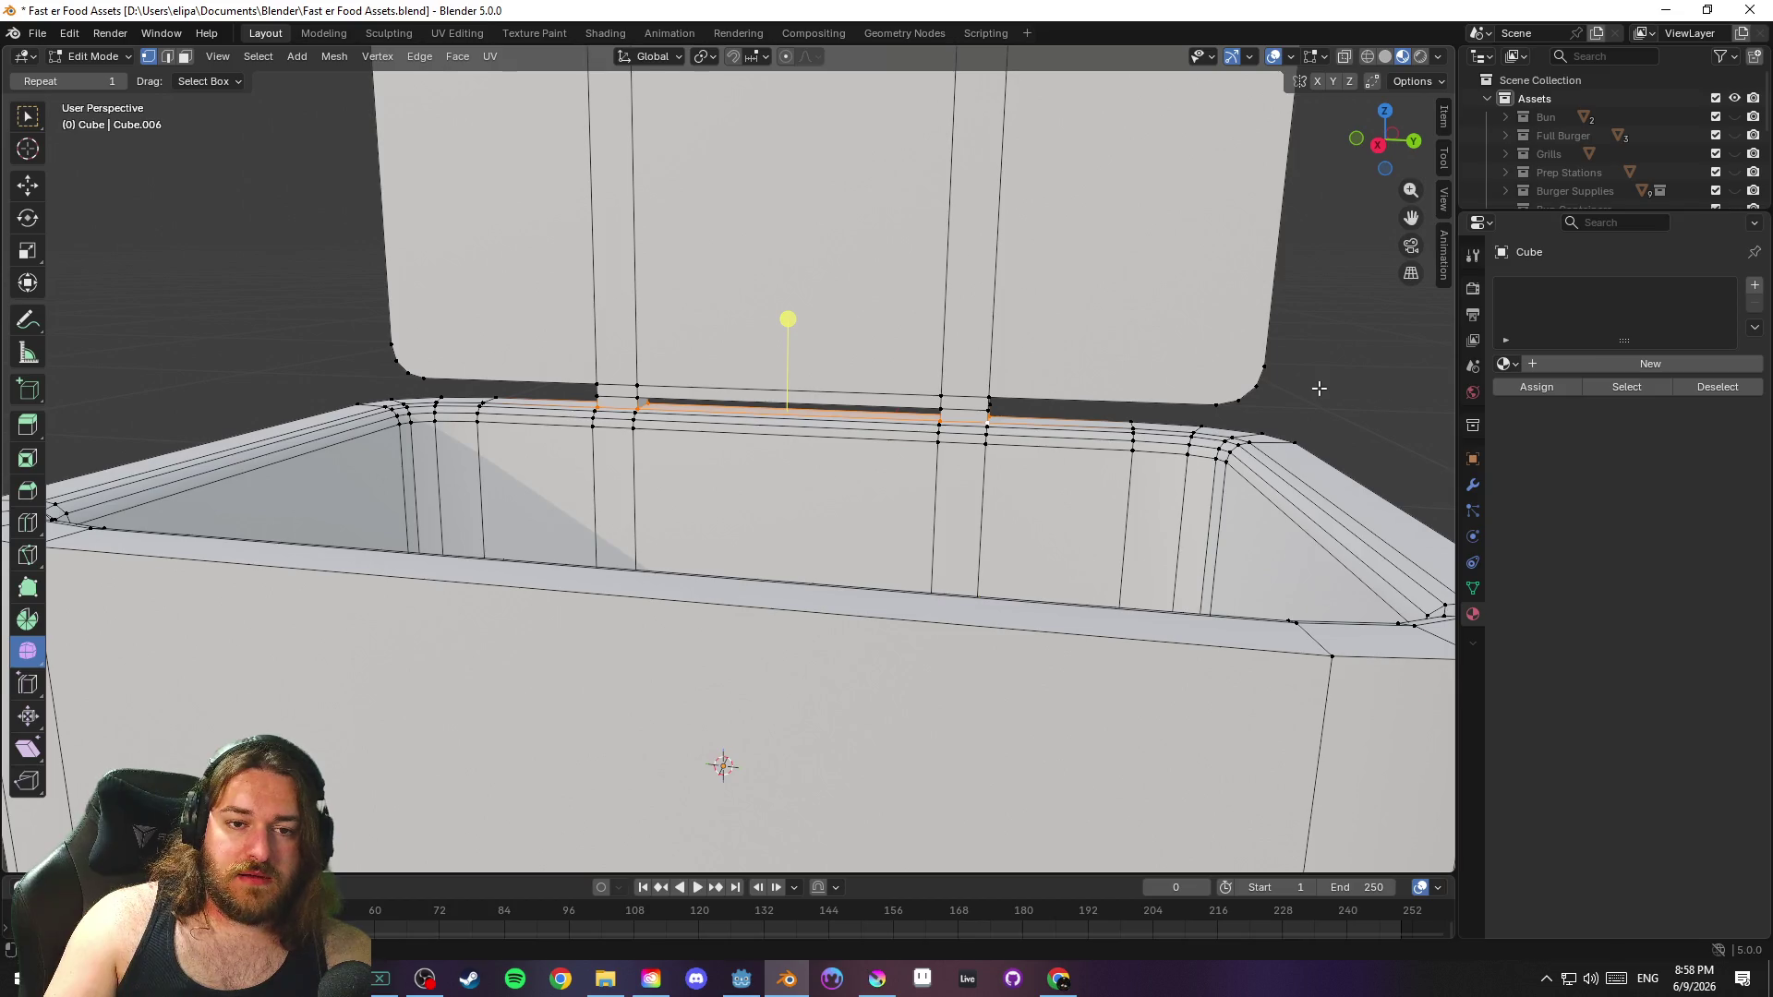
mouse_move(1312, 326)
mouse_down()
mouse_move(1318, 566)
mouse_move(979, 346)
mouse_up()
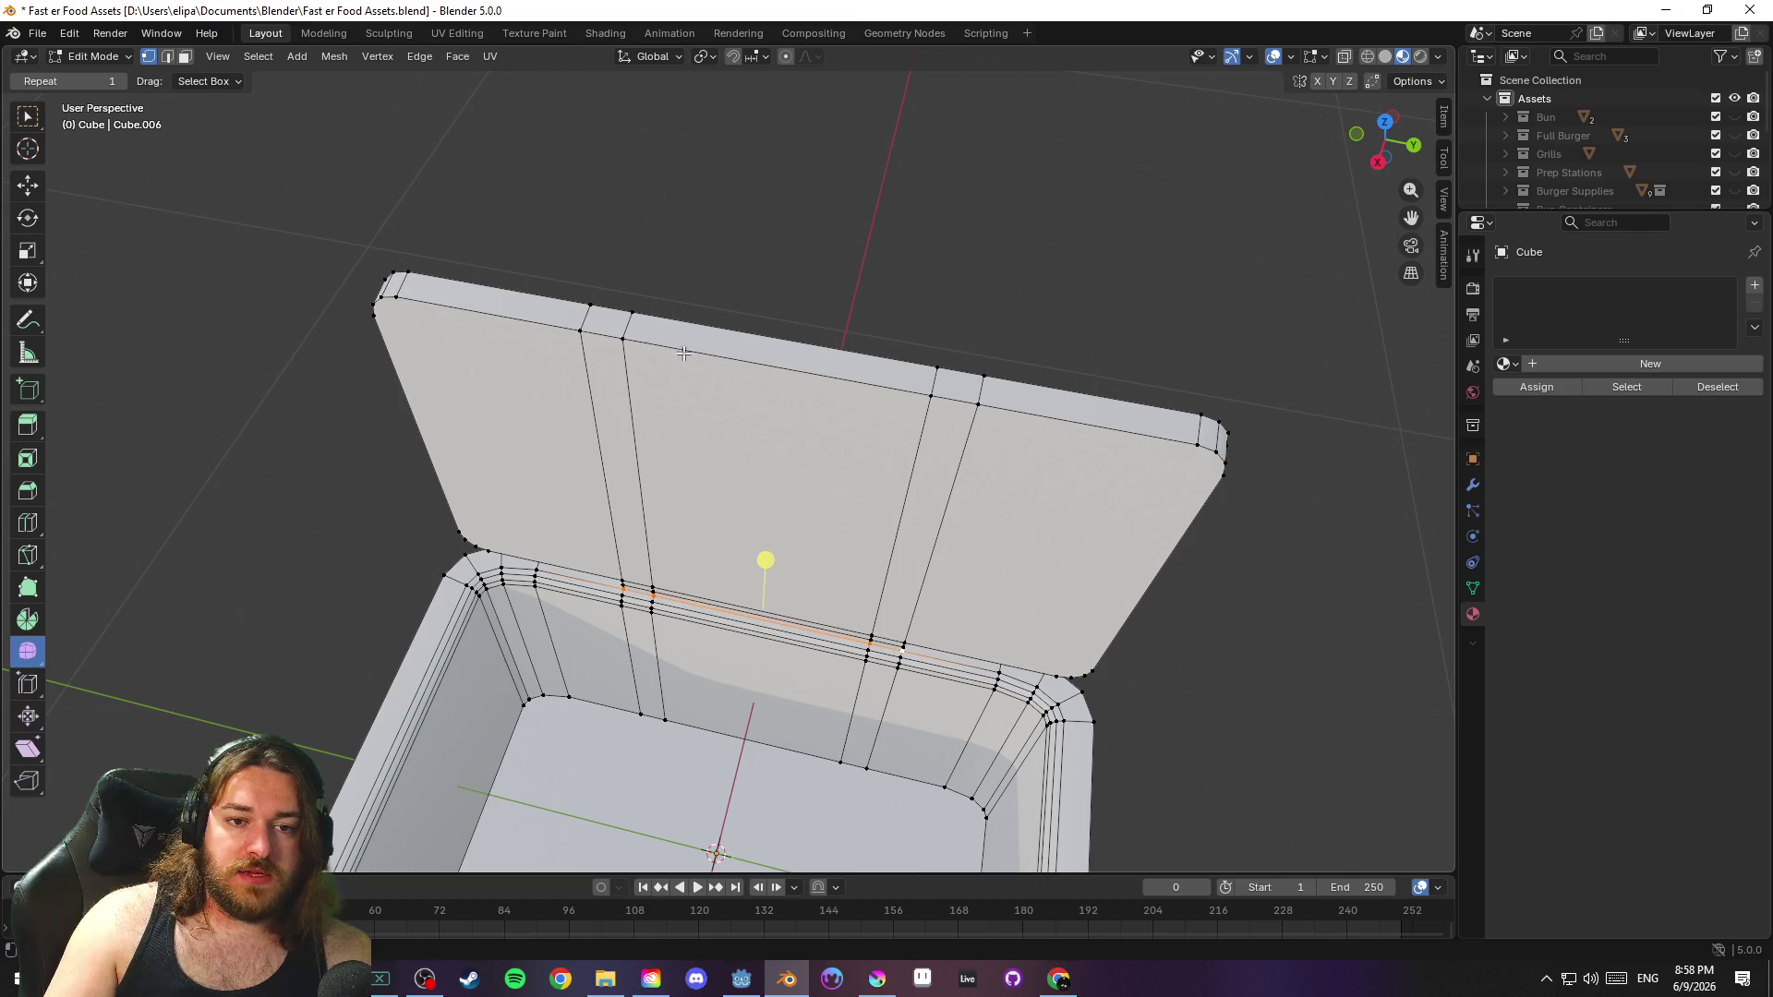
click(445, 312)
key(shift+v)
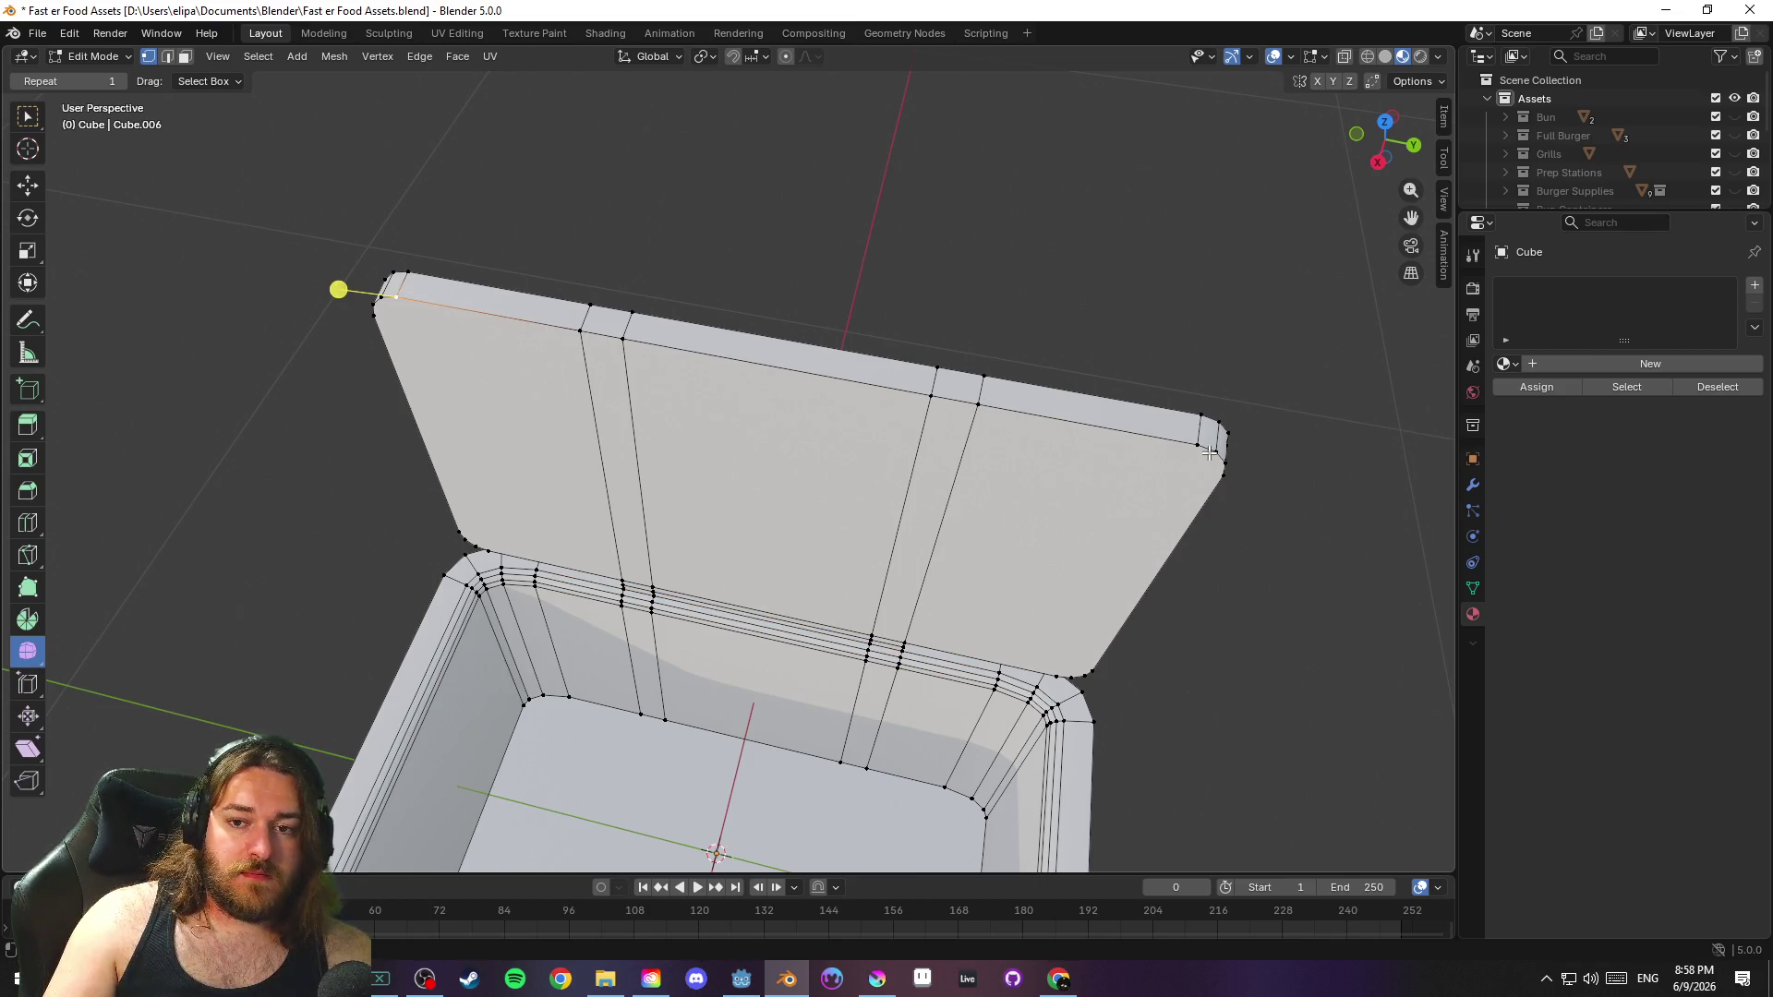
ctrl+click(1211, 452)
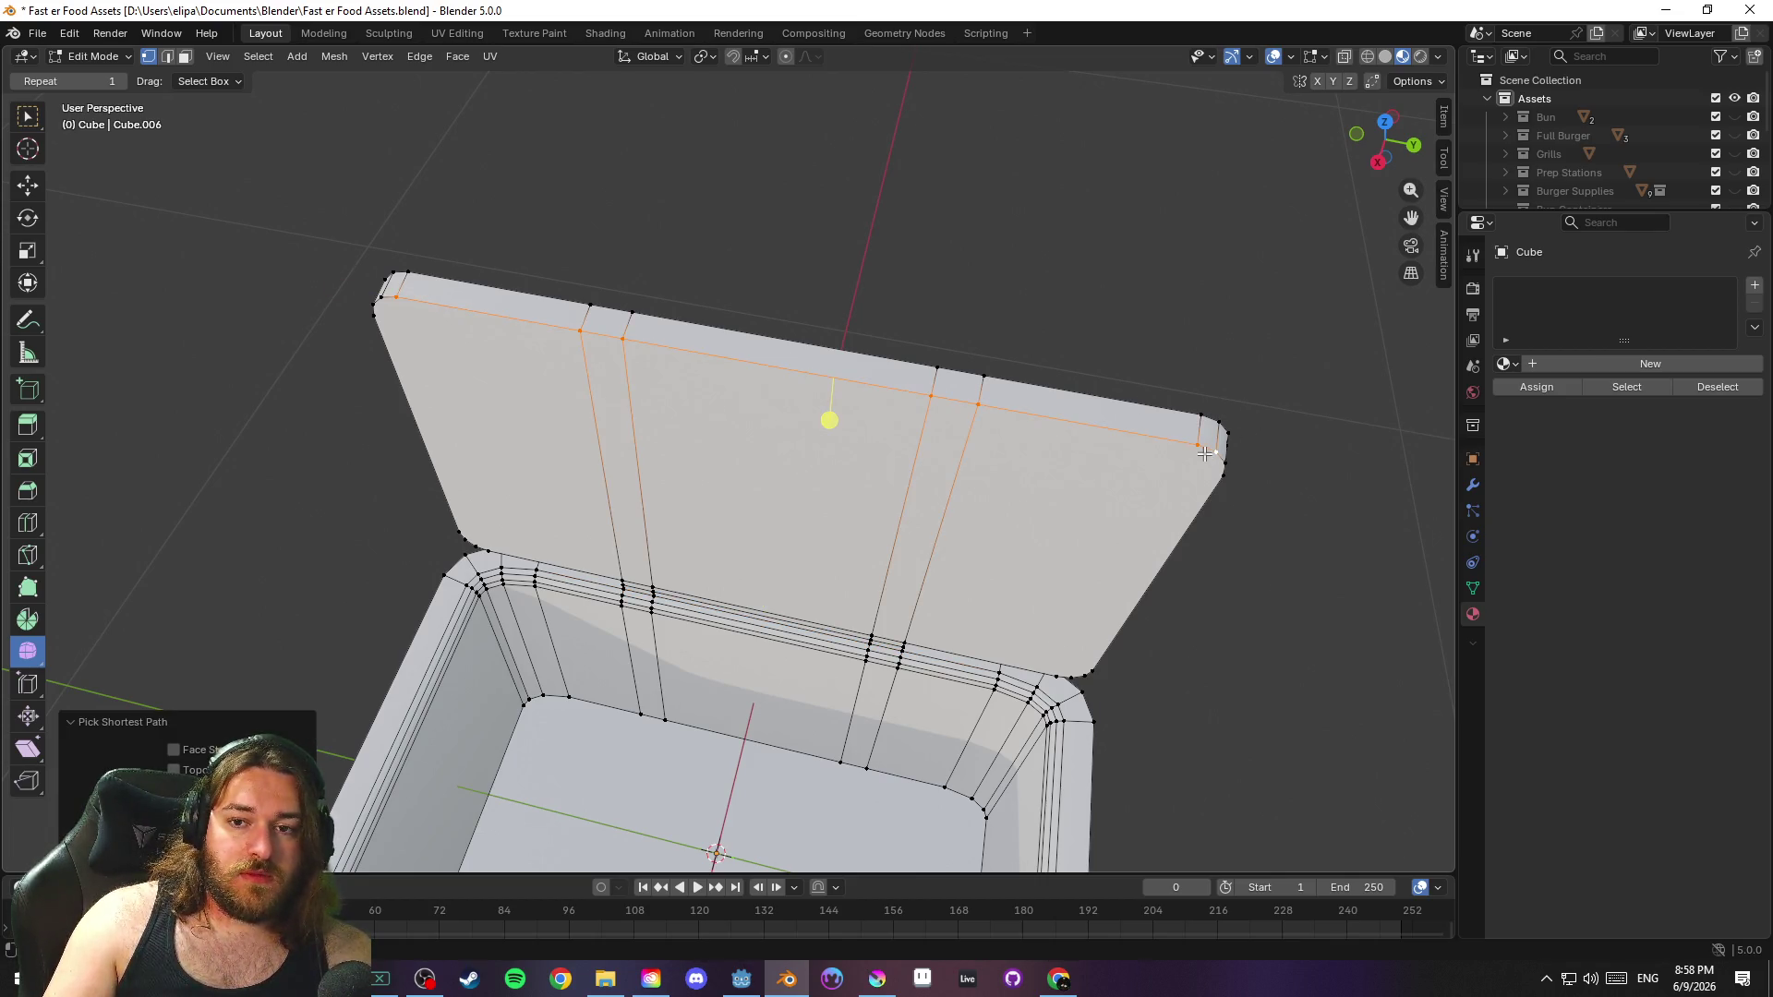
key(shift+v)
drag(1226, 471, 1238, 490)
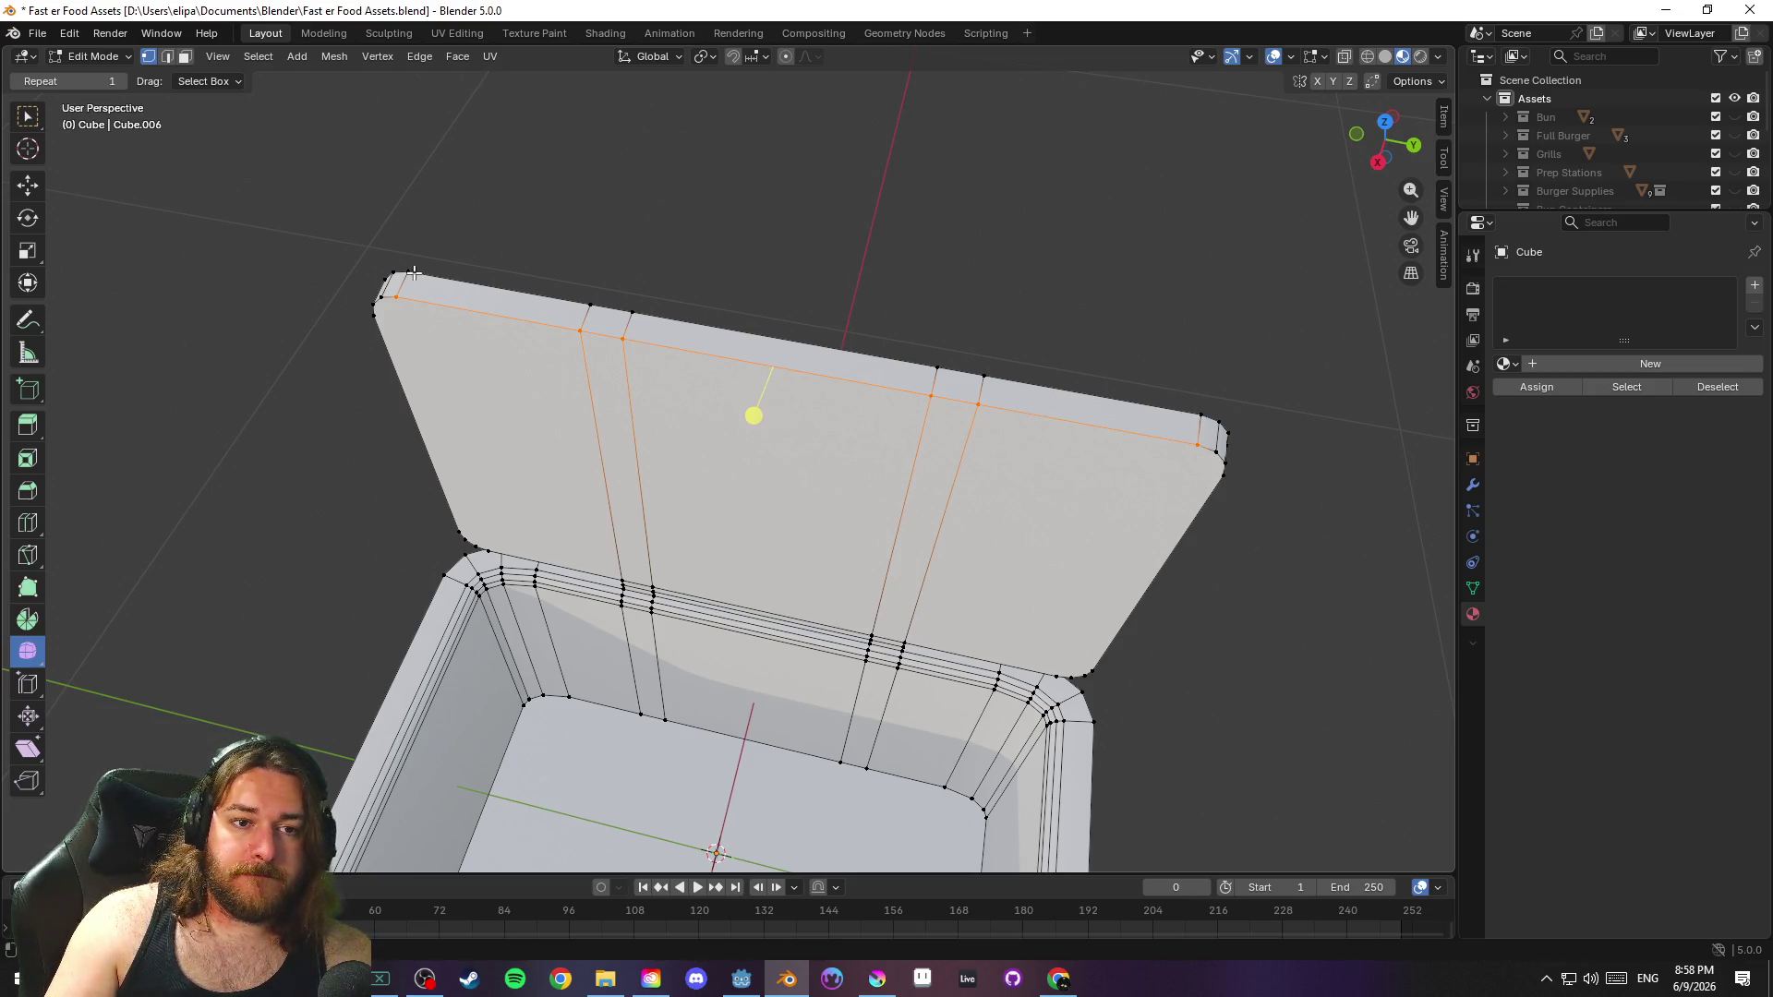
shift+click(1203, 414)
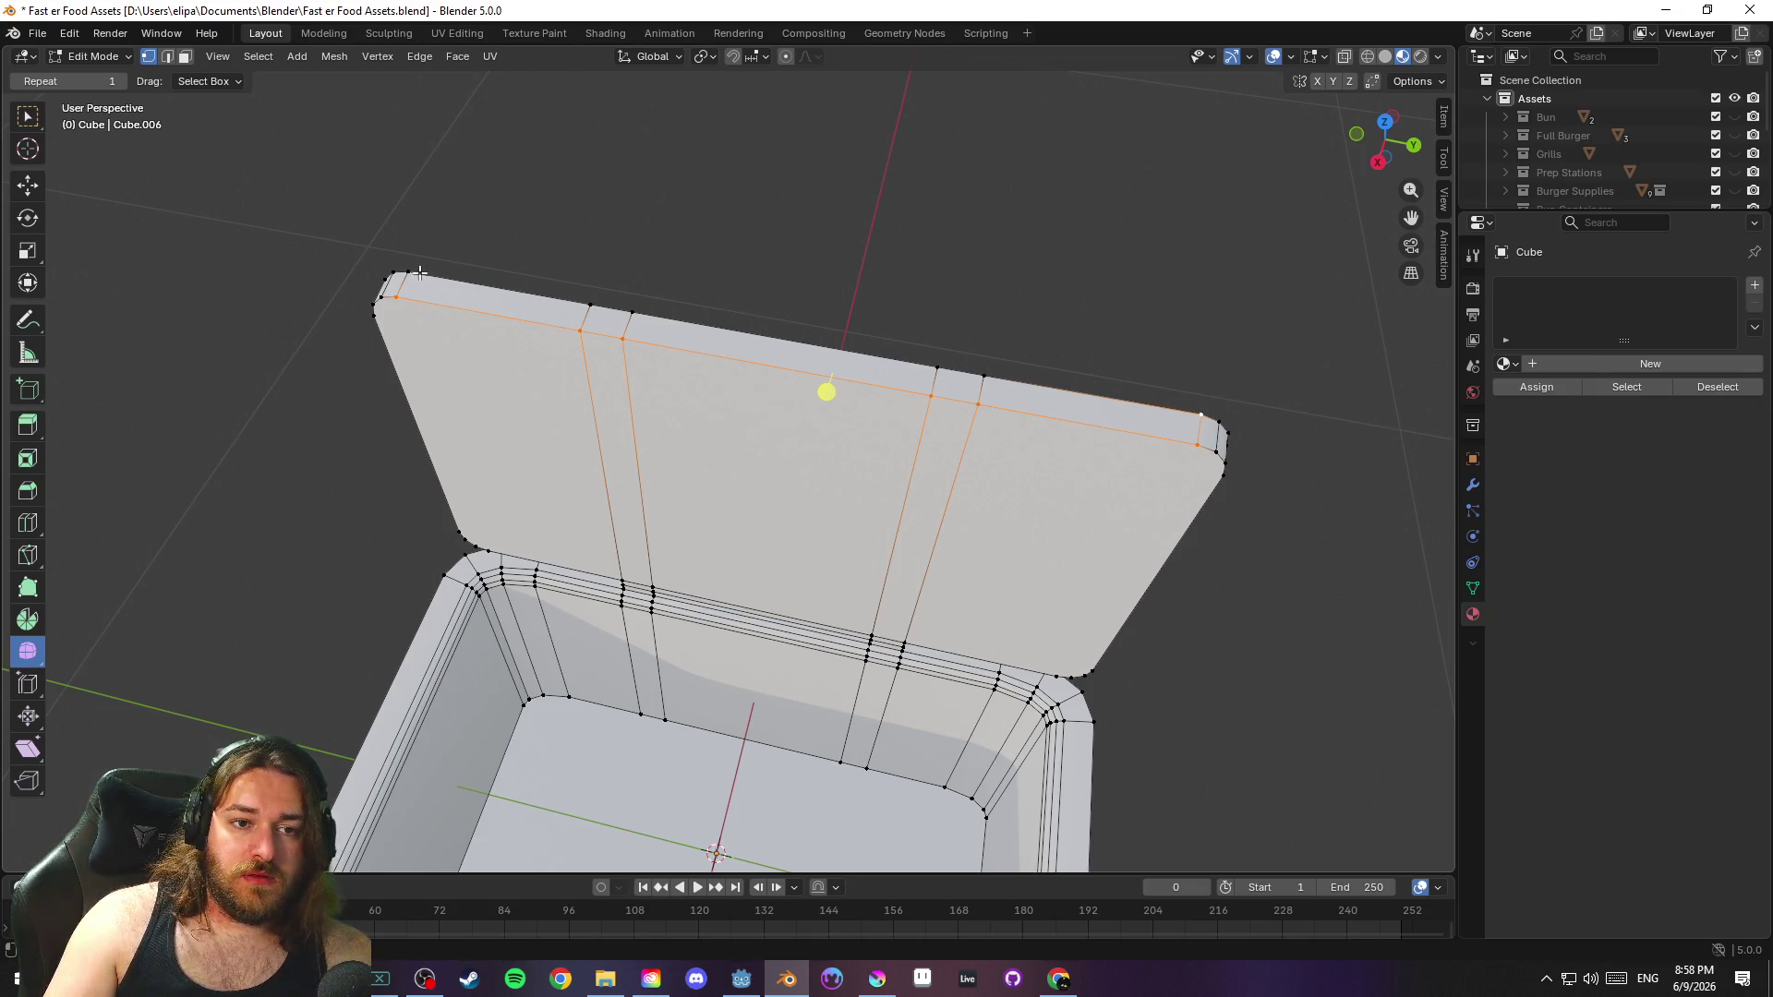
Grow the selection over the whole lid and separate it as Cube.001
key(ctrl+KP_Add)
key(ctrl+KP_Add)
key(ctrl+KP_Add)
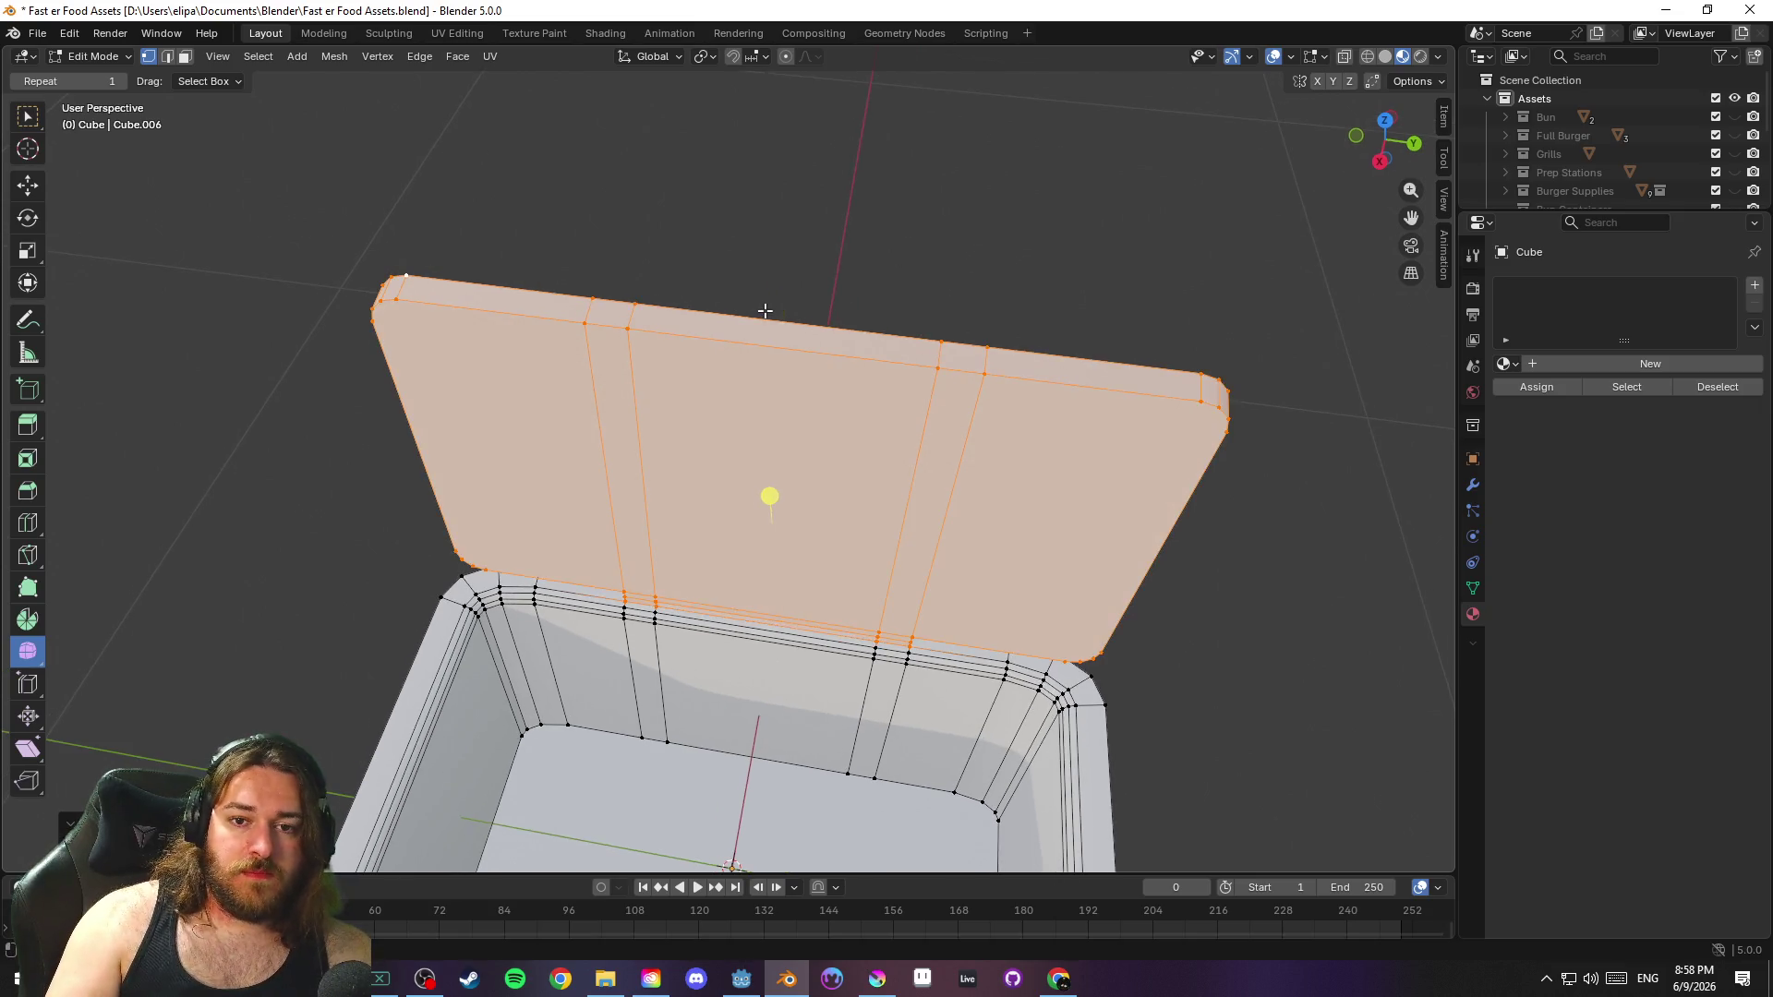
scroll(798, 314, up, 5)
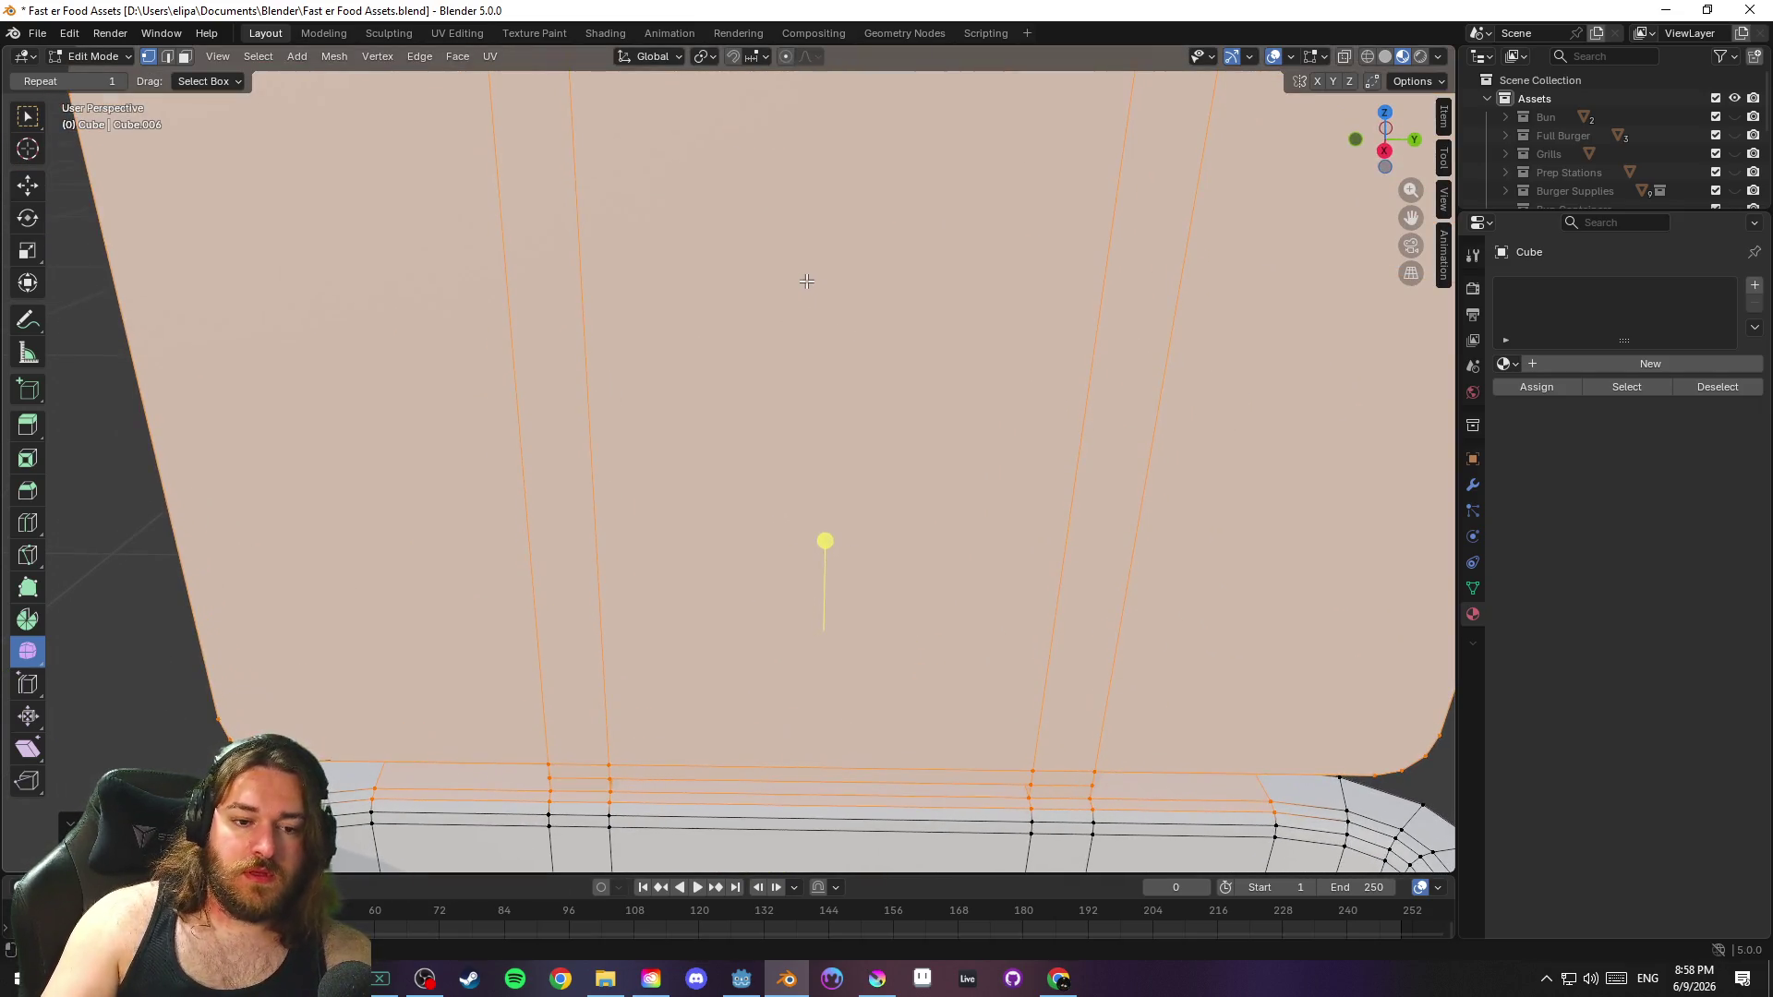
mouse_move(812, 403)
mouse_down()
mouse_move(784, 392)
mouse_move(772, 348)
mouse_move(748, 384)
mouse_move(573, 367)
mouse_move(514, 385)
mouse_move(786, 366)
mouse_move(732, 446)
mouse_move(1152, 474)
mouse_move(1150, 445)
mouse_up()
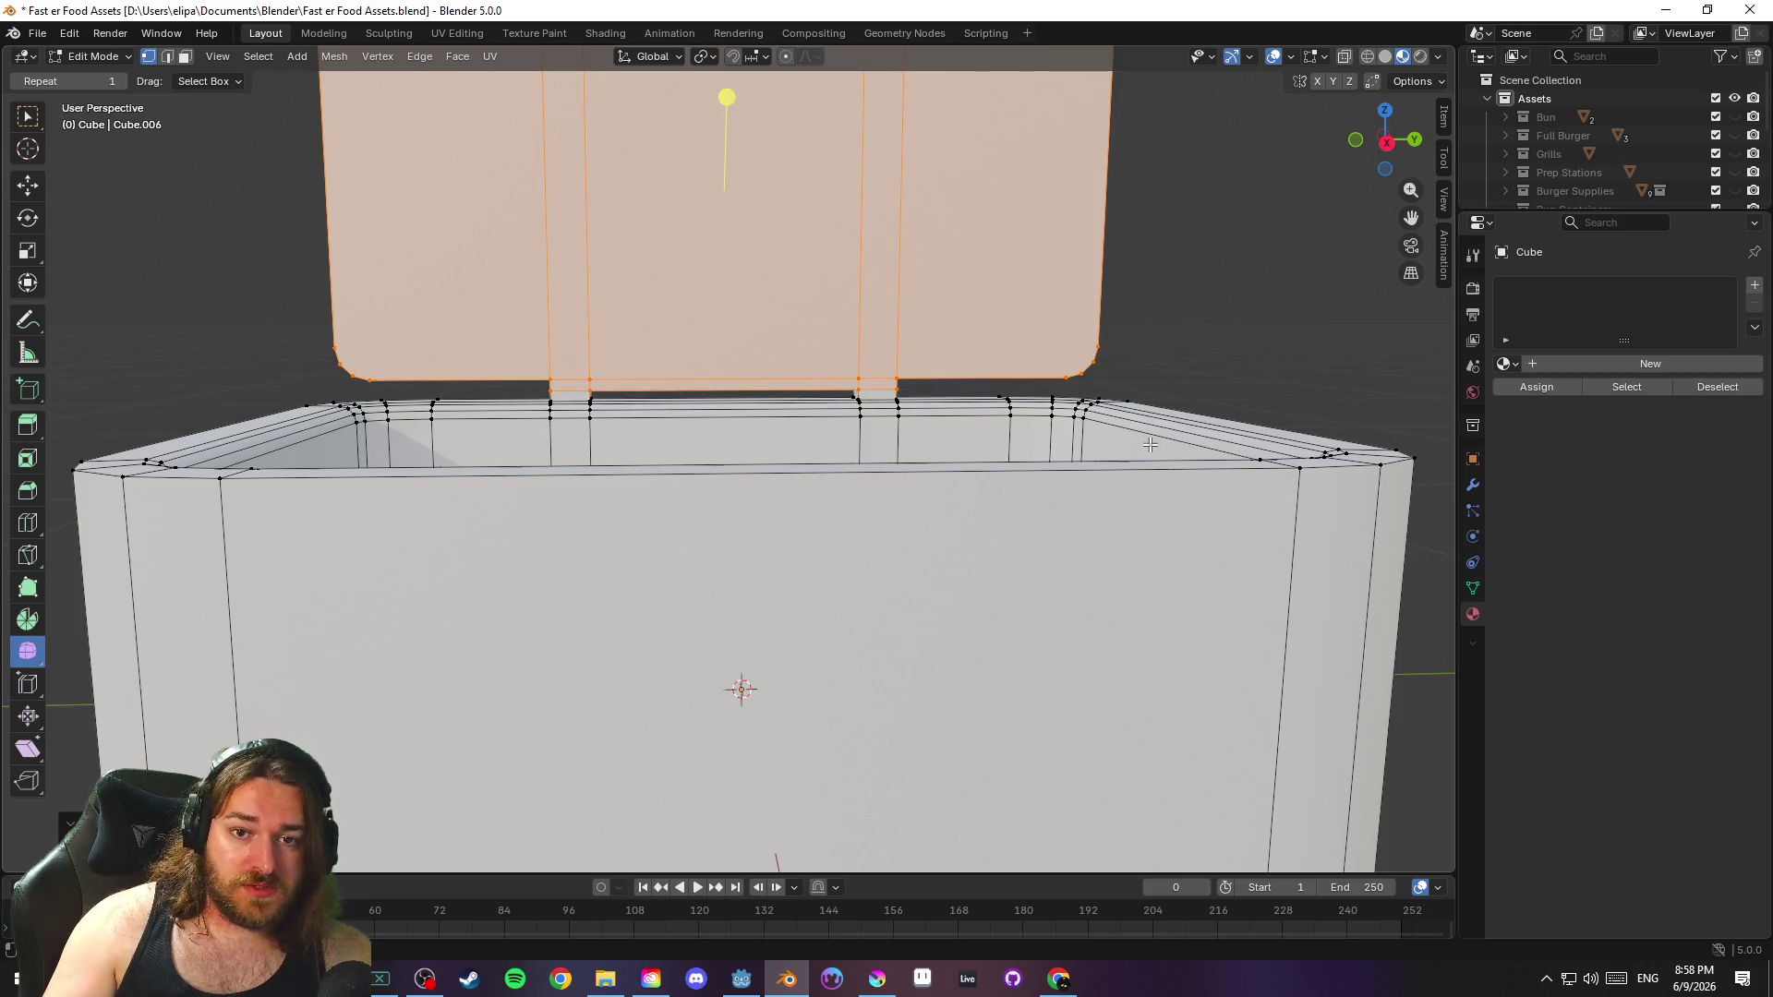
mouse_move(835, 325)
mouse_down()
mouse_move(946, 361)
mouse_move(1064, 357)
mouse_move(744, 373)
mouse_up()
right_click(713, 289)
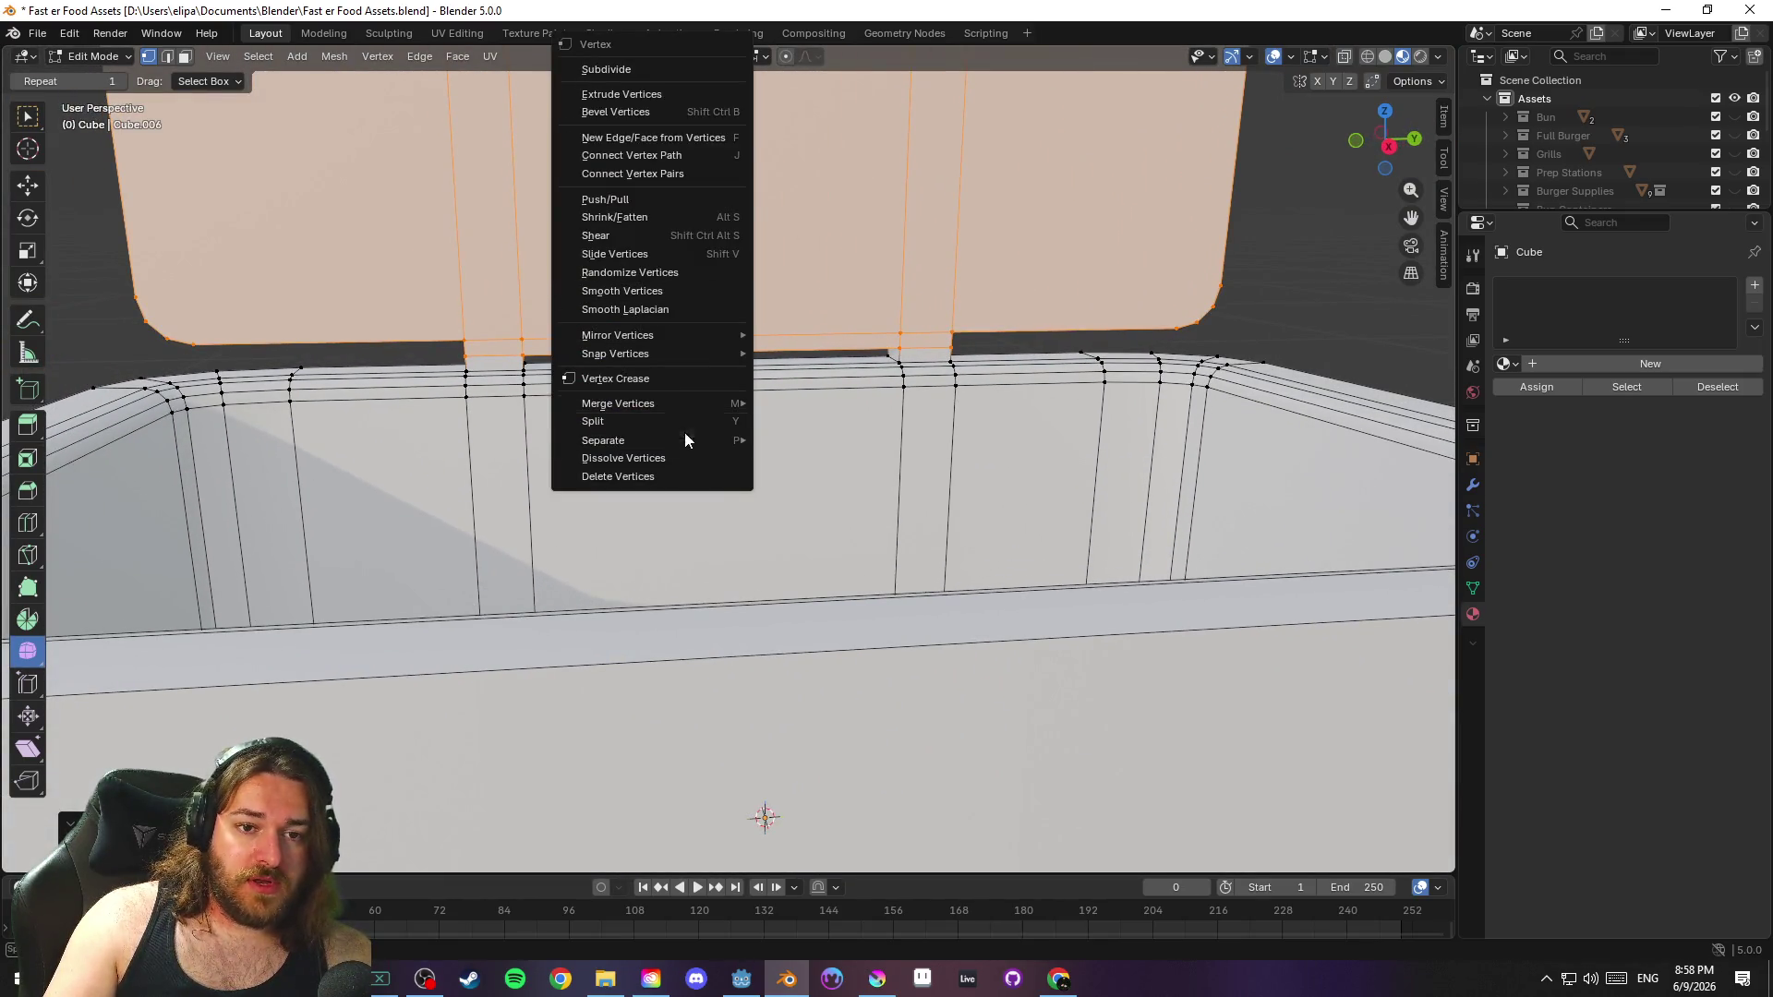
mouse_move(684, 439)
click(793, 440)
scroll(1041, 416, down, 4)
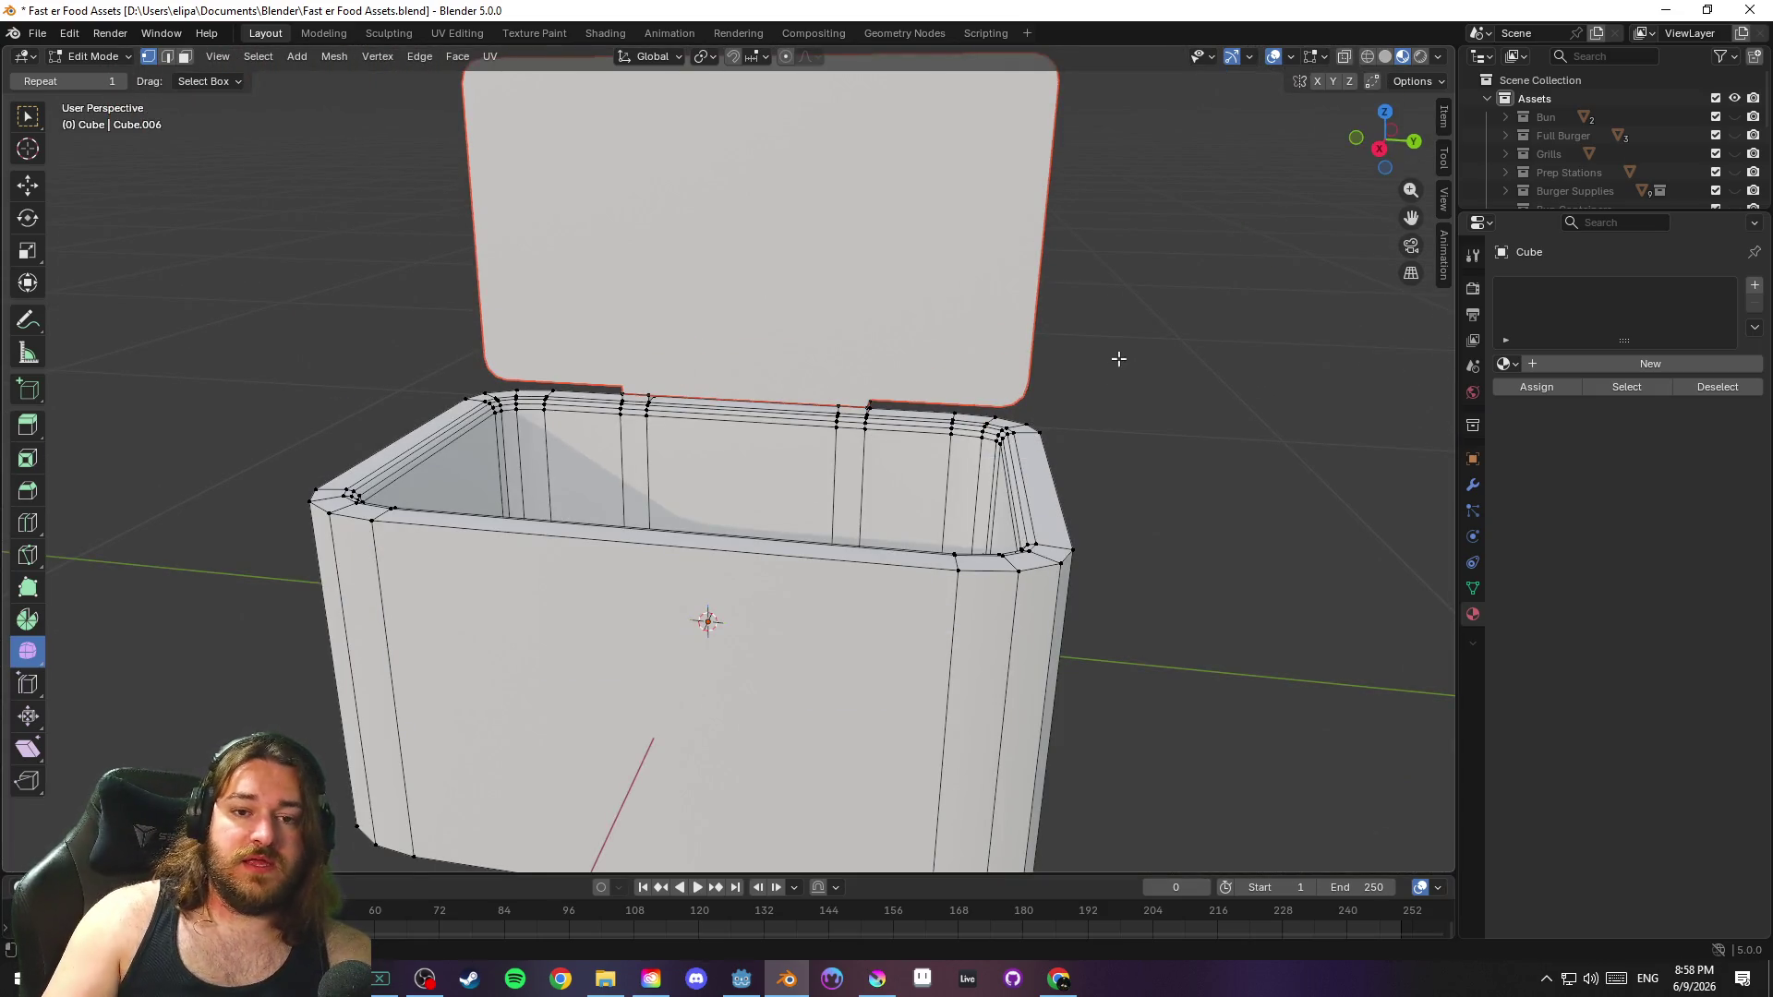
Return to Object Mode, save the file, and select the separated lid
key(Tab)
key(ctrl+s)
click(934, 299)
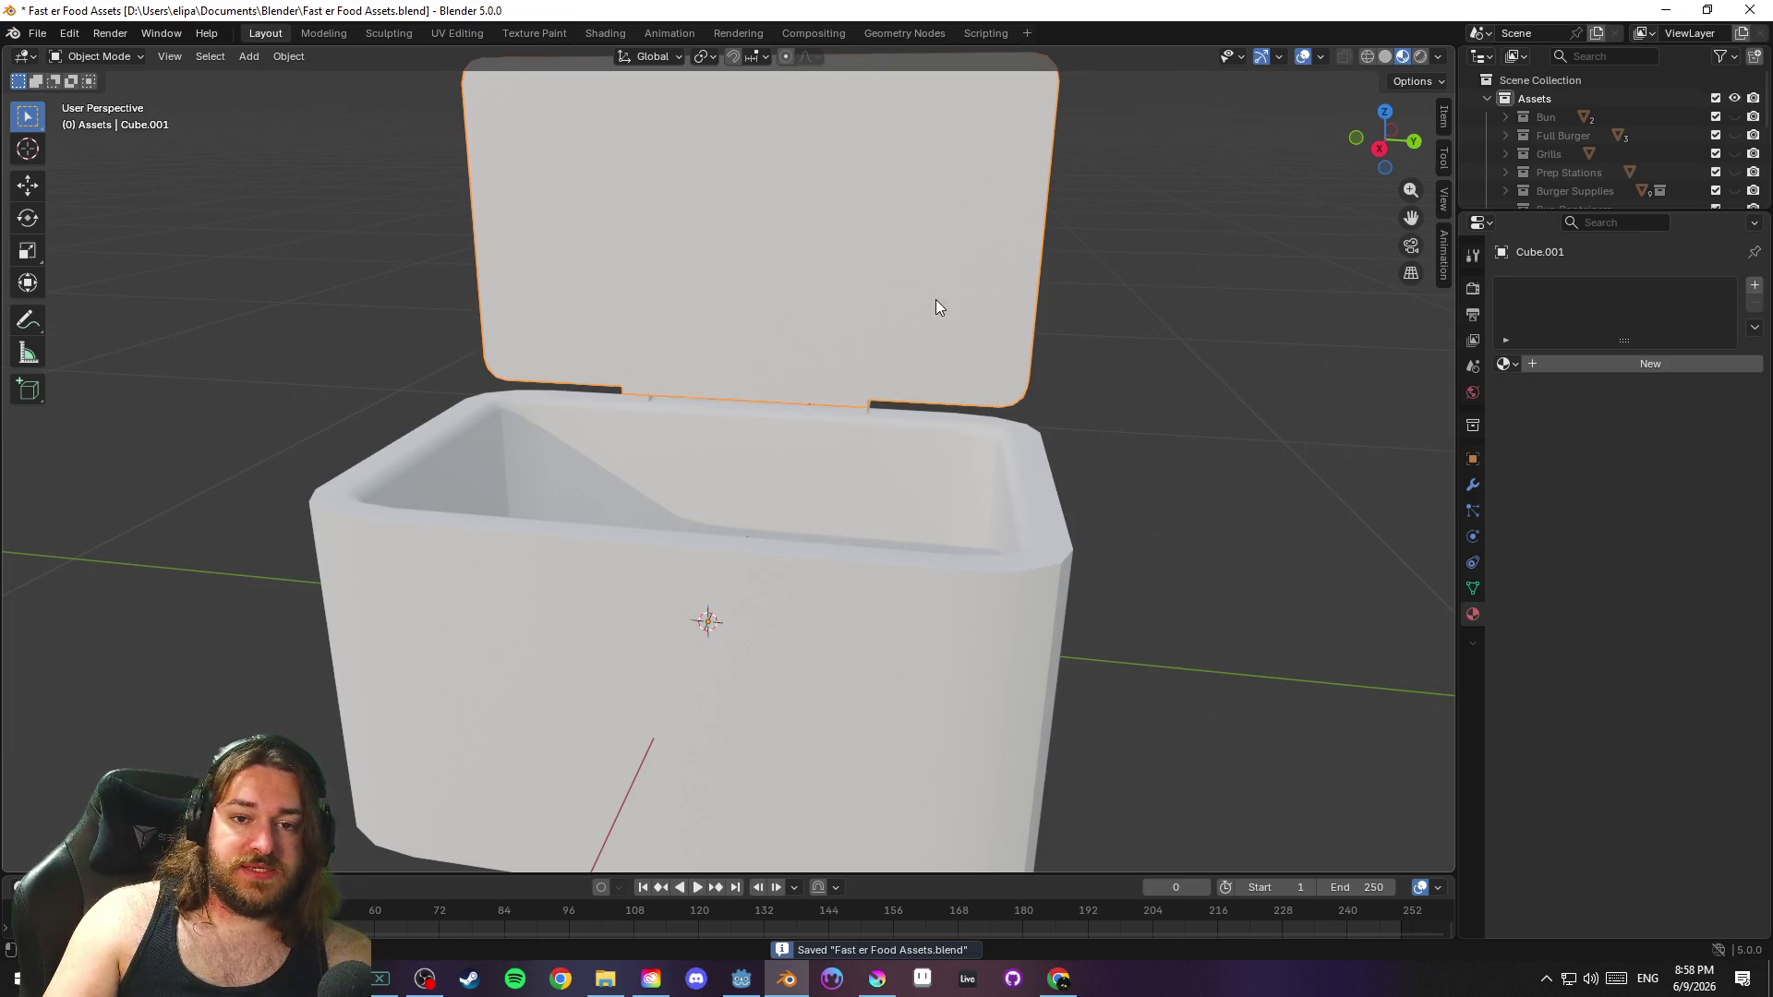
Raise the separated lid slightly along Z
key(g)
key(z)
click(1191, 356)
mouse_move(1191, 355)
mouse_down()
mouse_move(1172, 388)
mouse_move(1198, 423)
mouse_move(1060, 489)
mouse_up()
Inspect the box body's left and right hinge notch faces in Edit Mode, then save
key(Tab)
key(Tab)
click(999, 456)
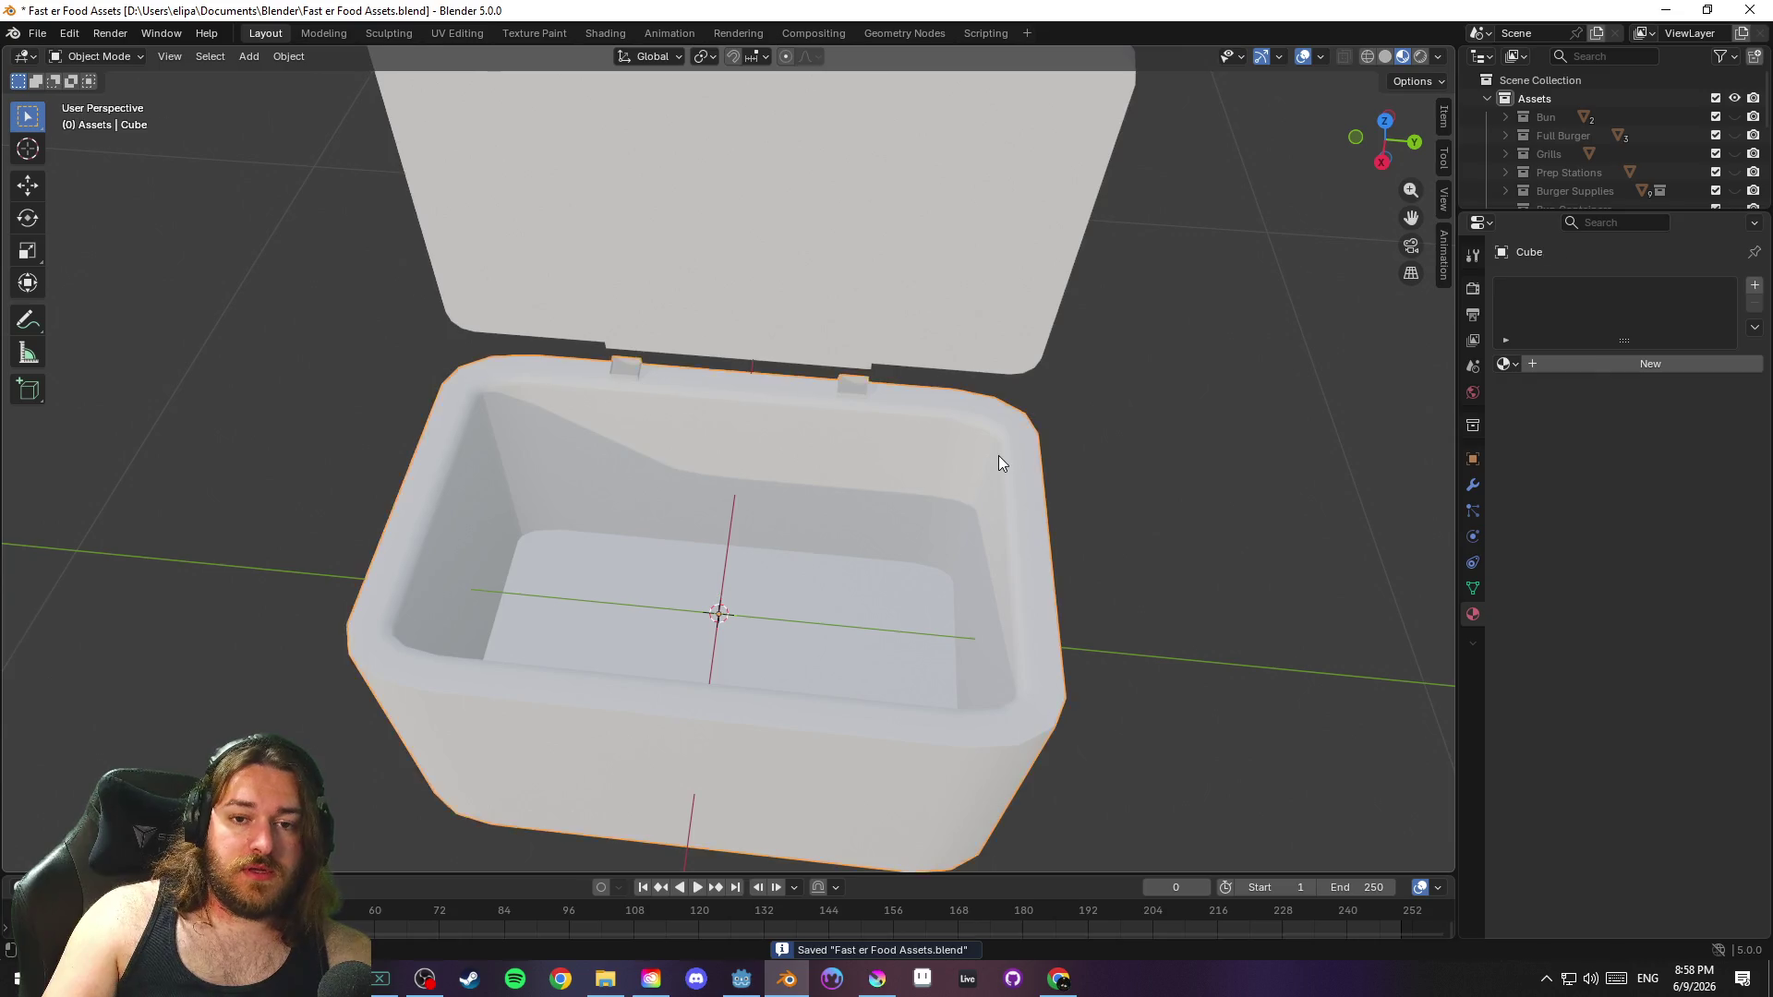
key(Tab)
scroll(1015, 443, up, 5)
click(494, 320)
shift+click(536, 352)
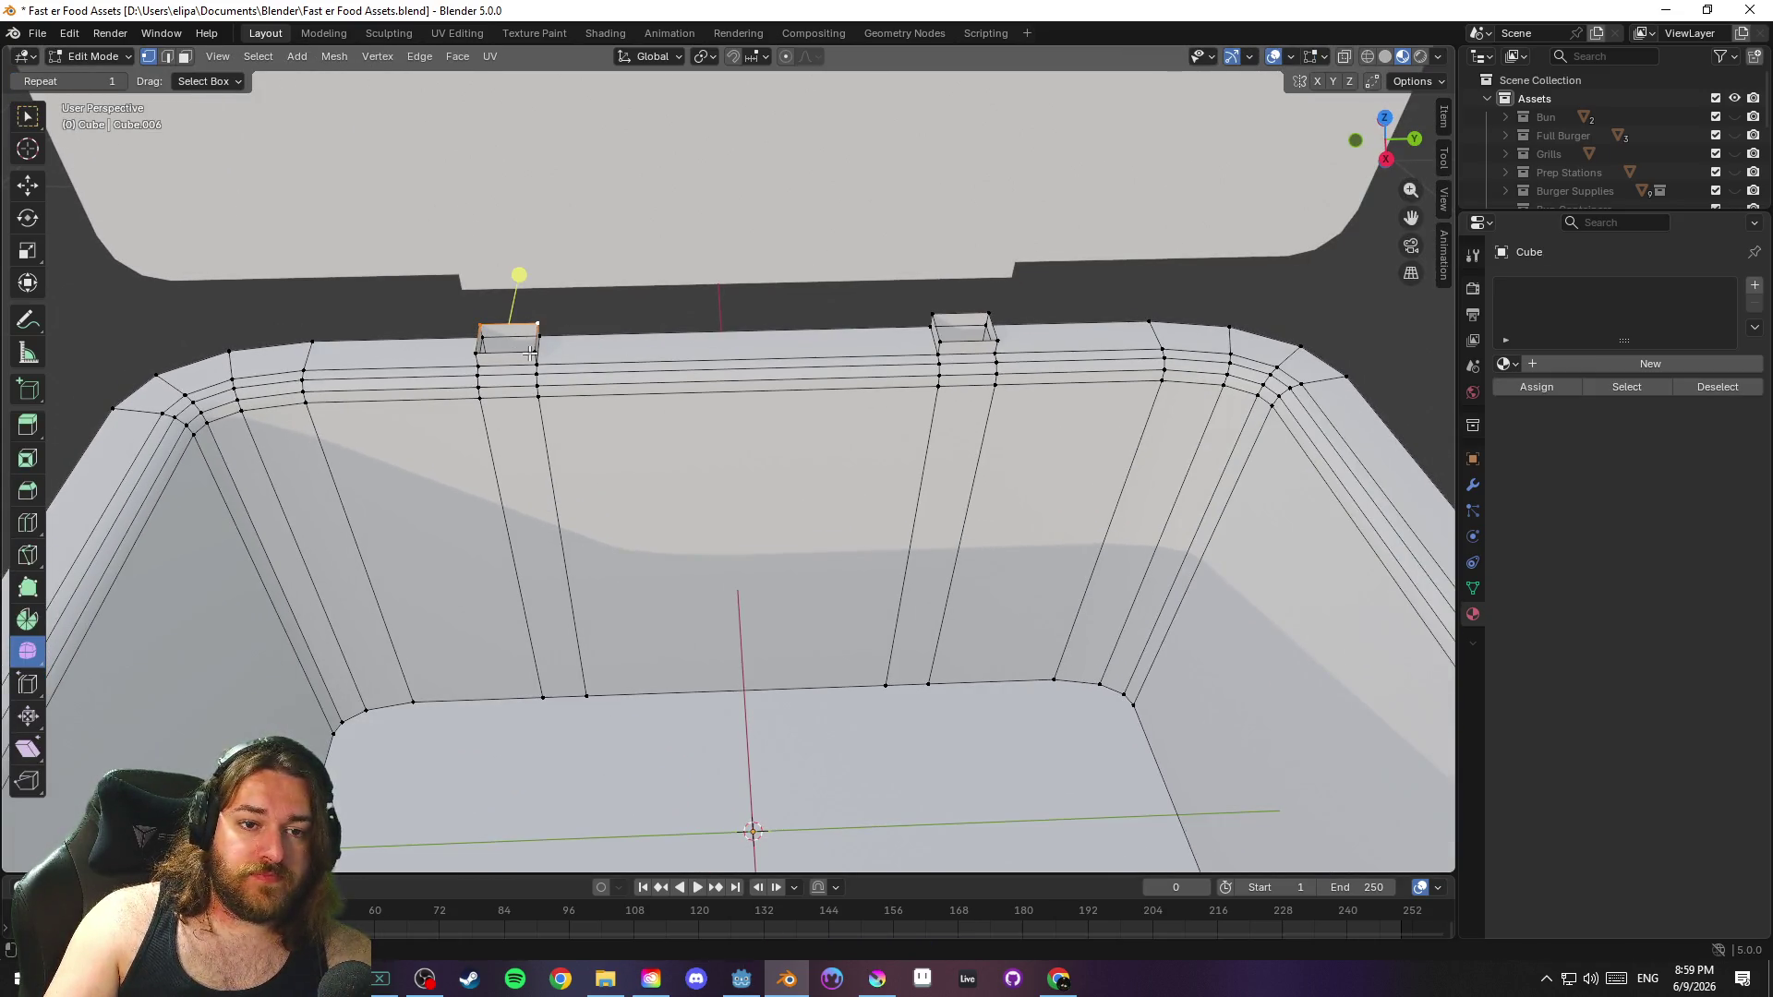
shift+click(475, 353)
click(943, 315)
shift+click(965, 319)
click(986, 344)
click(776, 317)
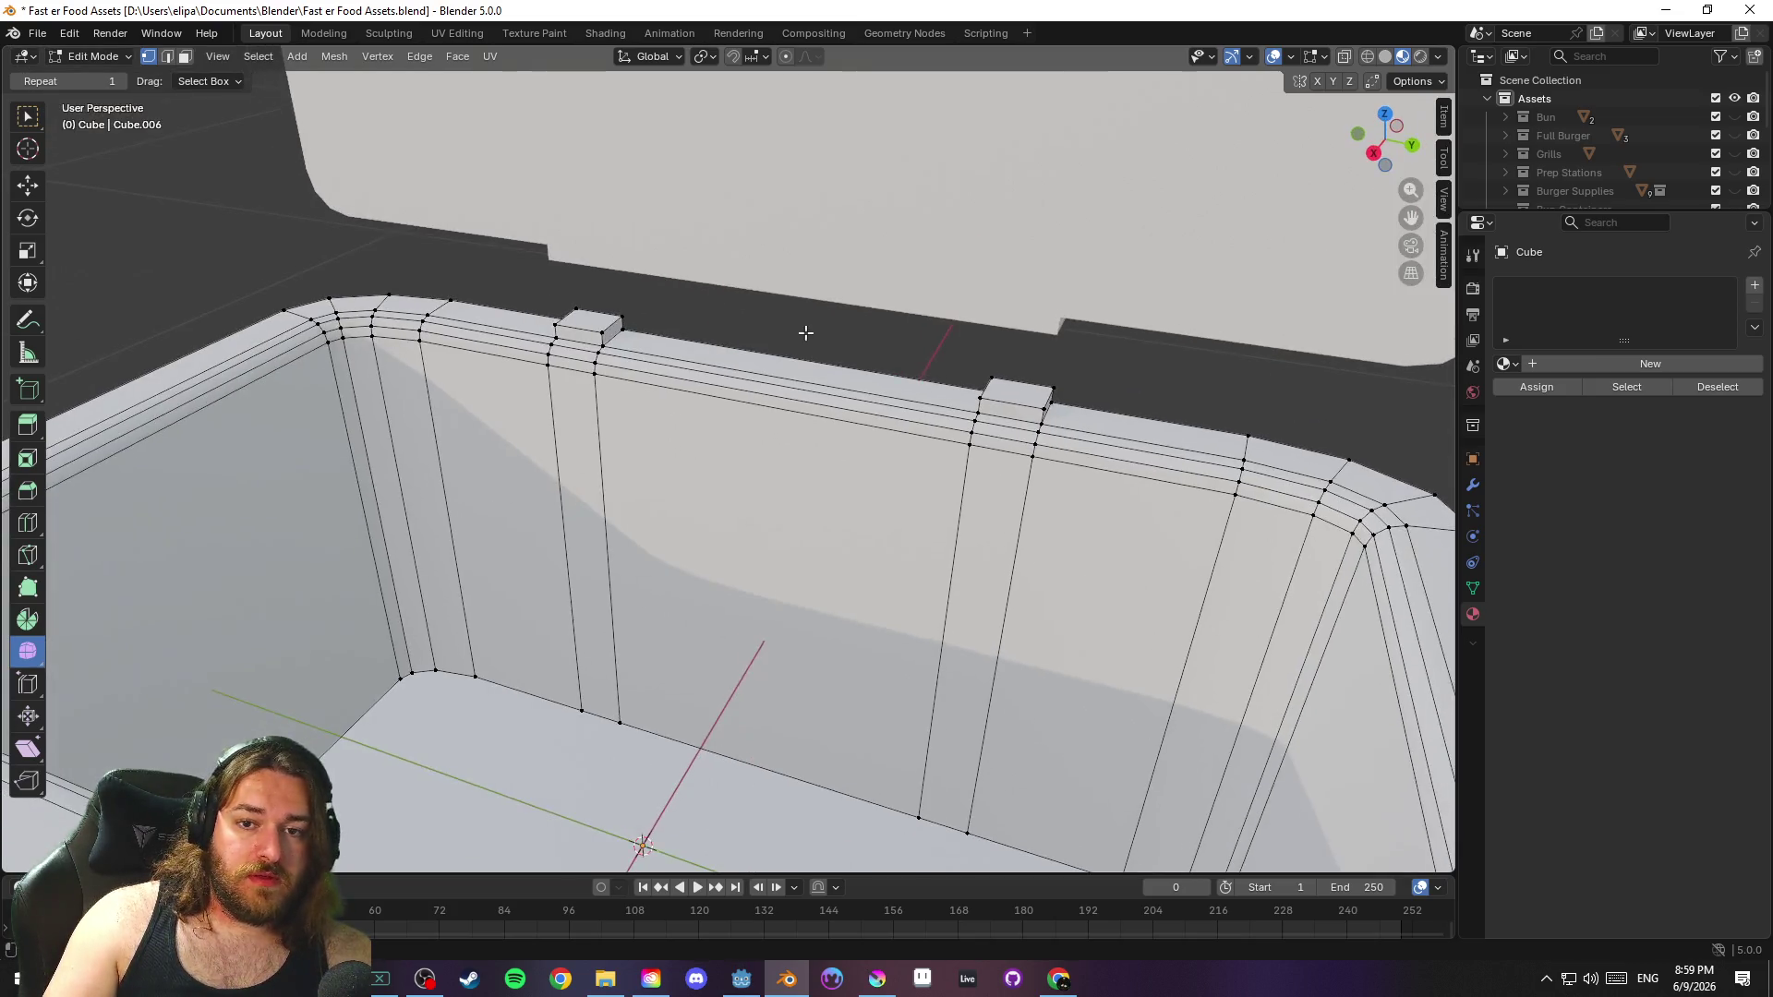
key(ctrl+s)
Edit Cube.001 and select faces at the left end of the lid's lower wall
scroll(906, 332, up, 5)
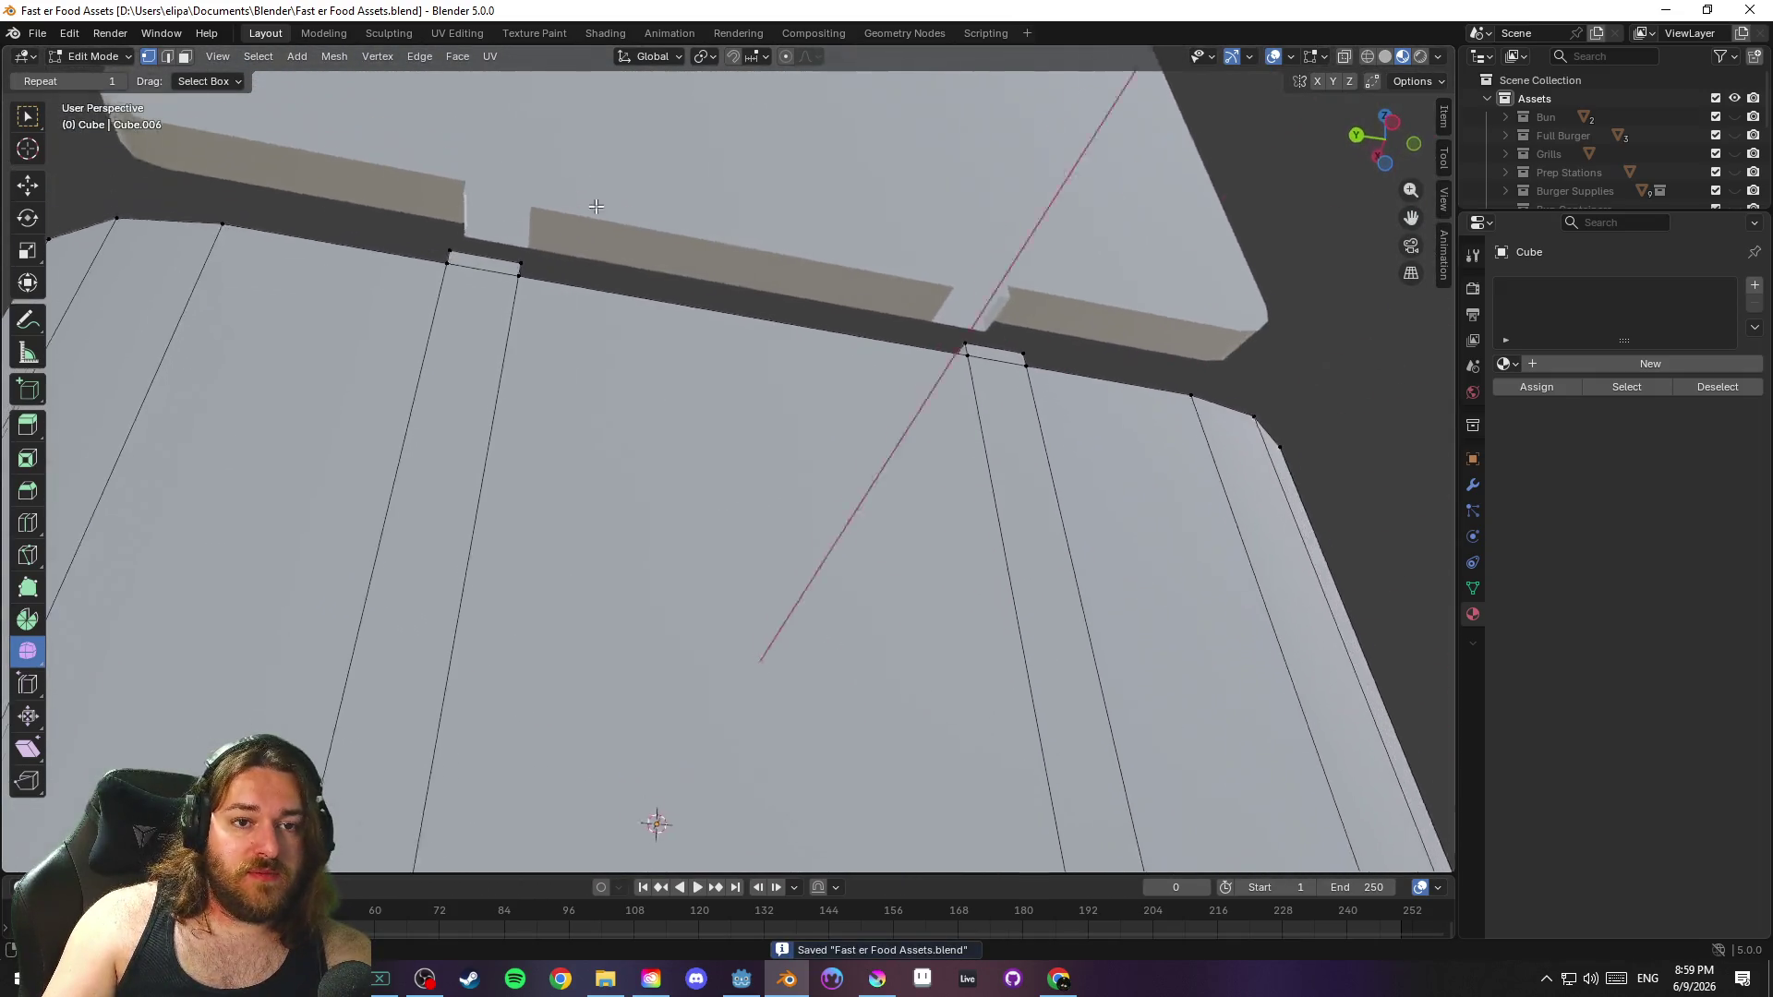
key(Tab)
click(646, 219)
key(Tab)
click(467, 215)
click(494, 232)
shift+click(500, 259)
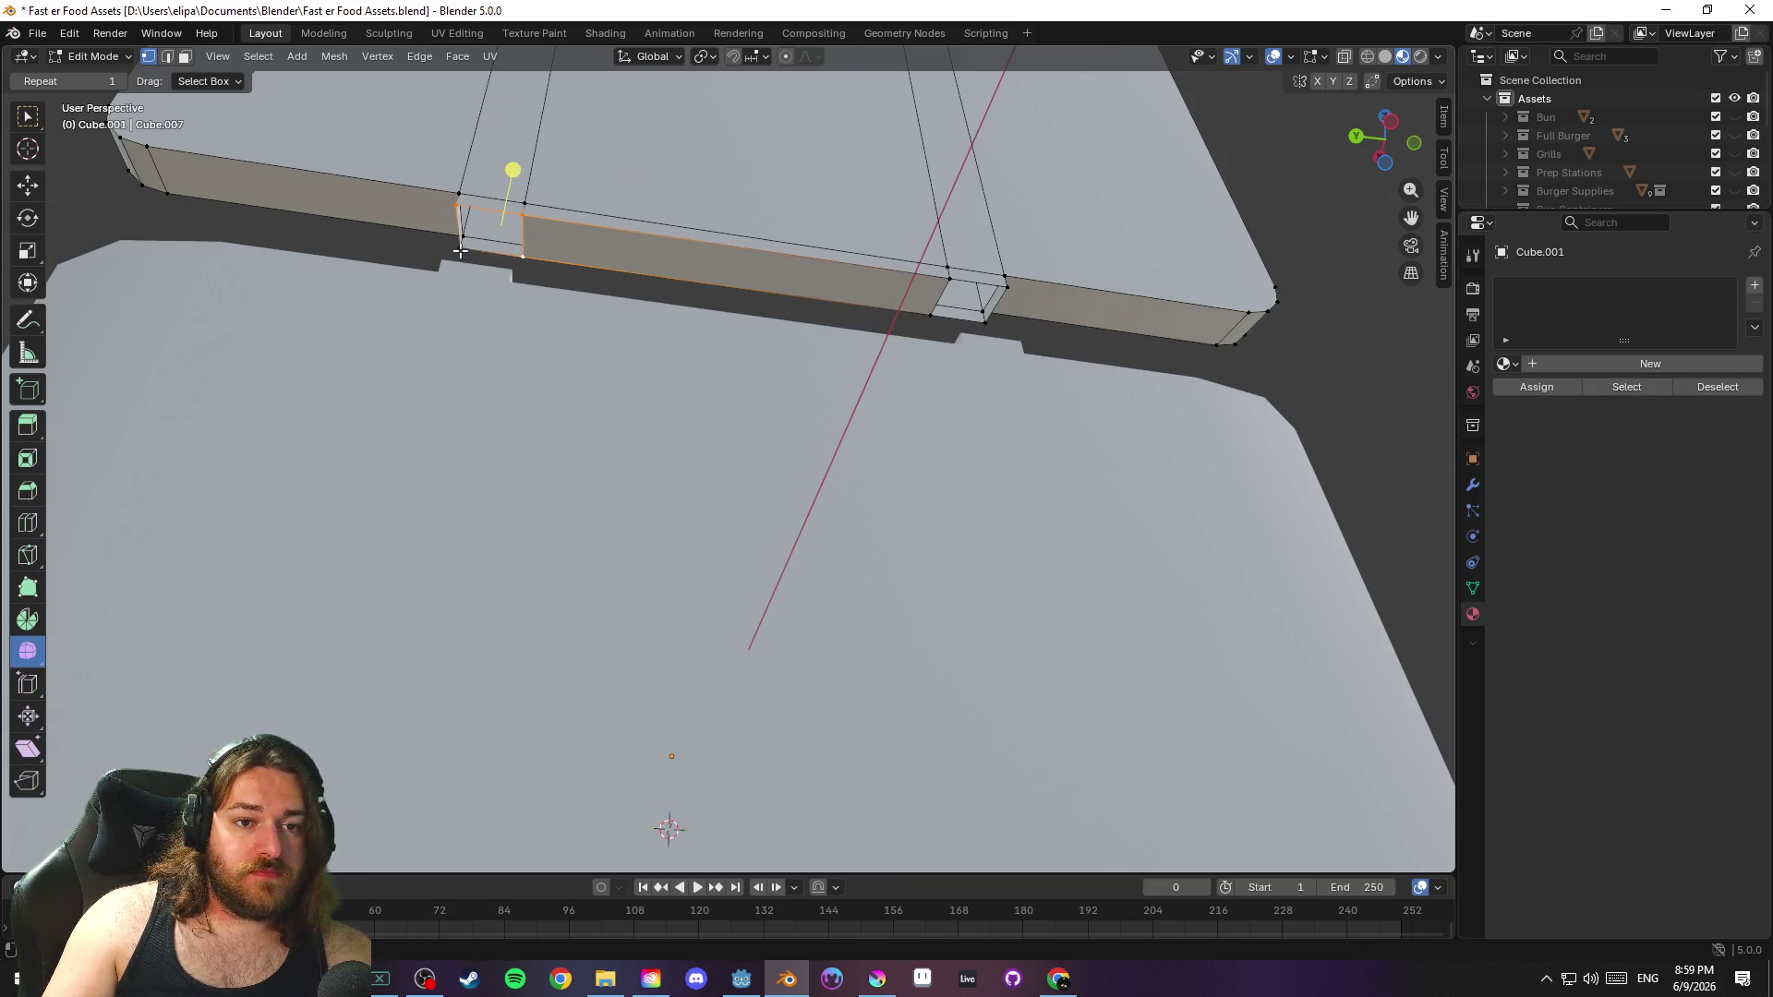
shift+click(461, 248)
Check the small faces at the lower wall's right end, clear the selection, and save
click(956, 282)
click(1007, 291)
click(990, 327)
click(938, 331)
click(1321, 332)
key(ctrl+s)
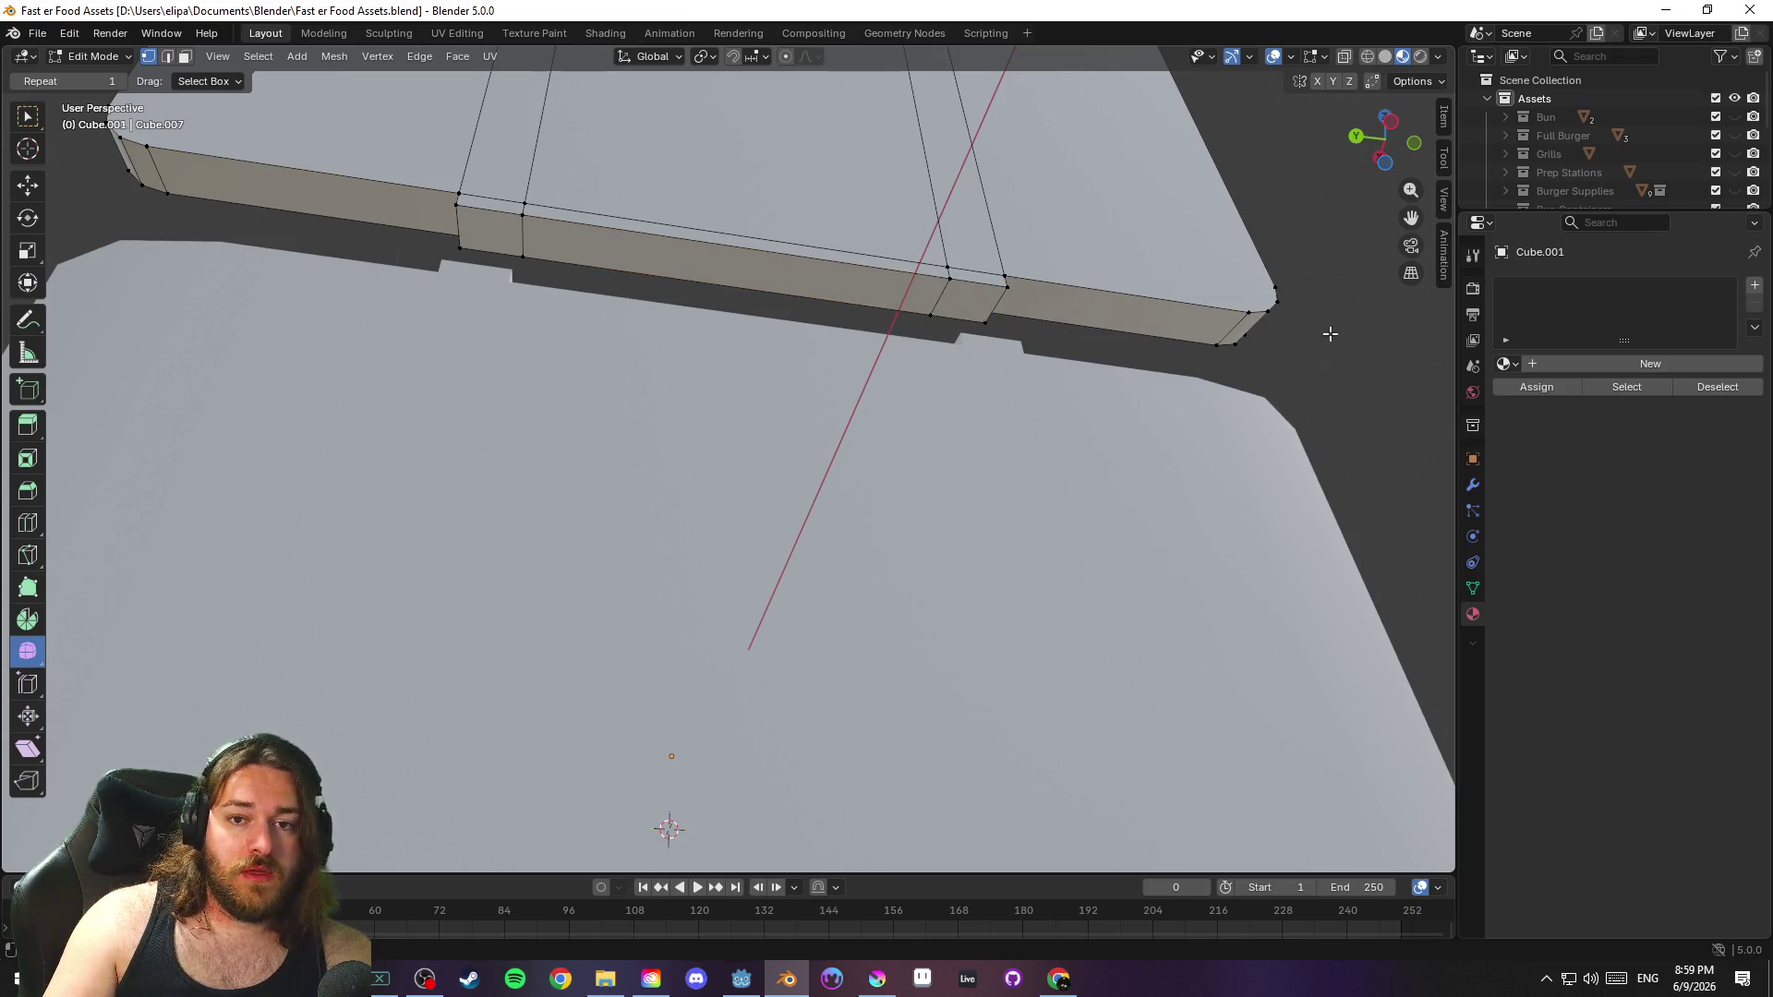
mouse_move(1137, 404)
mouse_down()
mouse_move(837, 325)
mouse_move(772, 404)
mouse_move(807, 447)
mouse_move(979, 397)
mouse_move(1155, 444)
mouse_move(1400, 454)
mouse_move(910, 357)
mouse_up()
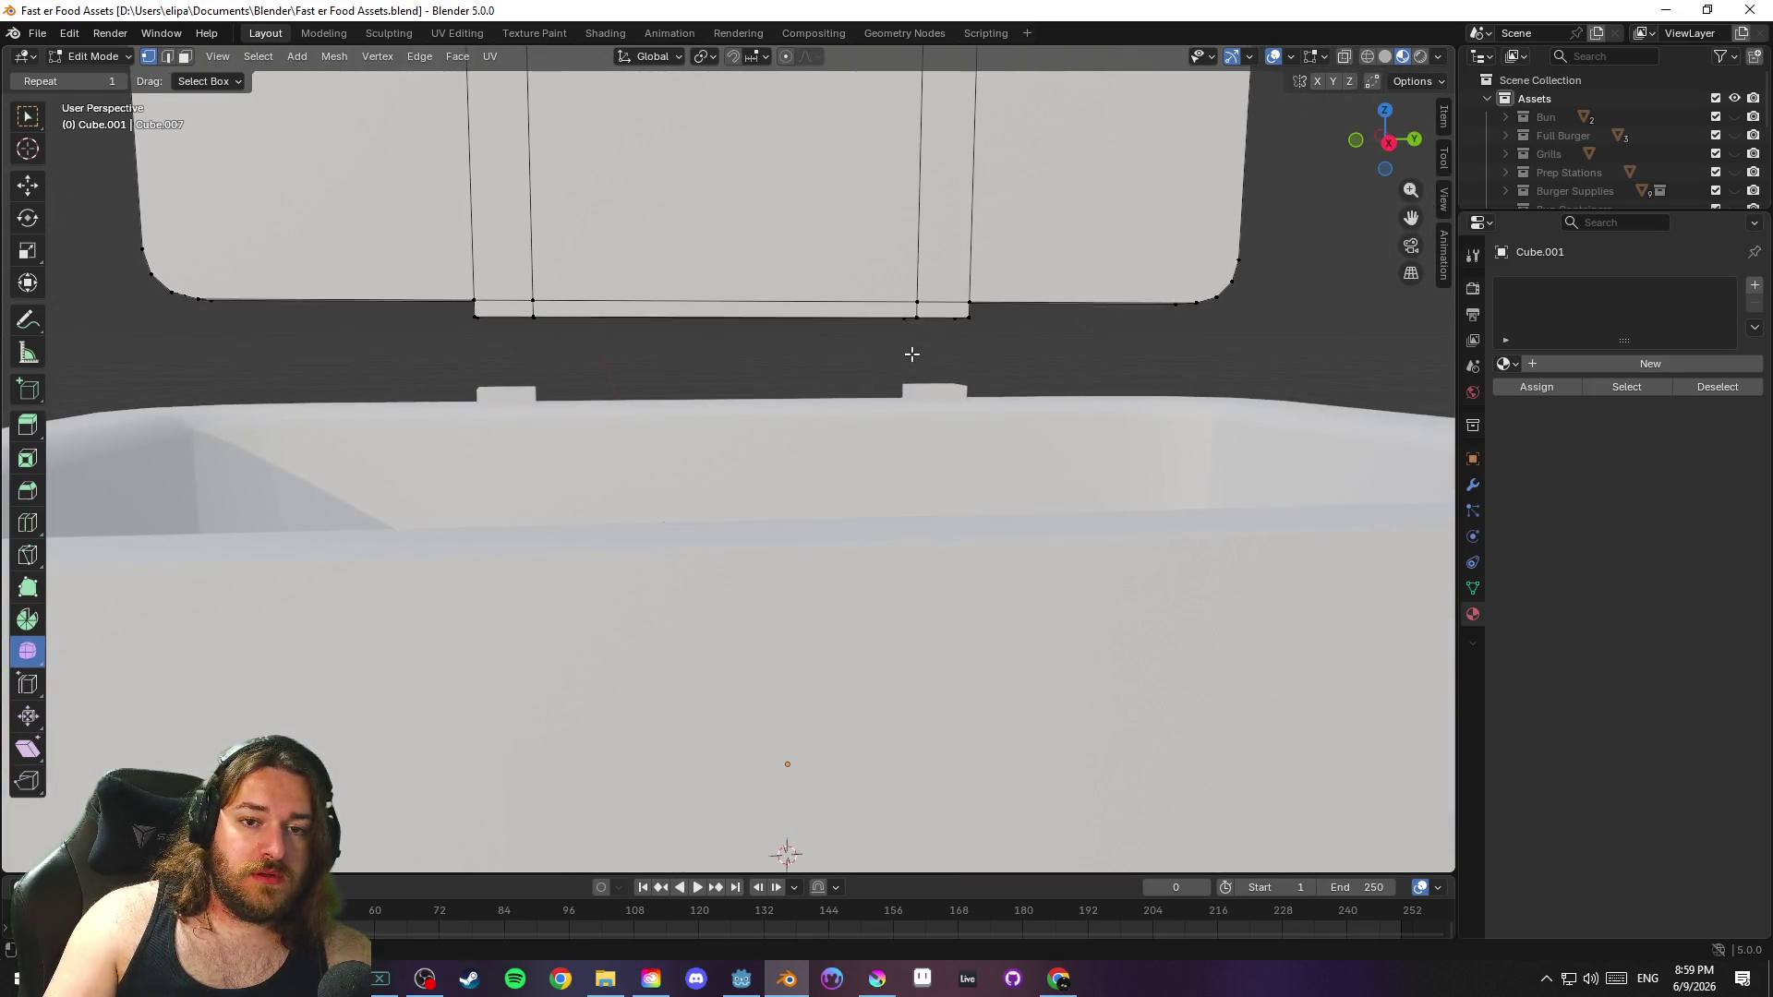
Return to Object Mode, save, and nudge the lid vertically
mouse_move(812, 324)
mouse_down()
mouse_move(599, 379)
mouse_move(1162, 413)
mouse_move(896, 417)
mouse_move(1062, 402)
mouse_move(1091, 419)
mouse_up()
scroll(598, 380, down, 5)
key(Tab)
key(ctrl+s)
key(g)
key(z)
click(1093, 417)
In front orthographic view, lift the lid just above the box rim, save, then go to the browser
key(KP_1)
scroll(1056, 418, up, 3)
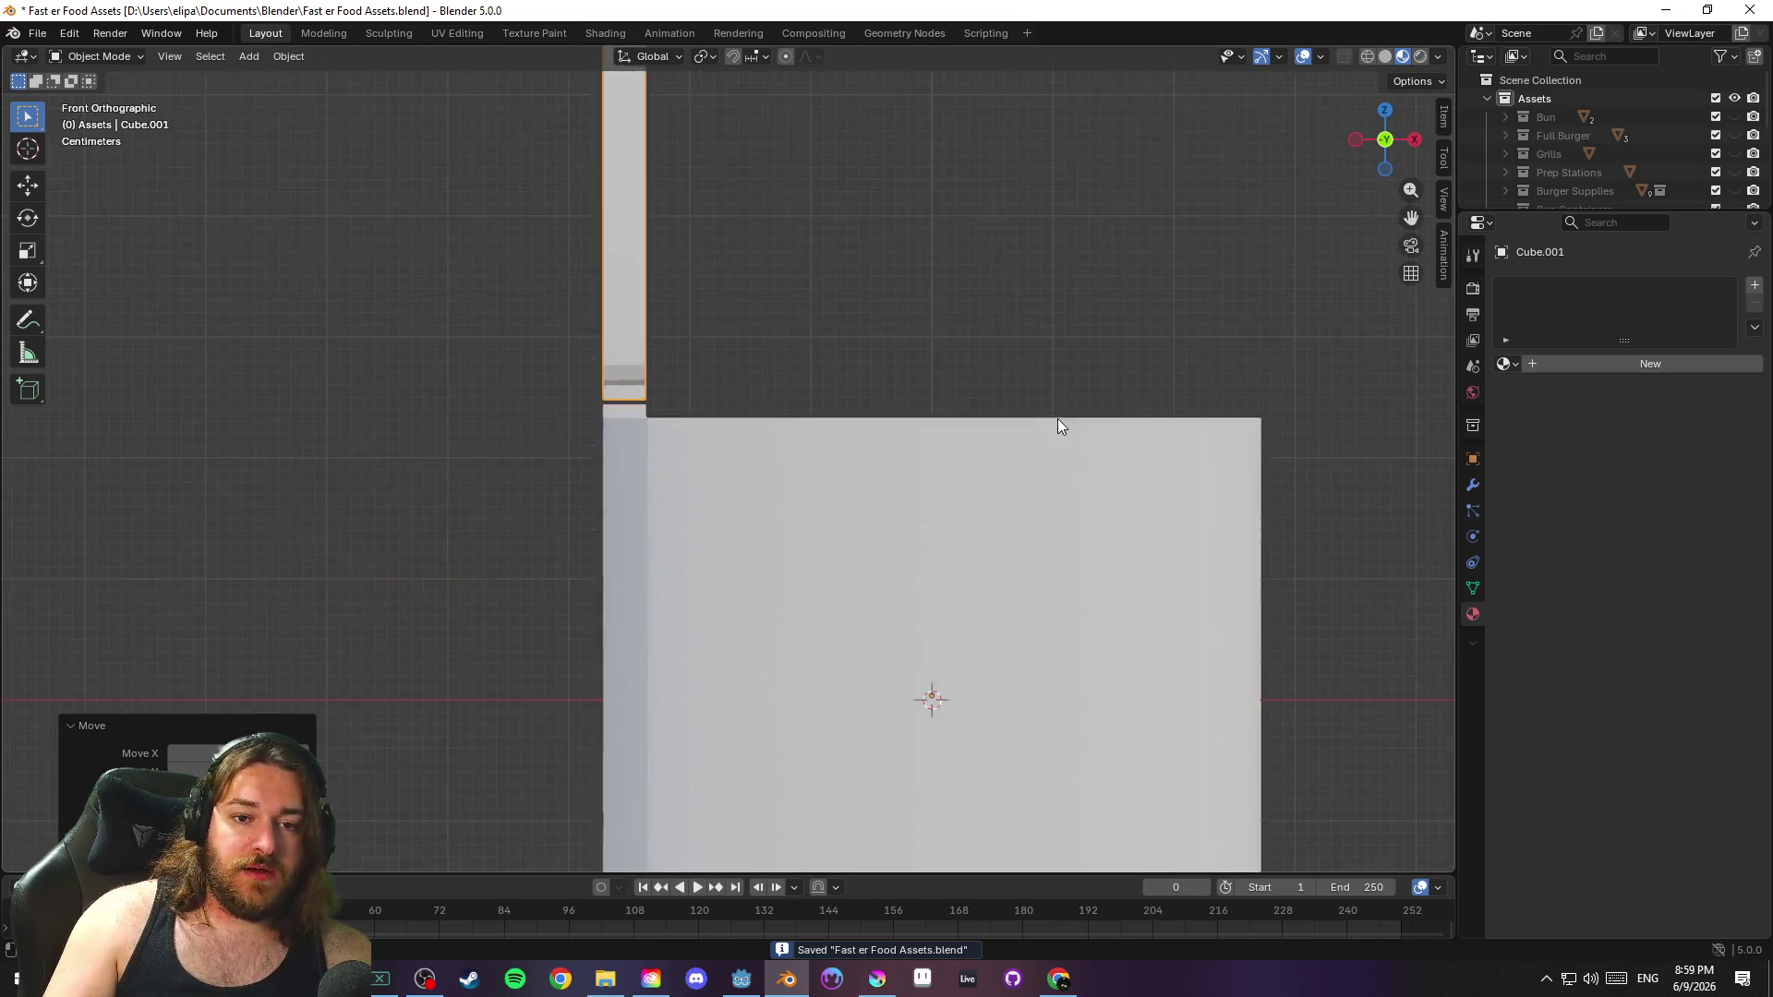
scroll(753, 276, up, 4)
key(g)
key(z)
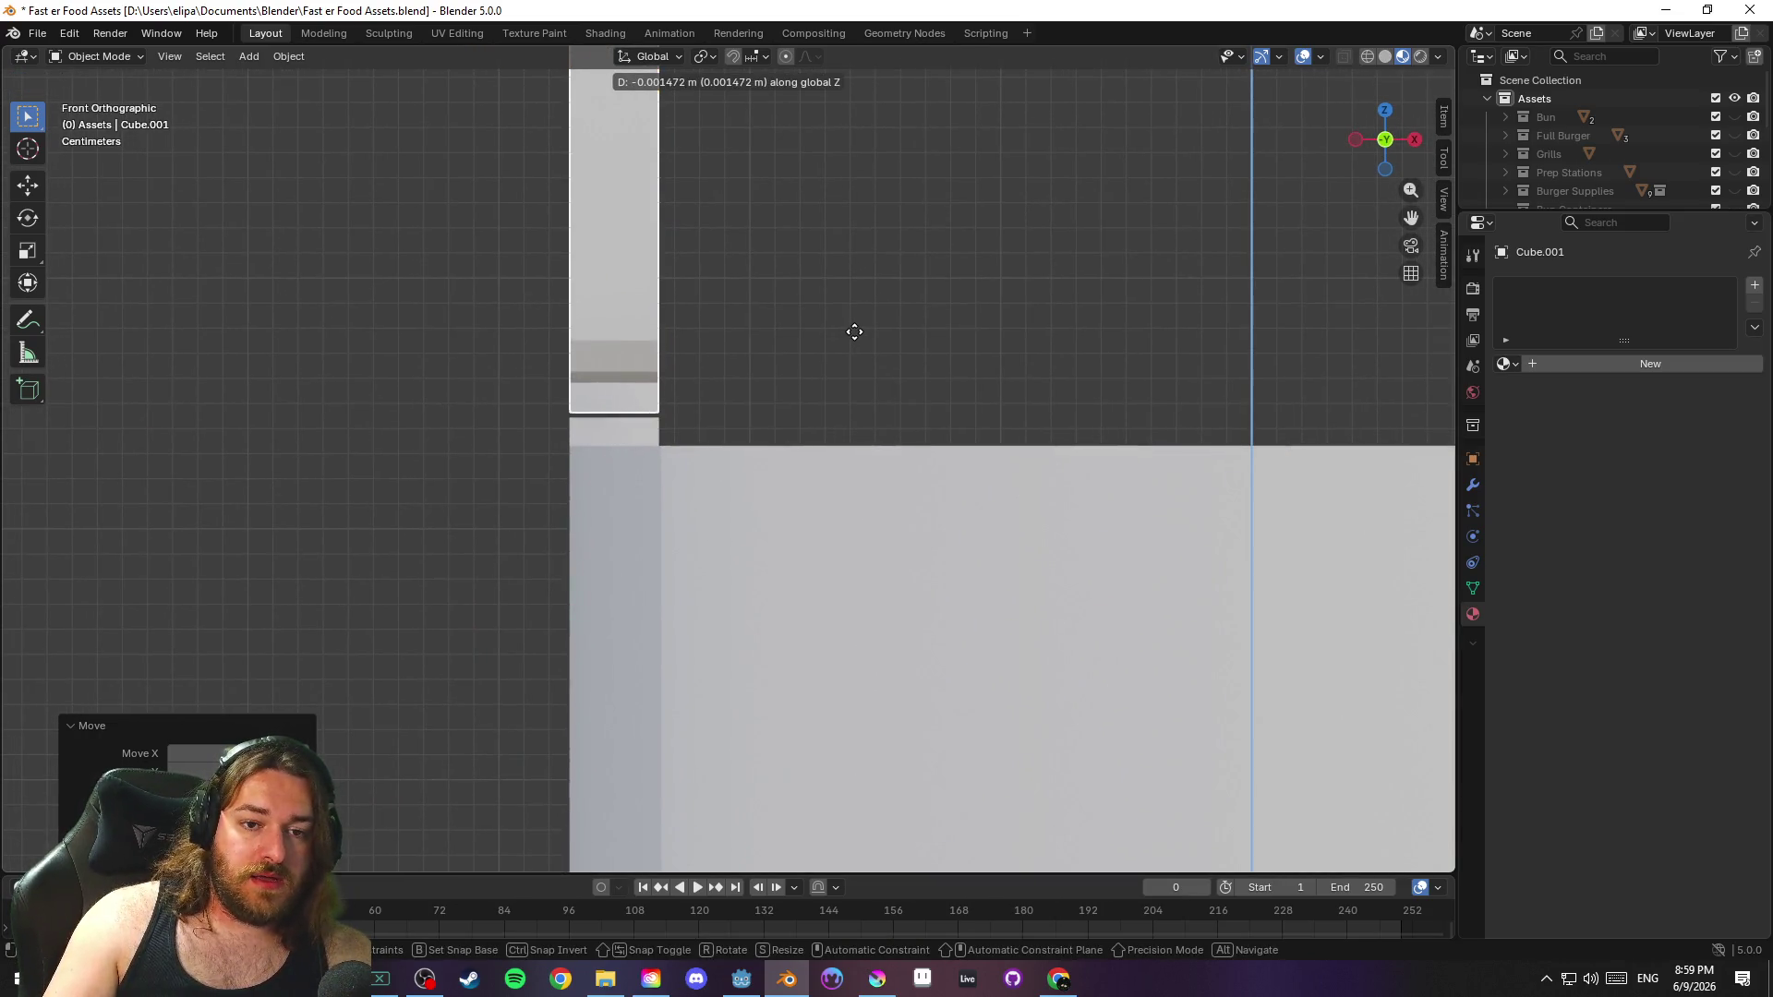
click(855, 335)
scroll(888, 325, down, 6)
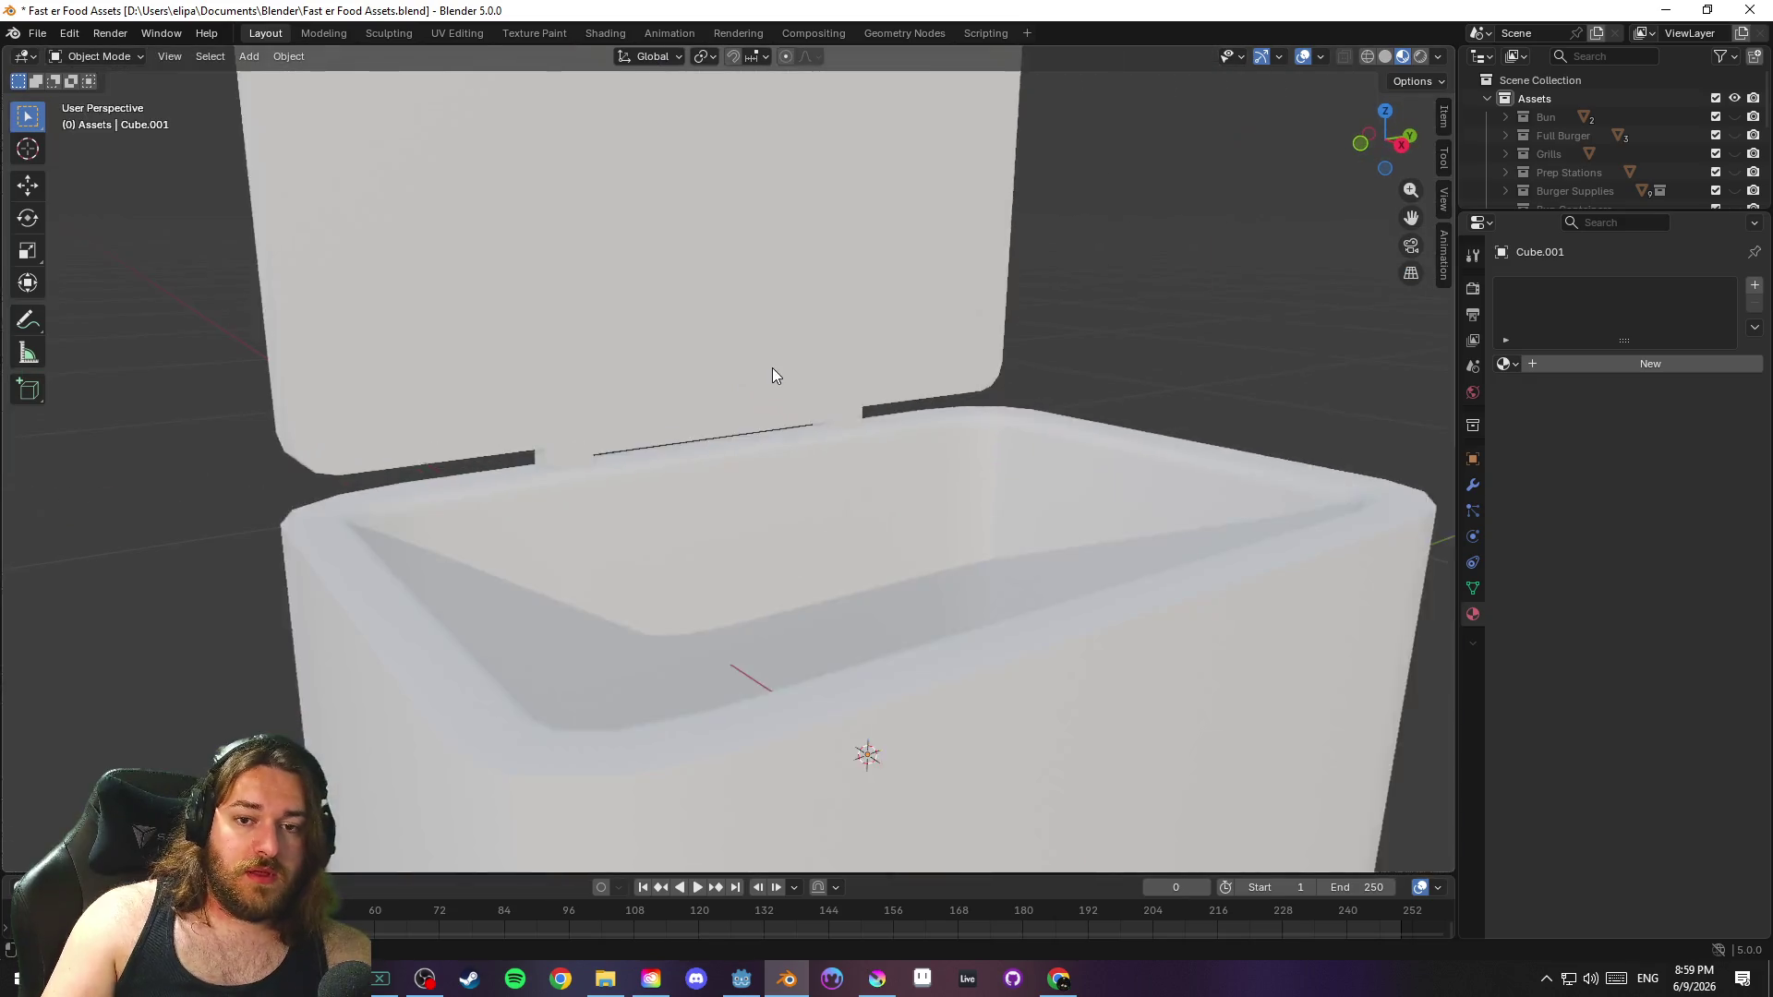
key(ctrl+s)
mouse_move(785, 374)
mouse_down()
mouse_move(926, 417)
mouse_move(798, 347)
mouse_move(589, 349)
mouse_move(1116, 390)
mouse_move(694, 378)
mouse_move(988, 415)
mouse_move(1235, 410)
mouse_move(1083, 417)
mouse_move(1023, 384)
mouse_up()
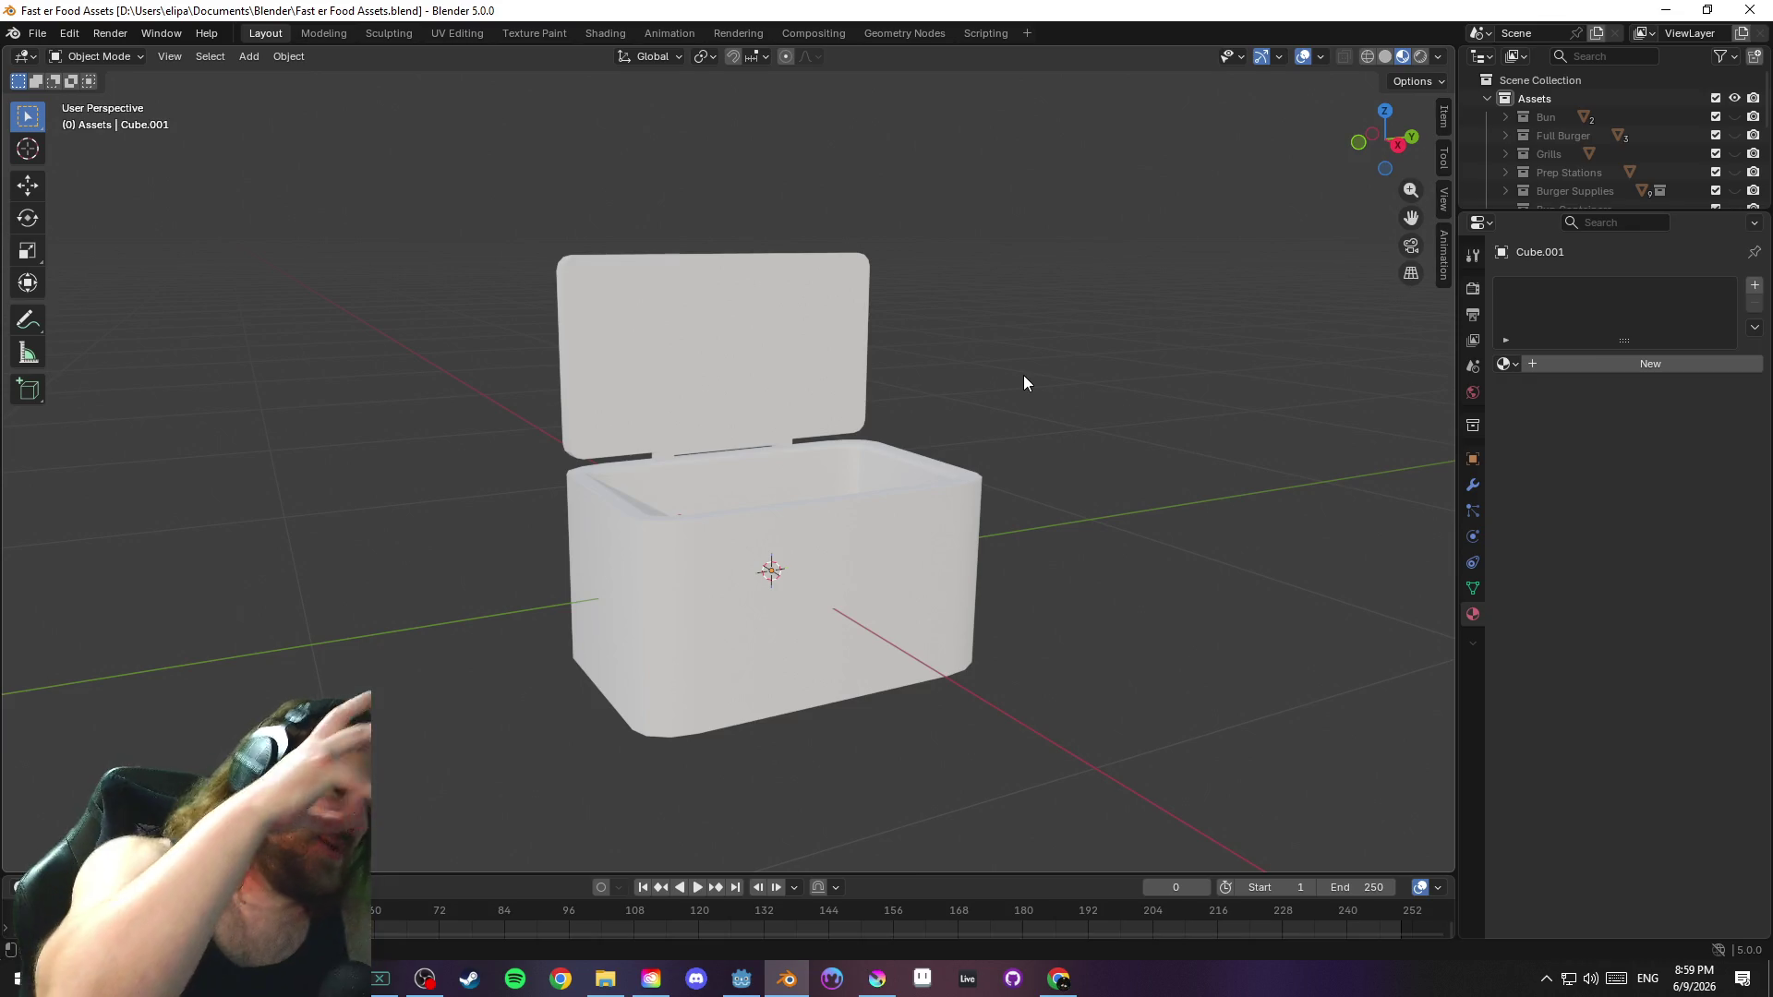
key(alt+Tab)
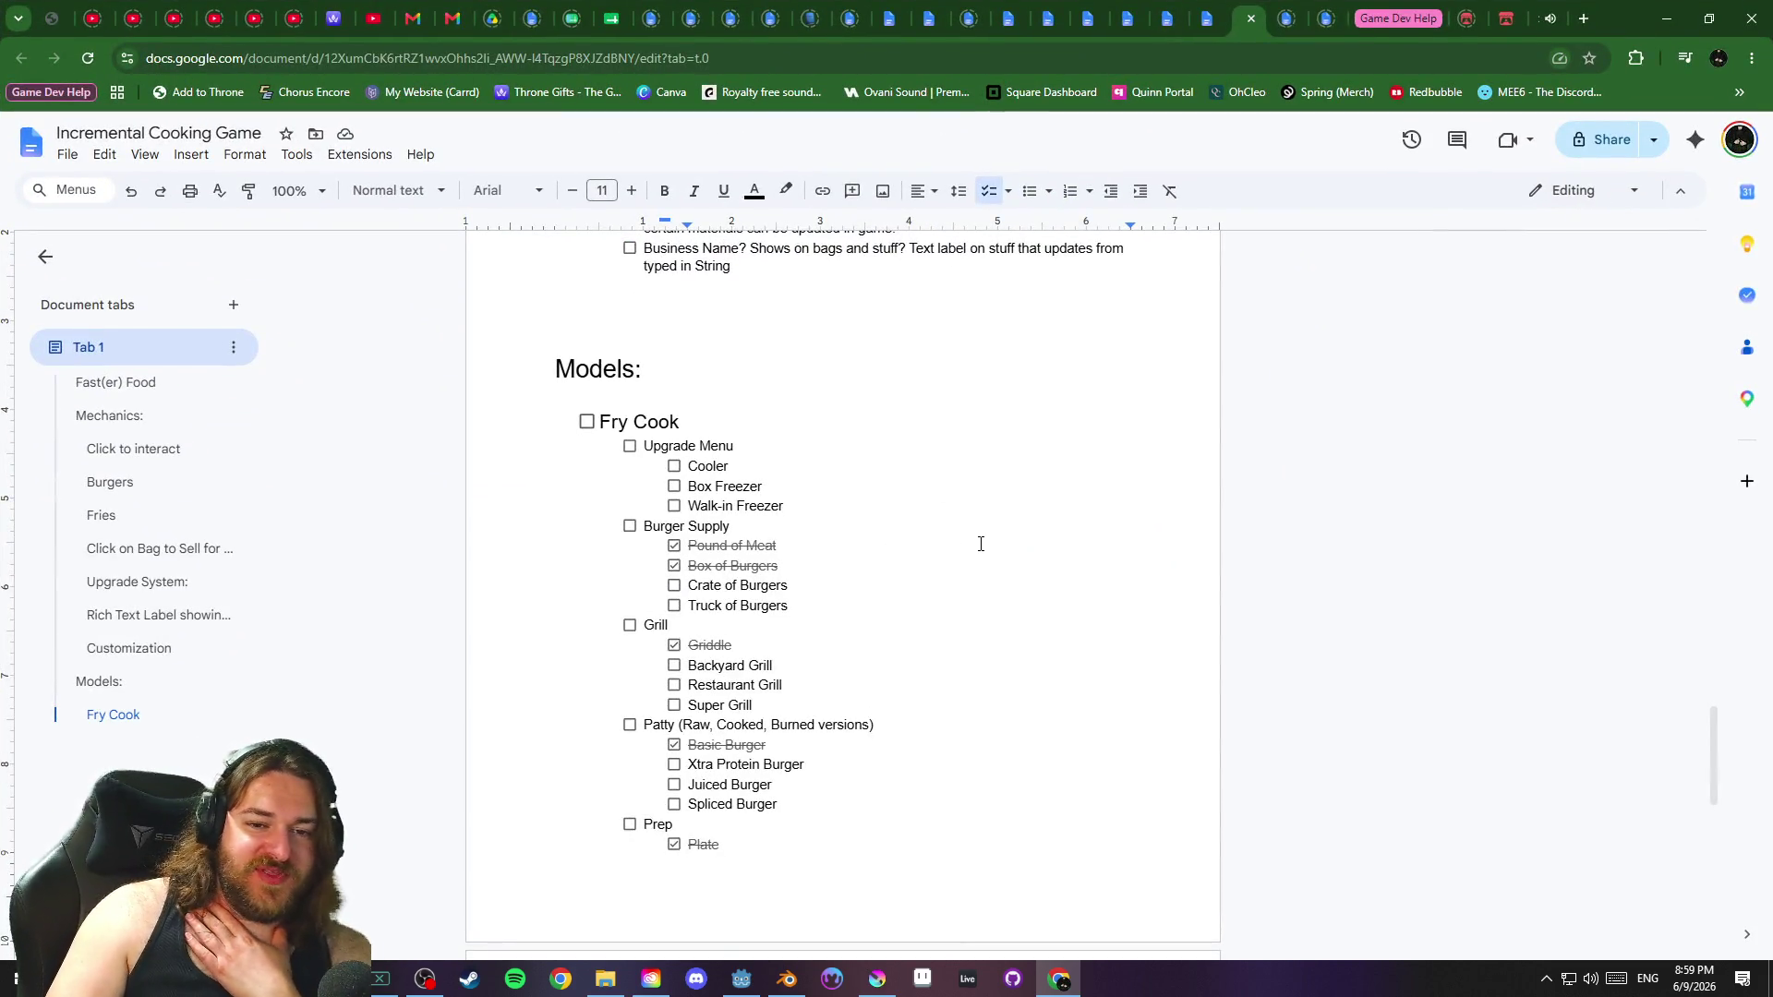
Review the Upgrade Menu checklist, briefly checking the mail and The Gods are Gone tabs
scroll(869, 567, down, 2)
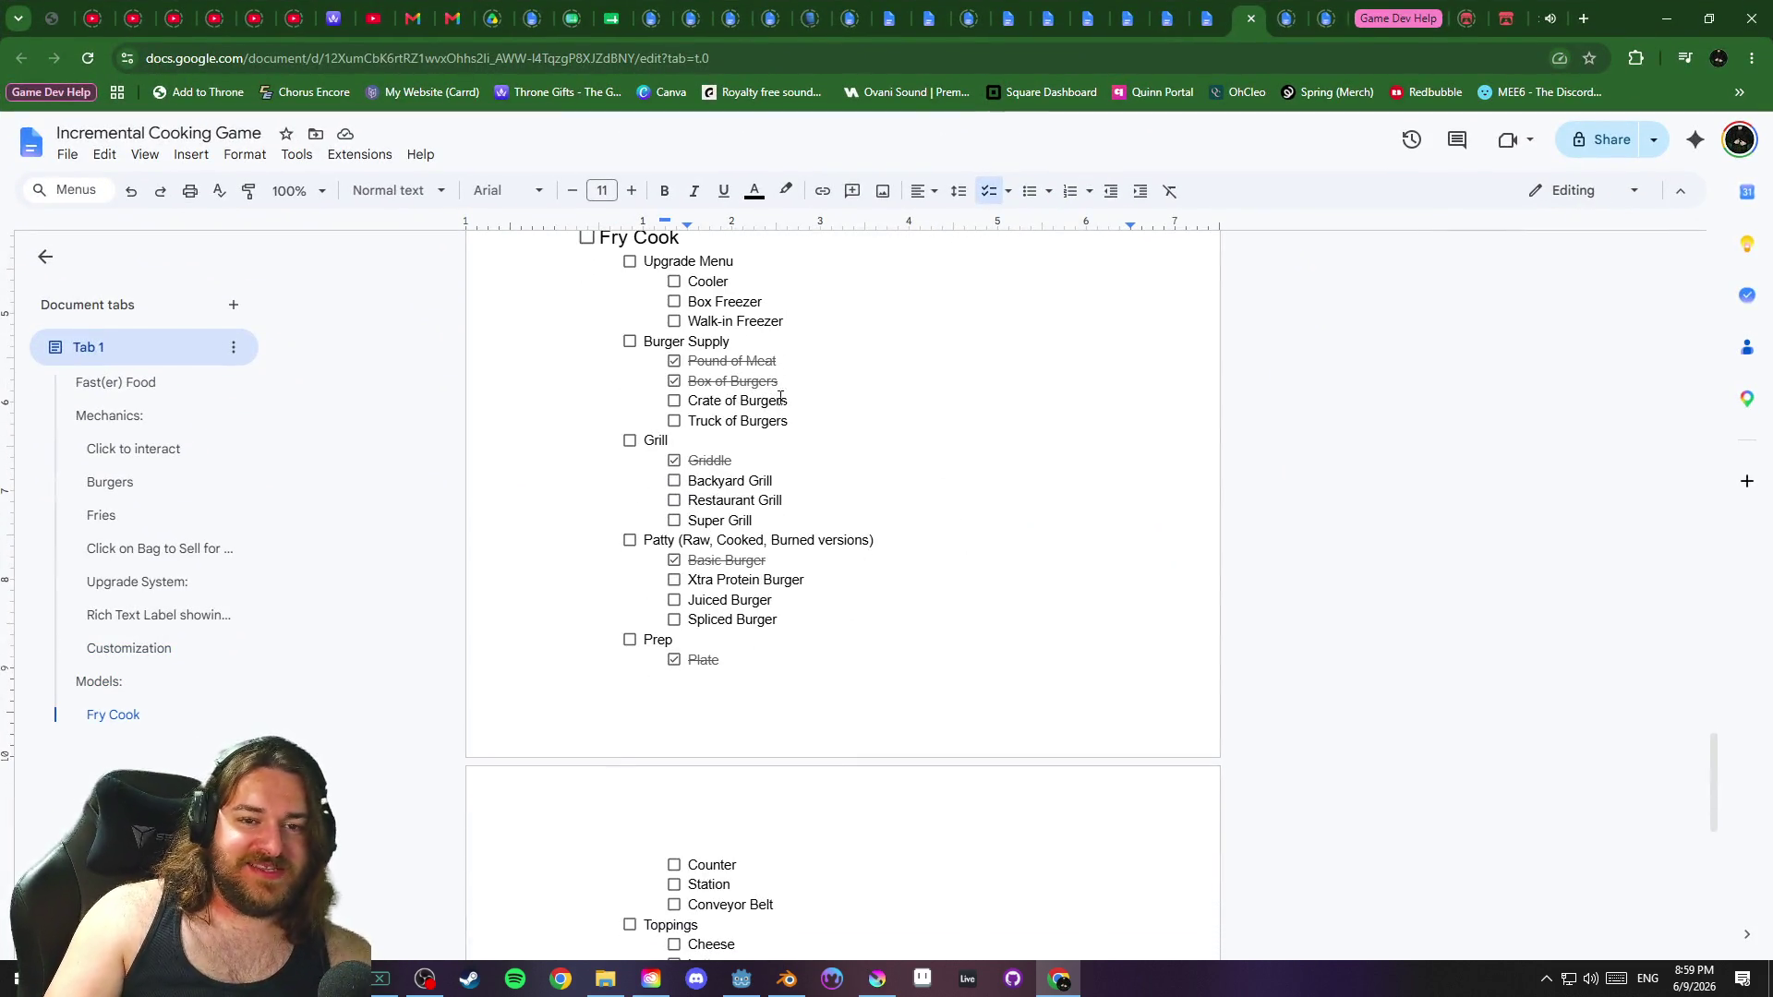
scroll(889, 424, up, 1)
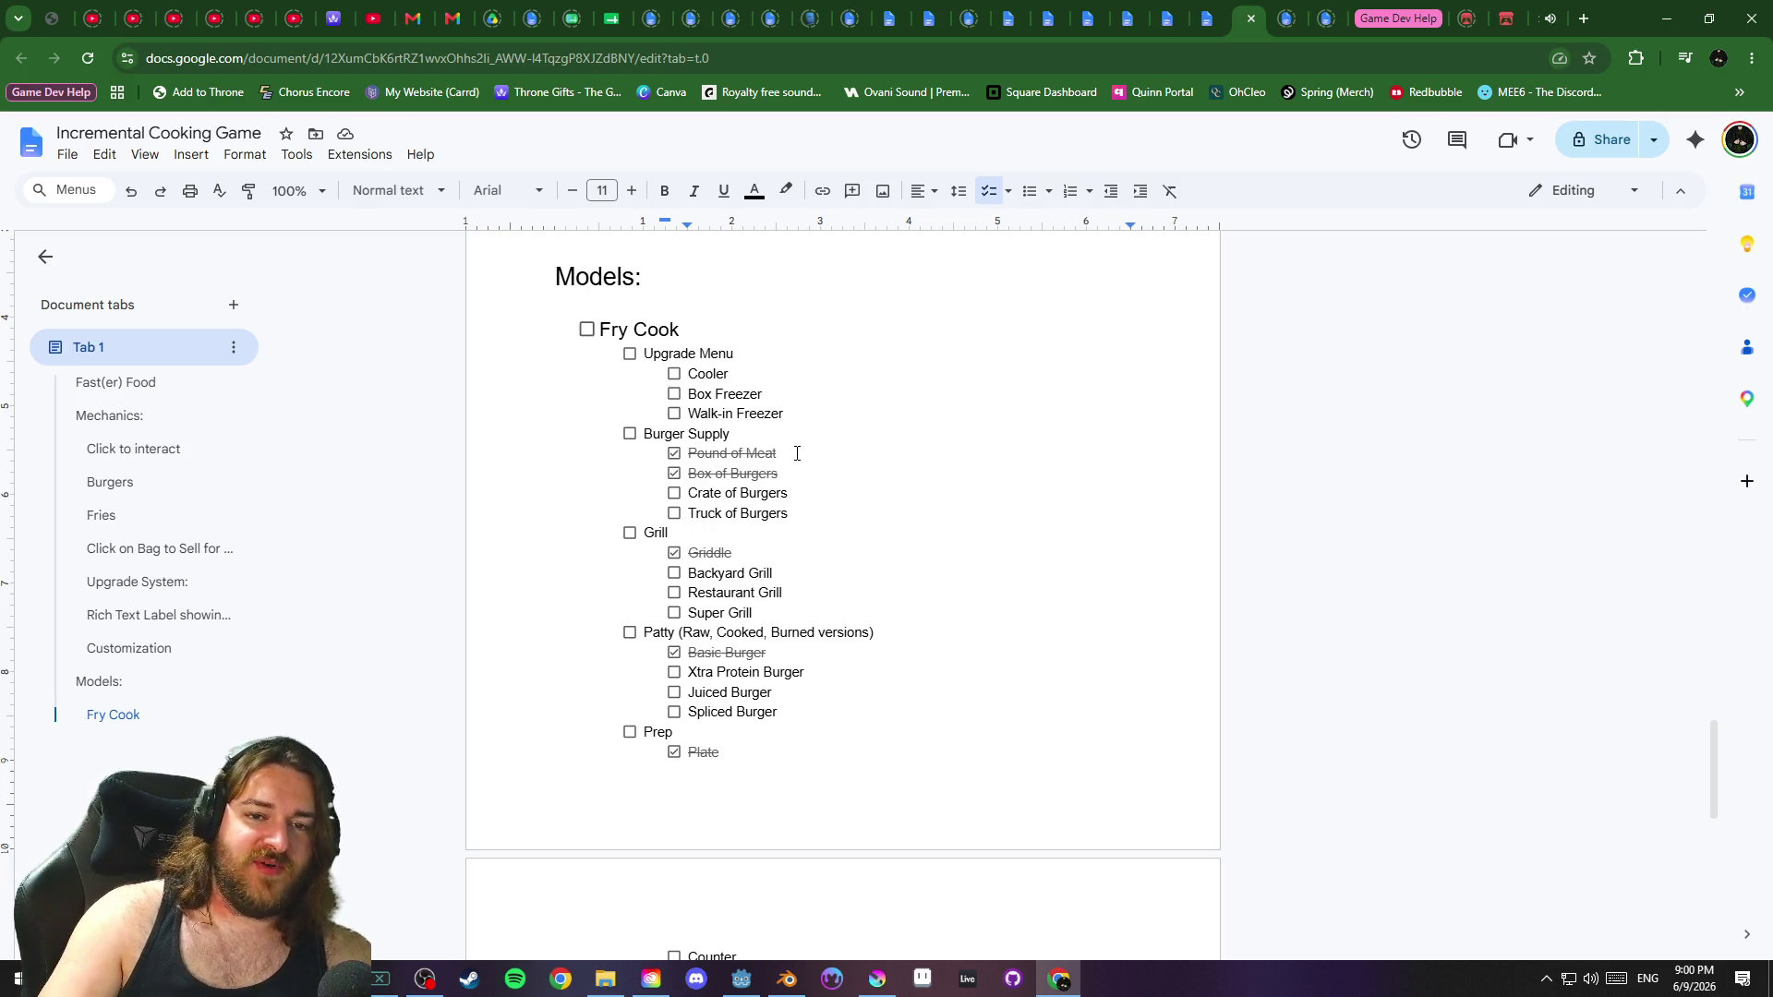
click(417, 18)
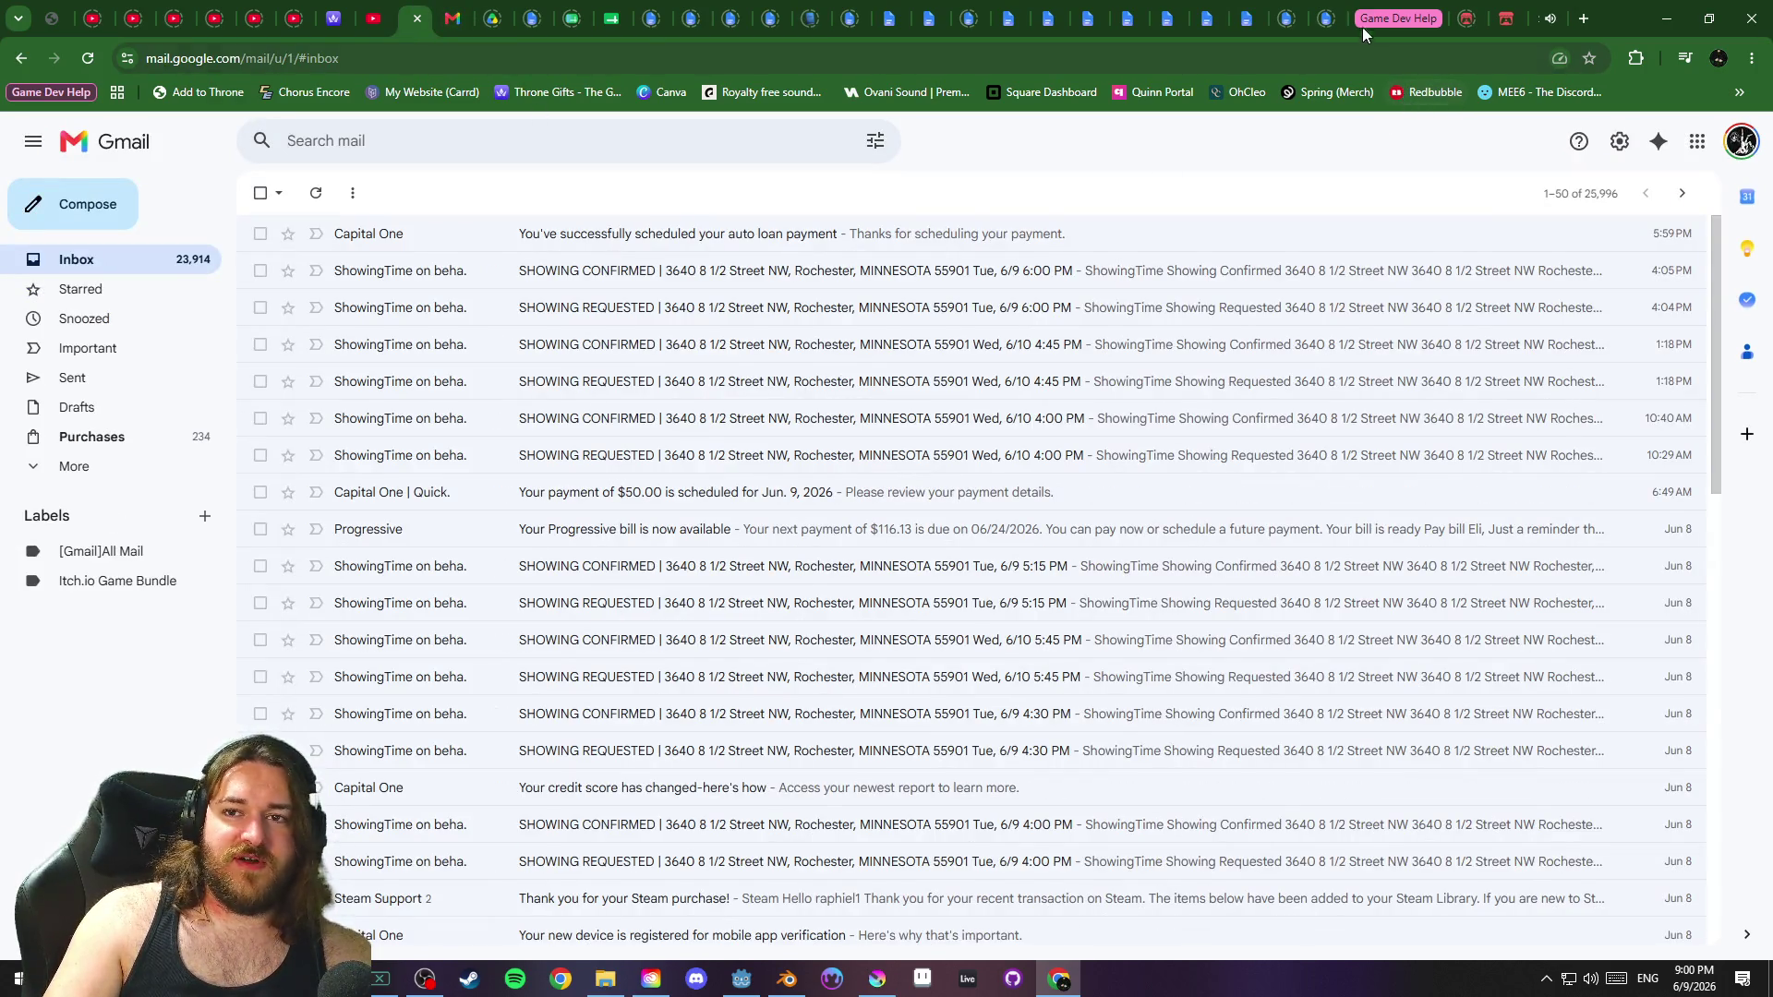
click(1333, 13)
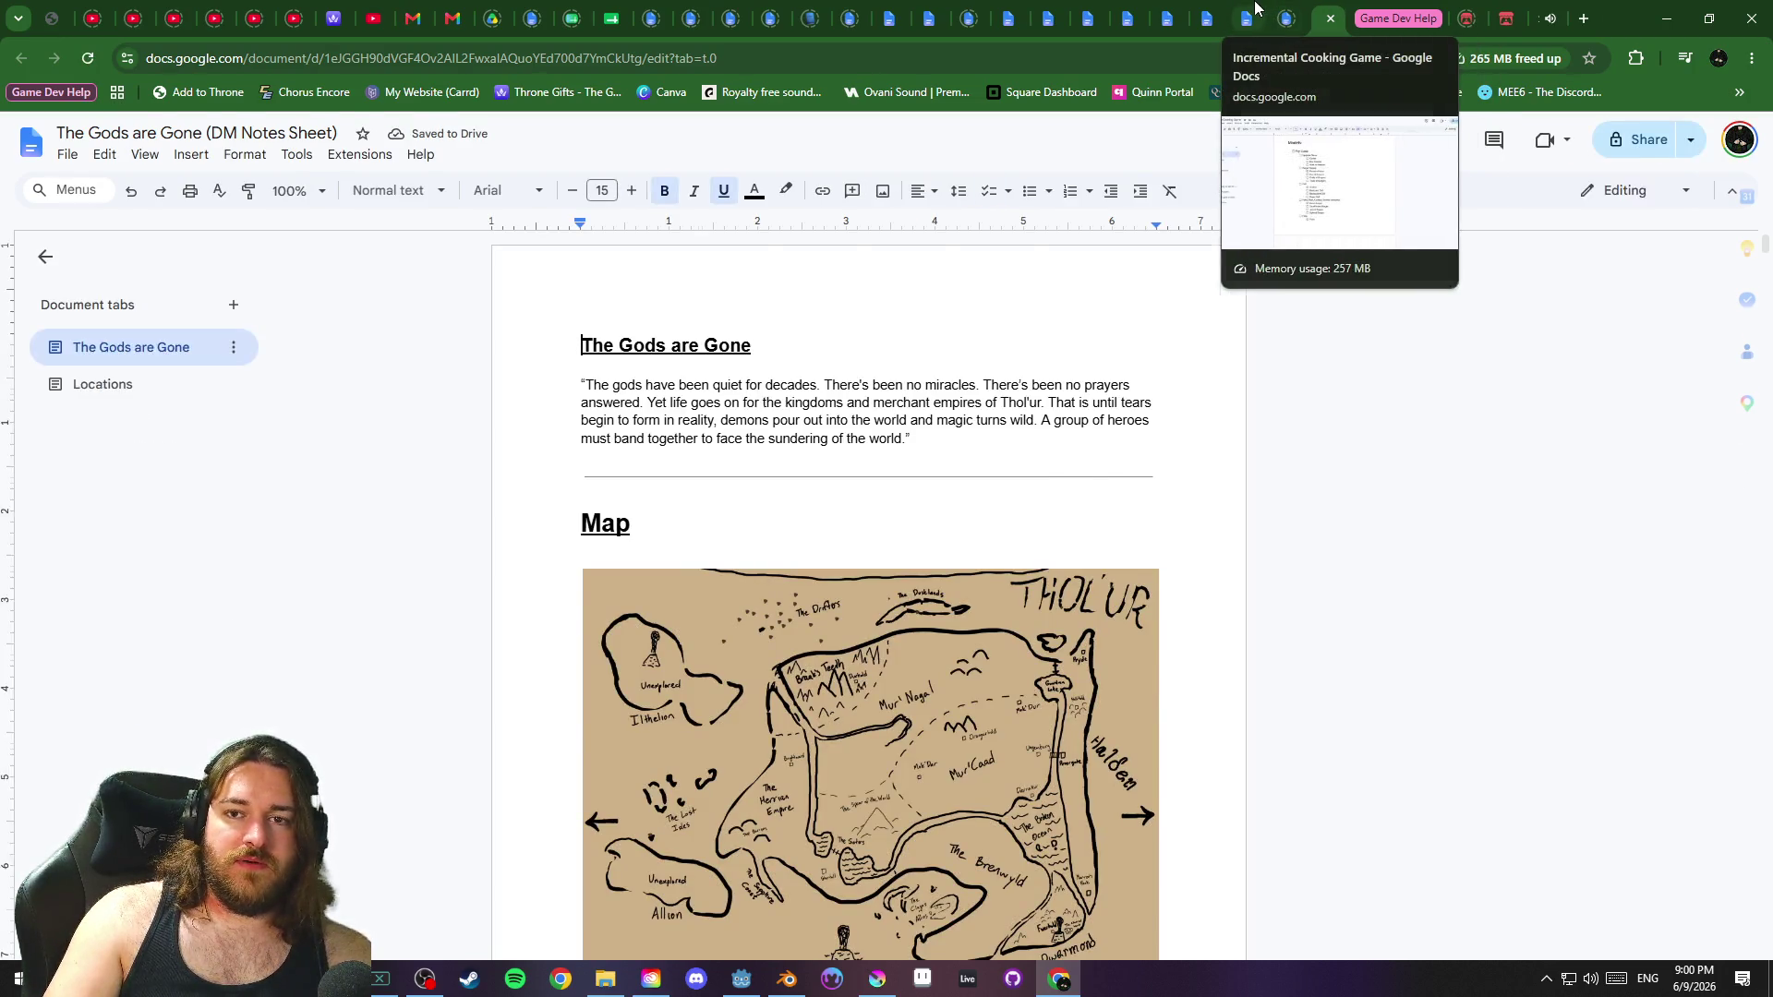
click(1246, 17)
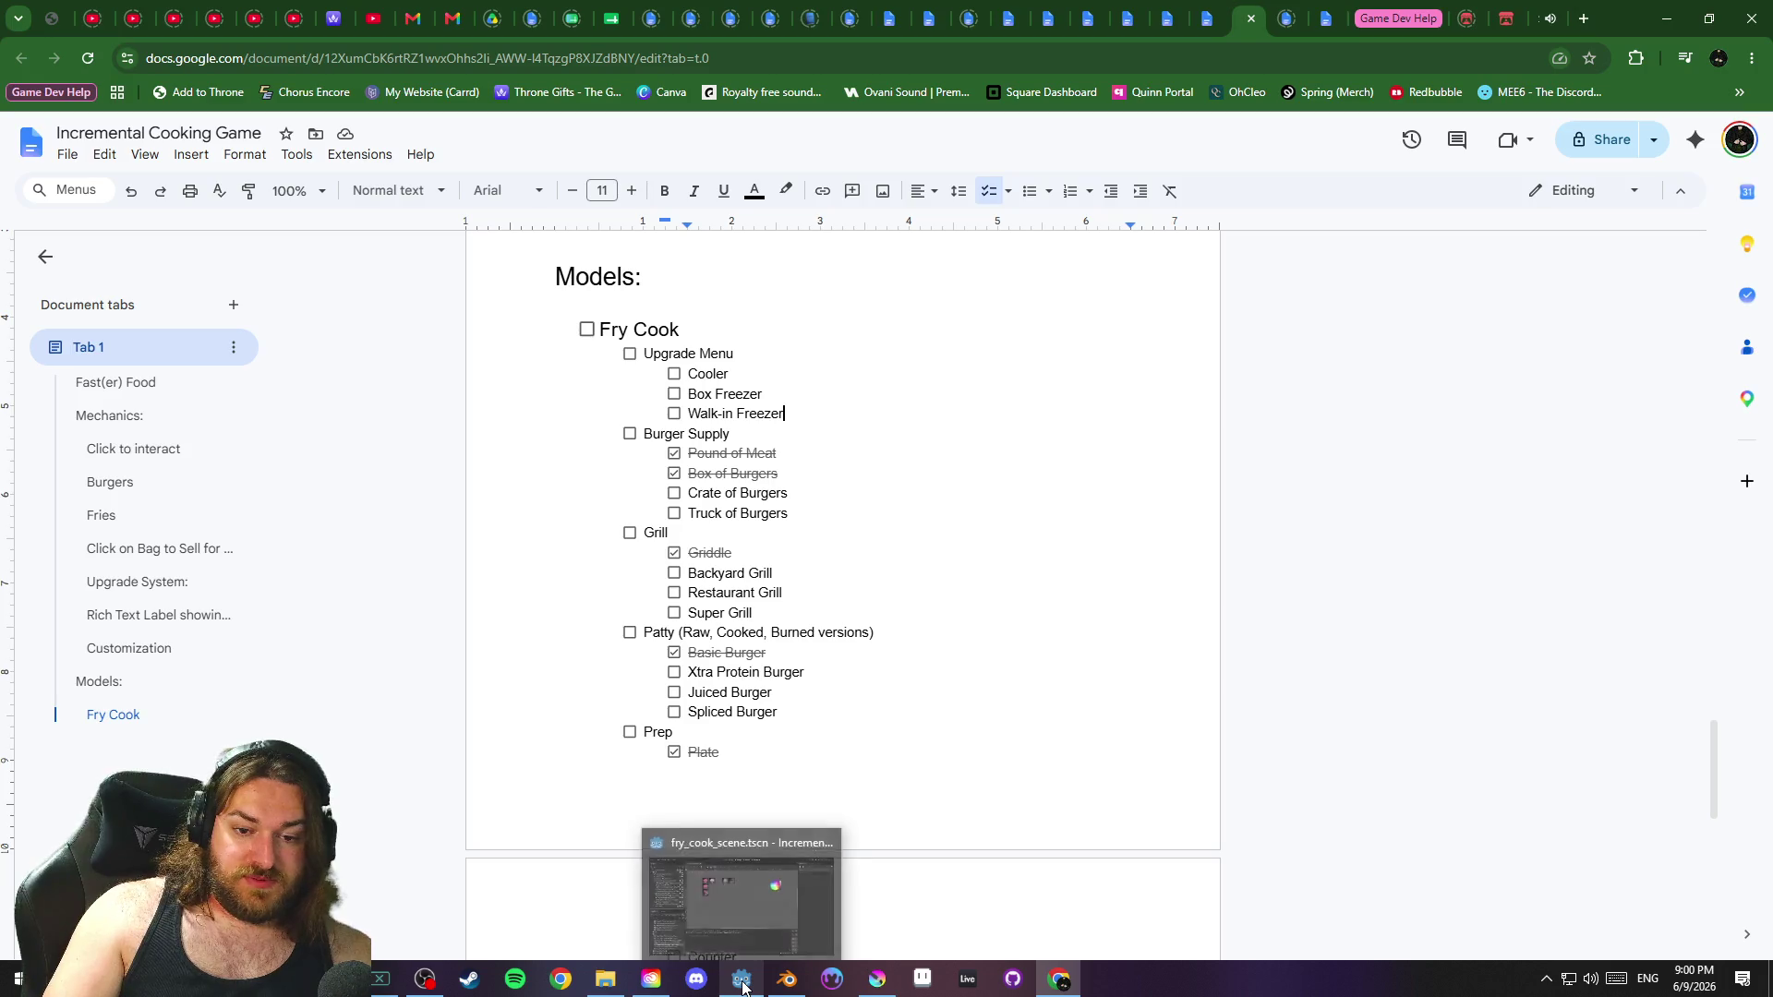
Switch via the taskbar to the Godot project, then to the Blender cooler model
click(741, 978)
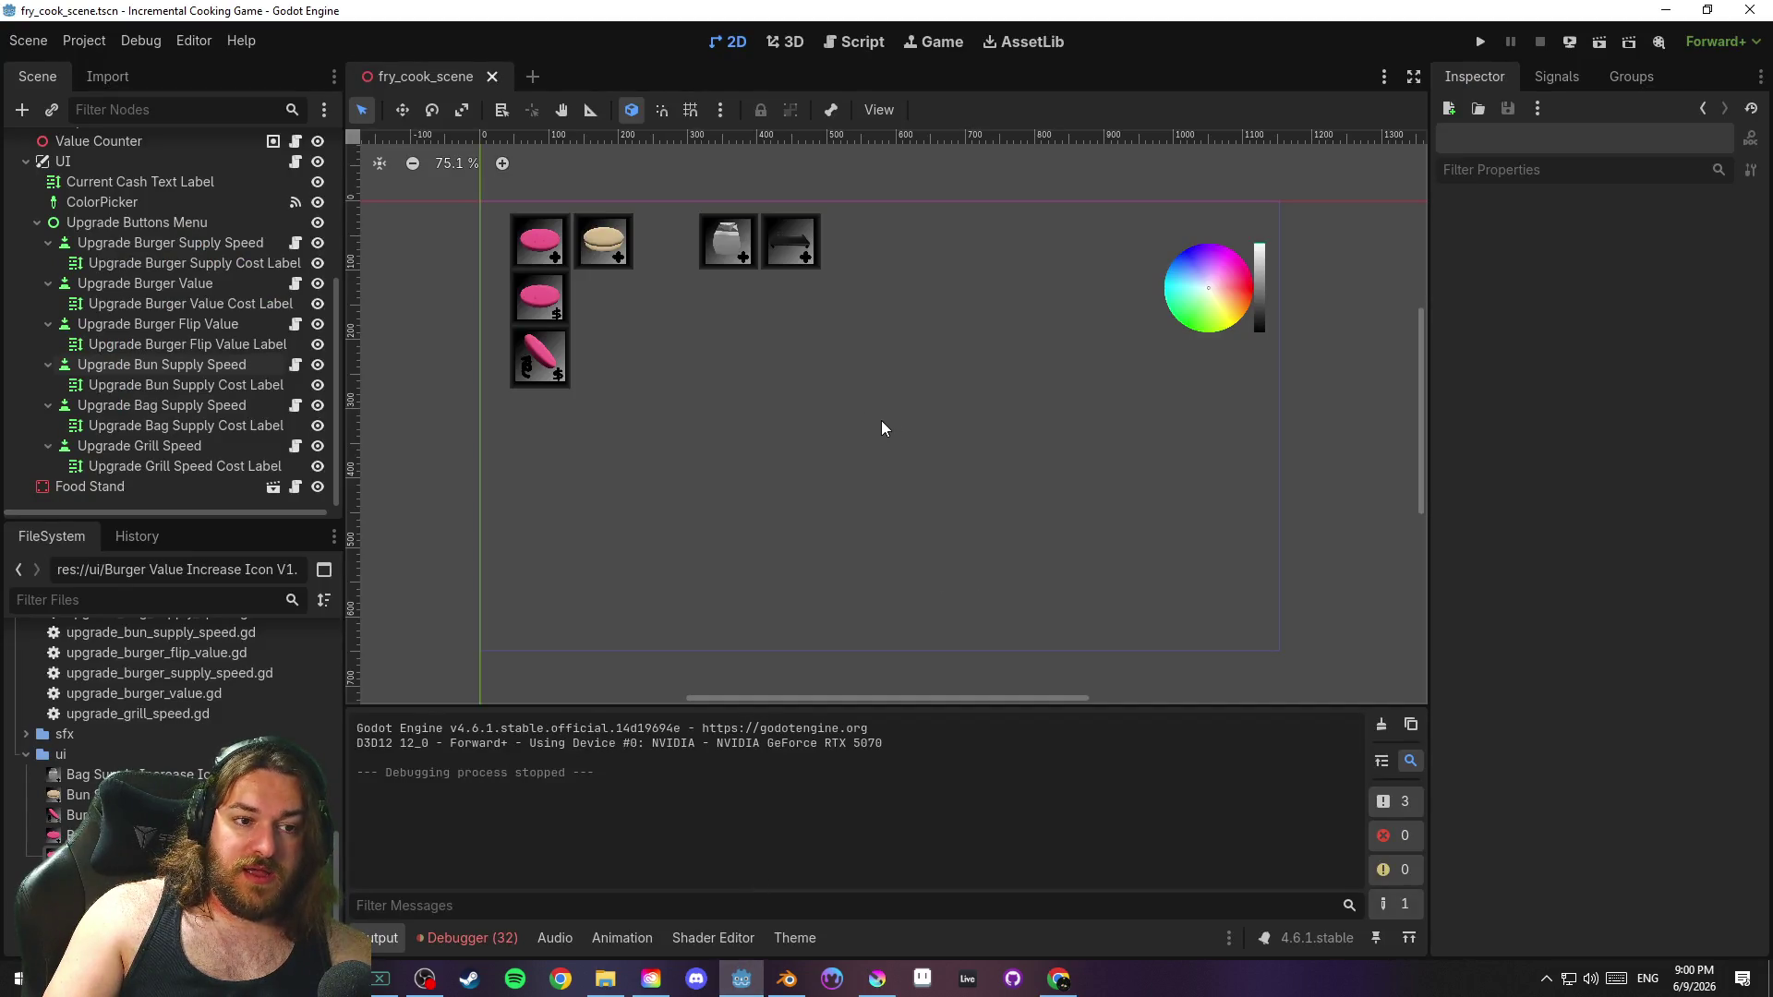
click(787, 979)
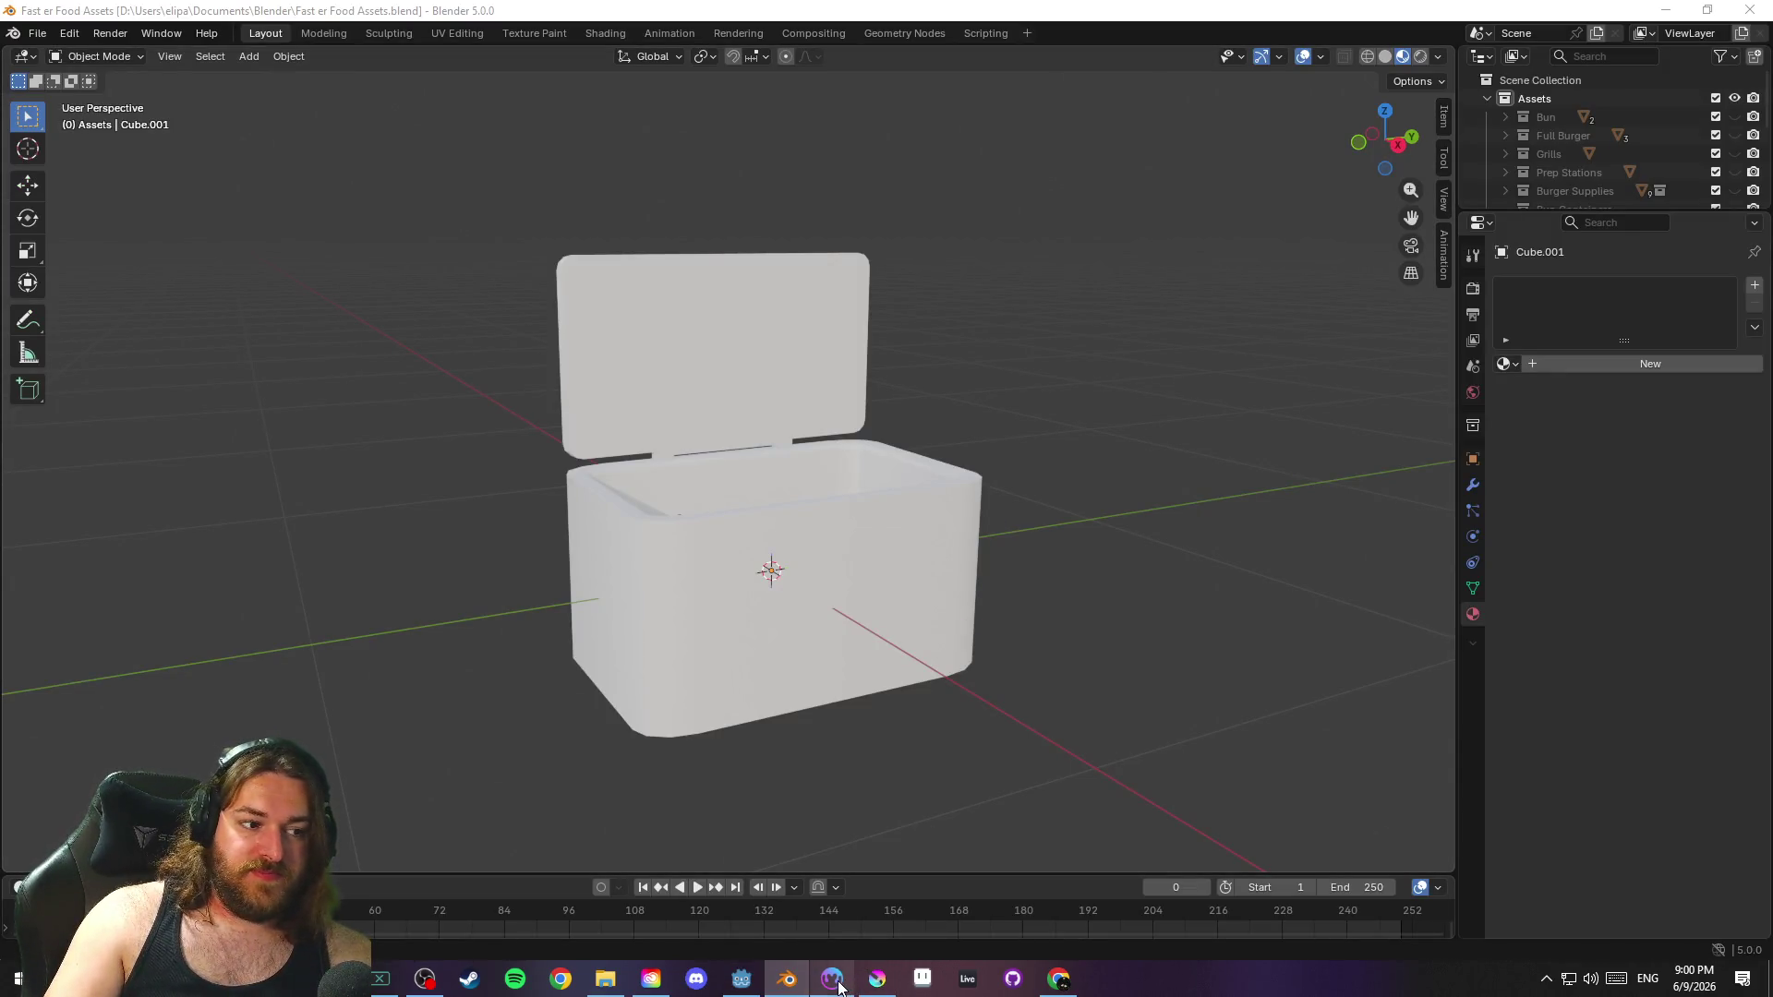
click(875, 977)
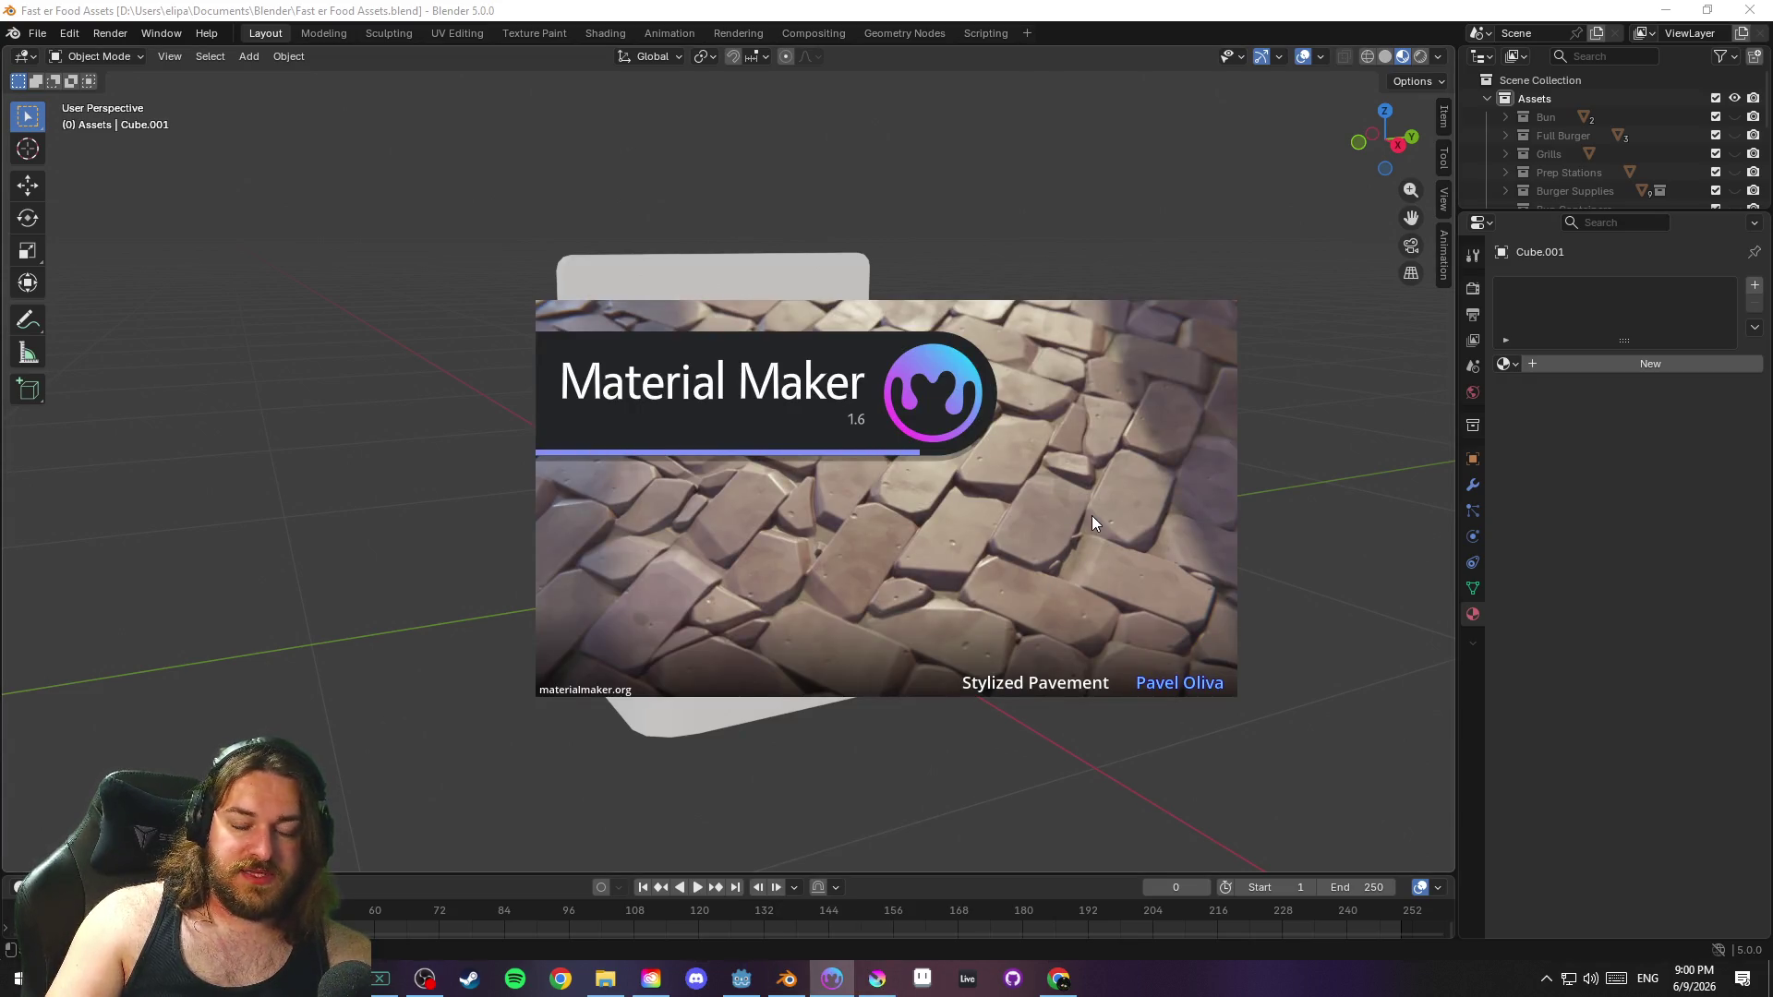
key(ctrl+q)
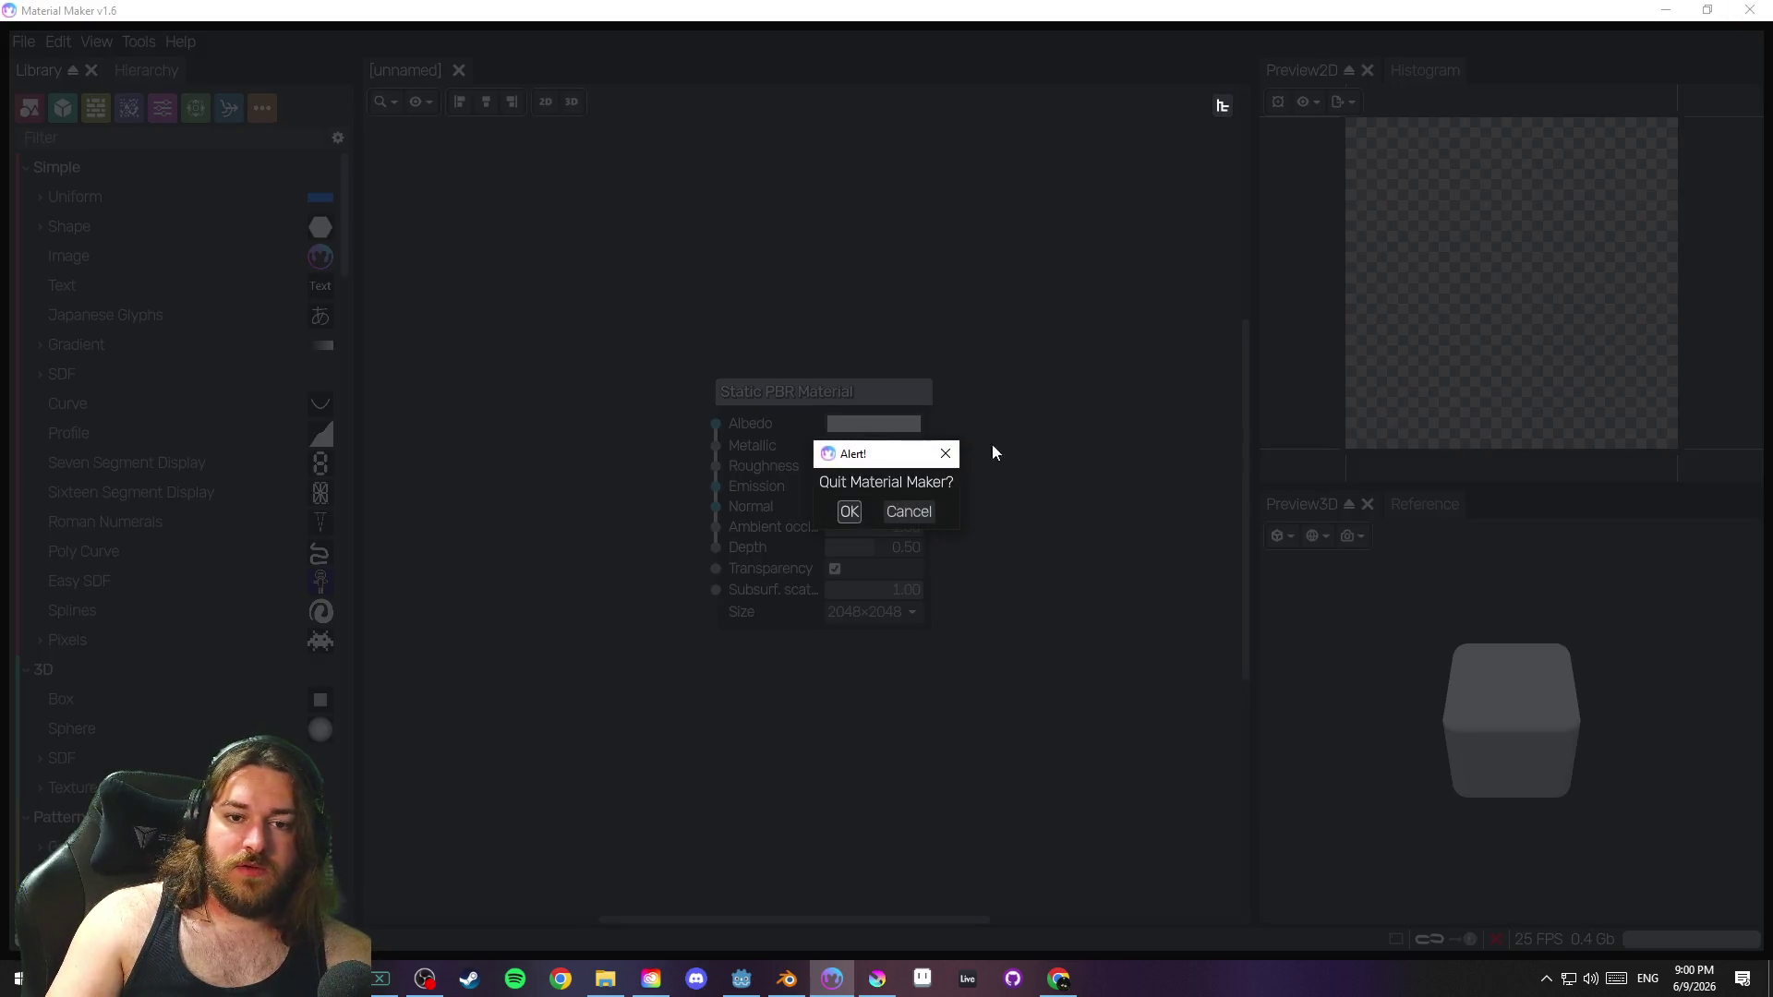
click(848, 513)
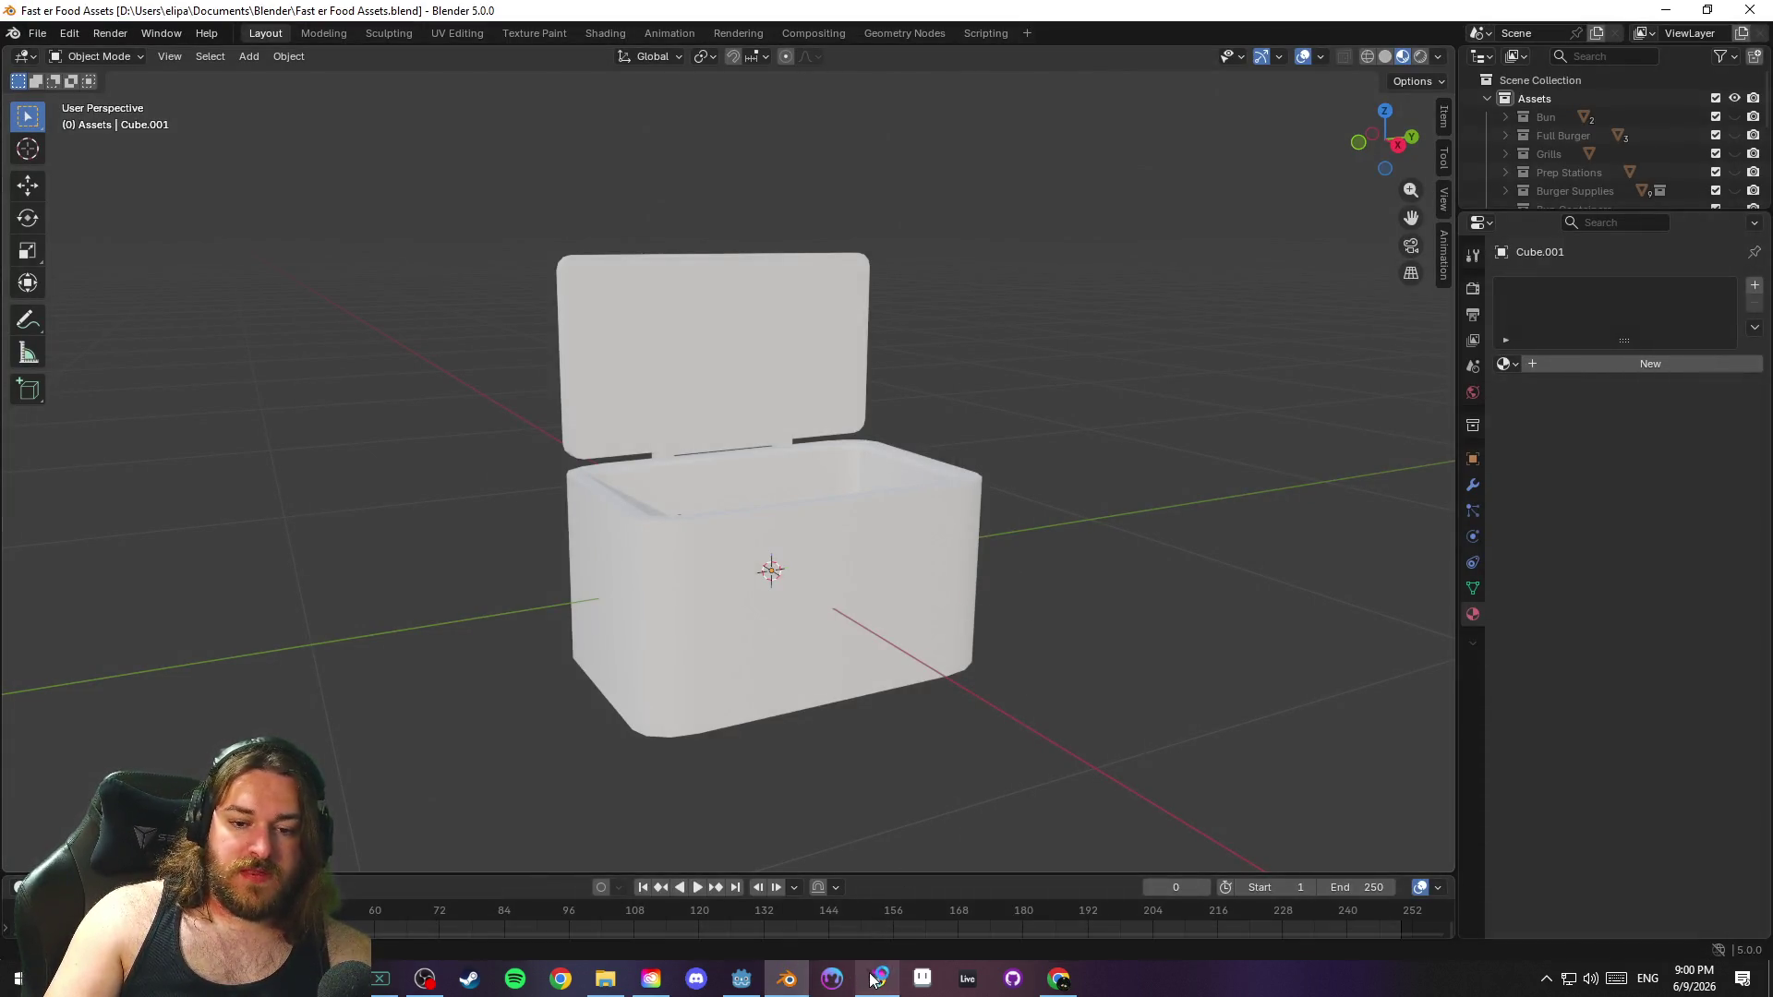
click(877, 980)
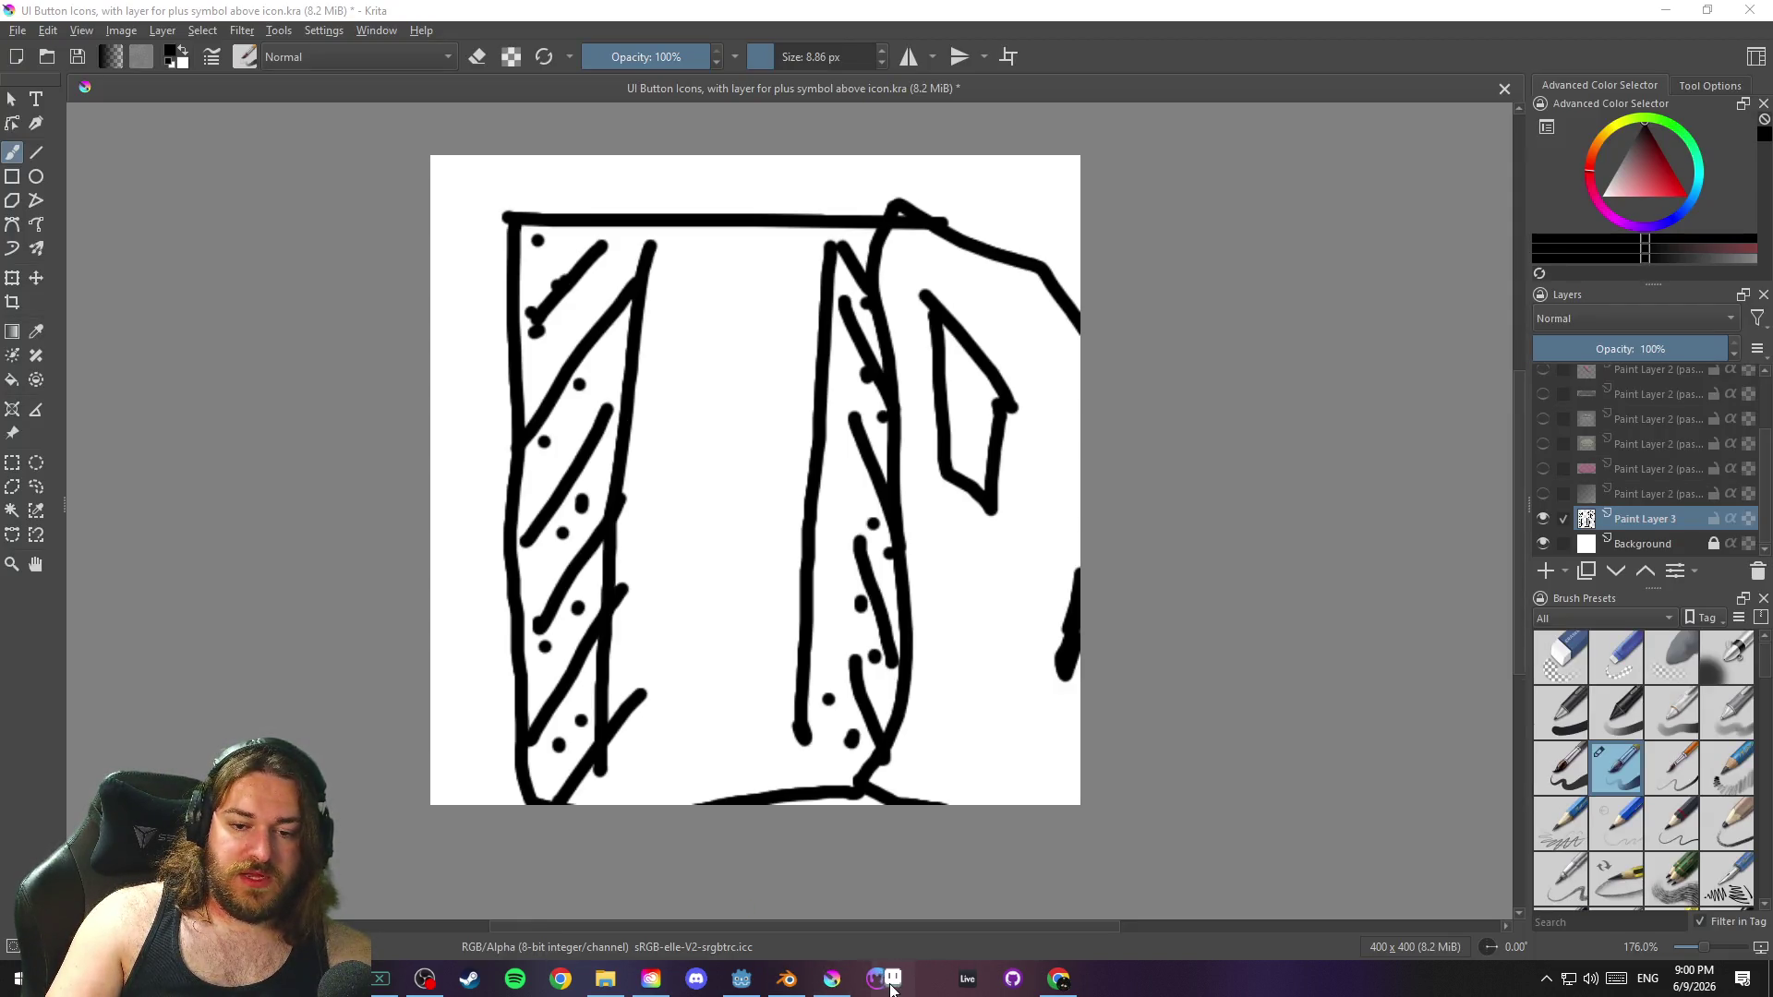
Paste a black square onto the Krita canvas, then undo the paste
click(1169, 710)
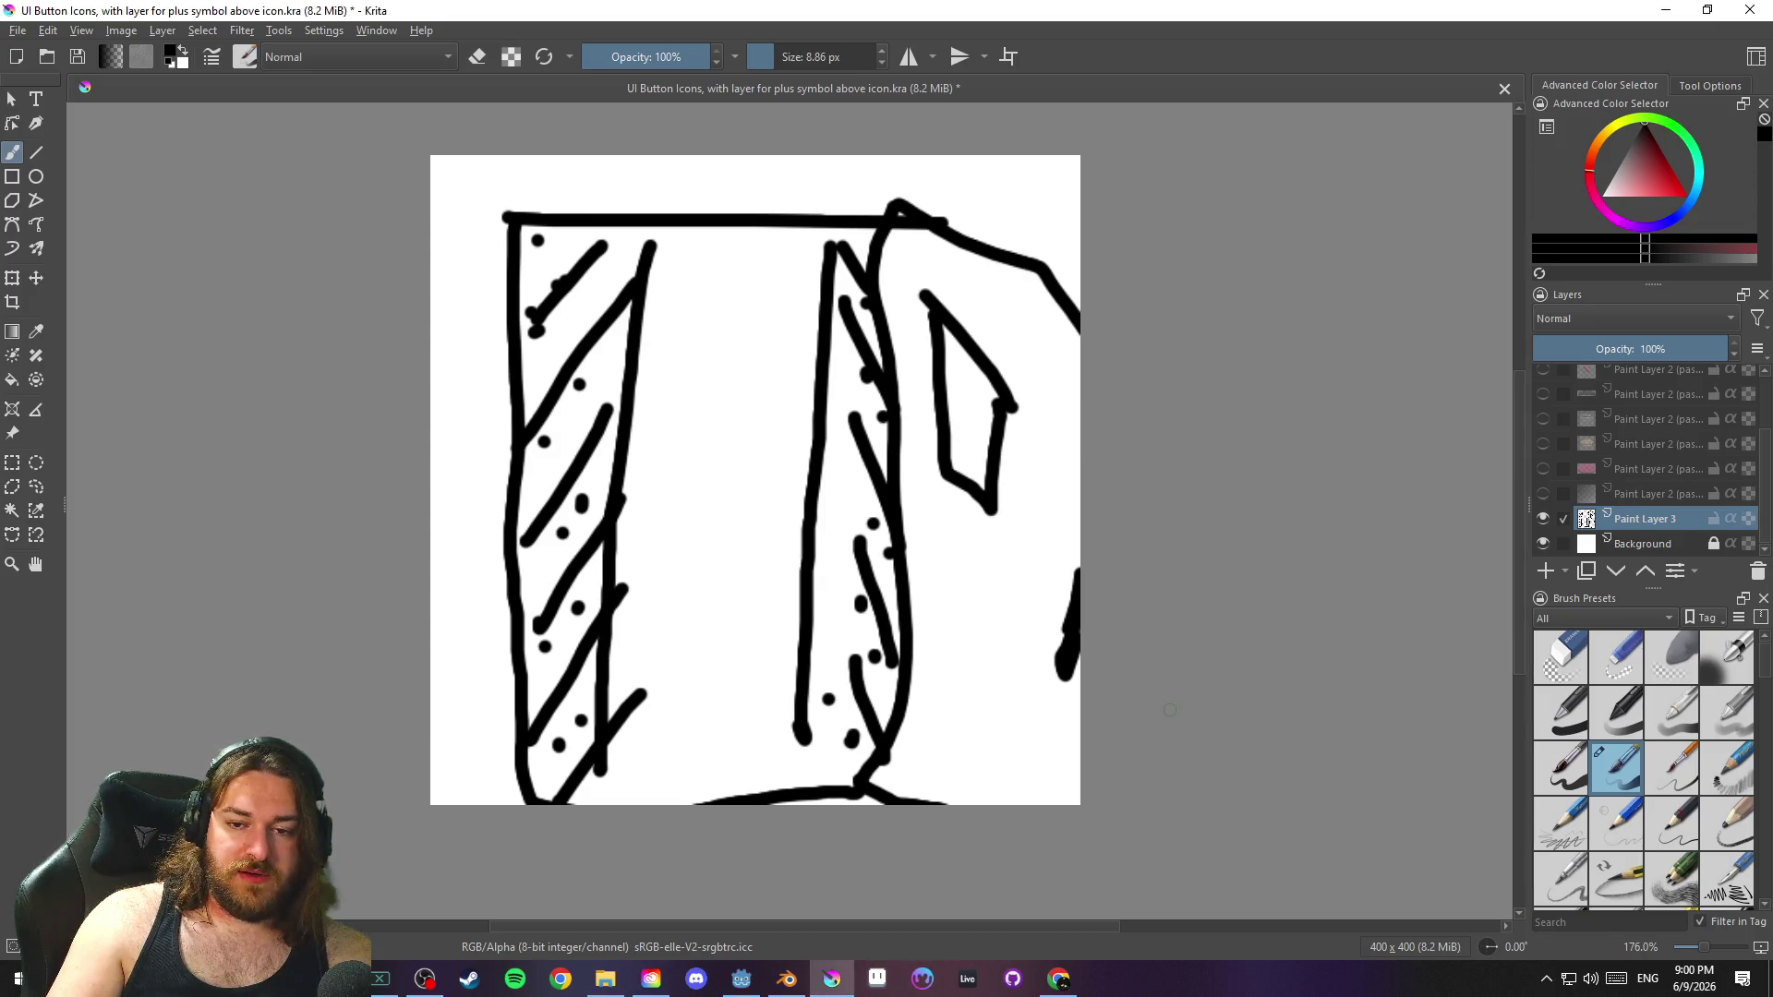
key(ctrl+v)
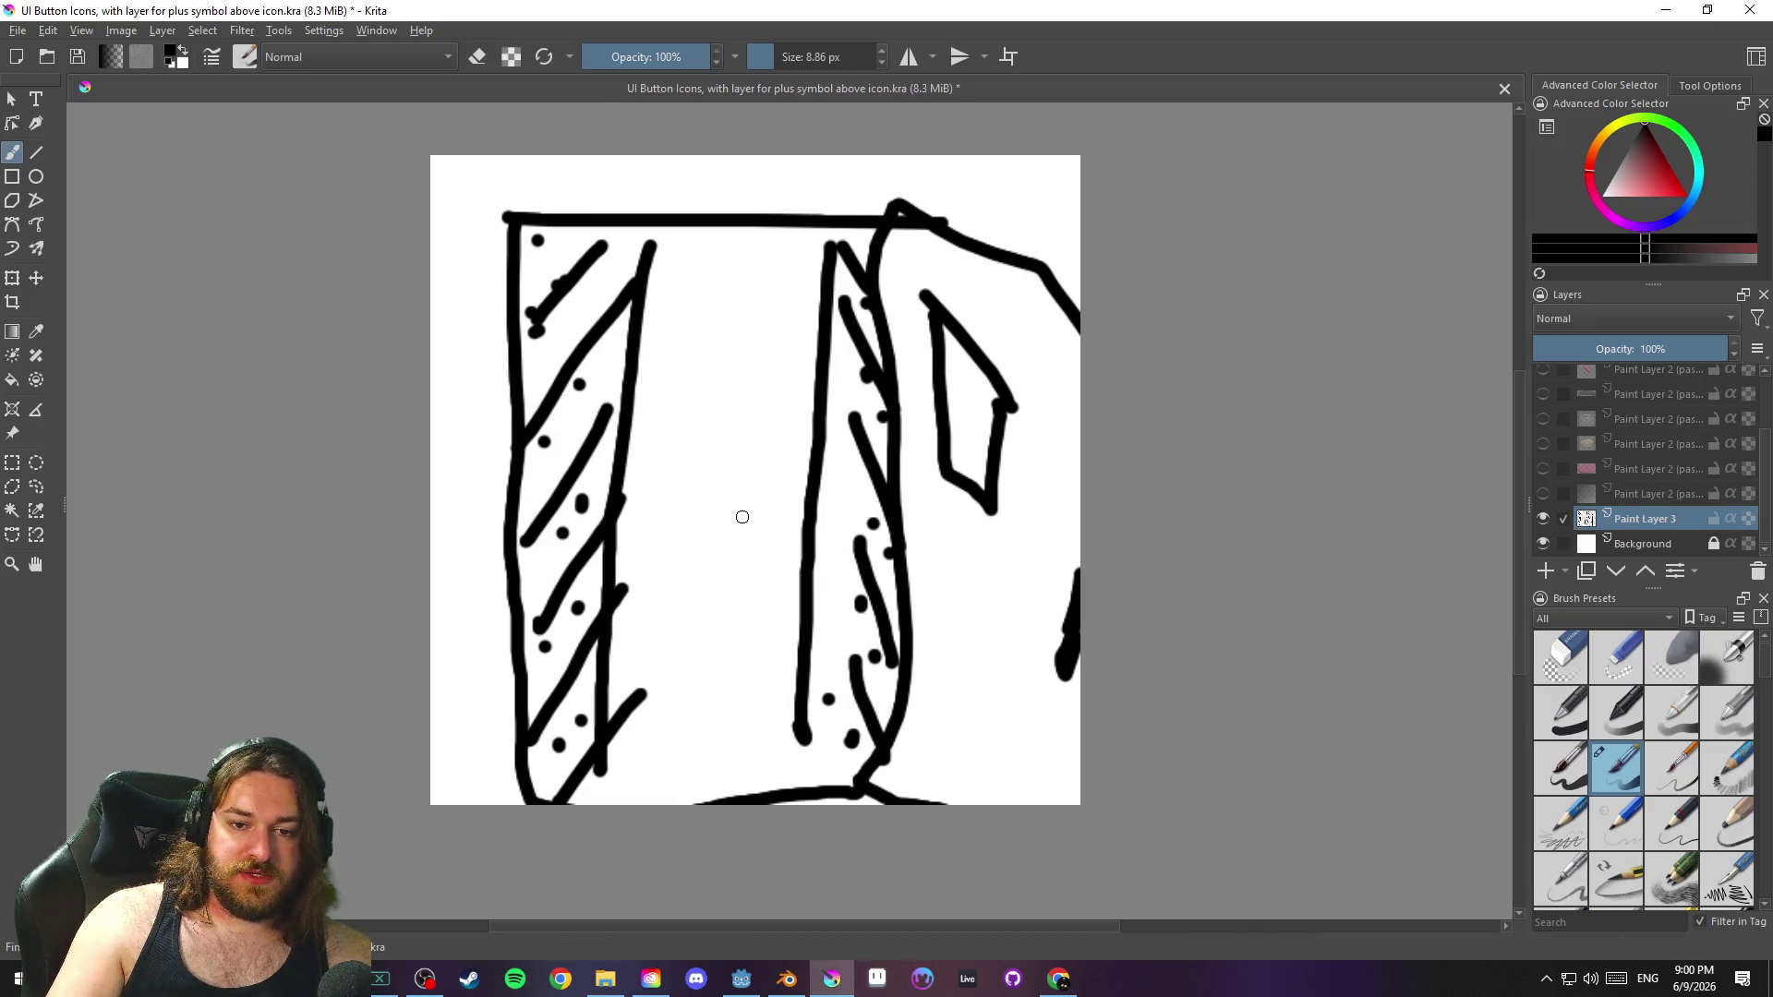
key(ctrl+z)
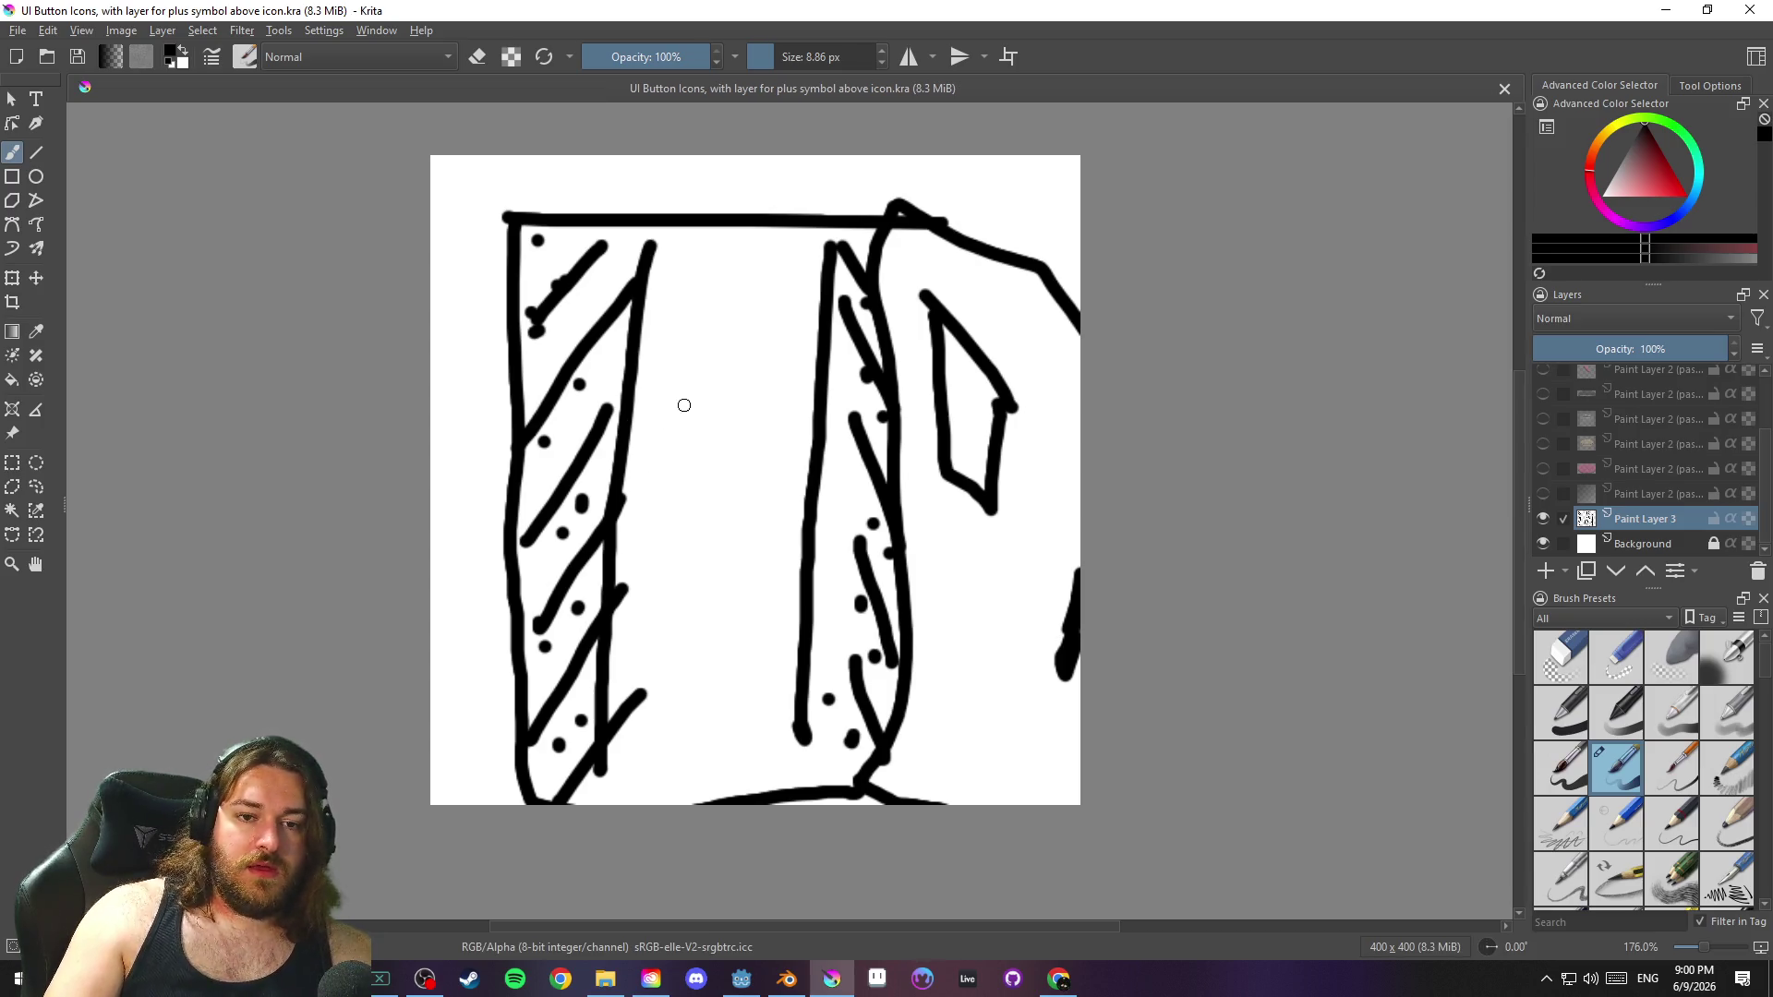
key(ctrl+z)
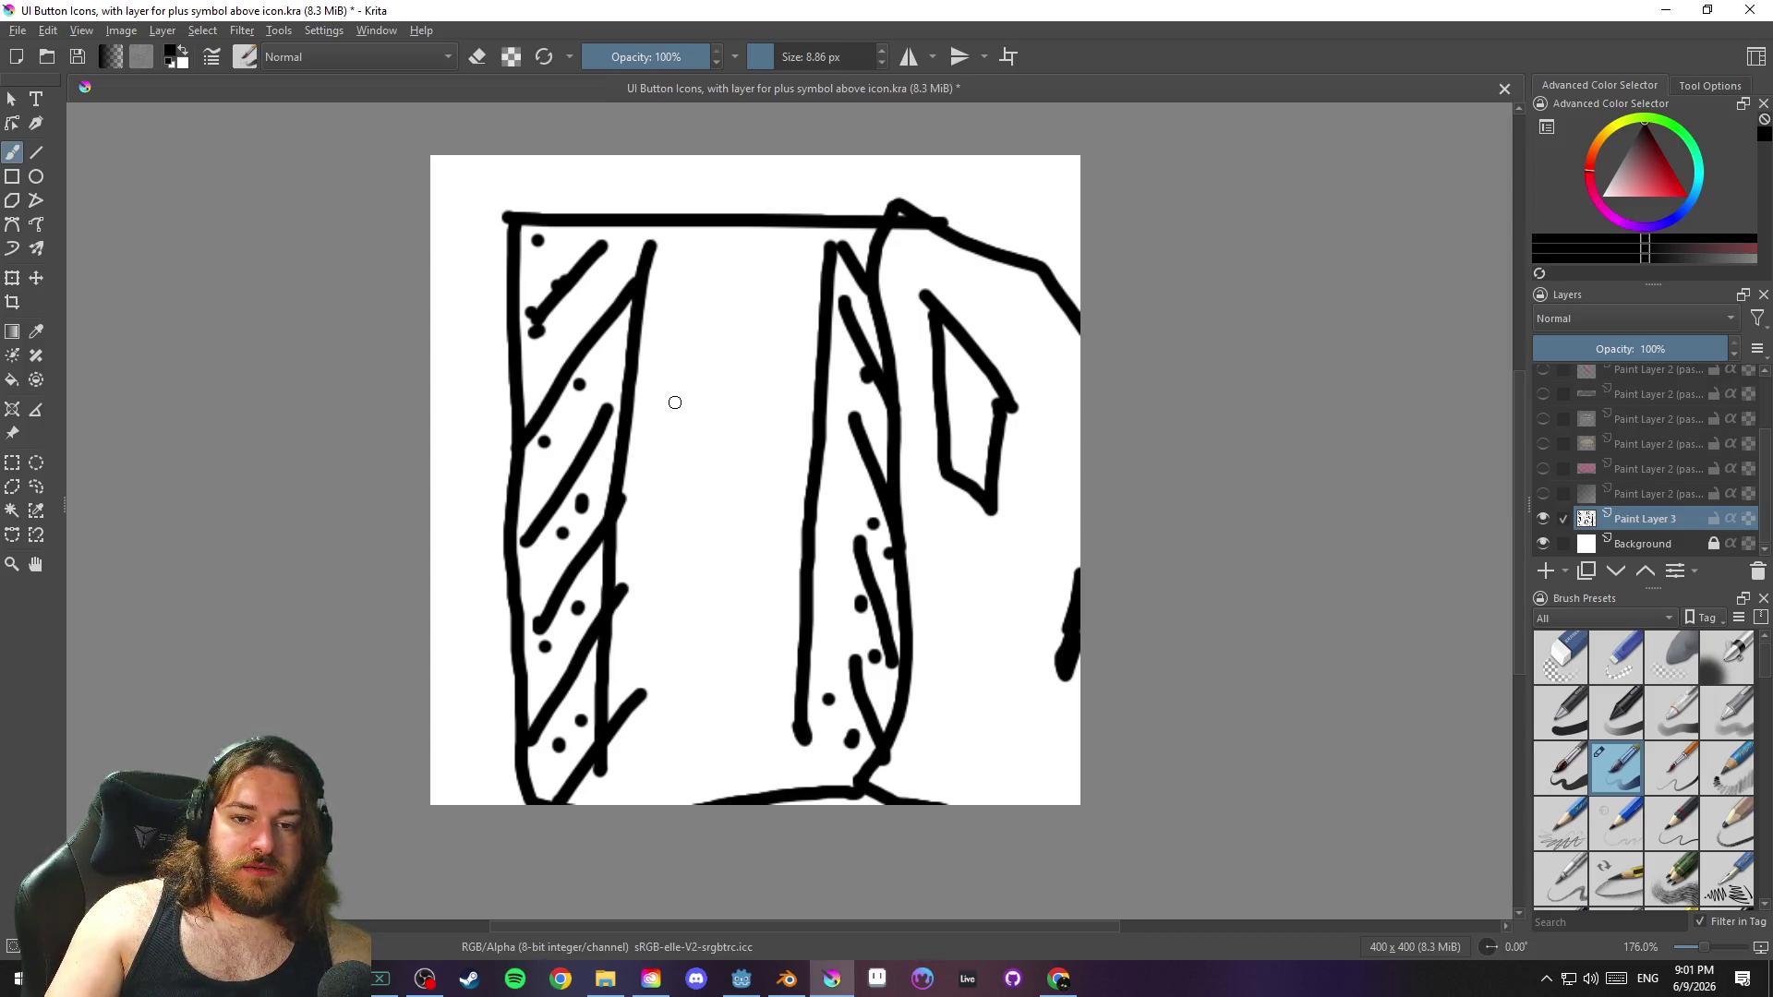
key(ctrl+shift+z)
key(ctrl+z)
key(ctrl+shift+z)
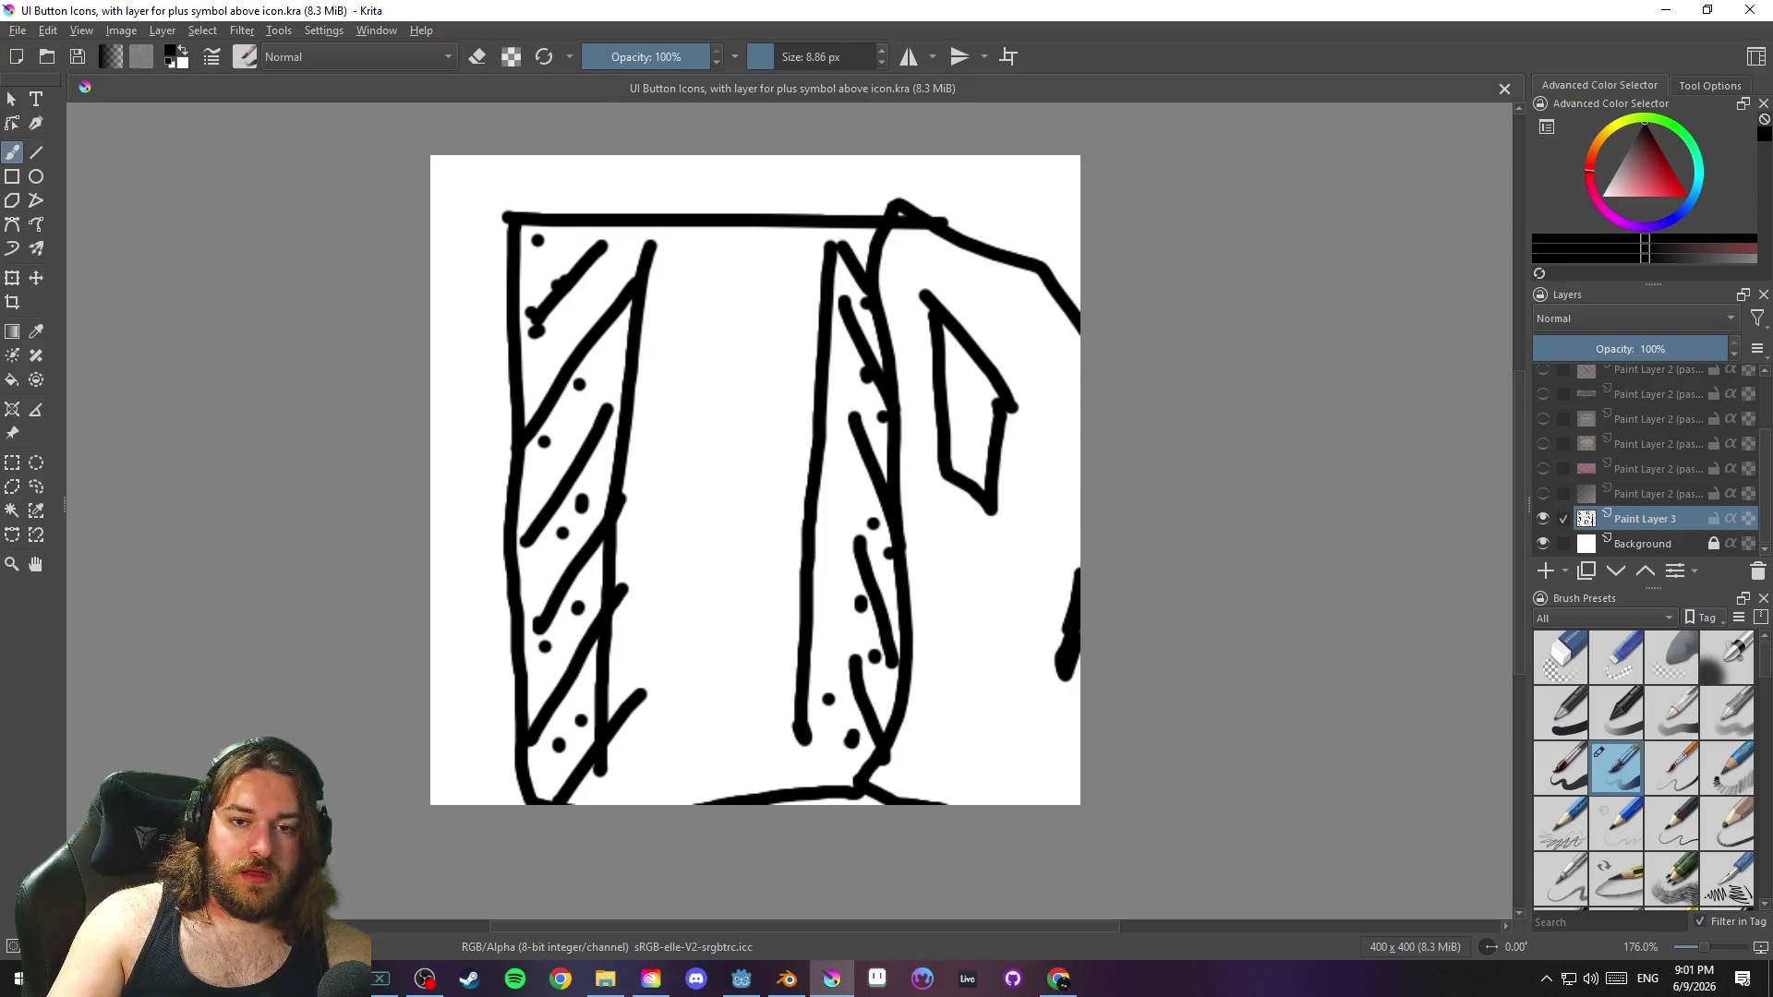
key(ctrl+z)
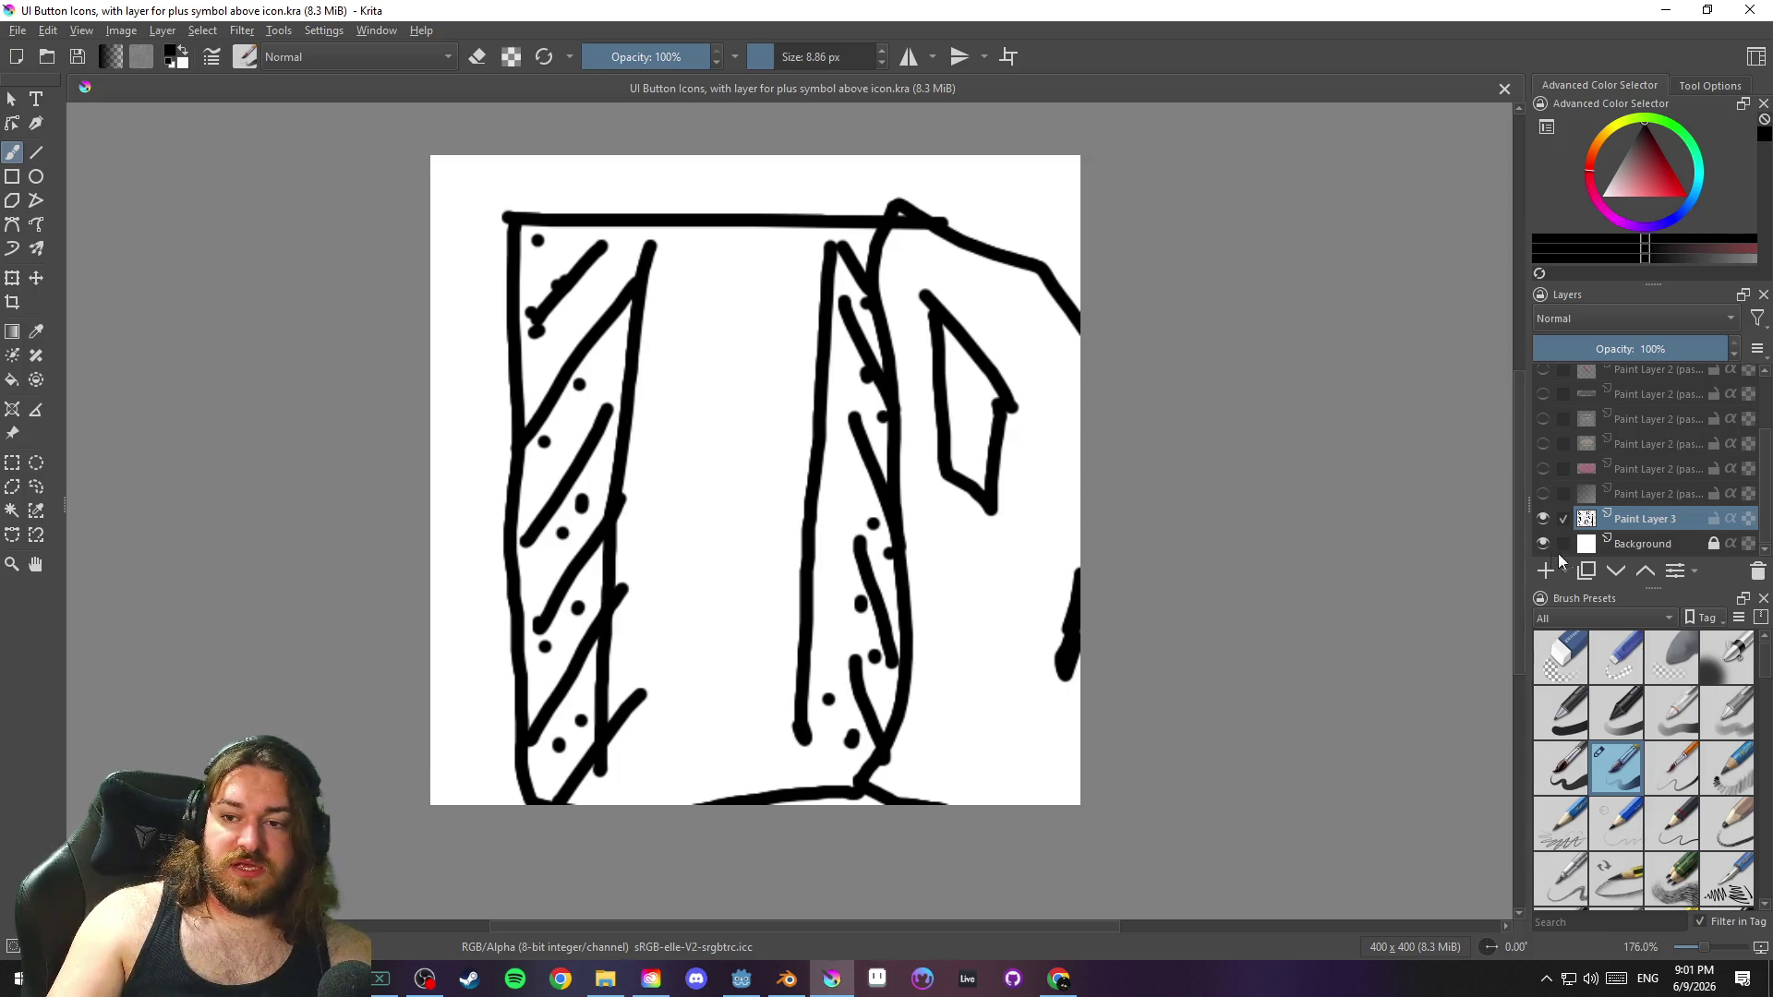
Delete the black sketch layer, show the dollar sign, pink disc and gradient layers, and minimize Krita
key(Delete)
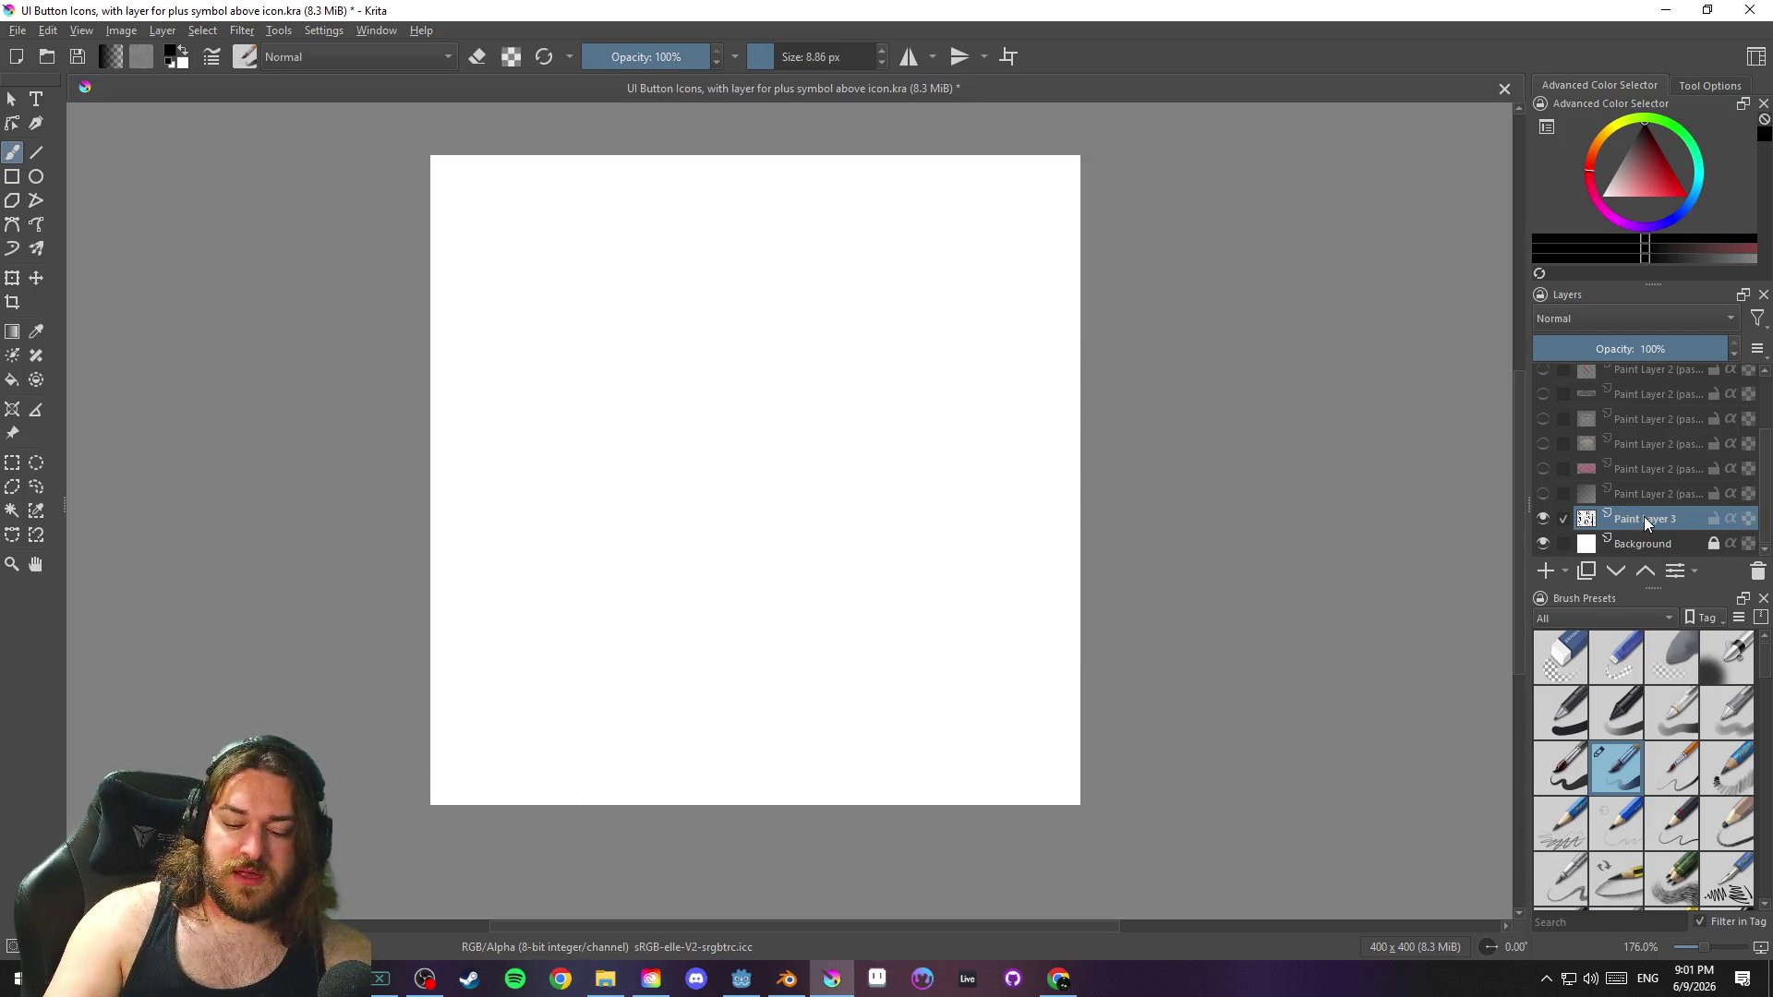
key(shift+Delete)
scroll(1625, 477, up, 2)
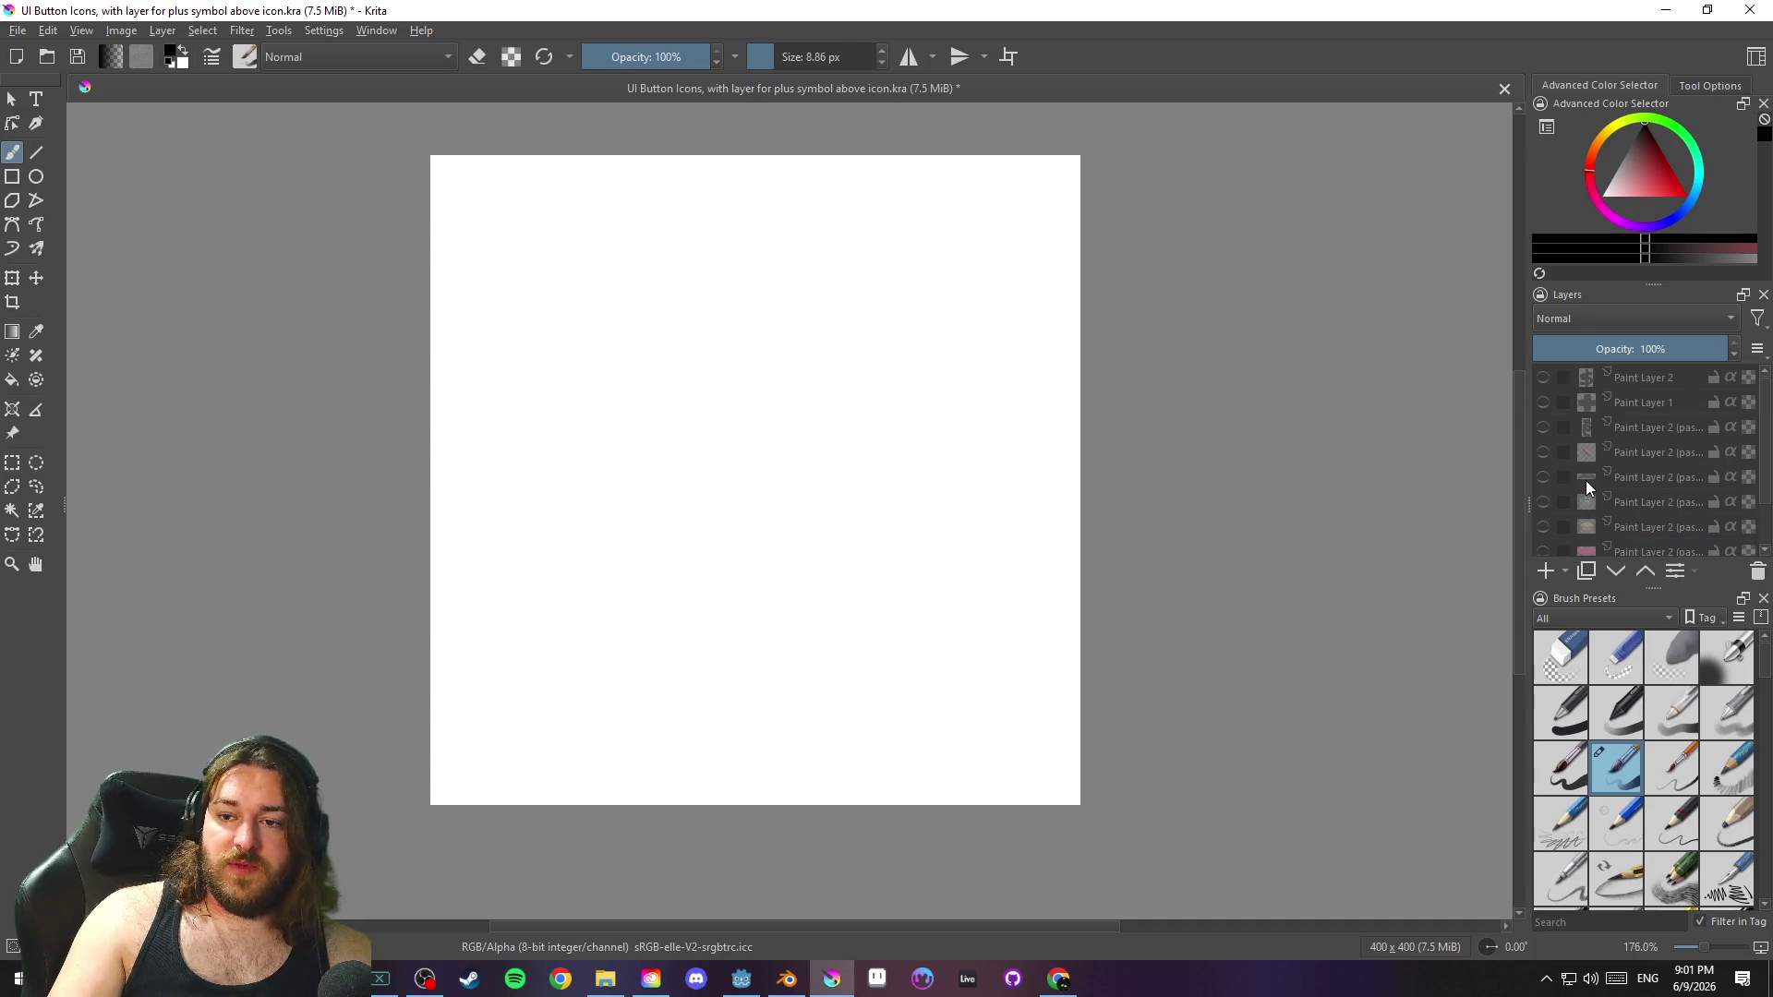
click(1544, 378)
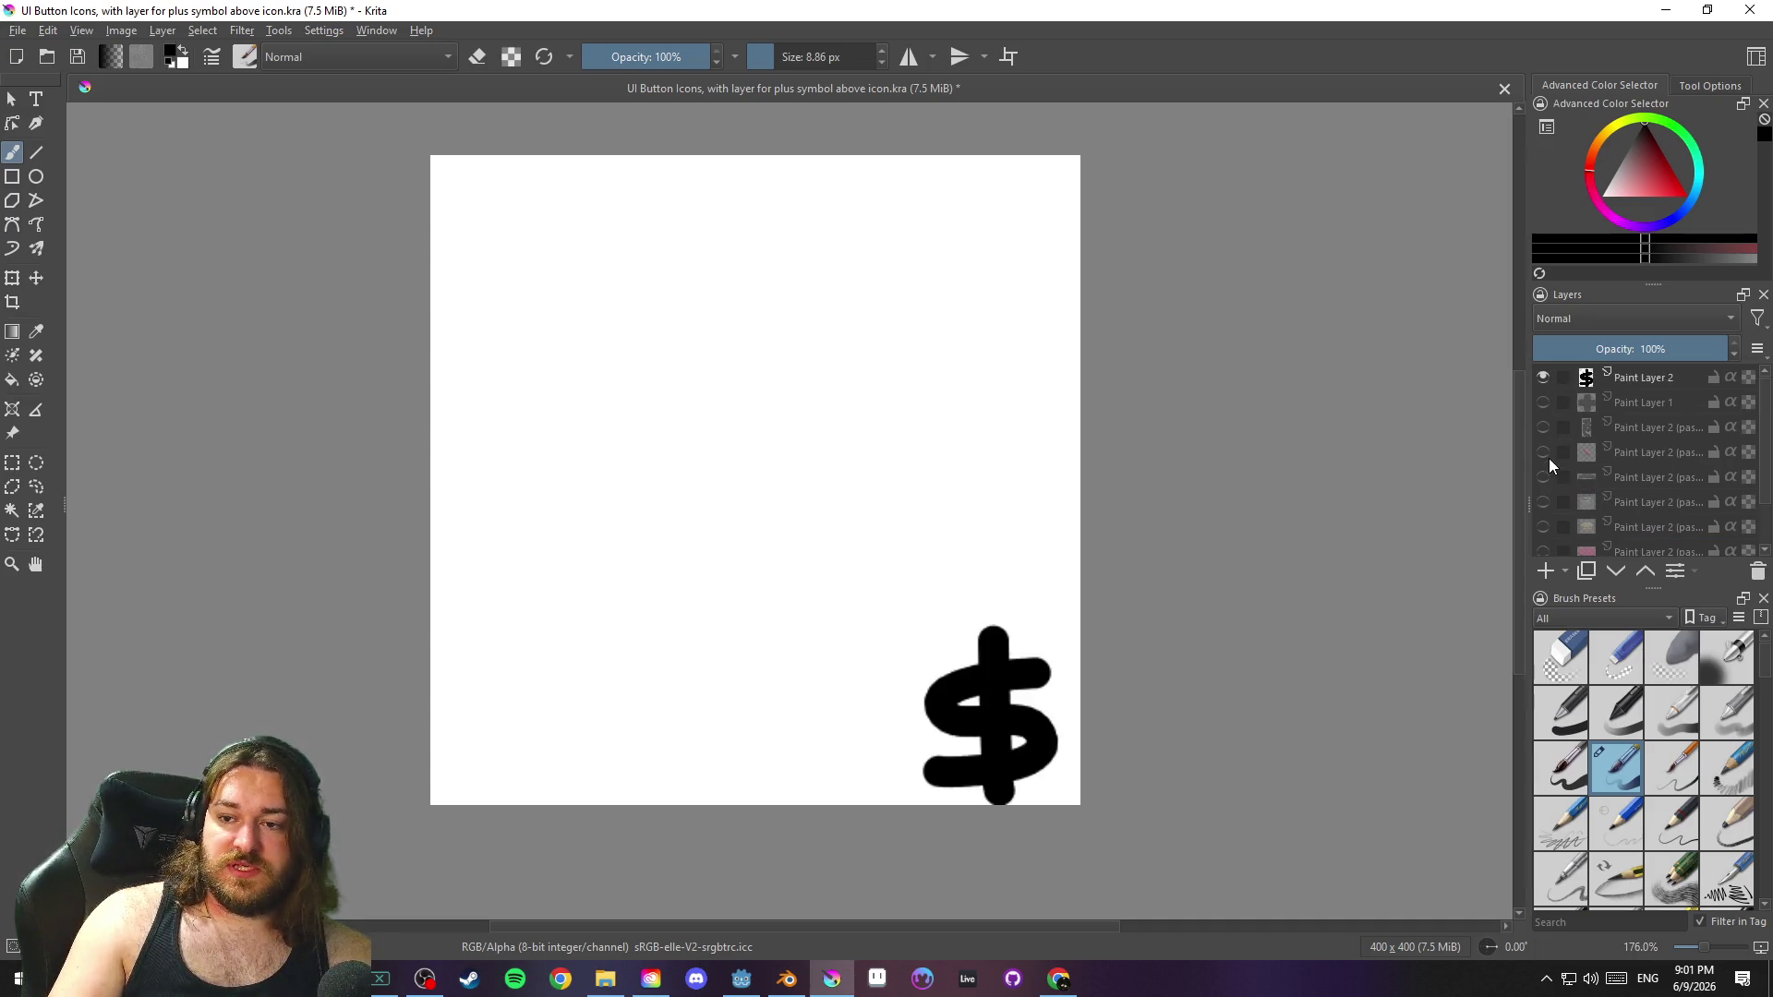
scroll(1541, 544, down, 2)
click(1542, 494)
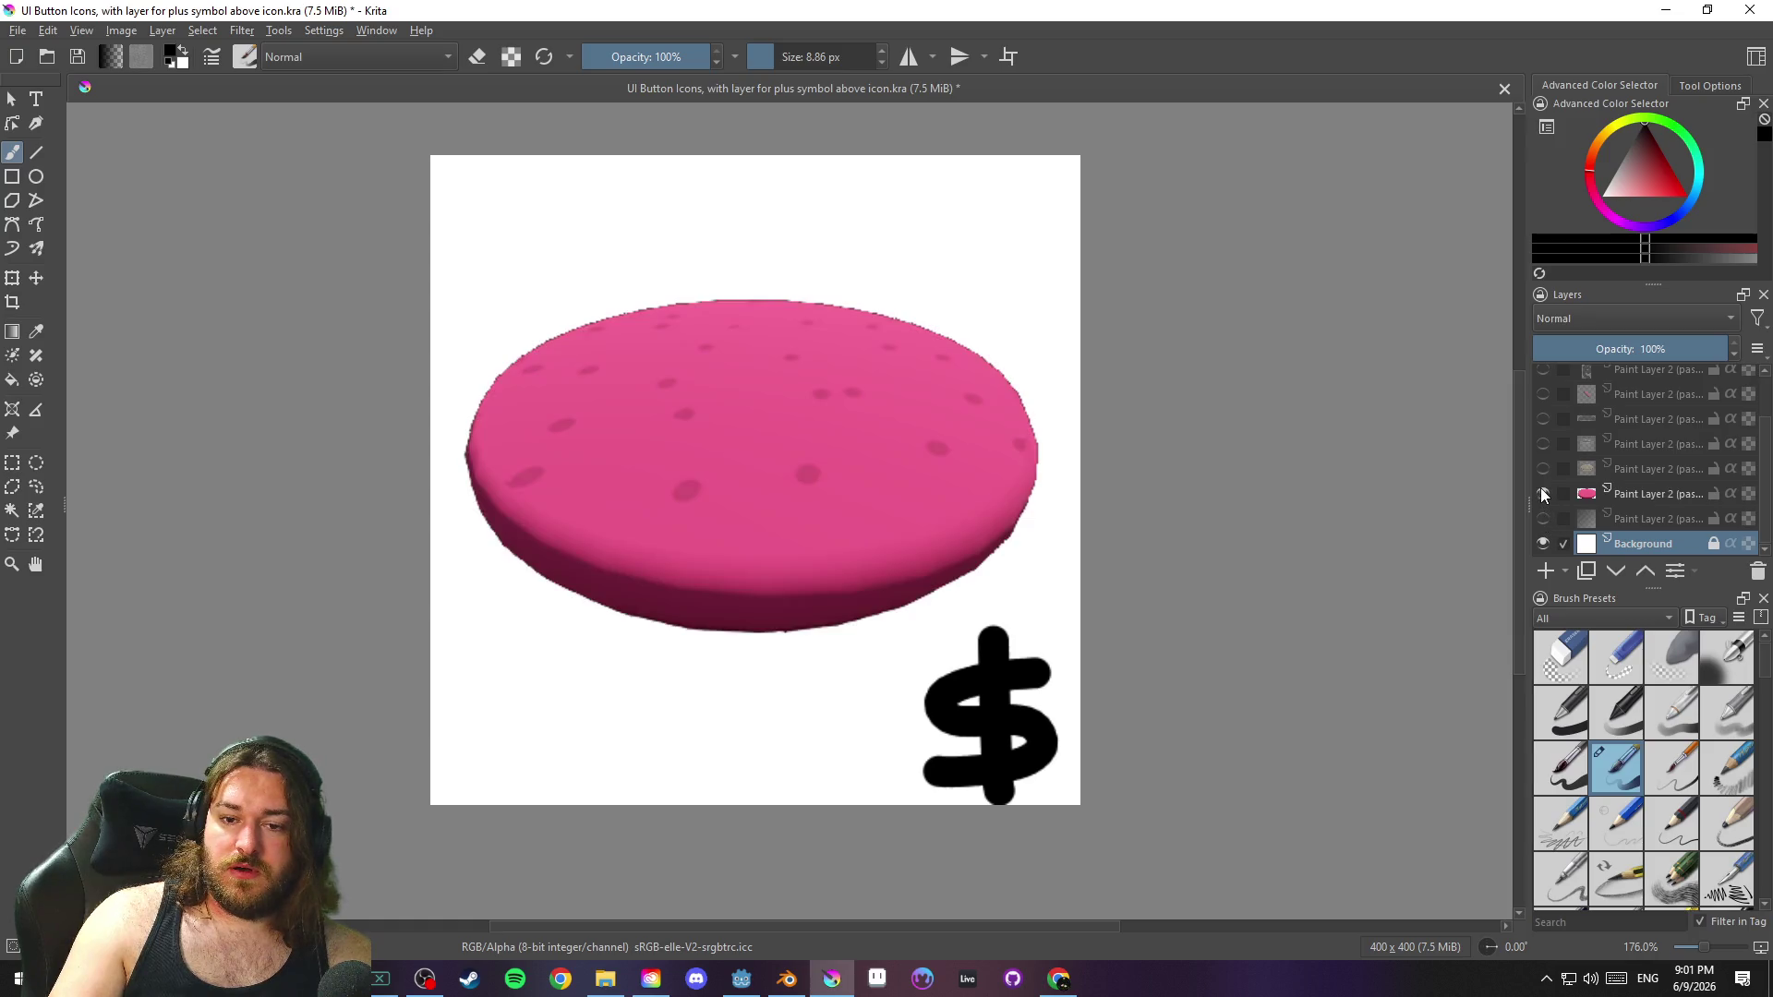
click(1543, 518)
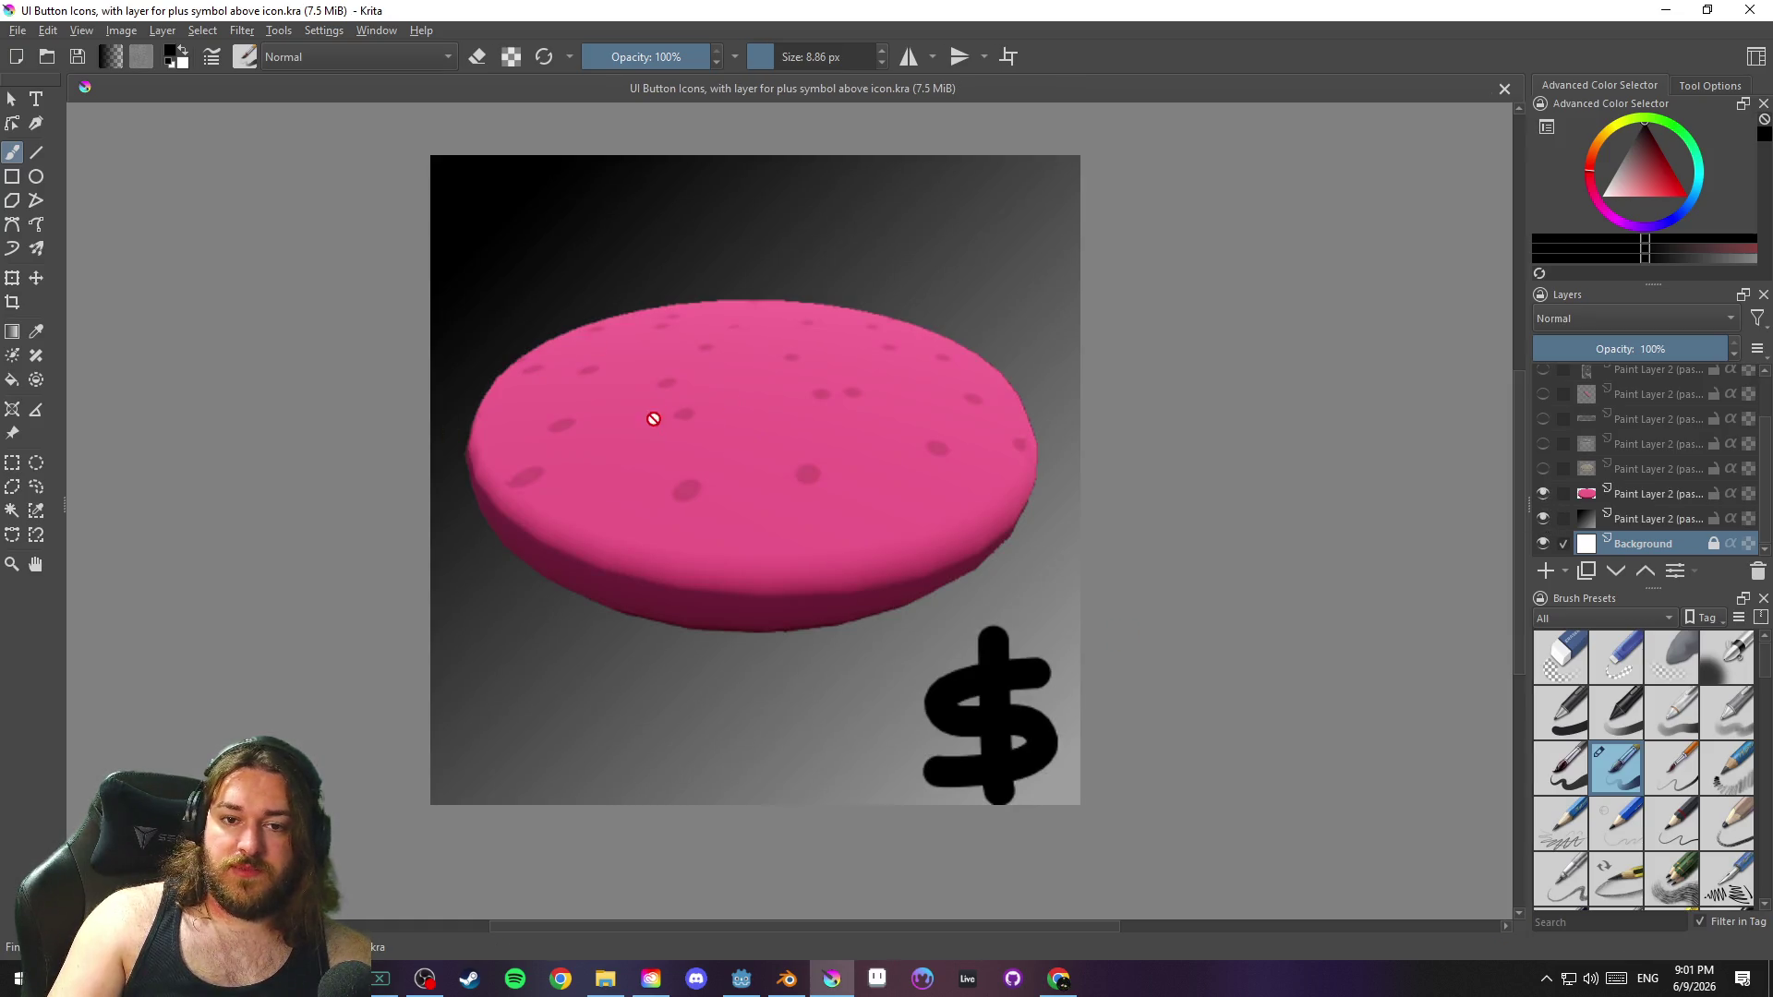
click(1283, 244)
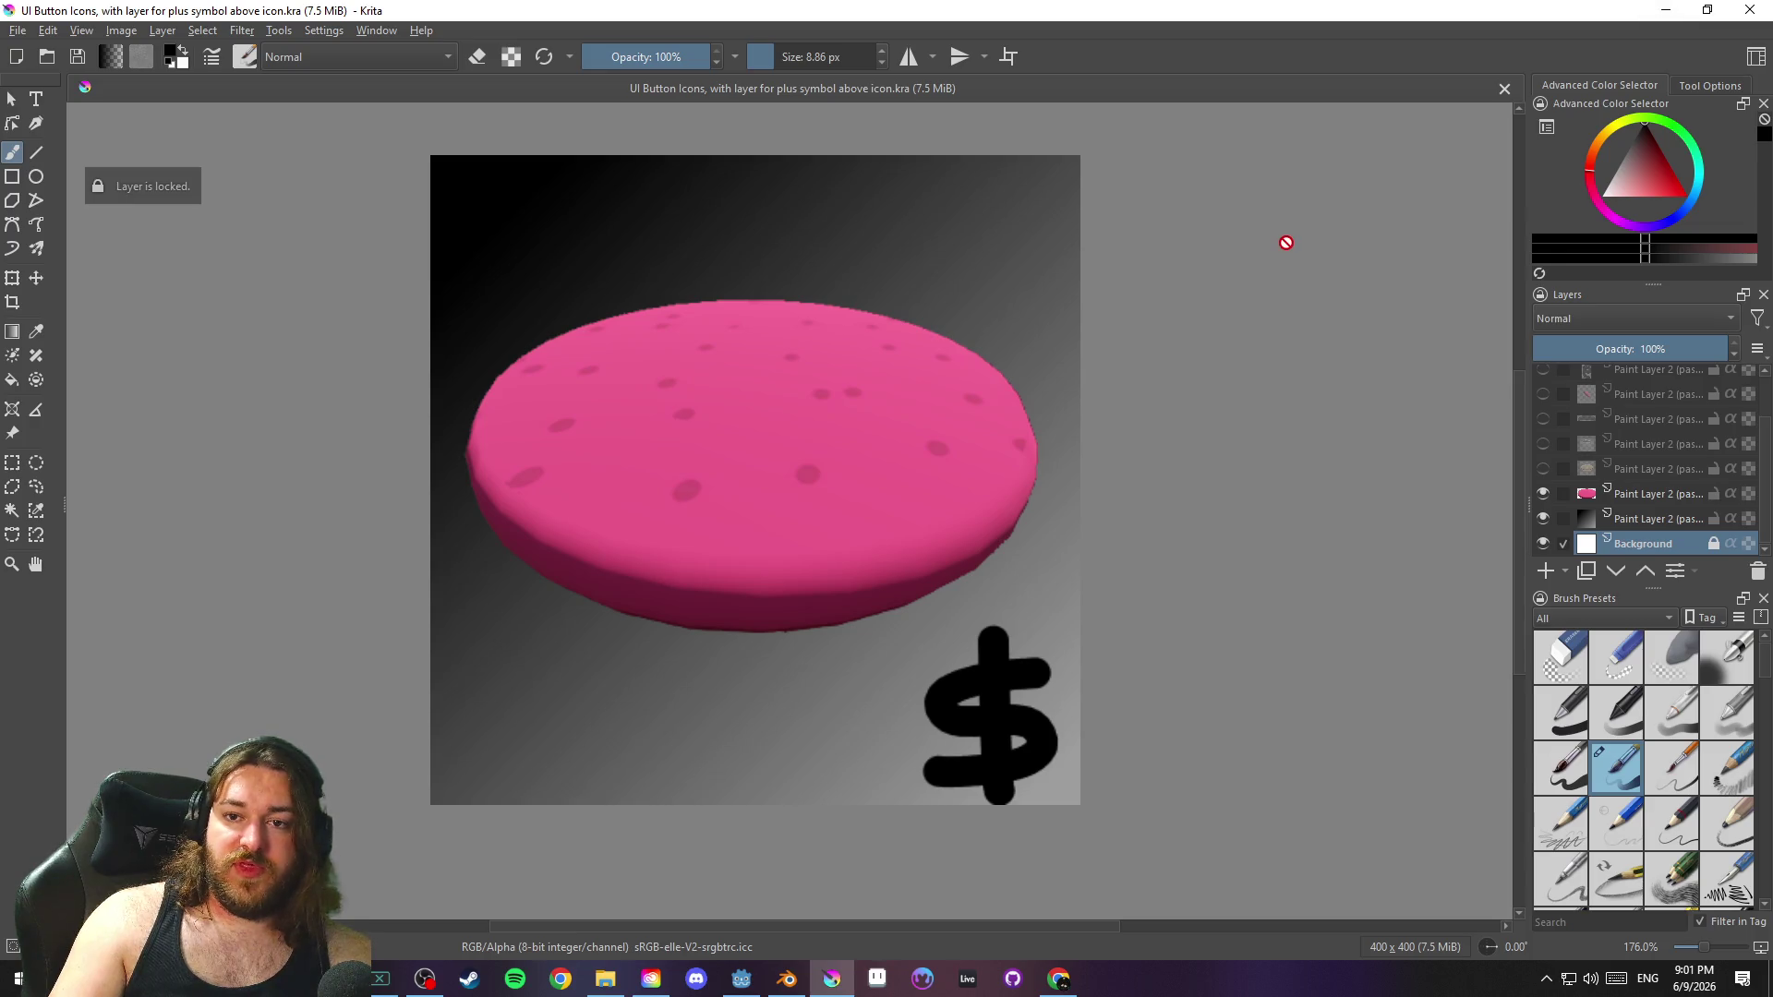
click(1676, 9)
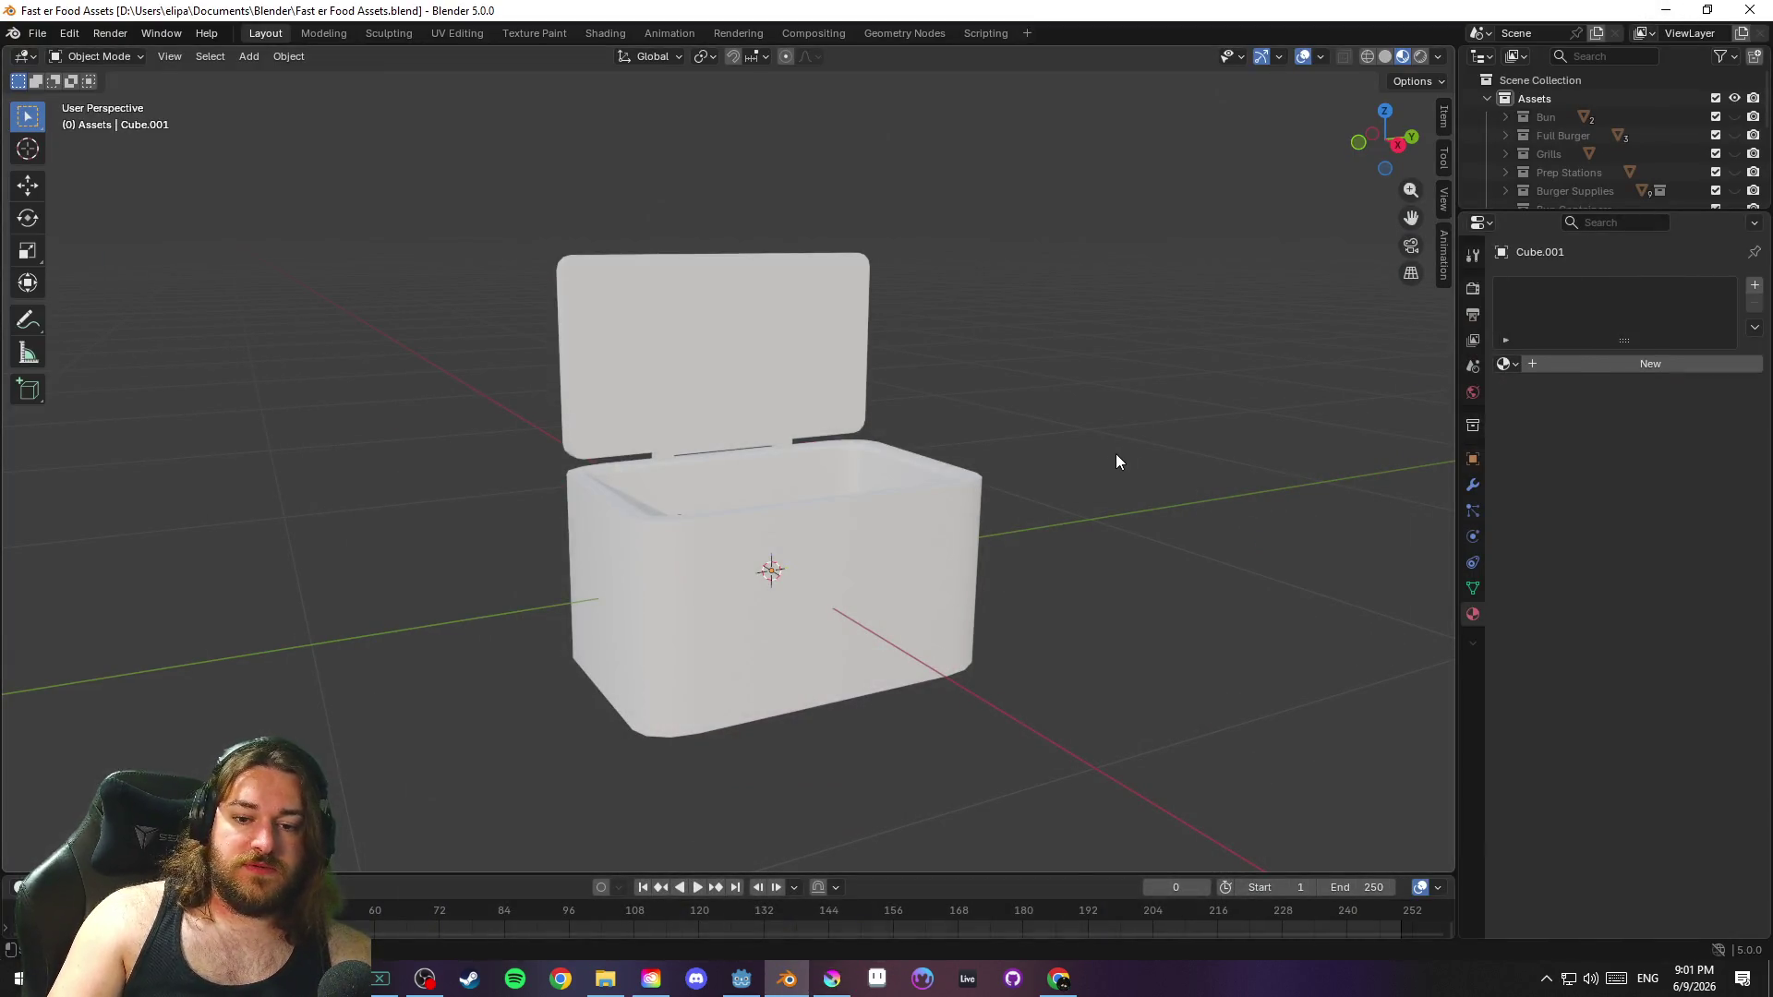
Select the cooler's box body, add new material Material.002 with base colour E7E7E7, and save
key(ctrl+s)
mouse_move(1078, 446)
mouse_down()
mouse_move(1061, 476)
mouse_move(1187, 489)
mouse_move(1228, 432)
mouse_move(774, 347)
mouse_move(1116, 321)
mouse_move(895, 321)
mouse_move(352, 511)
mouse_move(824, 711)
mouse_move(969, 303)
mouse_move(523, 735)
mouse_move(855, 271)
mouse_move(1056, 745)
mouse_move(519, 693)
mouse_move(522, 454)
mouse_move(1006, 401)
mouse_move(1078, 504)
mouse_move(1016, 800)
mouse_move(956, 704)
mouse_move(927, 380)
mouse_move(1211, 450)
mouse_move(1283, 589)
mouse_move(1108, 527)
mouse_up()
click(915, 579)
mouse_move(913, 578)
mouse_down()
mouse_move(1438, 196)
mouse_move(1115, 441)
mouse_up()
key(ctrl+s)
click(1578, 373)
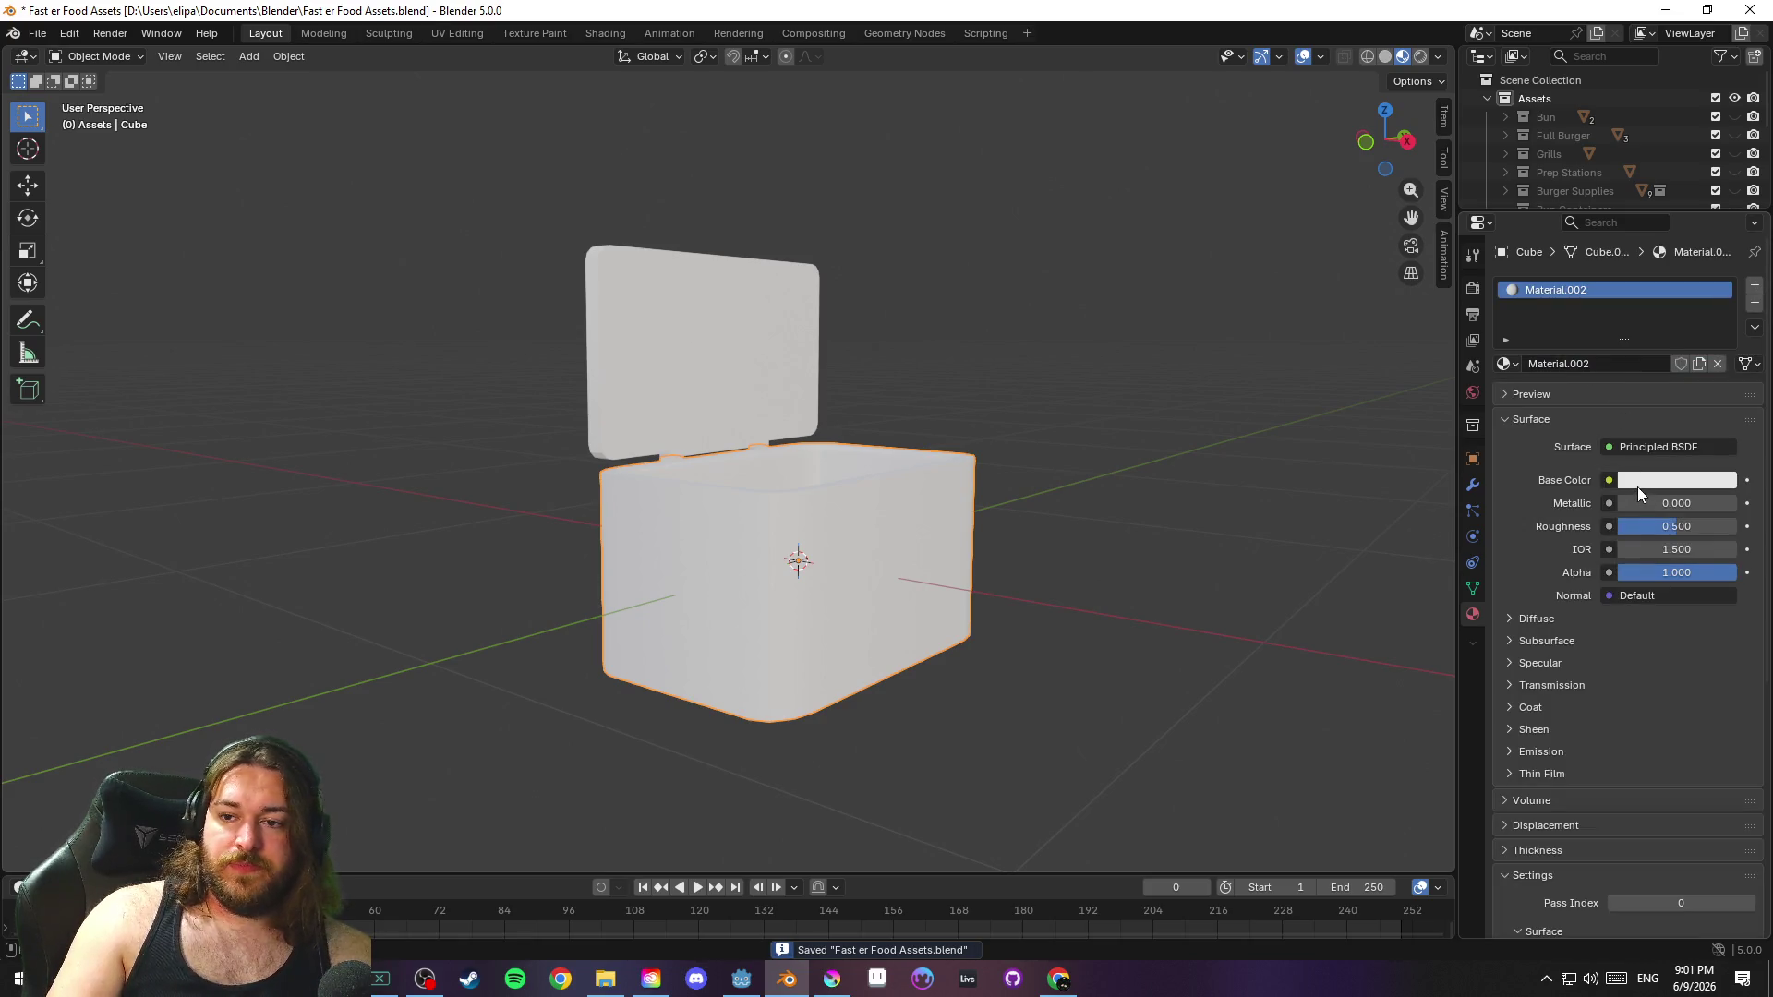
click(1636, 486)
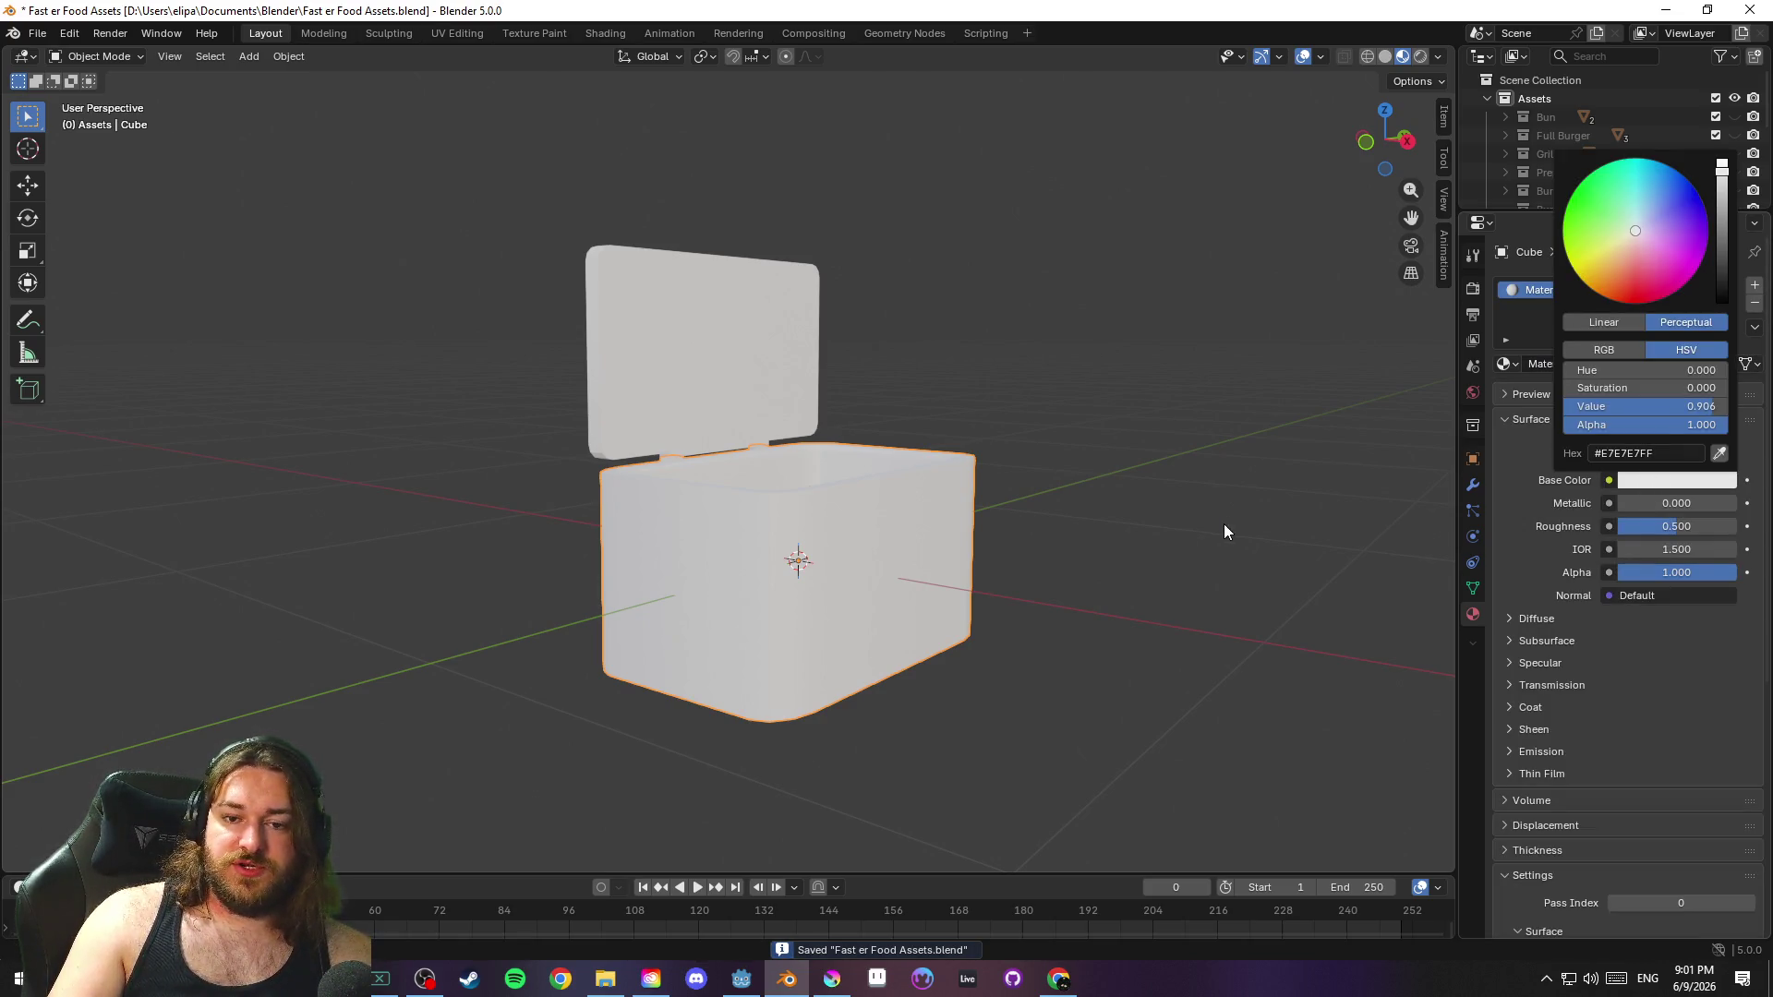
key(ctrl+s)
scroll(1134, 507, up, 4)
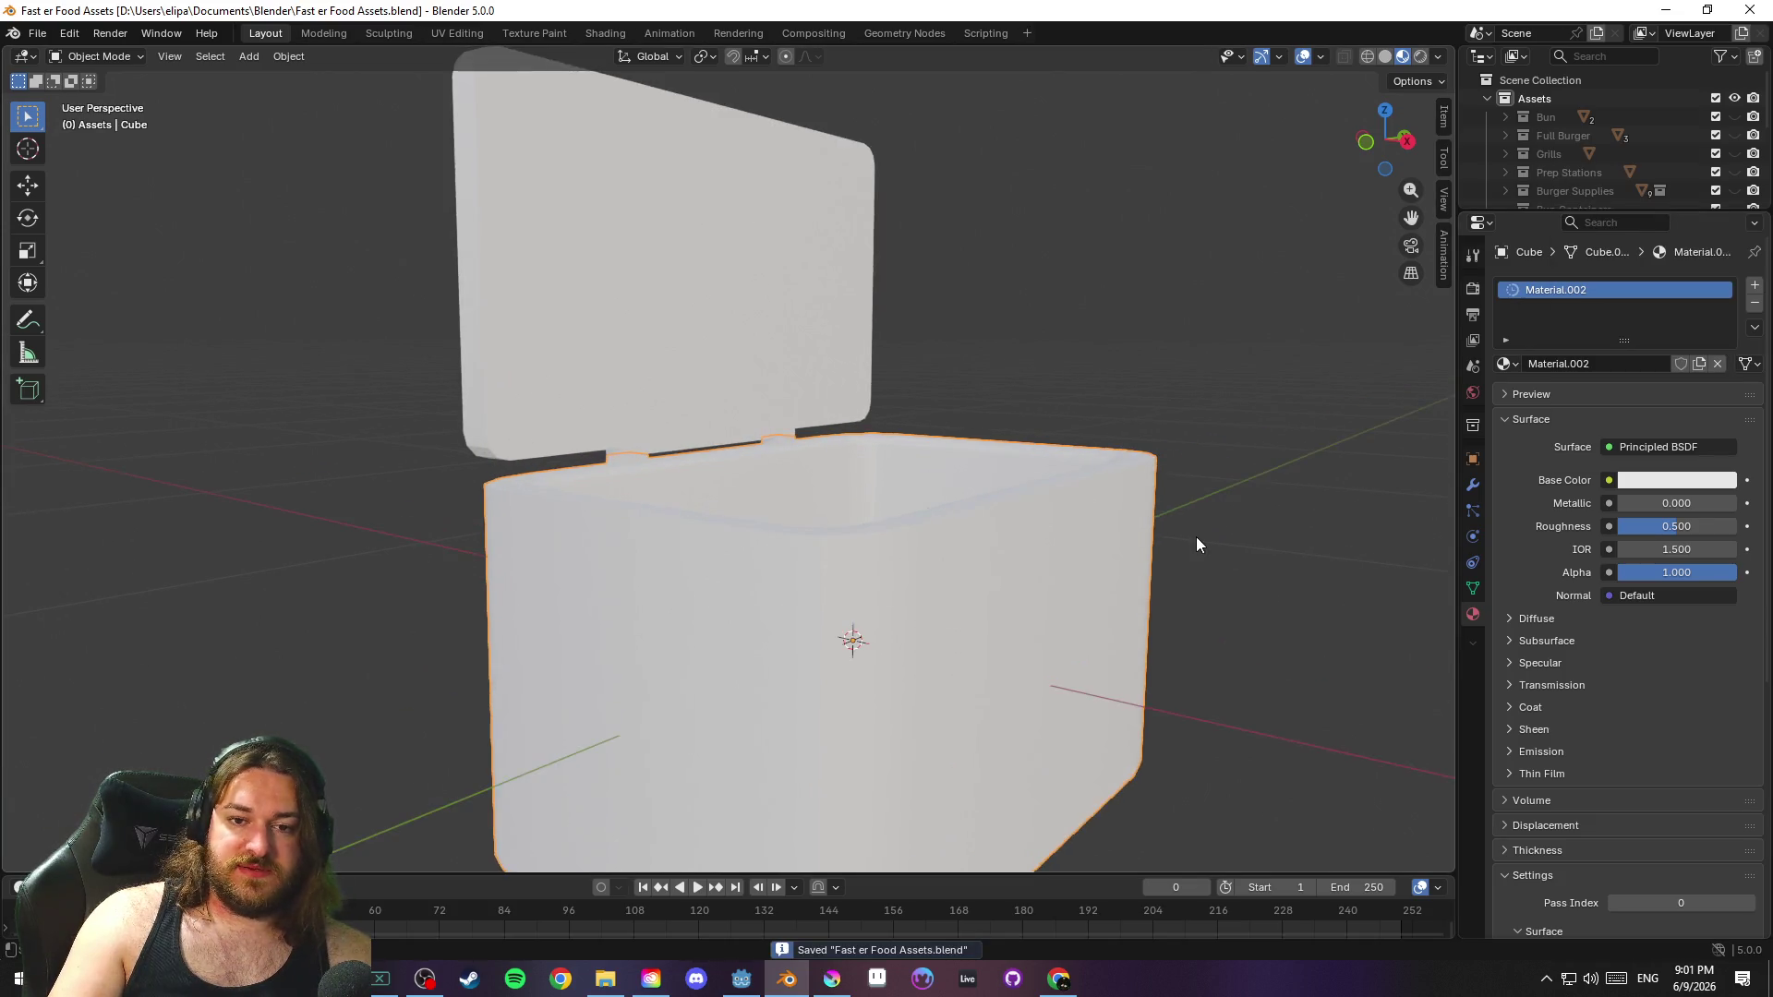
scroll(1176, 448, down, 3)
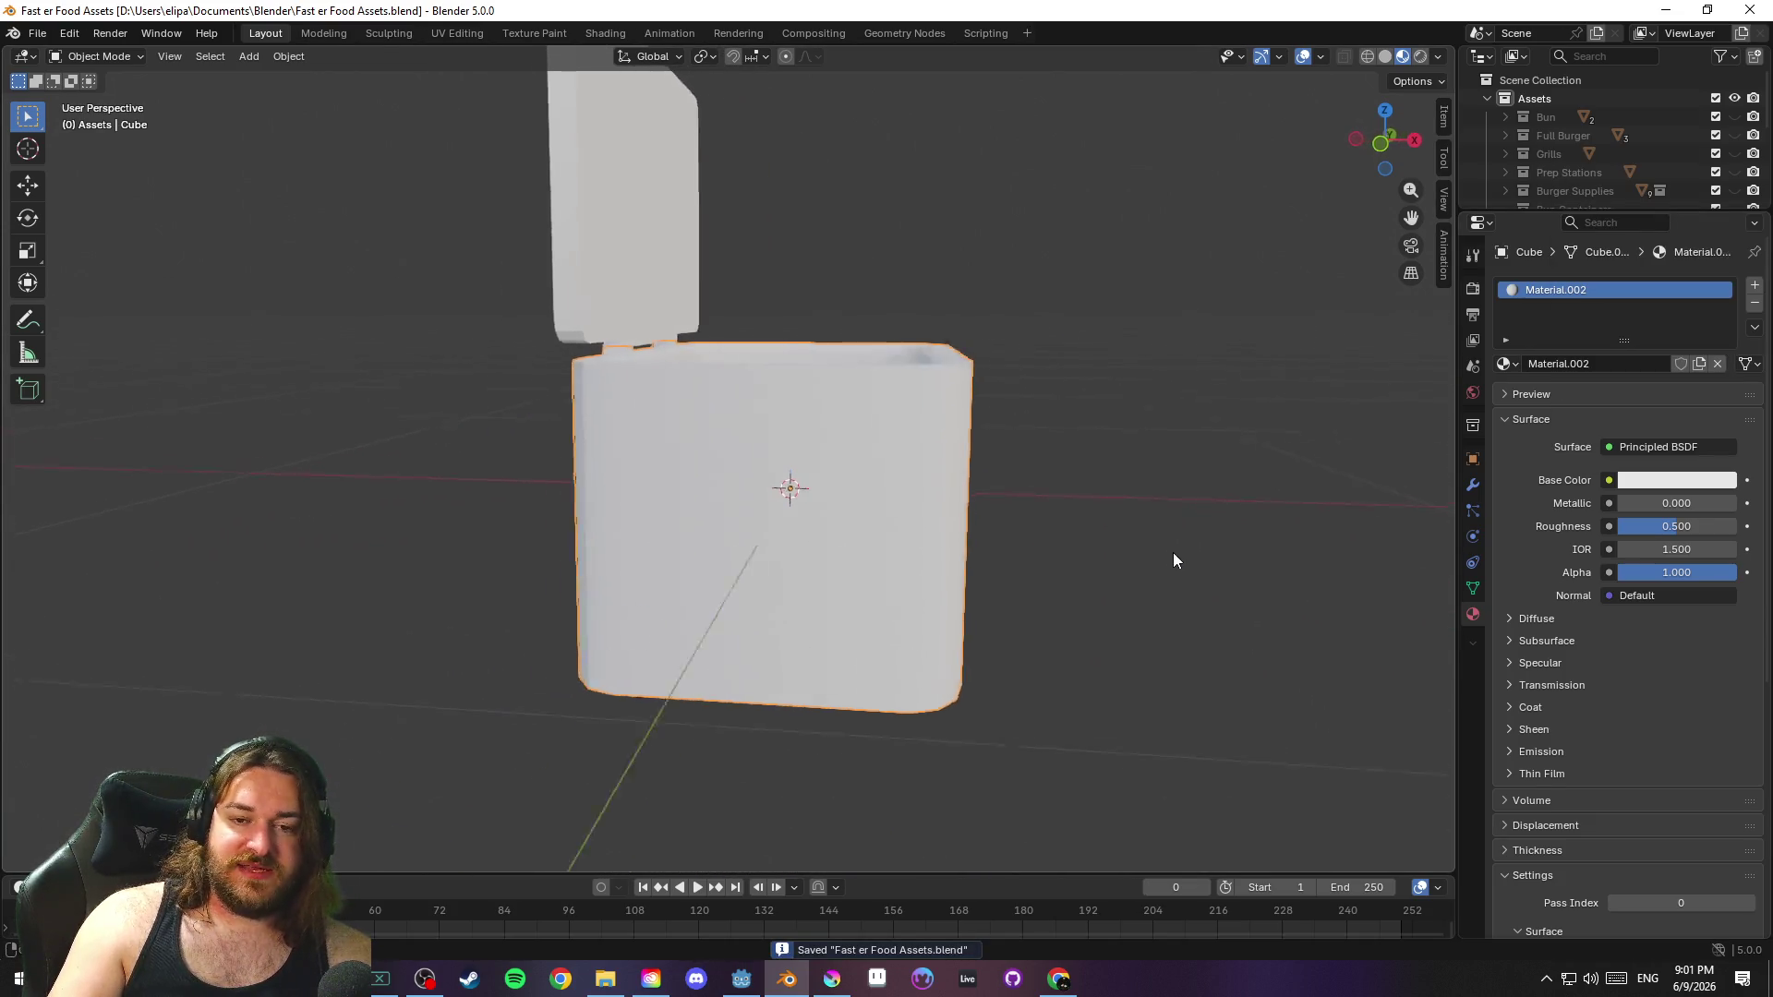
key(Tab)
Add two edge loops around the cooler body's middle and scale them apart along Z
key(ctrl+r)
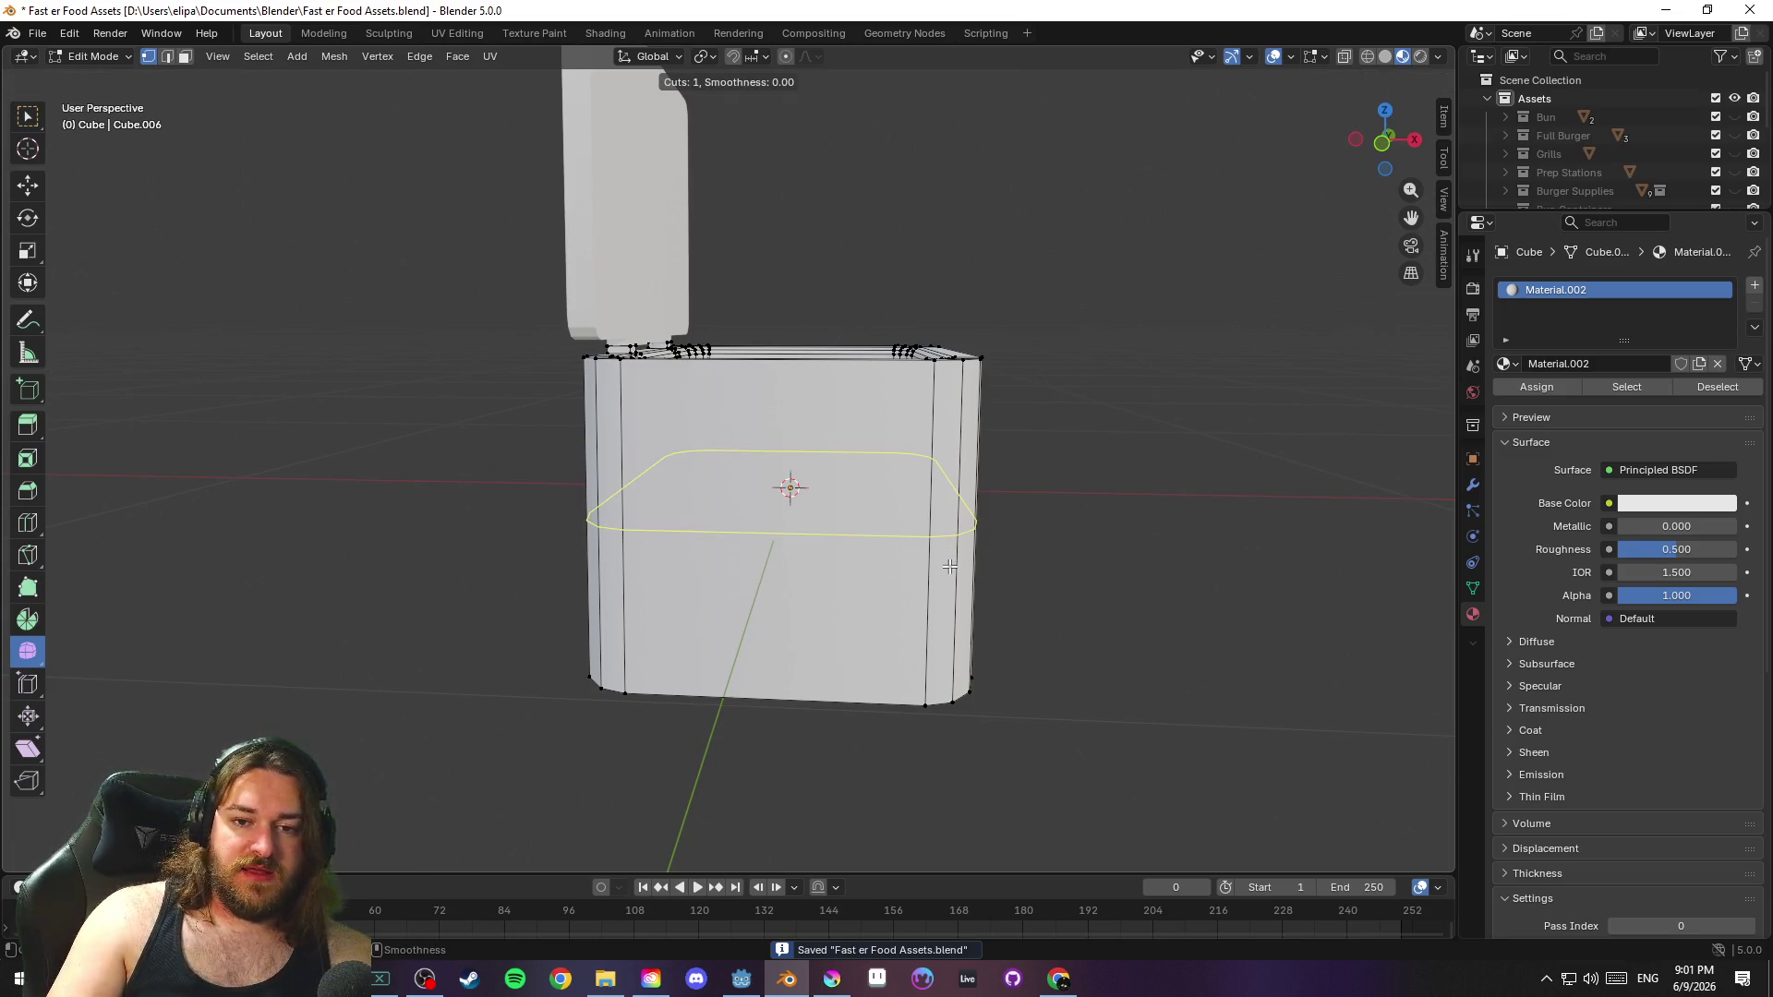
click(950, 566)
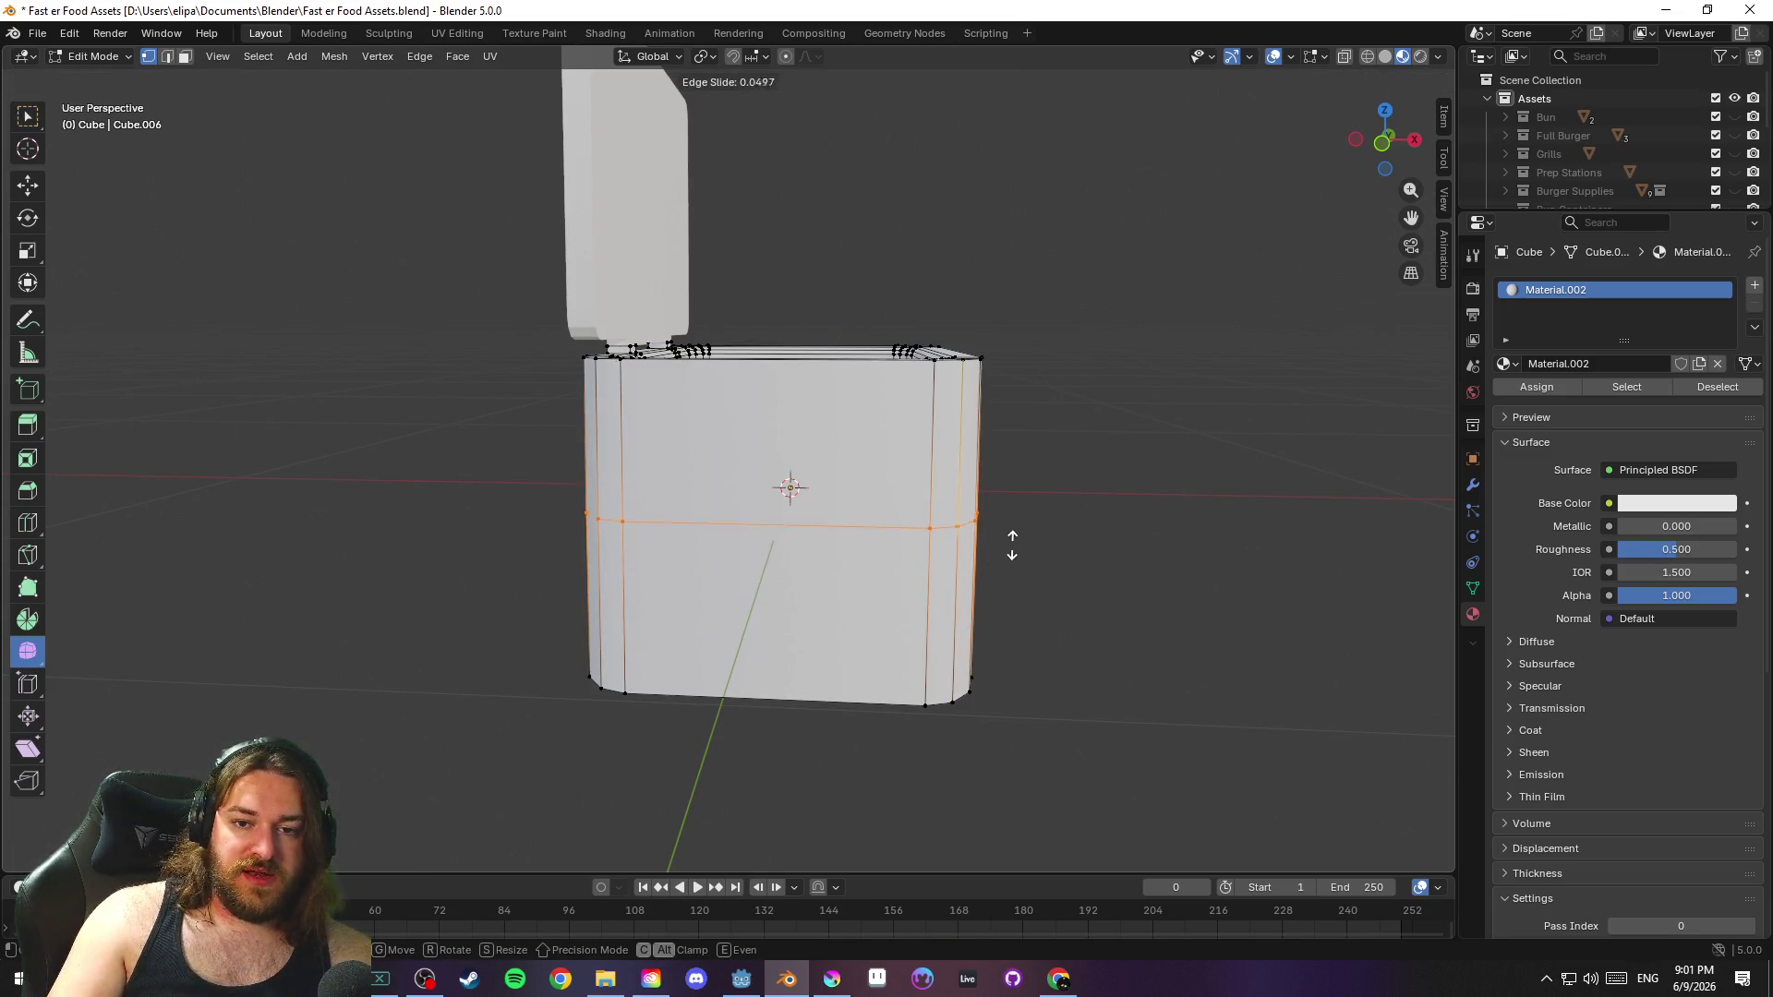
click(1040, 557)
key(ctrl+z)
key(ctrl+r)
scroll(938, 529, up, 1)
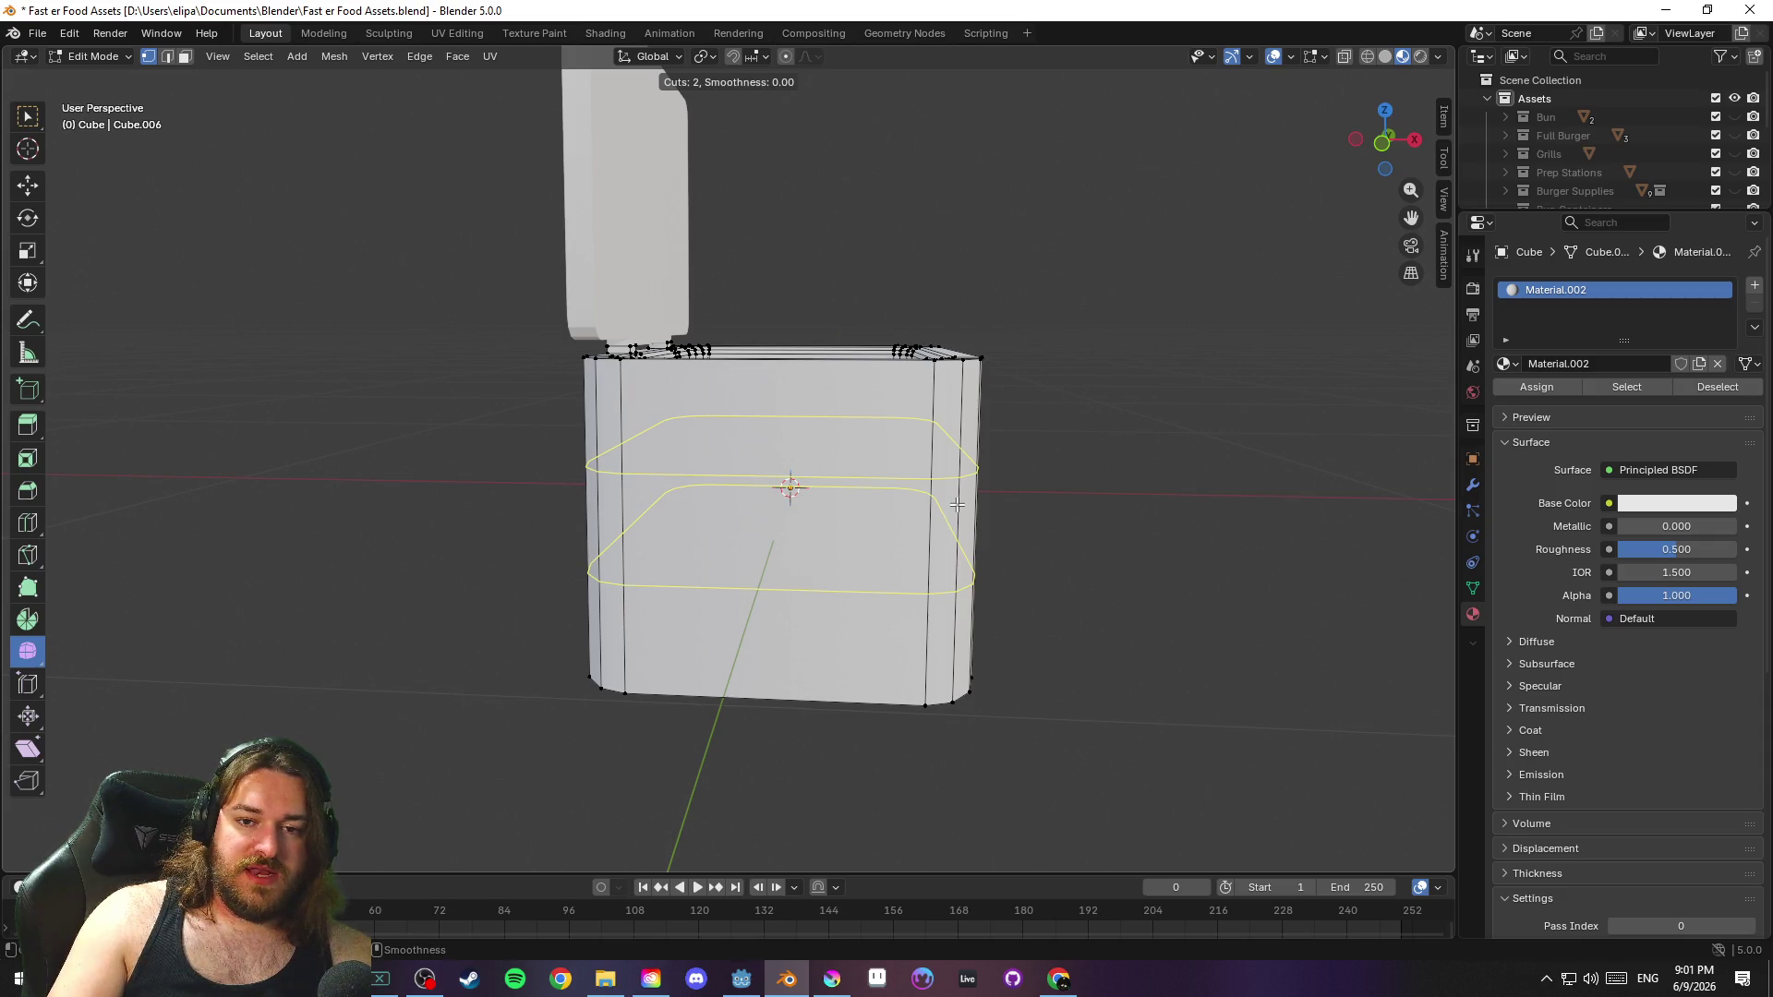
click(1053, 503)
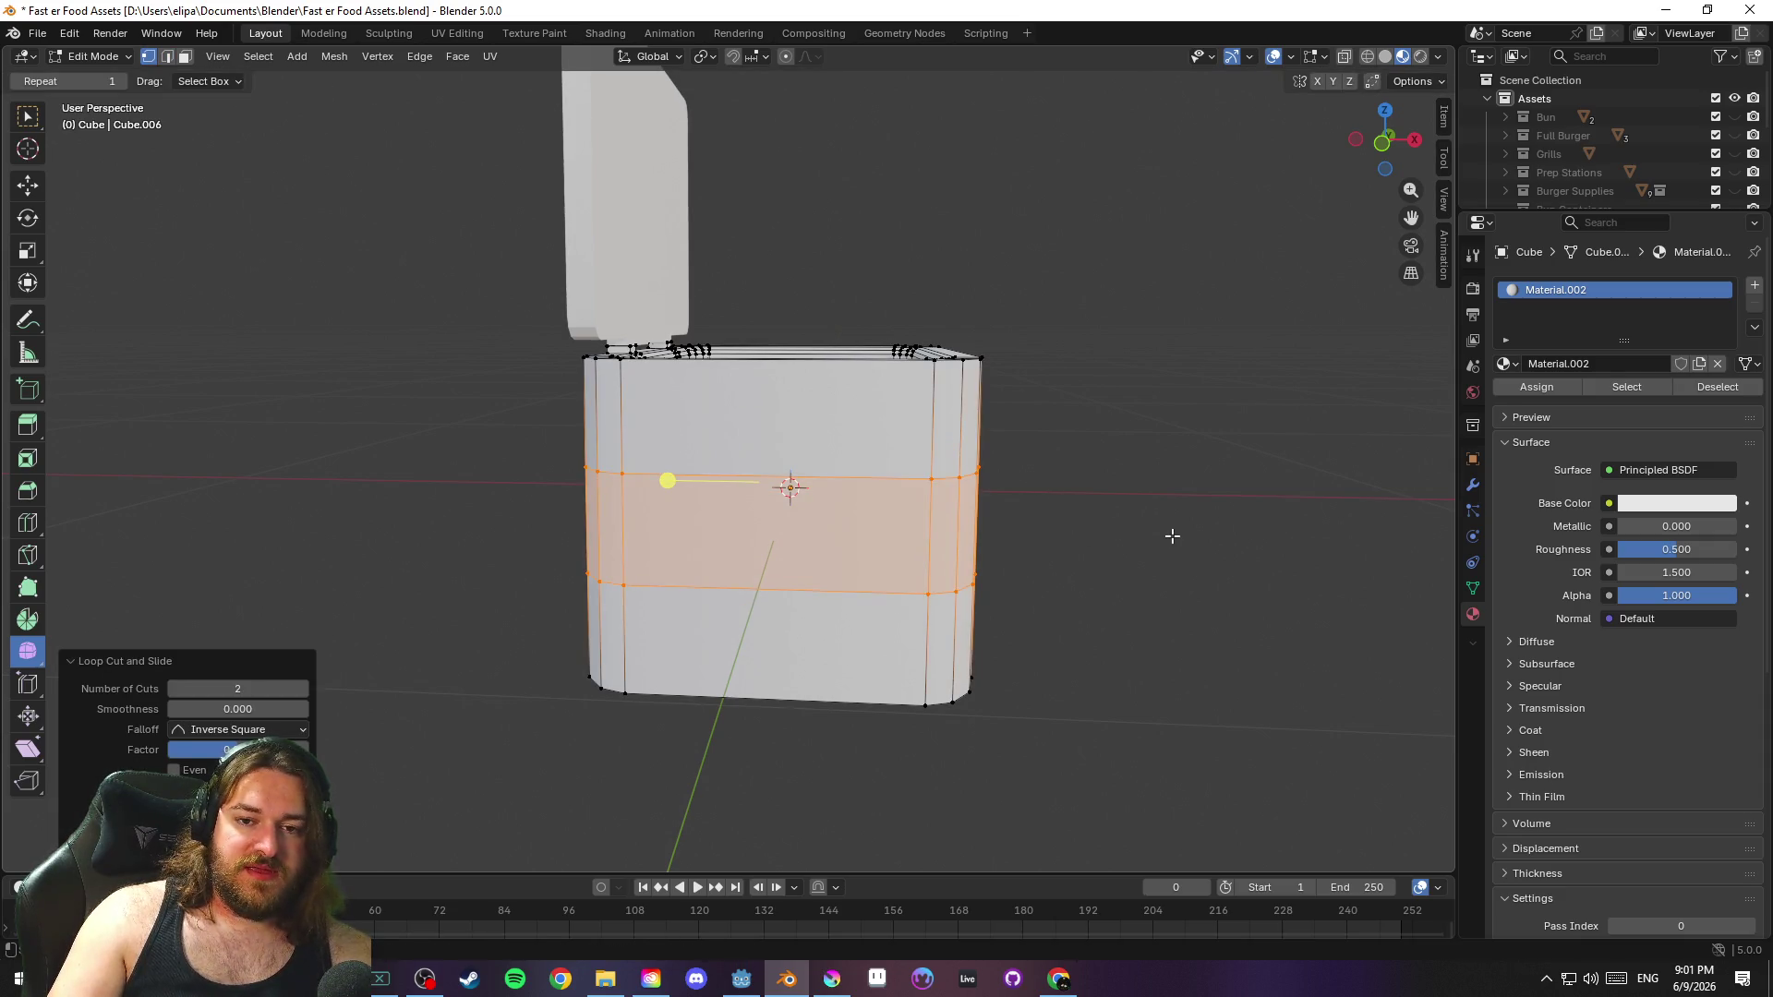
key(s)
key(z)
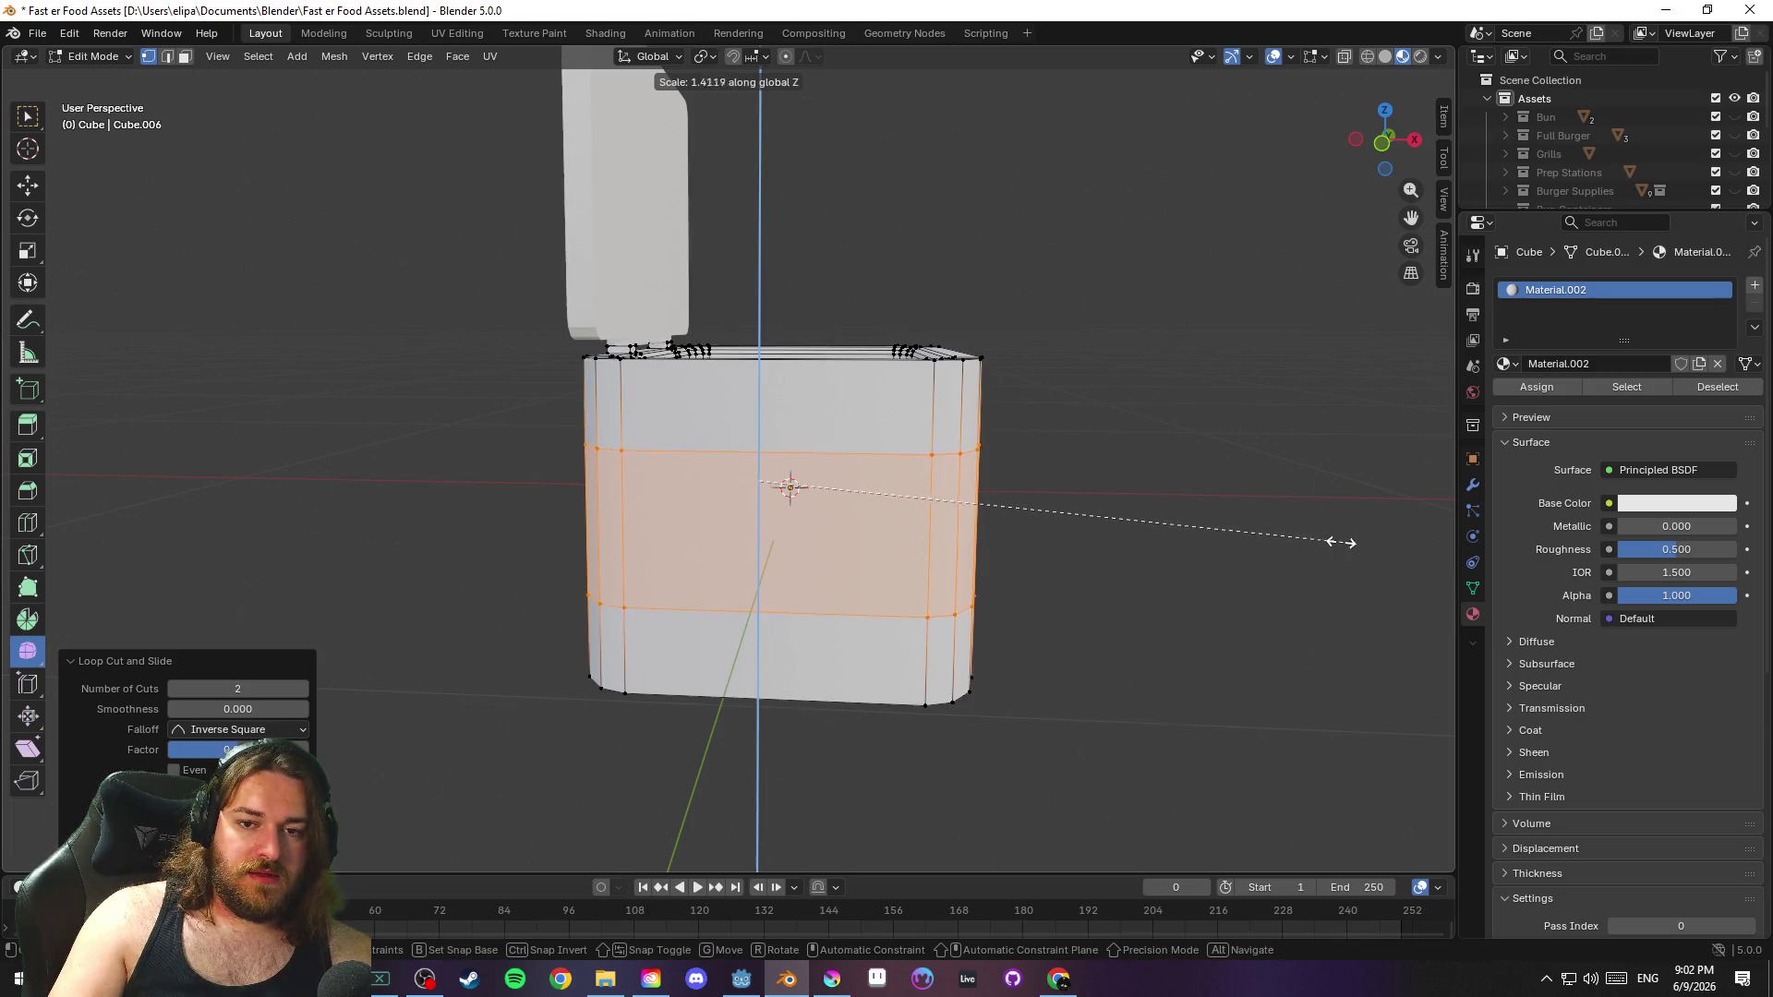
click(1150, 531)
Select the middle band of faces between the new loops in face select mode
click(1156, 532)
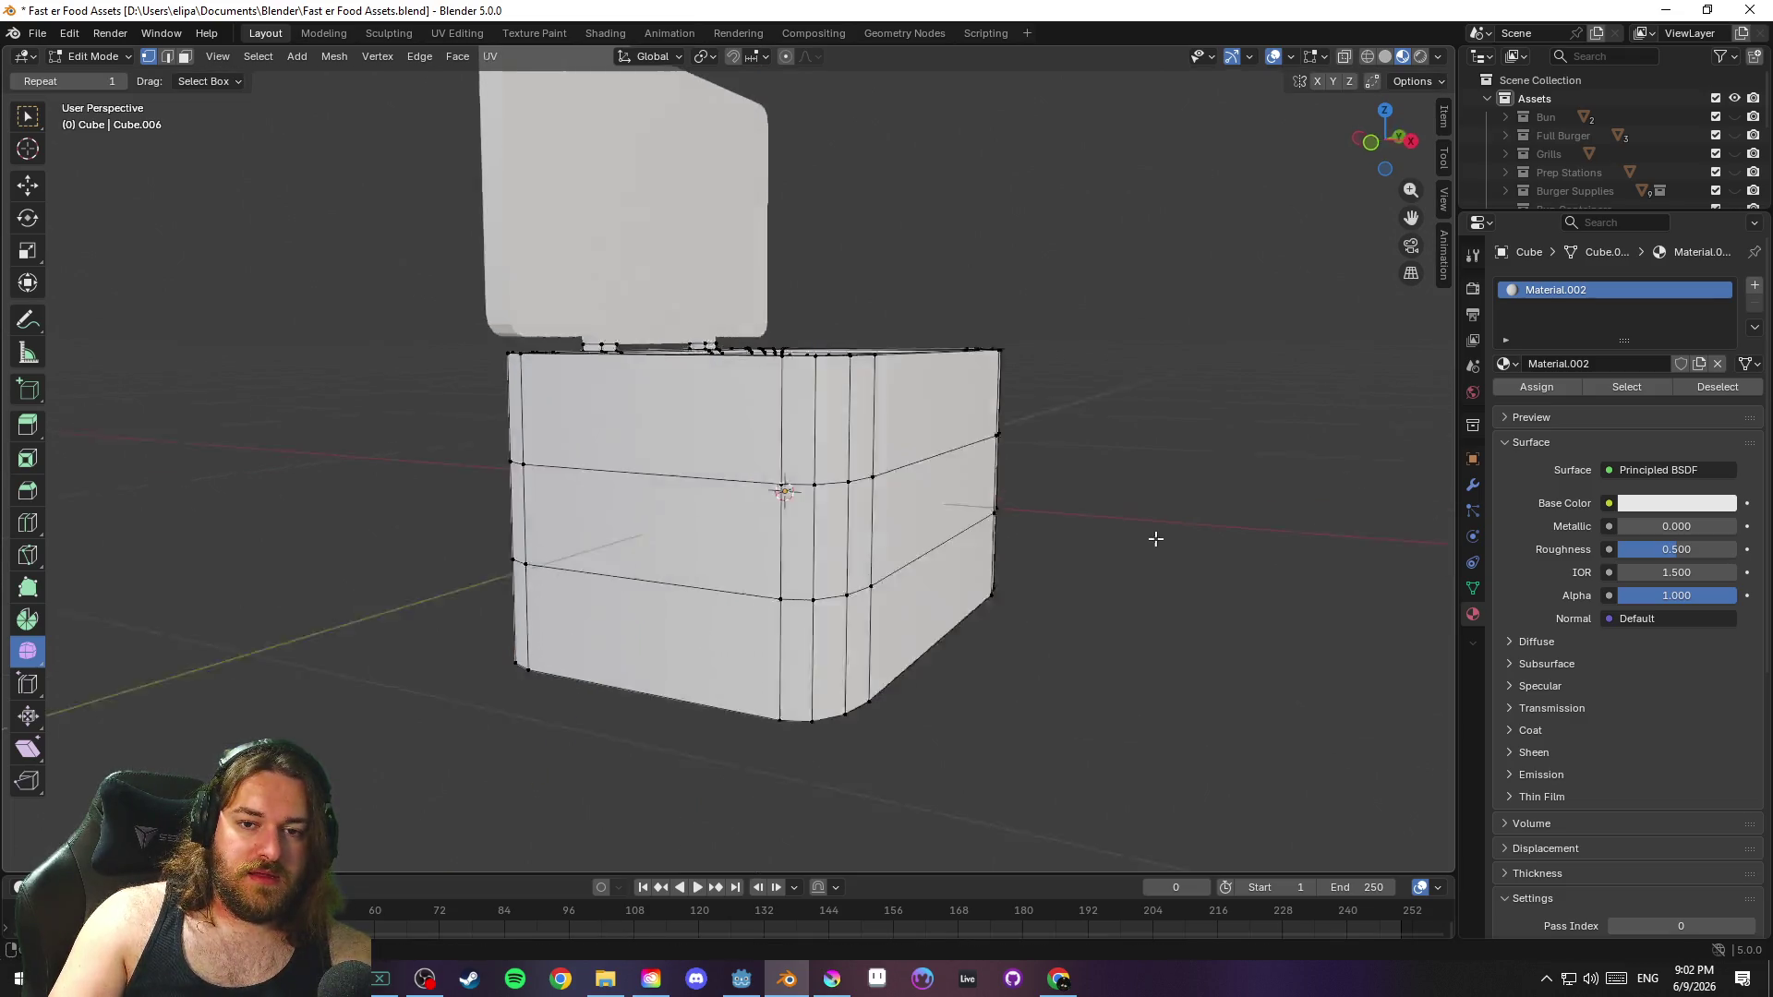
key(3)
alt+click(682, 511)
drag(1035, 693, 1412, 583)
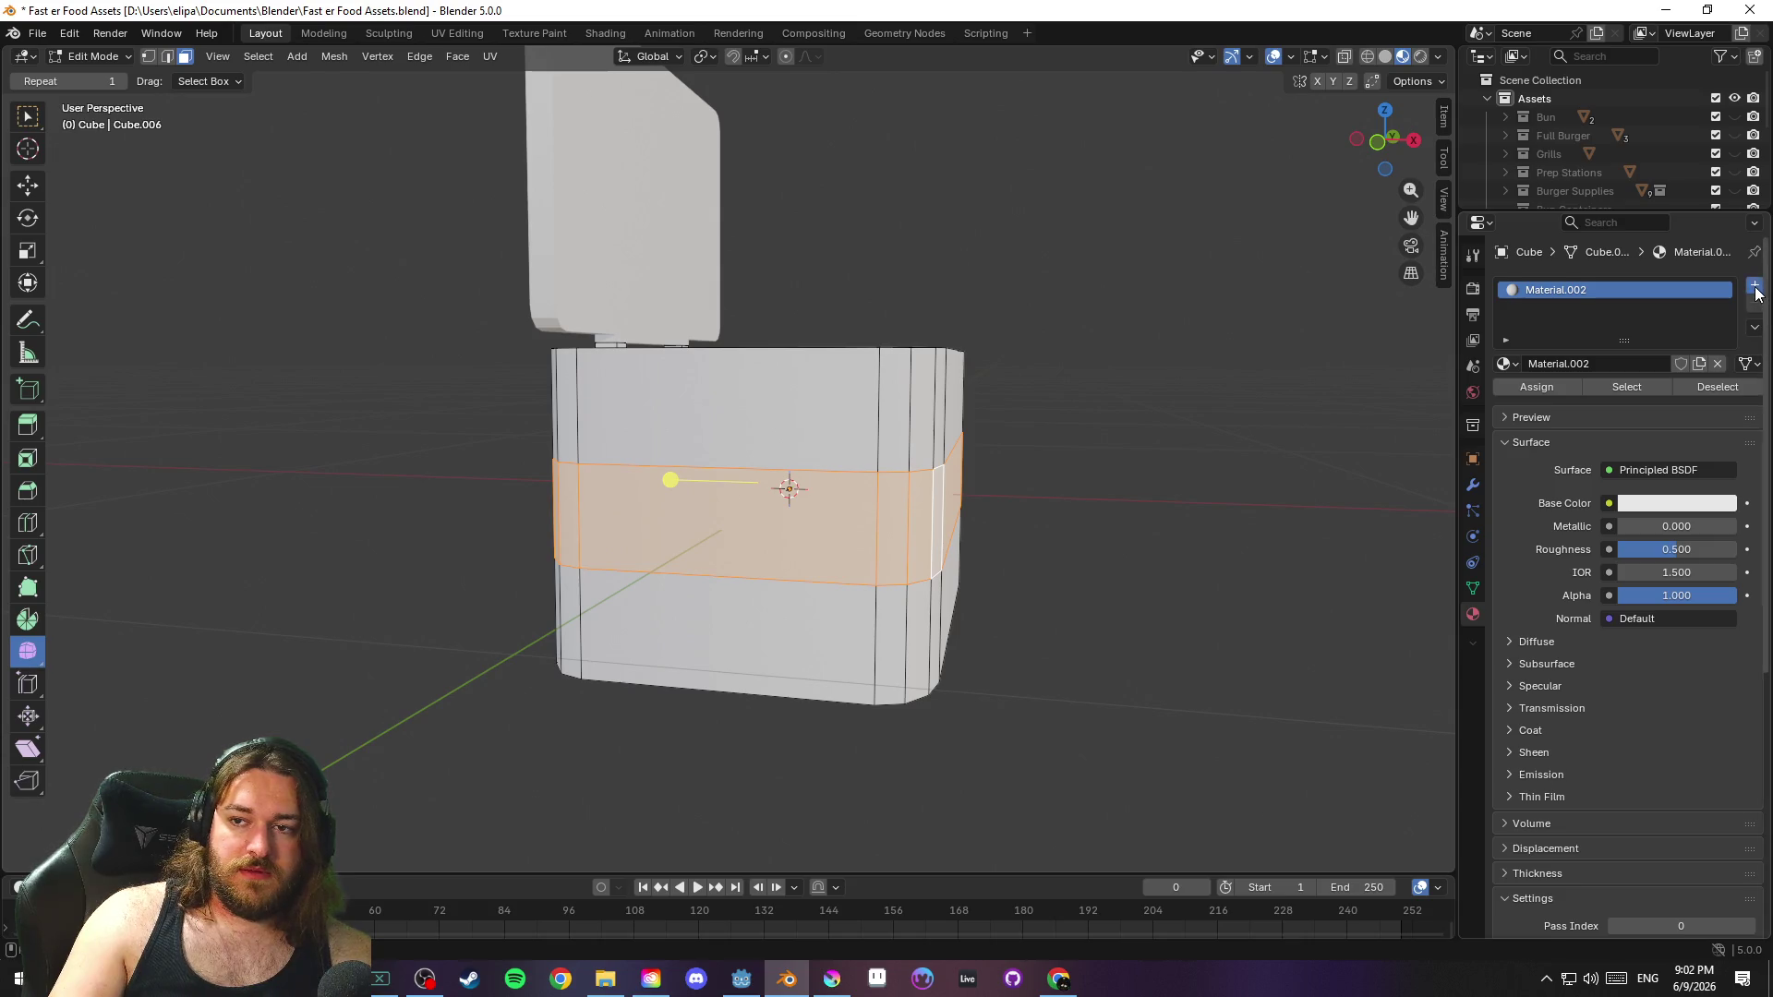
Add a second material slot with a new material, Material.008, coloured red
click(1754, 286)
click(1564, 400)
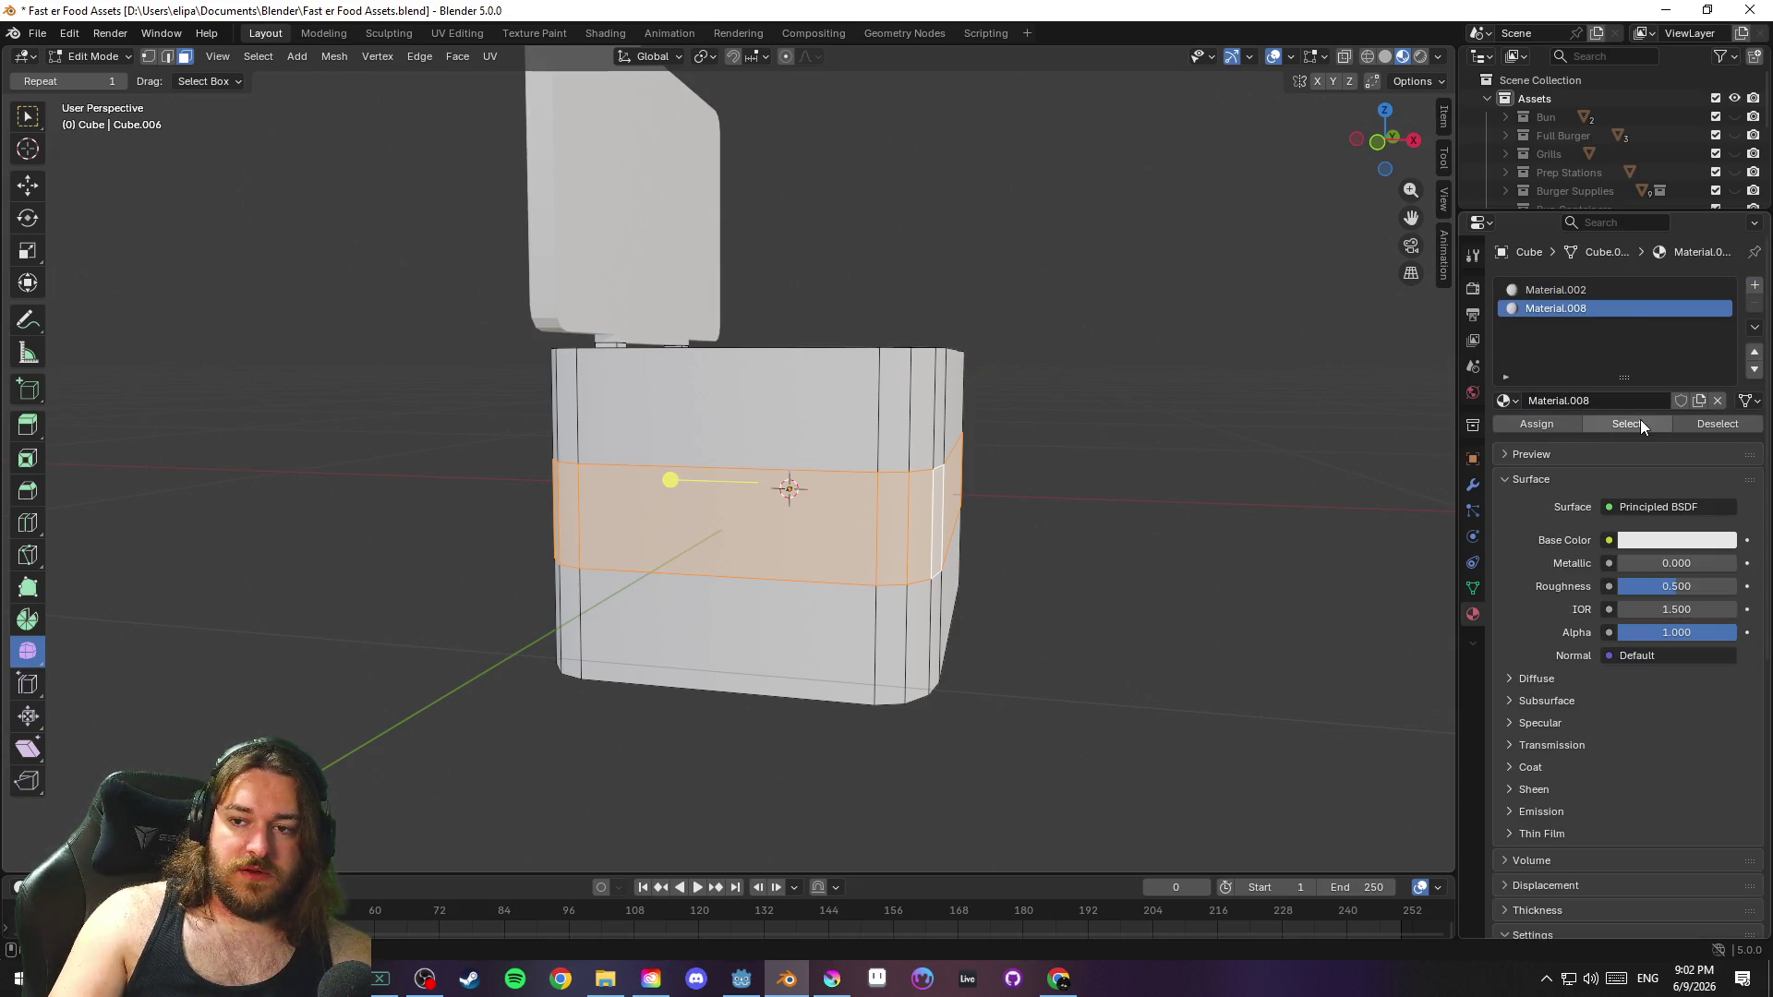
click(1547, 423)
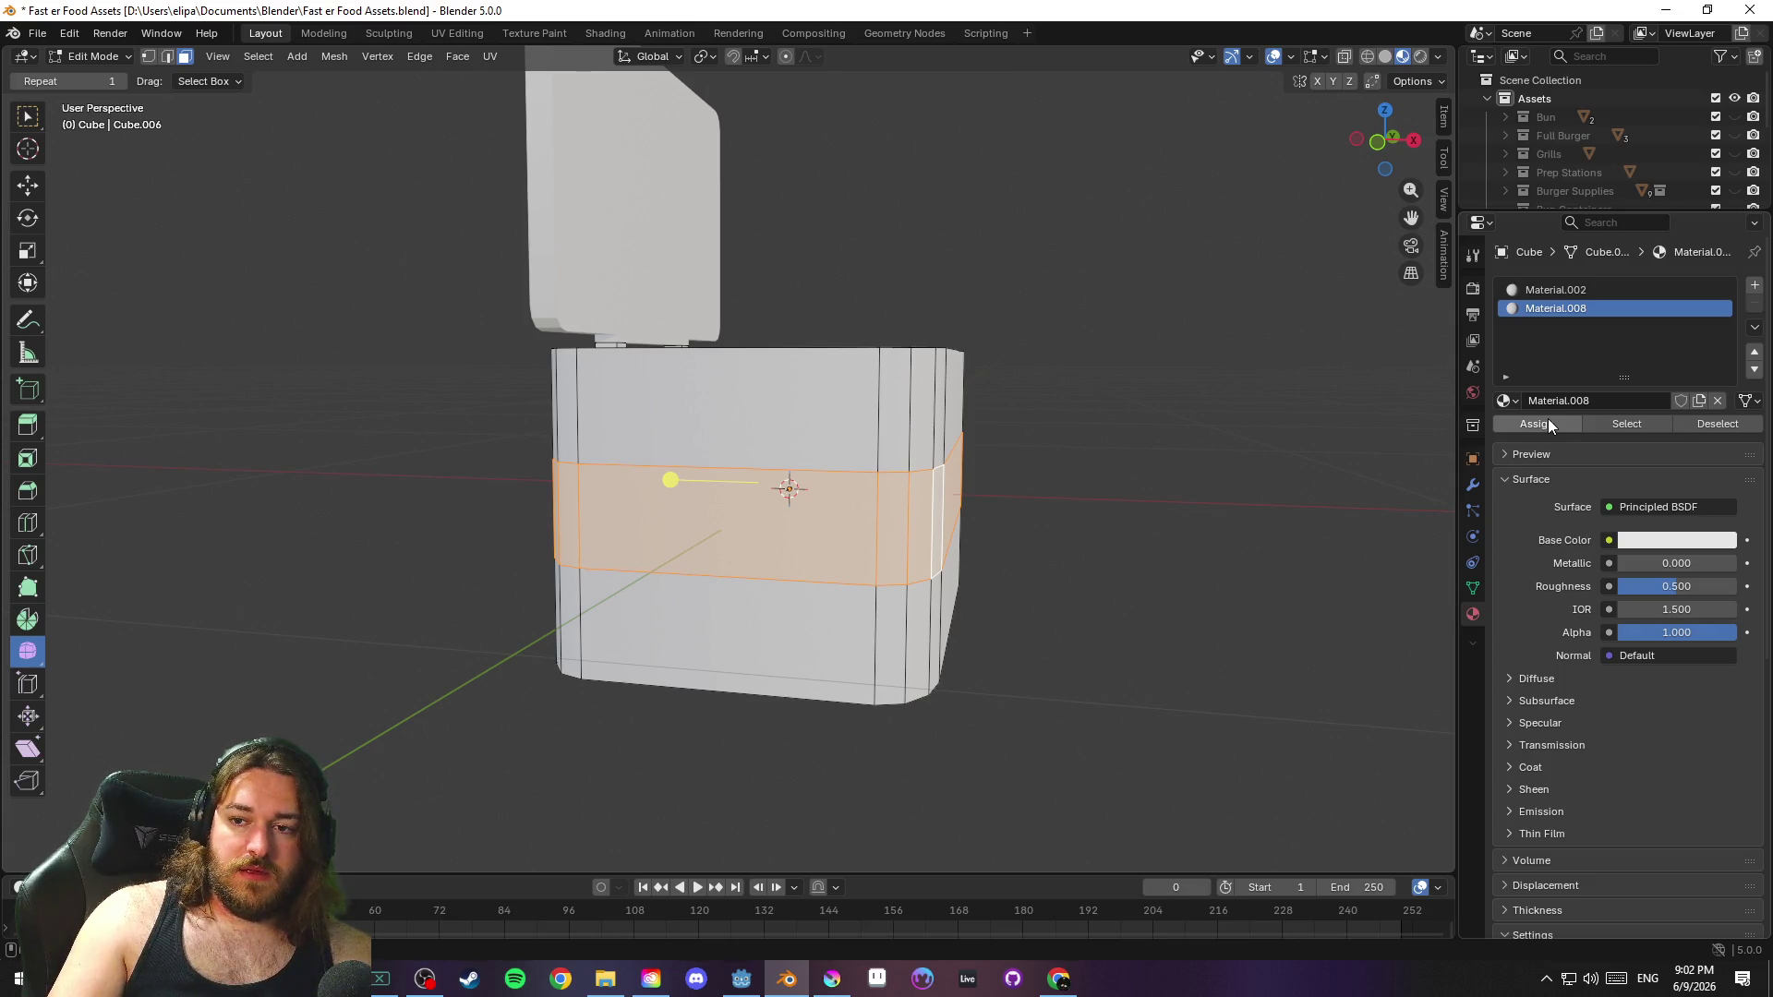
click(1670, 541)
drag(1653, 418, 1630, 363)
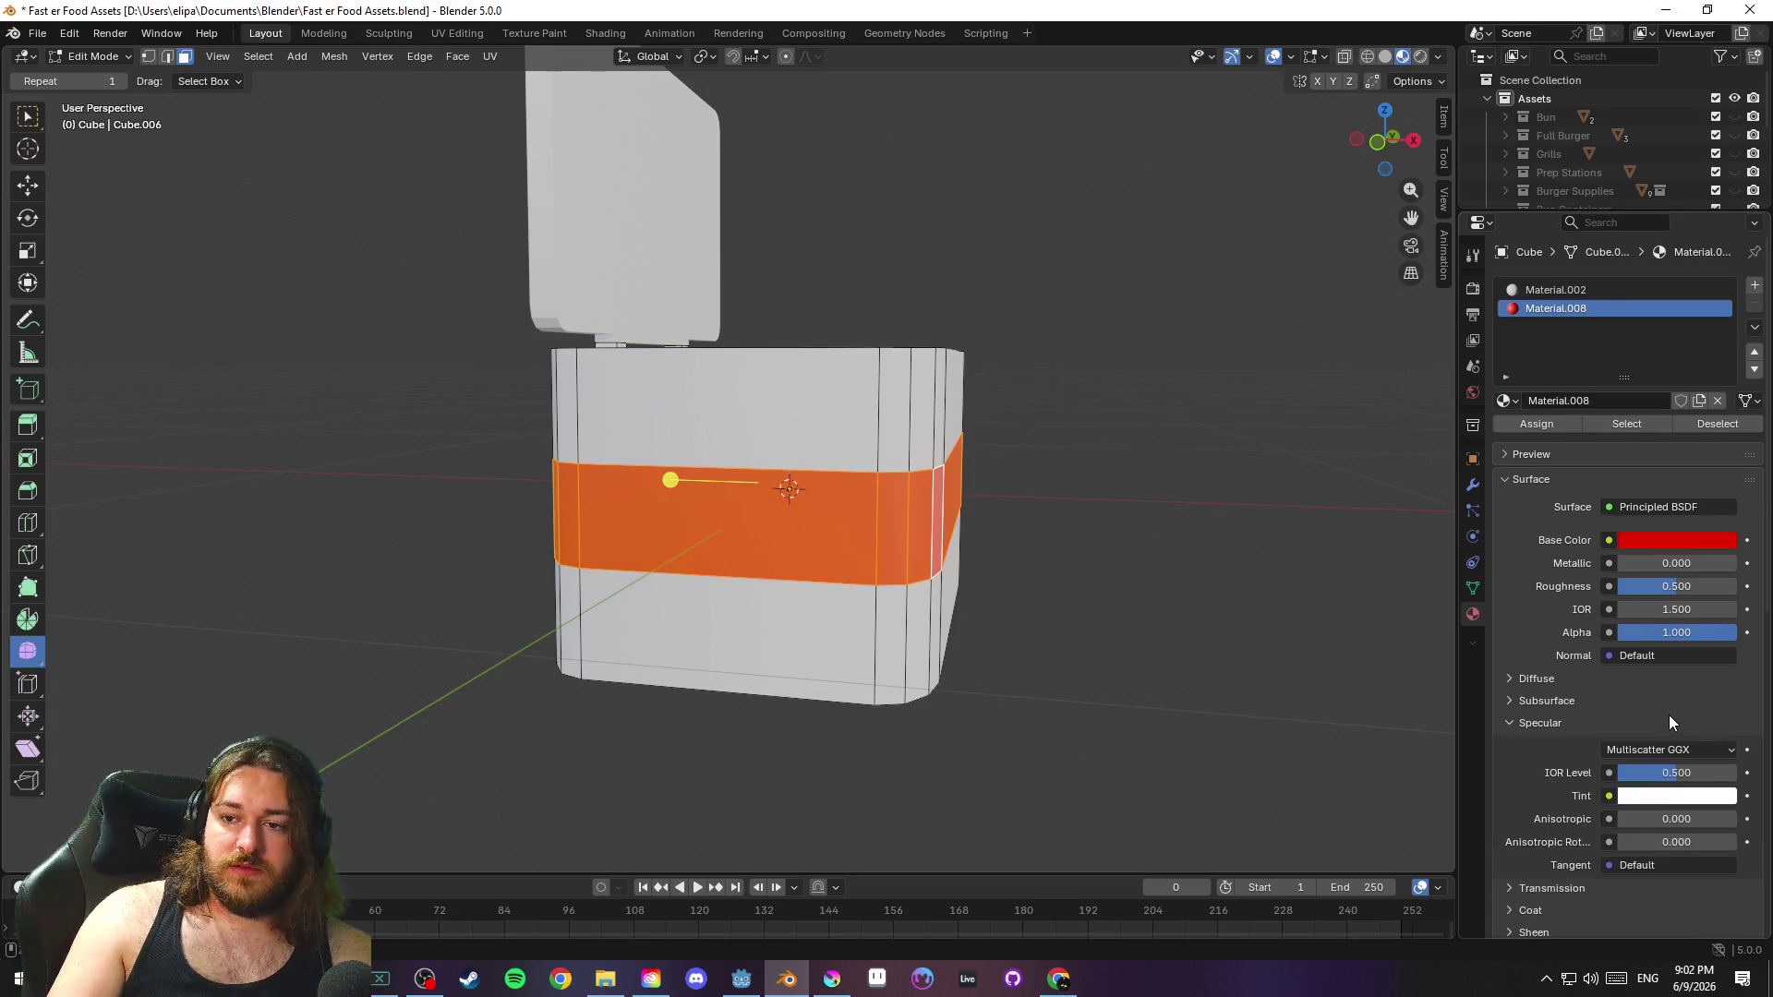
Undo assigning the red material to the band and save the file
key(ctrl+z)
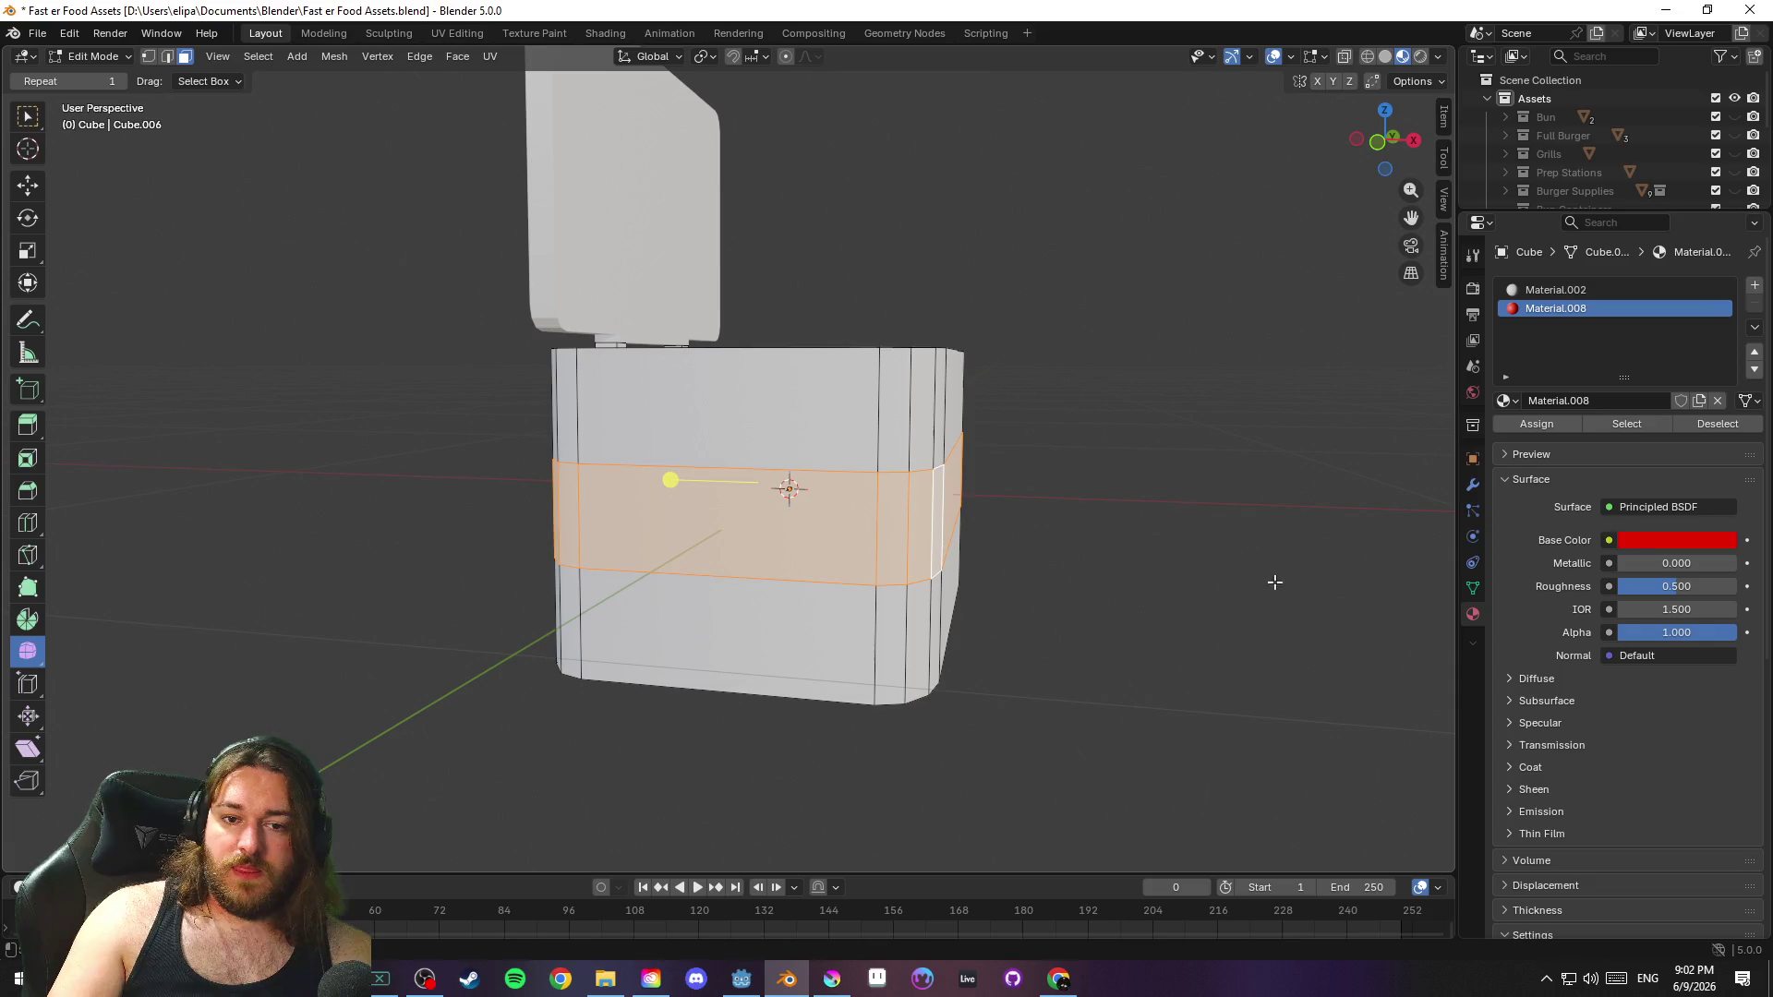
key(alt+a)
key(ctrl+s)
mouse_move(1286, 527)
mouse_down()
mouse_move(1124, 518)
mouse_move(1104, 546)
mouse_move(1152, 538)
mouse_up()
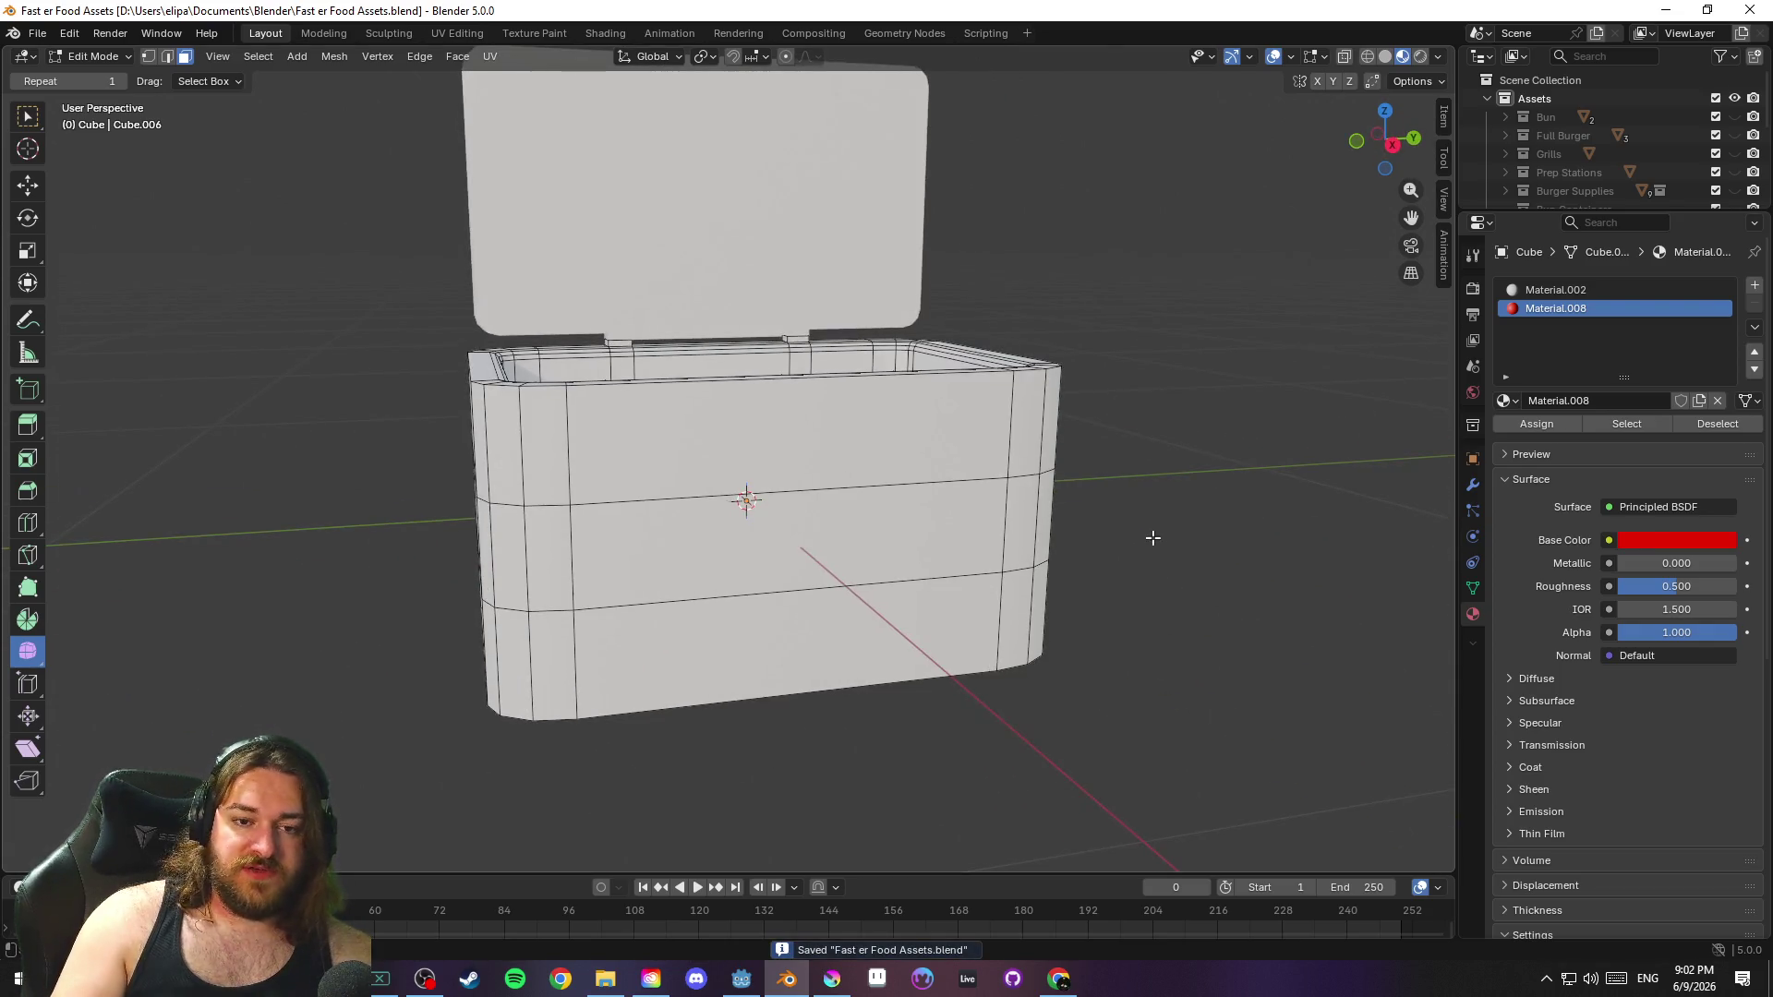
mouse_move(1155, 382)
mouse_down()
mouse_move(1199, 368)
mouse_move(1228, 394)
mouse_move(1139, 376)
mouse_move(1052, 312)
mouse_move(1159, 328)
mouse_move(1202, 379)
mouse_move(1077, 348)
mouse_move(1061, 396)
mouse_move(1104, 396)
mouse_move(1102, 446)
mouse_move(1132, 399)
mouse_move(1120, 428)
mouse_up()
key(ctrl+s)
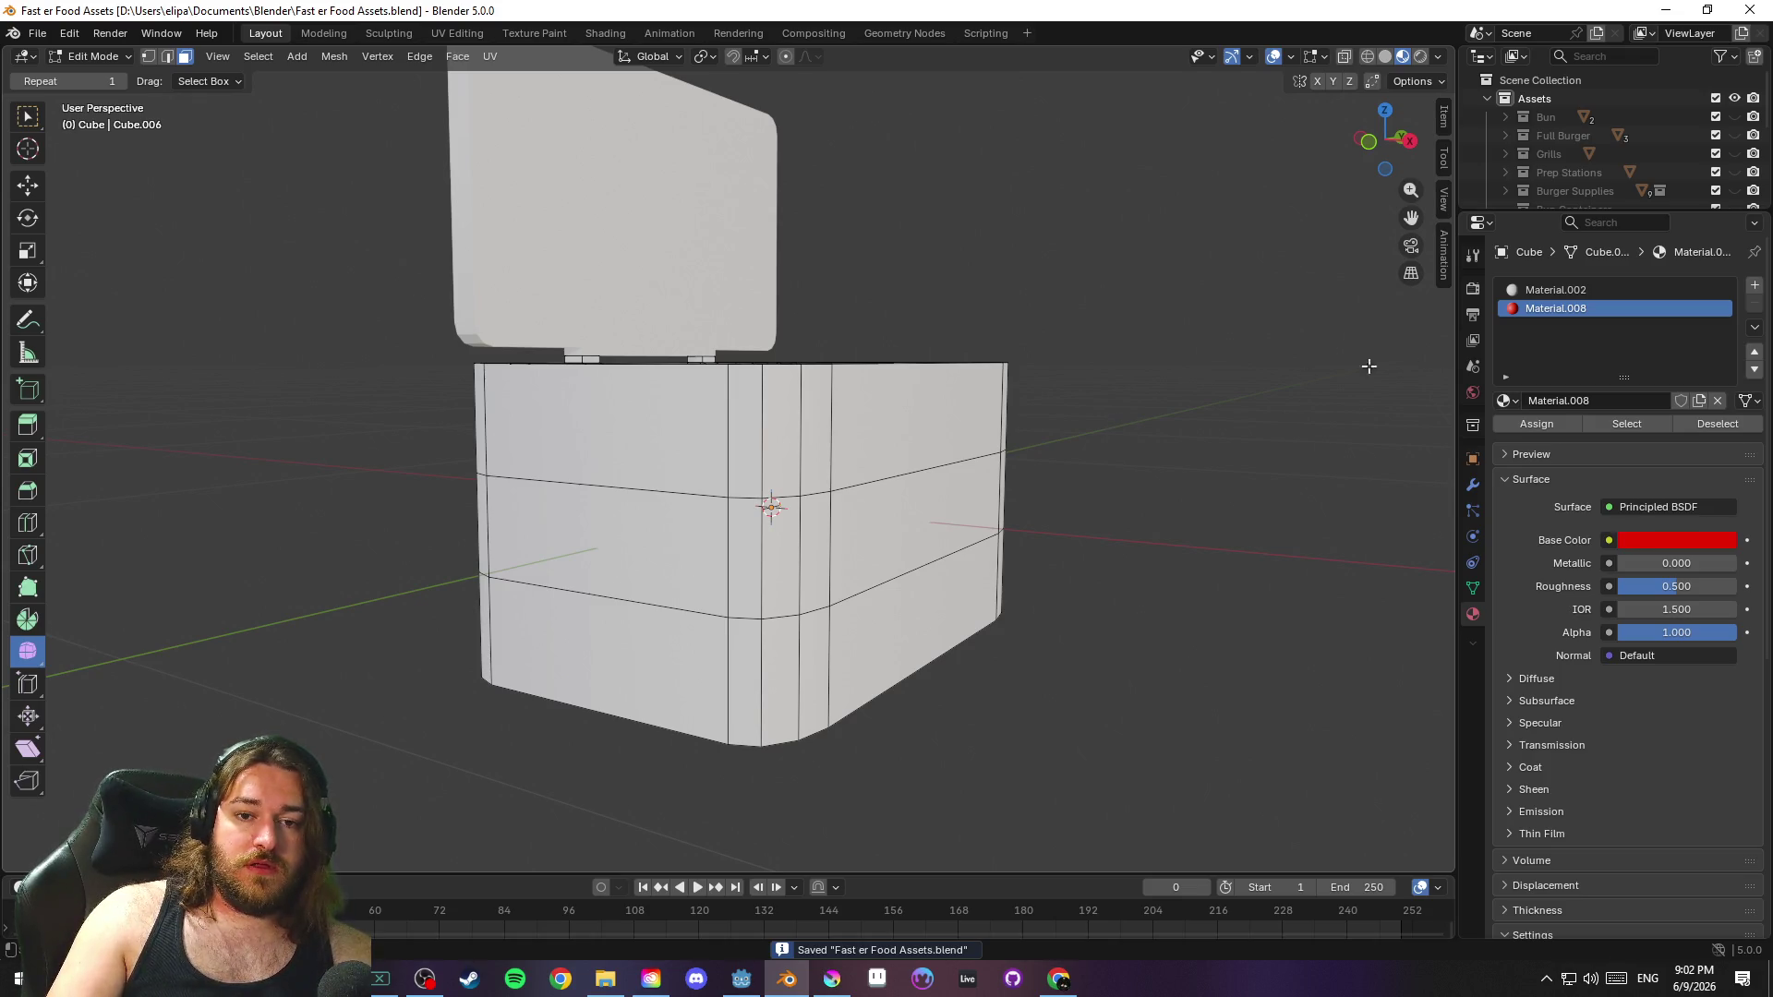
Select several side faces and change Material.002's base colour to green
click(960, 421)
click(914, 519)
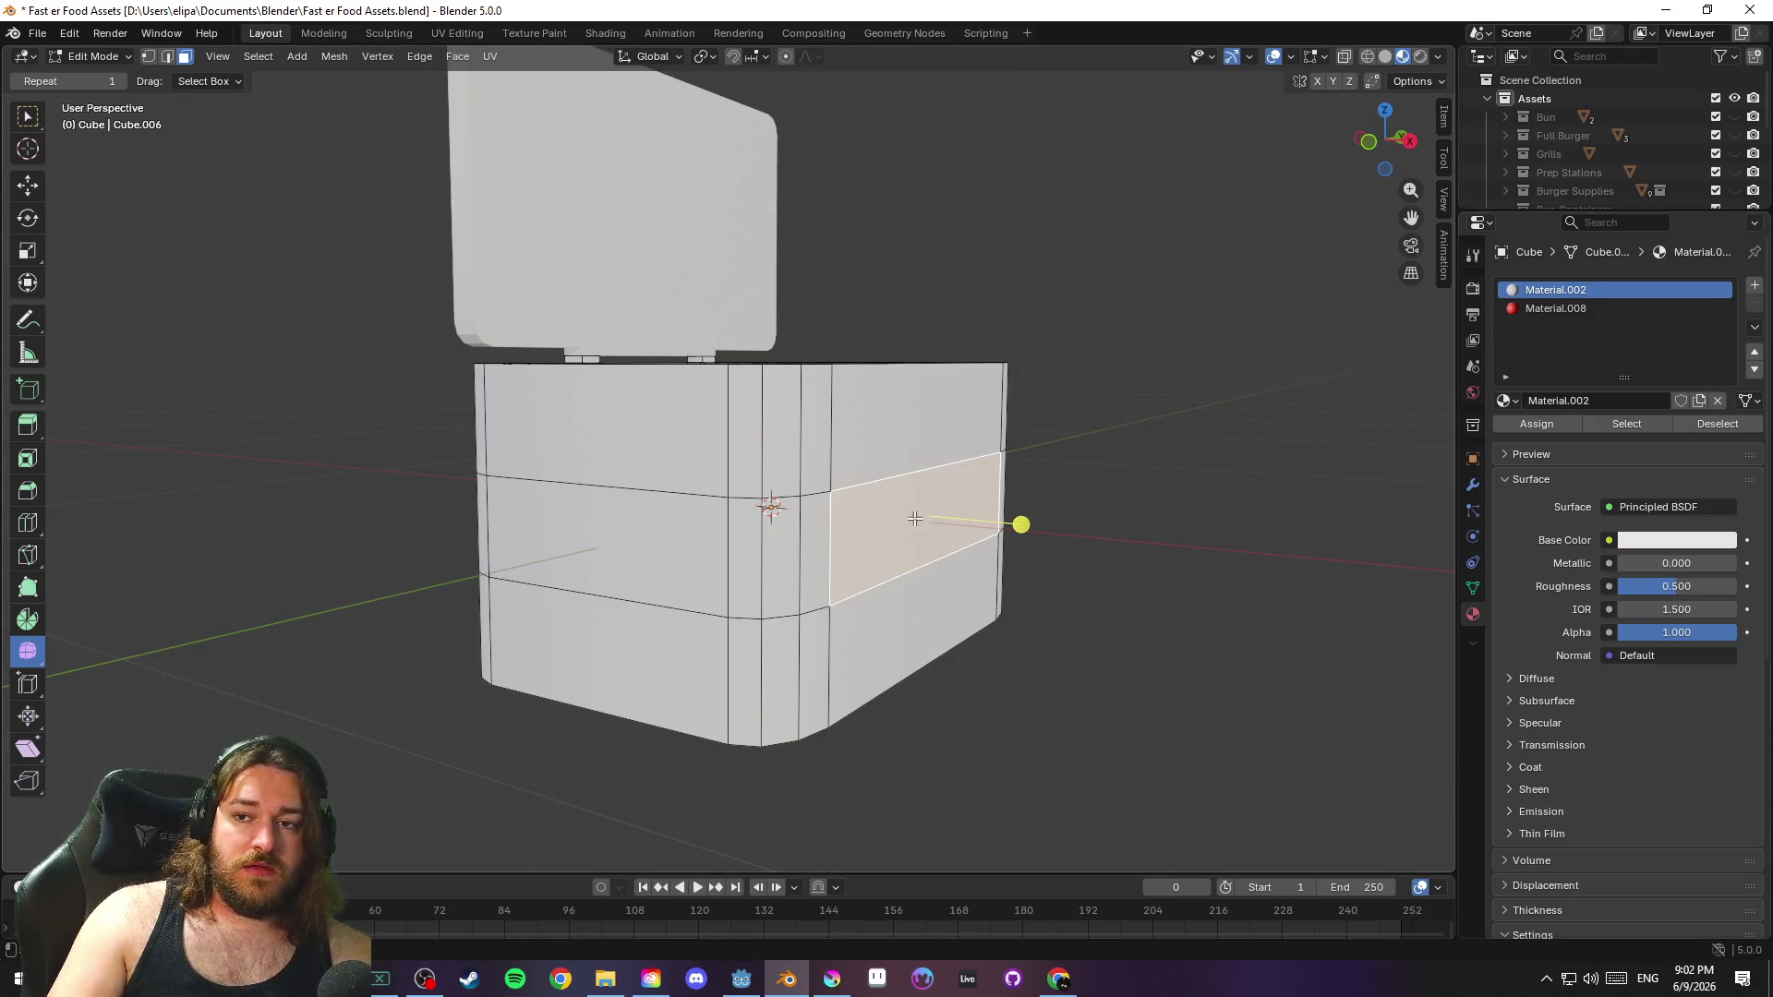
click(873, 419)
click(877, 503)
key(ctrl+s)
click(796, 439)
click(1671, 540)
drag(1654, 360, 1572, 252)
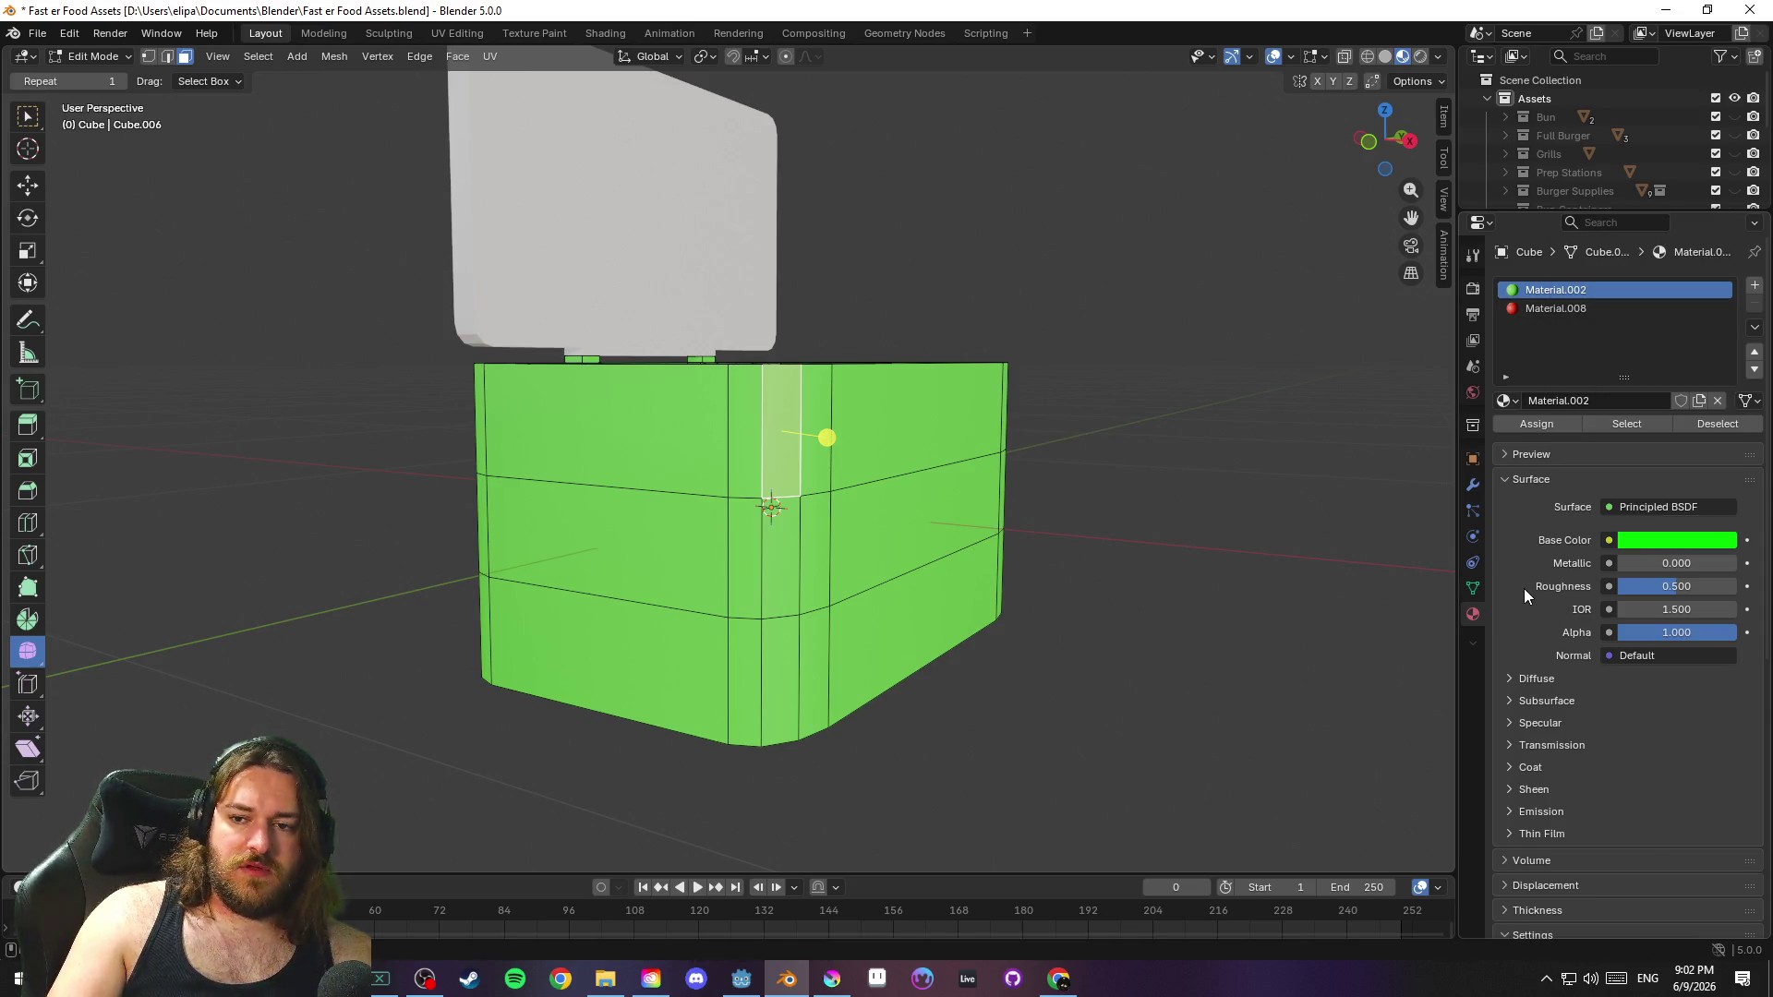
Undo the green and red colour changes so Material.008 is white again, and save
click(1016, 524)
key(ctrl+z)
key(ctrl+shift+z)
key(ctrl+z)
click(1159, 480)
key(ctrl+z)
key(ctrl+z)
key(ctrl+shift+z)
key(ctrl+shift+z)
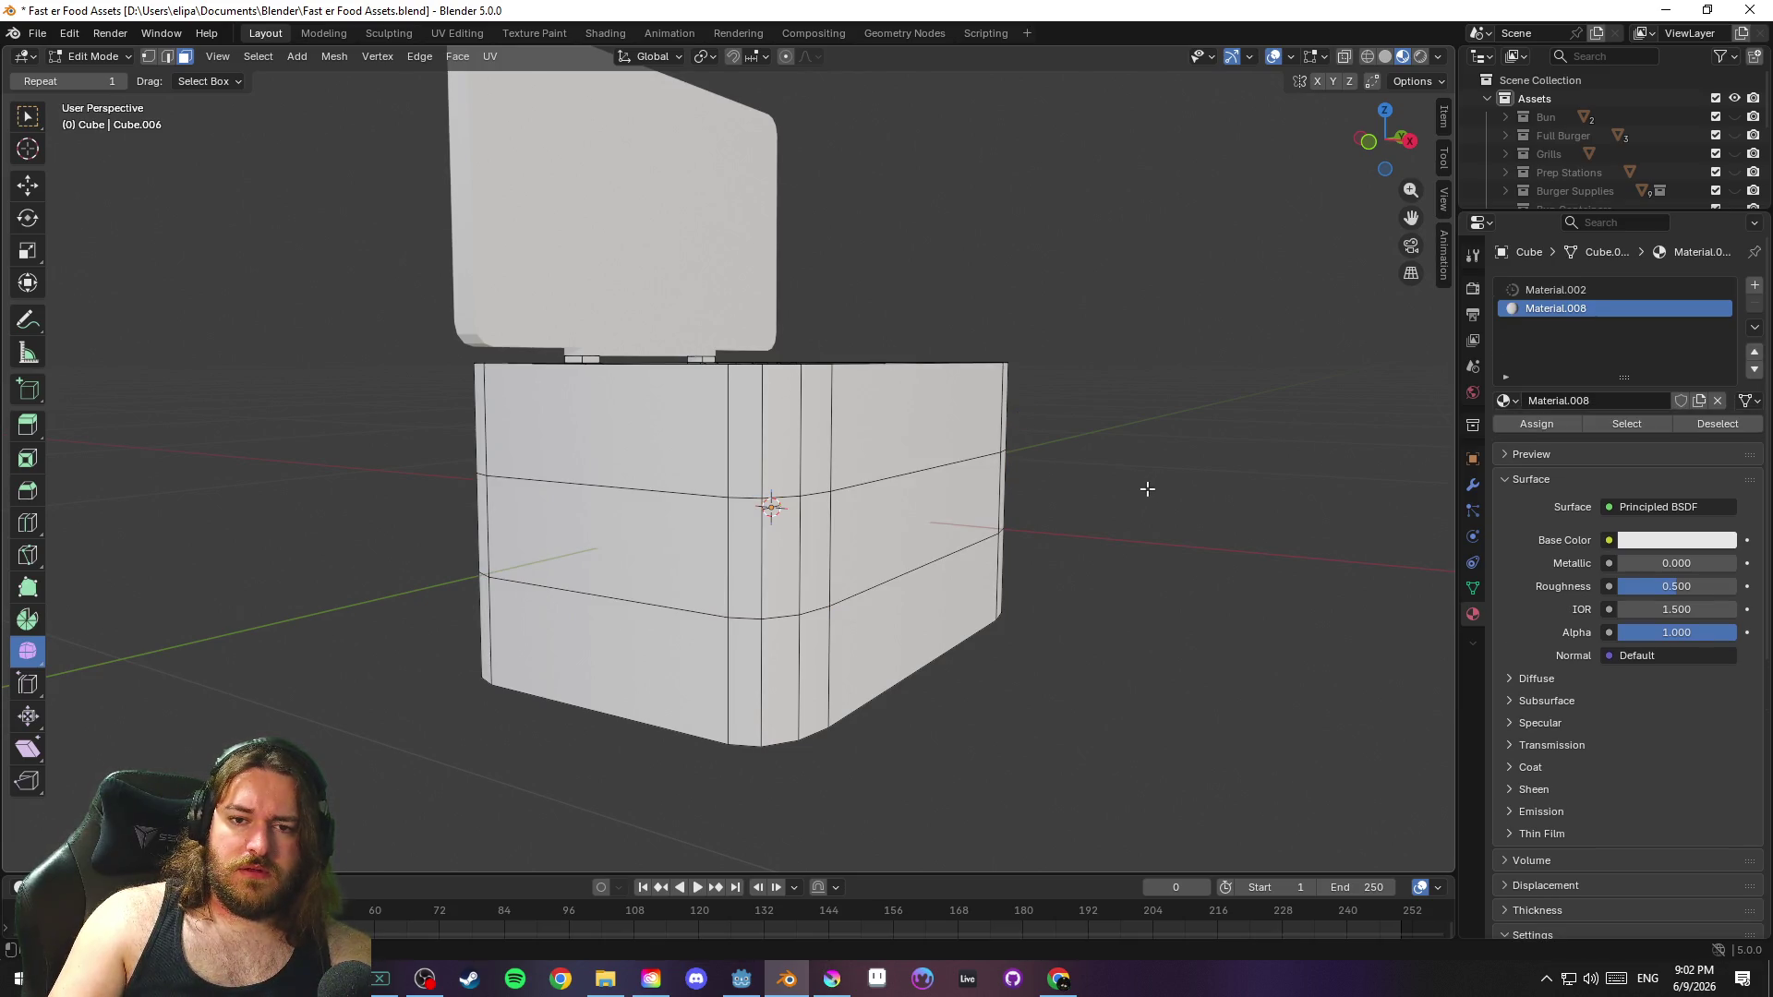
key(ctrl+s)
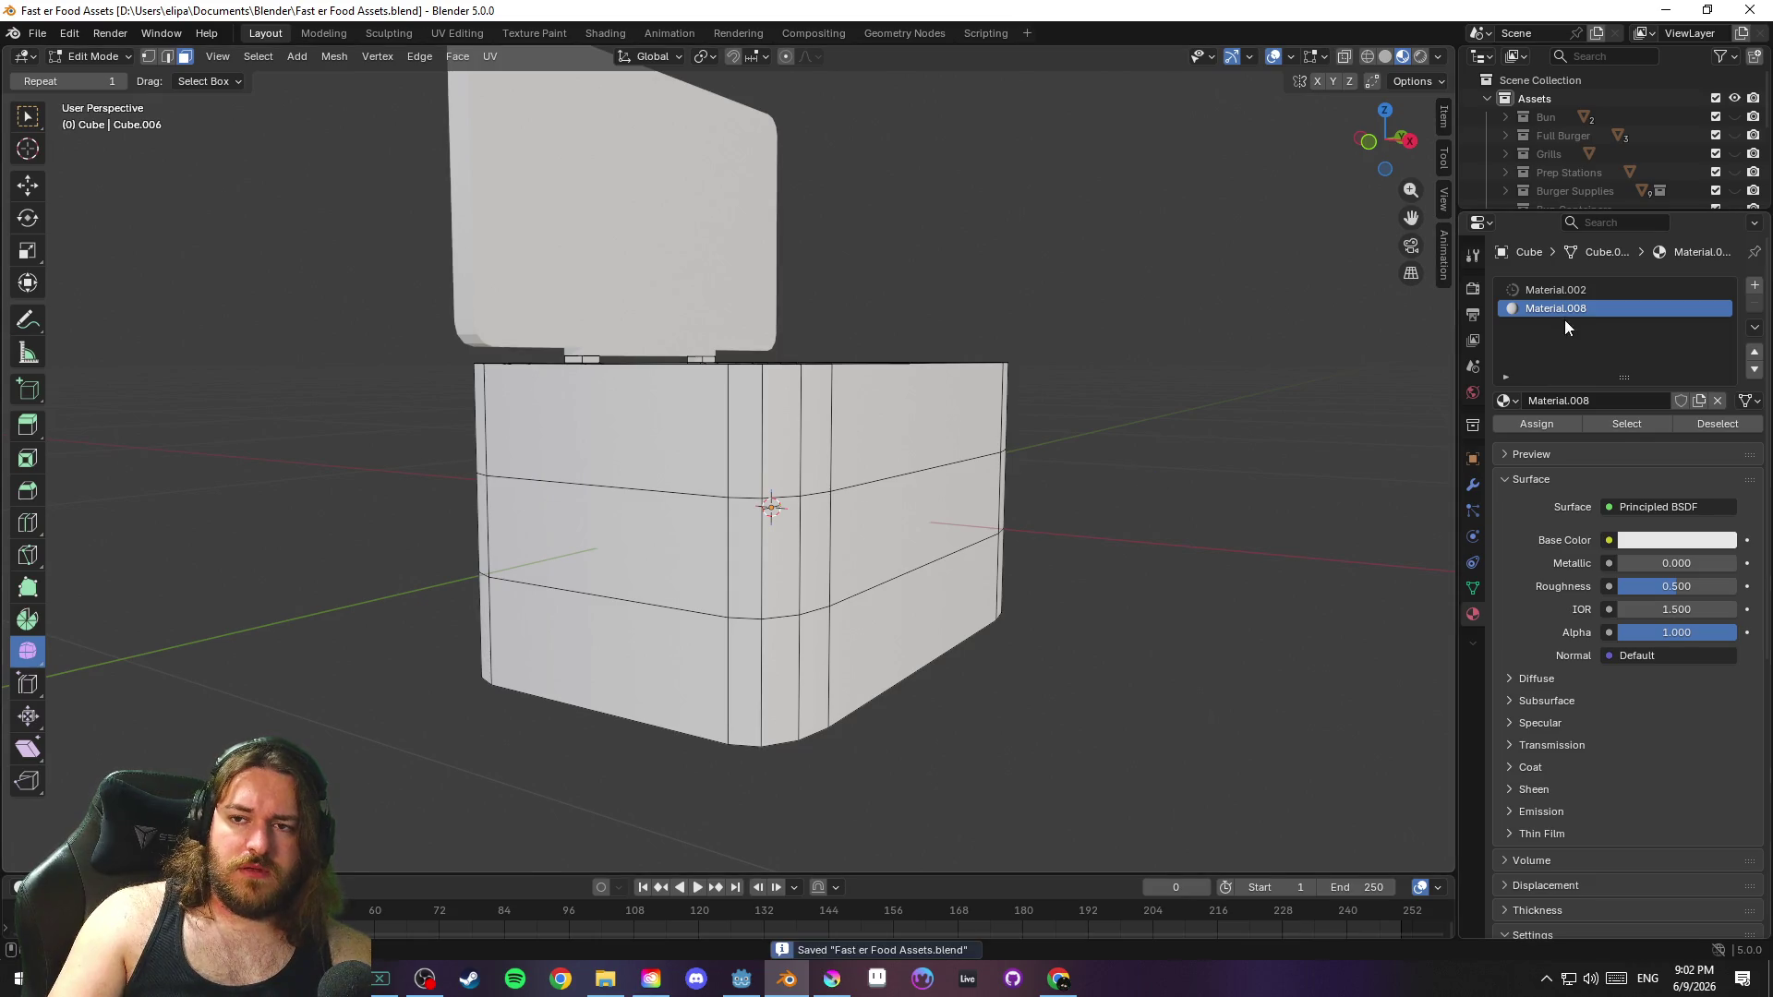
click(1569, 292)
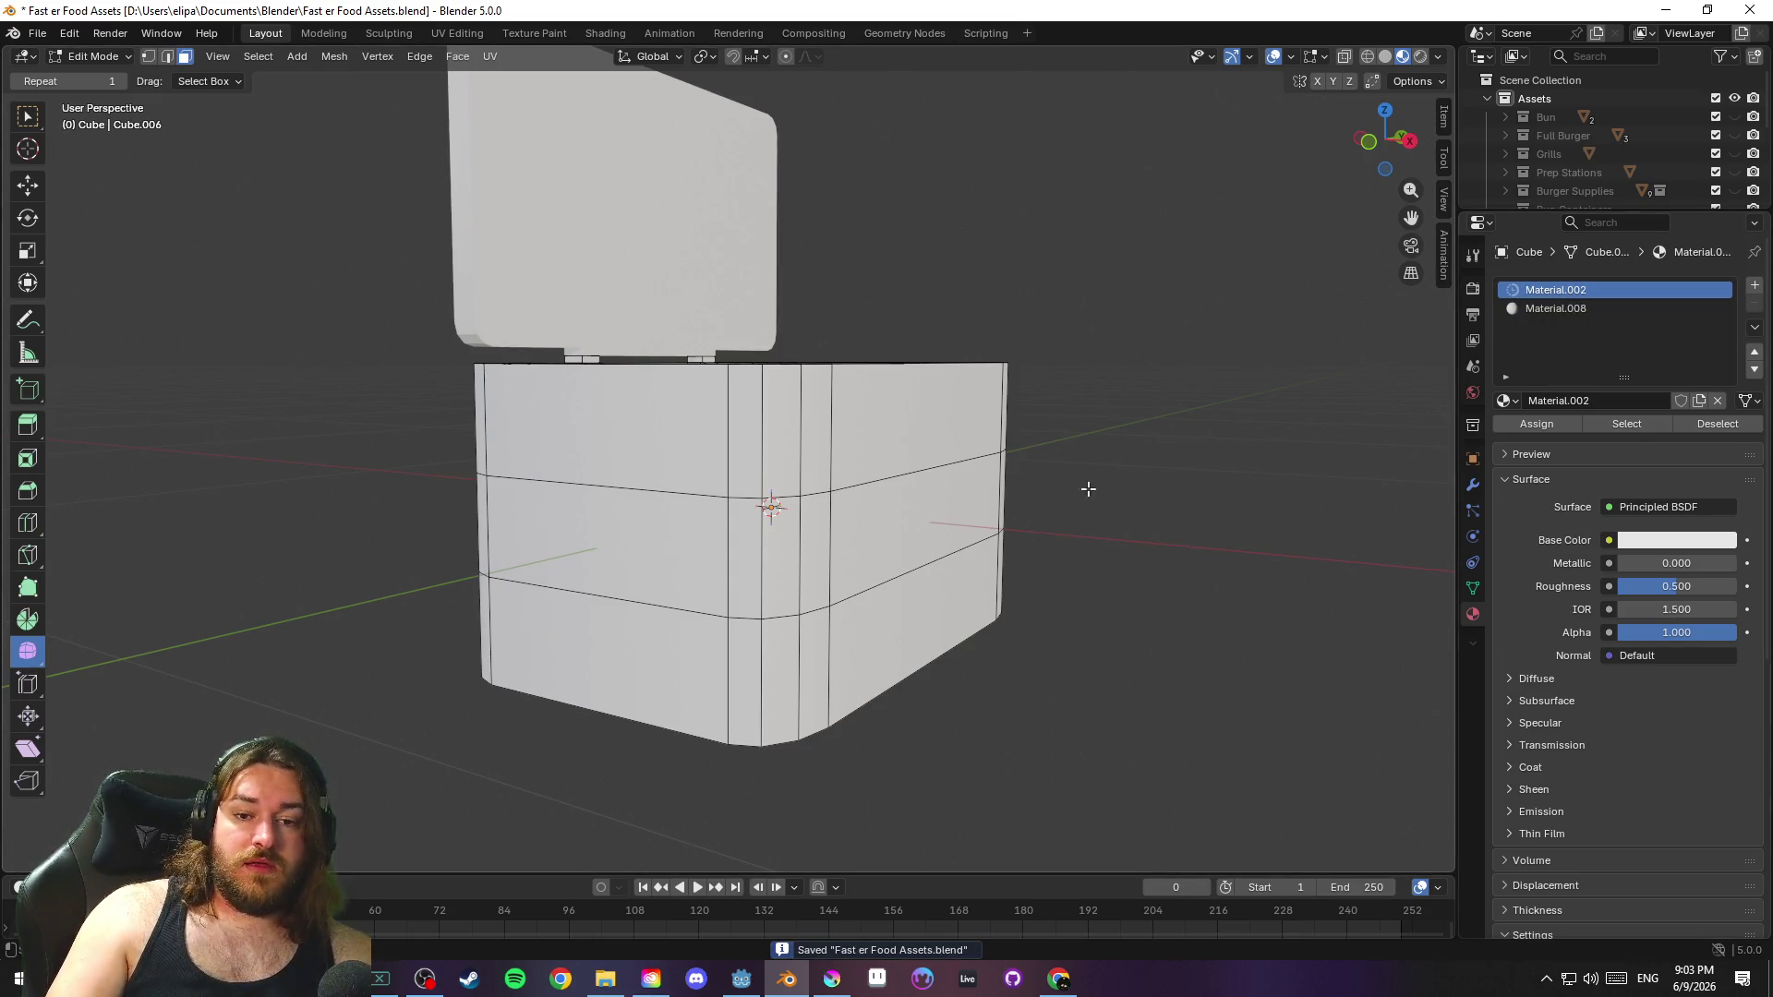
drag(1056, 610, 806, 406)
alt+click(921, 538)
Select the upper face loop and the big bottom face of the box
alt+shift+click(609, 338)
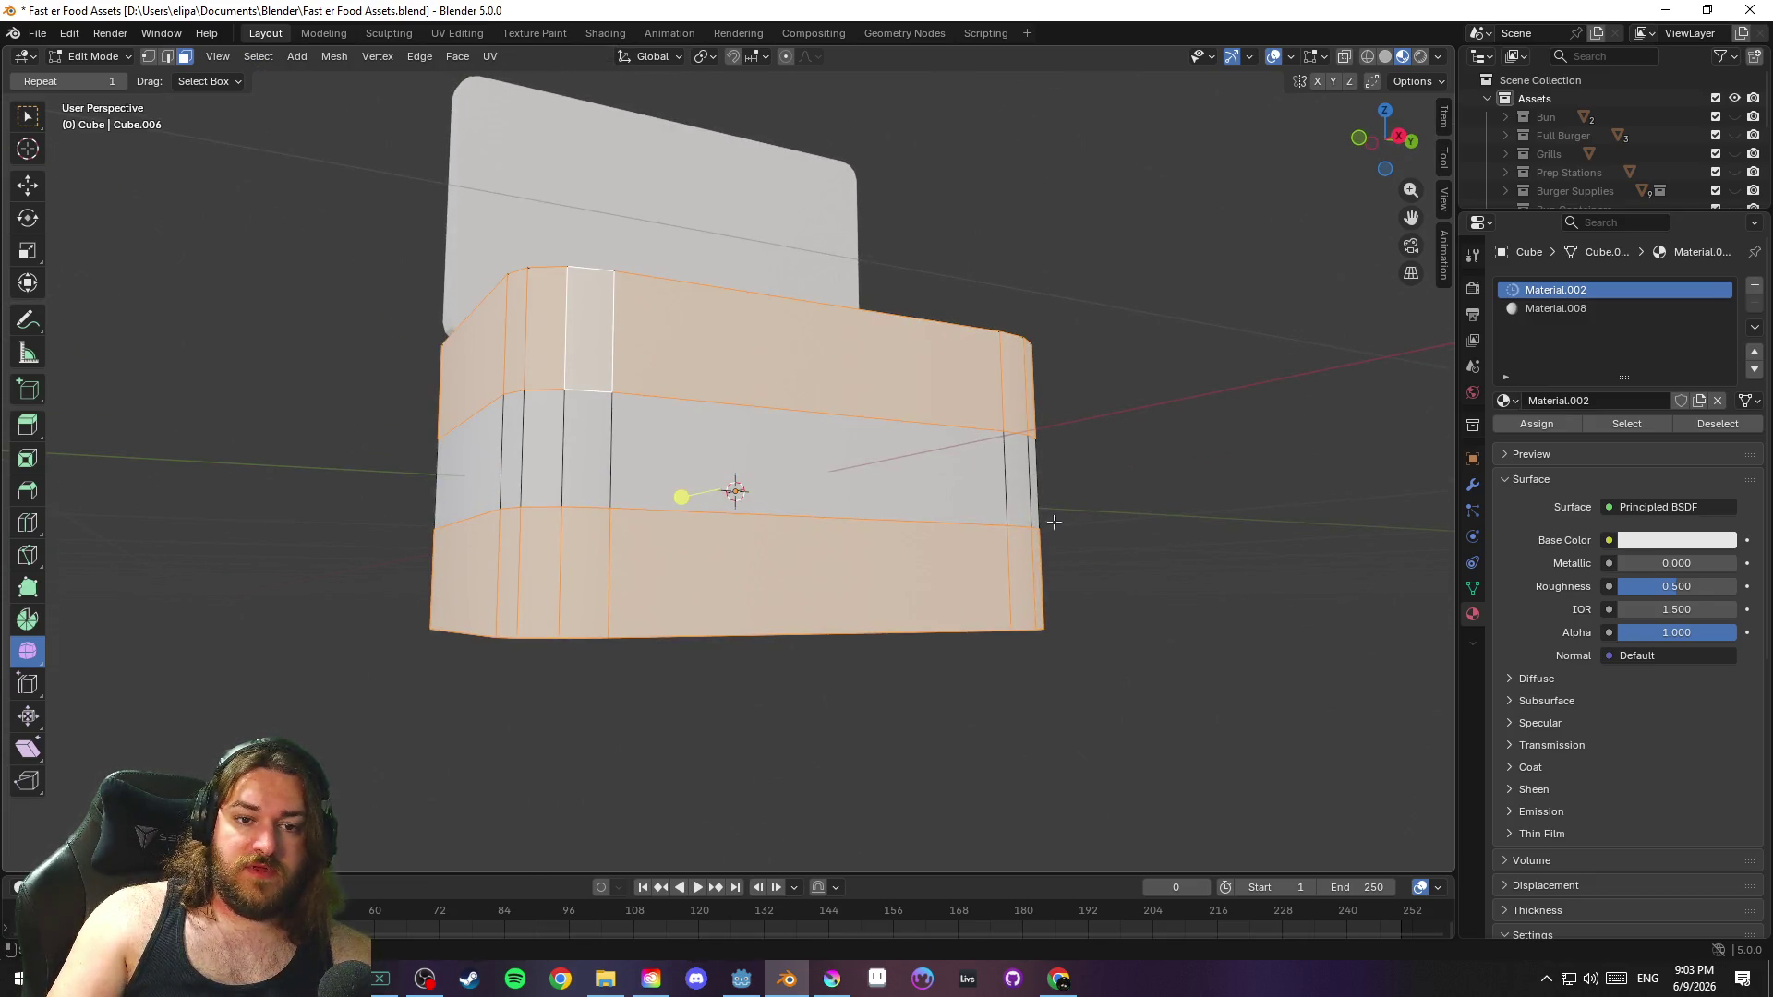
drag(609, 338, 1179, 503)
shift+click(816, 486)
mouse_move(902, 481)
mouse_down()
mouse_move(1111, 581)
mouse_move(1167, 637)
mouse_move(981, 431)
mouse_up()
drag(1102, 485, 947, 649)
Select all box faces except the middle band, then save the file
key(a)
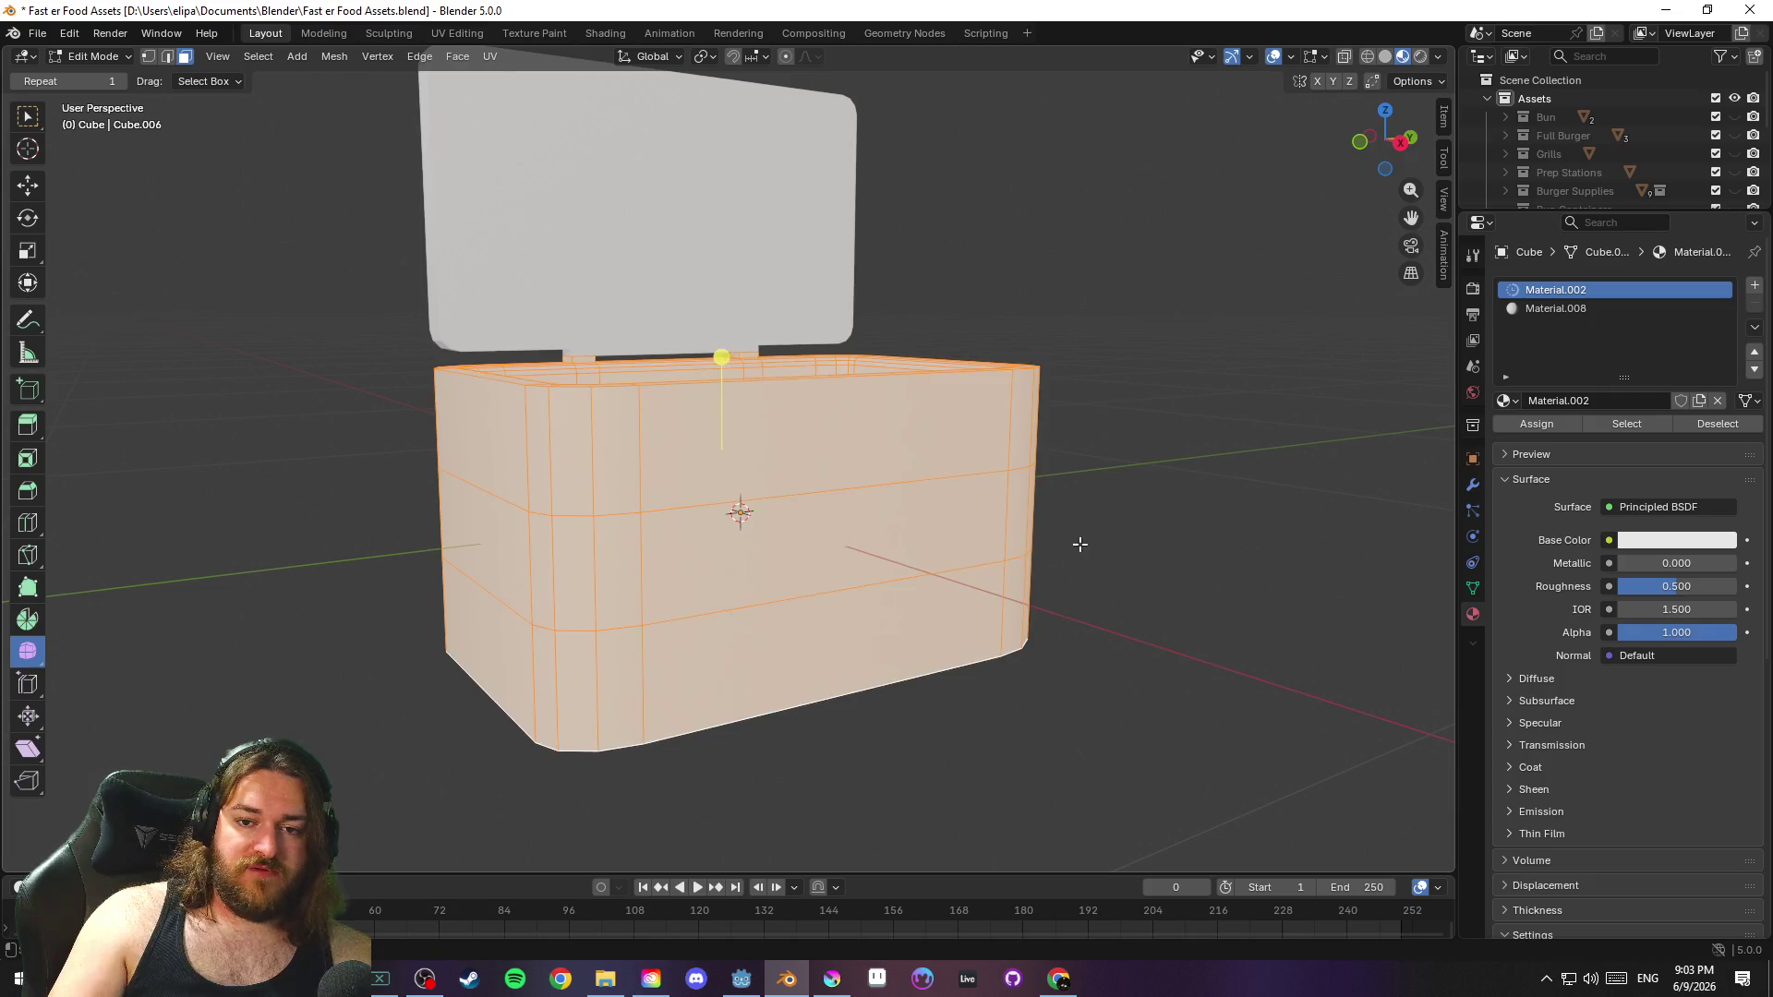
key(KP_8)
mouse_move(482, 495)
mouse_down()
mouse_move(1096, 491)
mouse_move(479, 498)
mouse_move(1038, 498)
mouse_up()
drag(727, 473, 845, 496)
mouse_move(1191, 526)
mouse_down()
mouse_move(1154, 434)
mouse_move(1108, 416)
mouse_move(1039, 514)
mouse_move(1043, 589)
mouse_up()
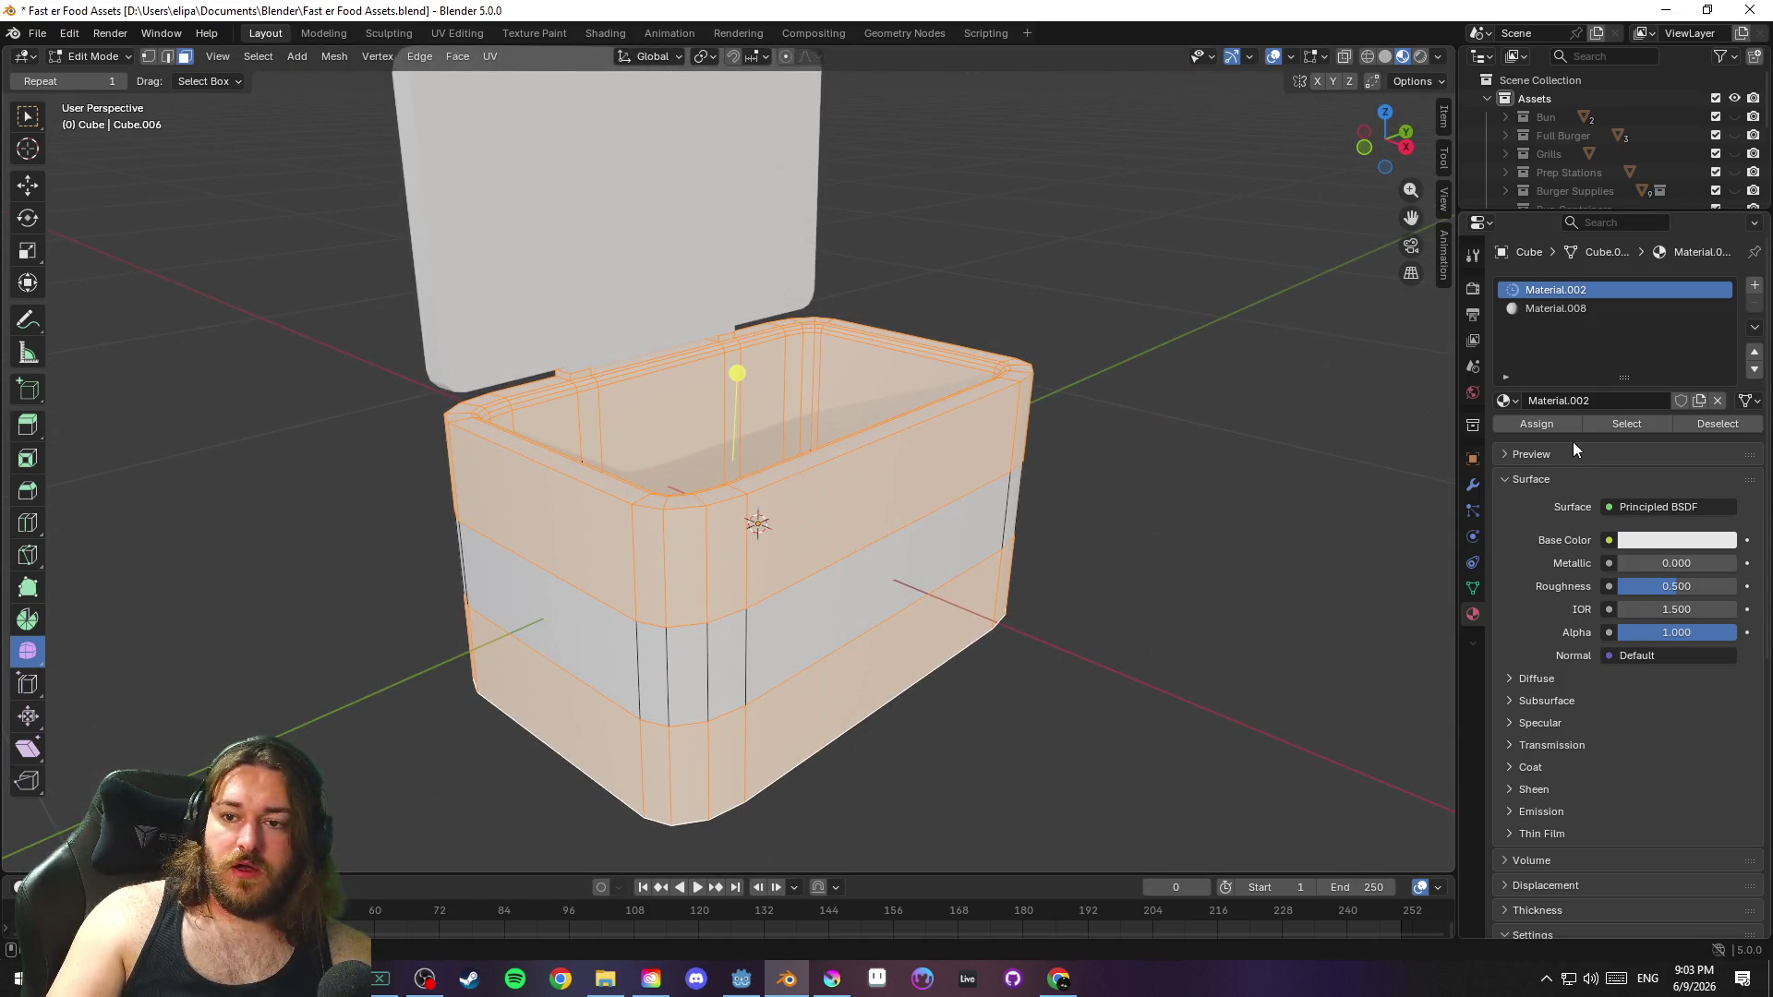
click(1657, 544)
click(1658, 541)
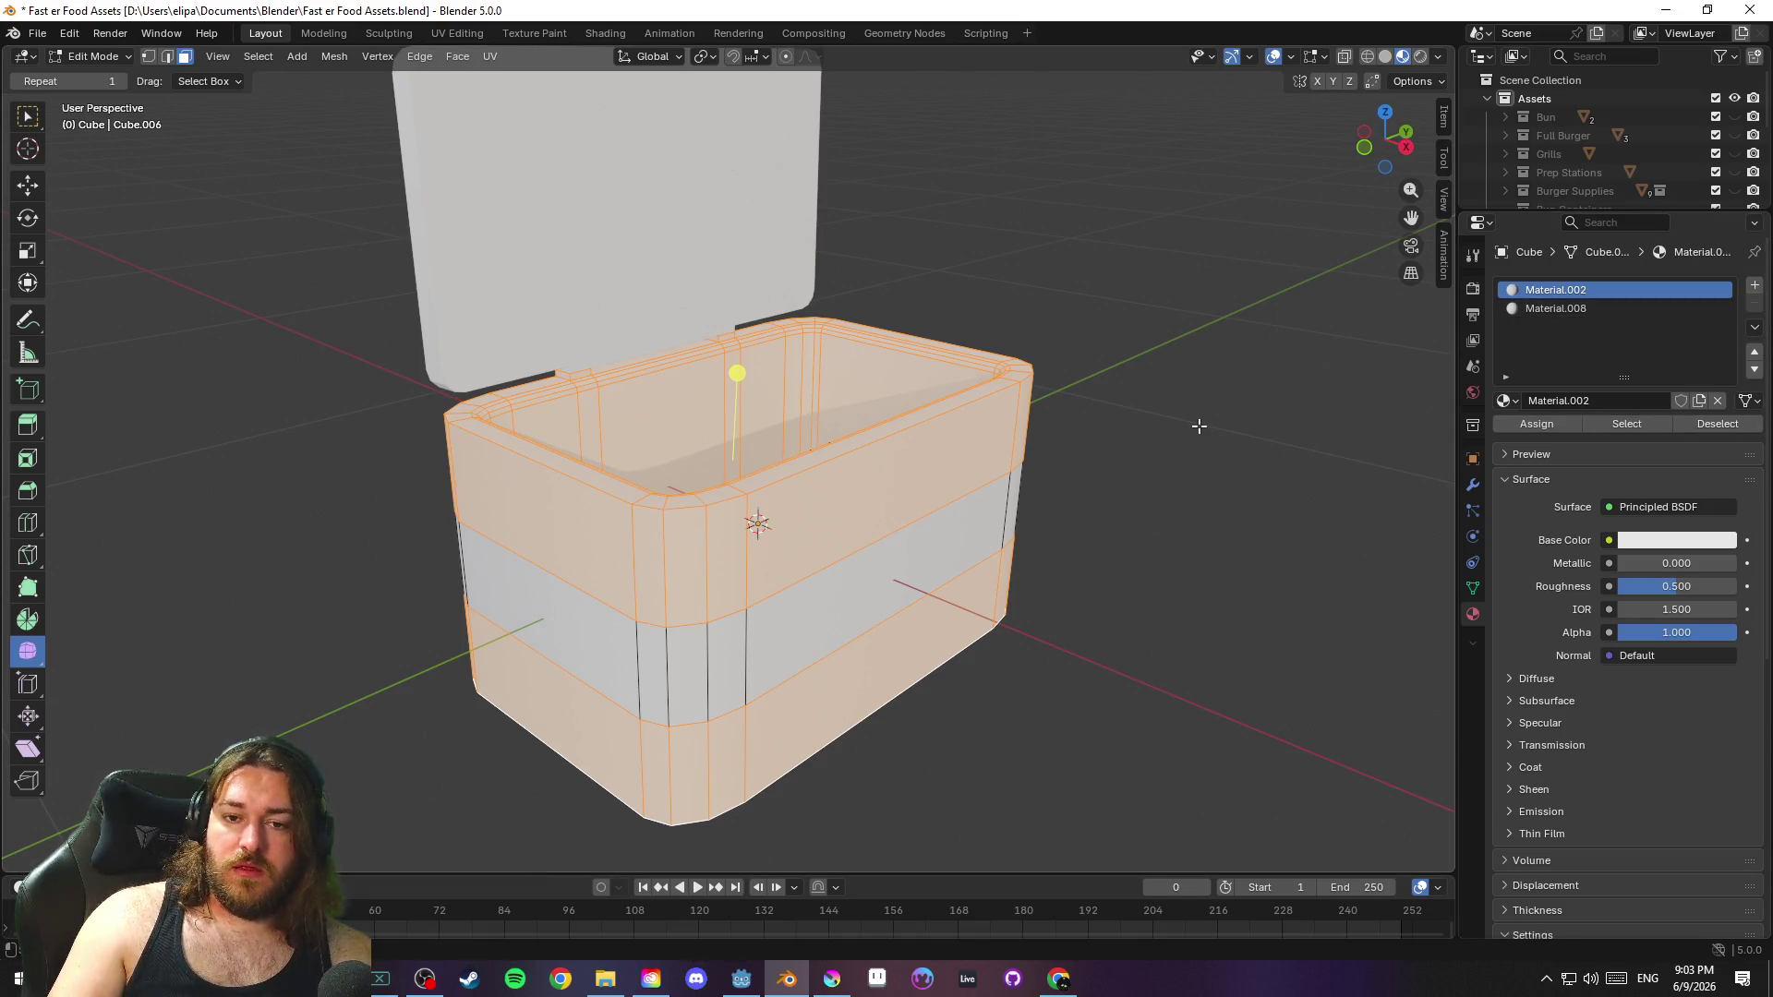
key(ctrl+s)
key(alt+a)
Assign Material.008 to the middle face loop and save the file
alt+click(725, 610)
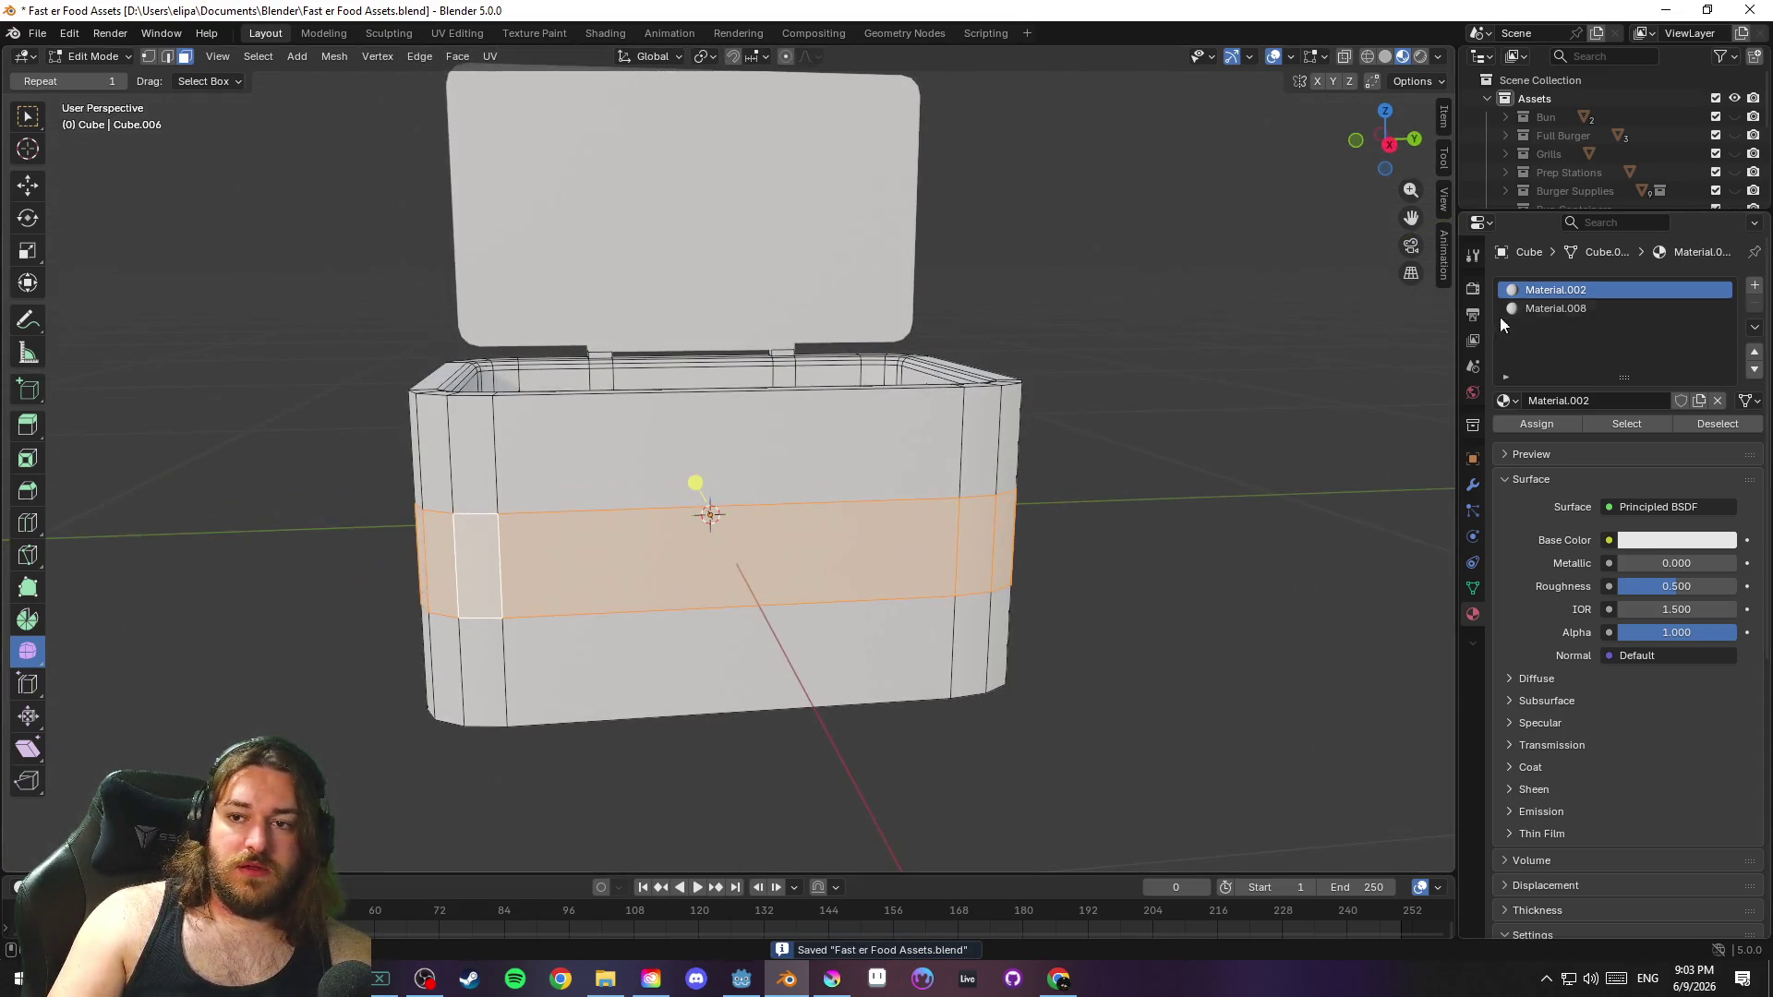
click(1532, 308)
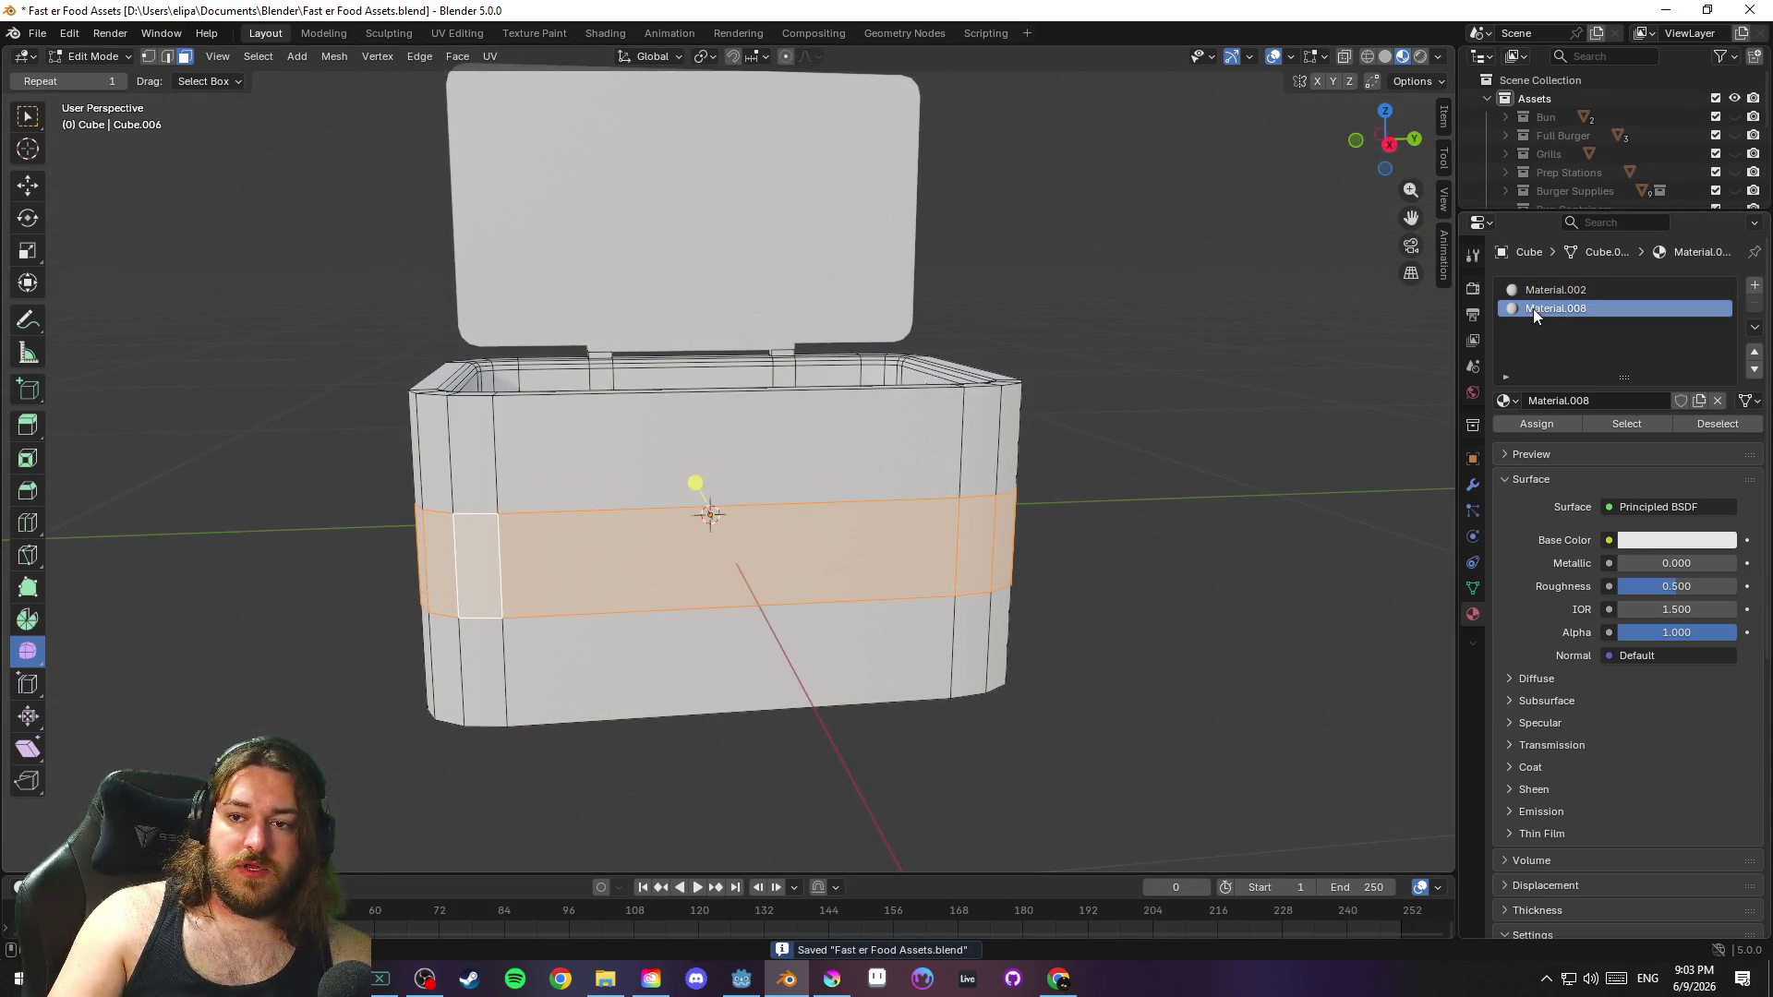
click(1542, 425)
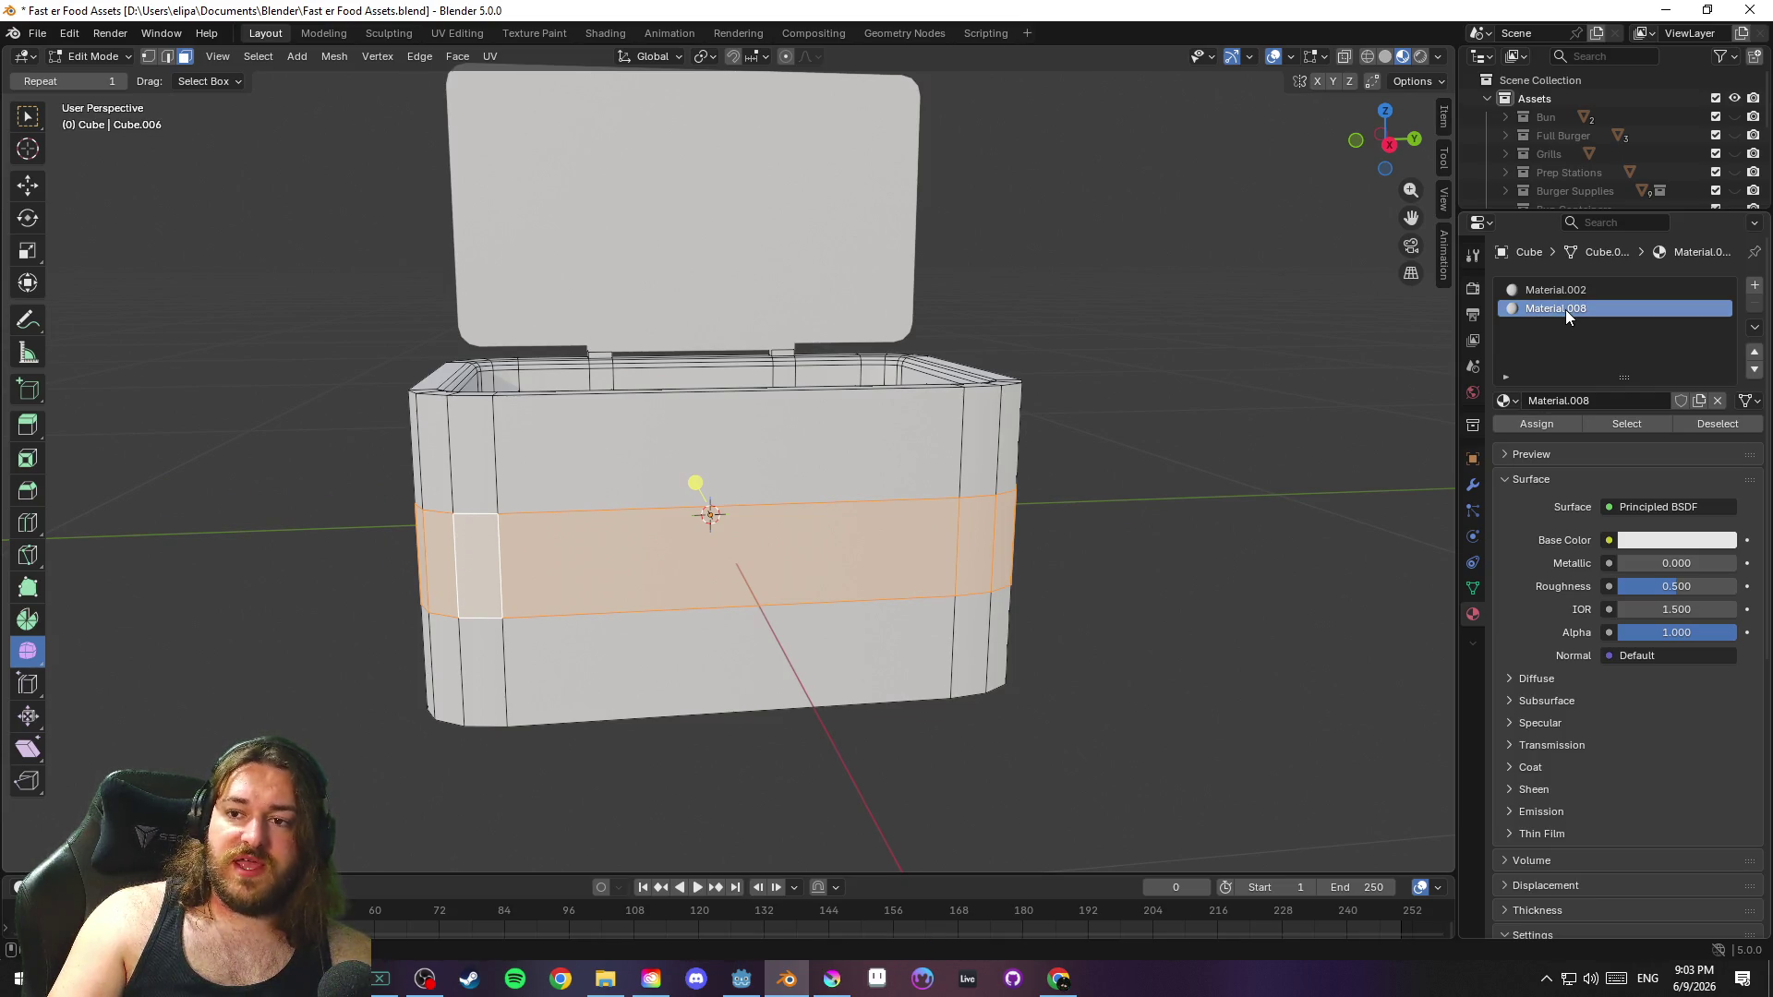
key(F2)
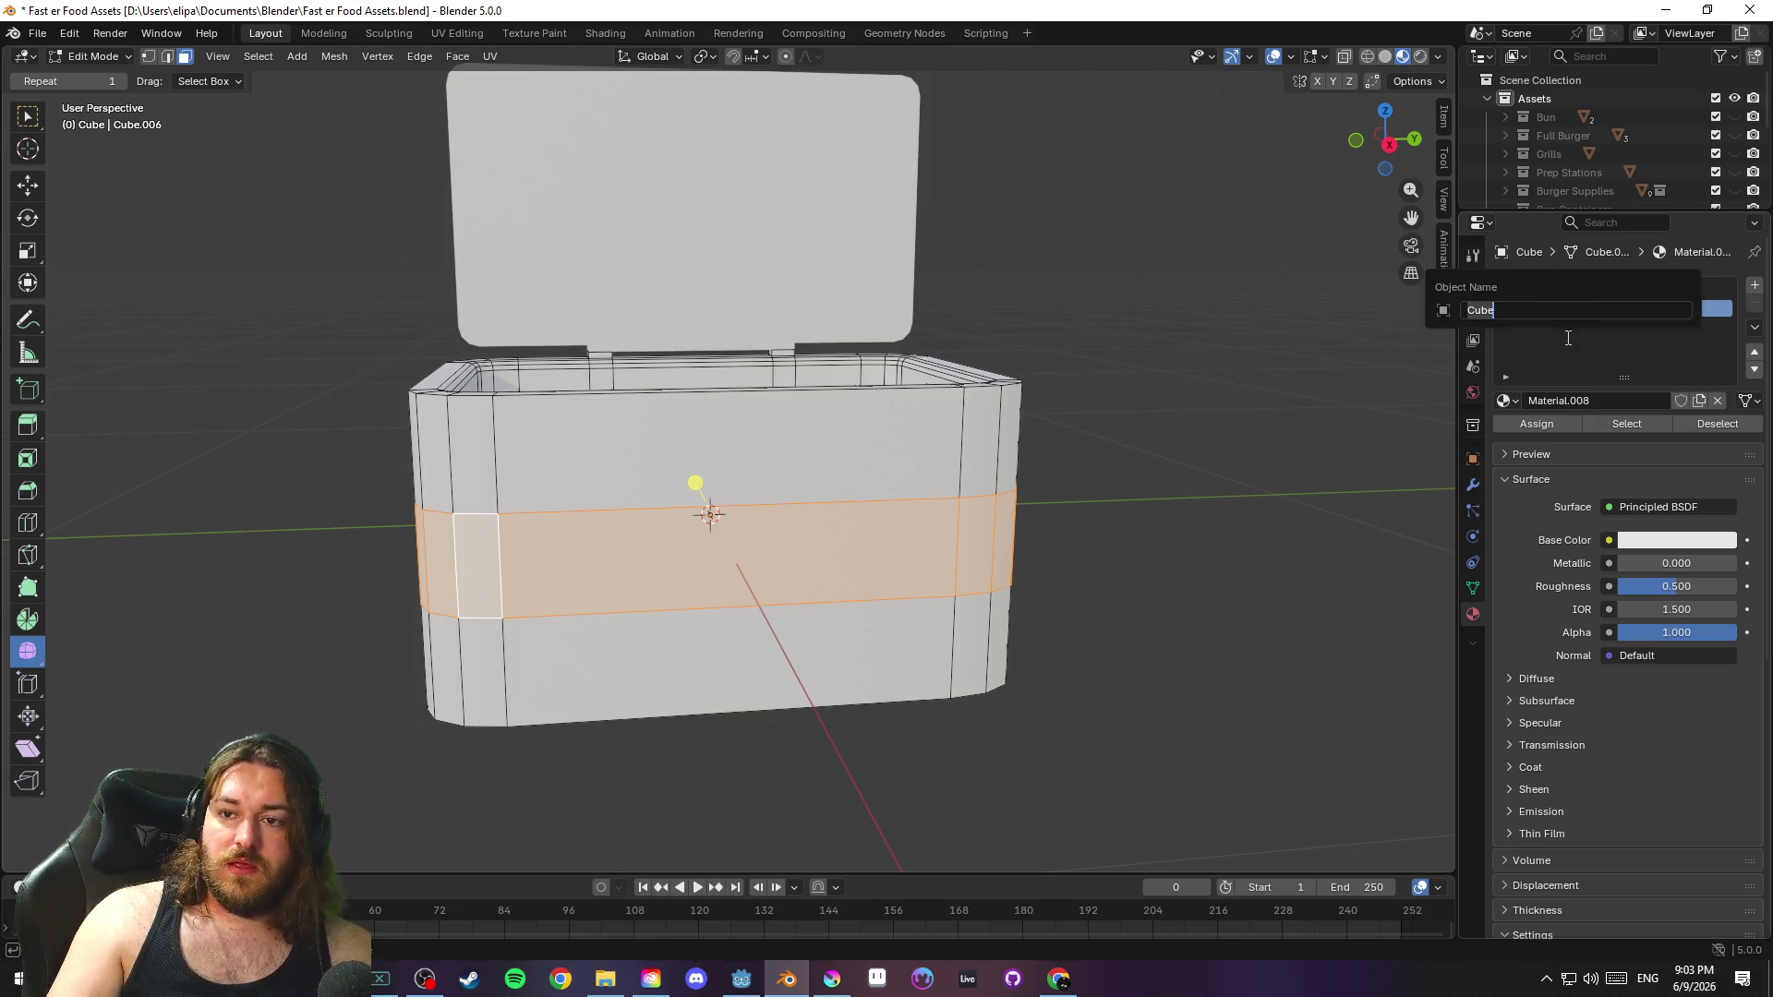
key(Escape)
right_click(1577, 309)
key(Escape)
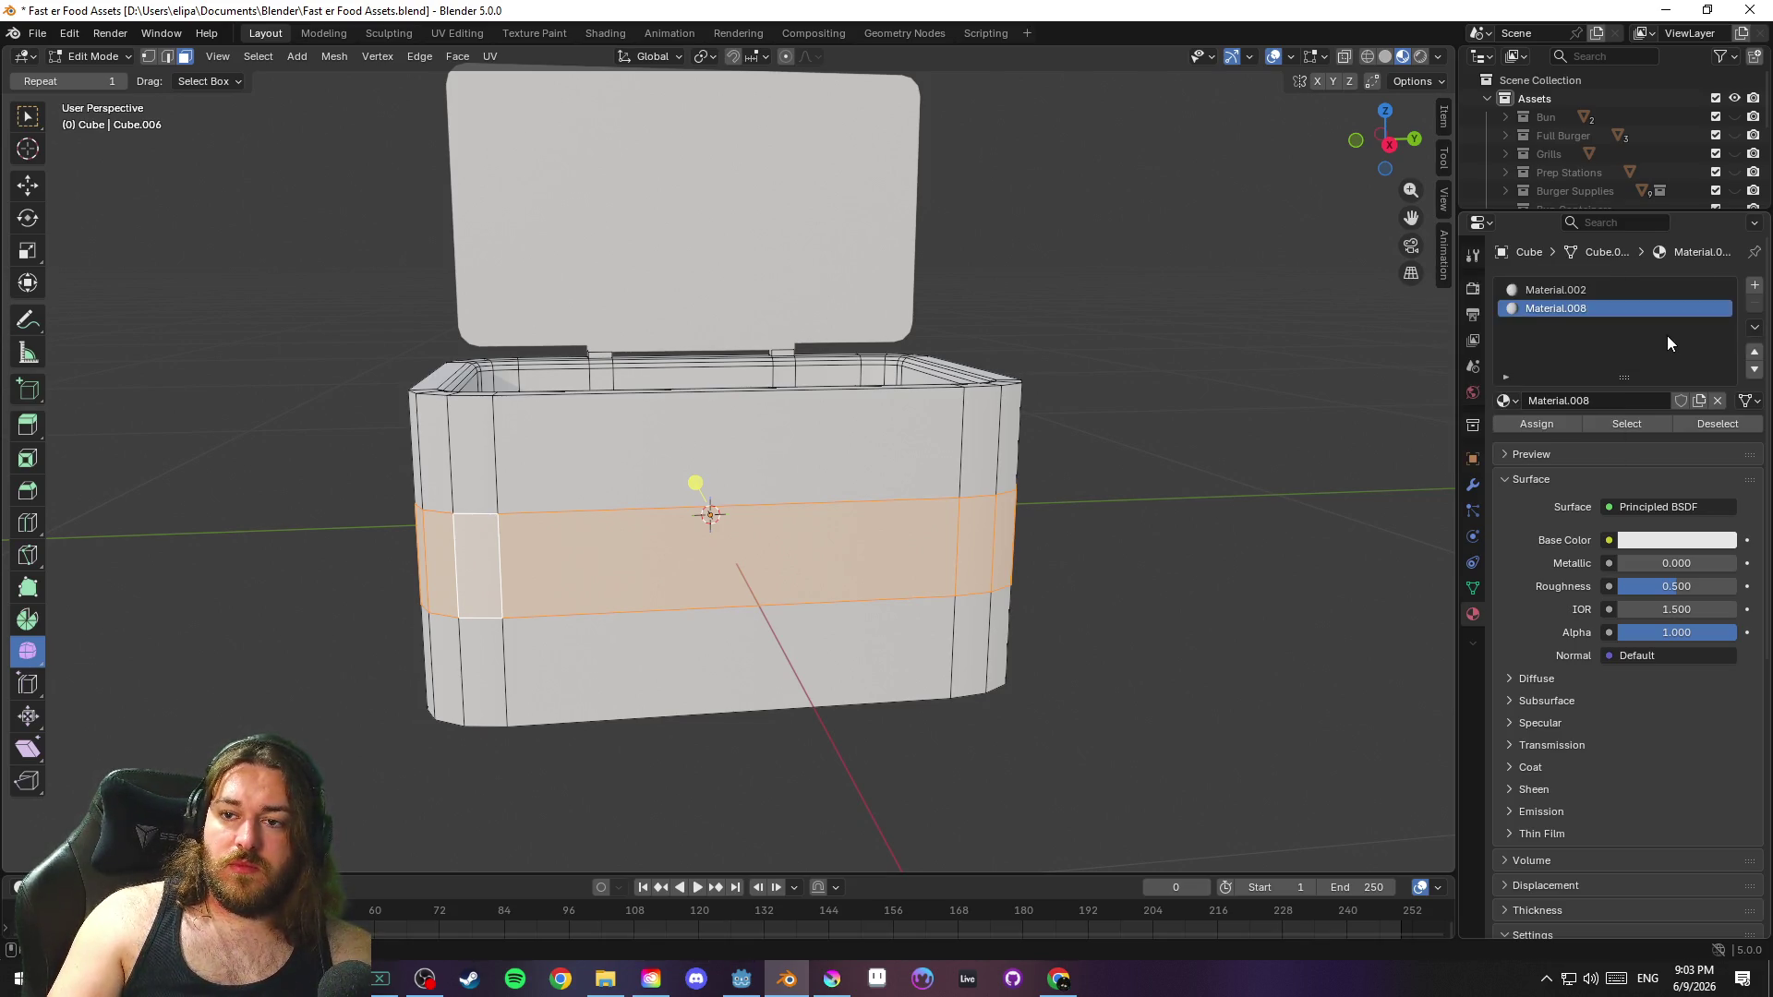
key(ctrl+s)
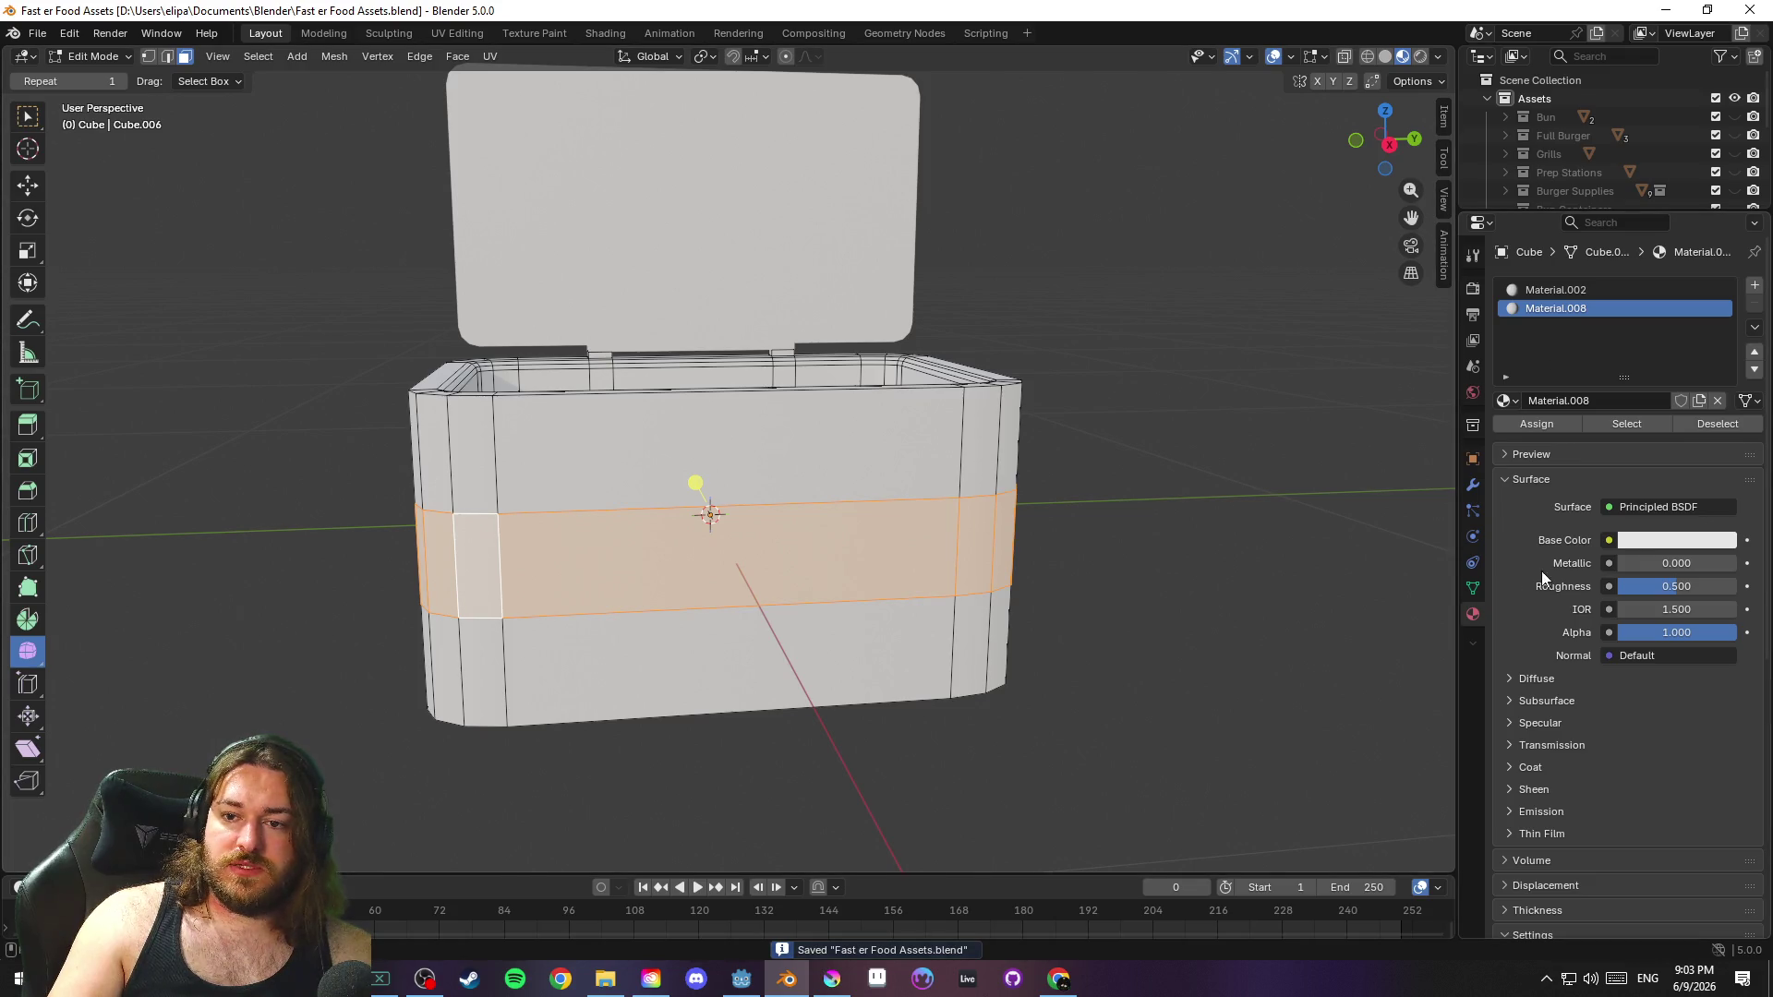
click(1550, 458)
click(1538, 456)
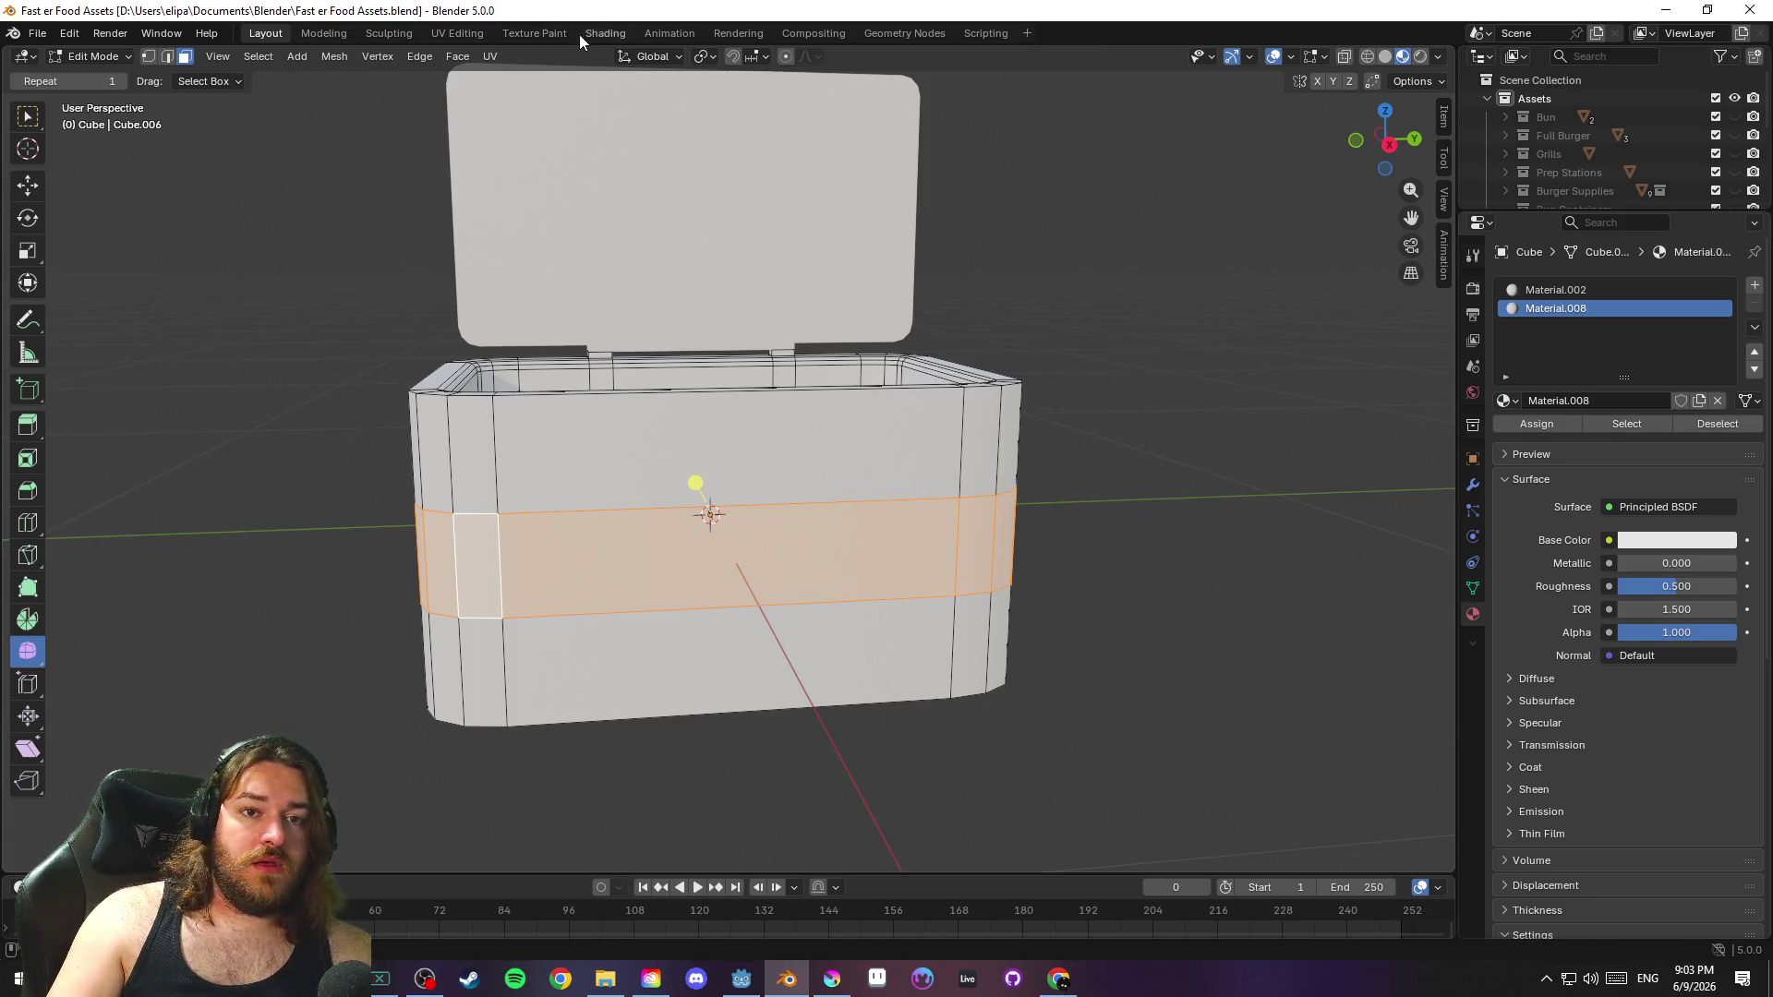
Check Material.008's texture slots in Texture Paint, then return to Layout in Object Mode
click(550, 33)
click(1058, 59)
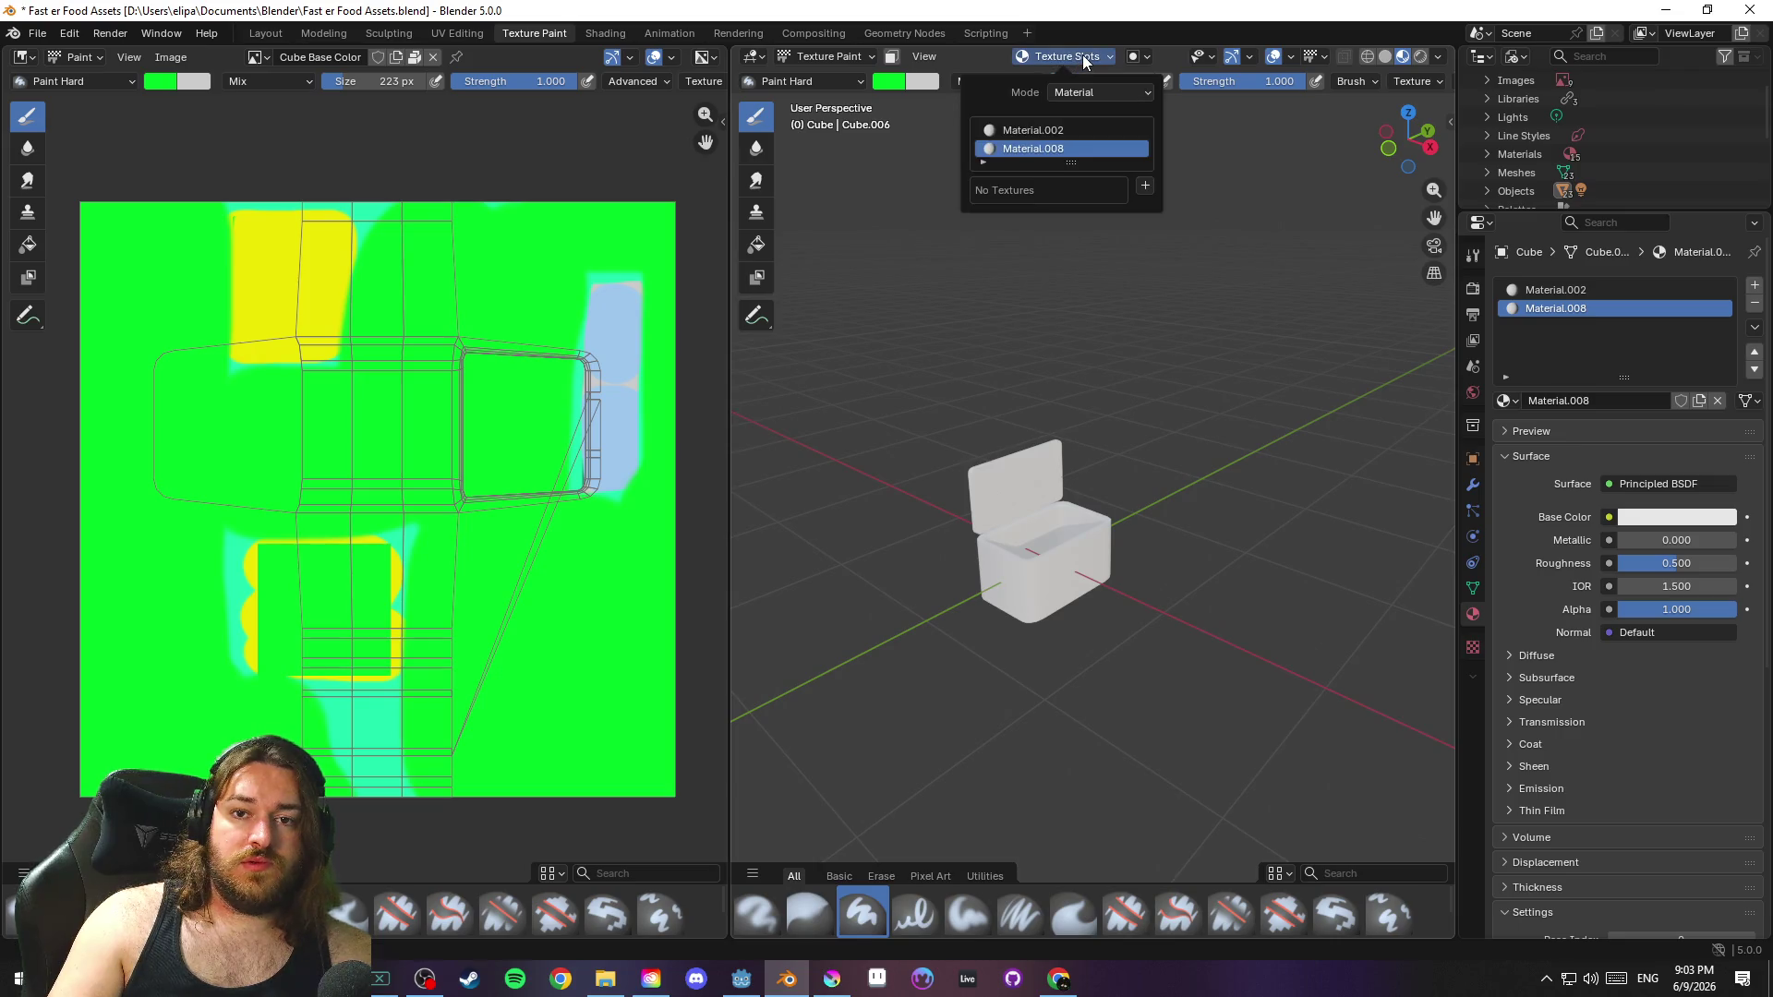
right_click(1048, 145)
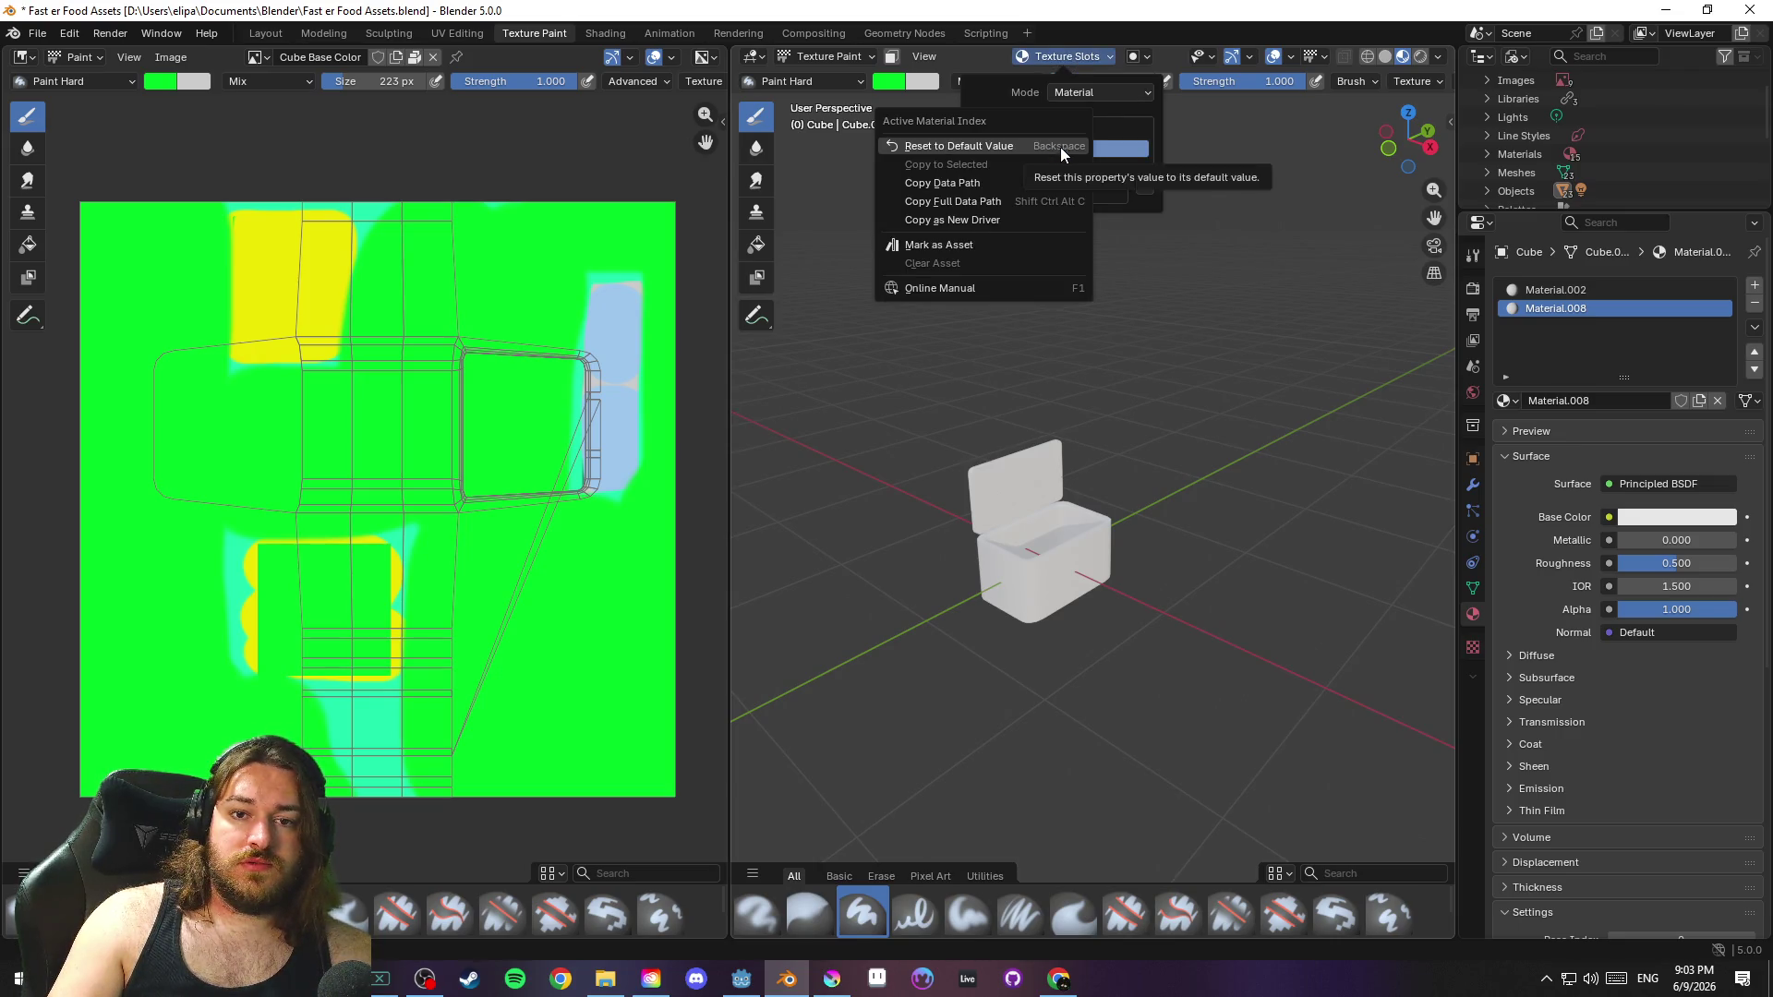
click(1060, 147)
click(1057, 146)
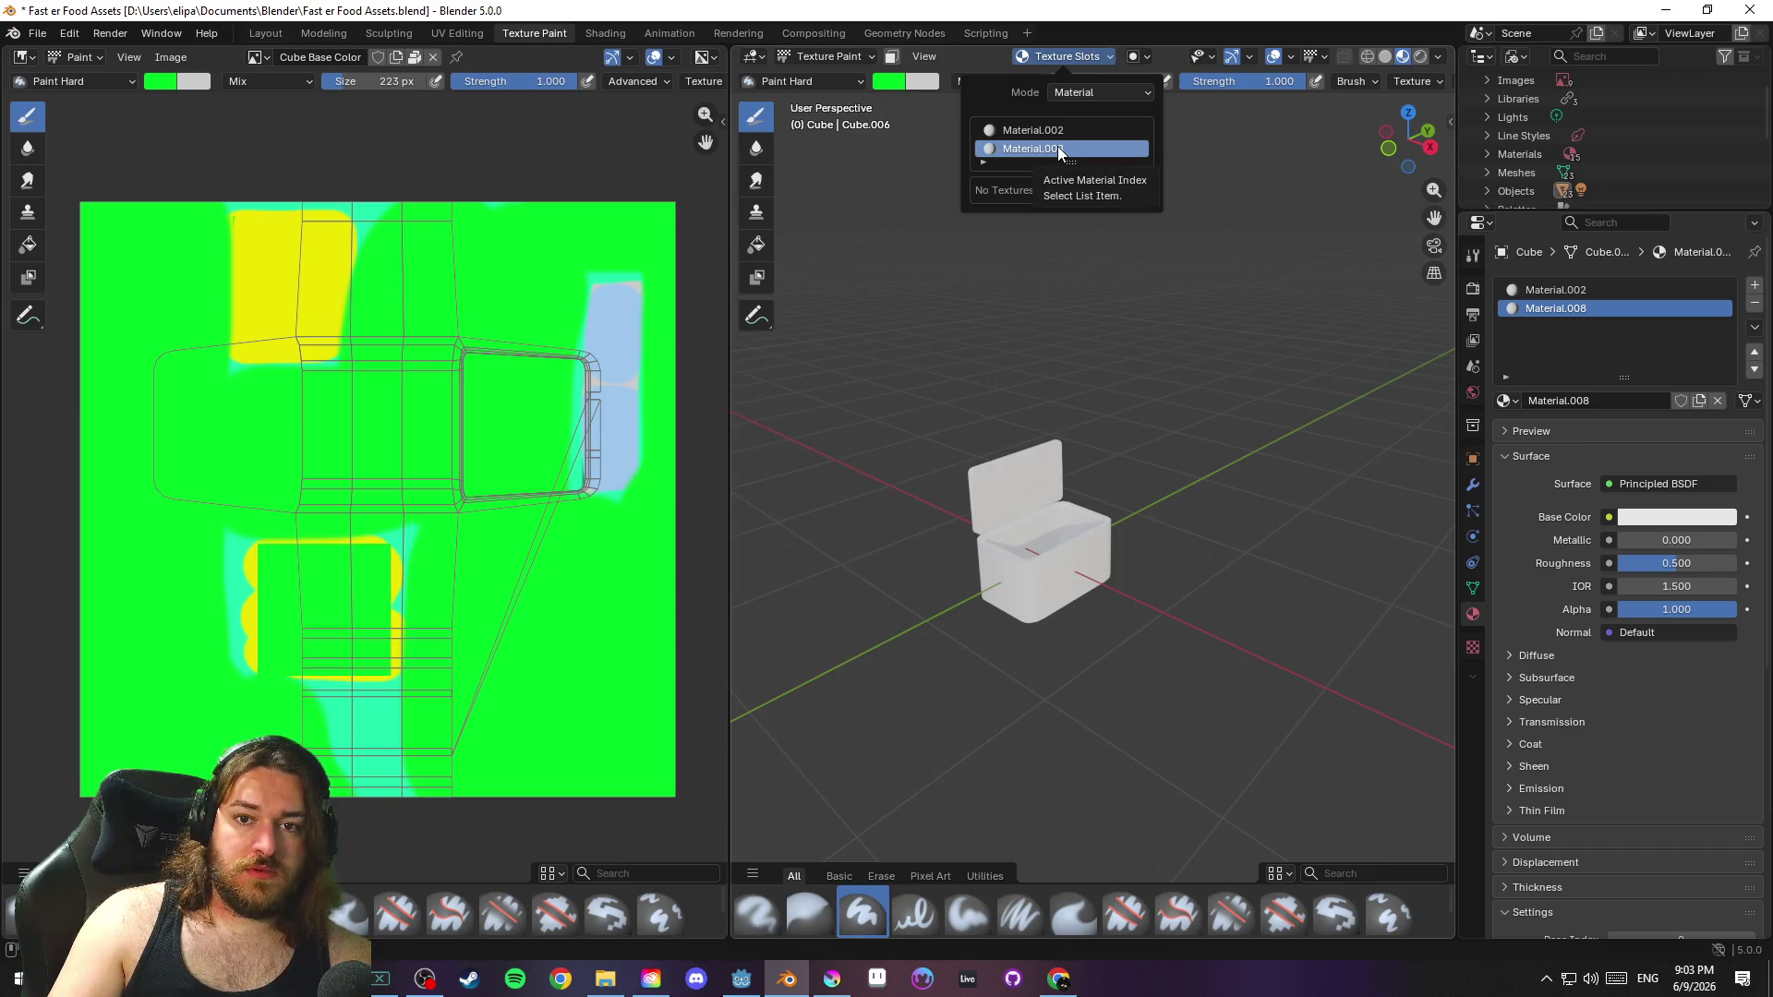
click(1034, 130)
click(1043, 146)
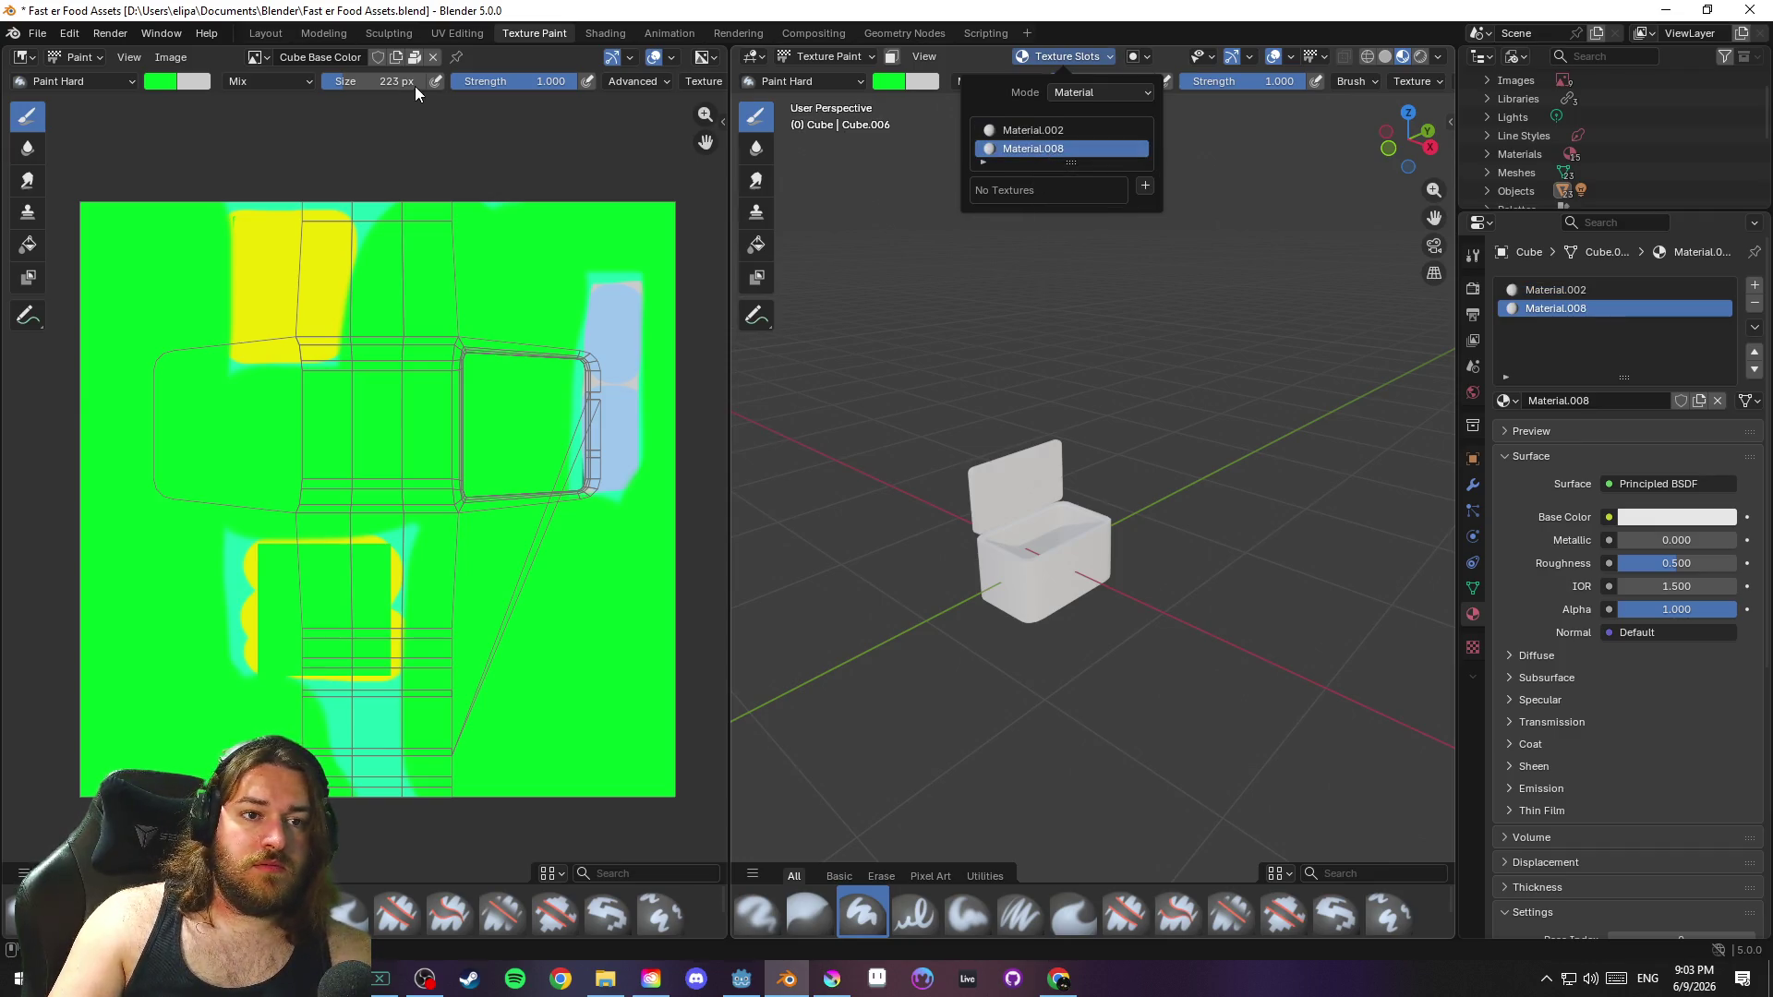
click(824, 56)
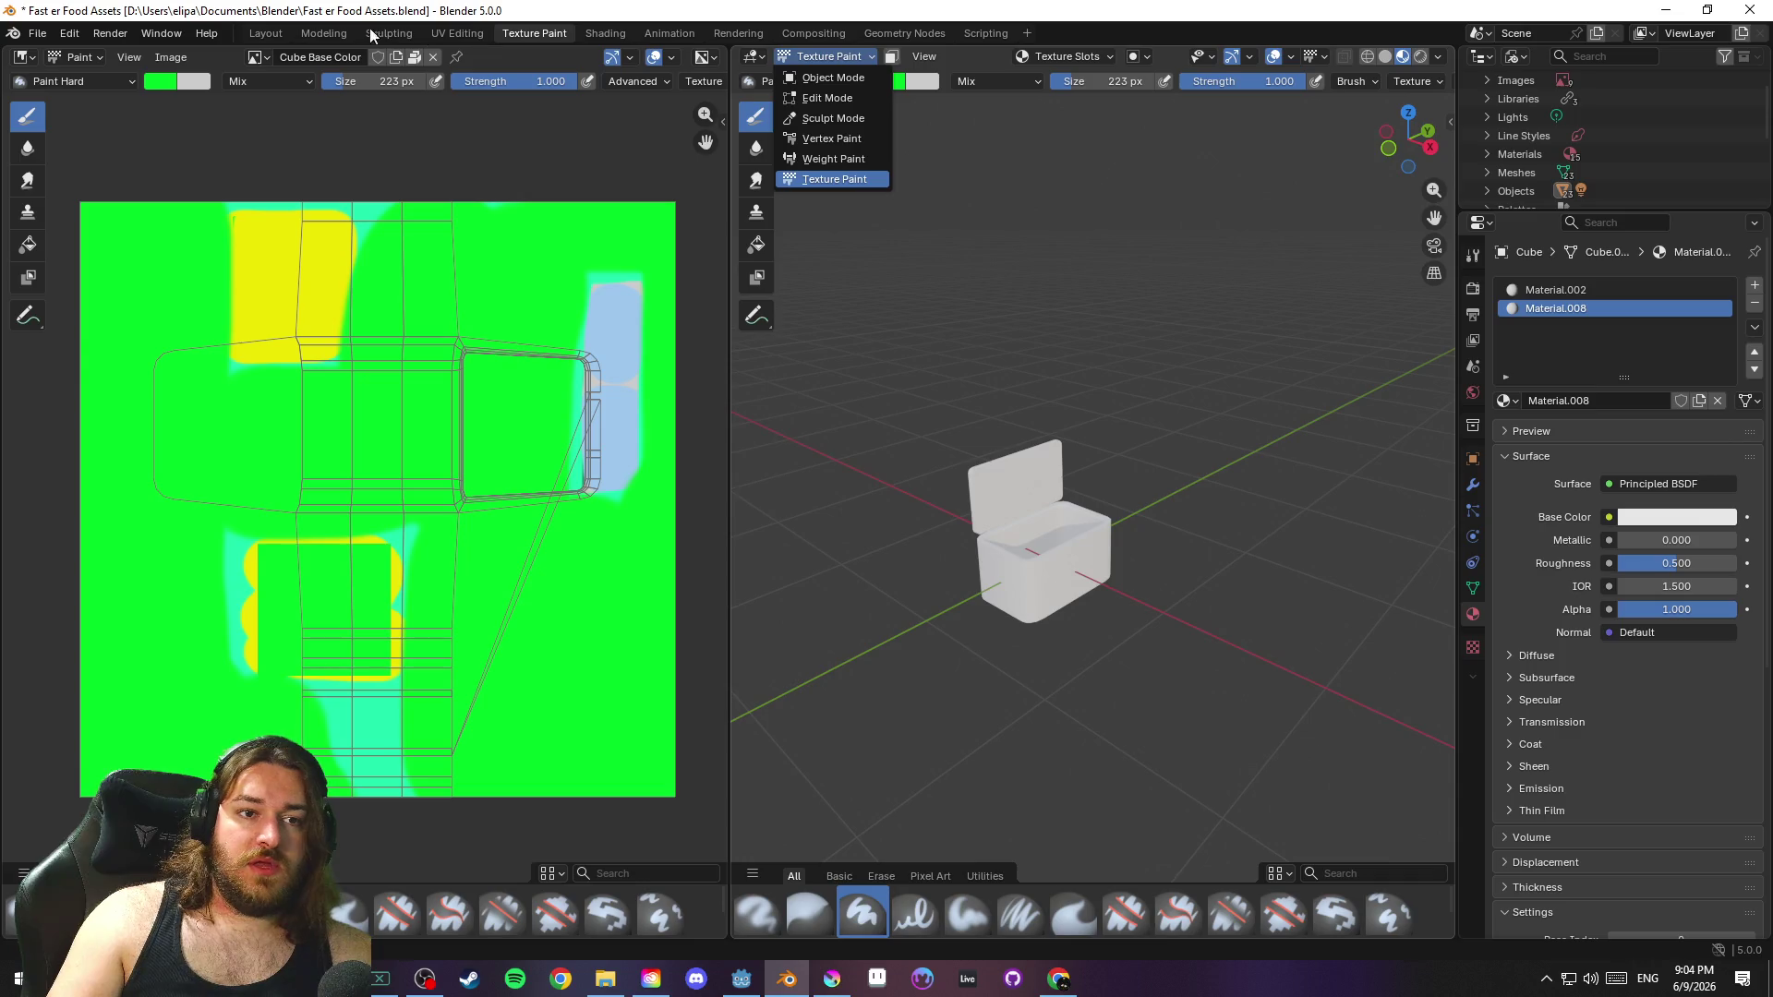
click(264, 31)
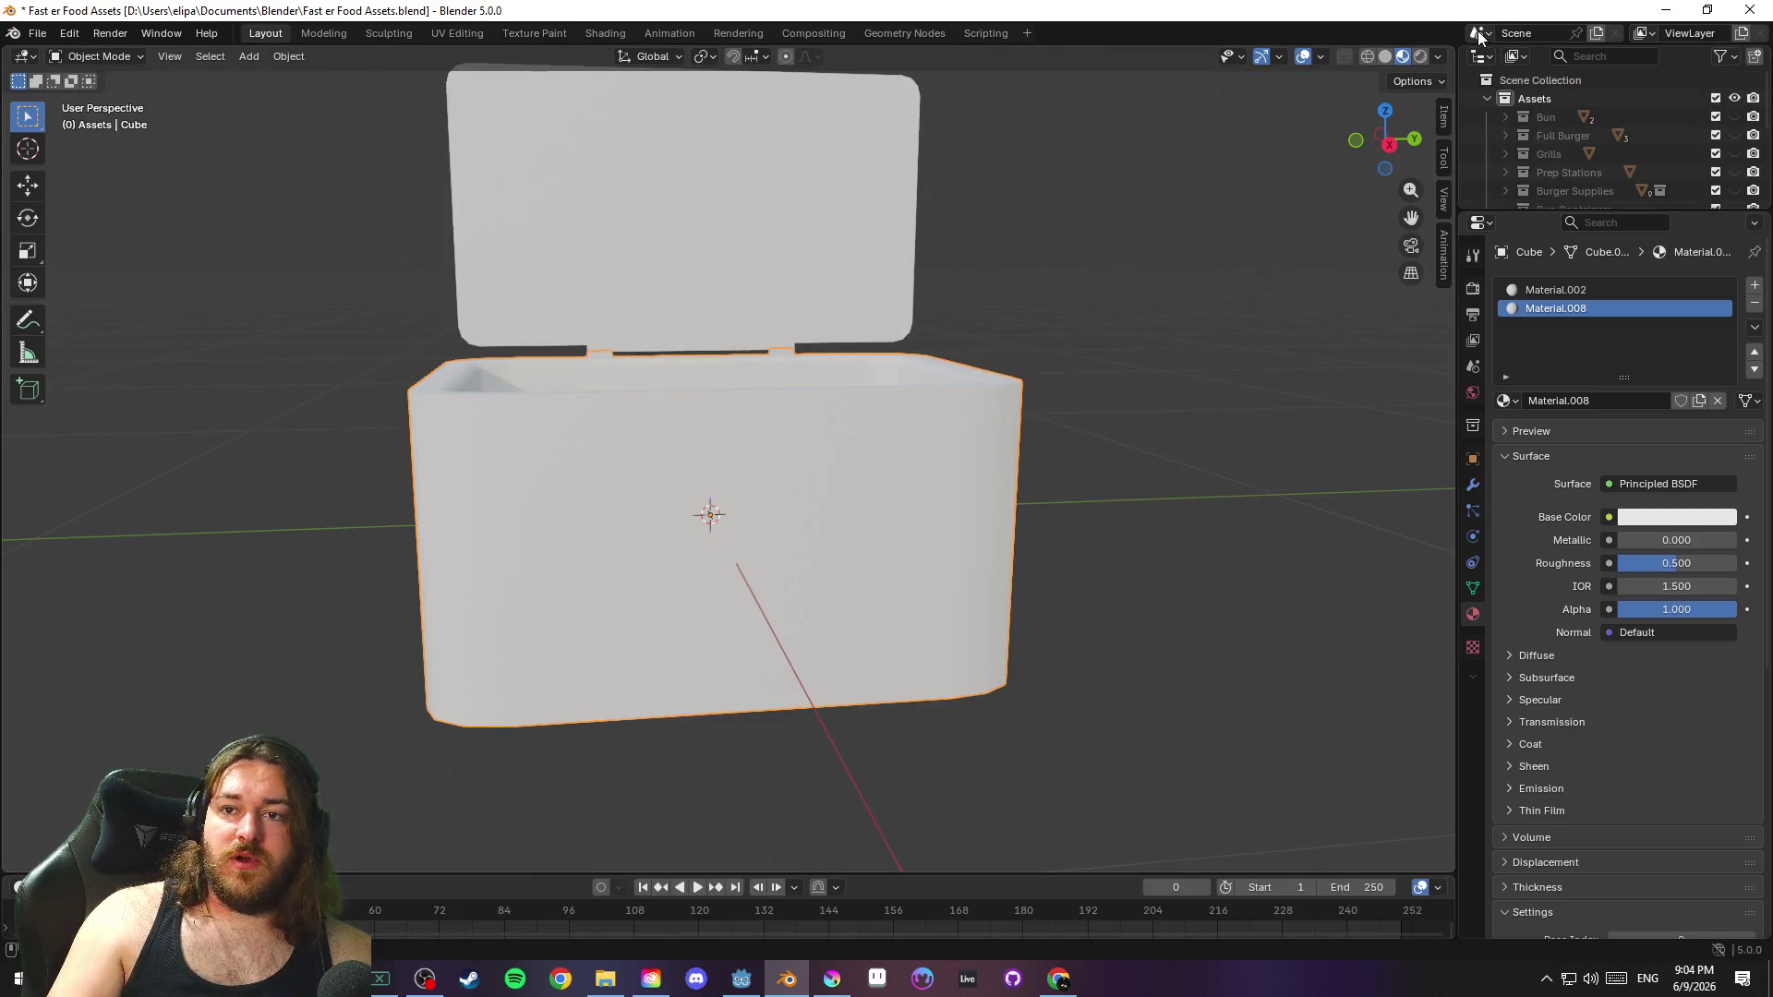
click(1481, 57)
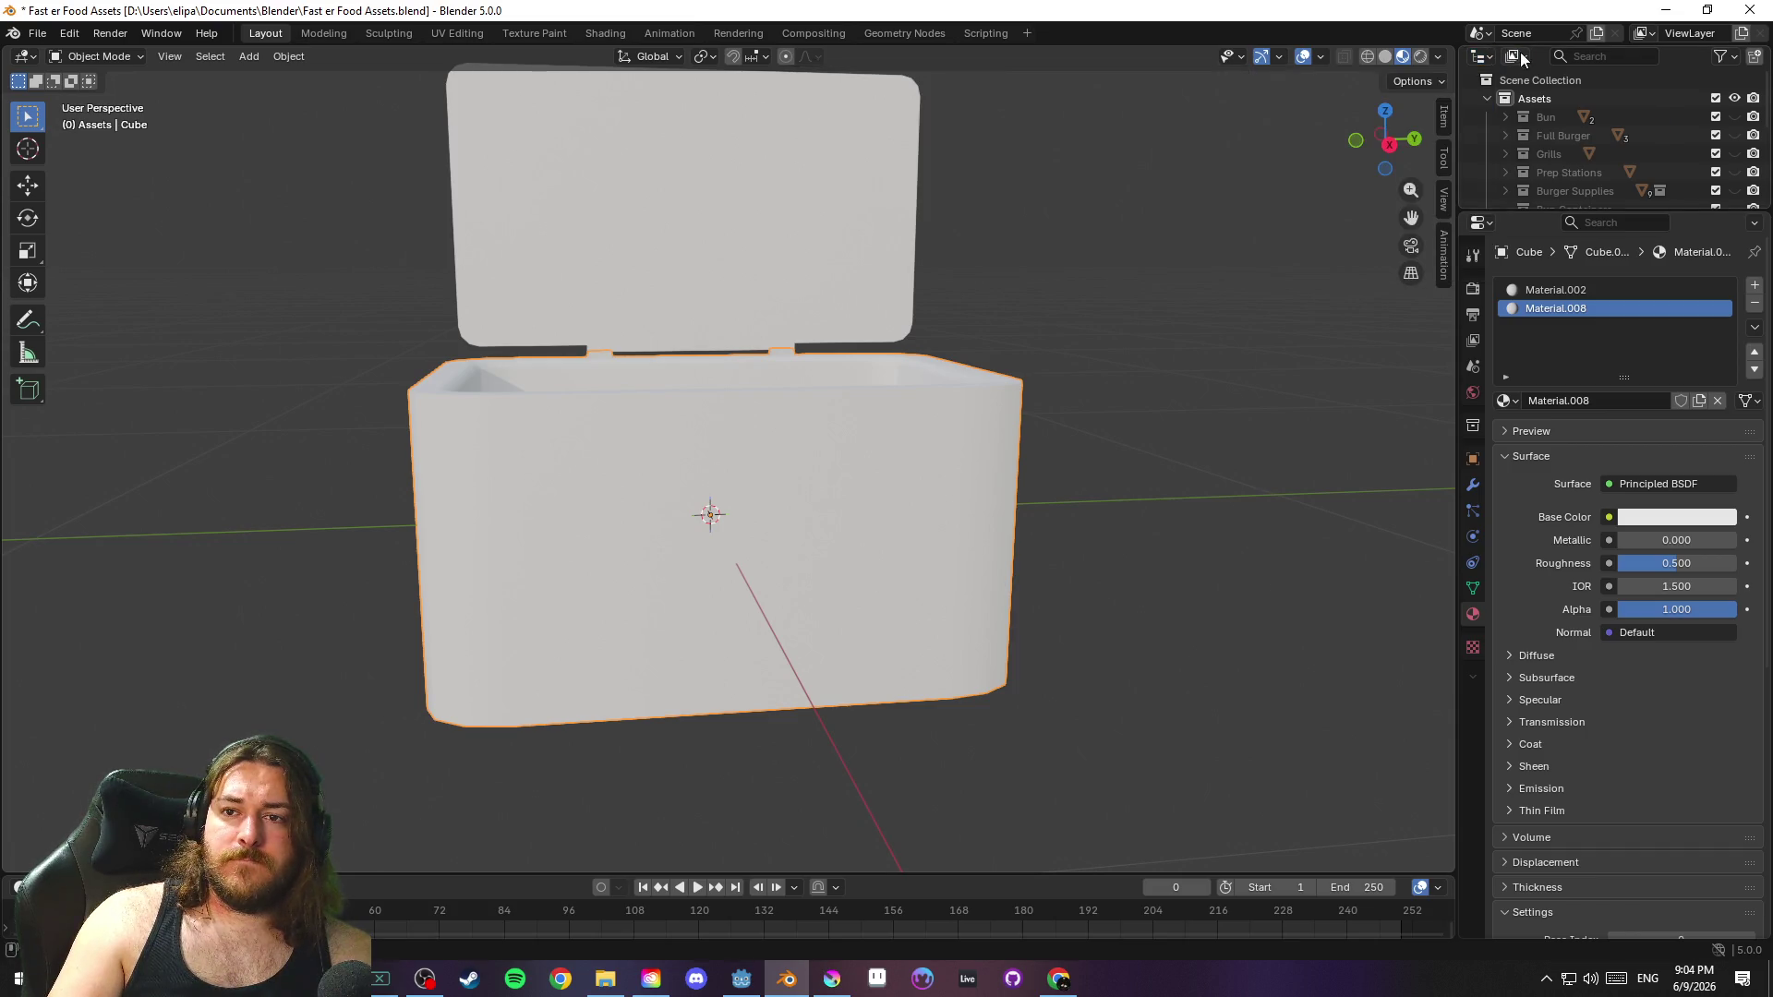
Switch the Outliner to Blender File view and expand the Materials list
click(1514, 56)
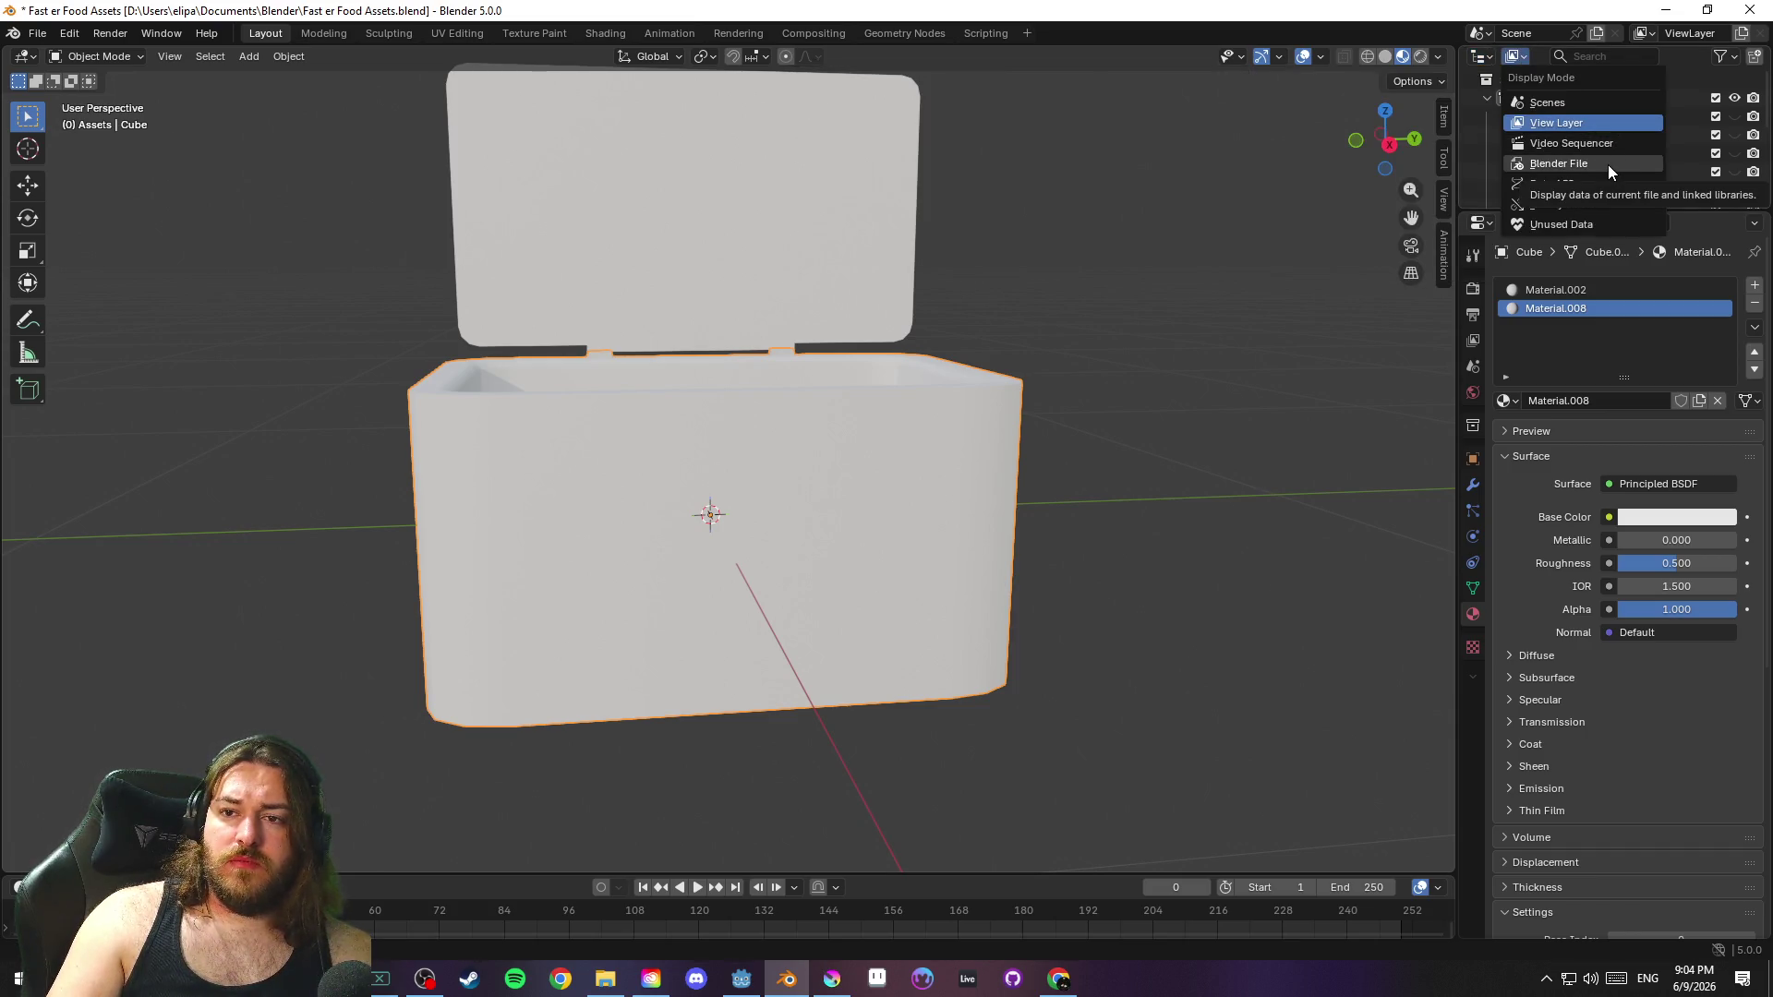
click(1608, 164)
click(1487, 117)
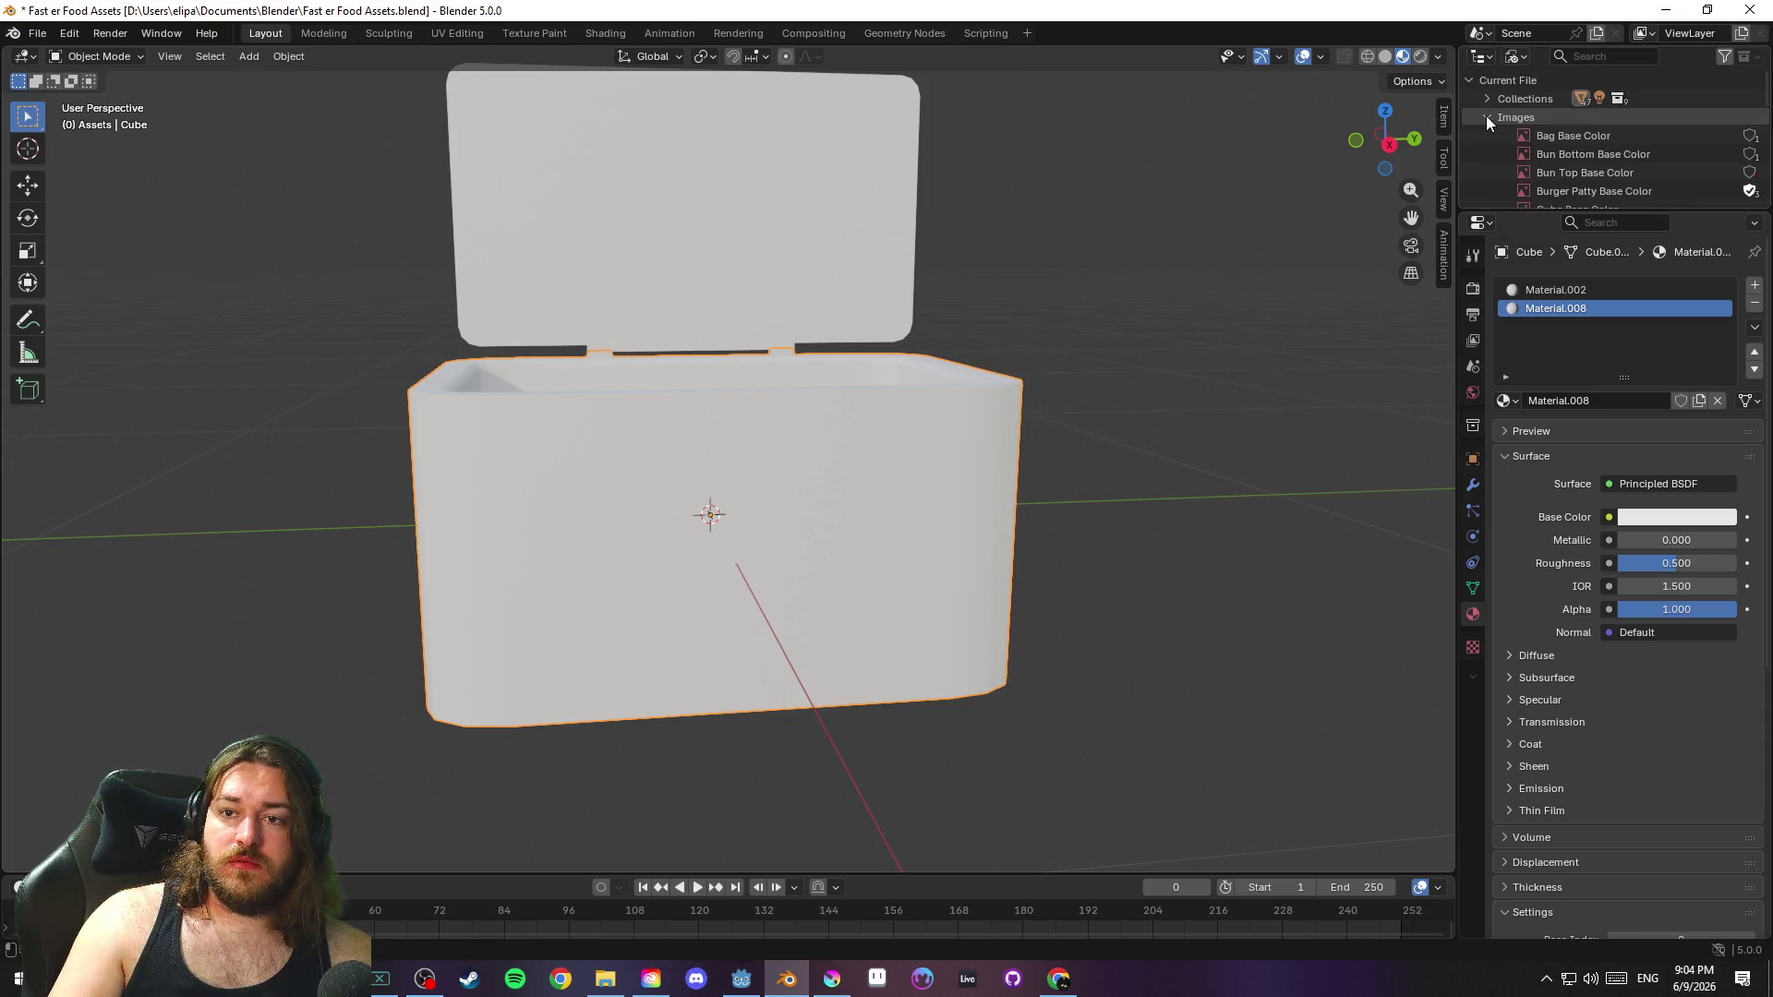
click(1487, 118)
scroll(1486, 111, down, 2)
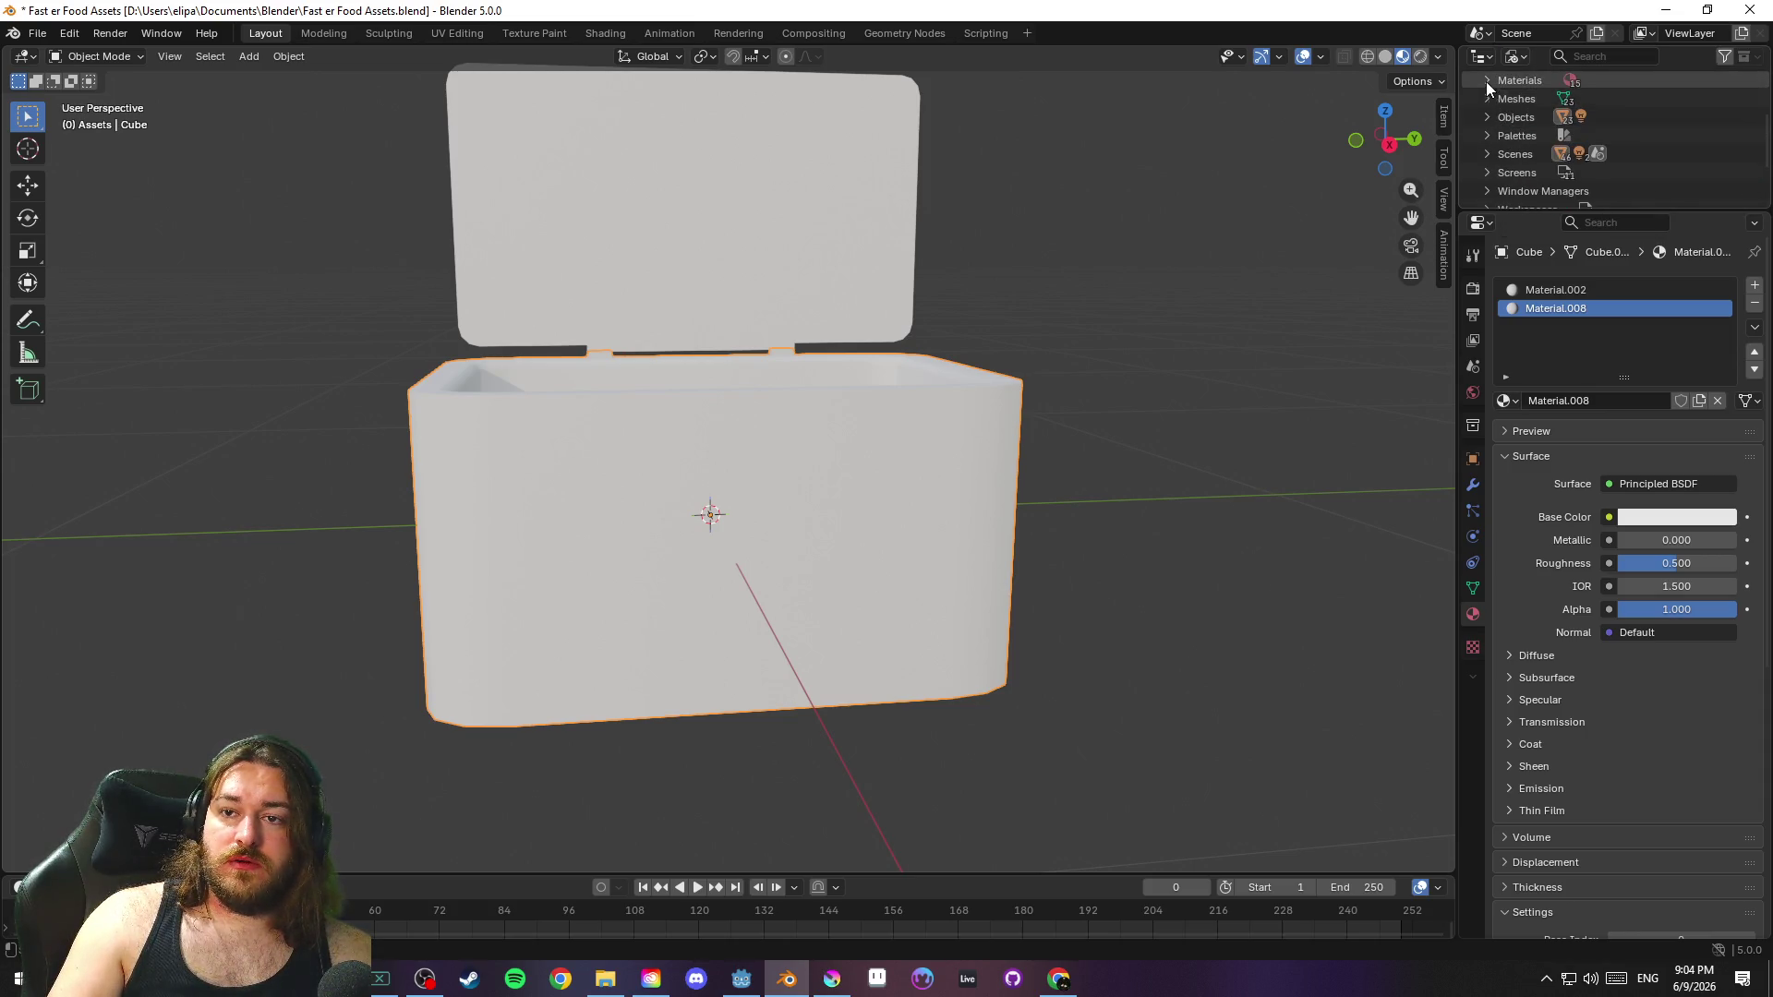
click(1486, 81)
scroll(1611, 140, down, 1)
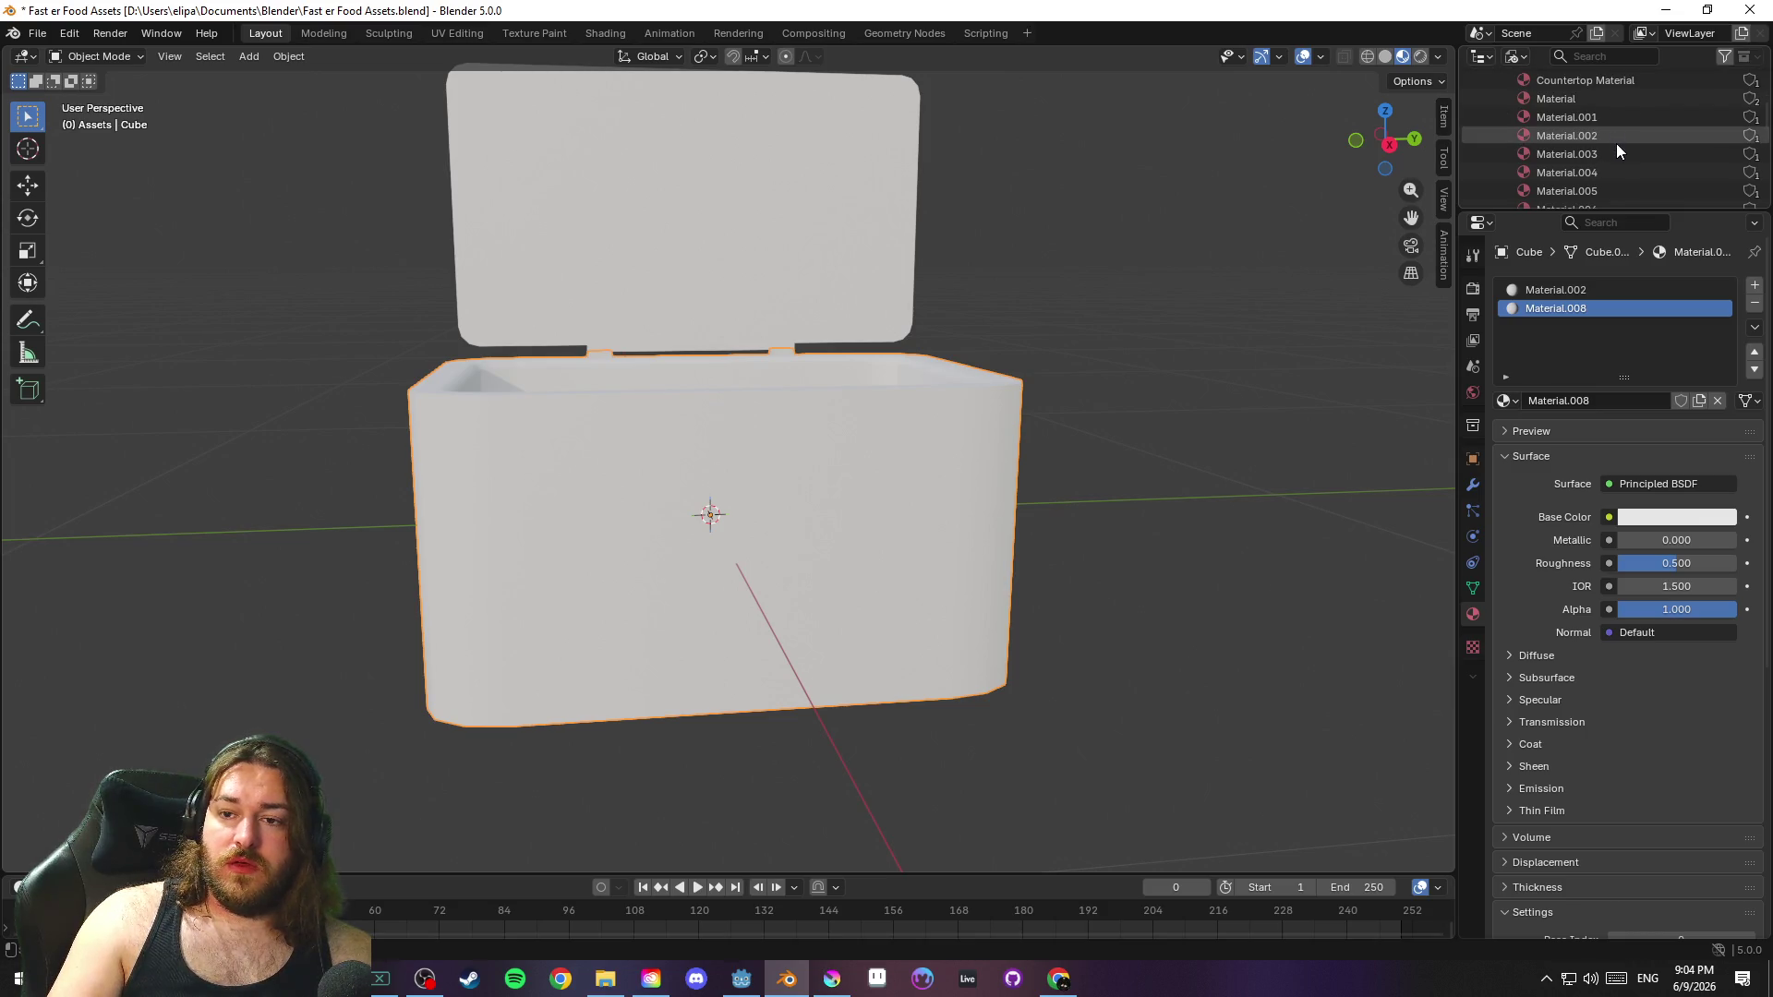
Rename Material.002 to 'Cooler White Base' and save
click(1614, 136)
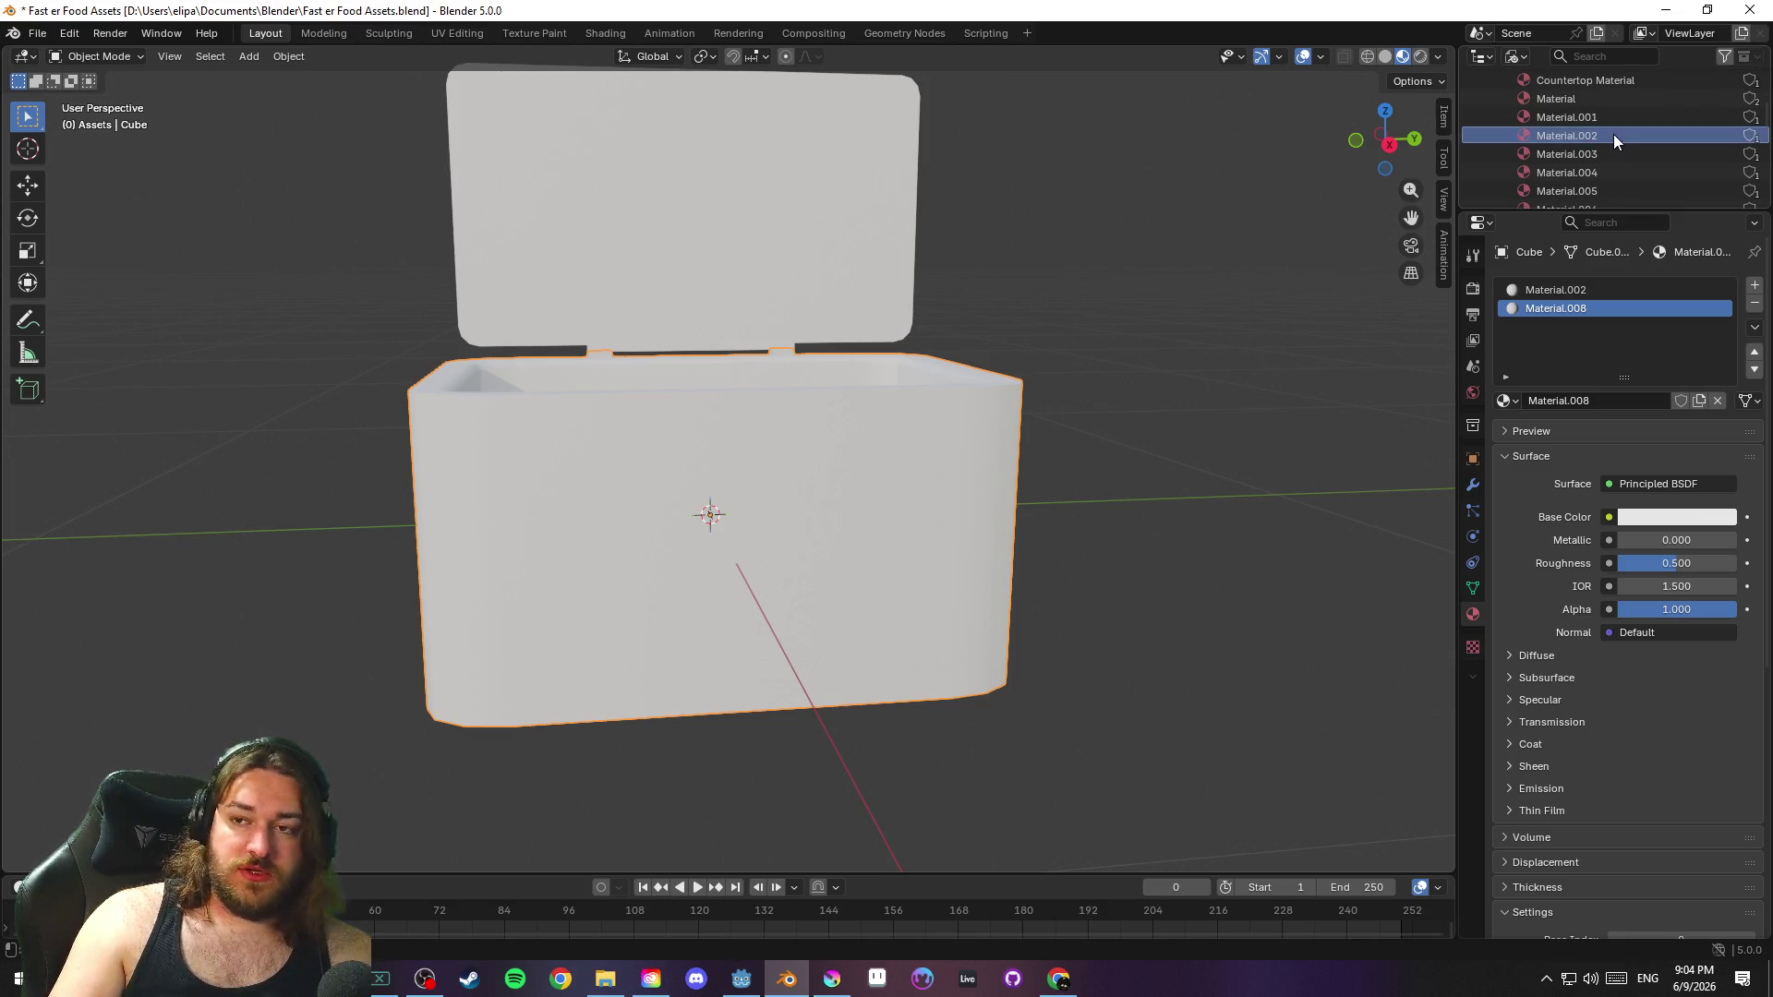
double_click(1614, 135)
text(Cooler)
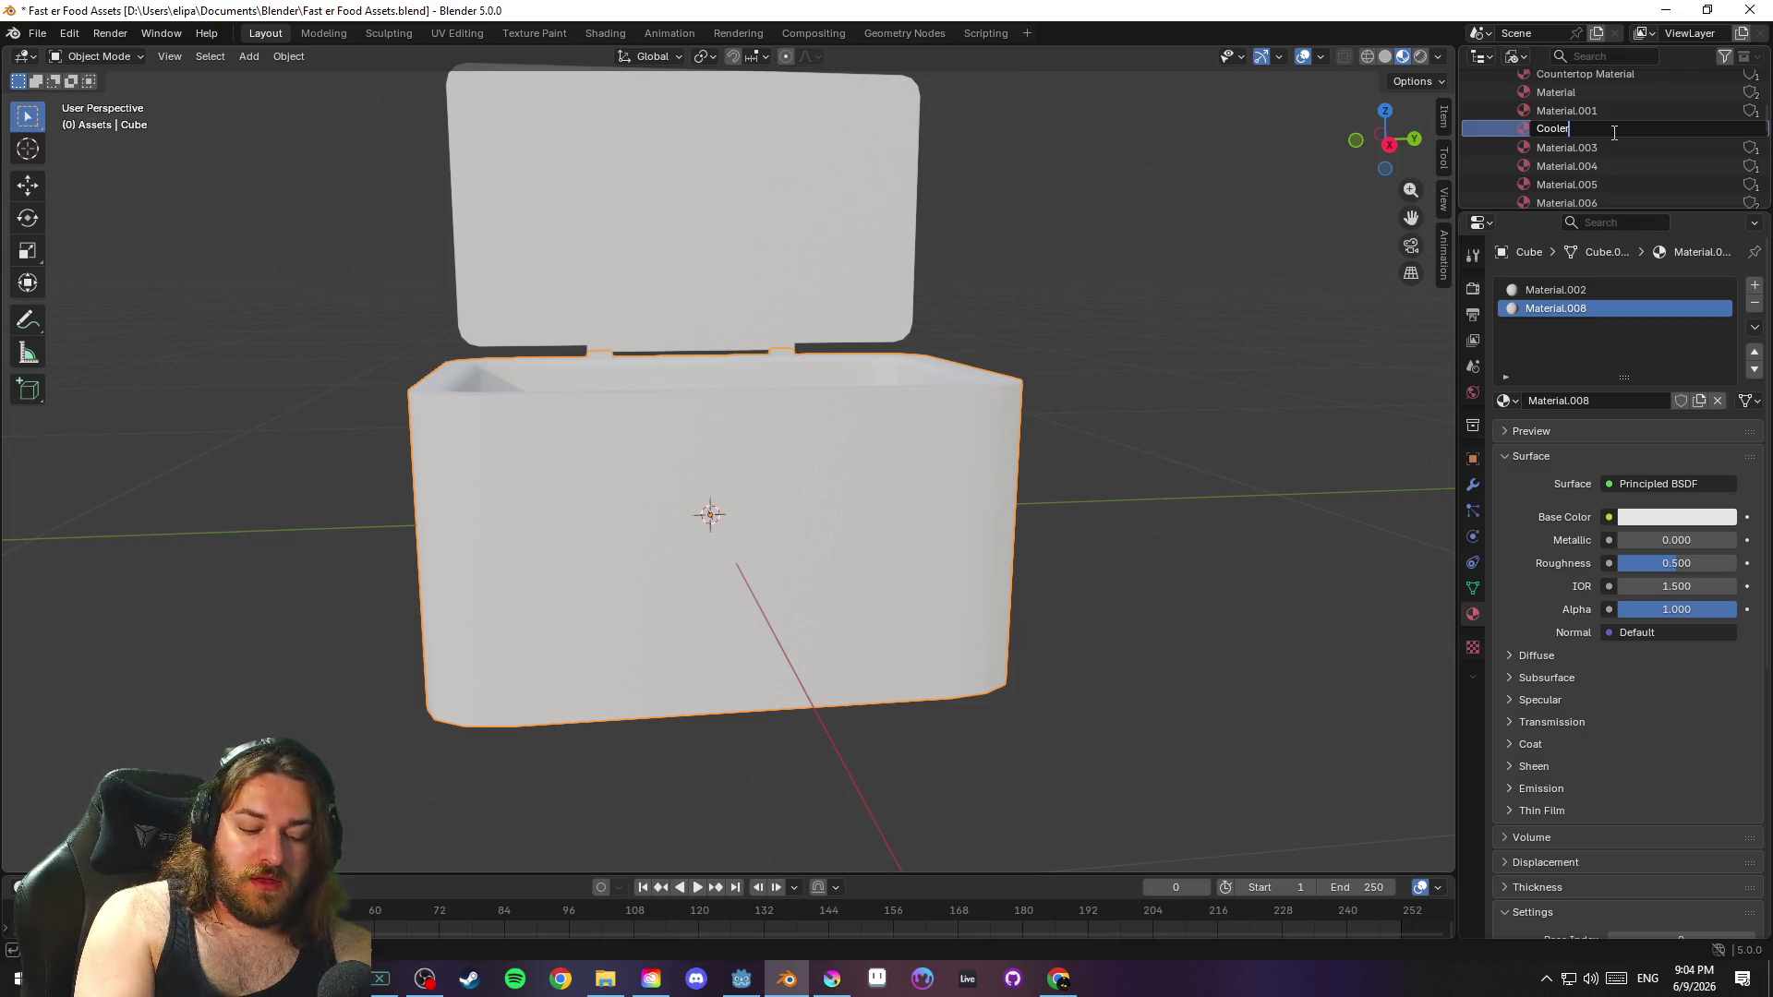
text( White Base)
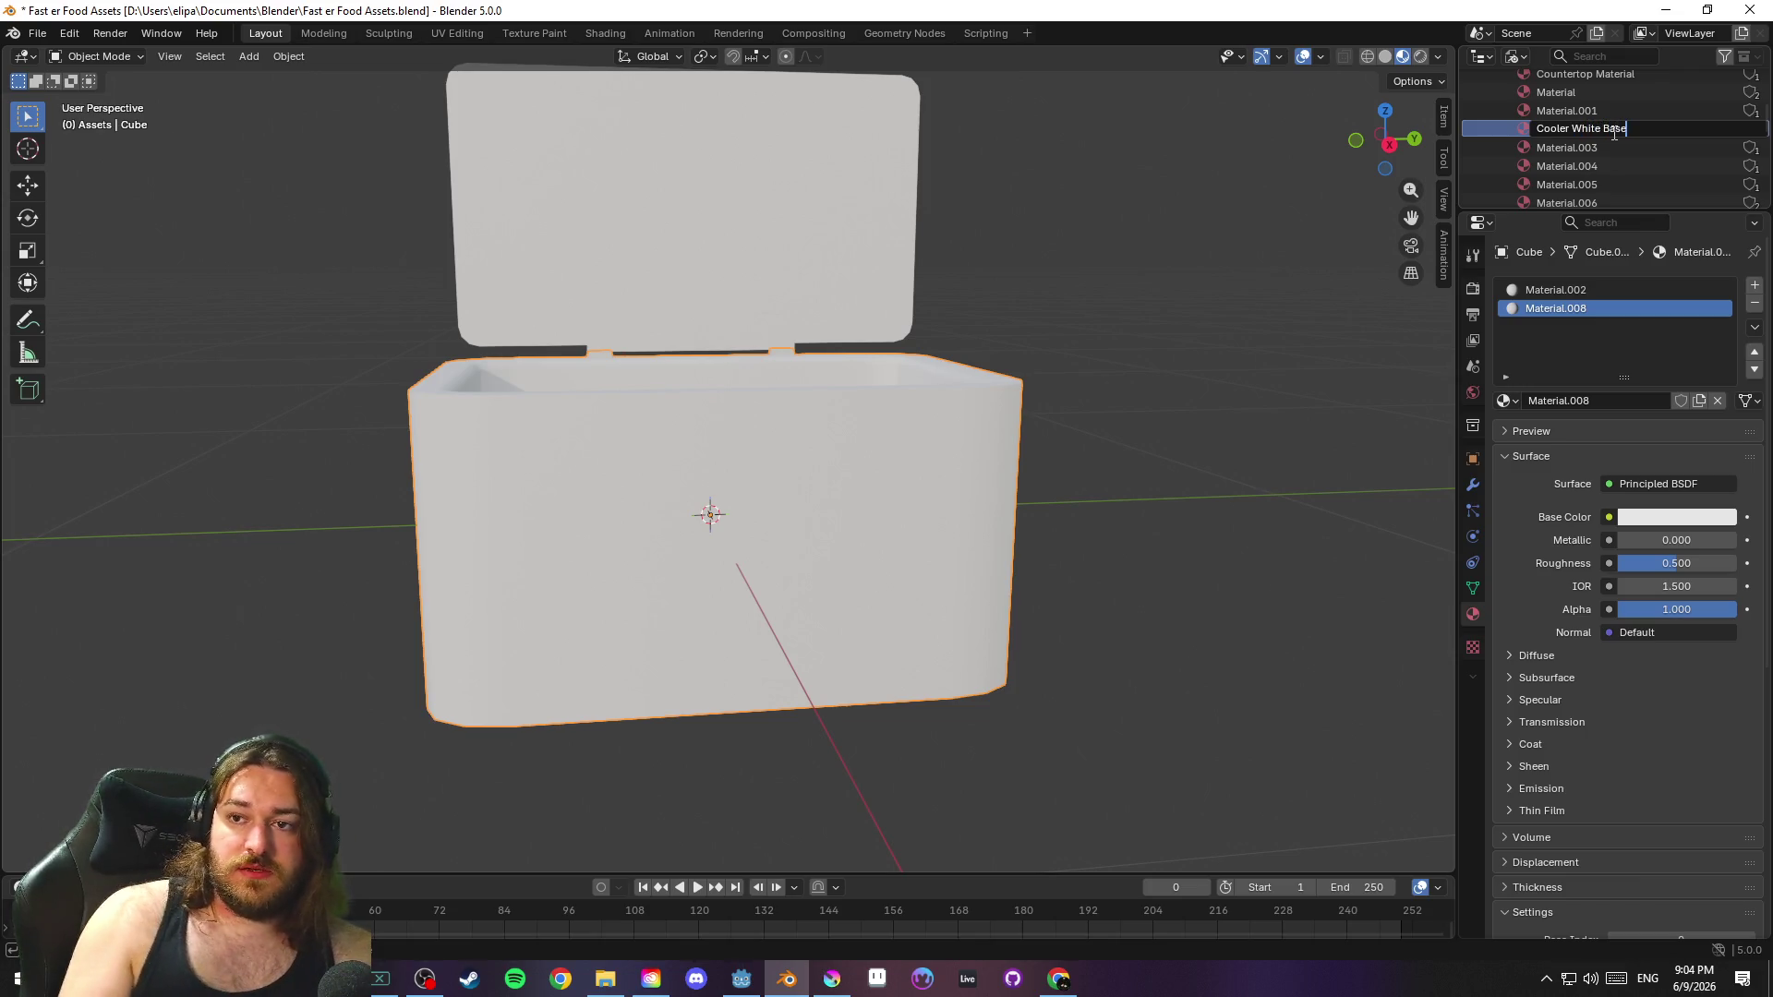
key(Return)
key(ctrl+s)
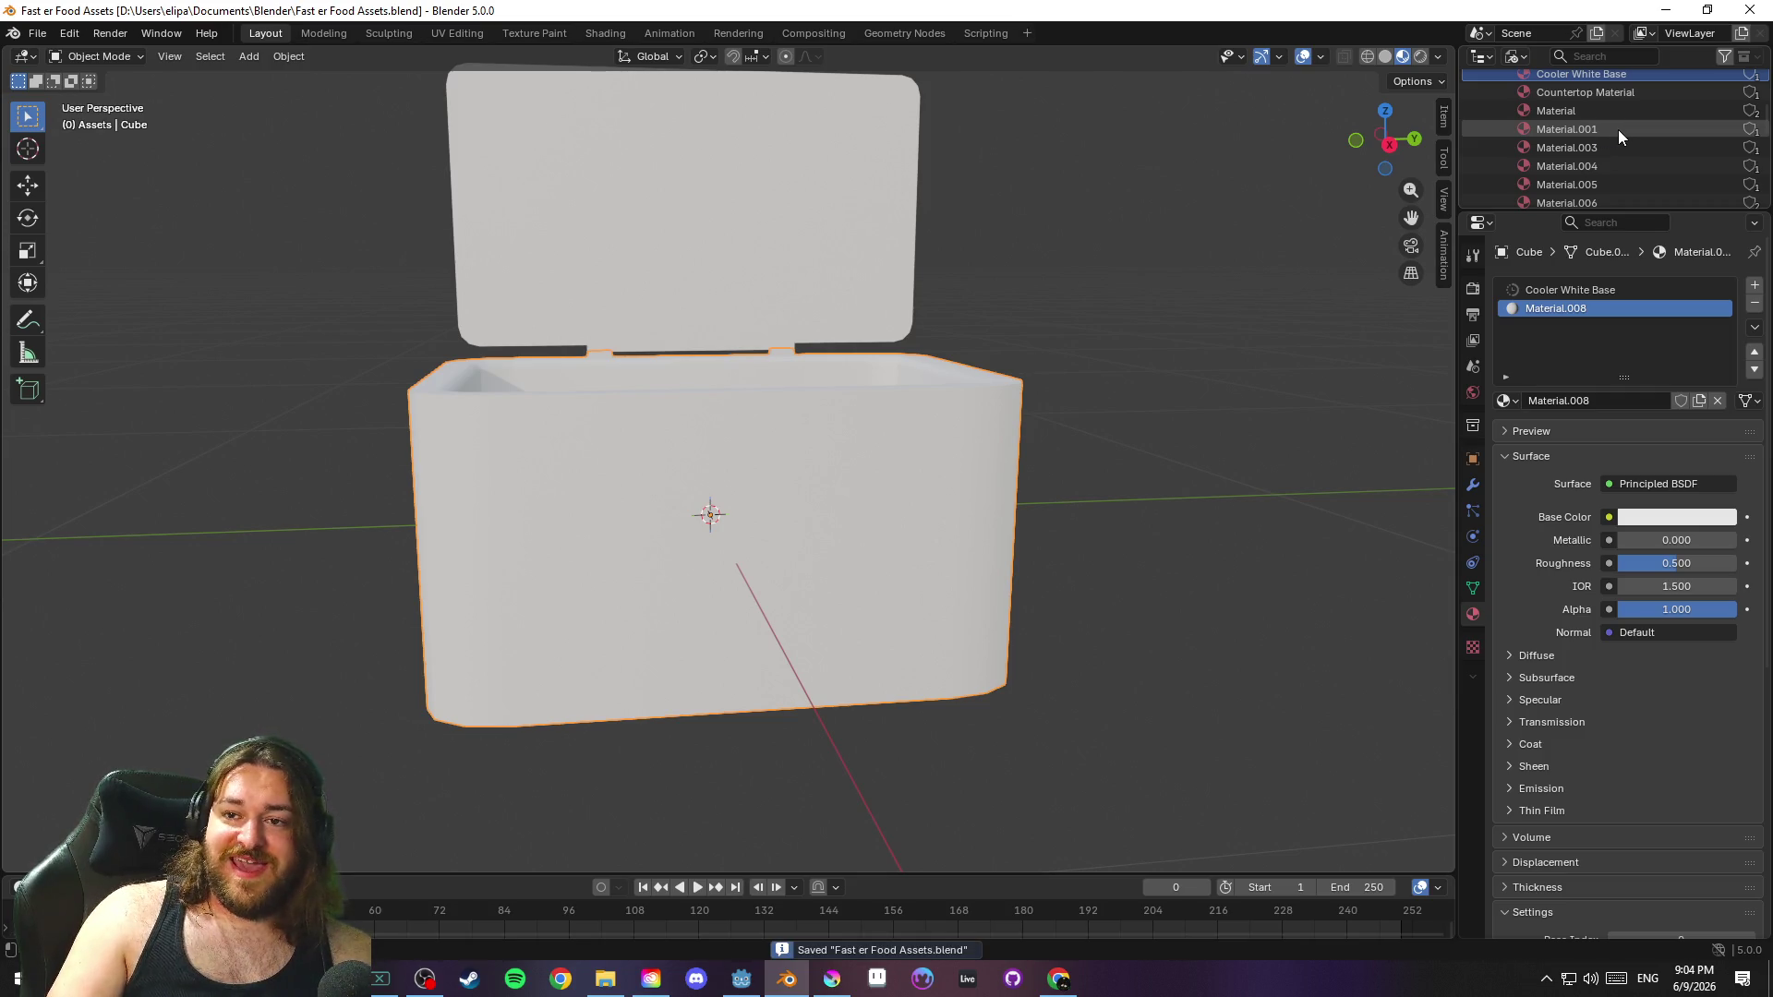
Rename Material.008 to 'Cooler Branding Material' and save
scroll(1619, 129, down, 2)
click(1620, 168)
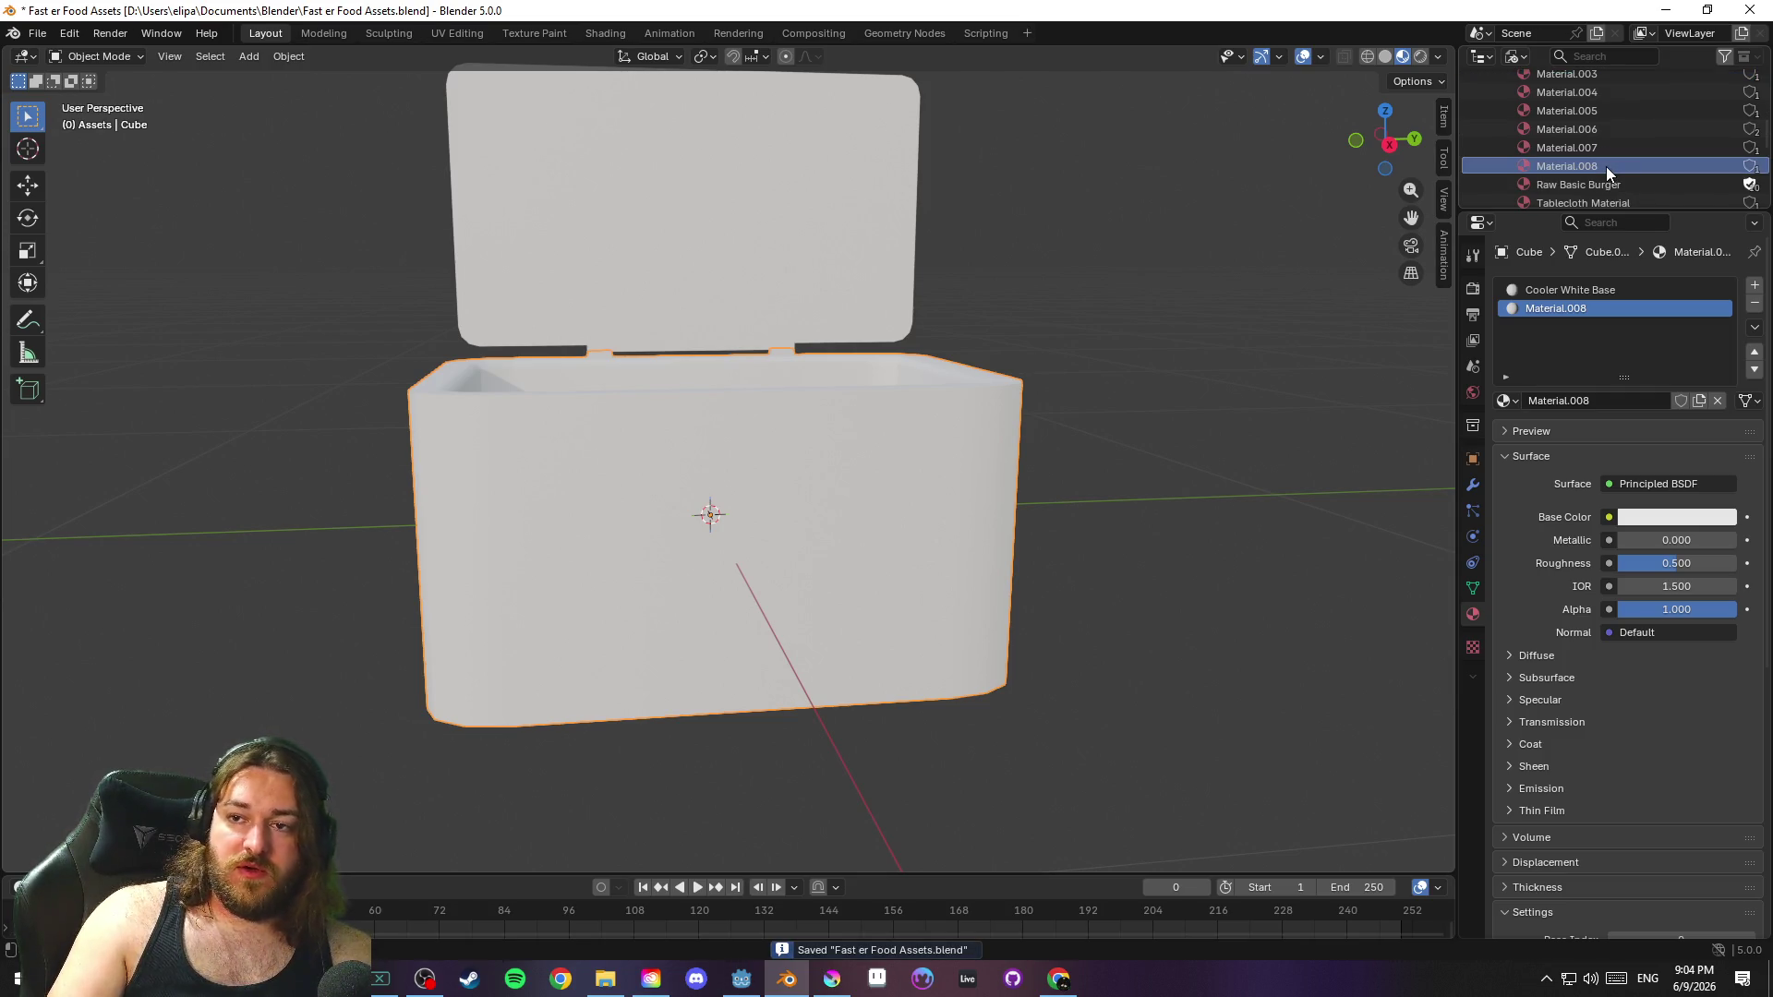
double_click(1605, 166)
scroll(1607, 163, down, 1)
text(Cooler )
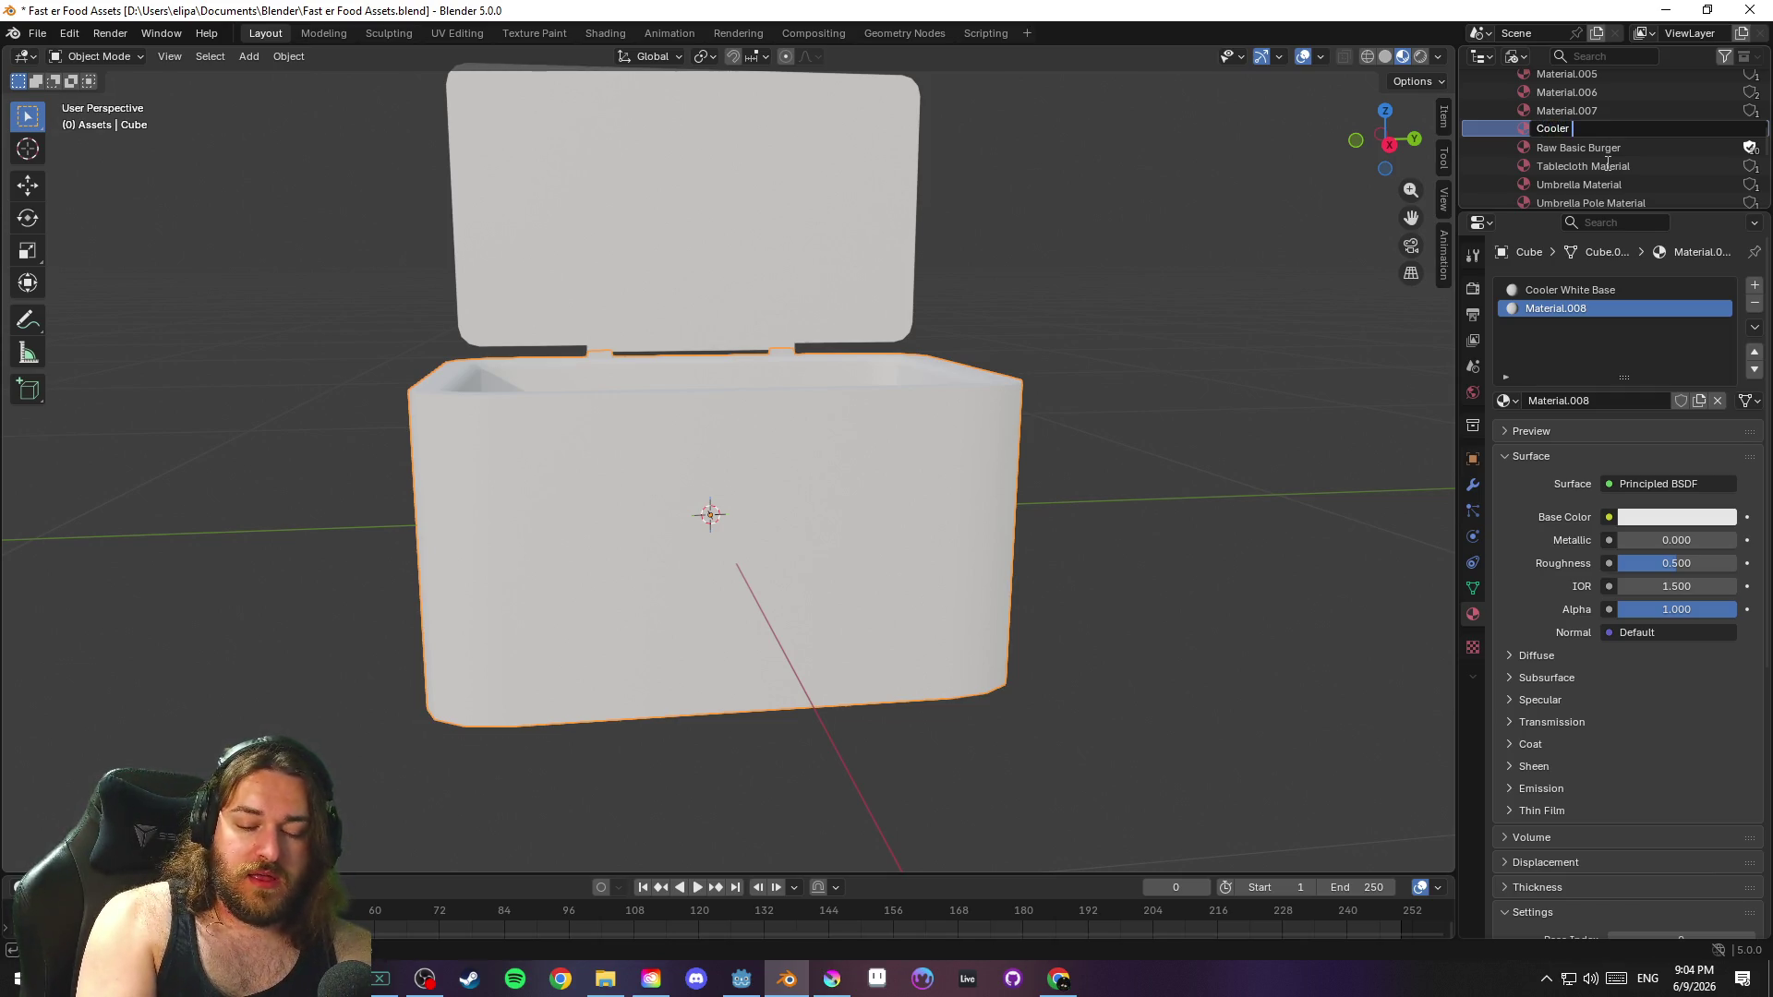
text(Branding Material)
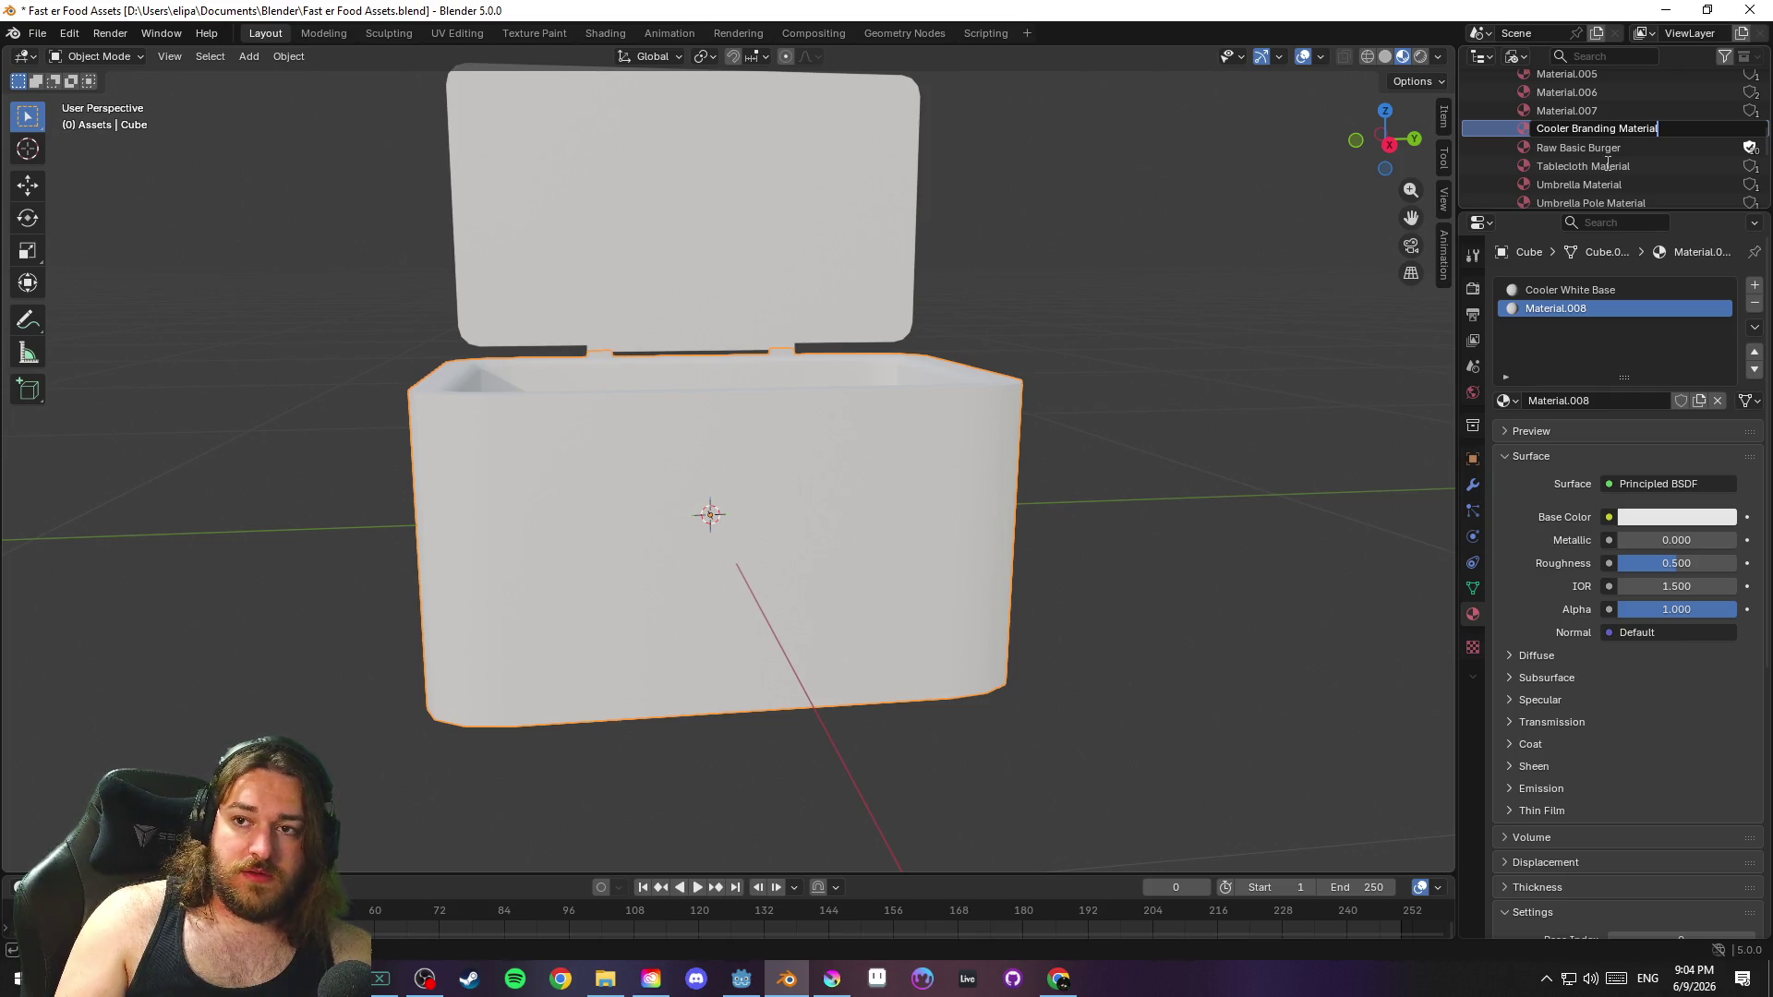
key(Return)
key(ctrl+s)
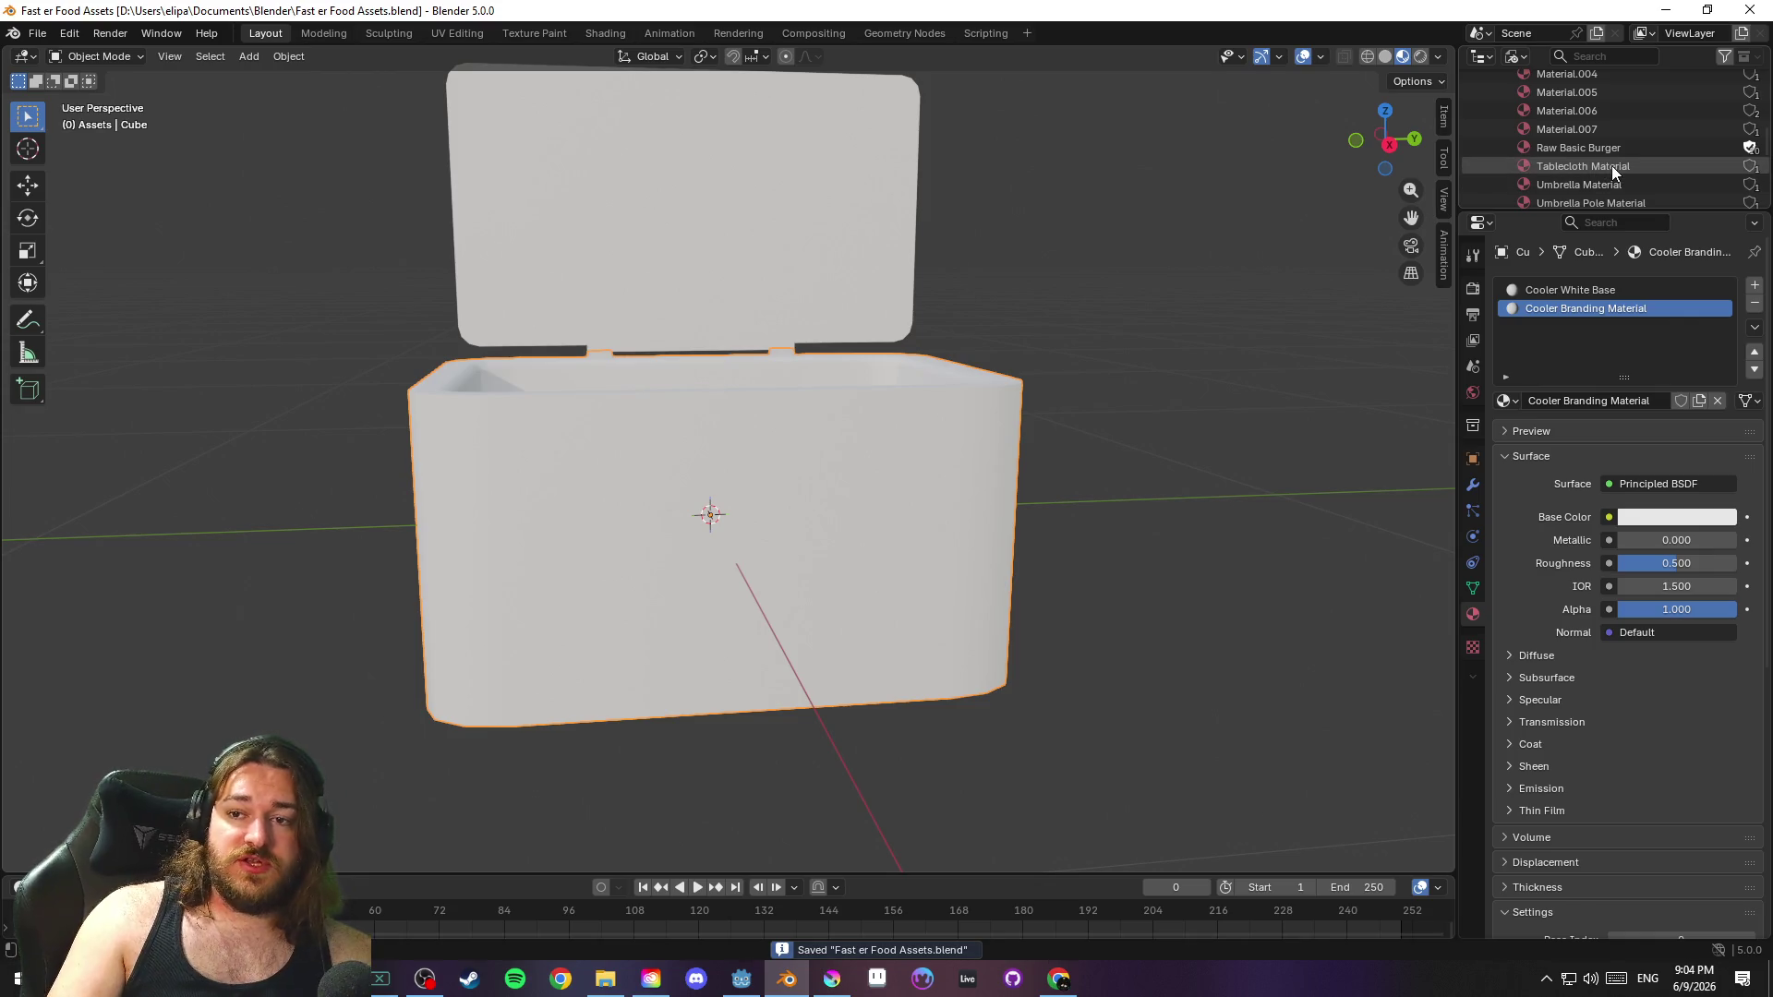
Select the cooler body and lid together, with the lid active, and save the file
mouse_move(1100, 257)
mouse_down()
mouse_move(1215, 279)
mouse_move(915, 273)
mouse_move(805, 312)
mouse_move(1251, 314)
mouse_up()
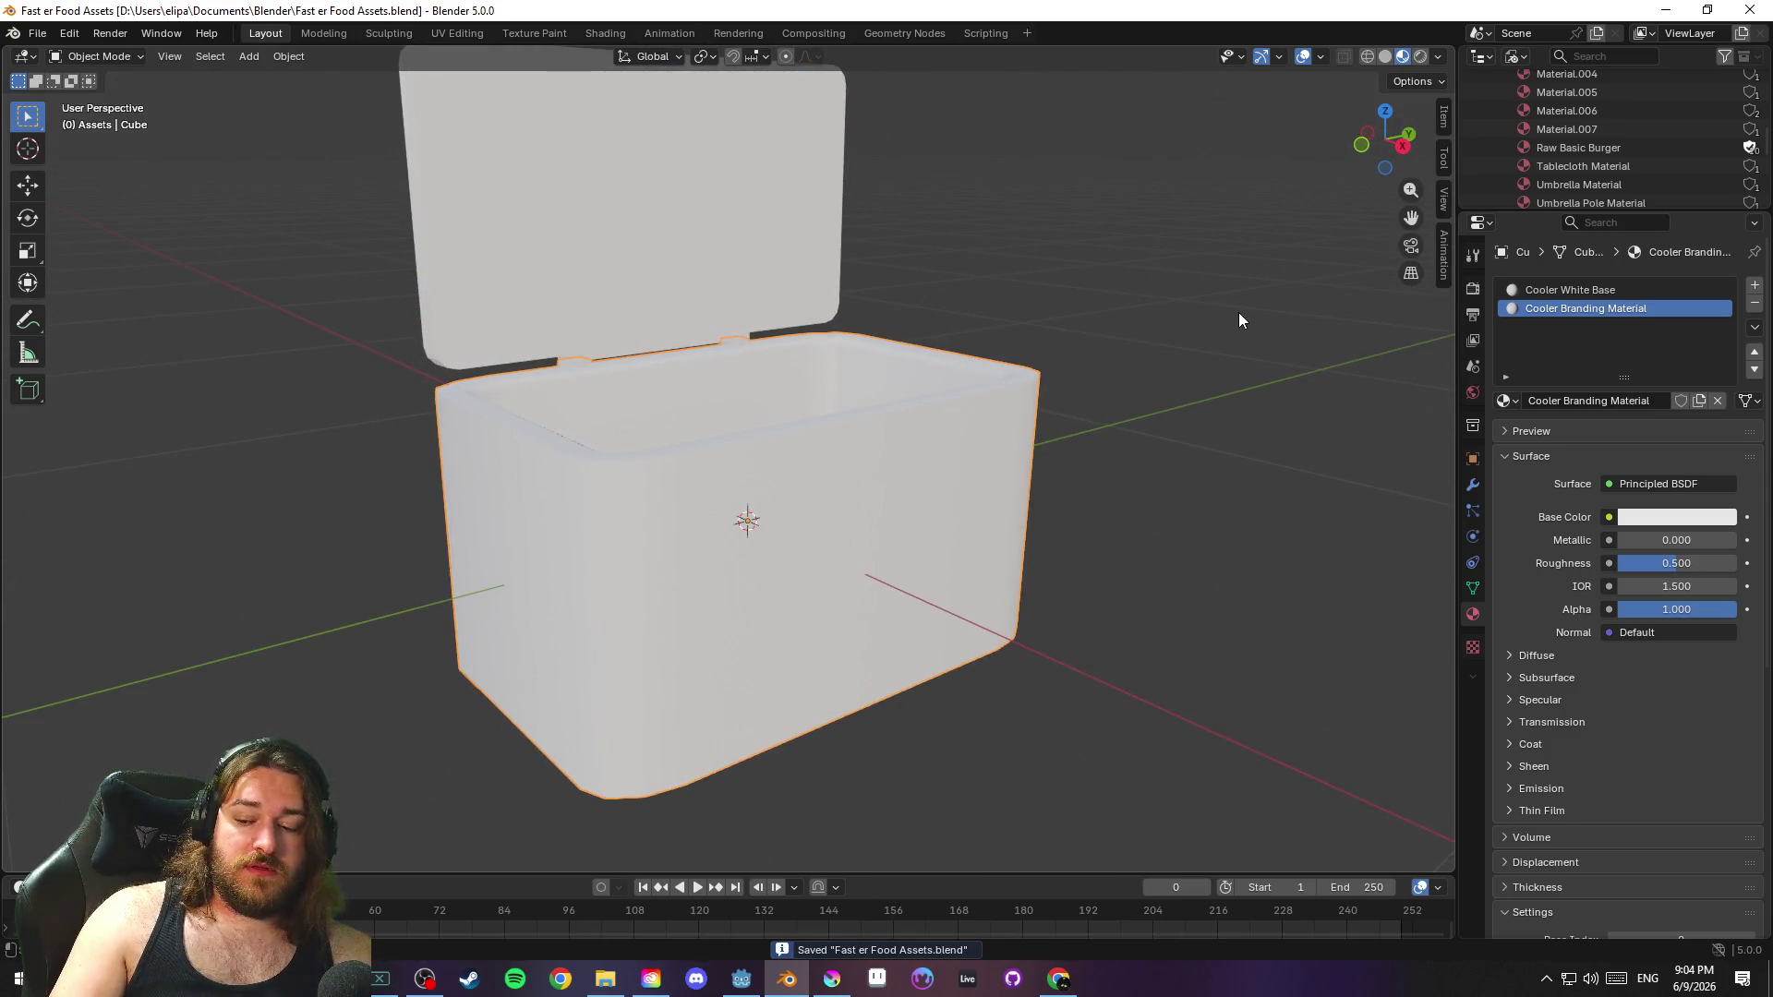
scroll(1203, 298, down, 2)
click(1025, 303)
click(874, 399)
shift+click(475, 196)
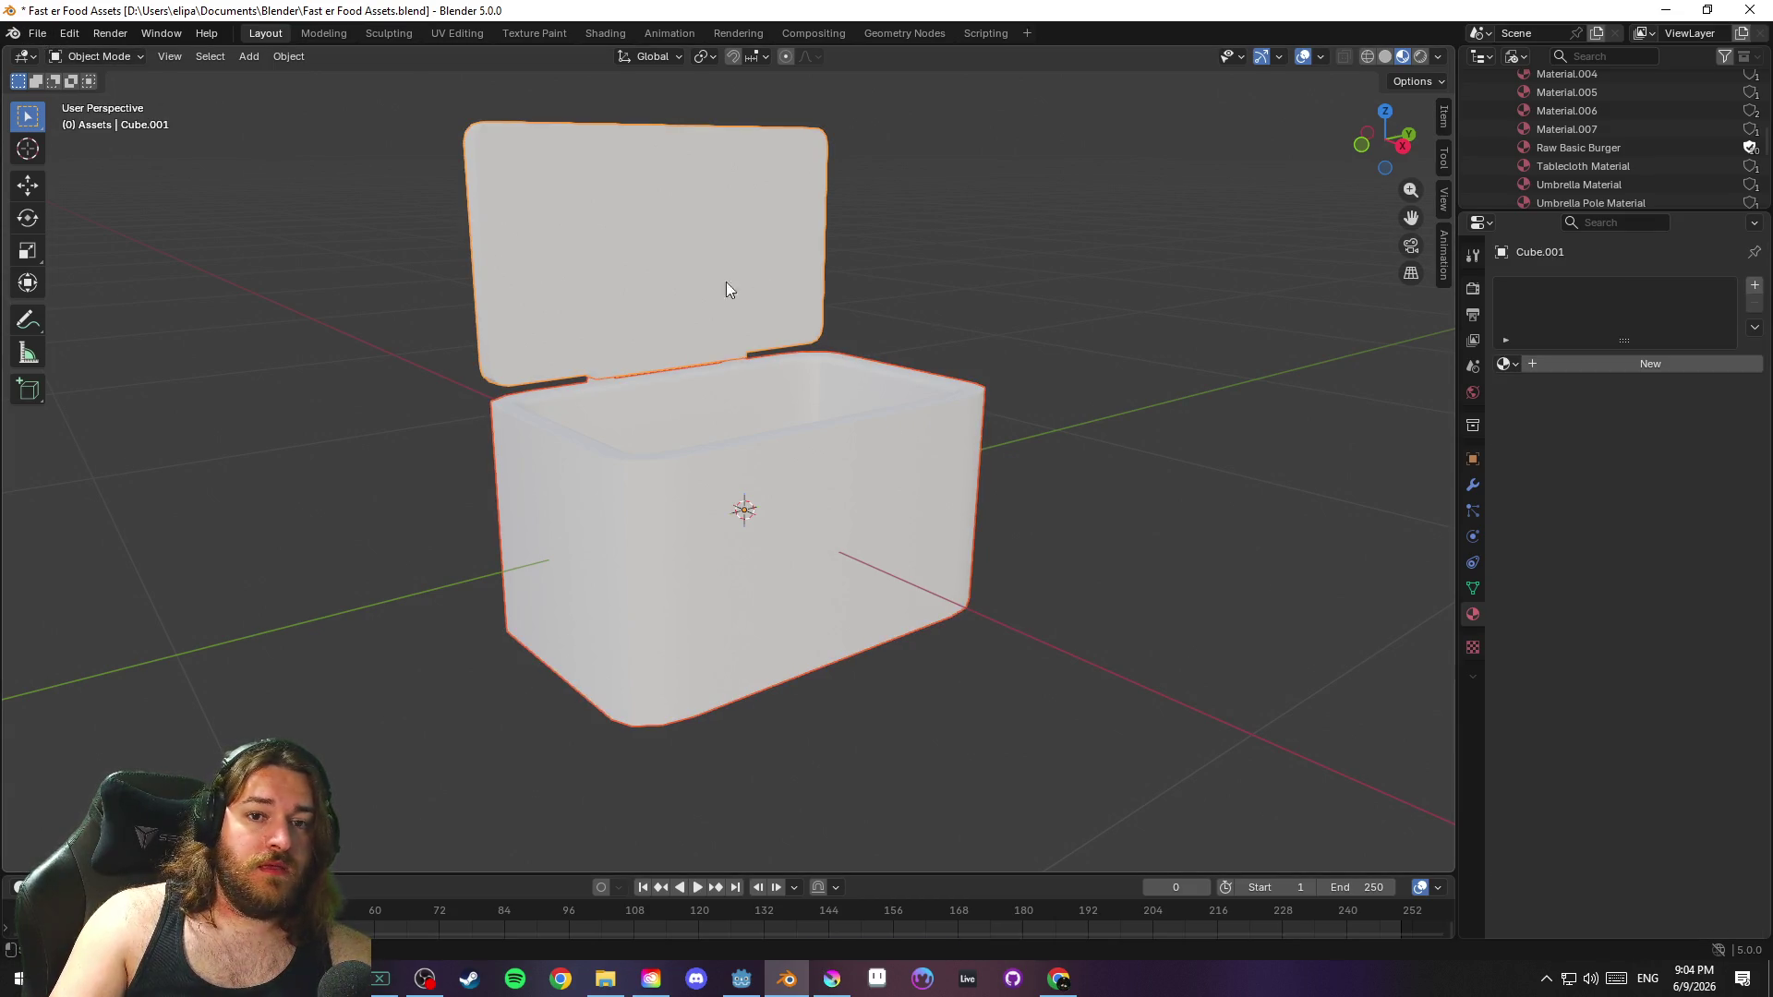
key(ctrl+s)
Collapse the materials list and leave only the lid selected, viewed from the right
scroll(1593, 115, up, 5)
click(1490, 153)
scroll(1496, 144, up, 2)
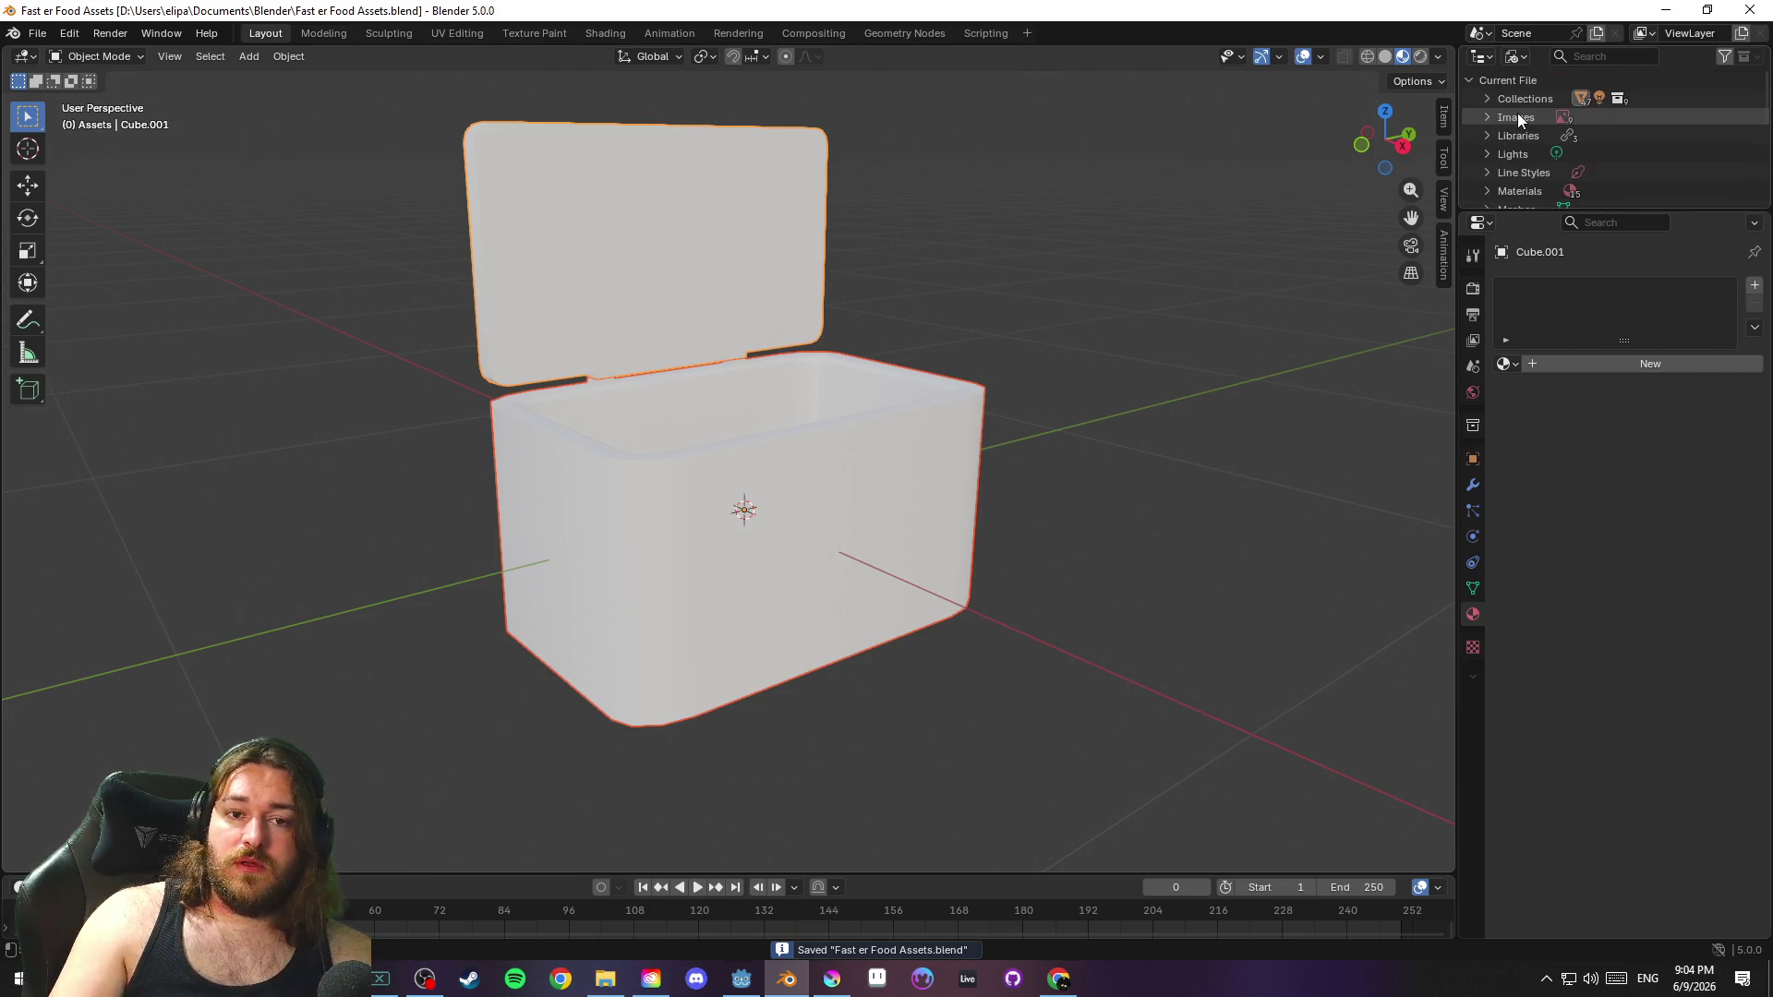
click(709, 199)
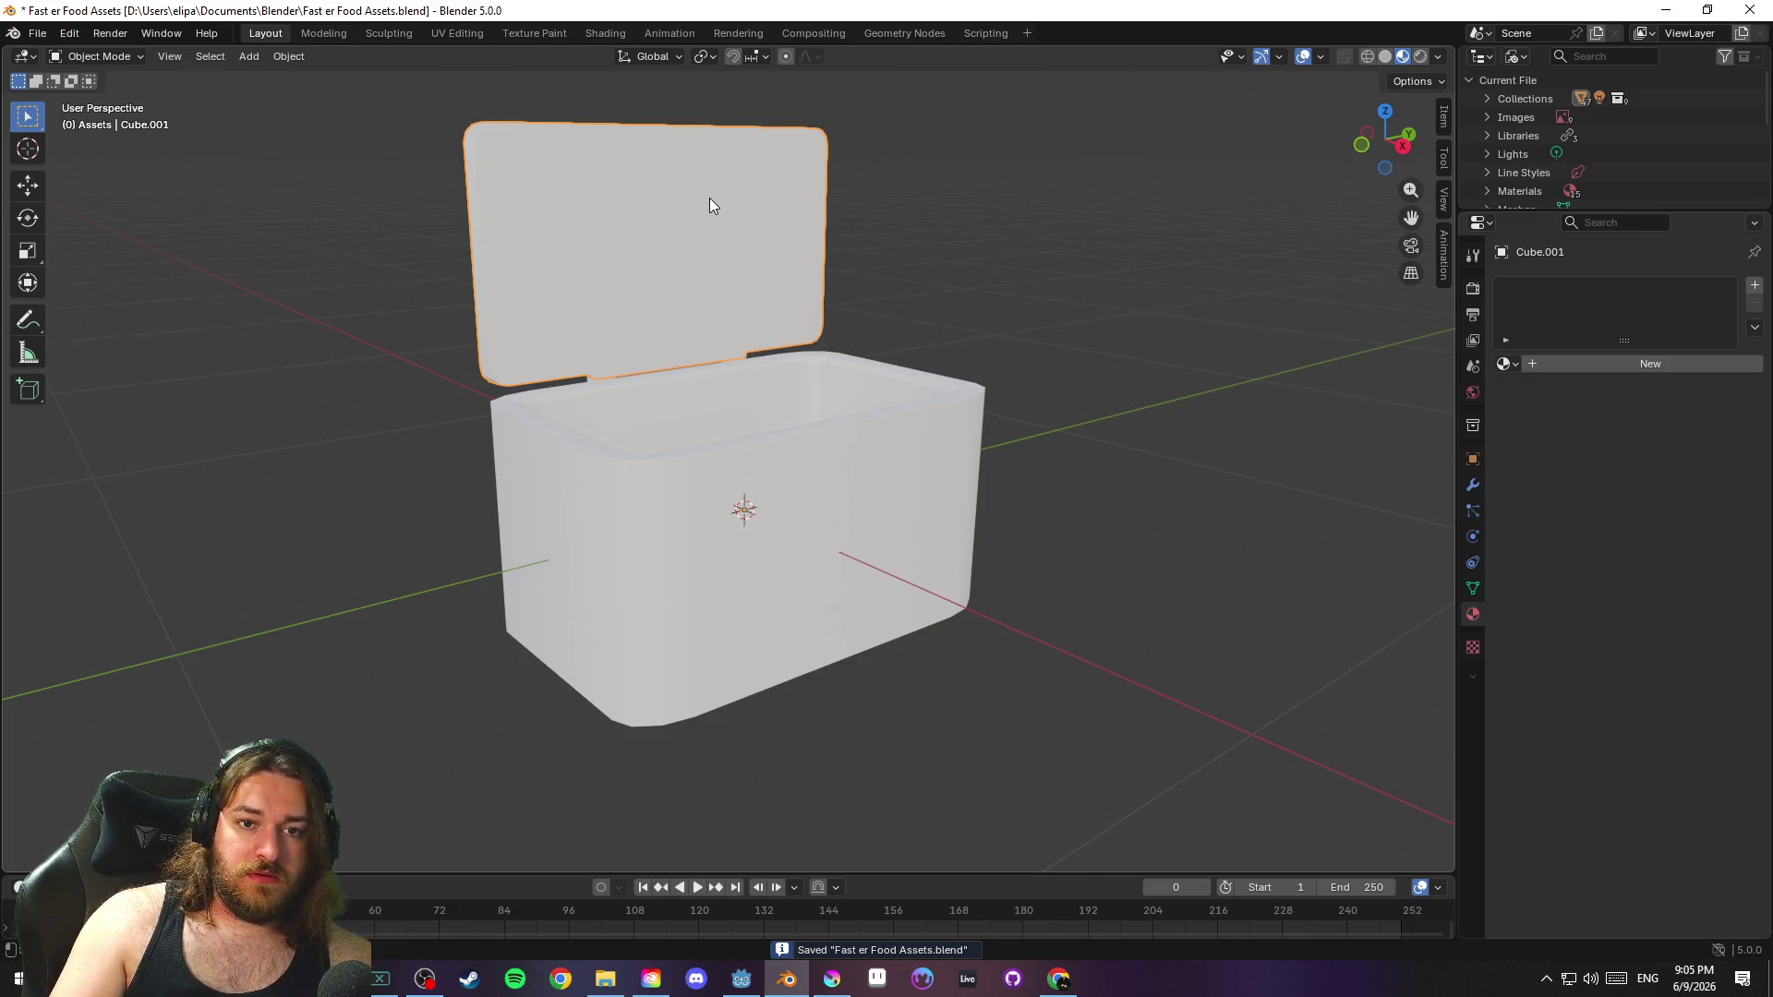
key(grave)
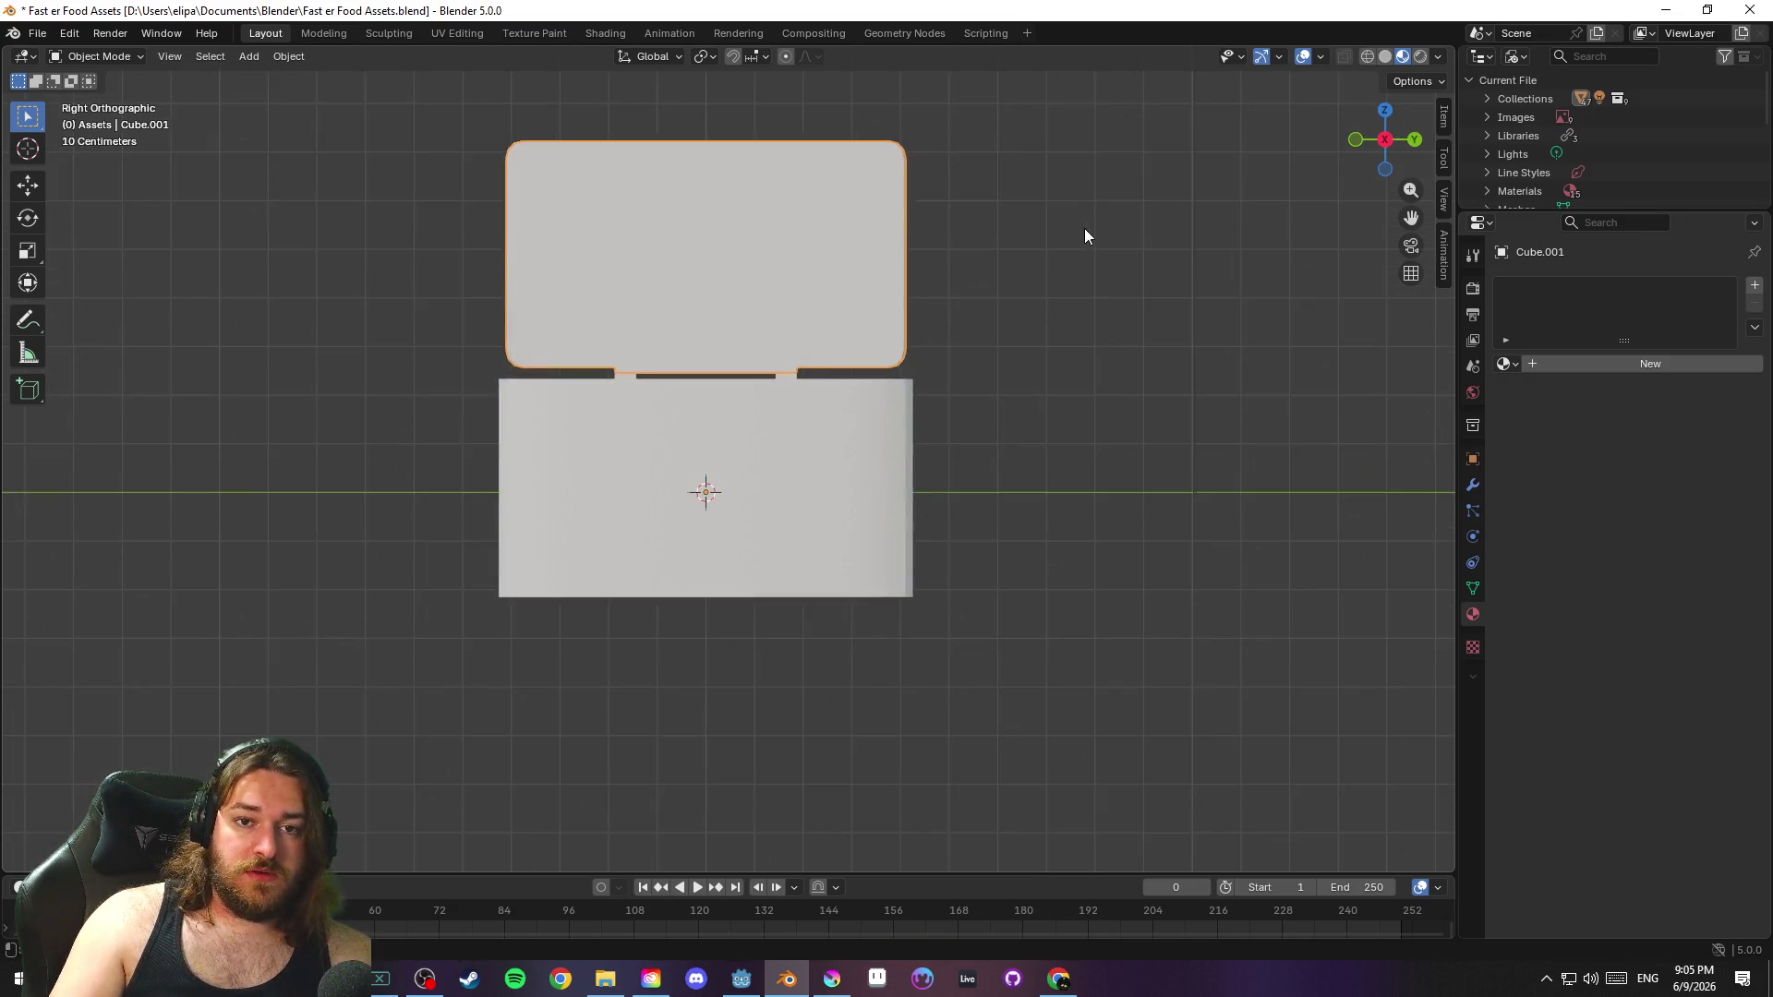
In Edit Mode, assign the Cooler White Base material to the lid's faces and save
key(Tab)
click(1507, 363)
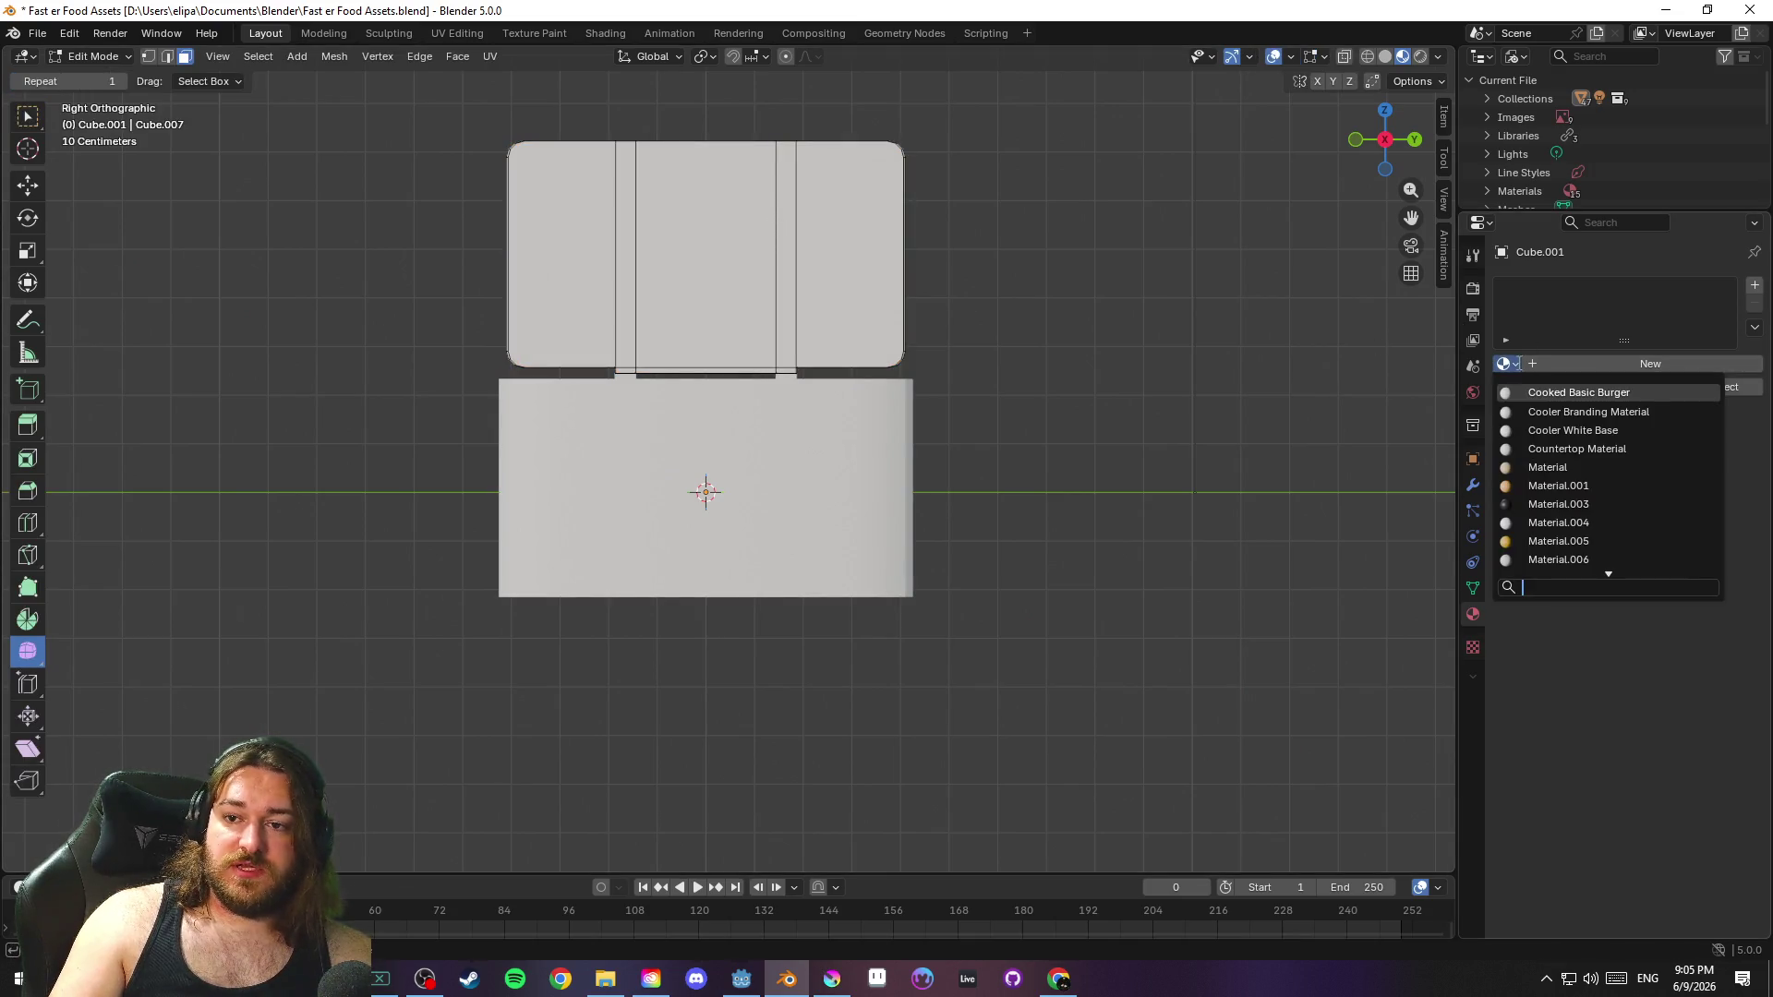
scroll(1606, 560, down, 2)
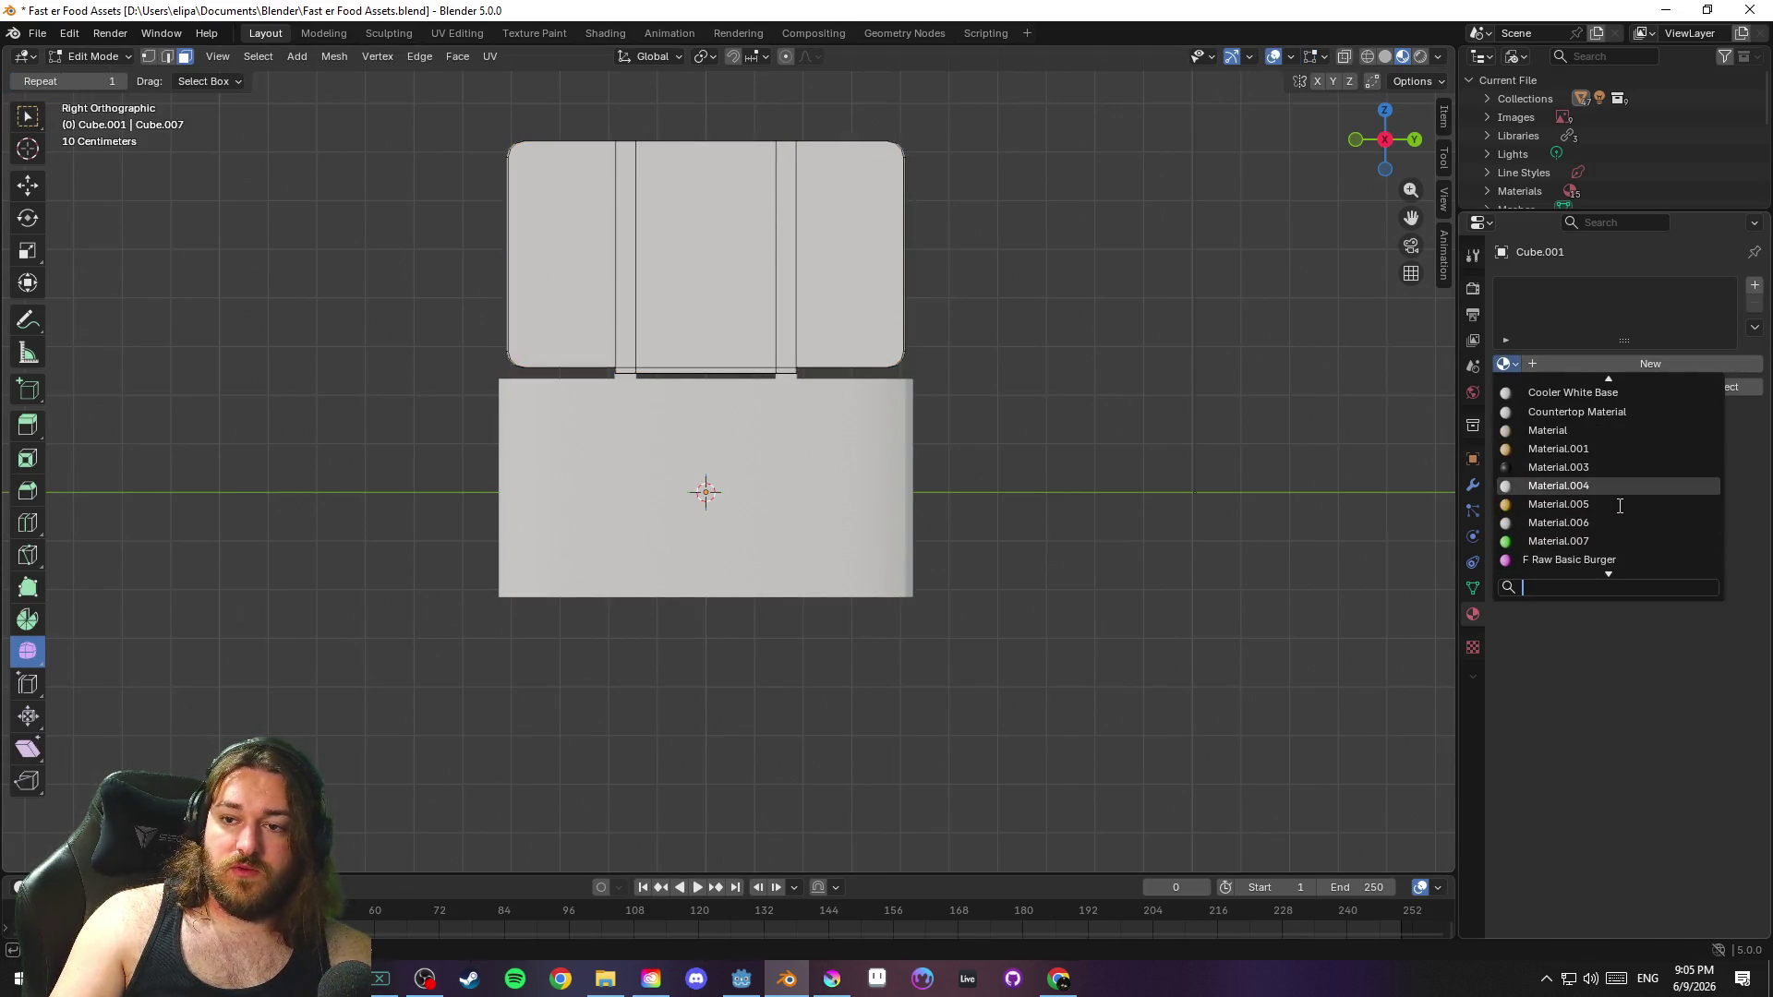
click(1599, 392)
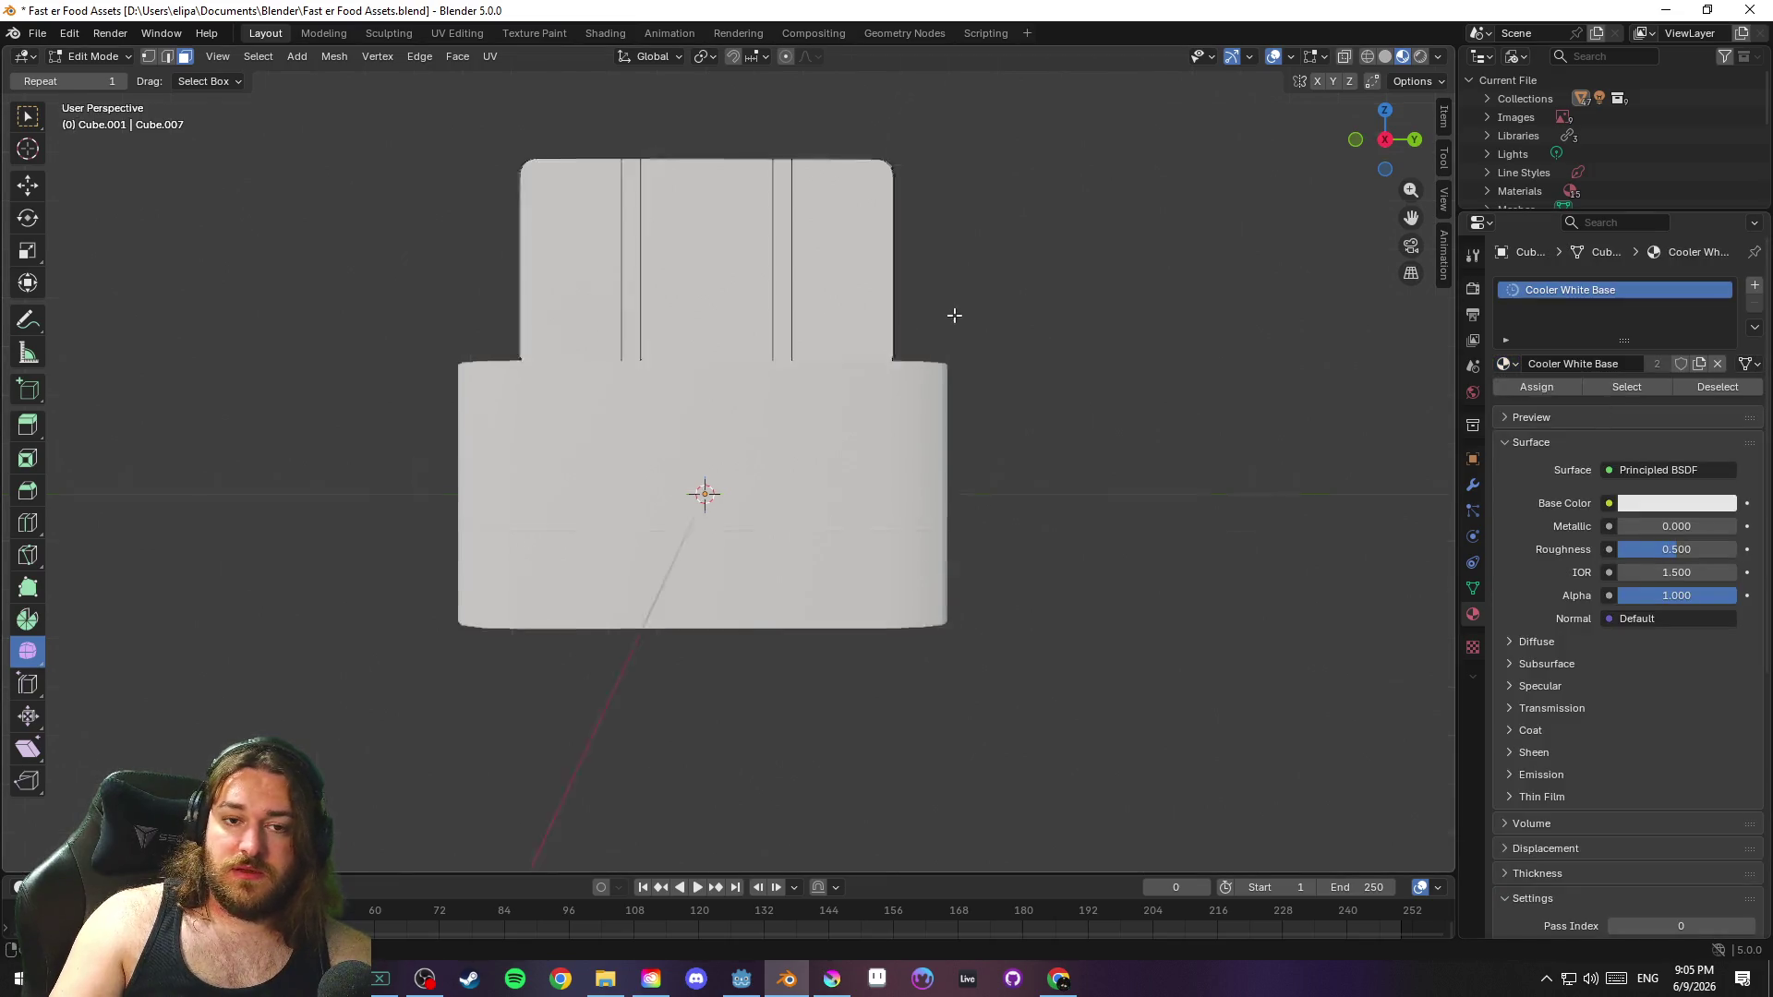
drag(953, 315, 1002, 349)
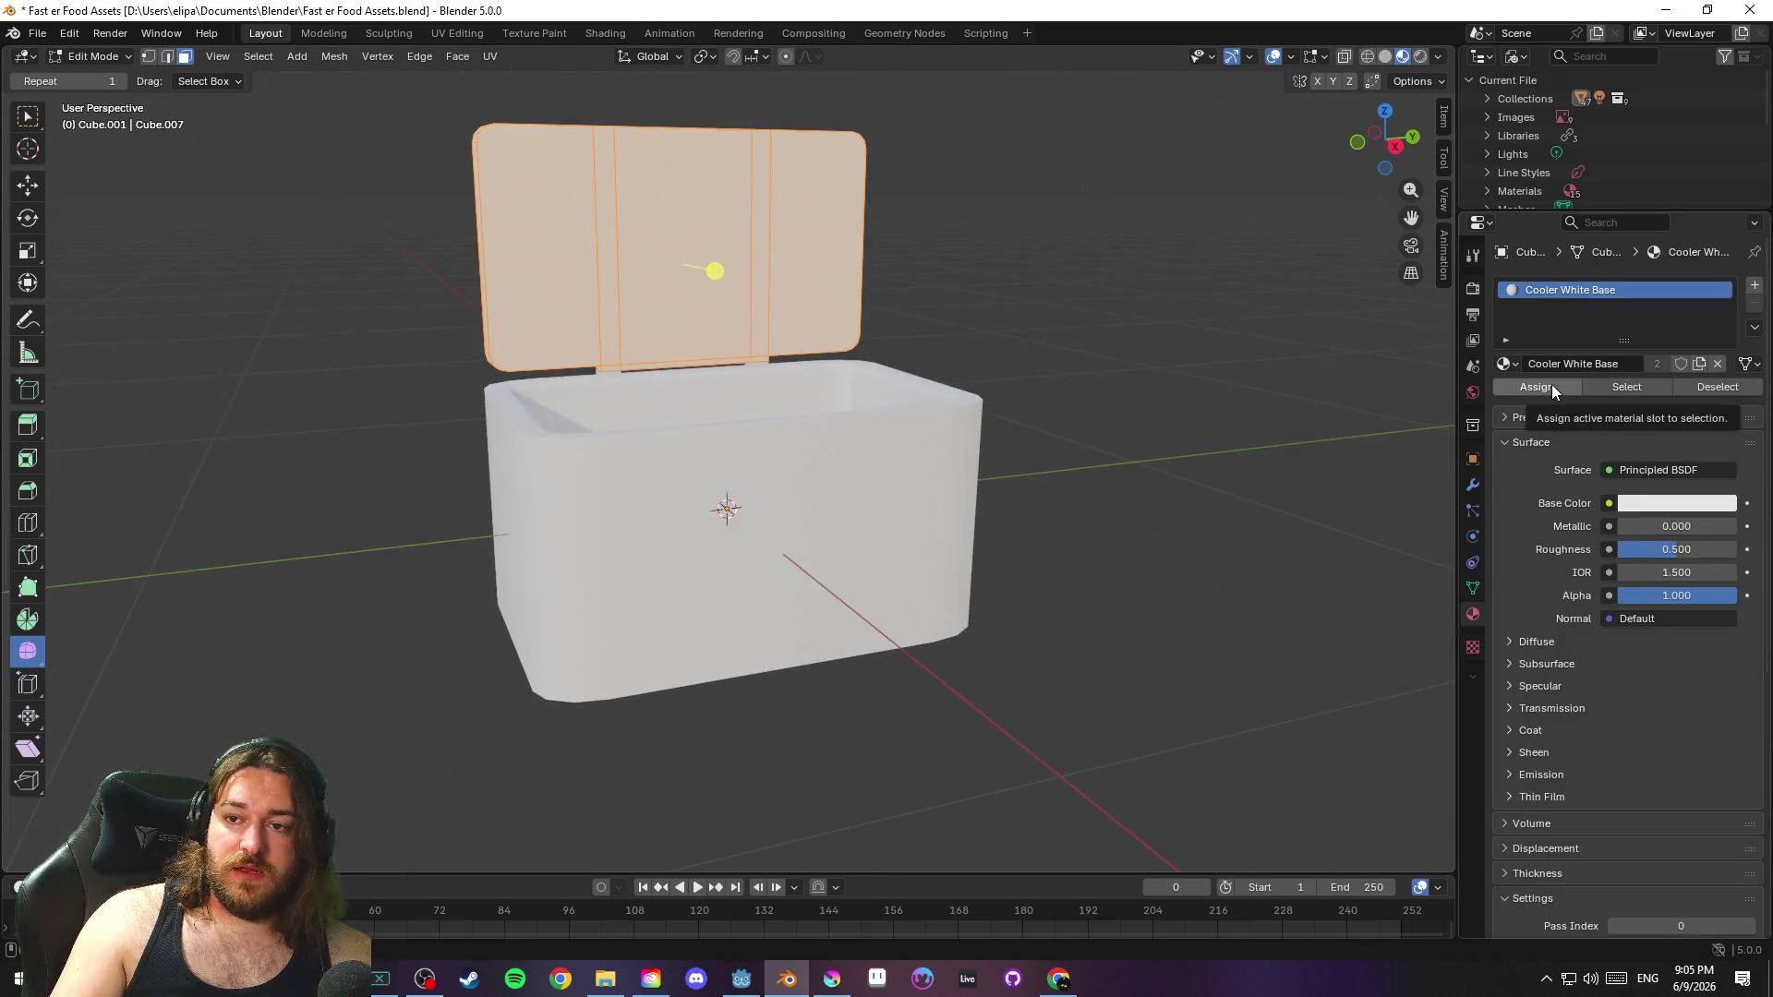
click(1115, 321)
key(ctrl+s)
Back in Object Mode, select the body and lid and bring up the export formats
key(Tab)
click(768, 440)
shift+click(713, 290)
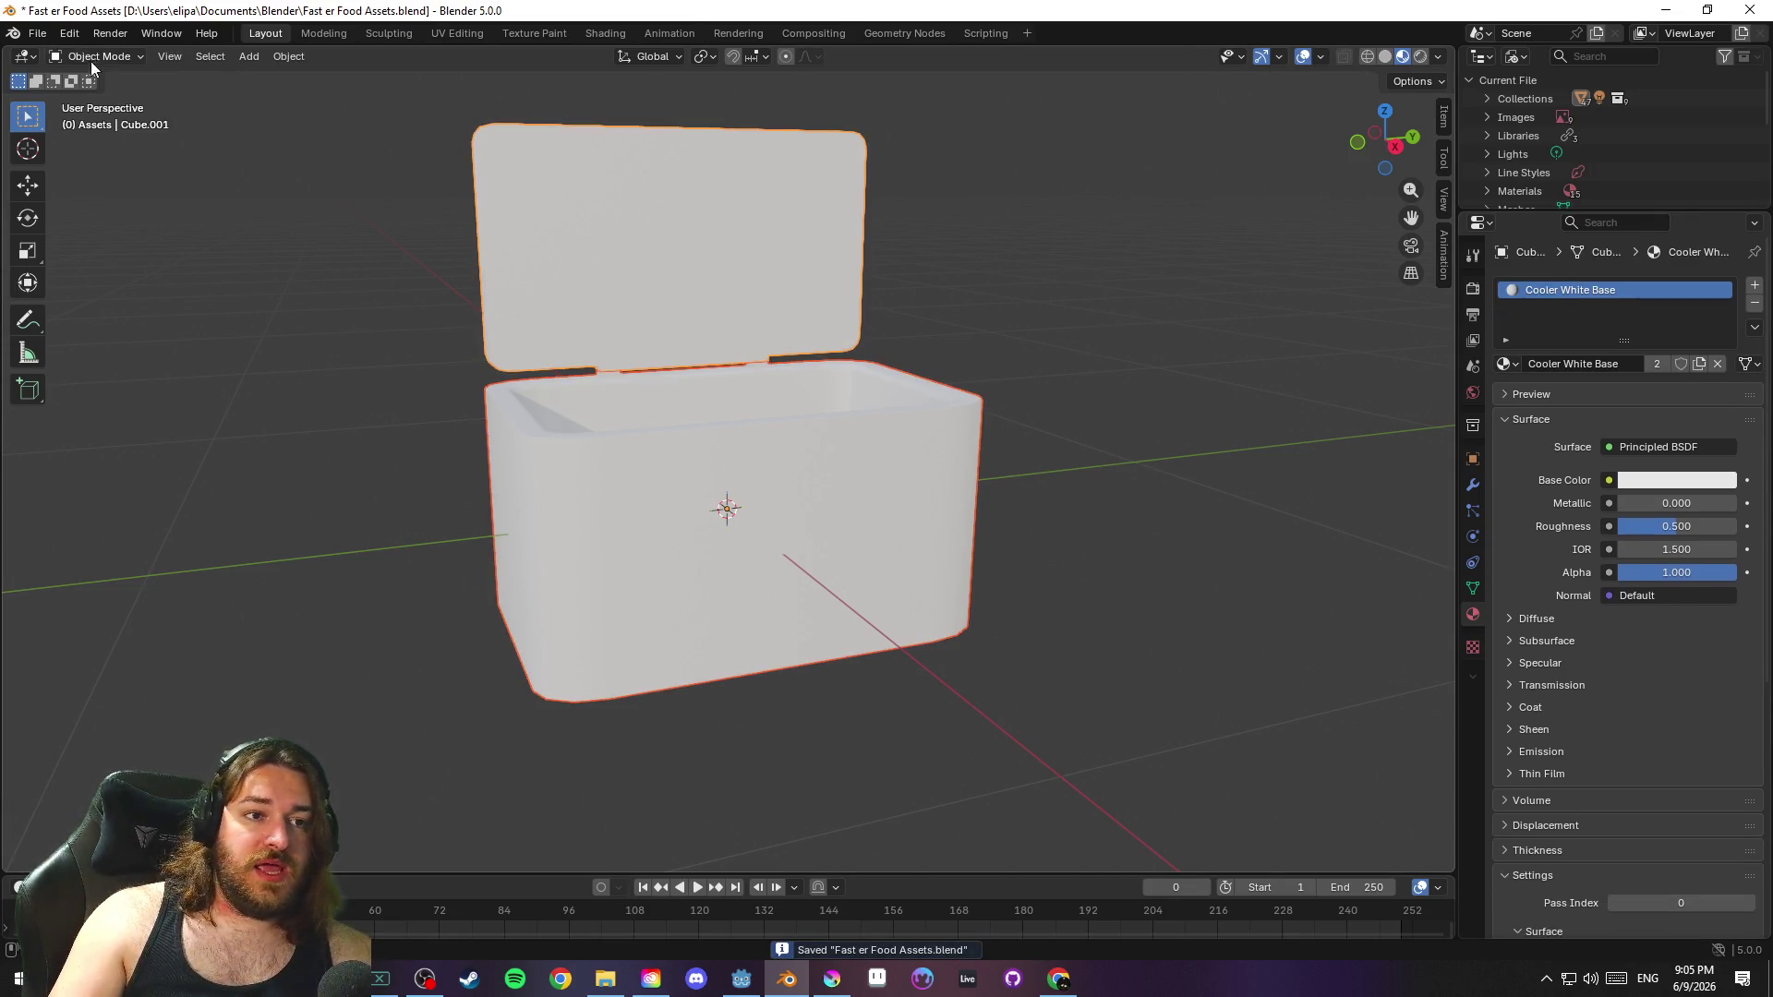
click(39, 34)
mouse_move(162, 316)
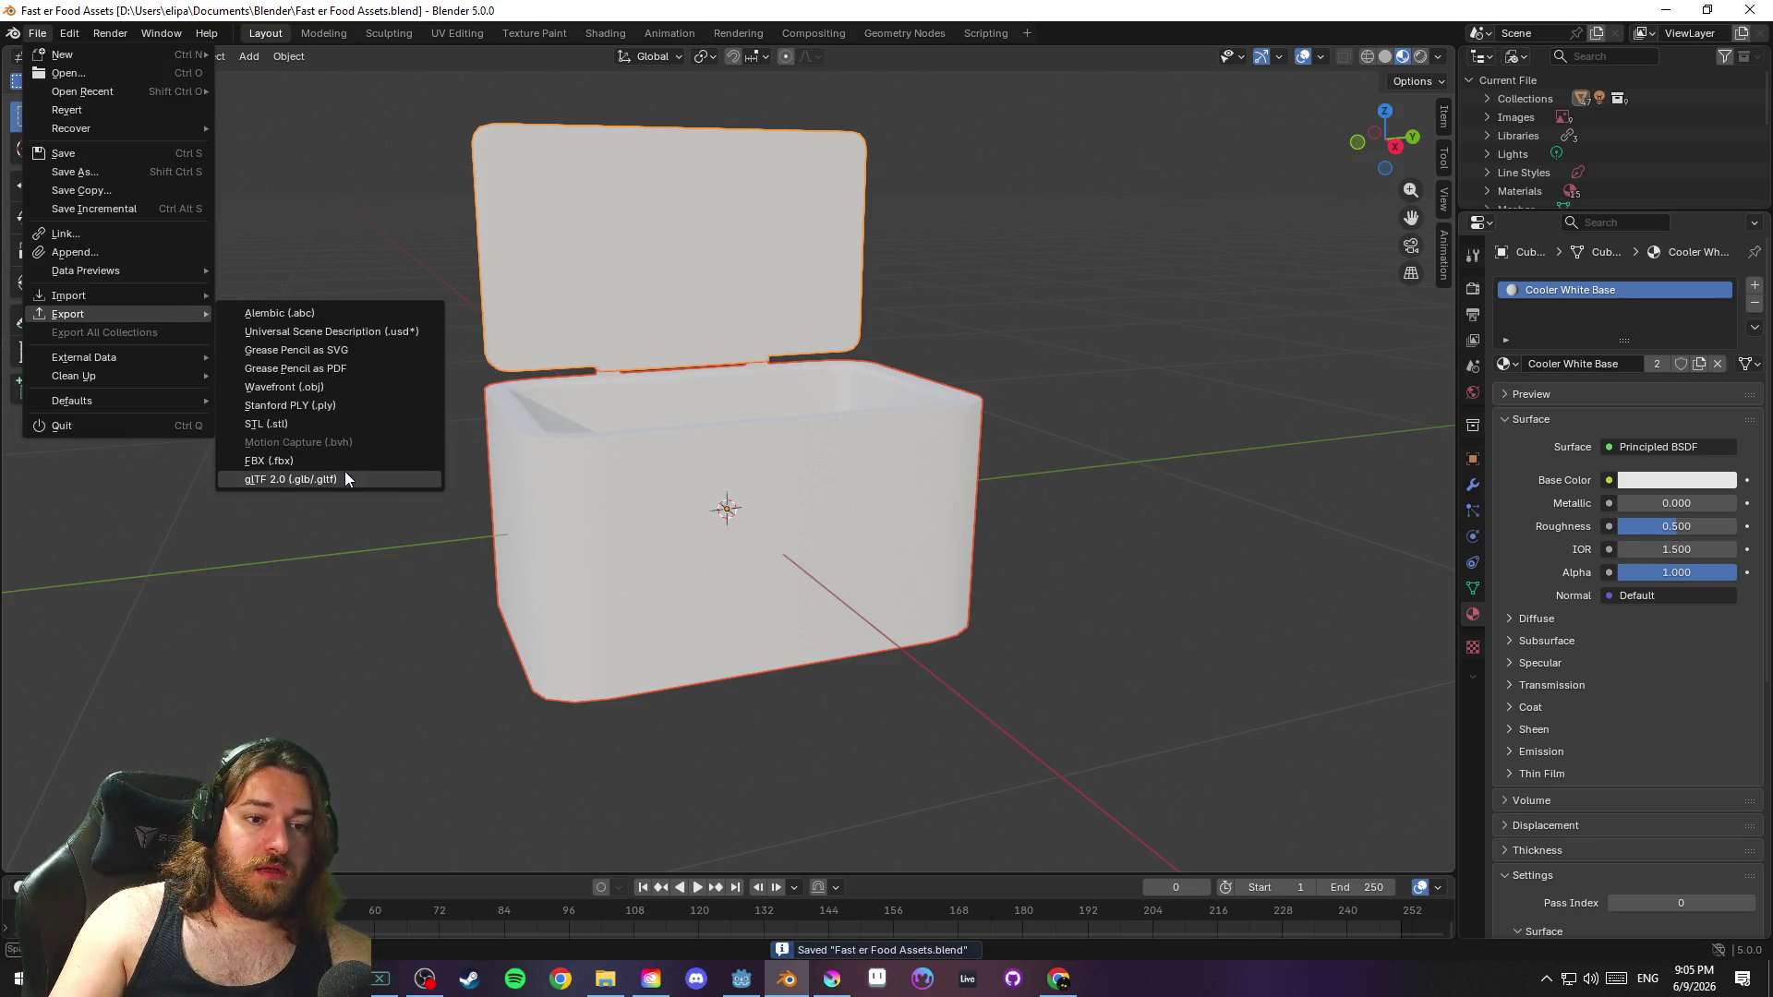
Dismiss the export menu, show scene objects in the Outliner, and rename Cube to Cooler Body
click(1156, 347)
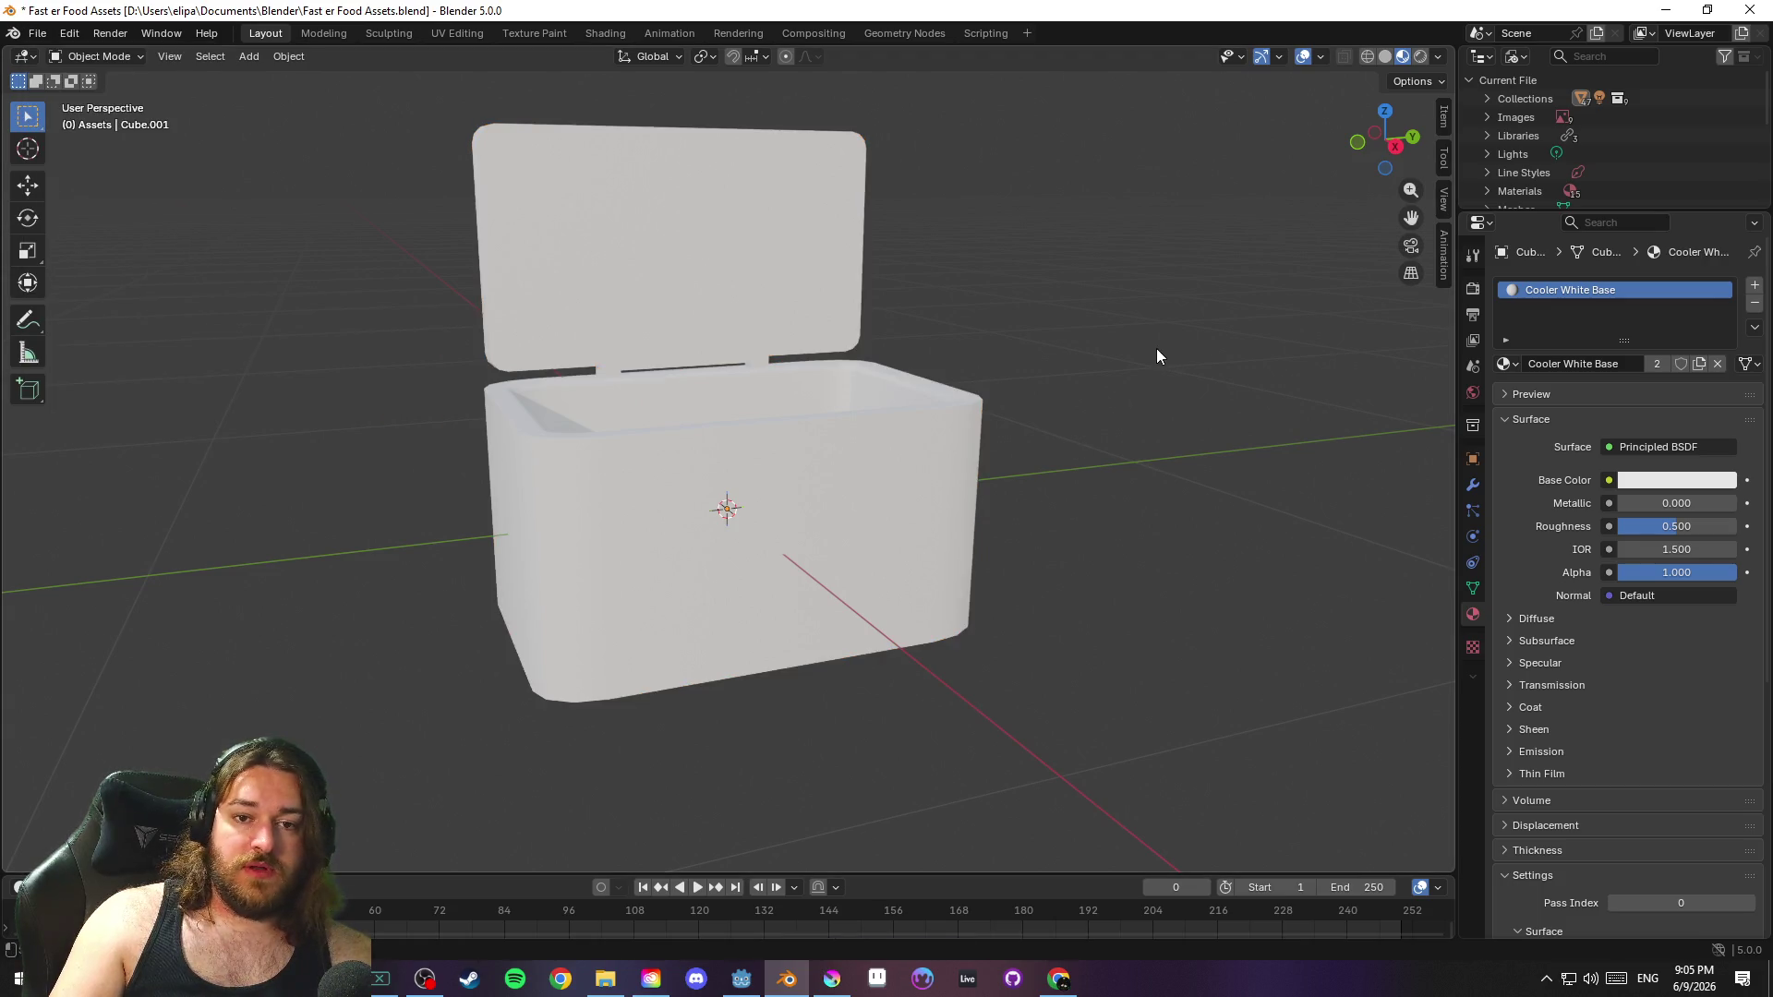
click(1514, 56)
click(1556, 100)
key(ctrl+s)
click(1514, 56)
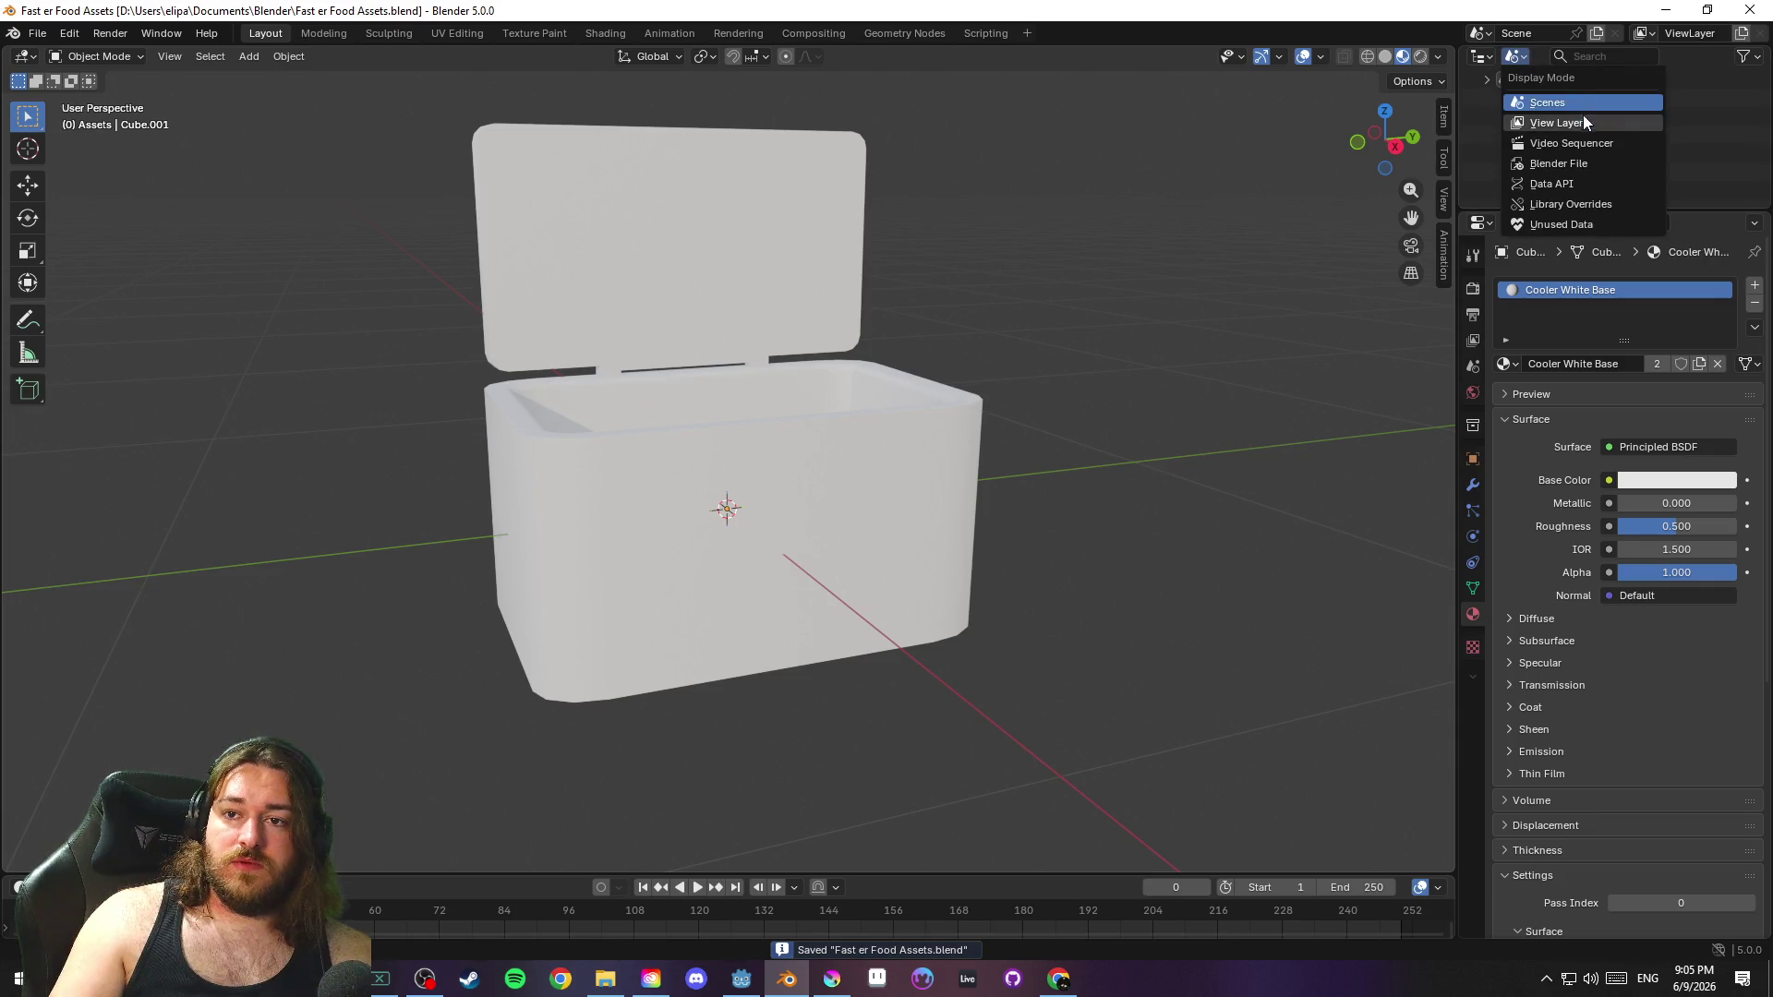
click(1581, 124)
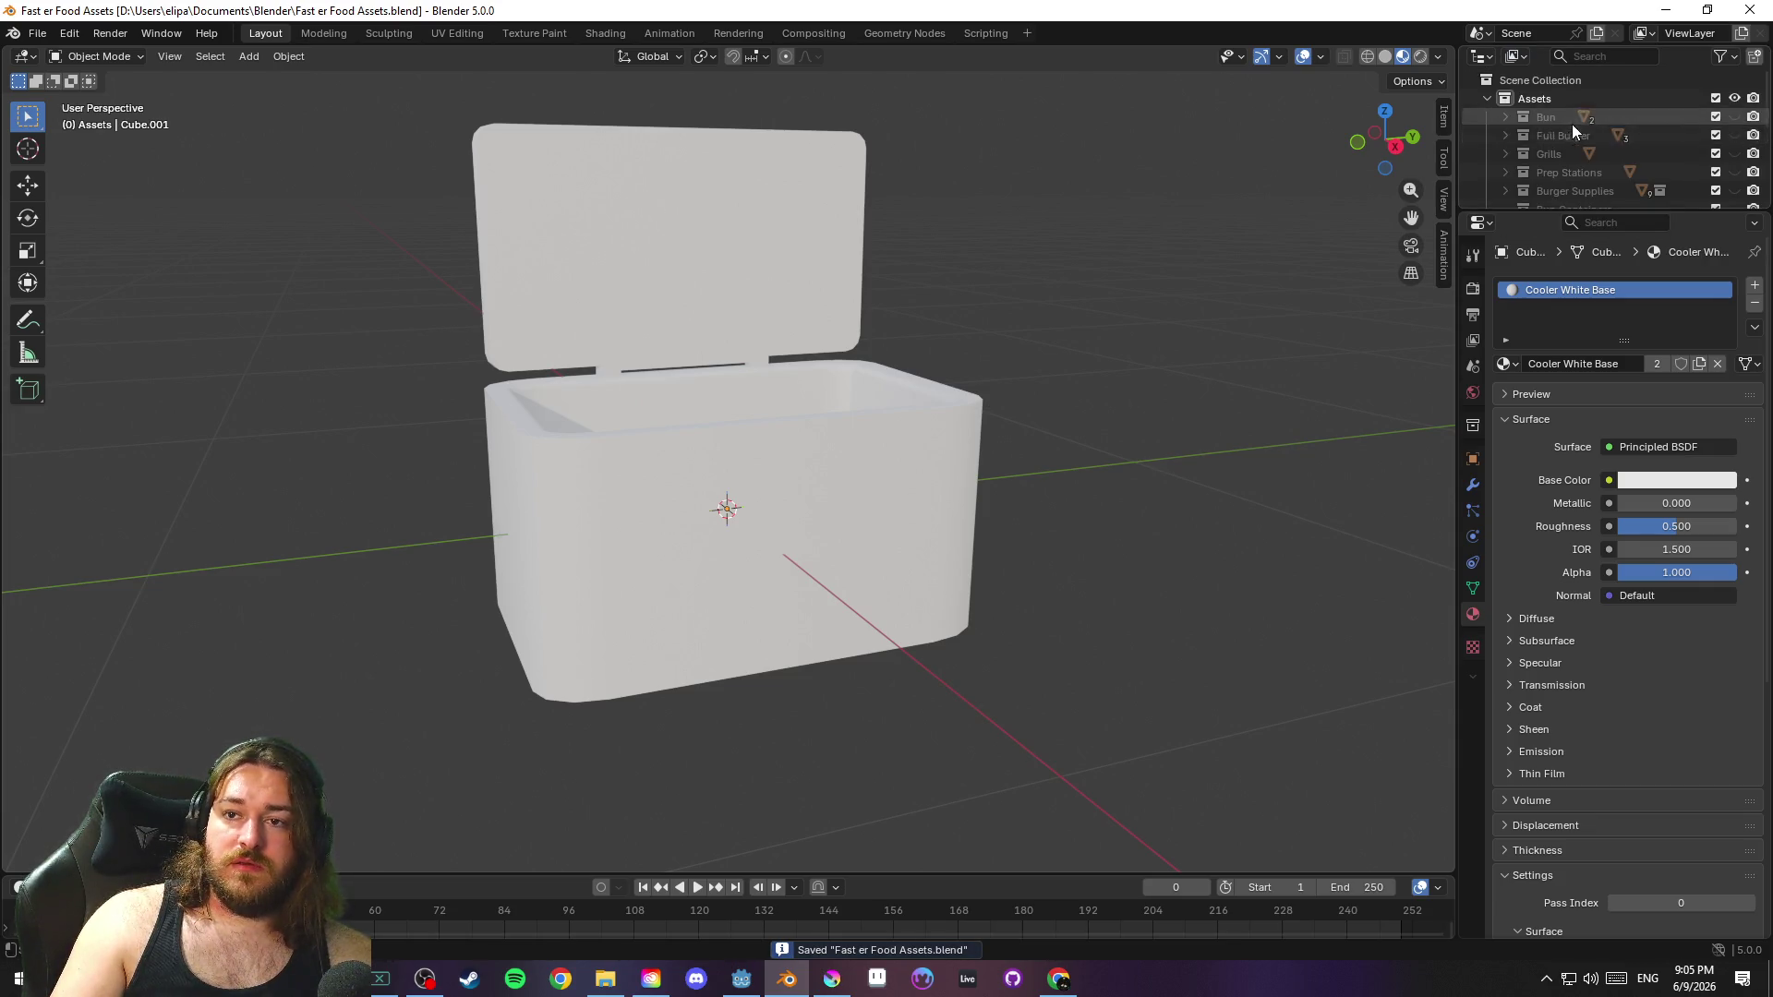
scroll(1565, 124, down, 5)
click(1560, 115)
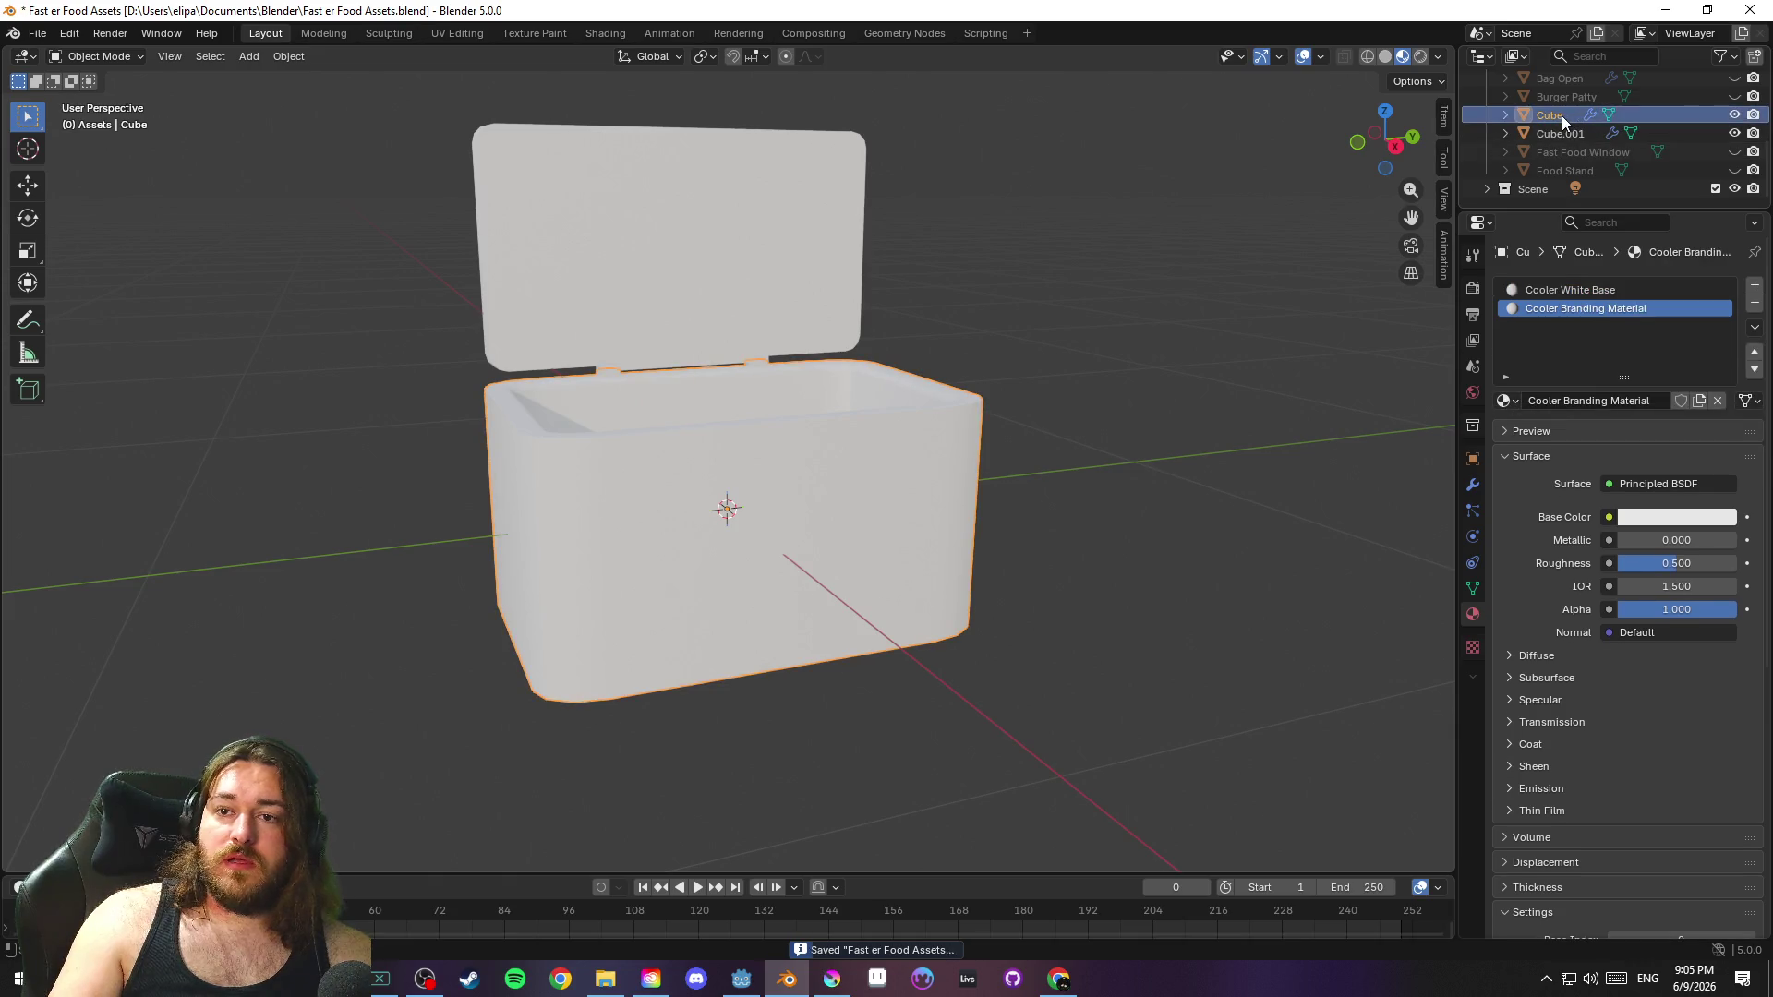
double_click(1561, 115)
text(ooler Body)
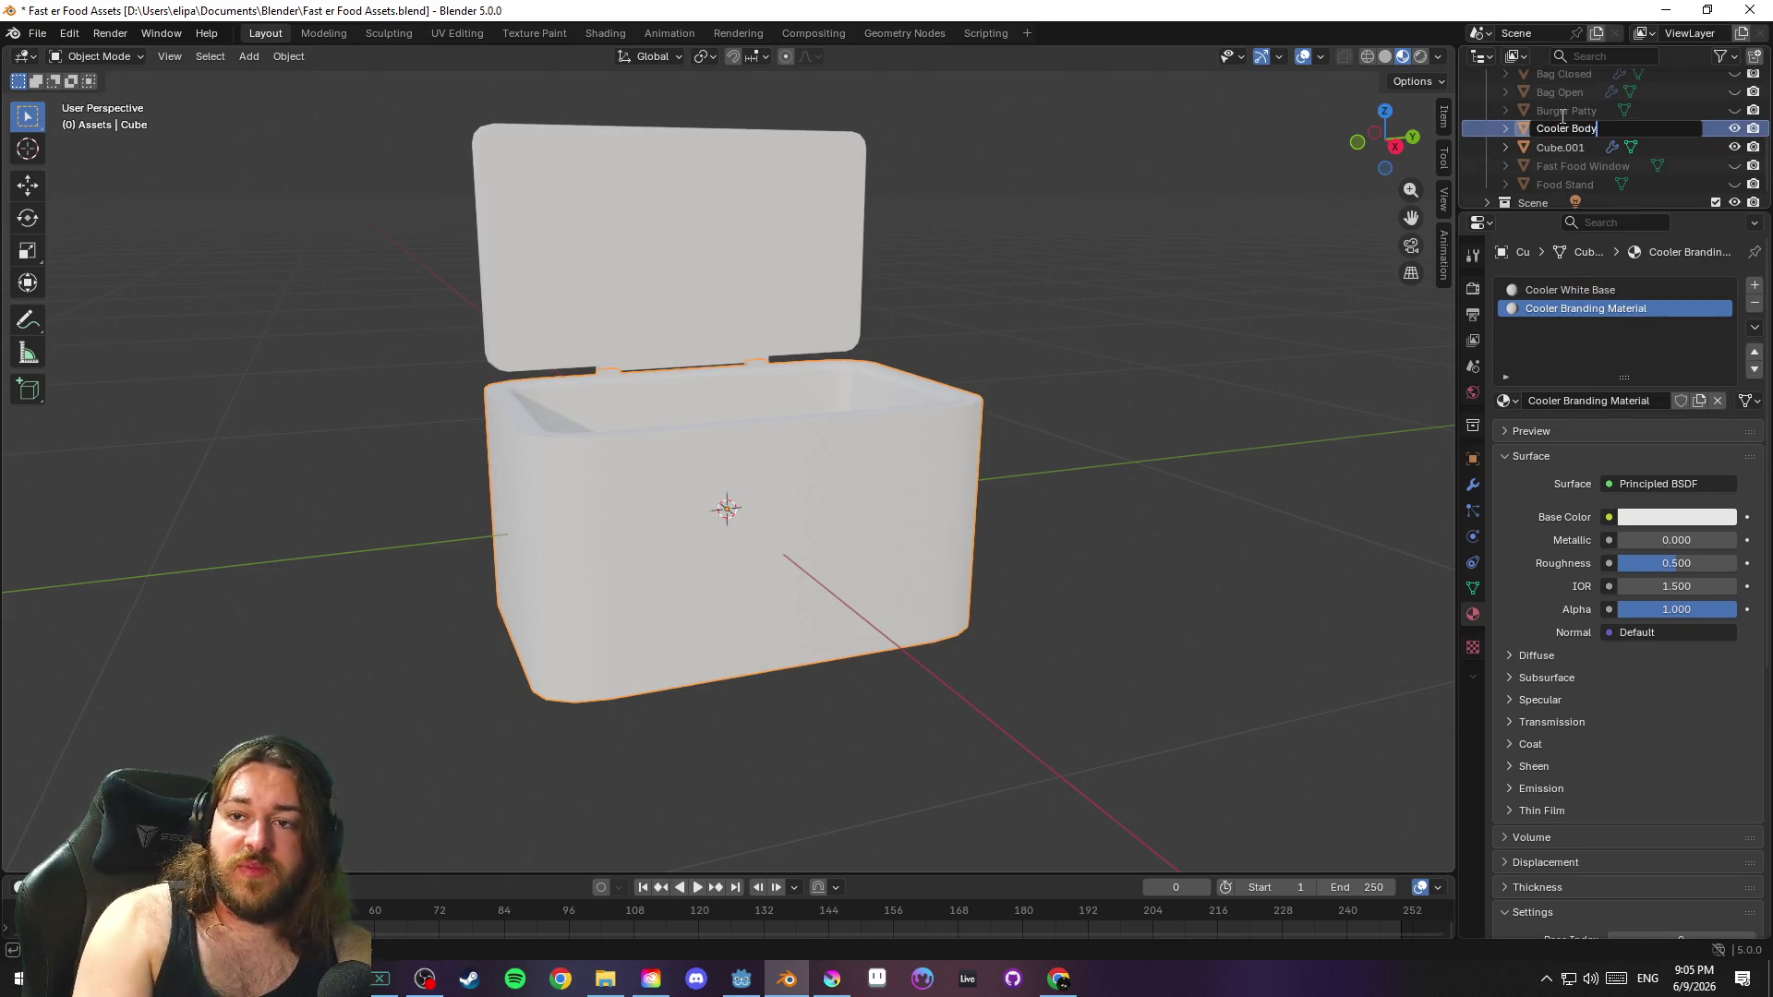
key(Return)
Rename Cube.001 to Cooler Lid, save, and select both parts for export
click(1558, 148)
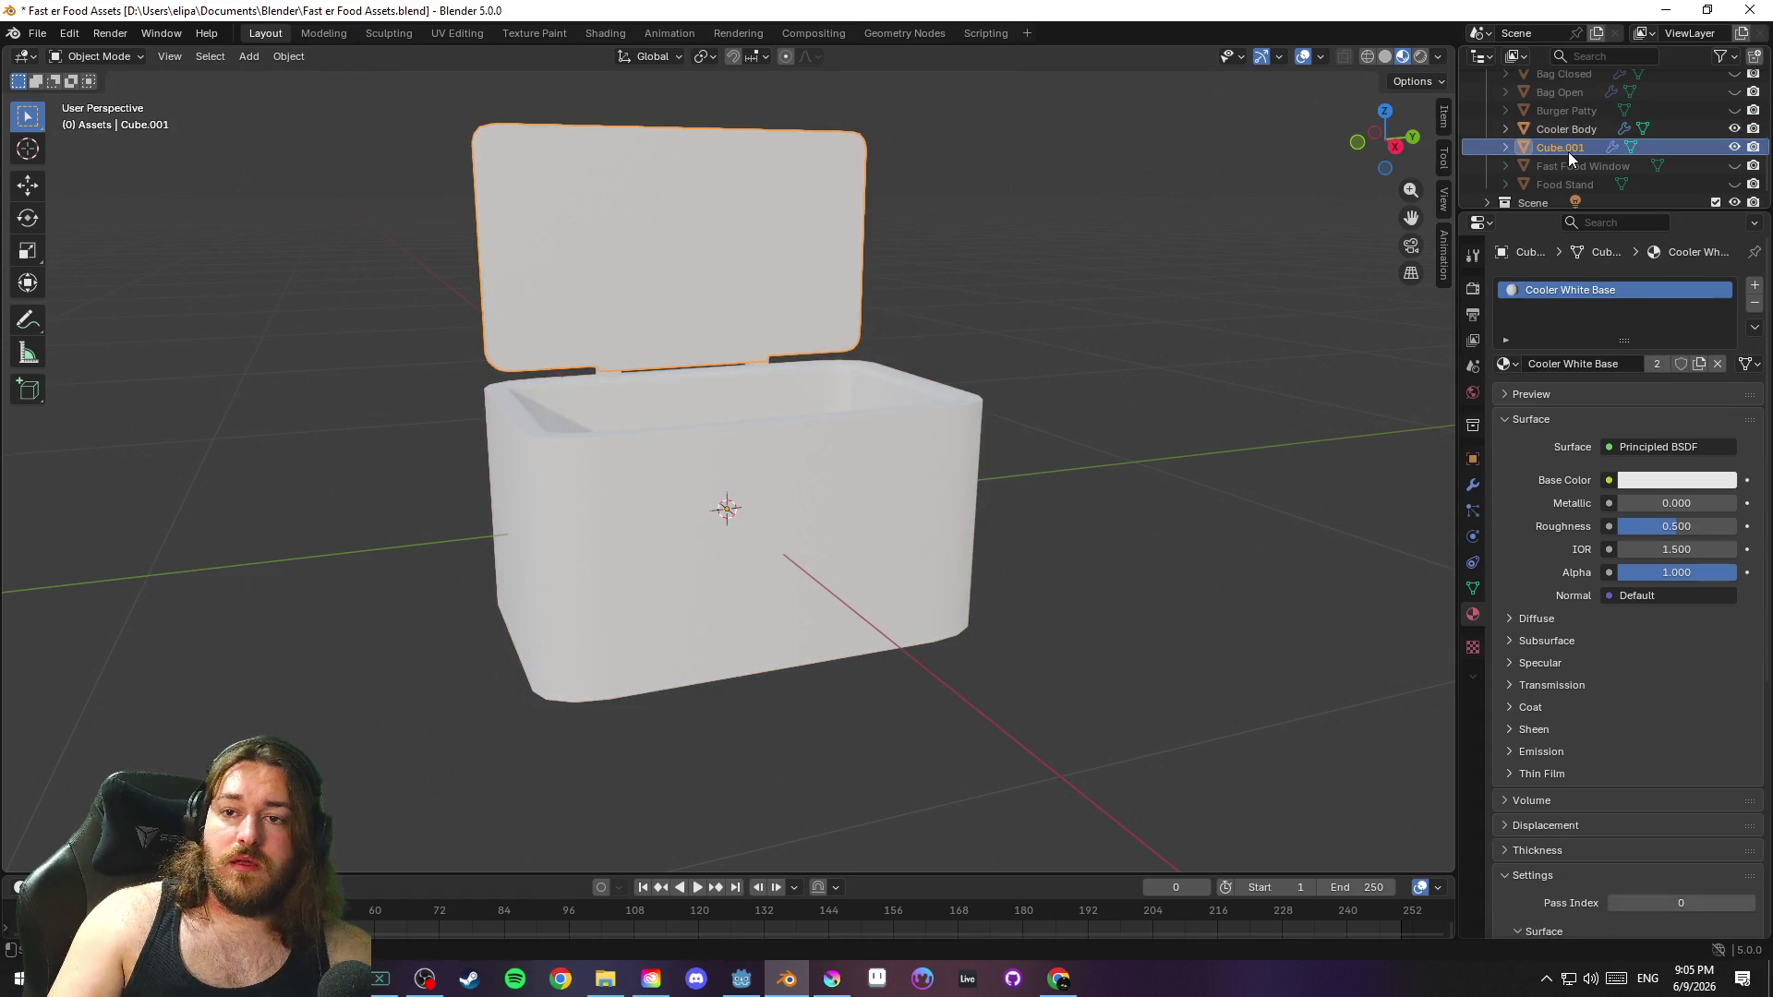
key(ctrl+shift+z)
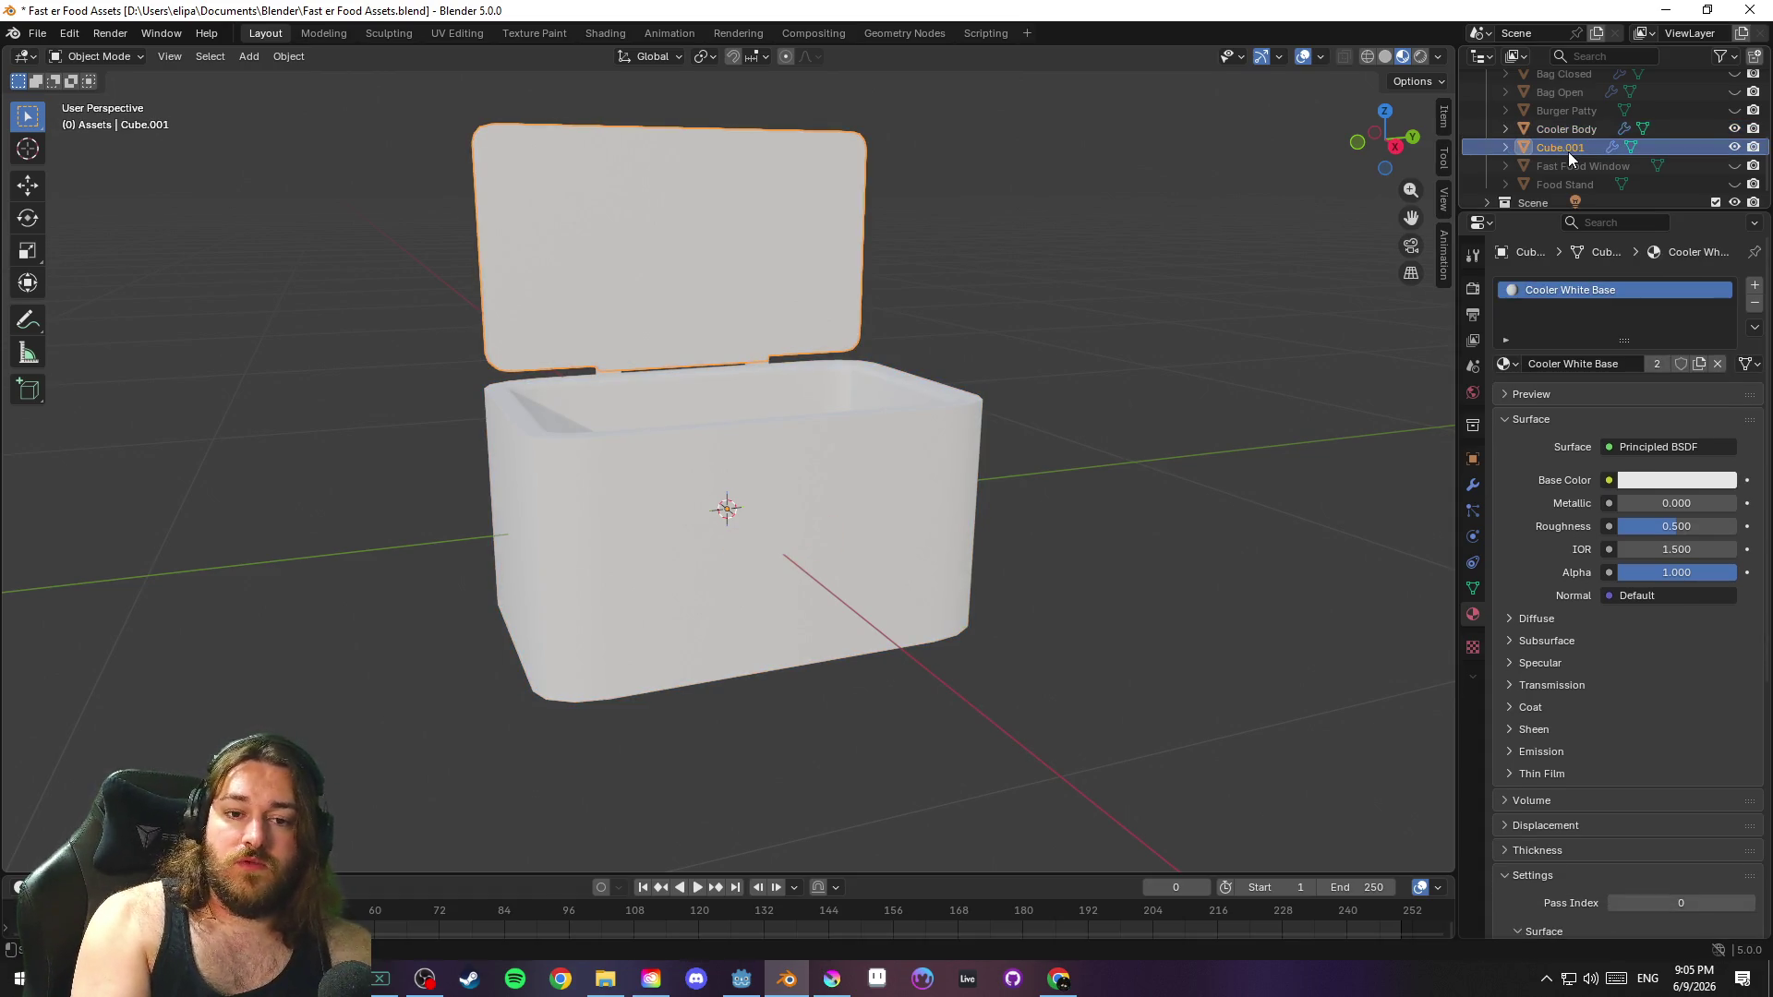
double_click(1567, 150)
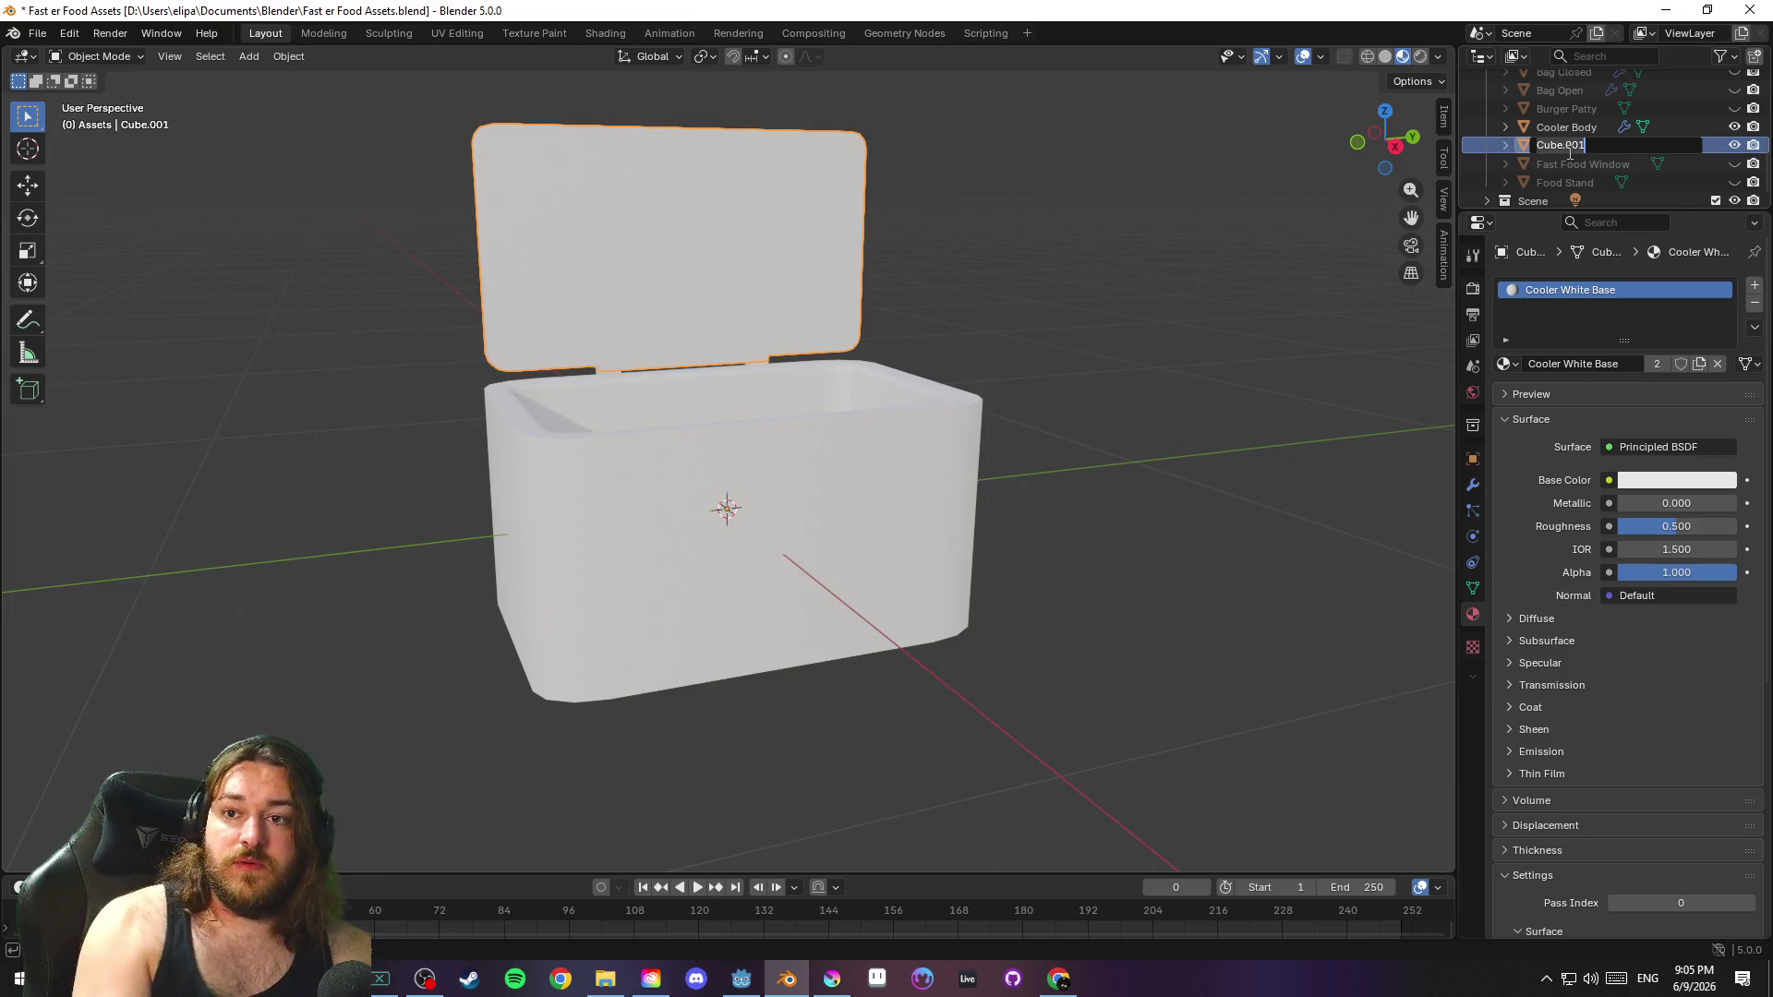
text(Cool)
key(Return)
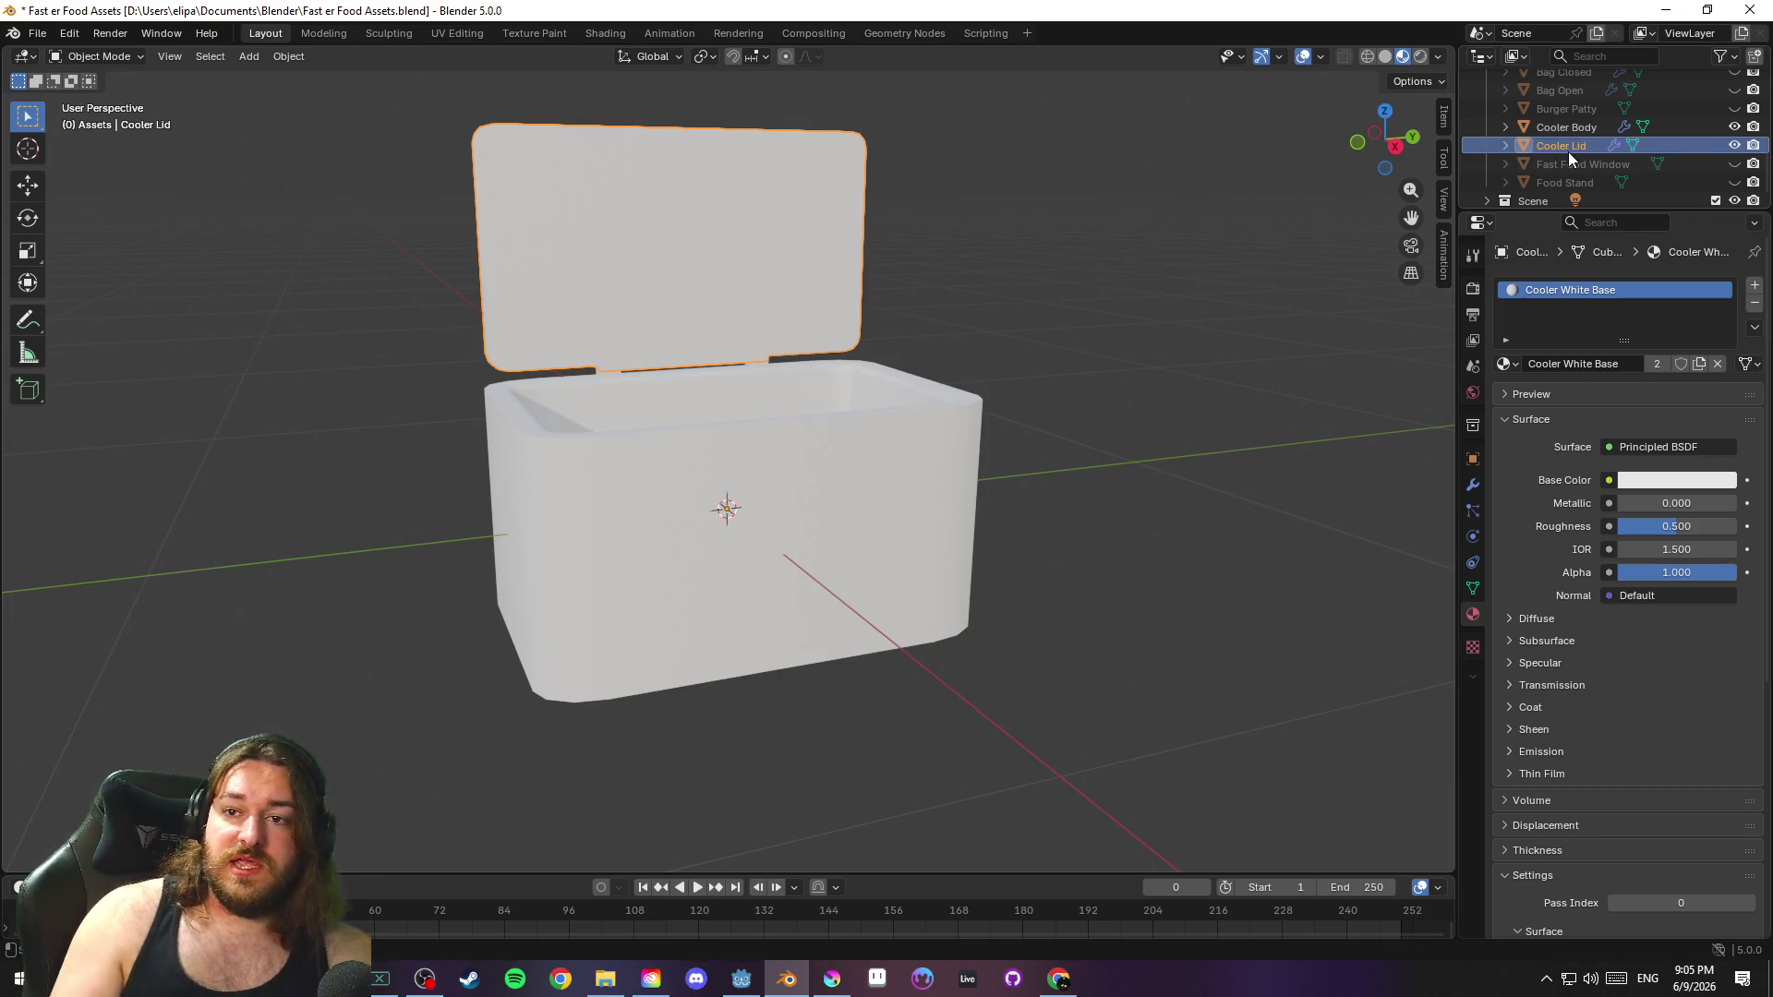
key(ctrl+s)
key(a)
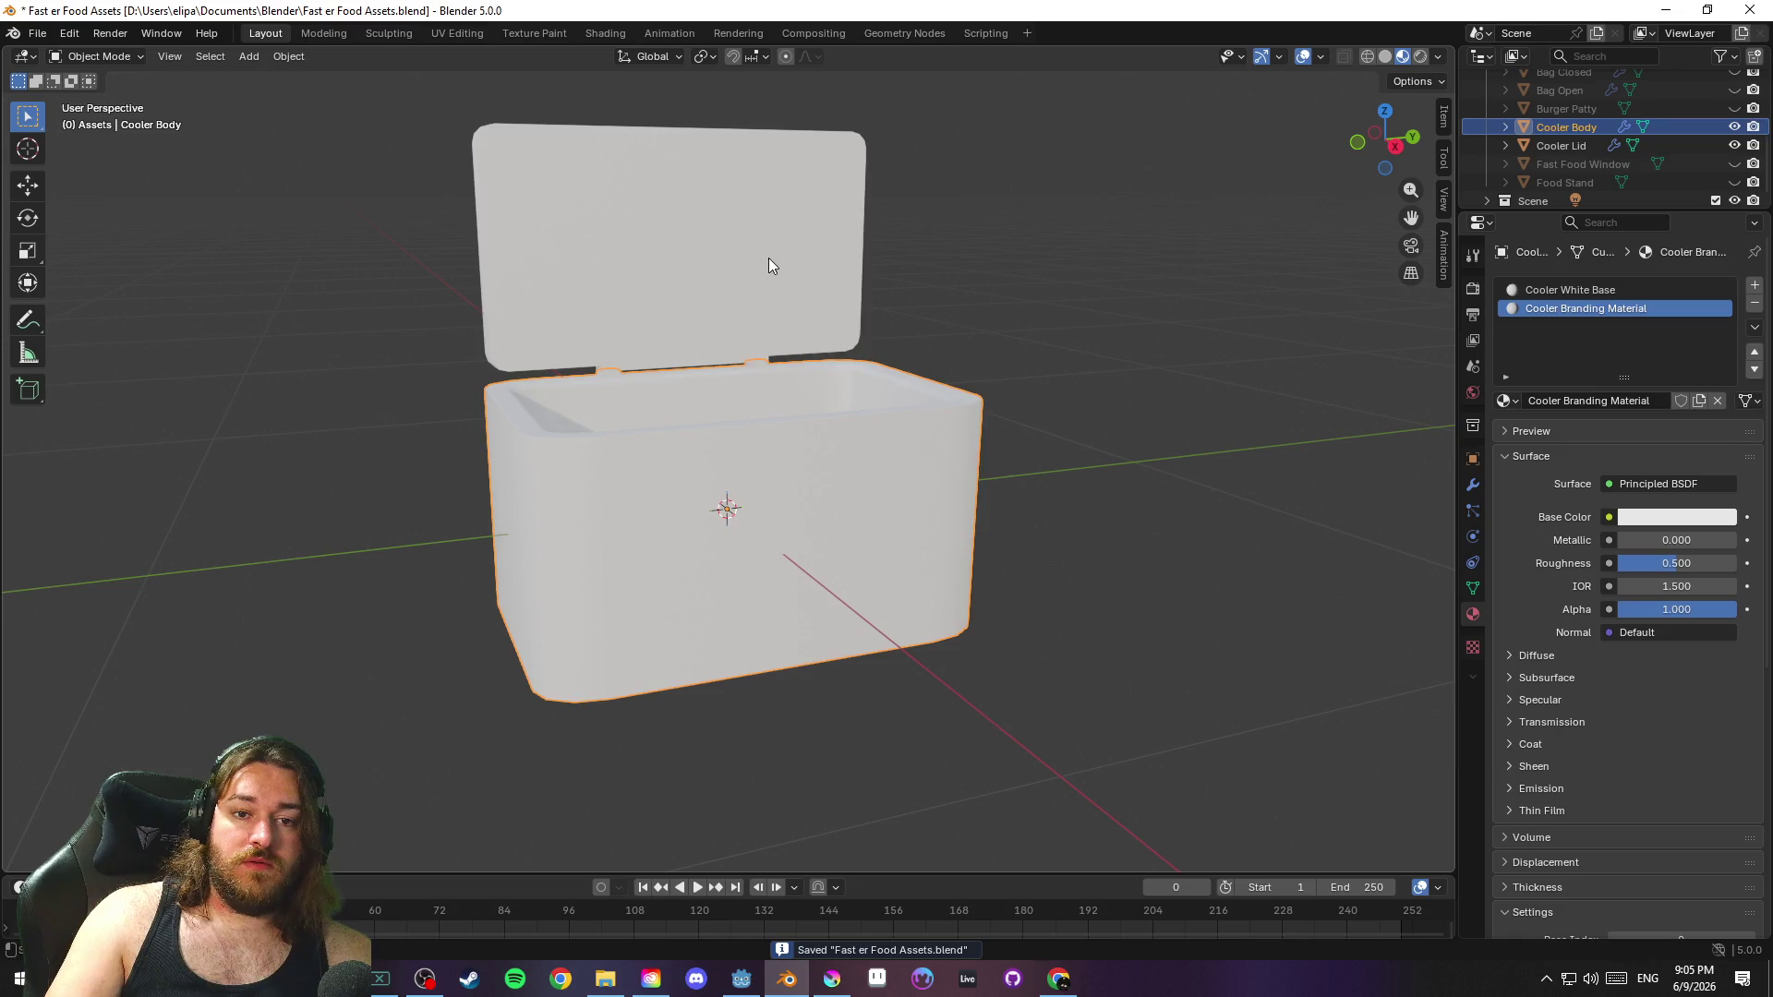
click(52, 35)
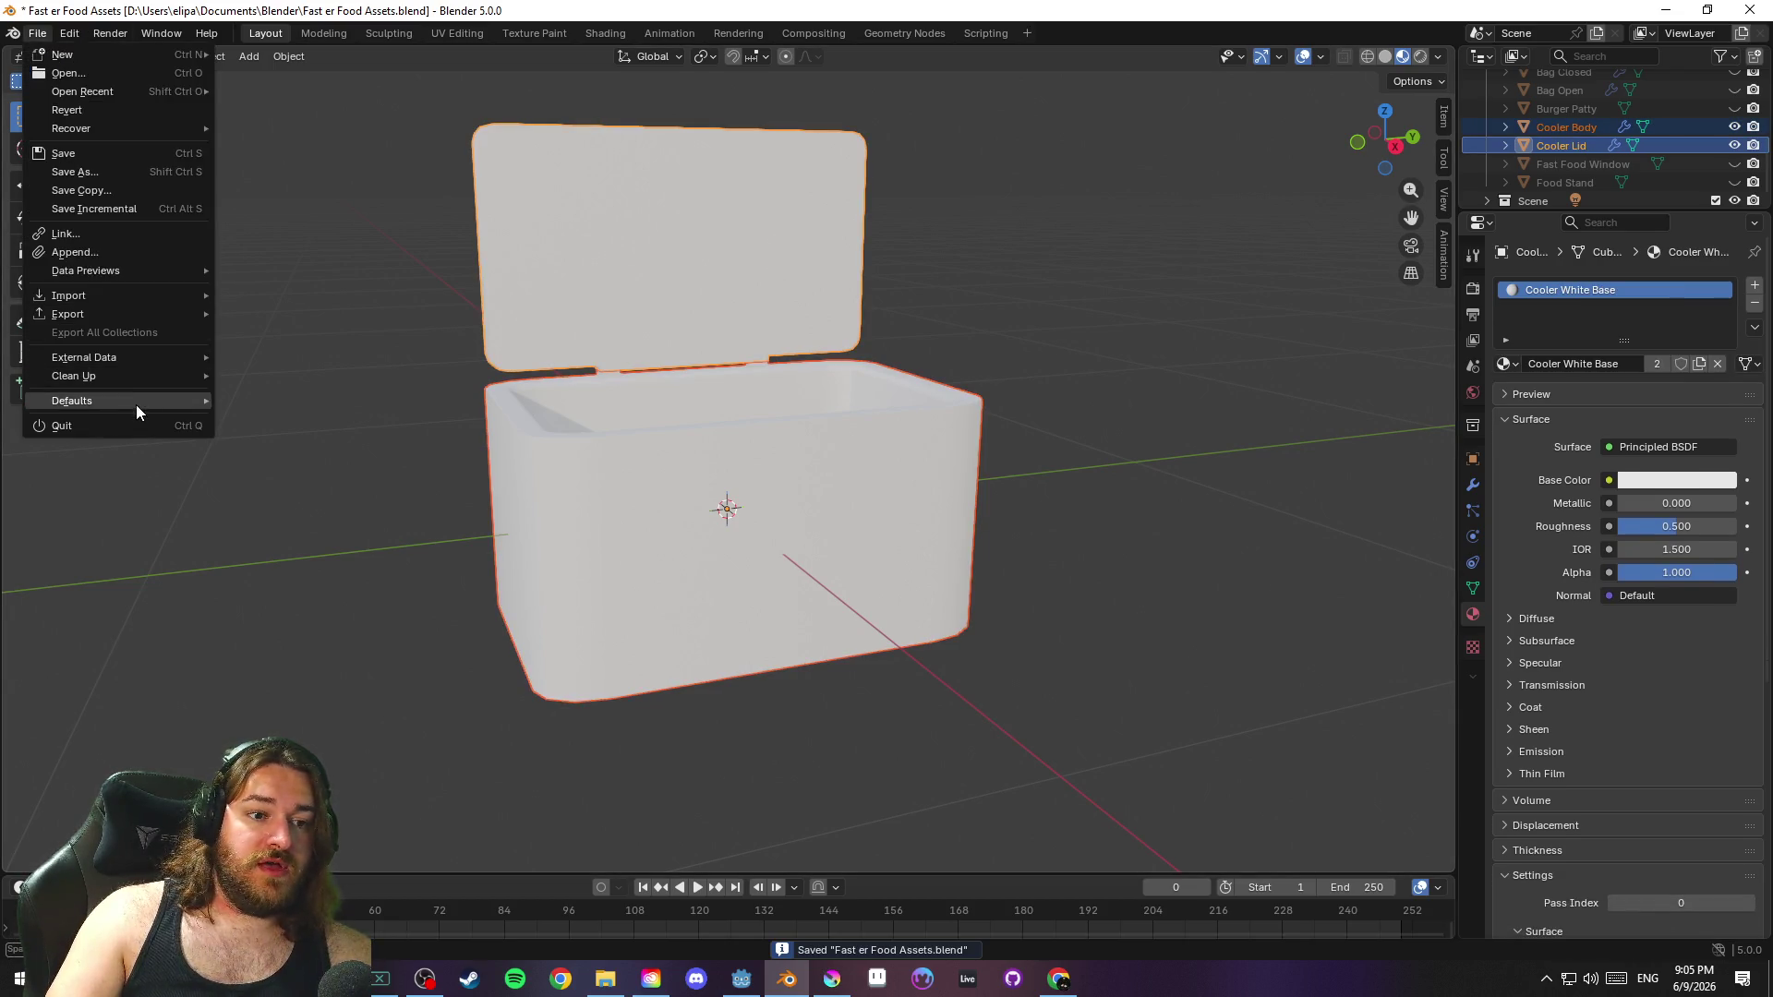
Export both cooler parts as glTF 2.0 named Cooler.glb into the Models folder, then deselect
mouse_move(109, 312)
click(314, 479)
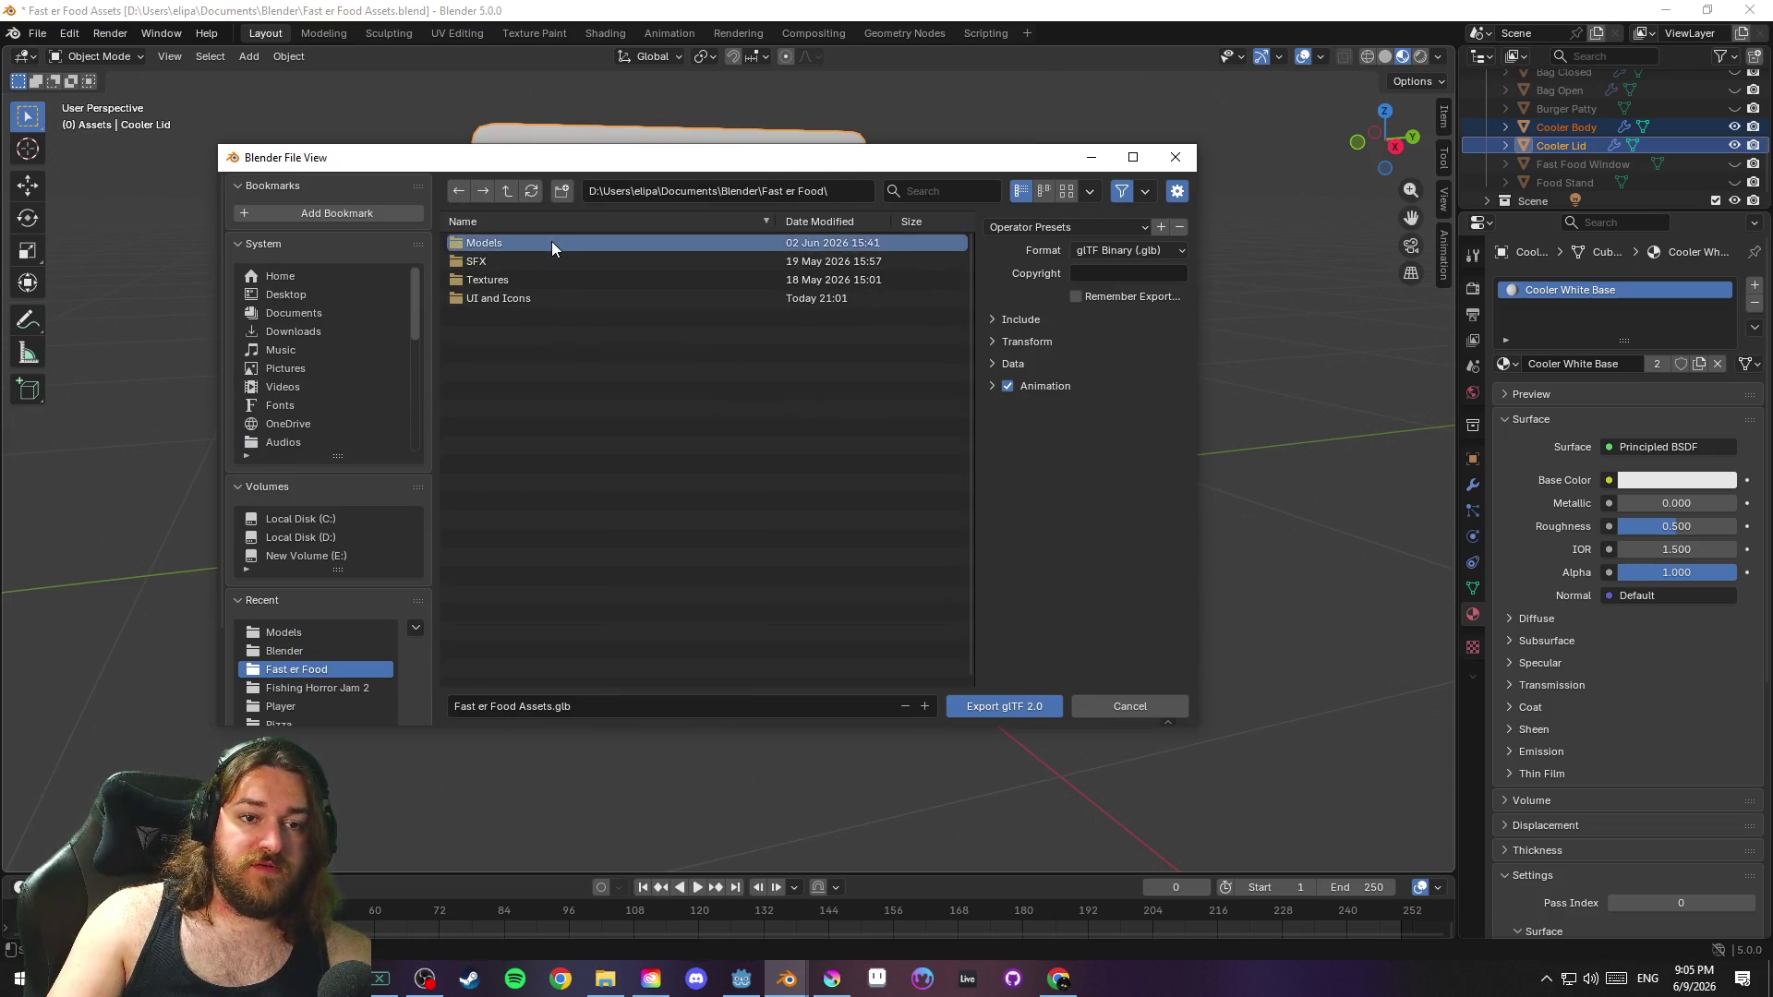
double_click(551, 242)
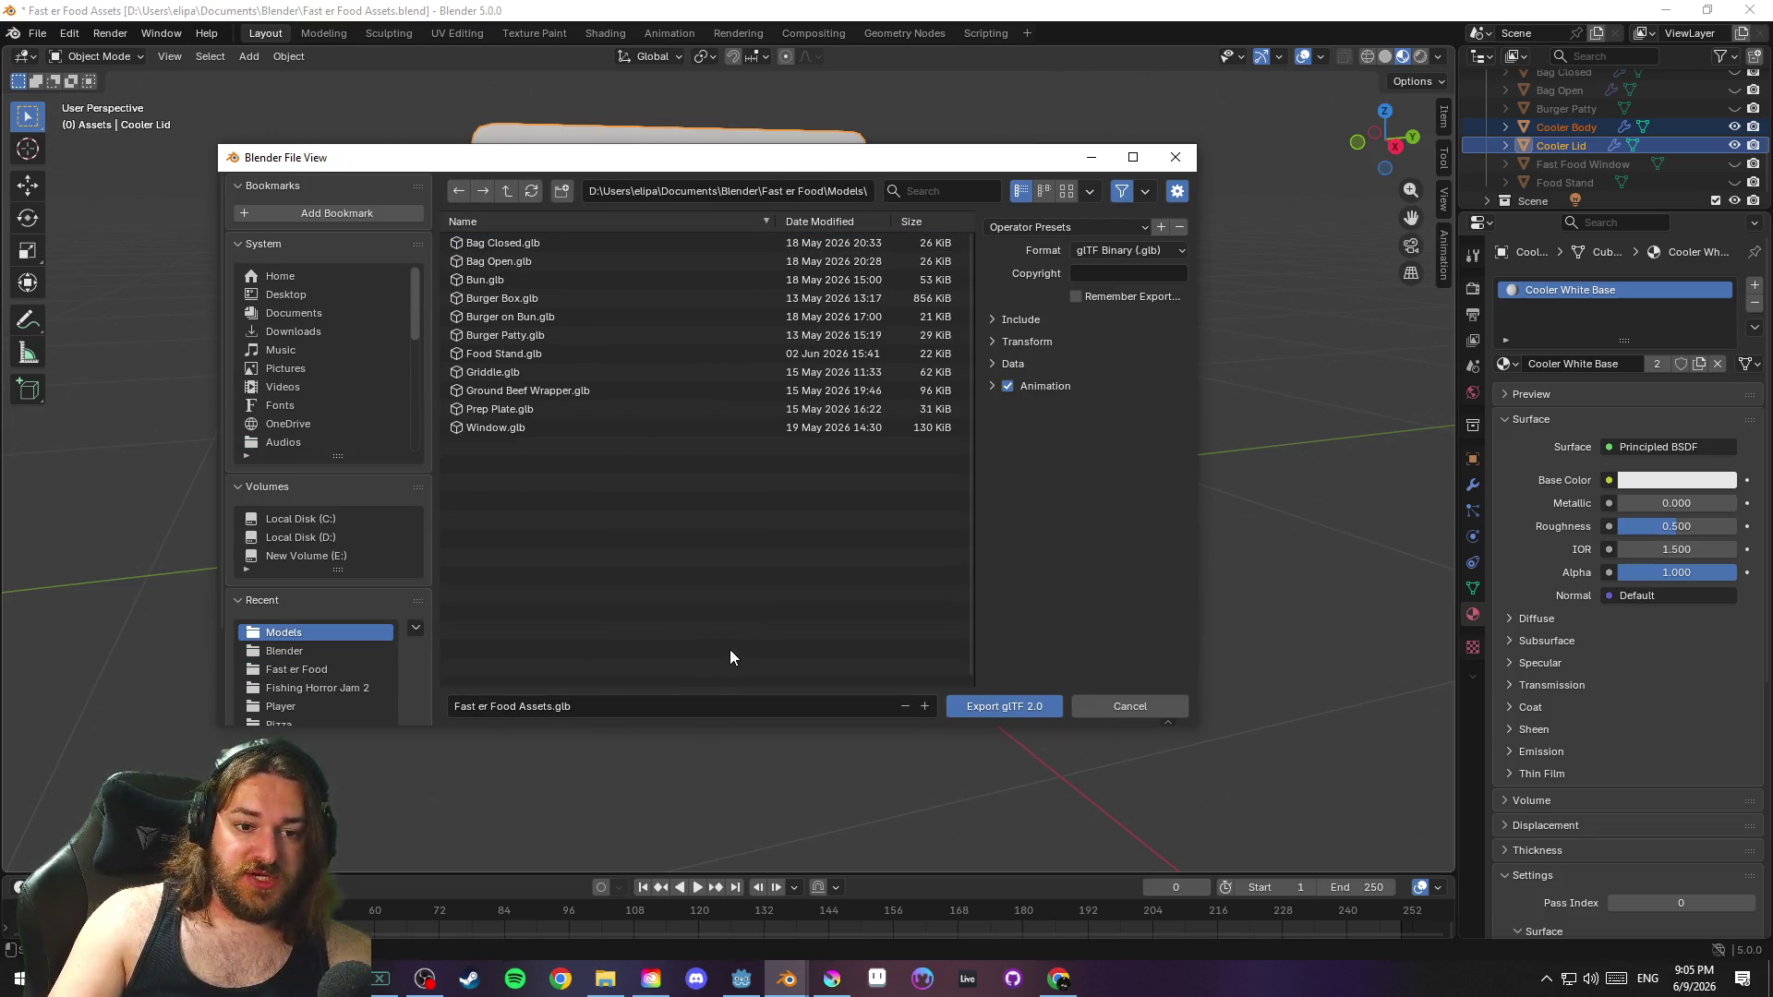
click(606, 707)
text(Cooler)
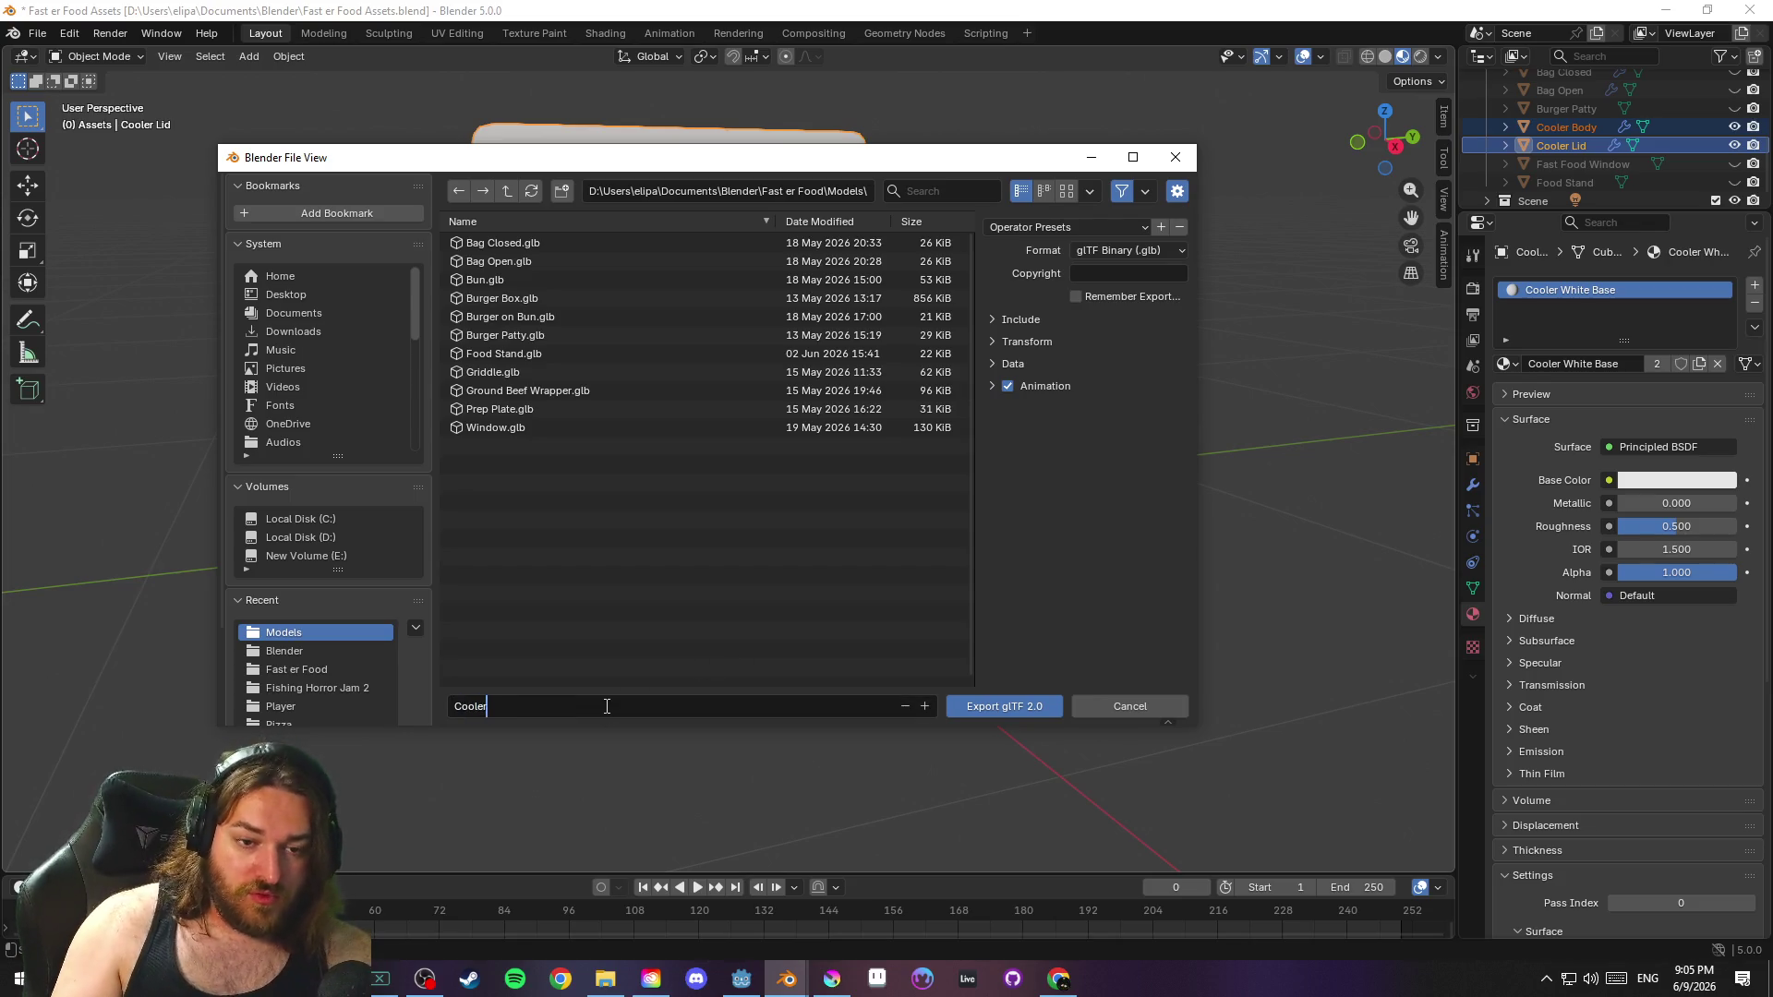
key(Return)
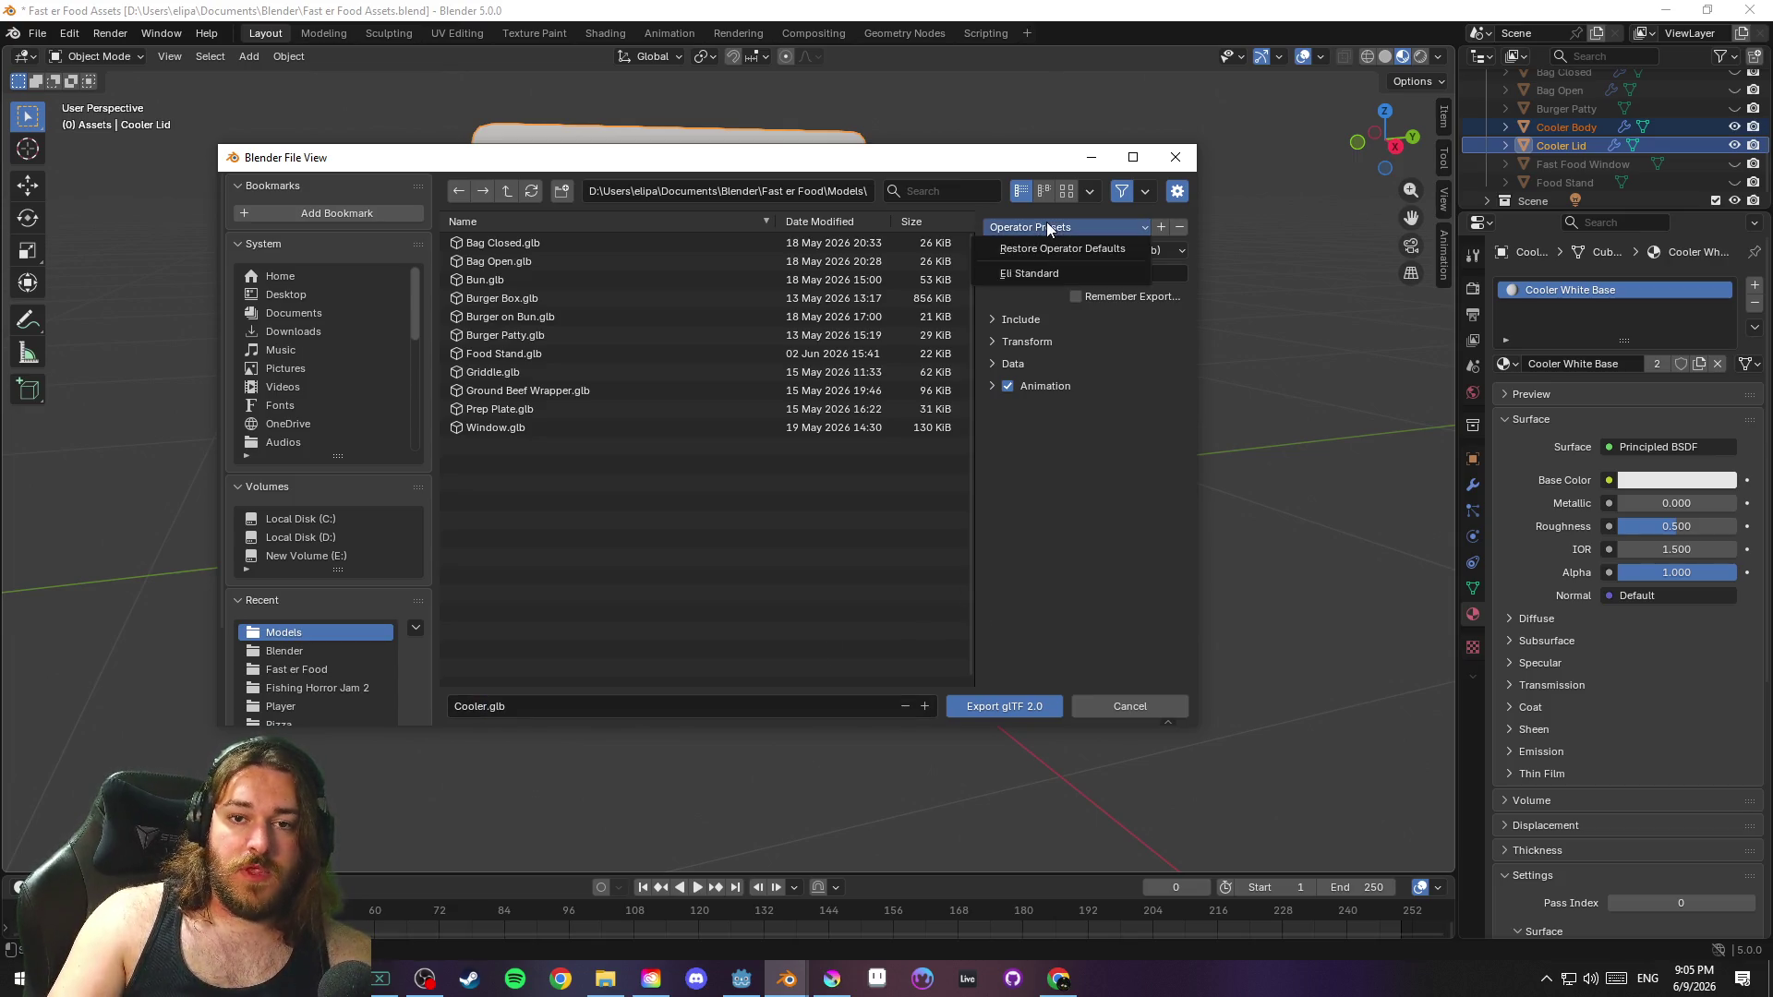
click(991, 713)
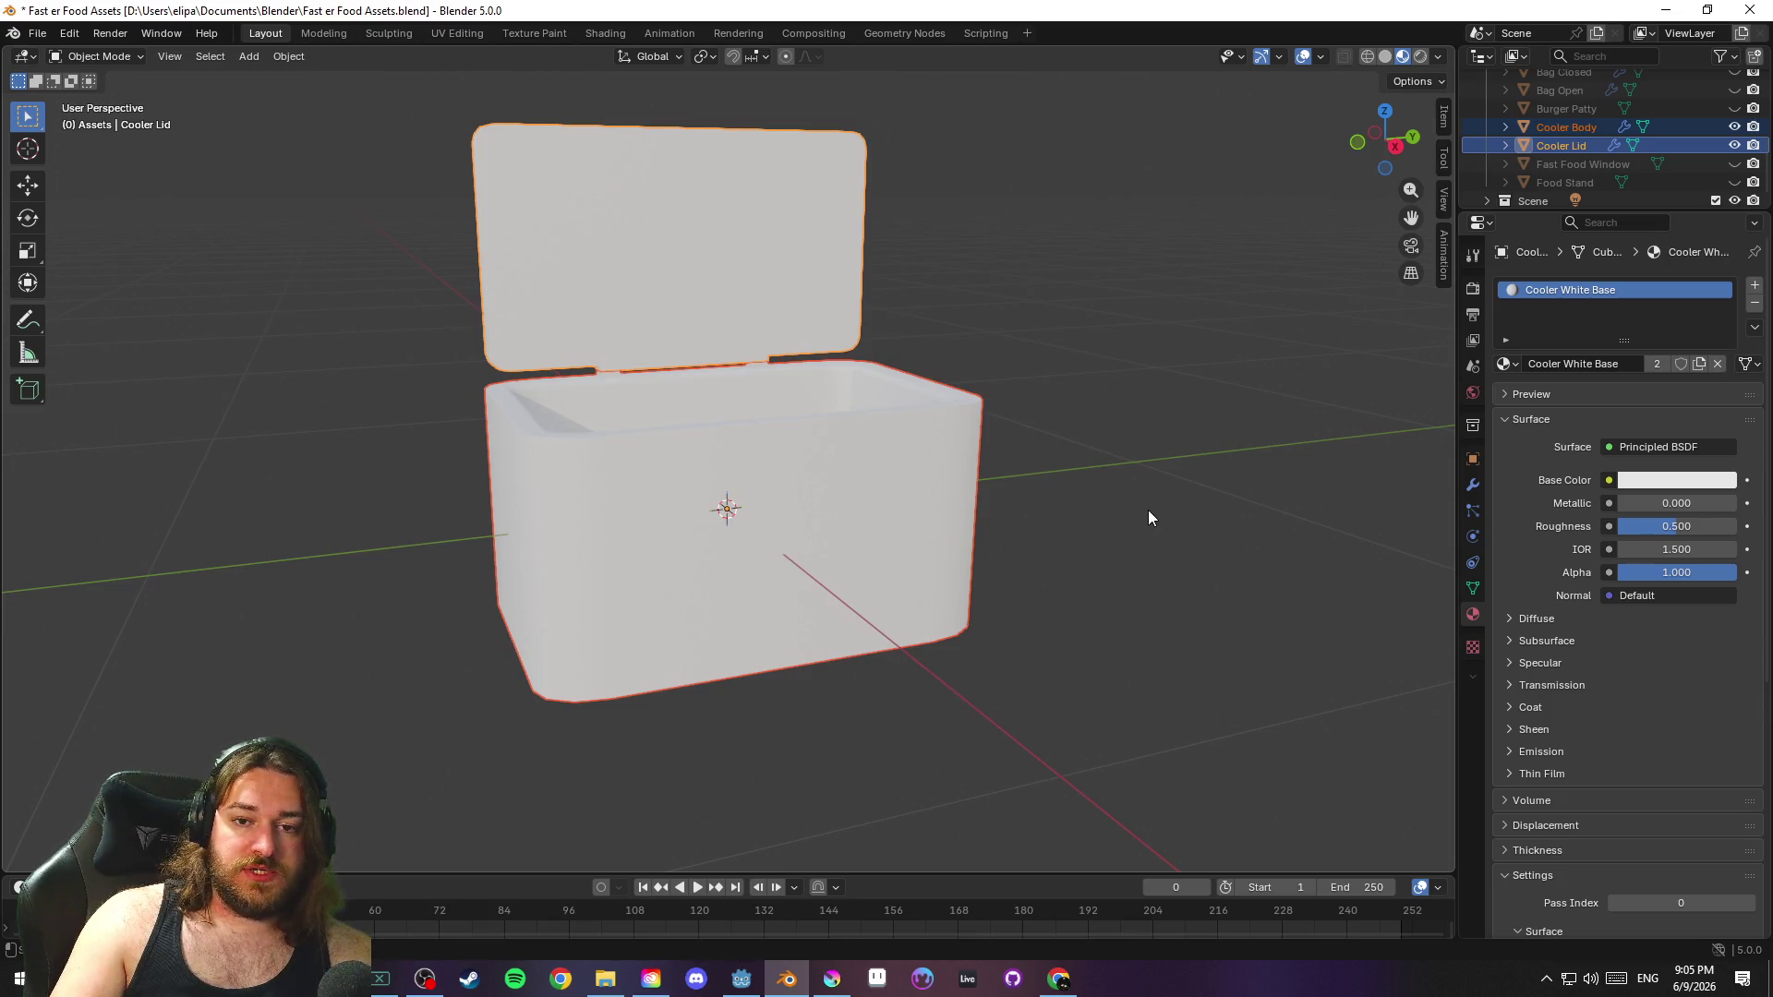
click(1165, 529)
Save the file and alternate between Cooler Body and Cooler Lid to check their materials
drag(1138, 508, 1110, 501)
key(ctrl+s)
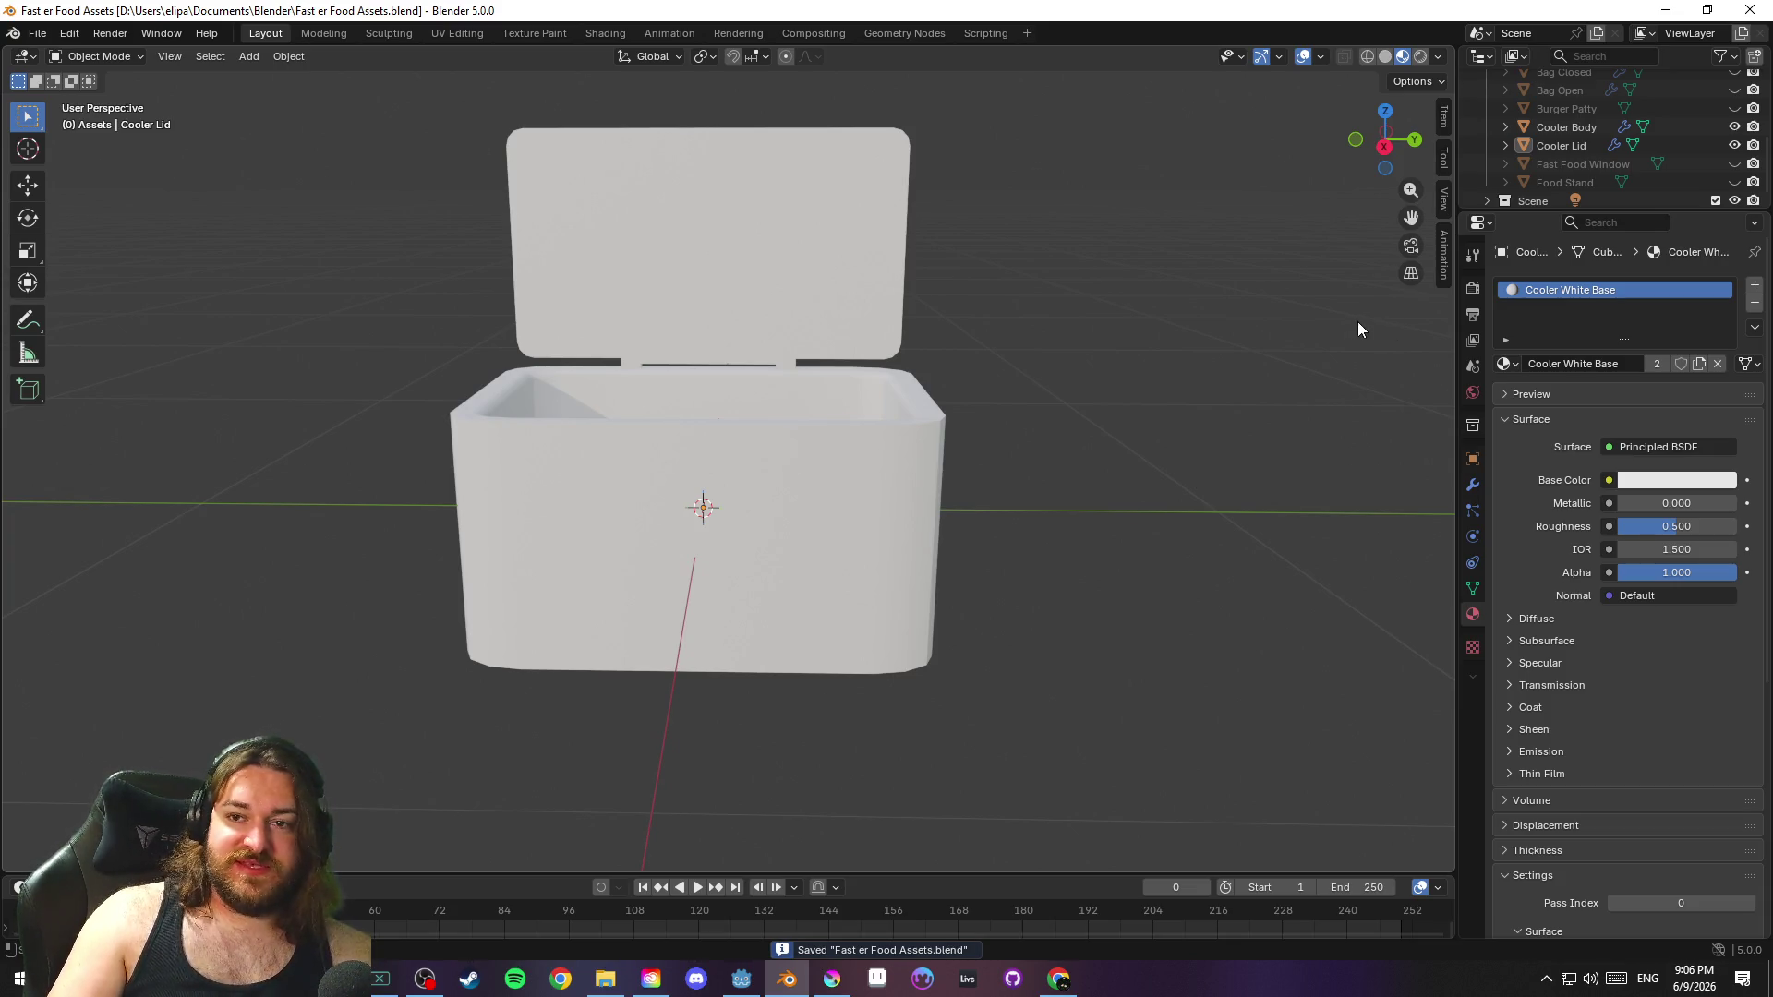
click(820, 452)
click(741, 264)
click(827, 457)
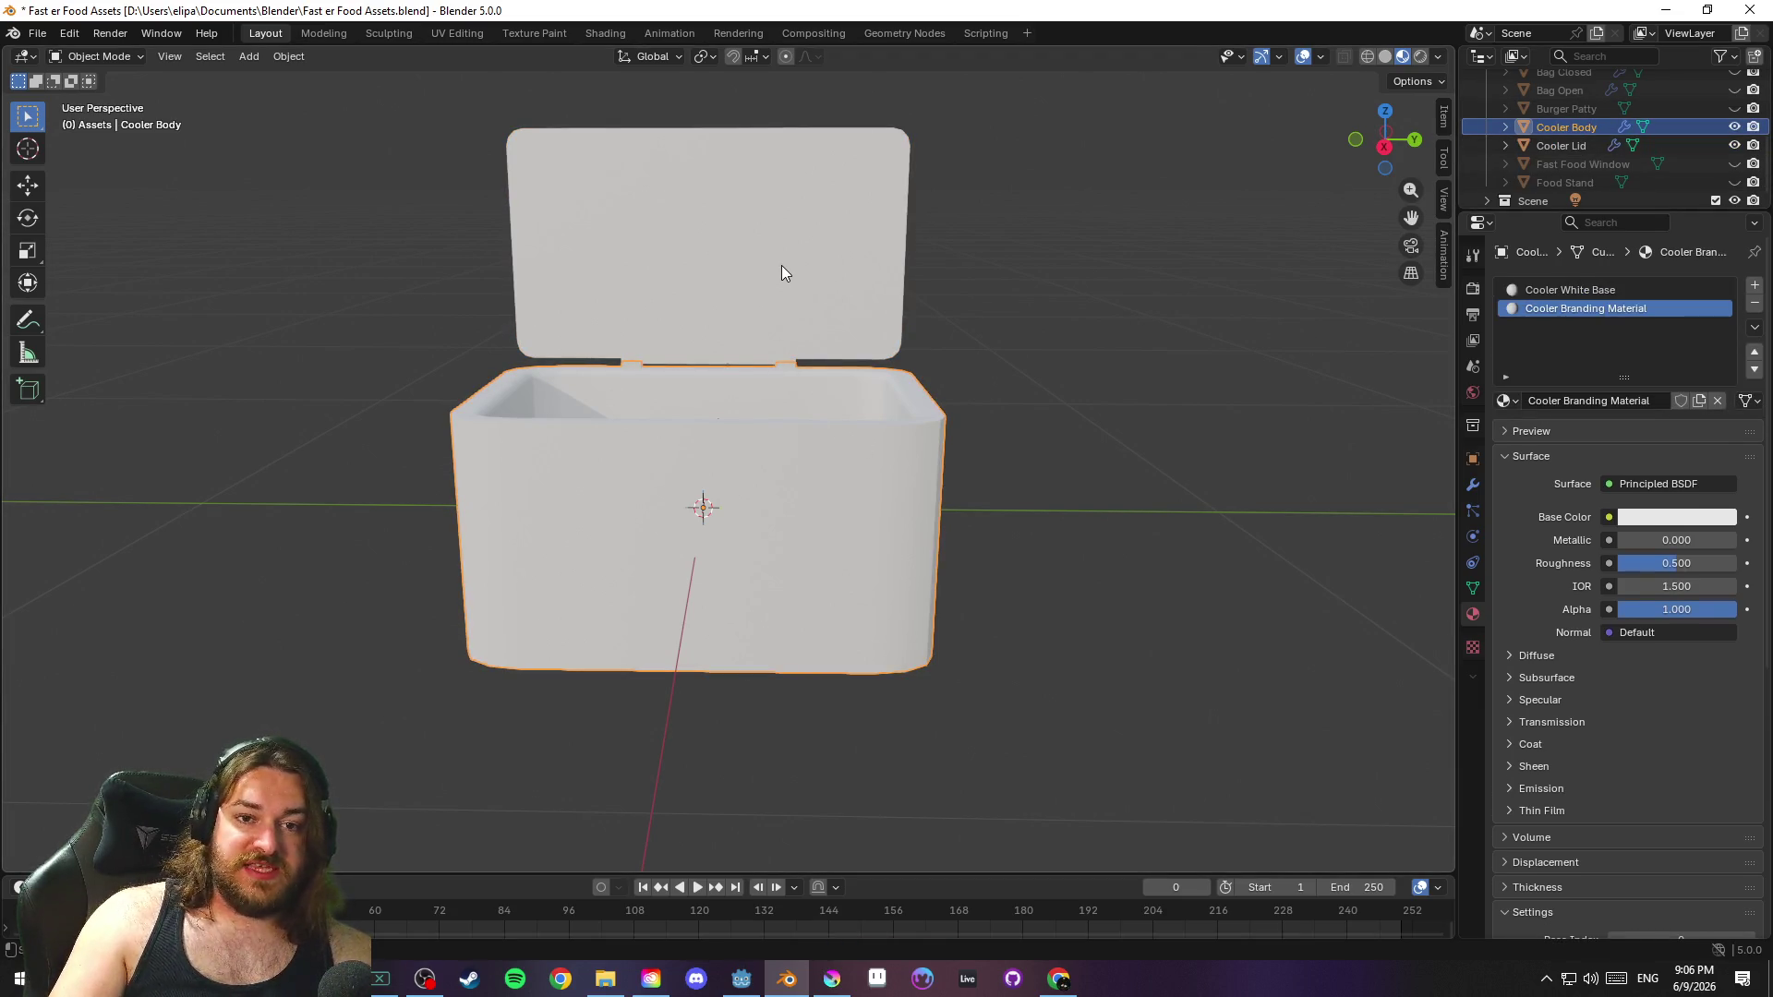
click(781, 264)
click(836, 485)
key(ctrl+s)
click(772, 268)
click(847, 456)
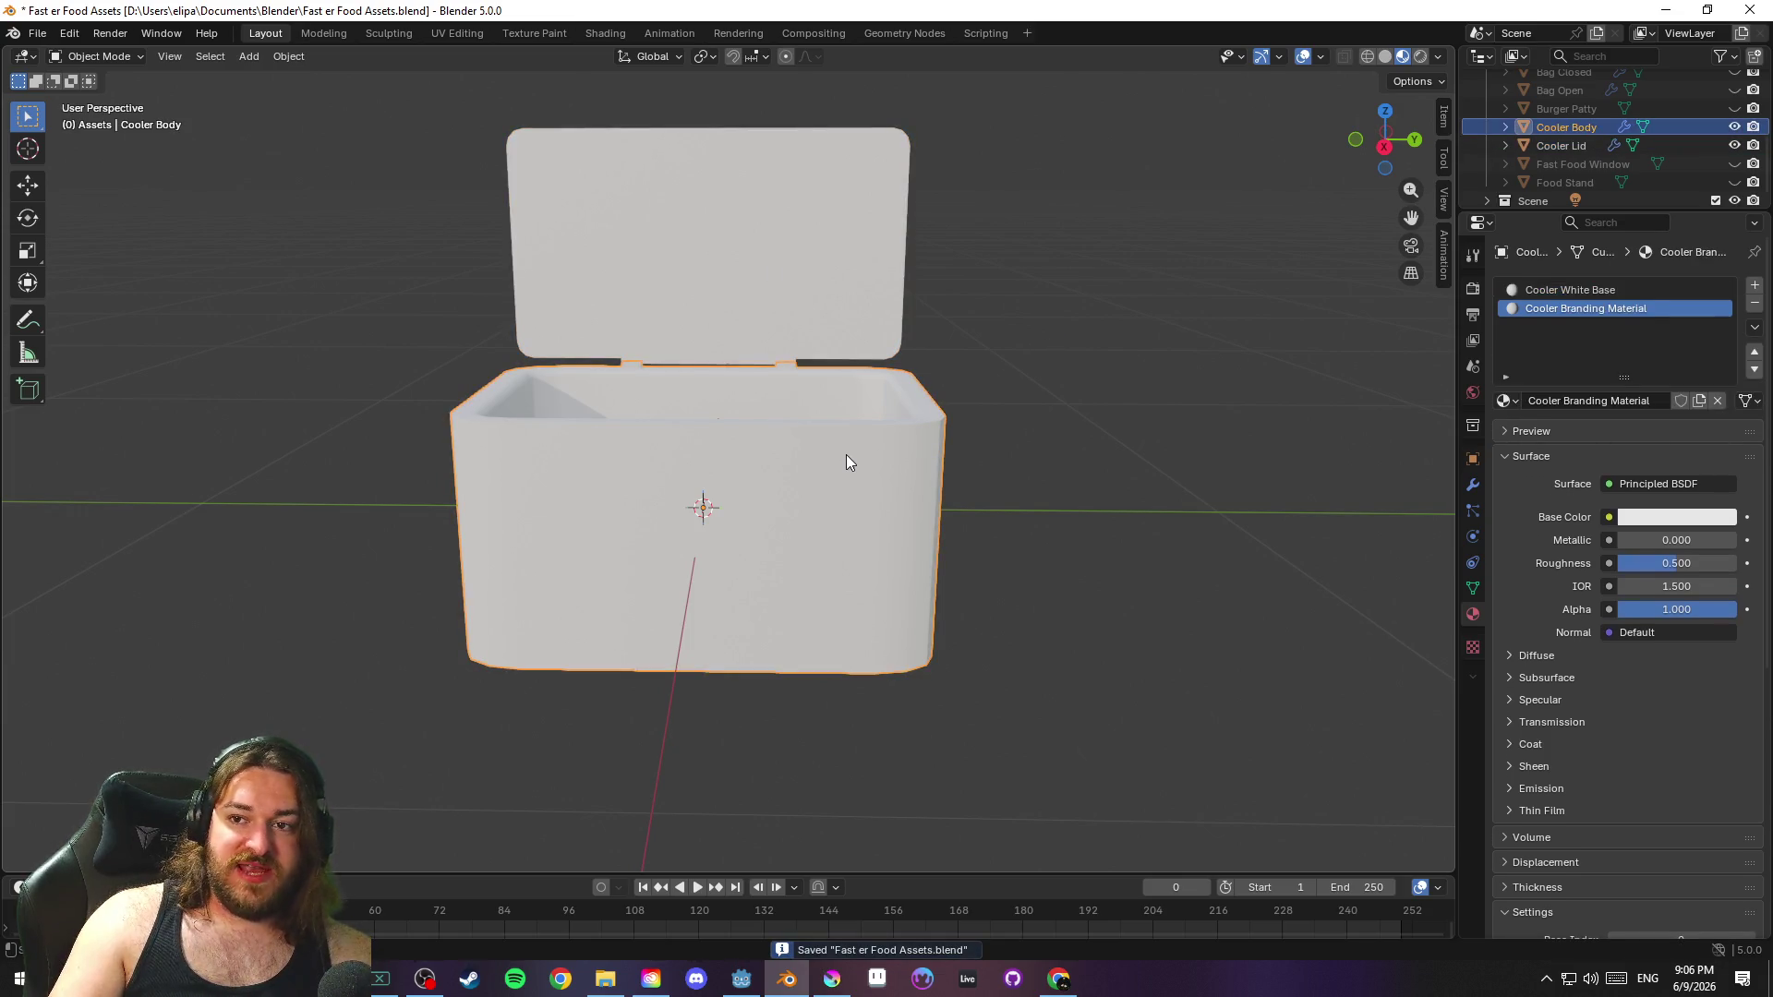
click(776, 277)
Reselect the body and lid, save again, orbit the cooler, and switch to Godot with Alt+Tab
click(1514, 56)
click(1516, 59)
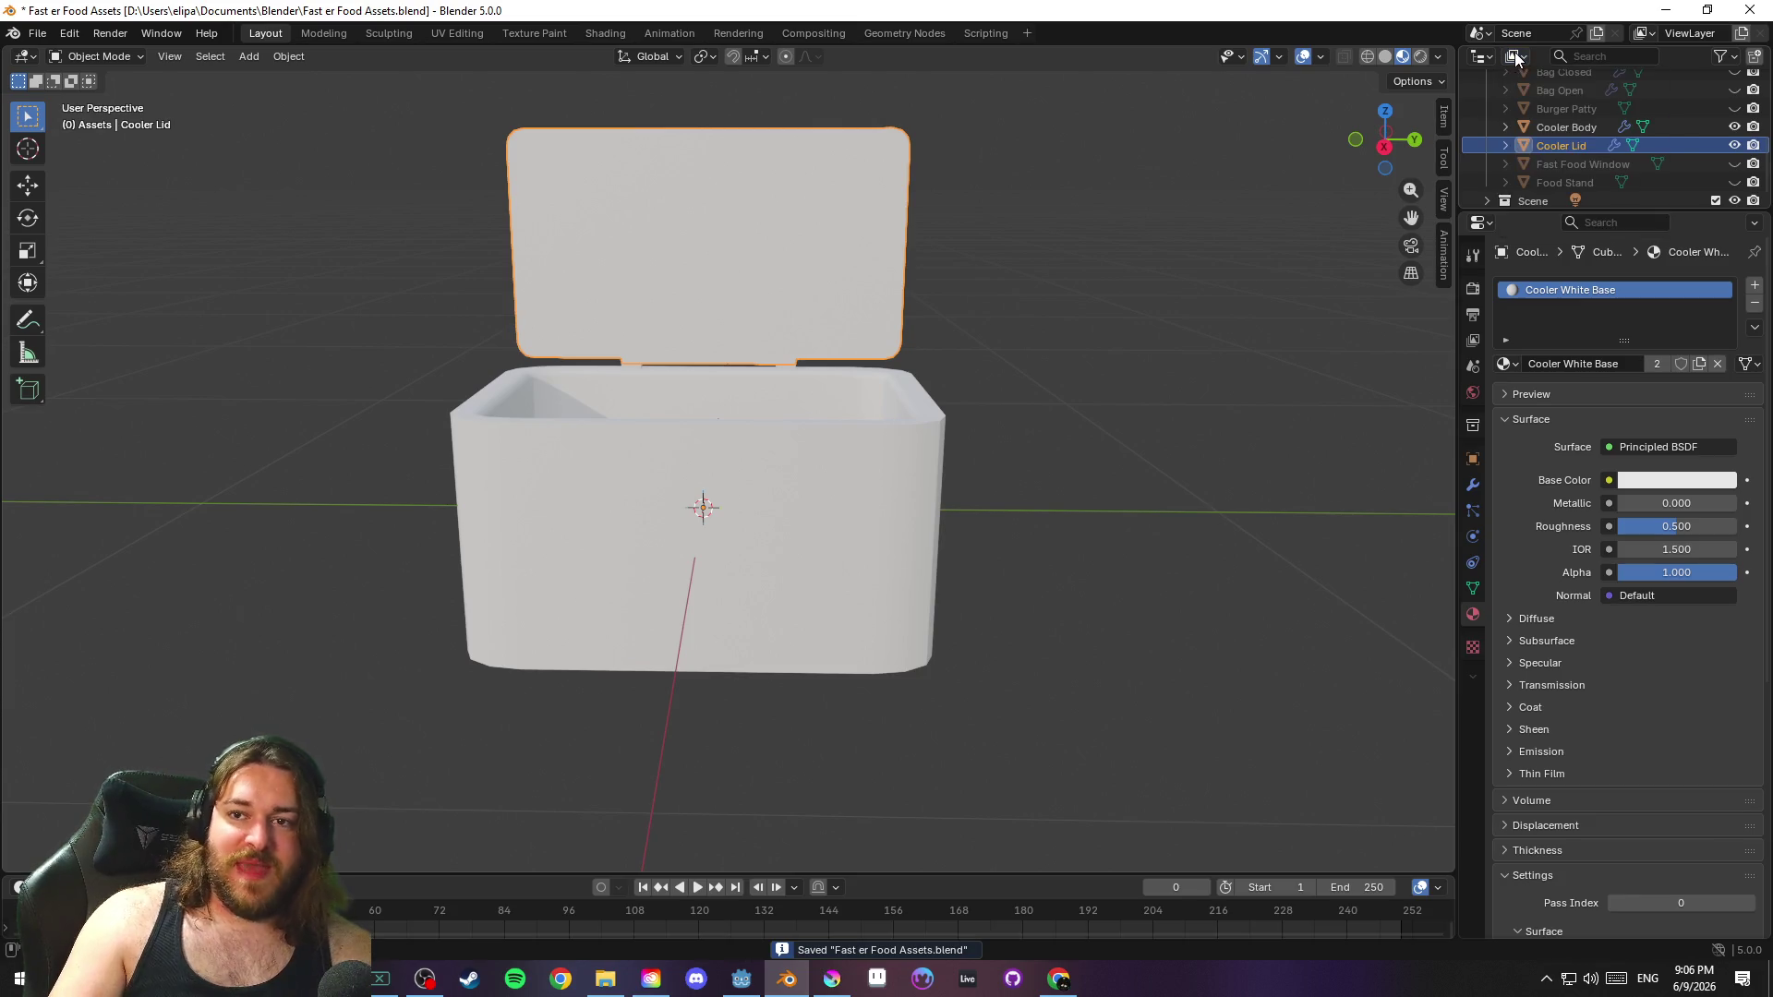
click(994, 325)
click(805, 462)
click(795, 280)
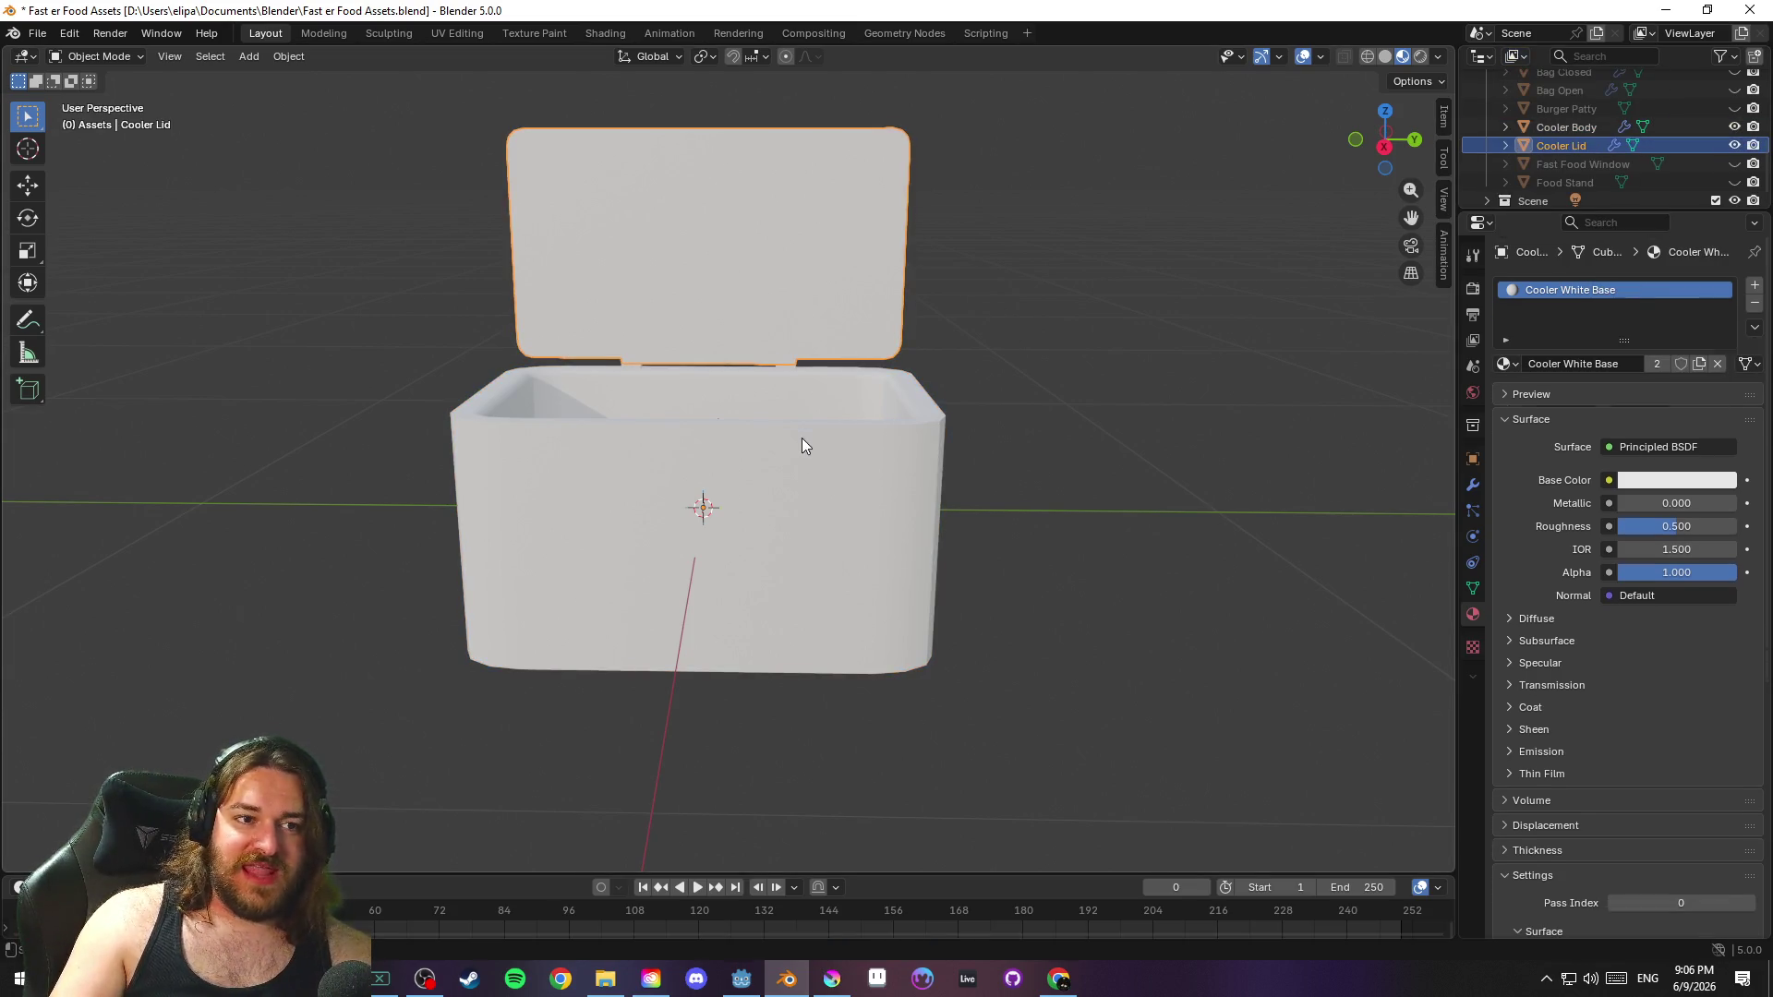
key(ctrl+s)
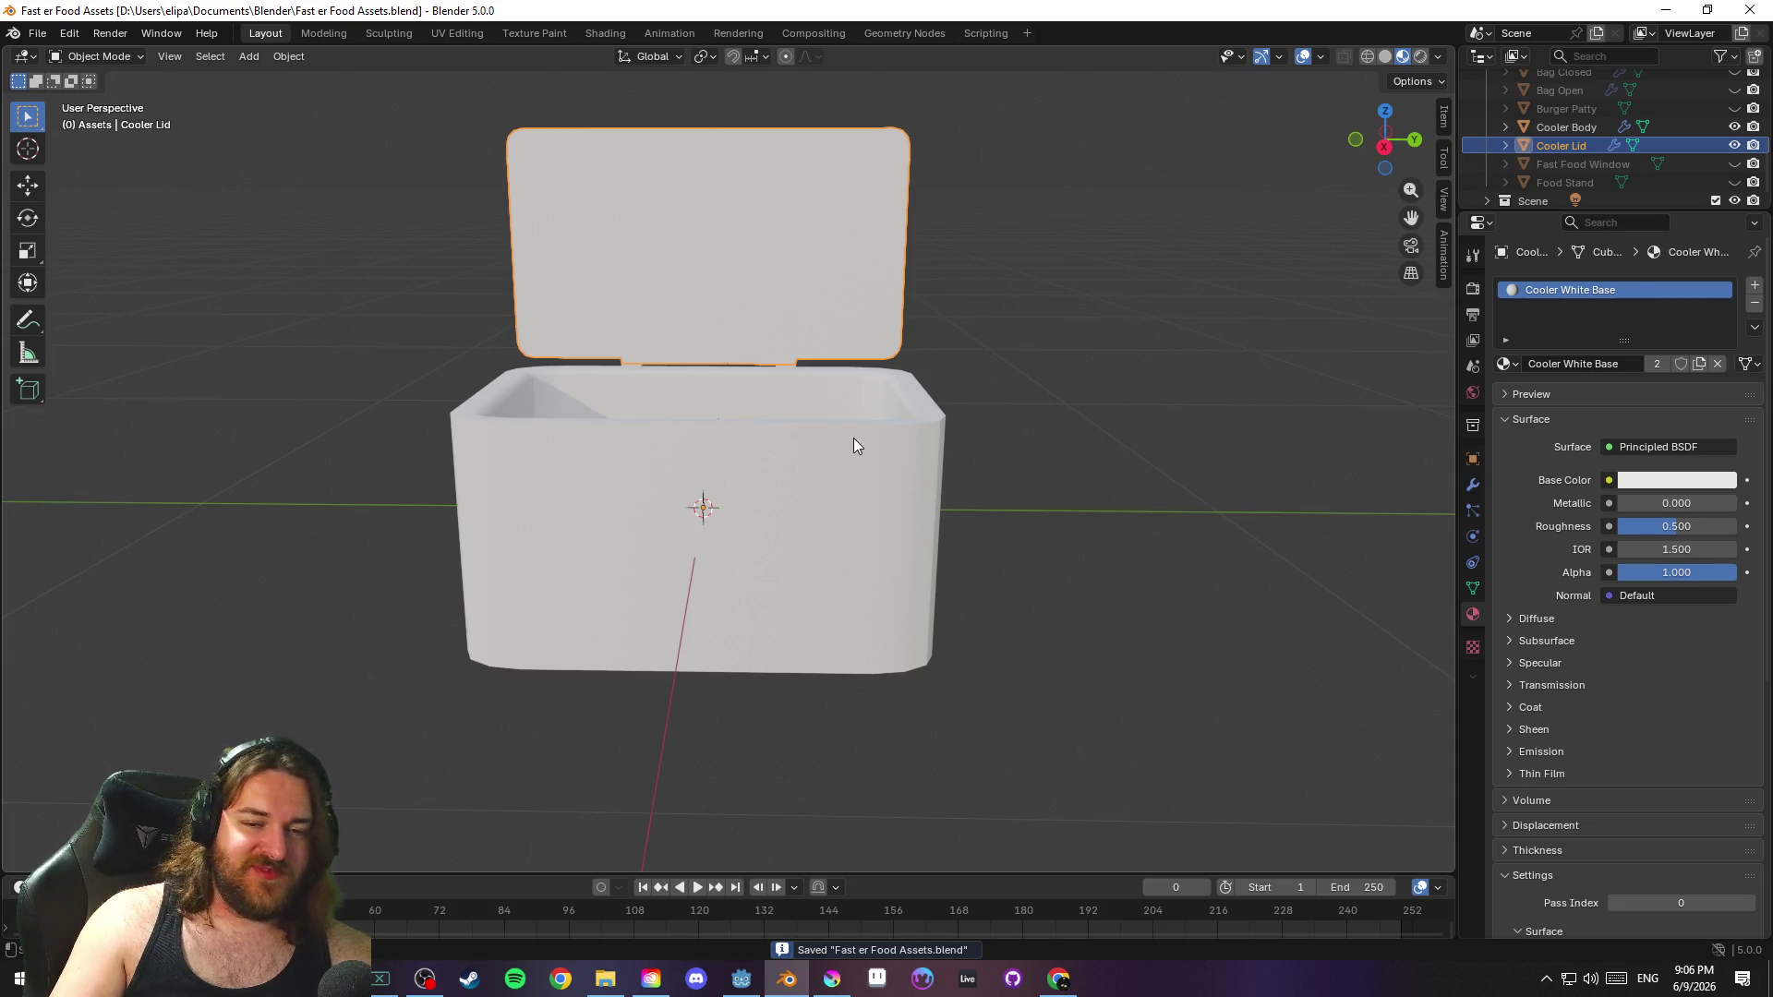
mouse_move(856, 335)
mouse_down()
mouse_move(1144, 408)
mouse_move(1005, 376)
mouse_move(1290, 370)
mouse_move(447, 384)
mouse_move(1136, 391)
mouse_move(886, 379)
mouse_move(972, 485)
mouse_move(1013, 357)
mouse_move(1231, 366)
mouse_move(932, 378)
mouse_move(1039, 419)
mouse_move(835, 406)
mouse_move(1234, 431)
mouse_move(1128, 512)
mouse_move(1143, 376)
mouse_move(1100, 264)
mouse_move(1123, 471)
mouse_move(1133, 432)
mouse_move(1087, 384)
mouse_move(1138, 385)
mouse_up()
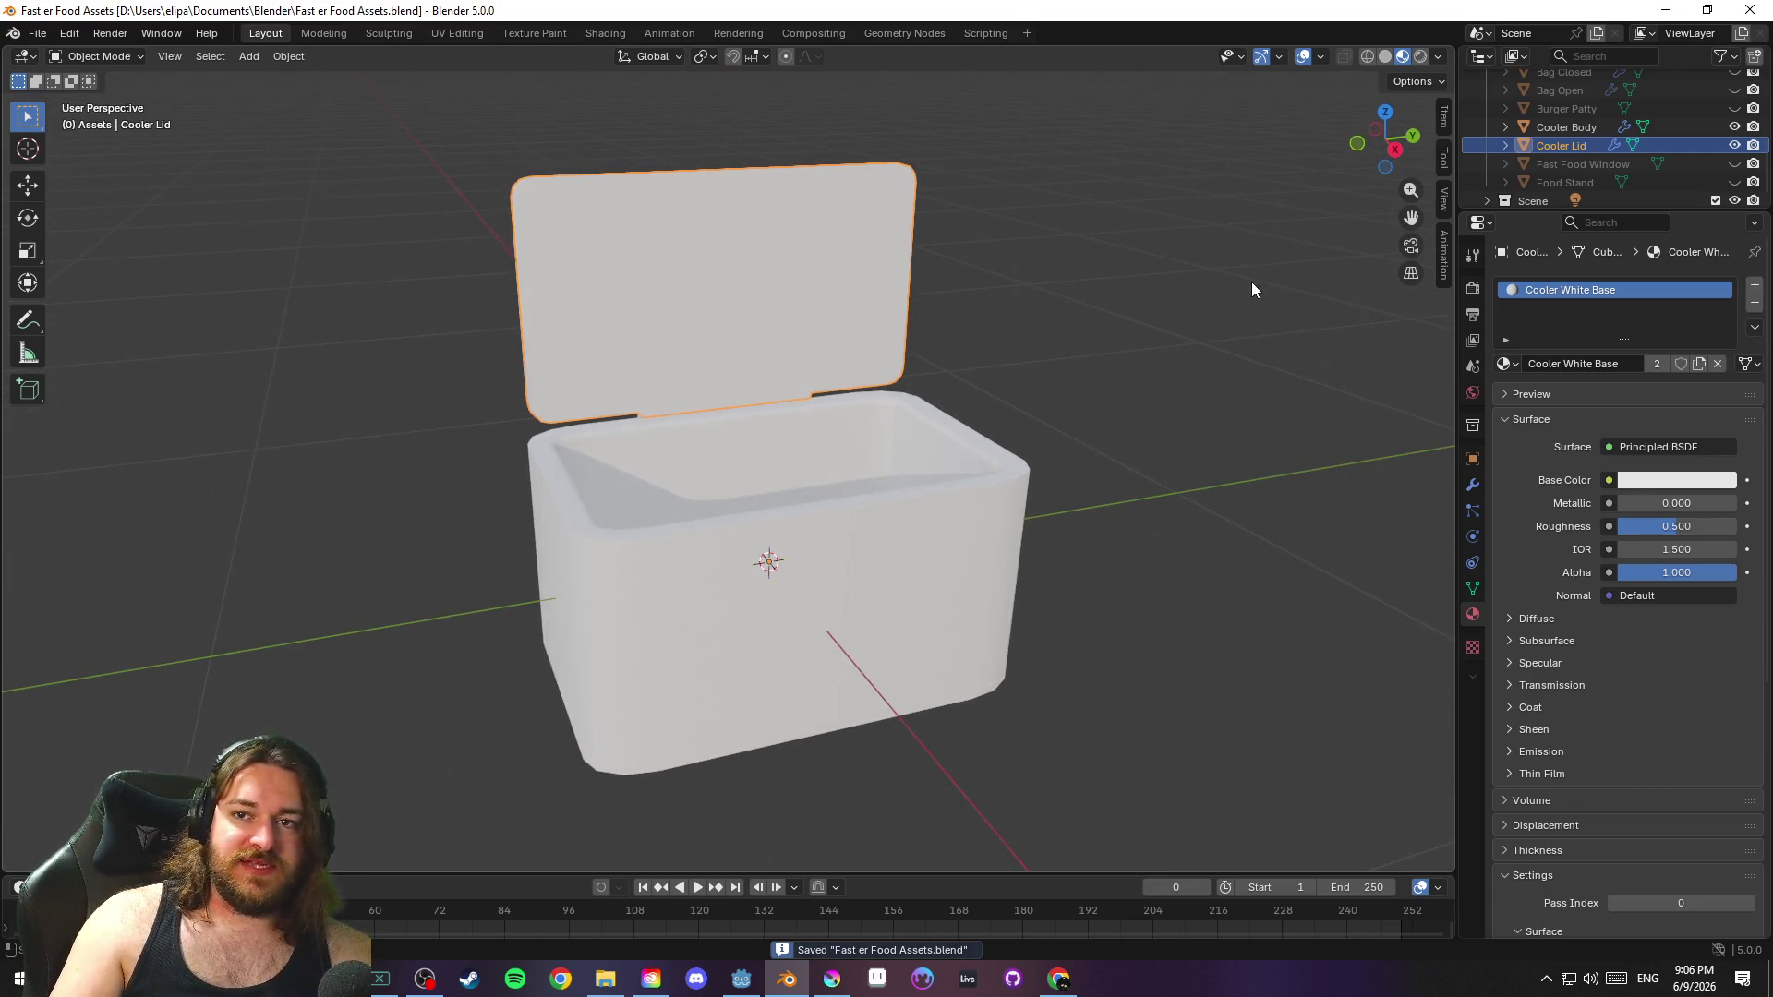
key(alt+Tab)
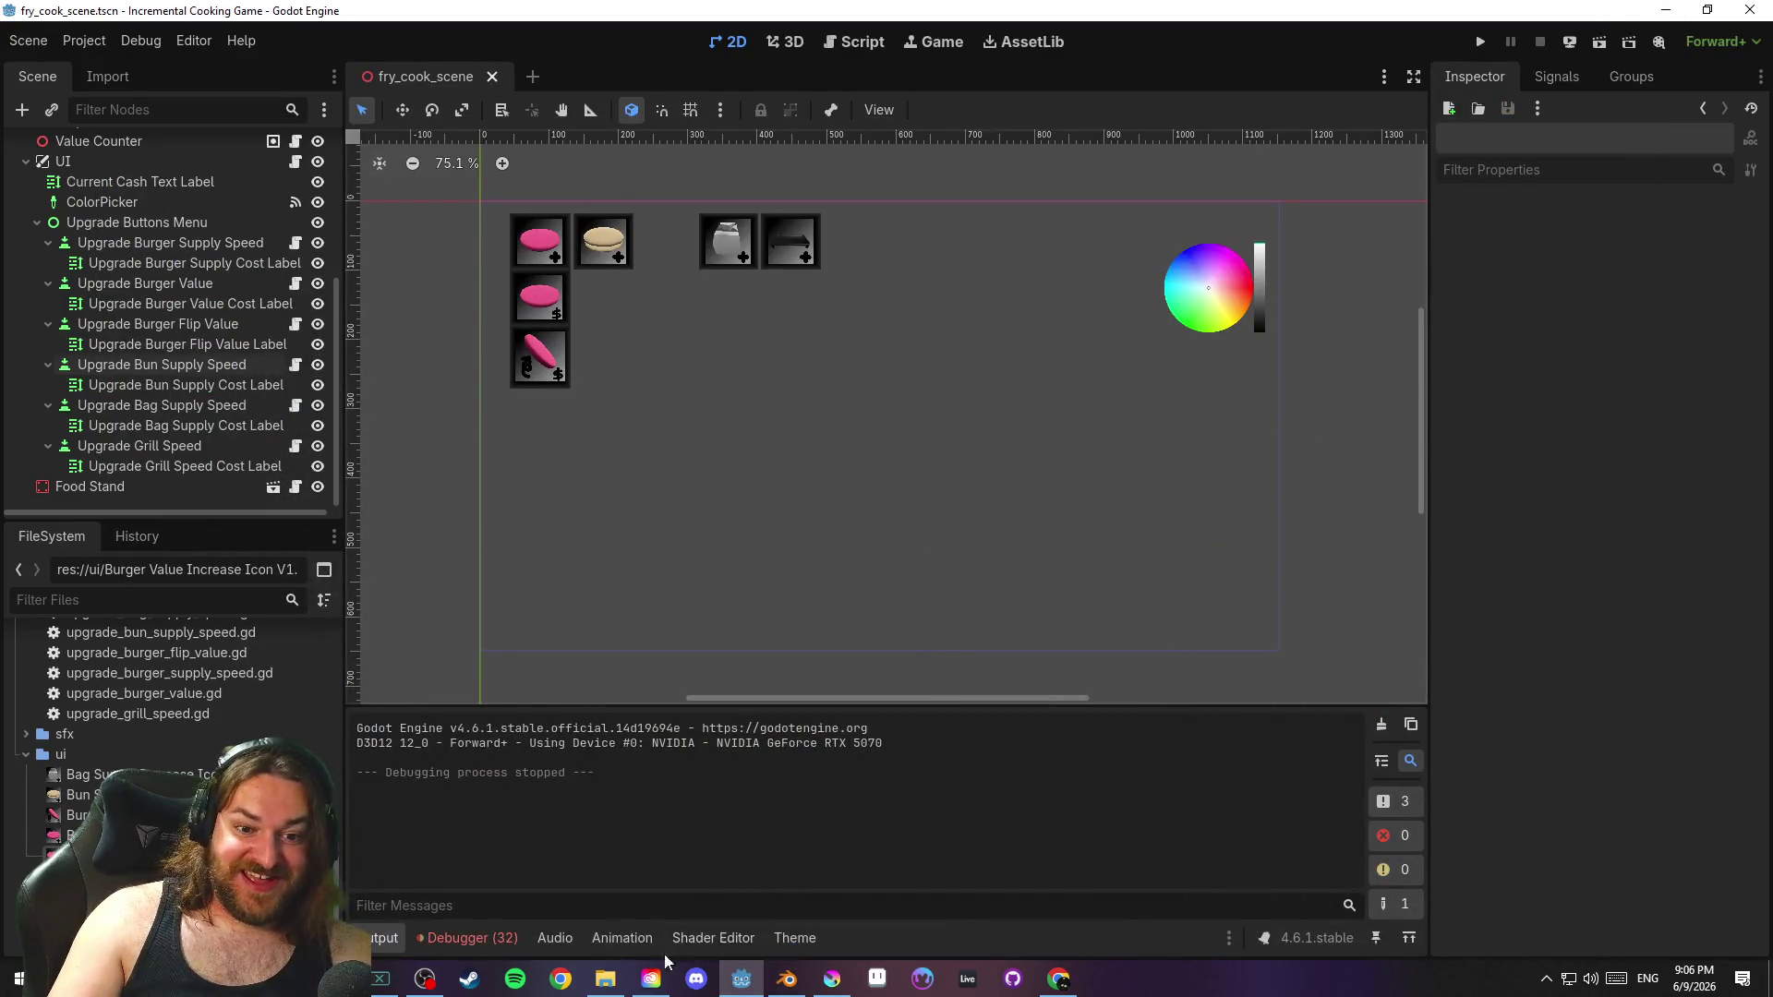
In the assets folder, check Cooler.glb's import settings, then create a New Inherited Scene from it
click(605, 979)
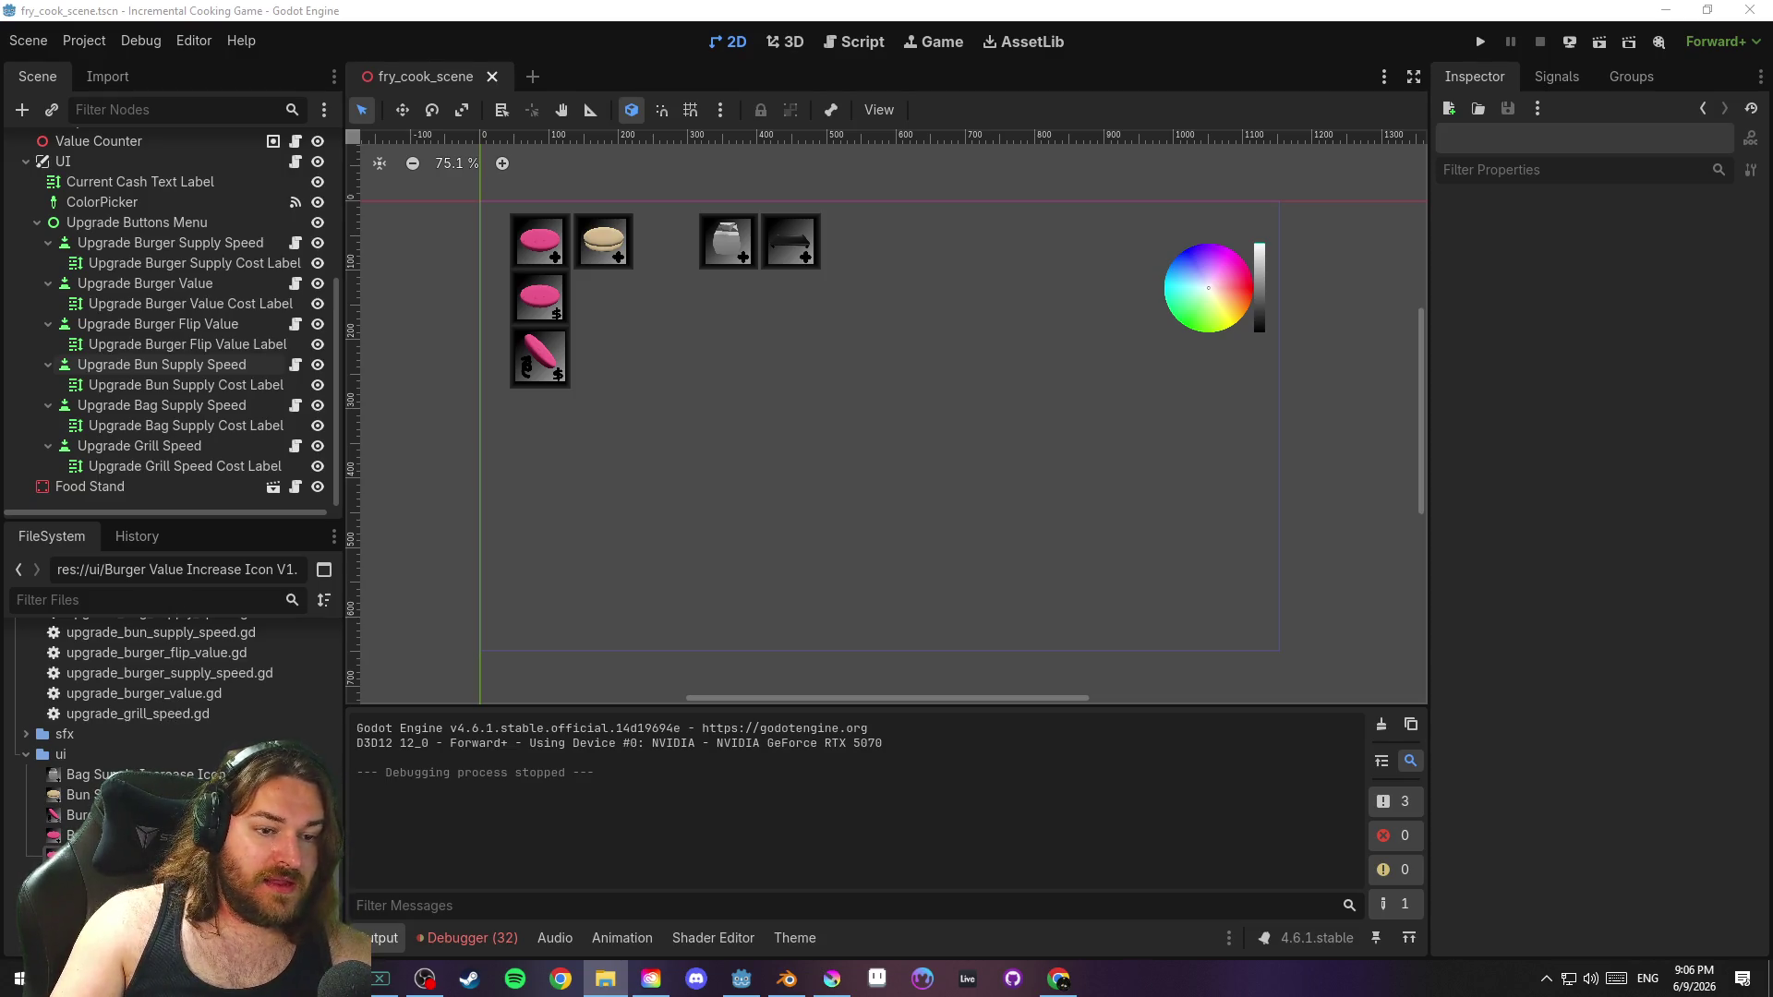
scroll(160, 688, up, 10)
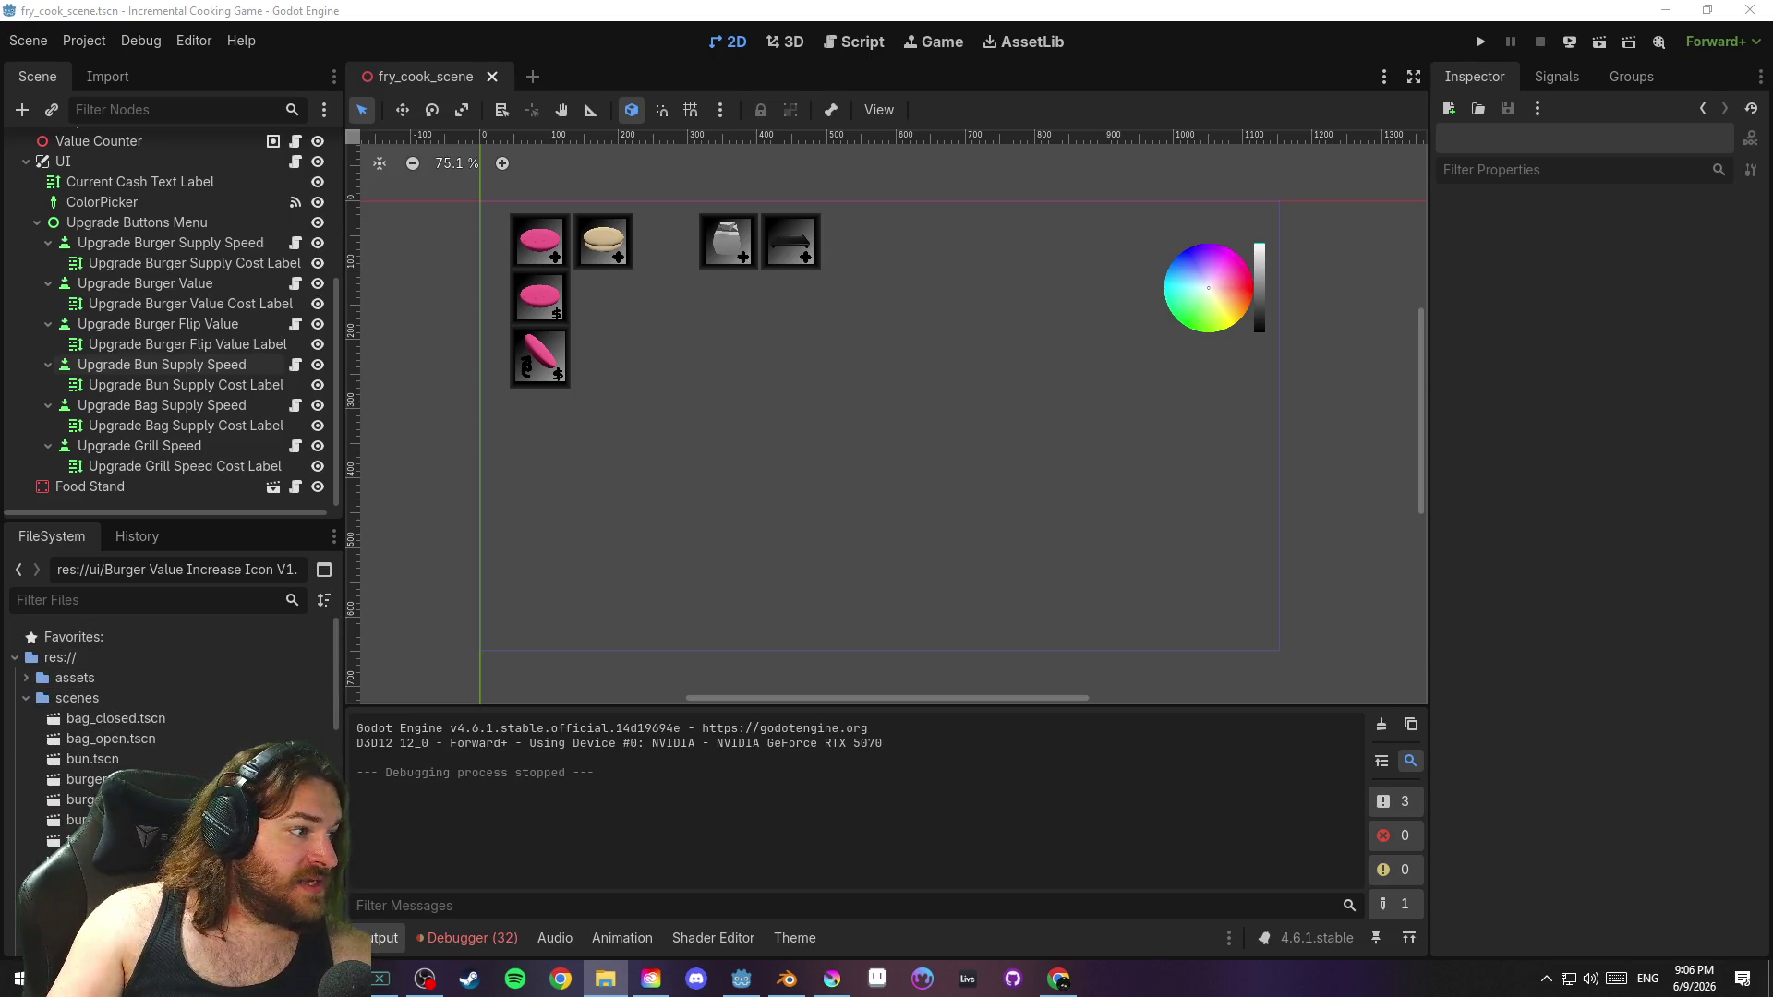
double_click(88, 681)
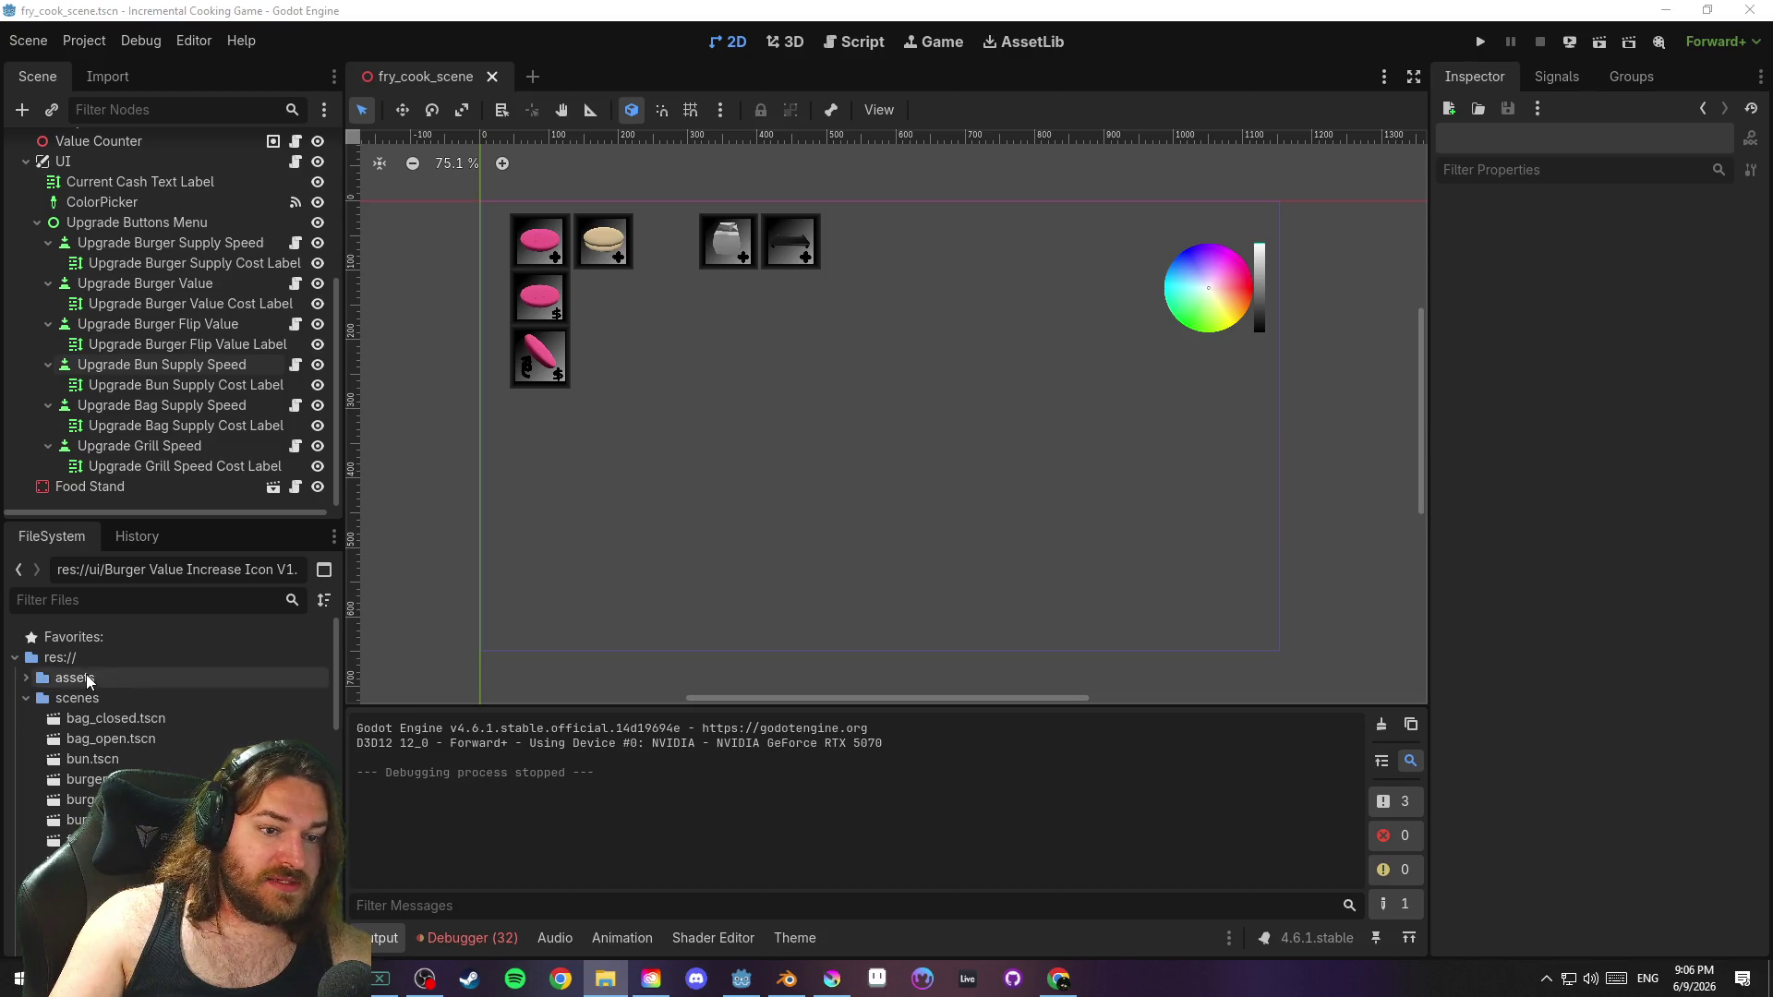
scroll(166, 720, down, 5)
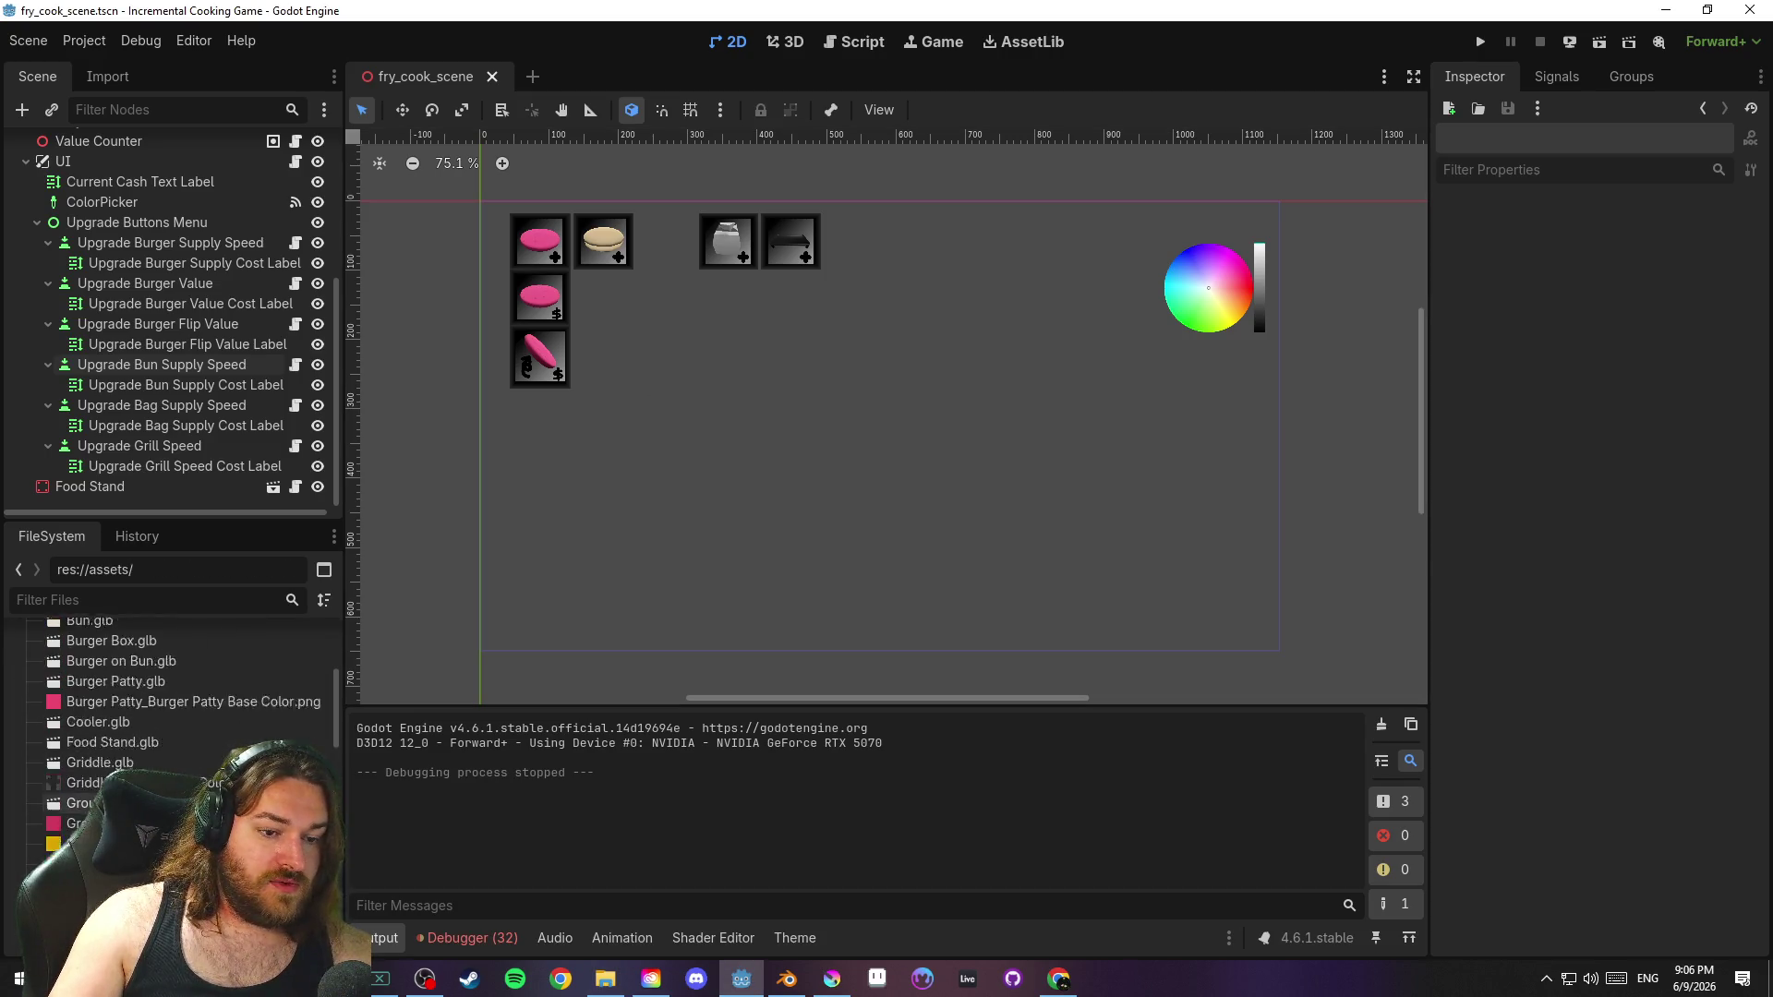
double_click(97, 682)
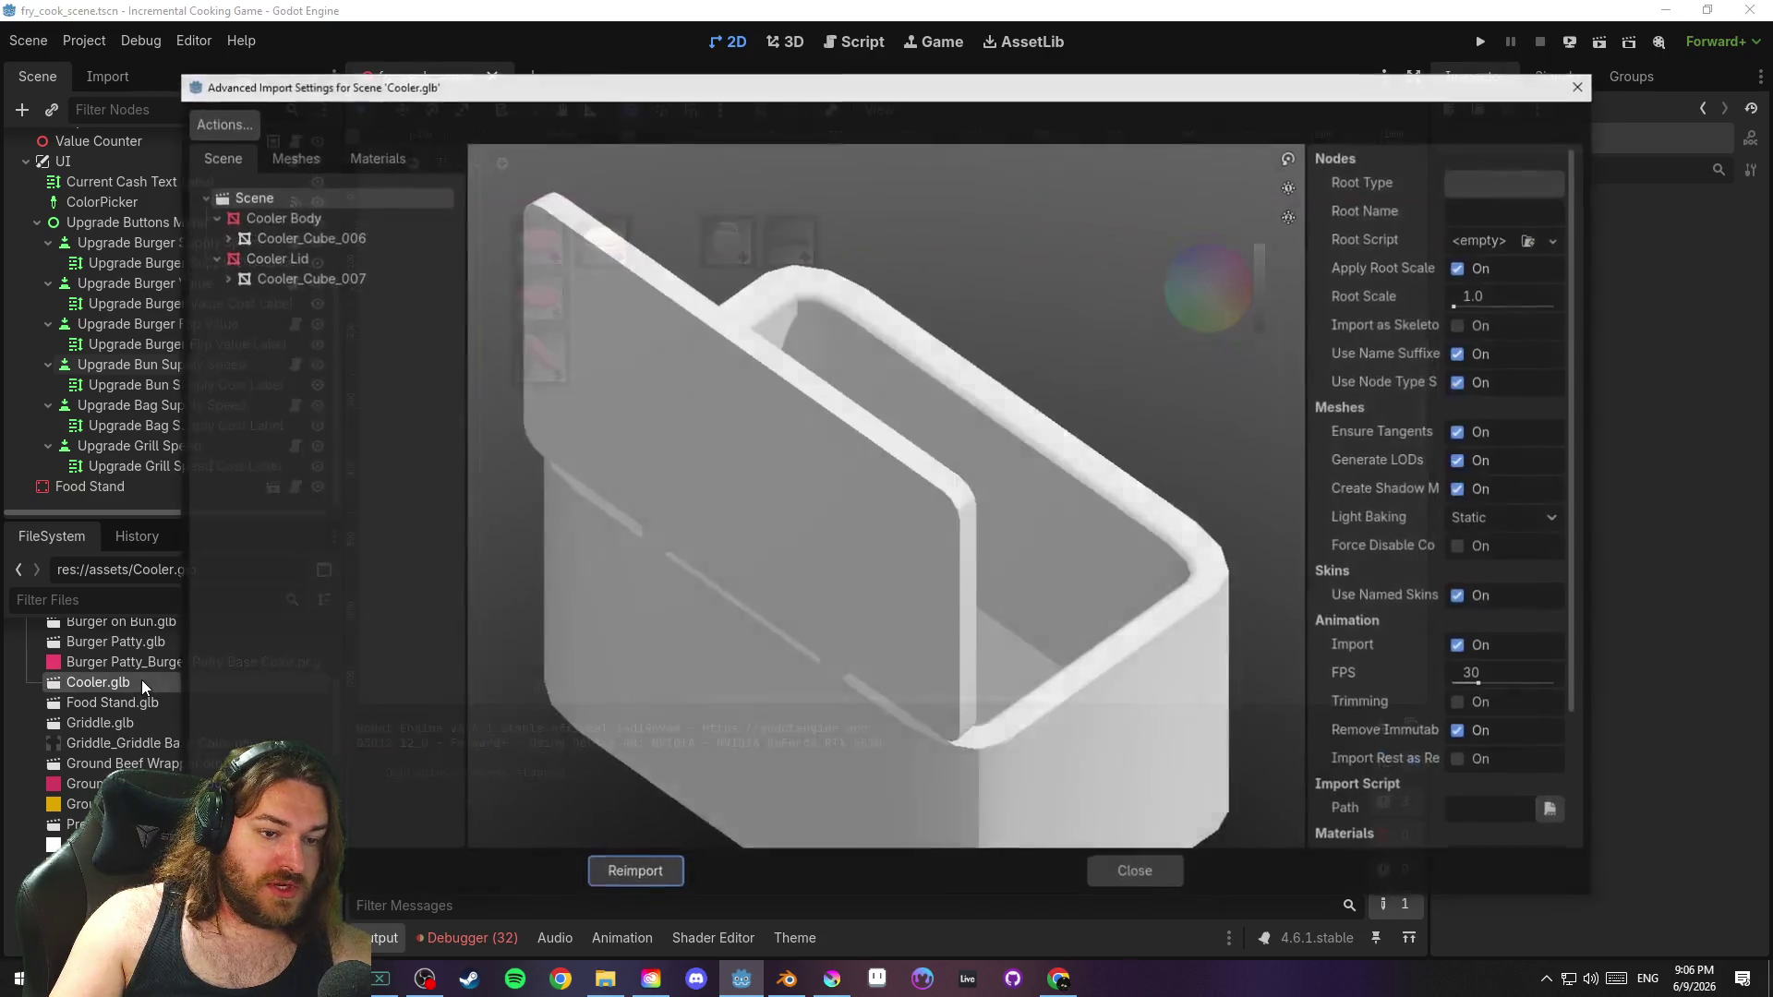
click(1145, 863)
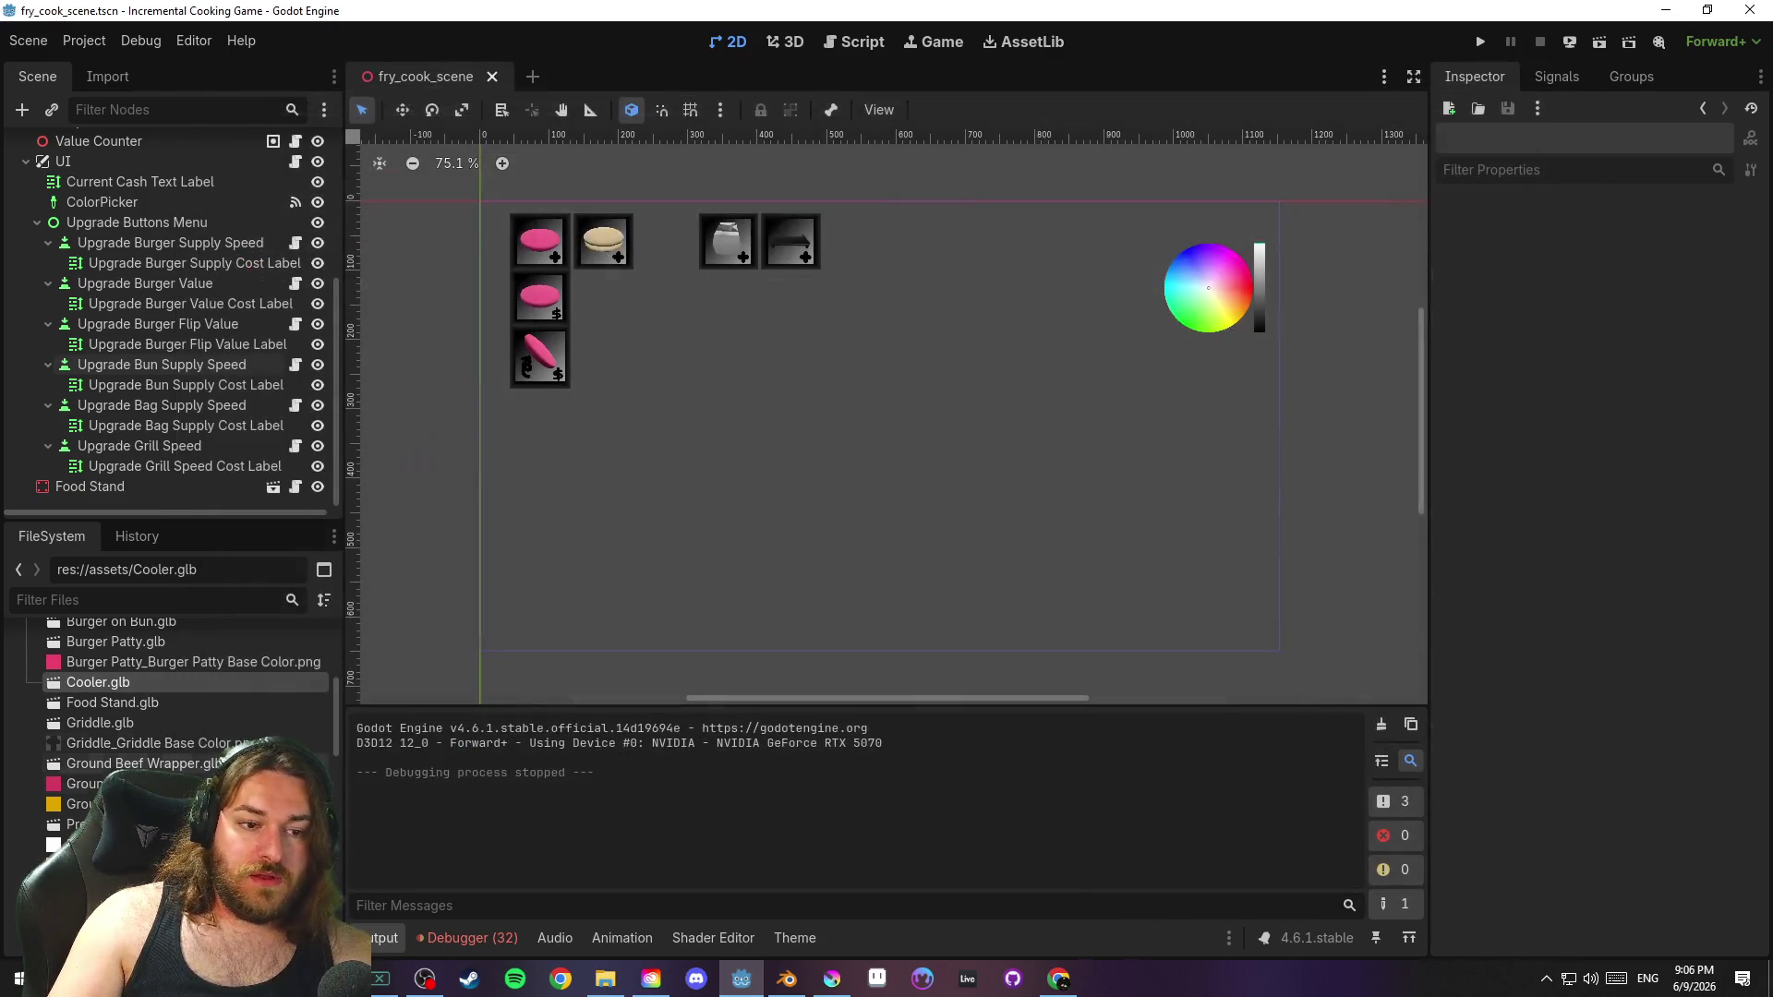
right_click(138, 682)
click(295, 538)
scroll(988, 486, up, 5)
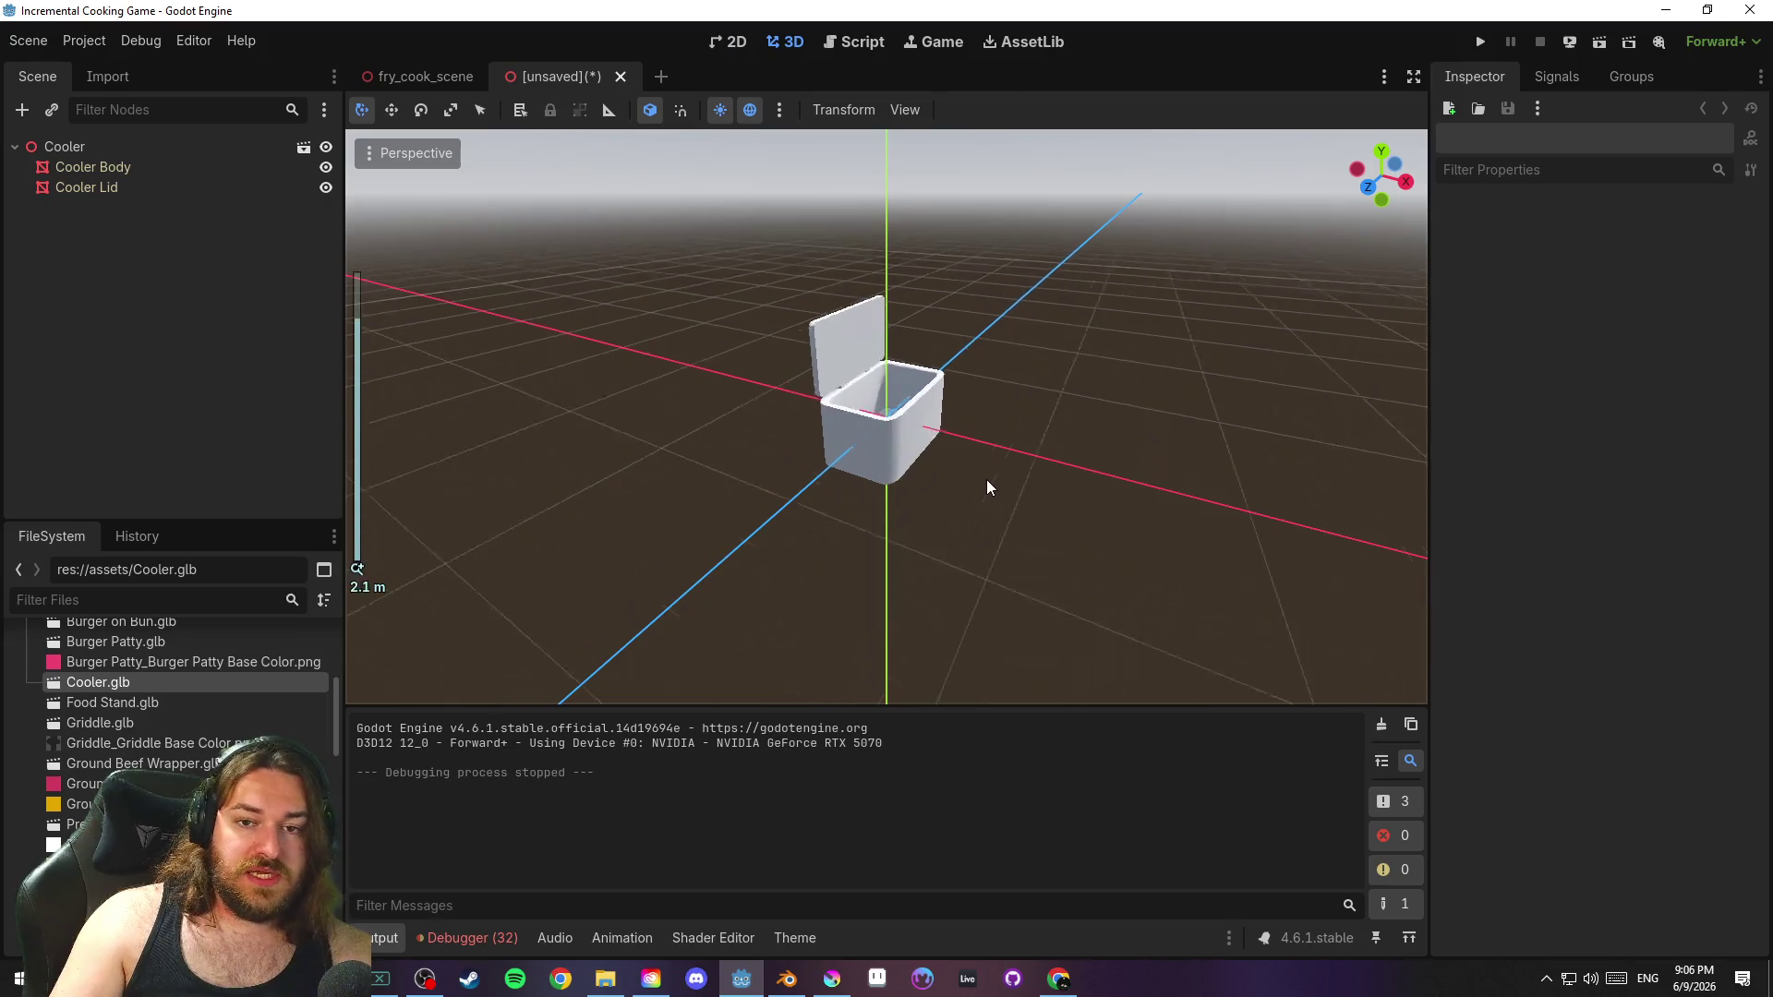
Select the Cooler Body and Cooler Lid meshes and look at the Cooler root's actions
scroll(957, 461, down, 2)
click(957, 461)
click(961, 506)
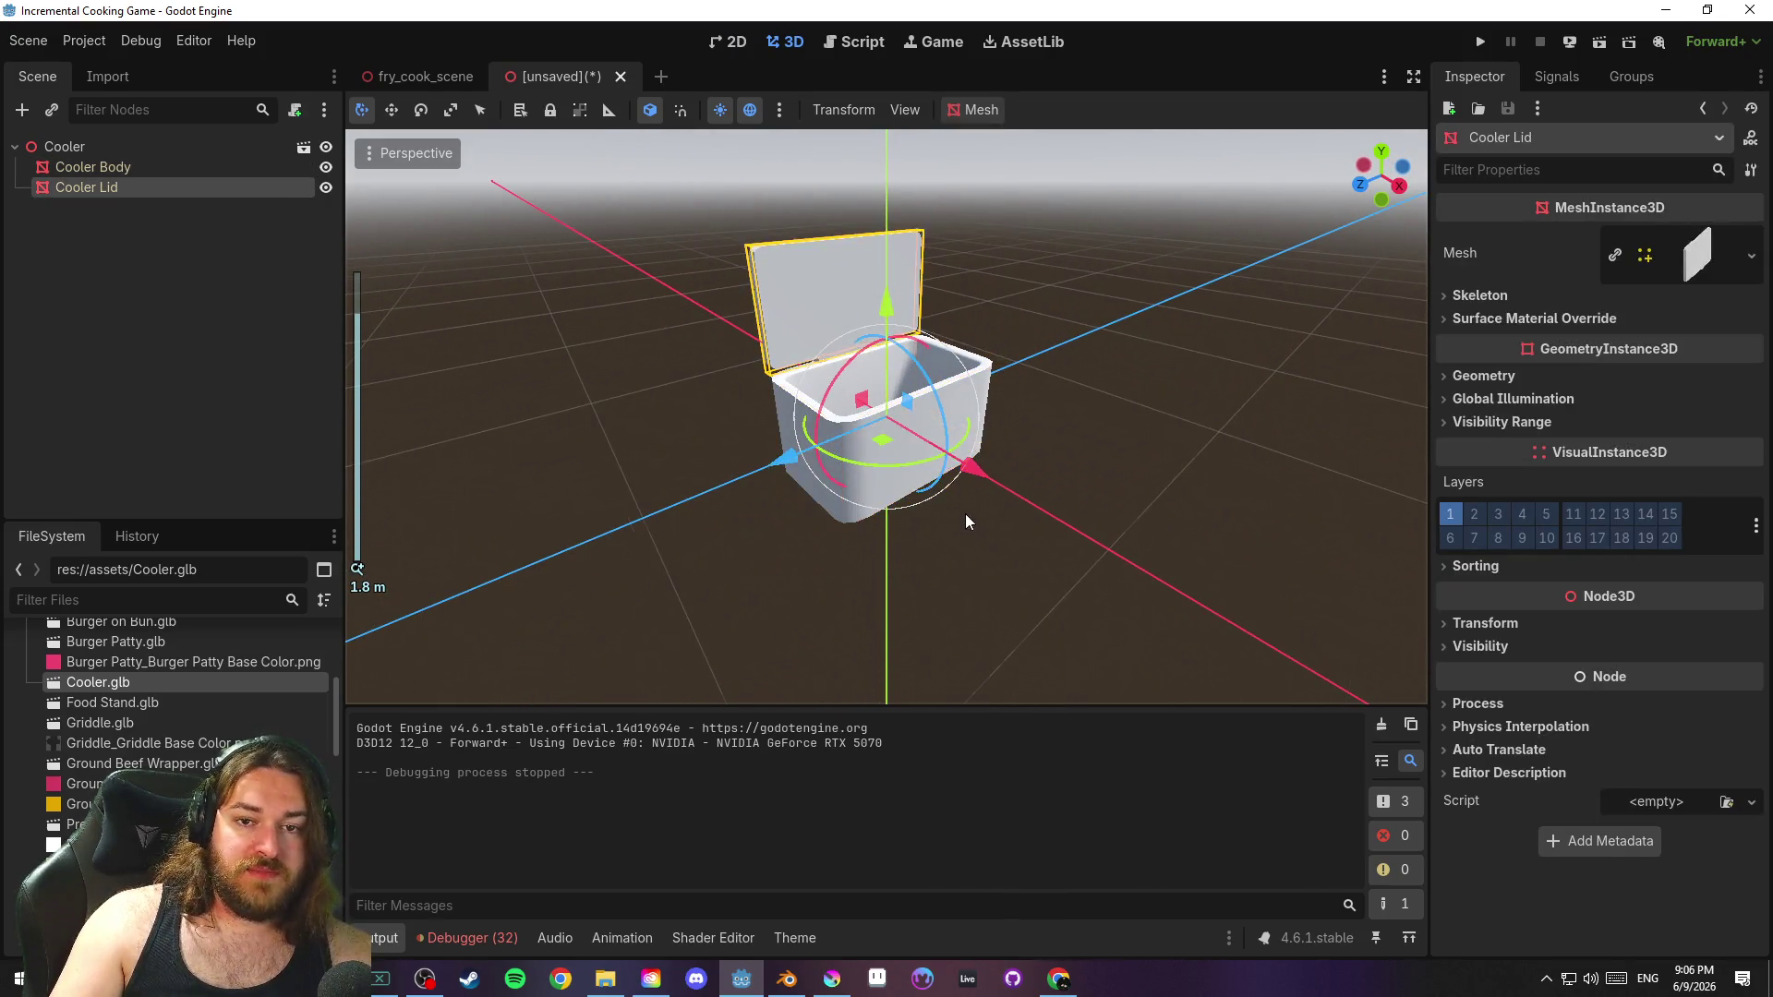
click(1116, 458)
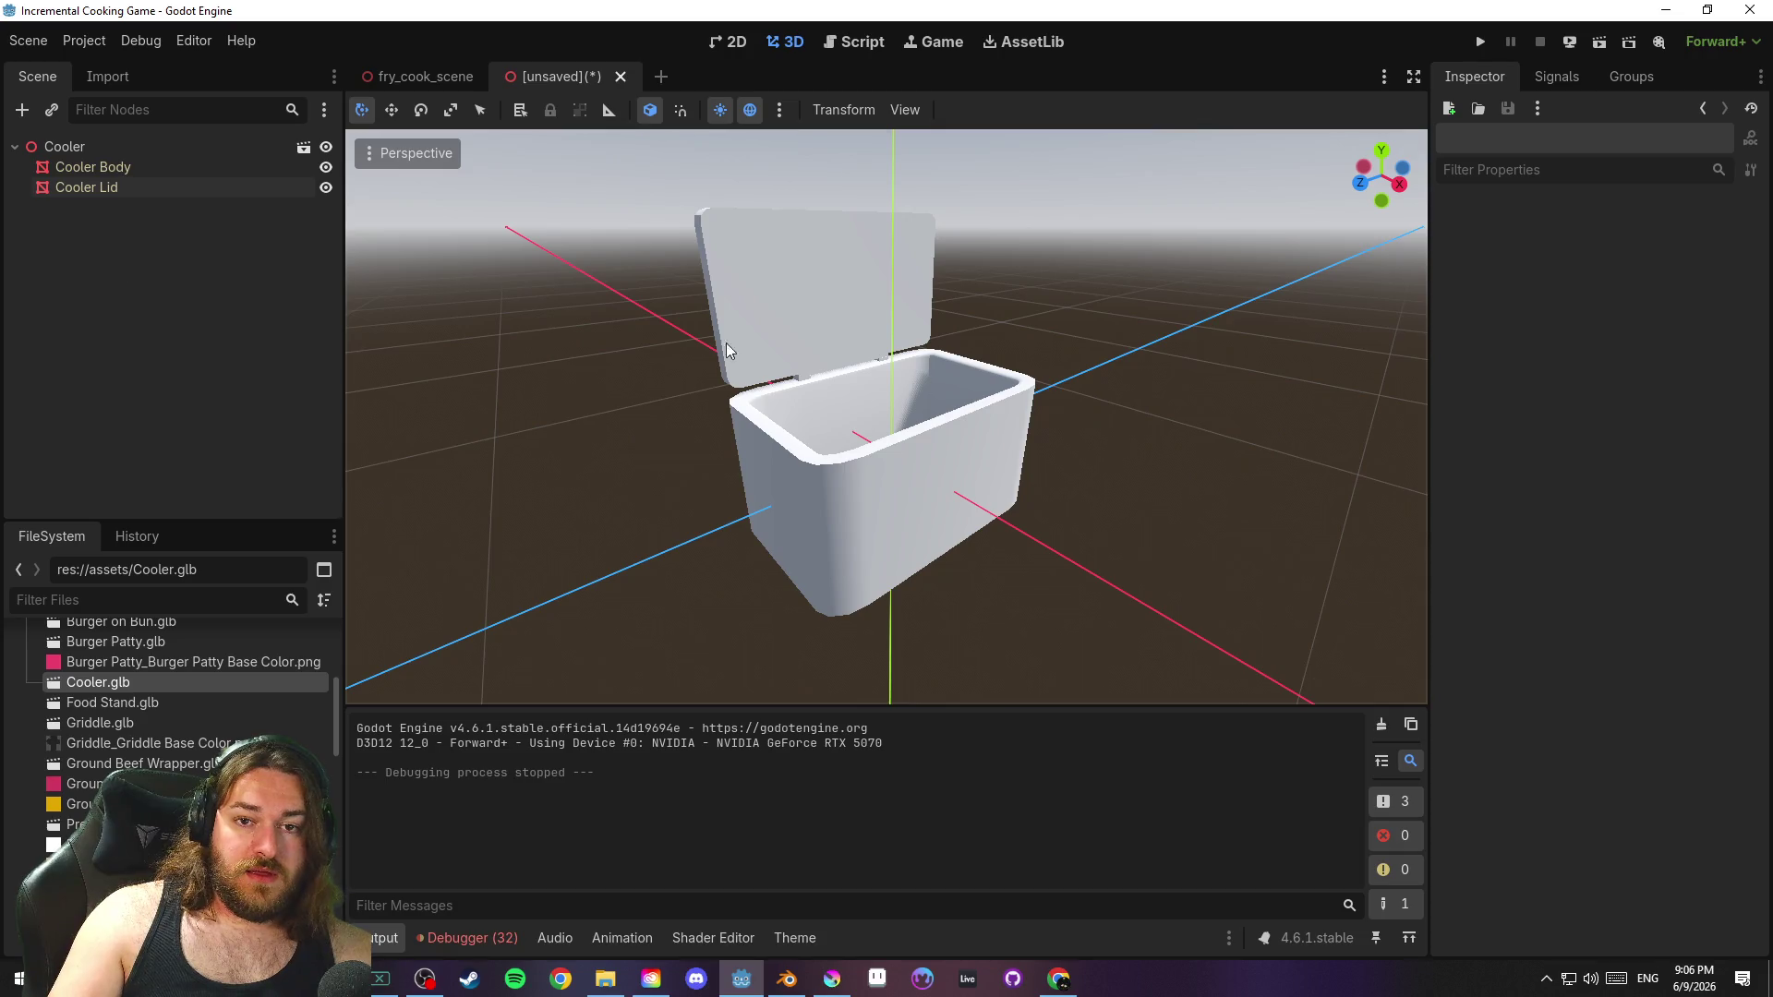
right_click(57, 146)
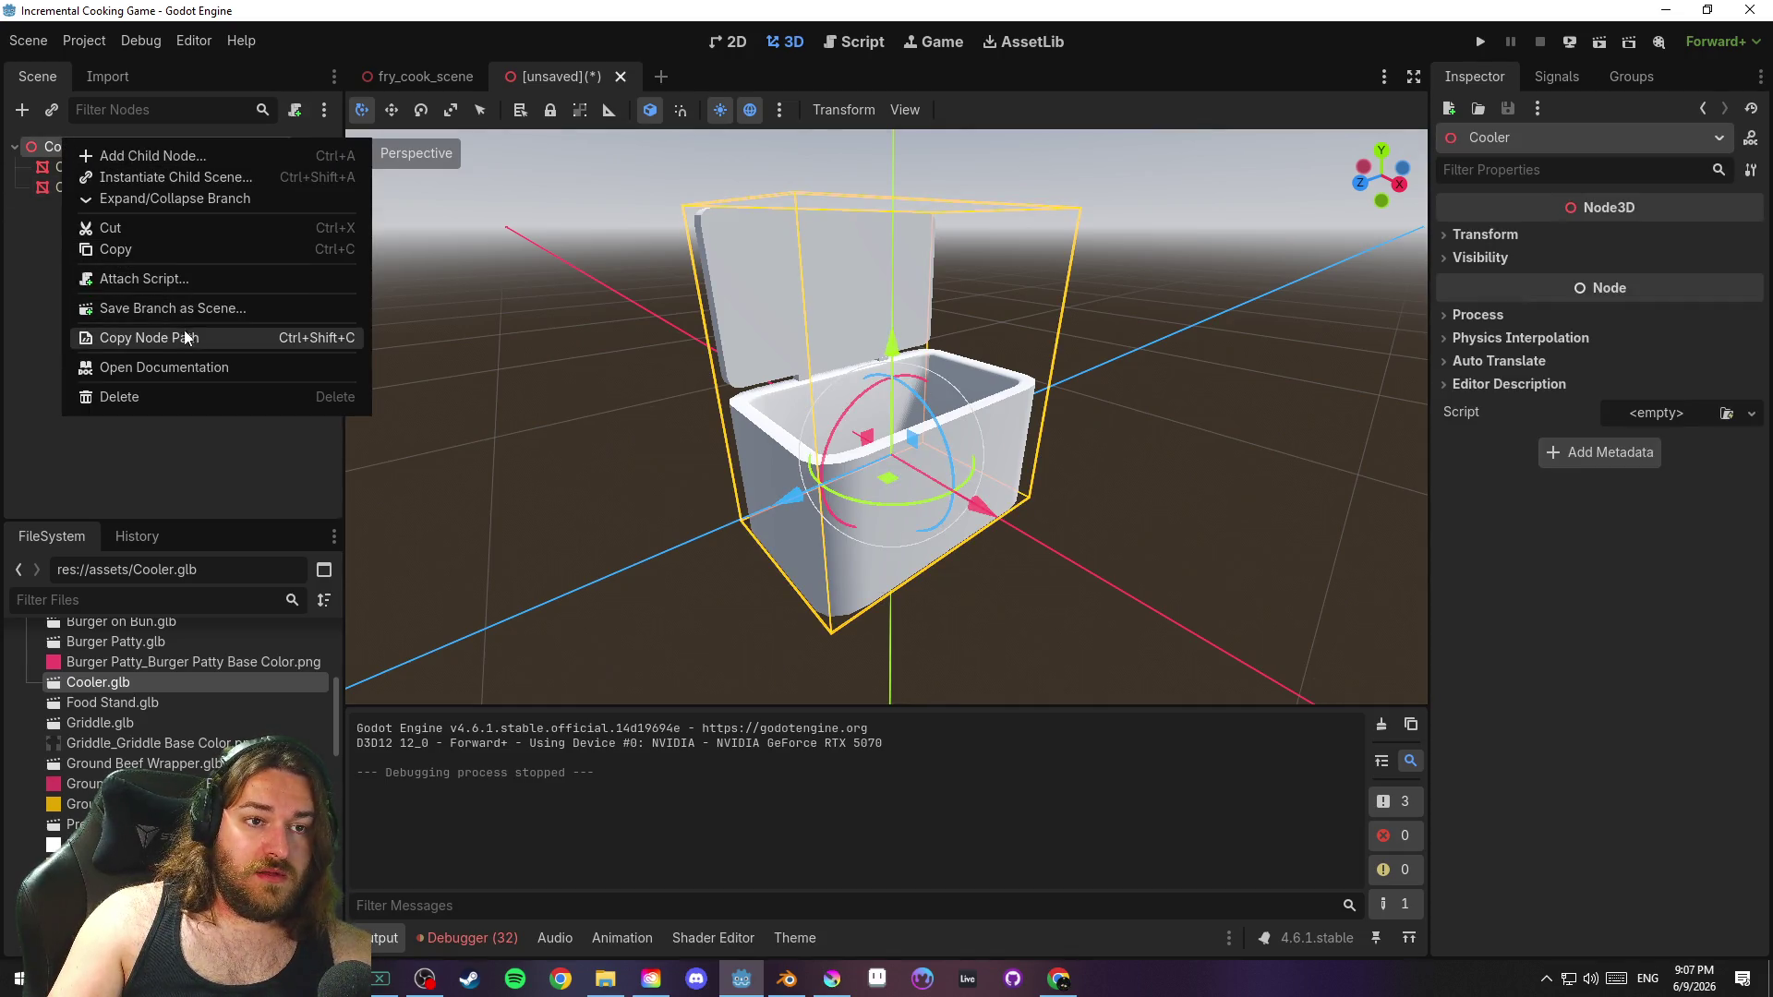
click(169, 468)
click(134, 187)
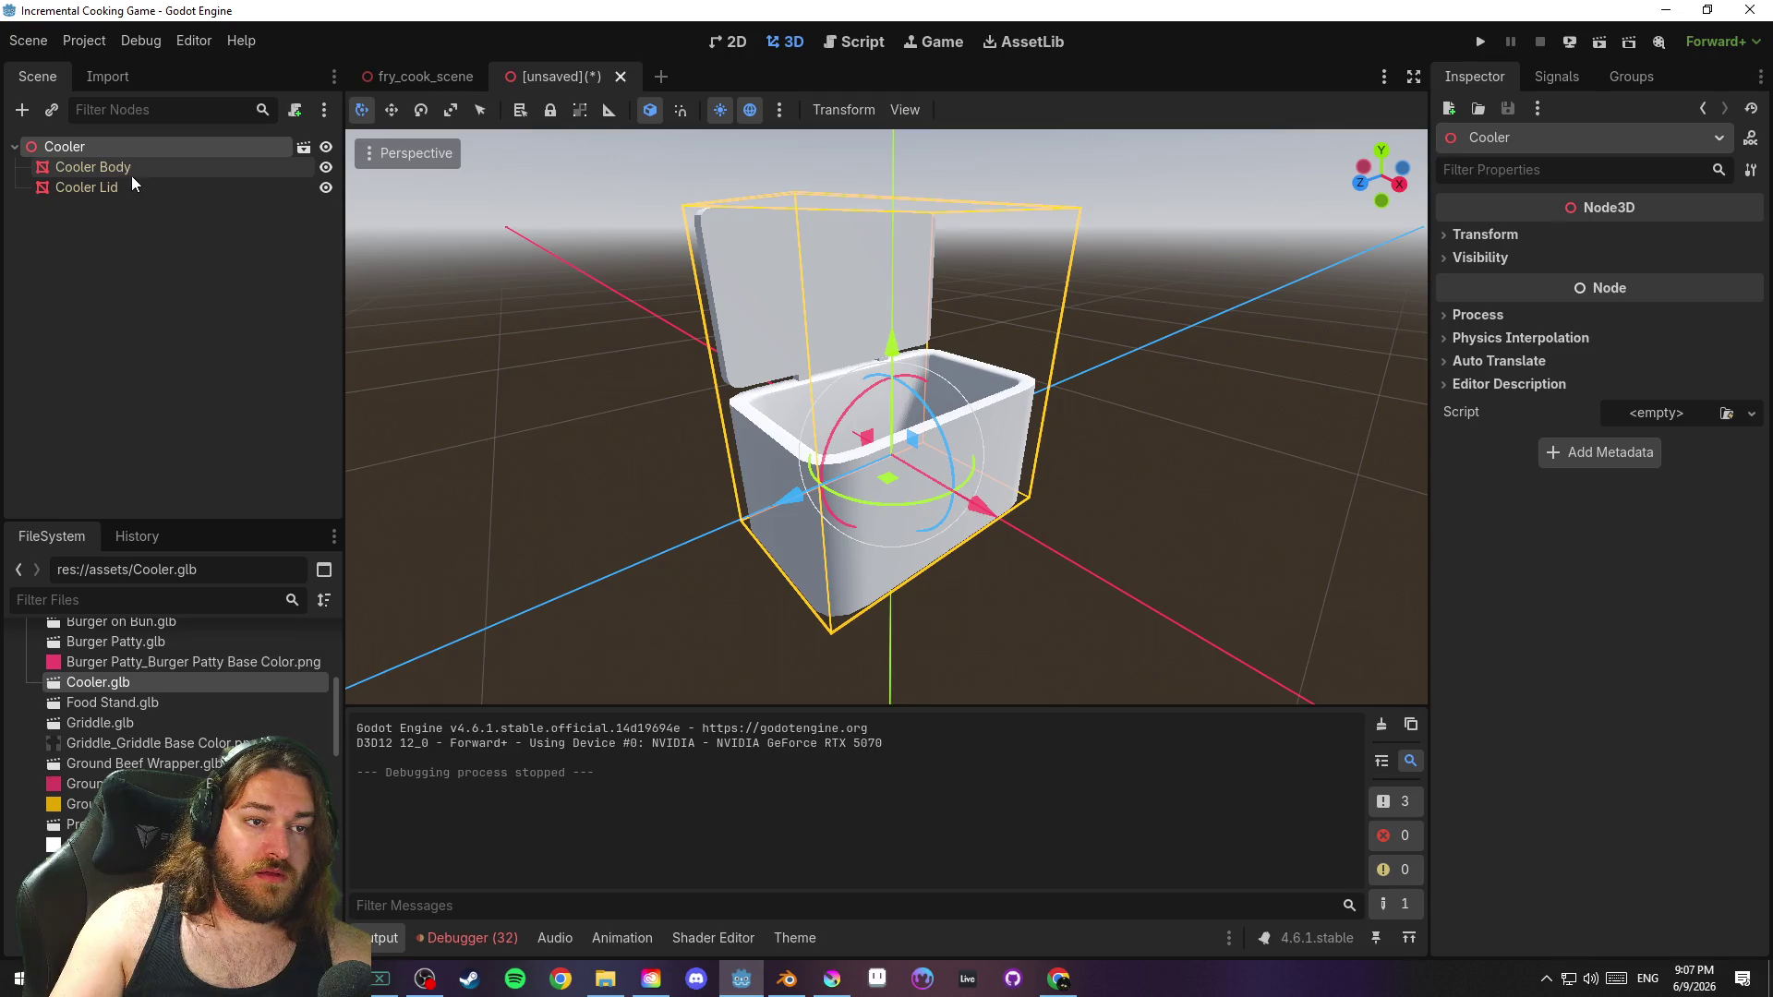
shift+click(139, 171)
Check the right-click actions for the mesh nodes and the Cooler root node
right_click(141, 173)
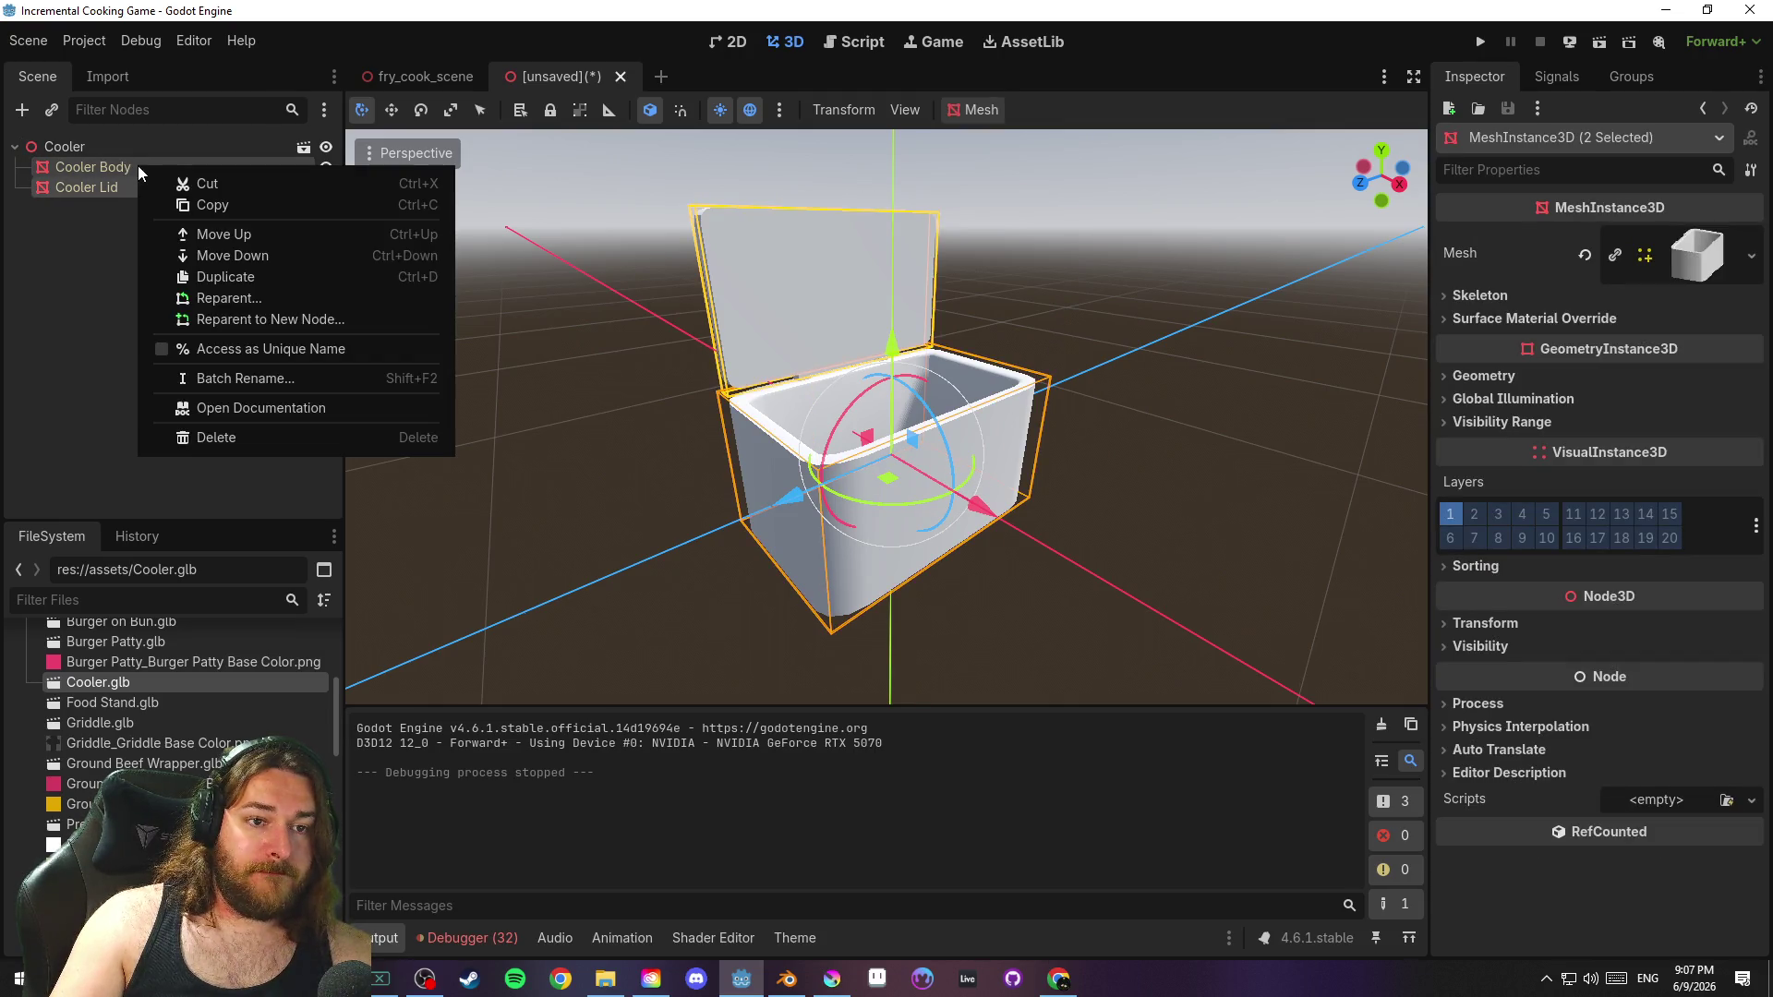
click(158, 171)
click(158, 171)
right_click(157, 173)
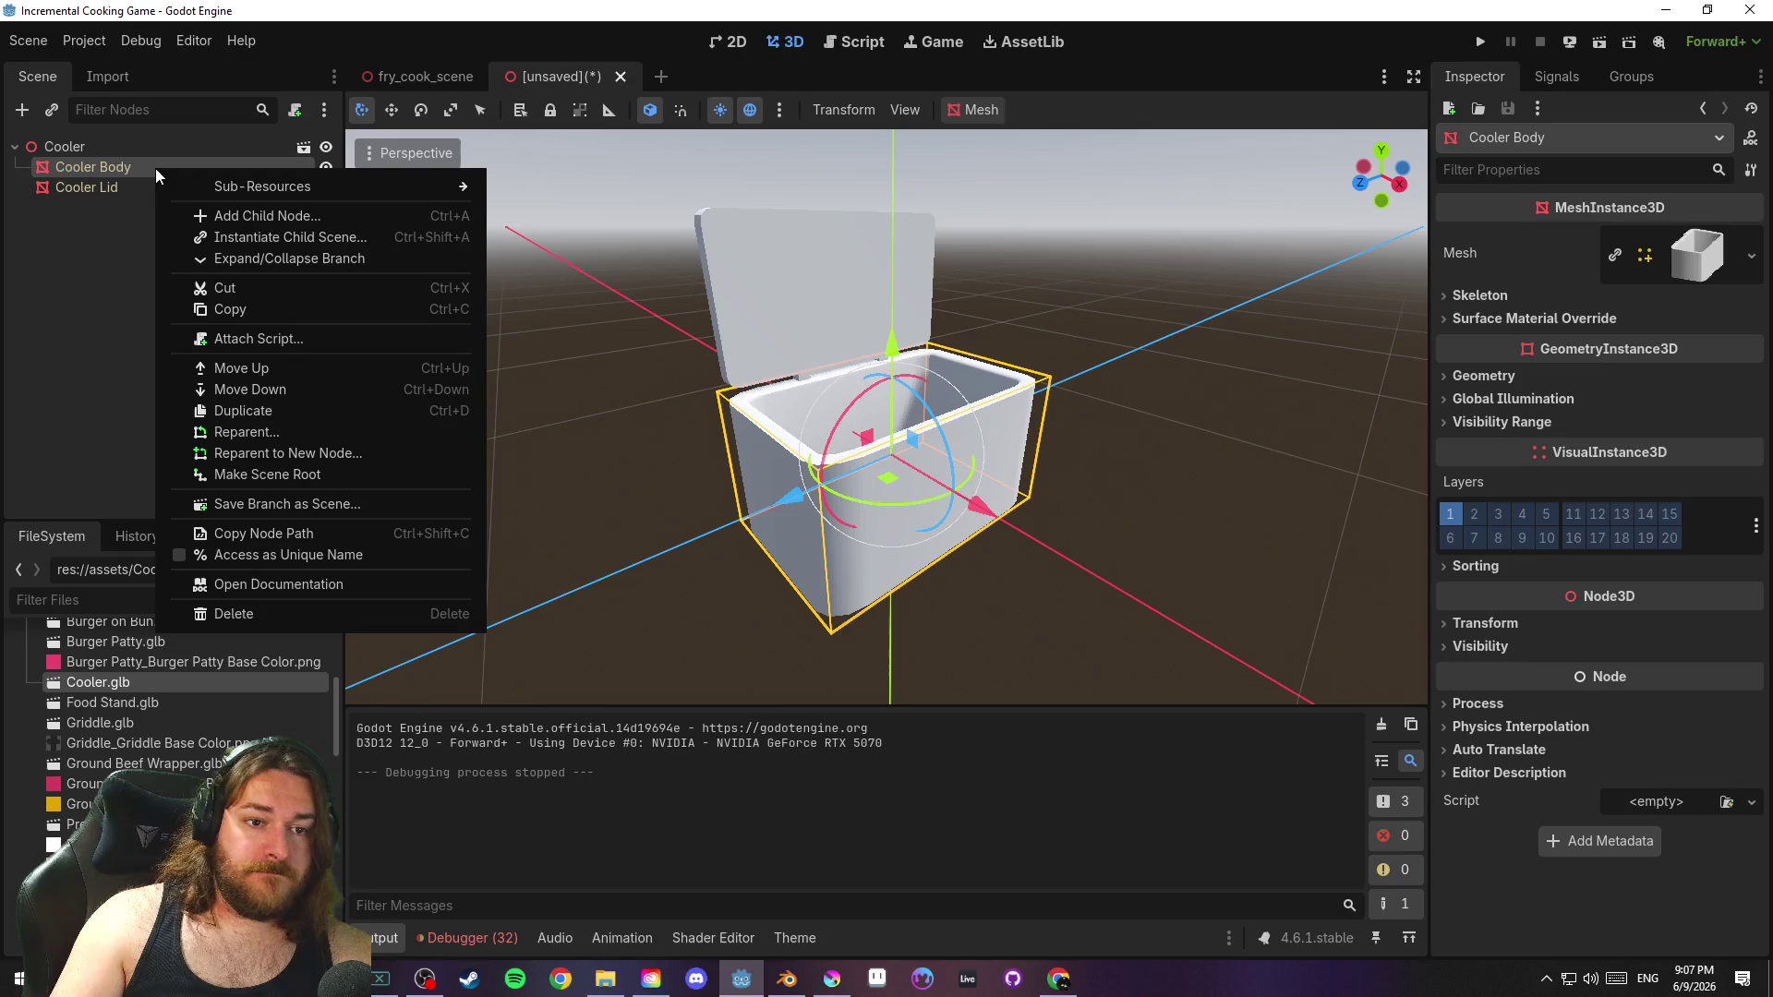
click(146, 168)
click(138, 148)
right_click(146, 146)
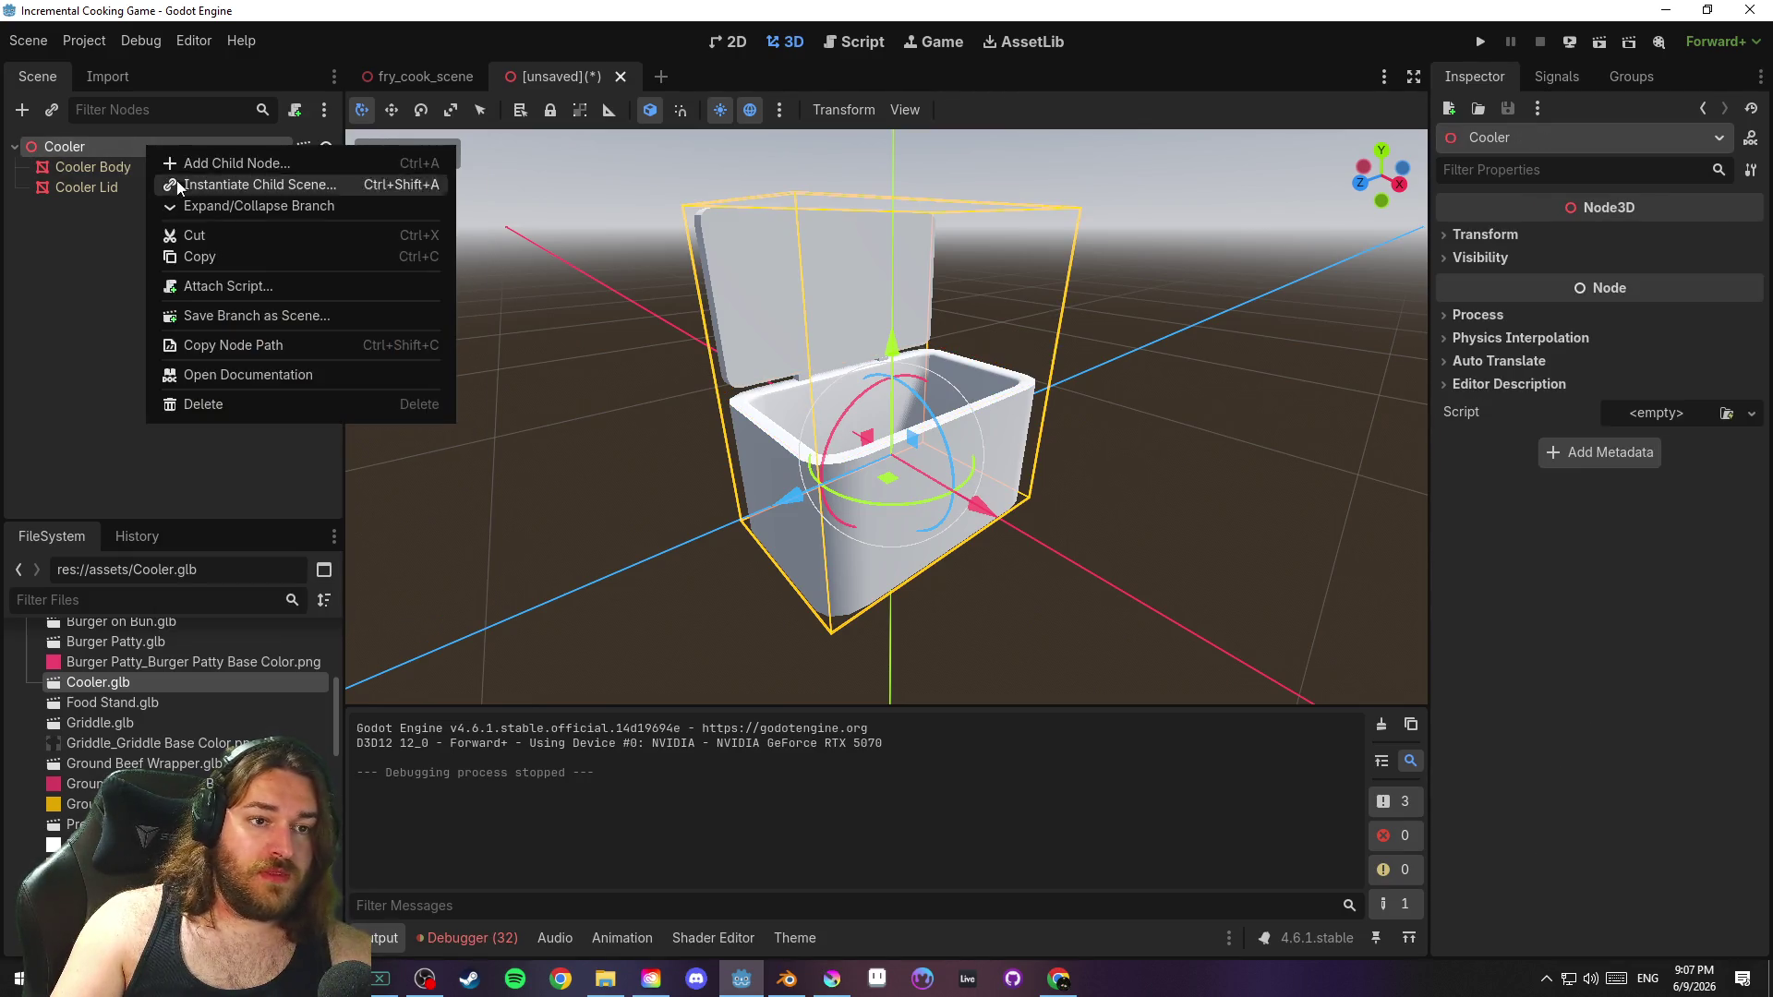
click(81, 247)
Use Save Scene As to store the scene as cooler.tscn in res://scenes
click(29, 40)
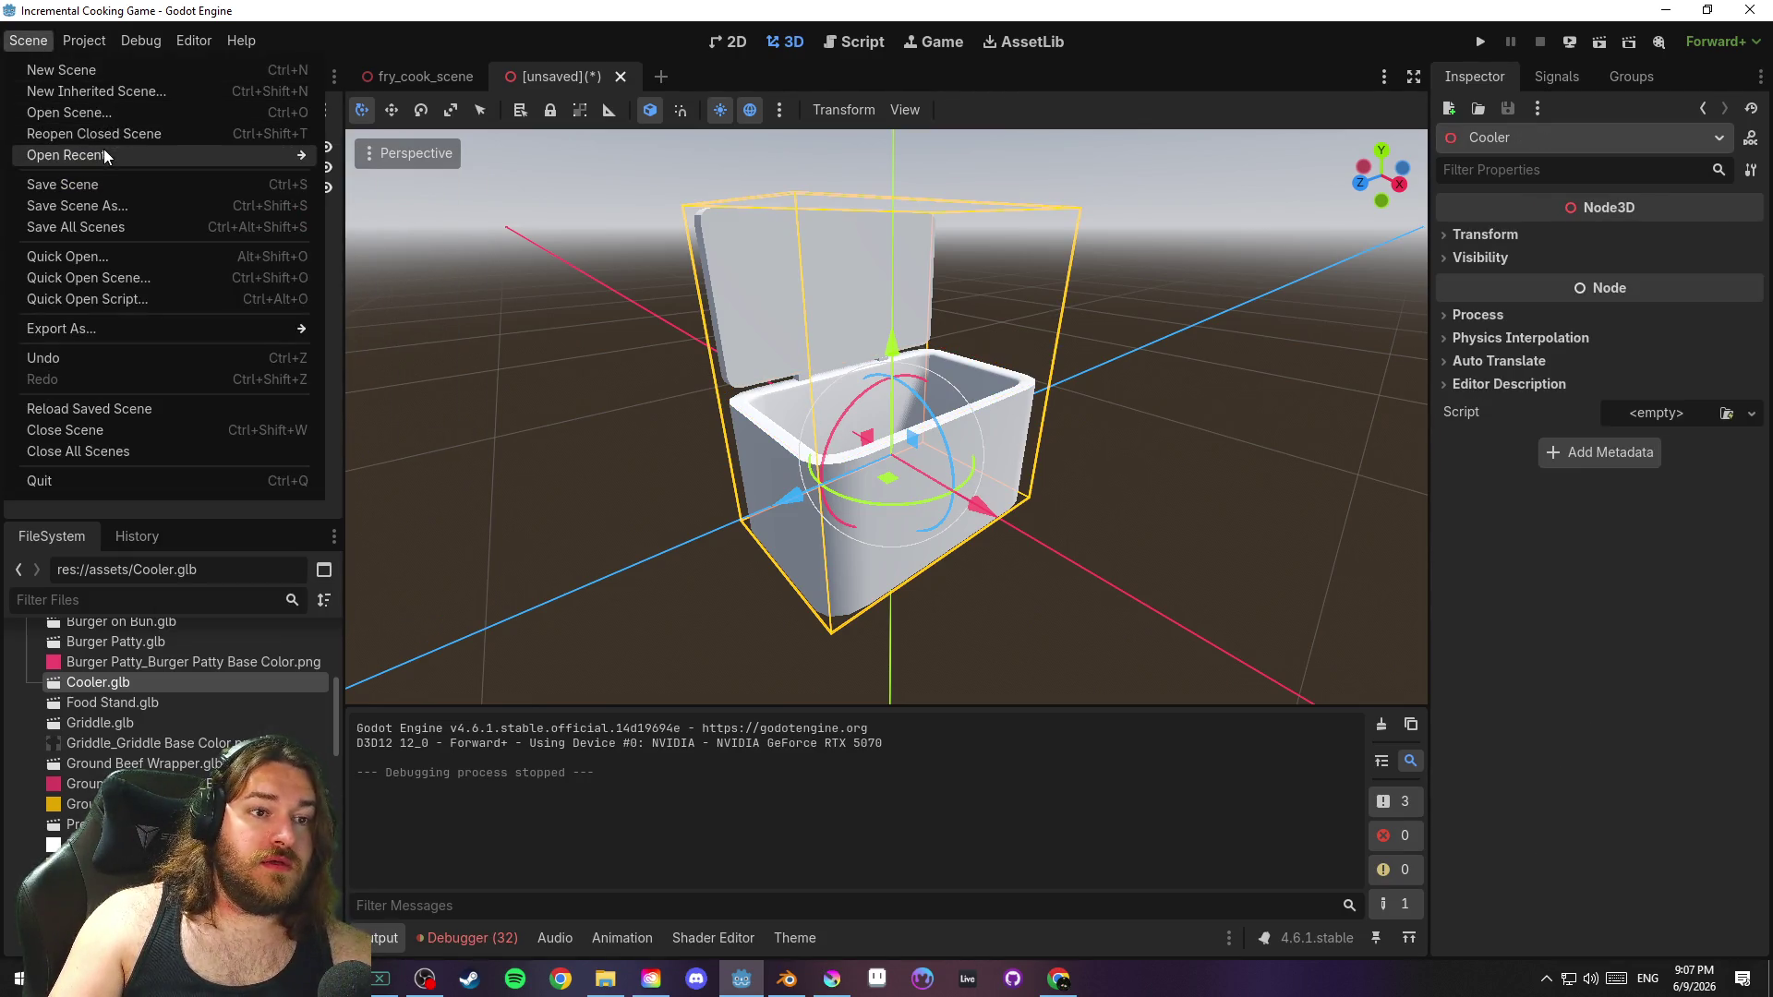
click(127, 186)
click(467, 196)
double_click(729, 332)
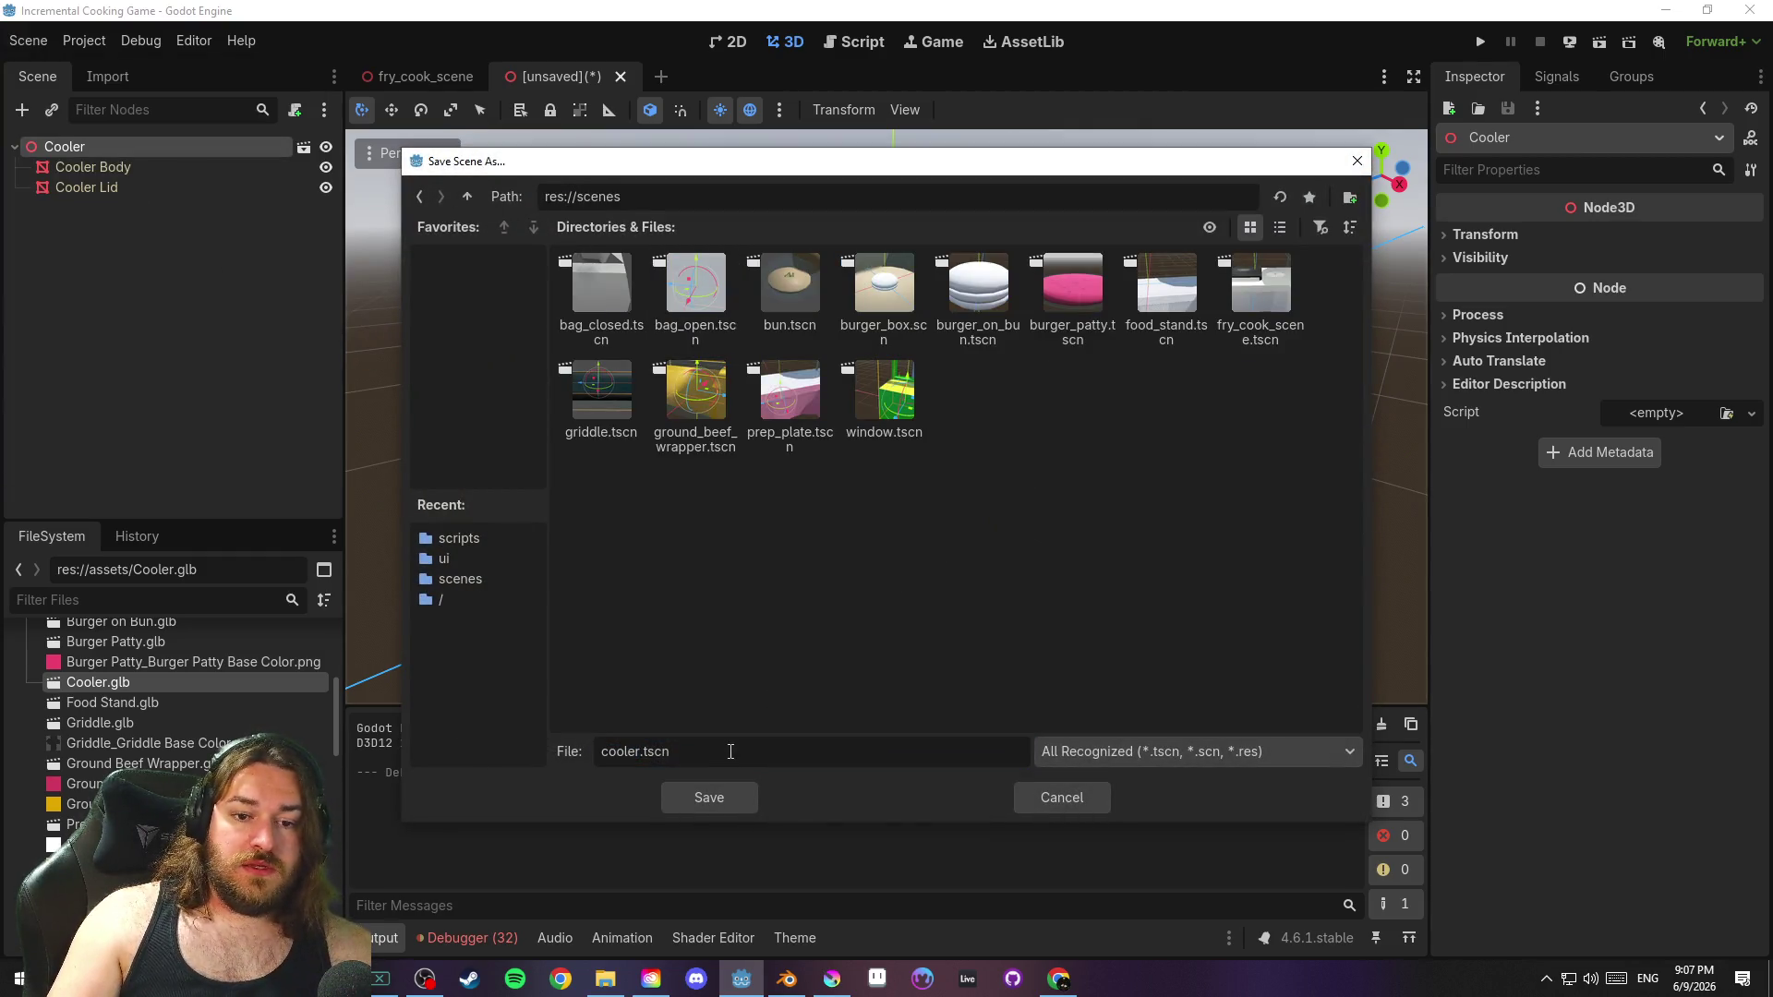
click(721, 799)
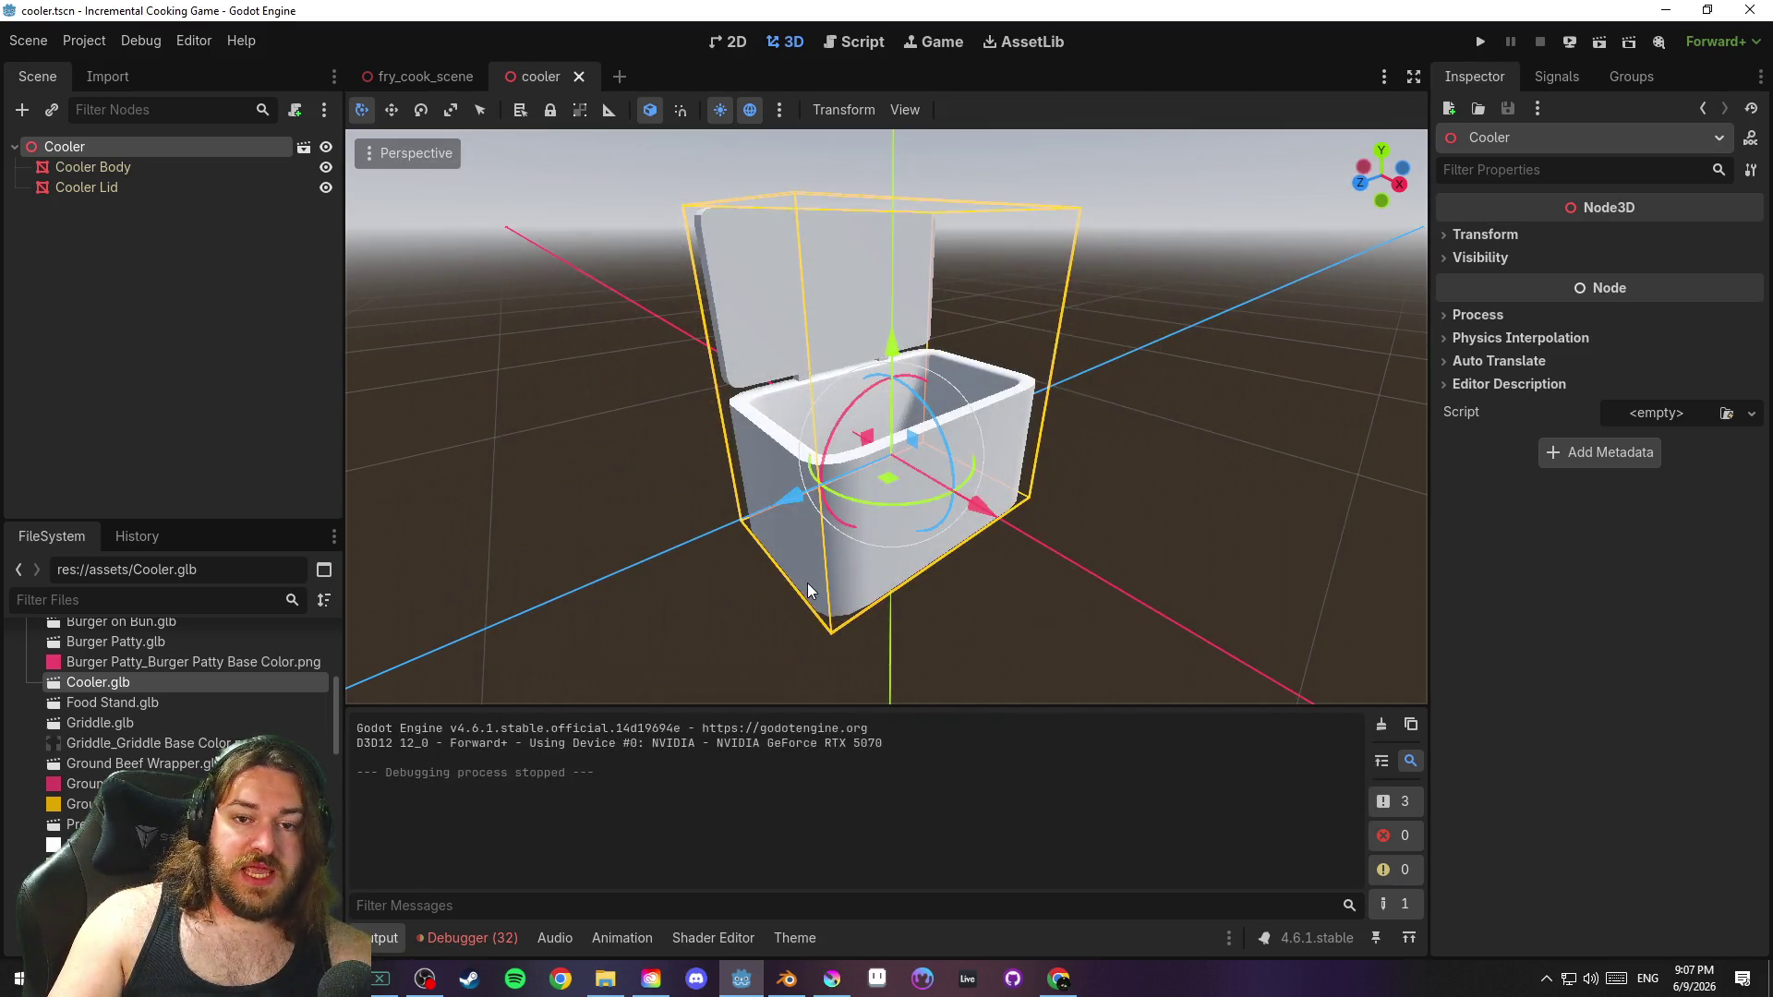
Clear the Cooler root's inheritance from the imported model and check its mesh children
right_click(121, 151)
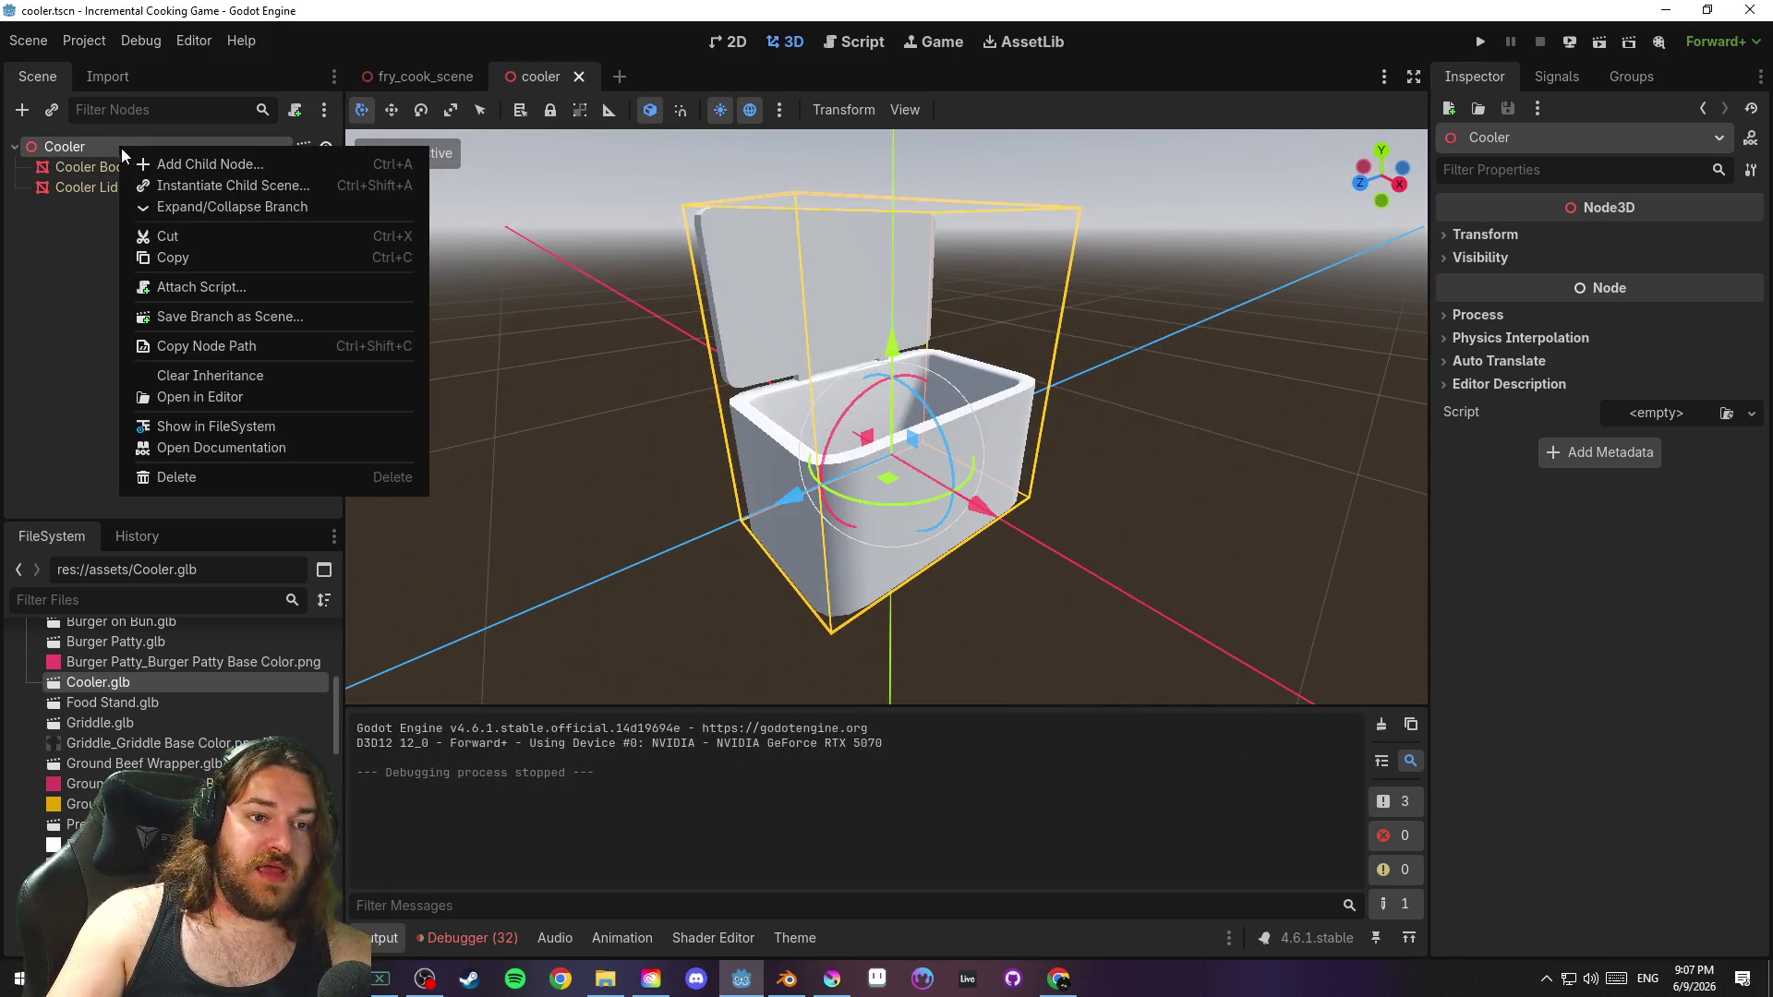
click(261, 374)
click(864, 517)
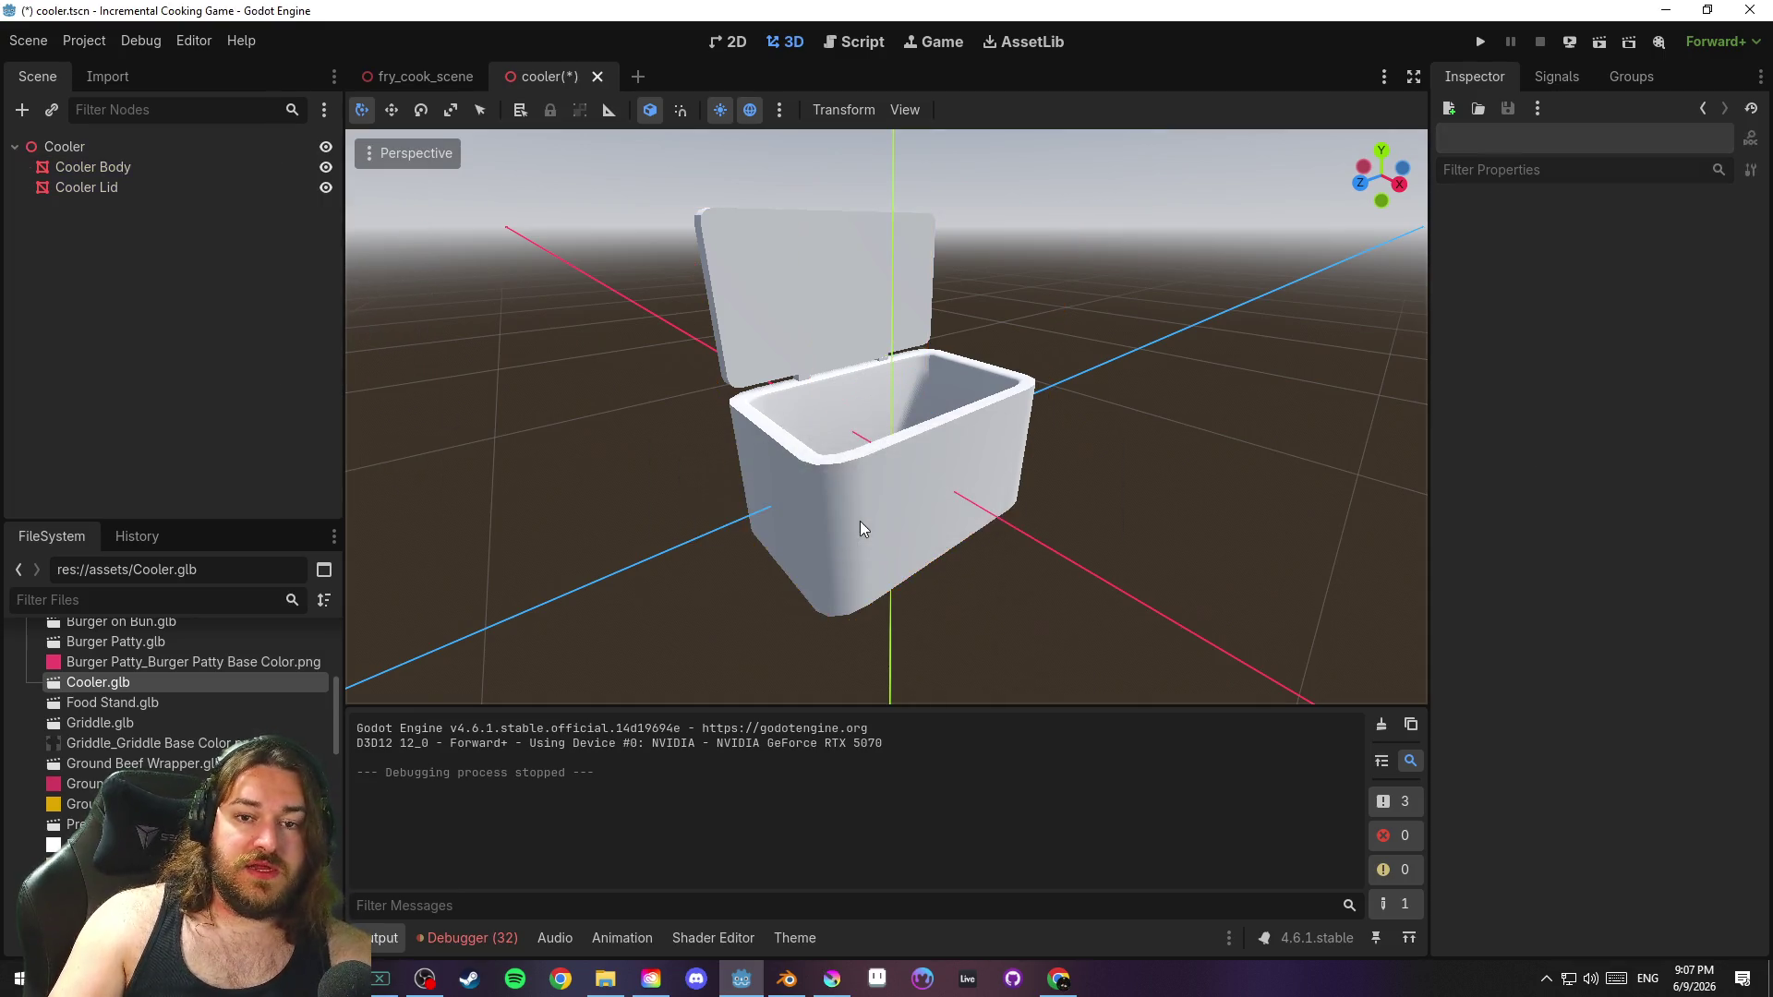
click(148, 169)
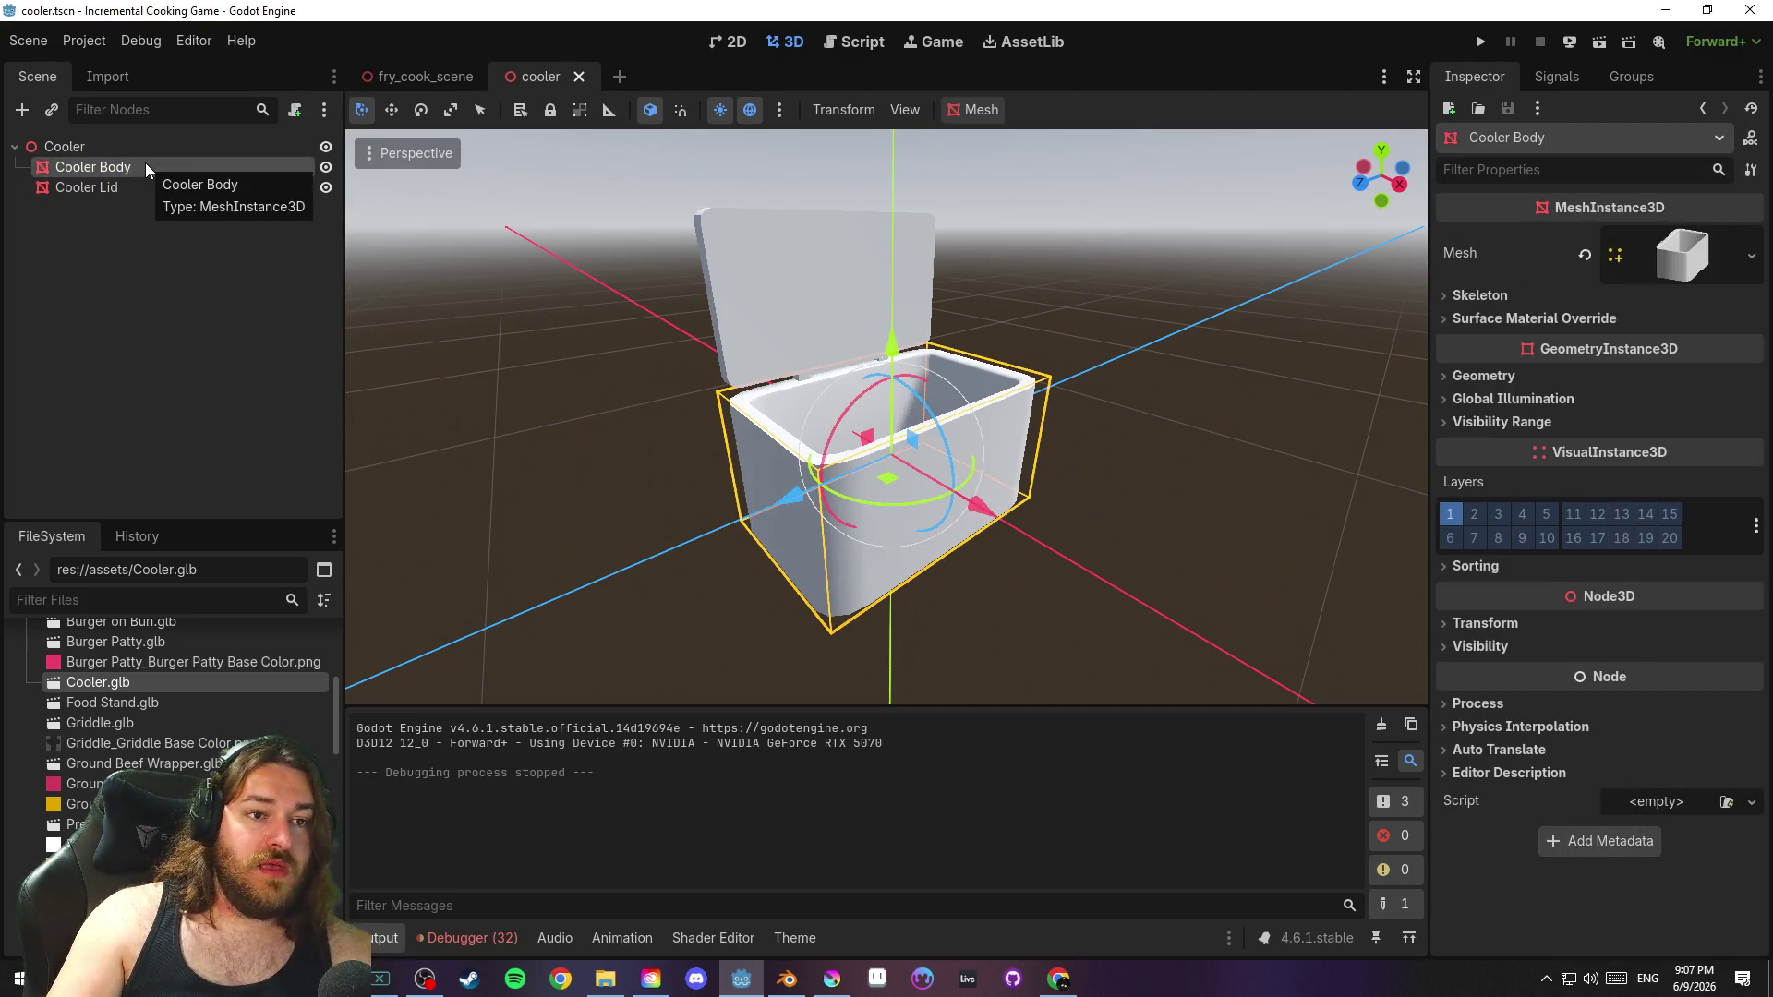
click(120, 148)
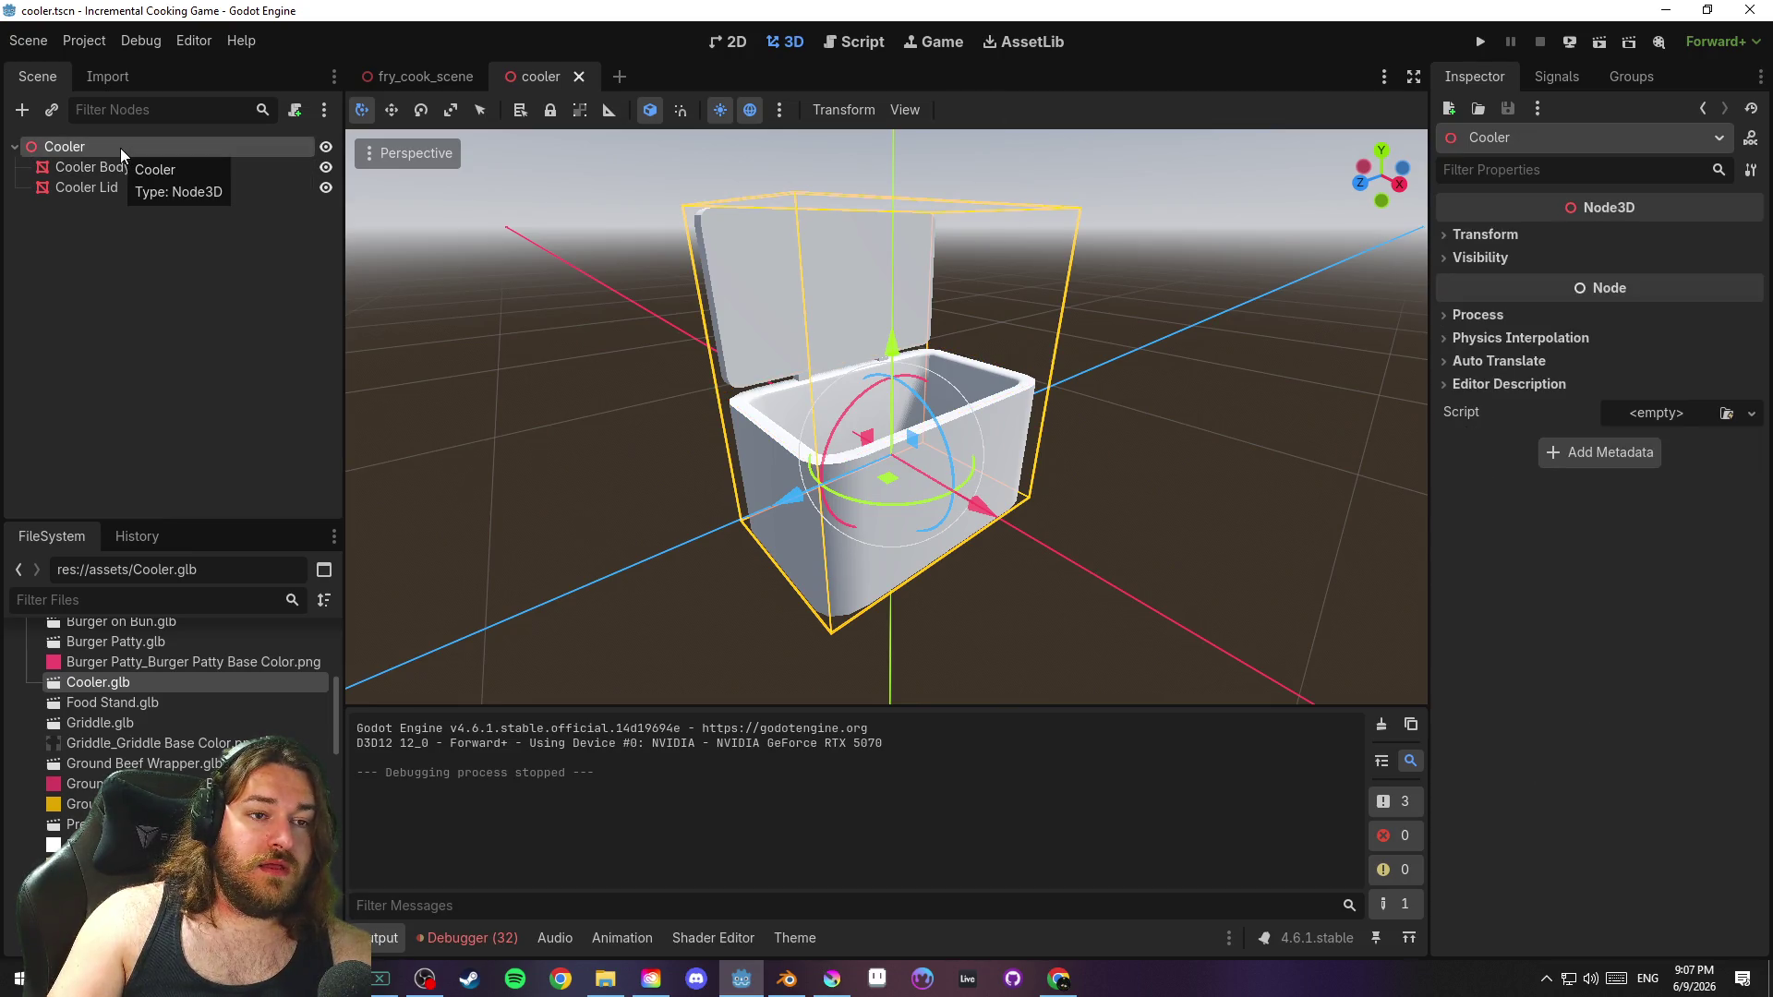
click(147, 168)
click(141, 187)
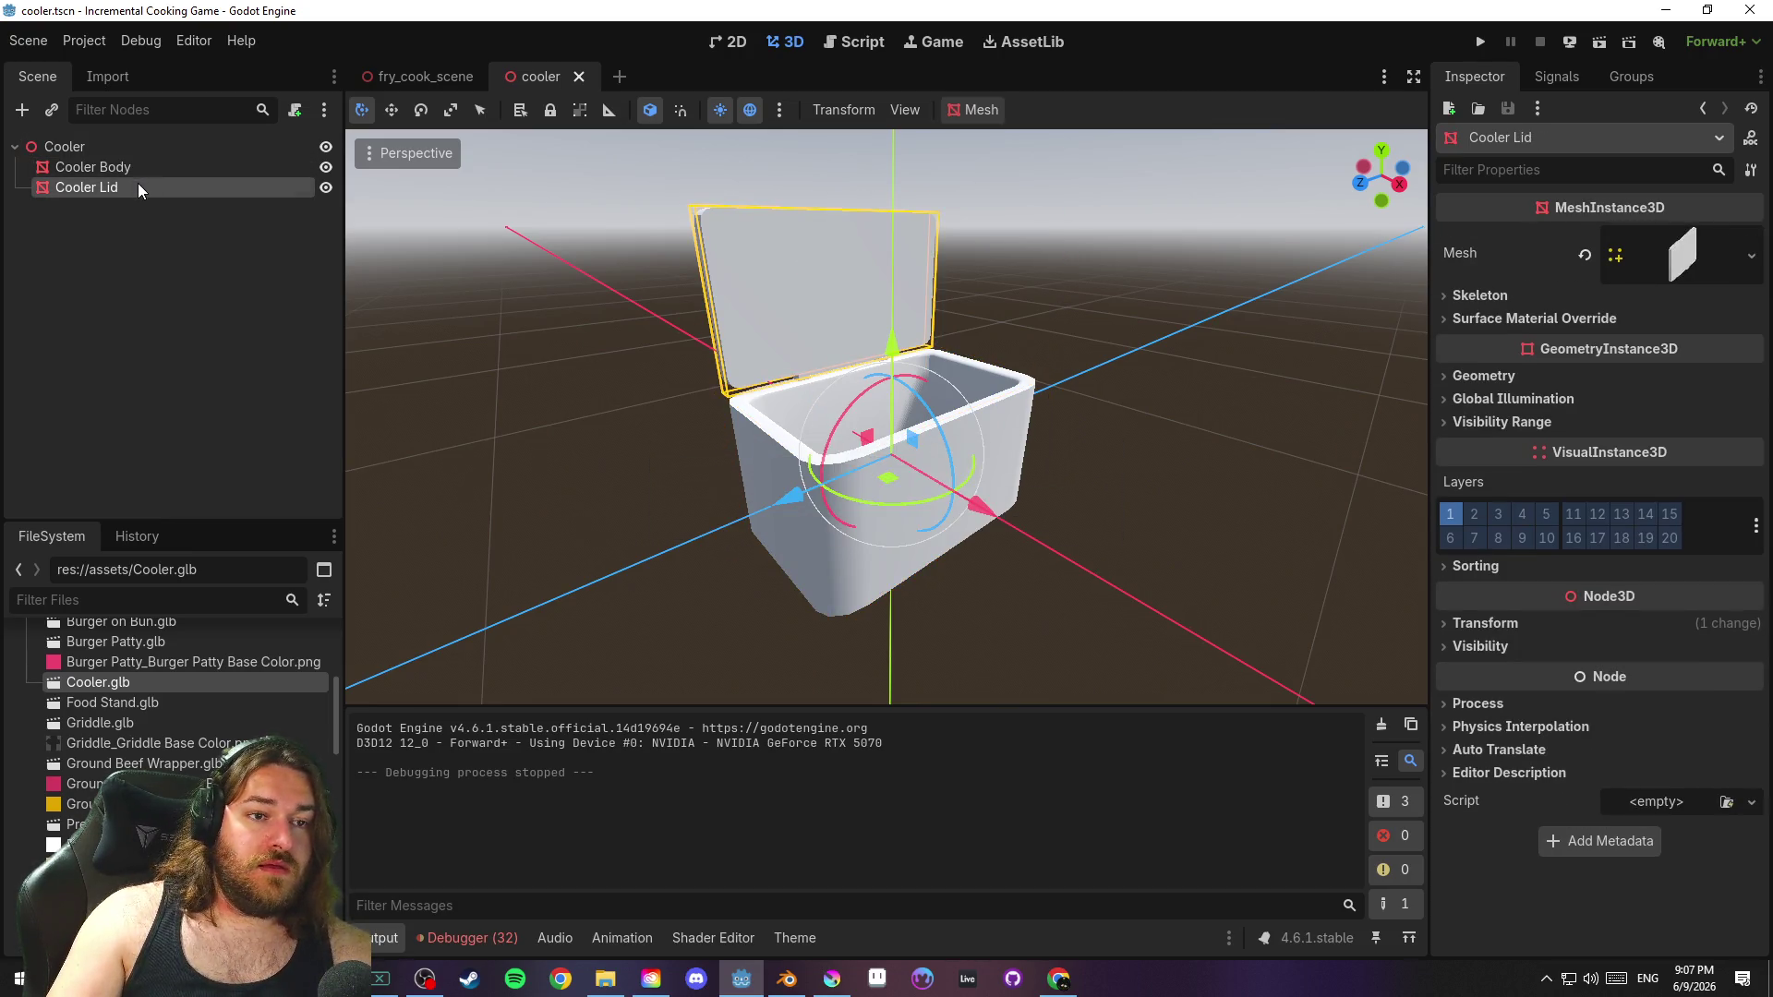
Change the Cooler root node's type to StaticBody3D
click(140, 170)
click(118, 148)
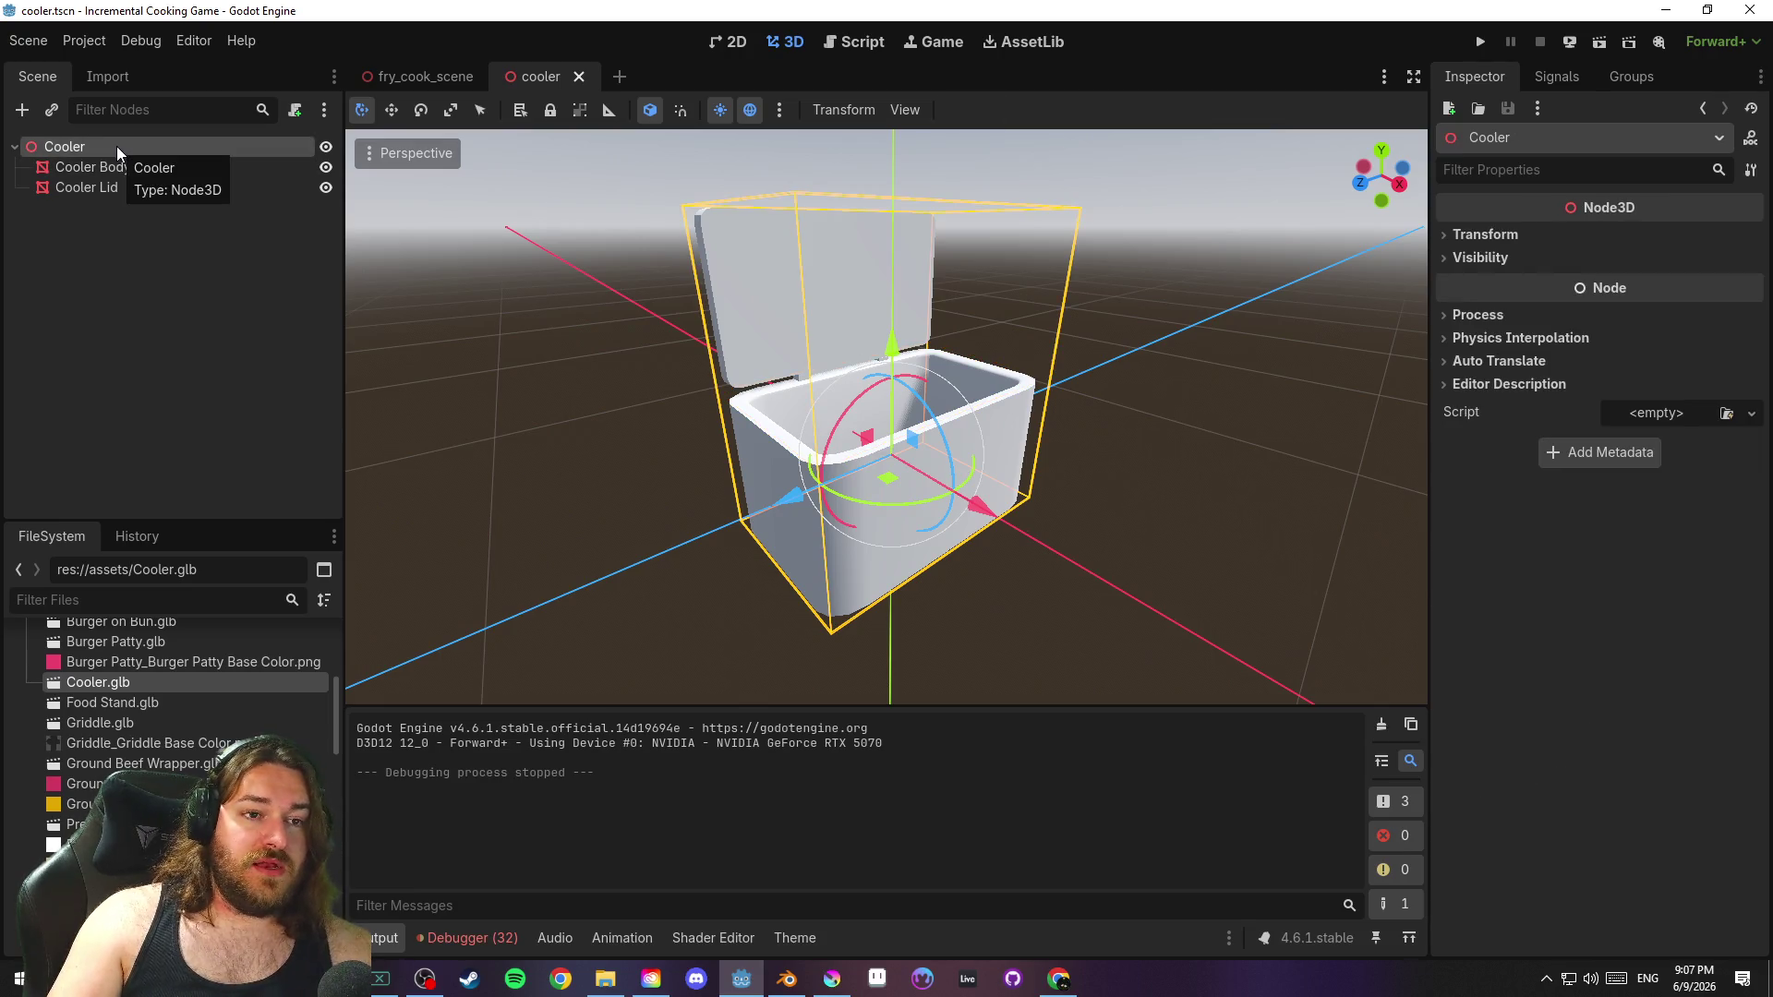
right_click(117, 146)
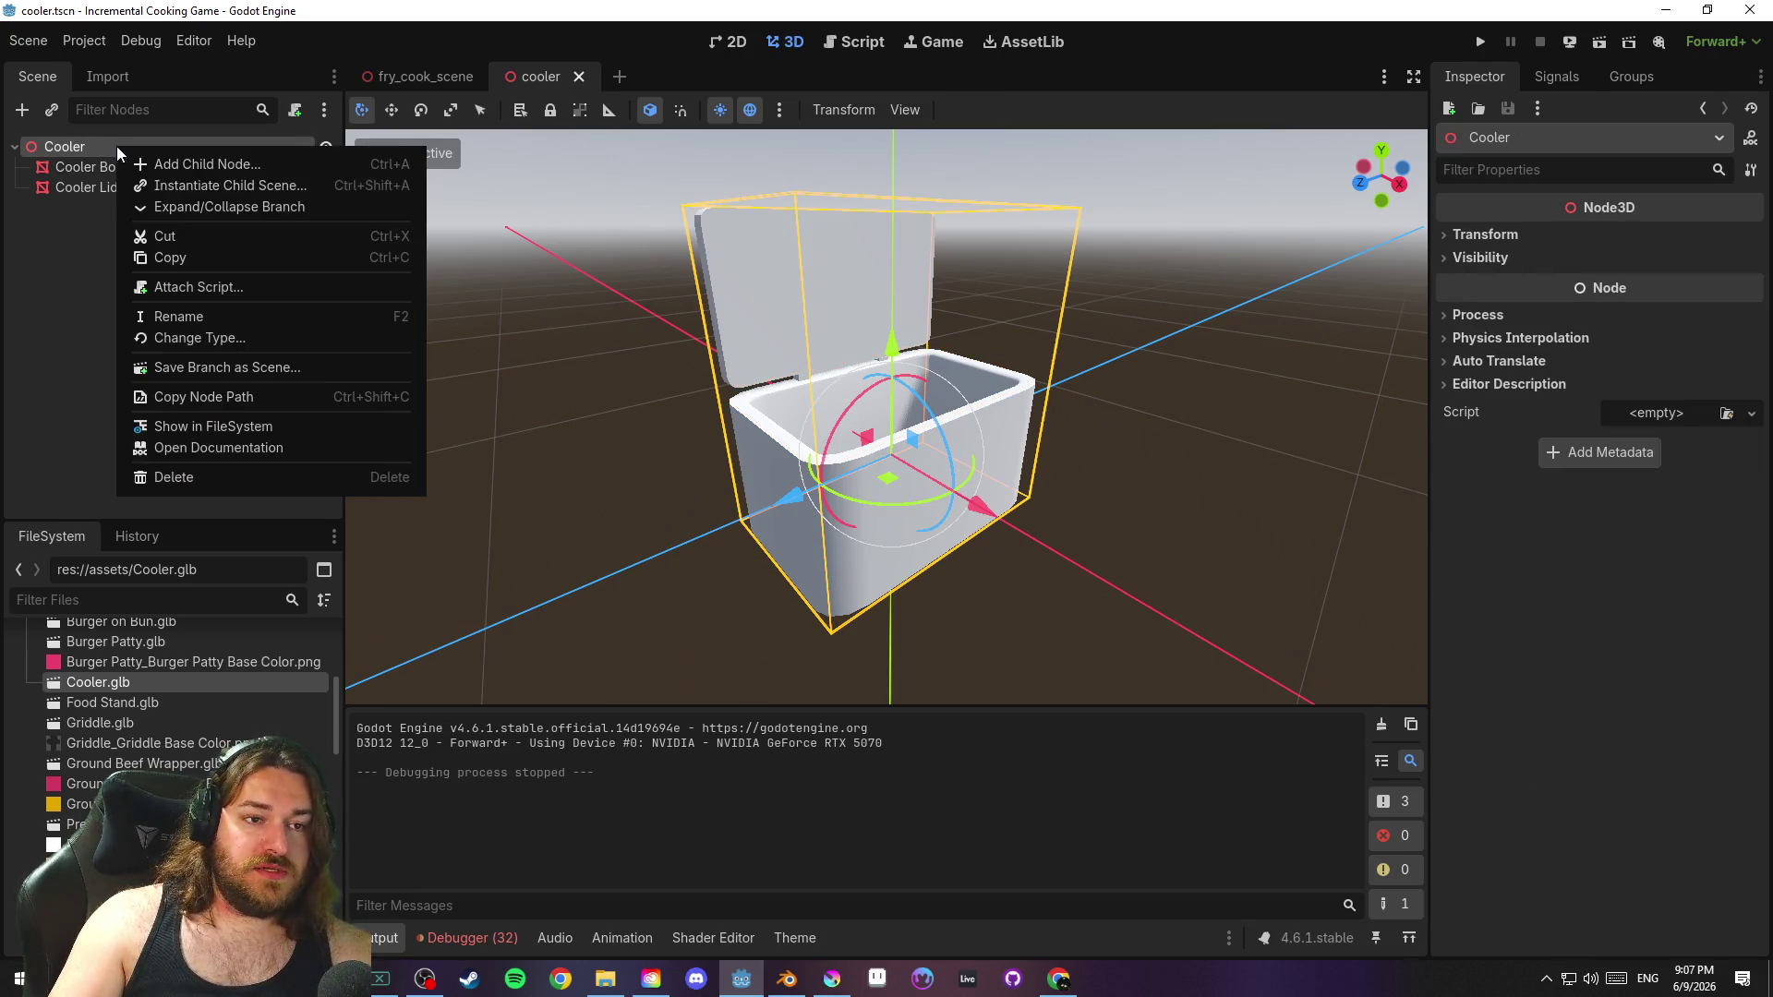
click(265, 346)
text(staic)
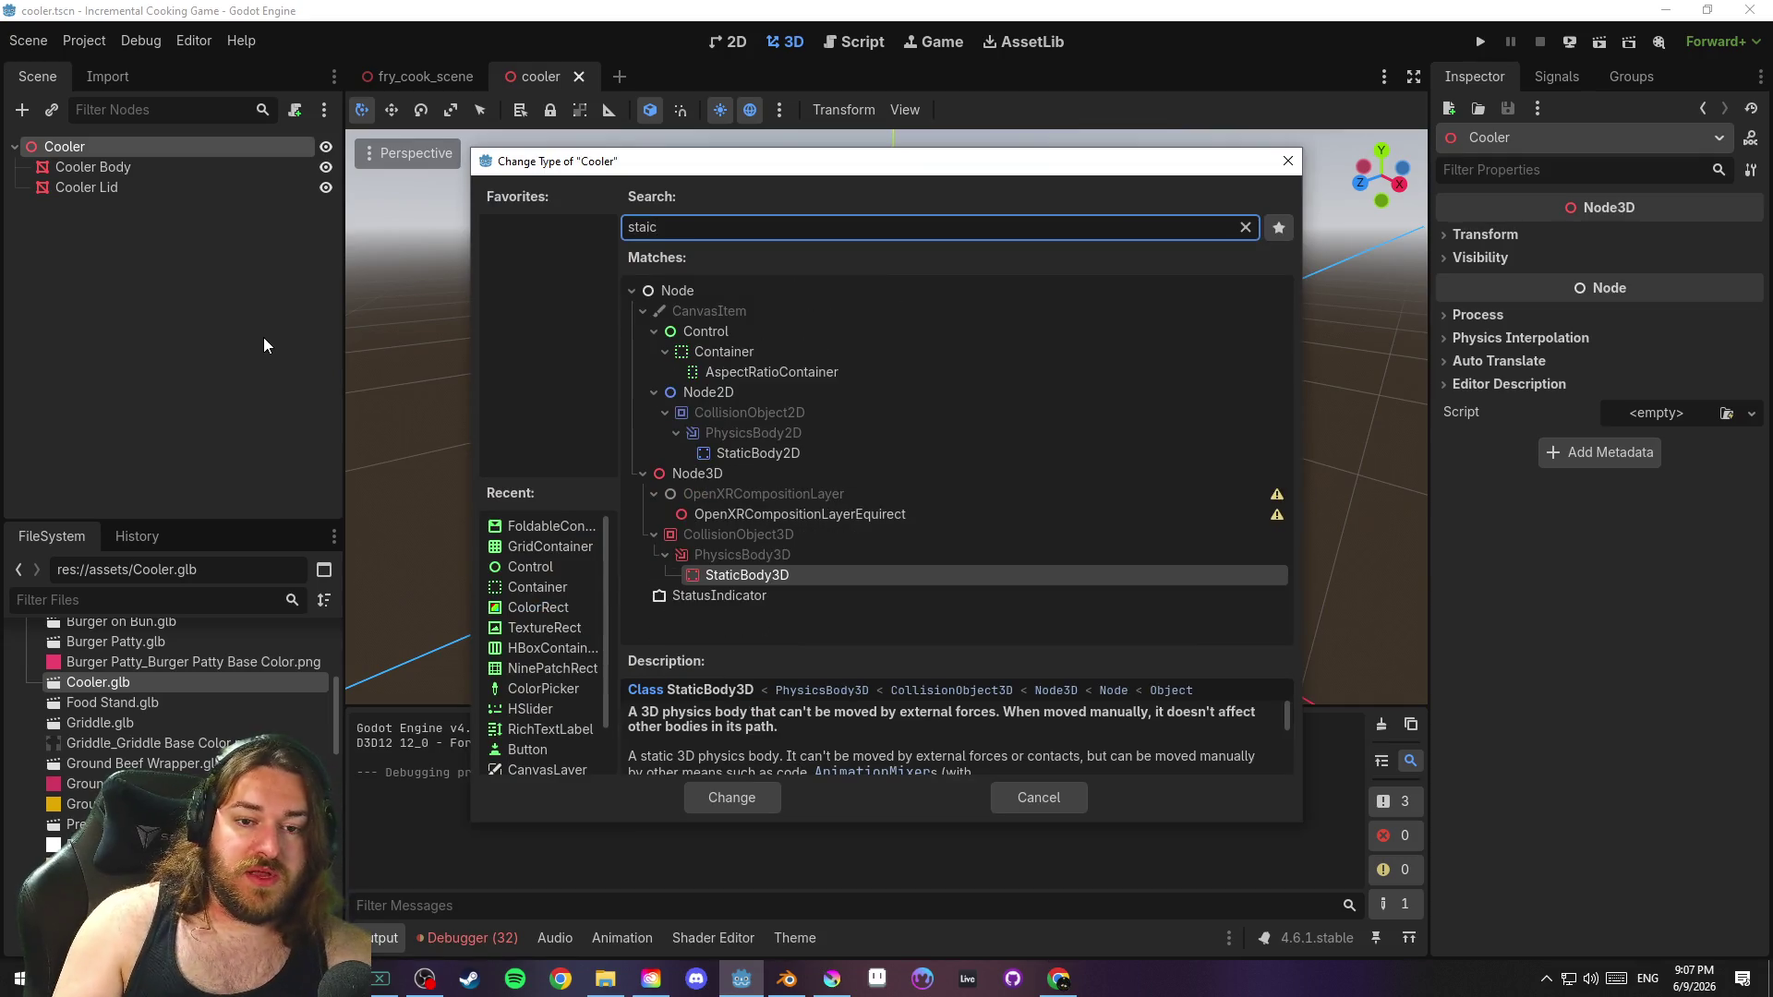
key(Return)
right_click(136, 151)
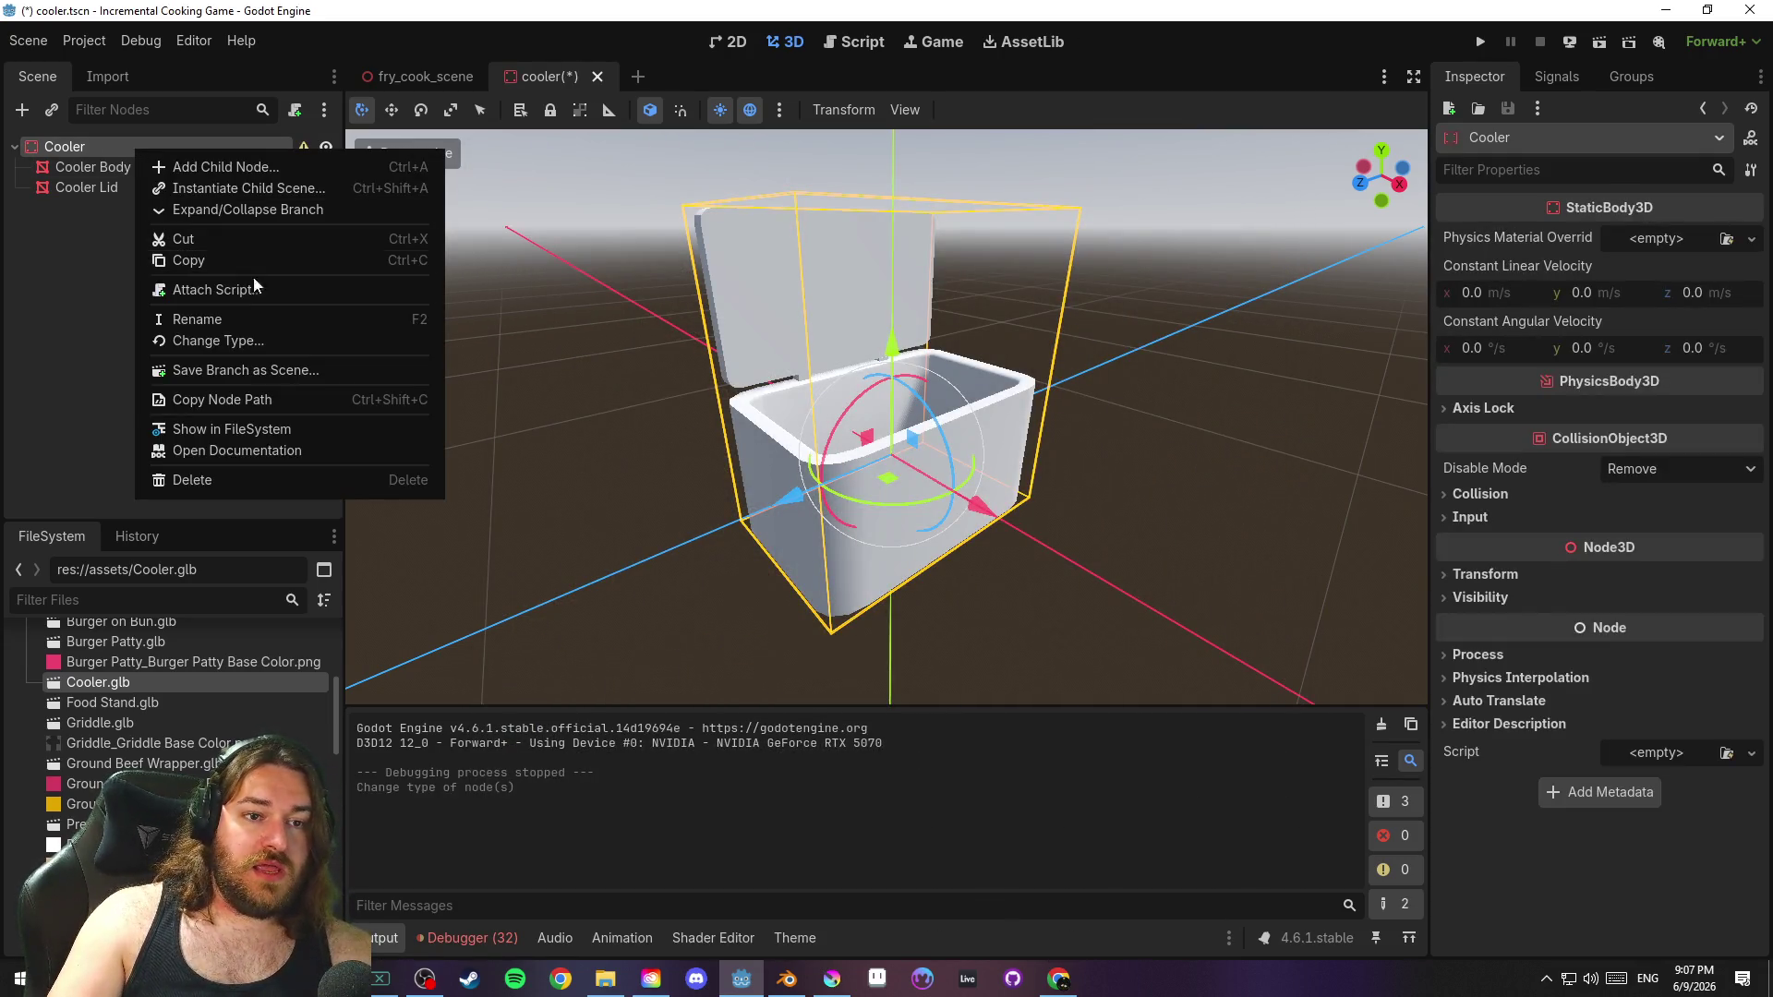
Add a CollisionShape3D child under Cooler with a new BoxShape3D
click(265, 170)
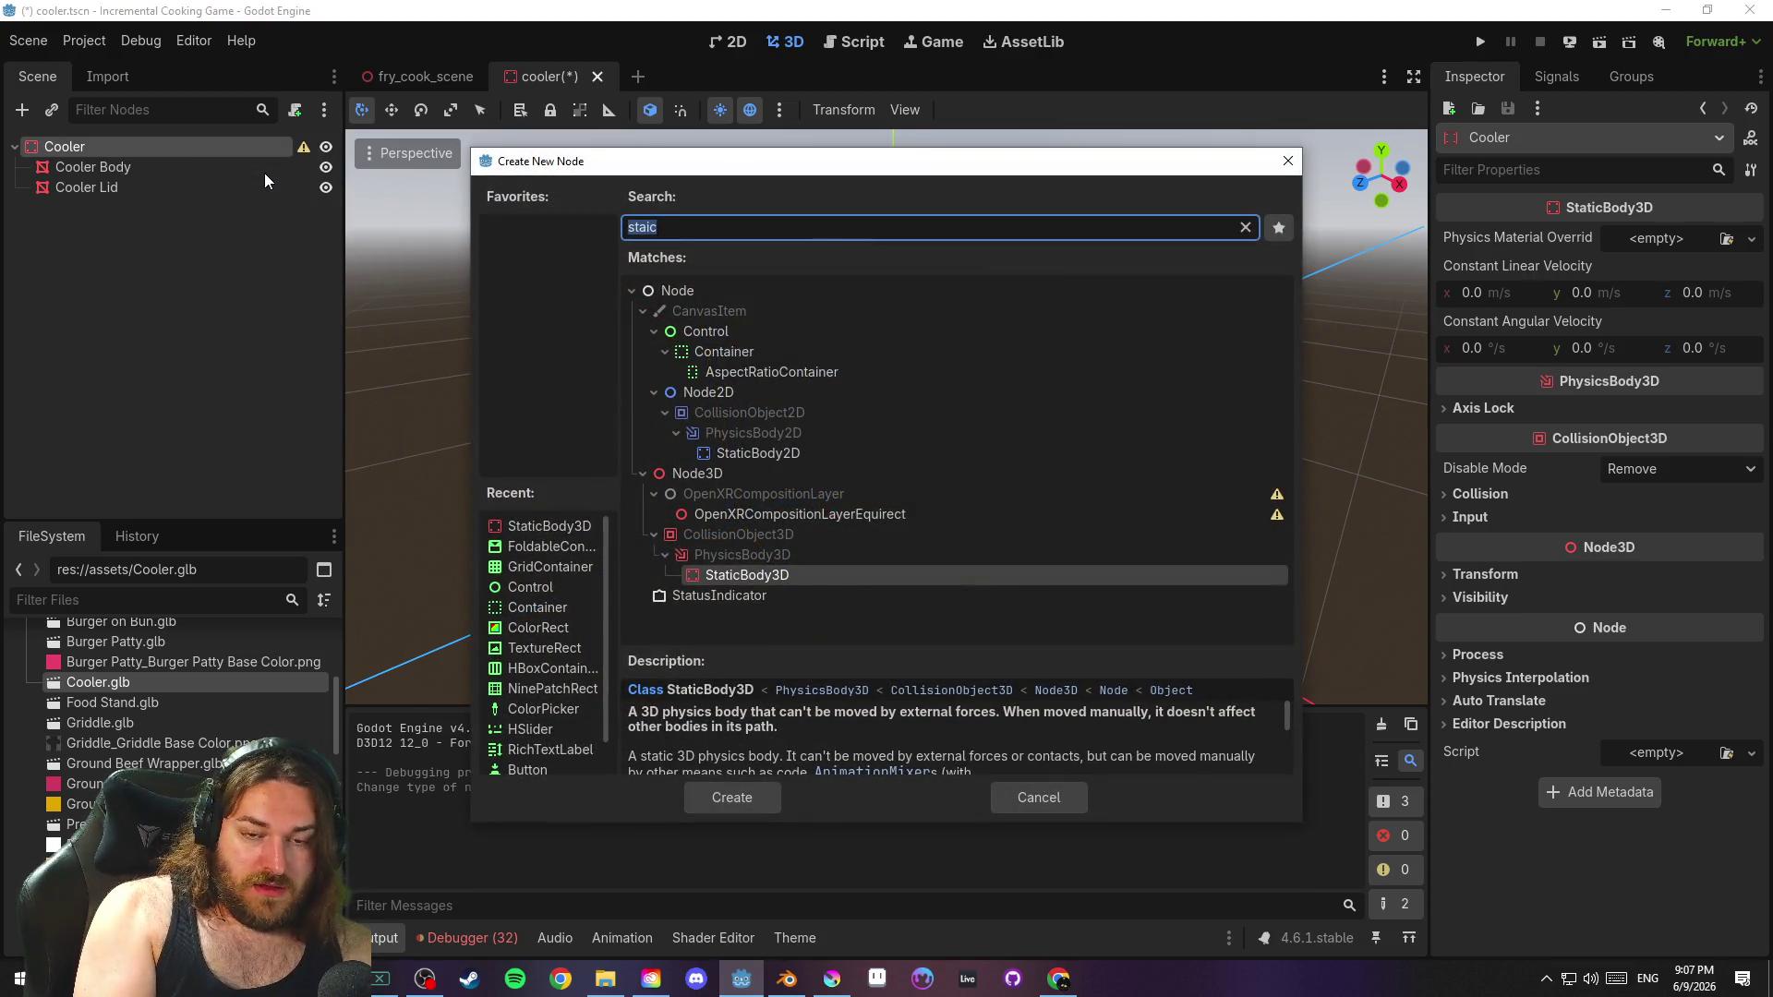
text(coll)
key(Return)
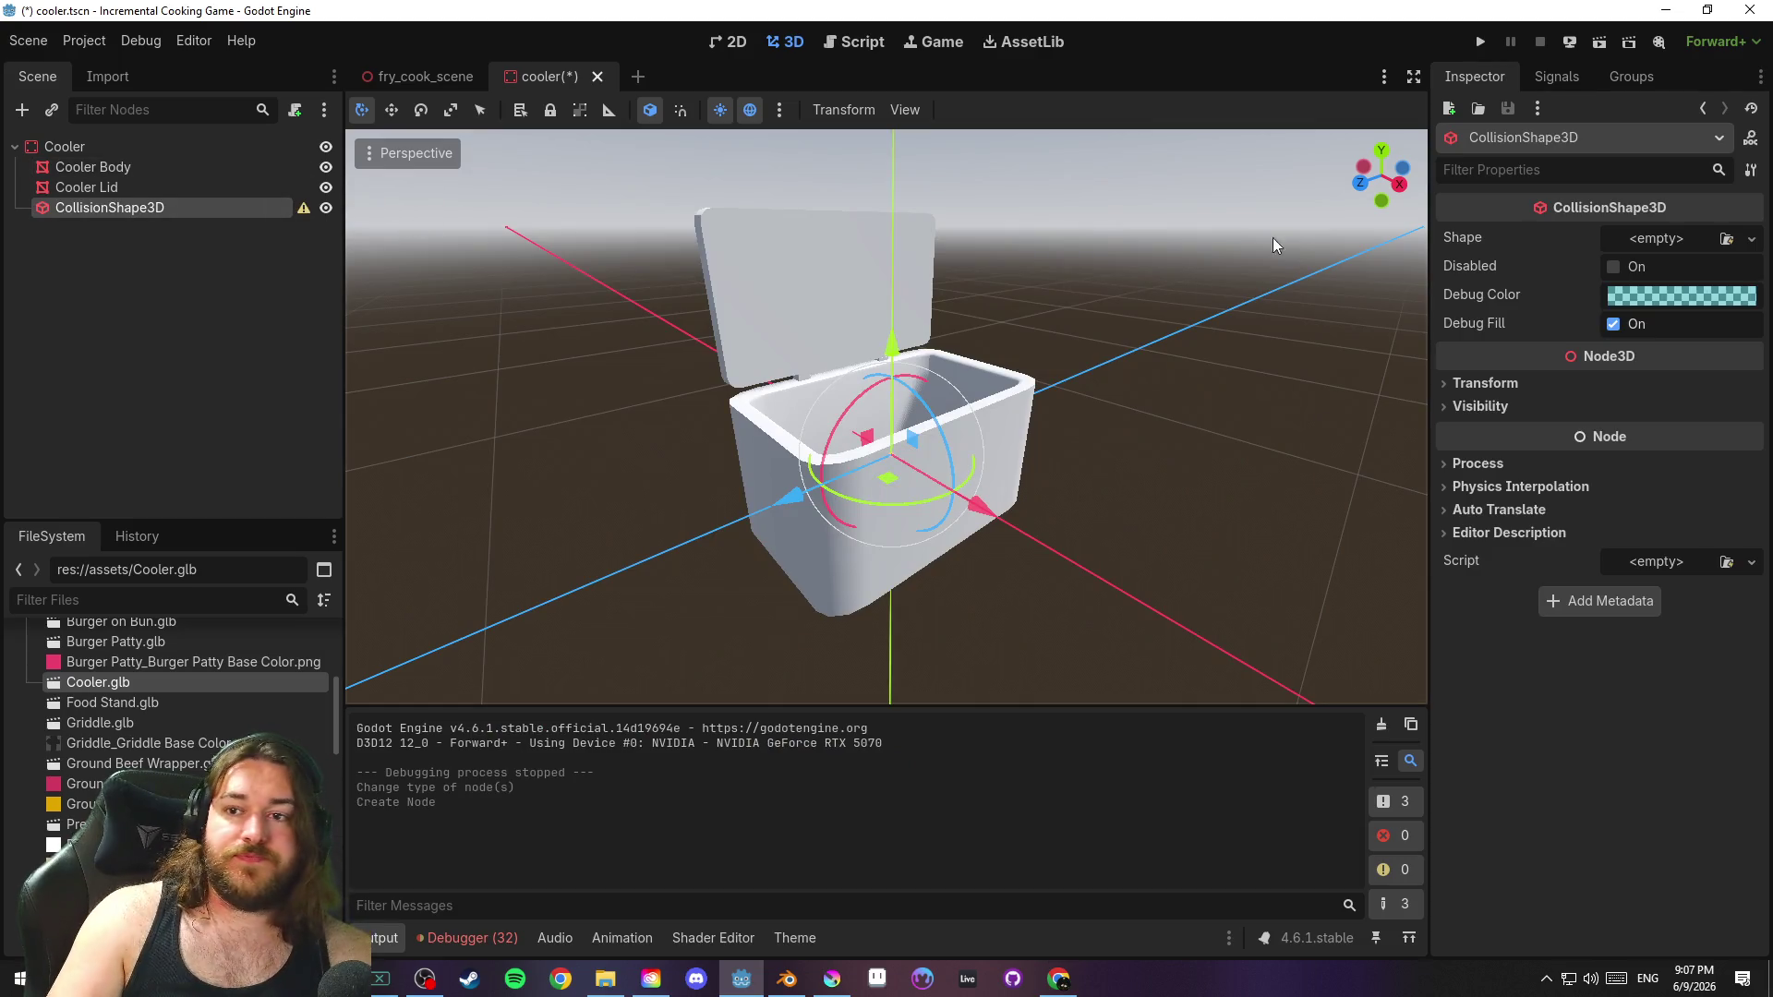
click(1670, 238)
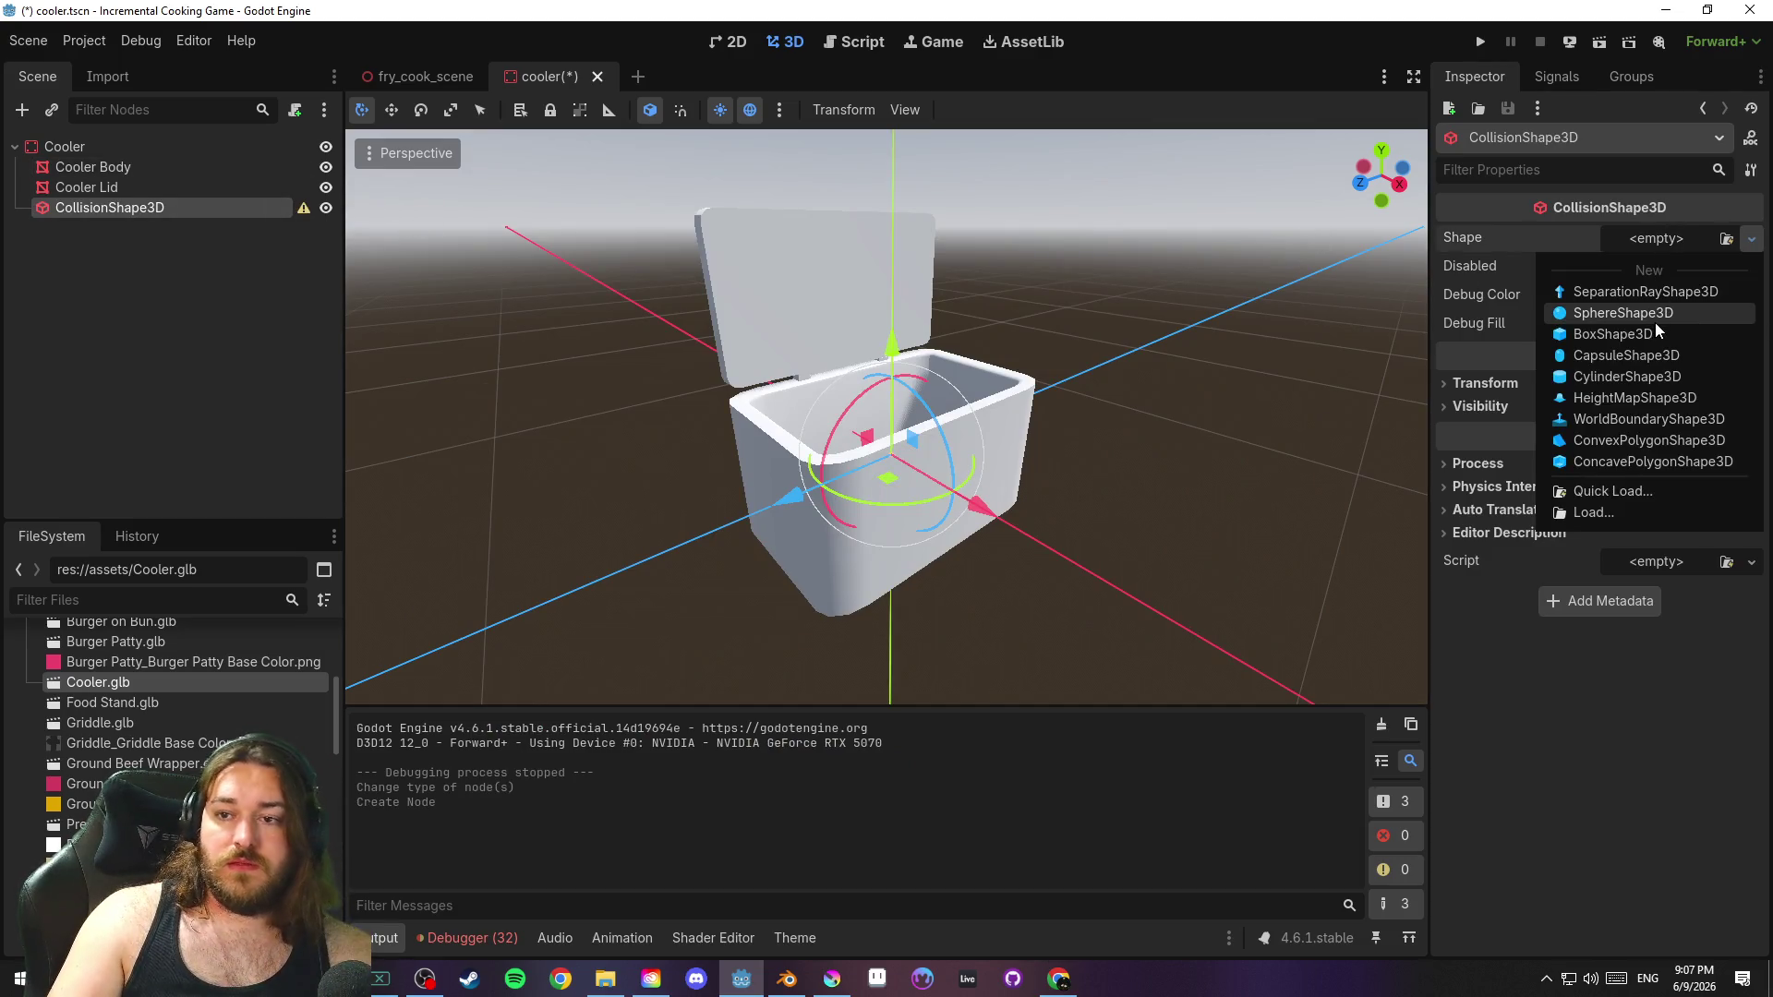
click(1655, 335)
Fit the box to the body's height, width and depth in front and side views, then save
key(KP_1)
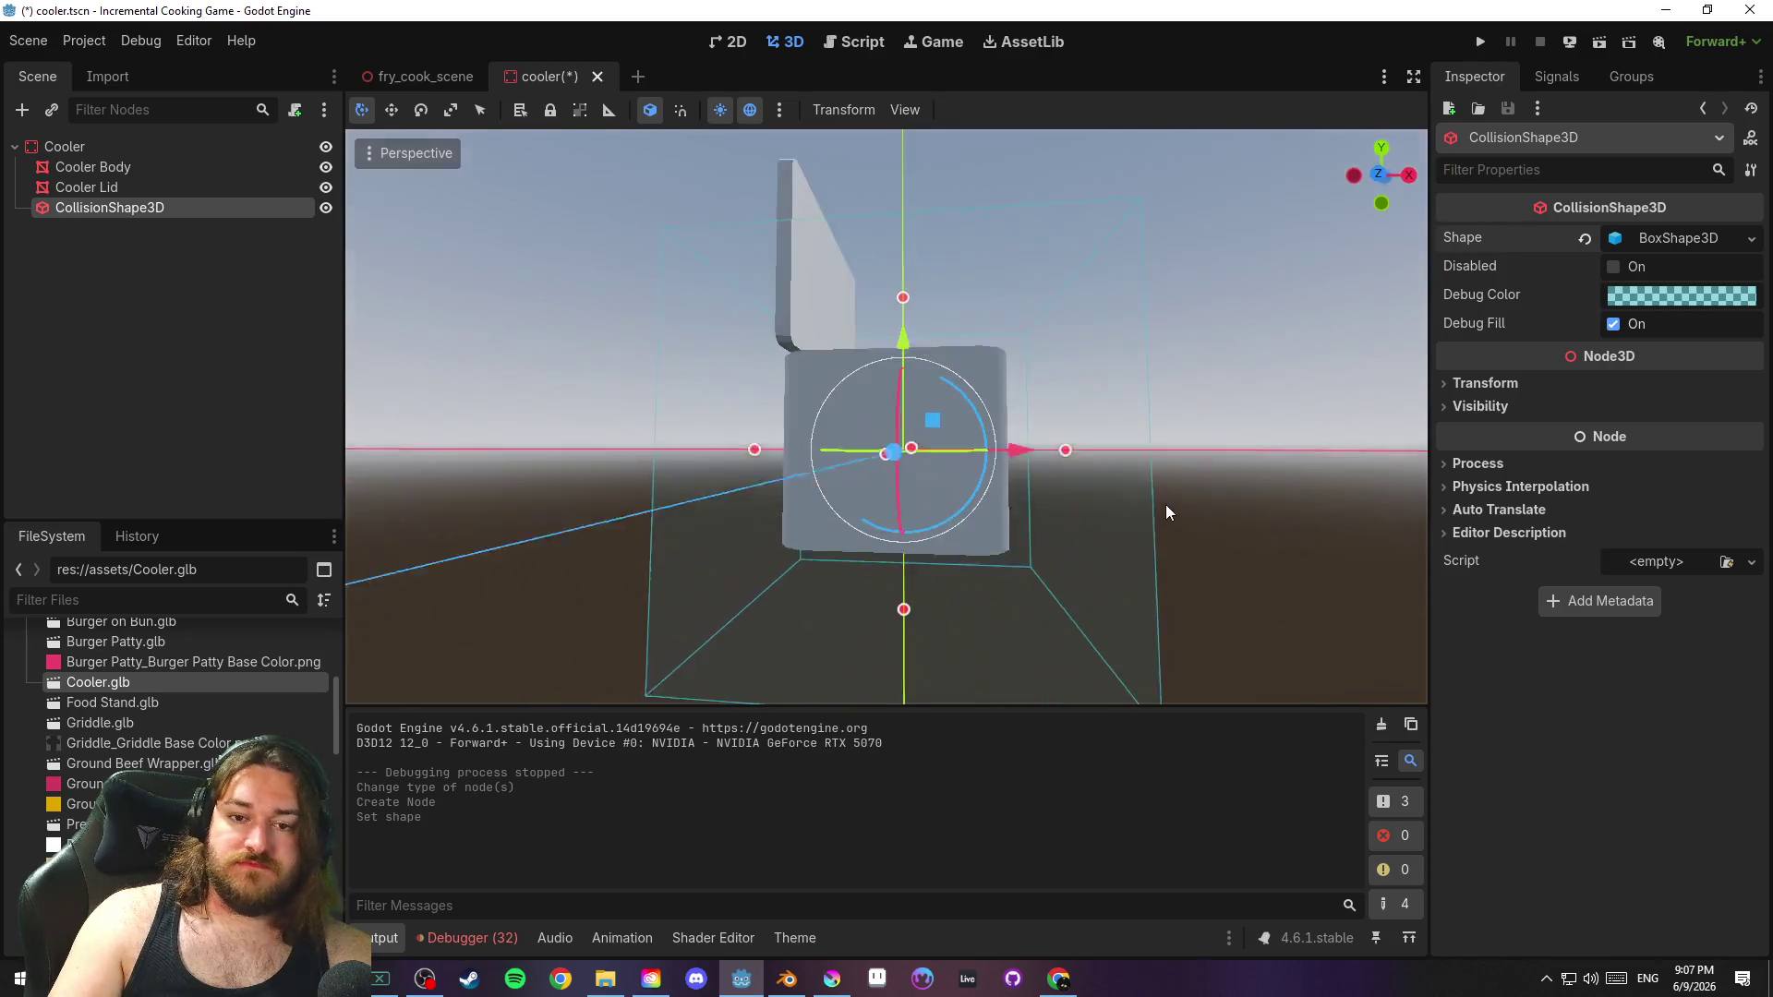
key(KP_1)
mouse_move(908, 606)
mouse_down()
mouse_move(906, 524)
mouse_move(957, 517)
mouse_up()
mouse_move(1054, 450)
mouse_down()
mouse_move(994, 466)
mouse_move(1011, 451)
mouse_up()
key(KP_3)
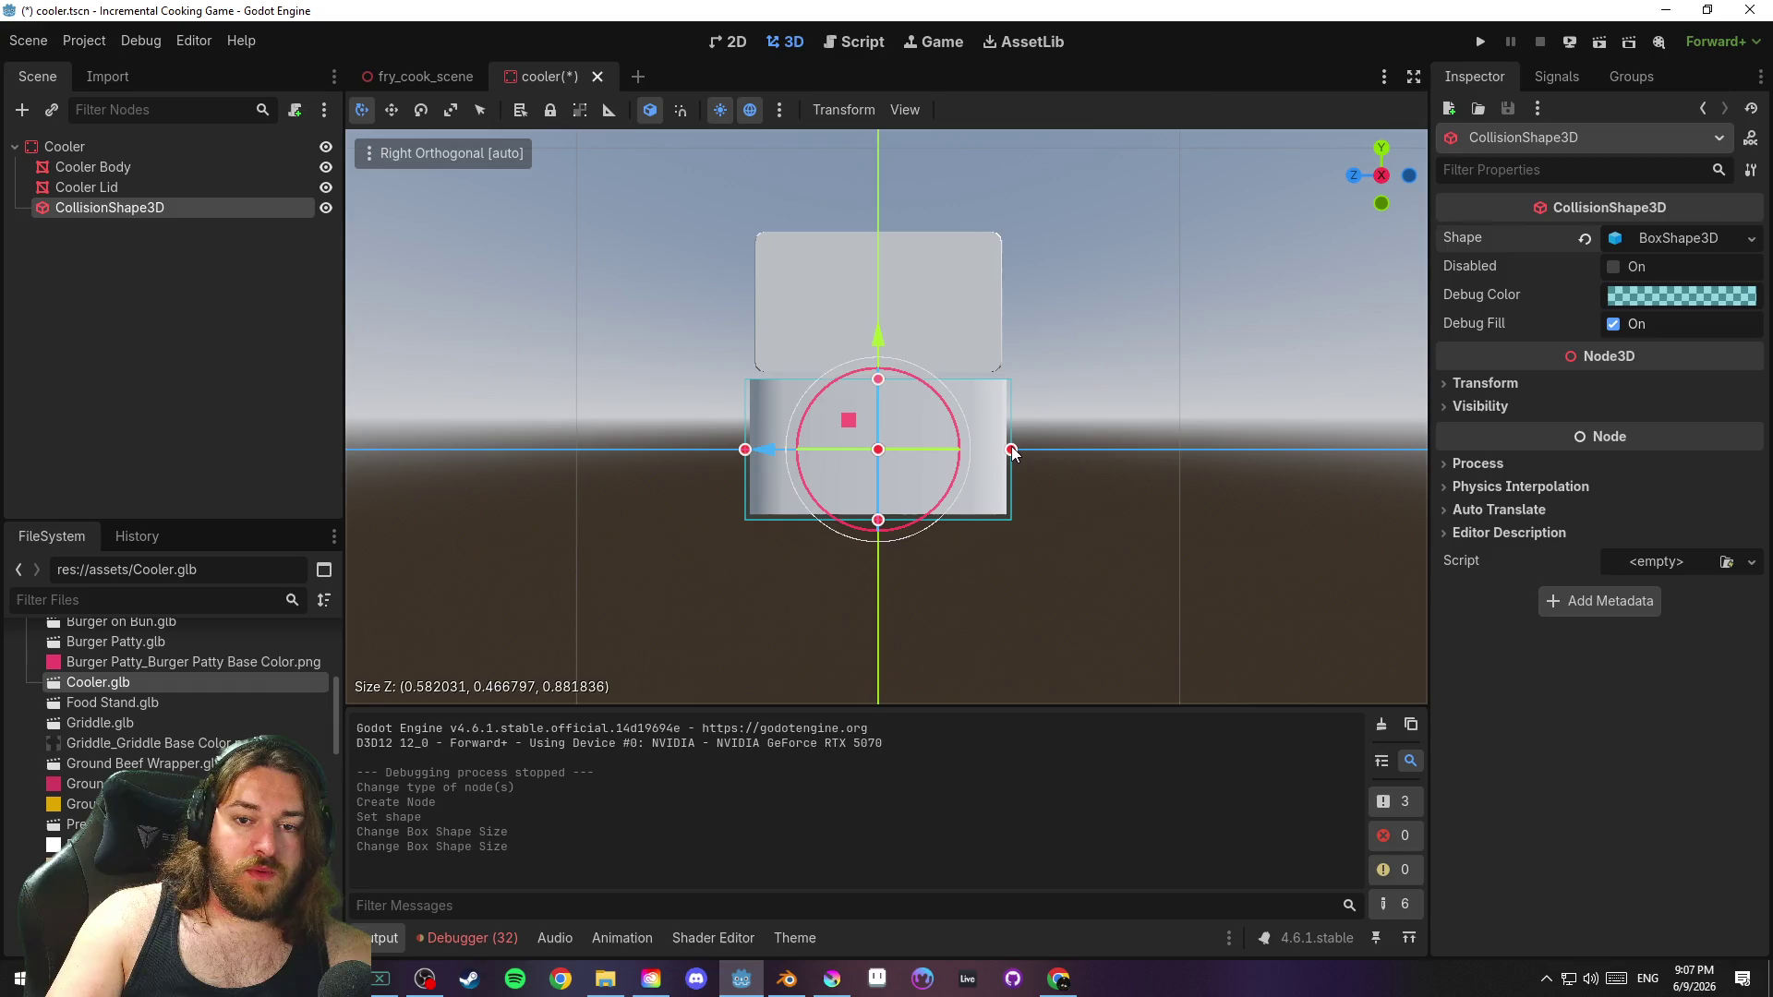
mouse_move(1169, 437)
mouse_down()
mouse_move(1081, 444)
mouse_move(1076, 502)
mouse_move(1127, 502)
mouse_up()
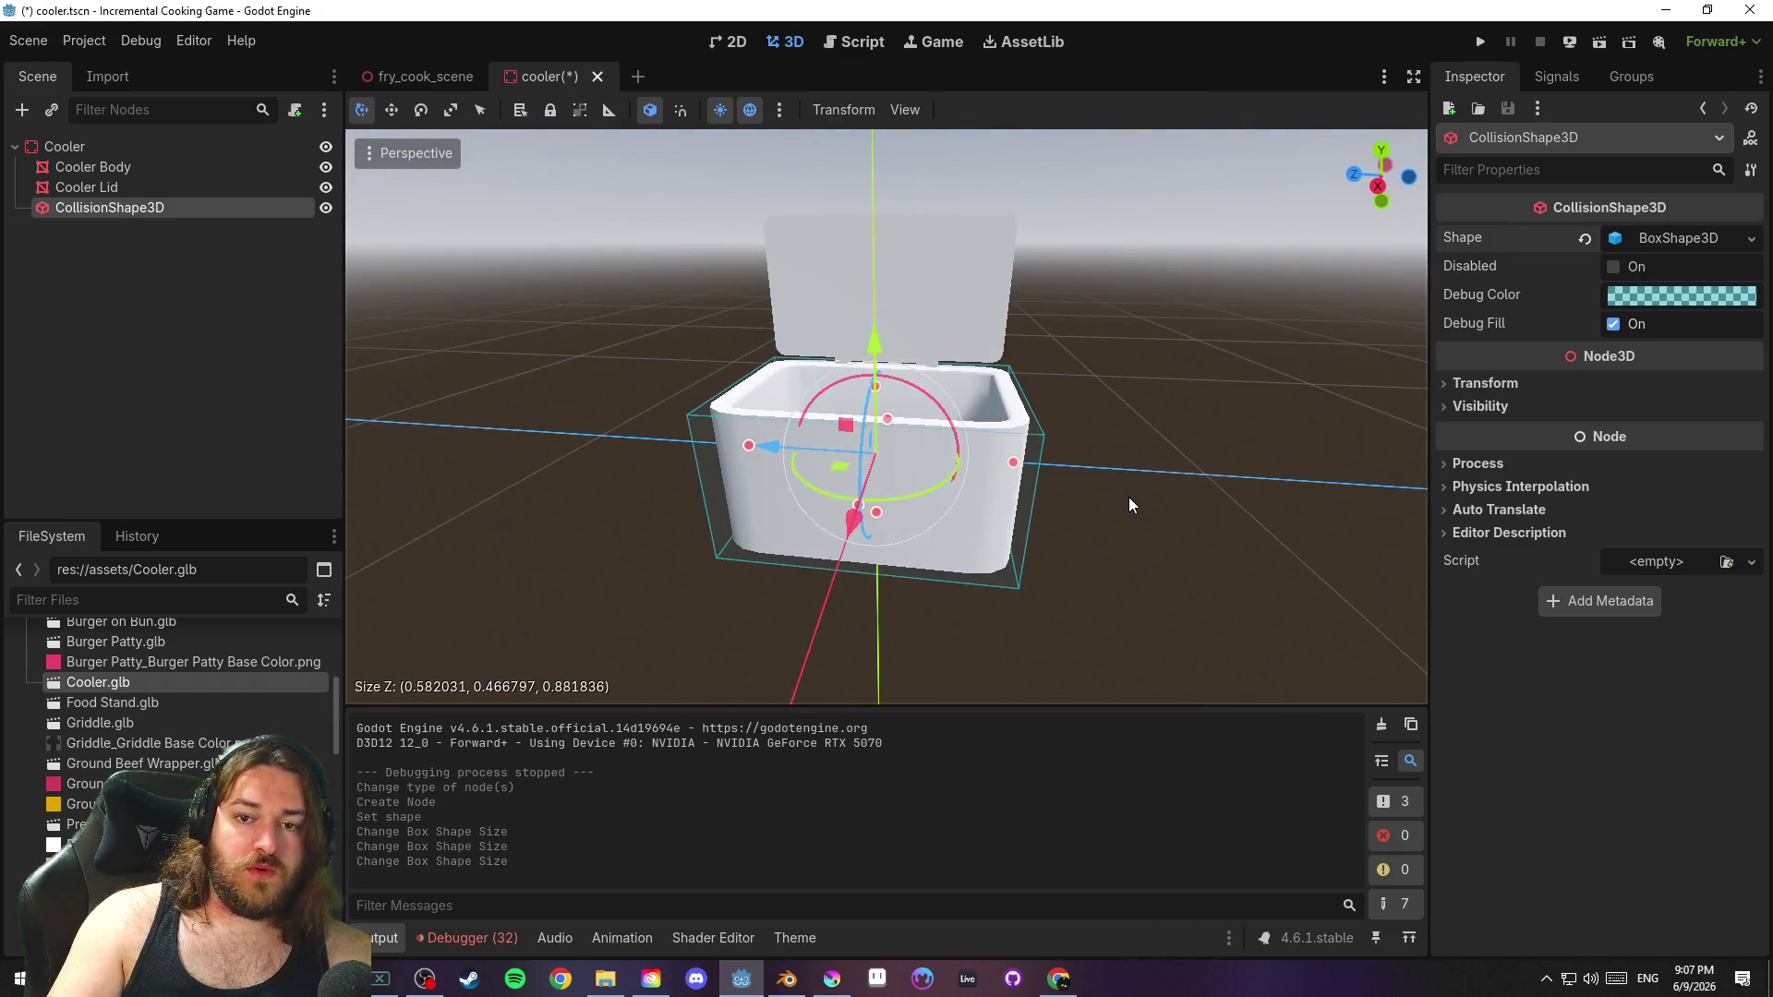
key(ctrl+s)
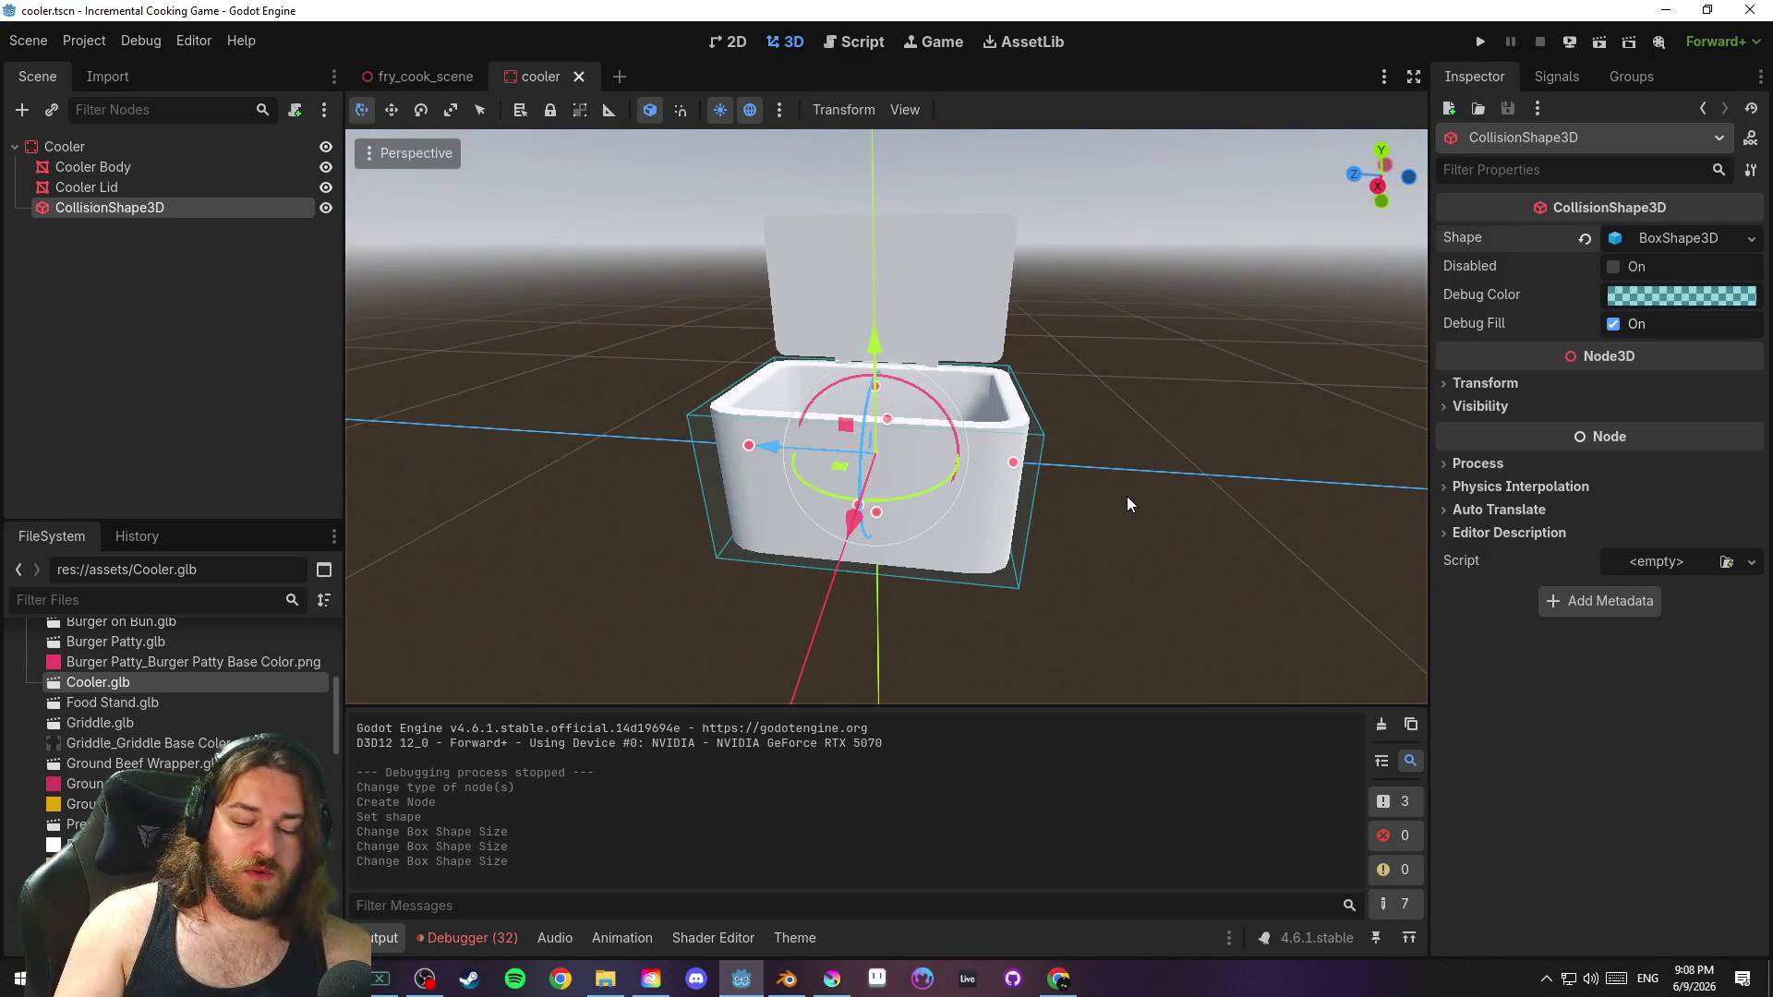
drag(1132, 399, 1168, 409)
Rotate the Cooler Lid so it lies flat, redoing the first wrong tilt
click(87, 186)
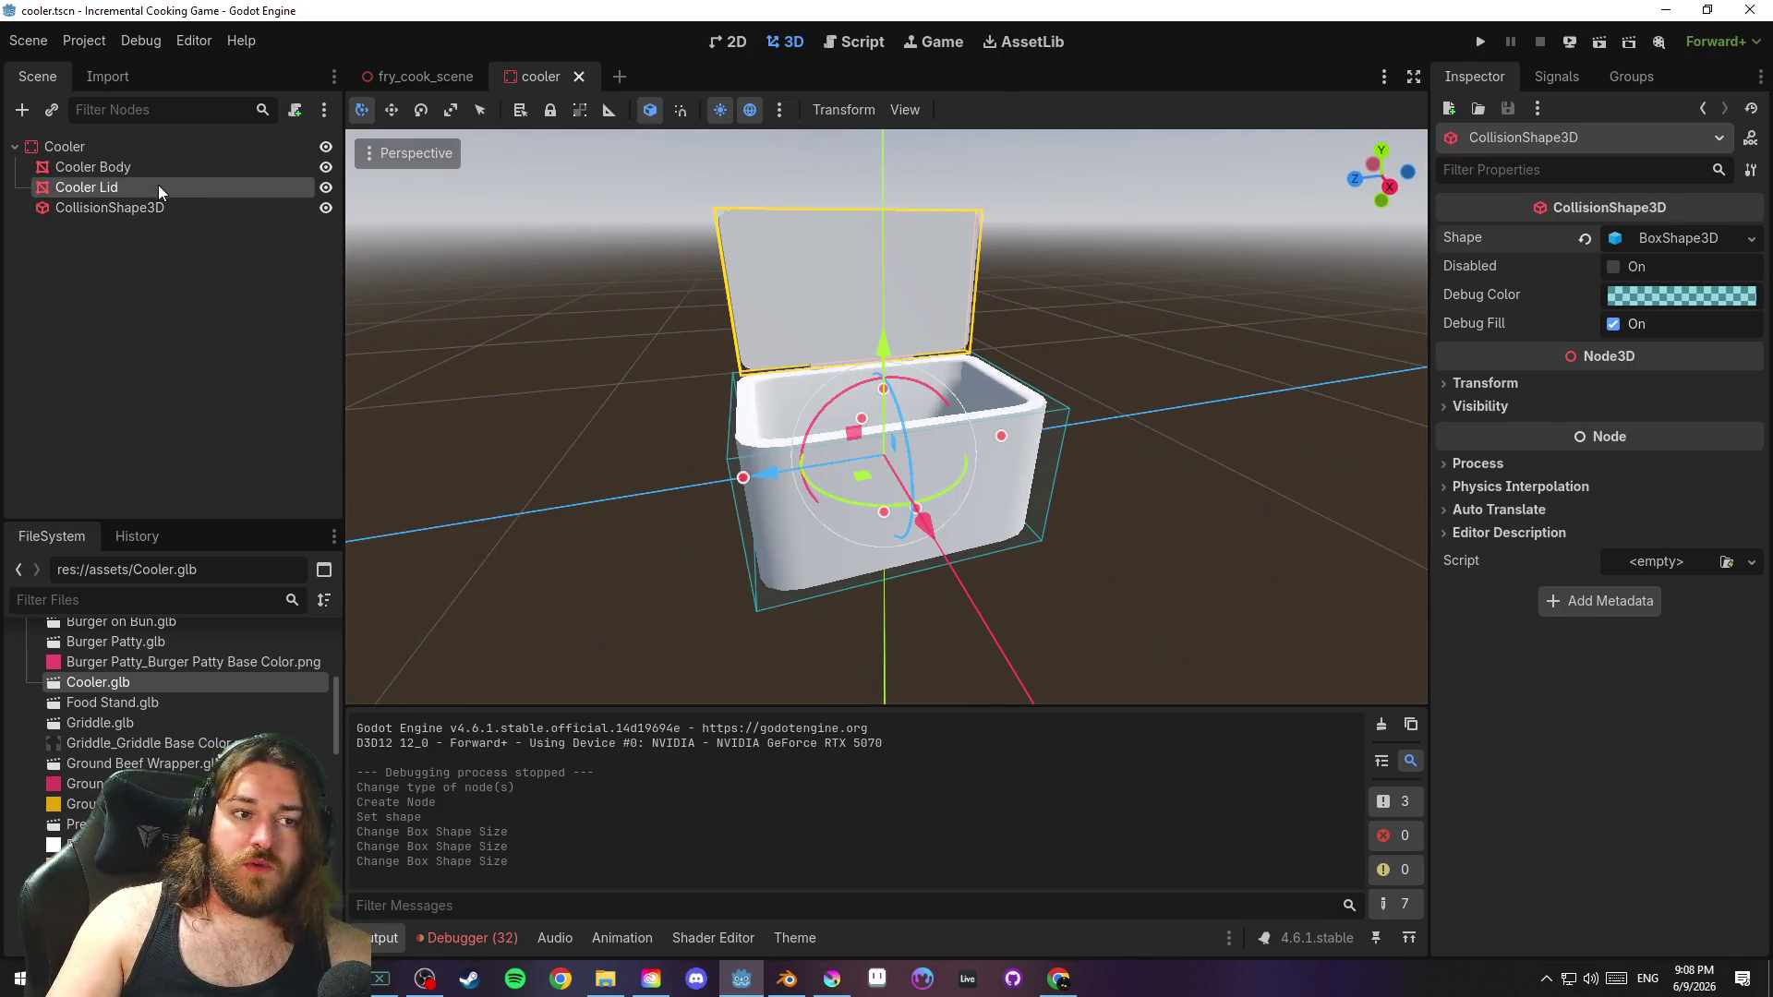
mouse_move(1108, 333)
mouse_down()
mouse_move(1198, 317)
mouse_move(1116, 335)
mouse_move(1001, 297)
mouse_move(1096, 319)
mouse_up()
key(e)
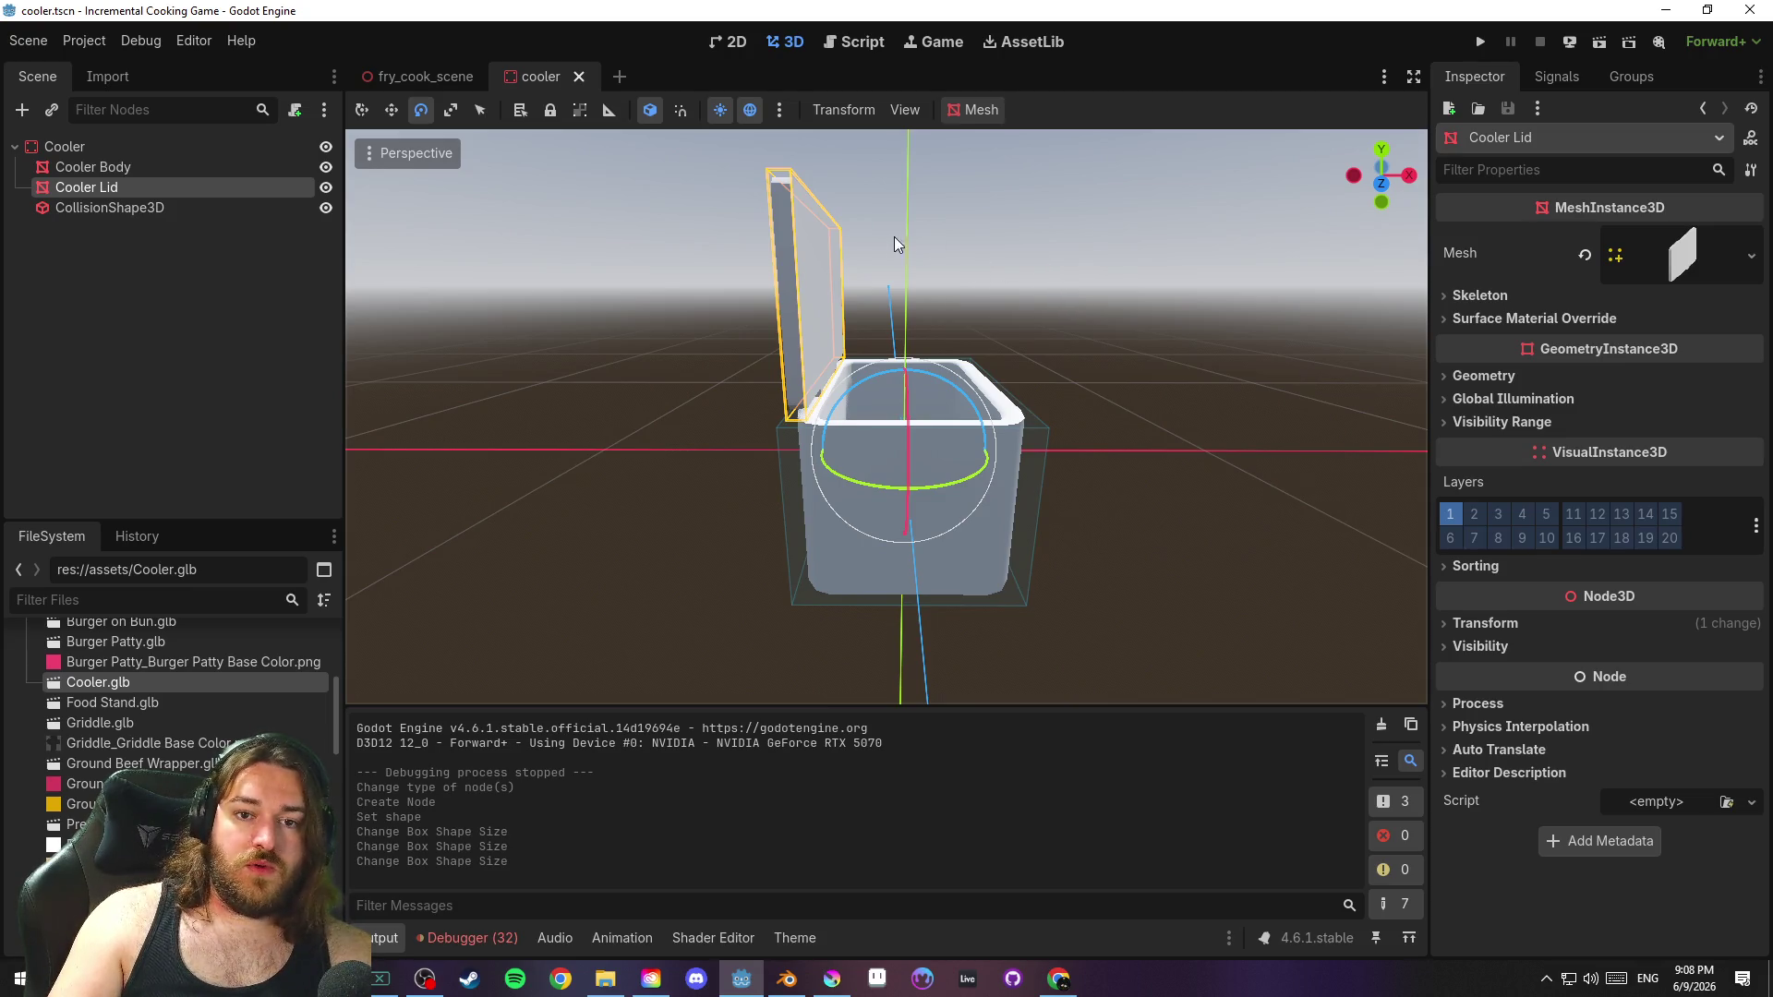
mouse_move(977, 436)
mouse_down()
mouse_move(1063, 507)
mouse_move(1084, 633)
mouse_up()
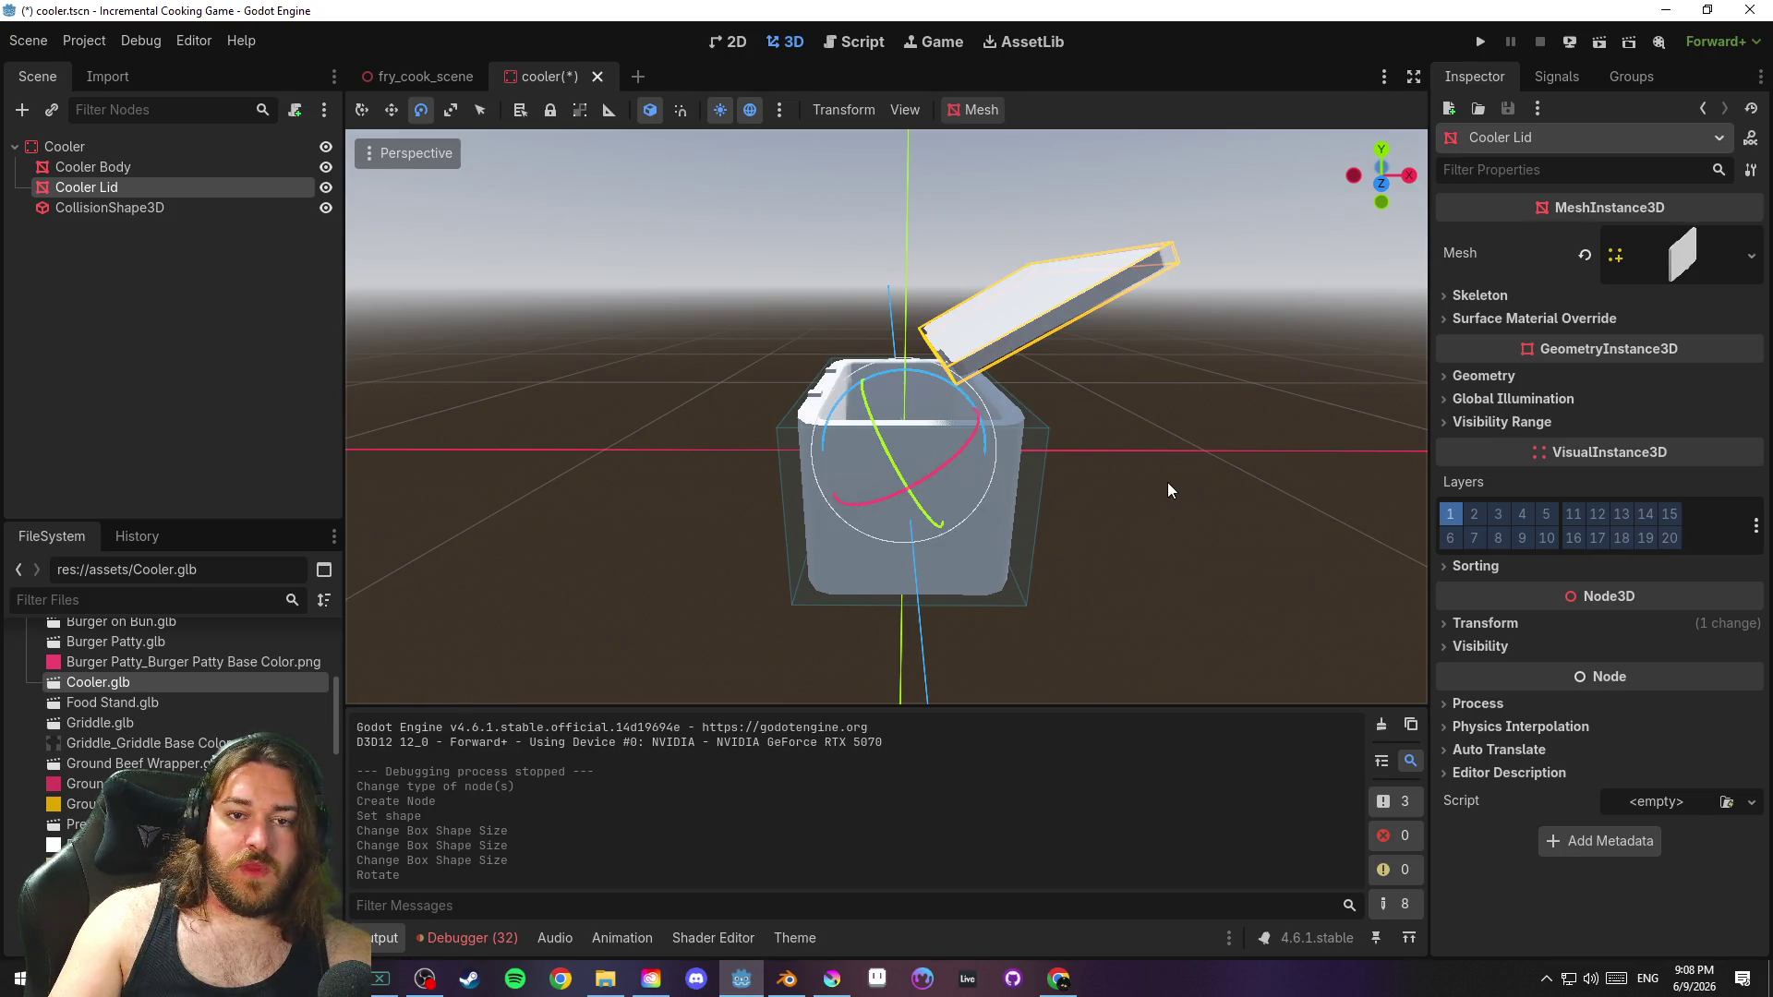
key(ctrl+z)
mouse_move(981, 416)
mouse_down()
mouse_move(1104, 606)
mouse_move(1112, 659)
mouse_up()
Slide the lid along X onto the cooler body, check the fit, and save cooler.tscn
drag(1218, 507, 1187, 486)
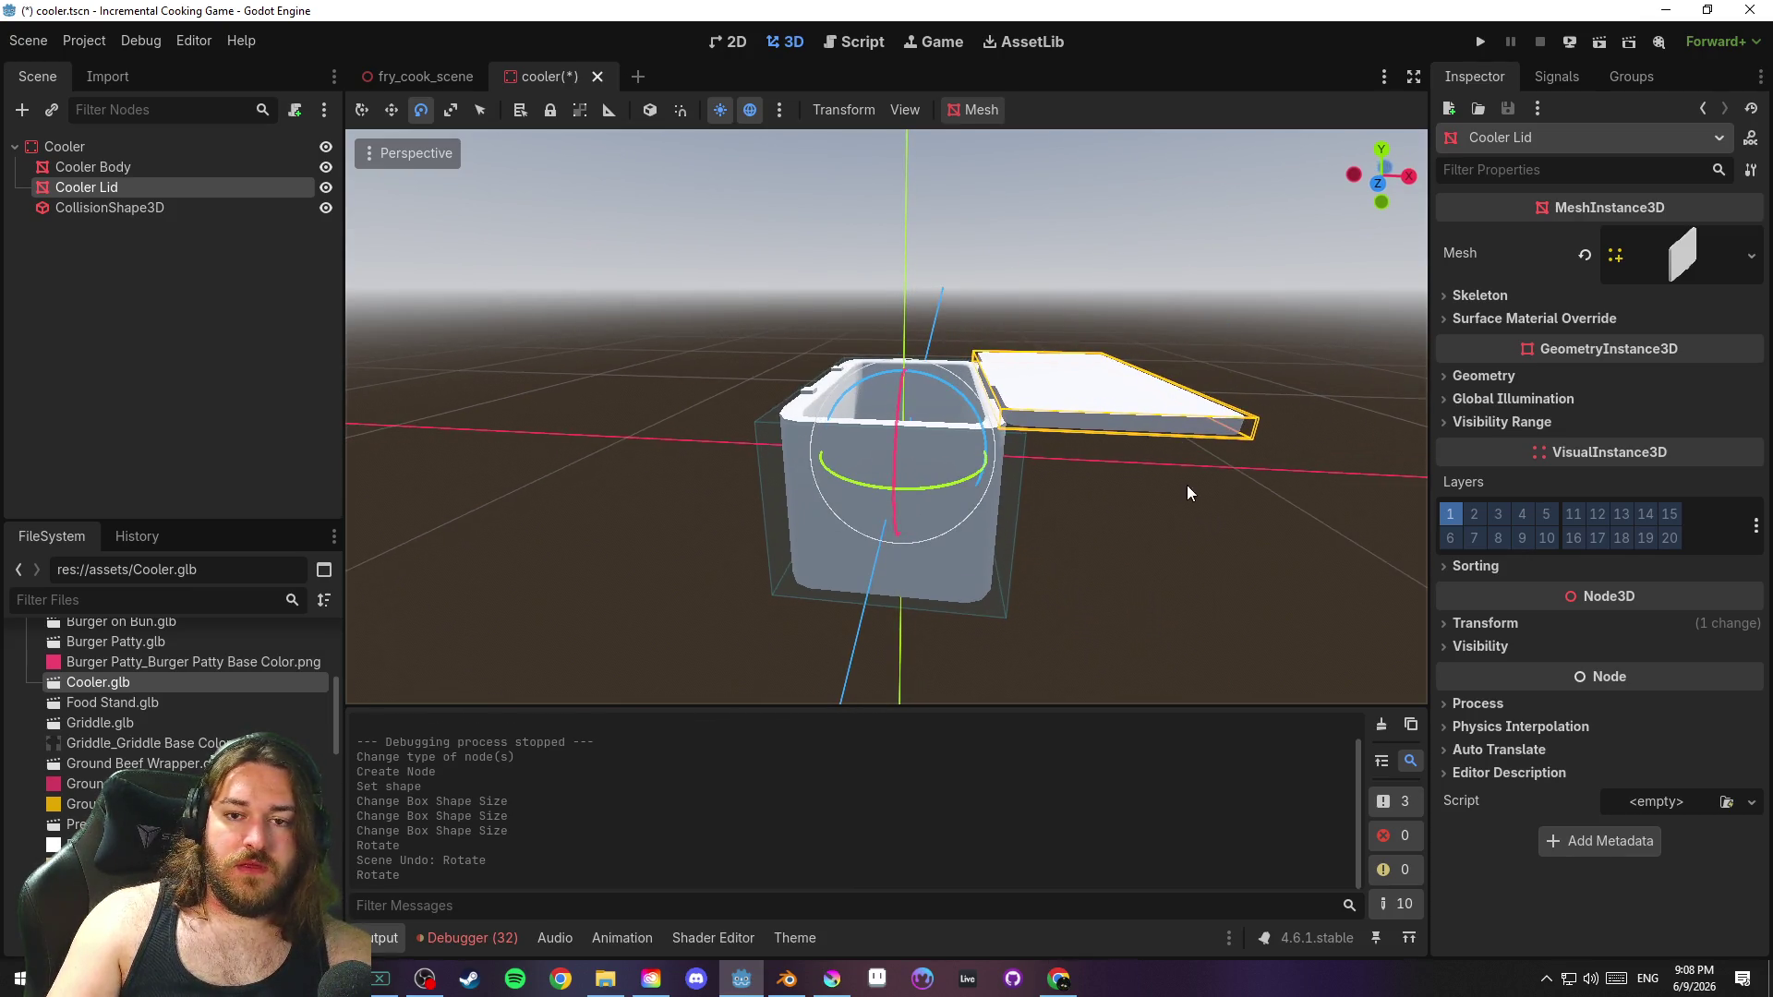
key(q)
drag(987, 459, 864, 469)
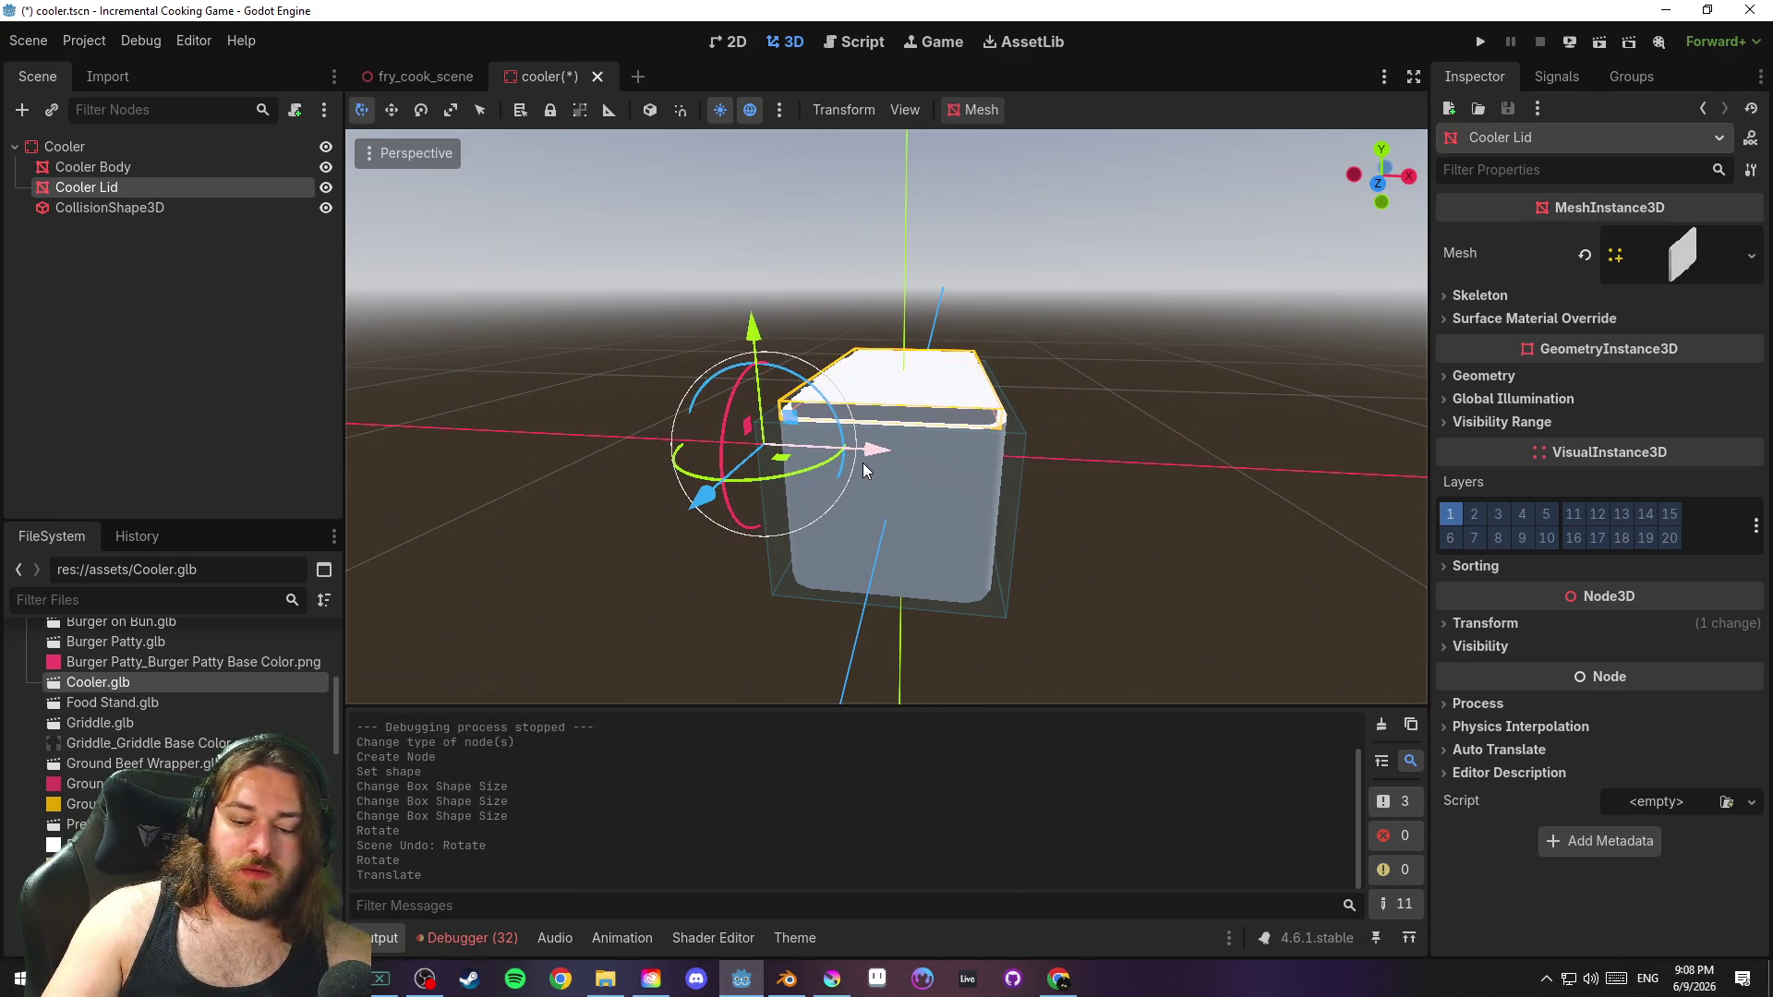
key(KP_7)
scroll(886, 455, up, 5)
mouse_move(1046, 470)
mouse_down()
mouse_move(1150, 297)
mouse_move(1271, 238)
mouse_move(914, 224)
mouse_move(662, 264)
mouse_up()
scroll(662, 264, down, 5)
mouse_move(711, 387)
mouse_down()
mouse_move(691, 373)
mouse_move(1250, 402)
mouse_move(1082, 440)
mouse_move(1003, 397)
mouse_move(1073, 475)
mouse_up()
click(1082, 441)
key(ctrl+s)
key(ctrl+s)
click(83, 148)
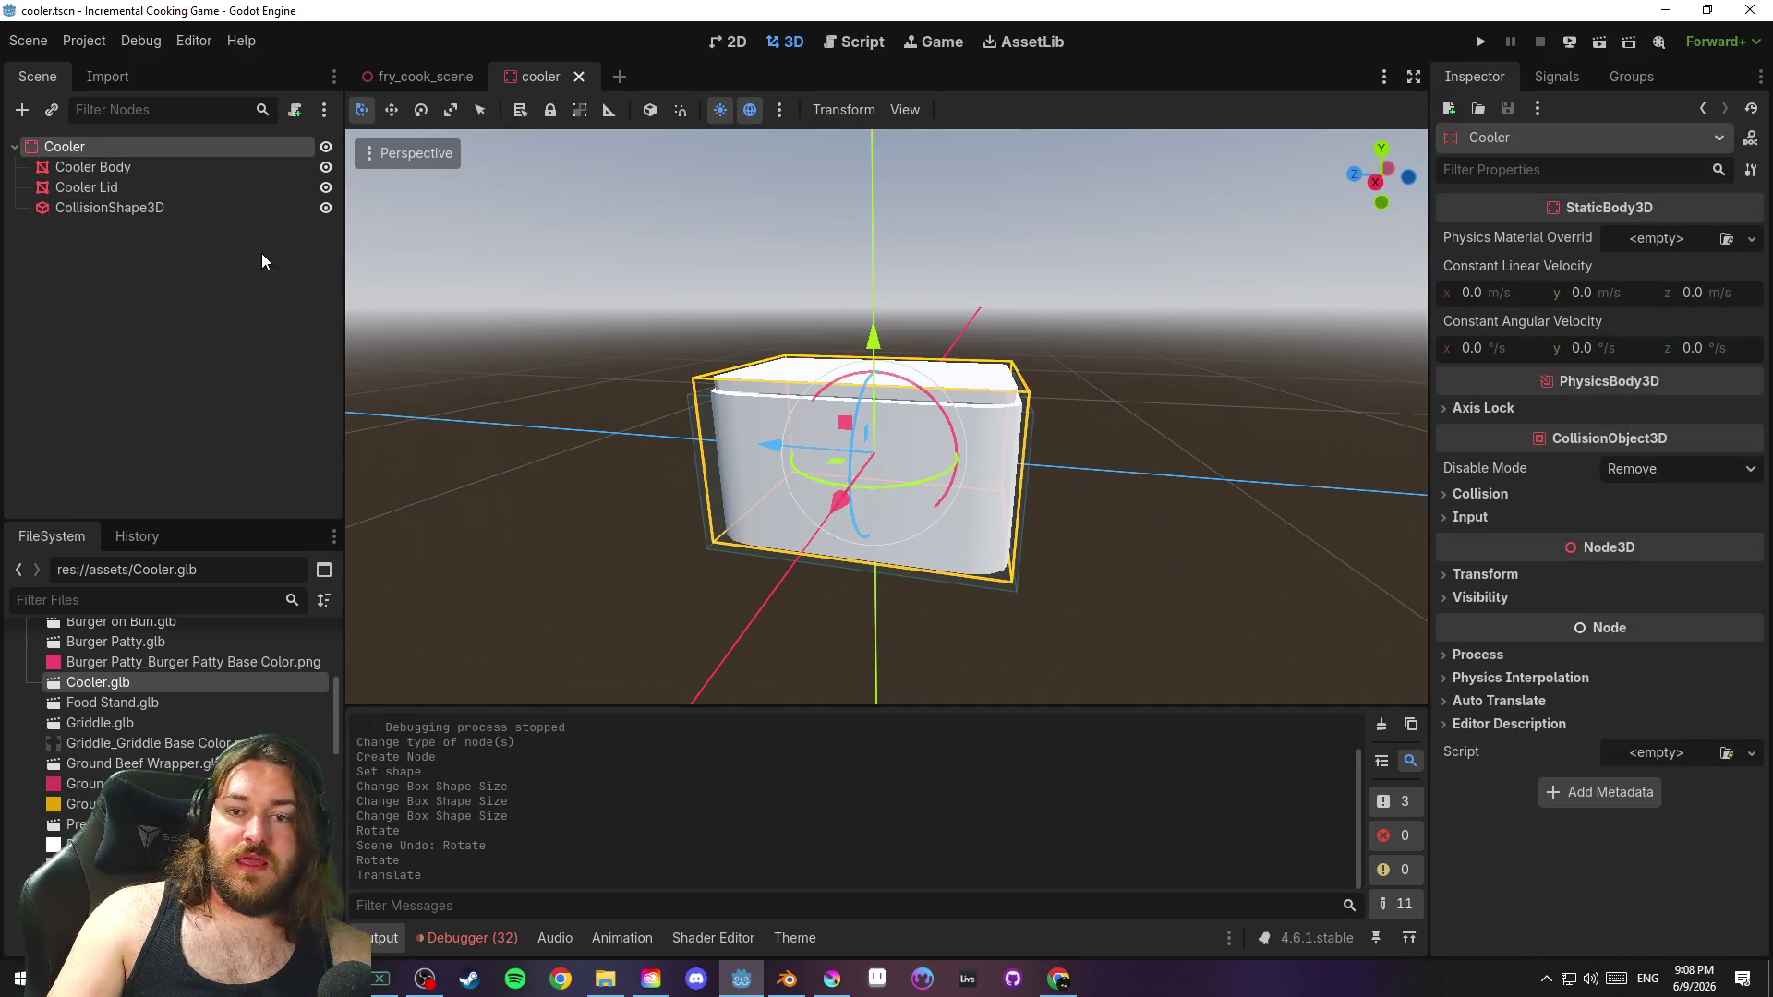
Open the Cooler Body's mesh resource and Surface 0 material in the Inspector
click(164, 166)
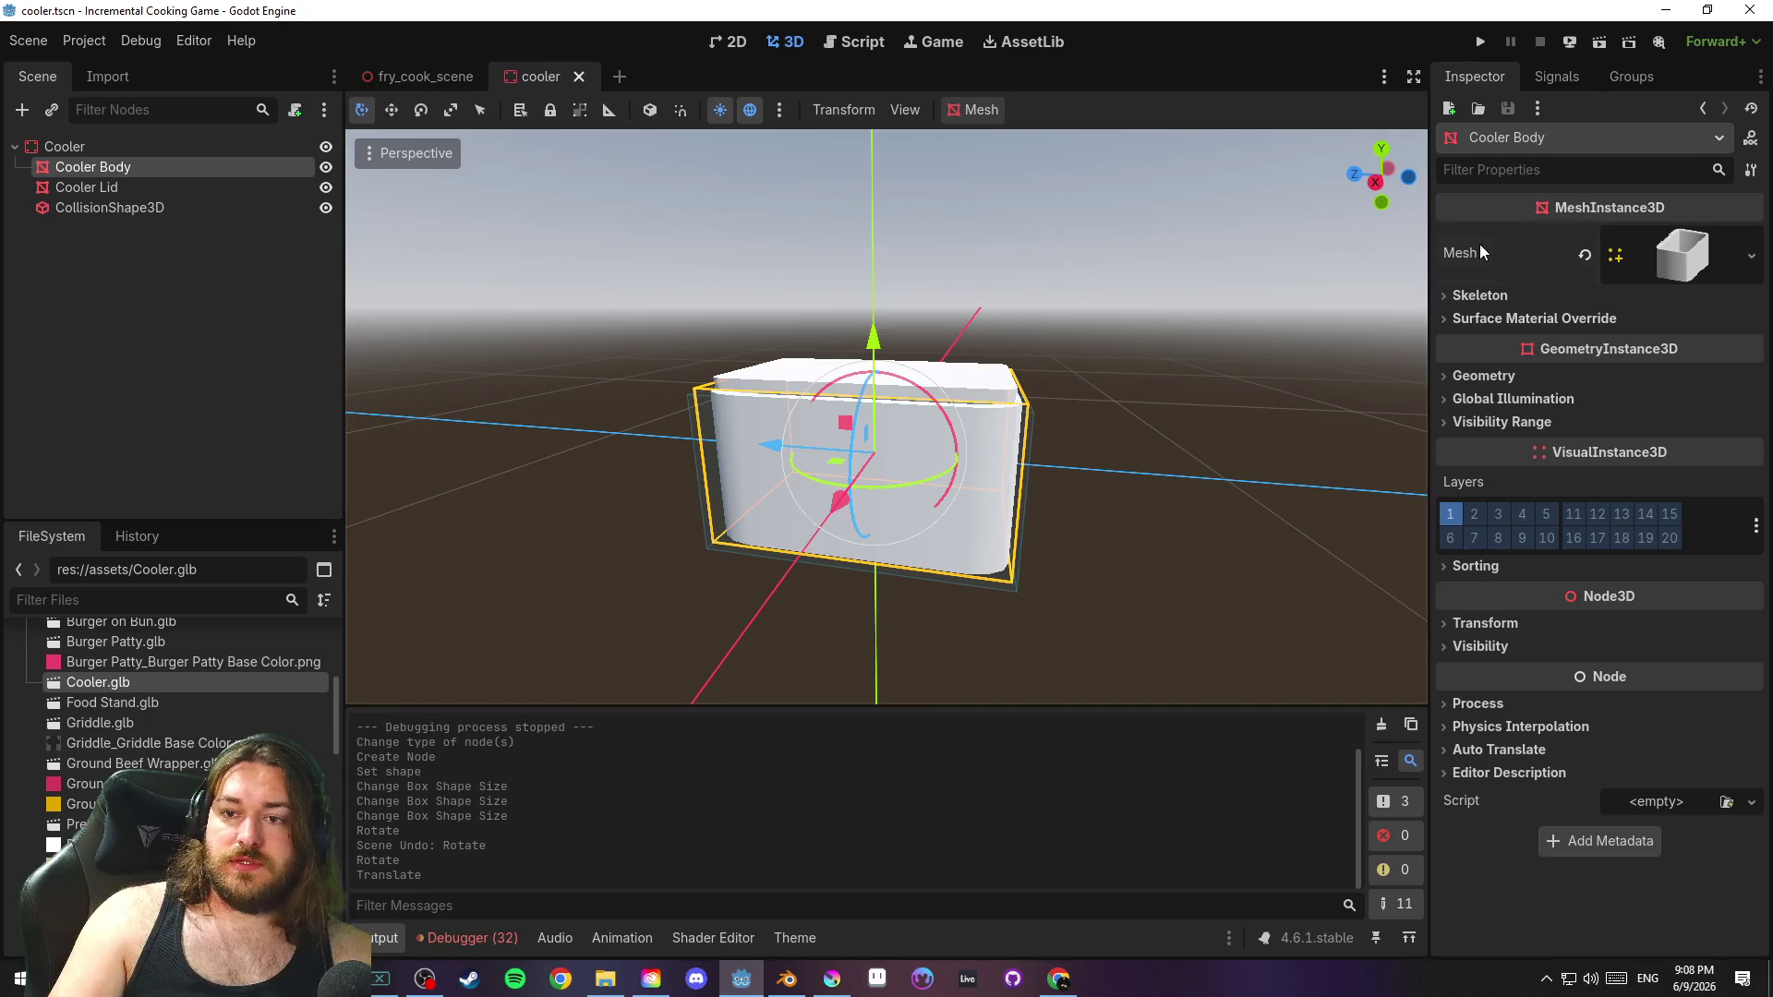
click(1675, 258)
click(1503, 519)
click(1503, 519)
click(200, 188)
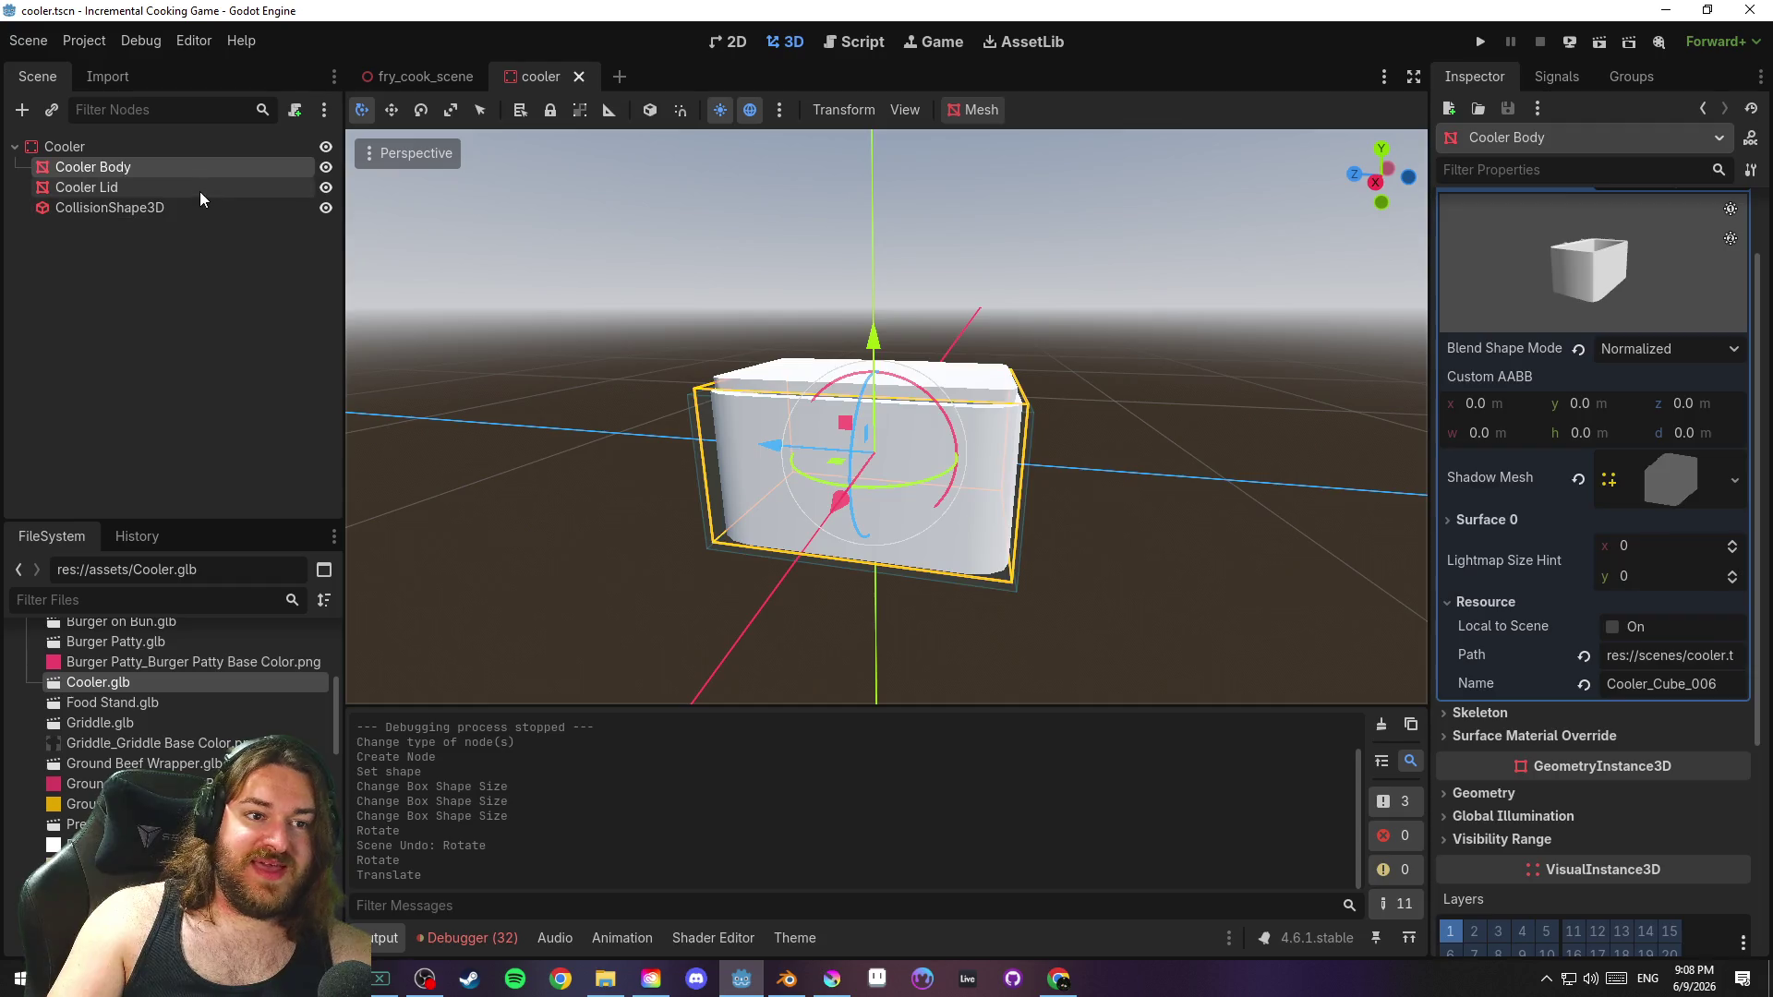
click(997, 480)
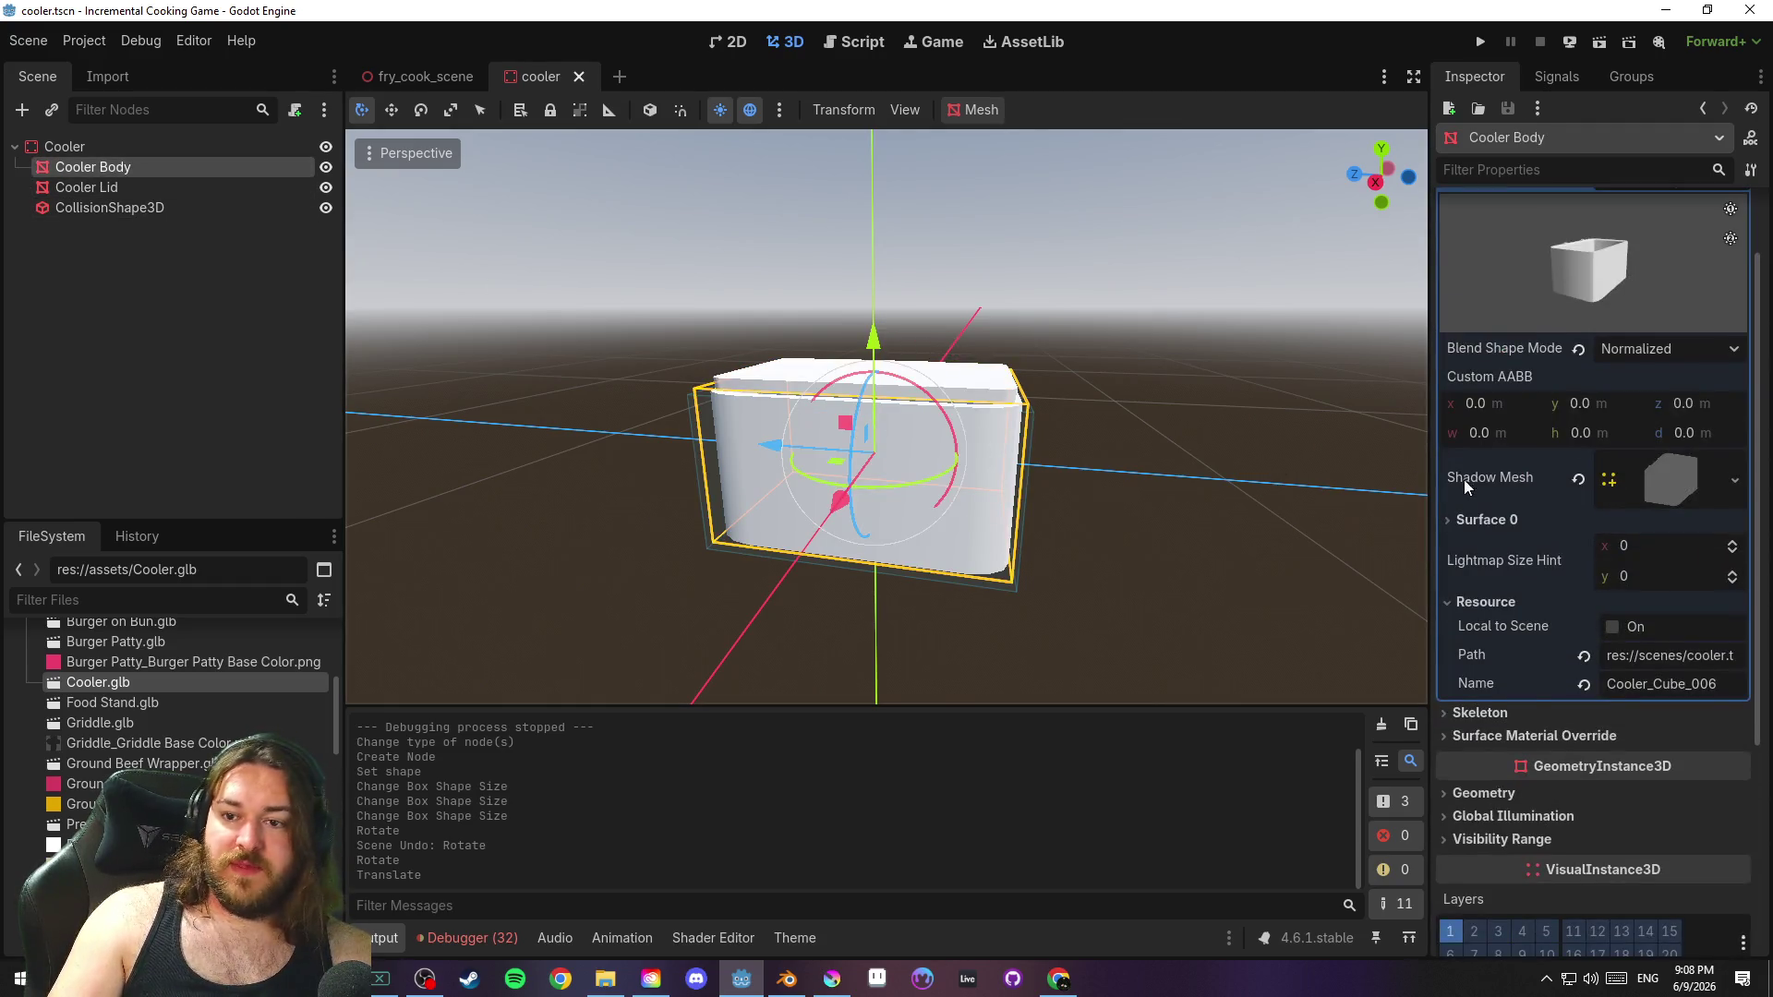
click(1500, 520)
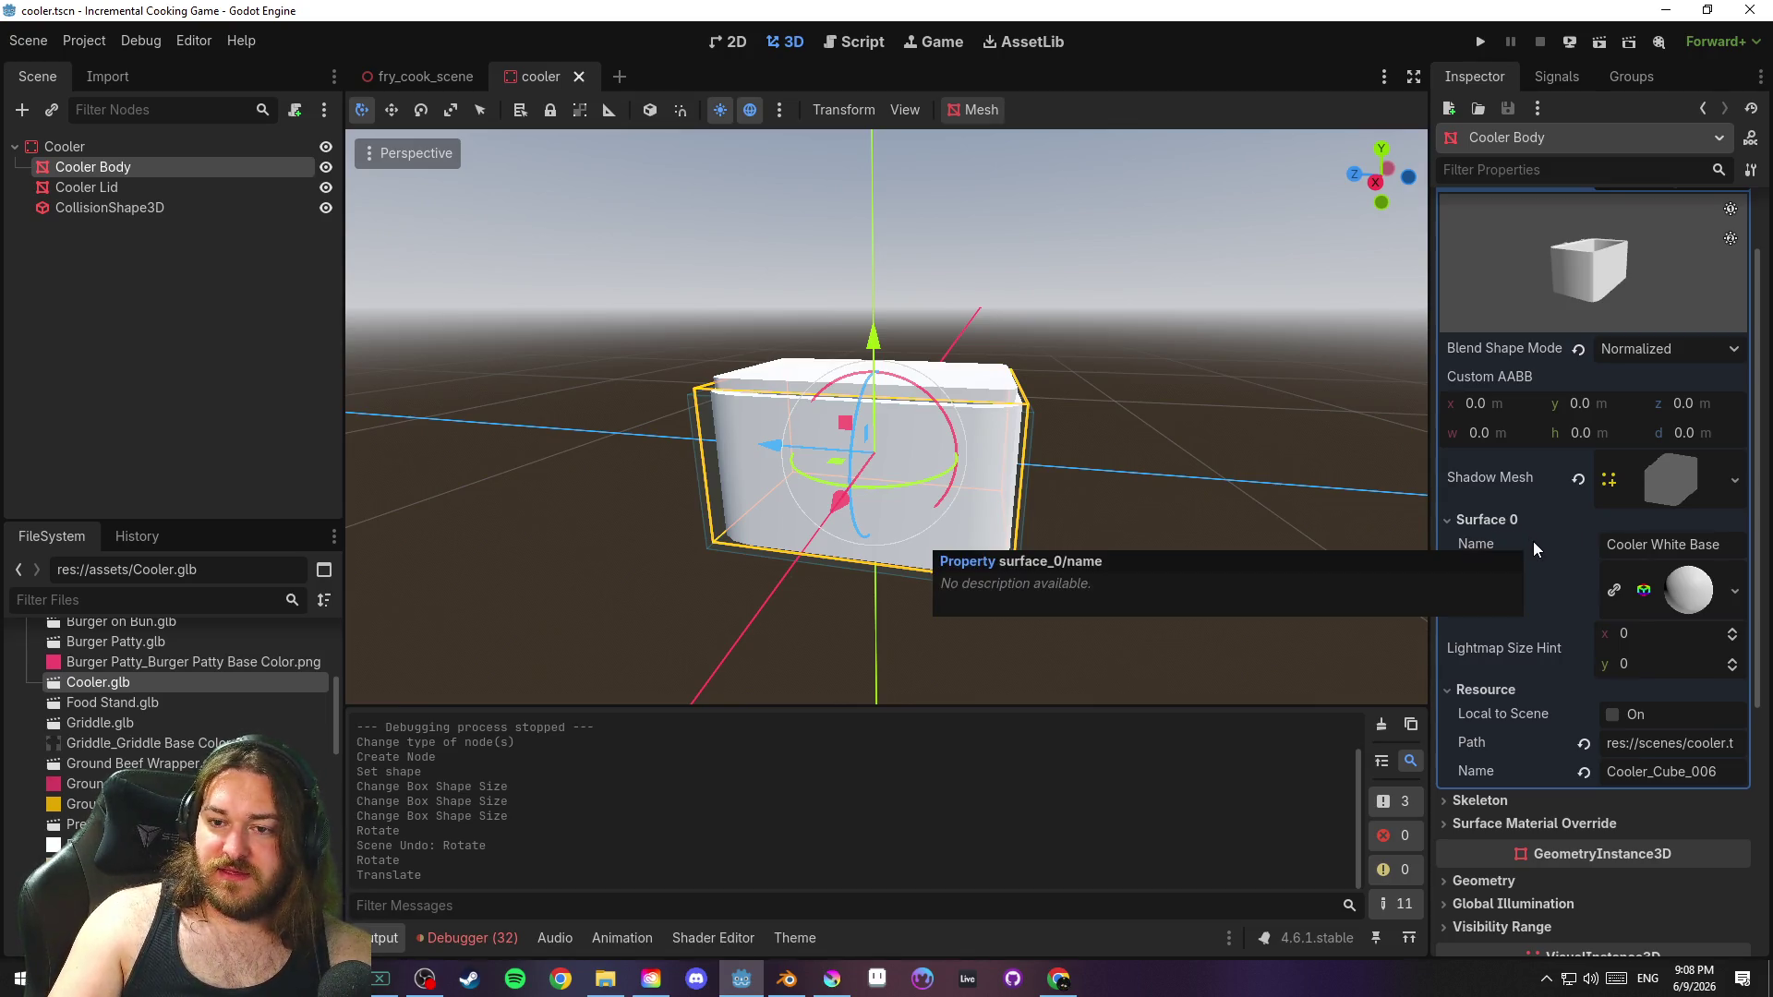
click(1704, 593)
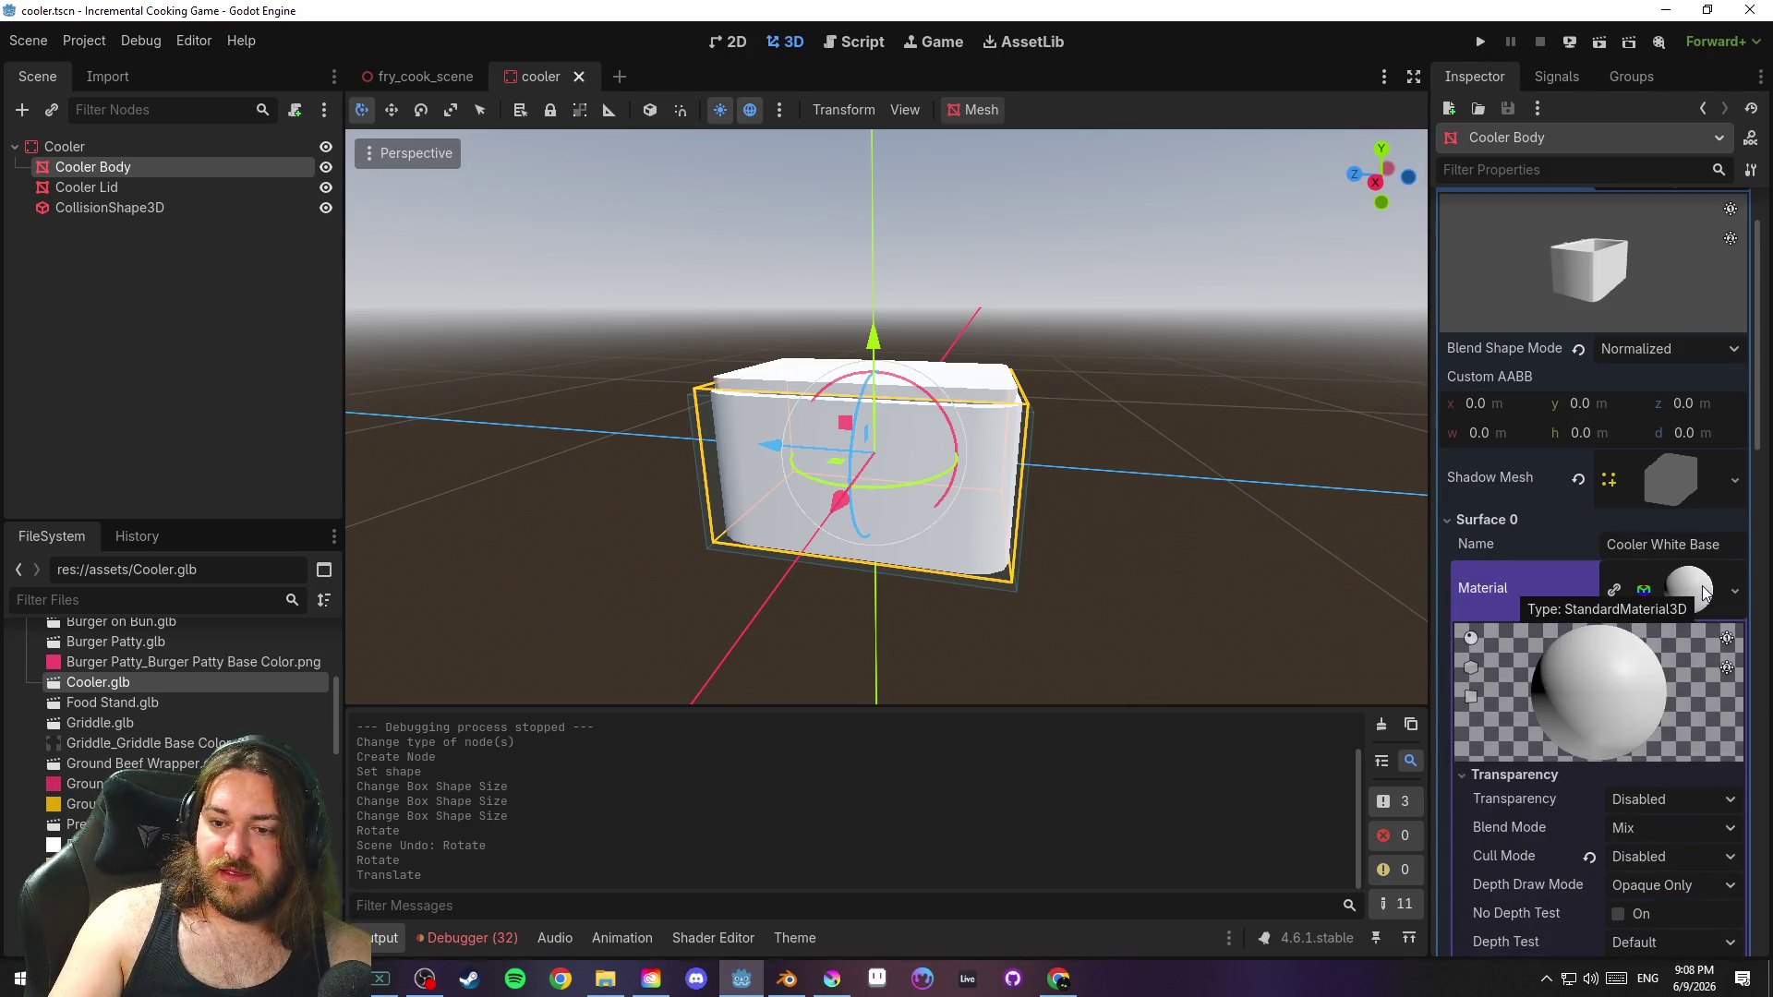
Review the Cooler White Base material settings, collapse them, deselect, and save the scene
scroll(1508, 589, down, 2)
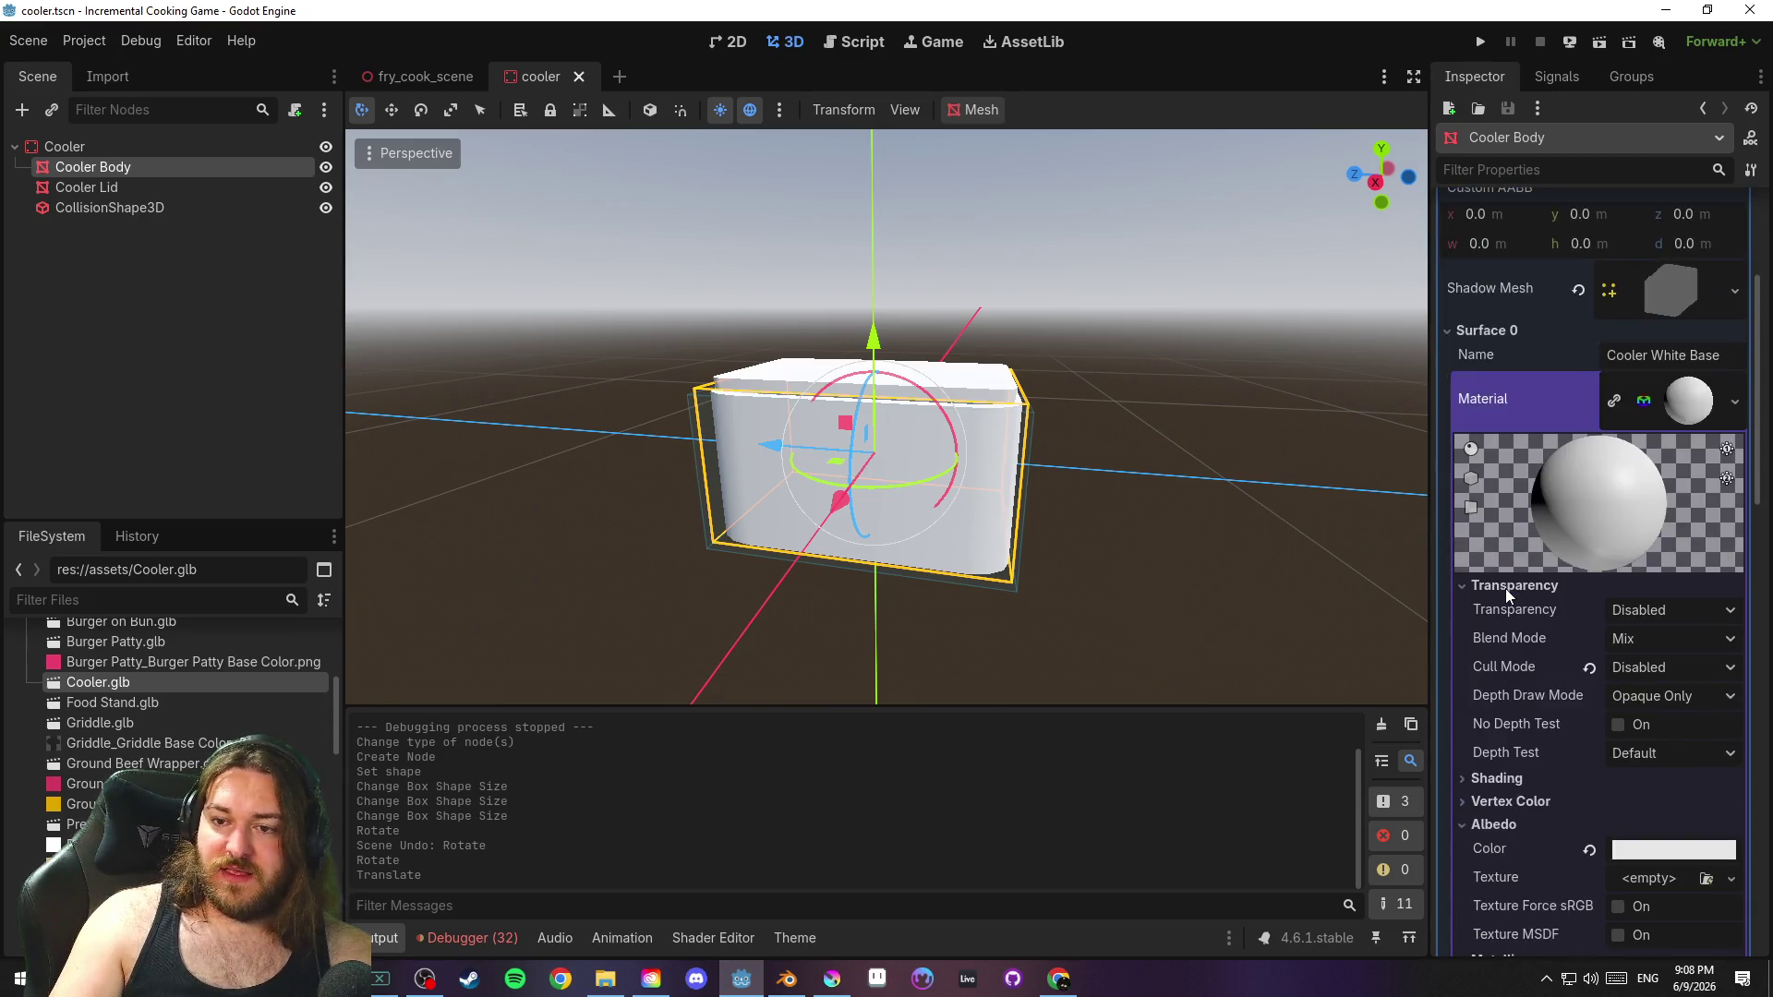
scroll(1508, 587, down, 3)
scroll(1508, 587, down, 2)
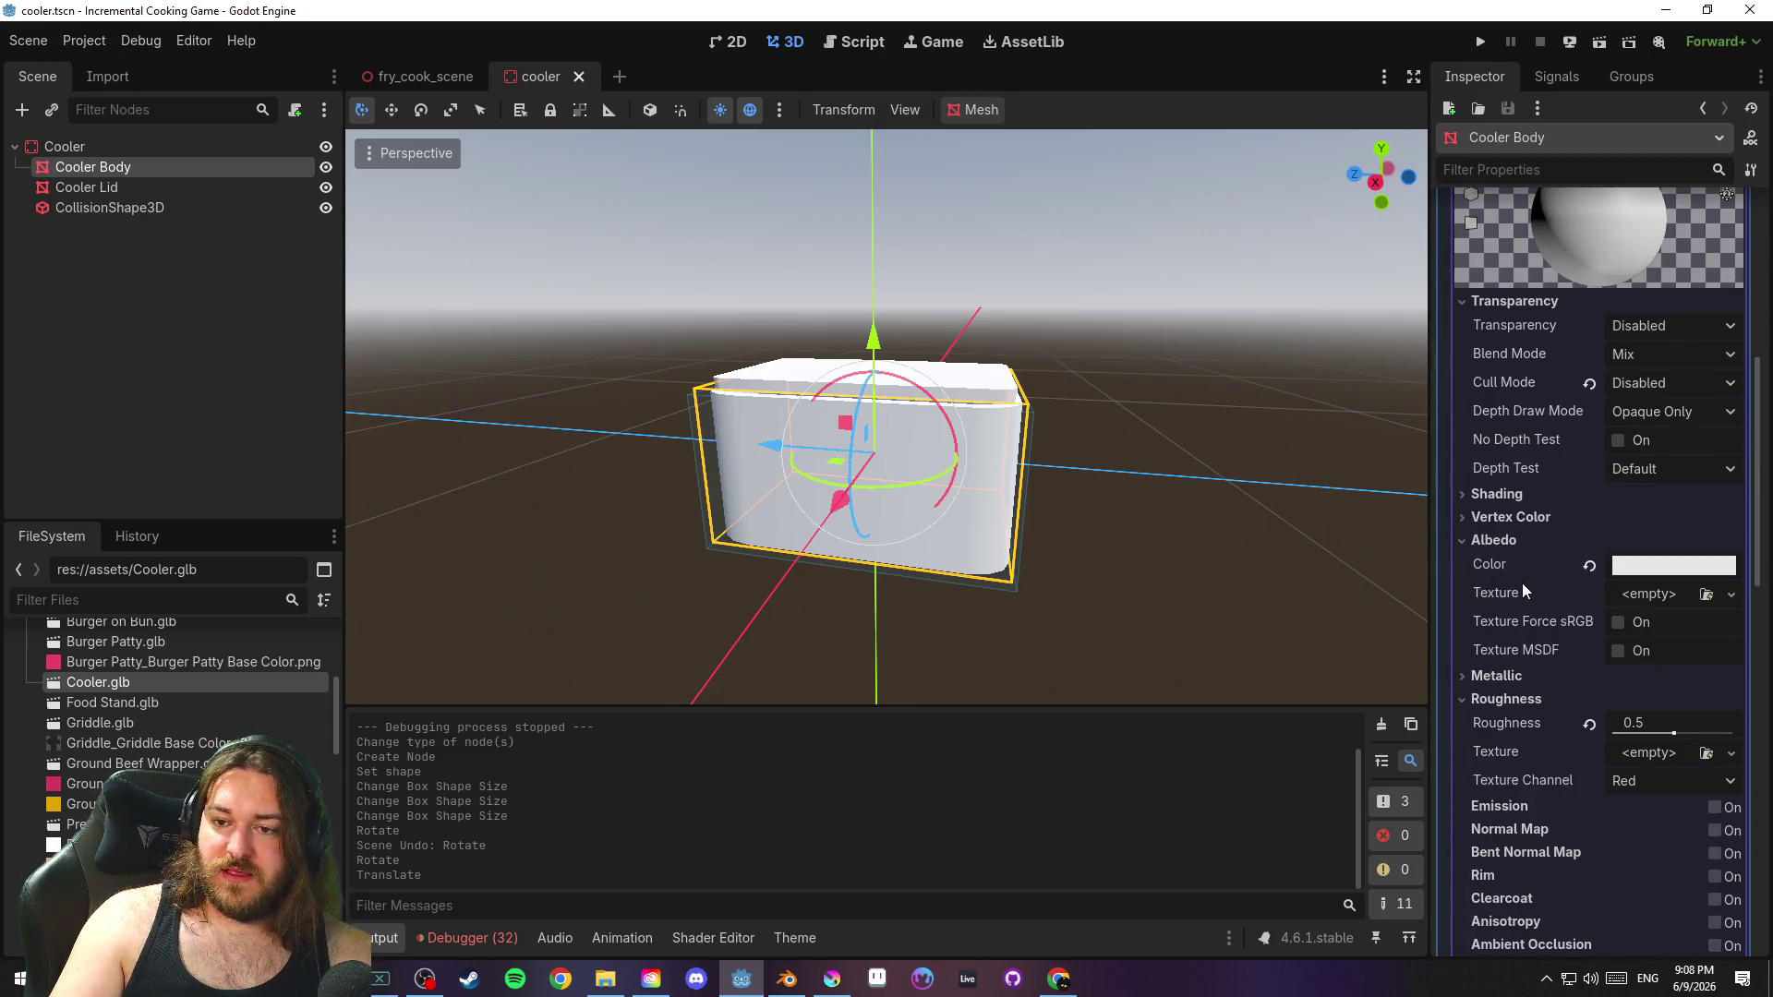
scroll(1521, 584, down, 2)
scroll(1576, 612, up, 8)
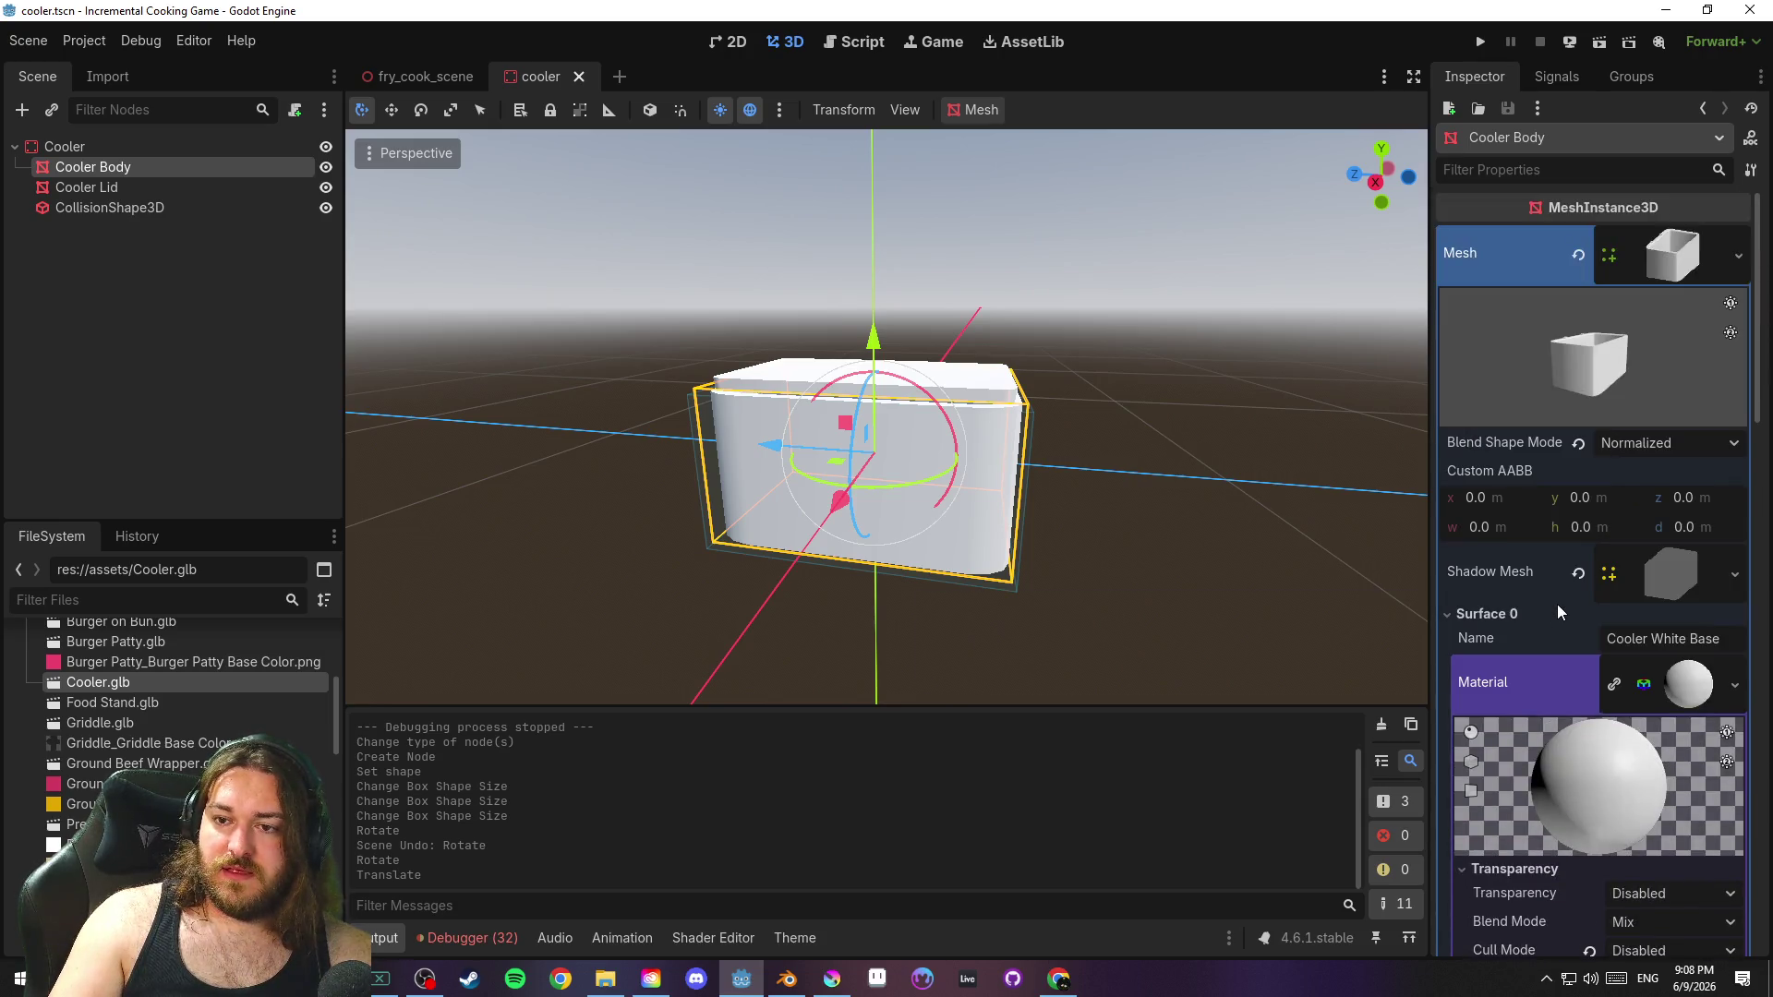
click(1514, 682)
scroll(1497, 605, down, 3)
scroll(1509, 601, up, 3)
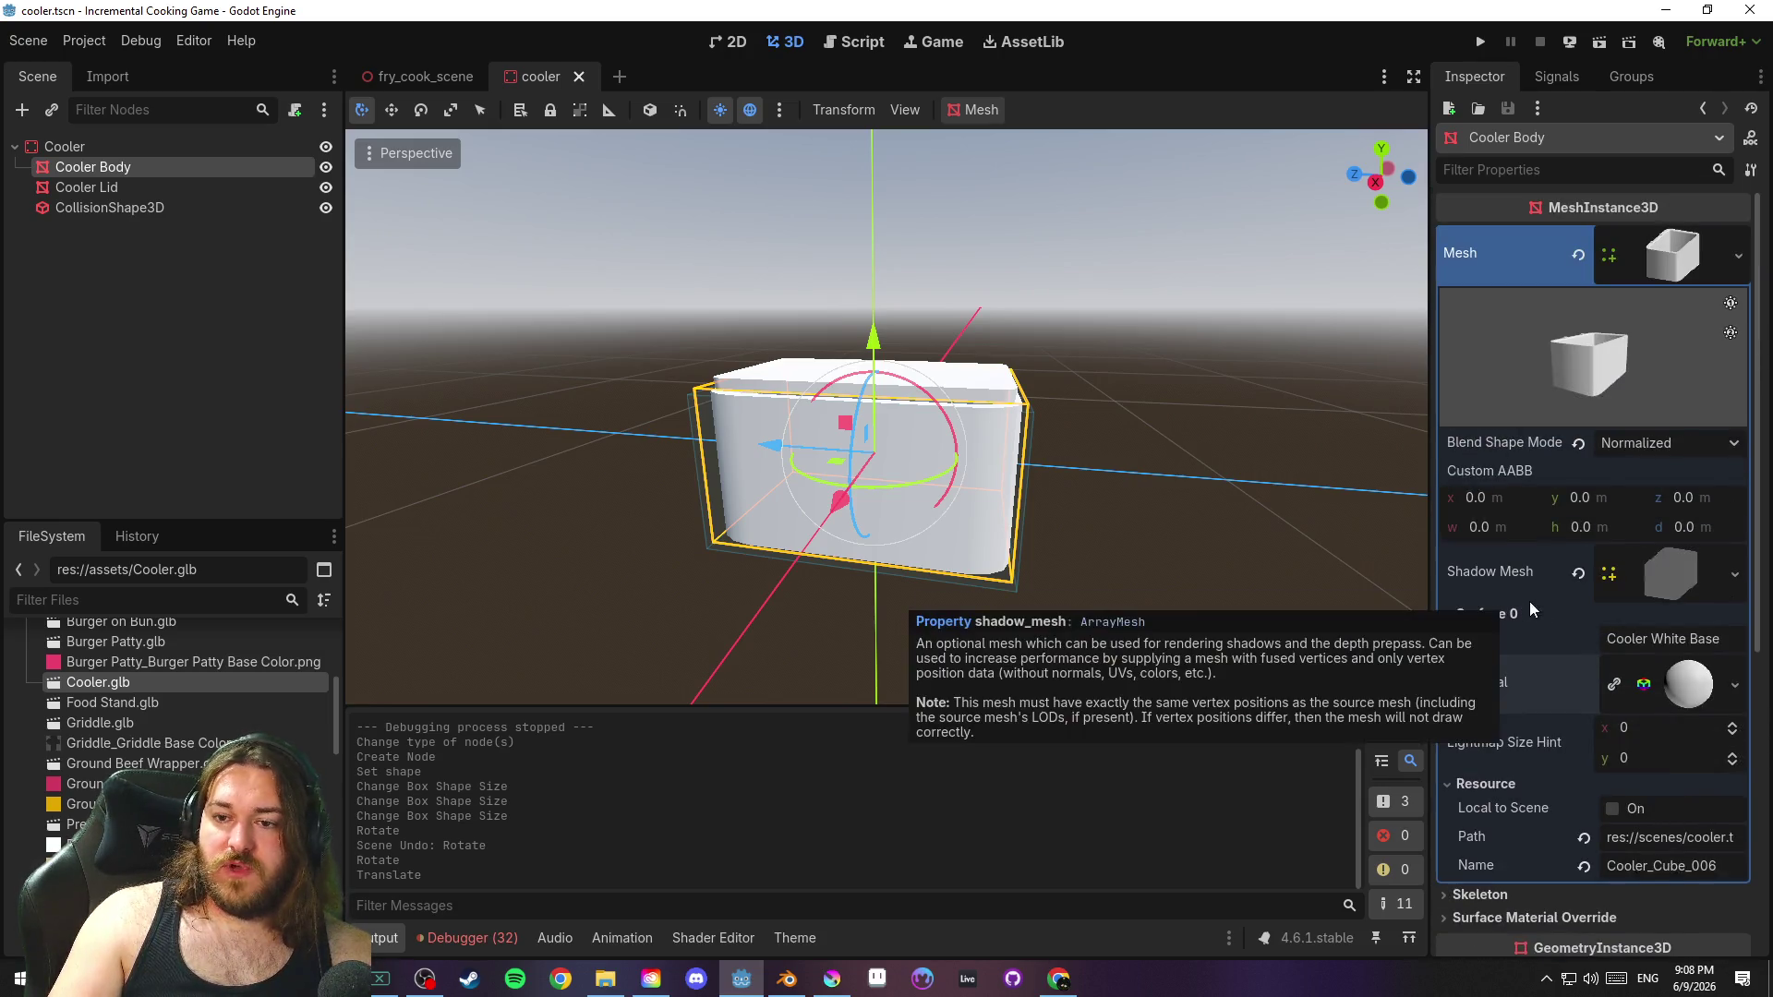
click(1145, 390)
key(ctrl+s)
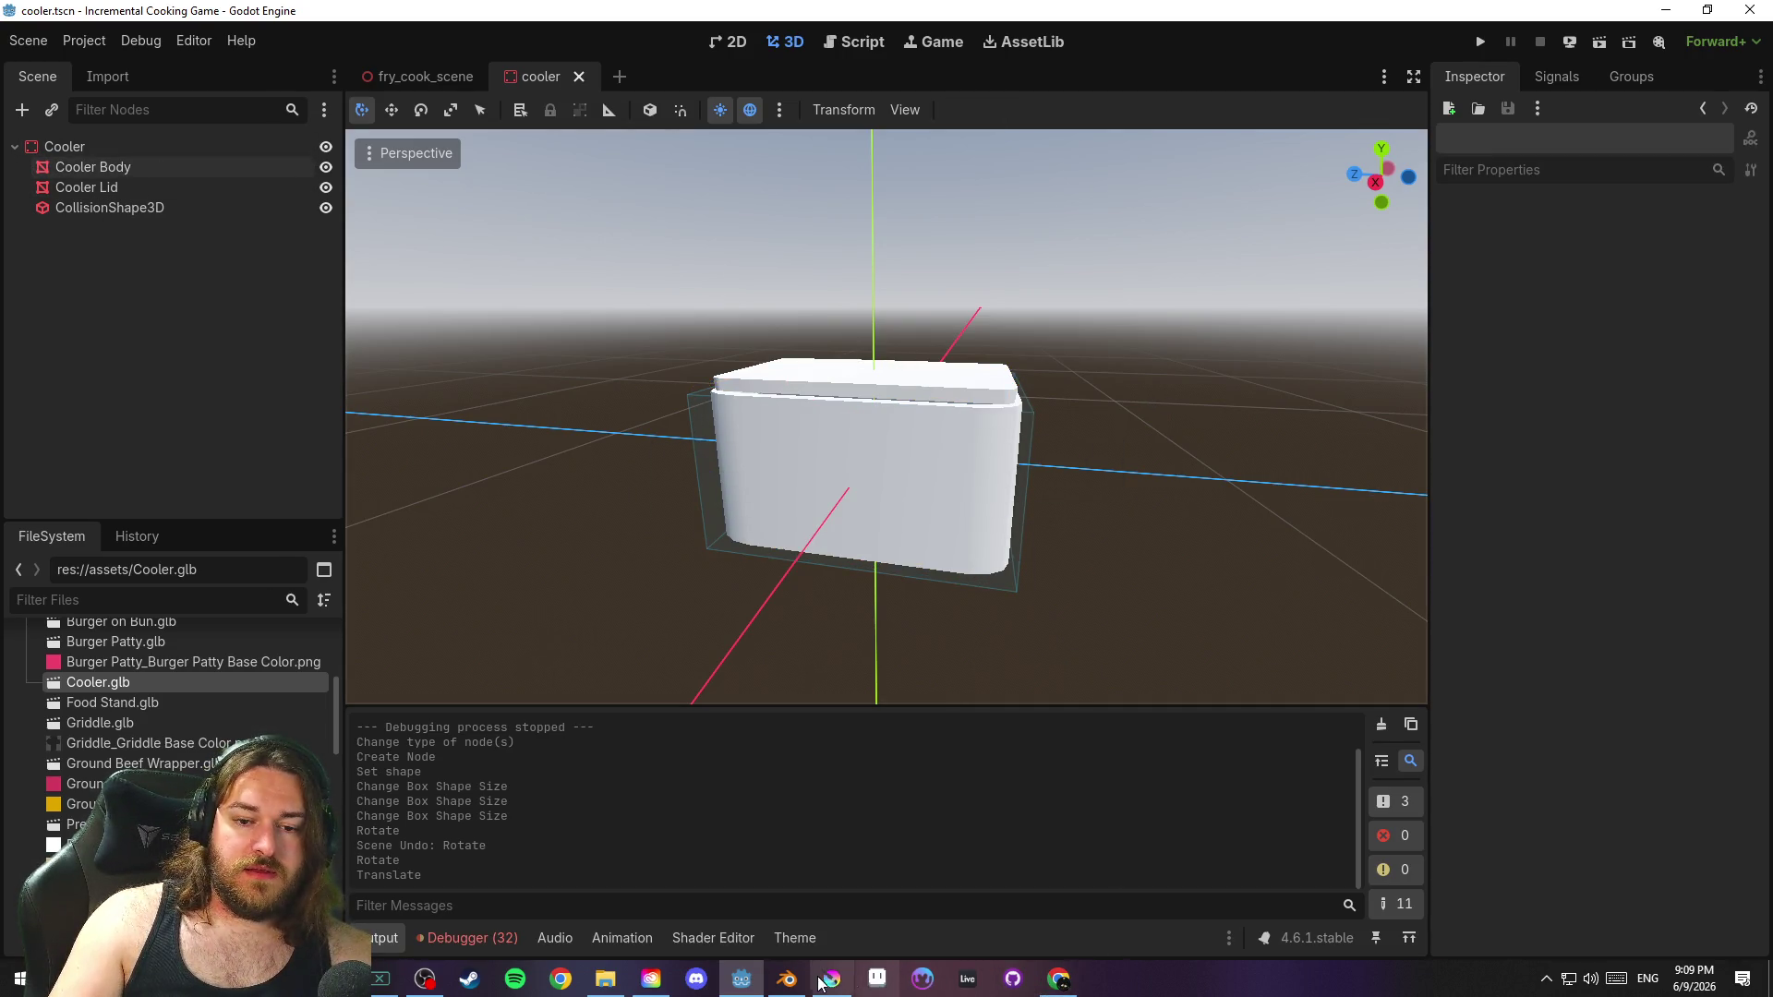
click(787, 980)
Enter Edit Mode on the Cooler Body and select the middle face loop around it
click(967, 513)
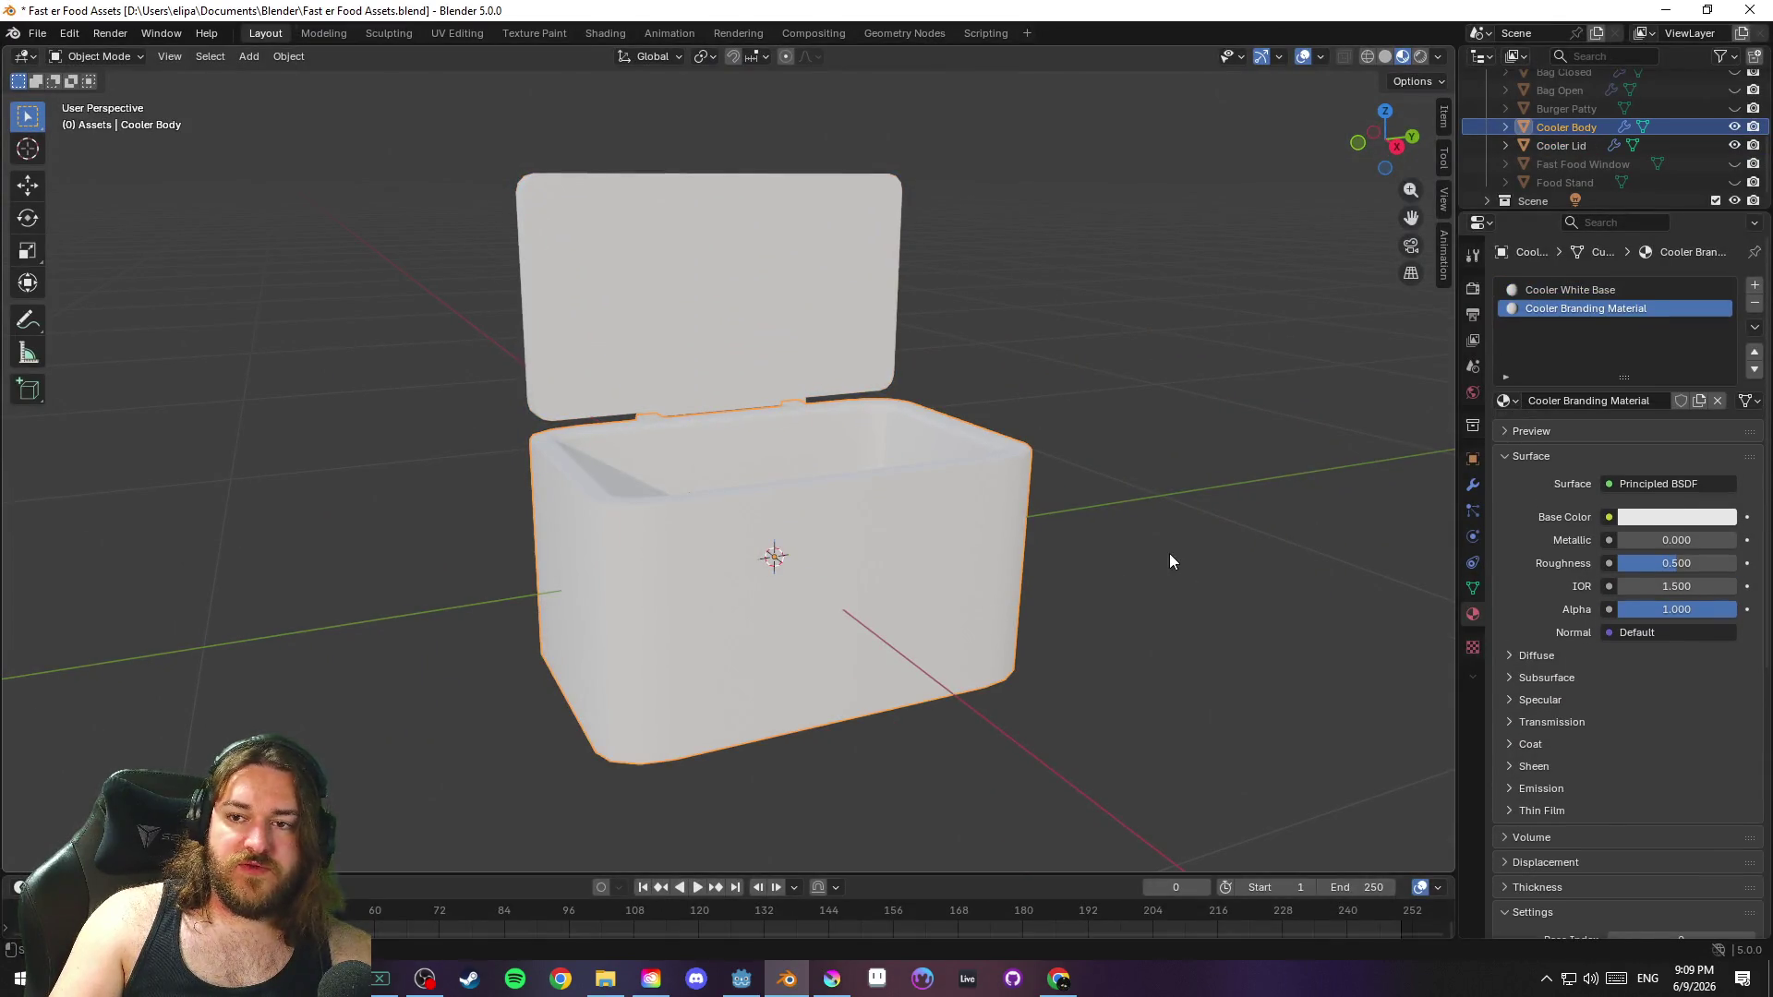
key(Tab)
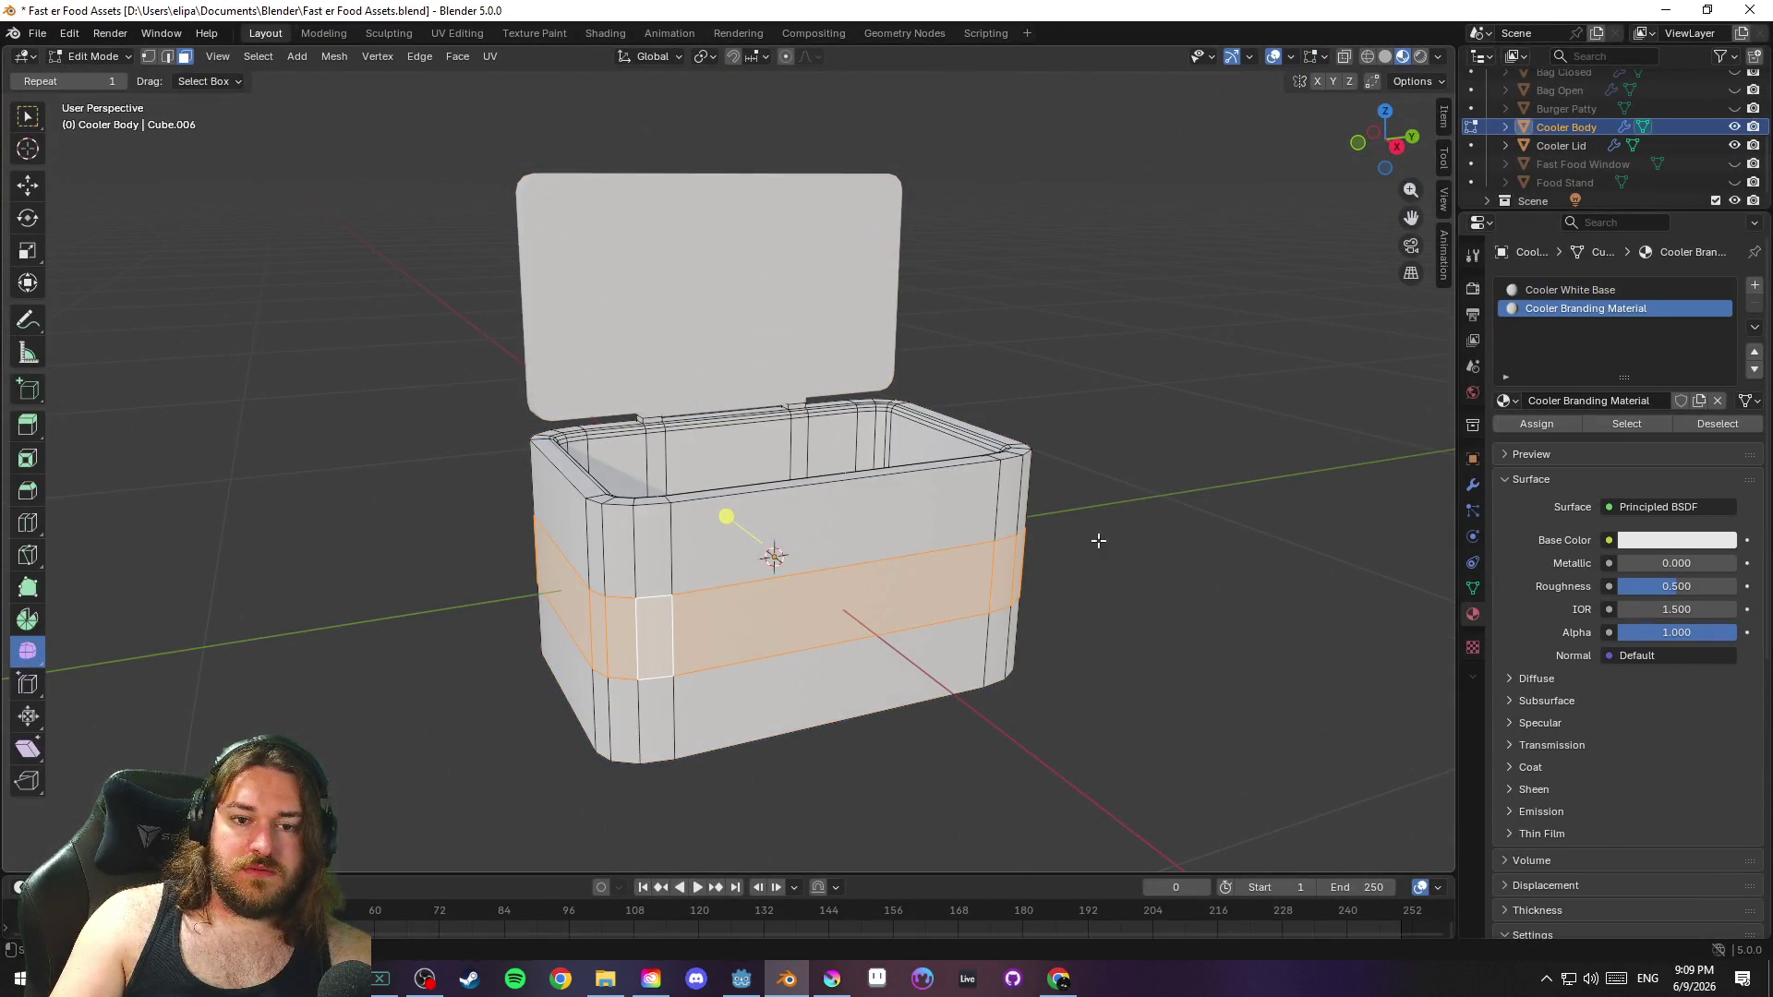
key(2)
alt+click(924, 592)
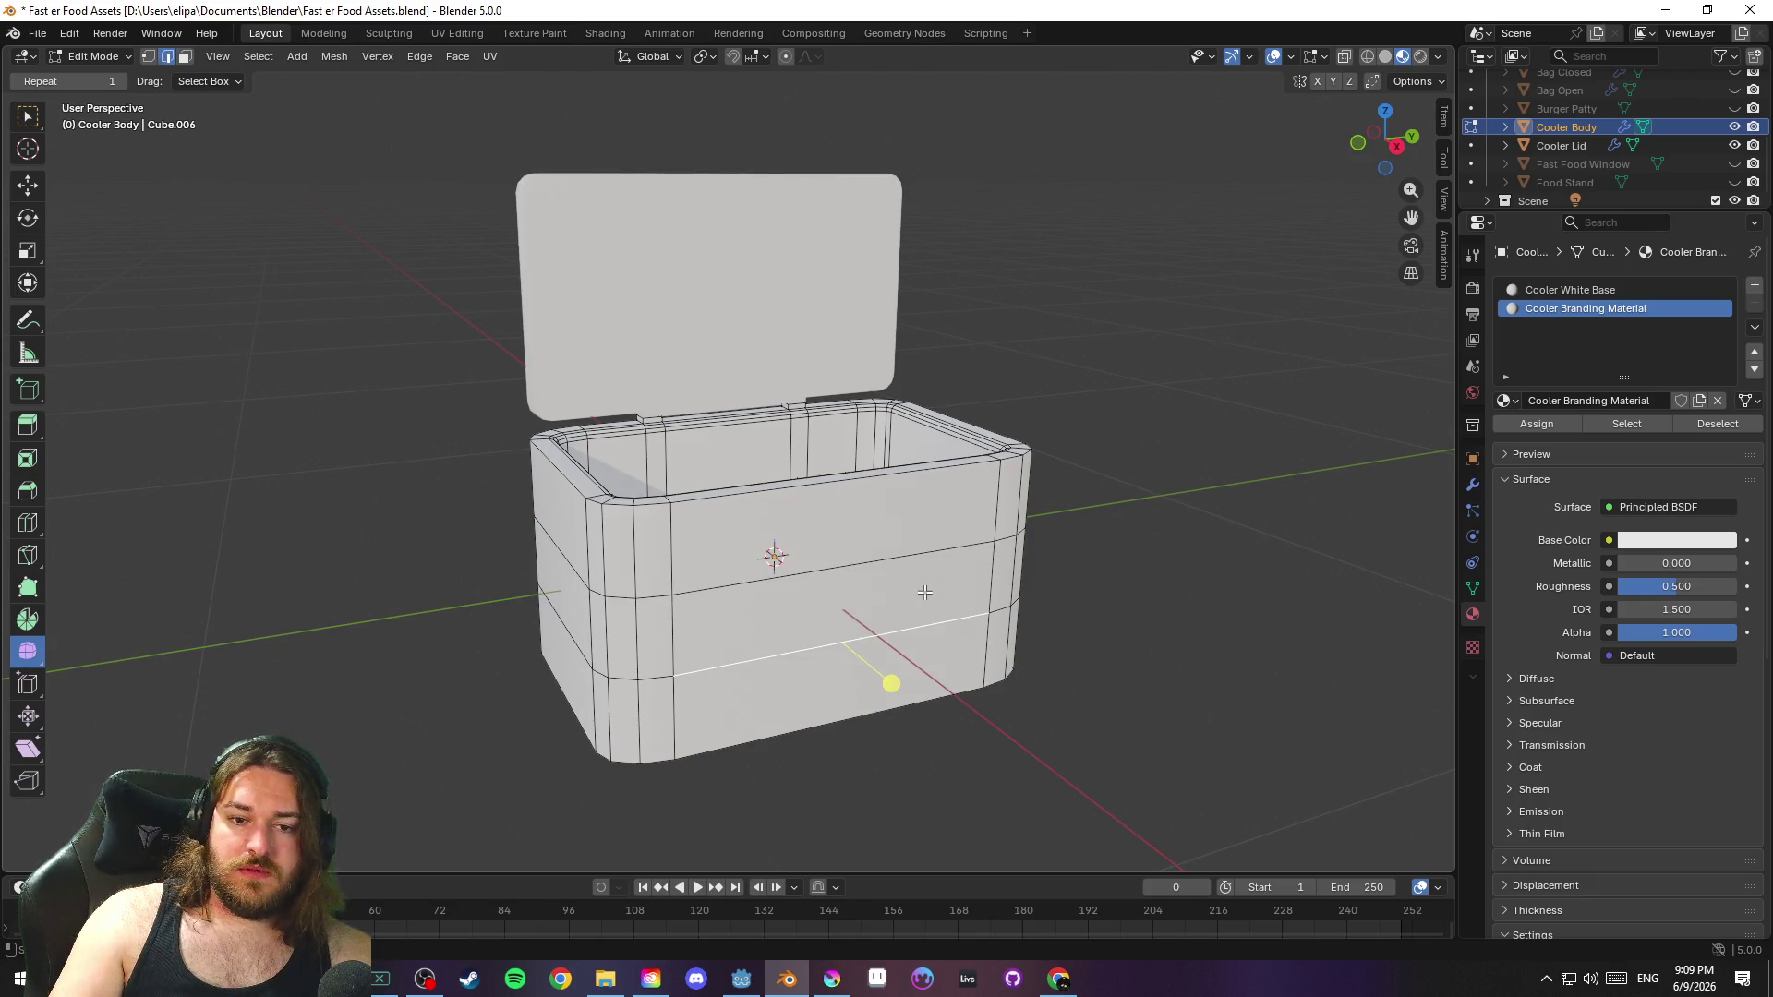
key(3)
click(898, 585)
click(879, 507)
click(895, 598)
alt+click(670, 625)
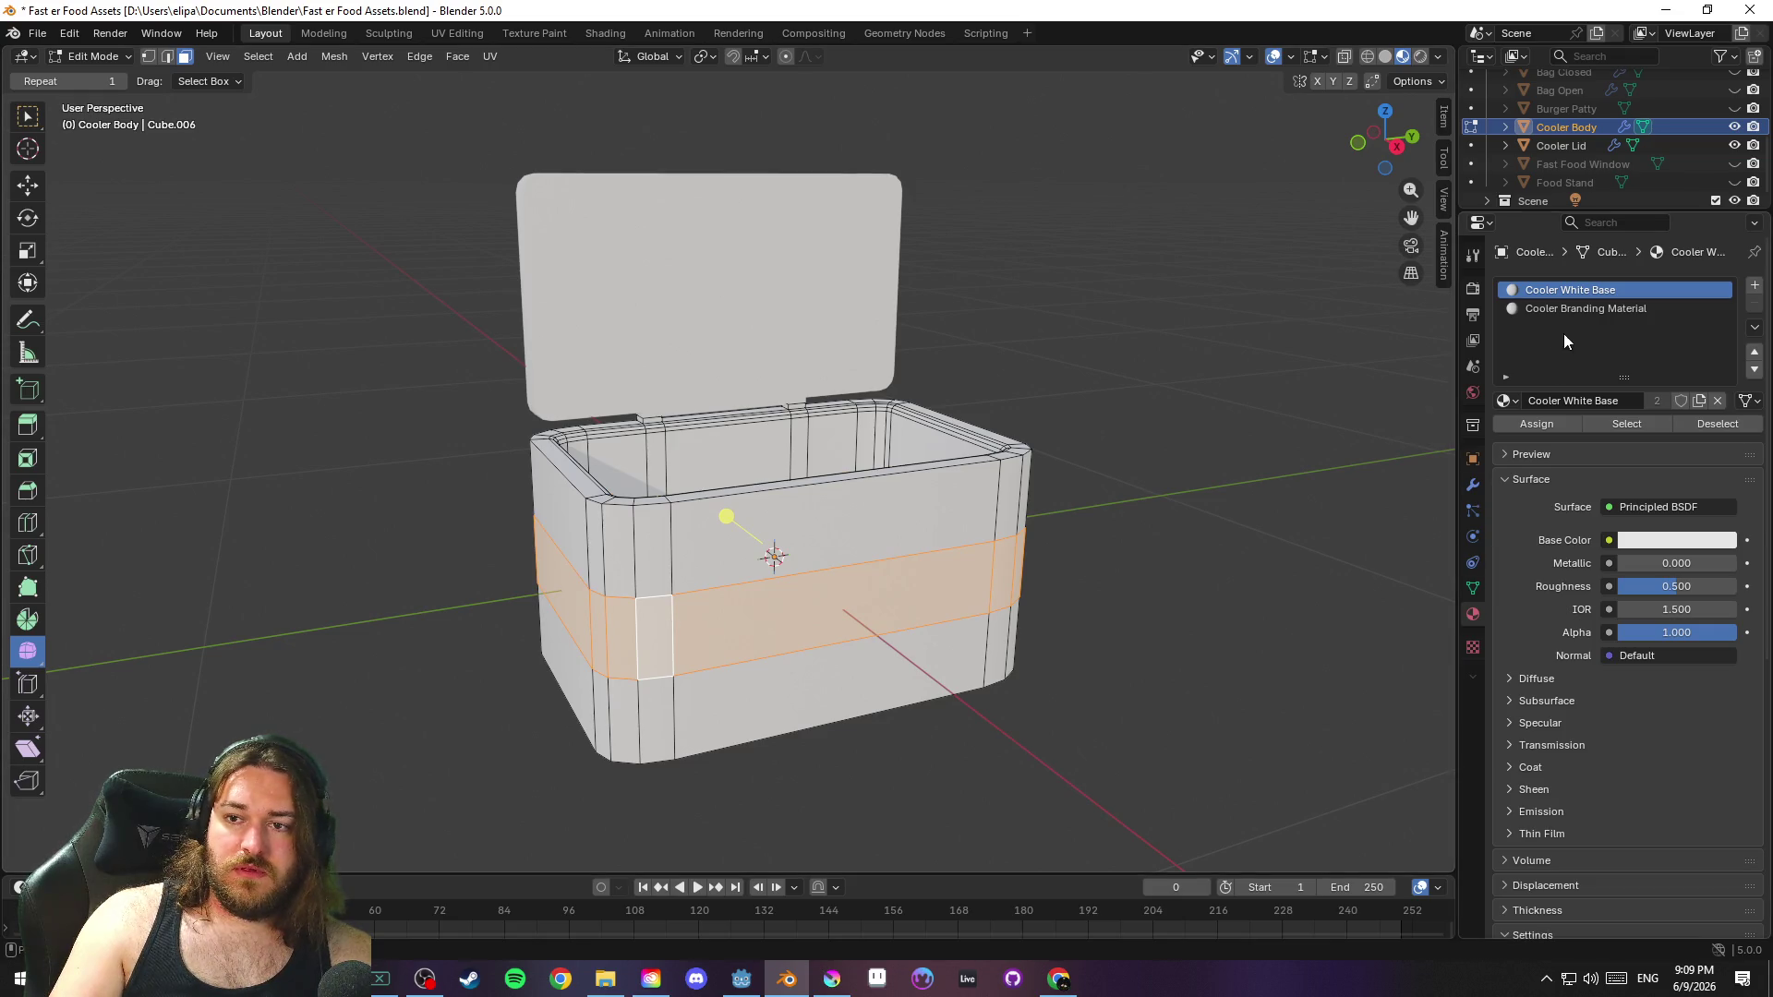
Assign Cooler Branding Material to the band faces and save the blend file
click(1578, 310)
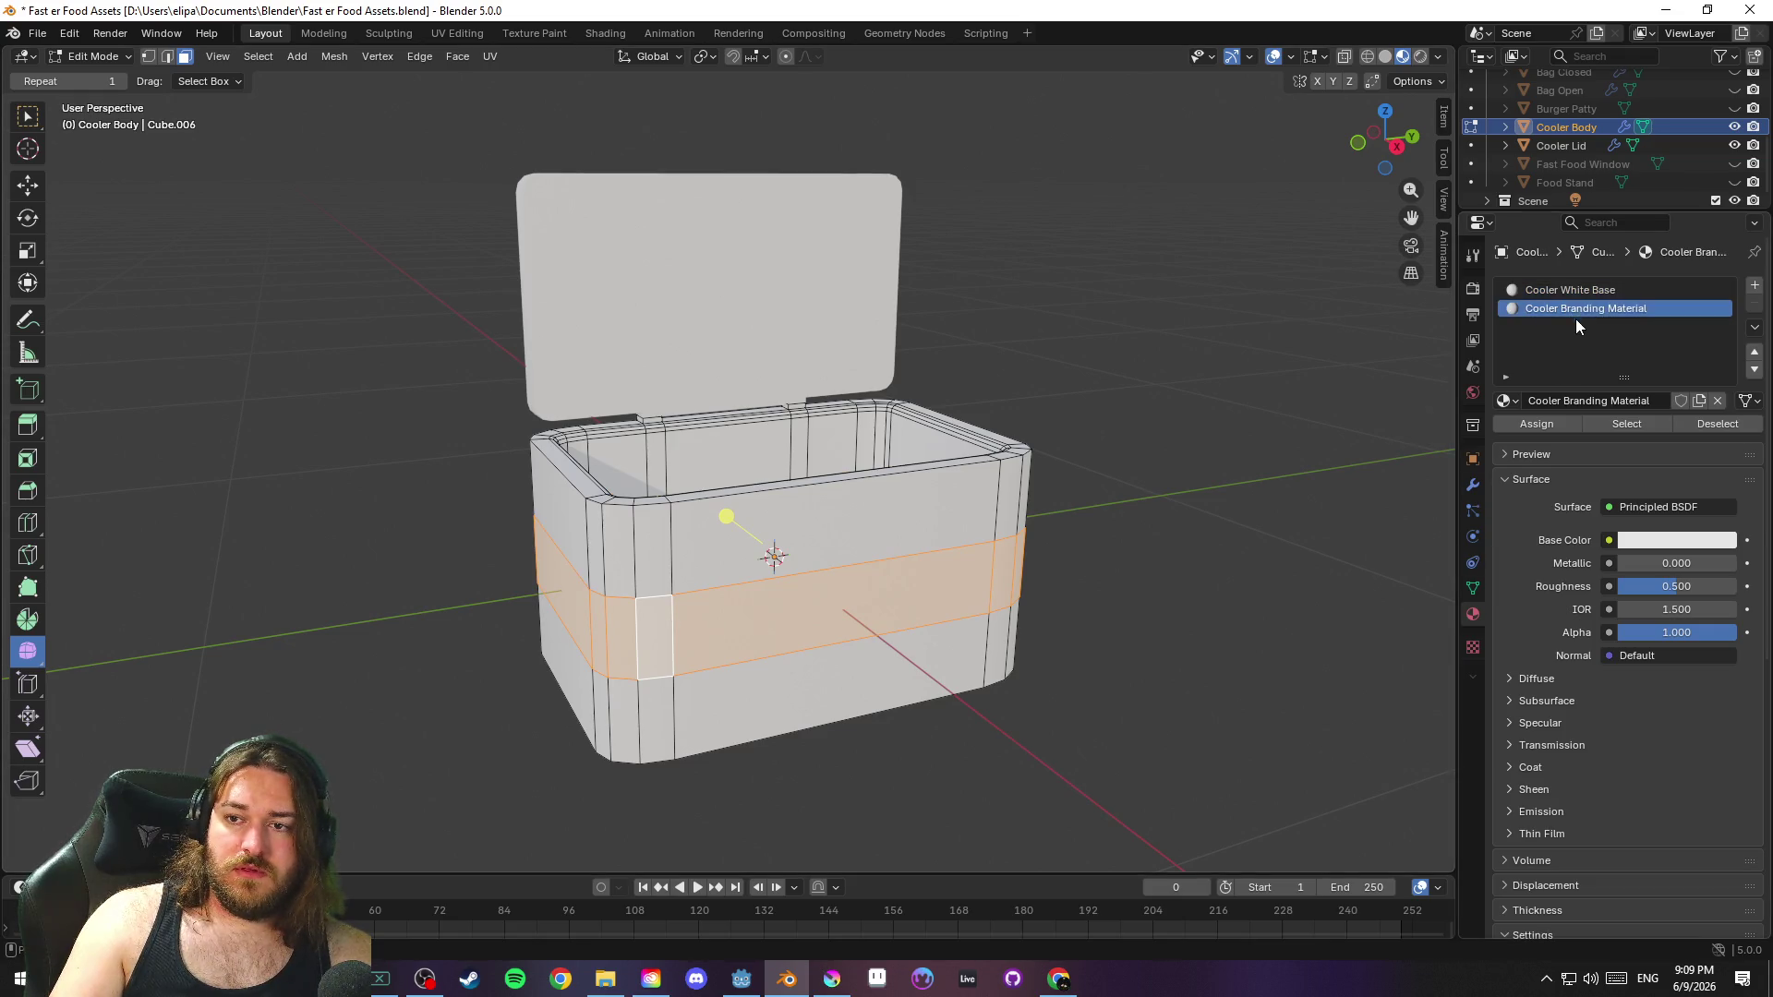
click(1542, 423)
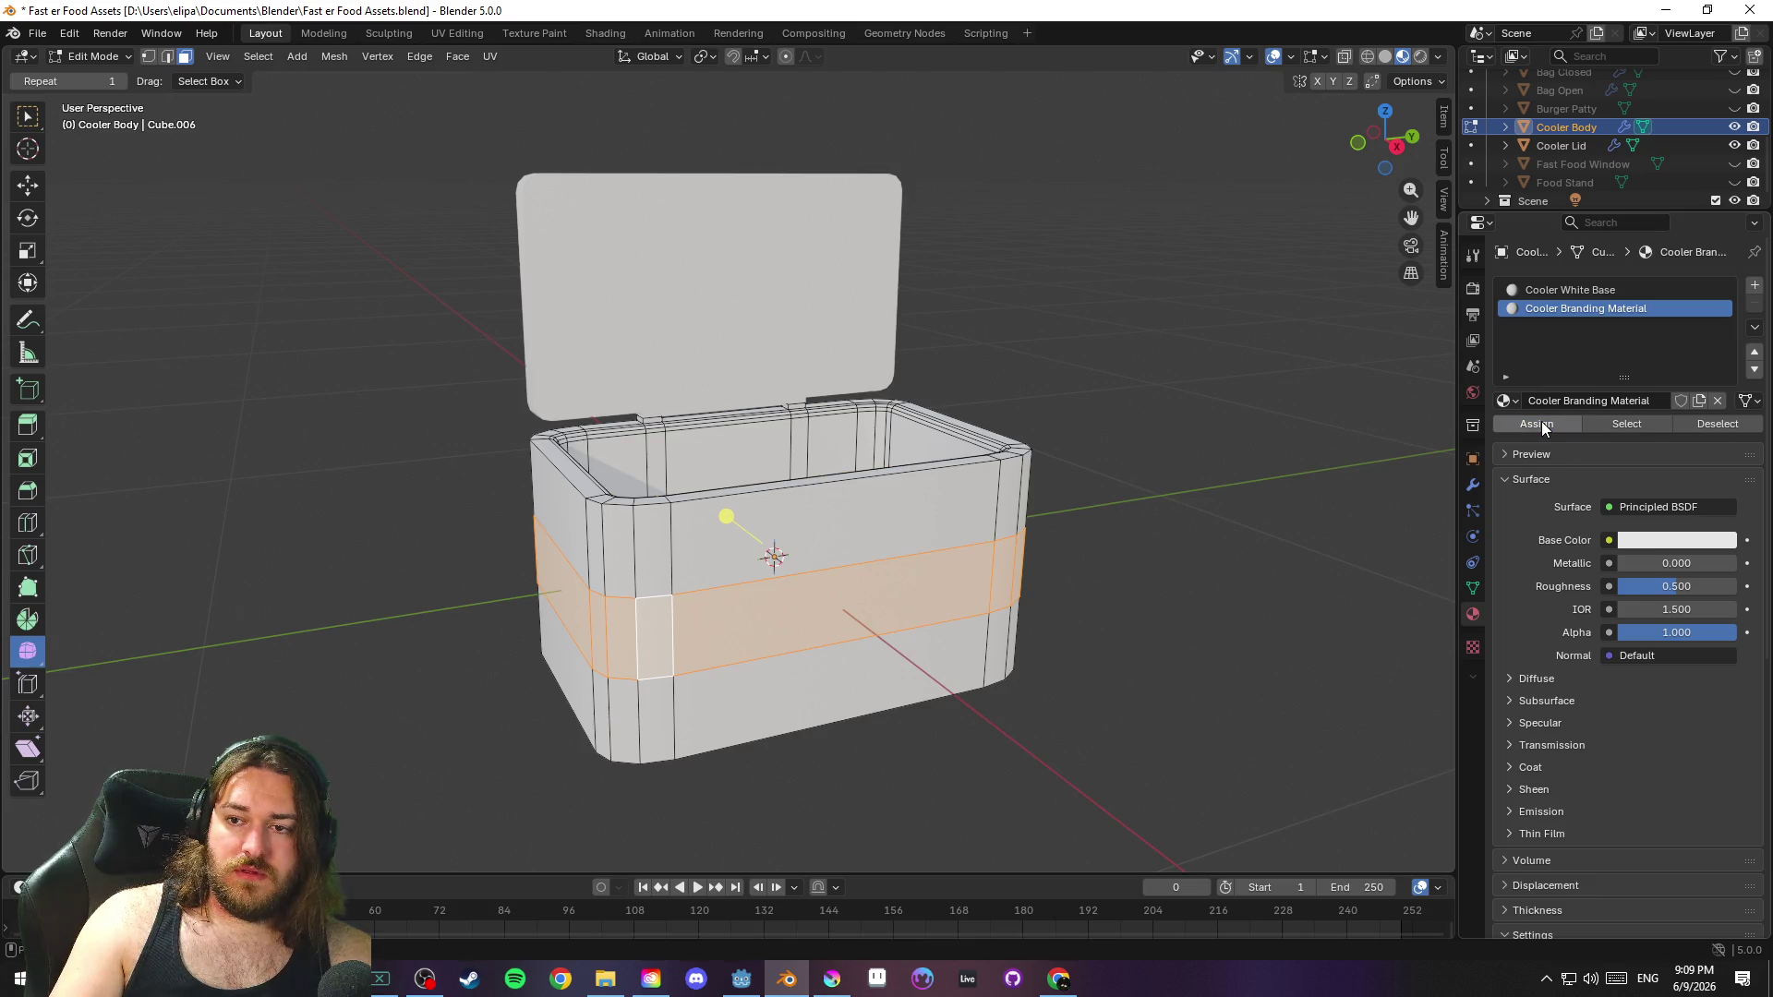
click(1699, 420)
key(ctrl+s)
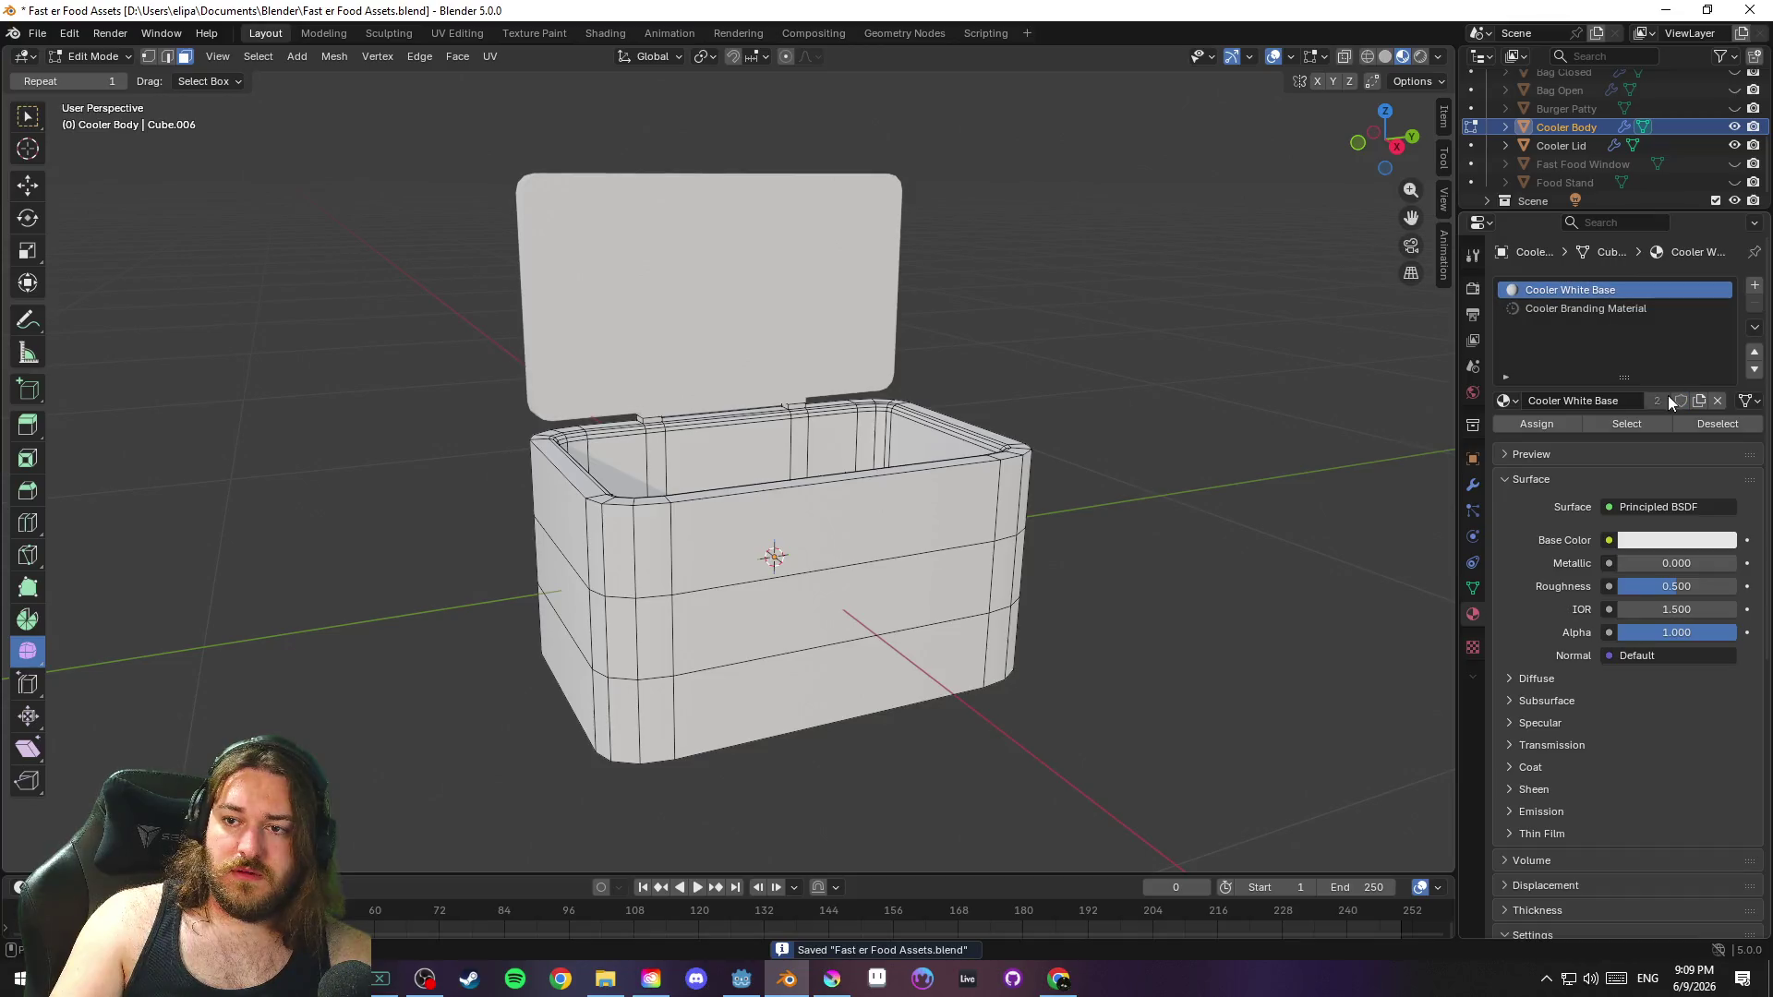
Check the band's front and side faces to confirm the assignment, then save again
alt+click(1030, 596)
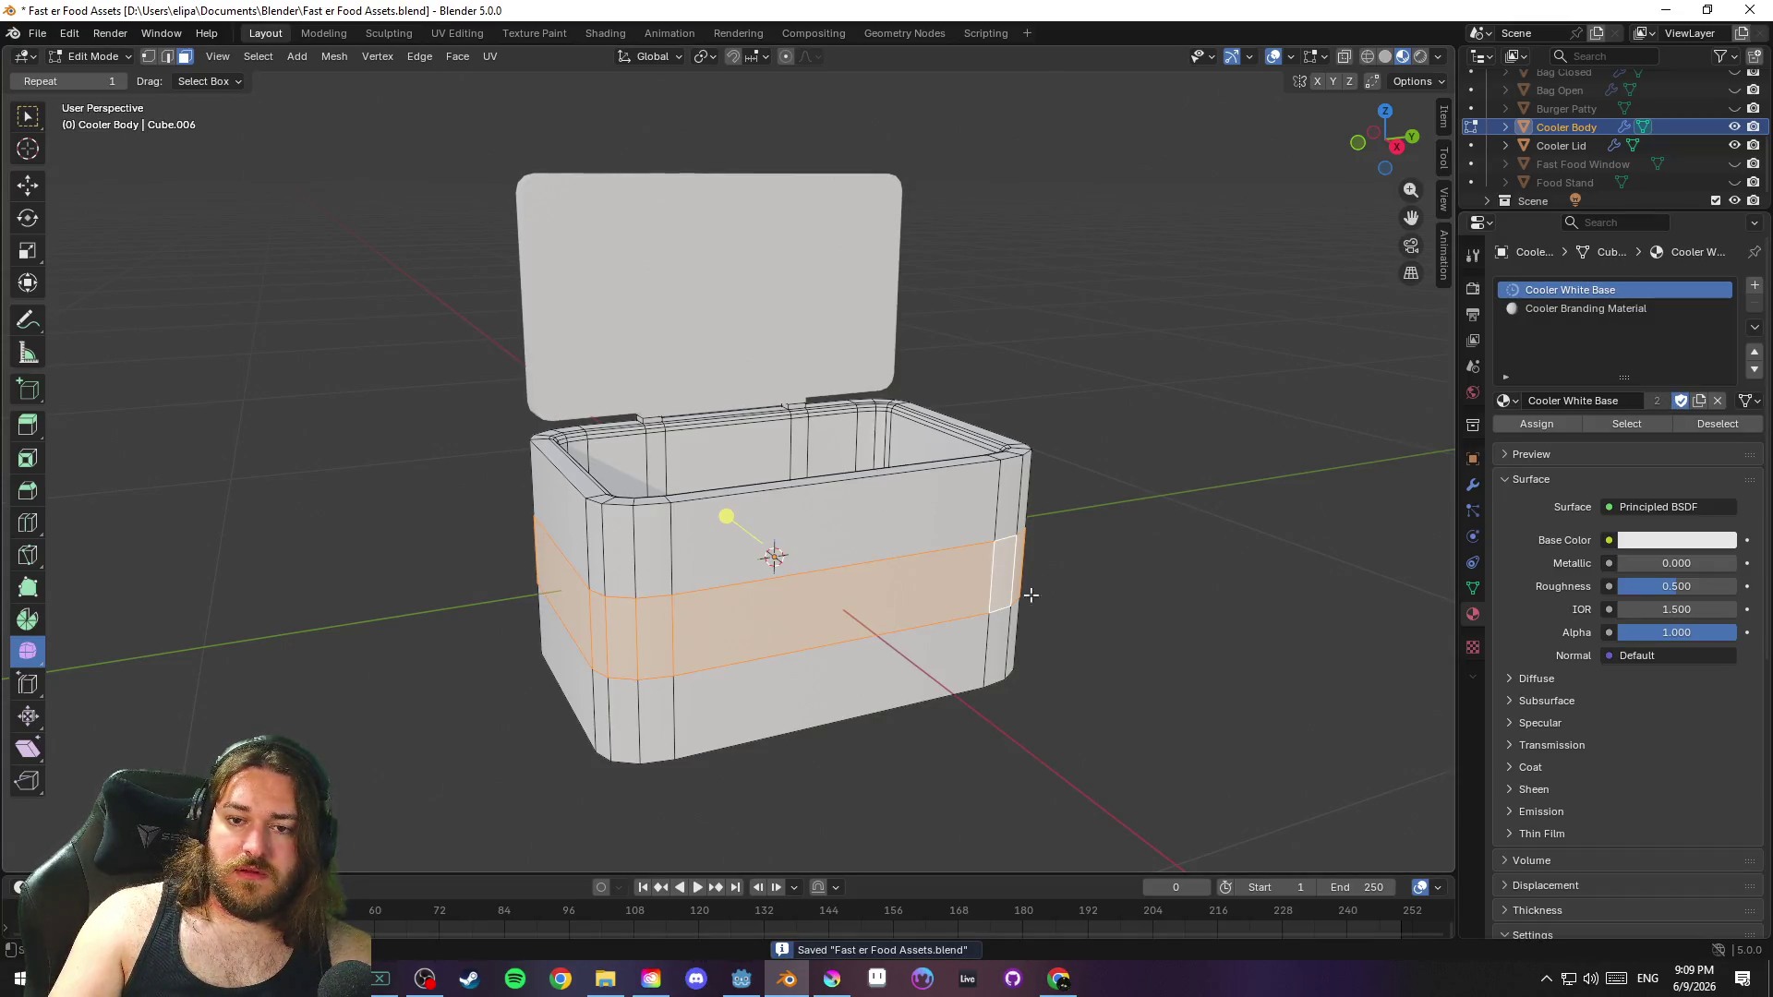
click(906, 493)
click(921, 598)
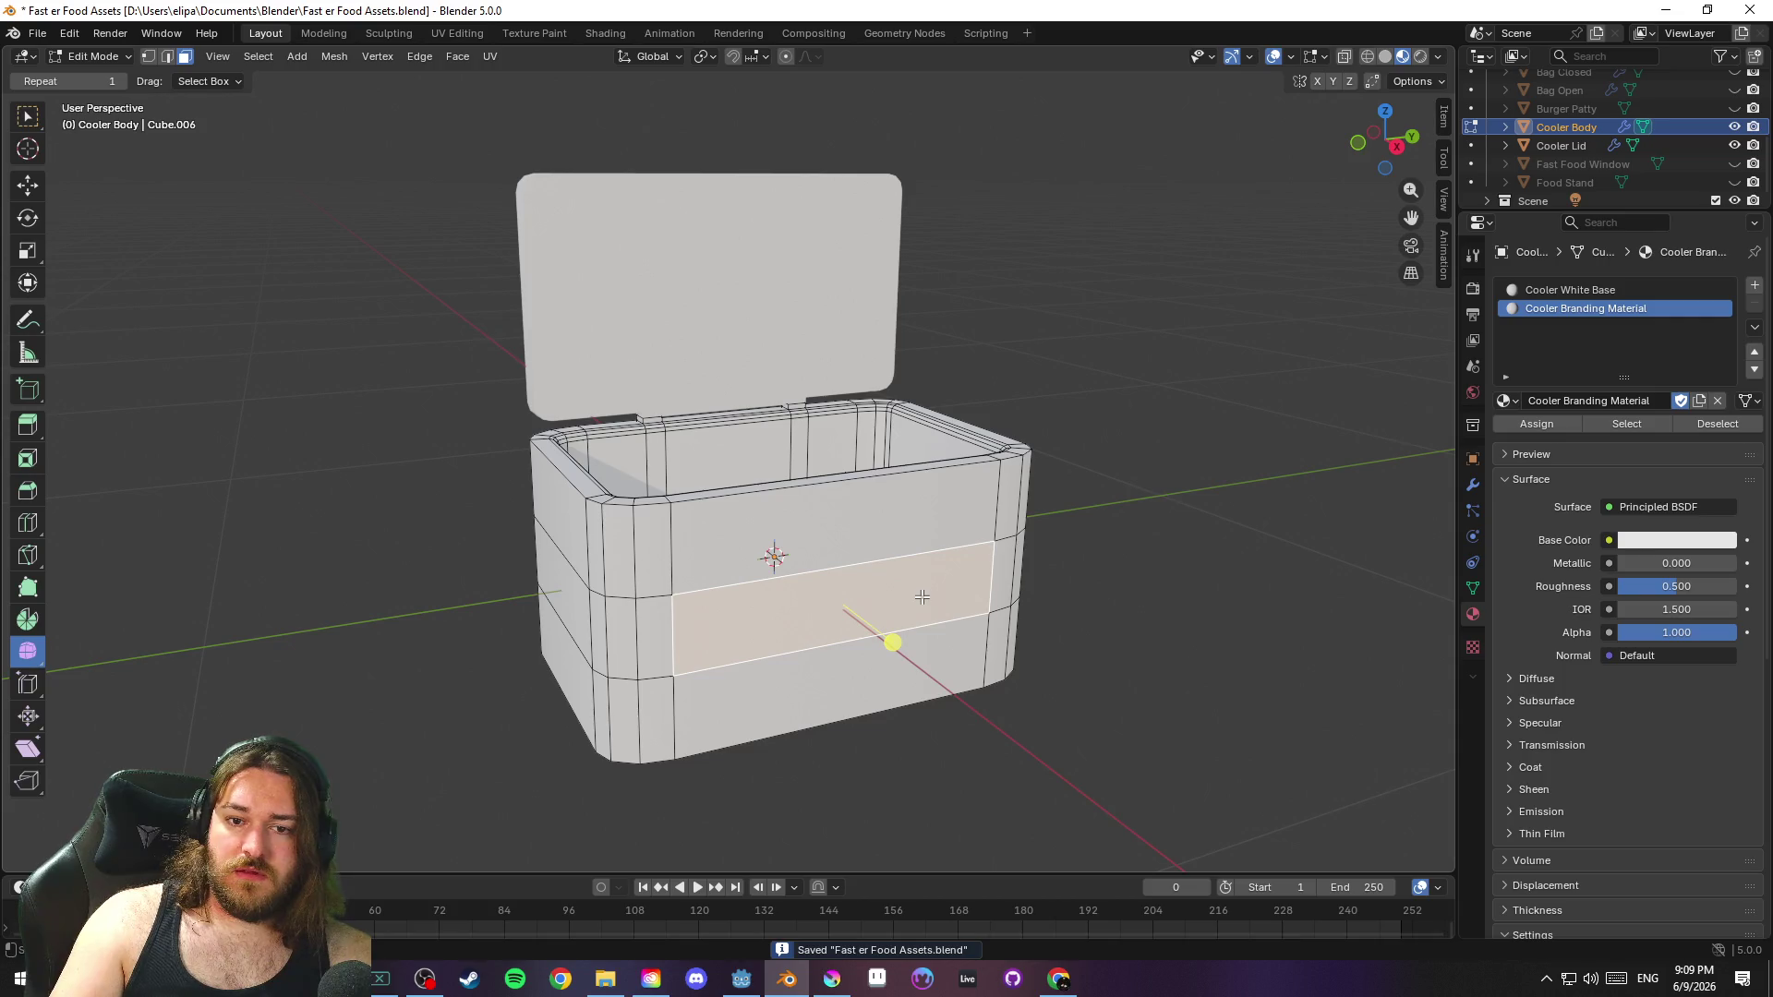
click(654, 626)
click(782, 632)
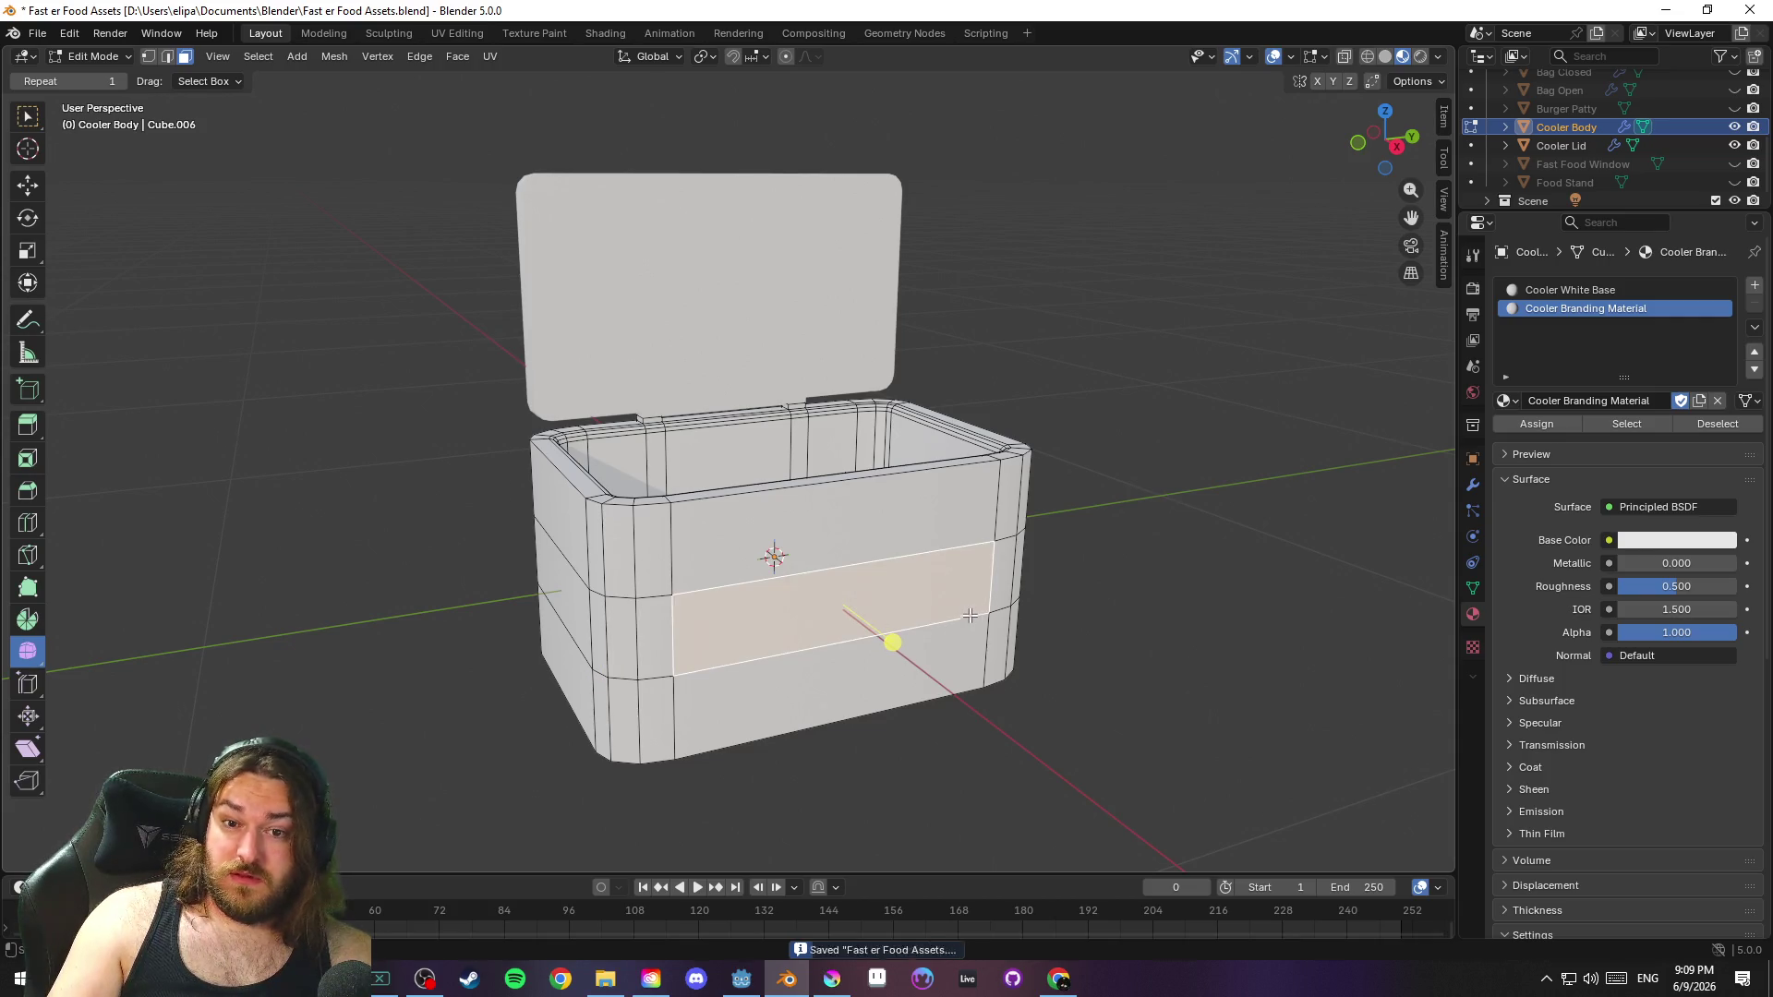
click(1010, 567)
key(ctrl+s)
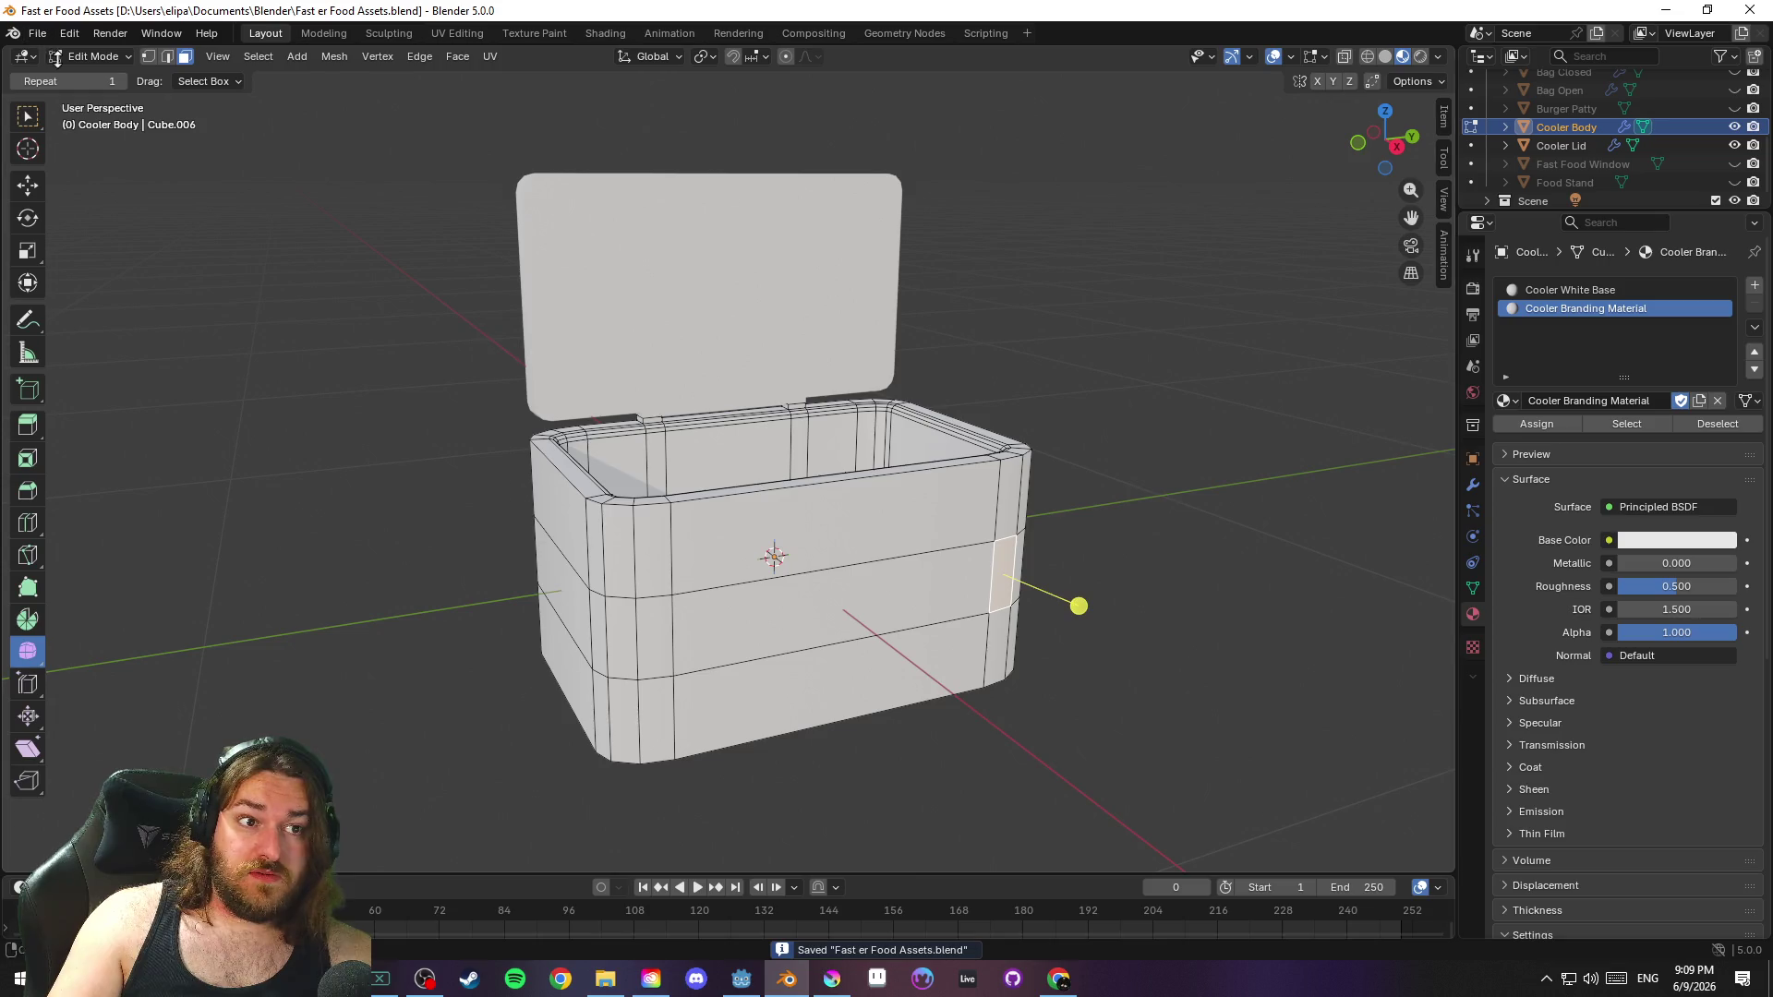
Return to Object Mode and select both the Cooler Lid and Cooler Body
key(a)
key(Tab)
click(639, 340)
shift+click(685, 476)
shift+click(680, 317)
Export the lid and body as glTF to the existing Cooler.glb with the Eli Standard preset
click(36, 33)
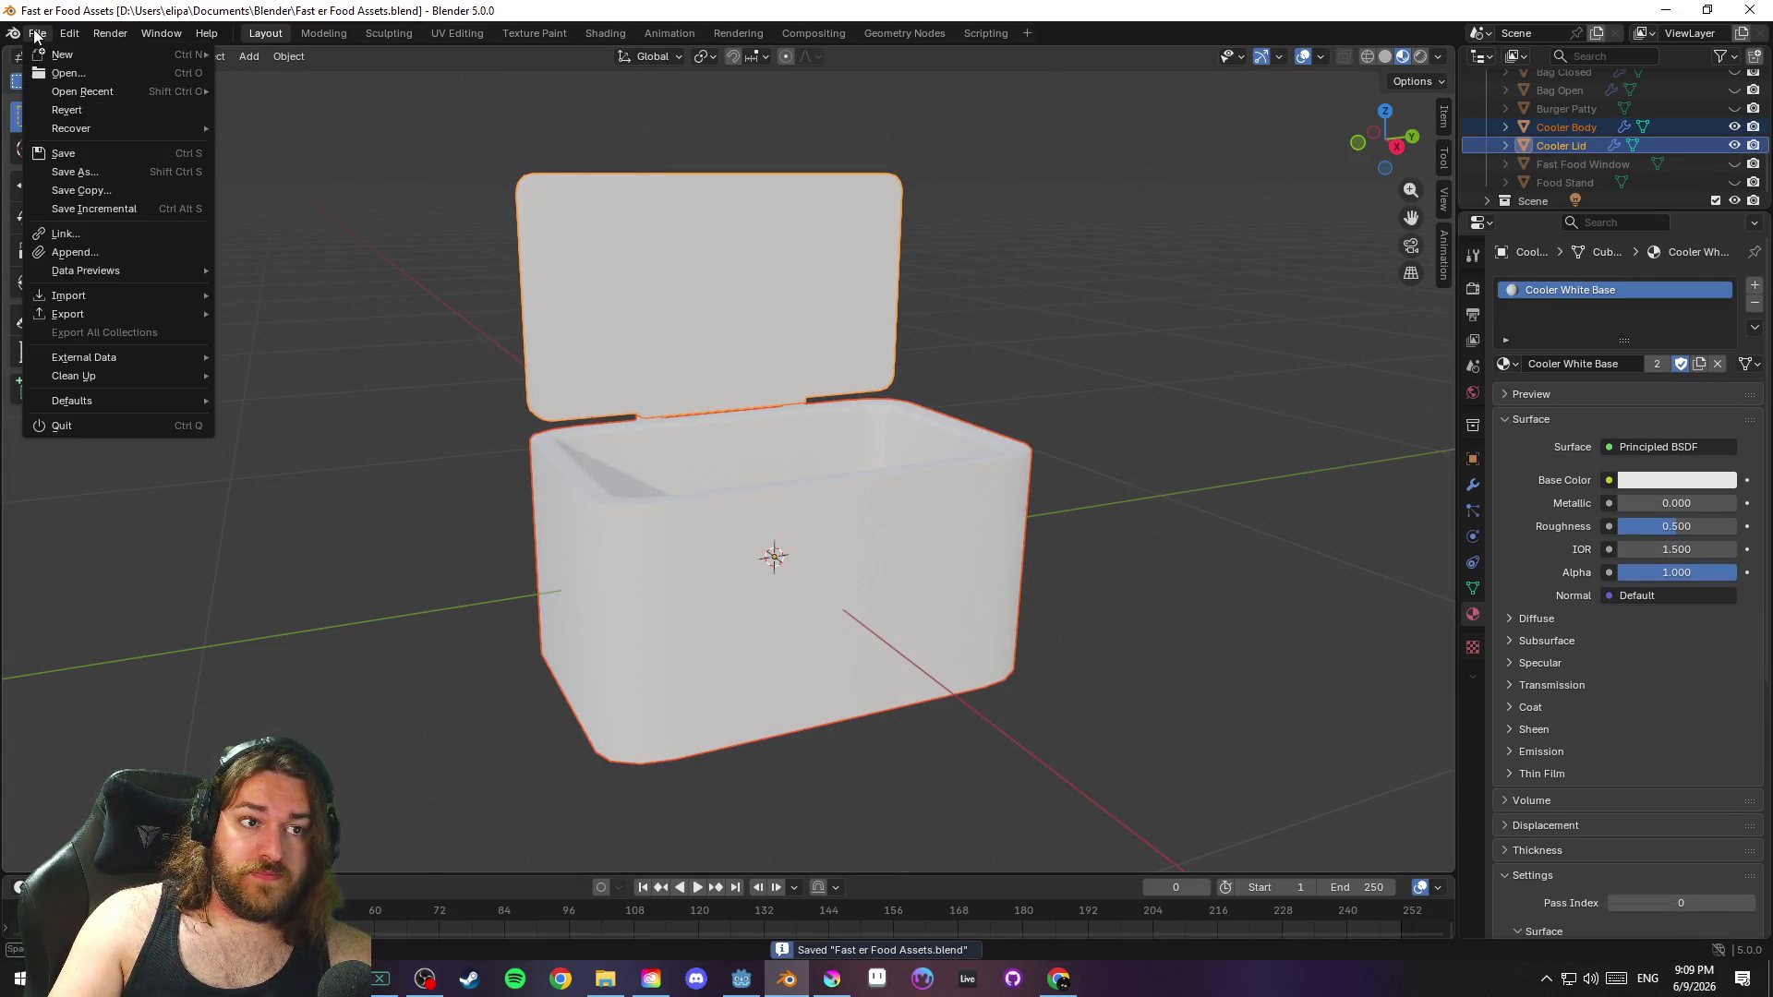
mouse_move(120, 315)
click(297, 479)
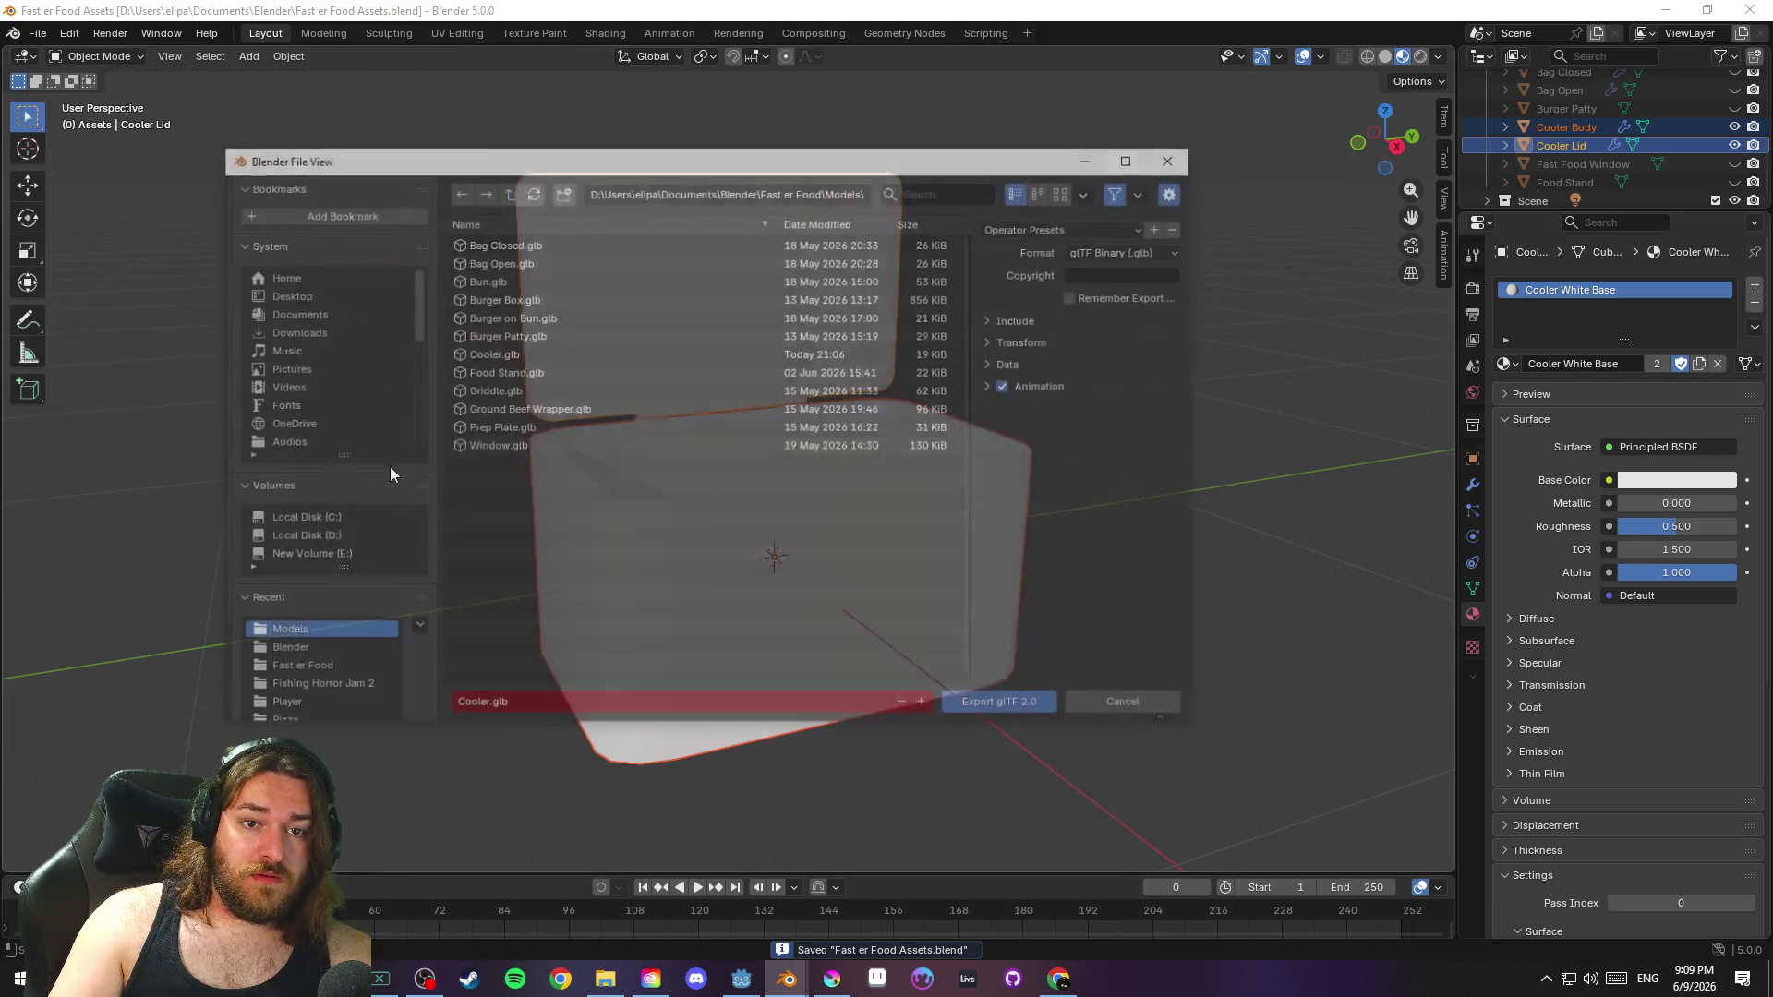
click(546, 353)
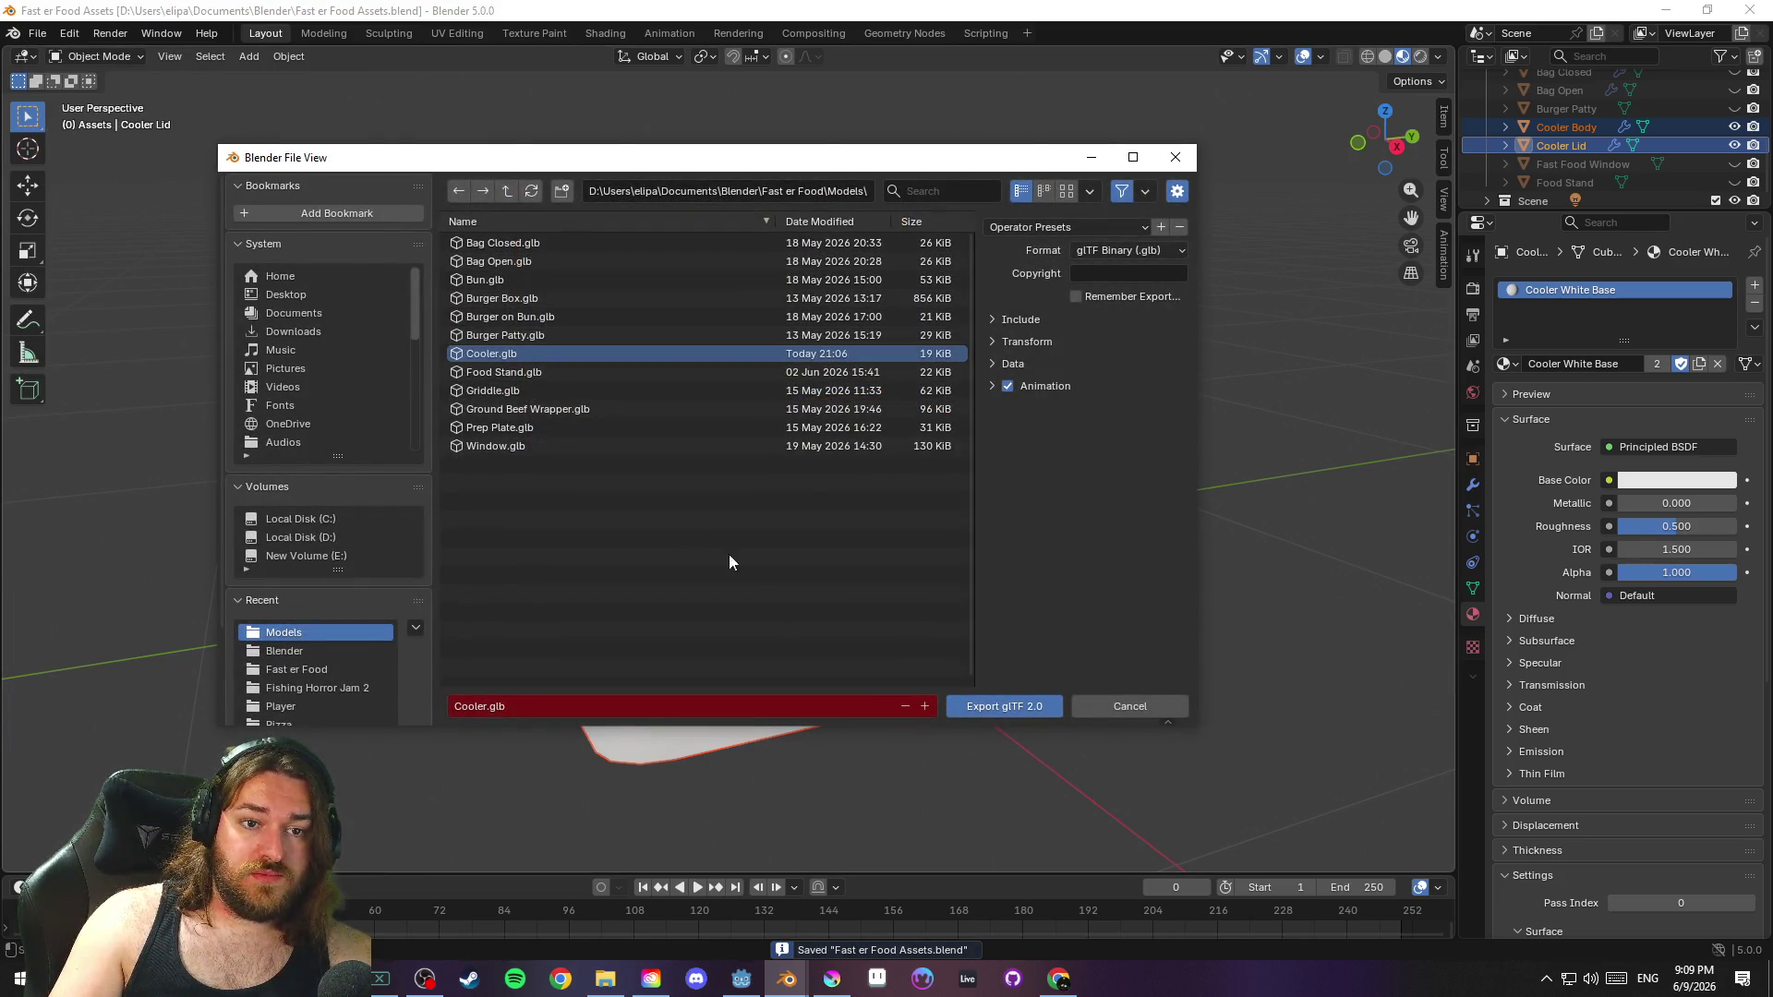
click(1071, 227)
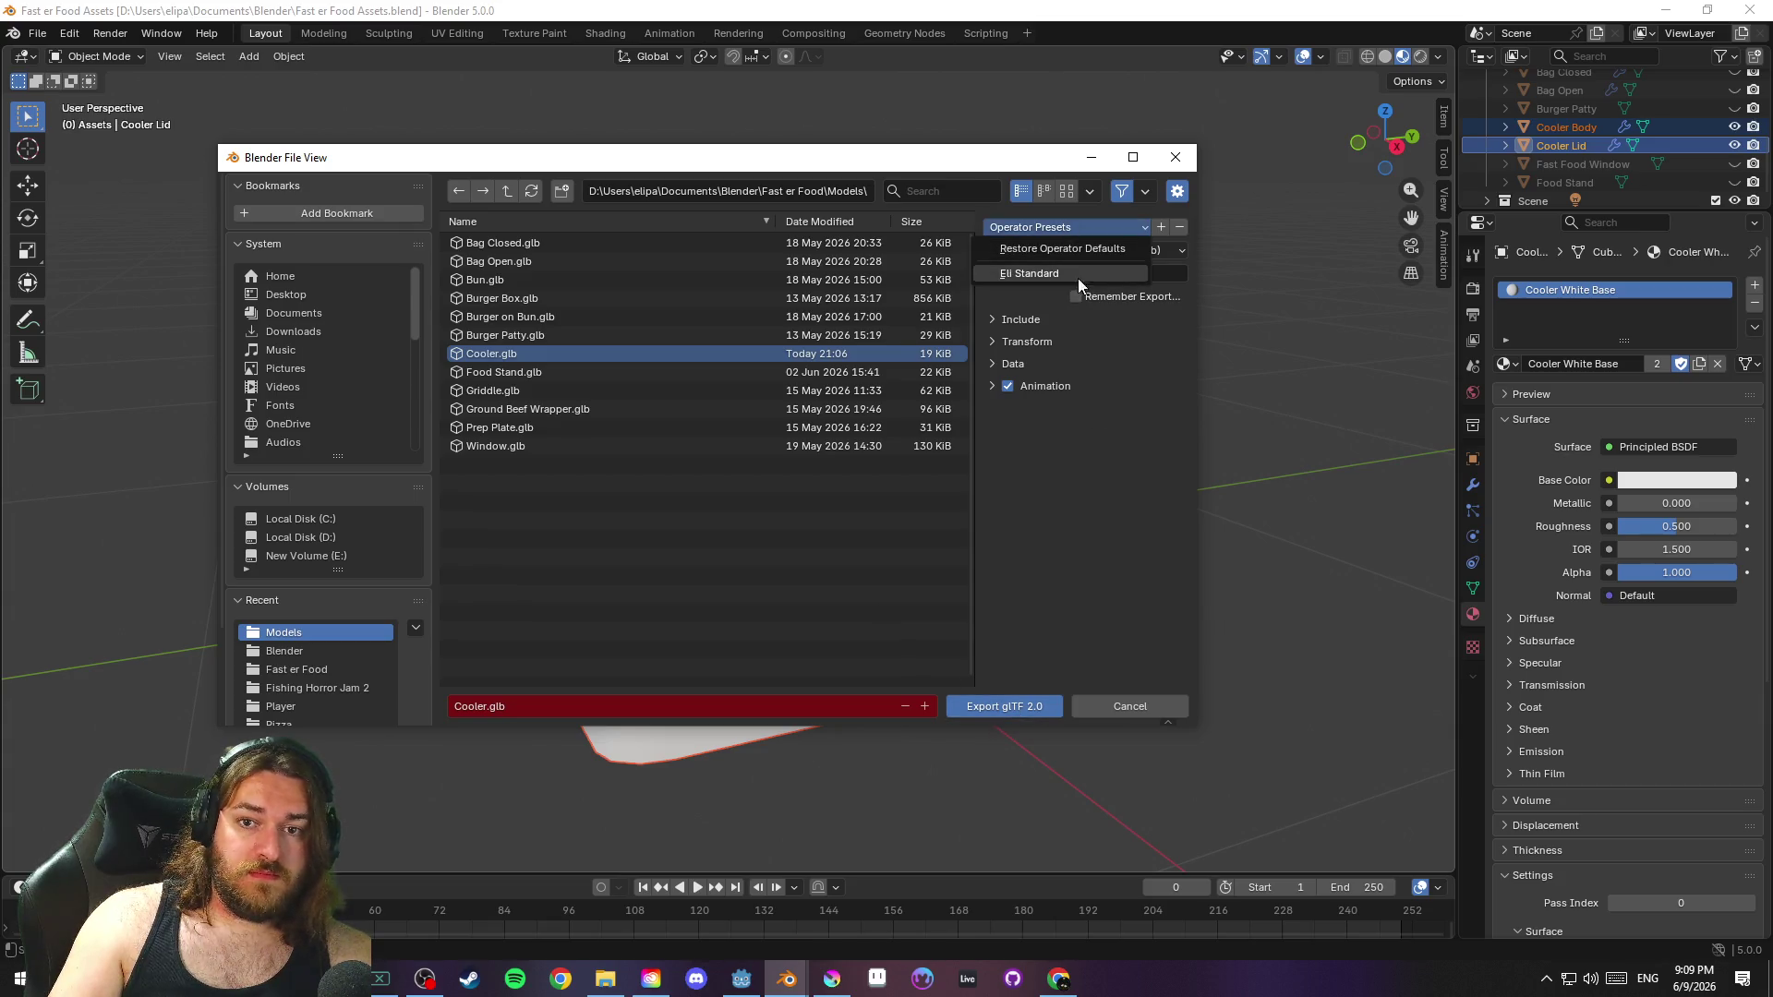
click(1071, 273)
click(988, 708)
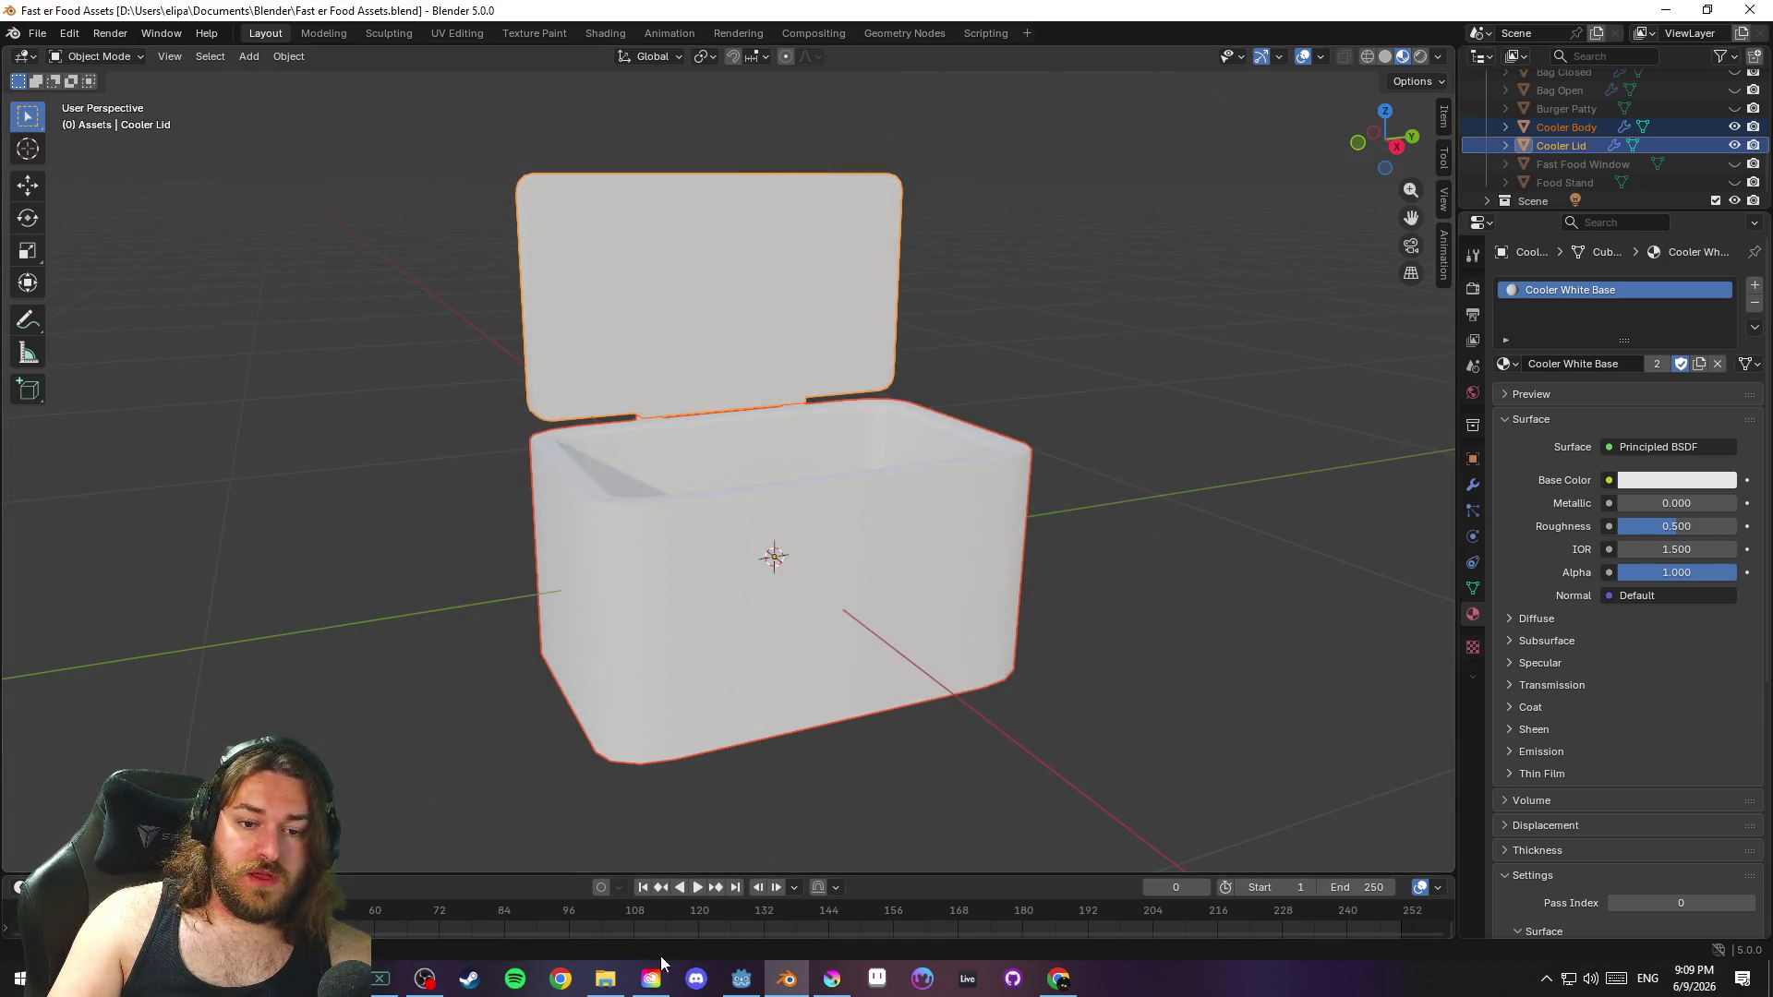
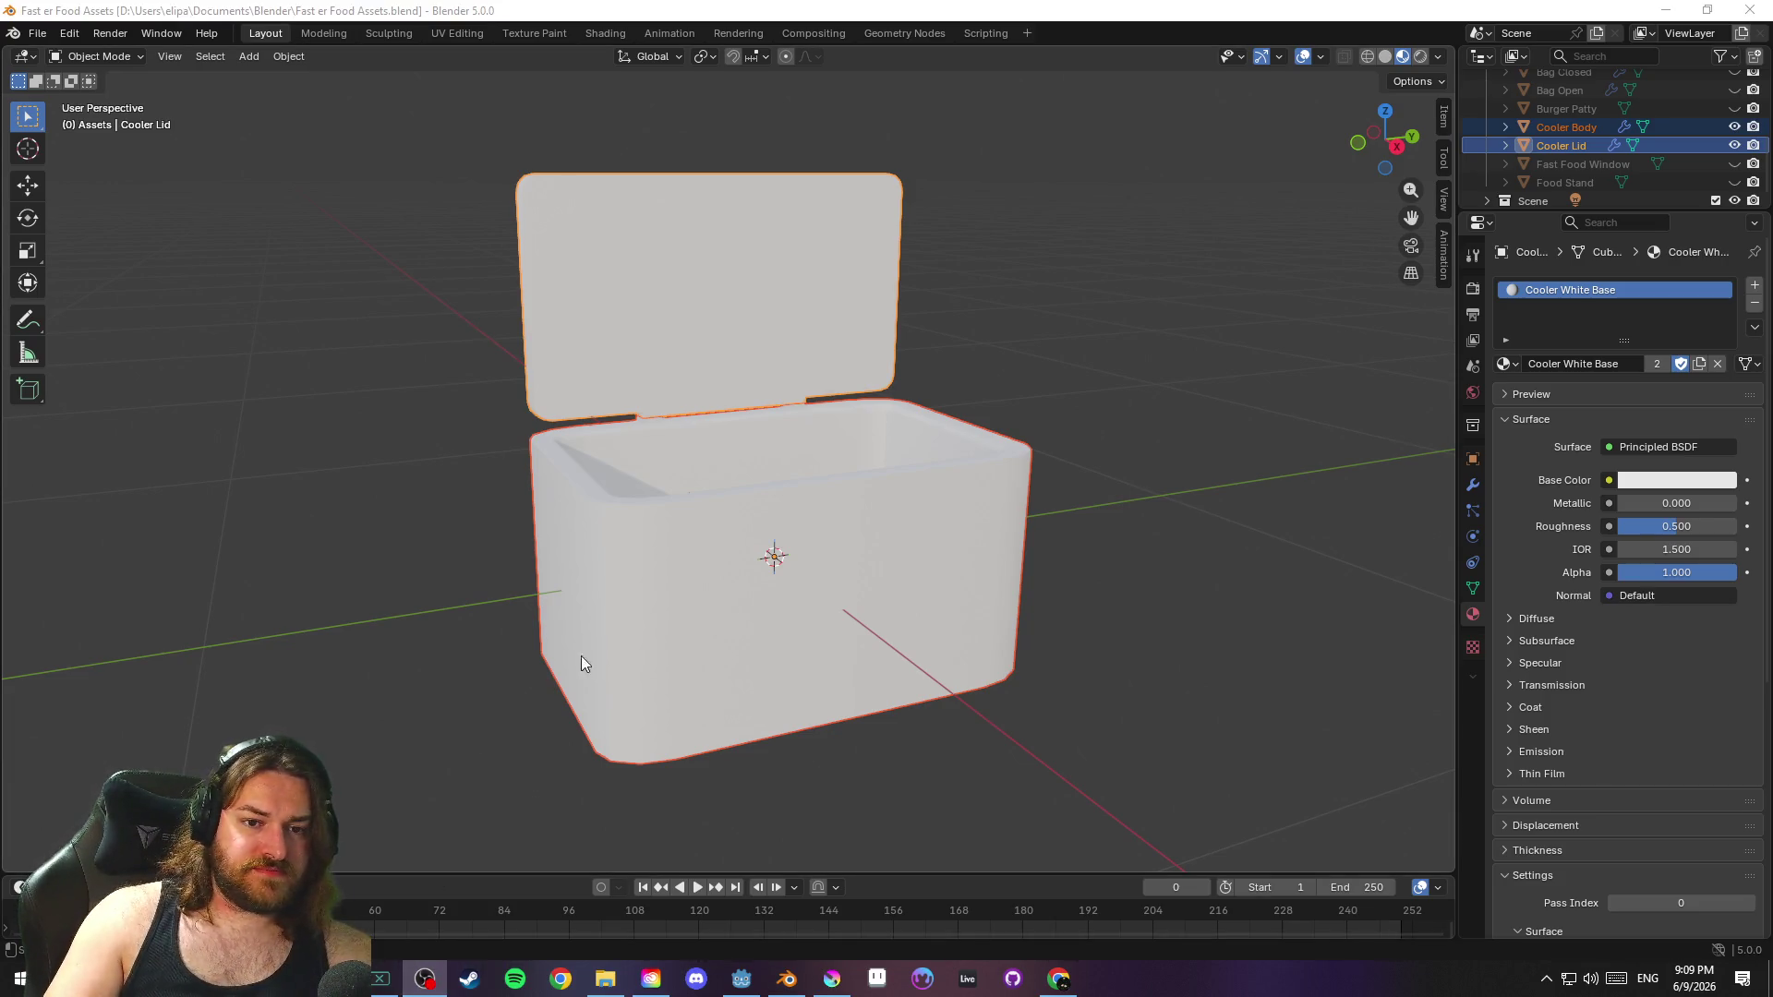
Bring the Godot editor forward, then switch to the file explorer
click(740, 981)
click(605, 980)
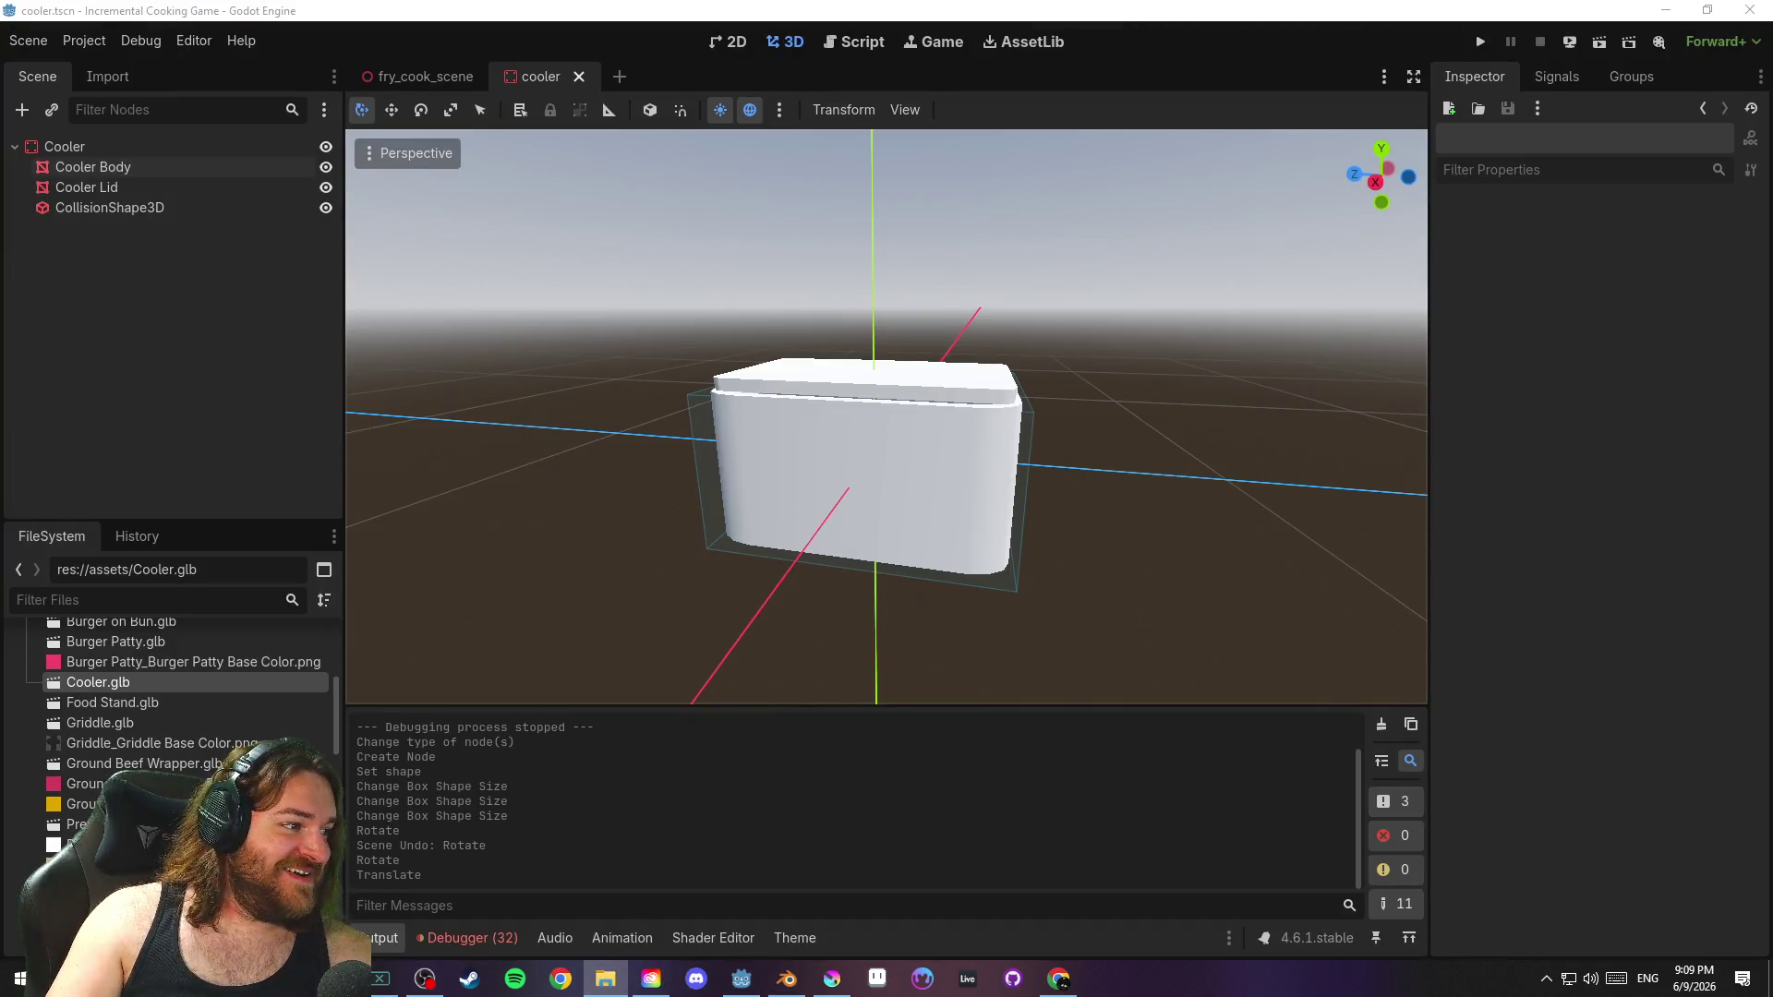
Replace Cooler.glb with the new export, close the old cooler scene and delete cooler.tscn
drag(57, 713, 158, 681)
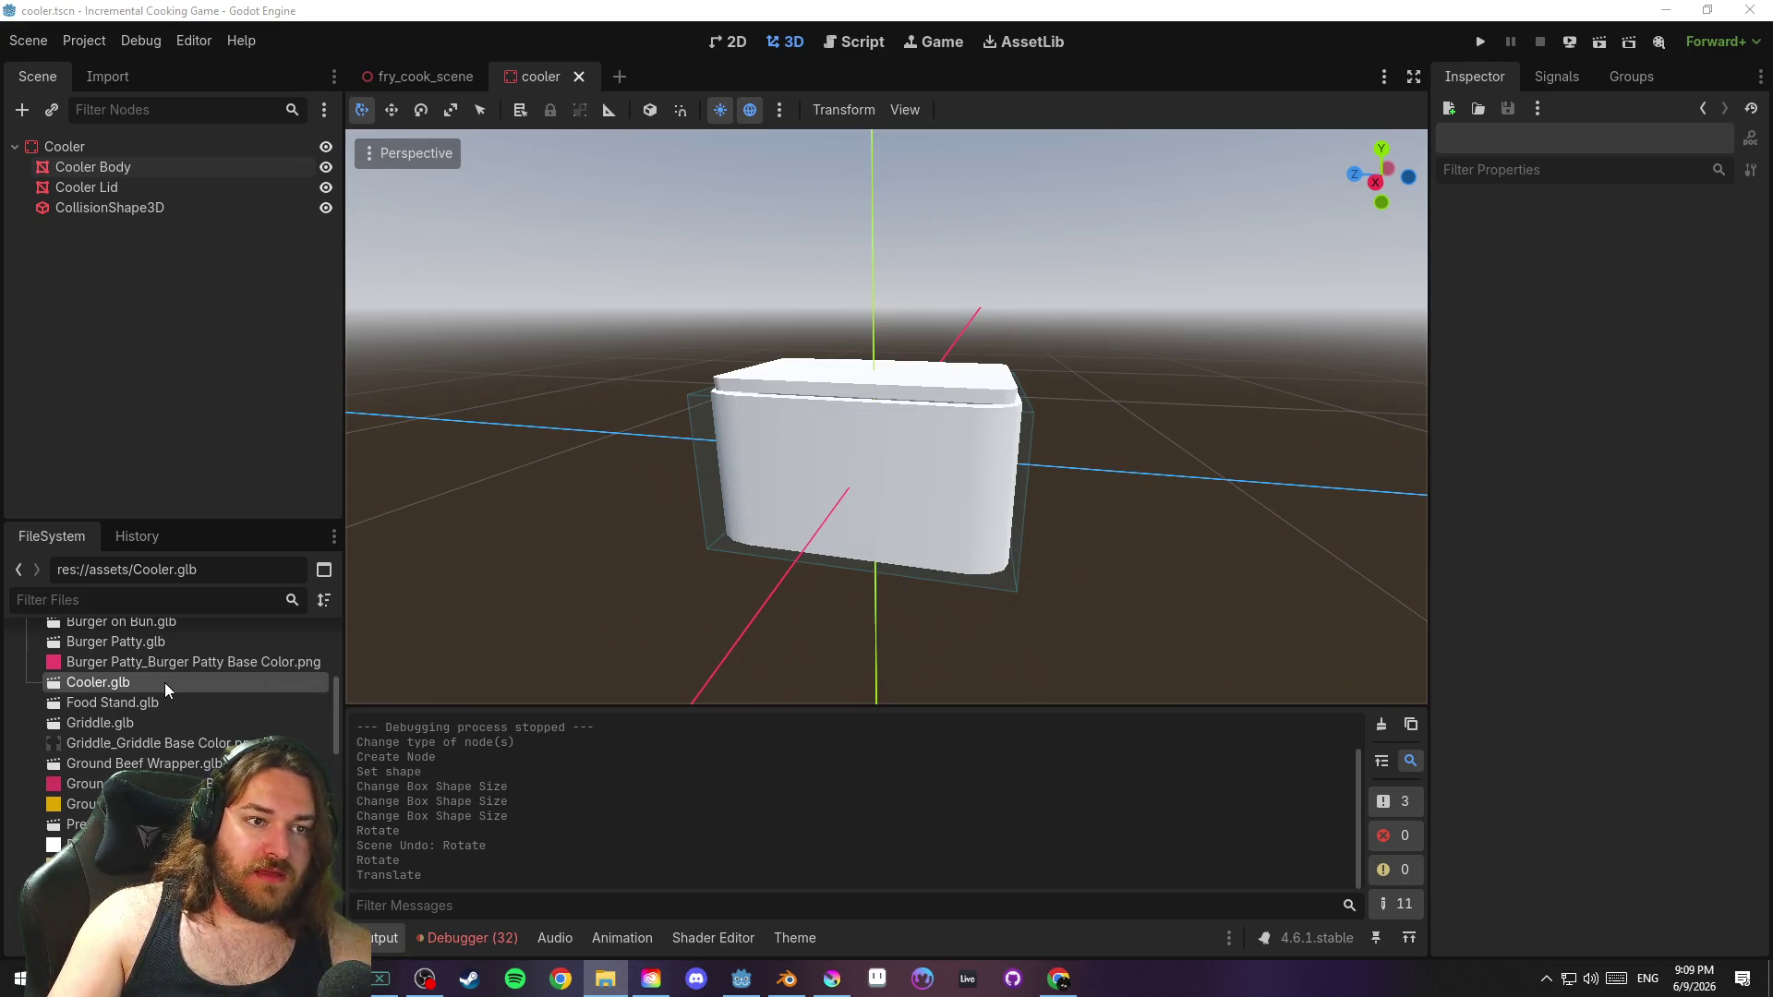
click(579, 75)
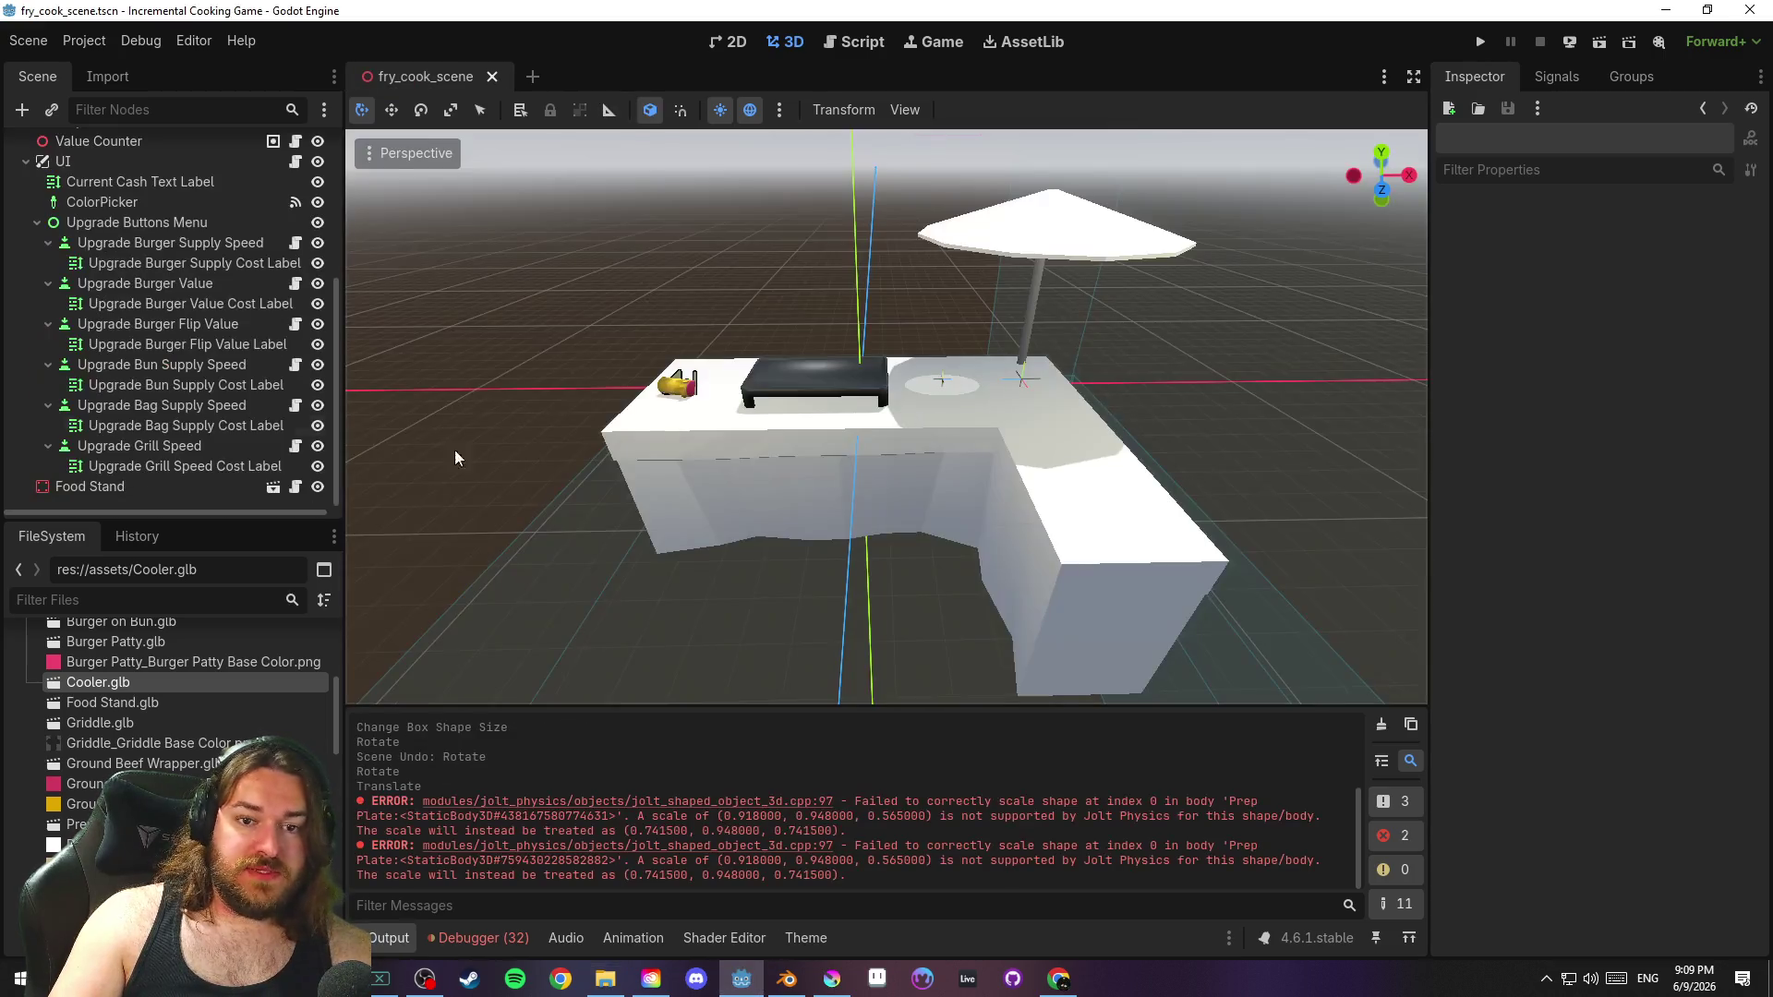
scroll(184, 744, down, 5)
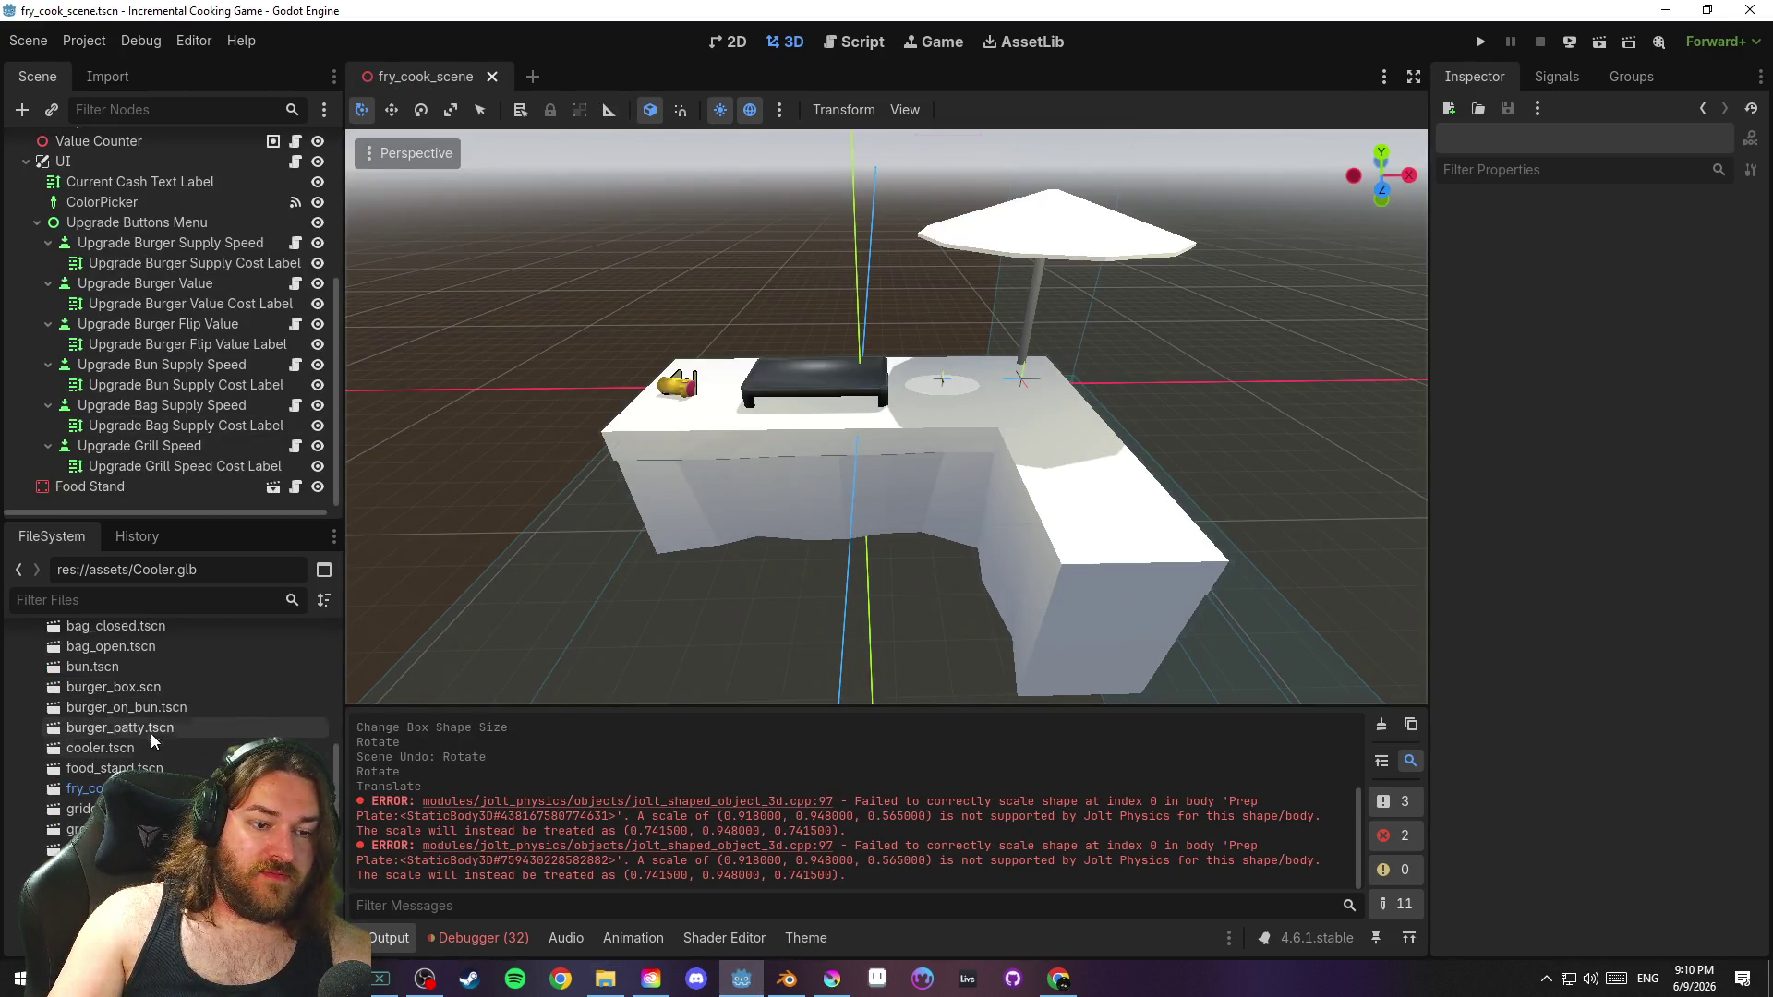
click(131, 749)
key(Delete)
key(Return)
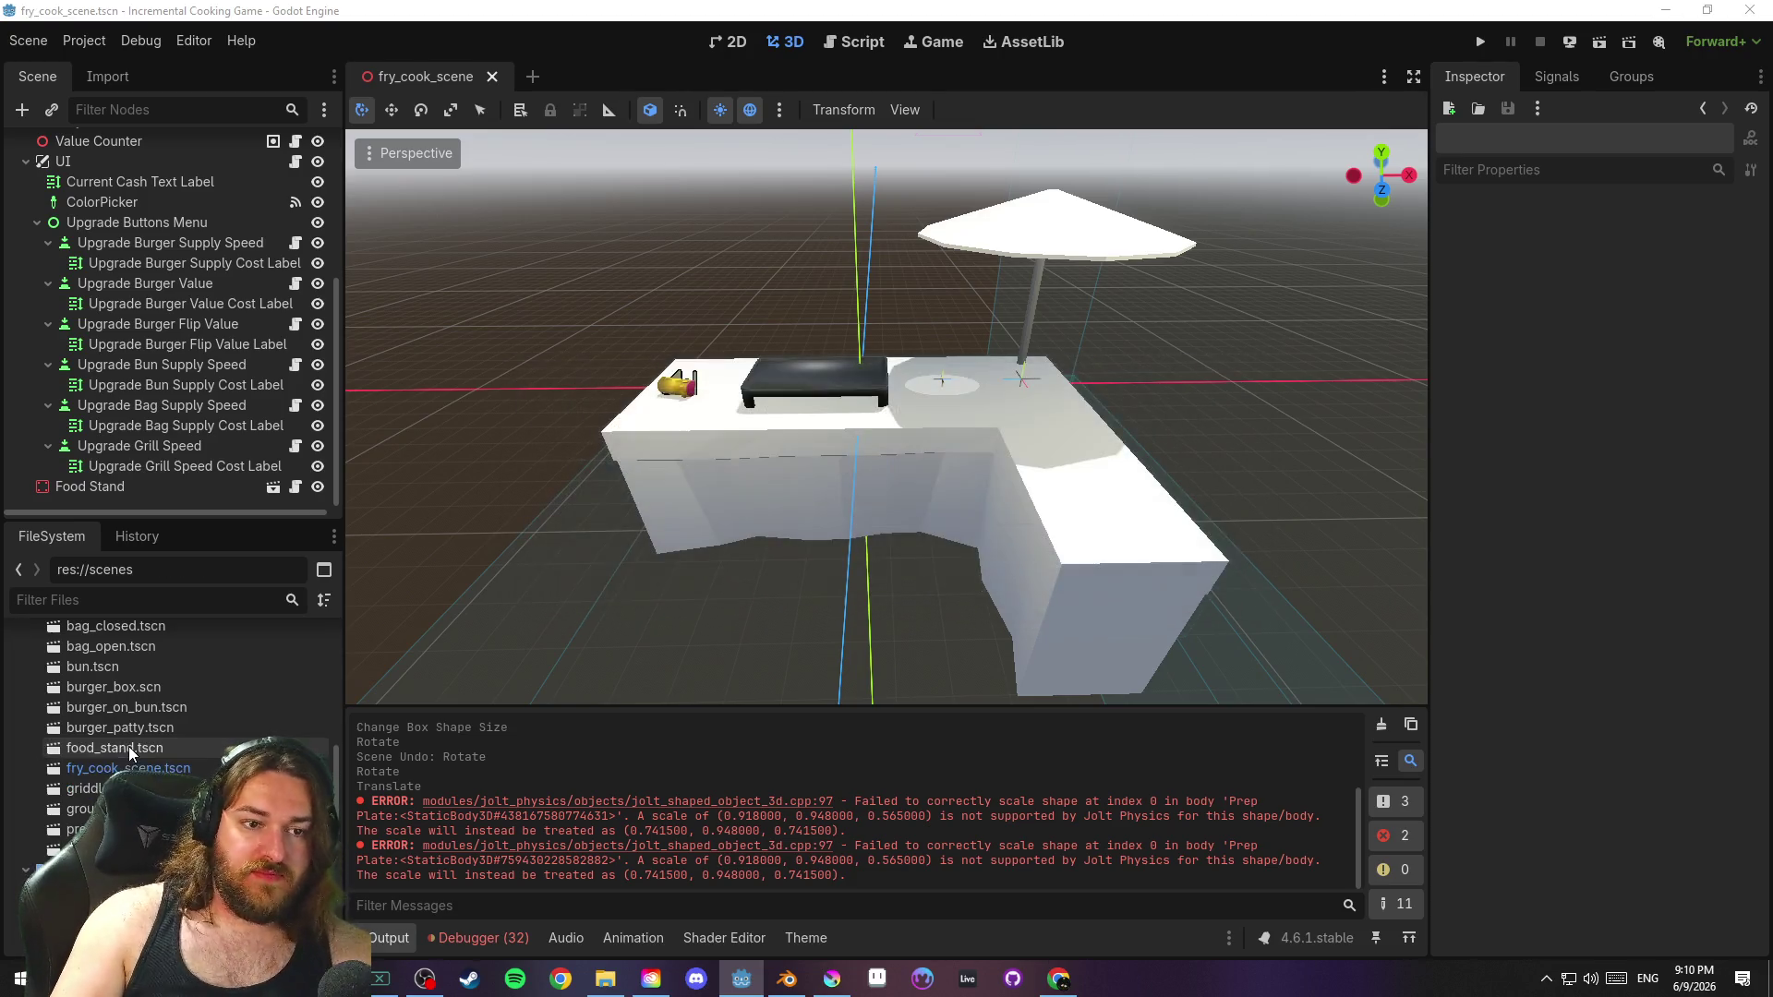
scroll(170, 741, up, 5)
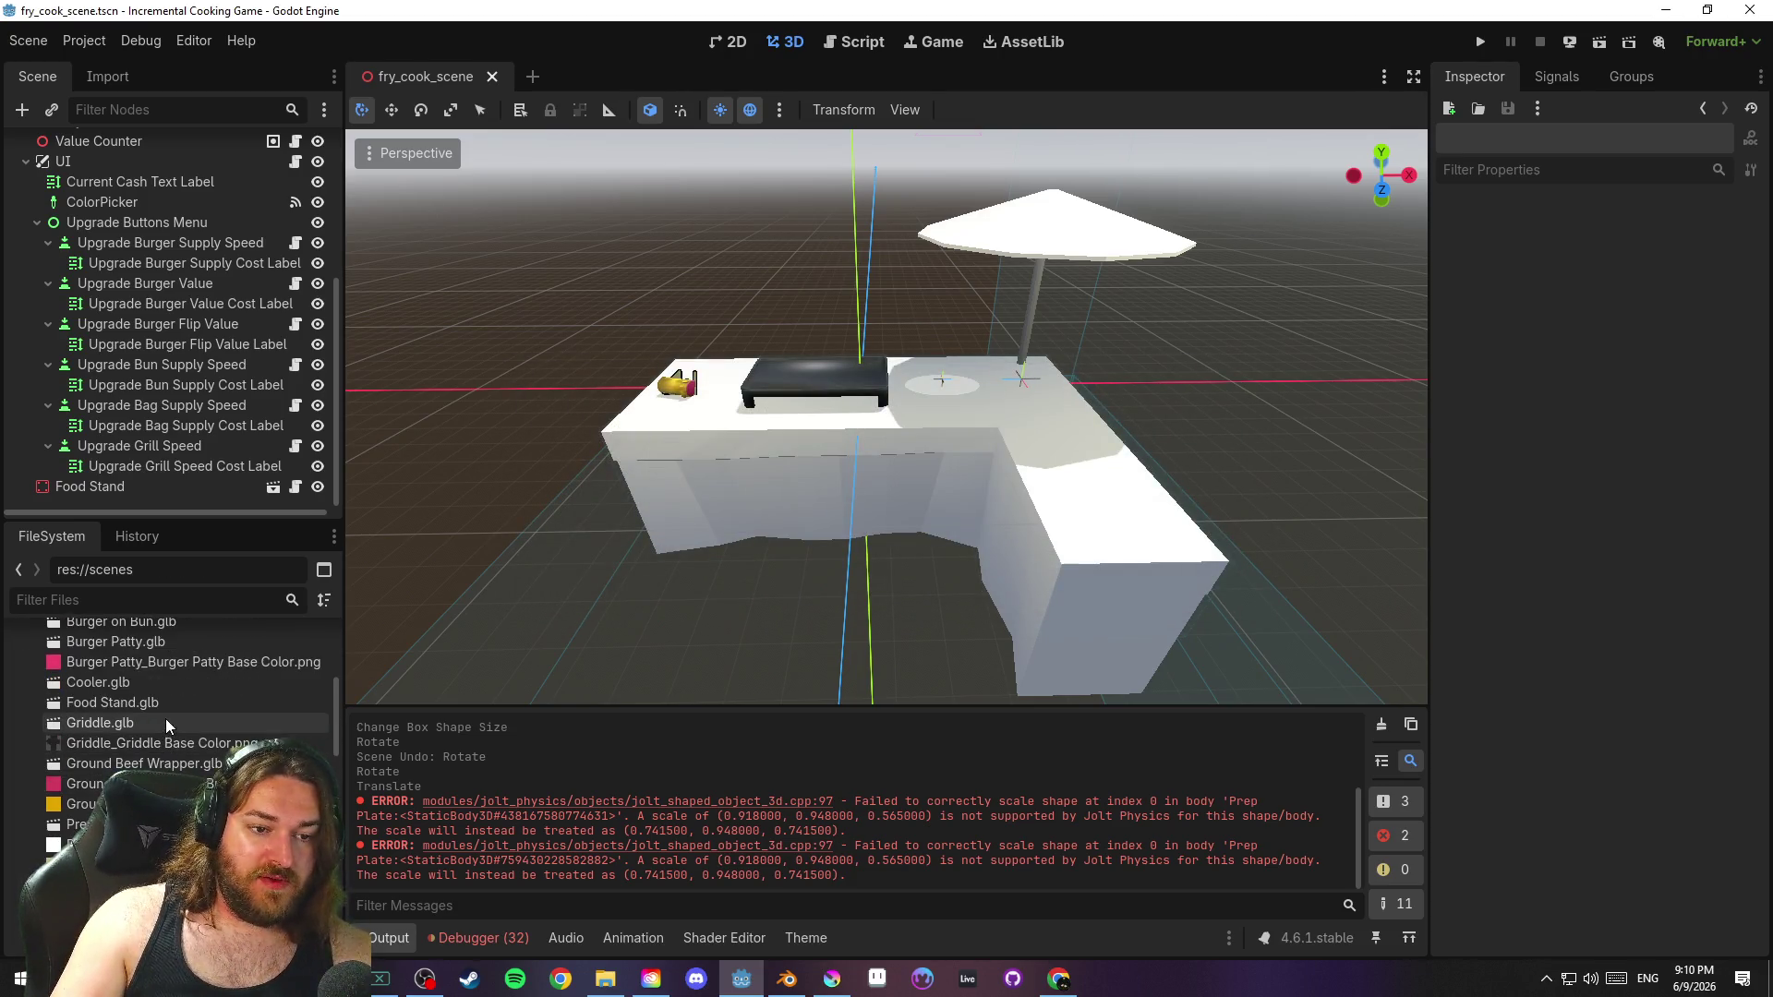
Open Cooler.glb's import settings and preview the Cooler Body node and its mesh
double_click(168, 684)
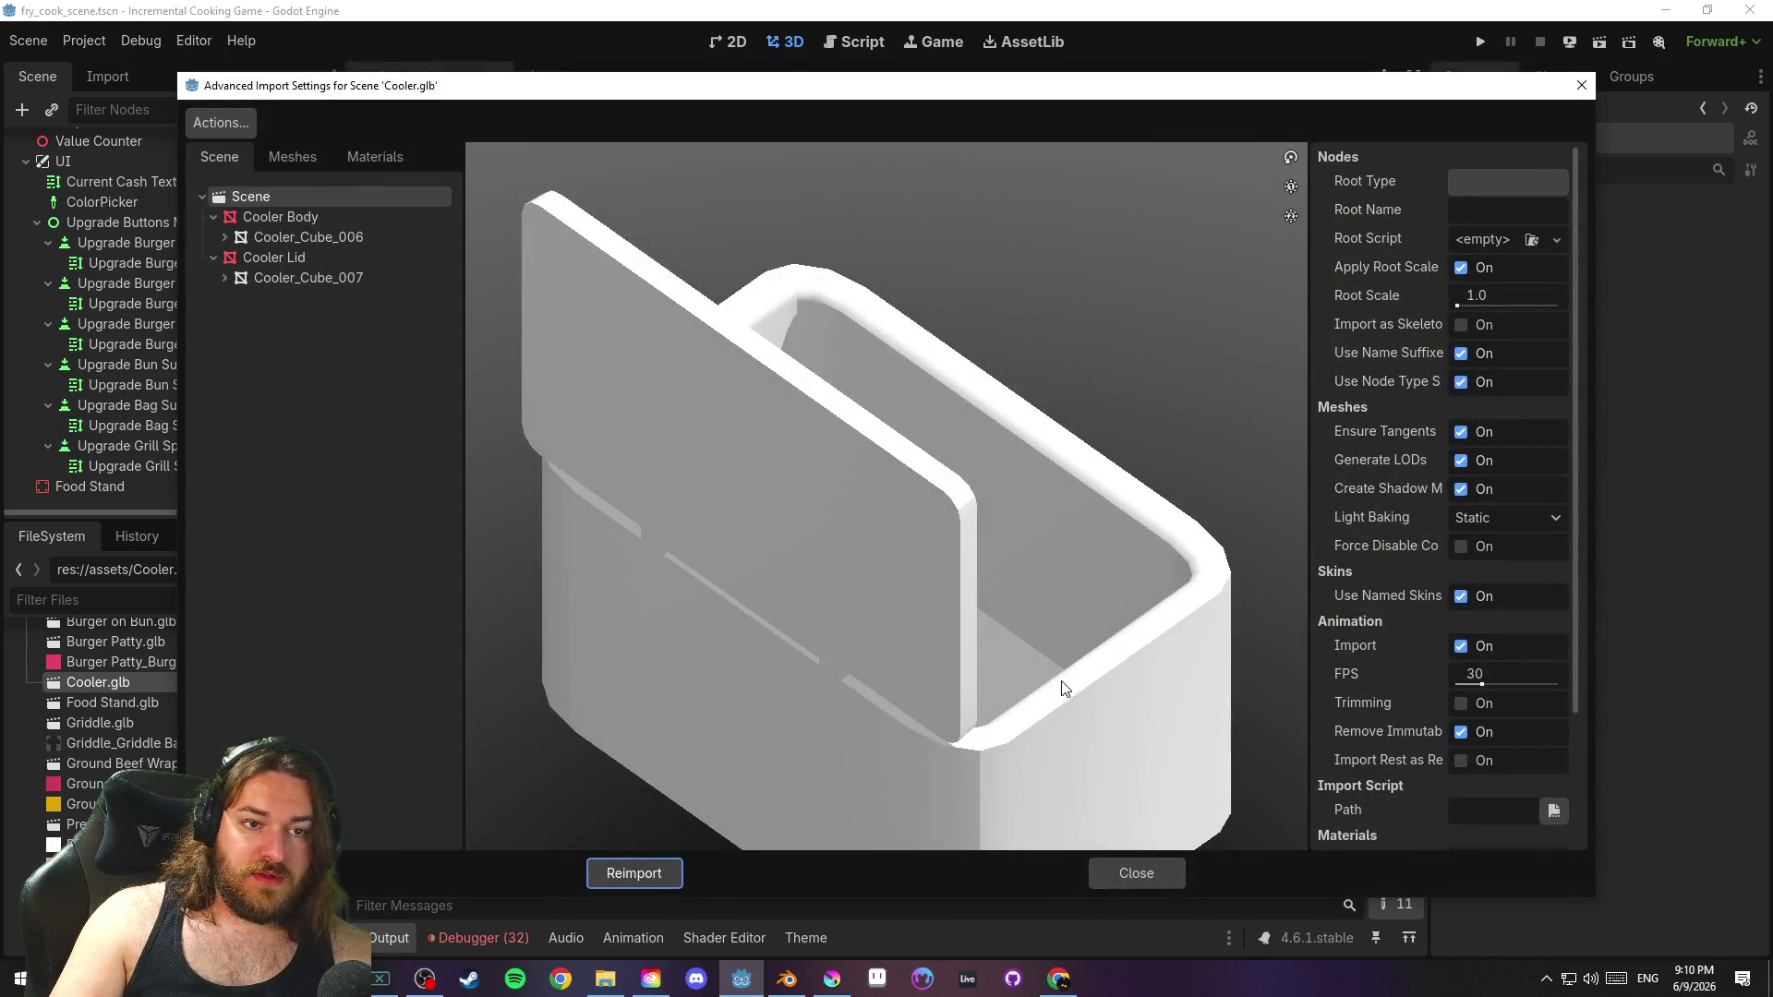
scroll(867, 628, down, 5)
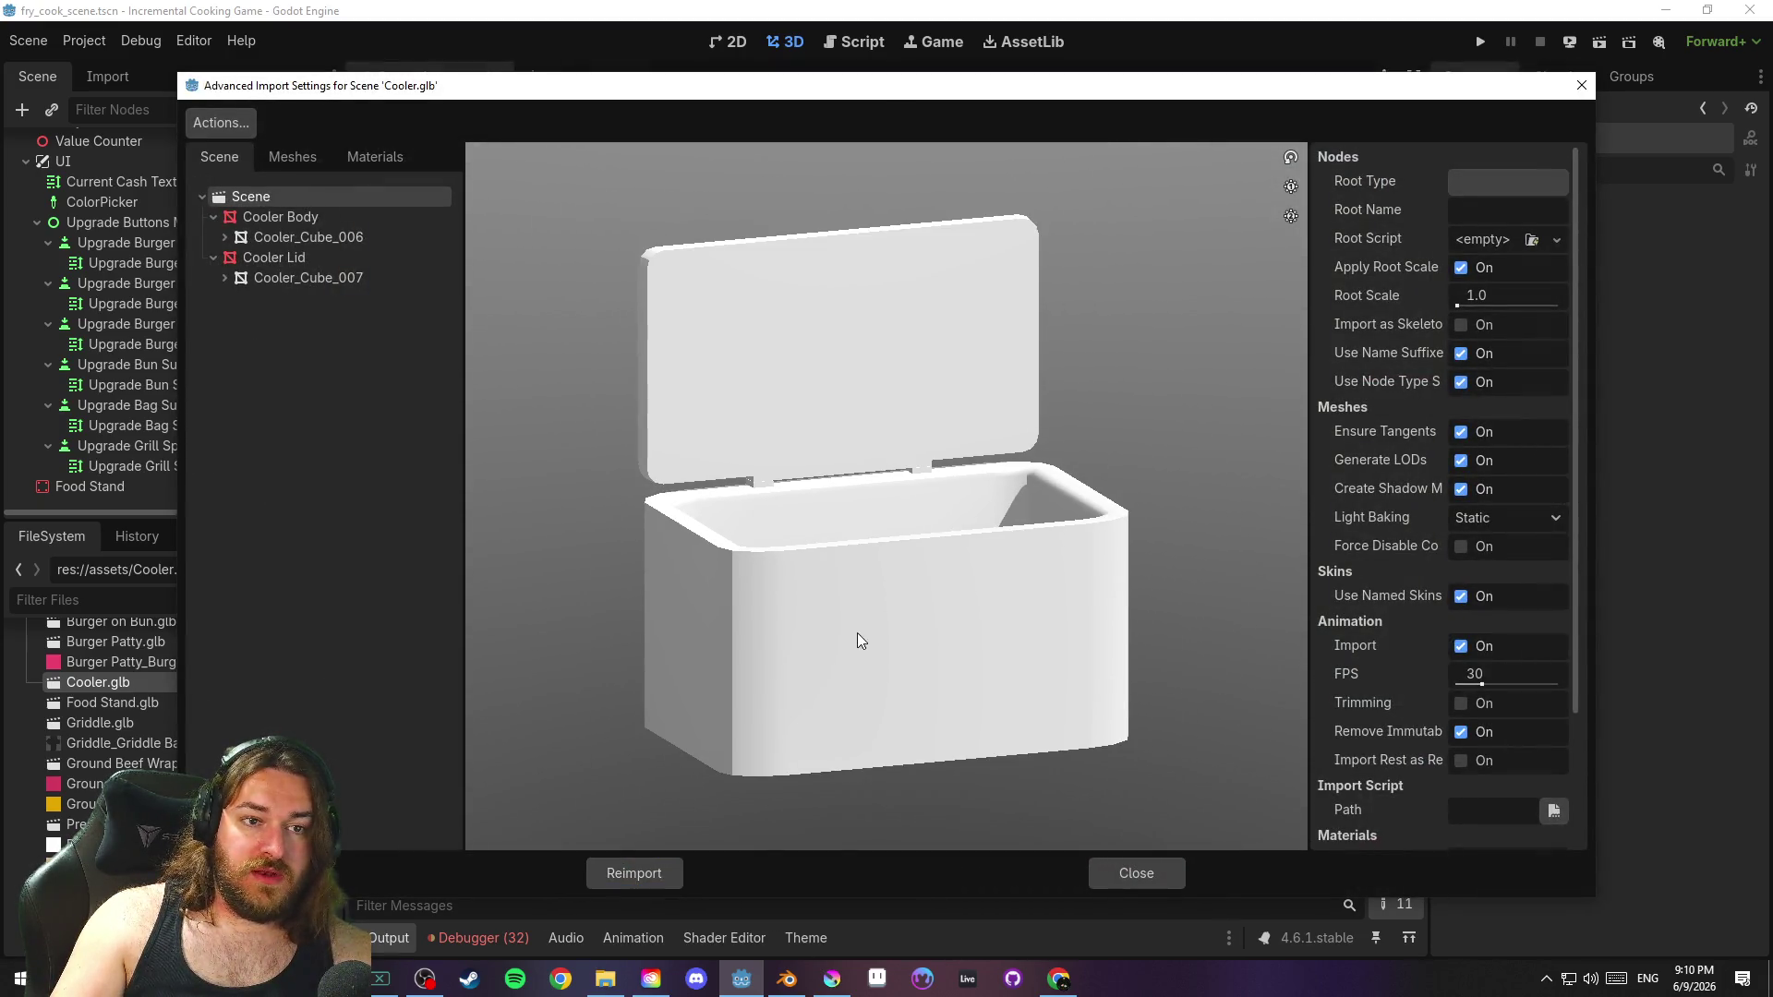
click(317, 212)
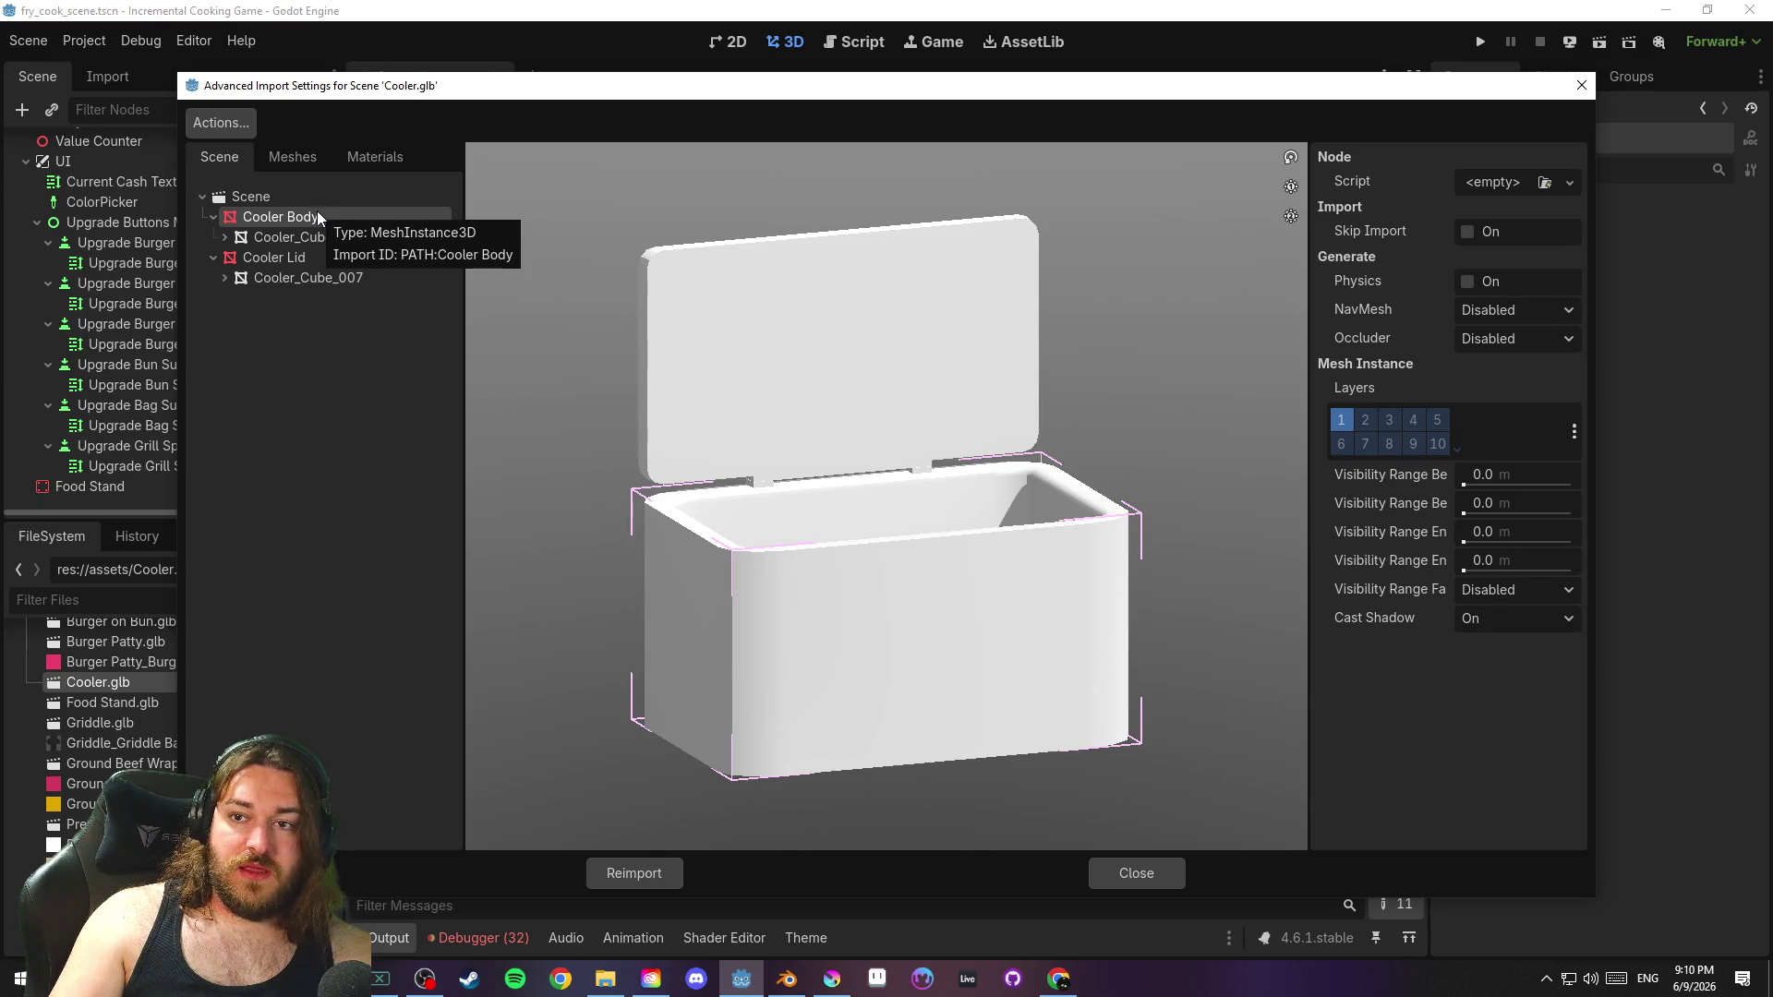
click(323, 236)
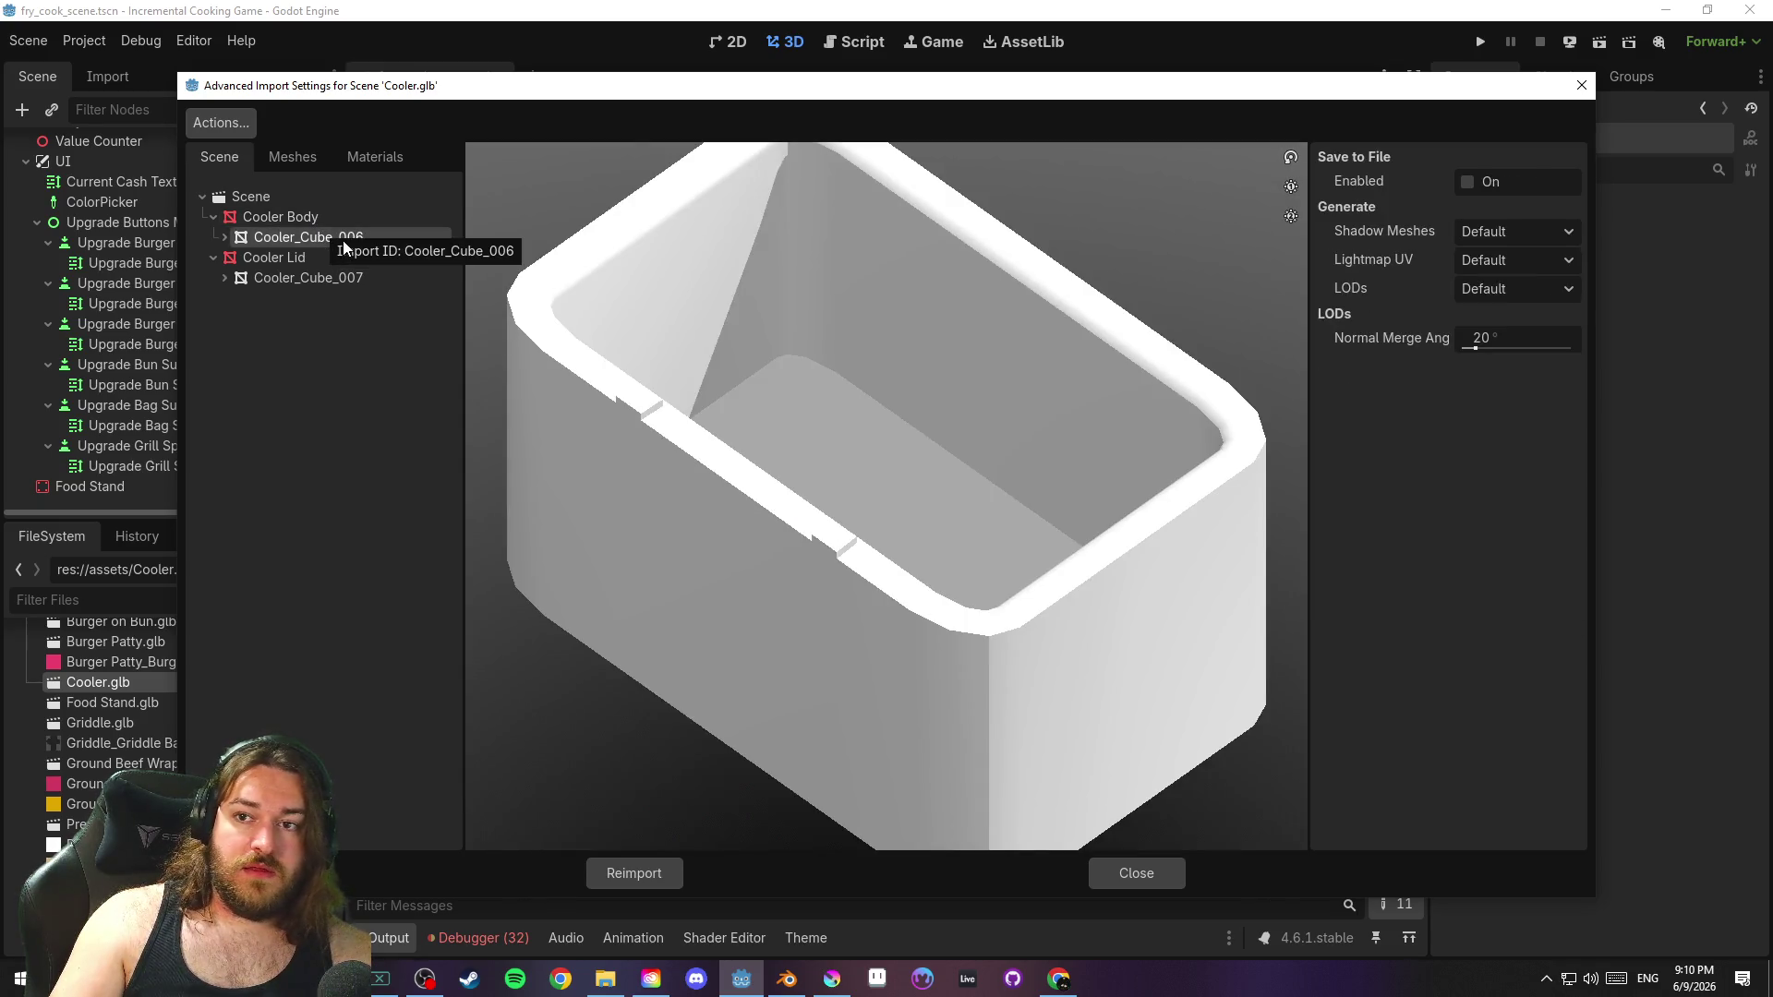
click(329, 216)
click(324, 197)
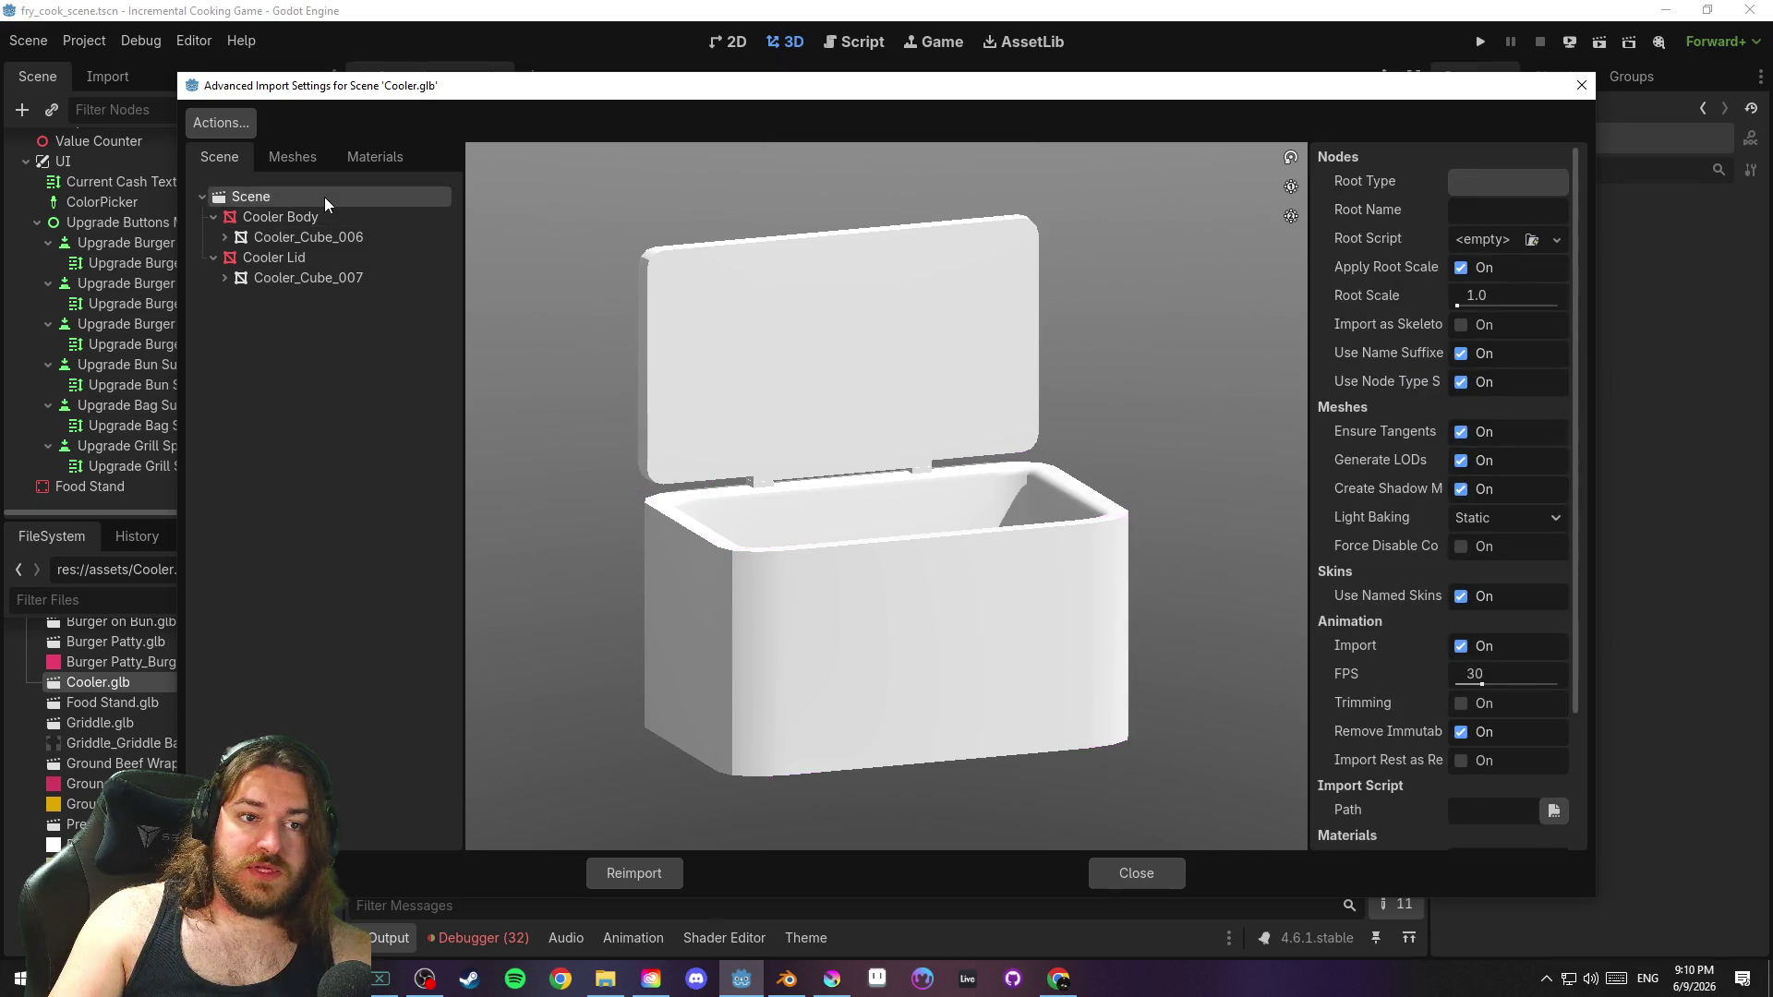
Preview the Cooler White Base and Cooler Branding materials, then close the import settings
click(390, 148)
click(330, 197)
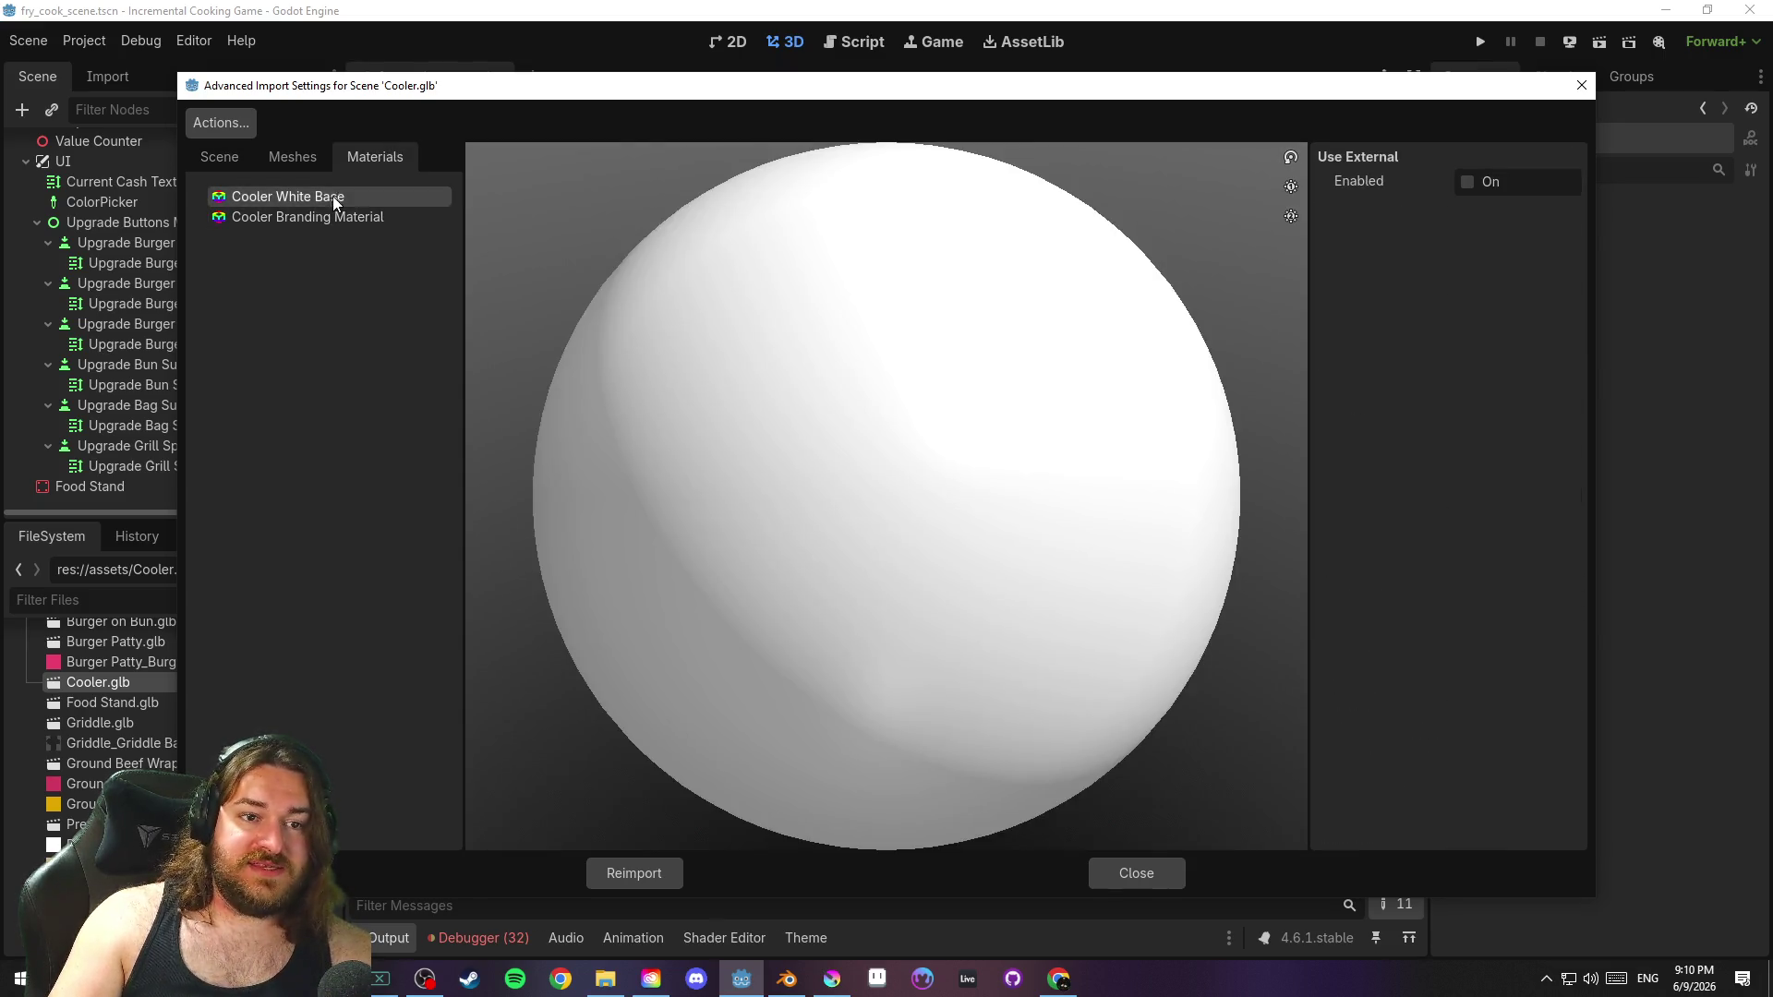
click(332, 217)
click(1155, 874)
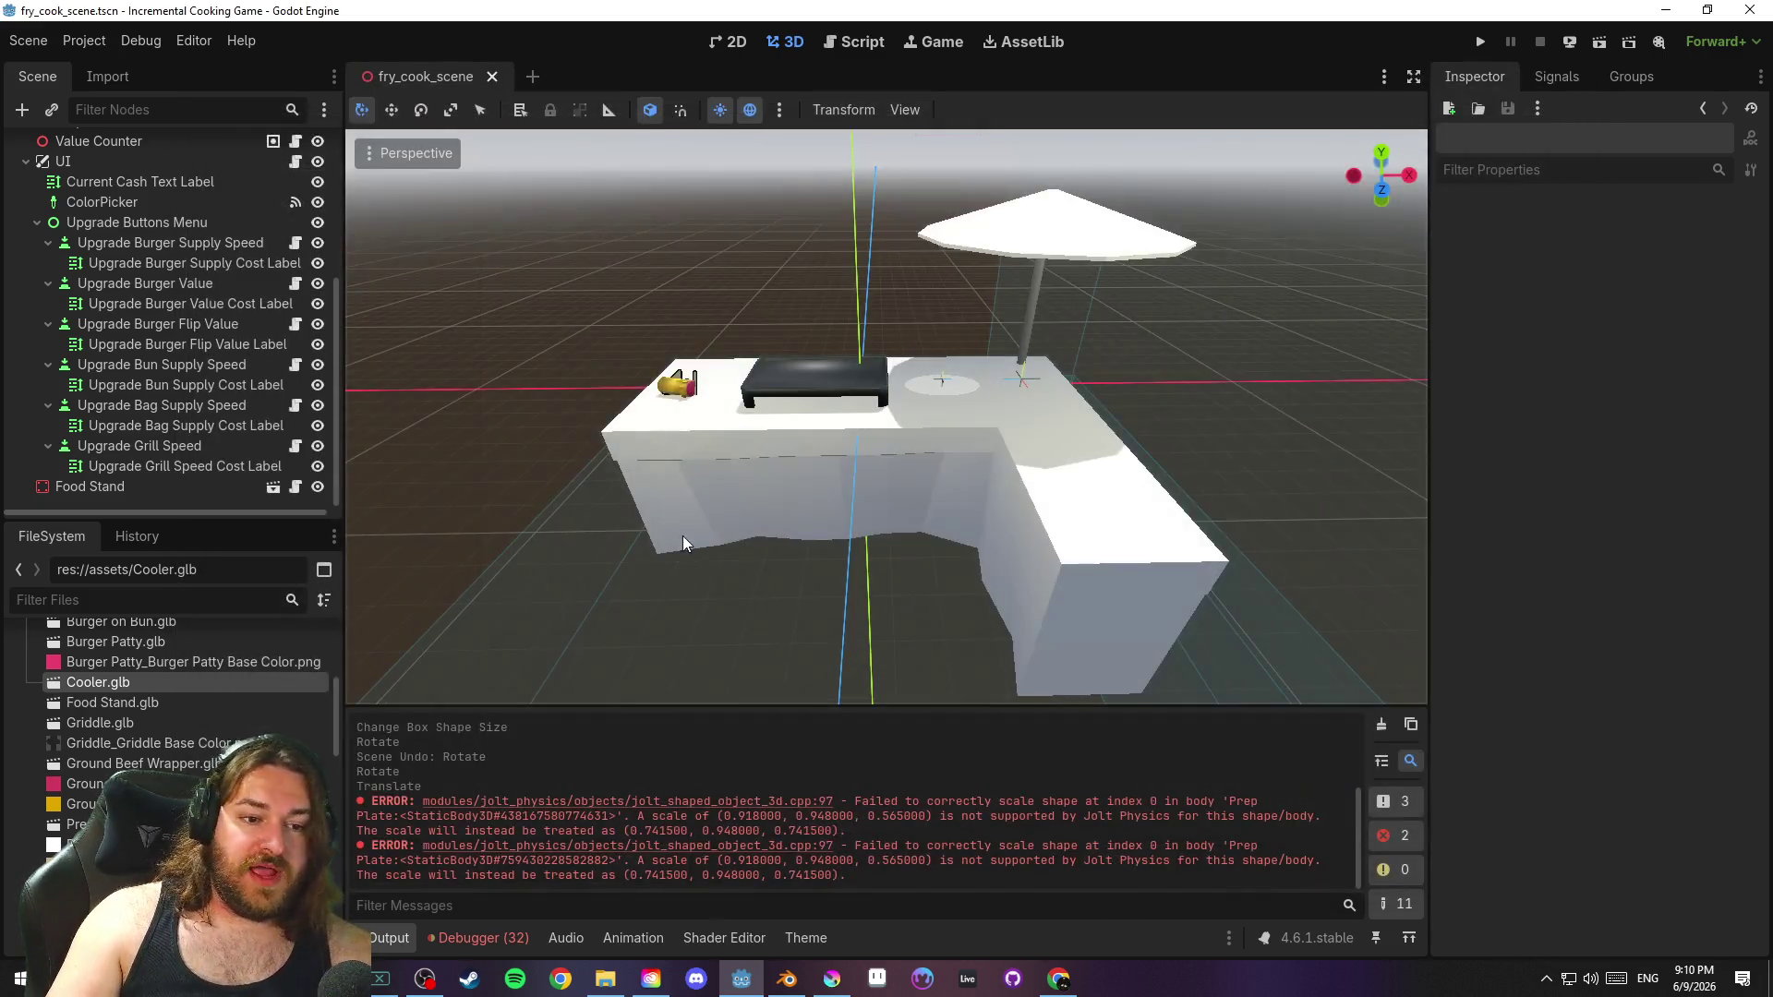
Open Cooler.glb as a scene and dismiss its import settings again
right_click(181, 685)
click(339, 523)
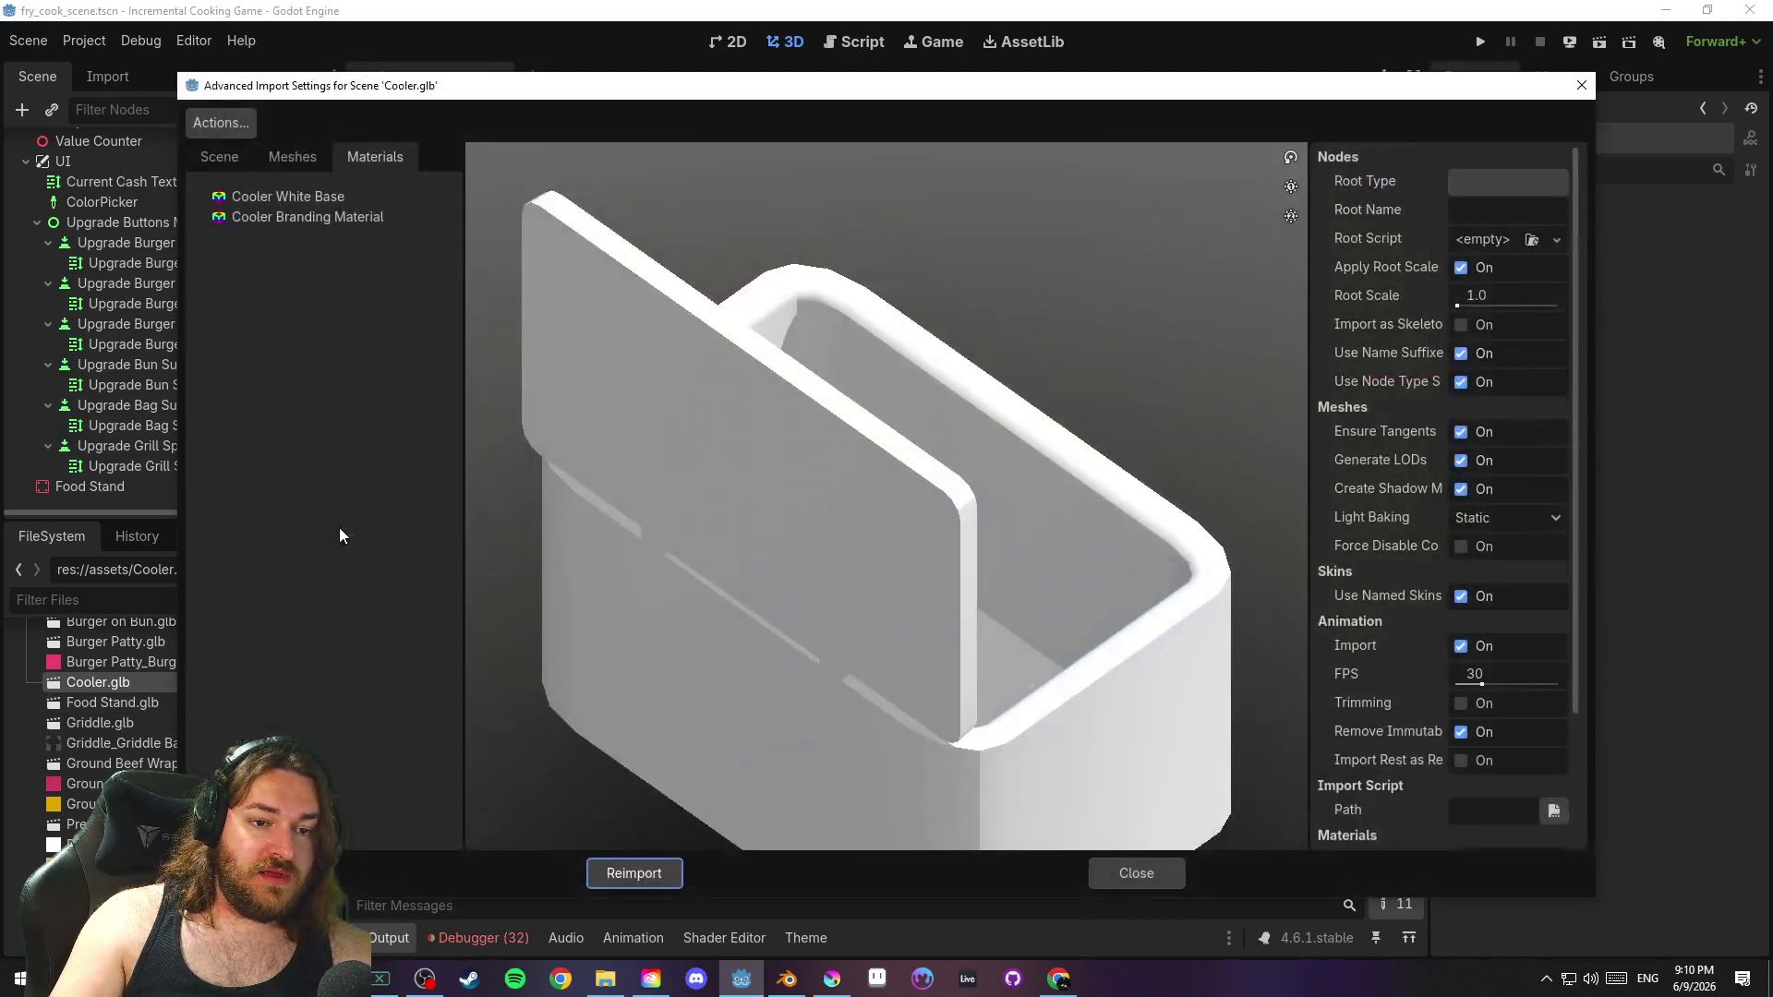
click(1138, 872)
right_click(163, 682)
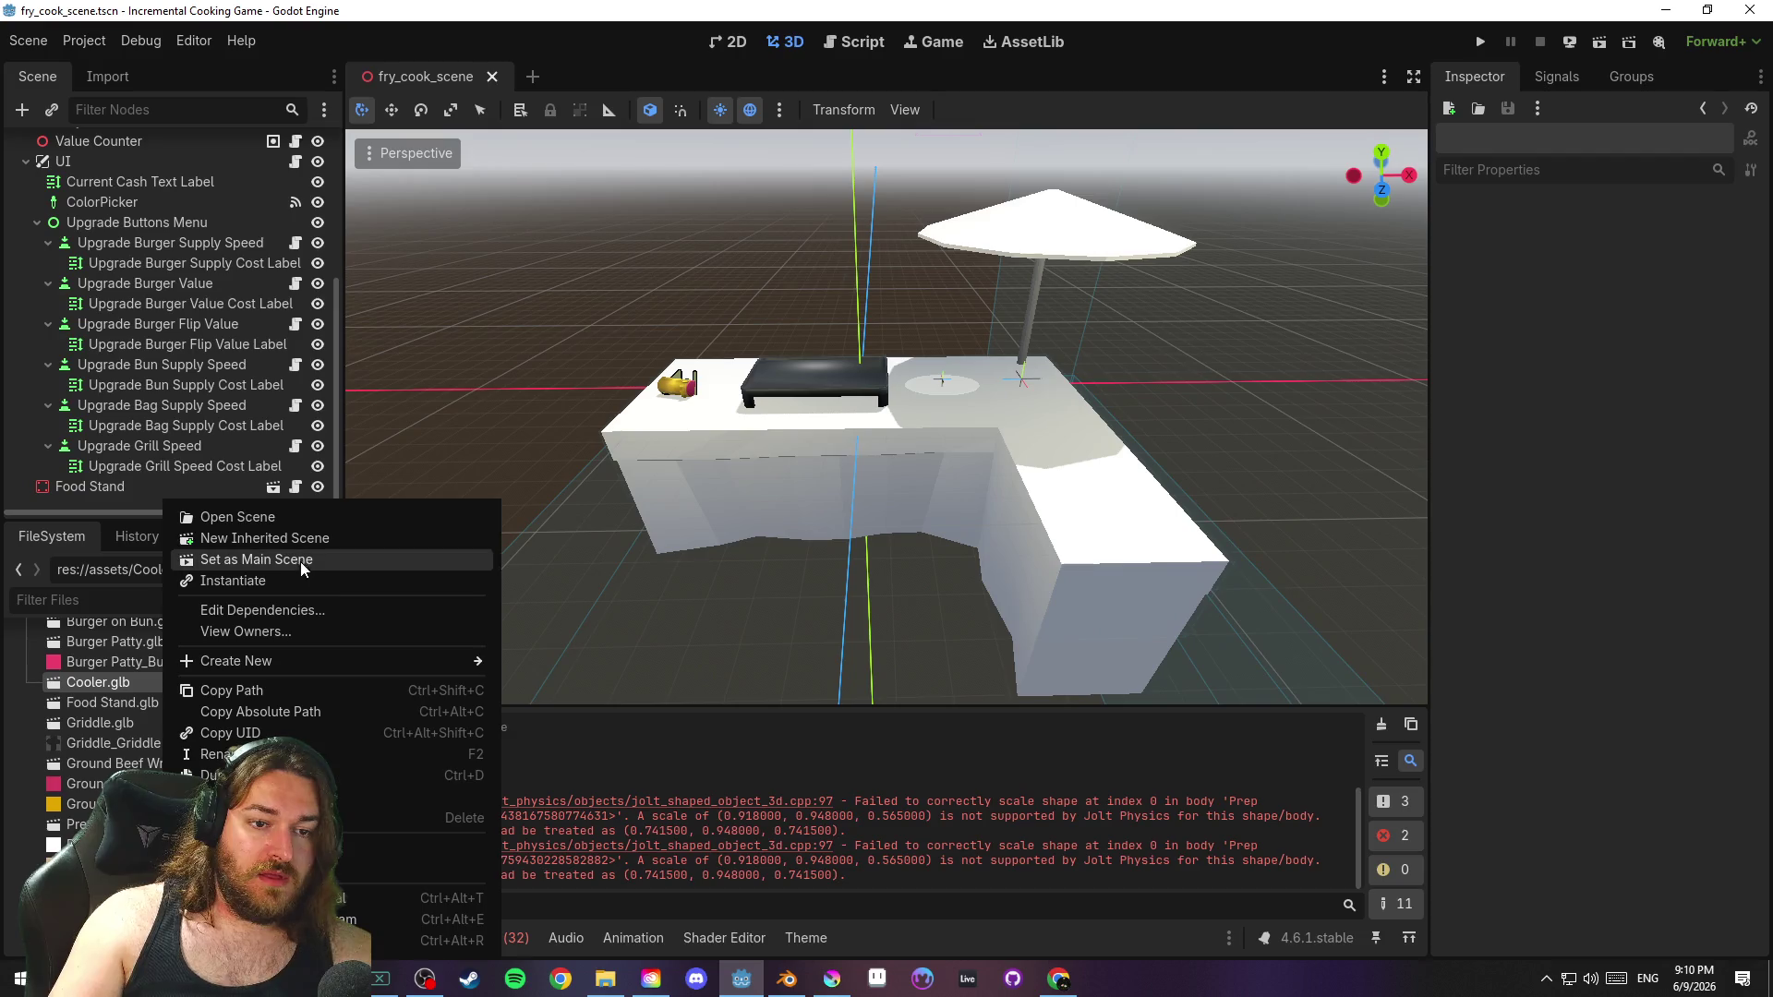
Create a new inherited scene from Cooler.glb and save it as cooler.tscn
click(403, 539)
scroll(867, 450, up, 5)
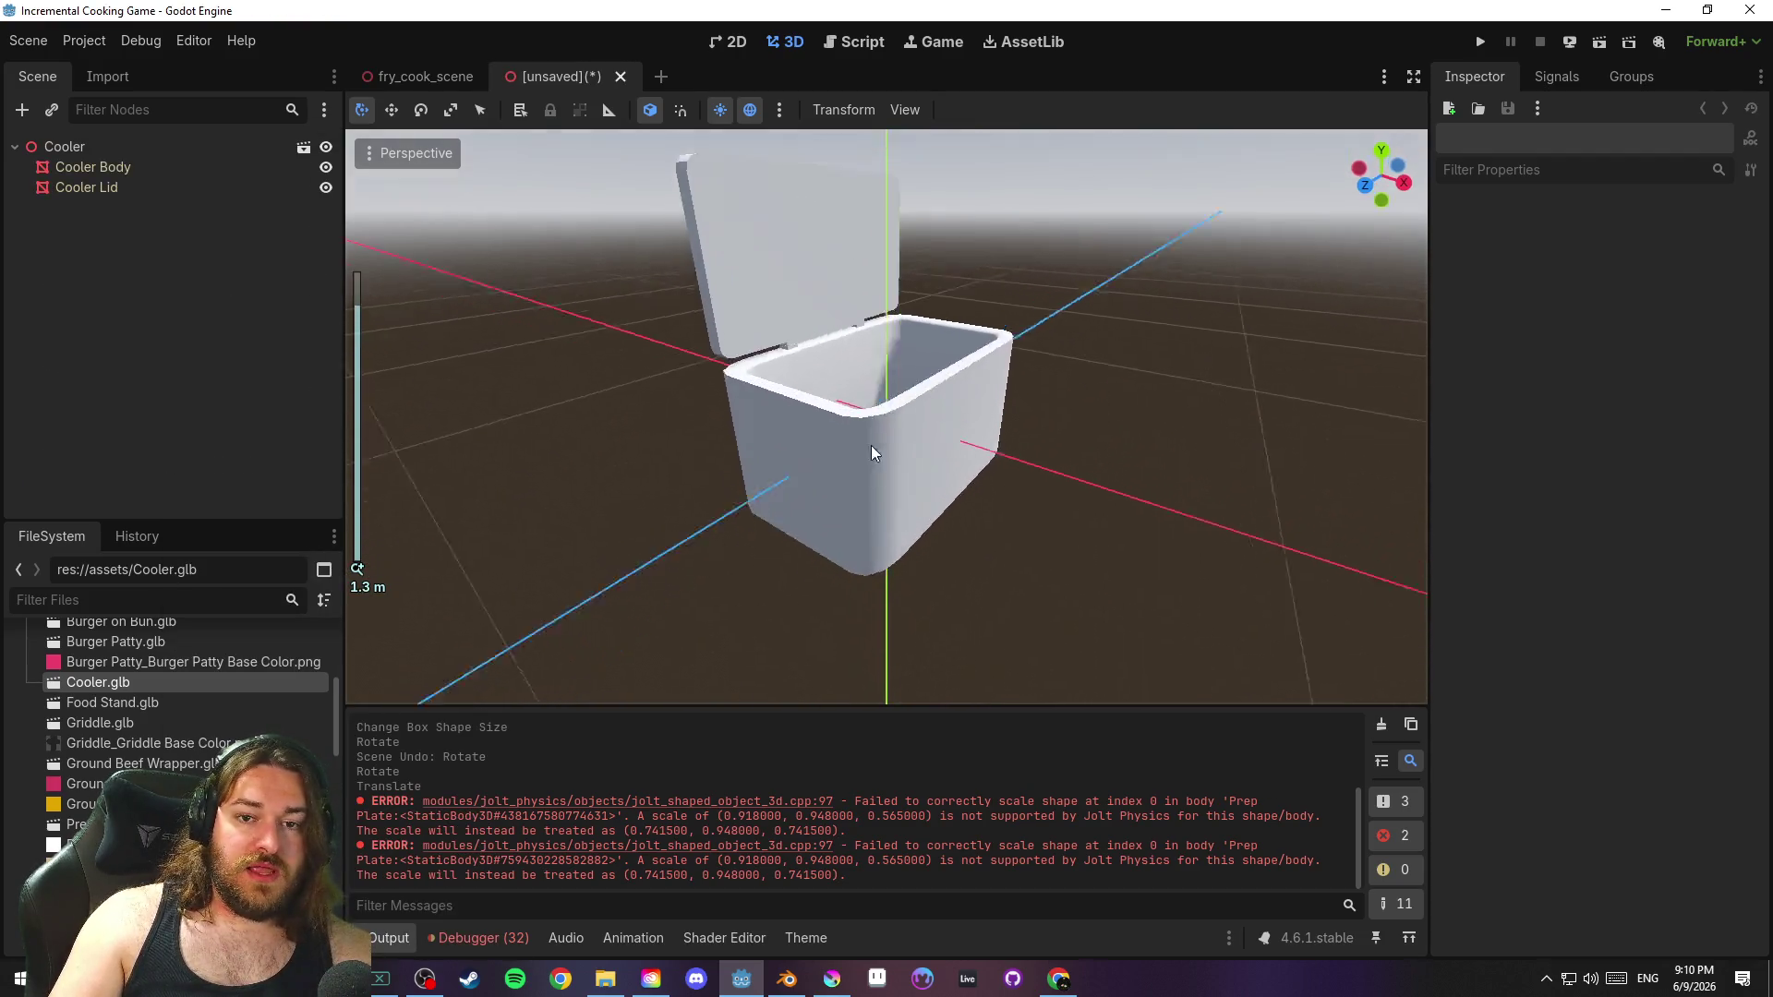
key(ctrl+s)
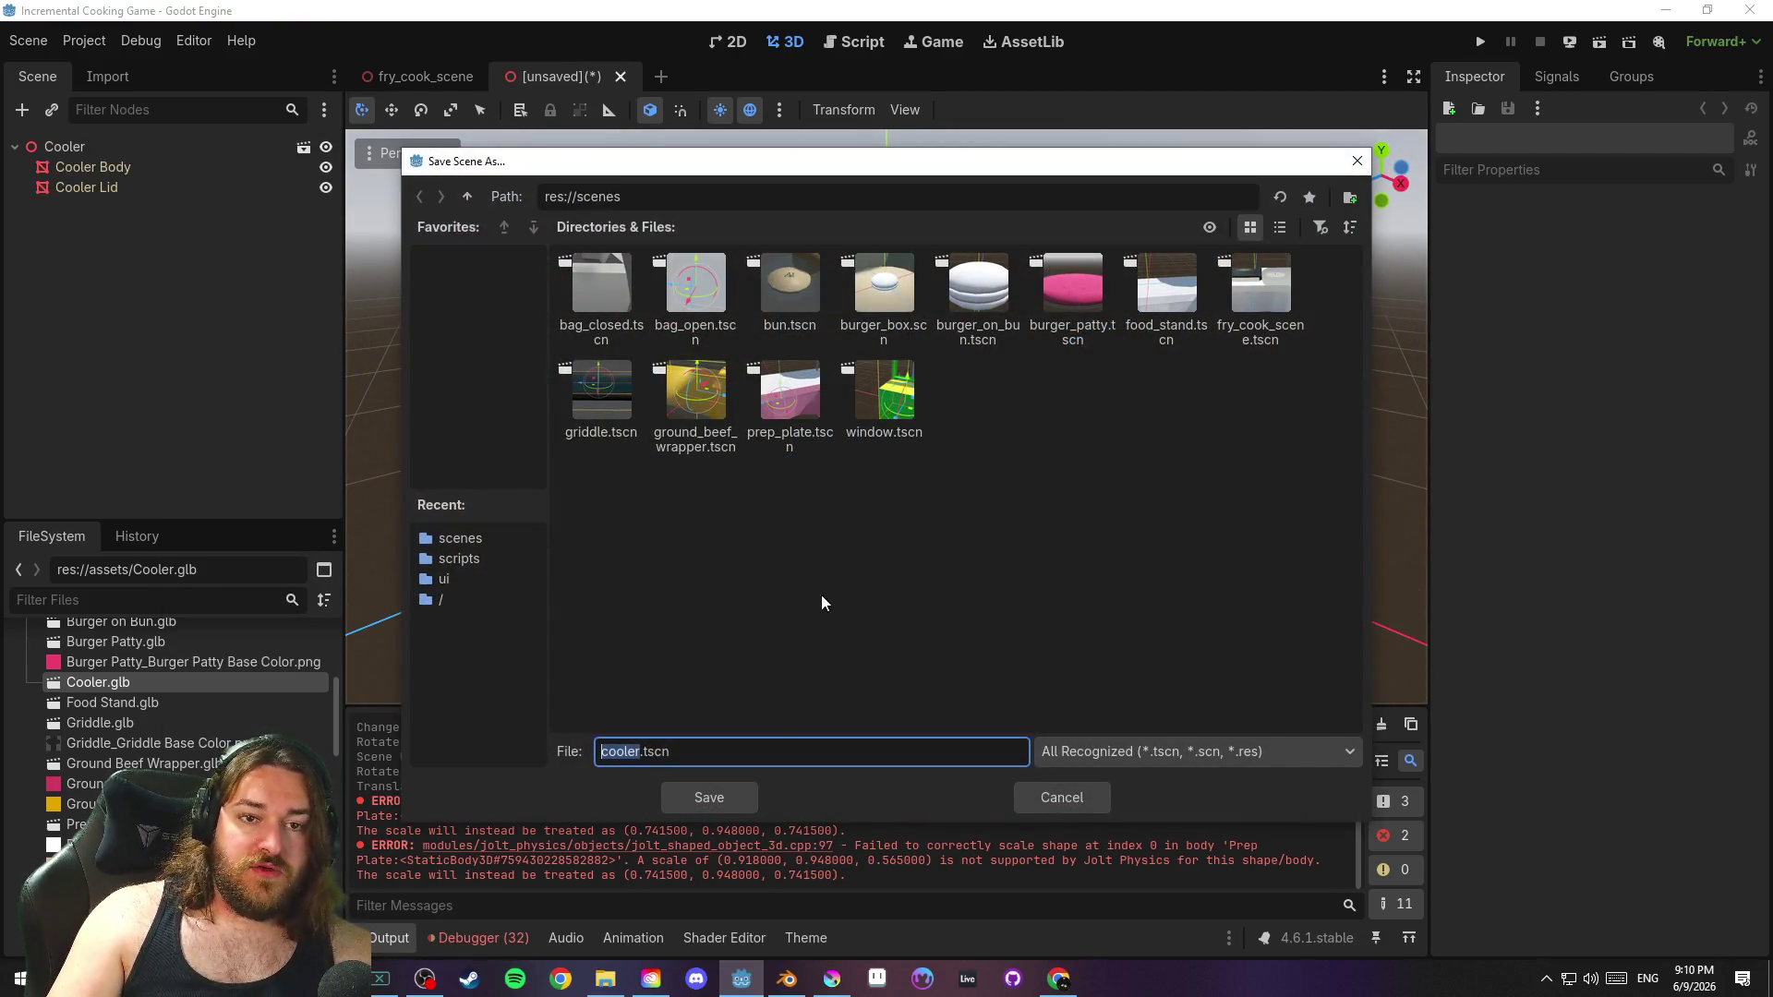
click(662, 796)
Clear the scene's inheritance and change the Cooler root's type to StaticBody3D
right_click(104, 144)
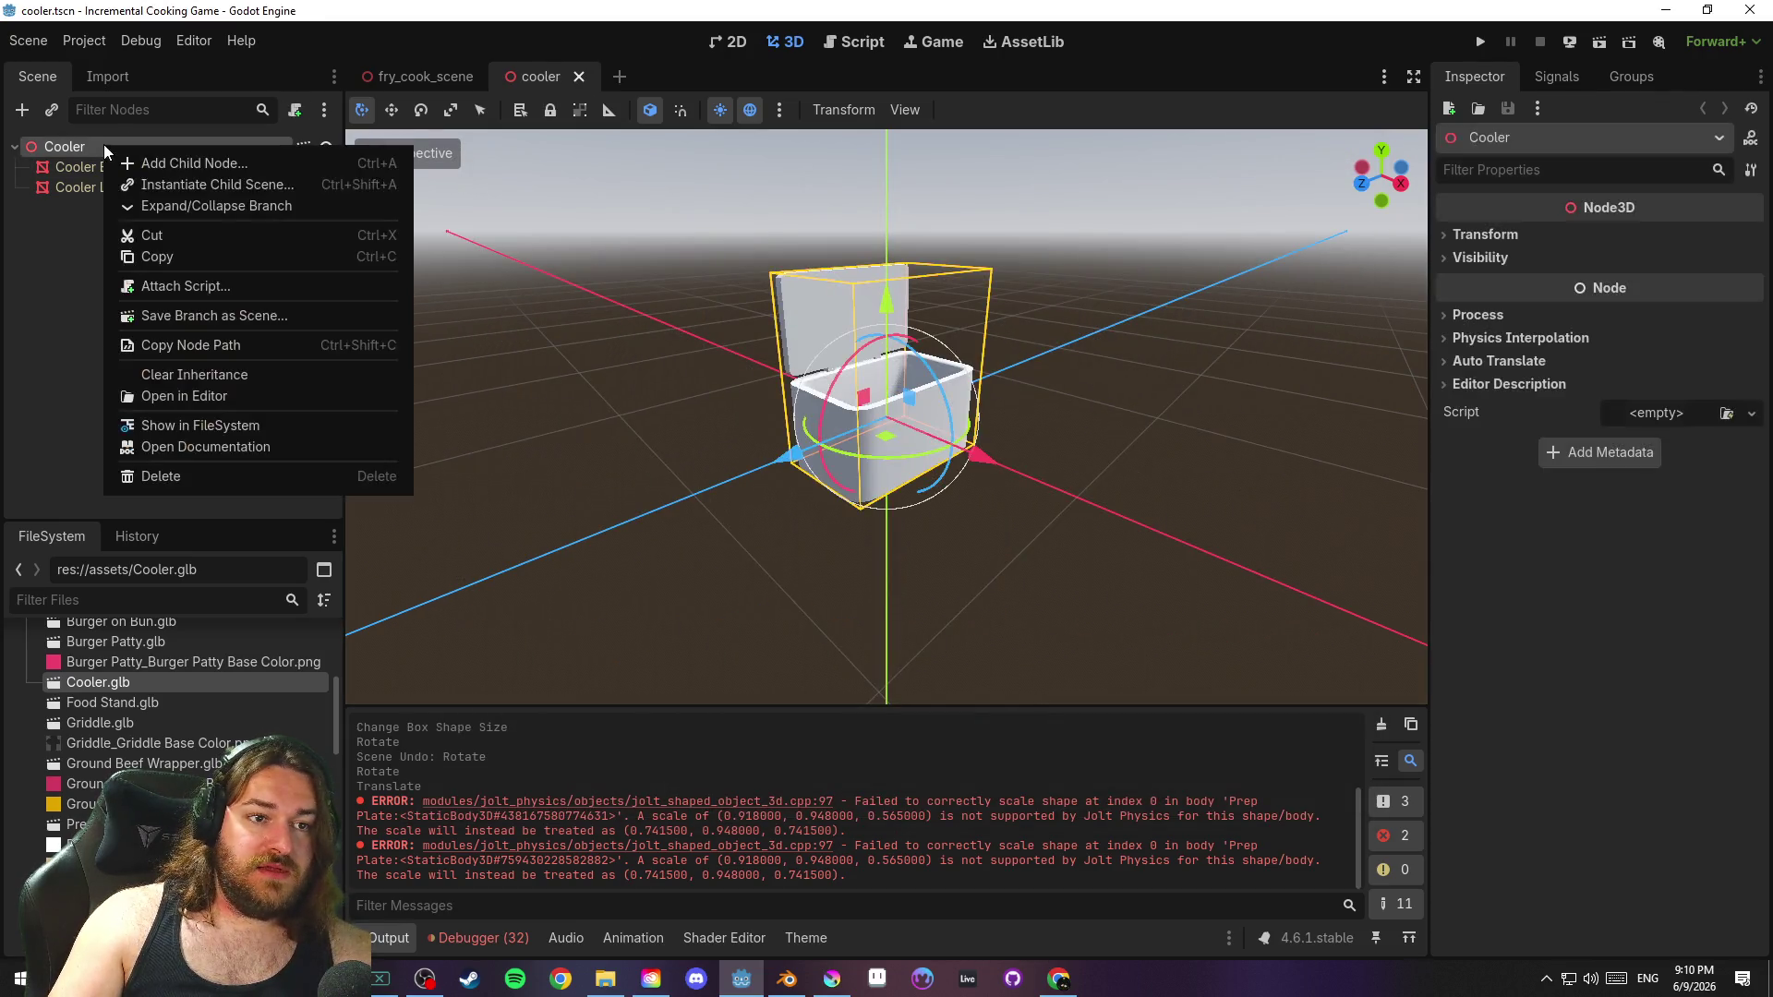
click(231, 374)
click(827, 517)
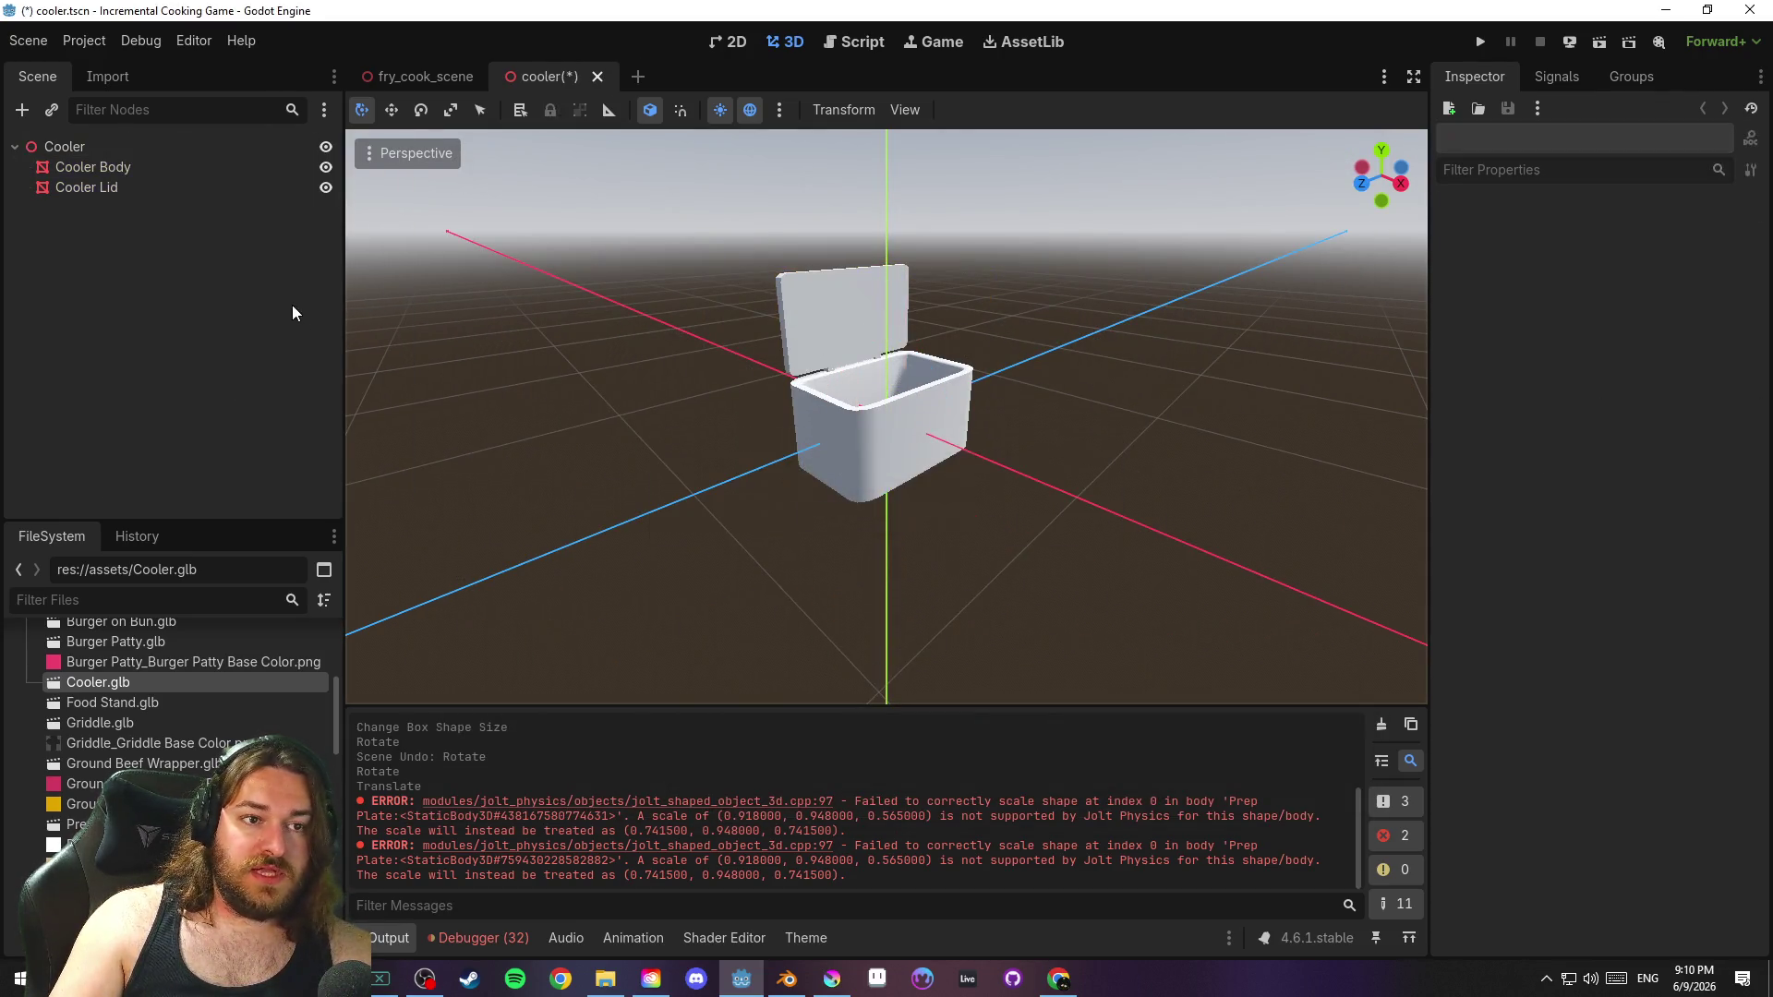
click(103, 145)
right_click(120, 144)
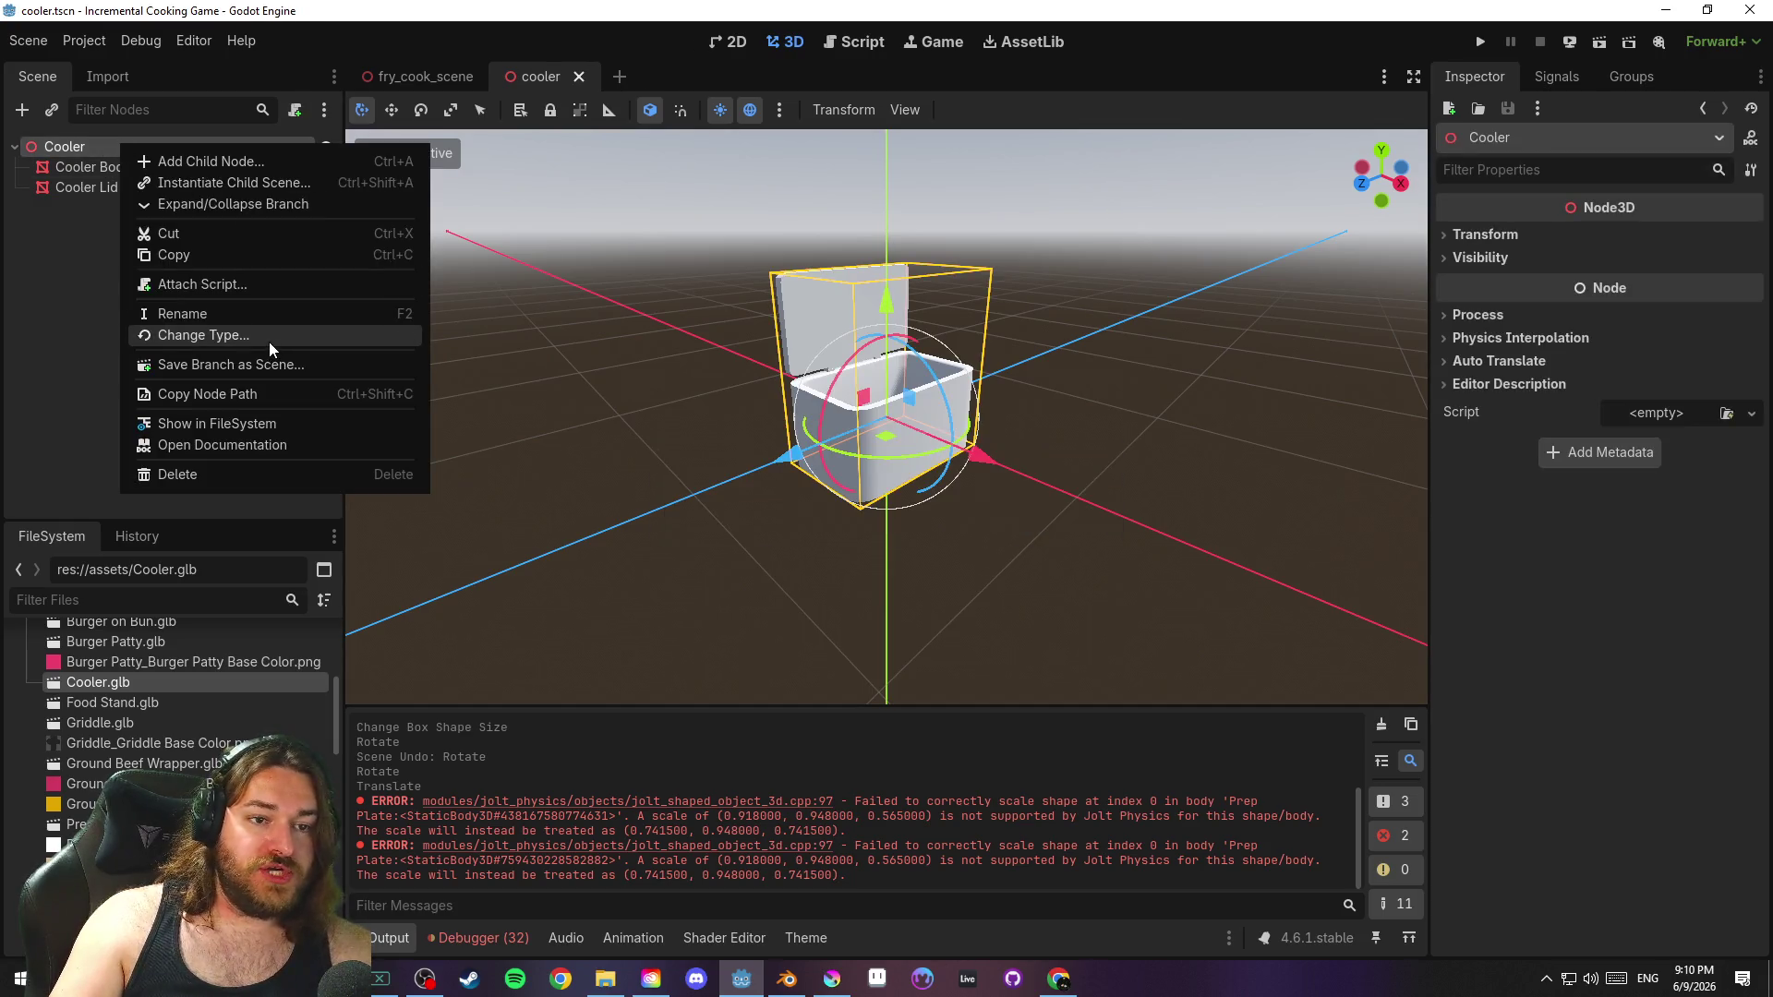
click(269, 340)
text(static)
key(Return)
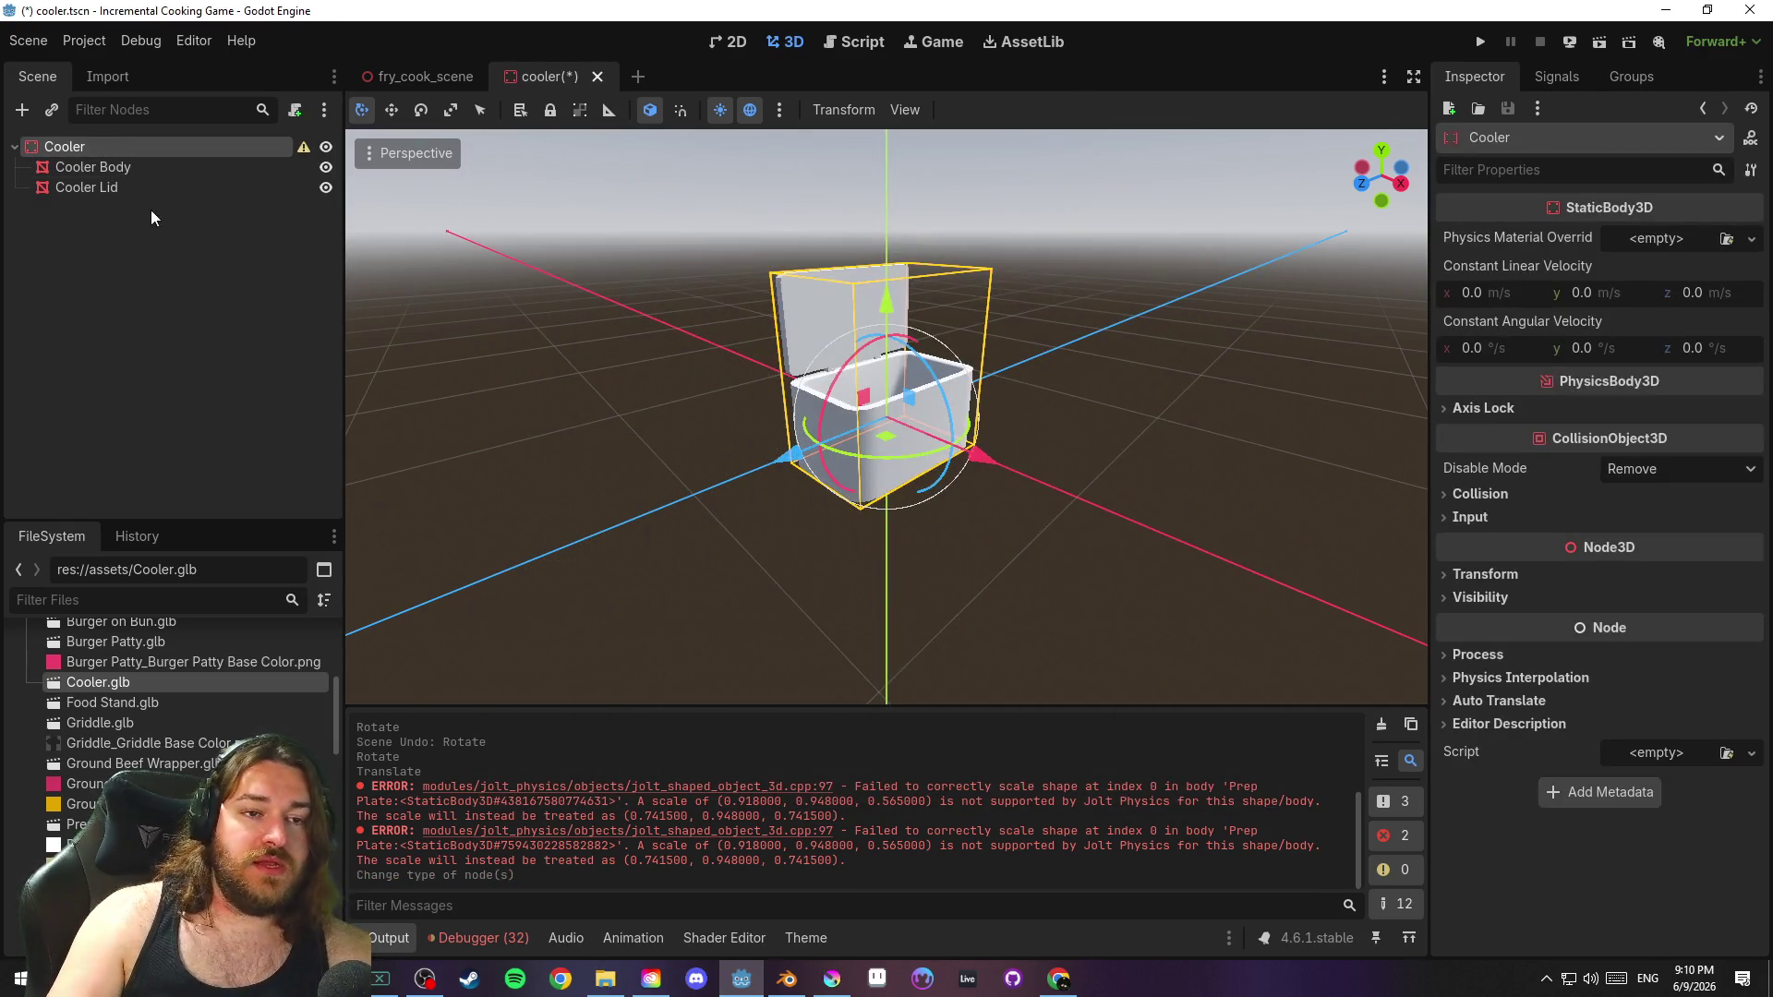
Add a CollisionShape3D child under Cooler and give it a BoxShape3D shape
right_click(151, 151)
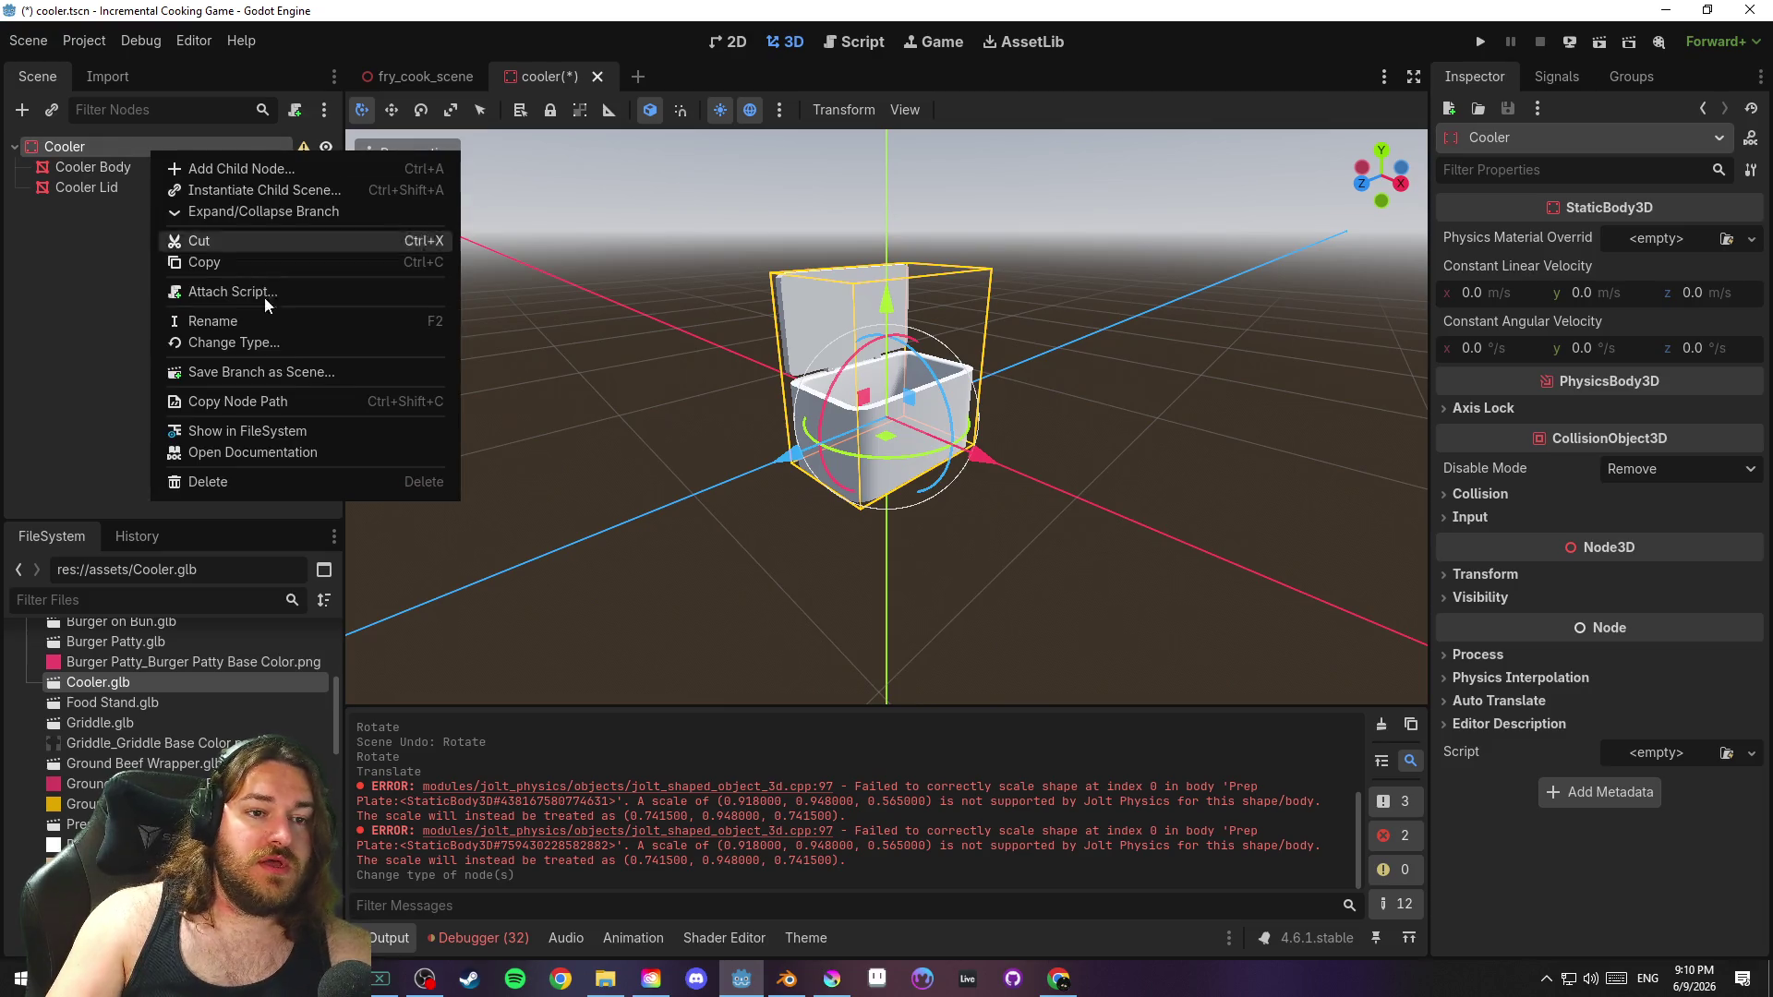
click(120, 253)
click(128, 151)
key(ctrl+a)
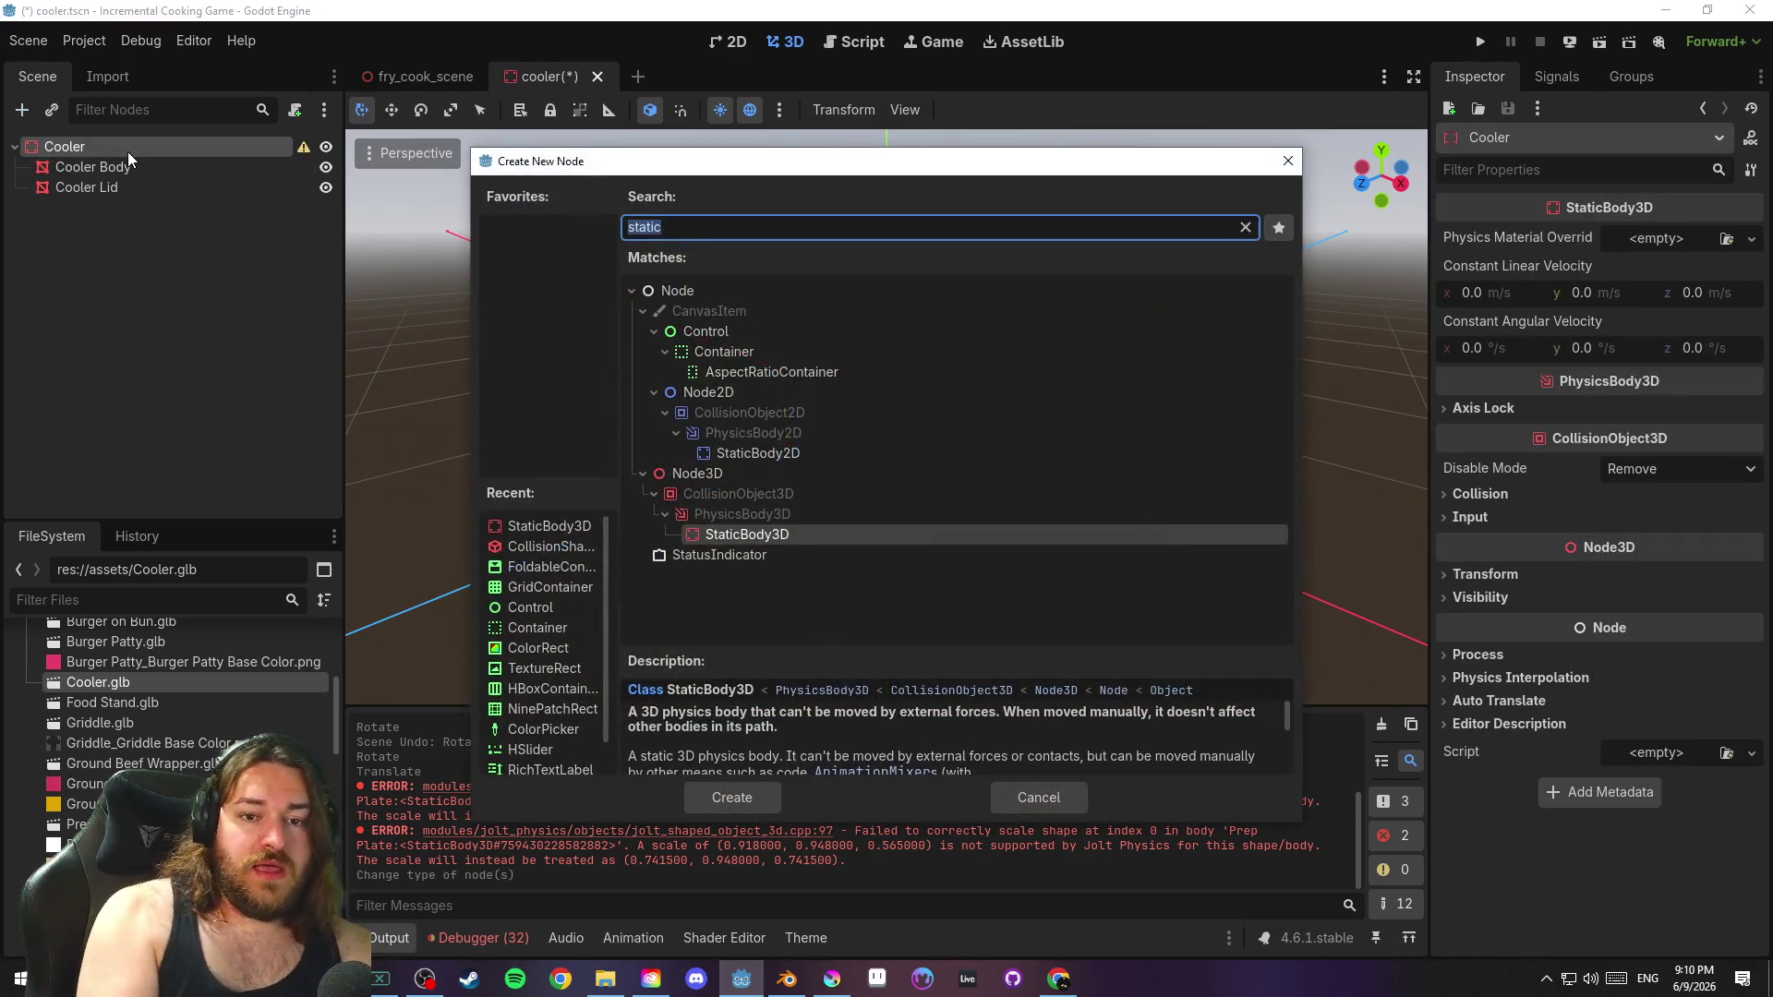
text(coll)
key(Return)
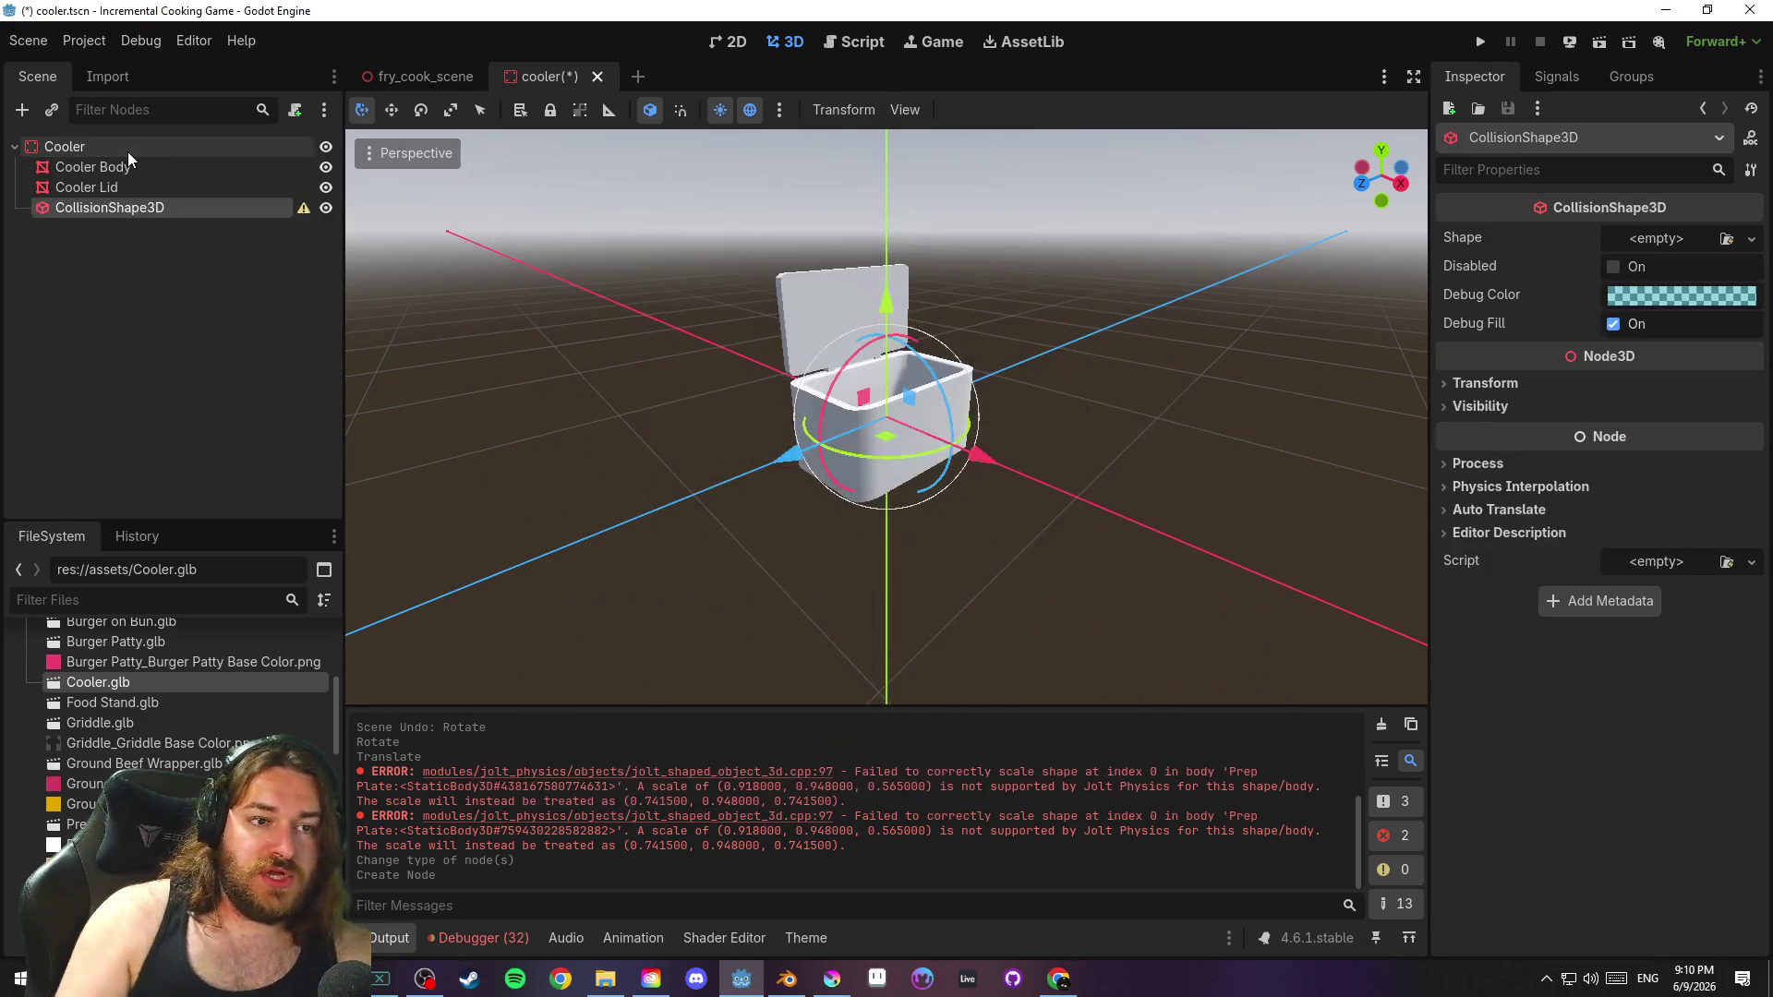
click(1641, 240)
click(1613, 334)
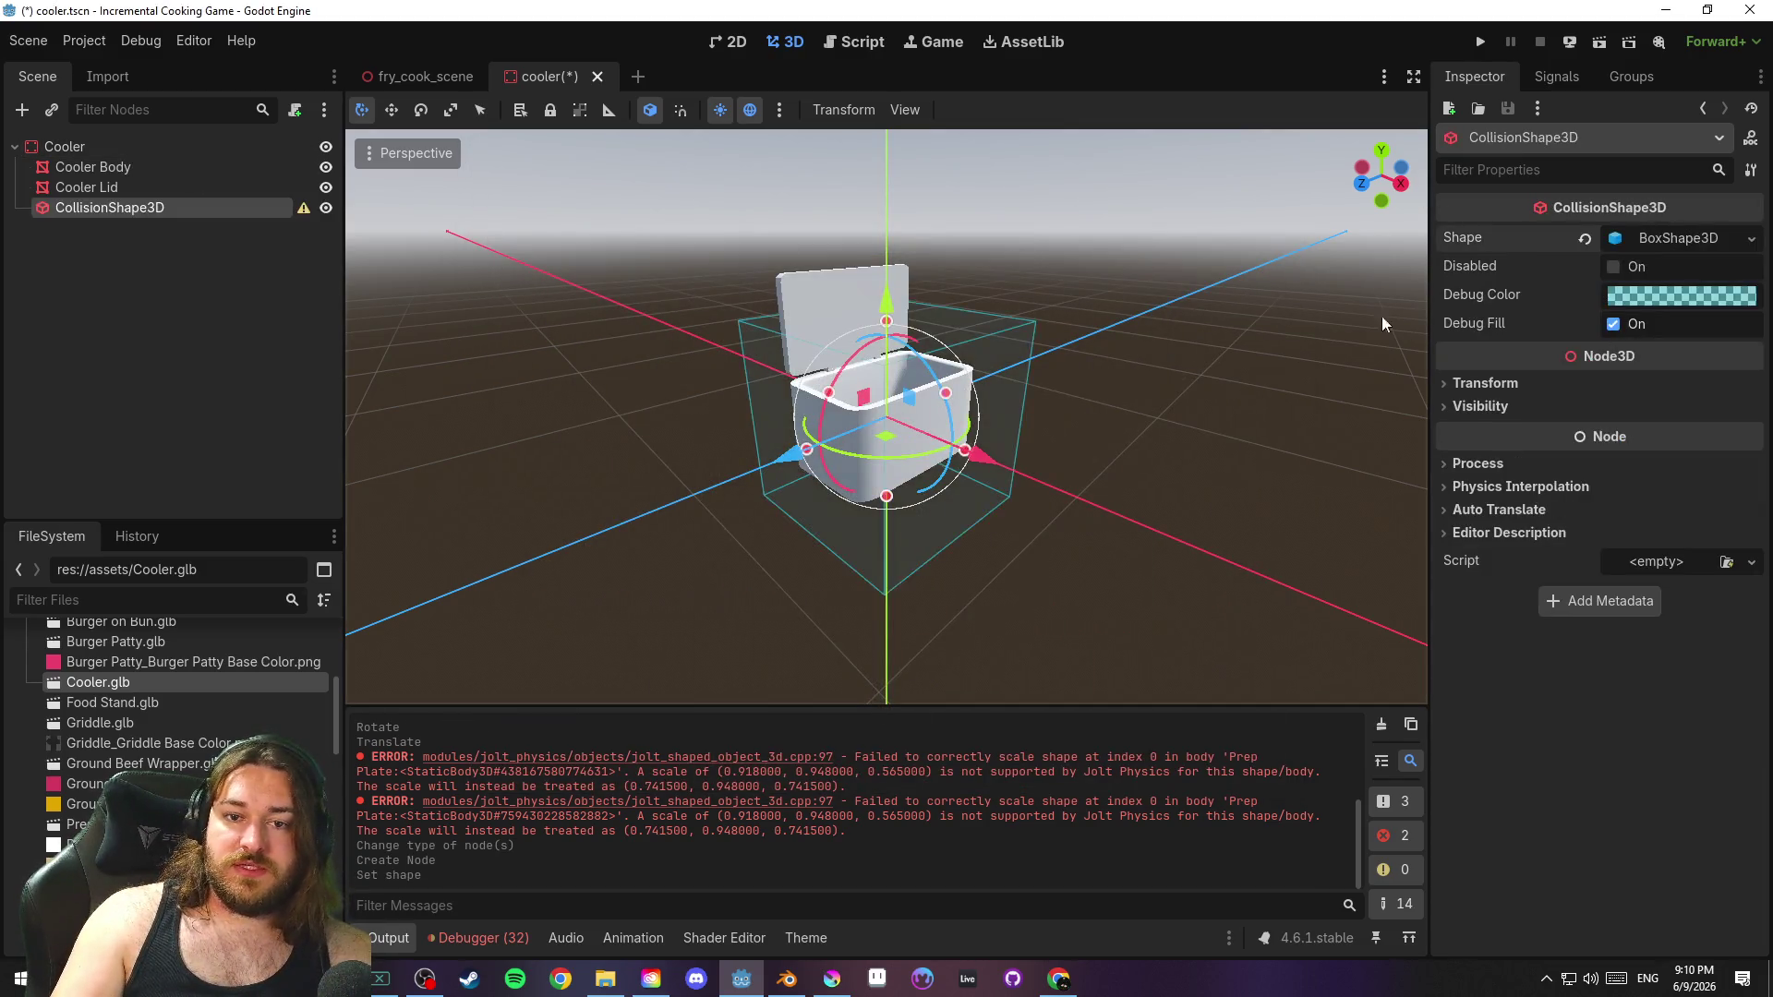
In front view, narrow and shorten the collision box to the body and raise it slightly
key(KP_1)
drag(1037, 417, 974, 420)
drag(887, 569, 902, 502)
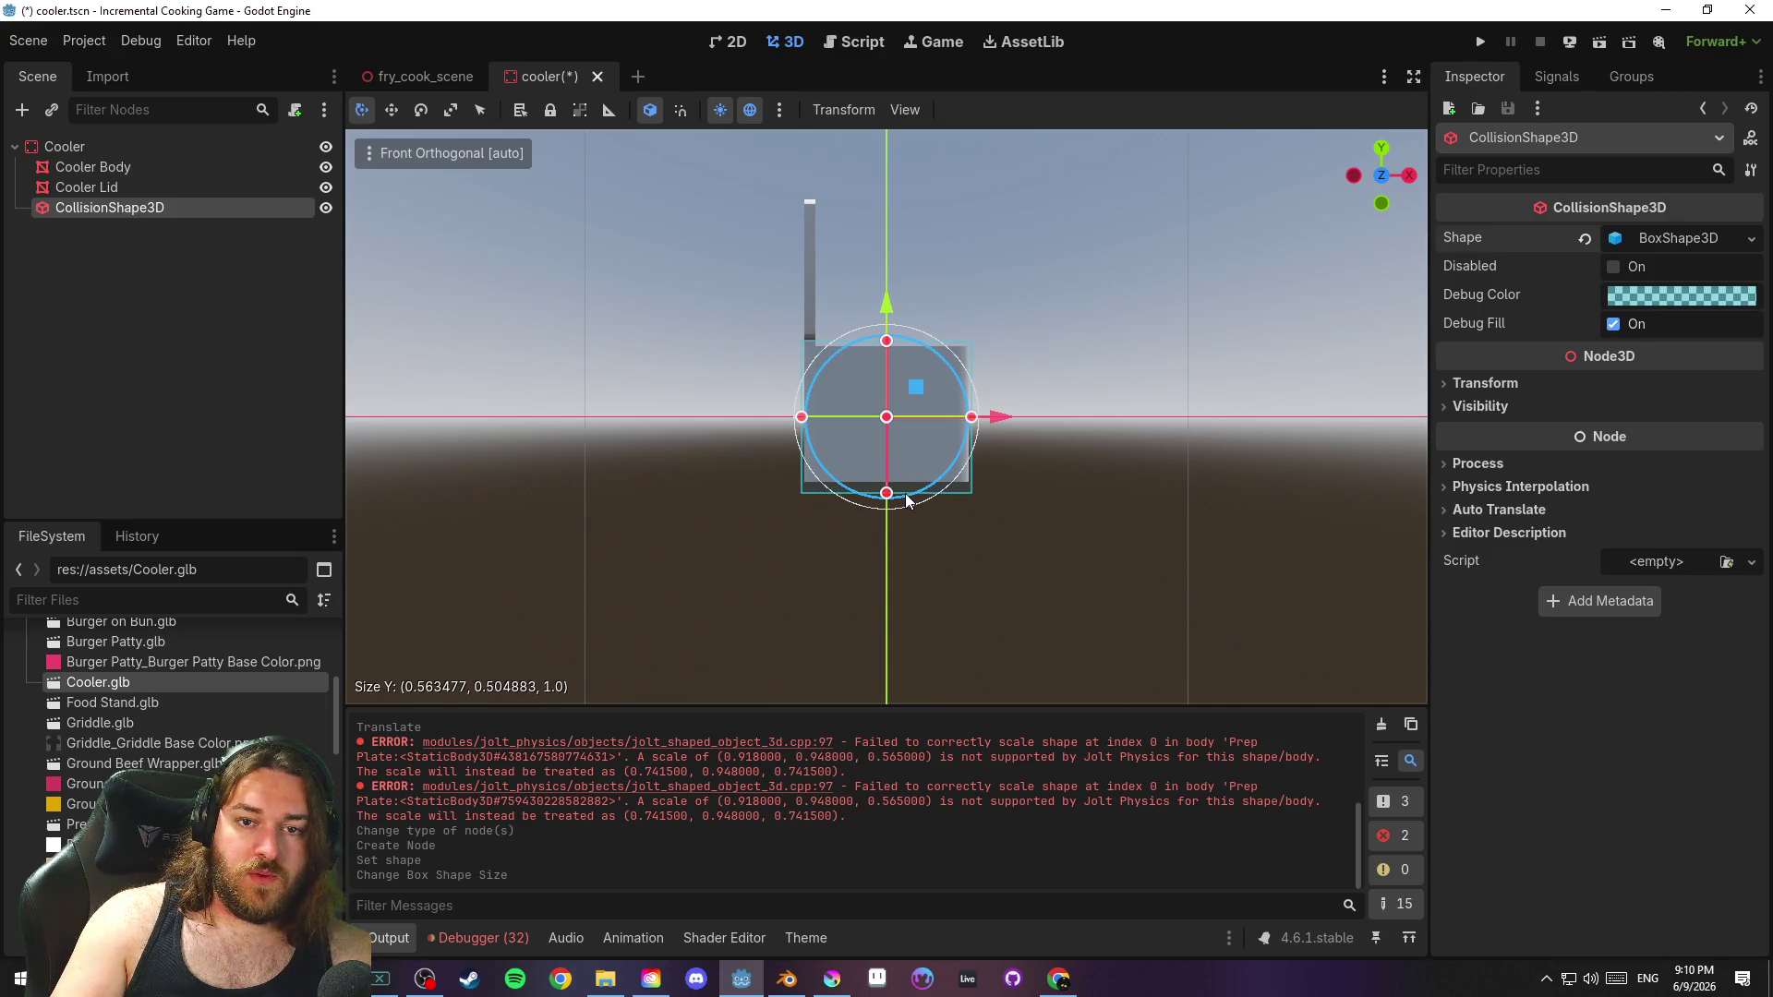
drag(907, 496, 908, 494)
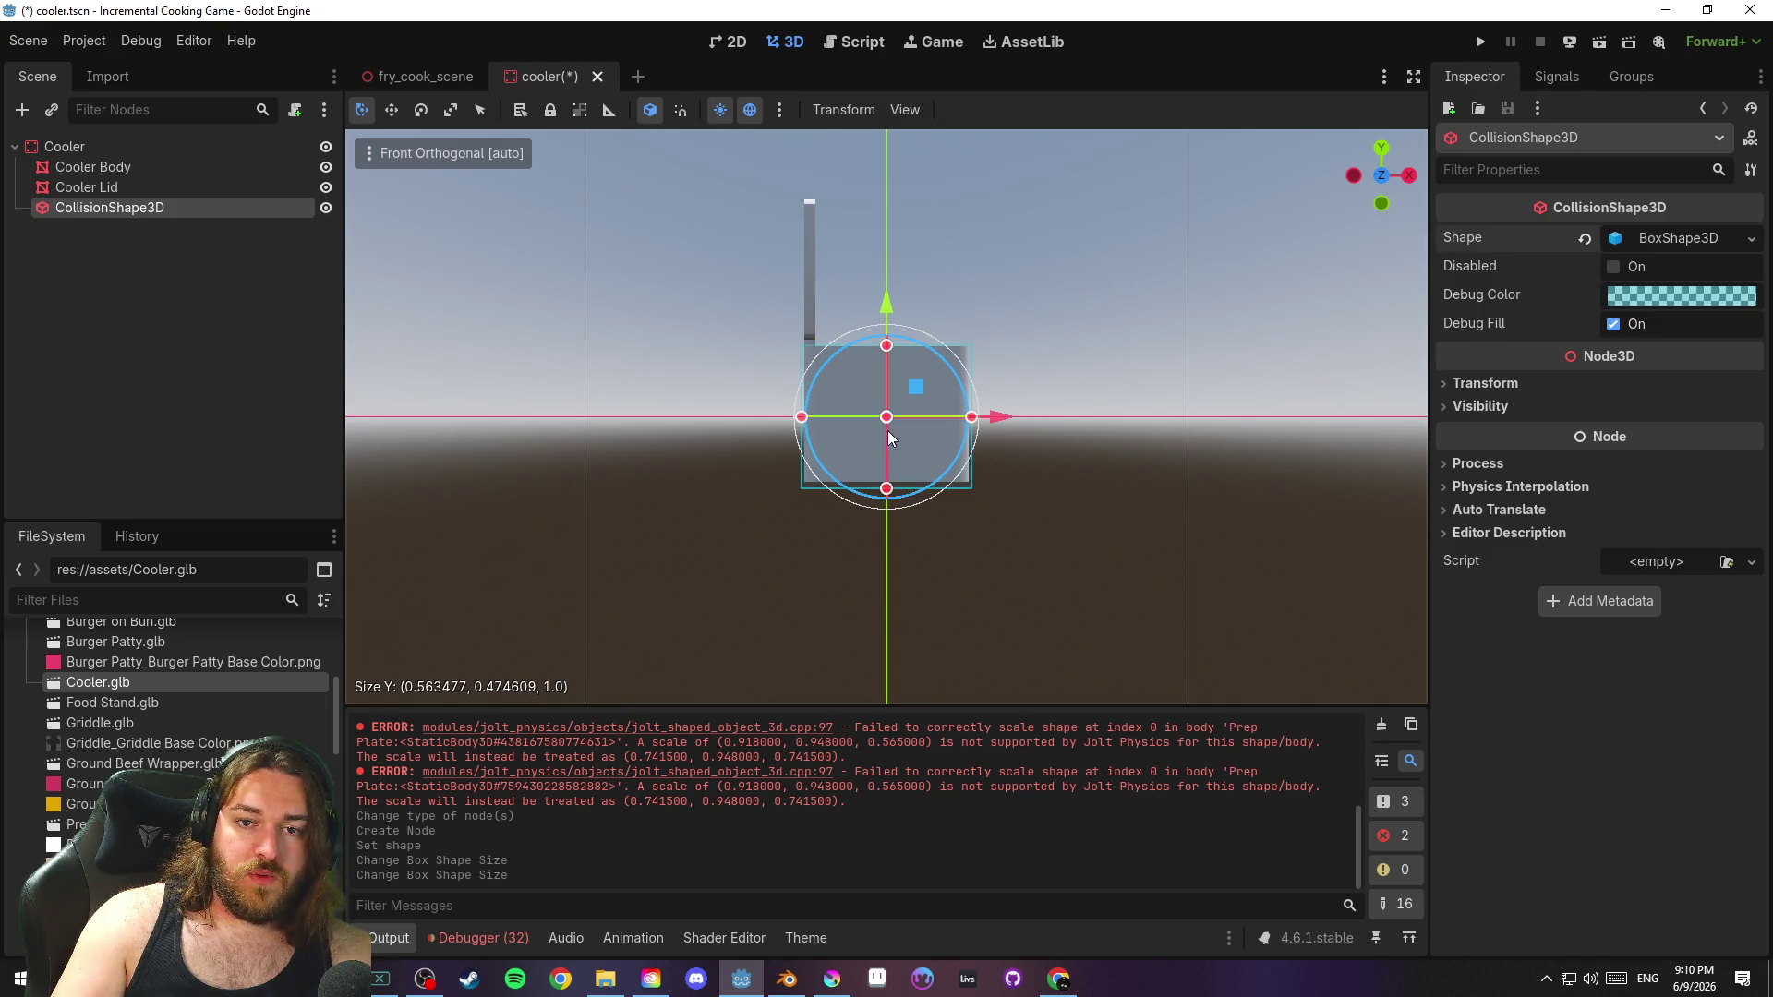
drag(884, 307, 888, 305)
In right view, narrow the box's depth to the body, save, and select Cooler Lid
key(KP_3)
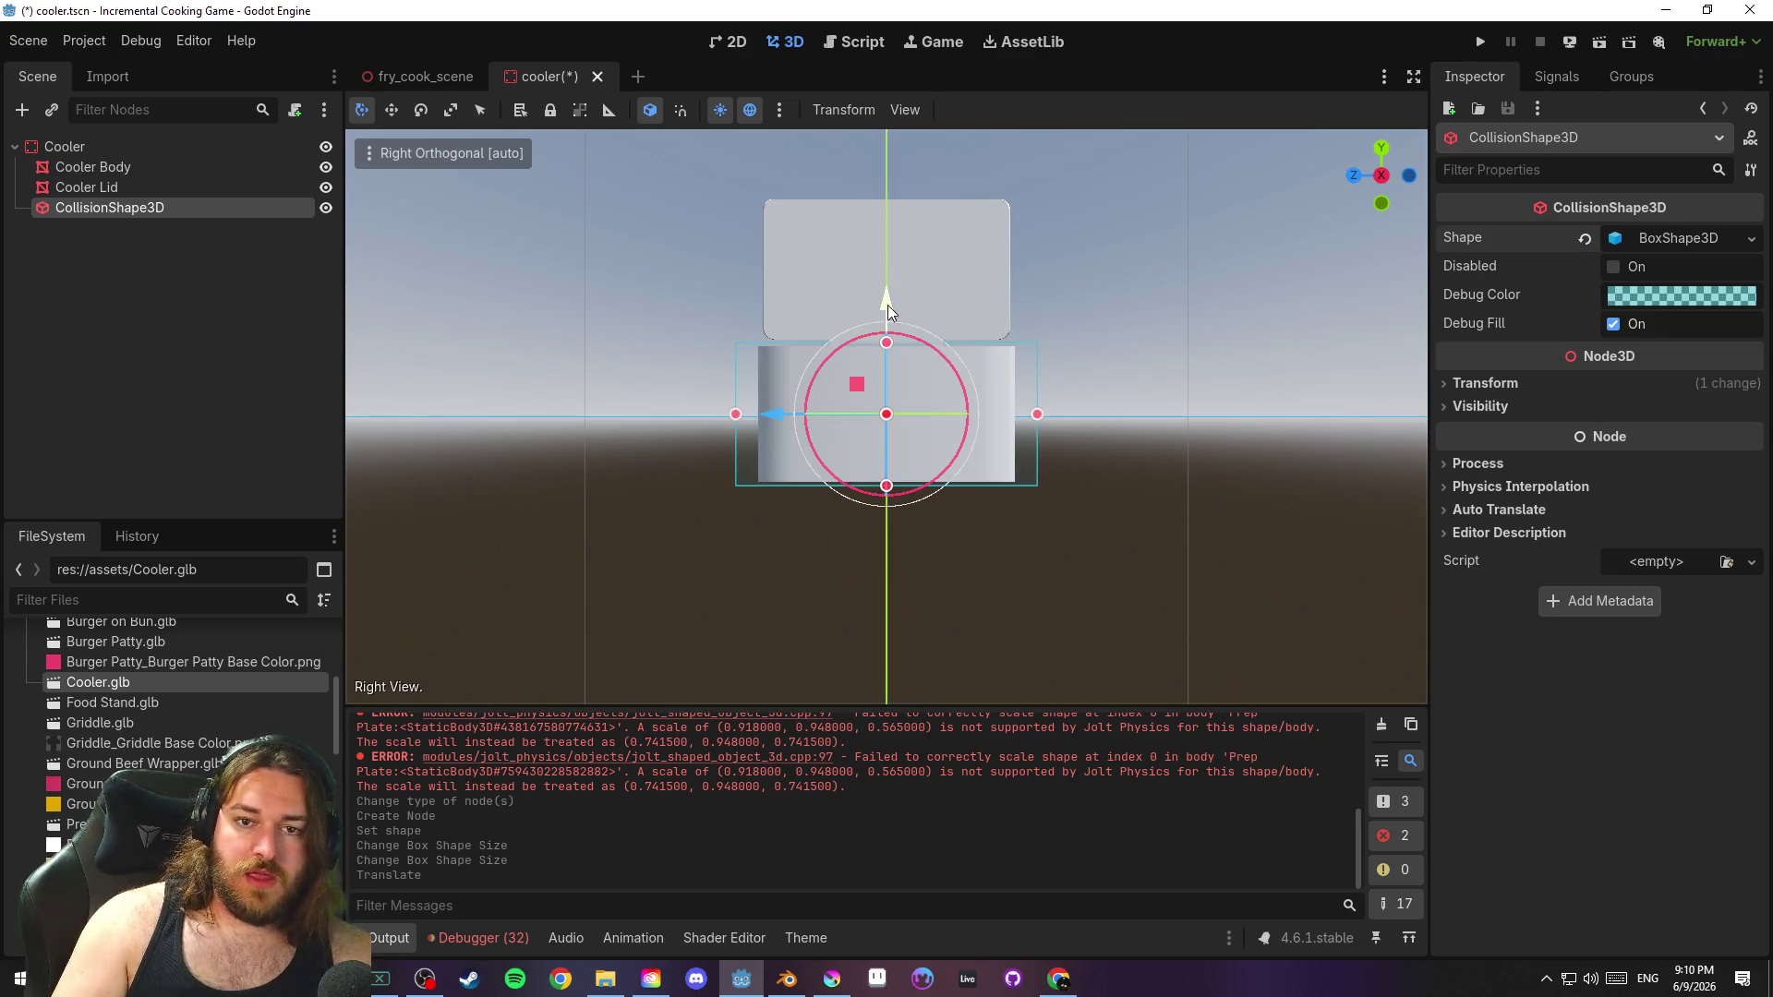
drag(736, 416, 755, 417)
click(1189, 428)
key(ctrl+s)
mouse_move(1212, 400)
mouse_down()
mouse_move(1176, 525)
mouse_move(1236, 514)
mouse_move(1016, 480)
mouse_up()
click(186, 187)
mouse_move(766, 305)
mouse_down()
mouse_move(1005, 267)
mouse_move(1006, 364)
mouse_move(1082, 338)
mouse_move(1056, 291)
mouse_move(1089, 300)
mouse_move(956, 330)
mouse_up()
key(ctrl+s)
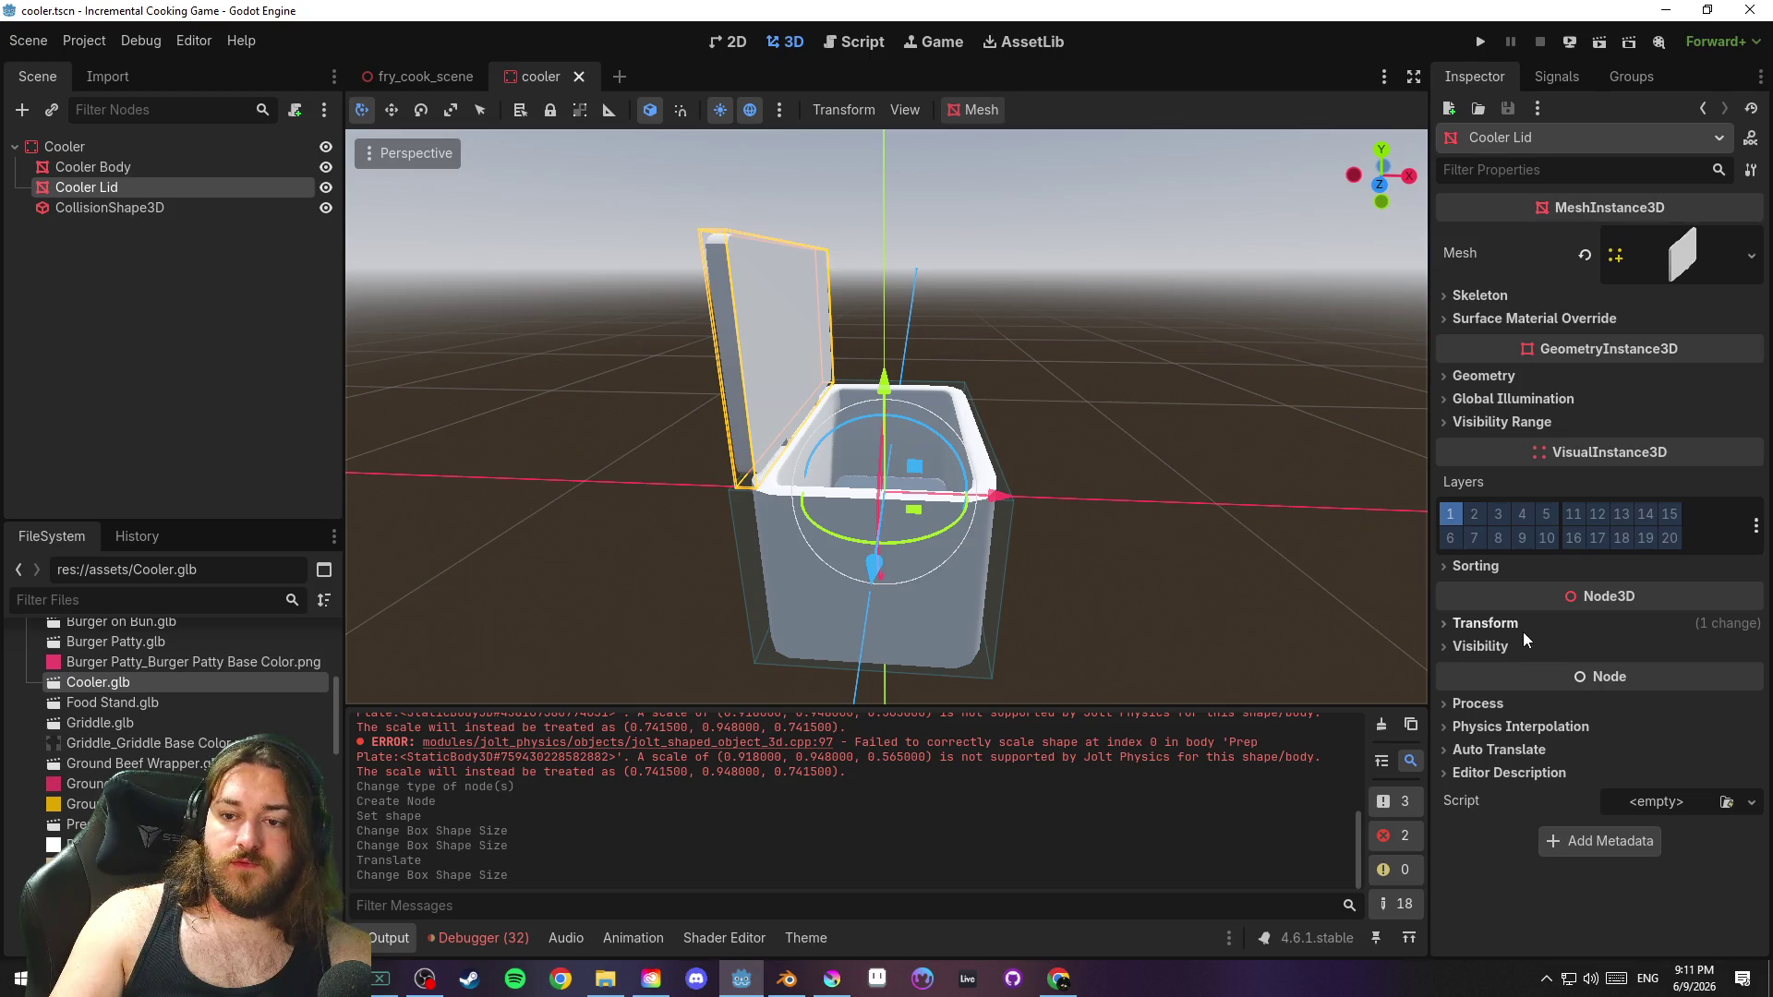
Inspect the Cooler Lid's transform and geometry settings in the Inspector
click(1486, 624)
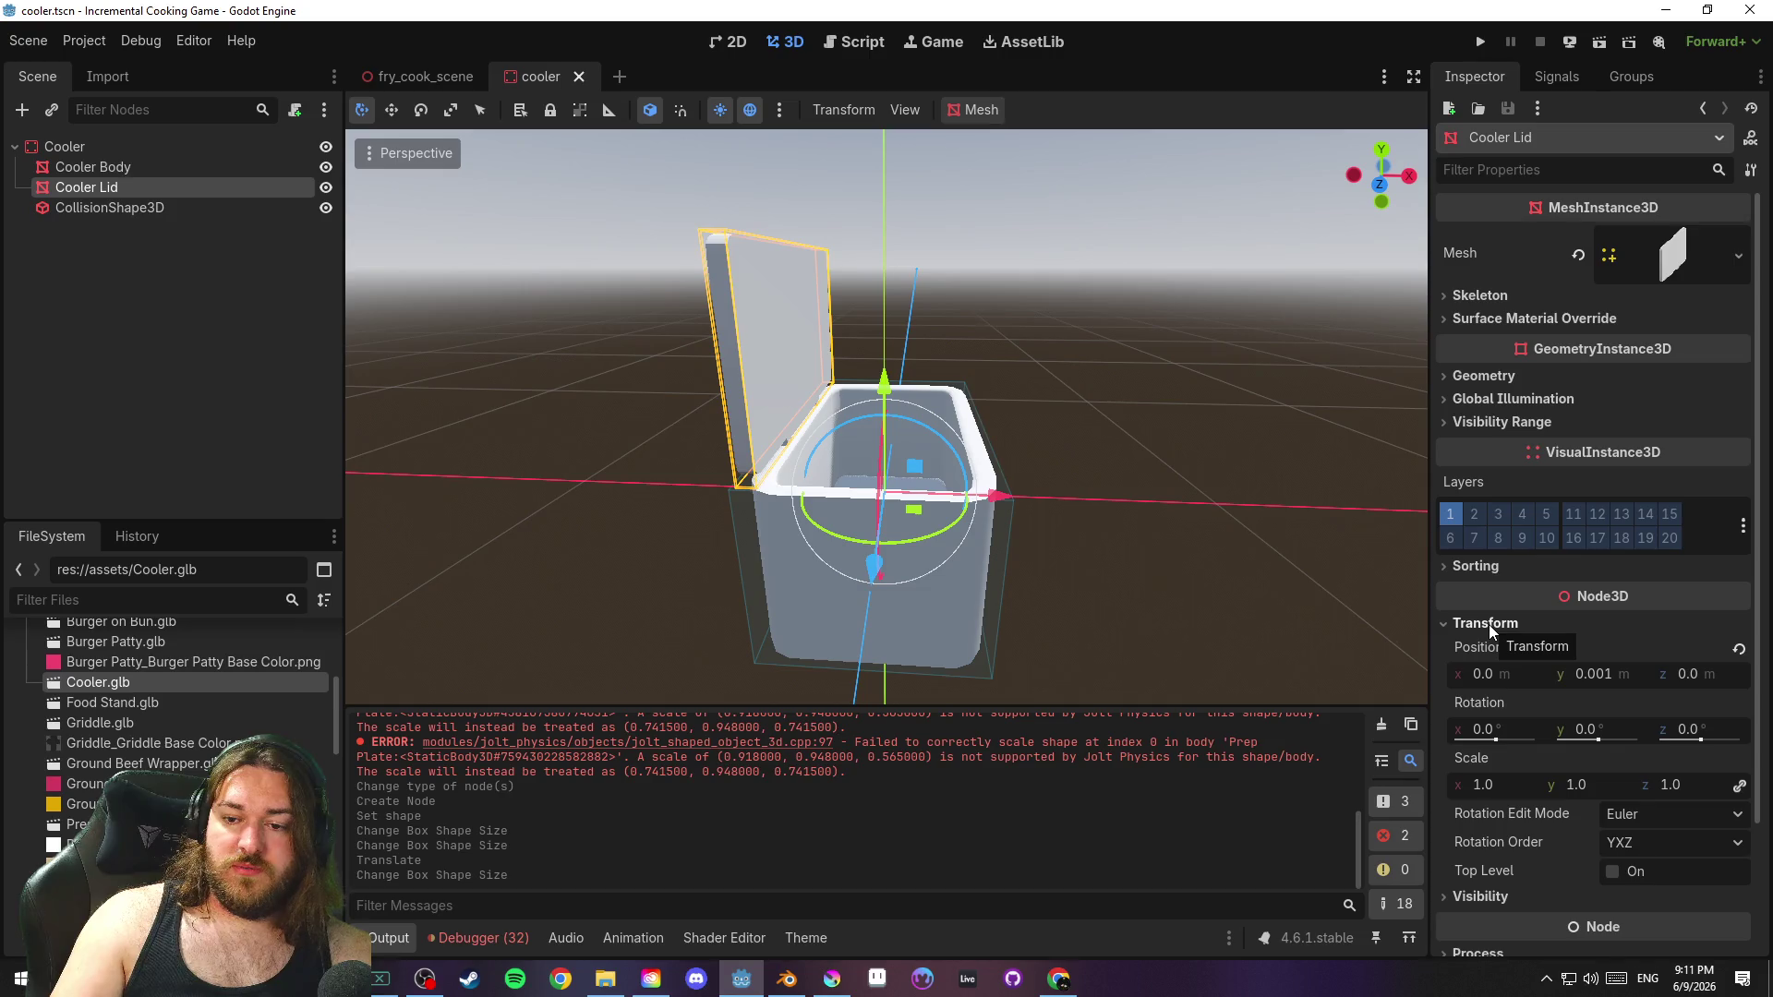
scroll(1488, 624, down, 3)
scroll(1487, 623, up, 3)
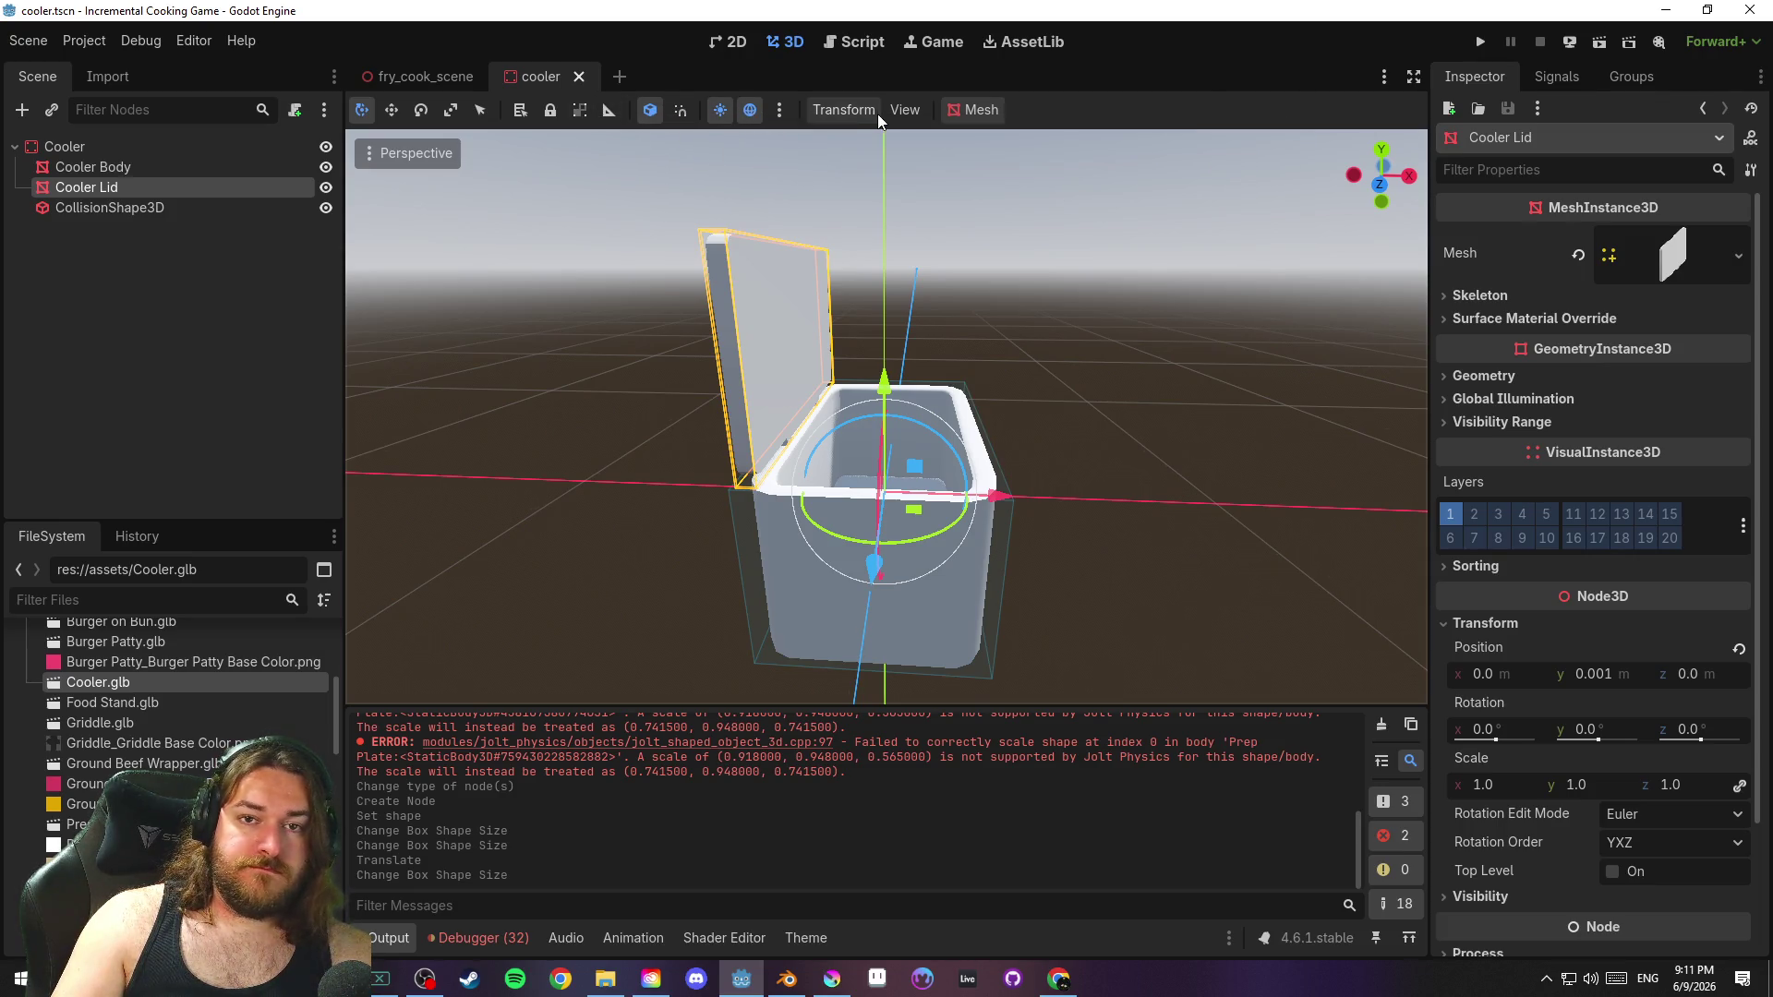
click(823, 109)
click(839, 107)
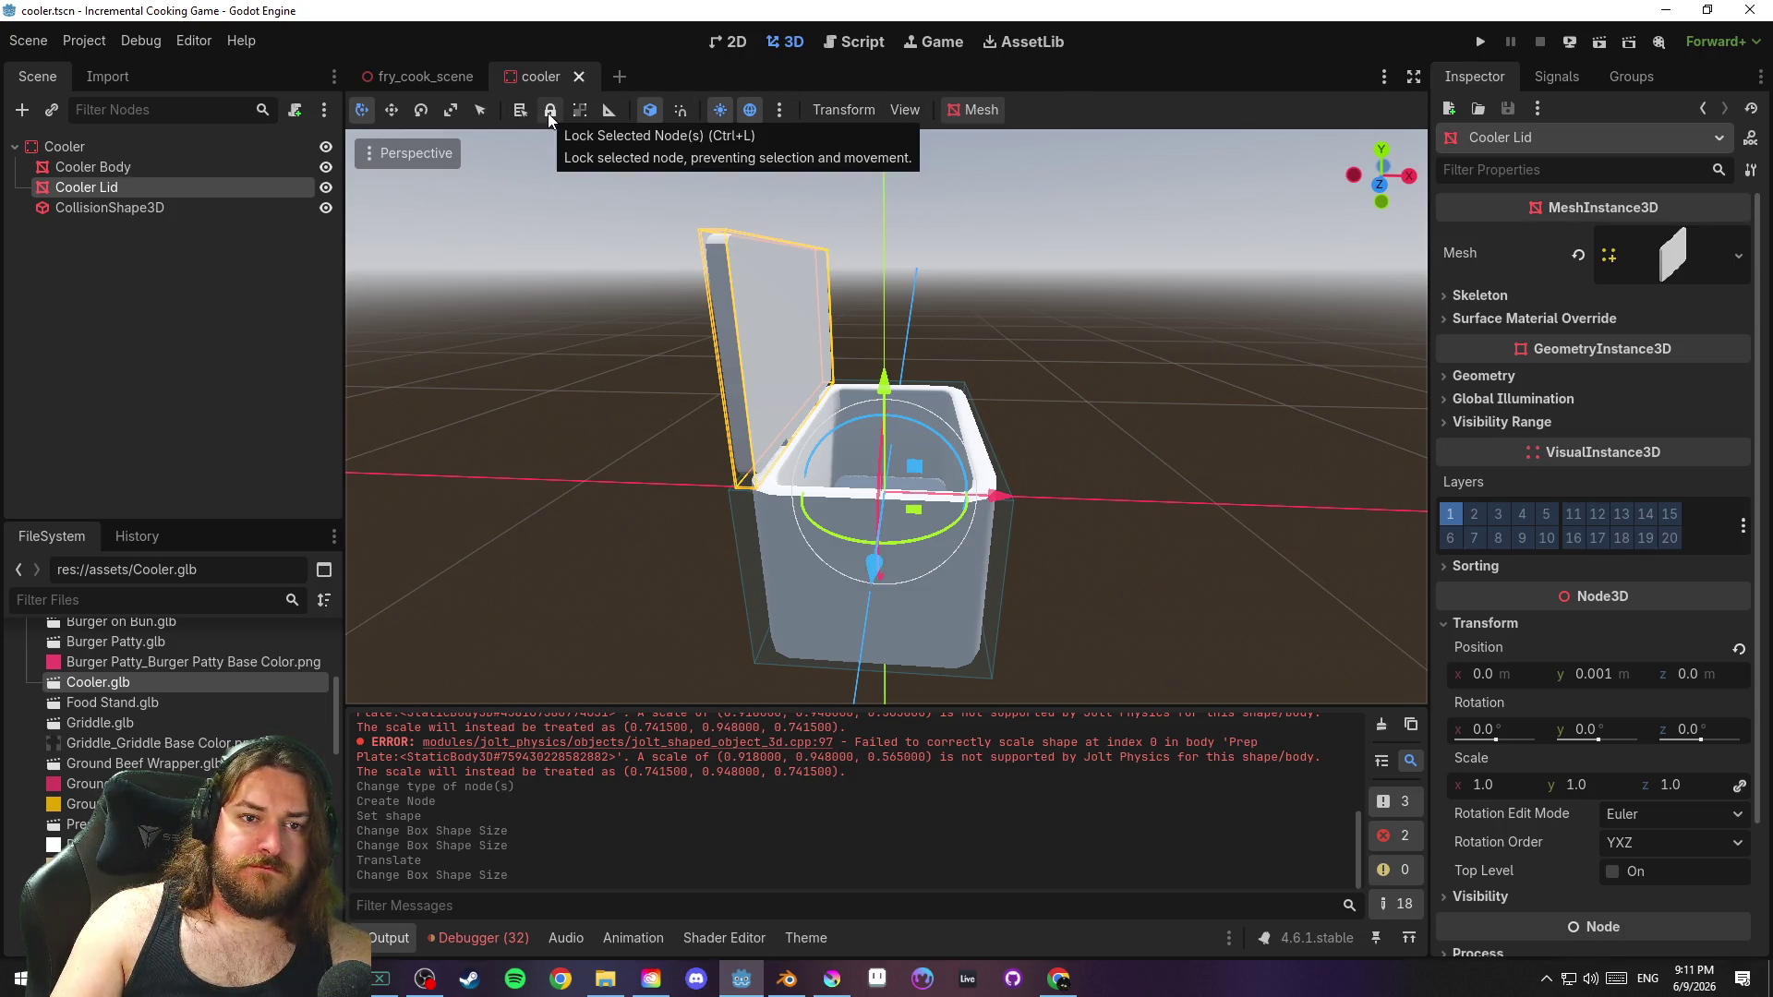
click(1484, 376)
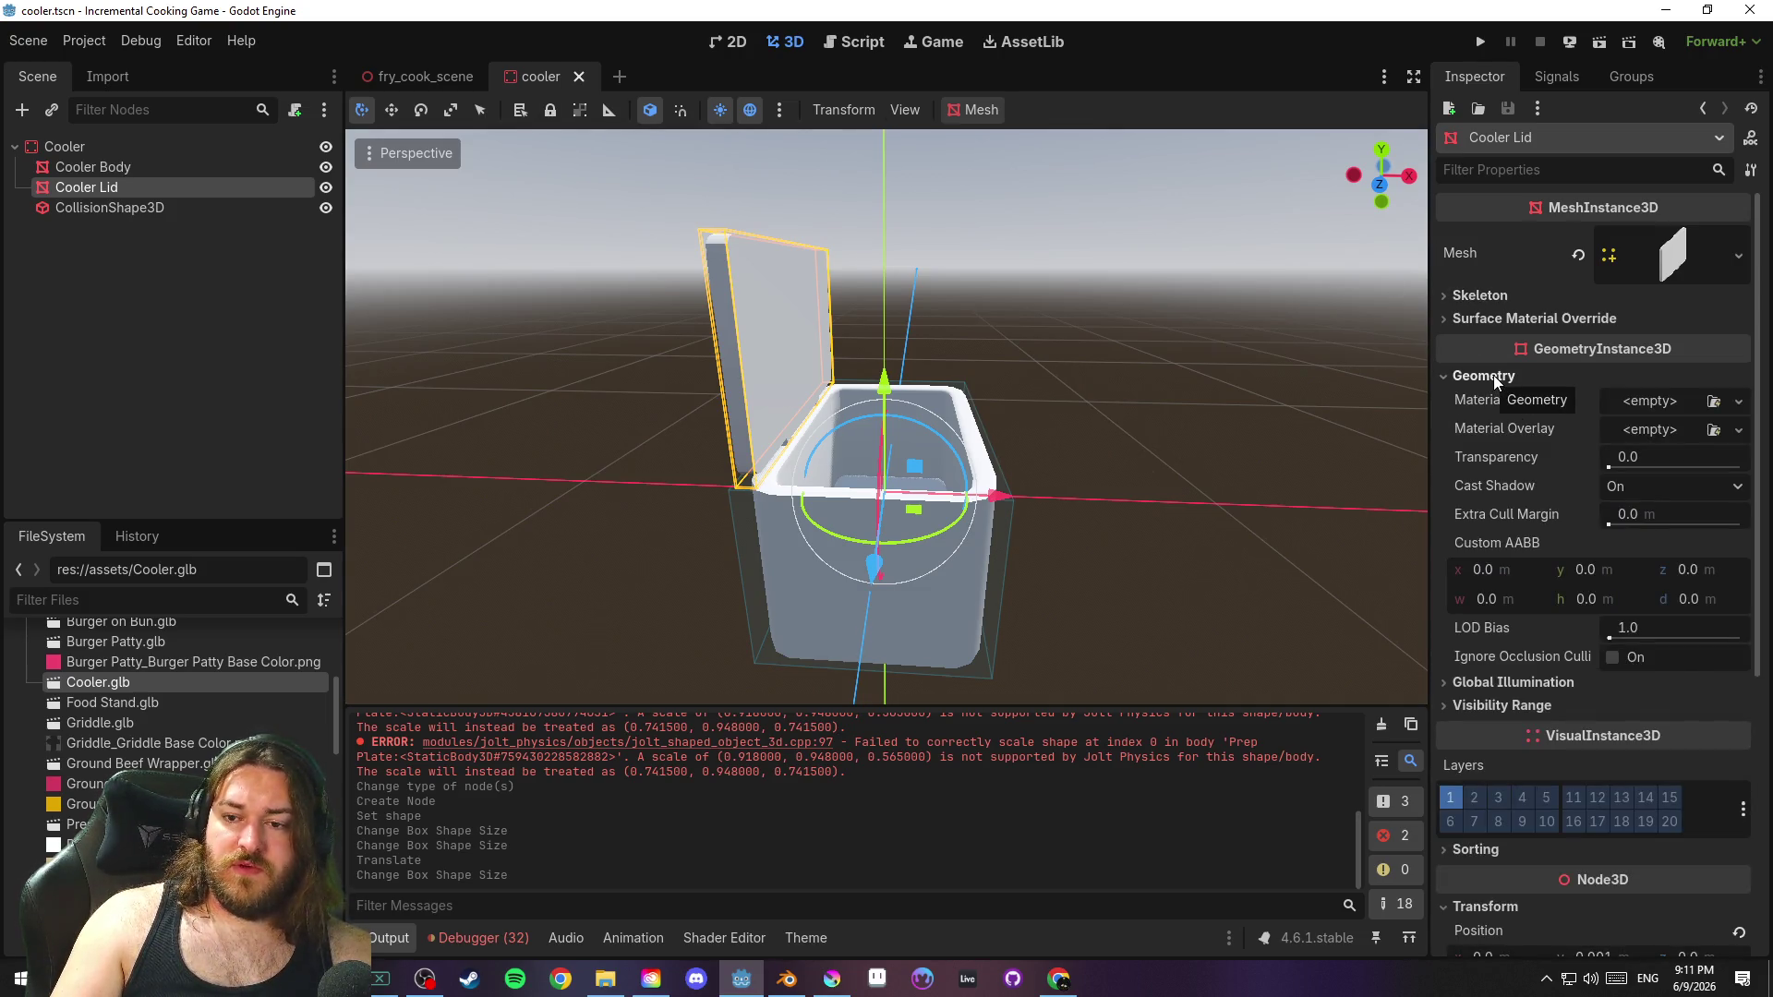
click(1493, 375)
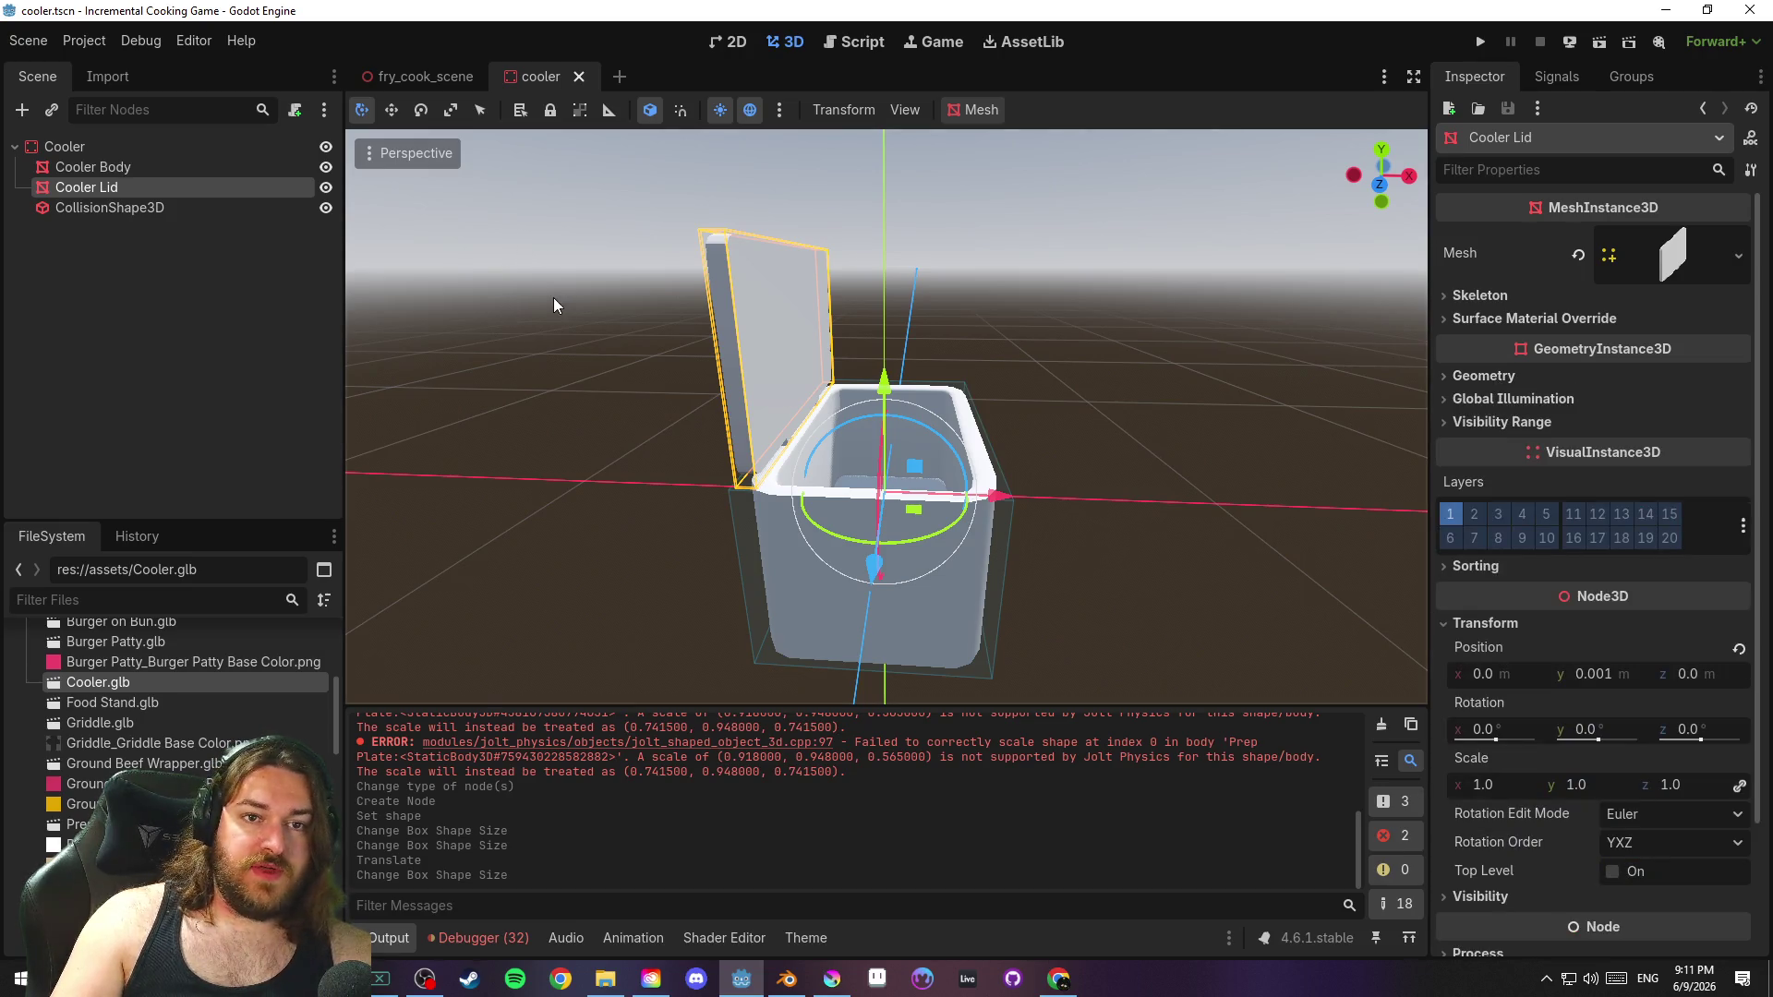
Rotate the lid -90° on Z and align it along X over the body in Top view
mouse_move(884, 417)
mouse_down()
mouse_move(1043, 471)
mouse_move(839, 496)
mouse_up()
key(KP_7)
key(g)
key(x)
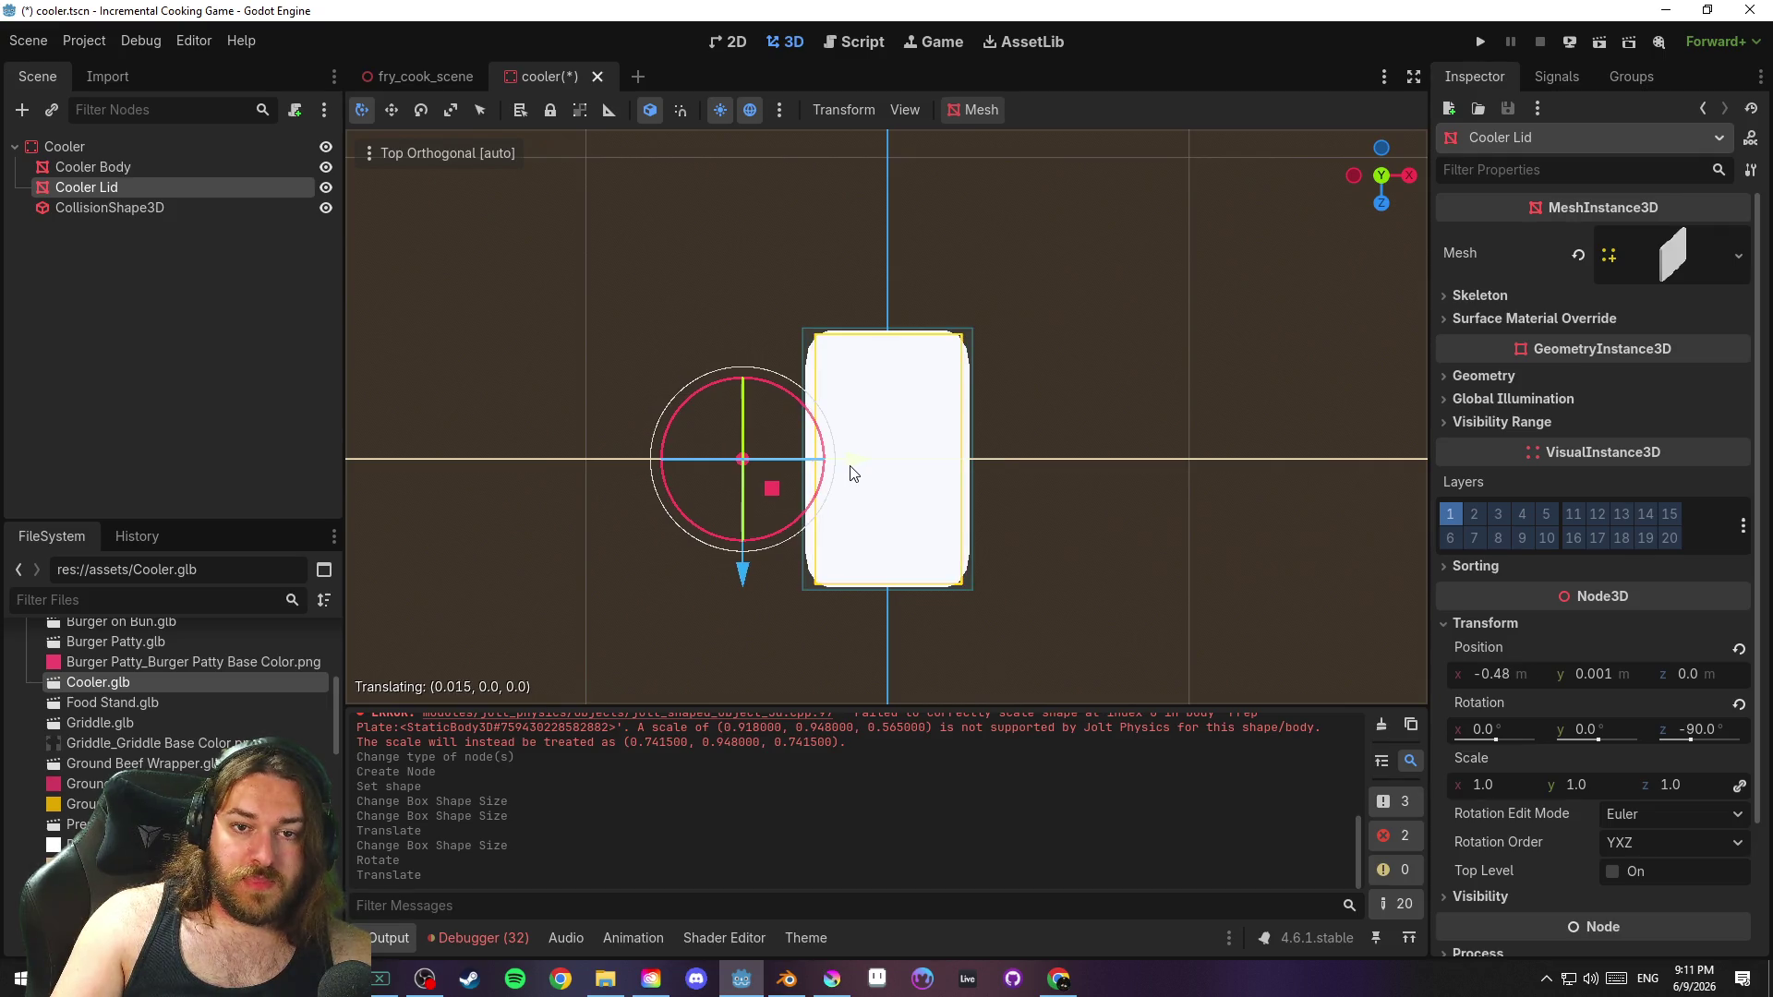
click(851, 473)
Orbit around the cooler to check the lid's fit, then save the cooler scene
click(1151, 384)
scroll(953, 467, up, 5)
mouse_move(953, 467)
mouse_down()
mouse_move(1078, 294)
mouse_move(1108, 186)
mouse_move(1032, 141)
mouse_move(973, 700)
mouse_move(745, 696)
mouse_move(698, 713)
mouse_up()
scroll(845, 556, down, 5)
mouse_move(856, 553)
mouse_down()
mouse_move(979, 550)
mouse_move(941, 585)
mouse_move(934, 556)
mouse_move(882, 606)
mouse_up()
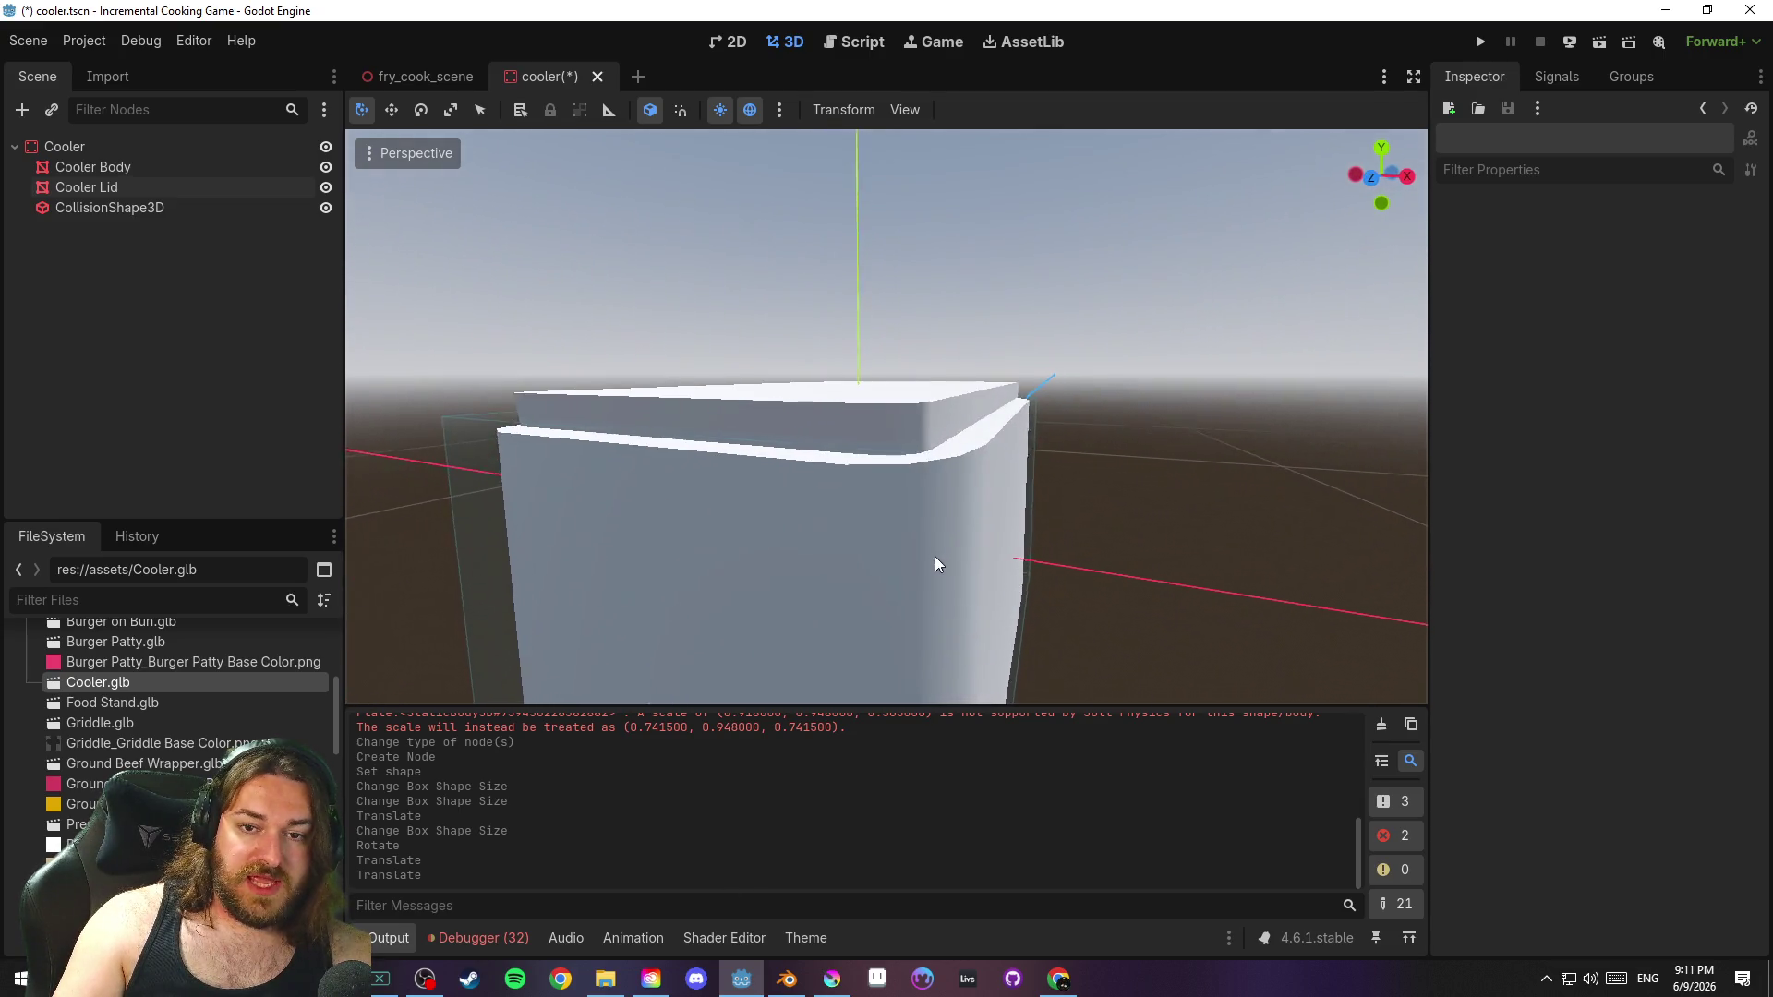
scroll(935, 556, down, 2)
scroll(877, 612, down, 3)
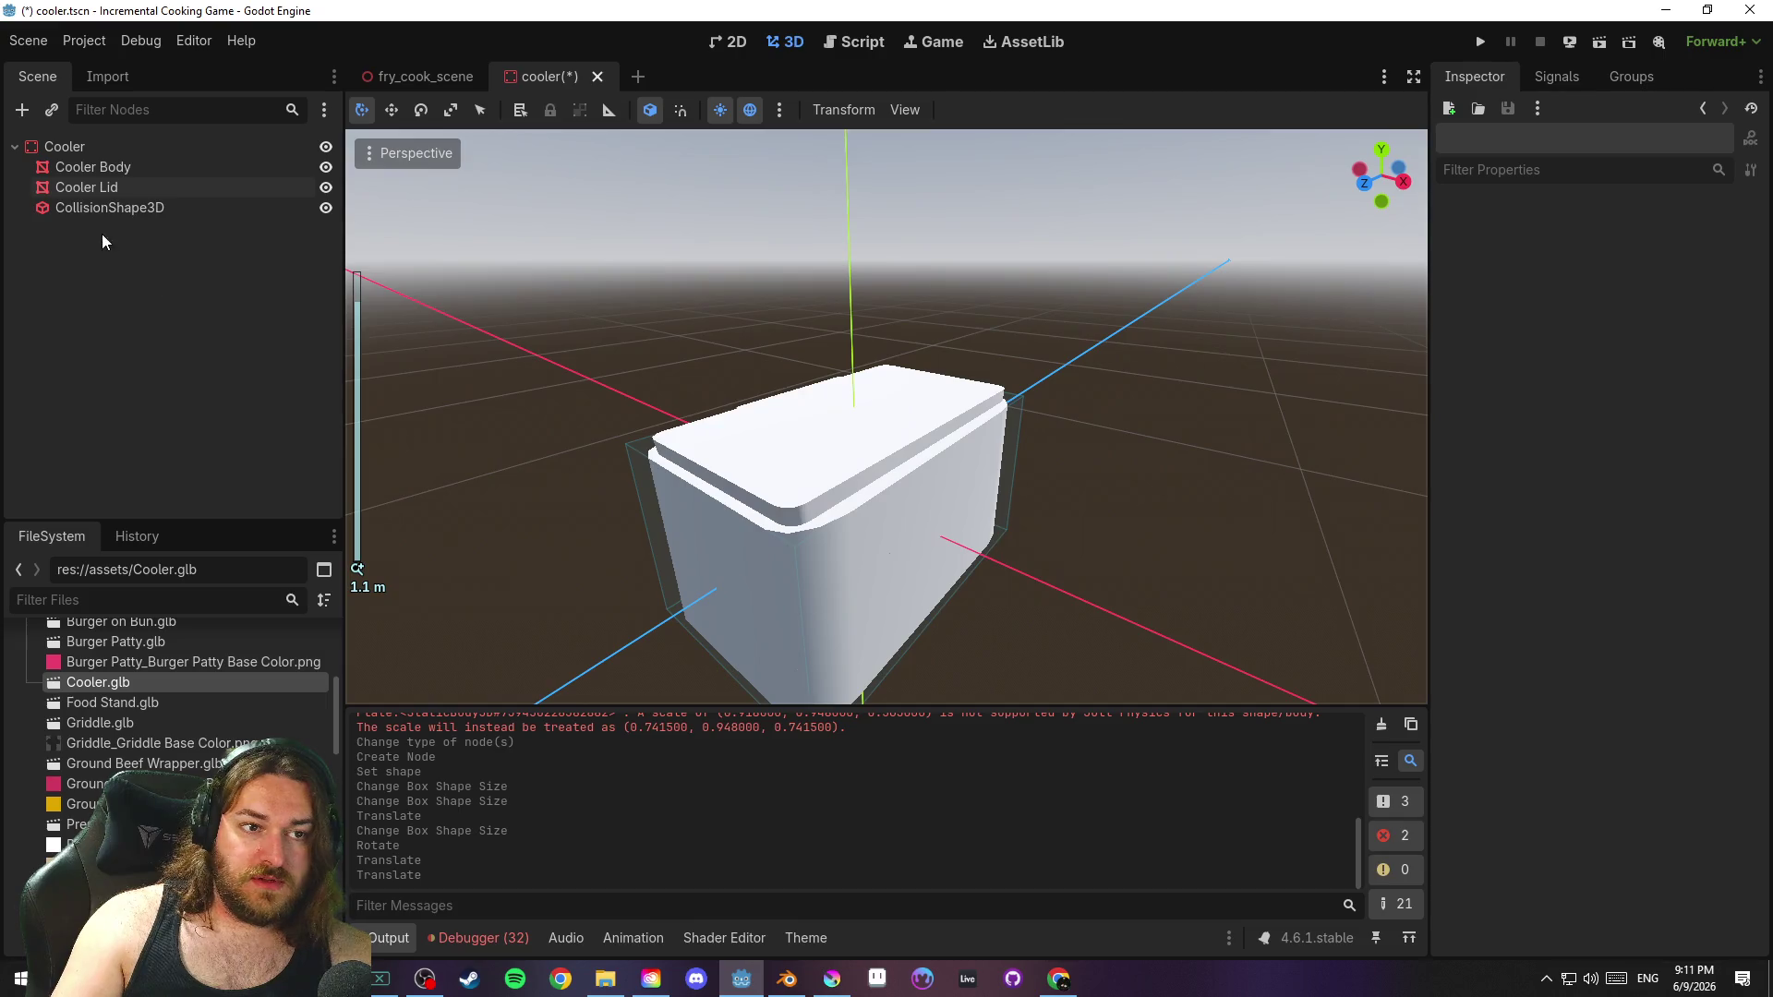
click(93, 167)
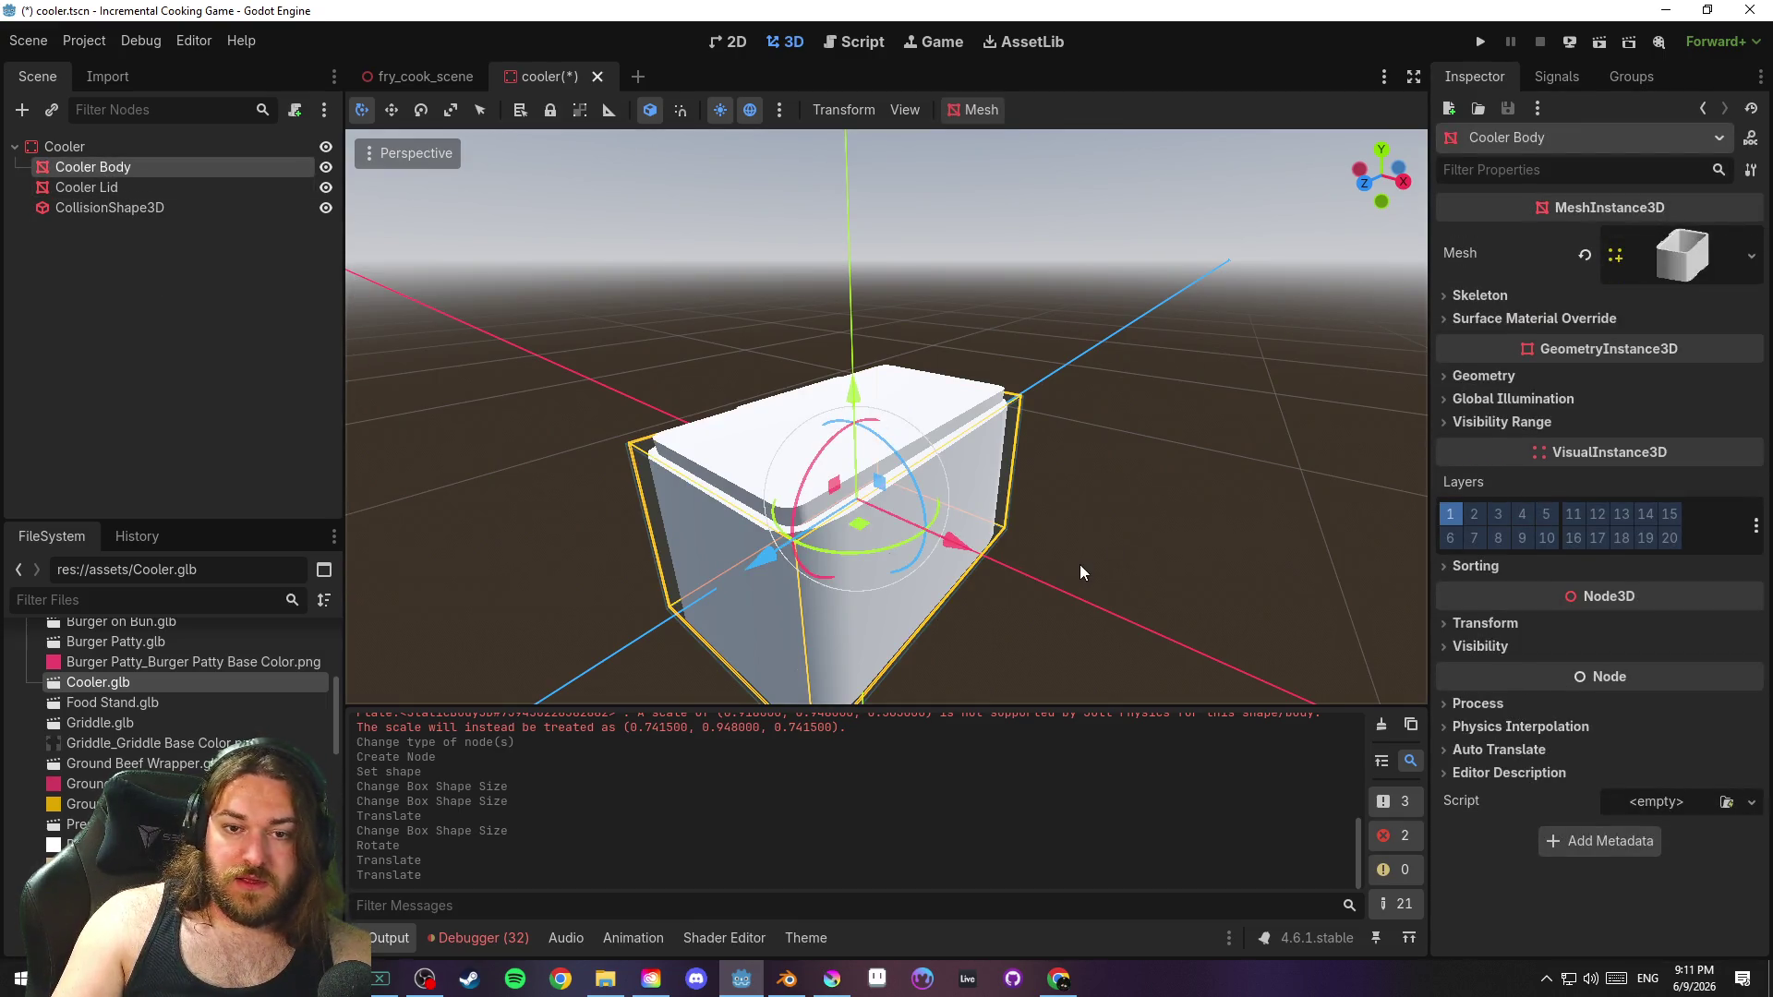
click(195, 190)
scroll(873, 544, up, 3)
mouse_move(882, 509)
mouse_down()
mouse_move(973, 473)
mouse_move(1014, 489)
mouse_move(873, 521)
mouse_move(1270, 496)
mouse_move(1151, 551)
mouse_move(1028, 554)
mouse_move(1030, 520)
mouse_move(1114, 484)
mouse_move(623, 527)
mouse_up()
key(ctrl+s)
Lower the lid slightly onto the body and review the finished cooler
drag(635, 669, 644, 675)
click(1022, 251)
mouse_move(1022, 251)
mouse_down()
mouse_move(1132, 344)
mouse_move(1137, 430)
mouse_move(352, 324)
mouse_move(1067, 336)
mouse_move(910, 348)
mouse_move(855, 331)
mouse_move(510, 407)
mouse_up()
scroll(997, 412, up, 3)
scroll(1069, 444, down, 4)
mouse_move(1067, 436)
mouse_down()
mouse_move(1095, 435)
mouse_move(1039, 396)
mouse_move(1112, 421)
mouse_up()
scroll(1092, 442, down, 2)
scroll(1040, 396, up, 3)
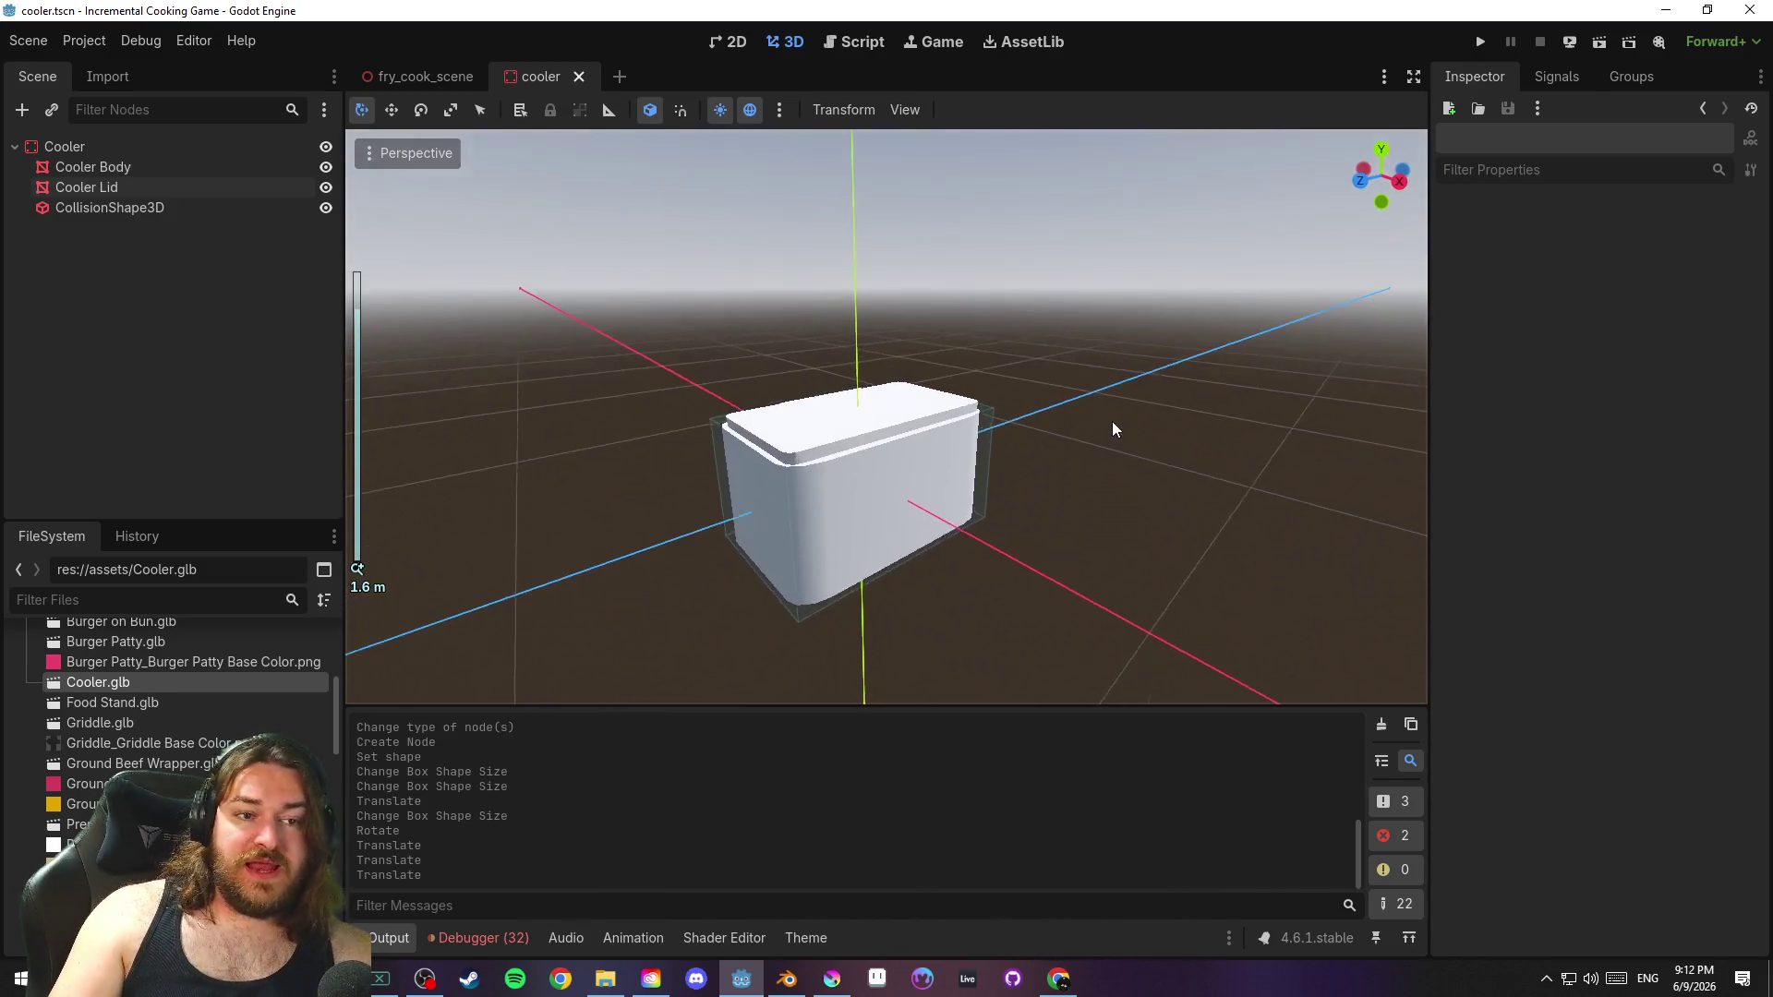
click(209, 145)
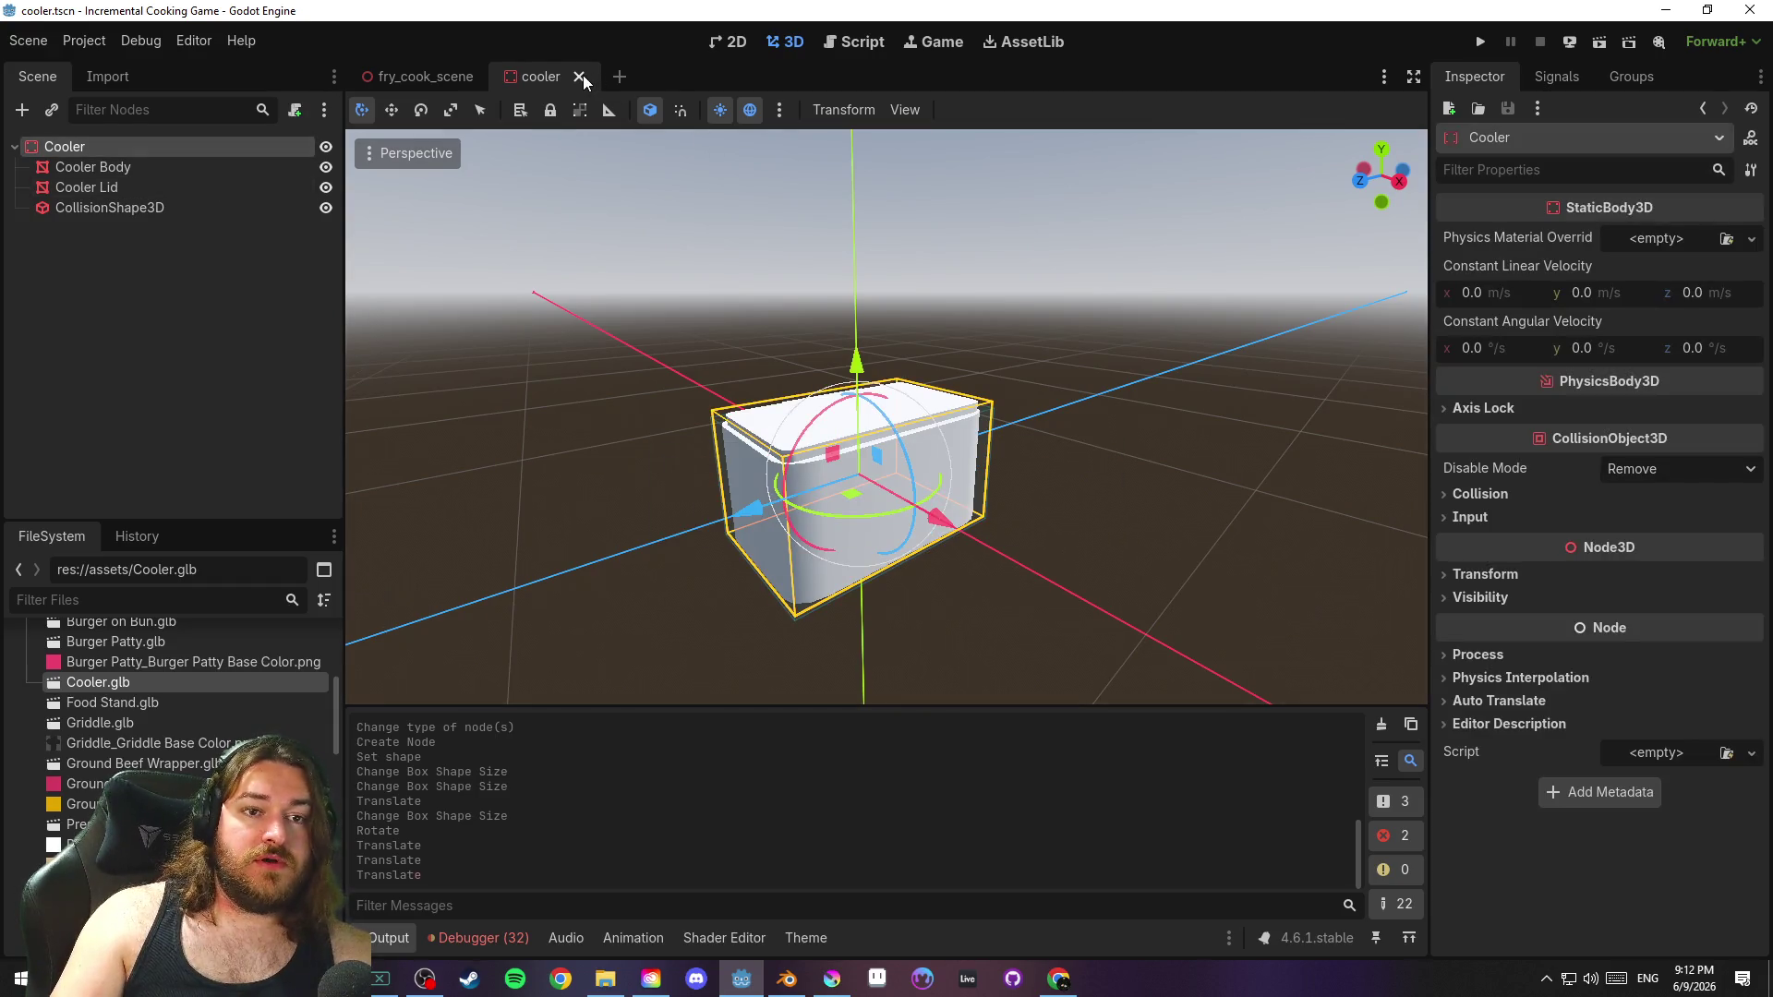
Close the cooler scene and drag a cooler.tscn instance into the fry cook scene
click(580, 77)
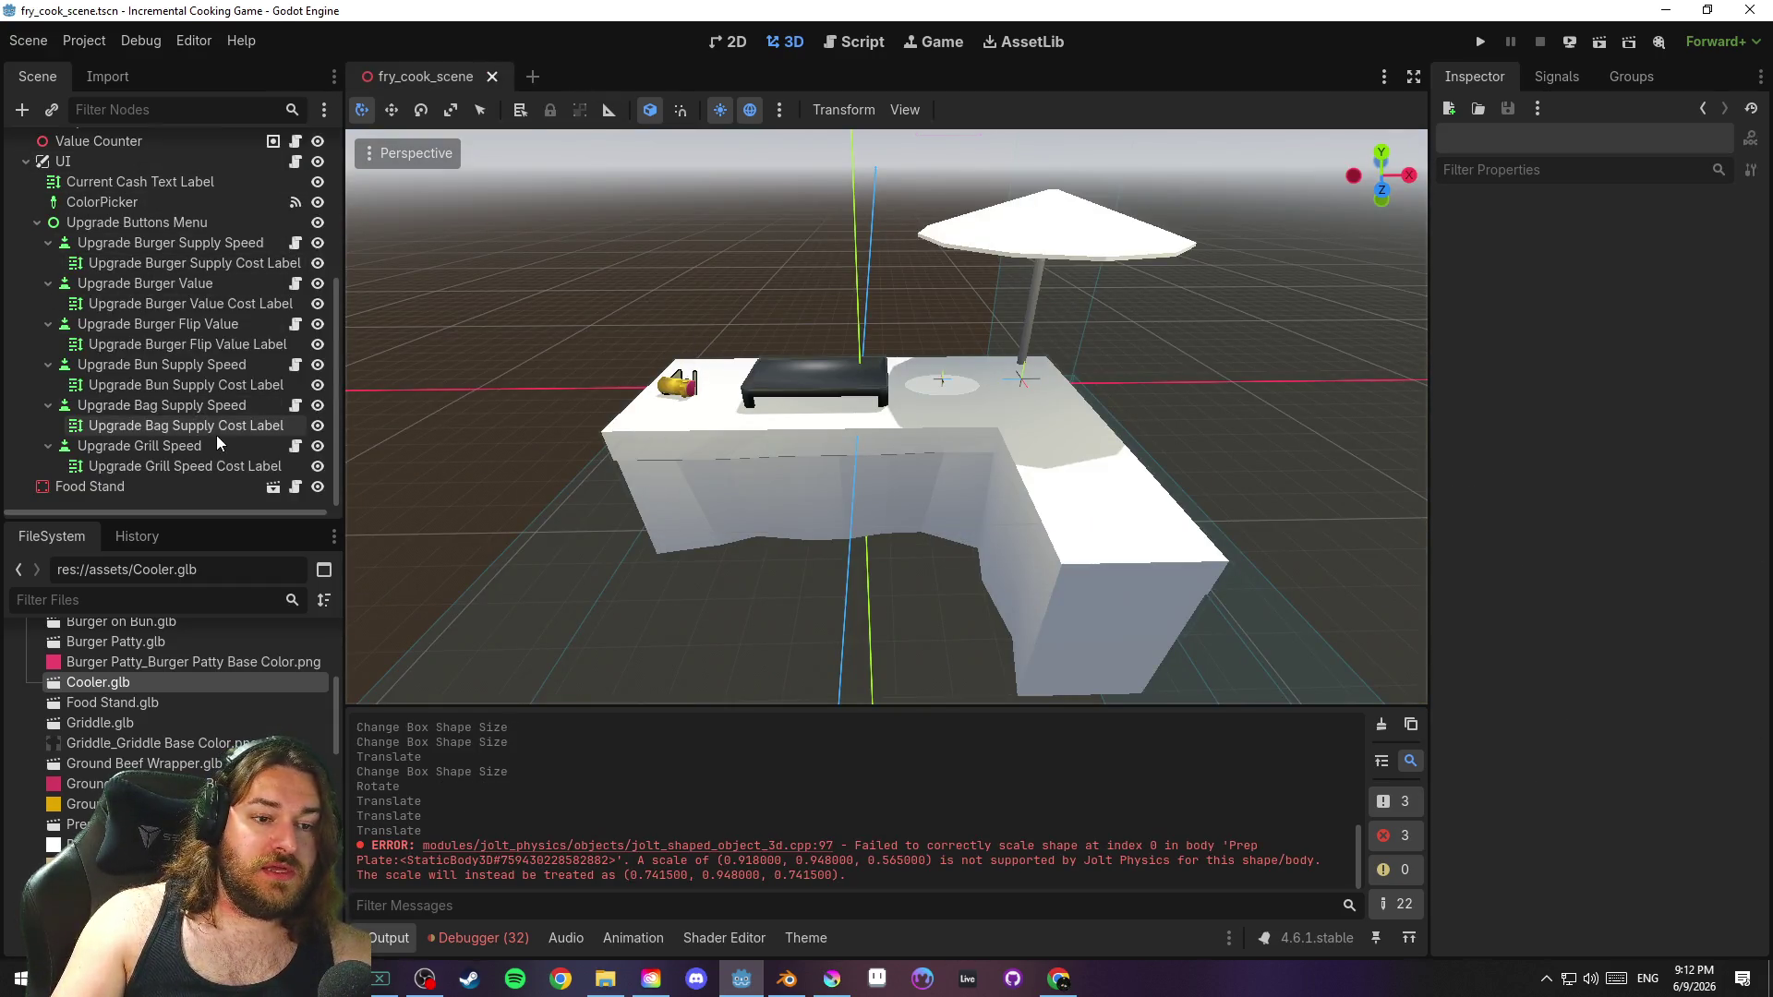
scroll(175, 437, up, 5)
click(26, 384)
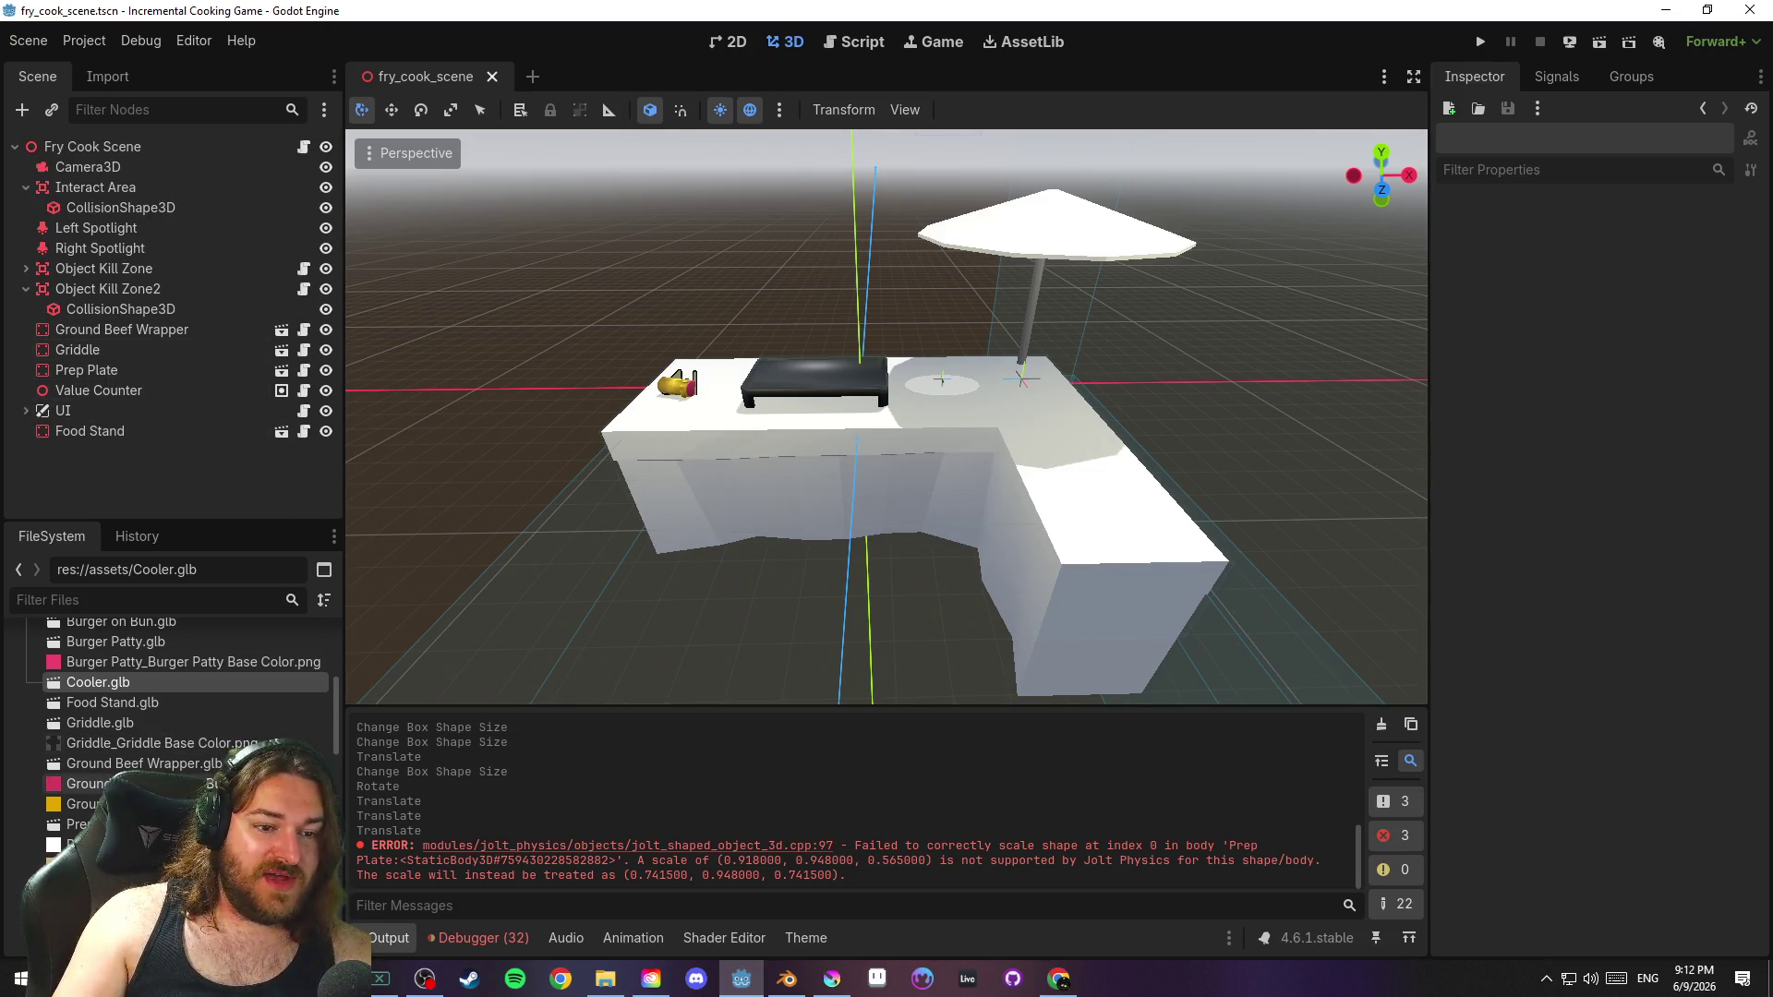
scroll(179, 706, up, 5)
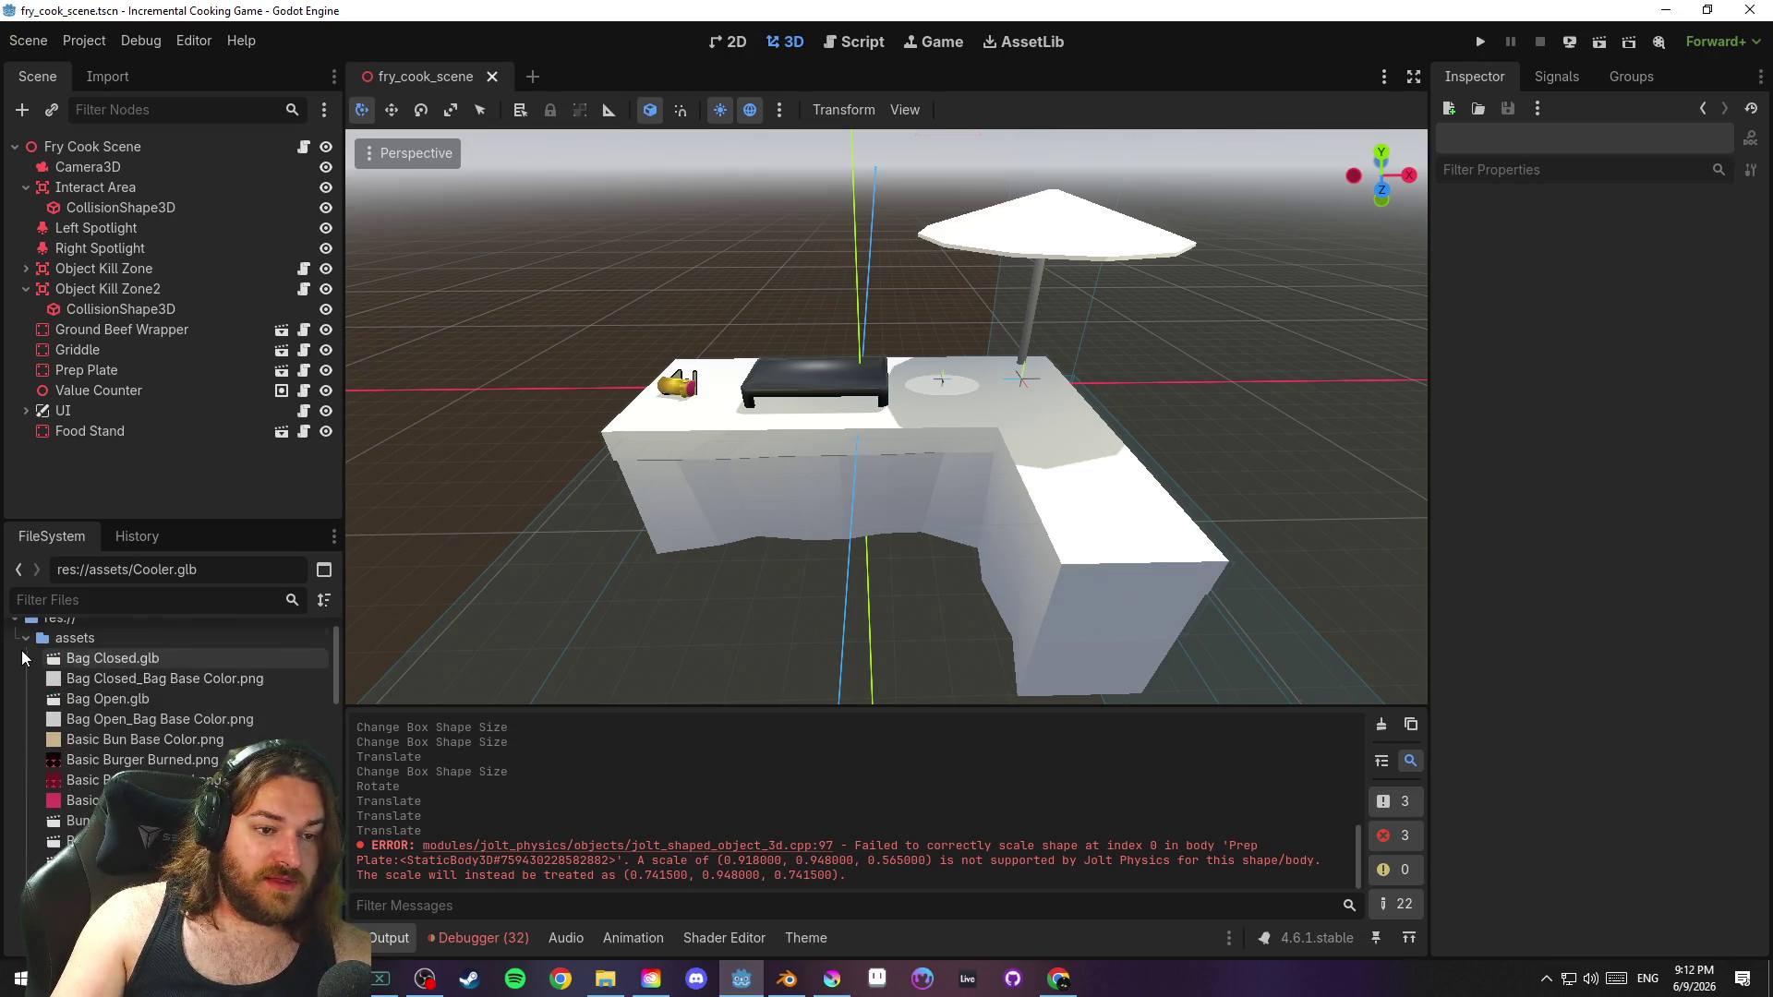
click(25, 638)
scroll(173, 722, down, 1)
click(171, 720)
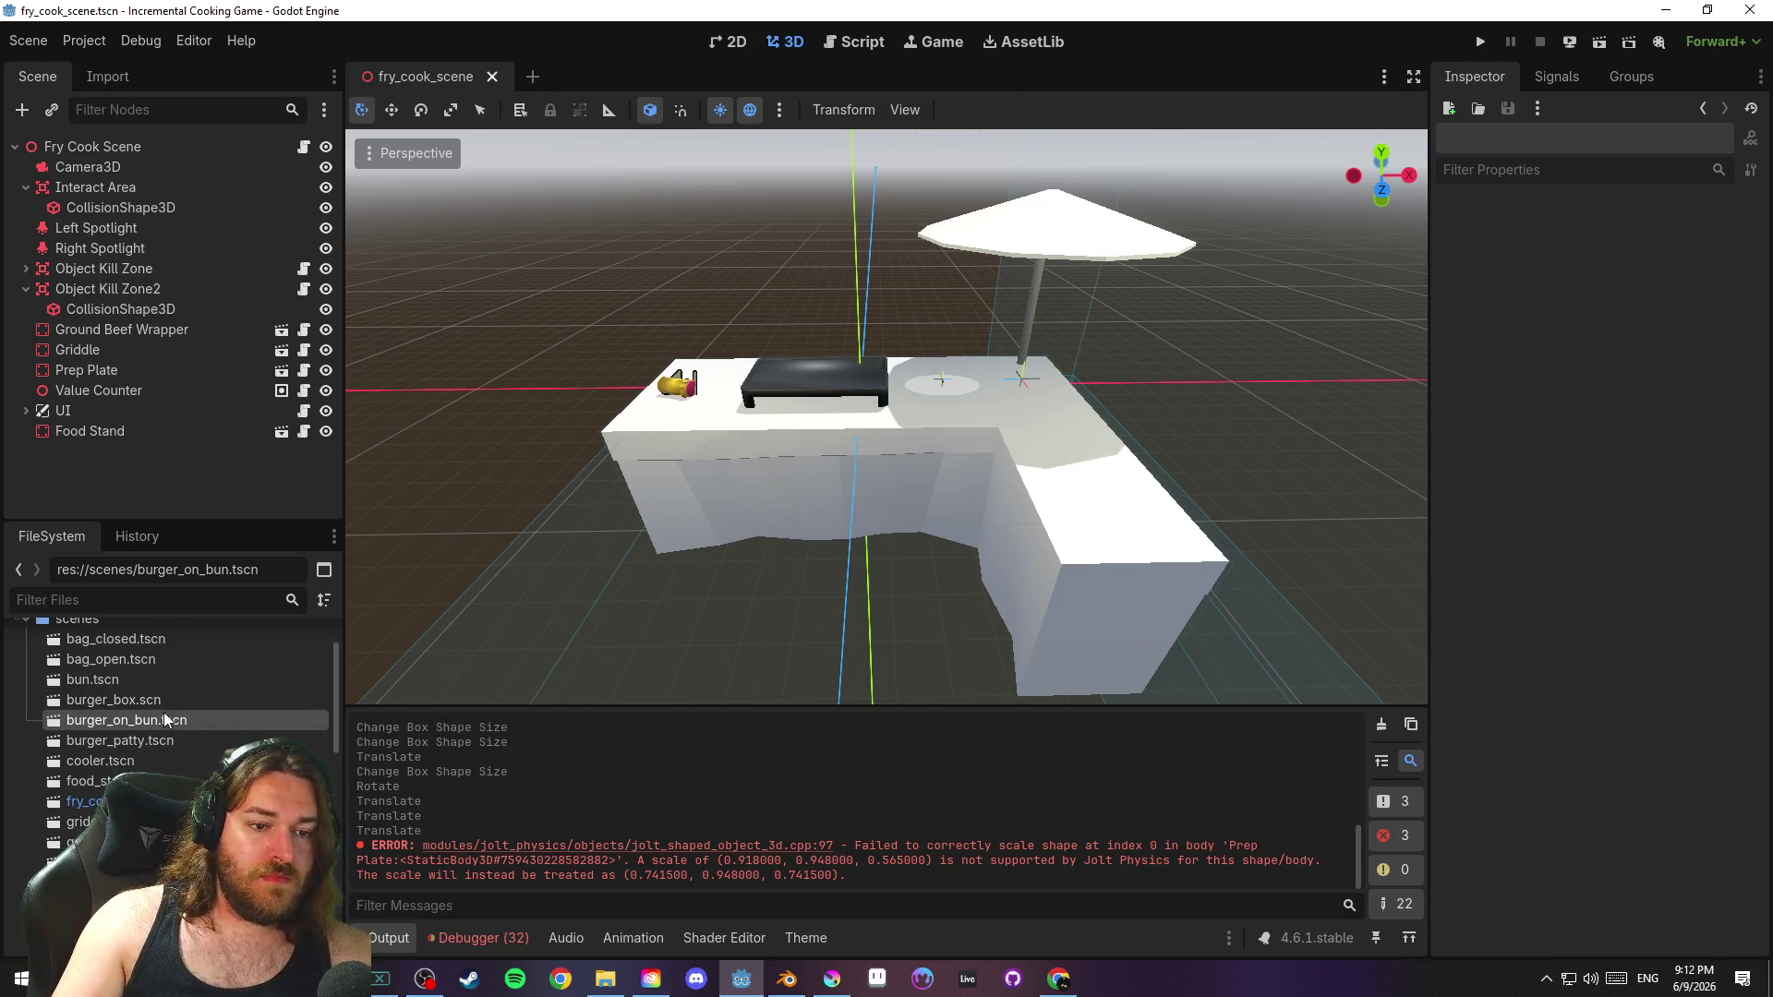
mouse_move(99, 760)
mouse_down()
mouse_move(539, 626)
mouse_move(536, 586)
mouse_move(699, 522)
mouse_move(707, 413)
mouse_move(672, 420)
mouse_move(545, 607)
mouse_up()
Set the Cooler instance's uniform scale to 4.0
mouse_move(692, 595)
mouse_down()
mouse_move(677, 572)
mouse_move(807, 589)
mouse_move(604, 586)
mouse_move(761, 590)
mouse_move(1010, 502)
mouse_move(1109, 596)
mouse_move(1071, 576)
mouse_up()
scroll(1010, 504, down, 3)
key(r)
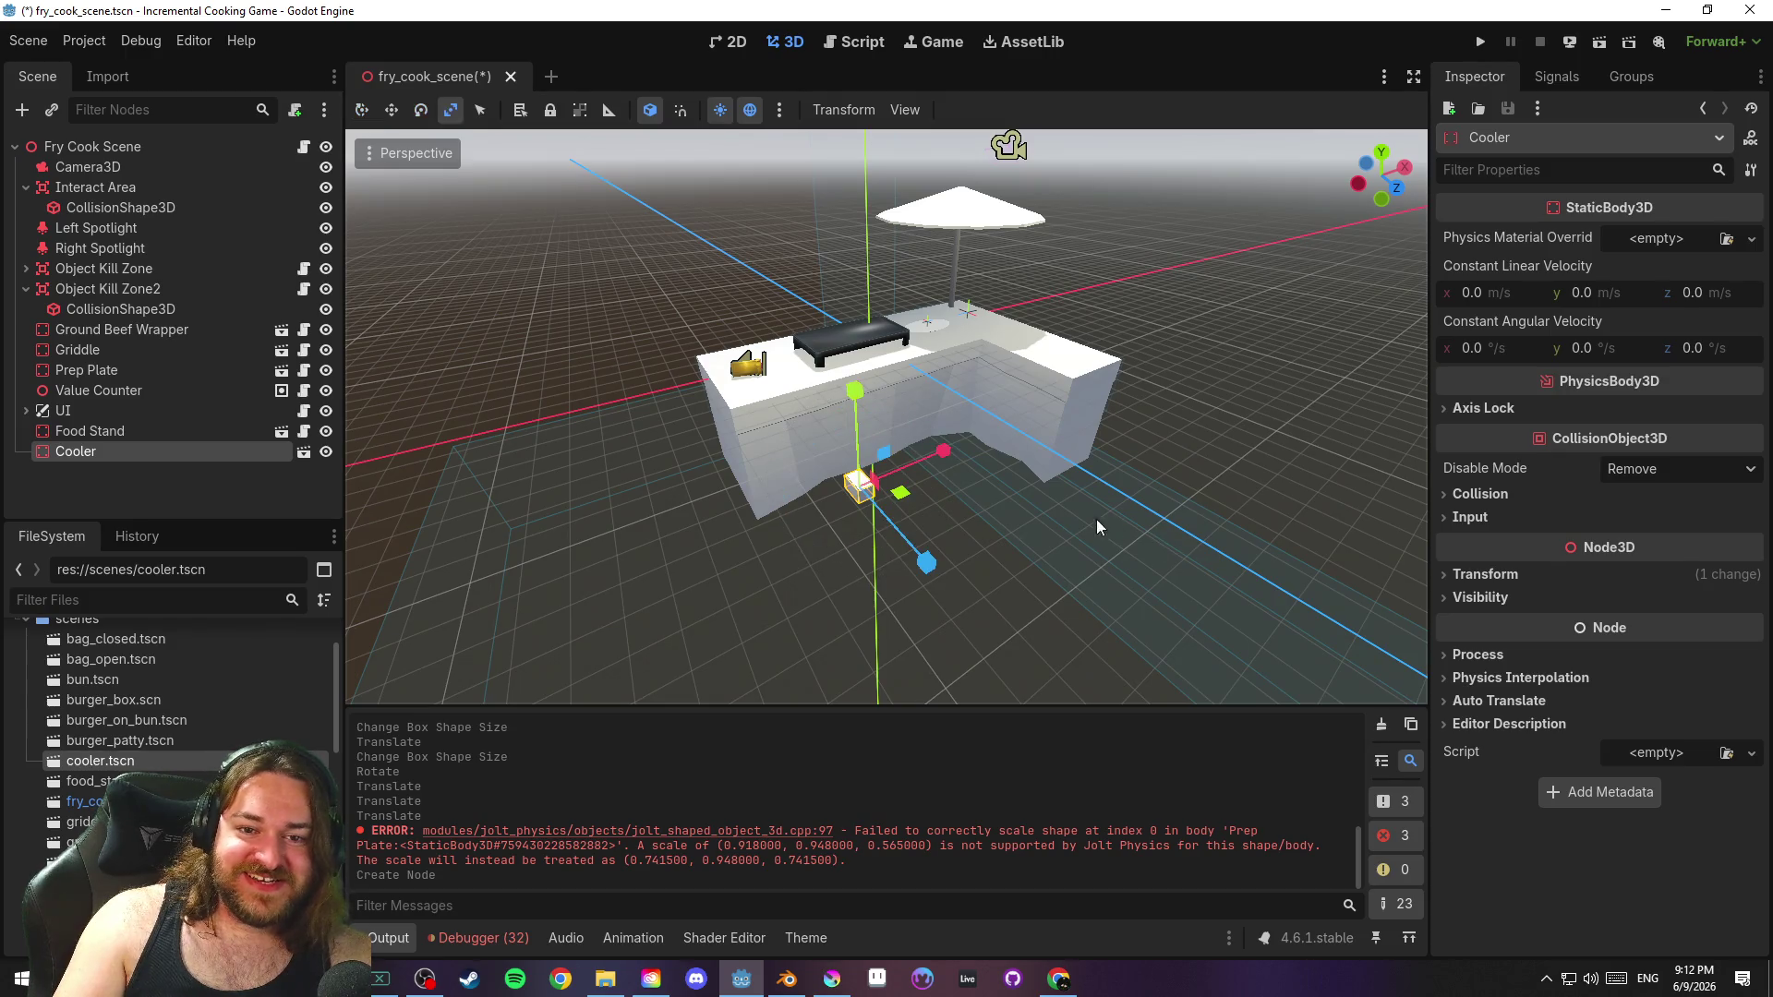
drag(928, 563, 940, 572)
drag(1031, 607, 1028, 598)
key(ctrl+z)
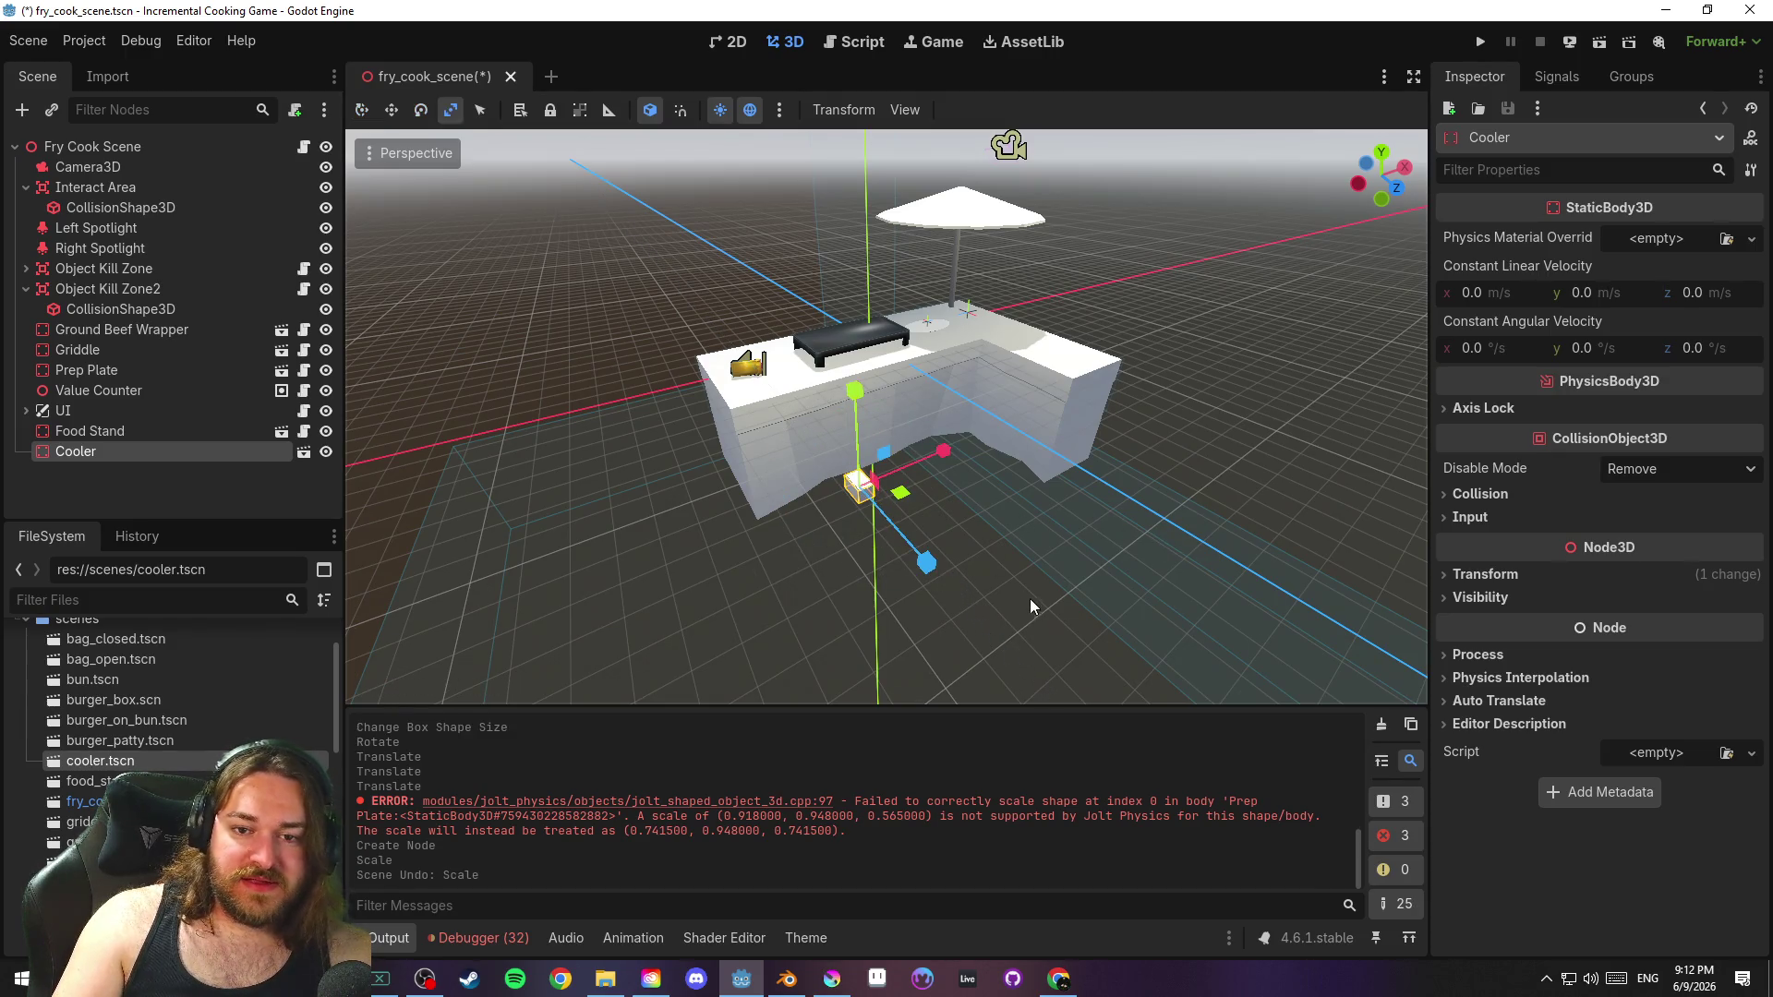
click(1484, 574)
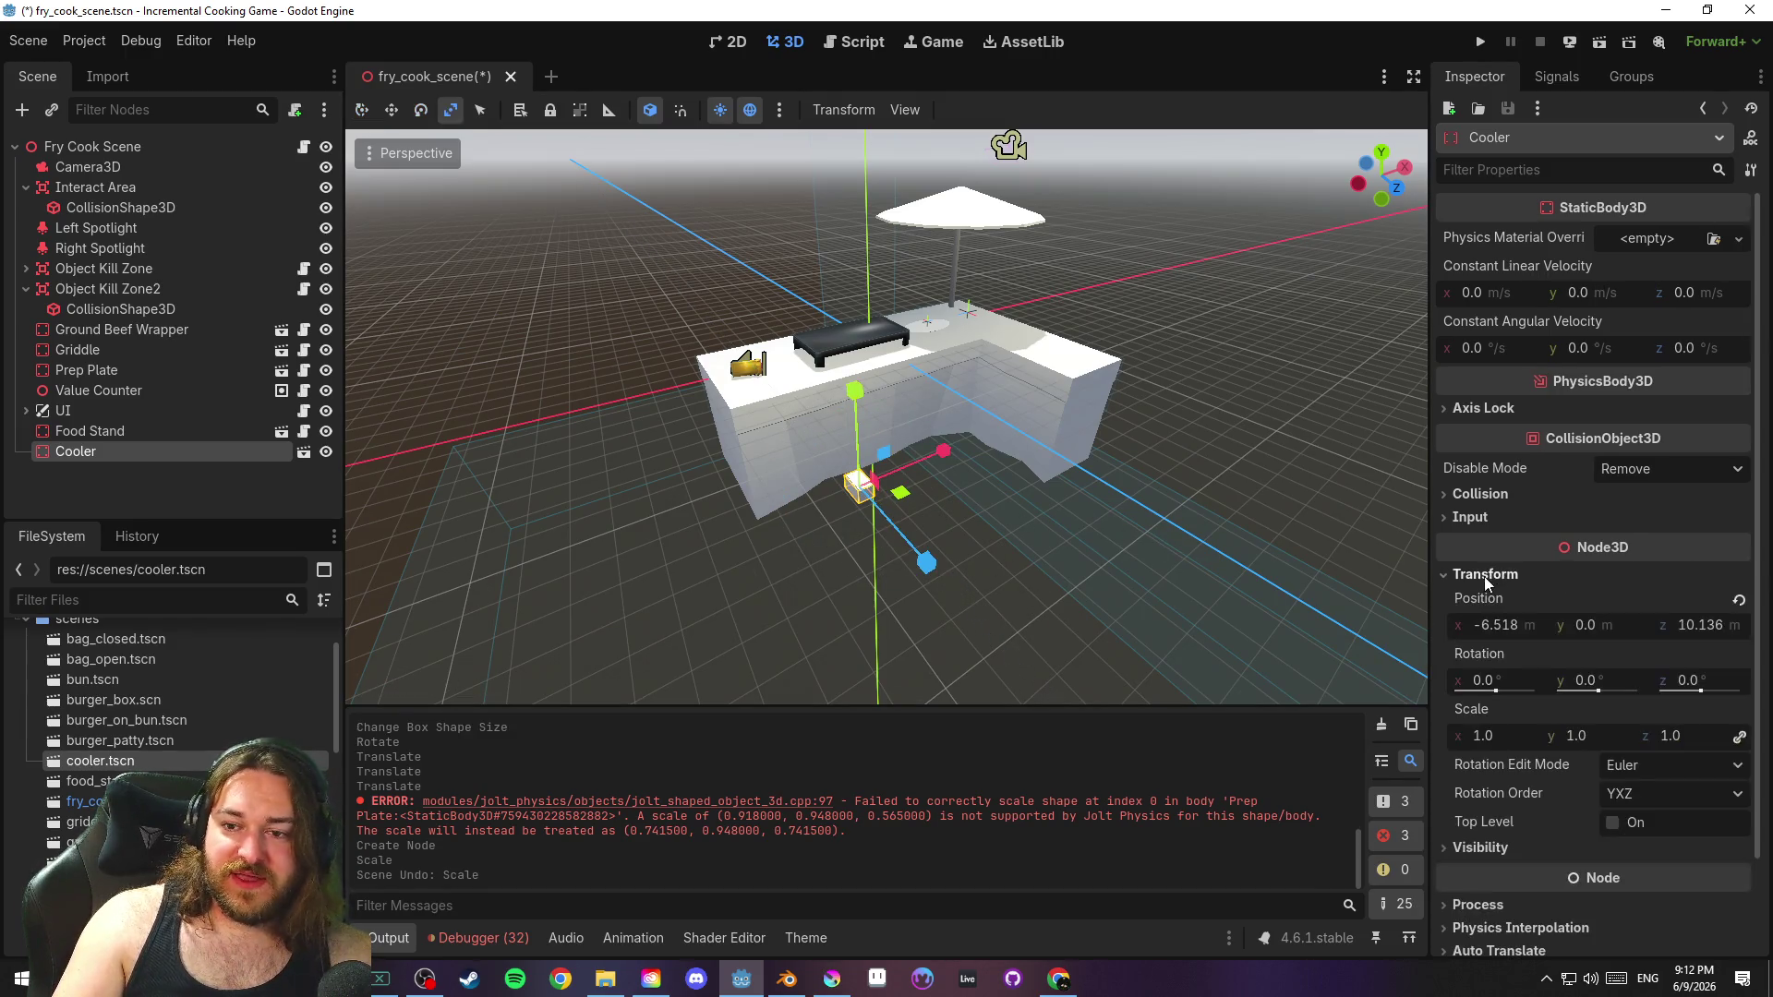
click(1483, 735)
text(4)
key(Return)
Place the cooler on the ground beside the counter's left end, turned about -47°
mouse_move(1187, 556)
mouse_down()
mouse_move(667, 393)
mouse_move(1127, 458)
mouse_move(1167, 480)
mouse_move(1032, 487)
mouse_up()
key(q)
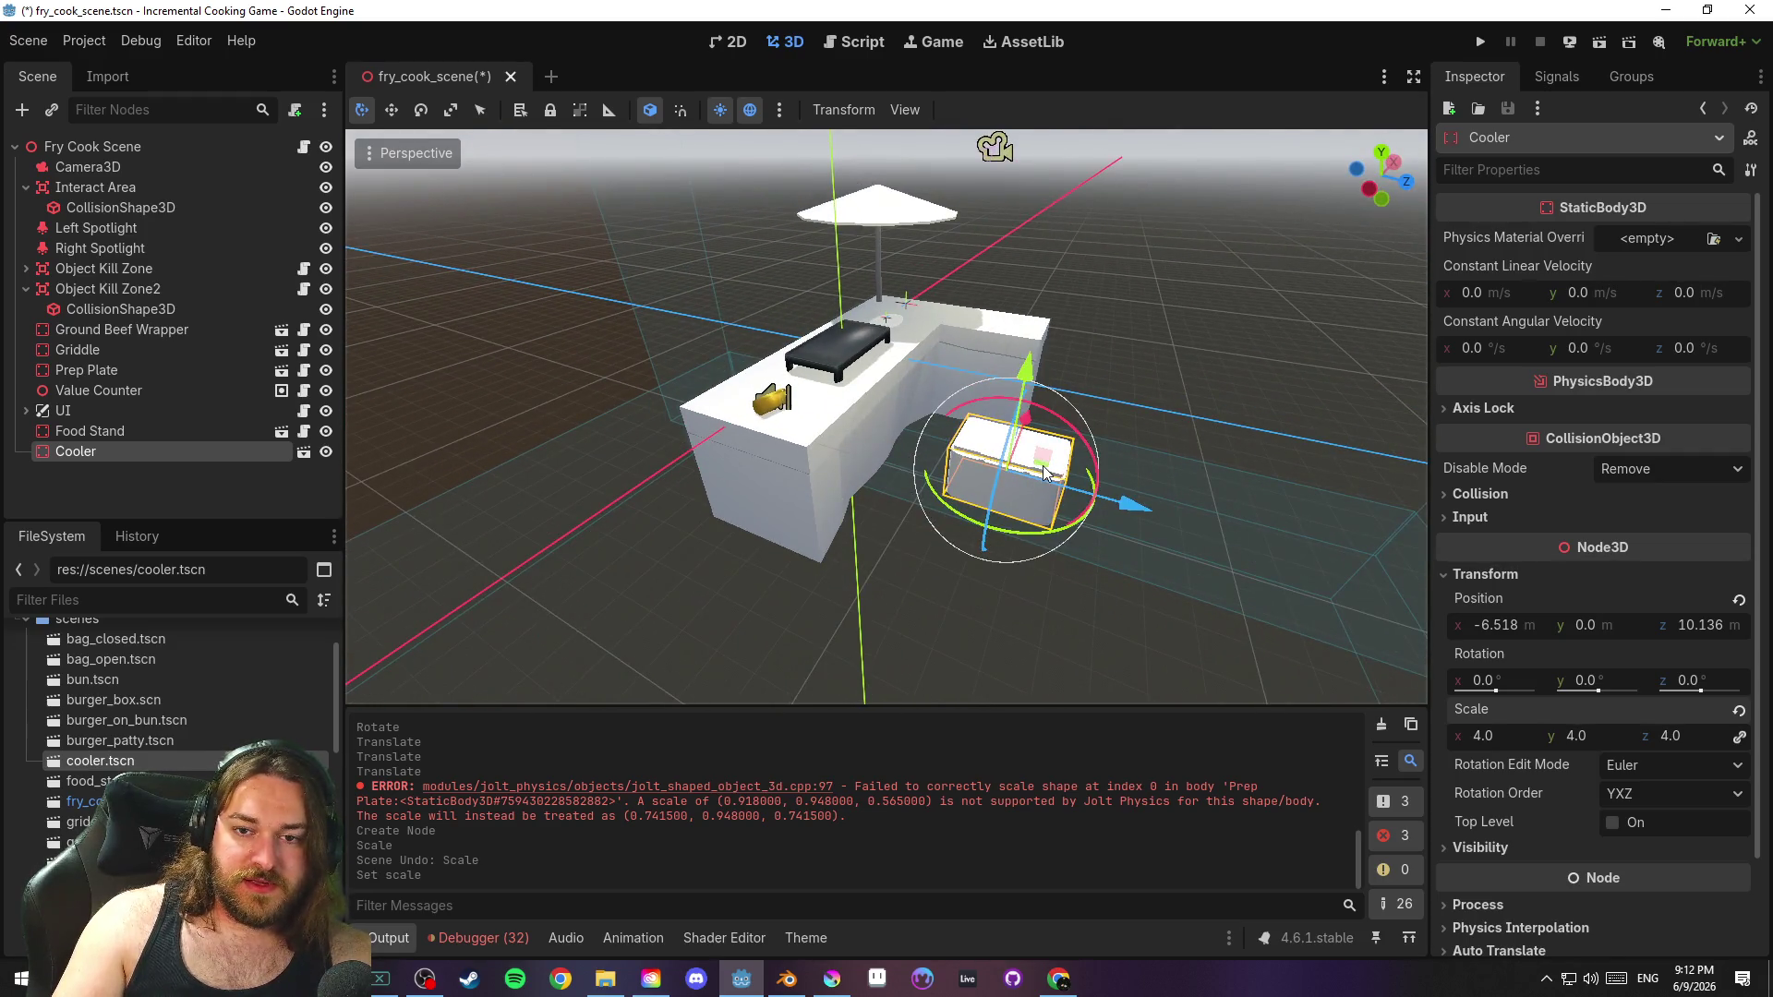
mouse_move(1055, 482)
mouse_down()
mouse_move(957, 512)
mouse_move(767, 515)
mouse_up()
drag(1127, 519, 842, 495)
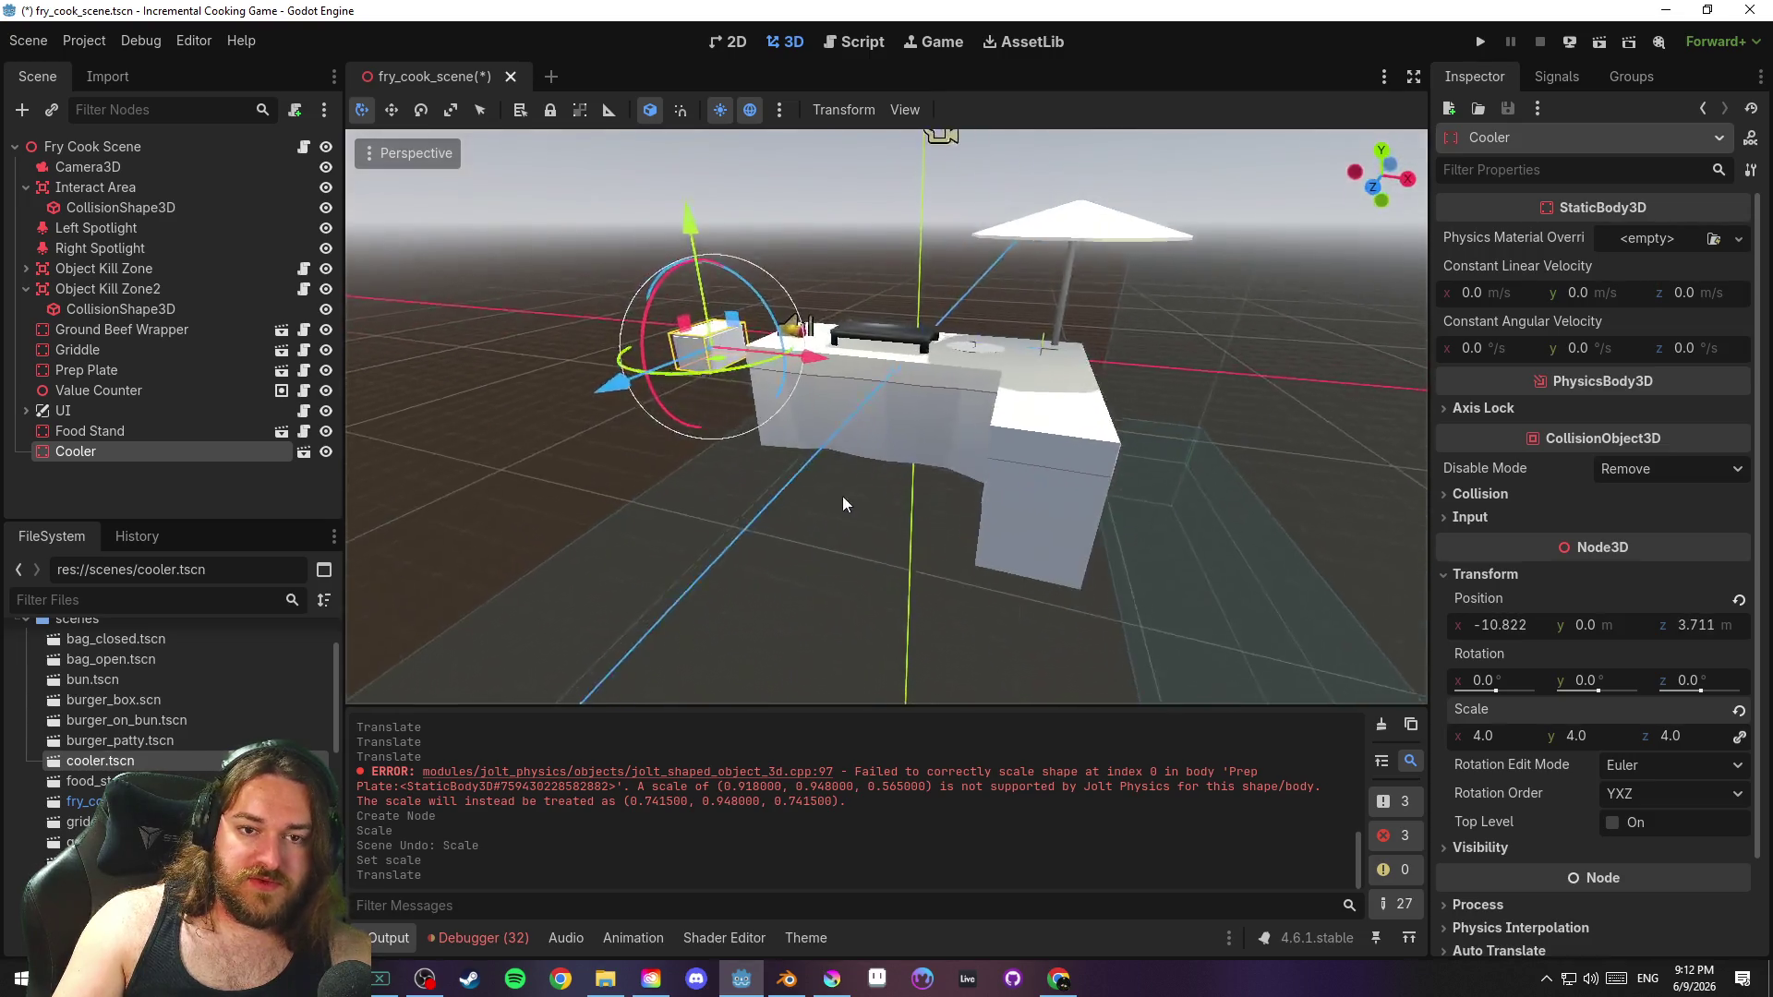
drag(709, 286, 718, 353)
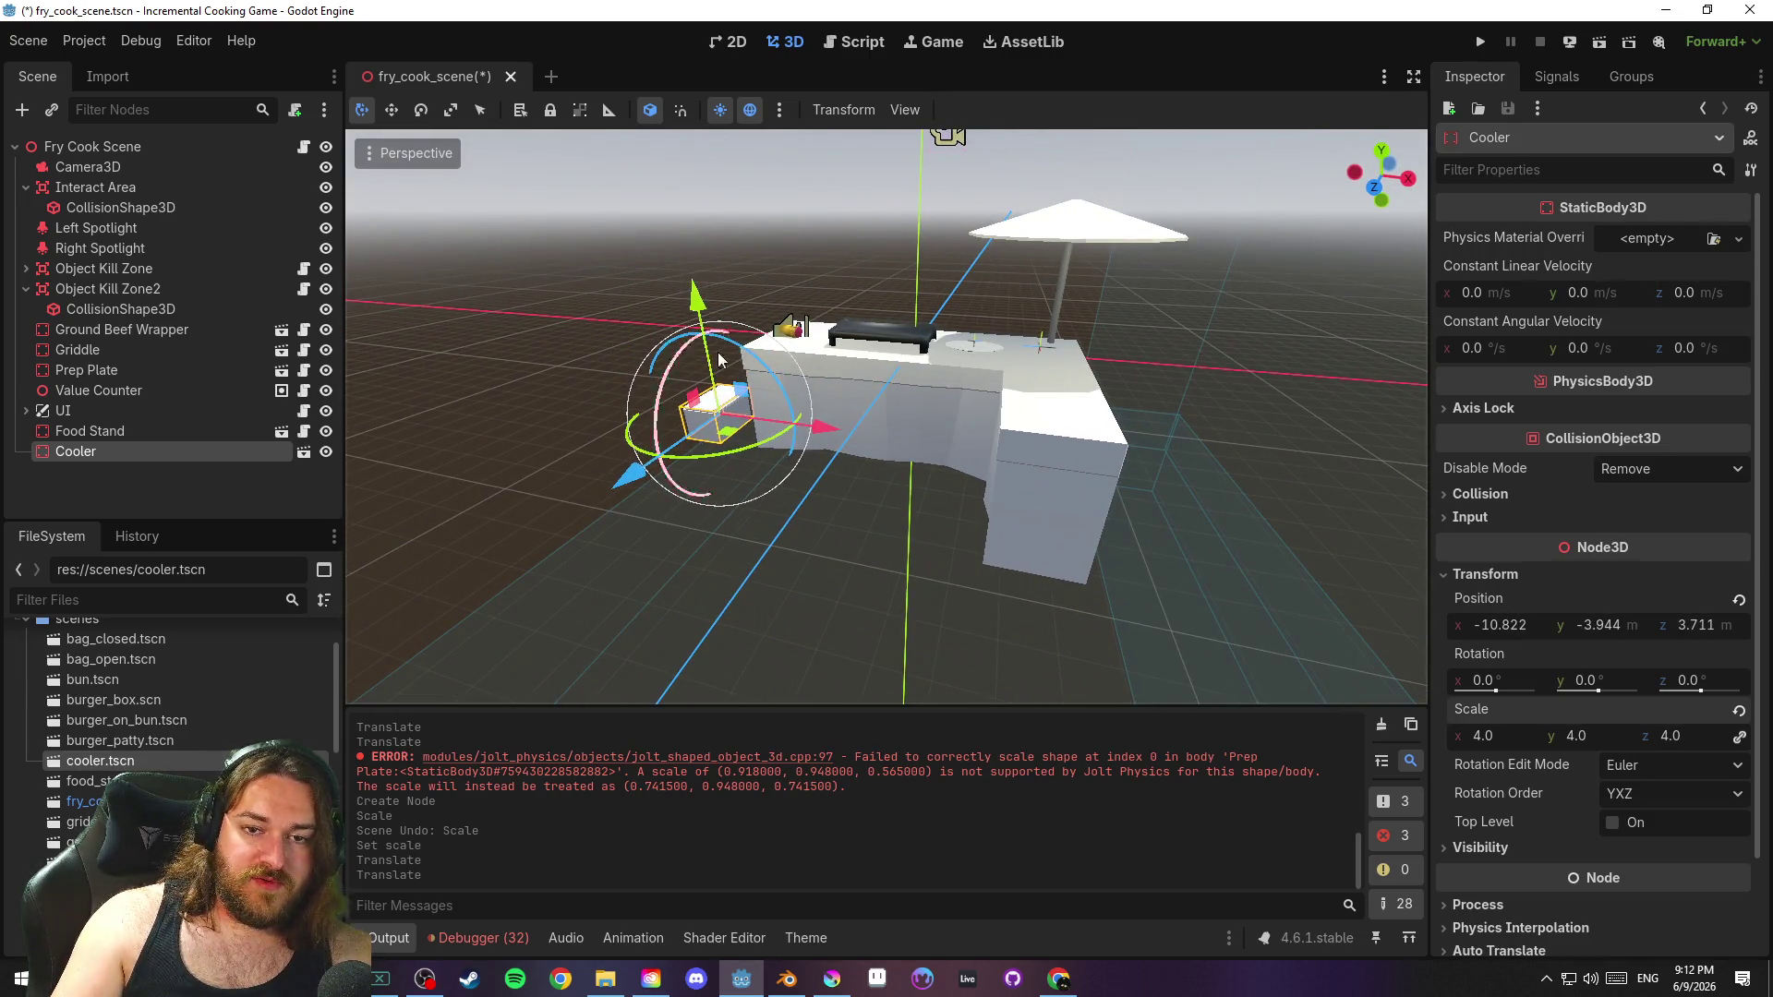
key(KP_7)
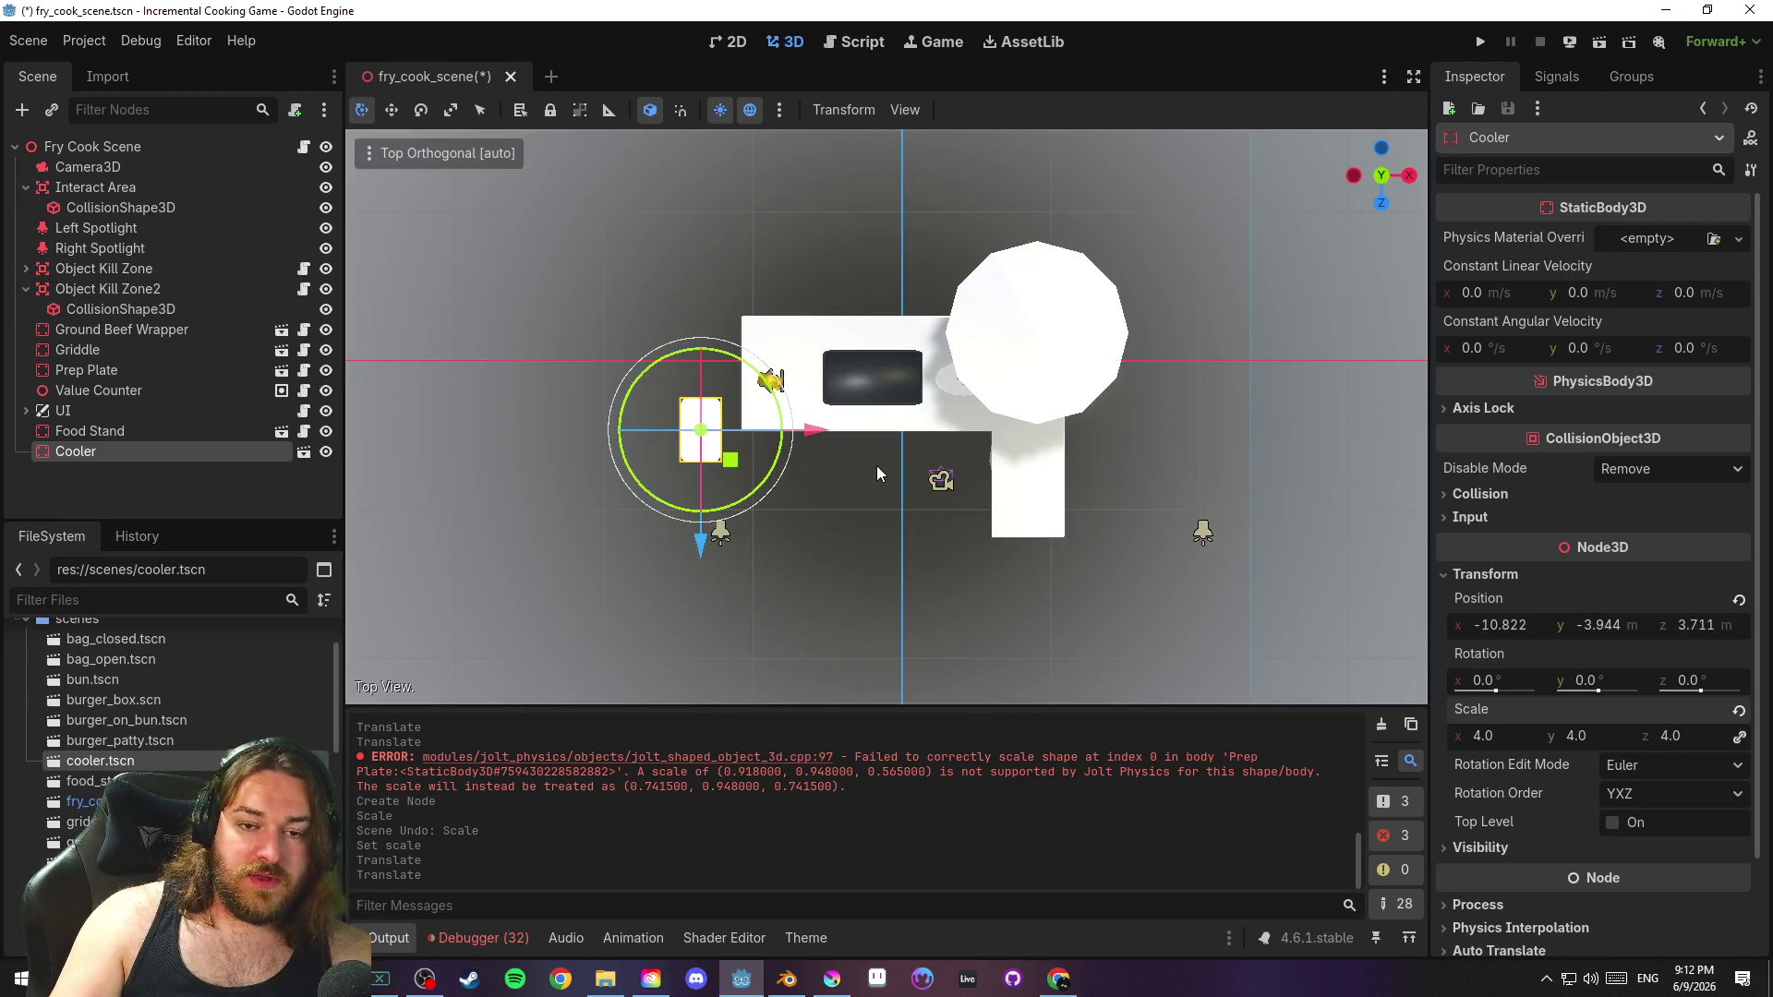
scroll(850, 447, up, 5)
mouse_move(622, 474)
mouse_down()
mouse_move(626, 450)
mouse_move(595, 502)
mouse_up()
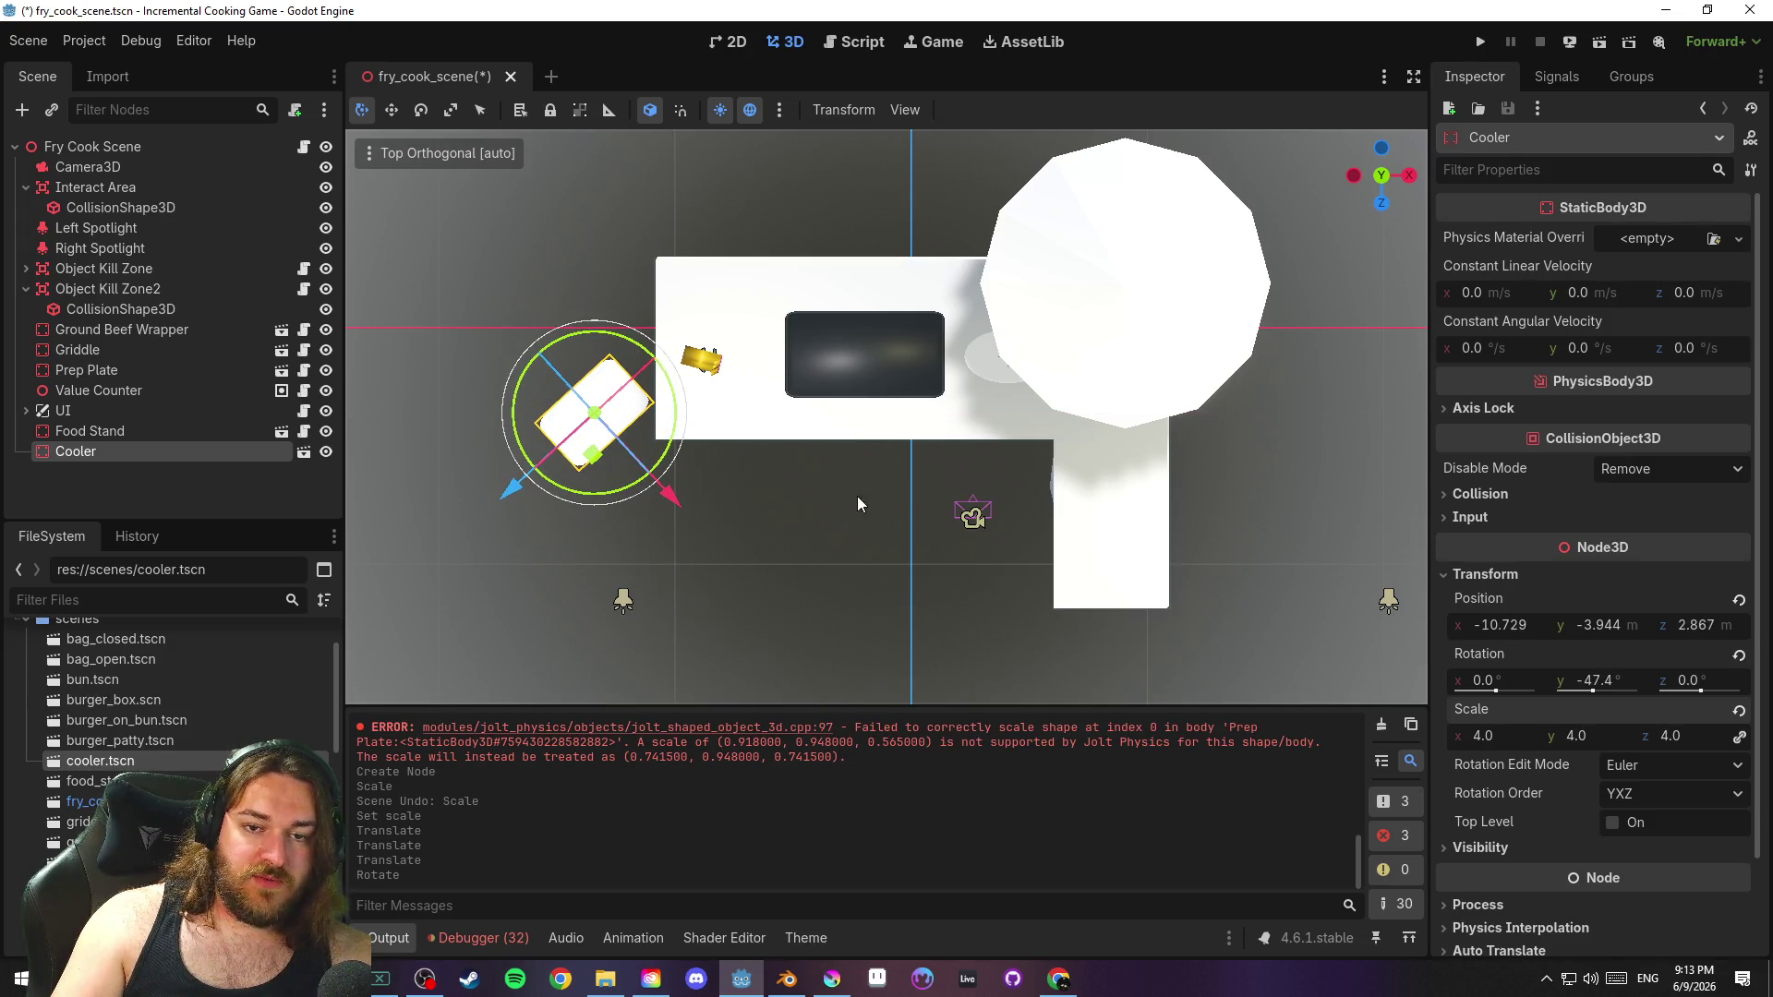
click(866, 485)
Save the fry cook scene and test-run the game to check the cooler
key(KP_2)
key(KP_2)
key(KP_2)
key(ctrl+s)
key(KP_8)
key(KP_7)
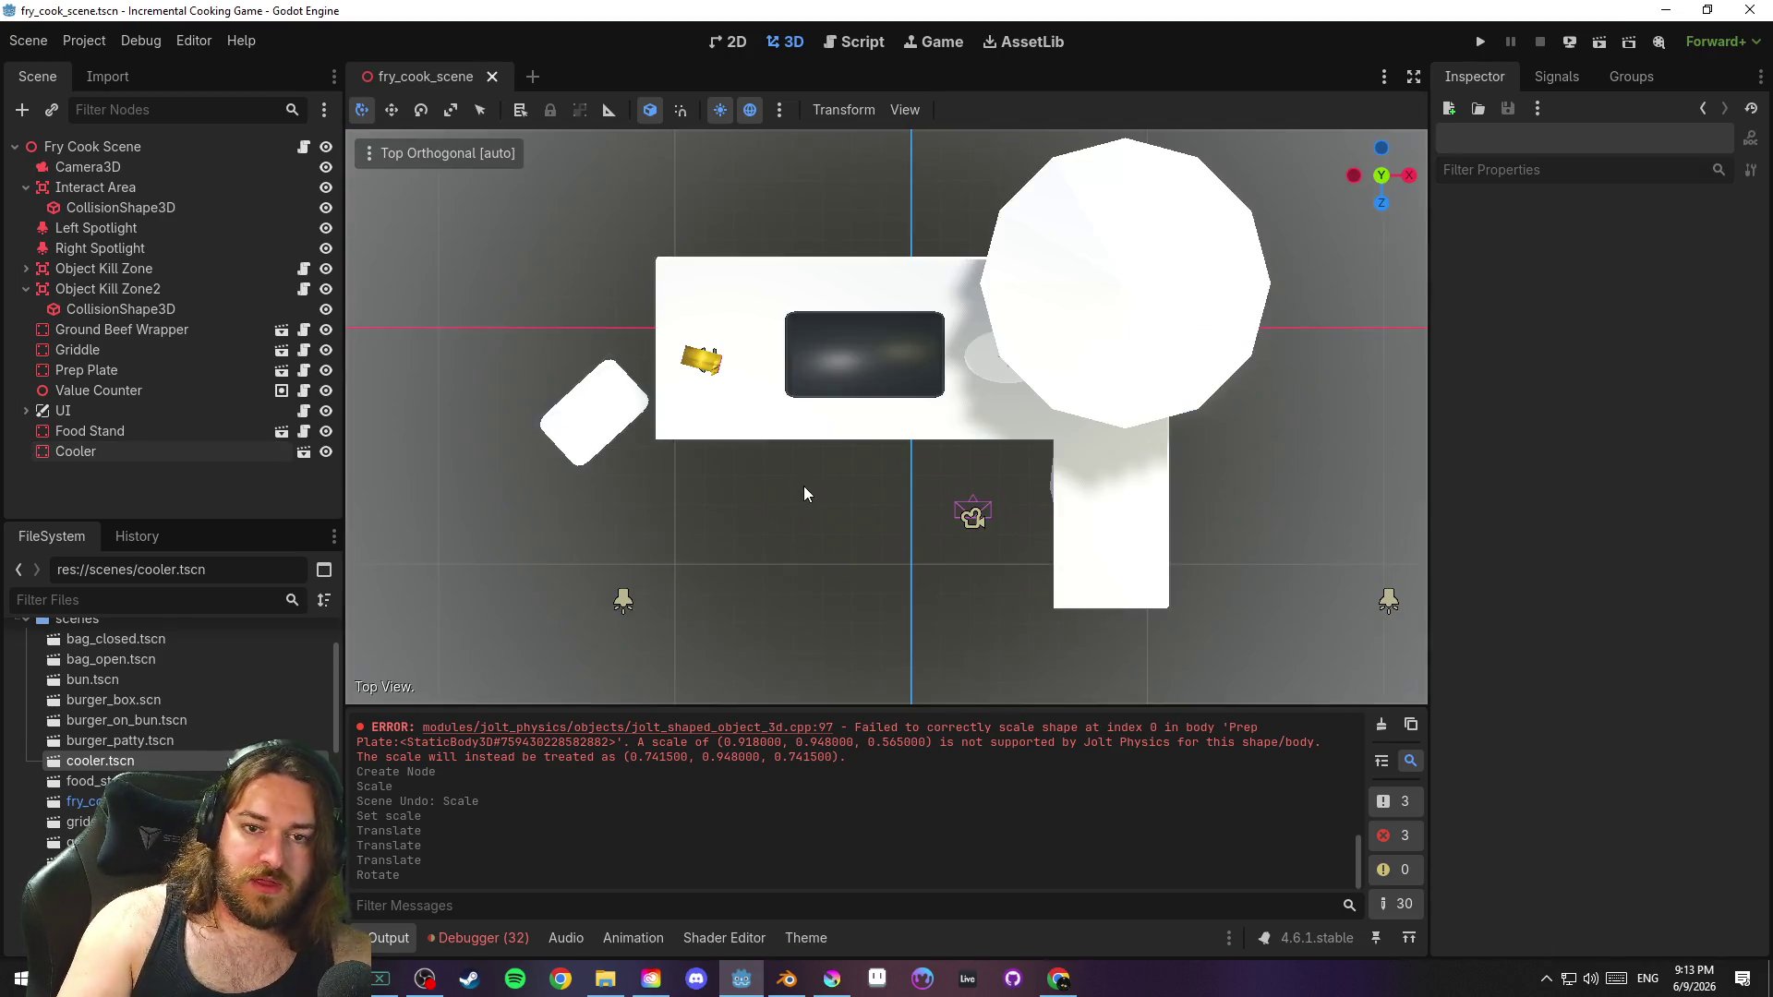
key(KP_2)
key(KP_2)
key(KP_2)
scroll(1091, 253, down, 2)
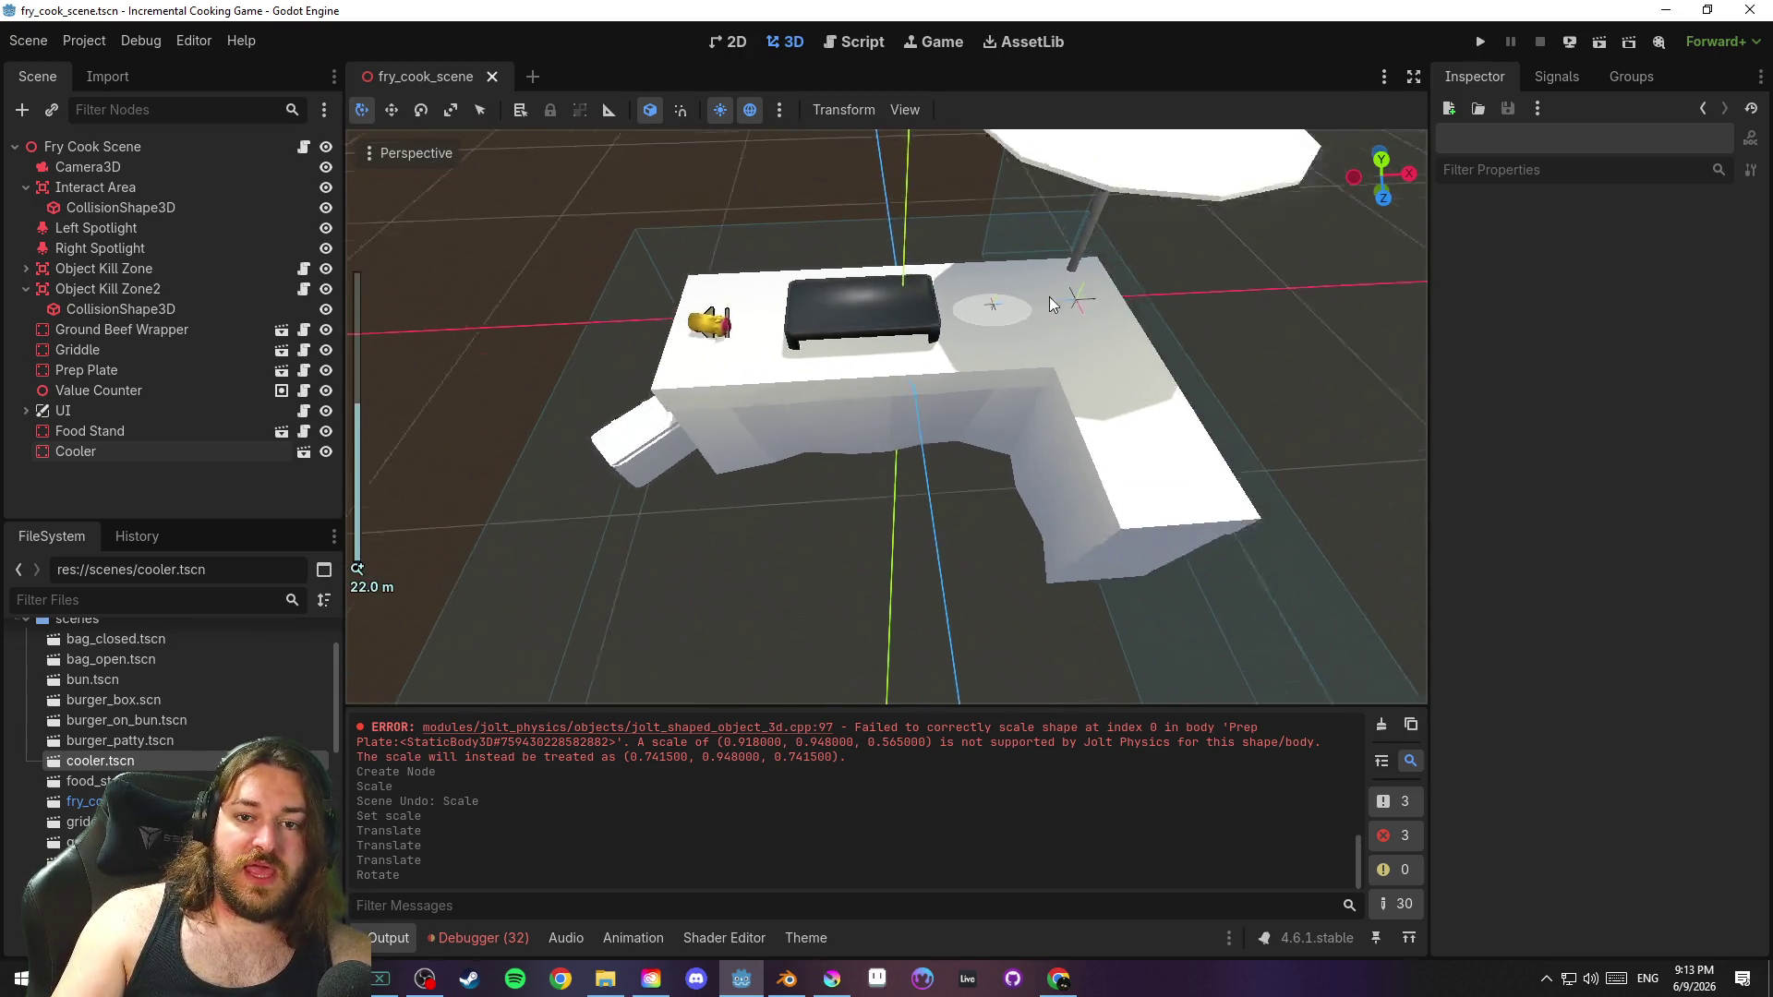
click(1483, 41)
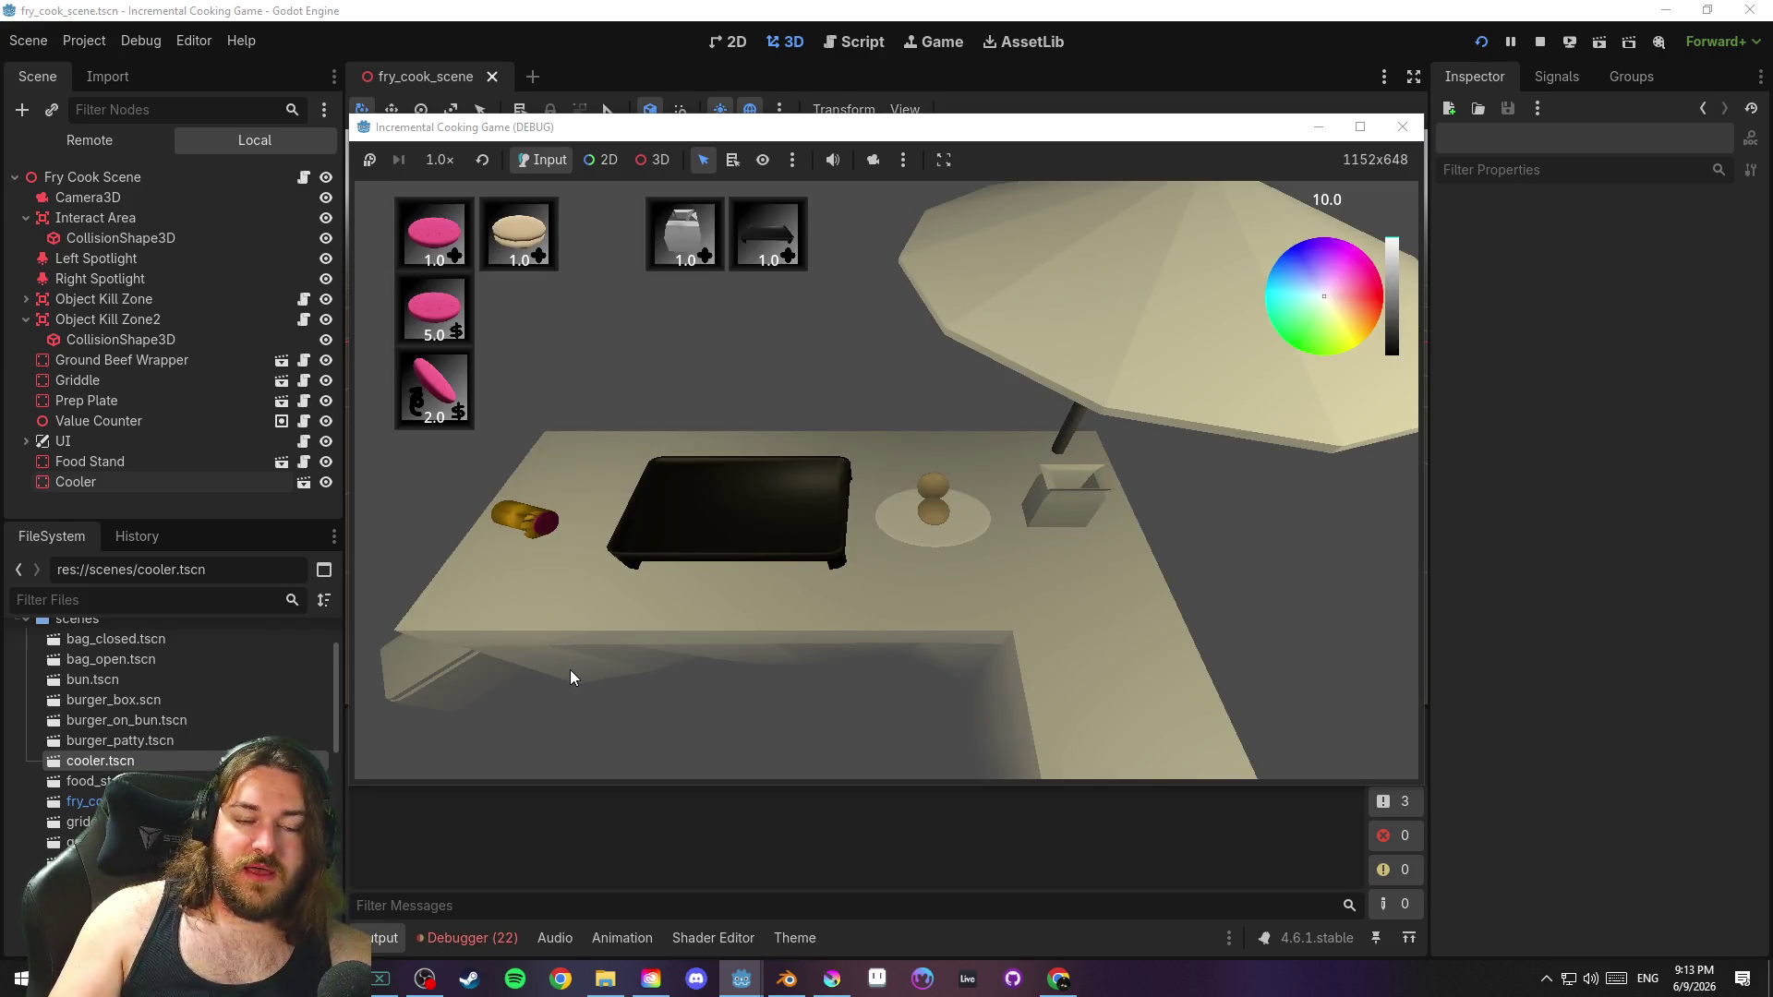
click(1411, 130)
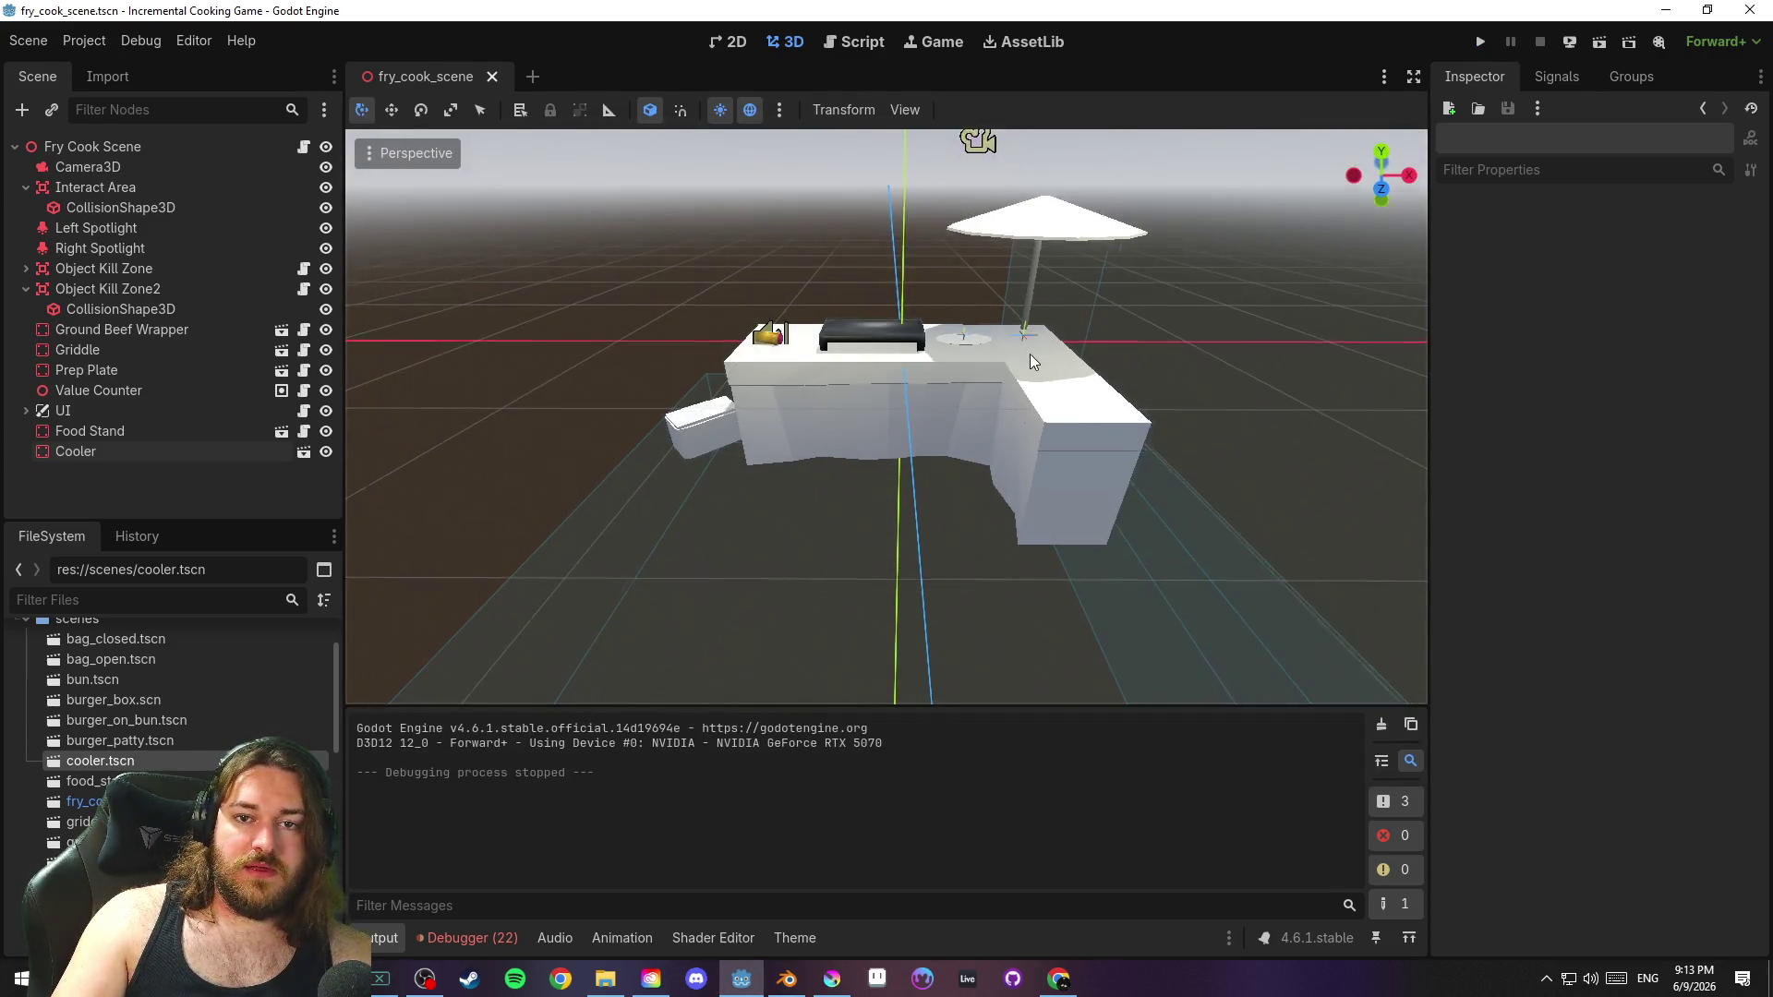
click(984, 161)
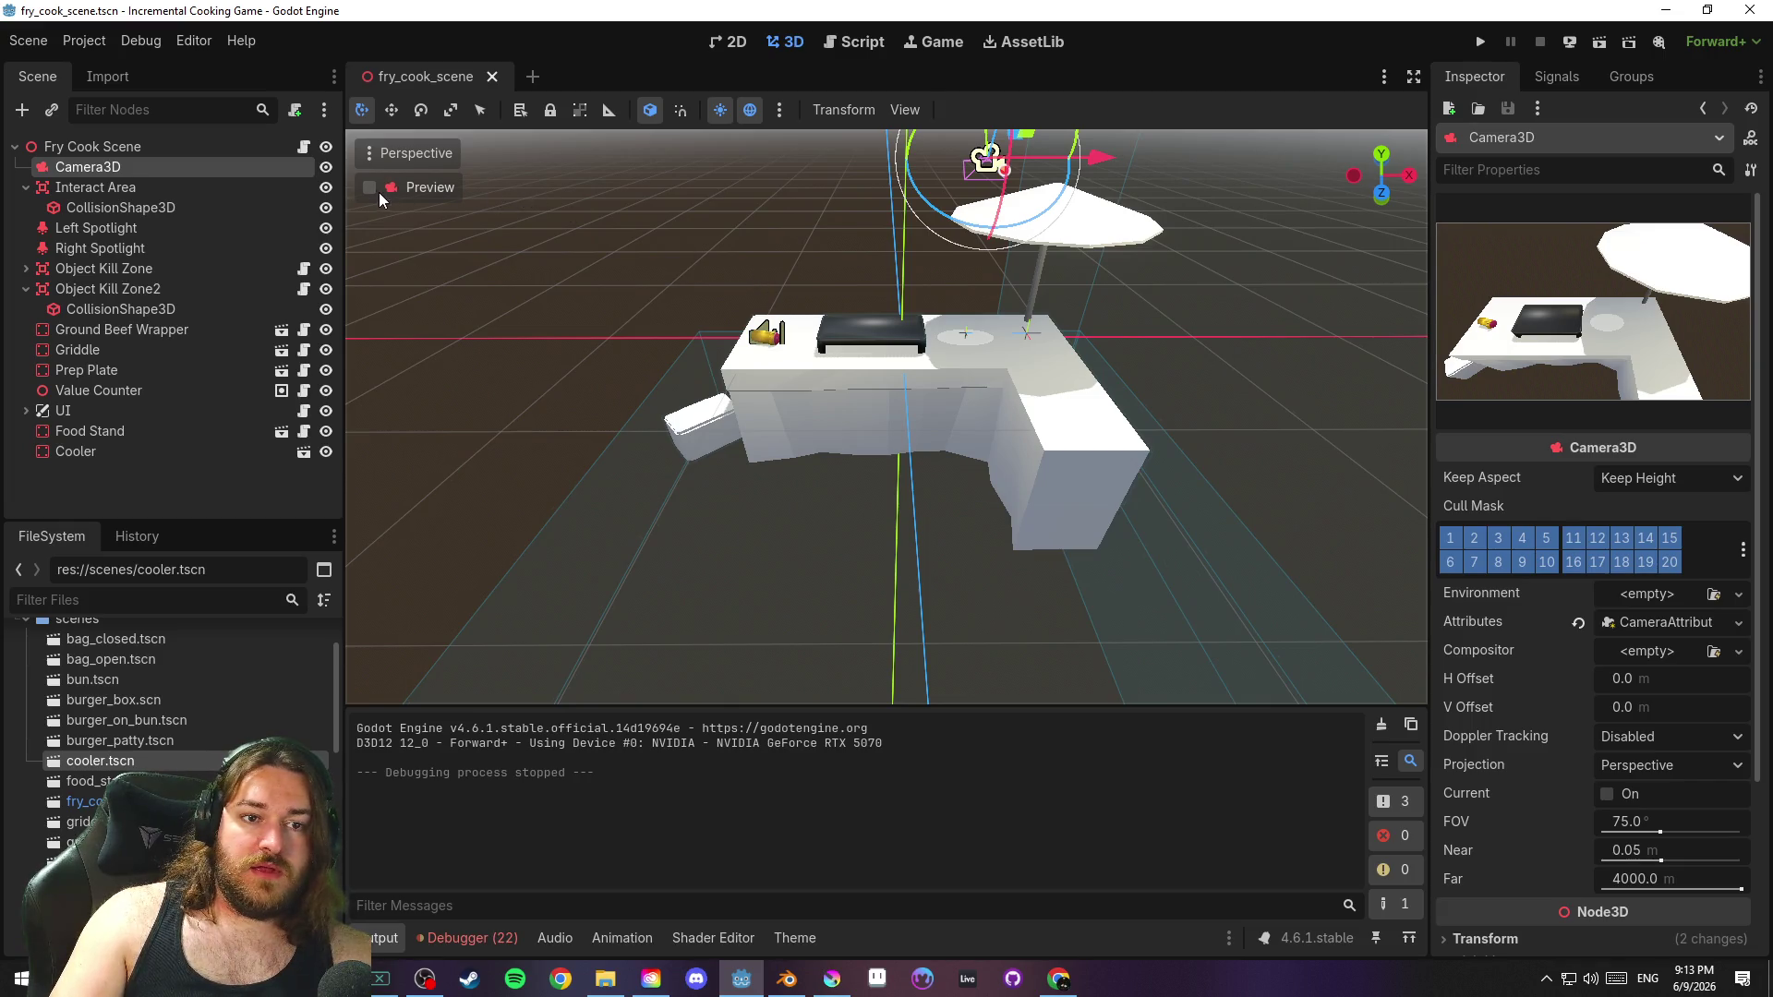
Preview through Camera3D and shift its Transform position back along Z and sideways along X
click(369, 188)
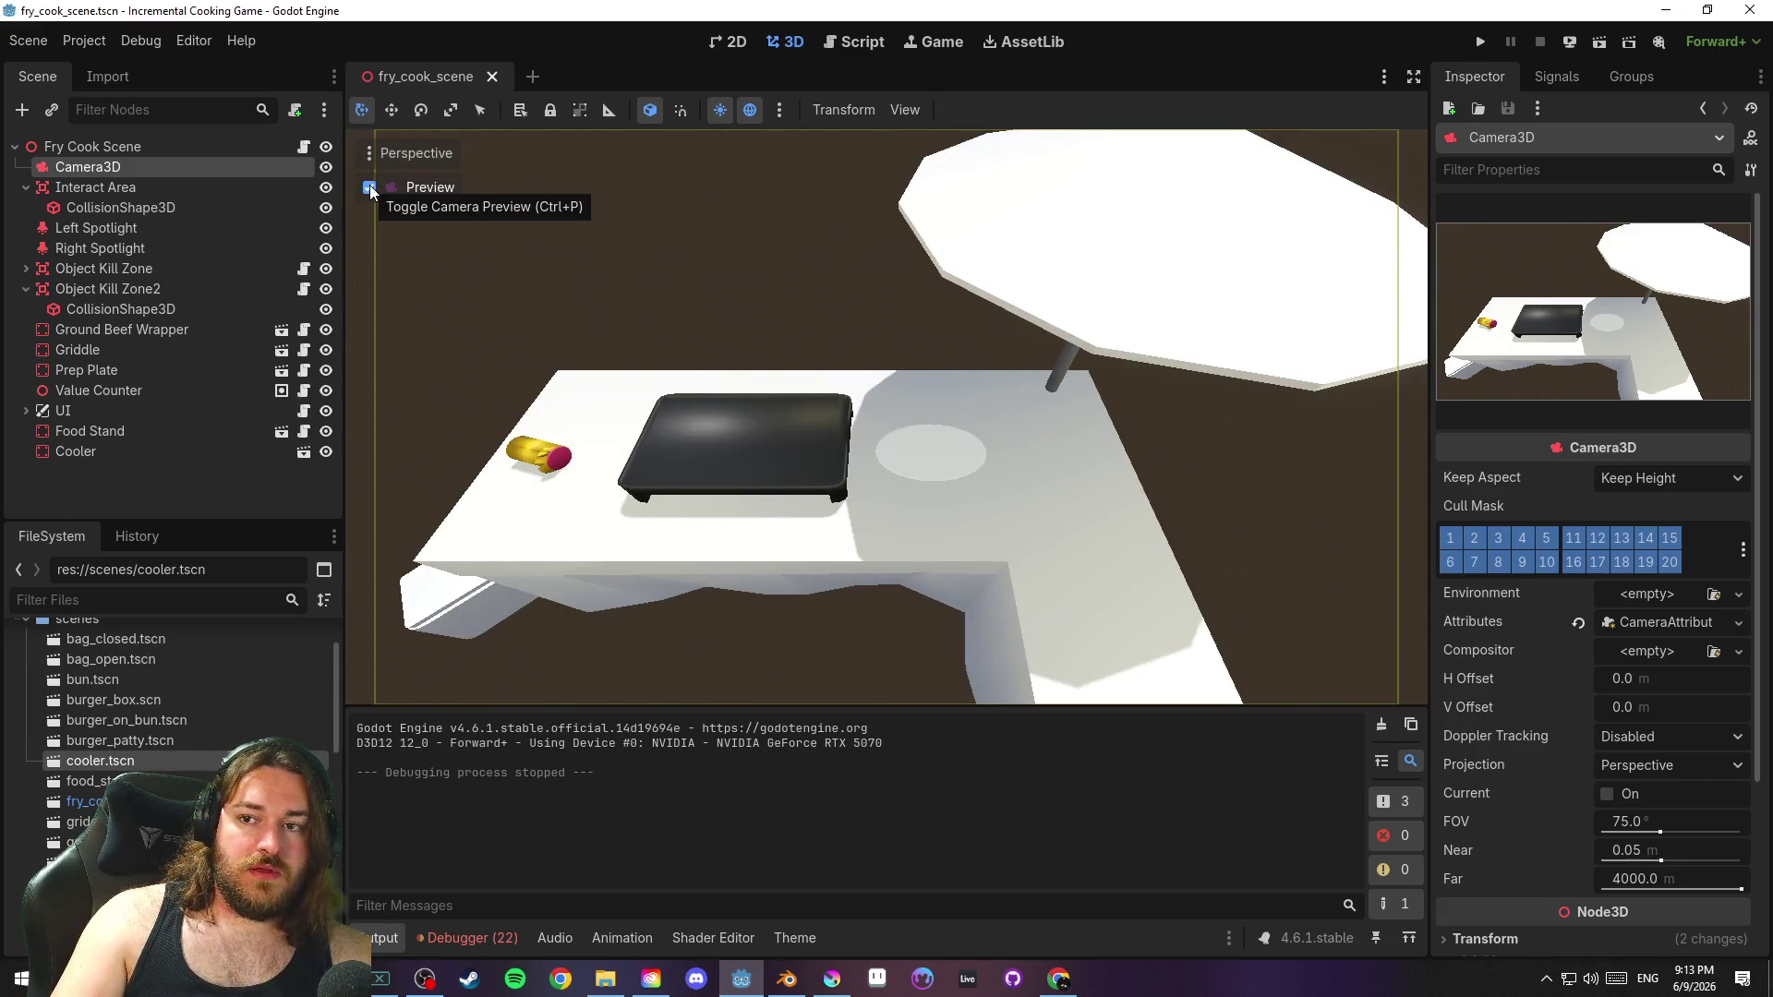
scroll(1477, 691, down, 3)
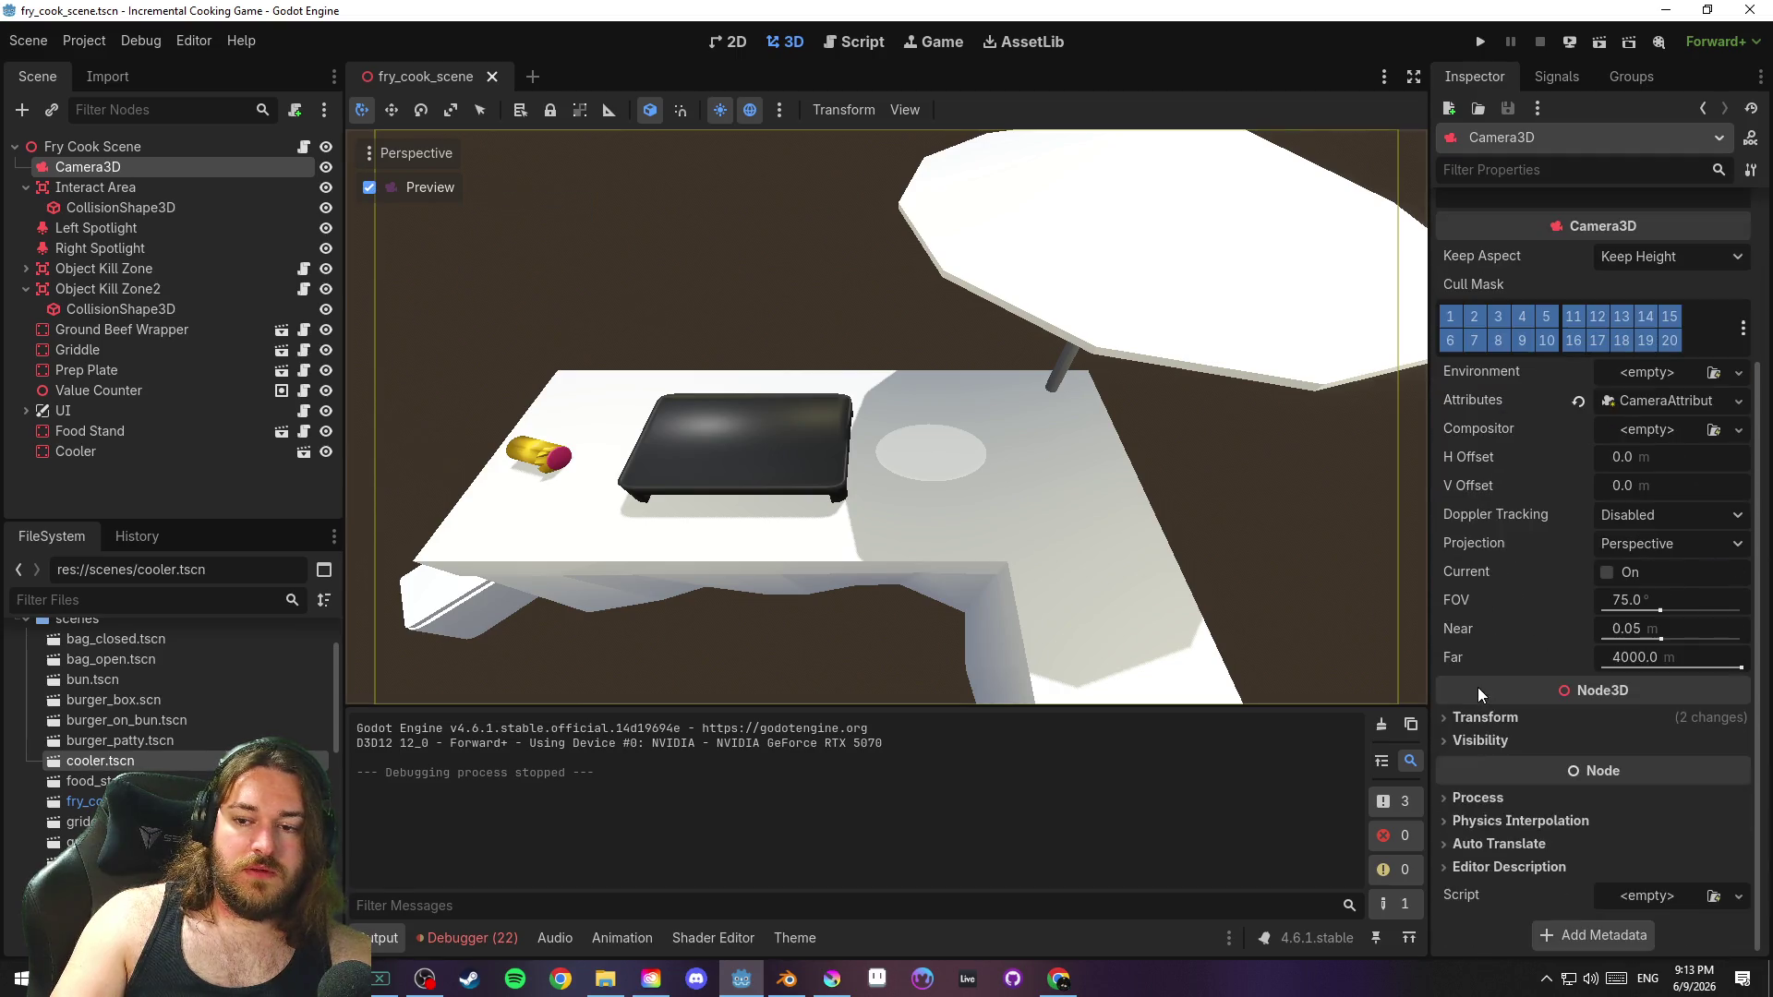
click(1514, 709)
scroll(1514, 709, down, 3)
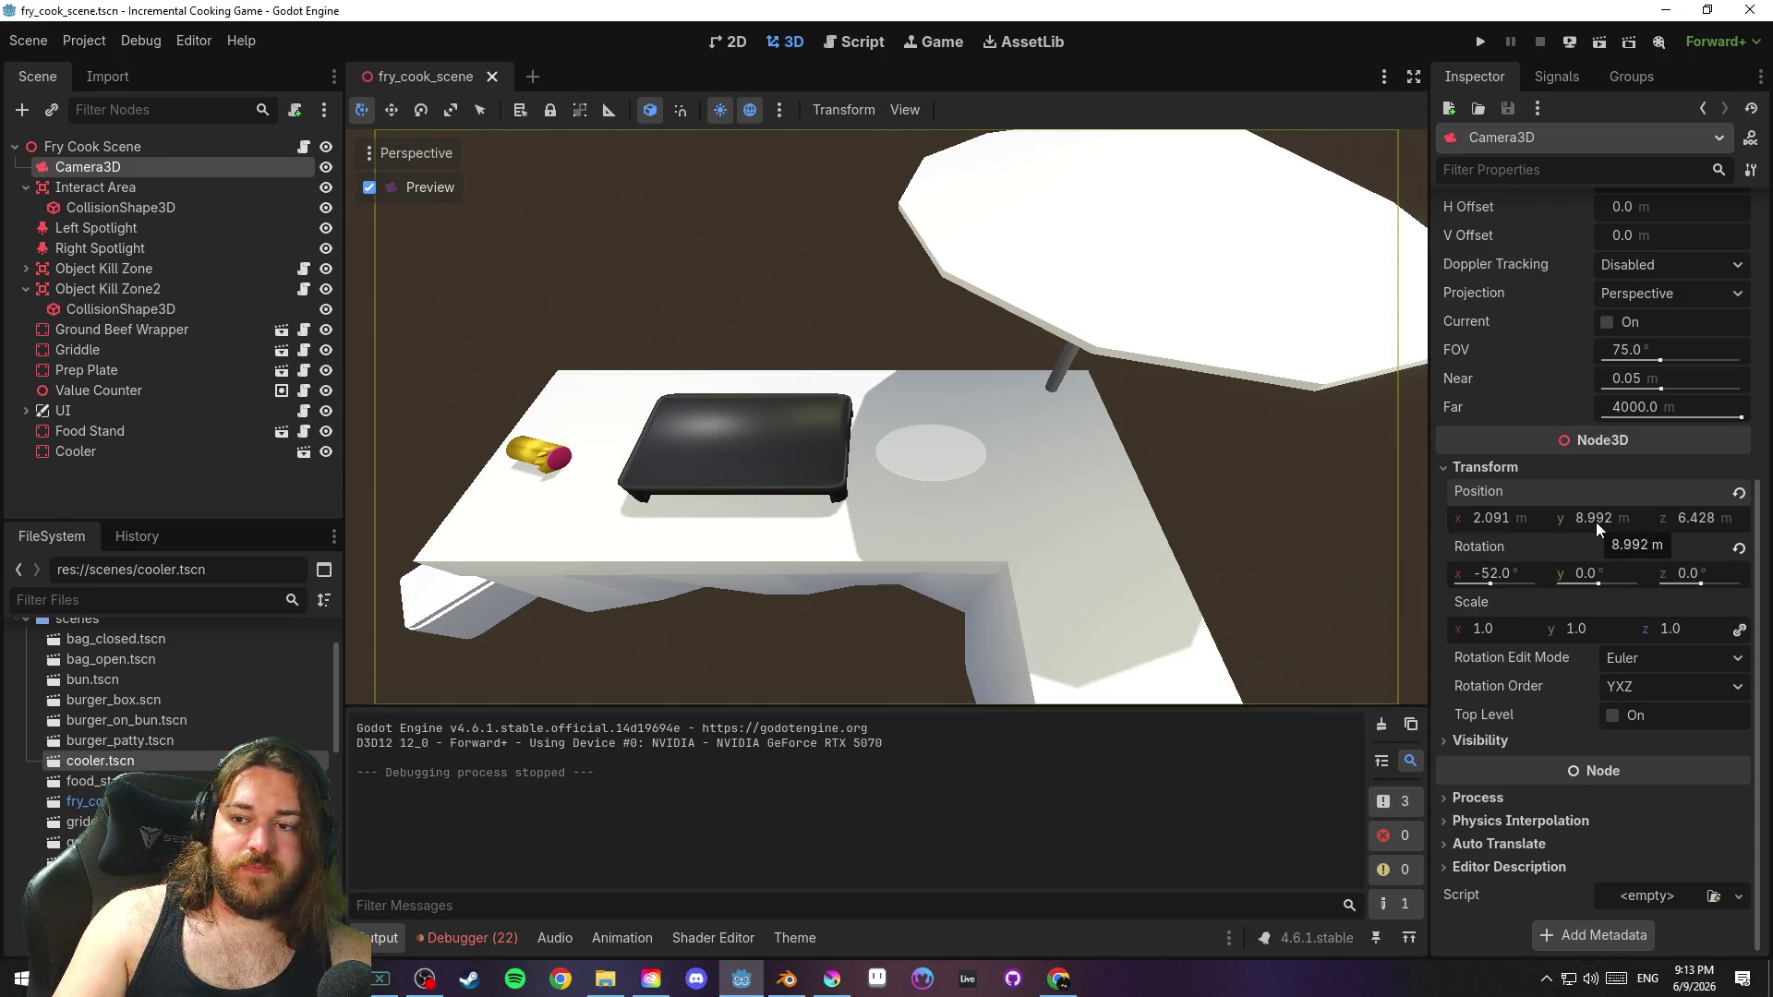
mouse_move(1593, 522)
mouse_down()
mouse_move(1624, 522)
mouse_move(1475, 522)
mouse_up()
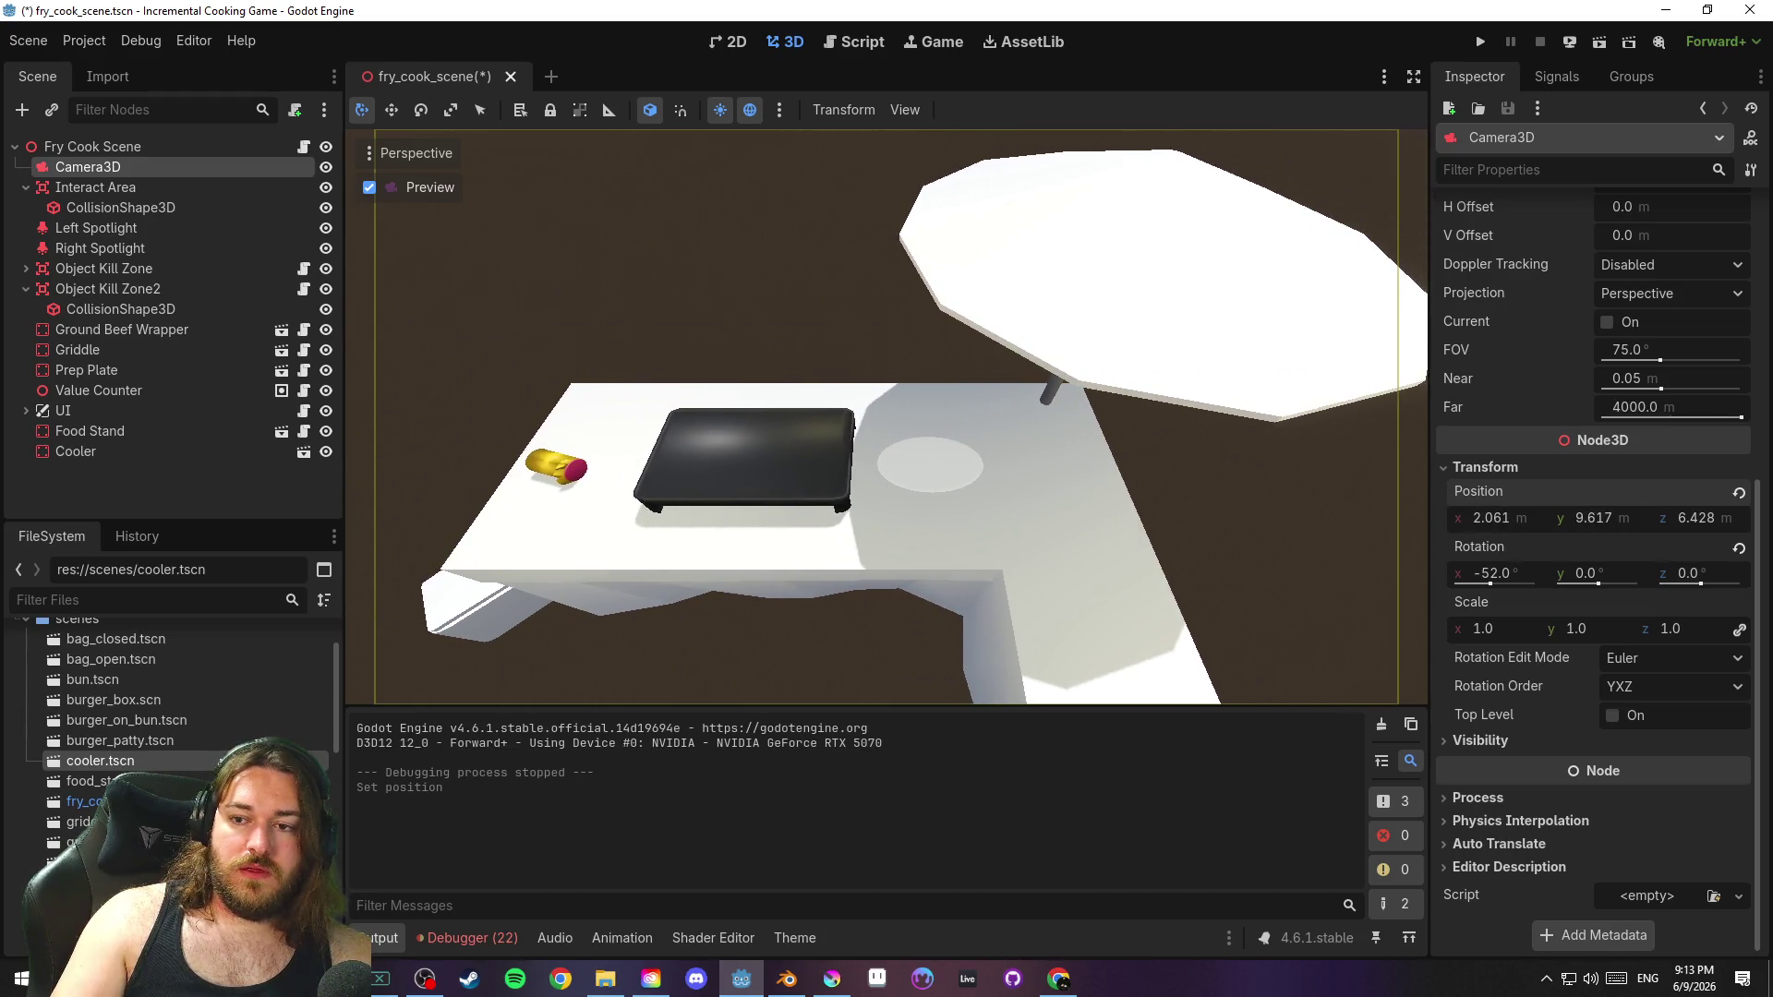
key(ctrl+z)
key(ctrl+z)
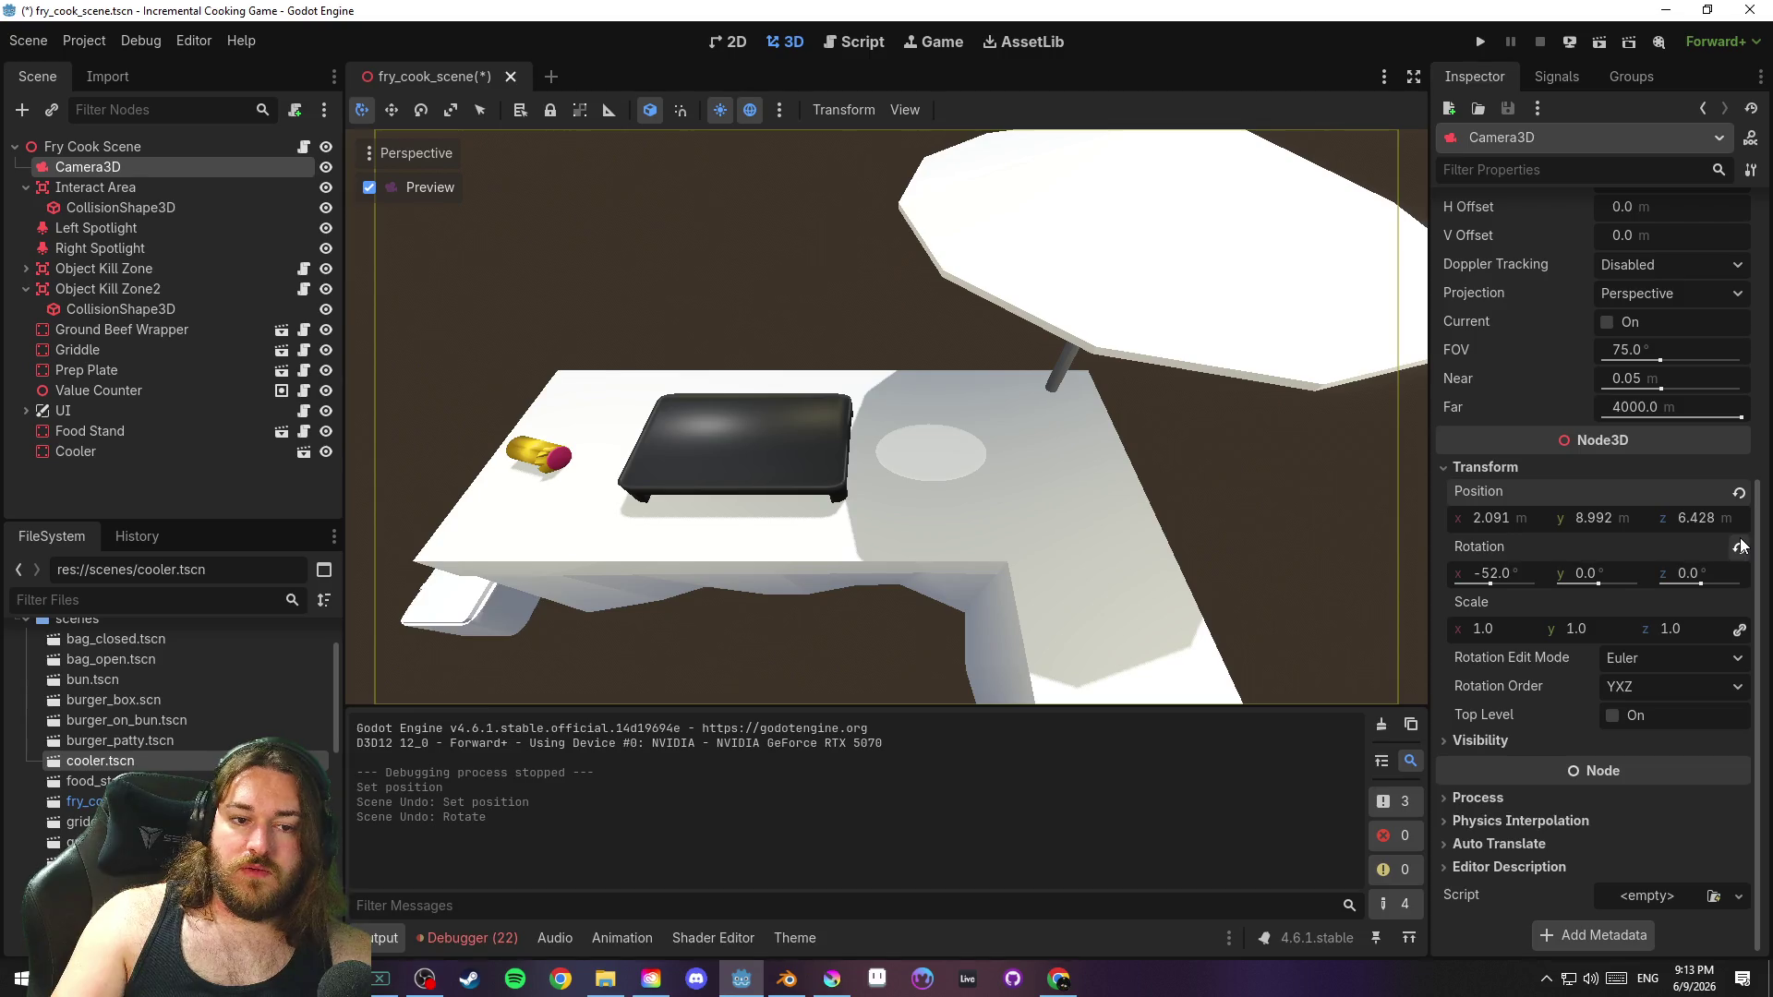
key(ctrl+shift+z)
mouse_move(1711, 528)
mouse_down()
mouse_move(1744, 527)
mouse_move(1703, 520)
mouse_up()
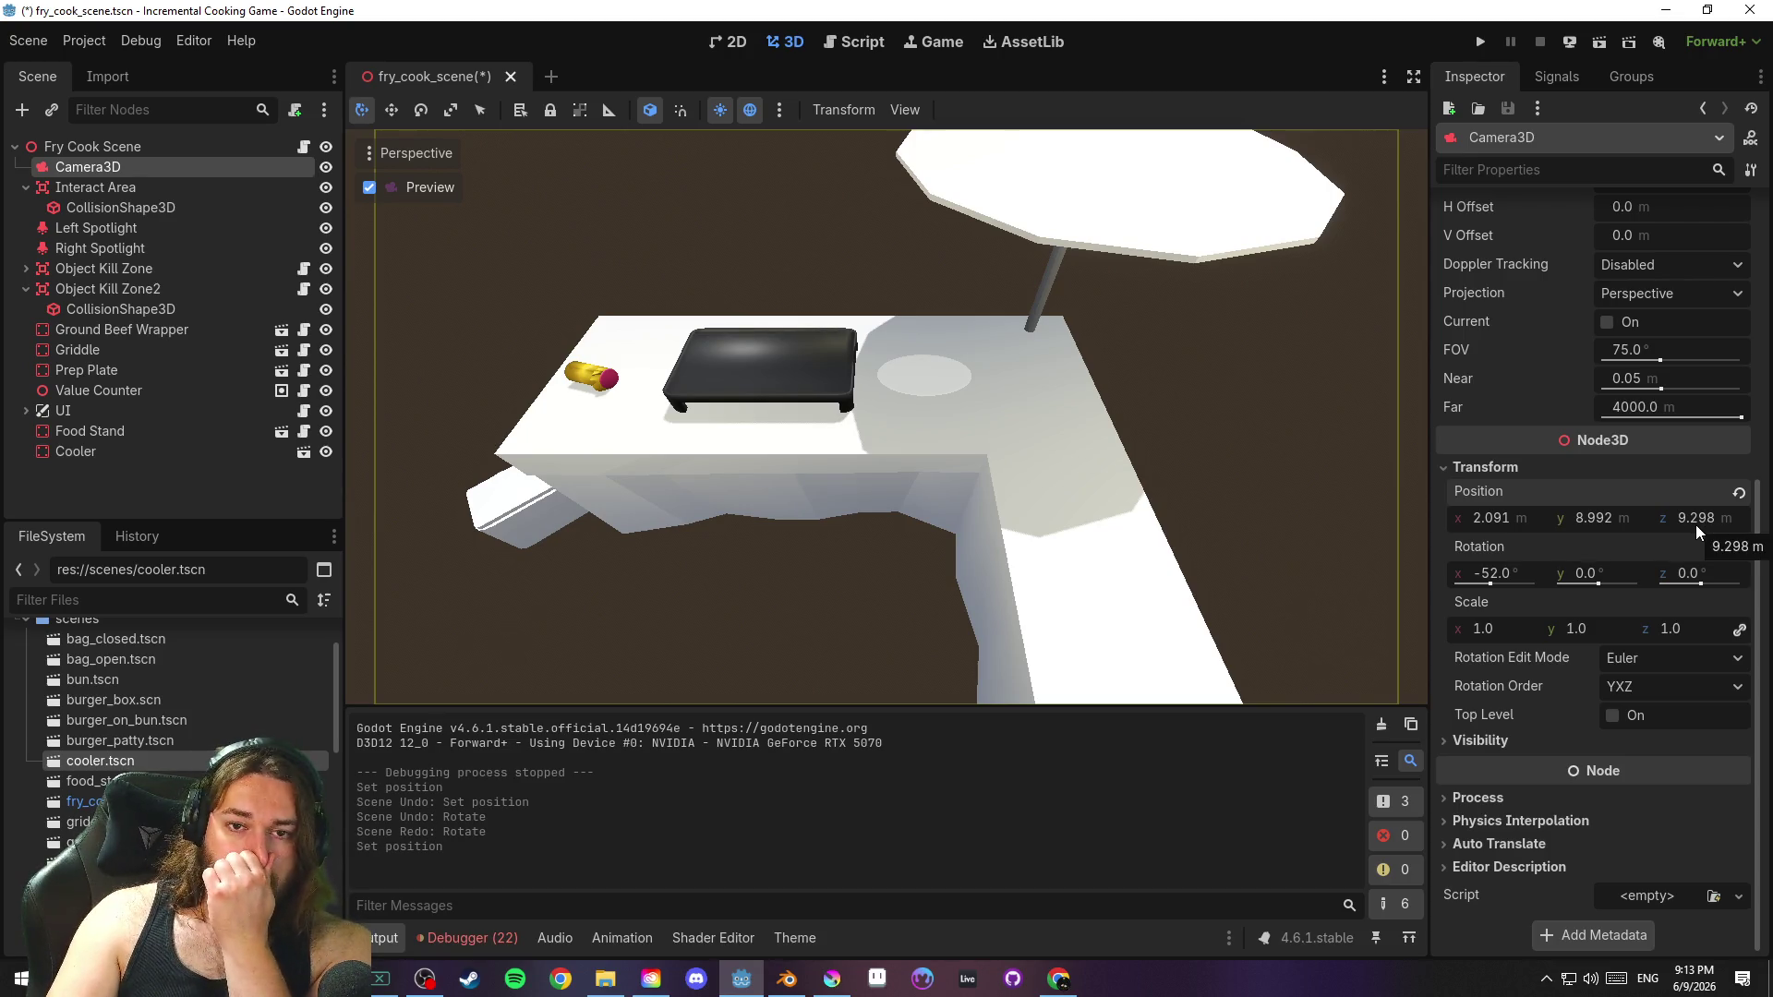
mouse_move(1508, 524)
mouse_down()
mouse_move(1416, 524)
mouse_move(1502, 523)
mouse_up()
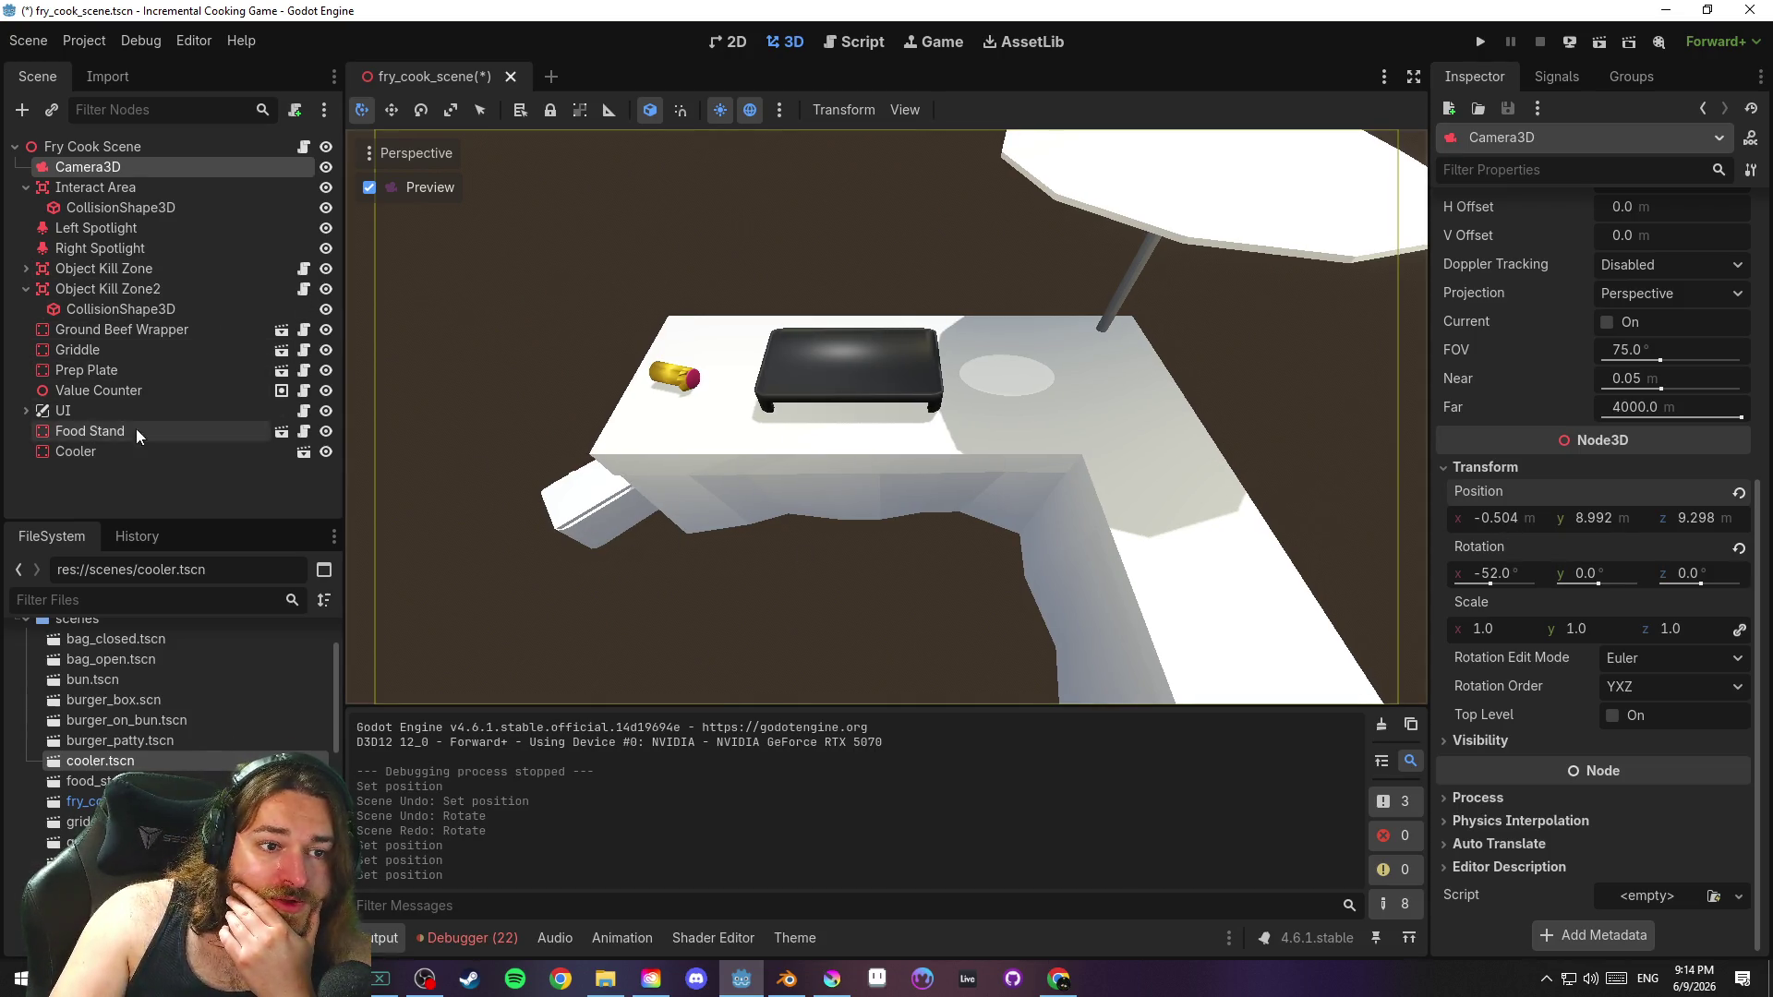
Reposition the Cooler near the counter by adjusting its X and Z position
click(120, 450)
mouse_move(1526, 631)
mouse_down()
mouse_move(1503, 632)
mouse_move(1600, 628)
mouse_up()
key(ctrl+z)
drag(1709, 631, 1726, 632)
drag(1486, 637, 1508, 638)
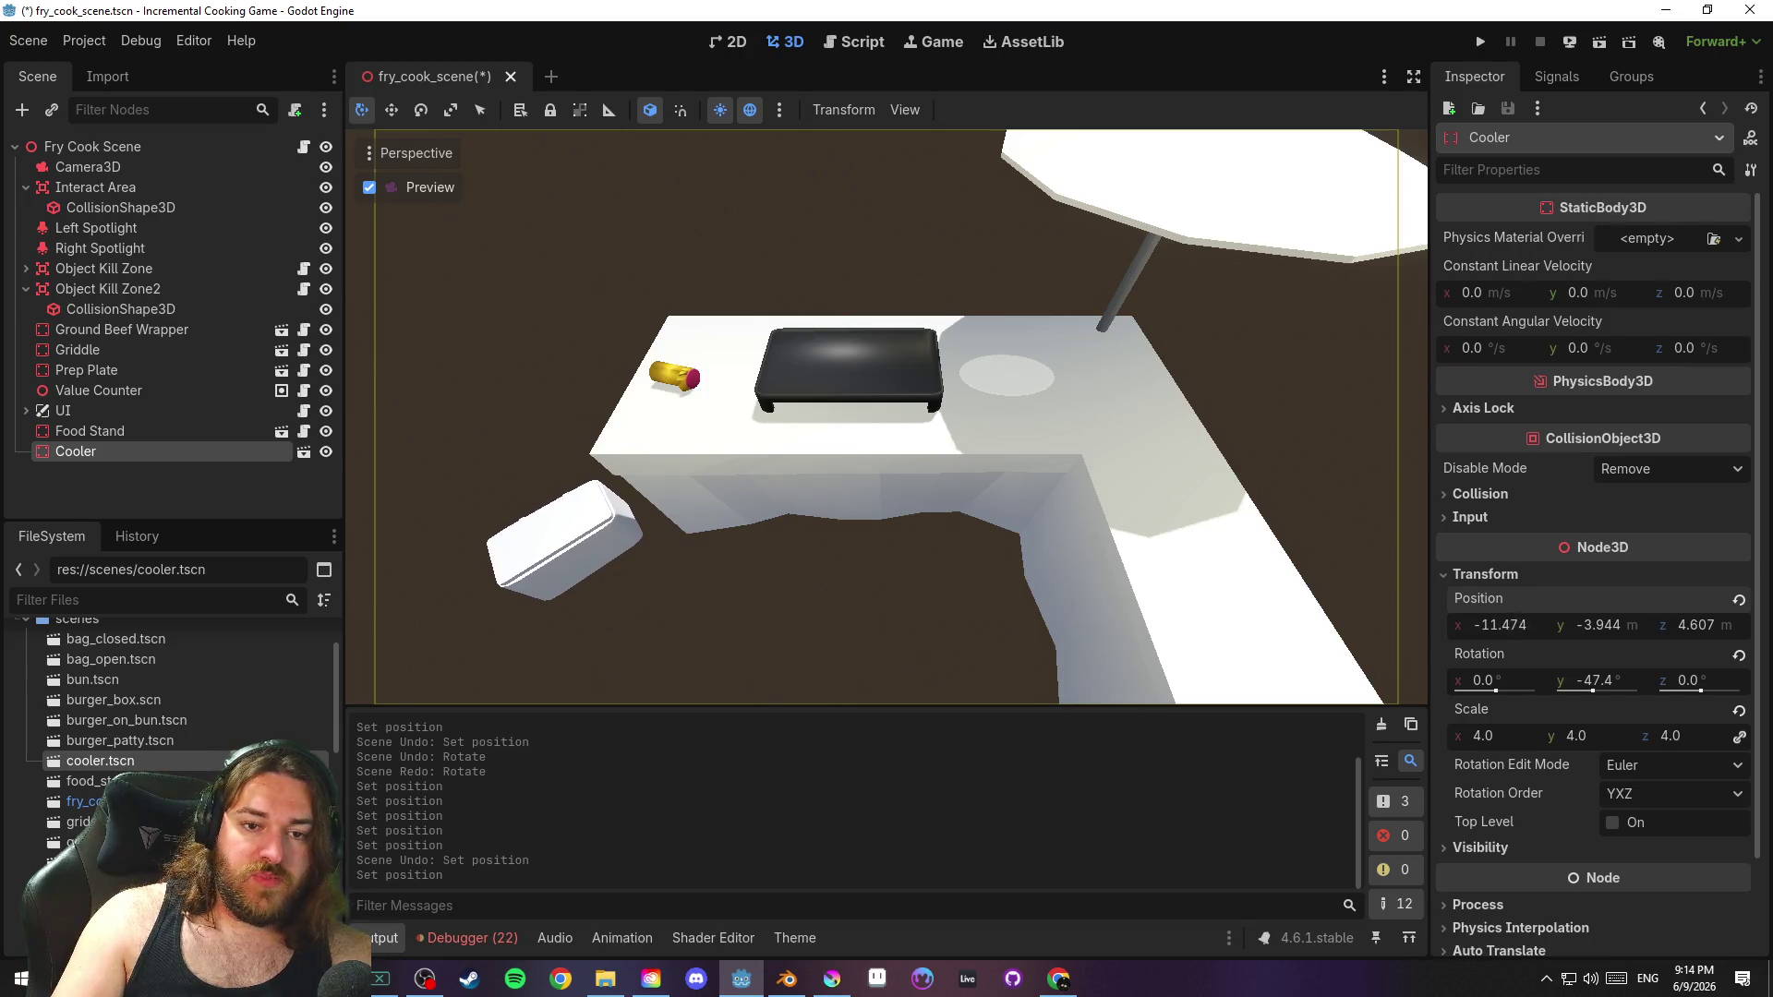
drag(1686, 627, 1687, 627)
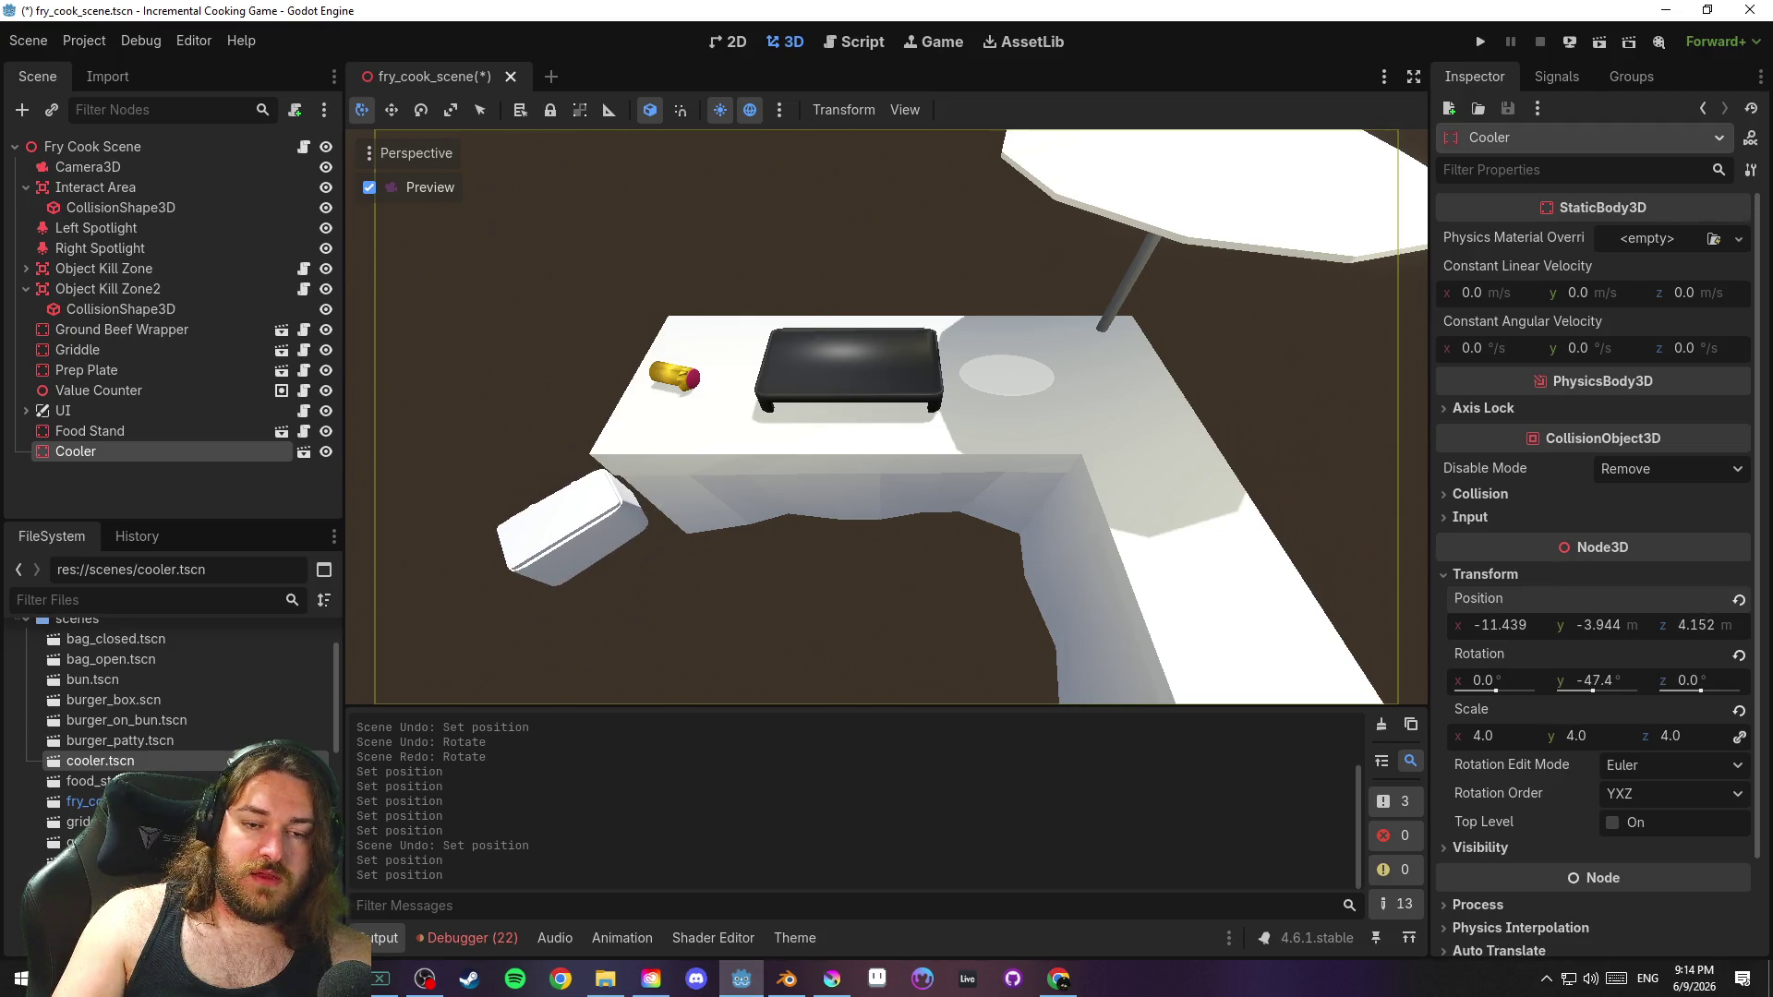
Tilt Camera3D to -44.5° on X and lower it to Y 7.912
click(157, 169)
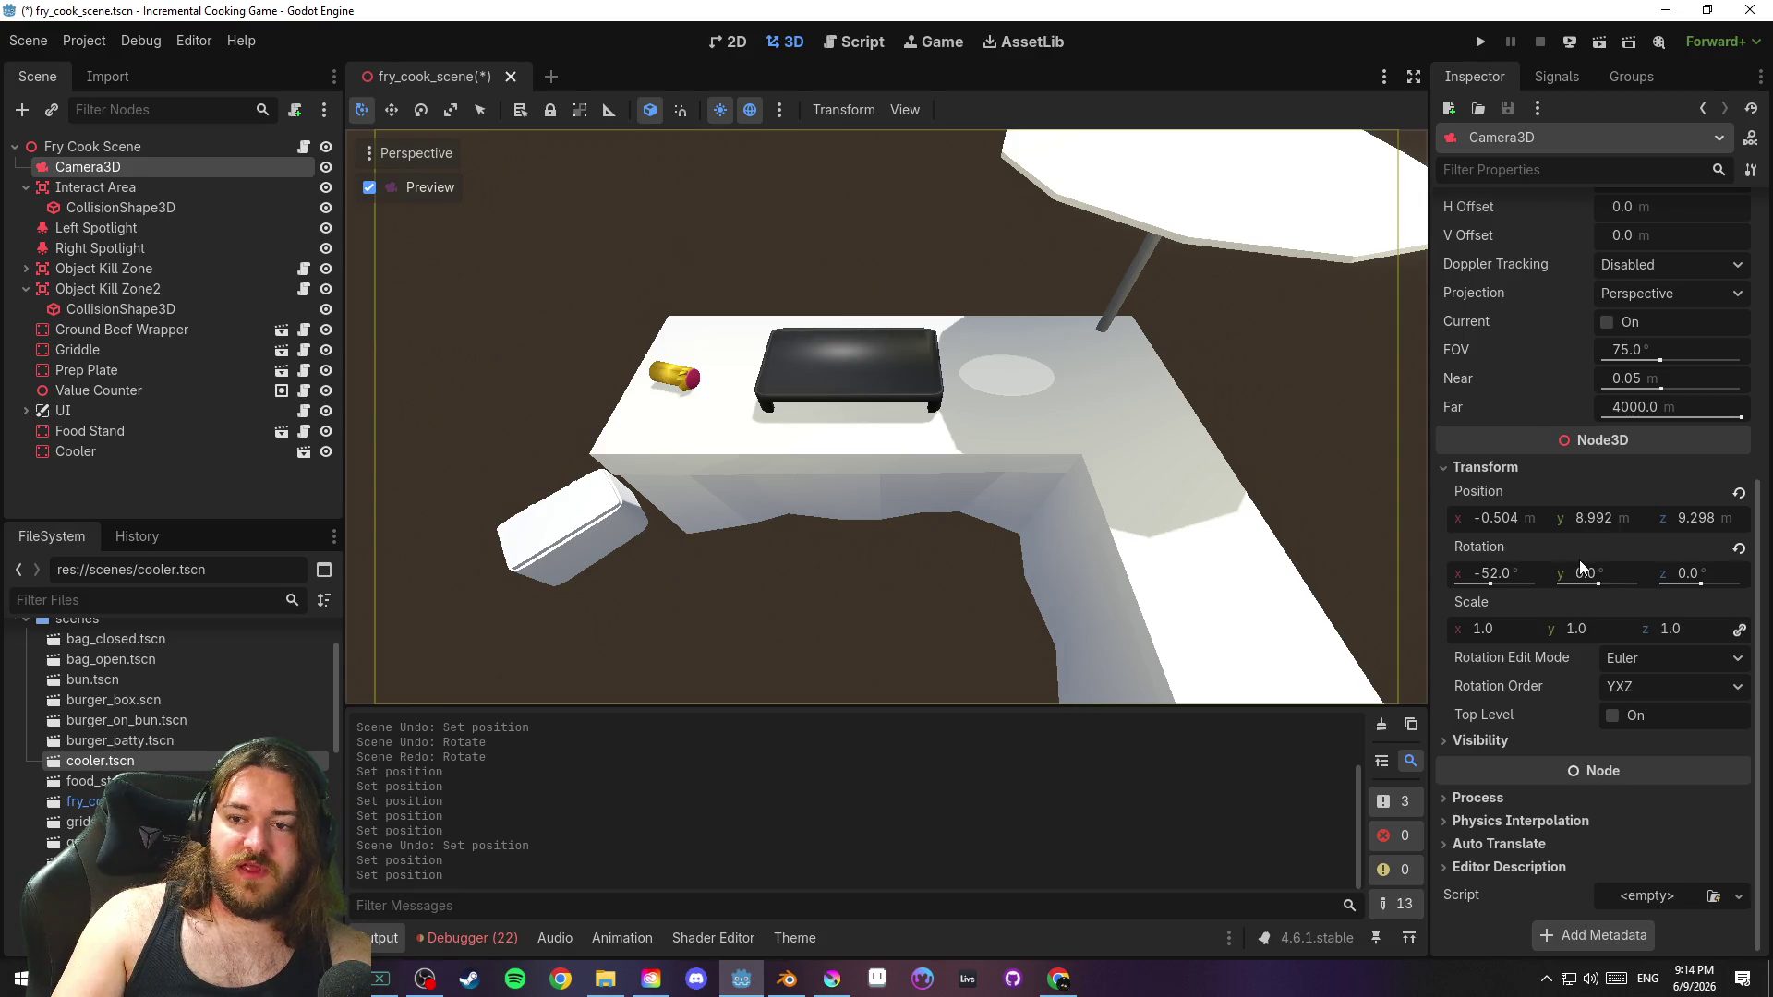
drag(1509, 579, 1516, 579)
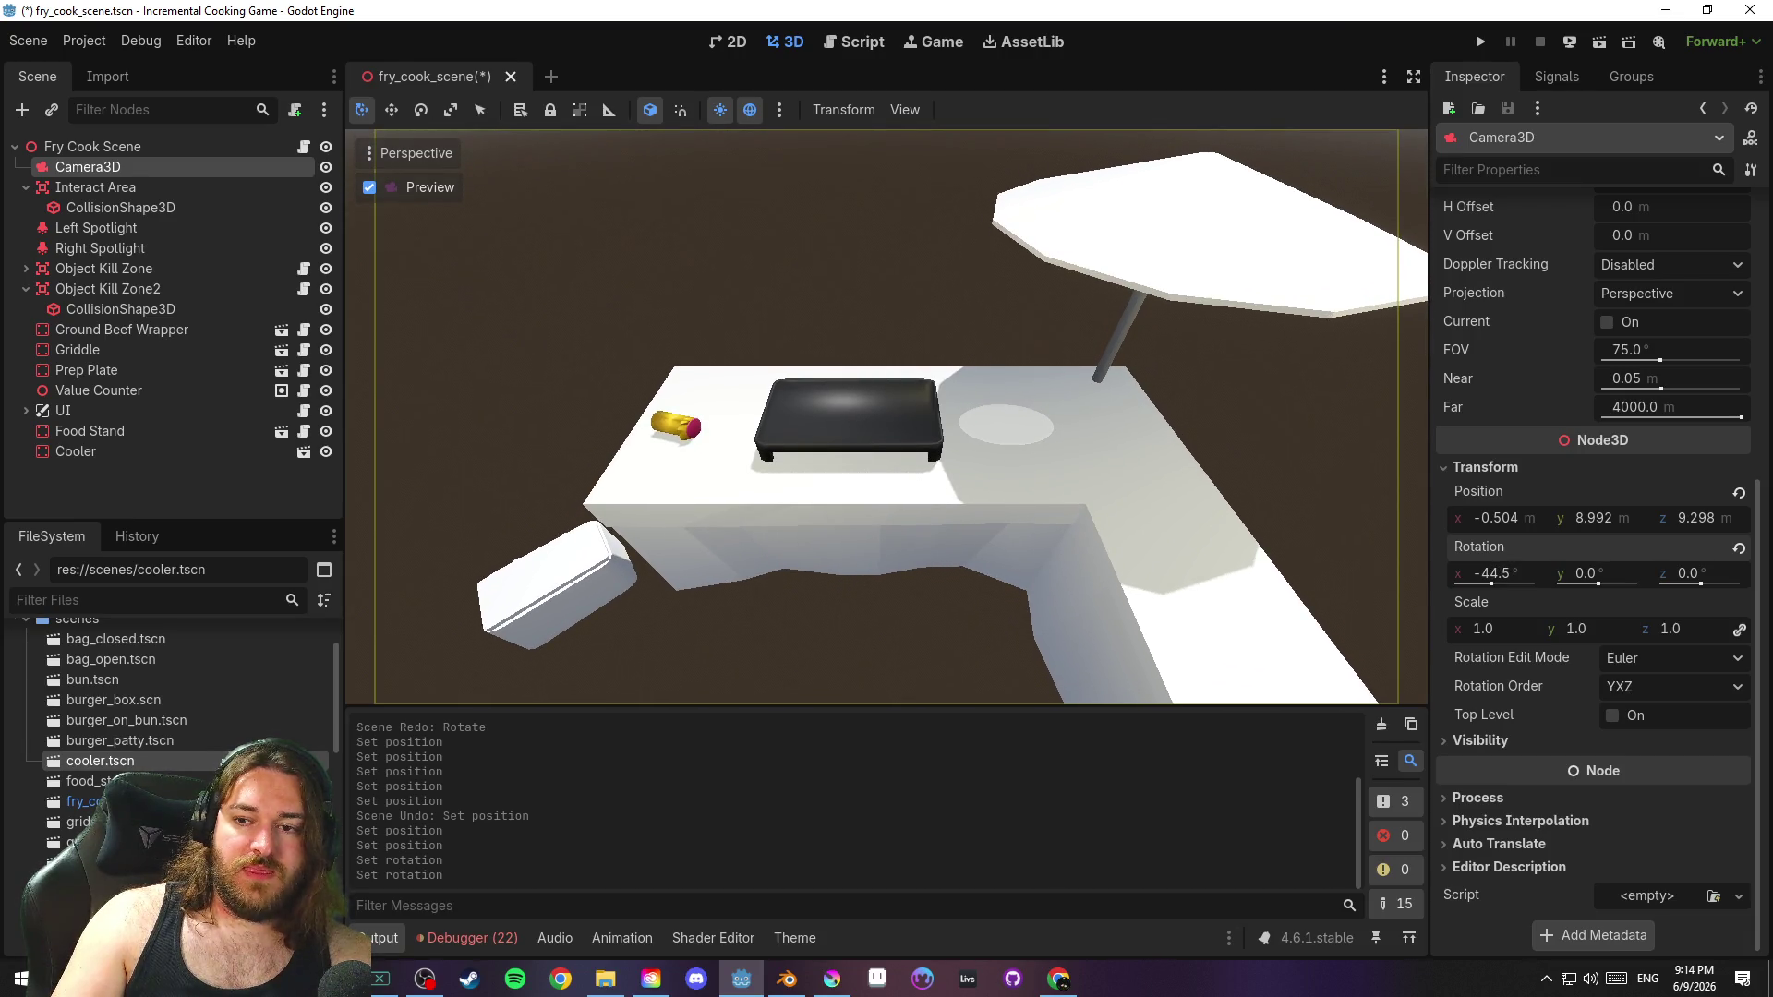
drag(1601, 571, 1608, 579)
key(ctrl+z)
drag(1598, 515, 1562, 515)
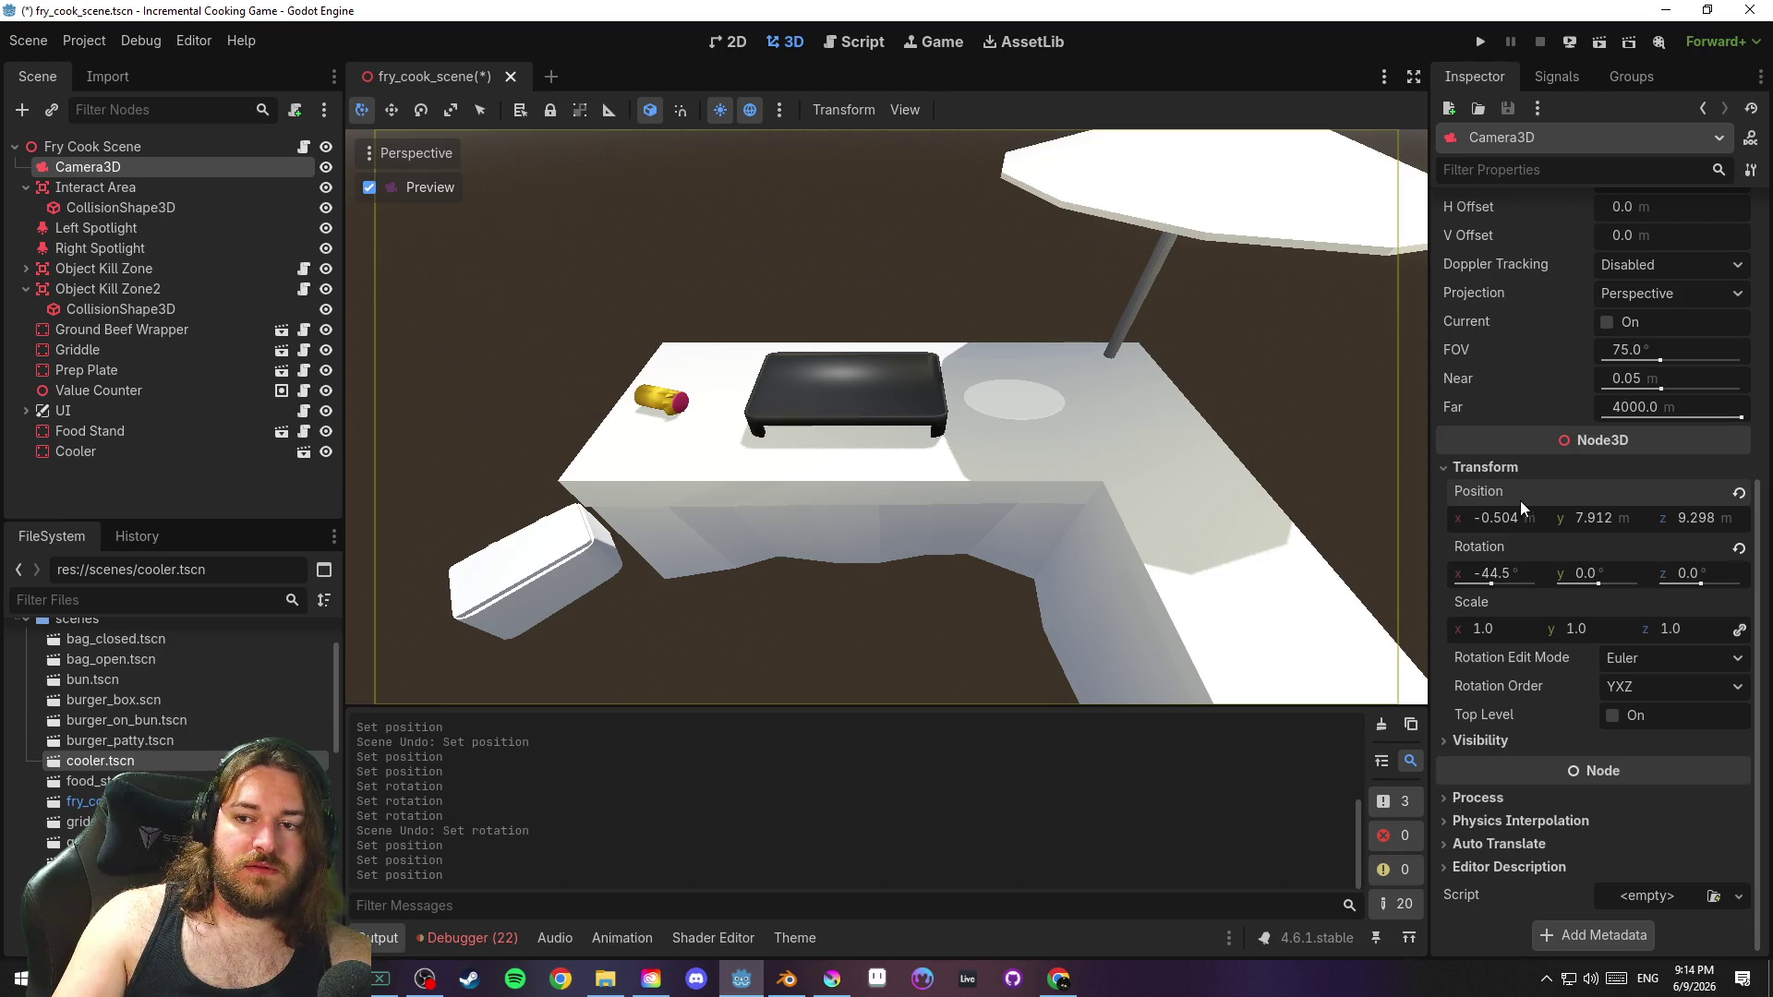
Save the scene, test-run the game with F5, and close the game window
key(ctrl+s)
key(F5)
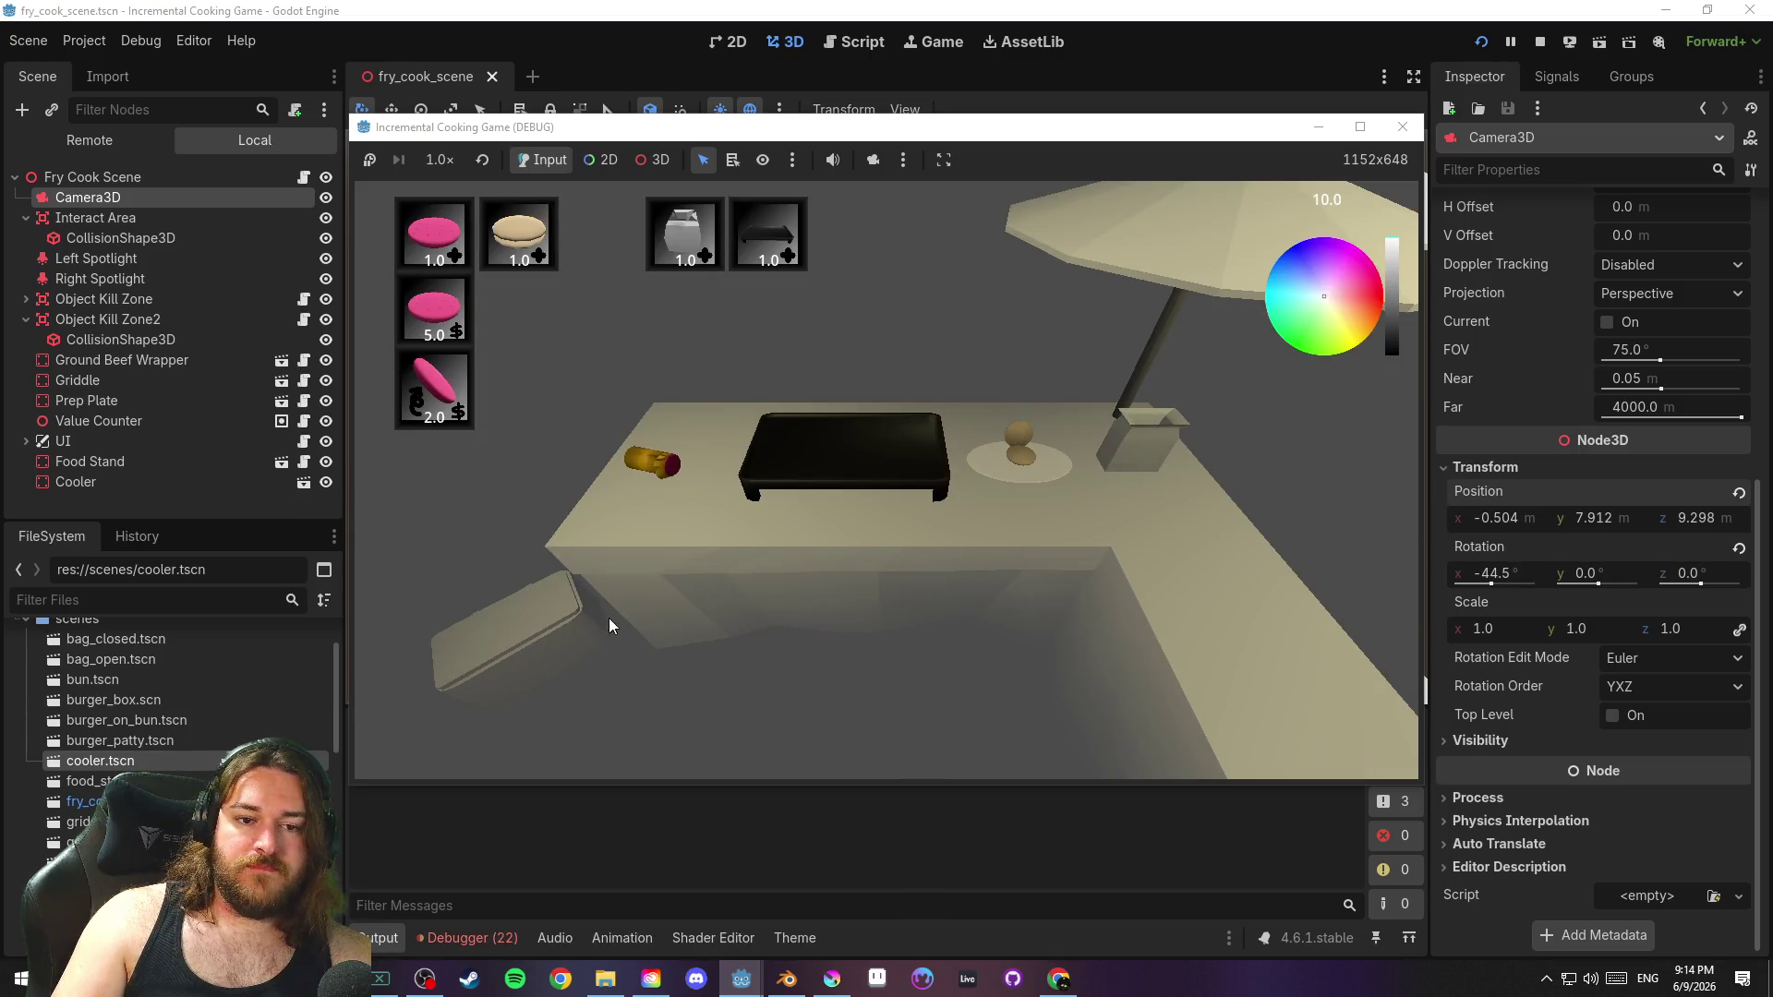
click(1401, 127)
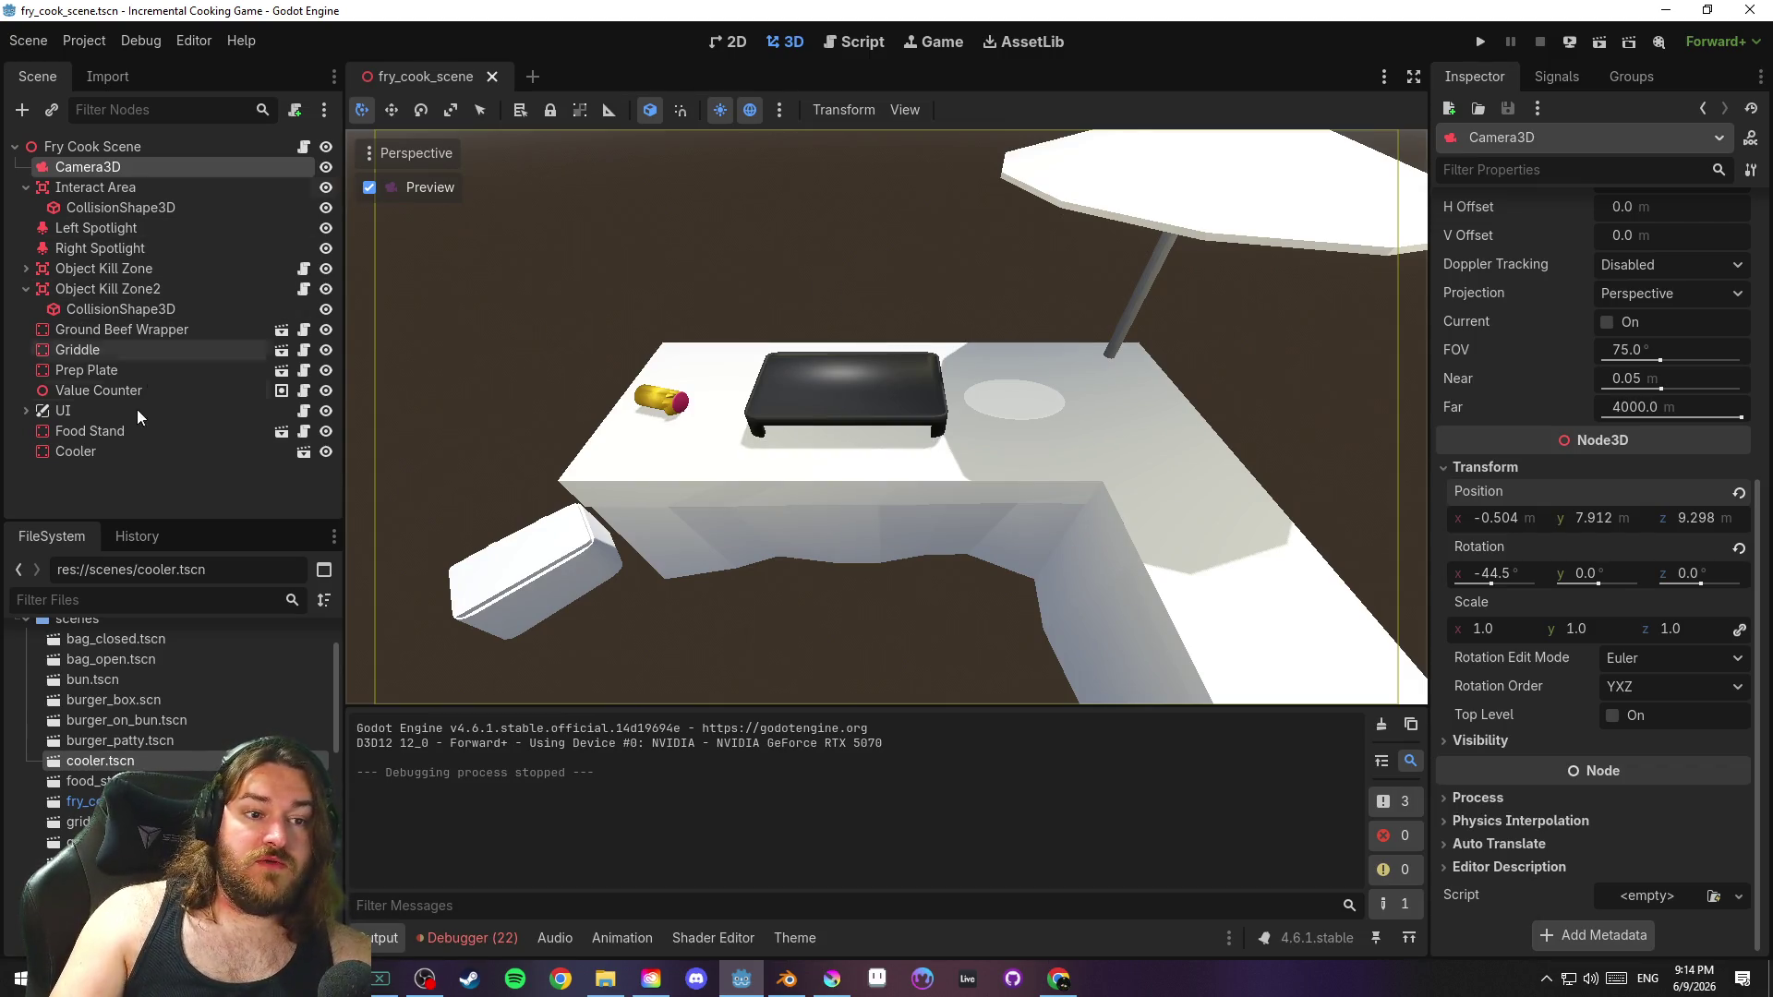
click(104, 409)
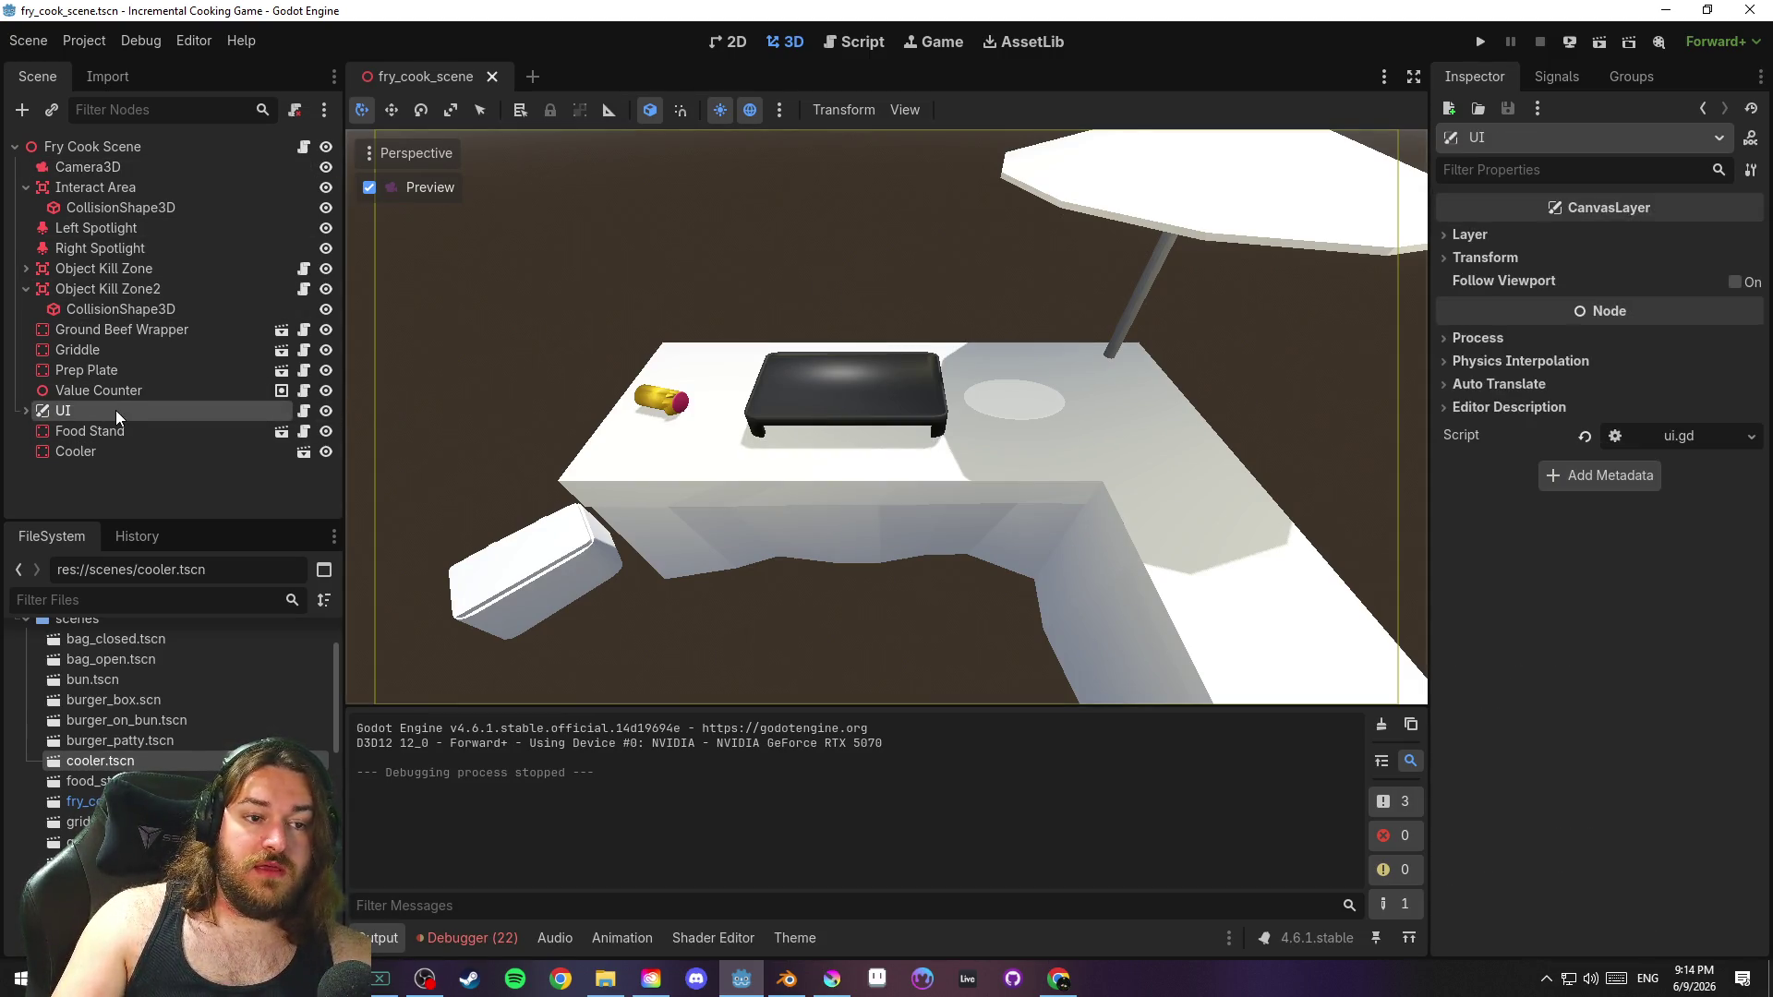
Rename the UI node to 'Upgrade UI' and save the scene
double_click(65, 409)
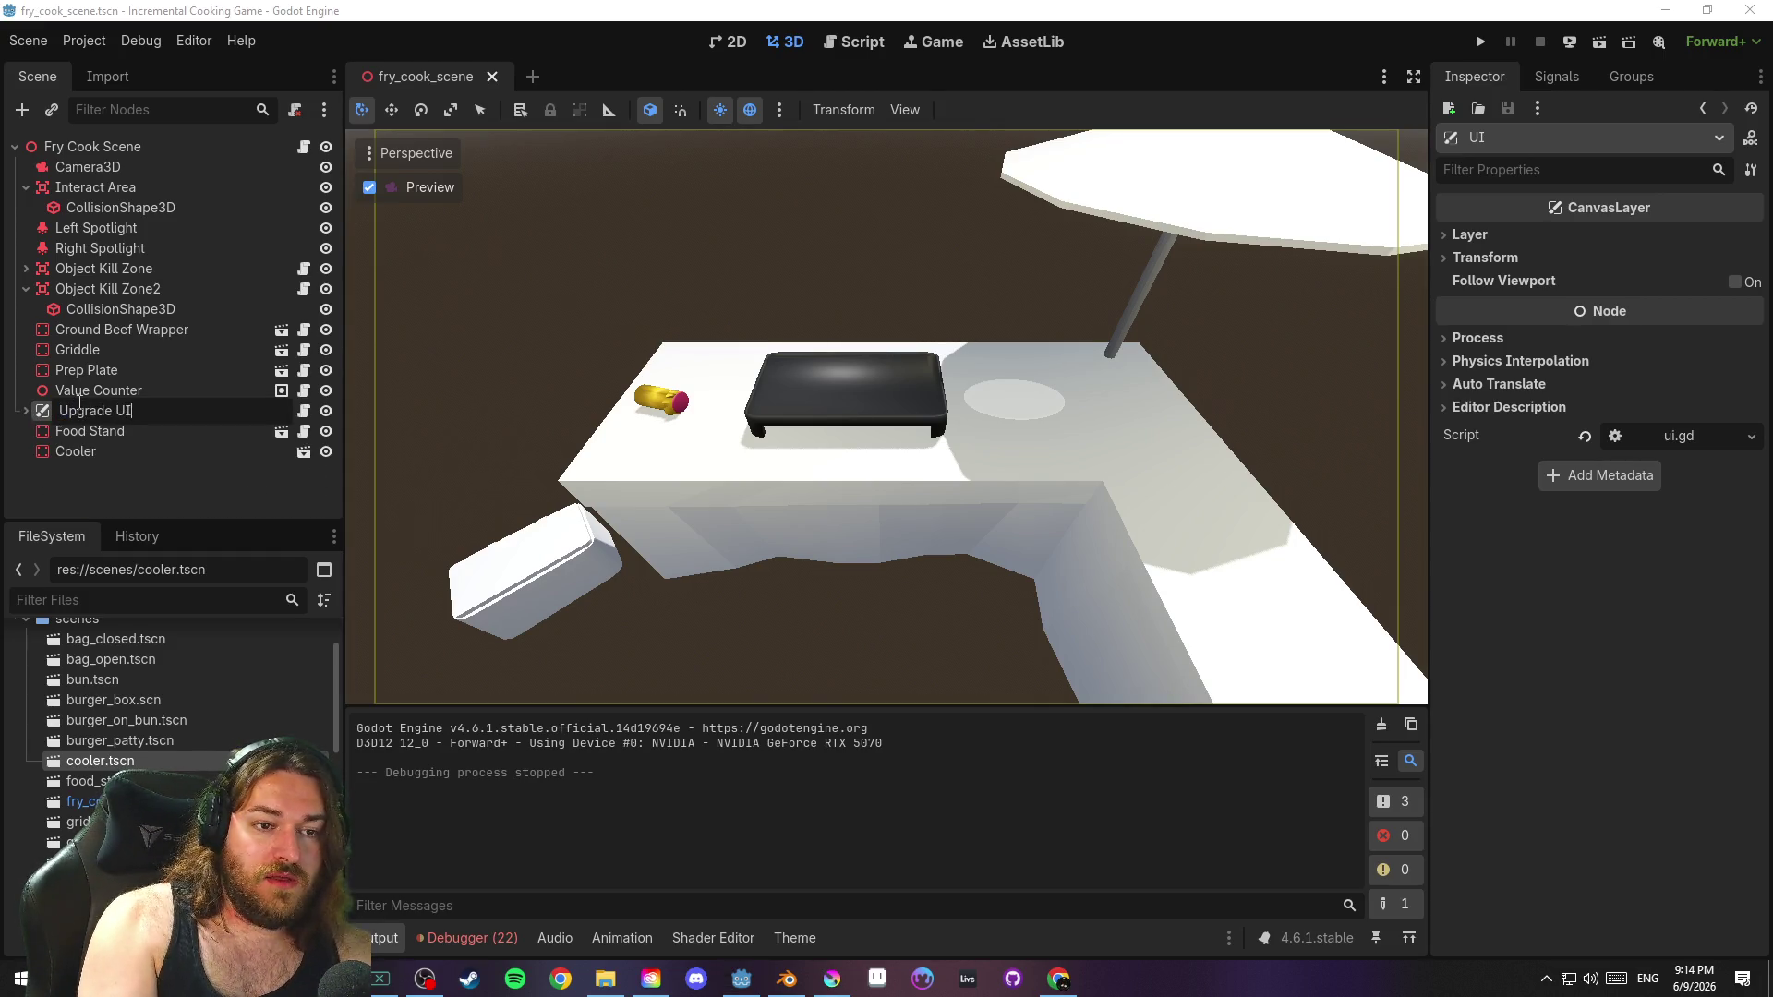
key(Return)
key(ctrl+s)
click(25, 411)
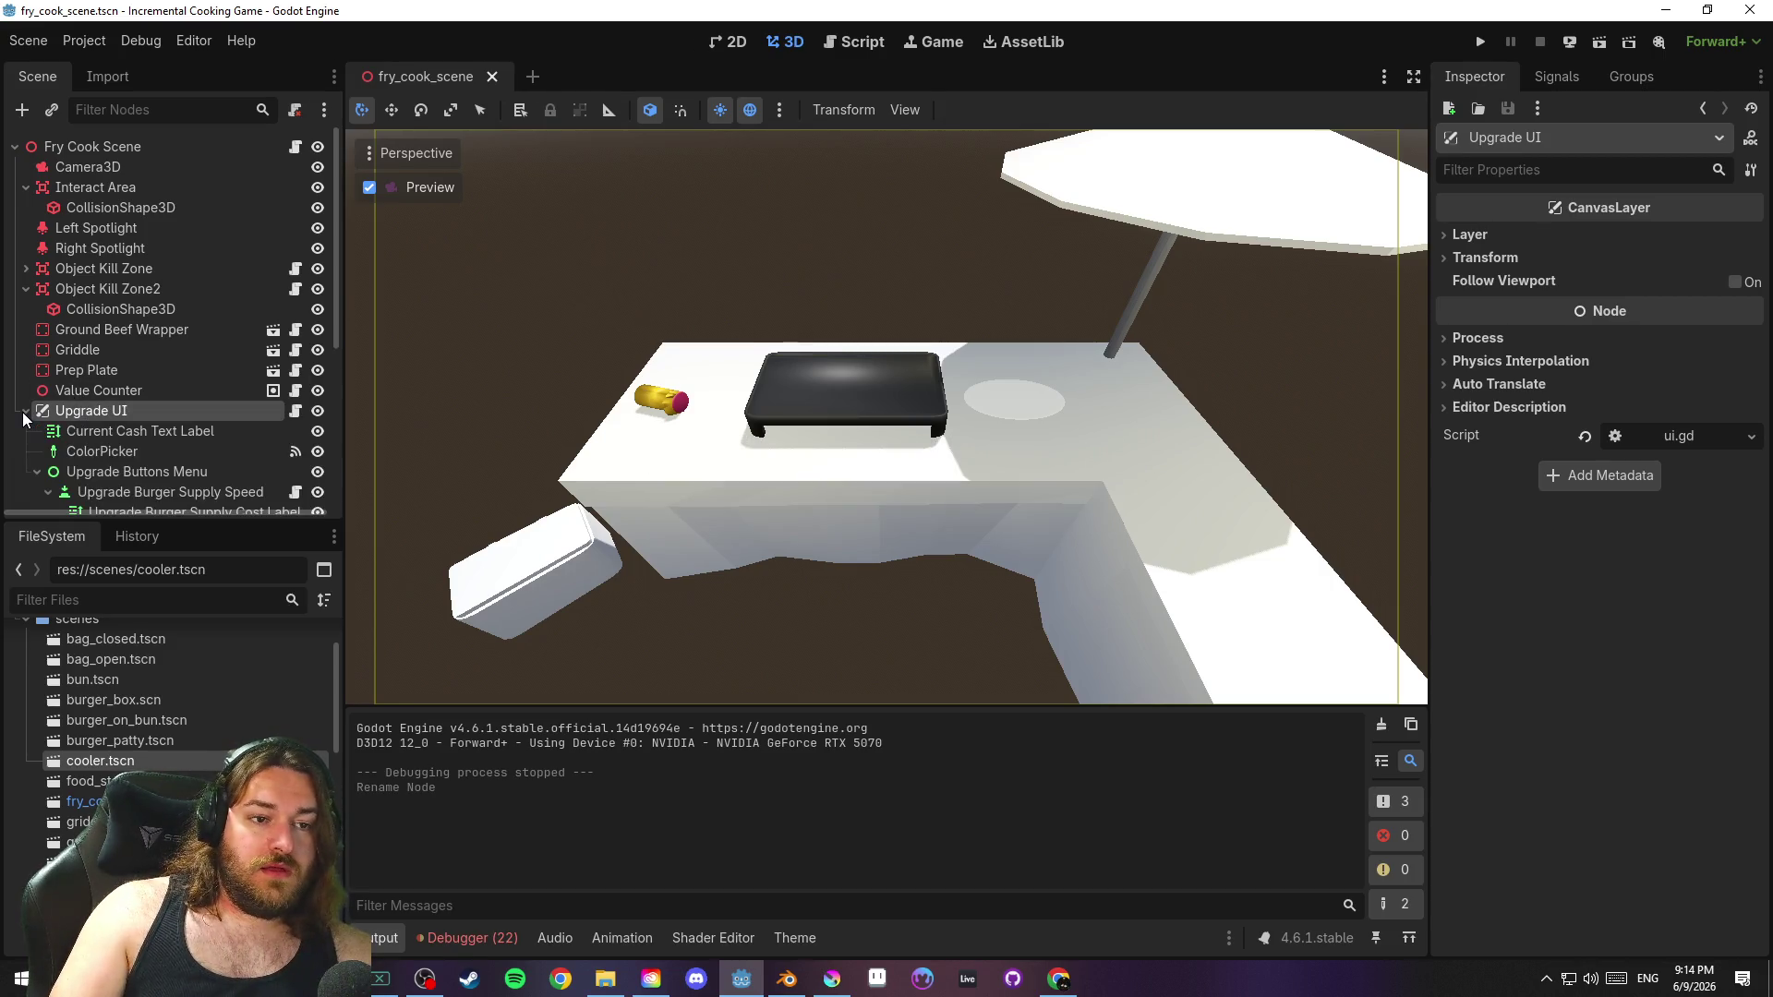
click(24, 412)
Look through the Upgrade UI script, upgrade_burger_value.gd and bag.gd
click(302, 411)
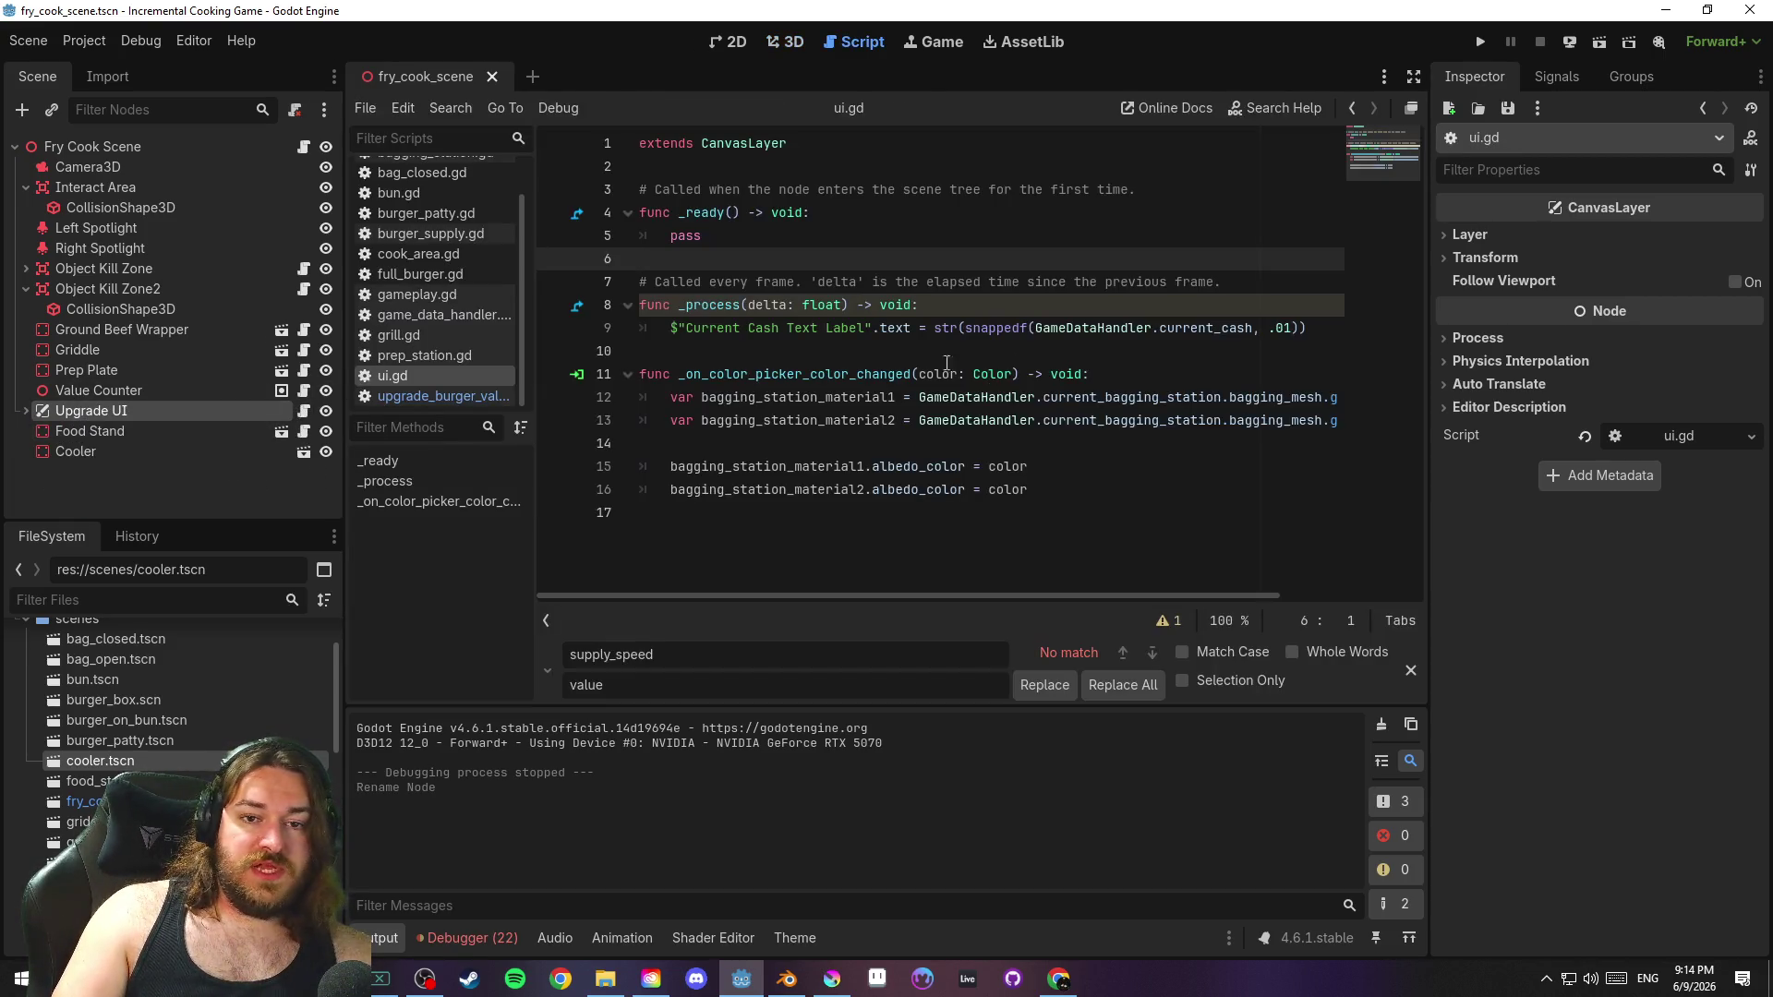
click(910, 352)
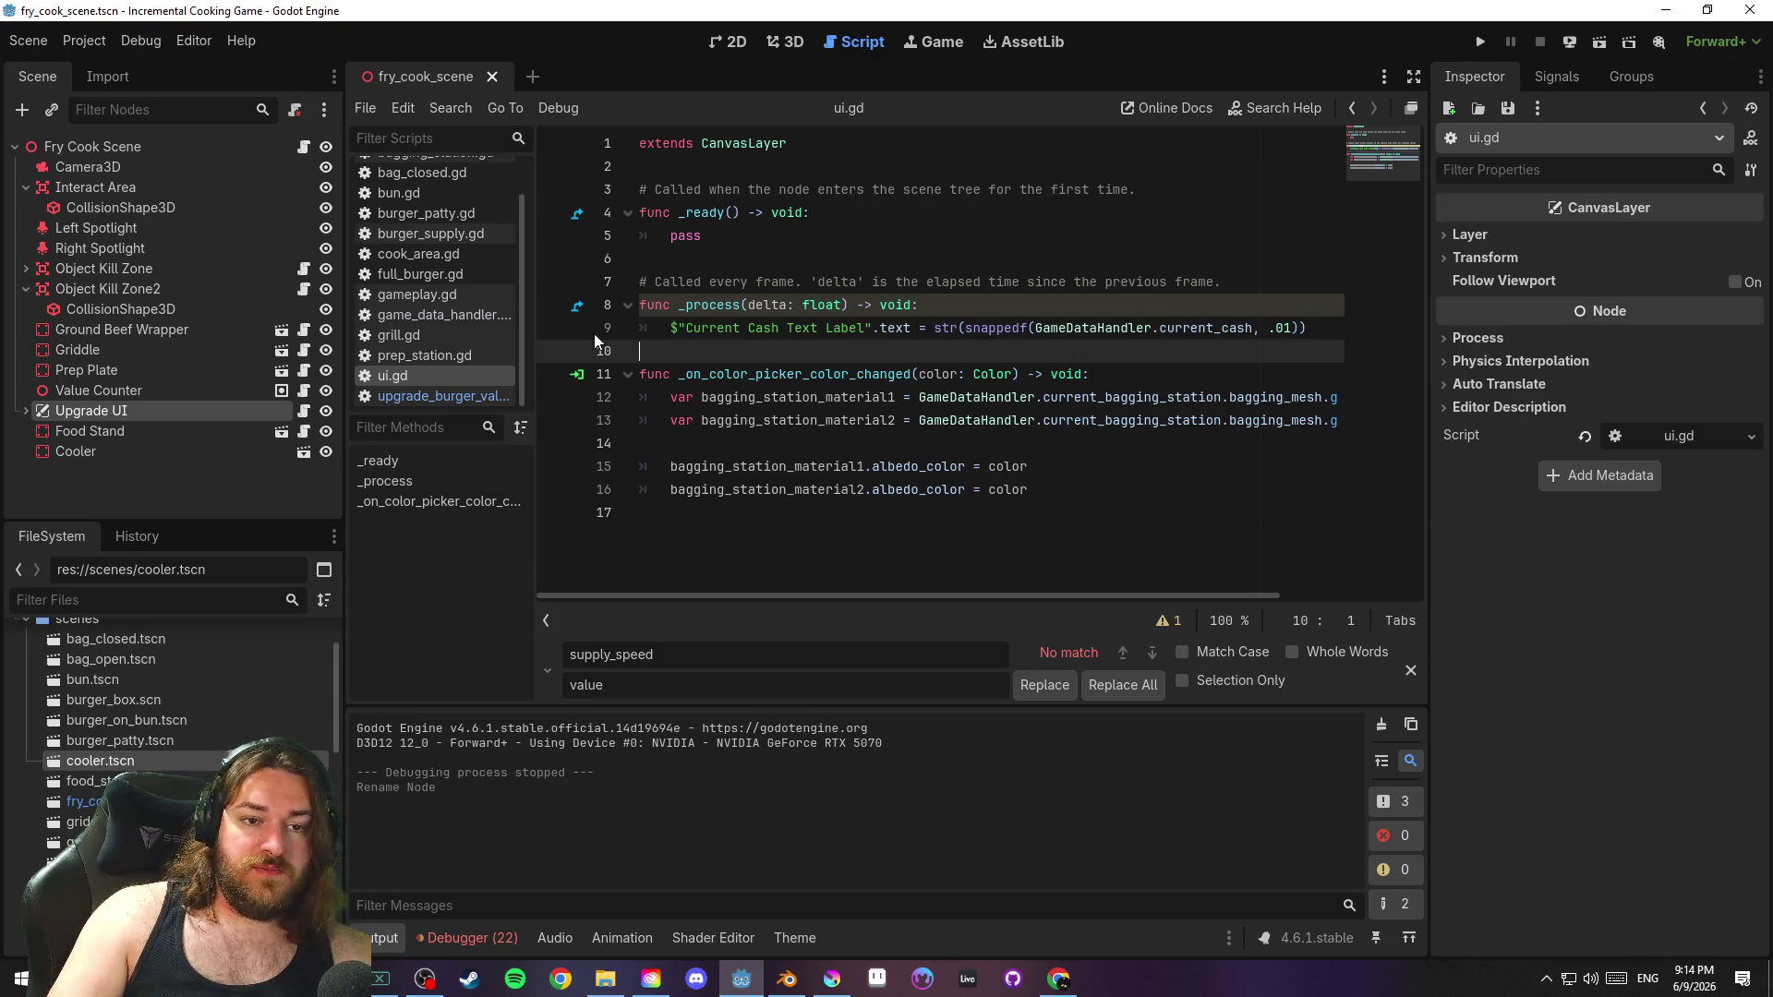
click(493, 396)
key(ctrl+s)
scroll(451, 349, up, 2)
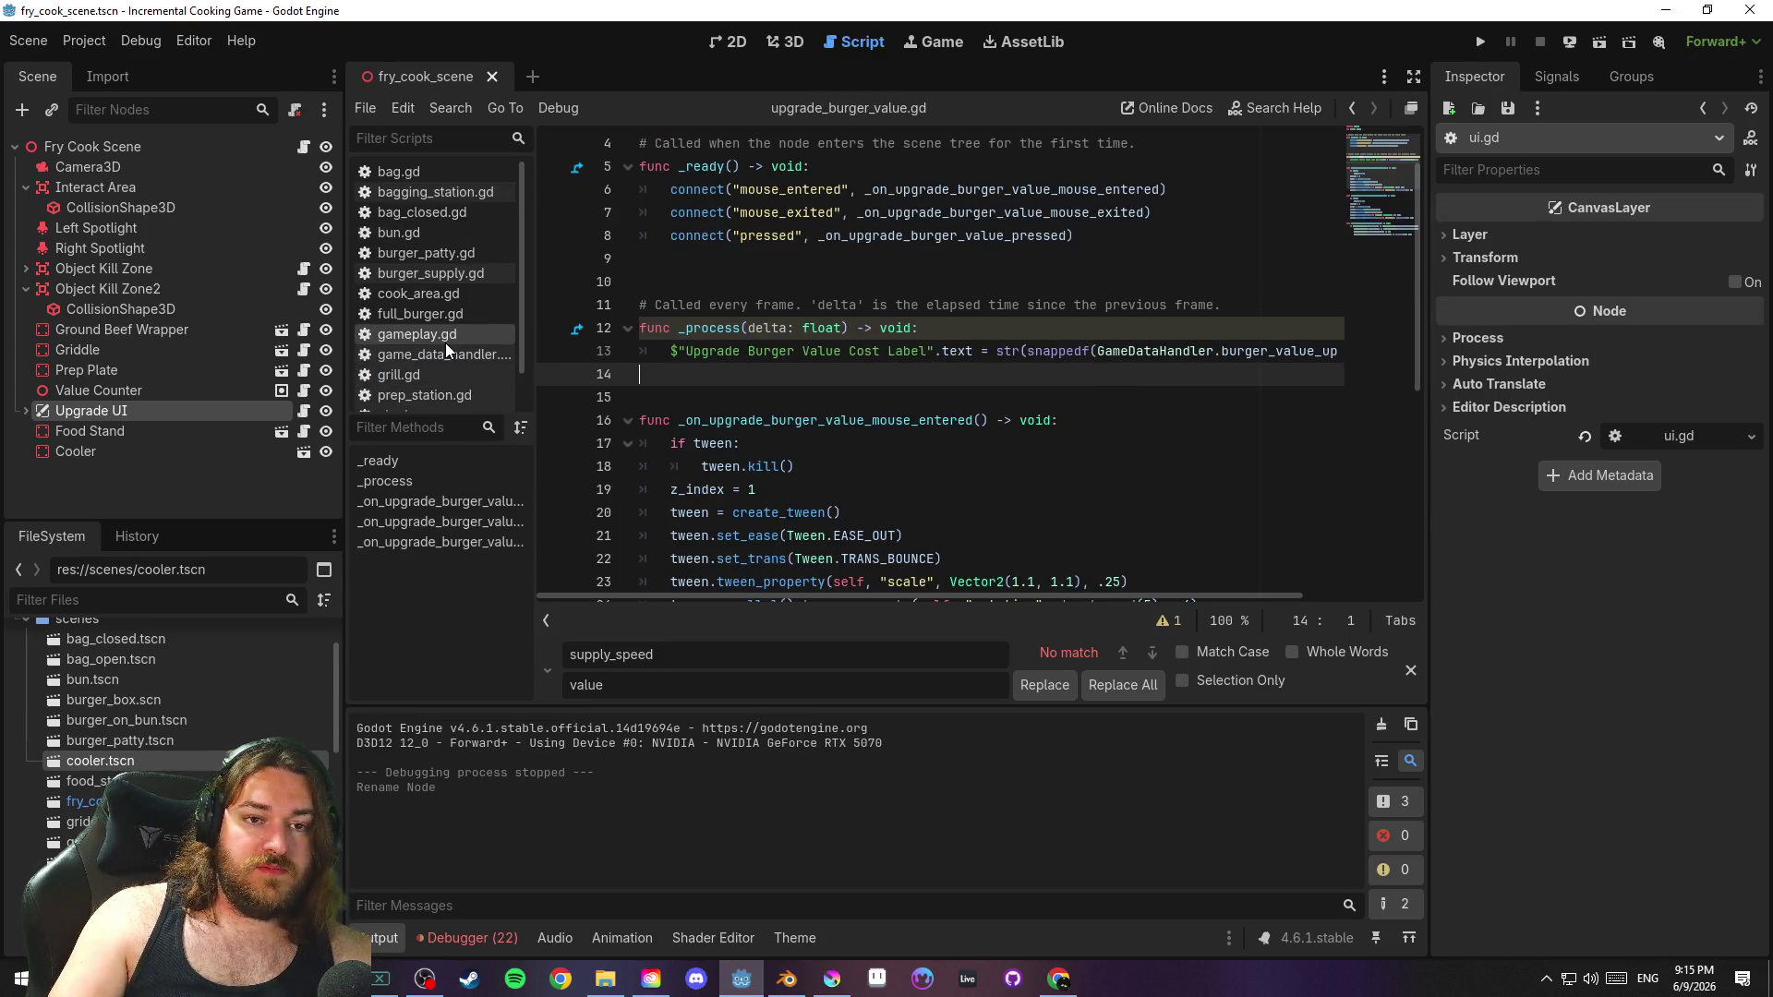
click(436, 172)
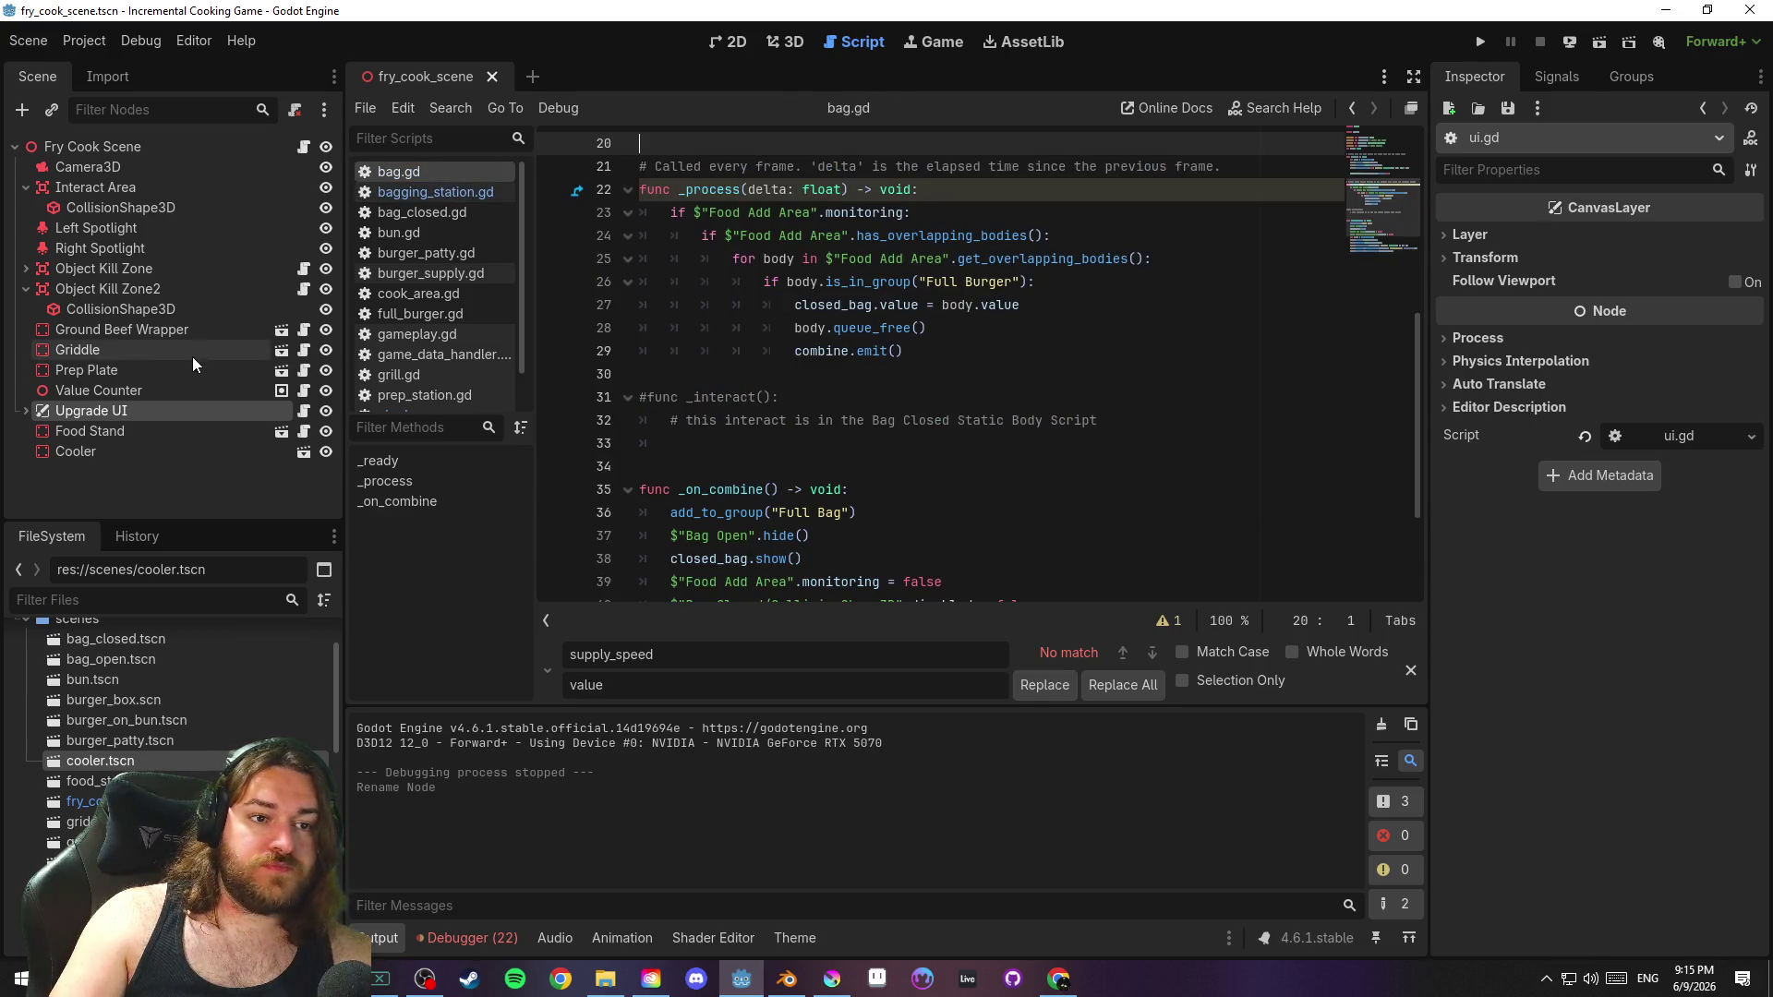
Attach a new cooler.gd script, saved in res://scripts, to the Cooler node
click(174, 450)
click(294, 109)
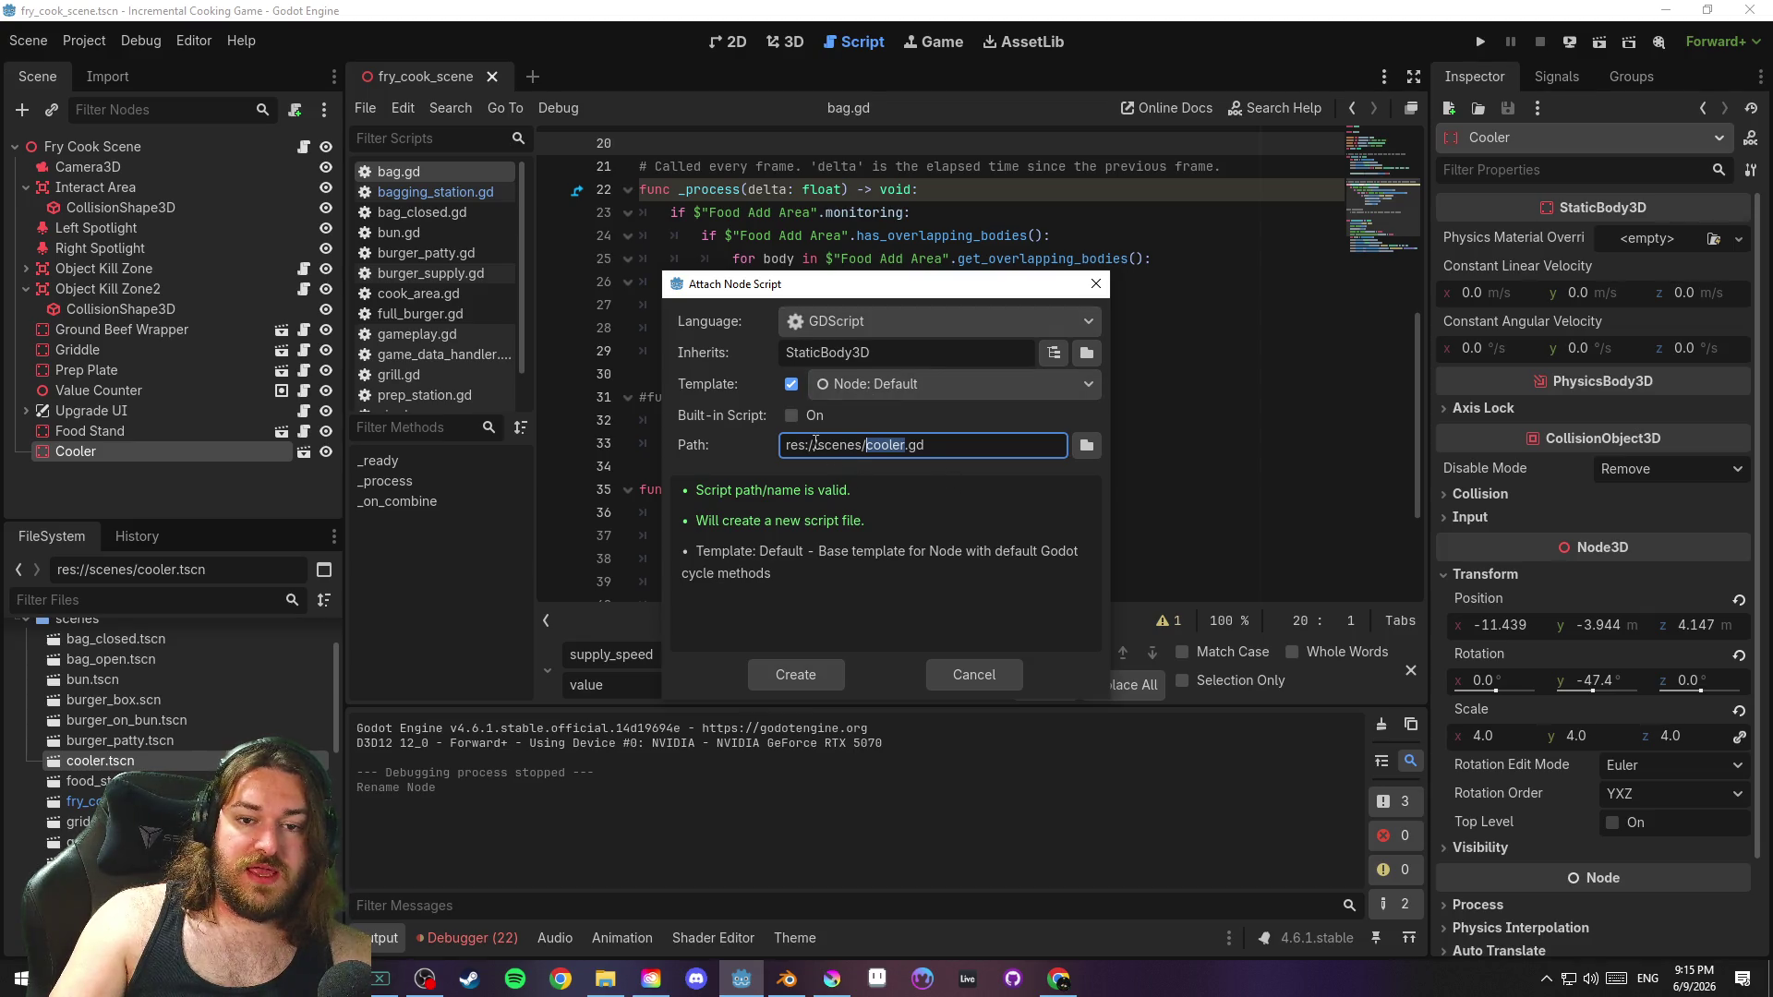
click(1082, 446)
click(466, 196)
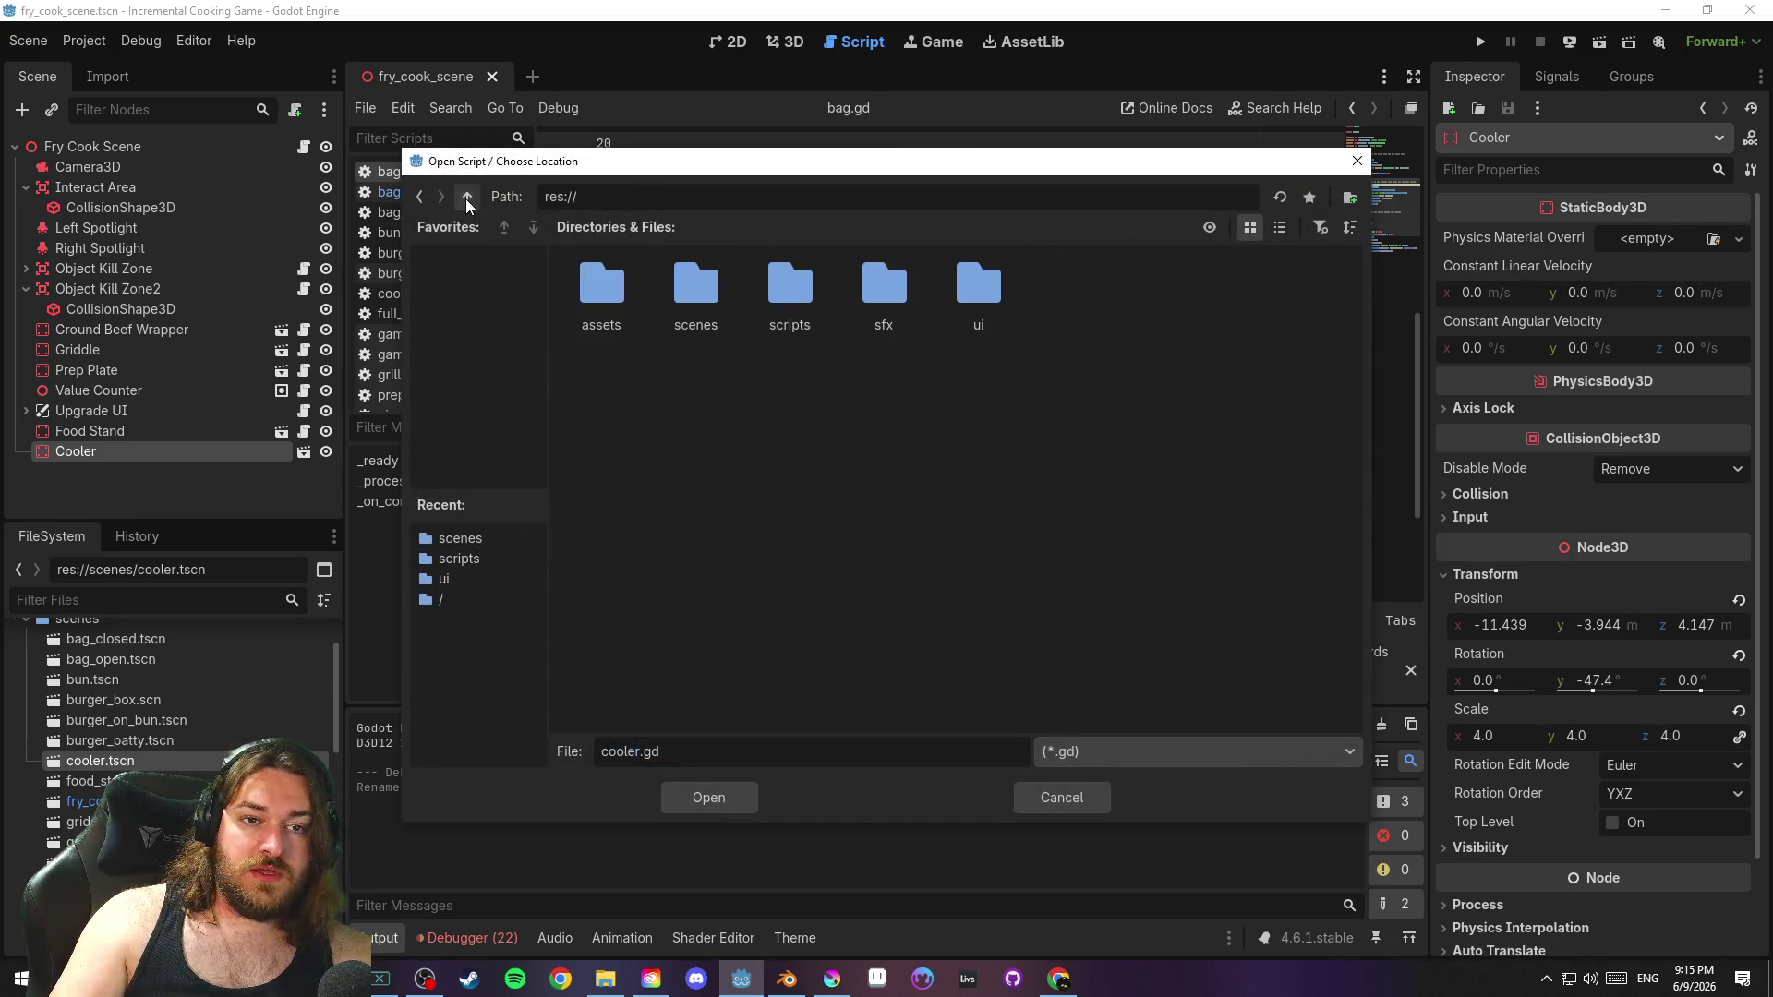
double_click(795, 314)
click(725, 796)
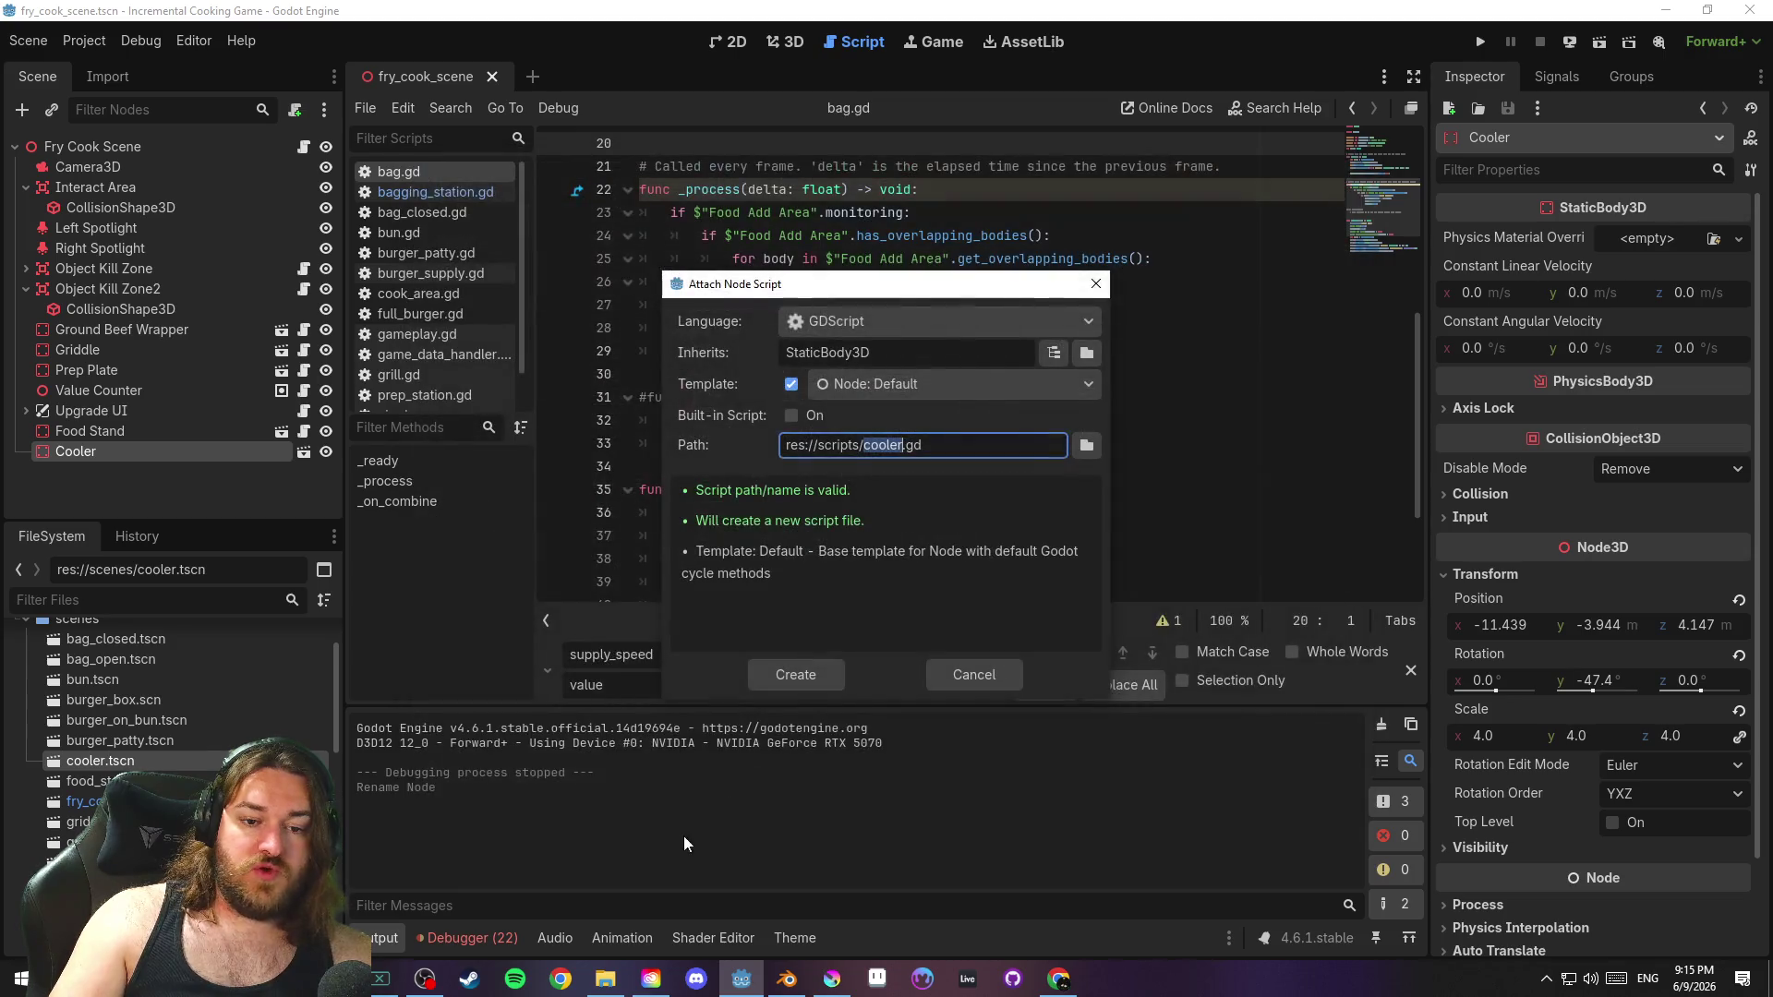
click(812, 679)
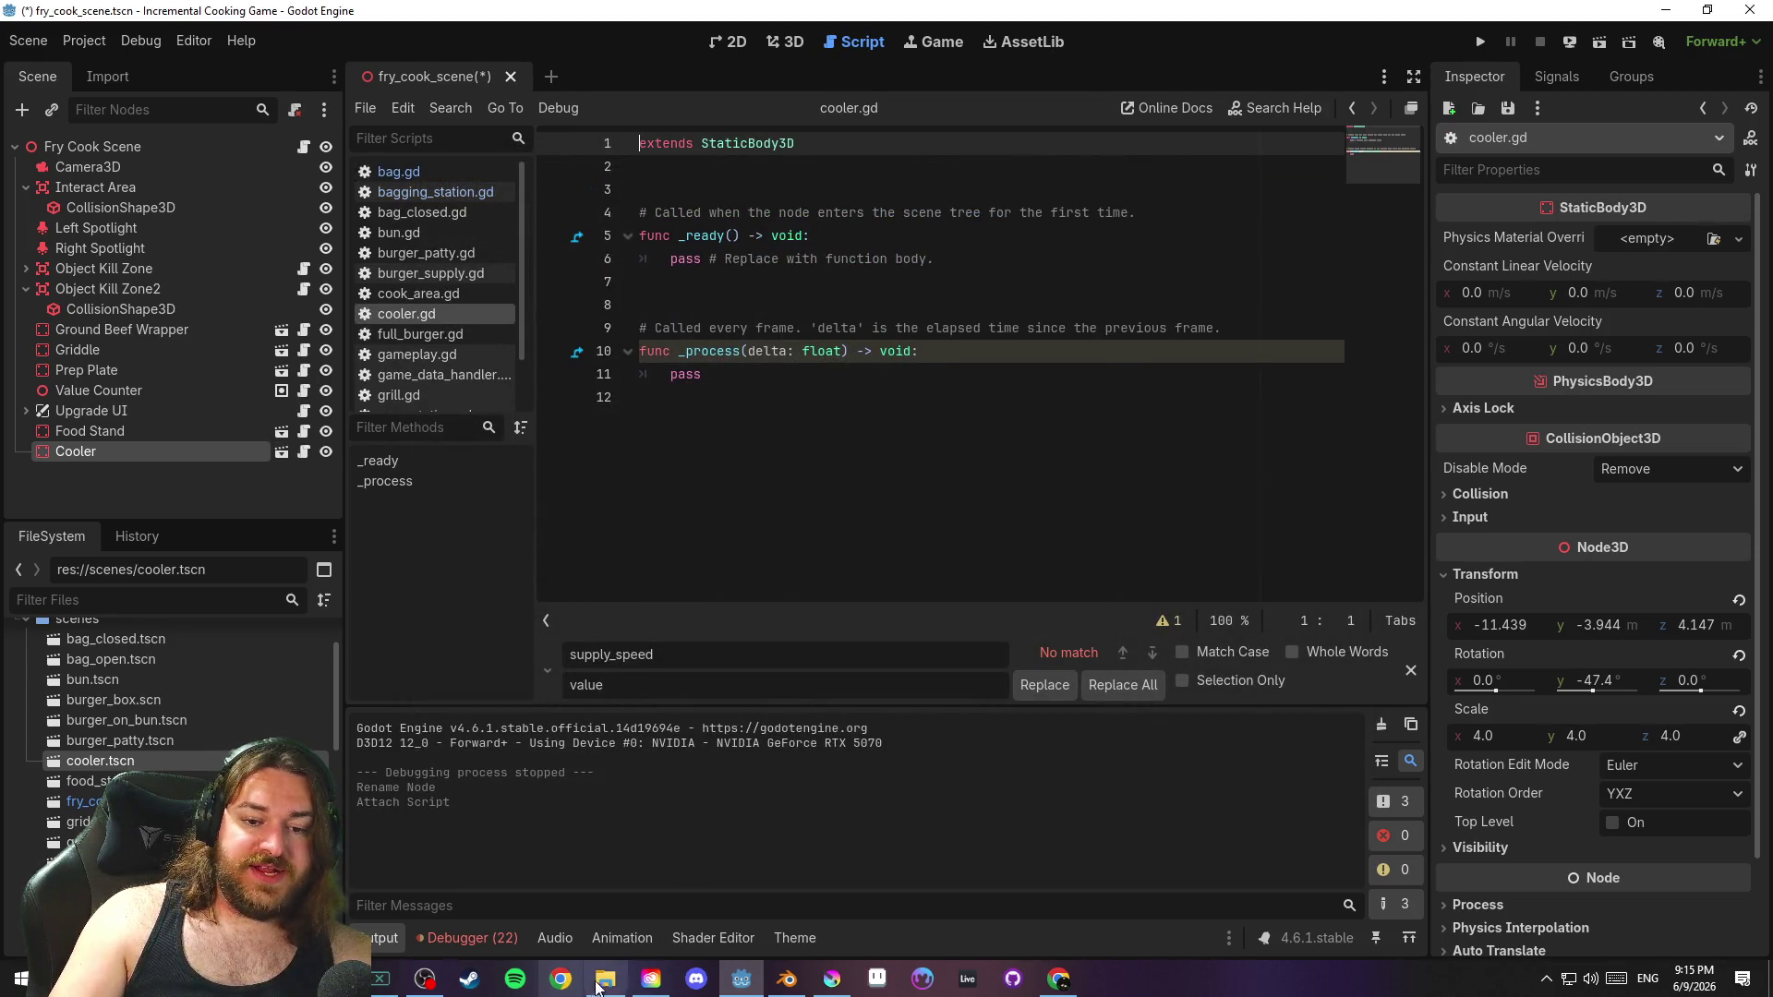
Close the find-and-replace bar, save the scene, and switch to game_data_handler.gd
click(423, 978)
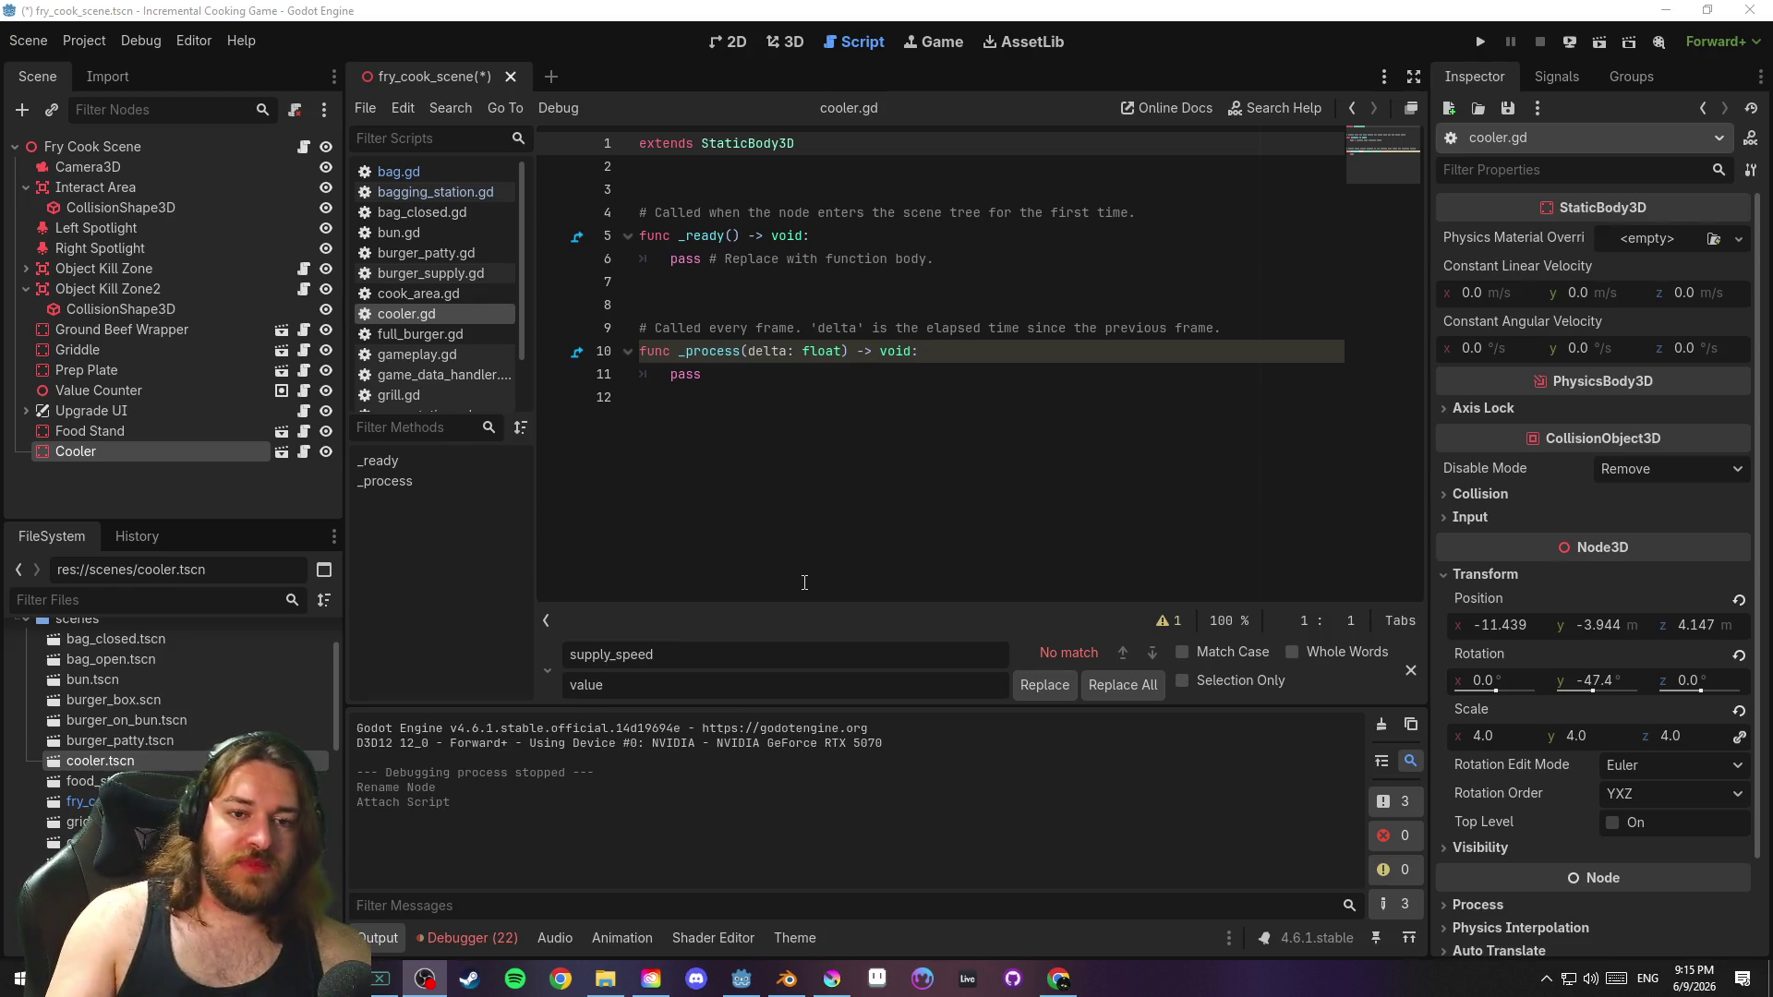
click(1410, 670)
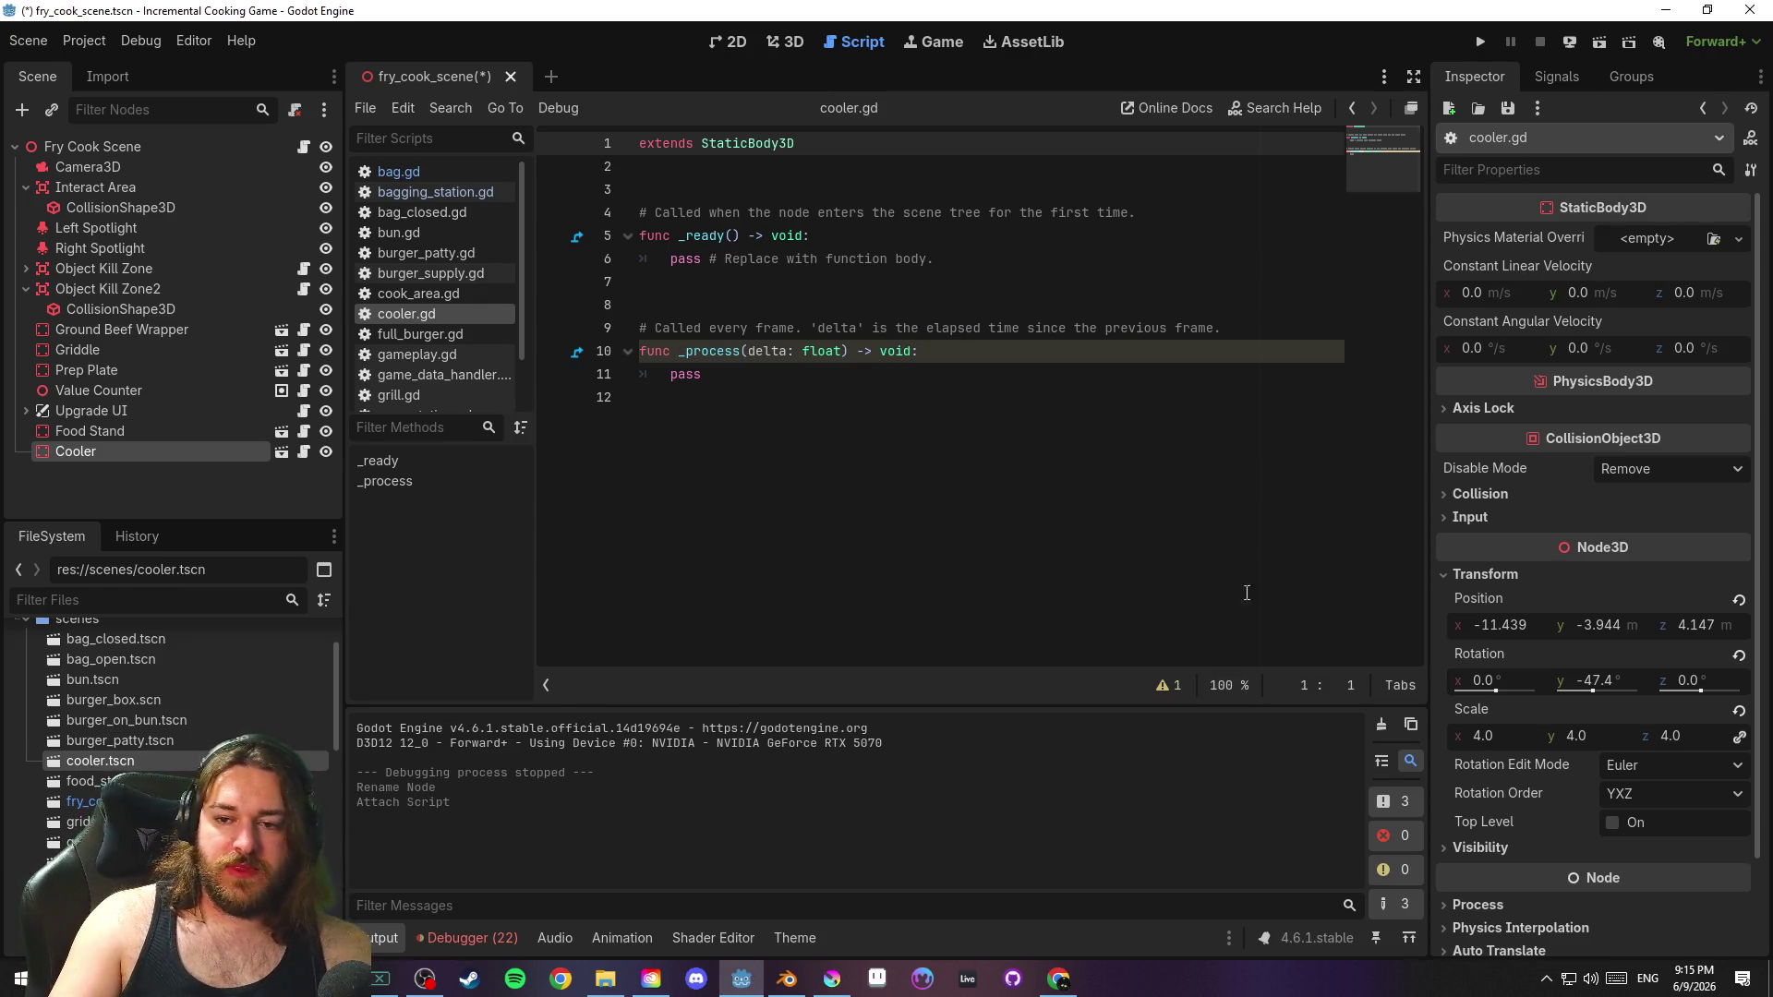
click(846, 398)
key(ctrl+s)
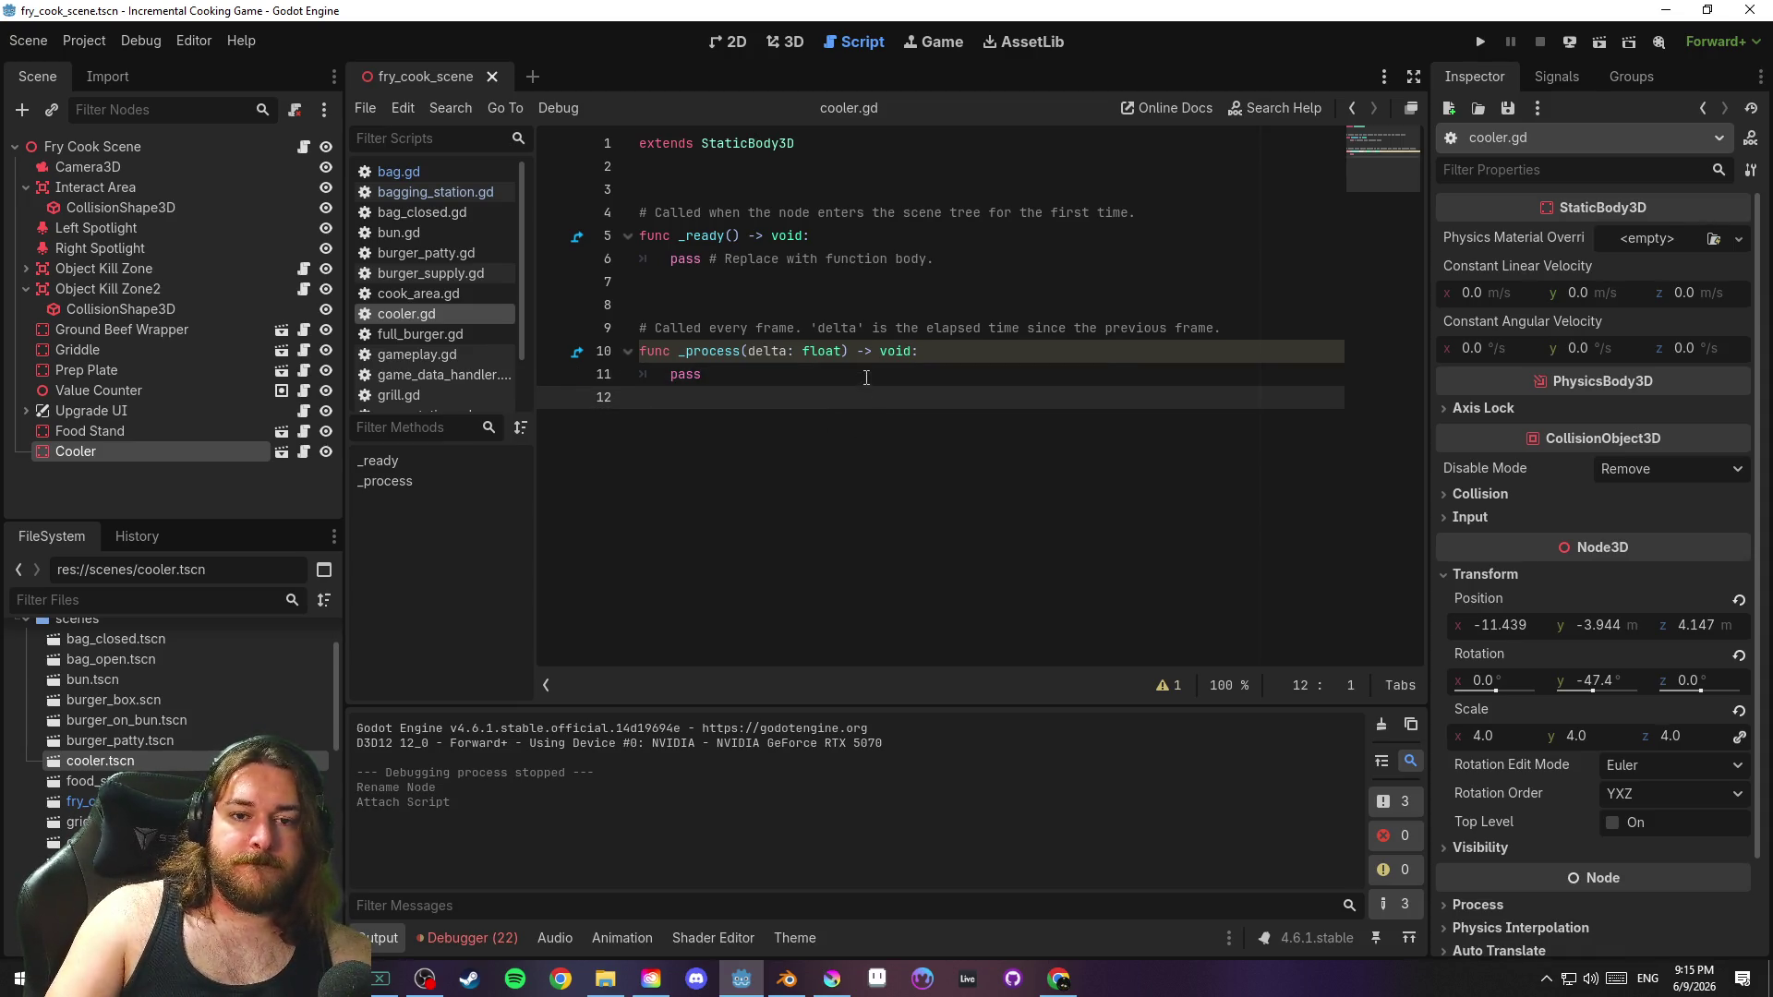
scroll(439, 349, down, 2)
click(445, 313)
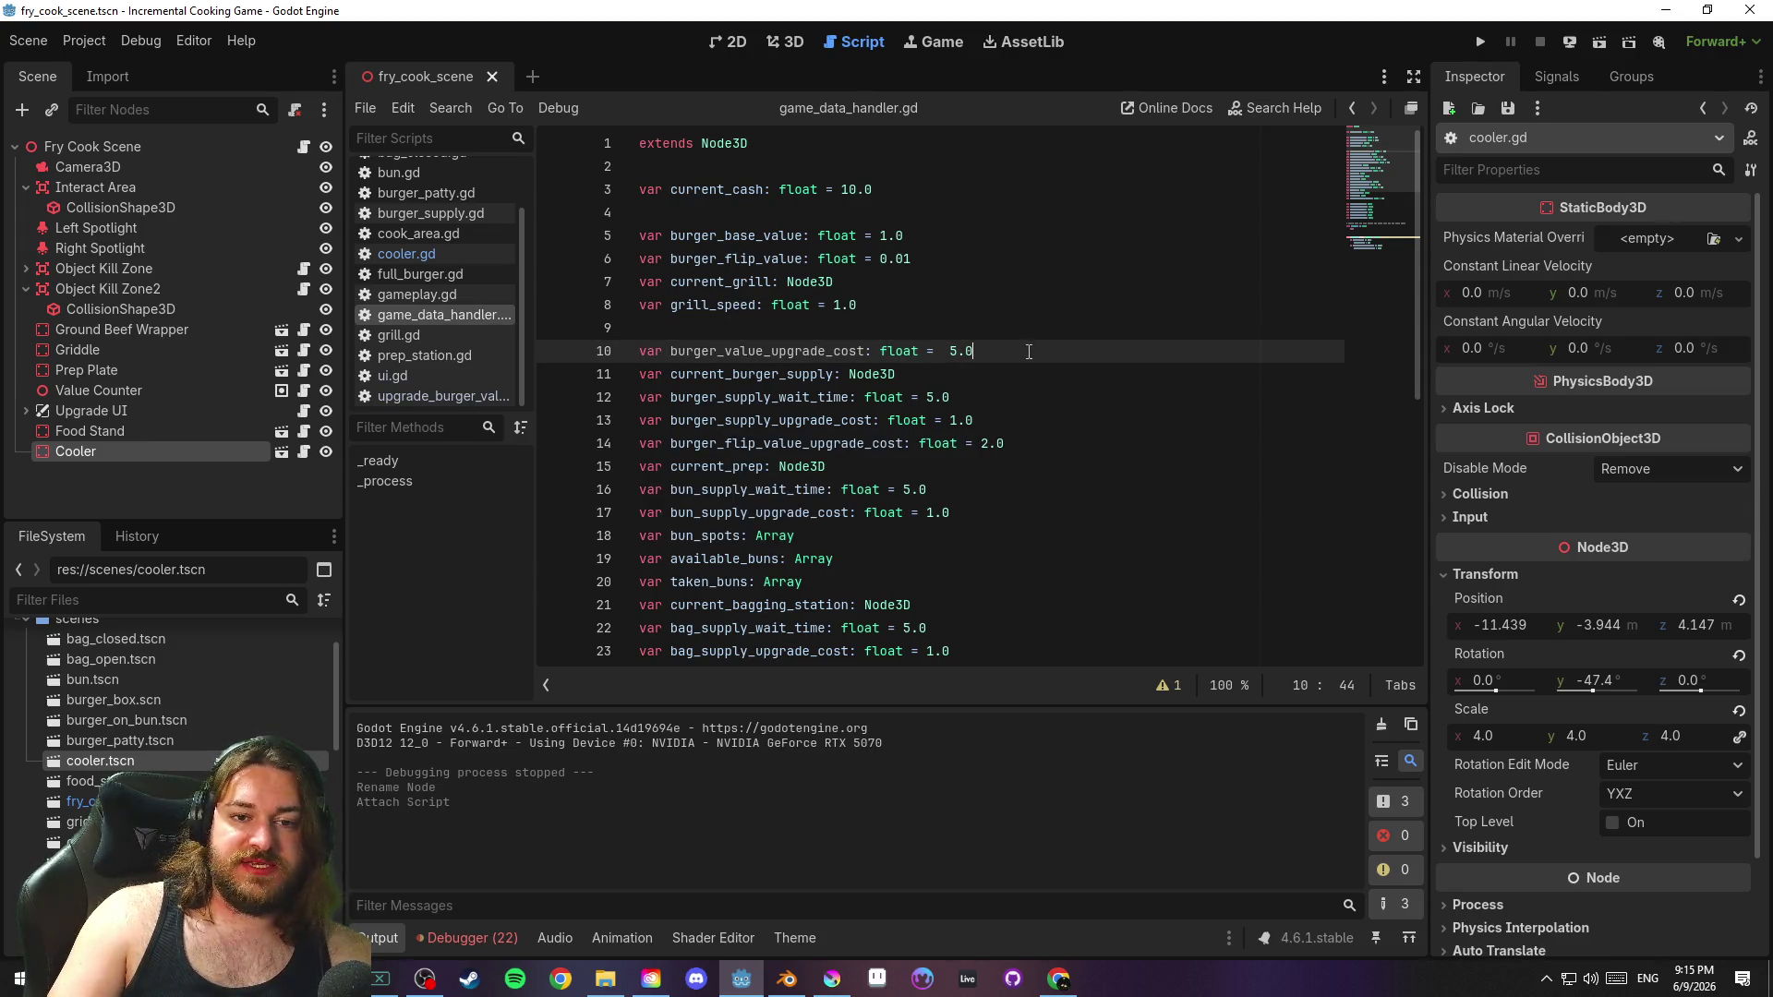
Add blank lines after taken_buns and burger_flip_value_upgrade_cost, then save the script
click(943, 311)
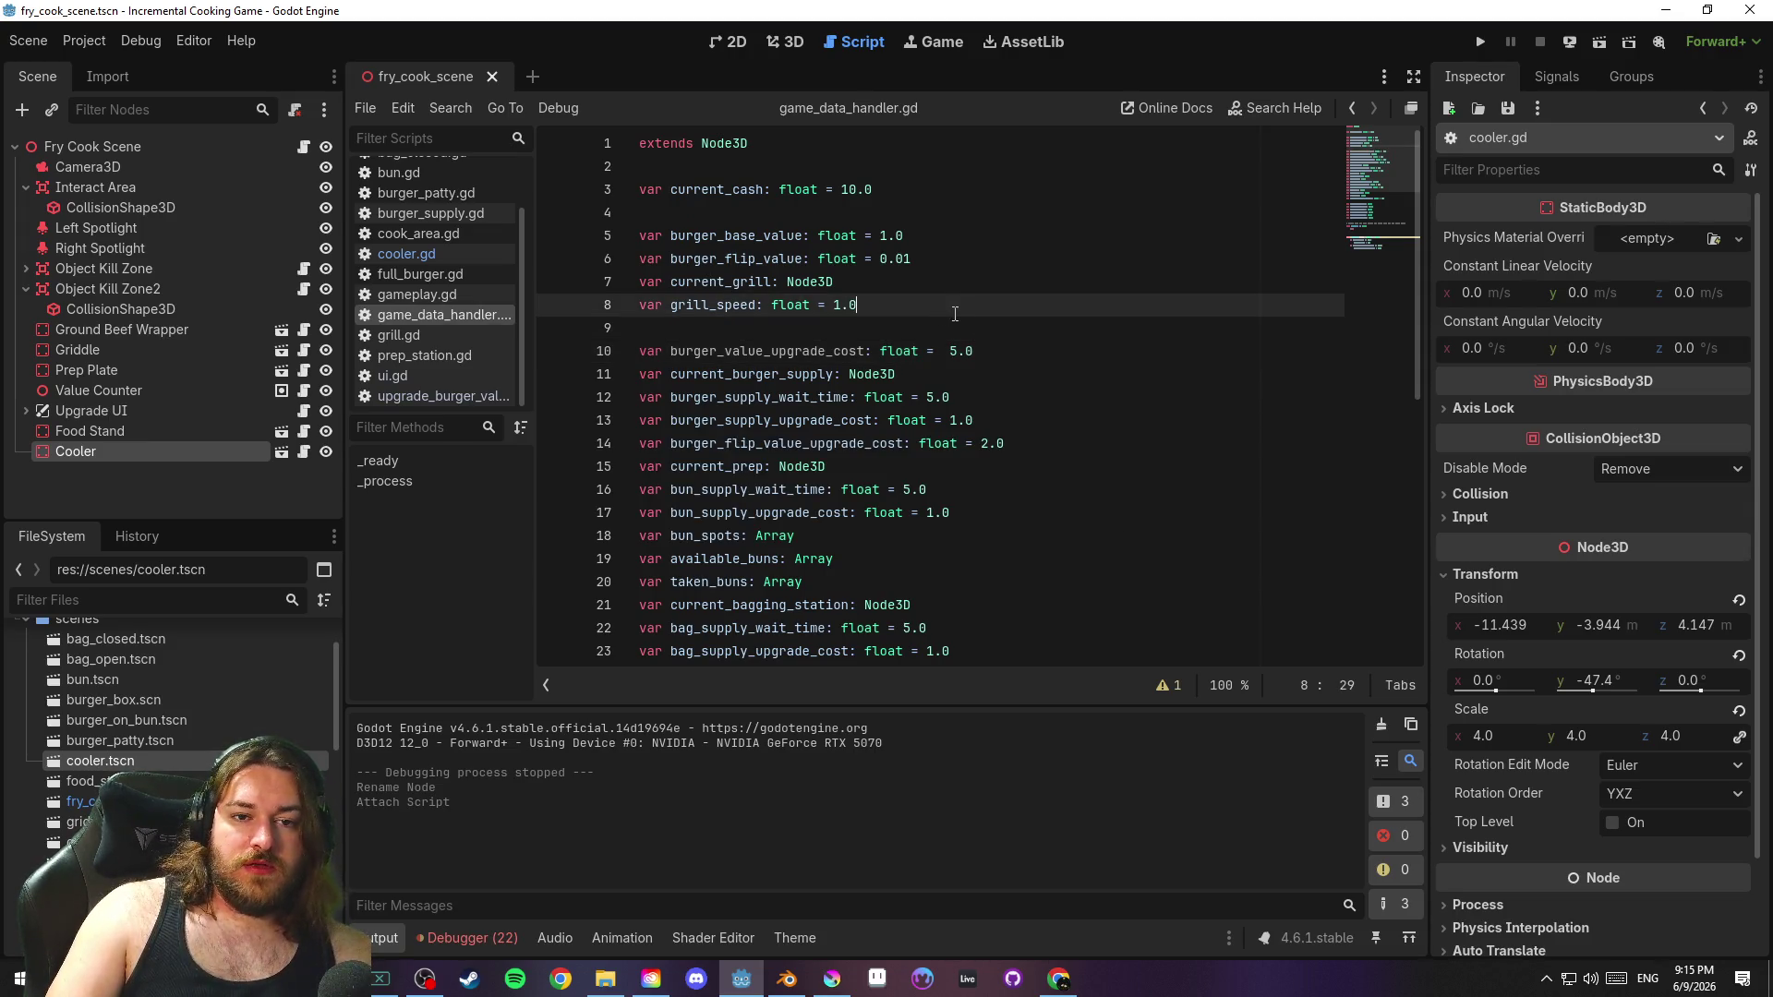
scroll(1062, 388, down, 7)
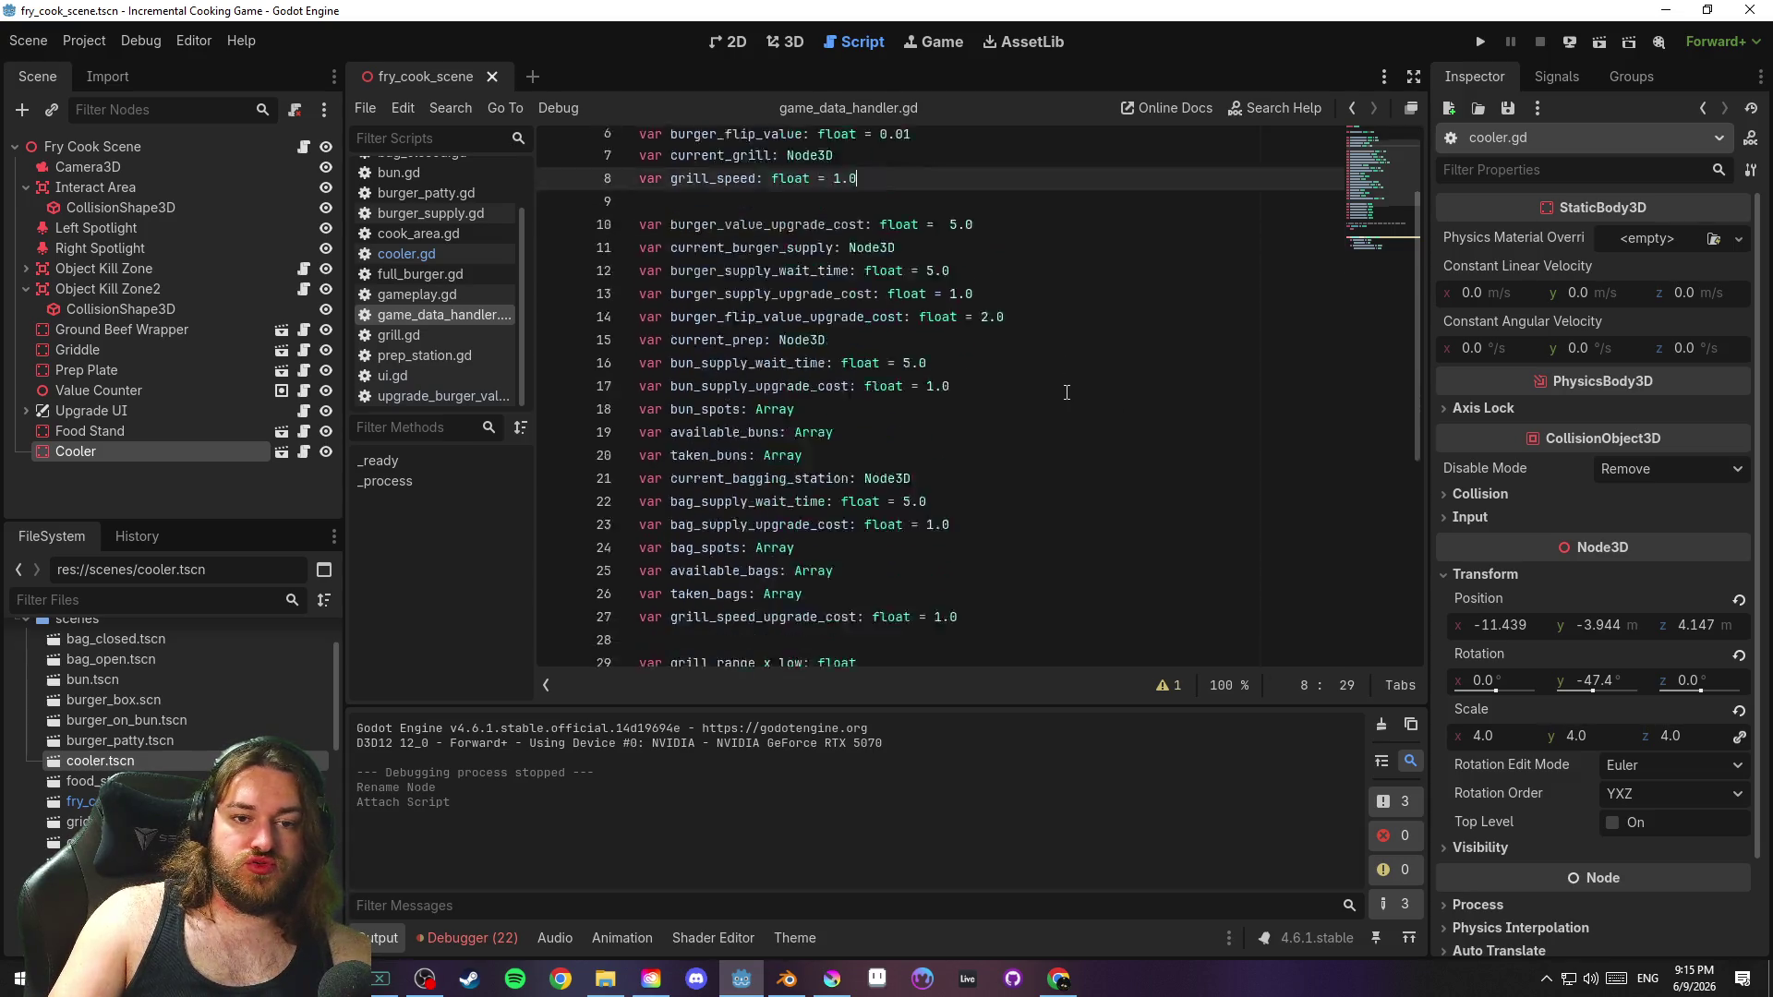
scroll(1055, 380, up, 4)
scroll(1054, 380, up, 1)
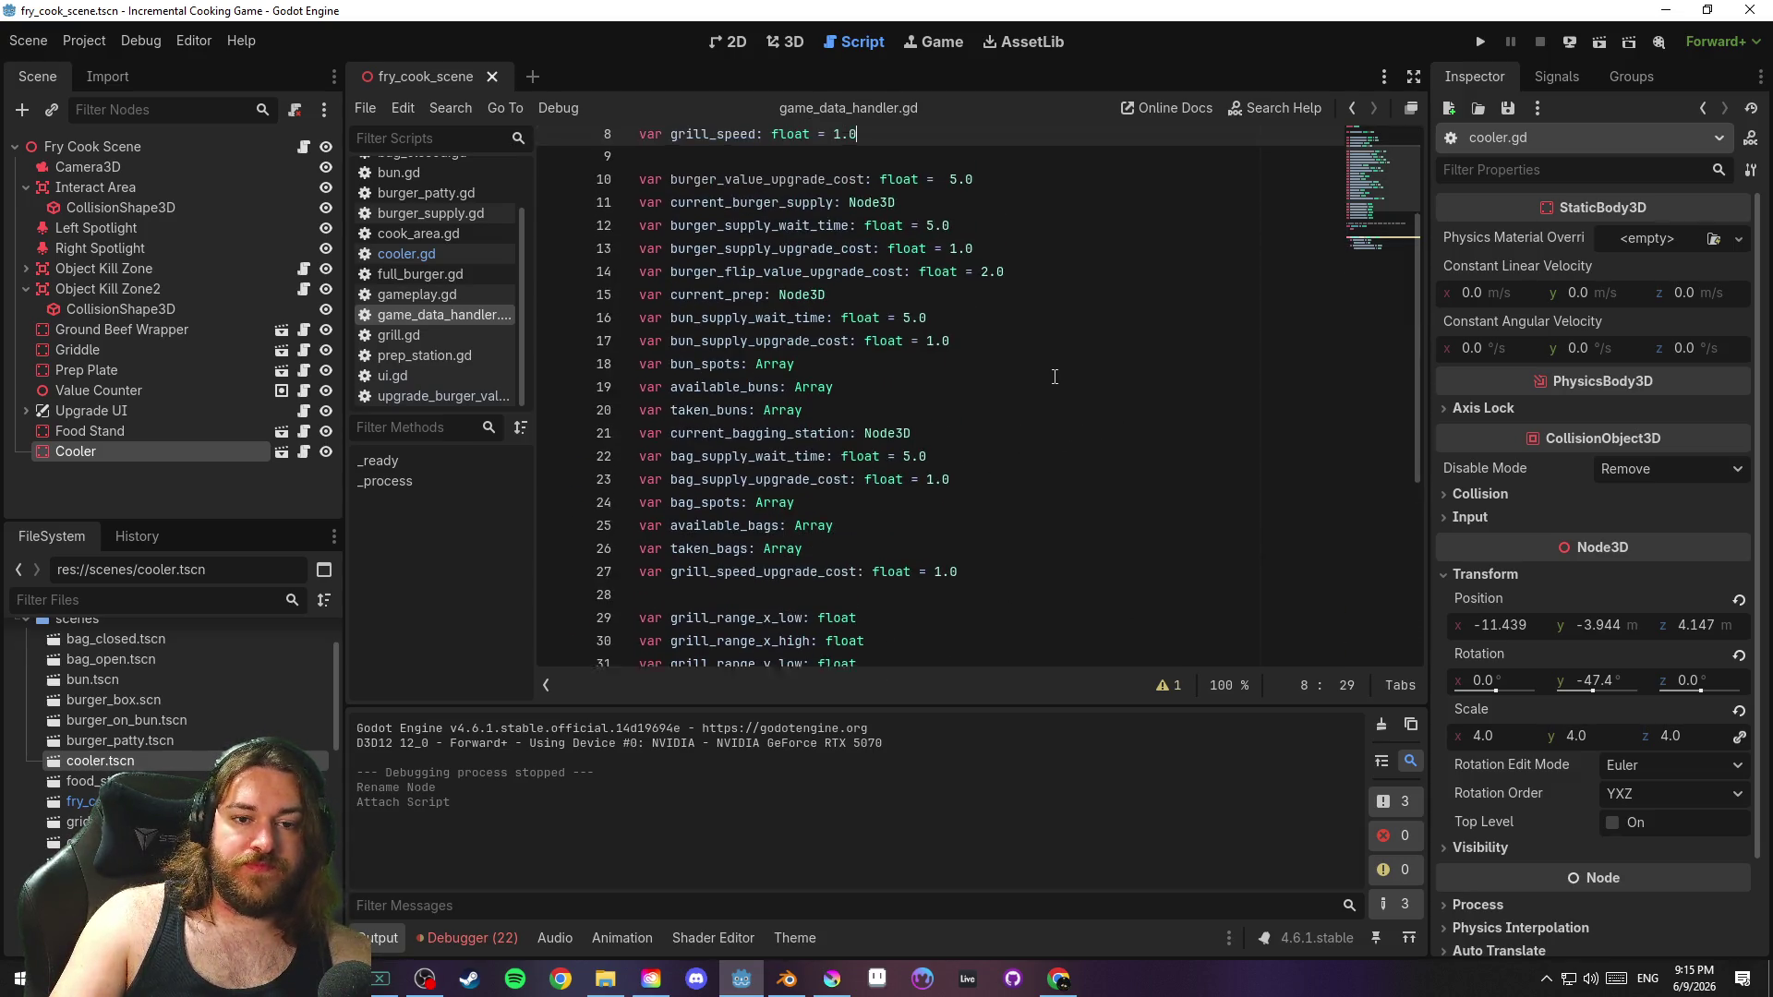
click(908, 466)
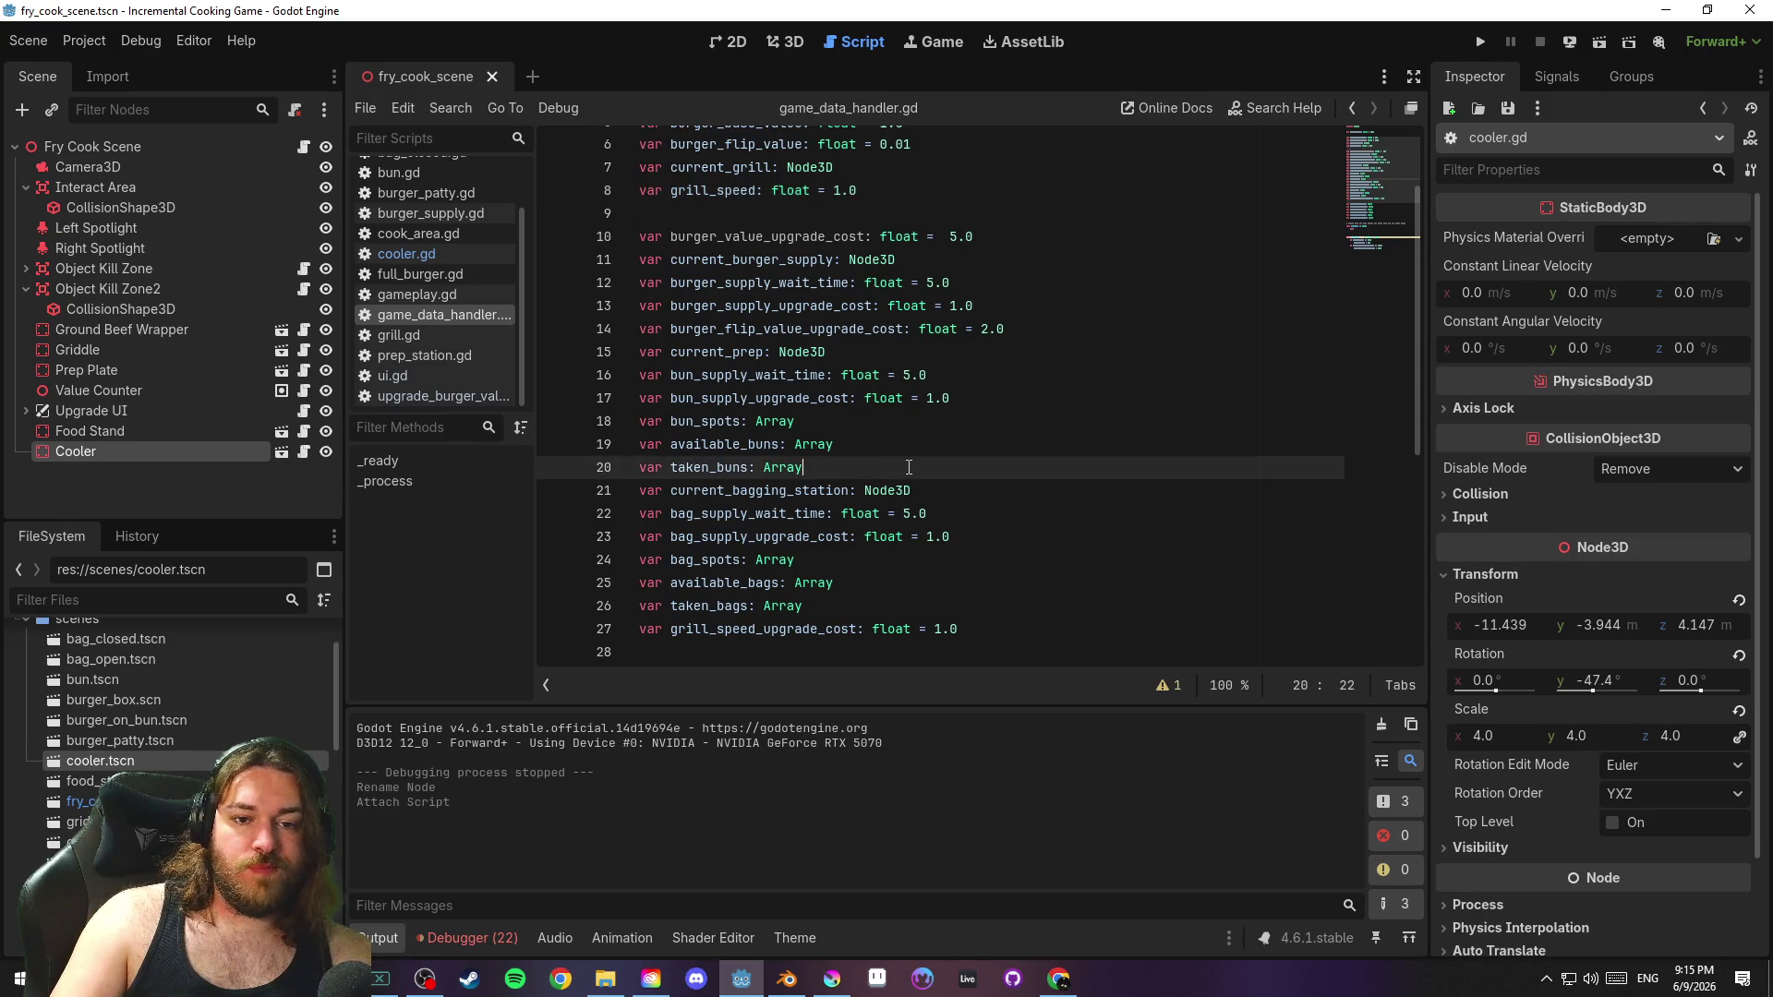
key(Return)
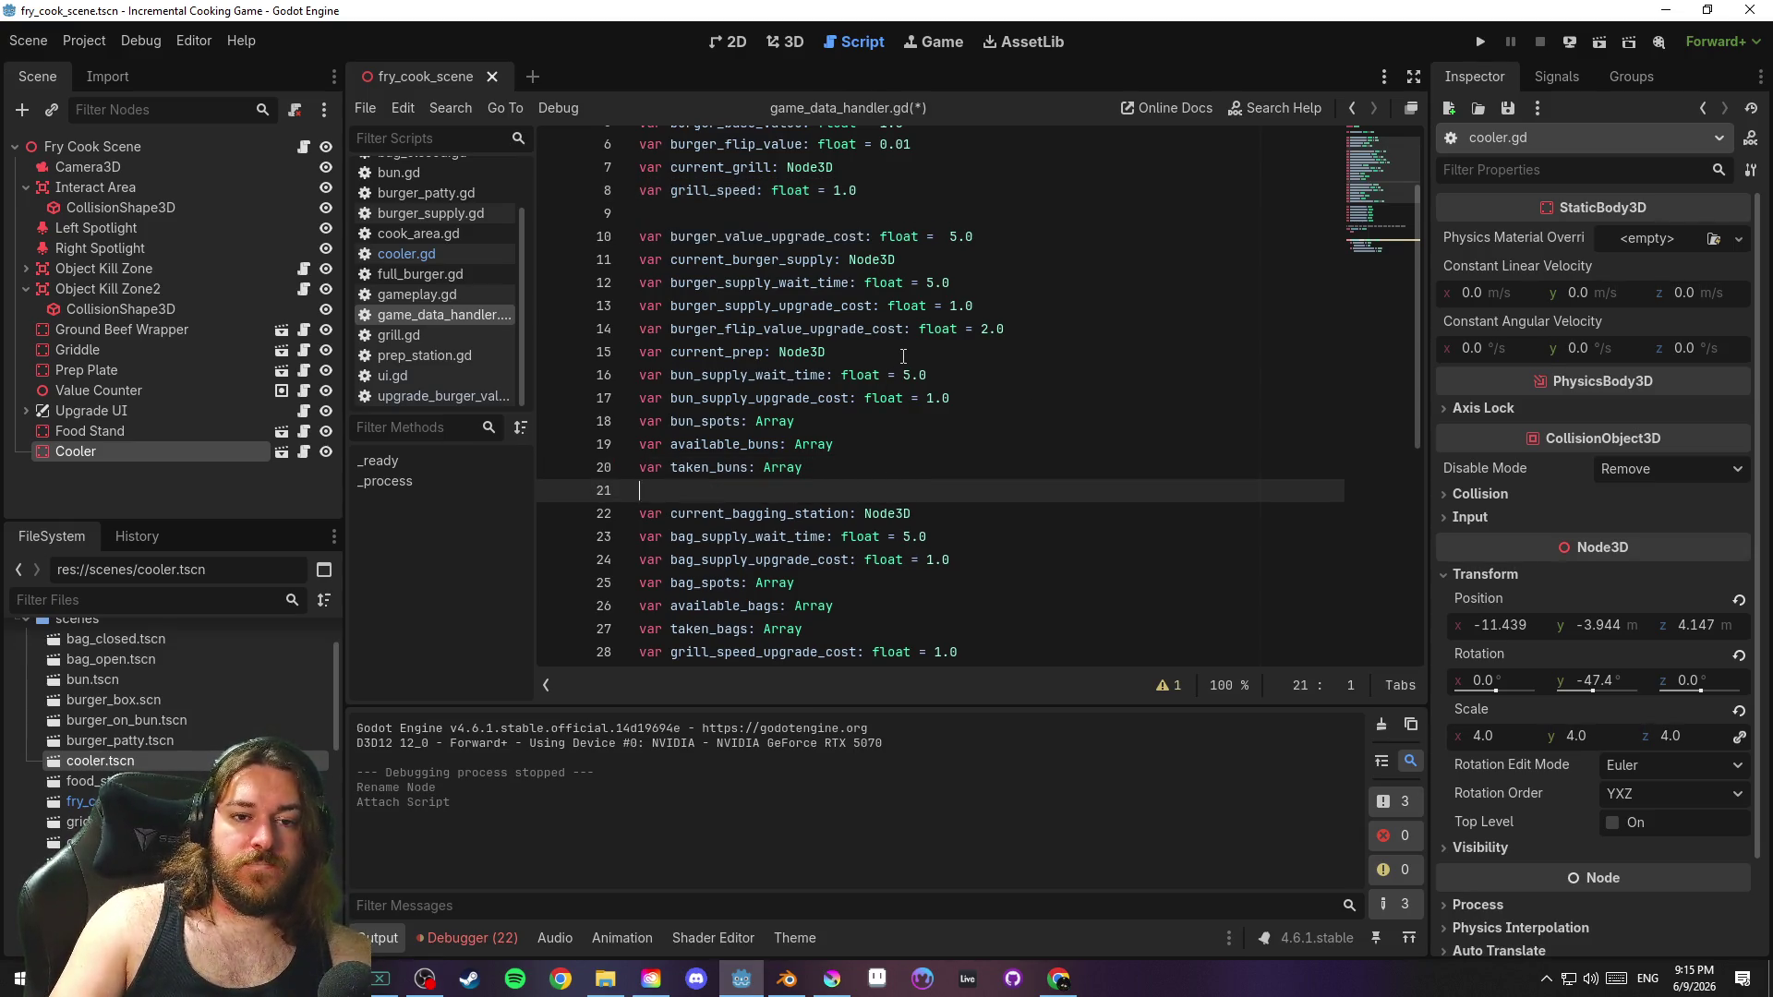
click(901, 357)
click(1022, 325)
key(Return)
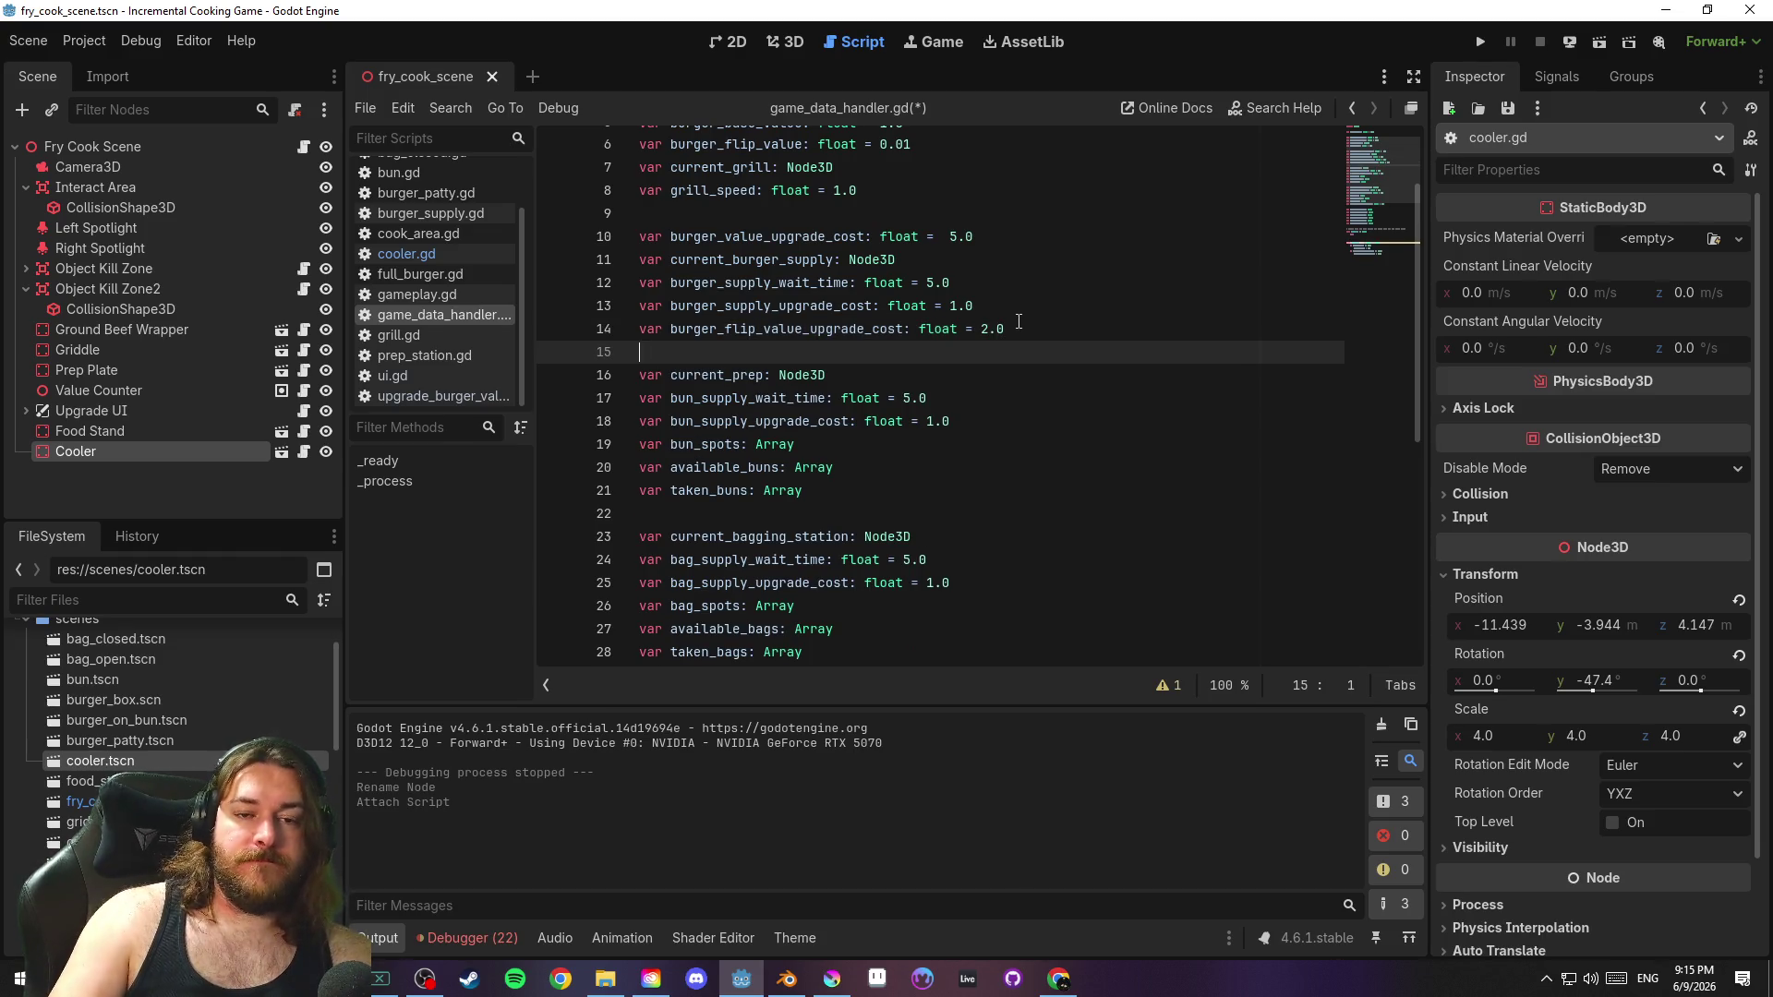
scroll(998, 323, up, 2)
key(ctrl+s)
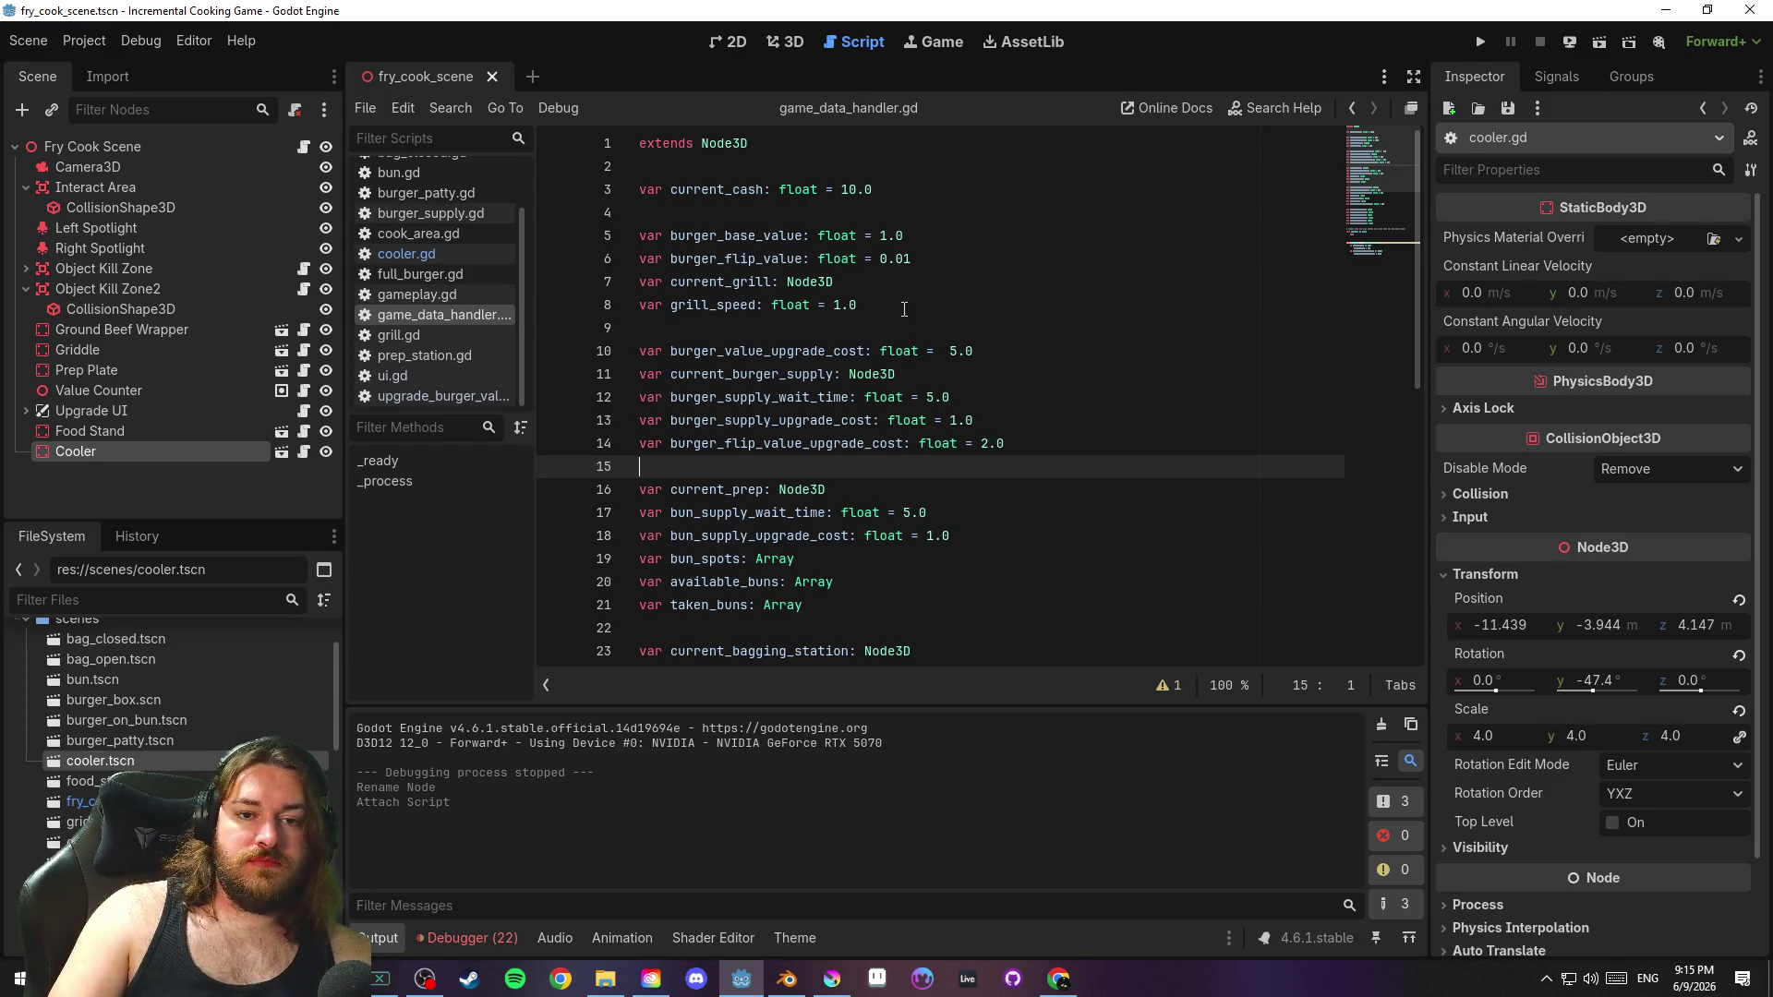
Move the burger_base_value and burger_flip_value lines to just above burger_value_upgrade_cost
drag(904, 303, 584, 279)
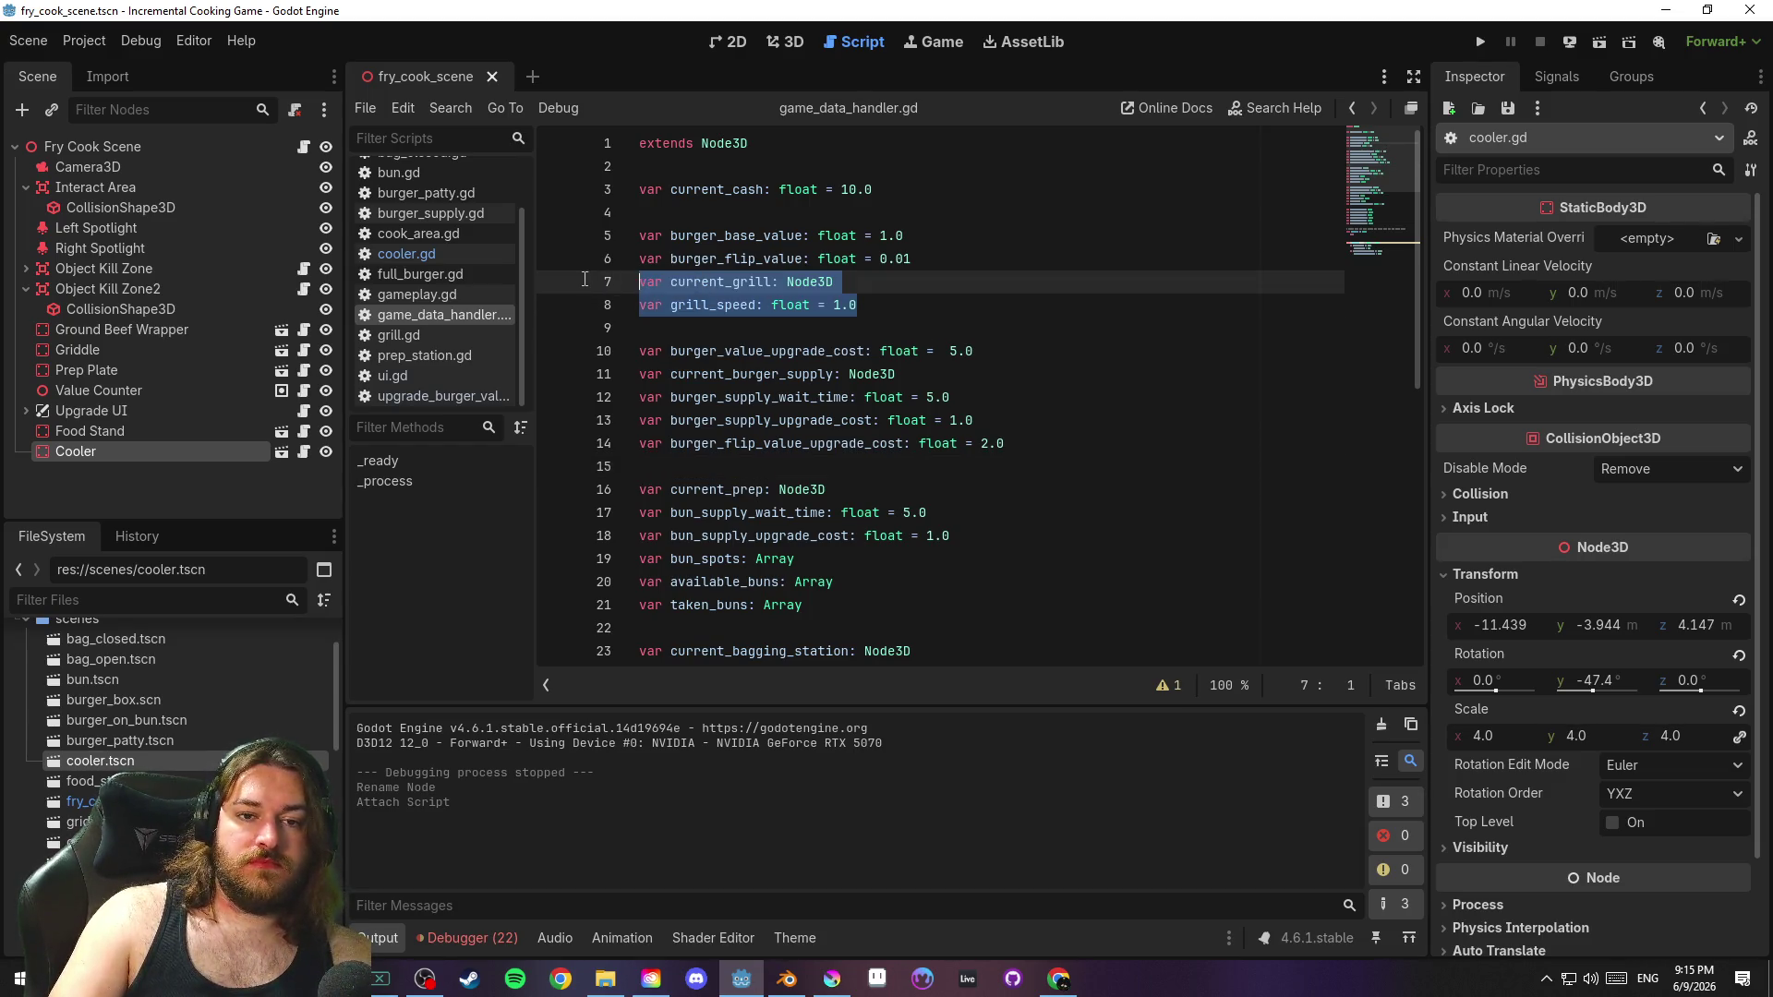
click(949, 257)
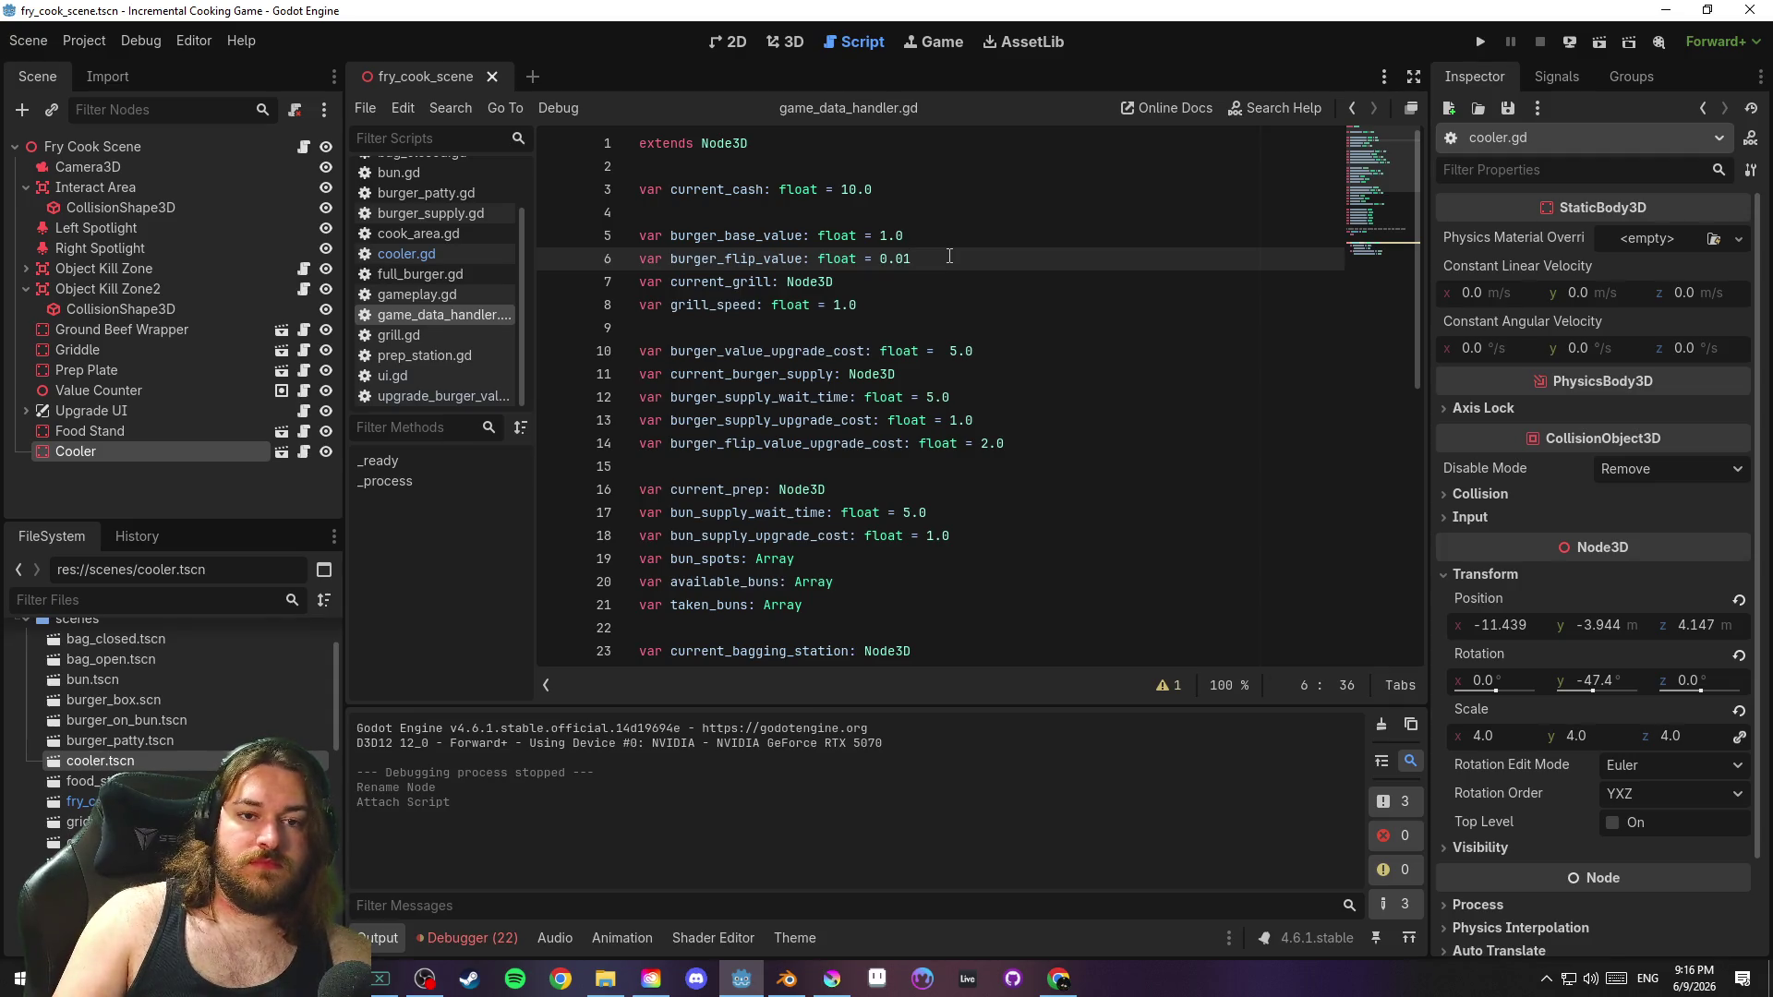
key(Return)
key(shift+Up)
key(shift+Up)
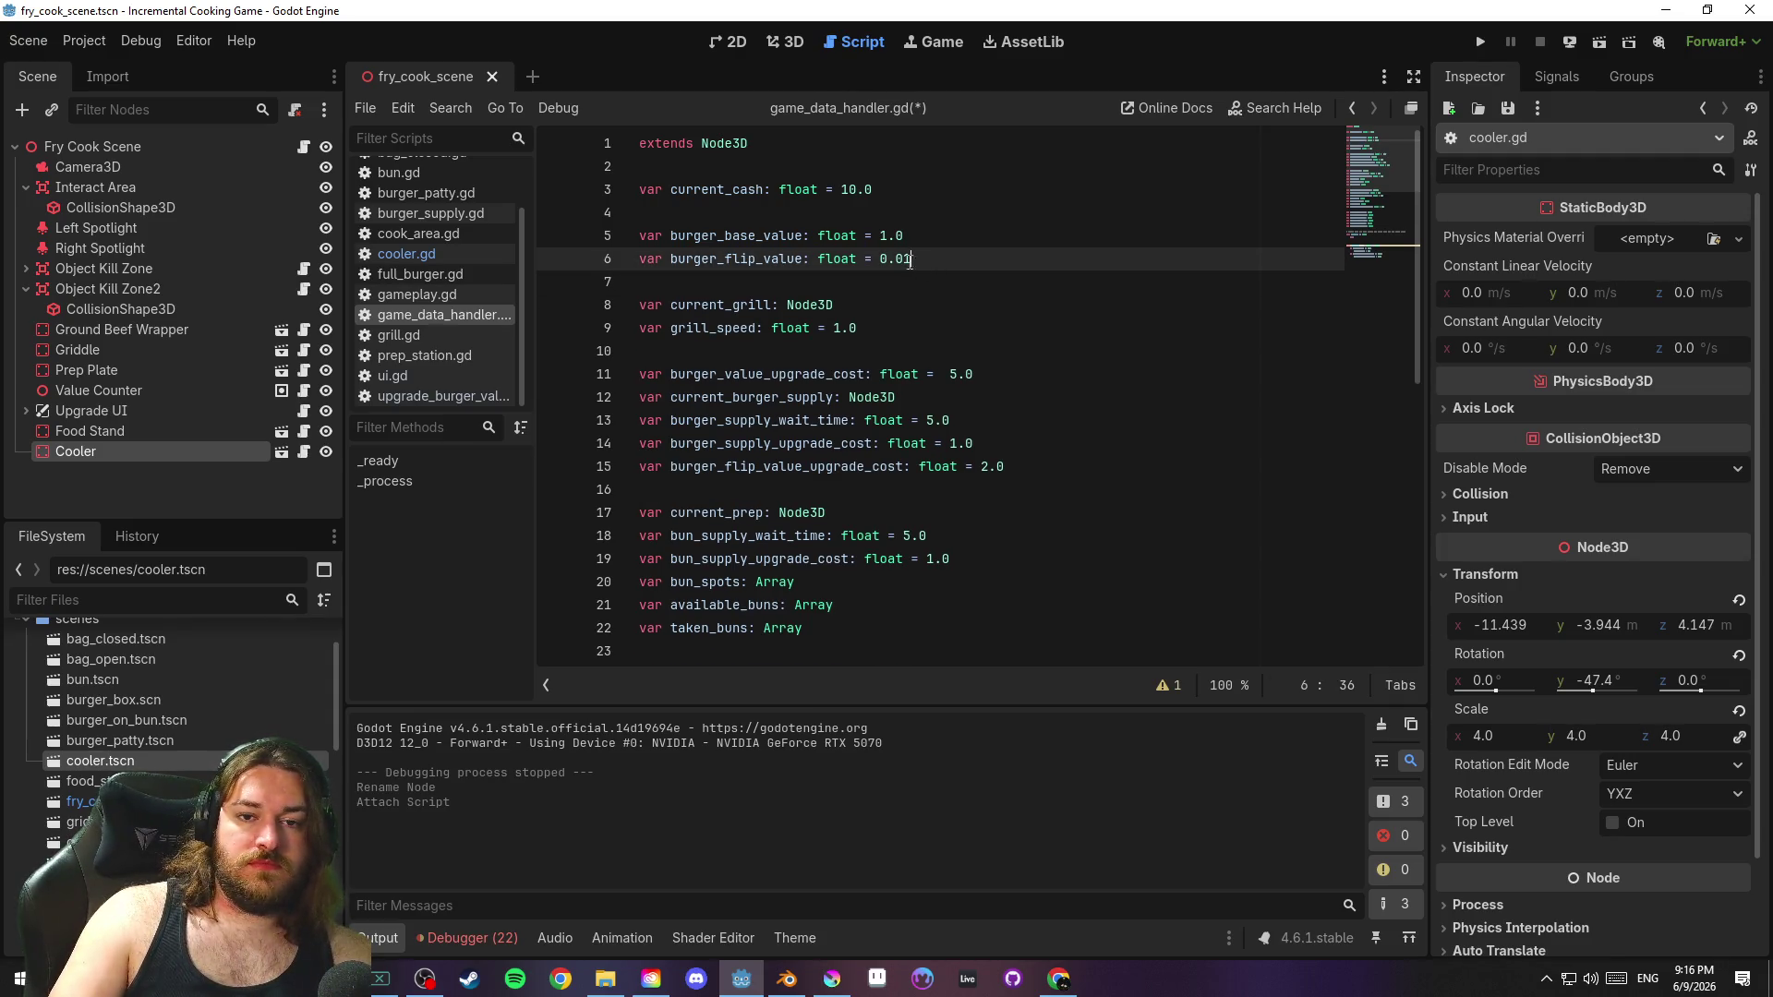
right_click(759, 275)
click(809, 352)
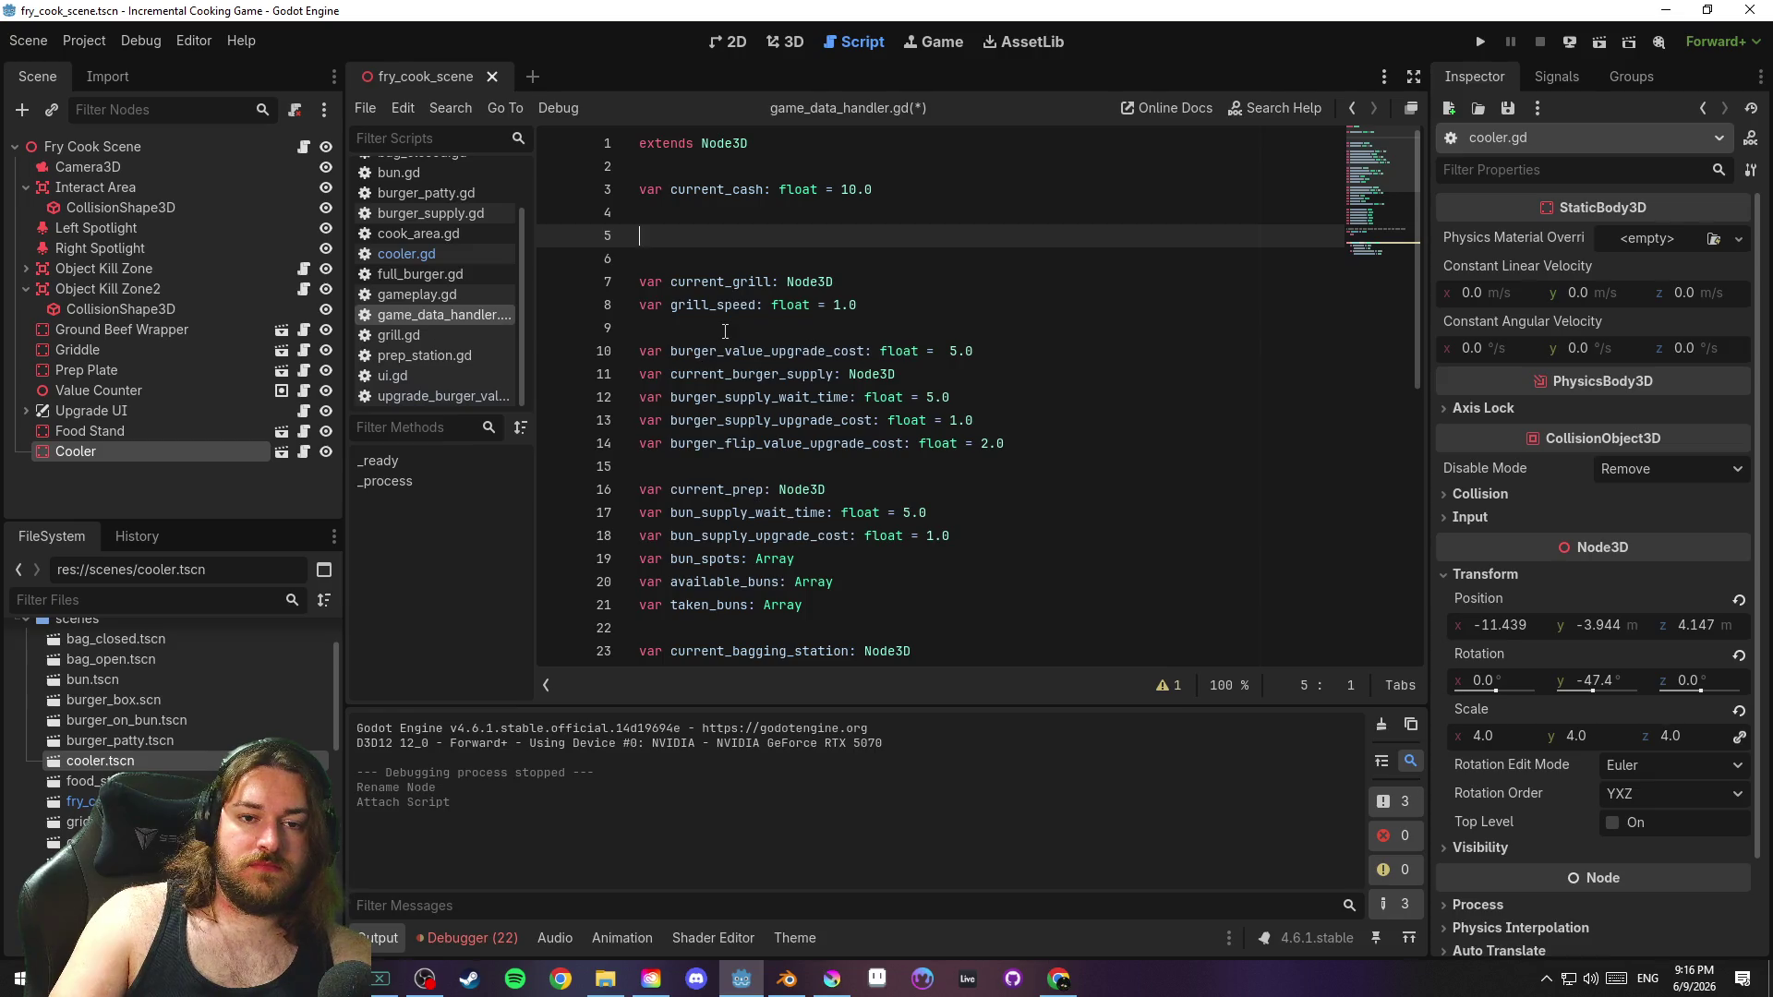
click(732, 328)
key(Return)
key(ctrl+v)
click(732, 331)
key(ctrl+s)
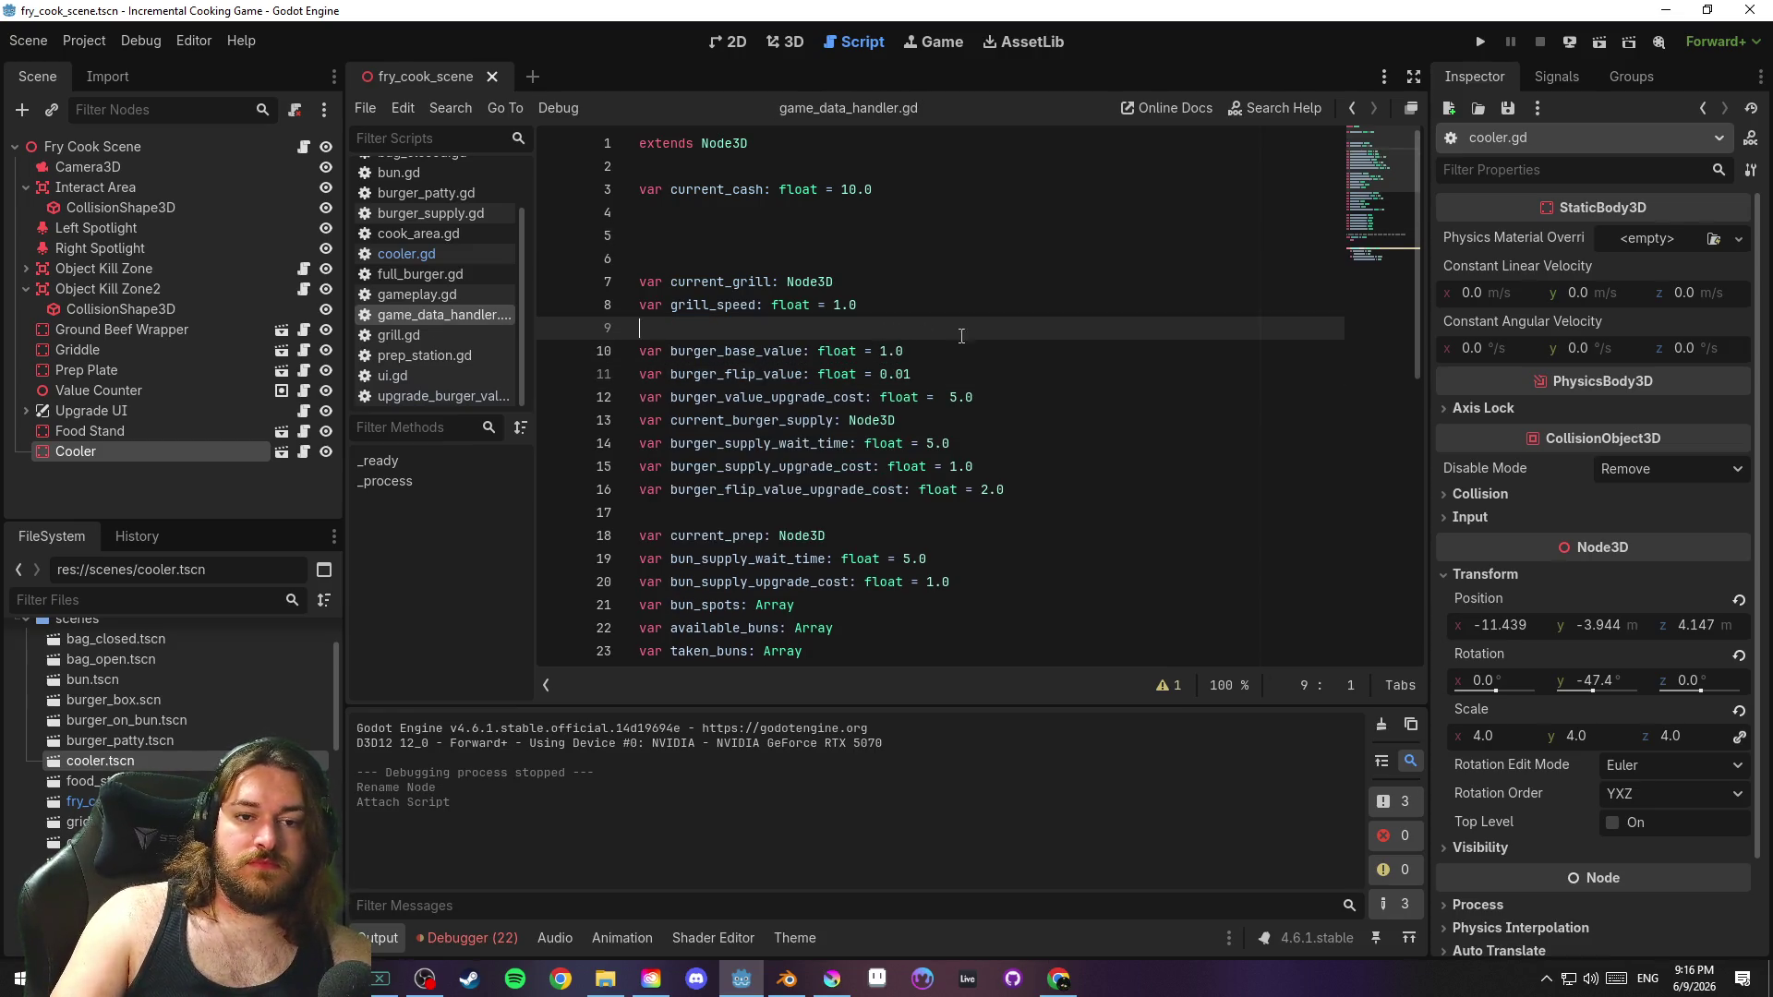
Remove the extra blank line below current_cash and save the tidied script
click(786, 219)
key(Delete)
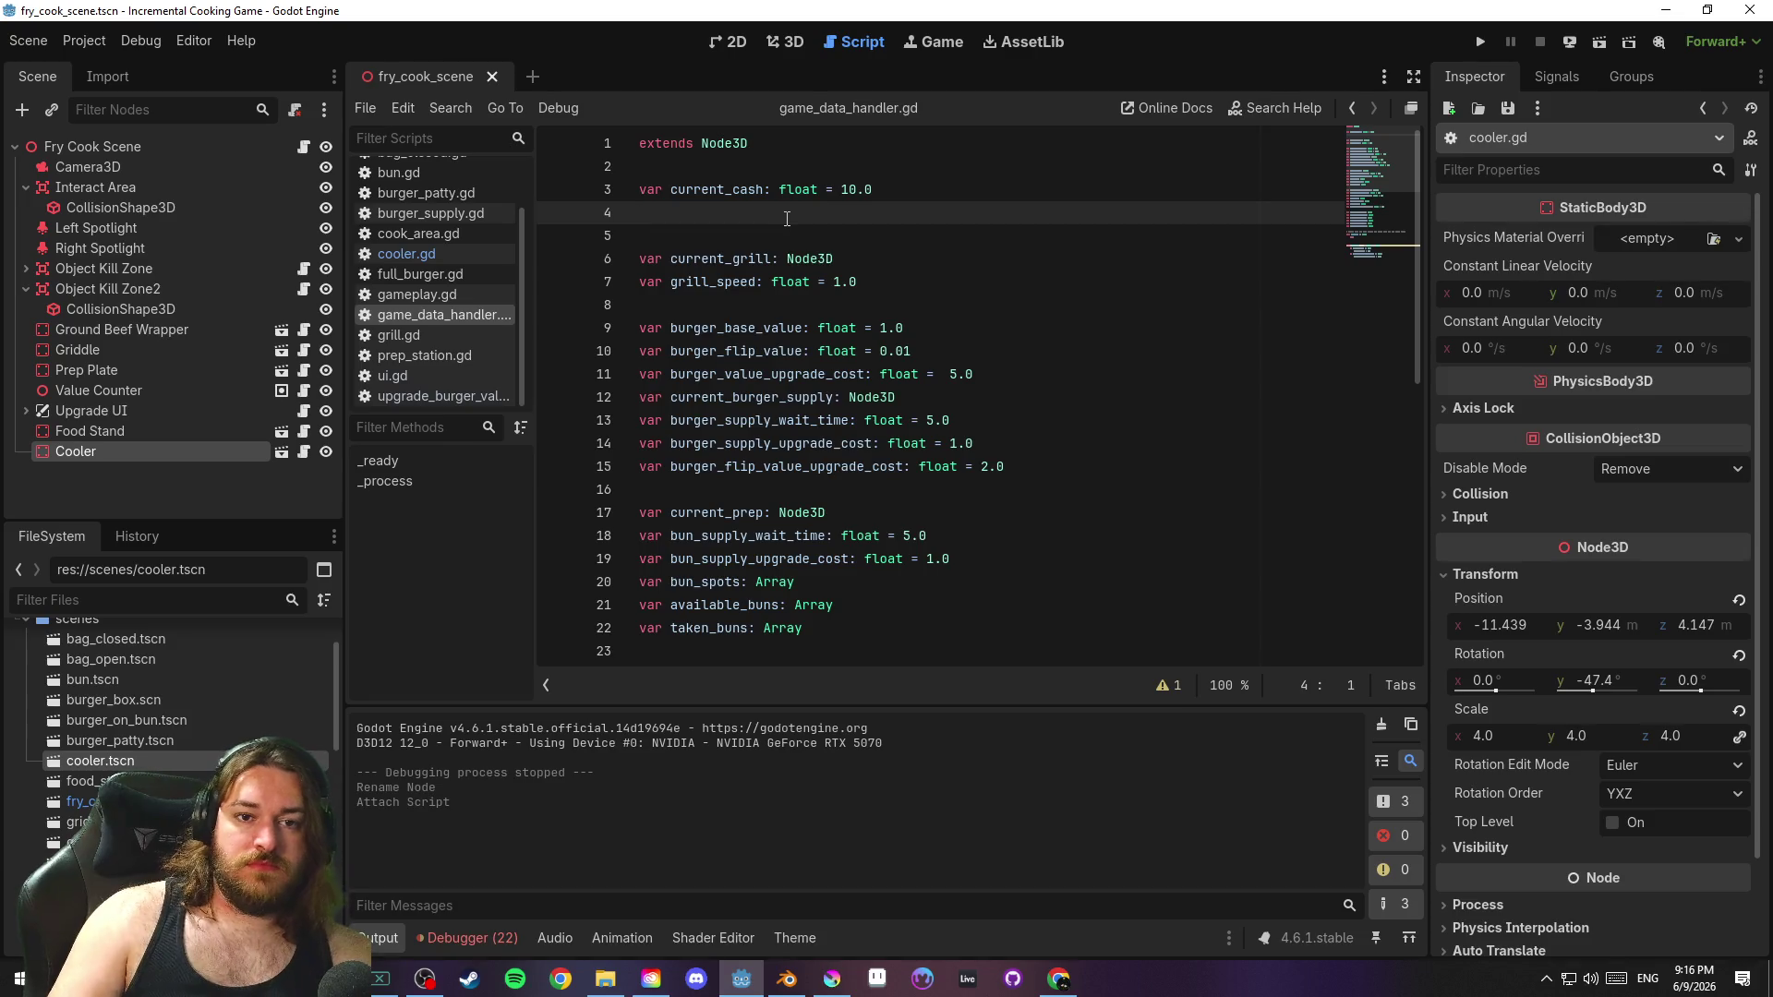
key(ctrl+s)
scroll(994, 287, down, 2)
scroll(957, 347, up, 1)
scroll(953, 345, down, 1)
scroll(988, 379, down, 2)
scroll(996, 383, up, 4)
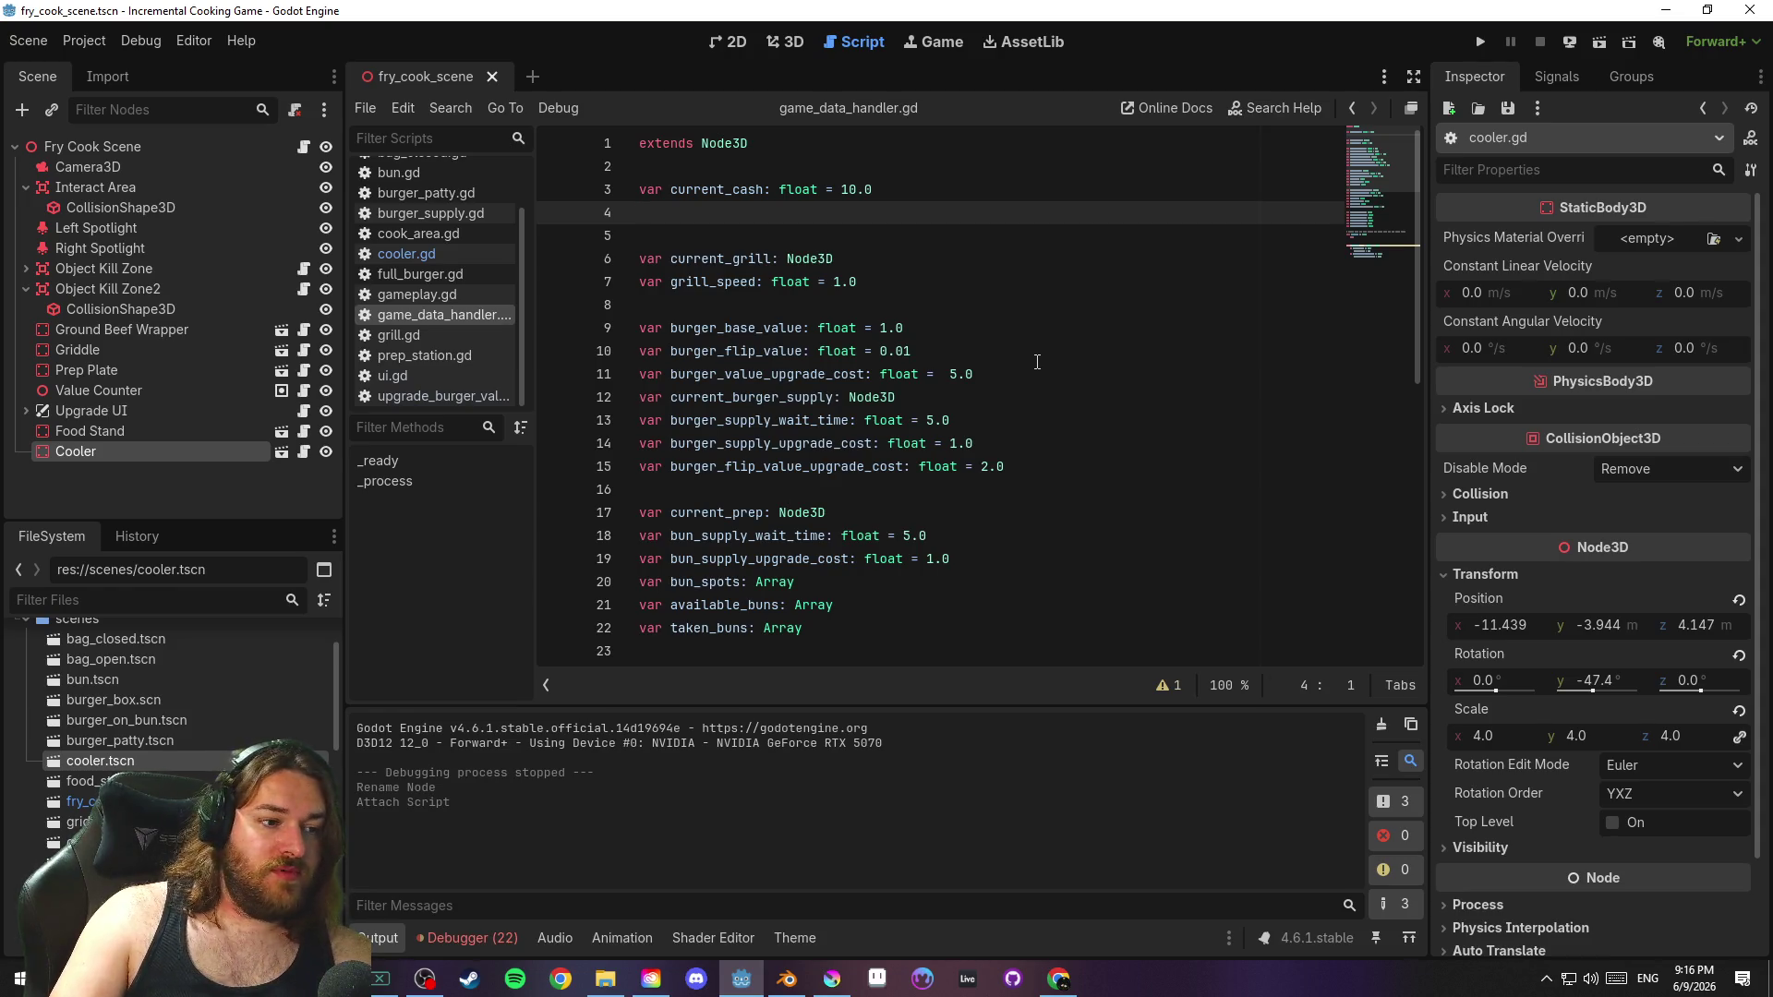
scroll(1024, 351, down, 5)
click(1016, 282)
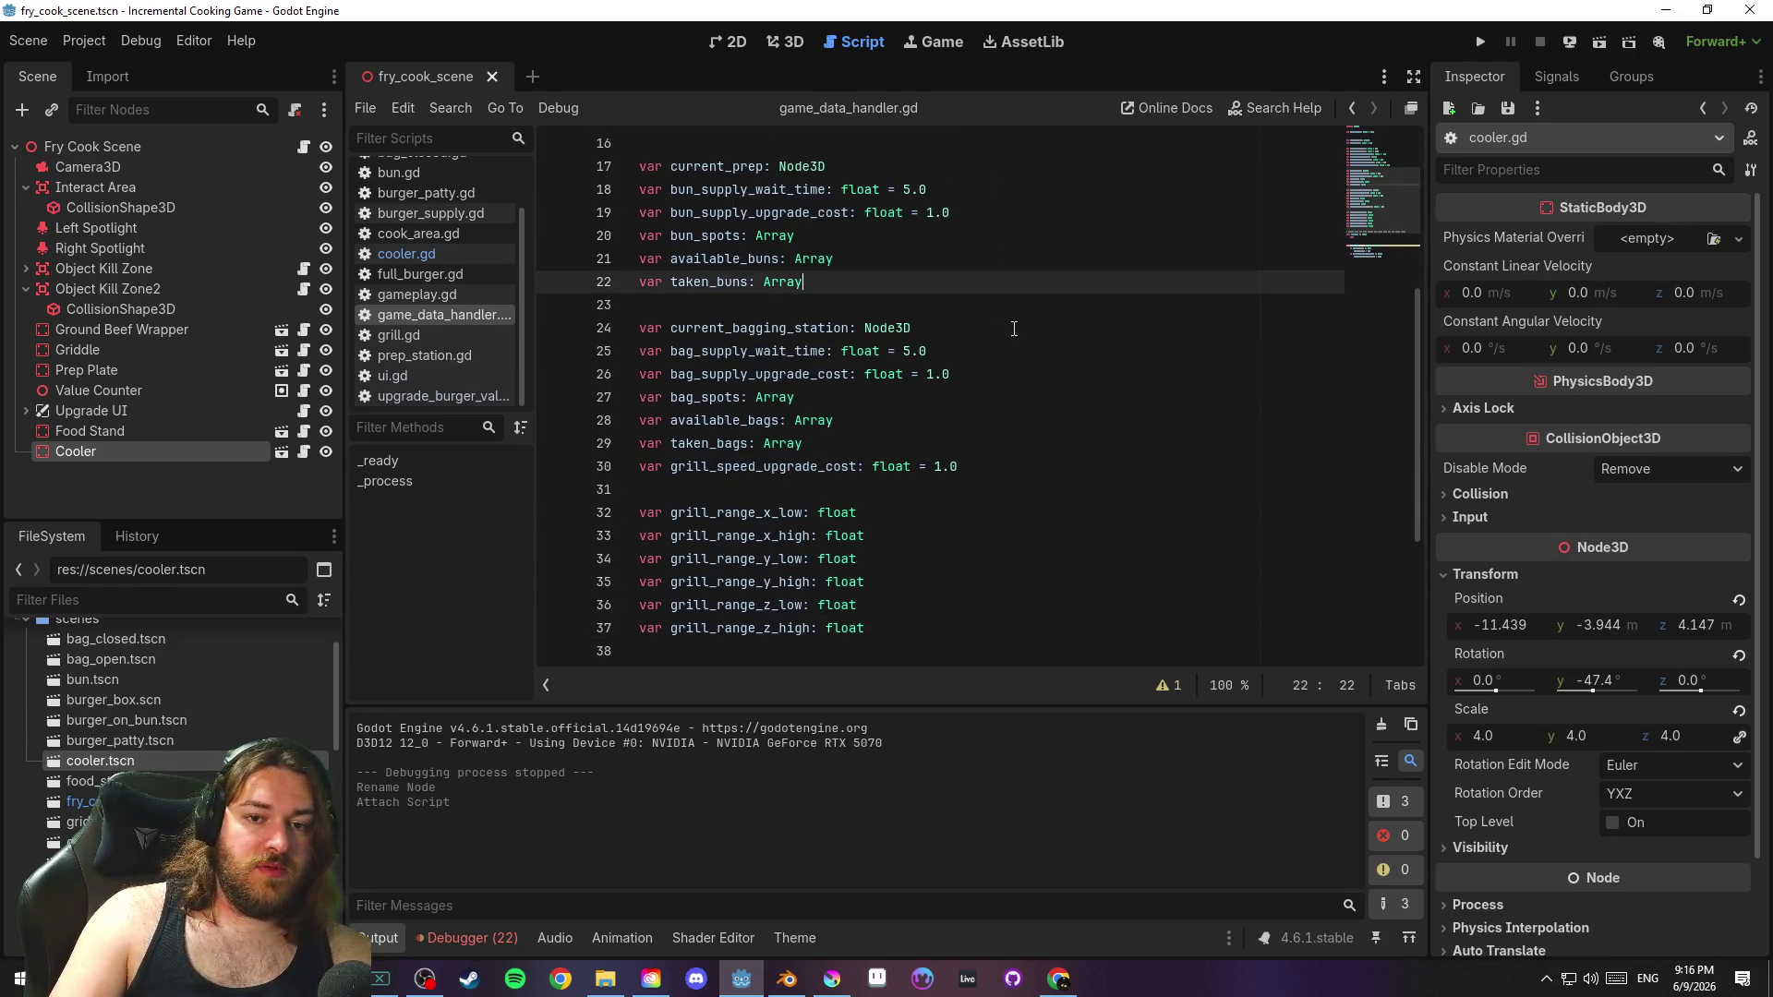
key(Down)
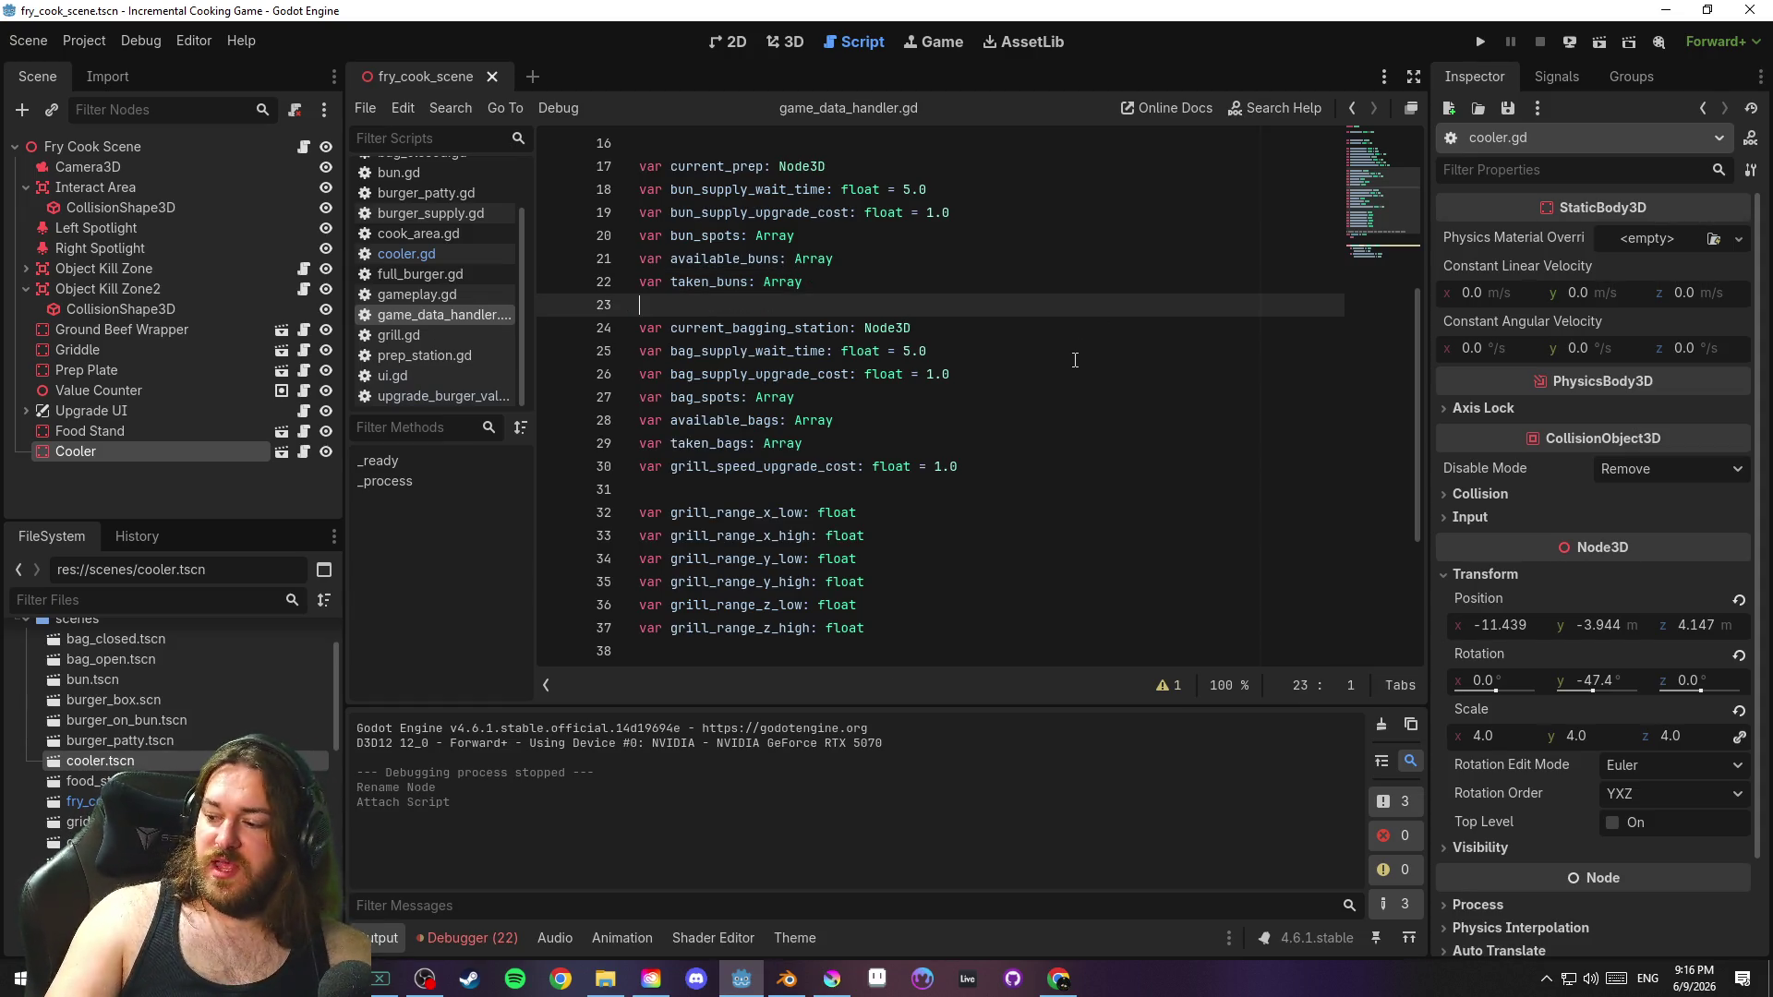
click(873, 489)
key(ctrl+s)
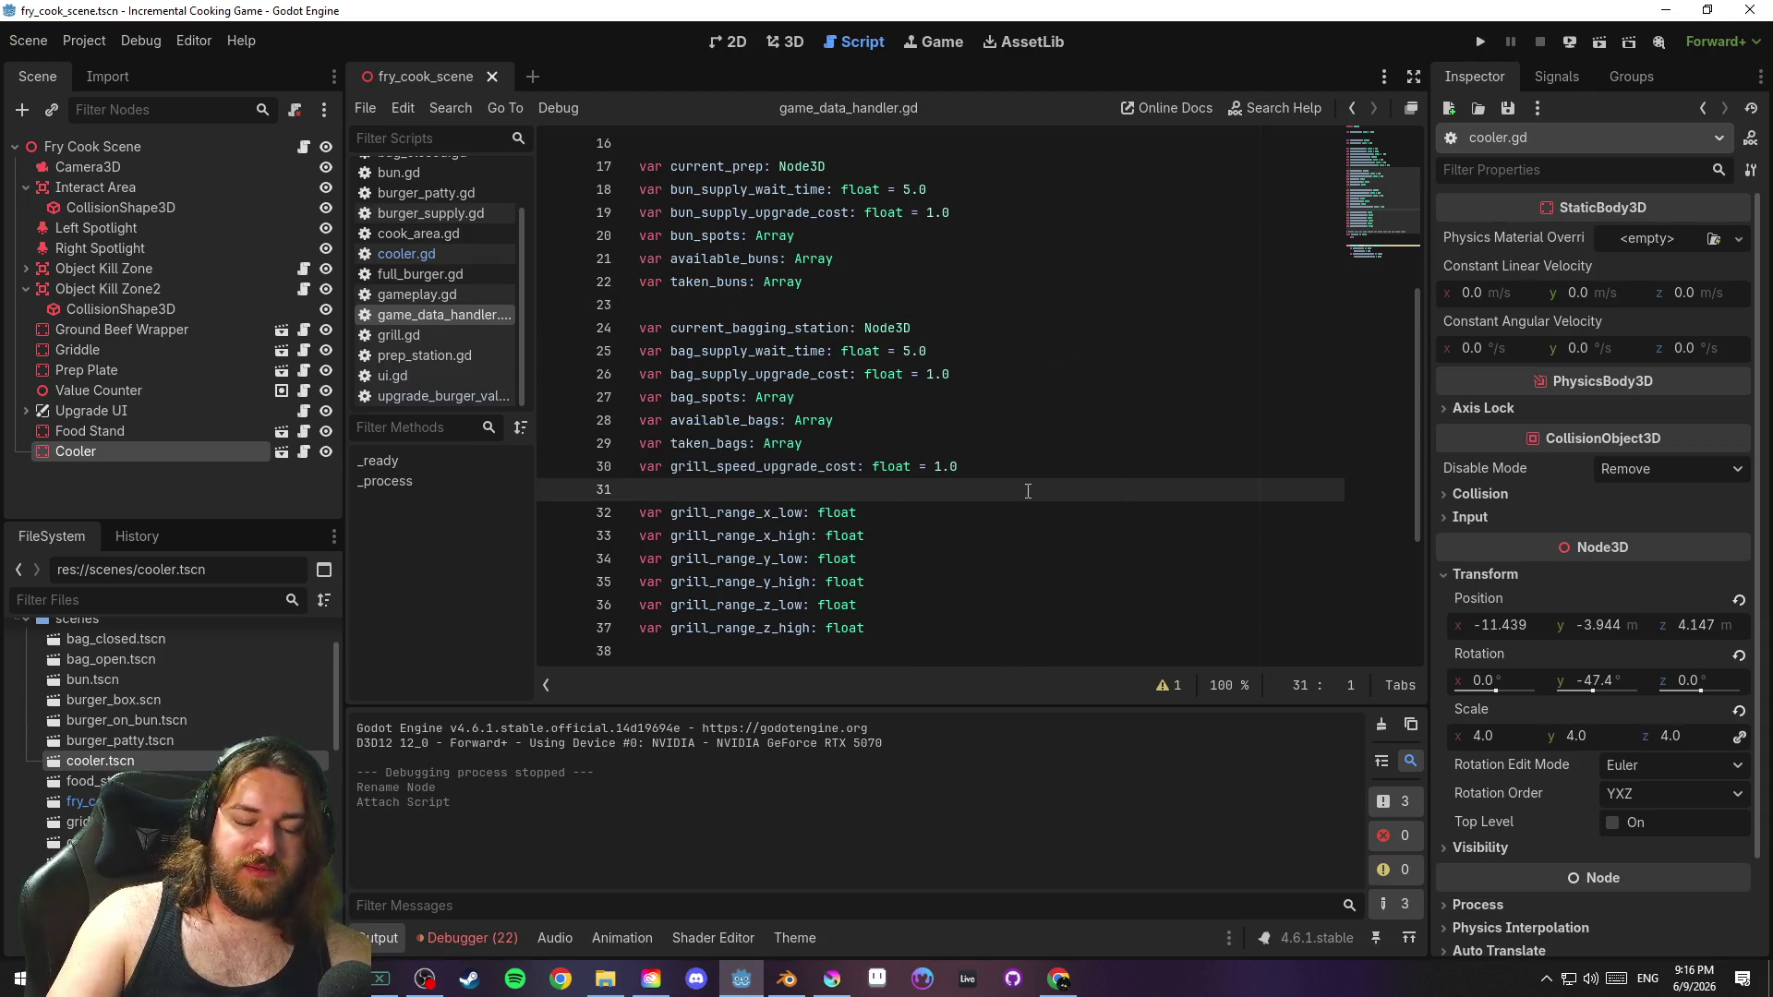
Check the spacing around _ready and _process, ending on the blank line below current_cash
scroll(1004, 493, down, 4)
click(794, 493)
click(877, 505)
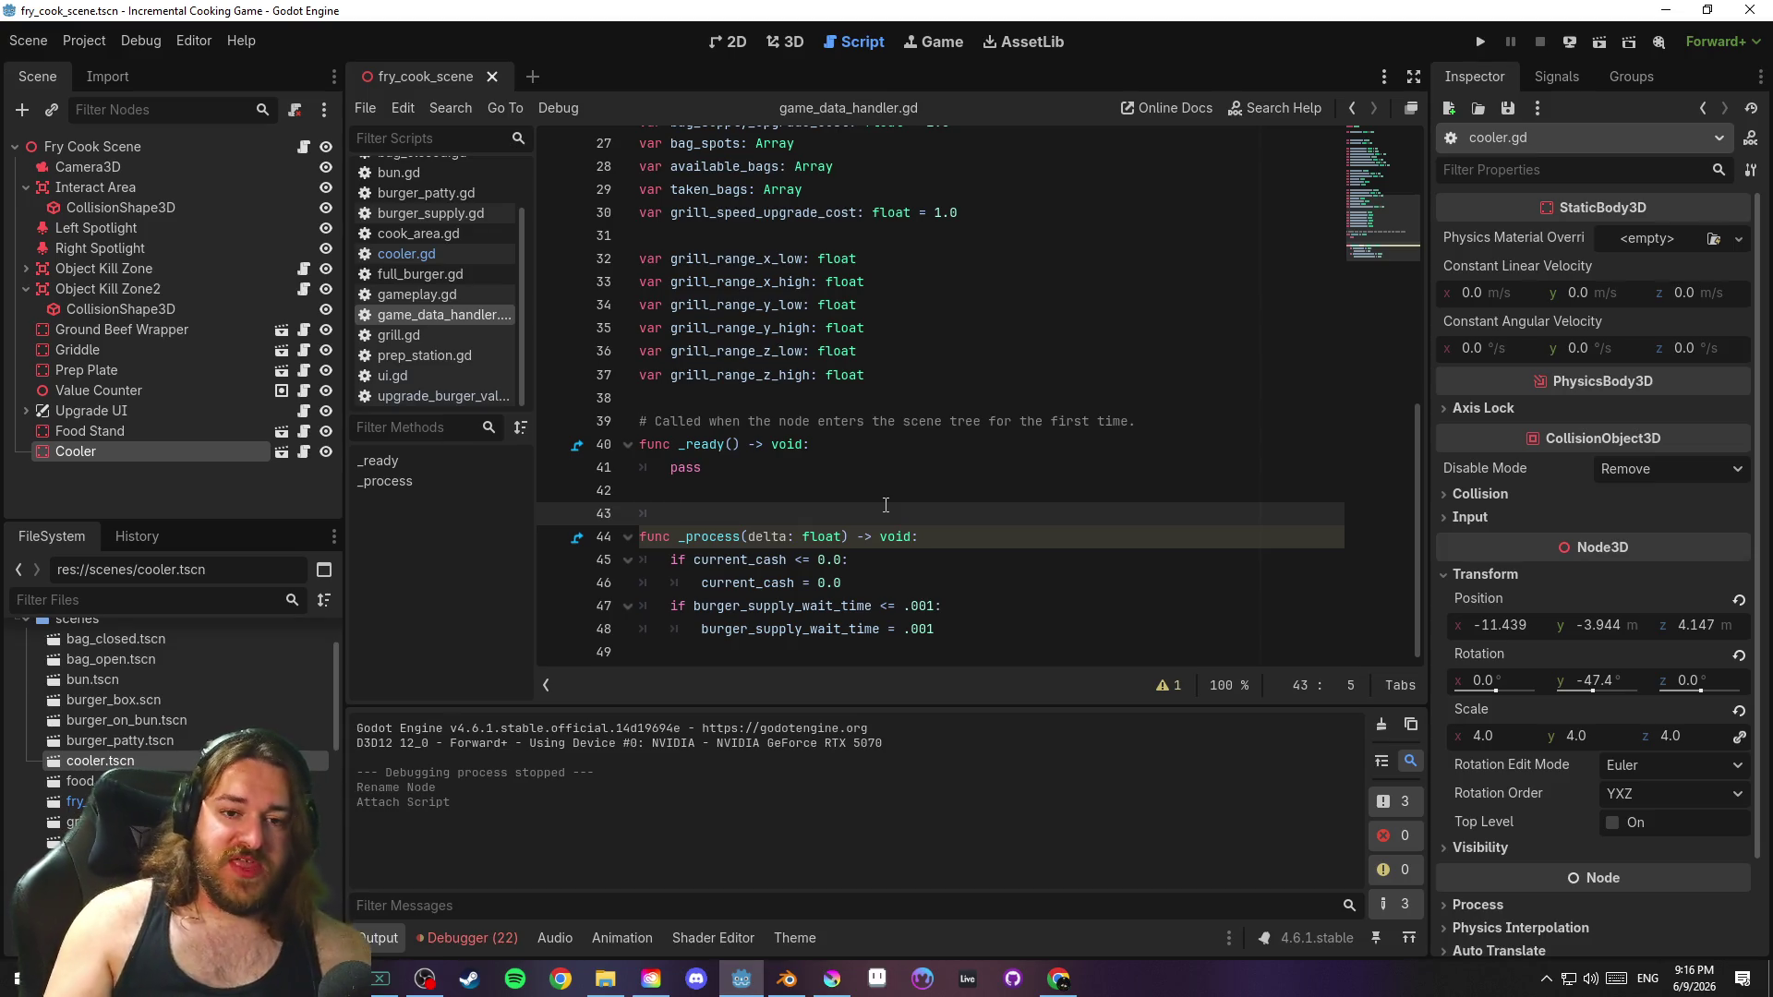
click(852, 499)
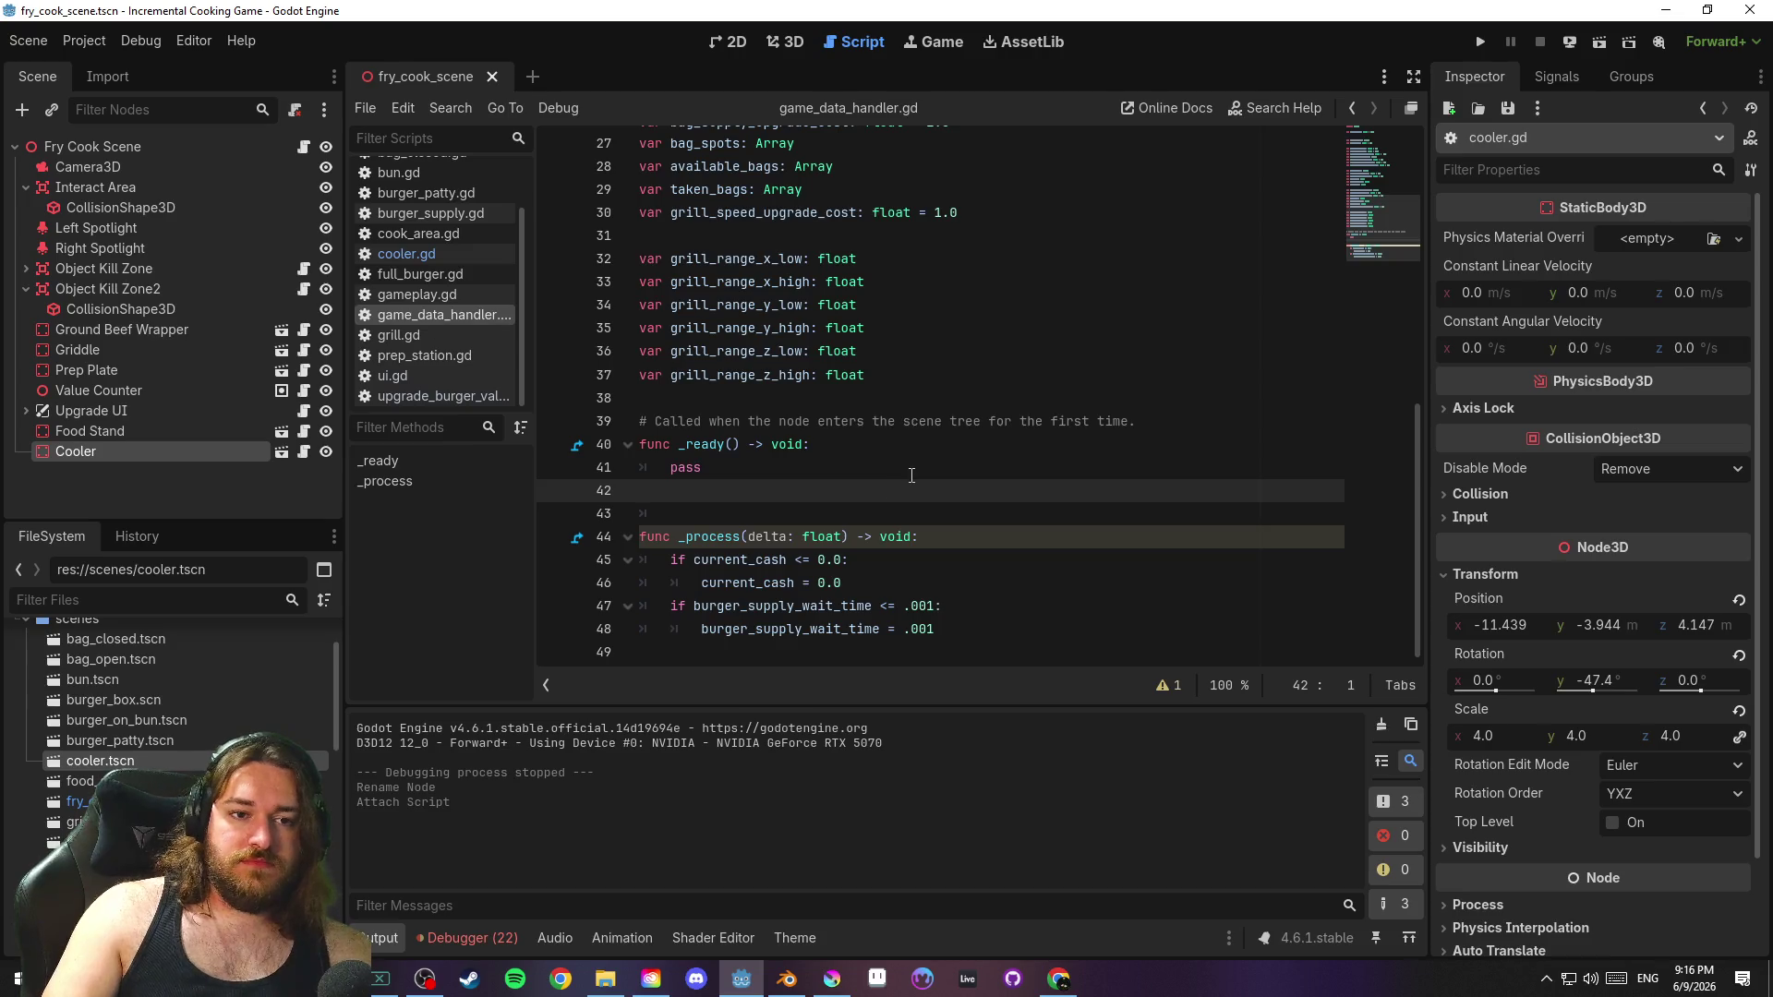
scroll(938, 461, up, 6)
scroll(947, 451, up, 3)
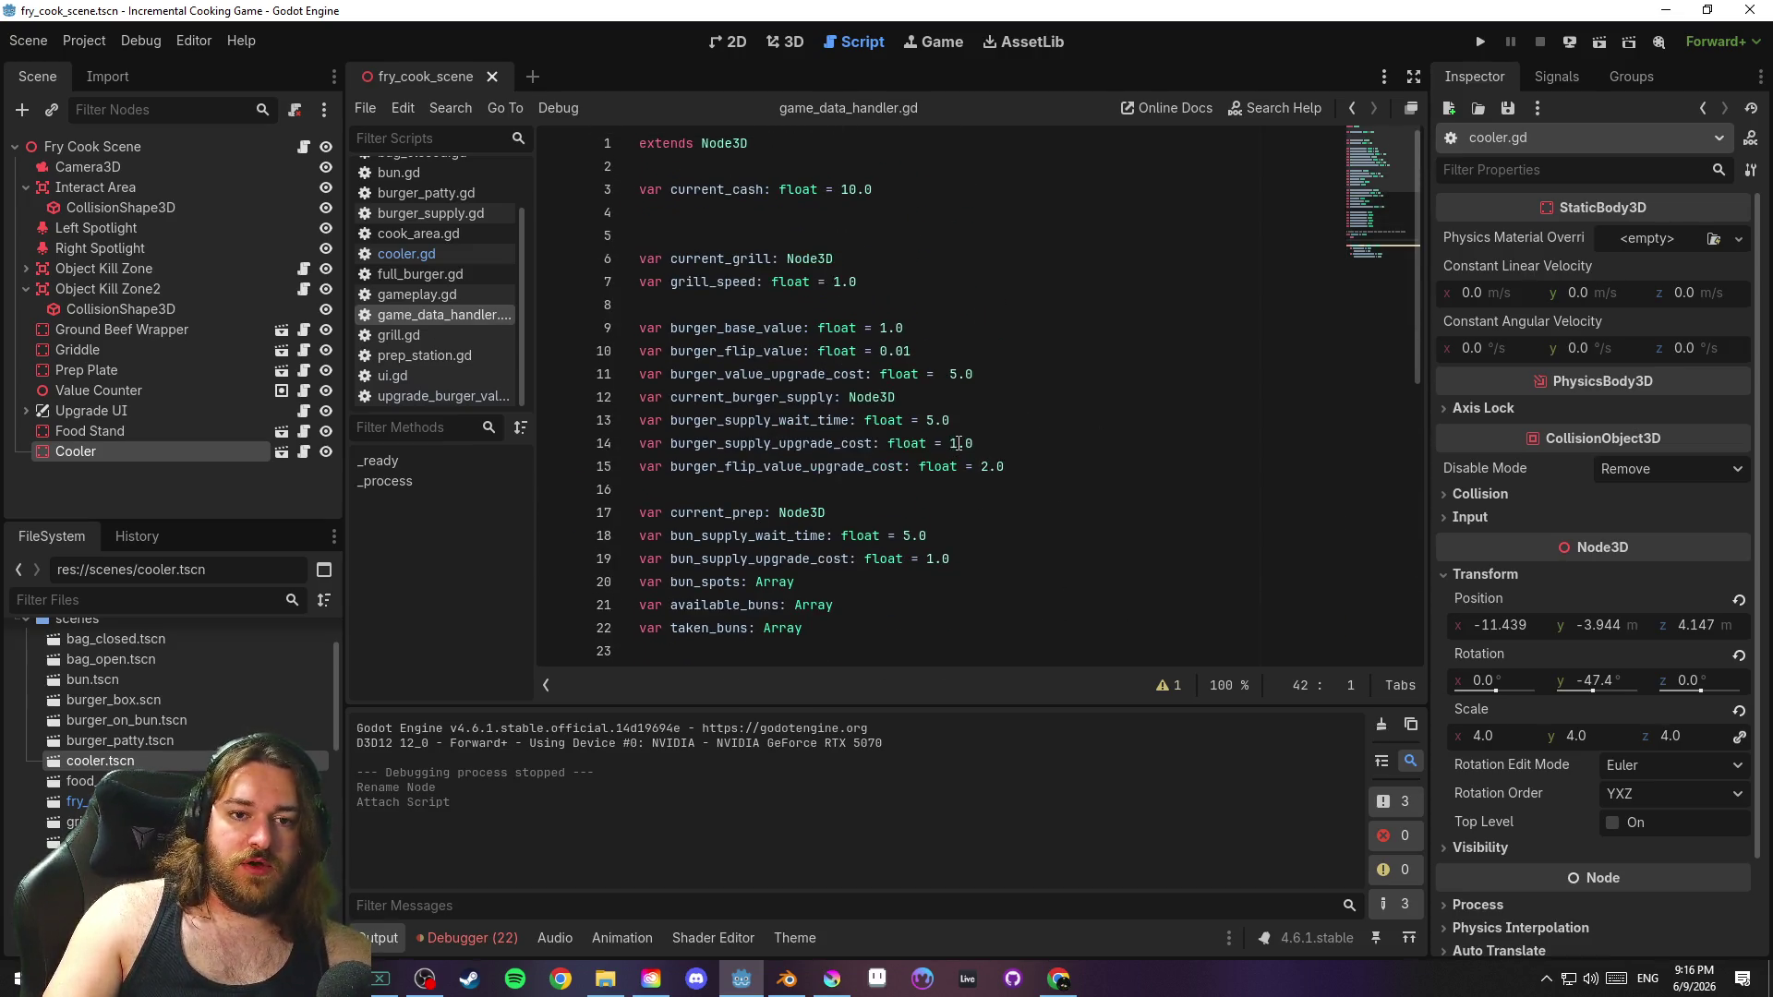
click(830, 214)
Declare 'var current_freezer: Node3D' below current_cash and save game_data_handler.gd
key(Return)
text(var )
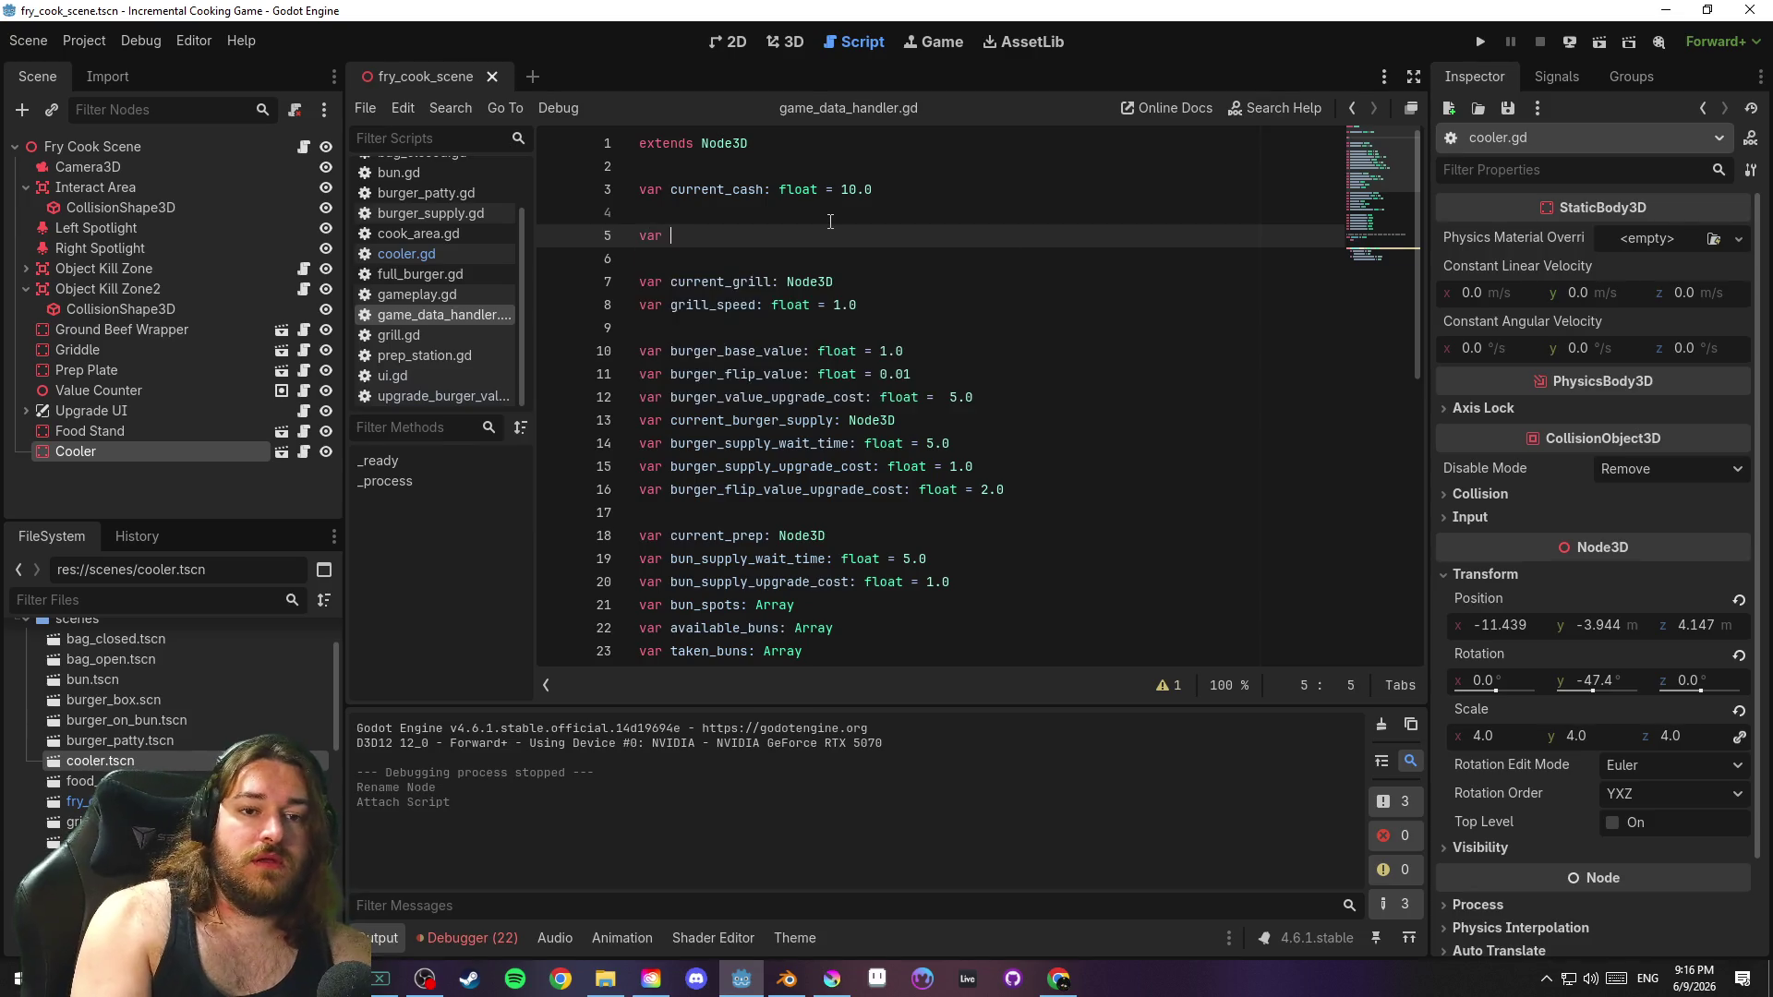
text(current_)
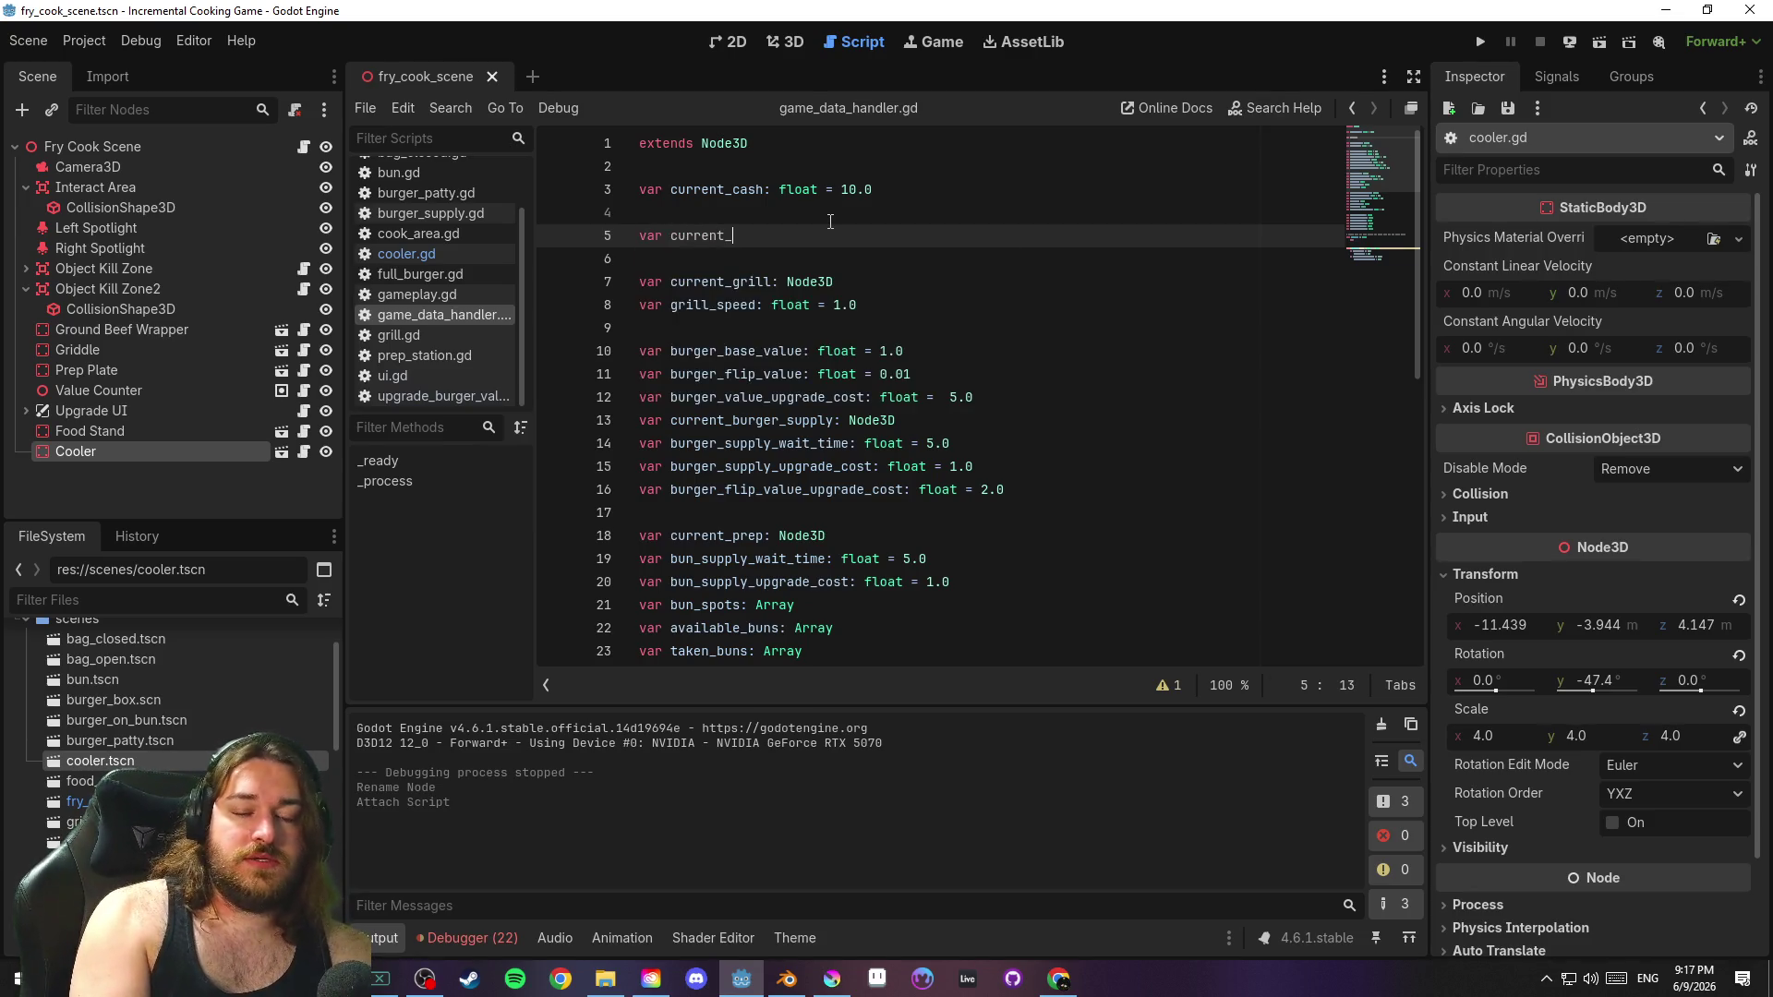
text(upgrade_)
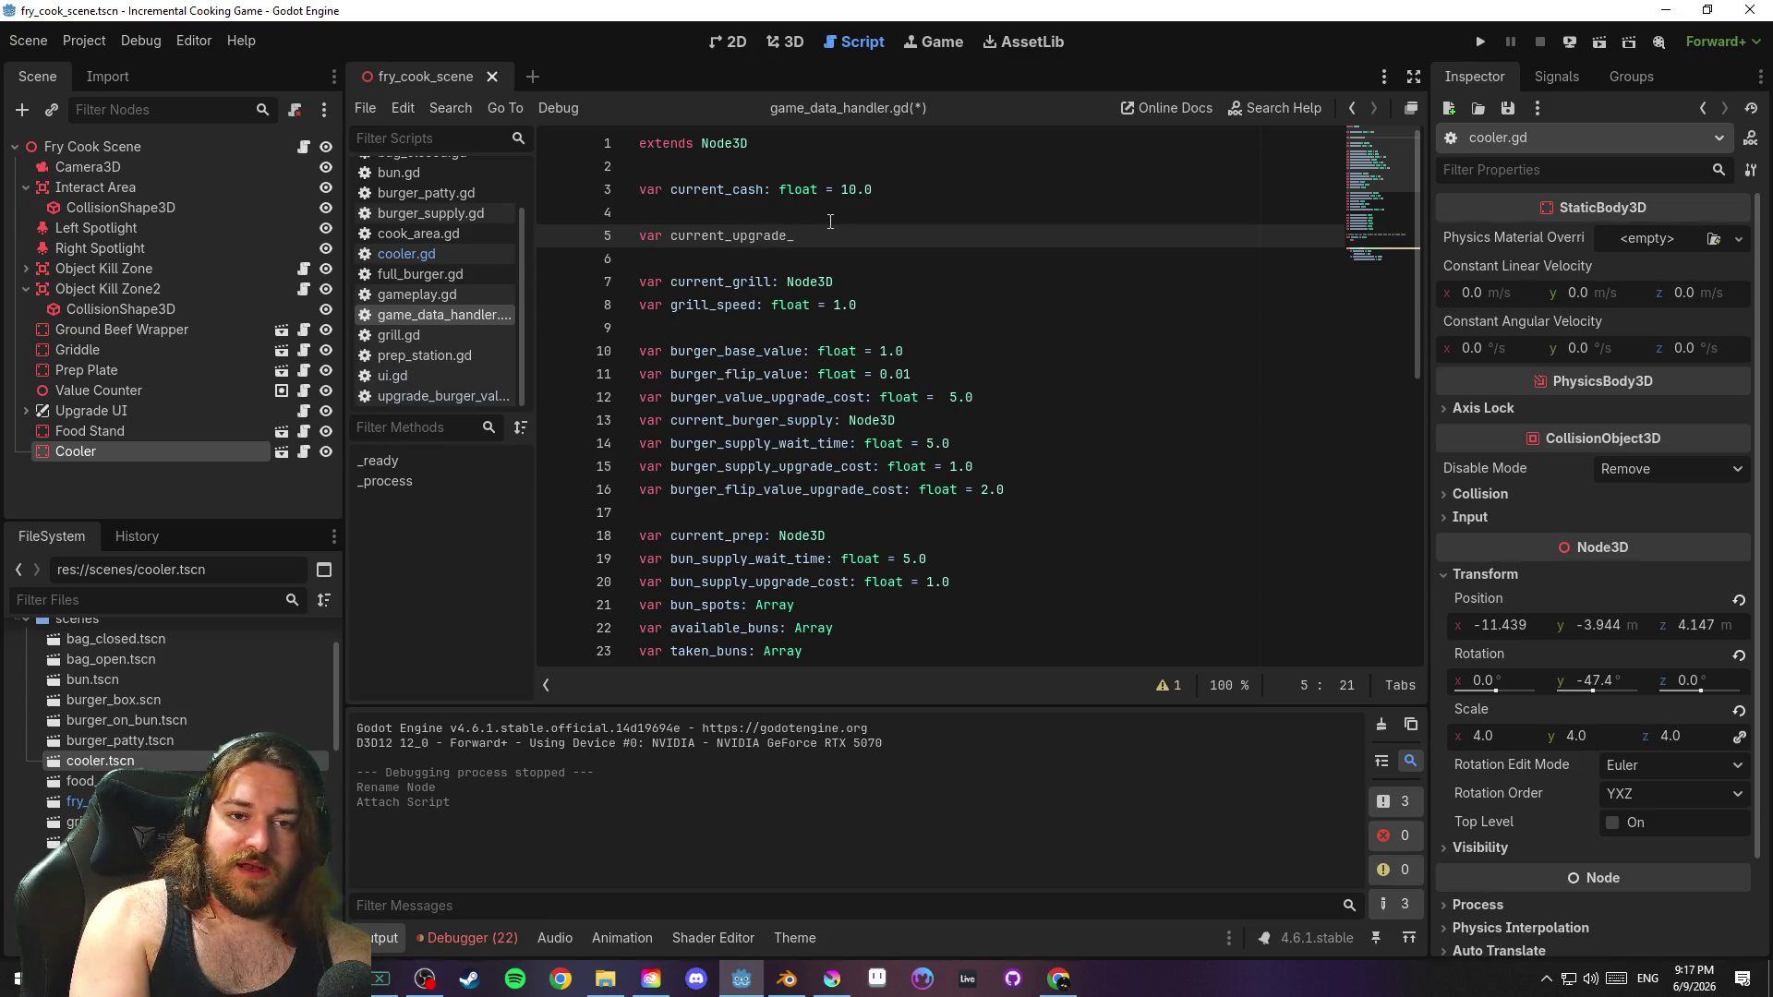
key(BackSpace)
key(BackSpace)
key(BackSpace)
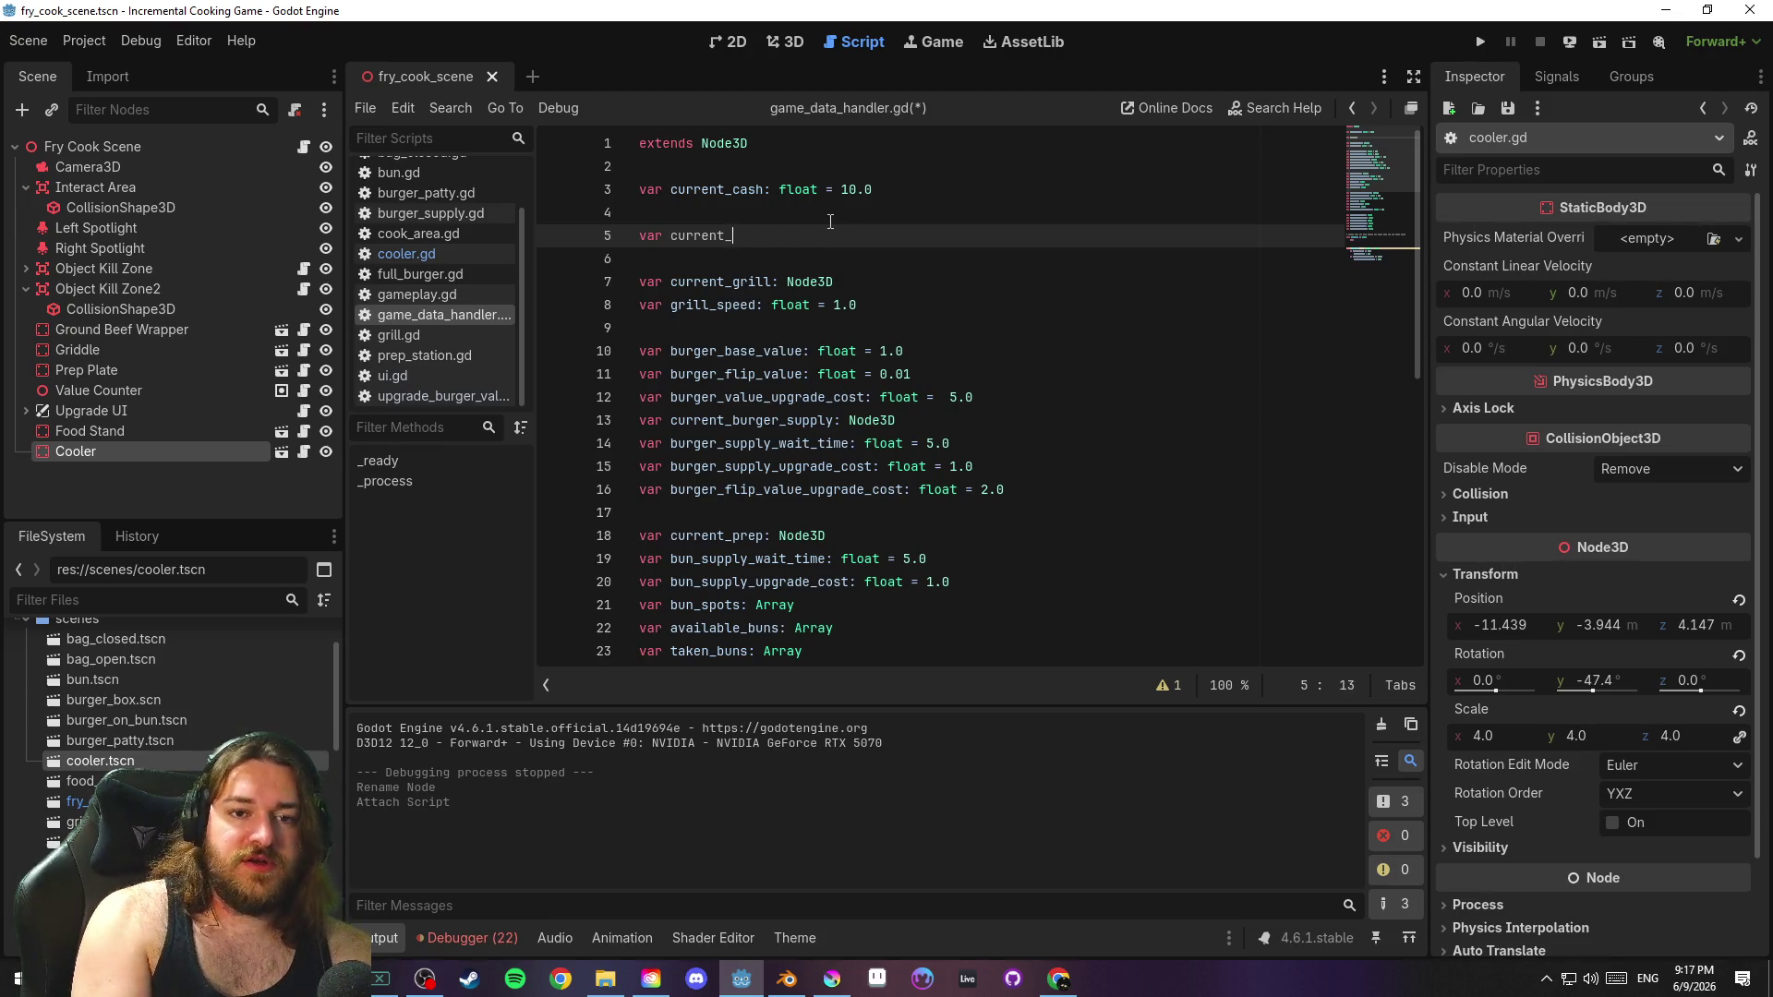
text(freezer: )
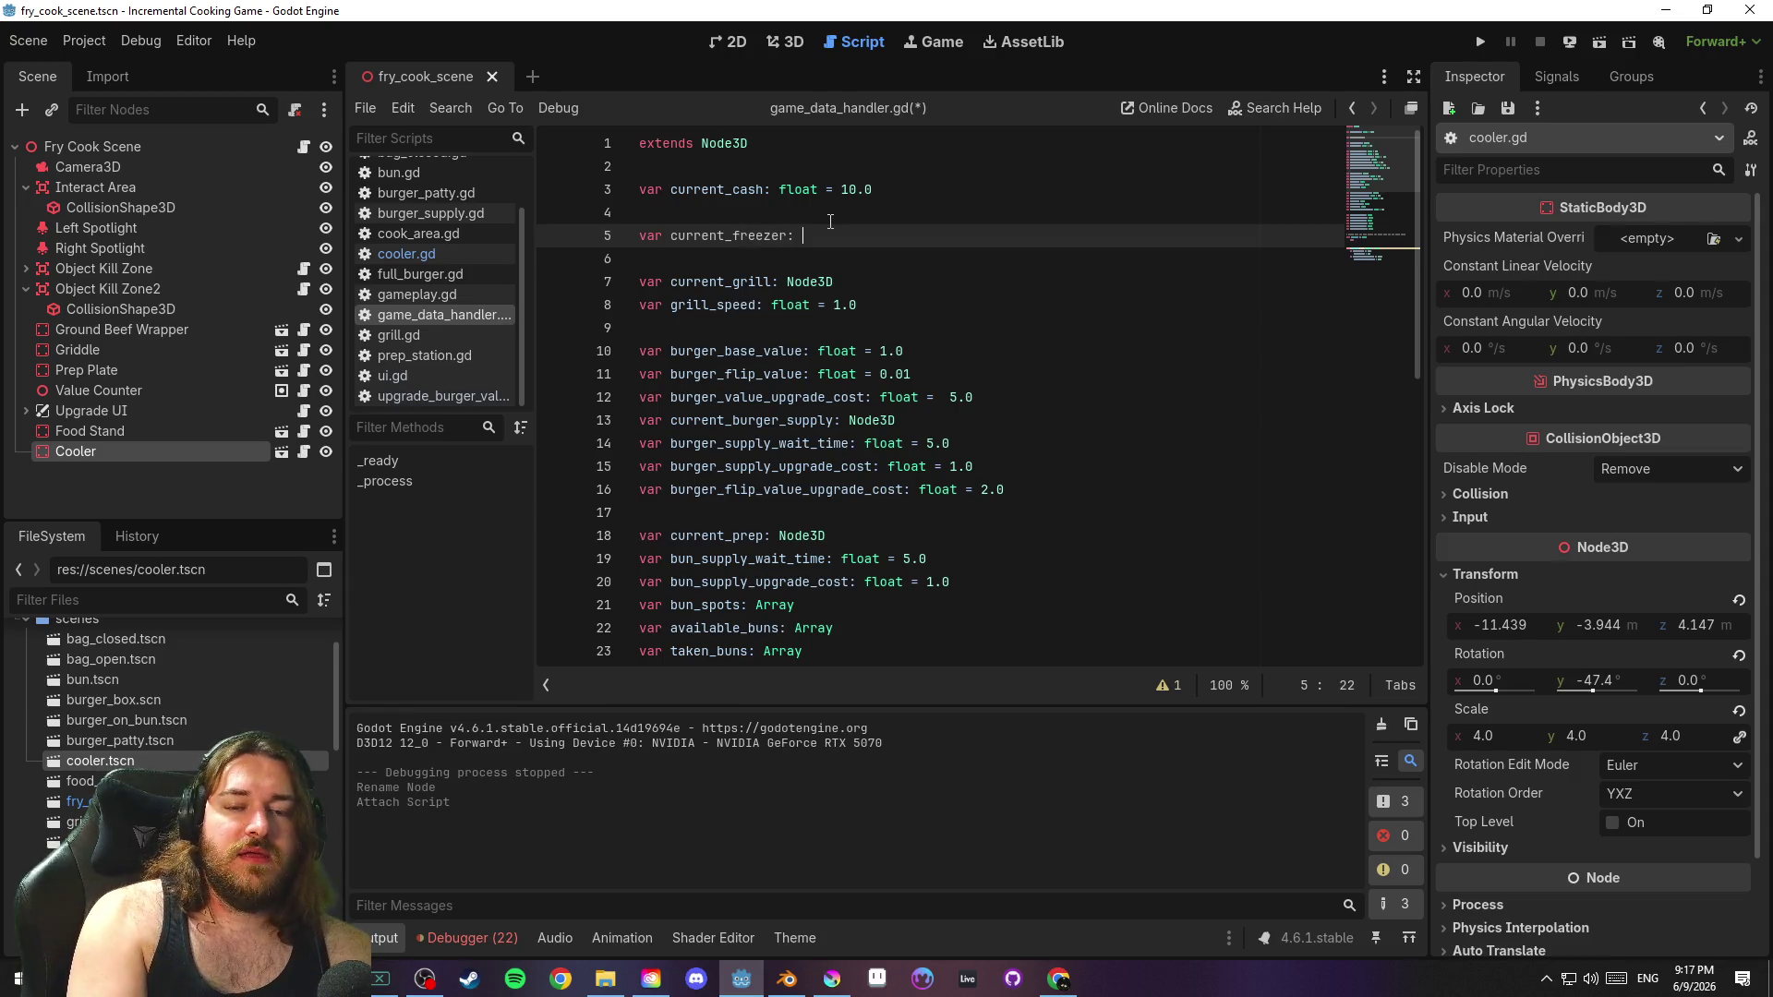
text(Node3D)
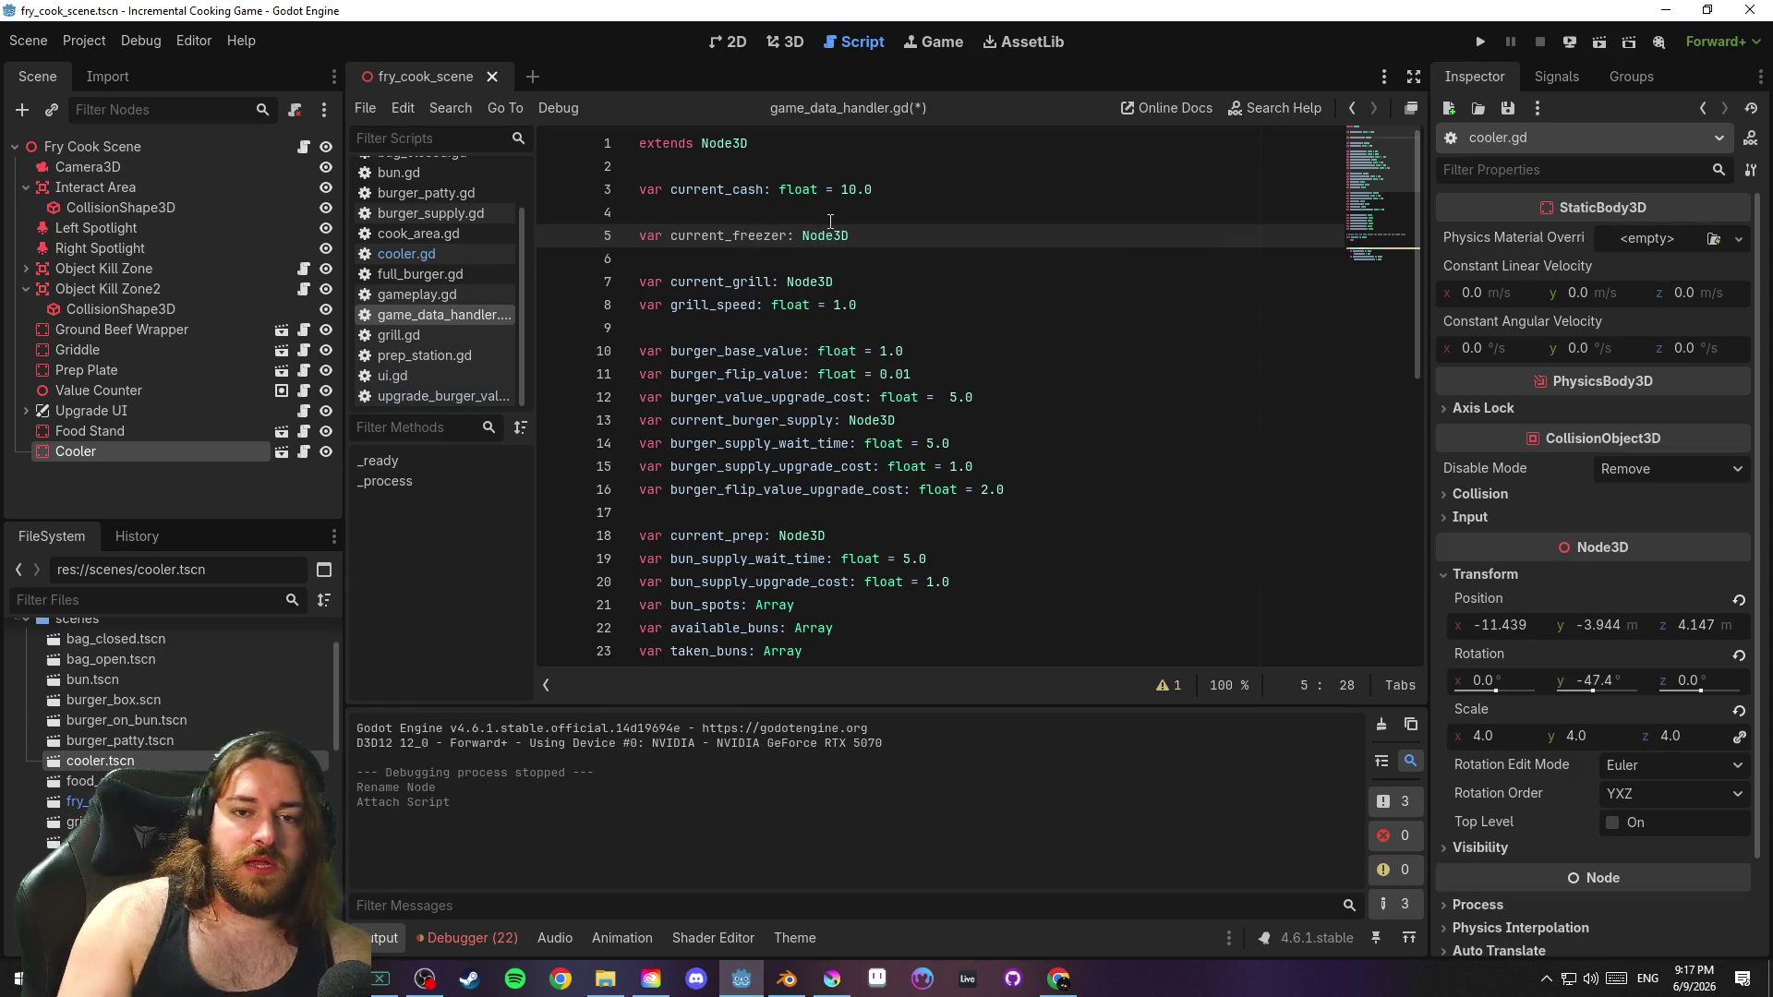
click(830, 221)
key(ctrl+s)
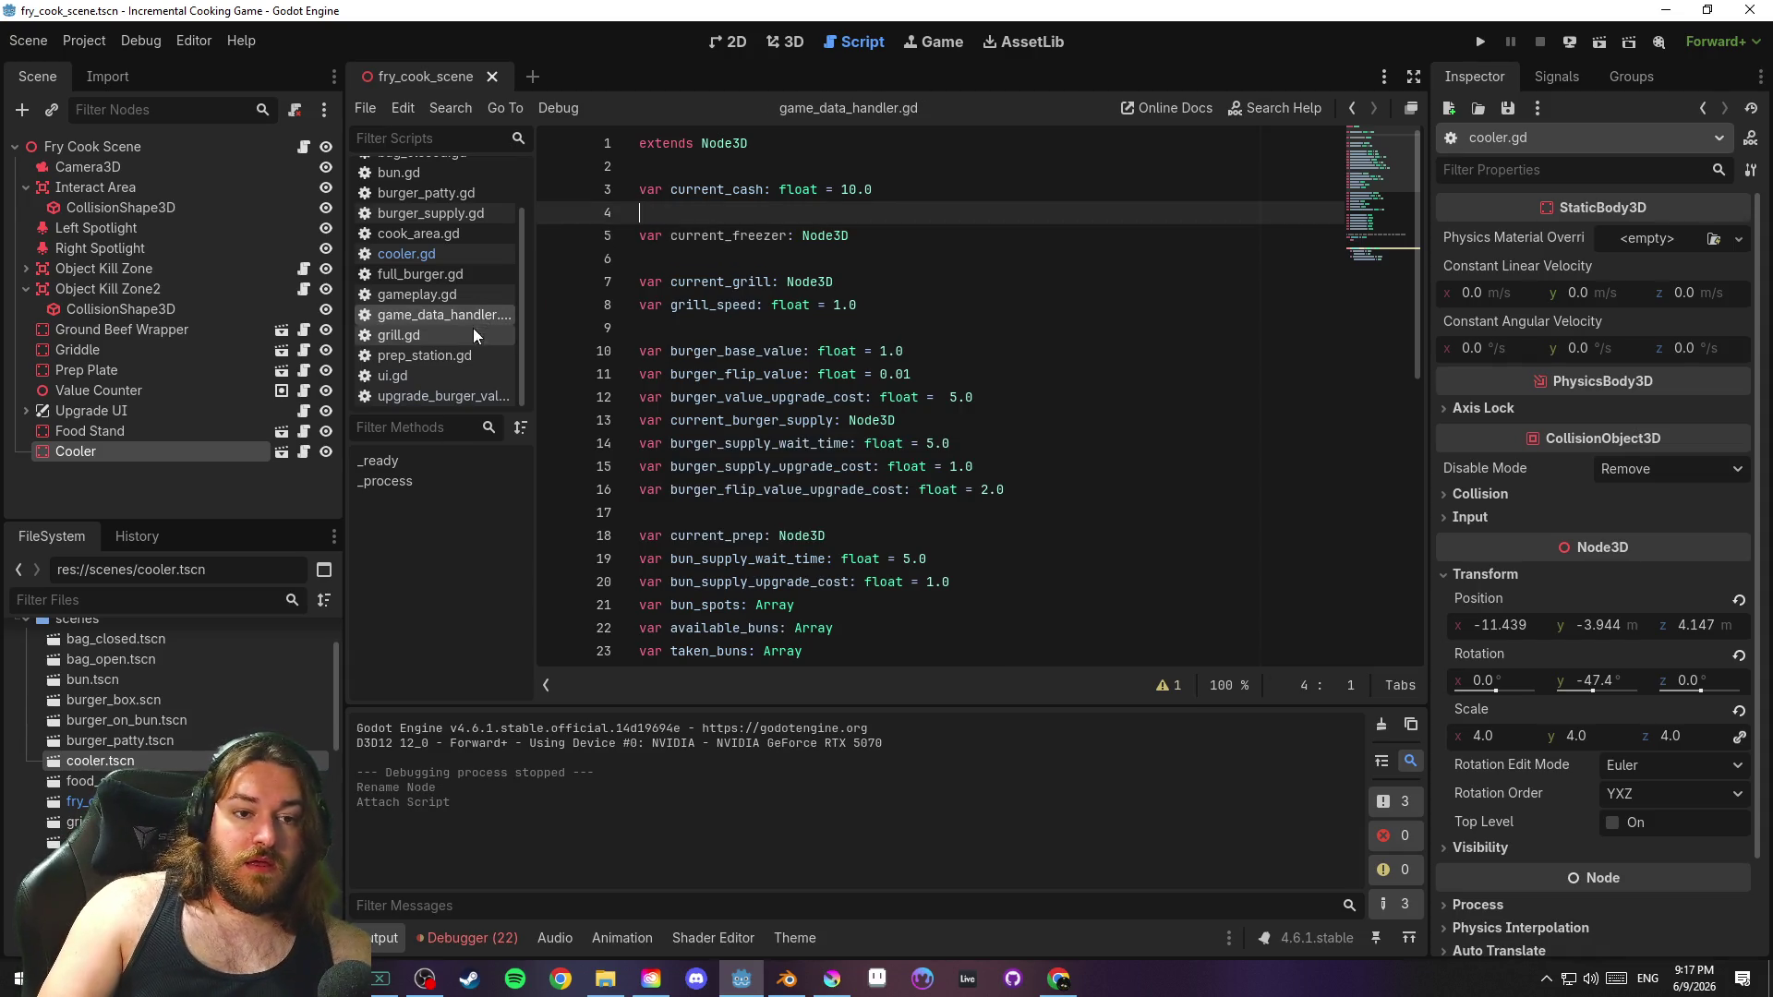
Reopen the Cooler's cooler.gd script in the editor
scroll(434, 319, up, 2)
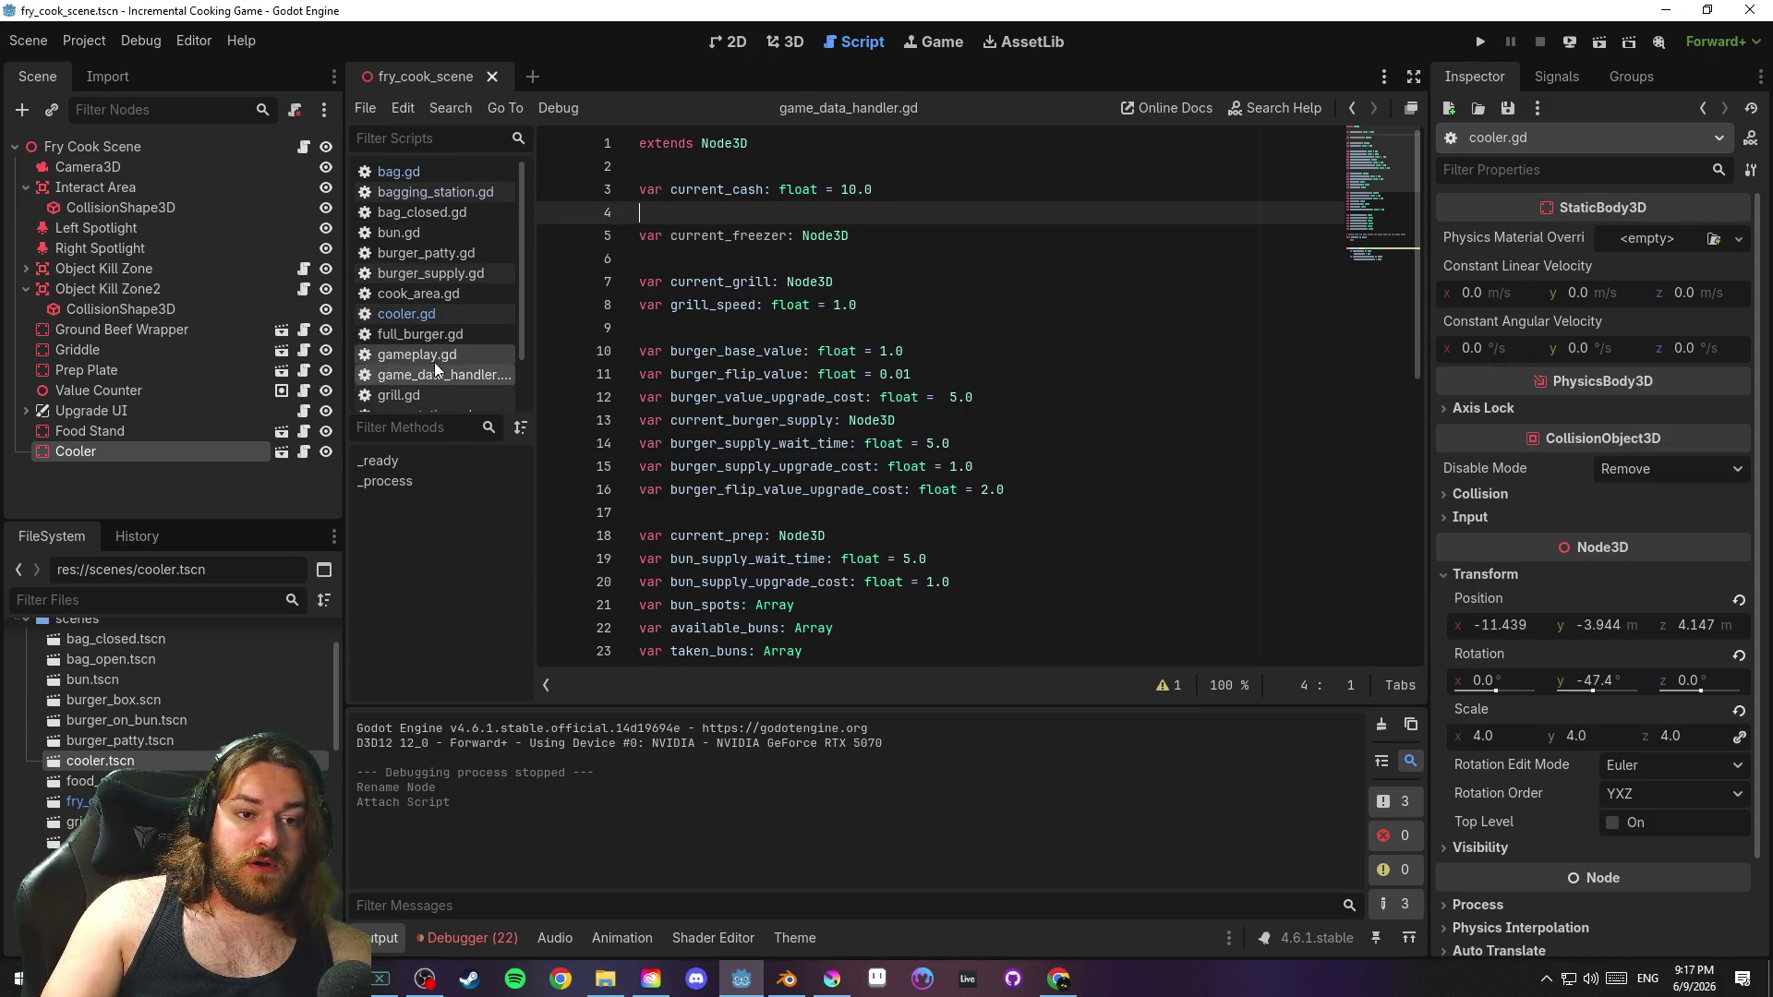
scroll(444, 313, down, 2)
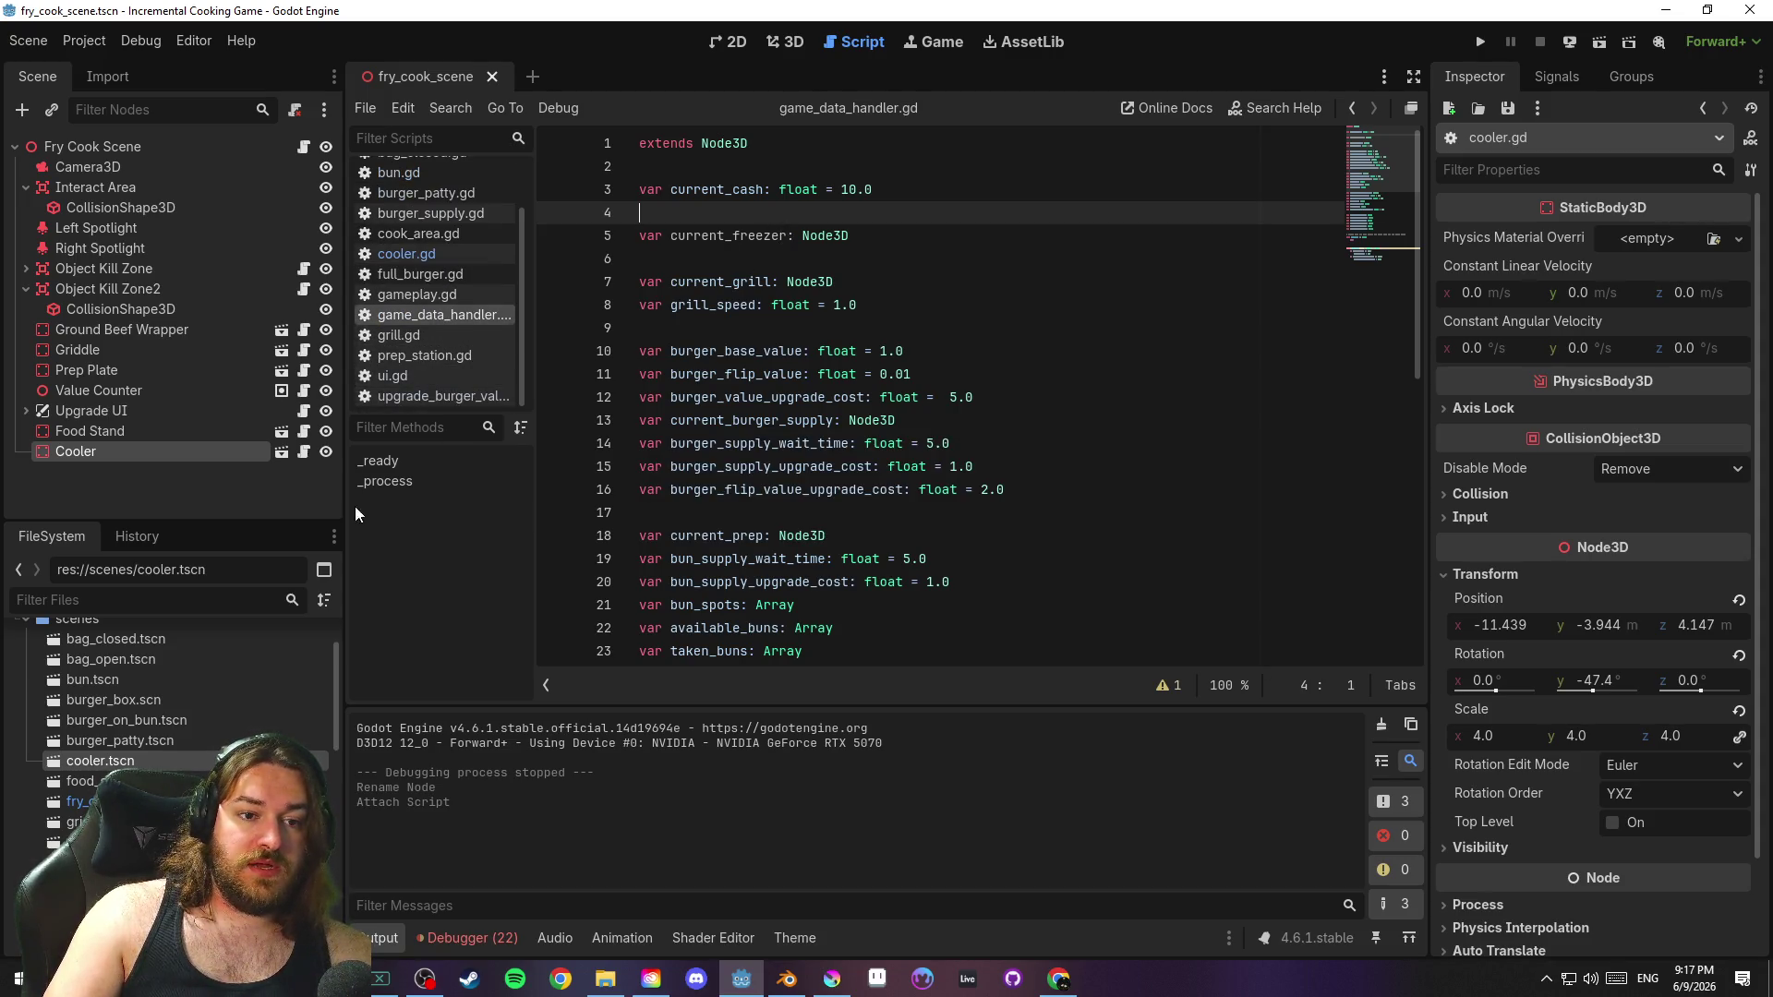
click(304, 452)
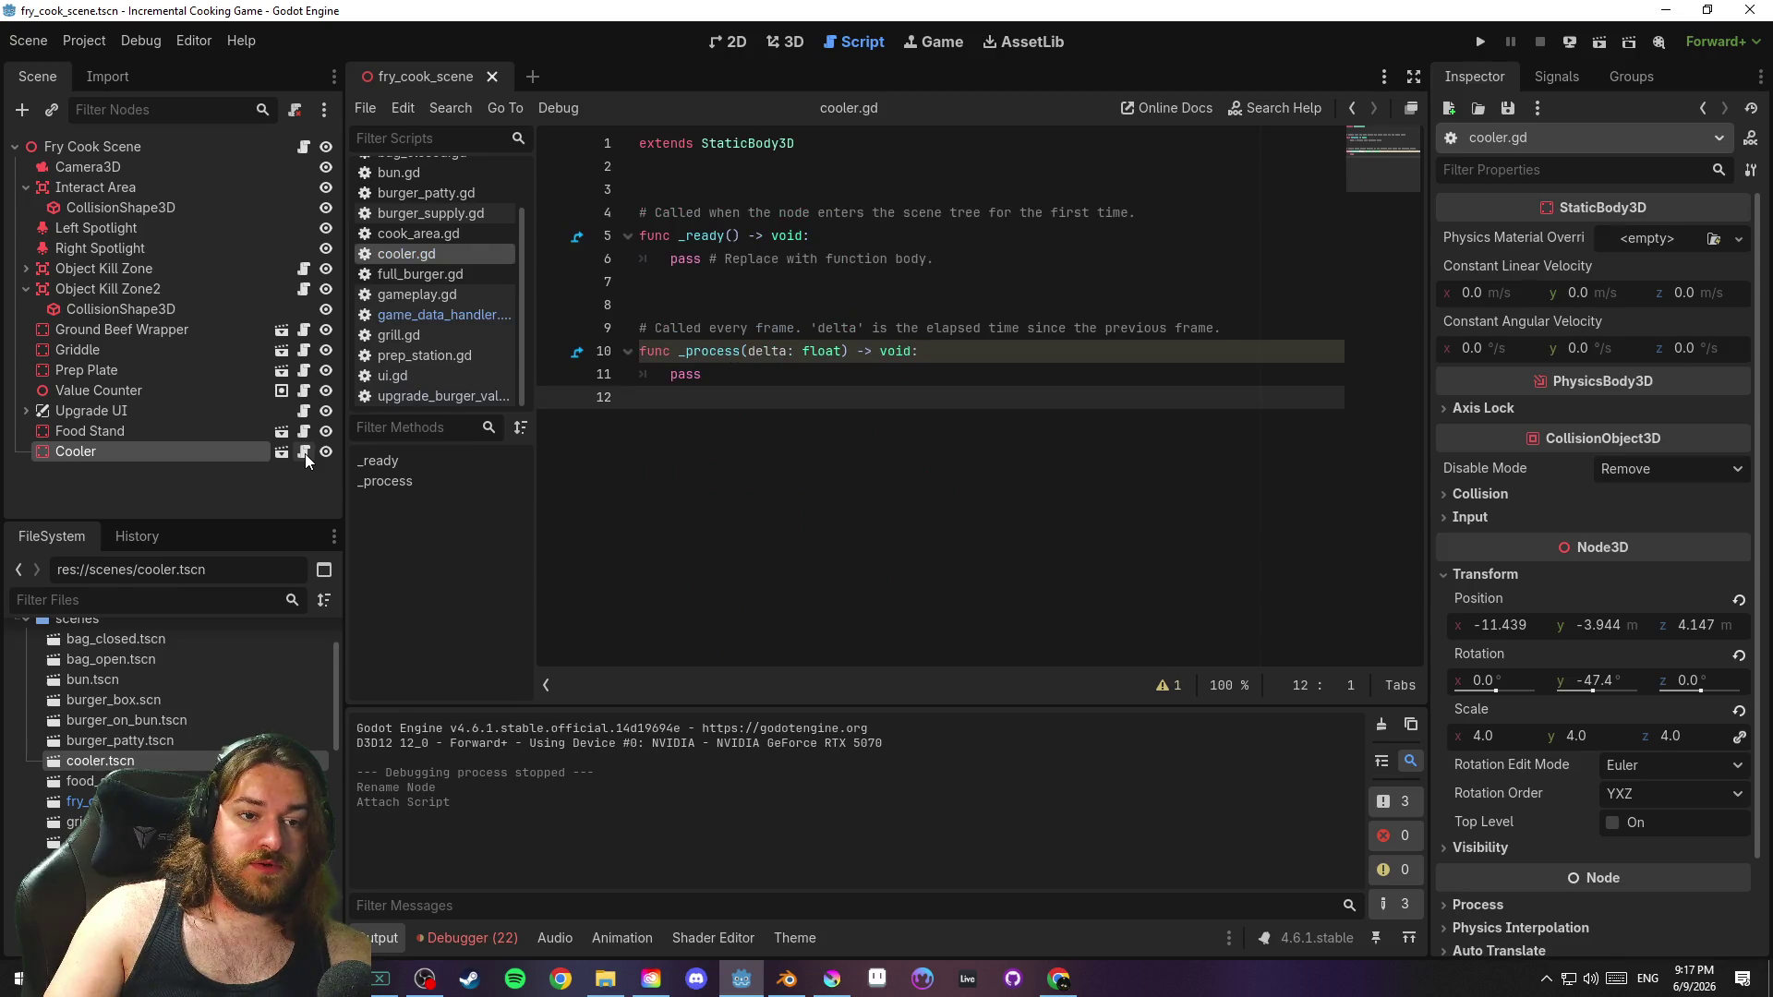
Save a copy of cooler.gd as freezer.gd in res://scripts
right_click(445, 253)
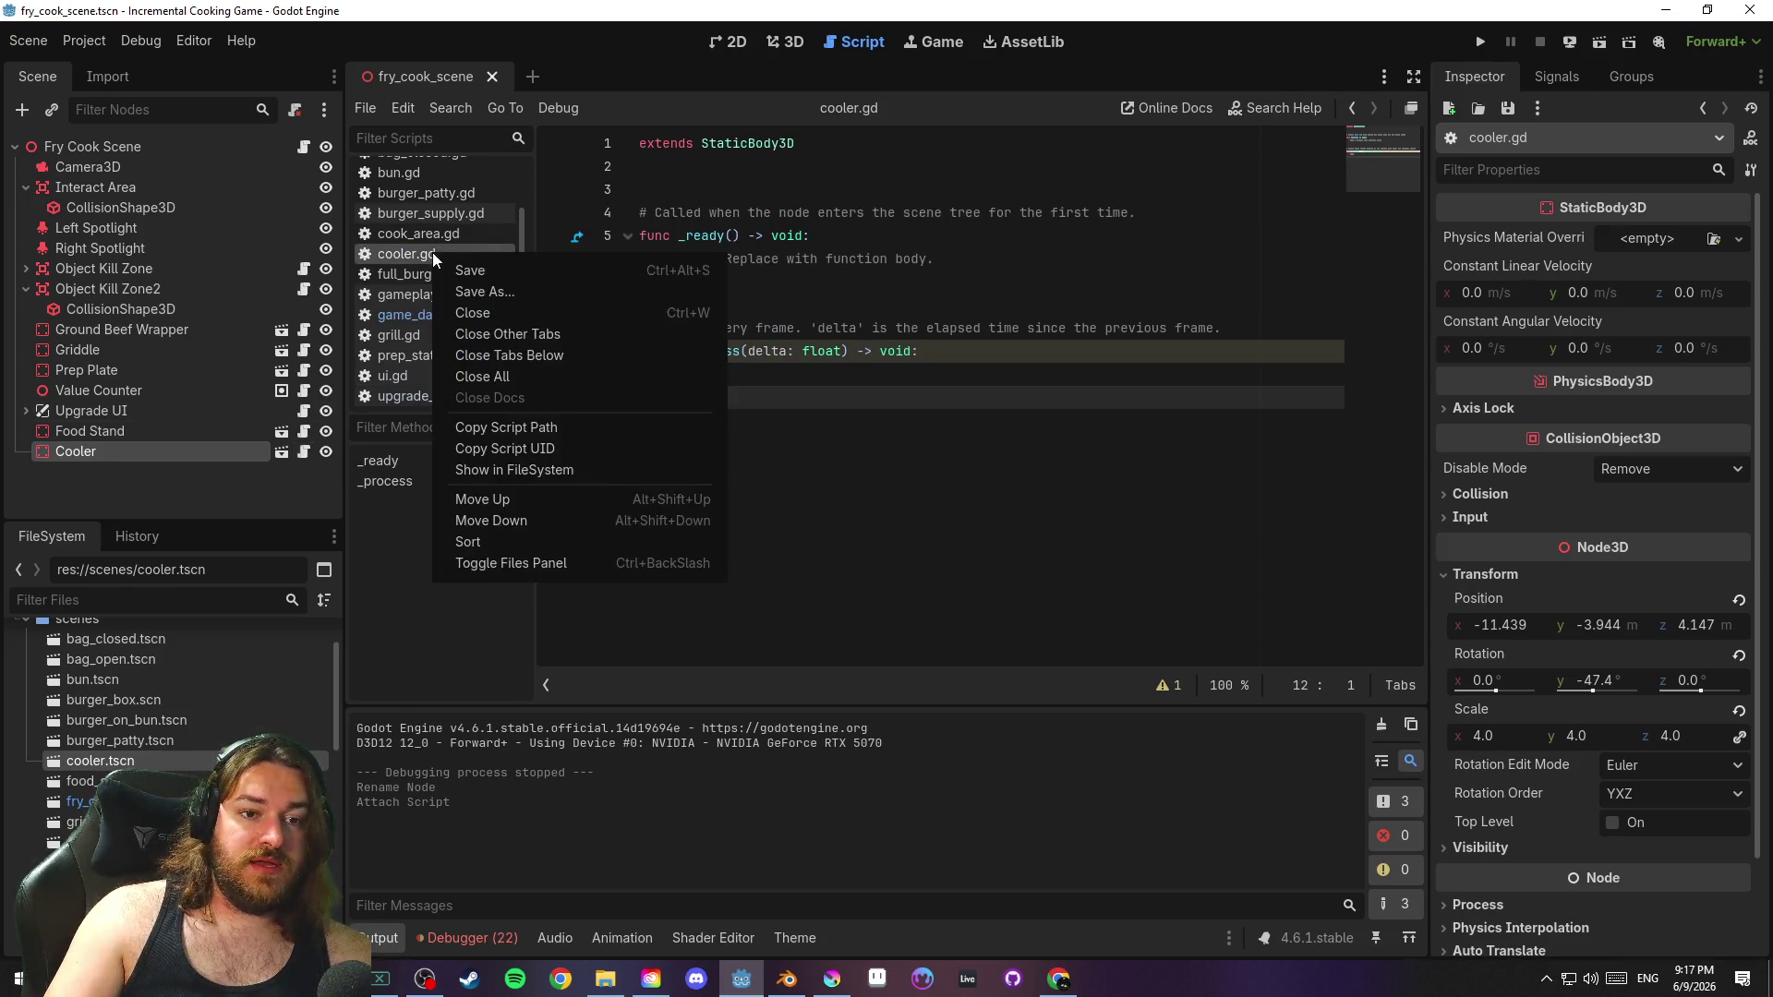
click(519, 291)
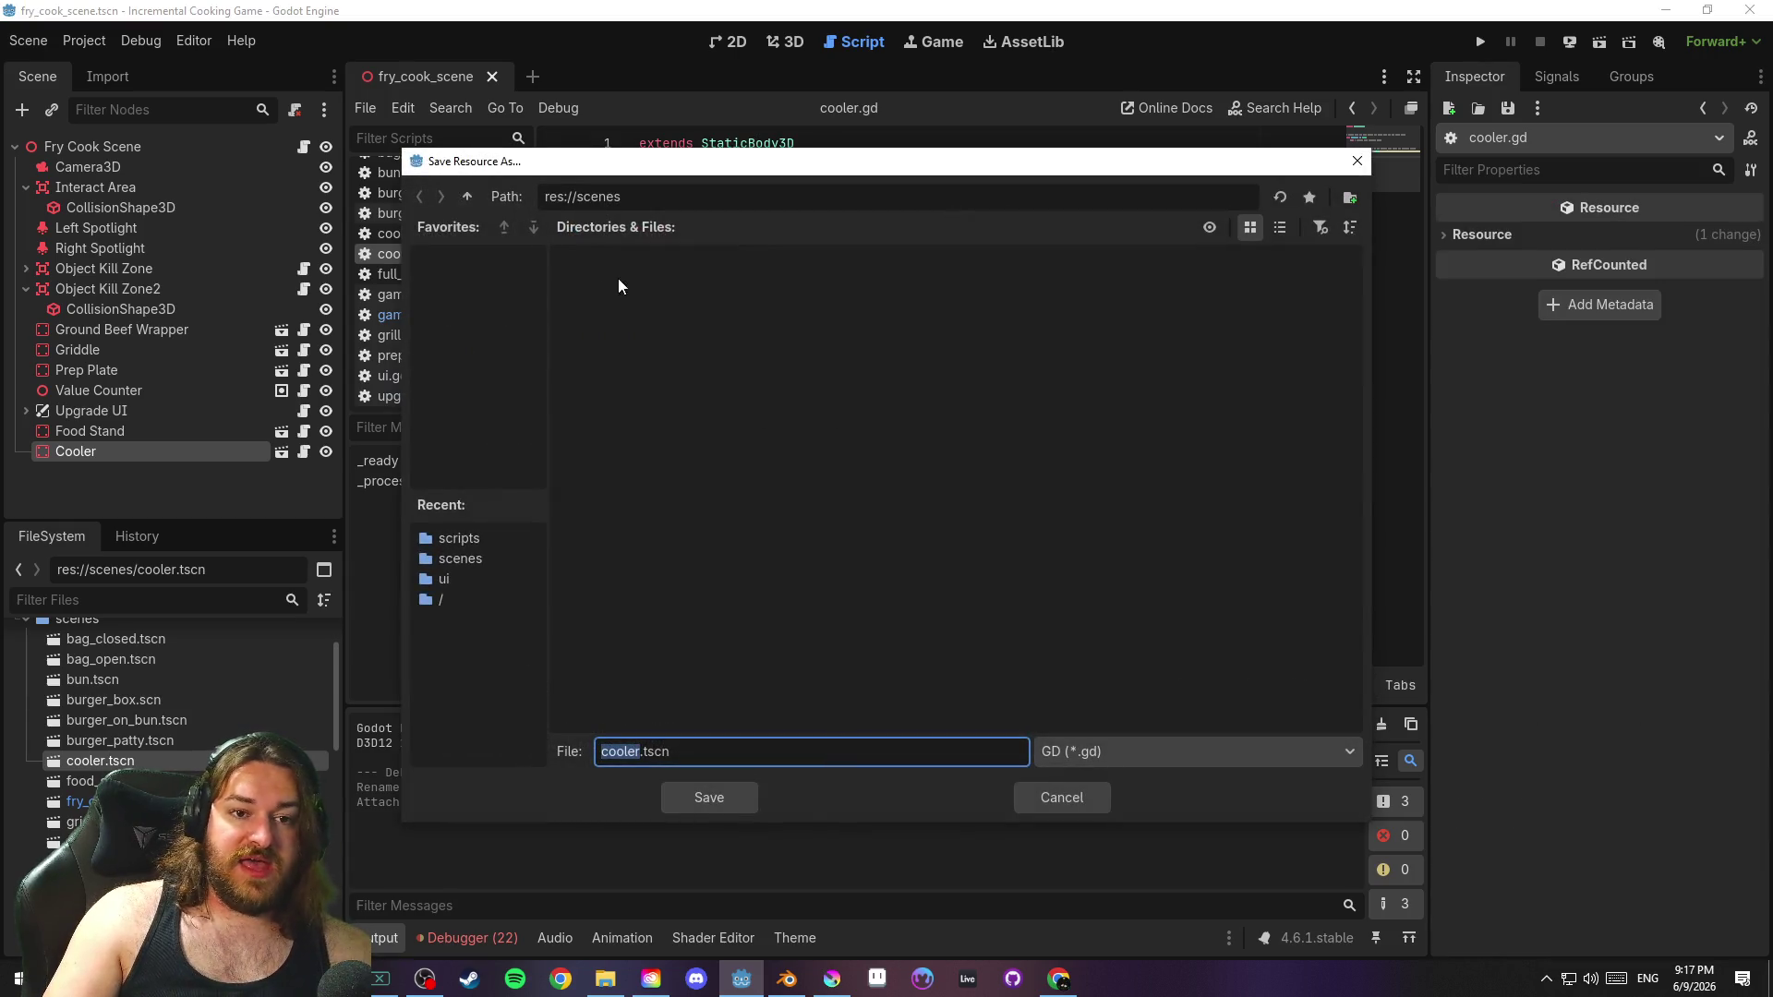
click(469, 195)
double_click(788, 311)
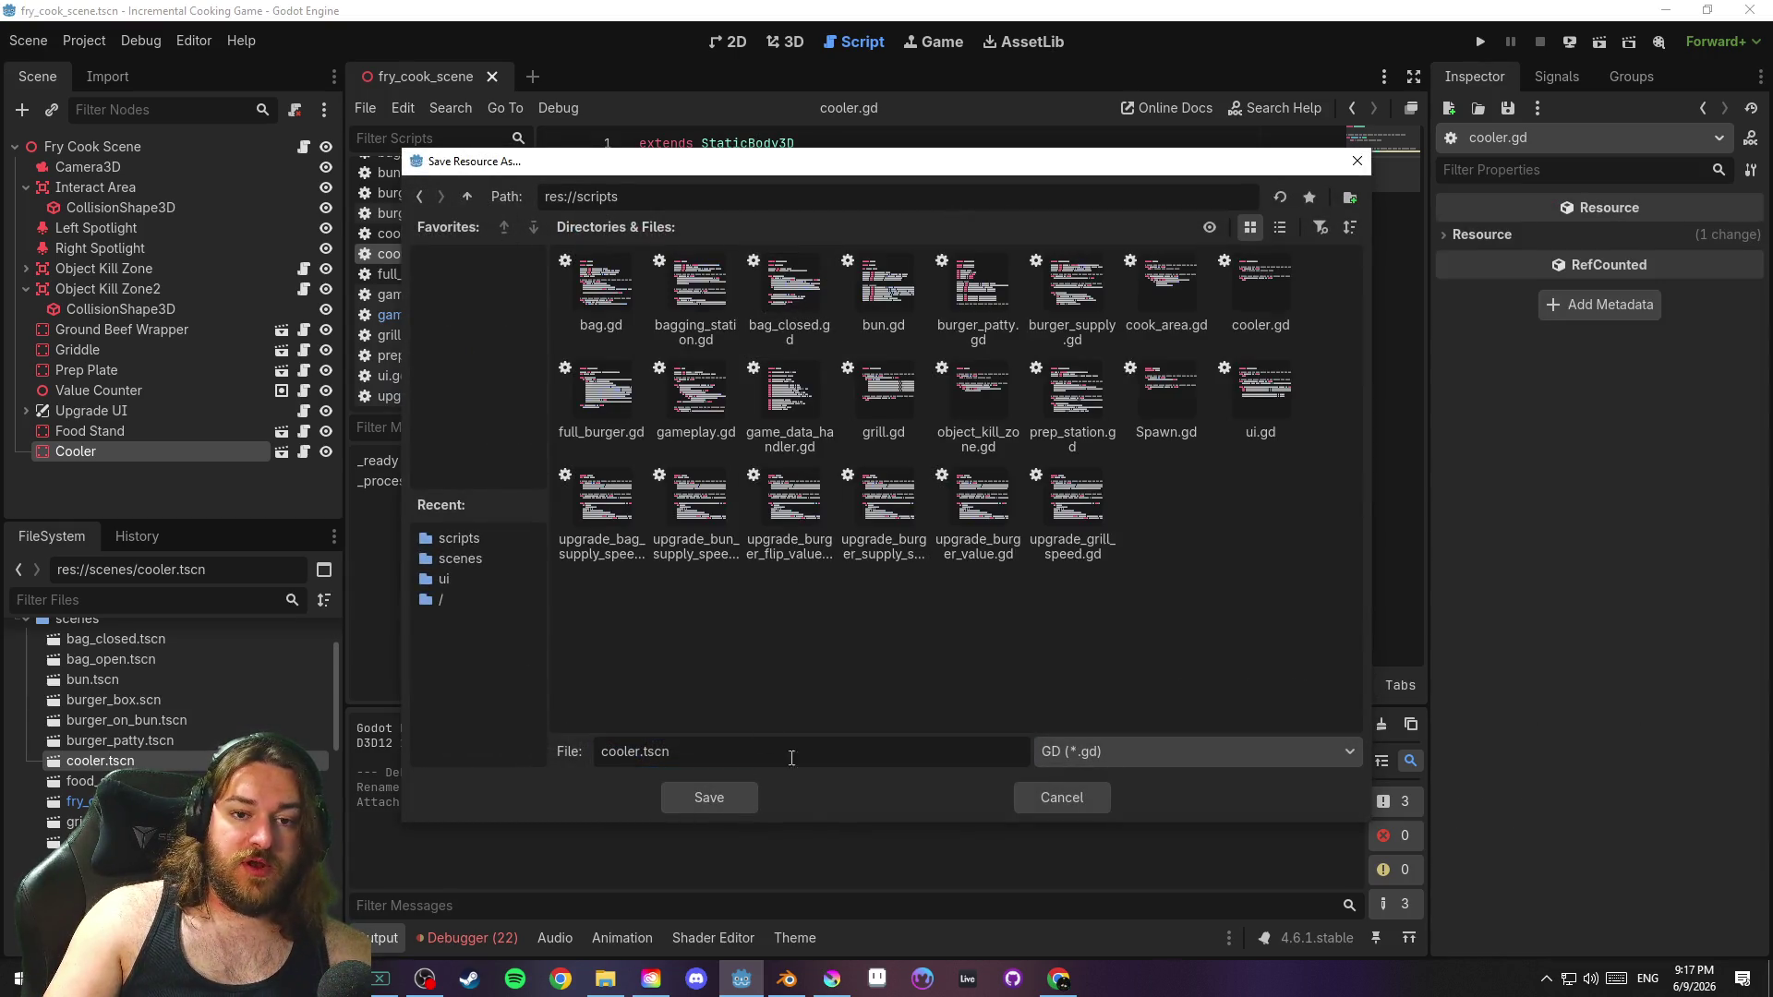
click(636, 751)
key(BackSpace)
key(BackSpace)
key(BackSpace)
text(freez)
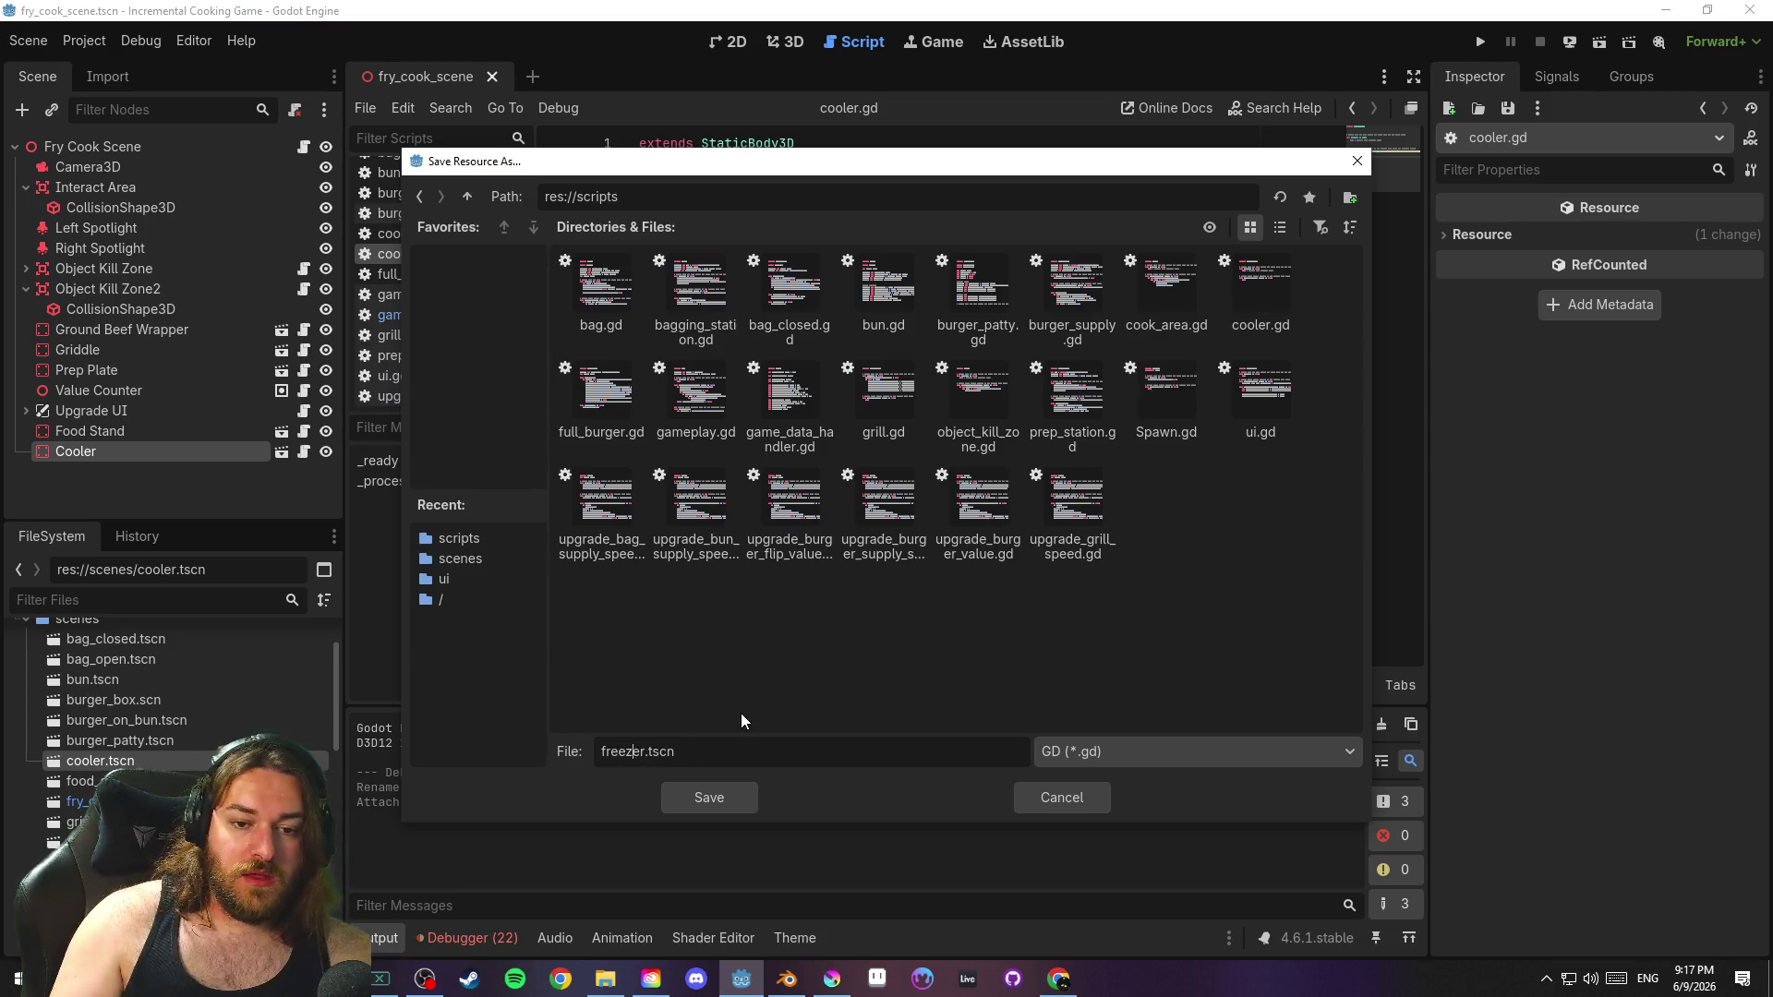
click(735, 799)
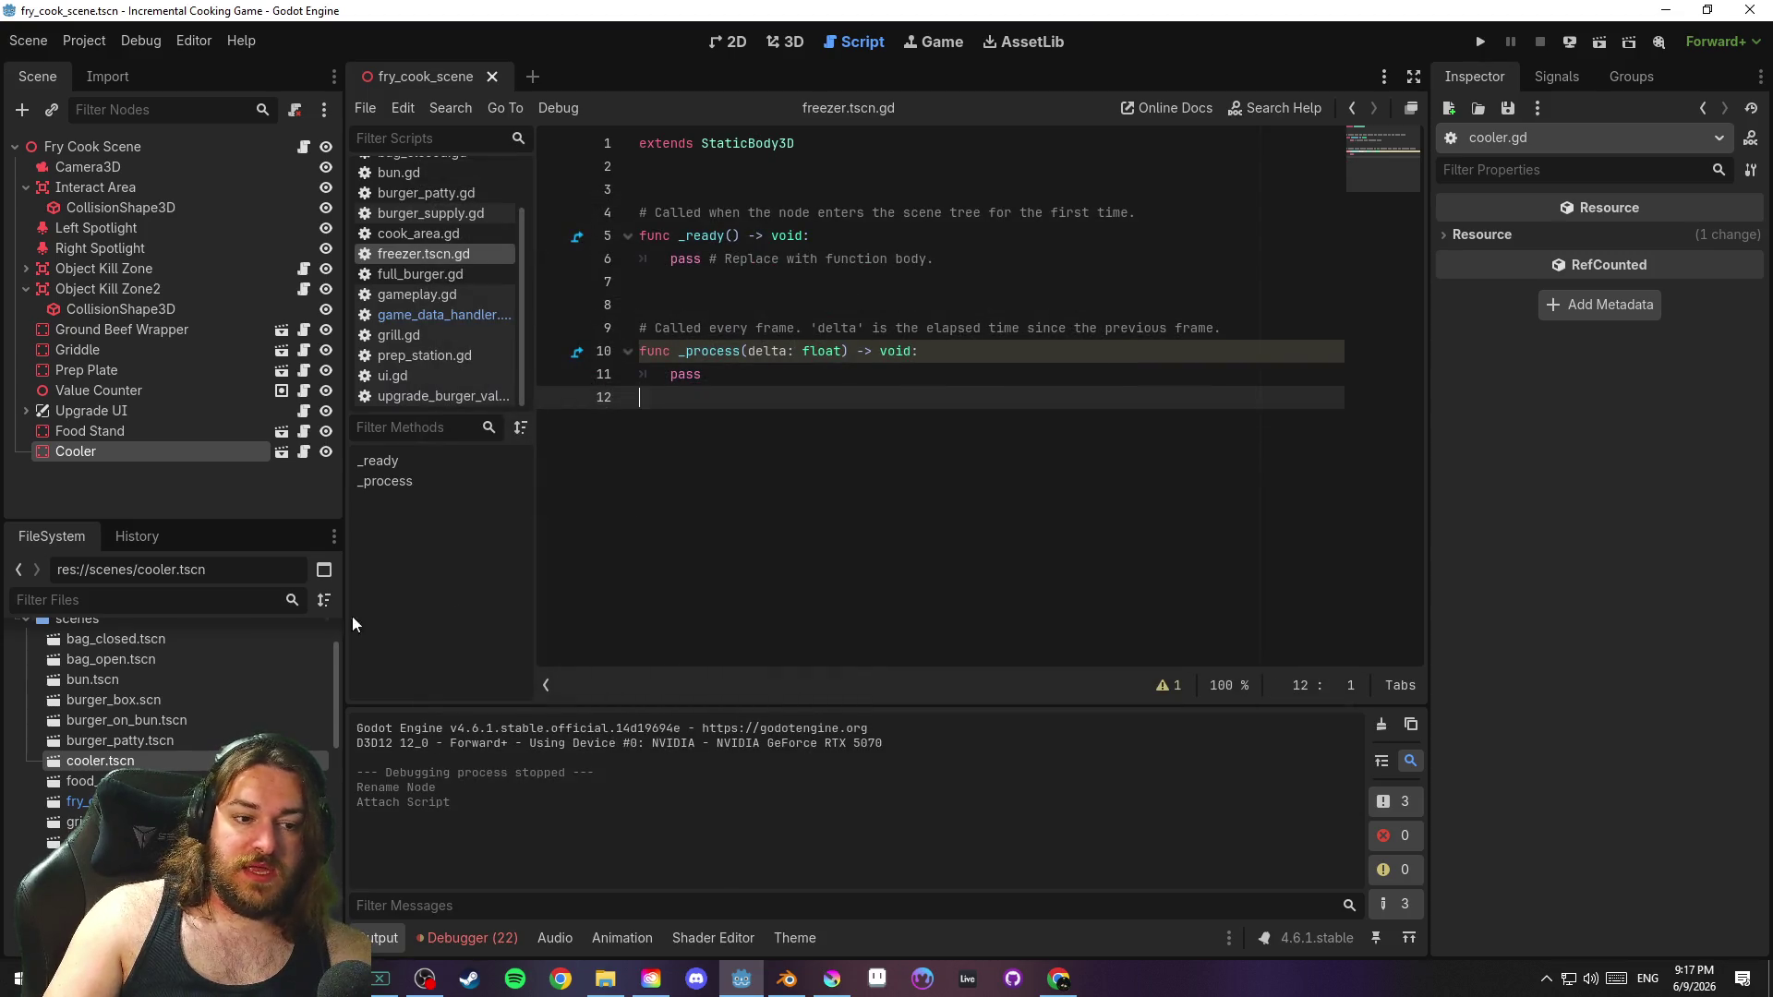
Delete the old cooler.gd file from the FileSystem dock
scroll(180, 738, down, 5)
click(176, 866)
key(Delete)
key(Return)
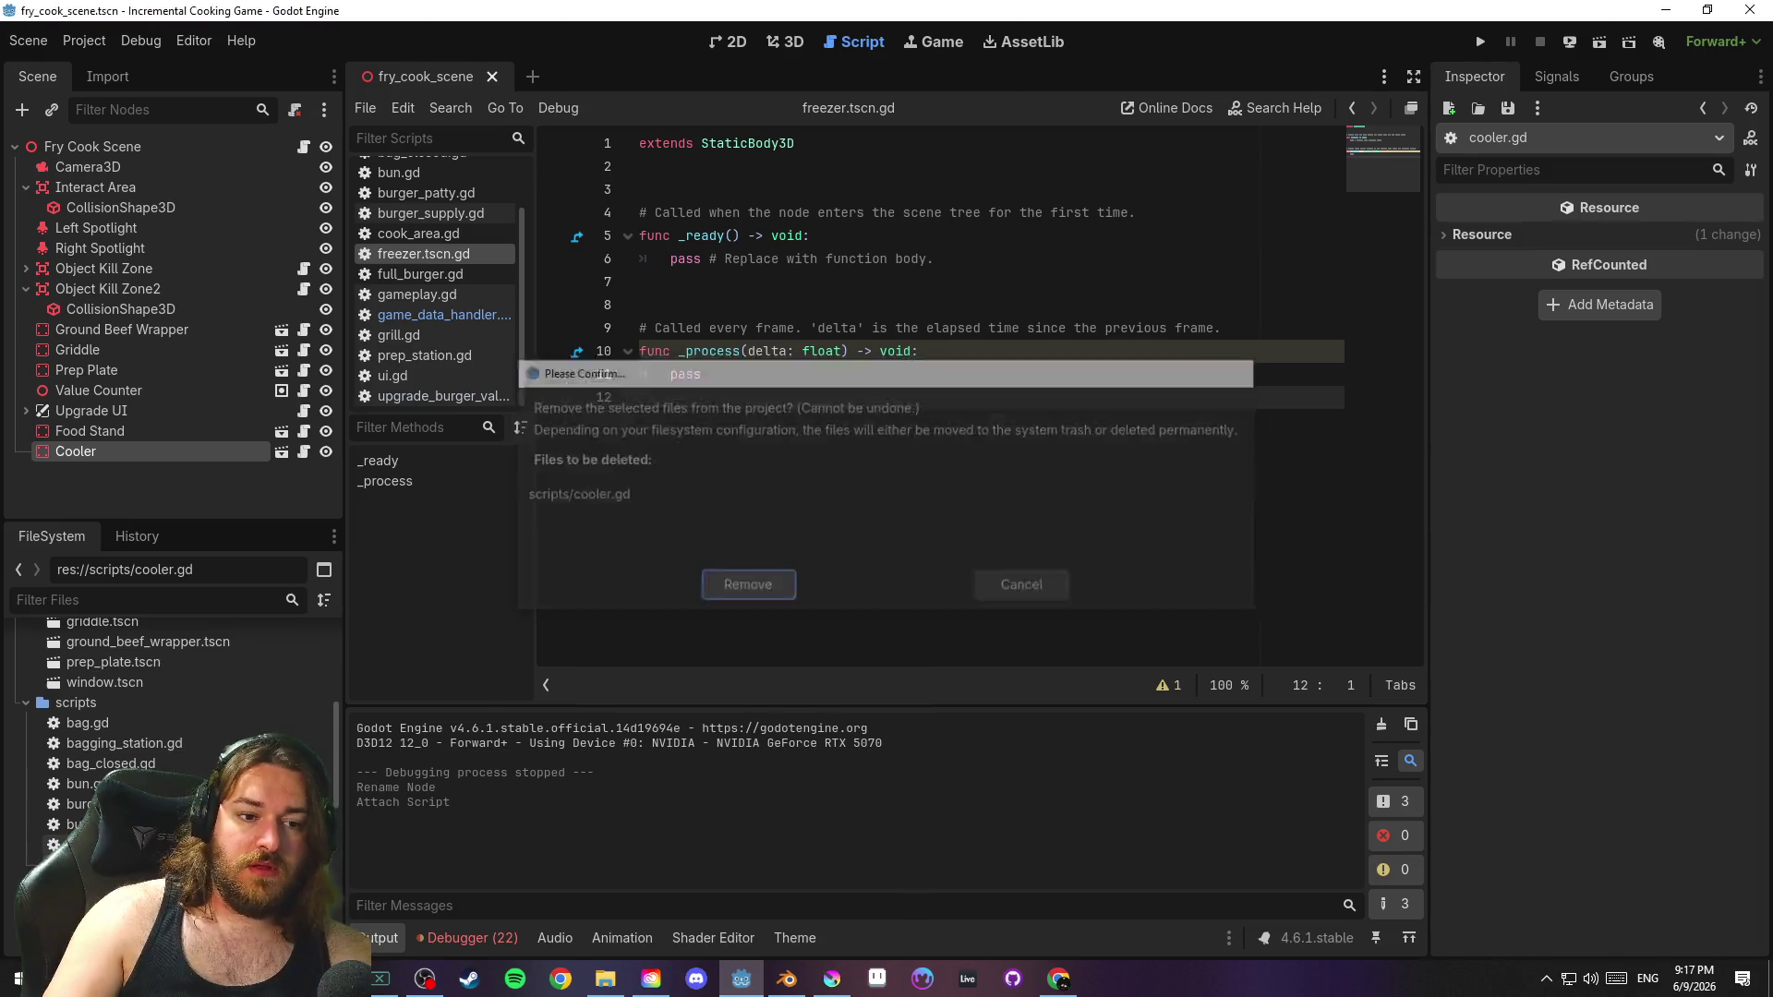
Detach the old script from the Cooler node
click(182, 451)
click(295, 109)
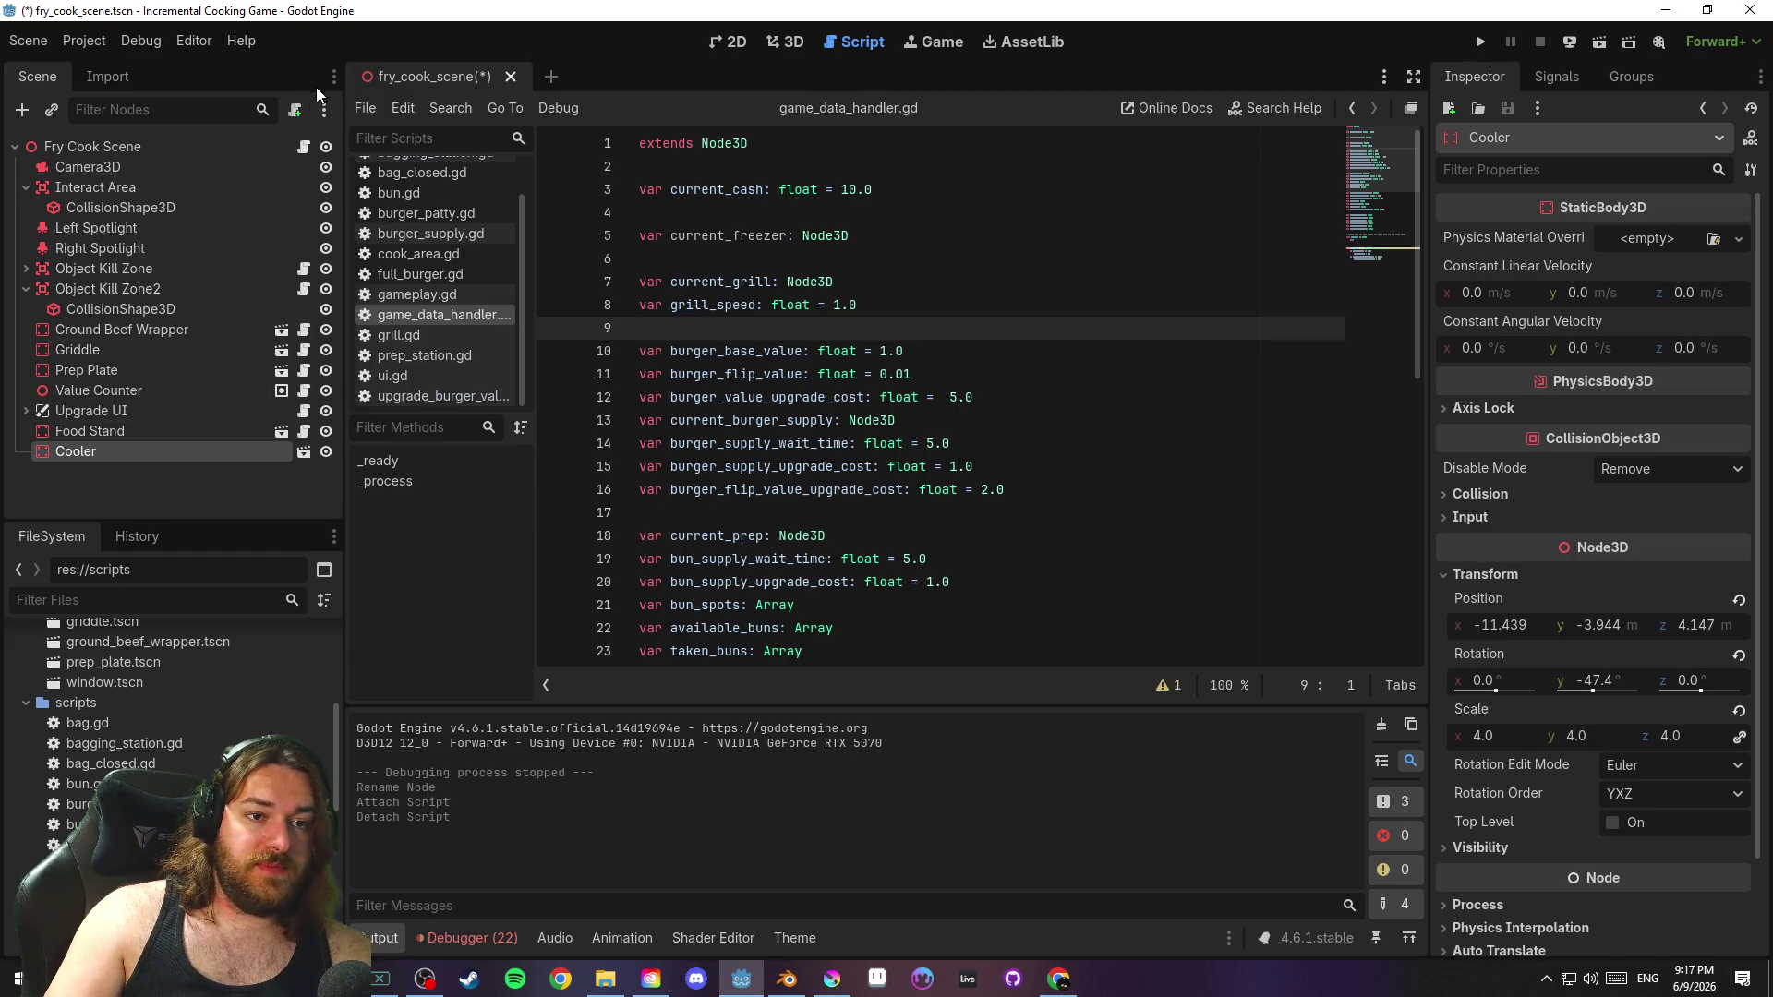
click(295, 109)
Create res://scripts/freezer.gd from the default template on the Cooler and save the scene
click(1085, 445)
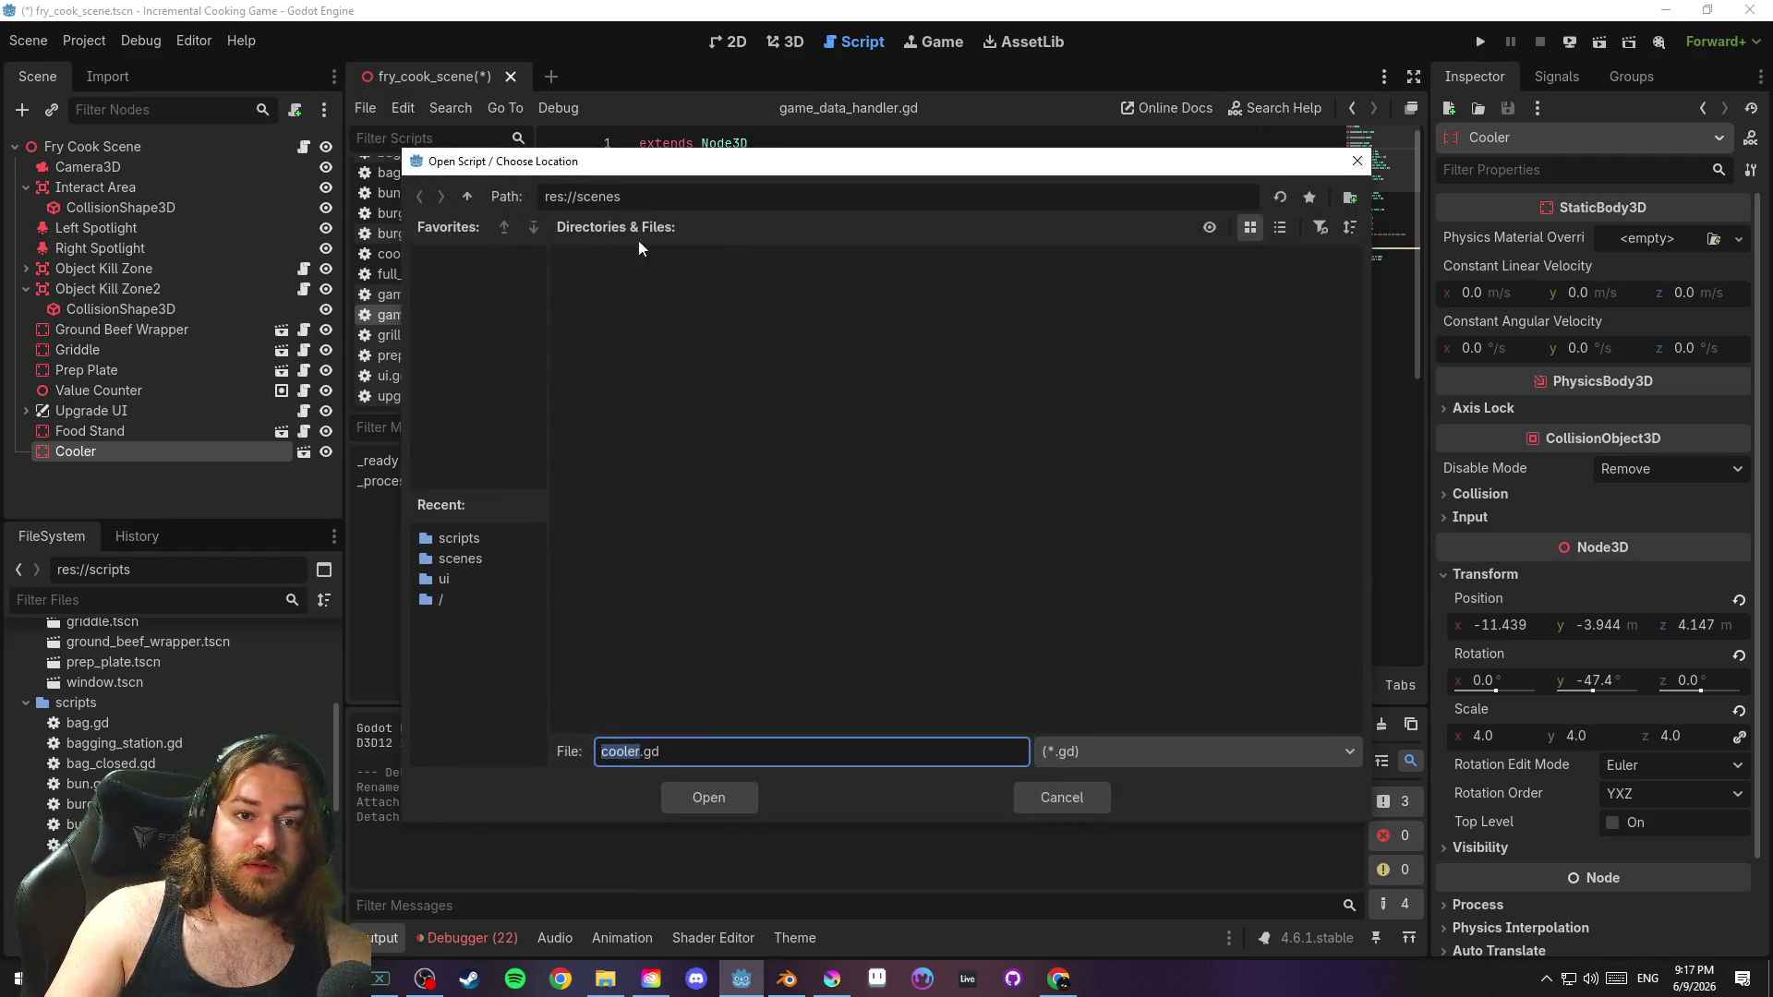
click(467, 196)
double_click(769, 303)
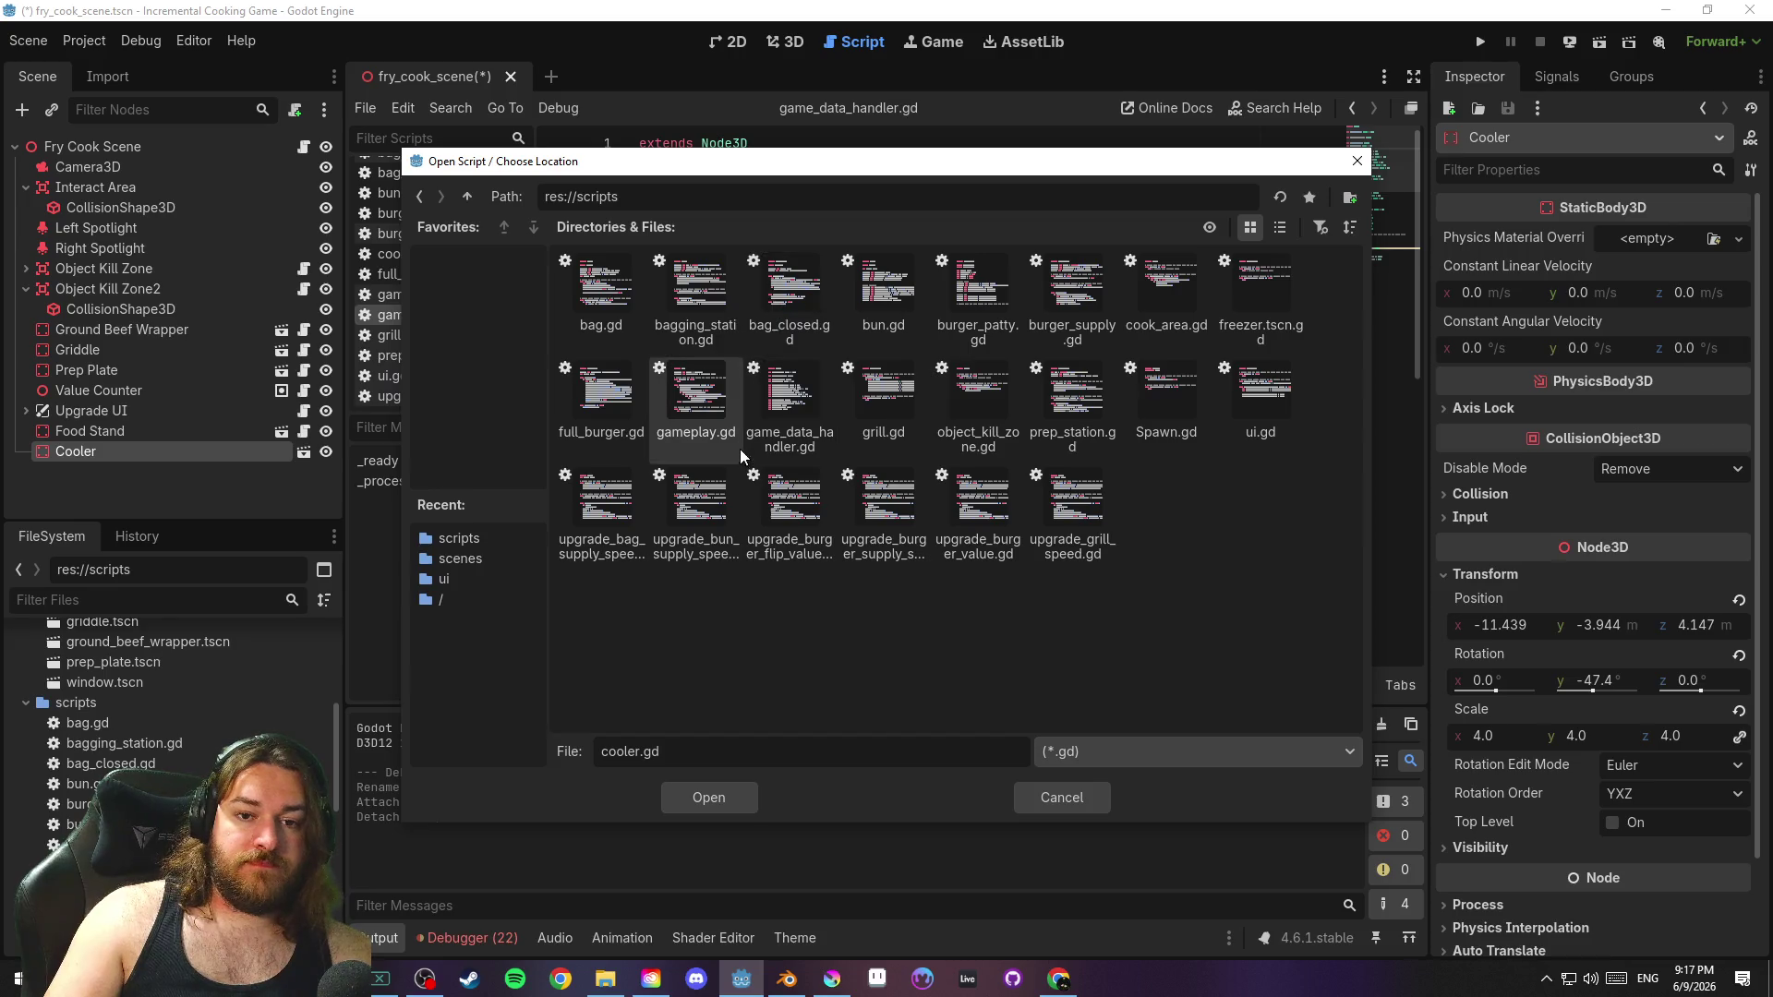
double_click(1261, 296)
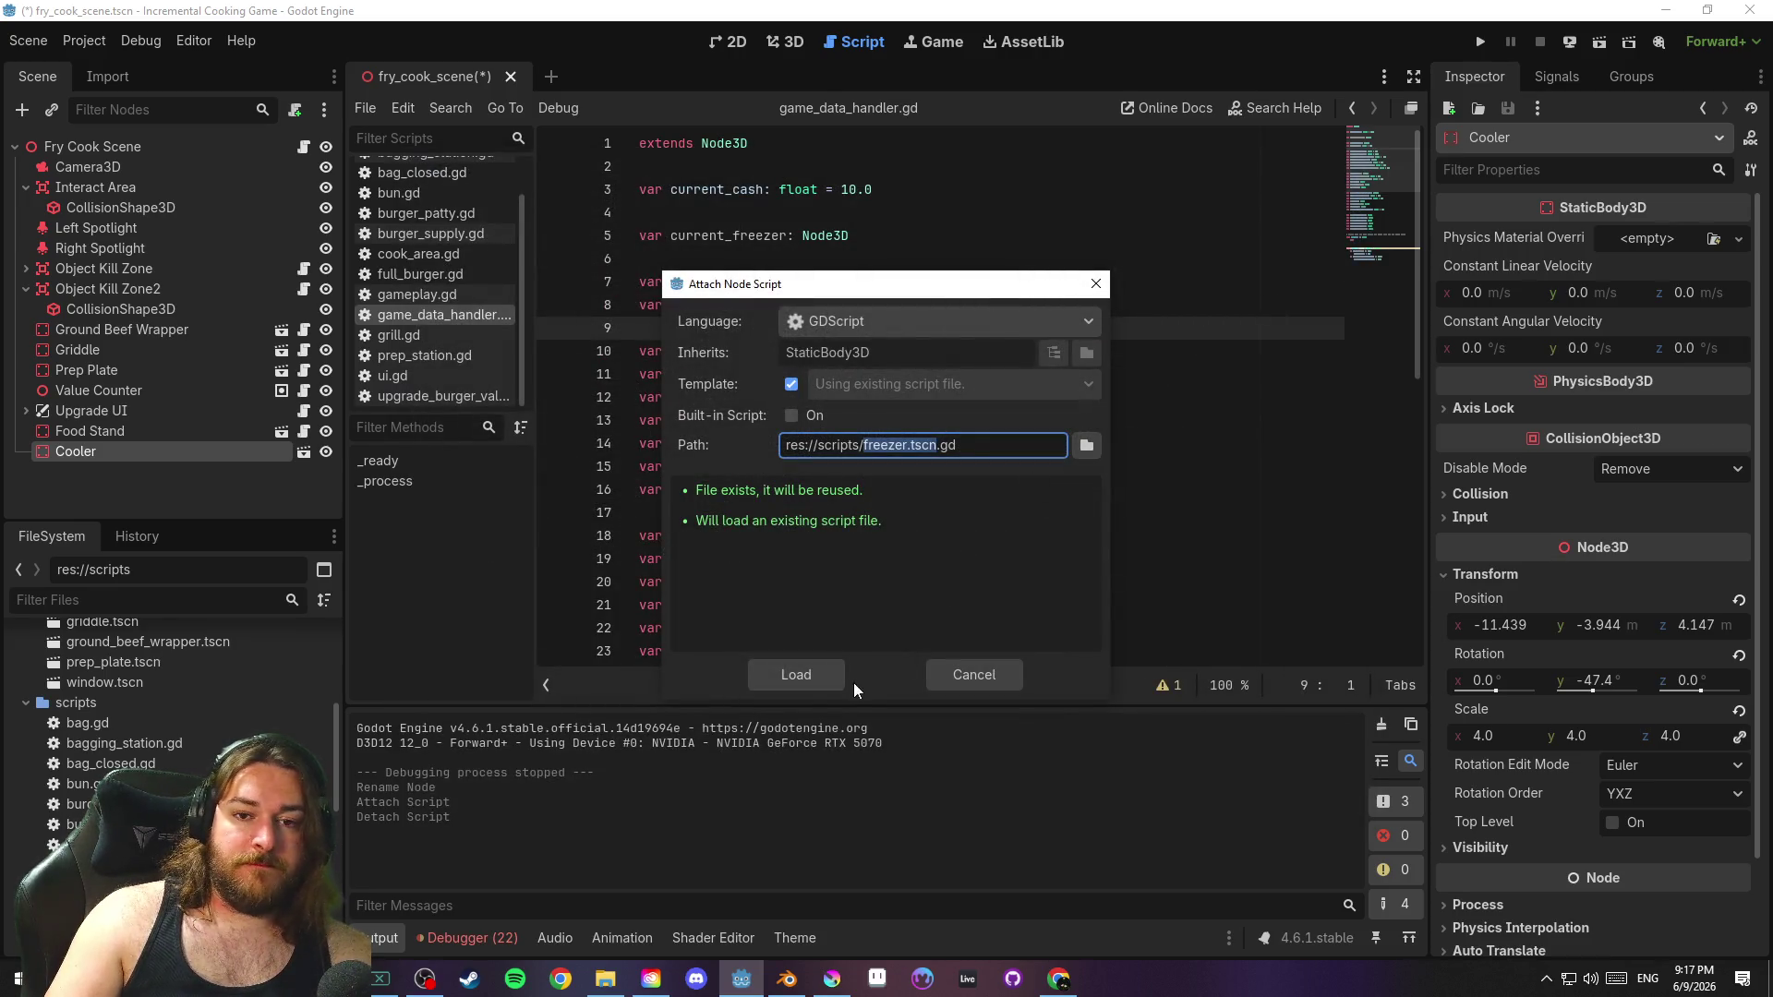
text(freezer)
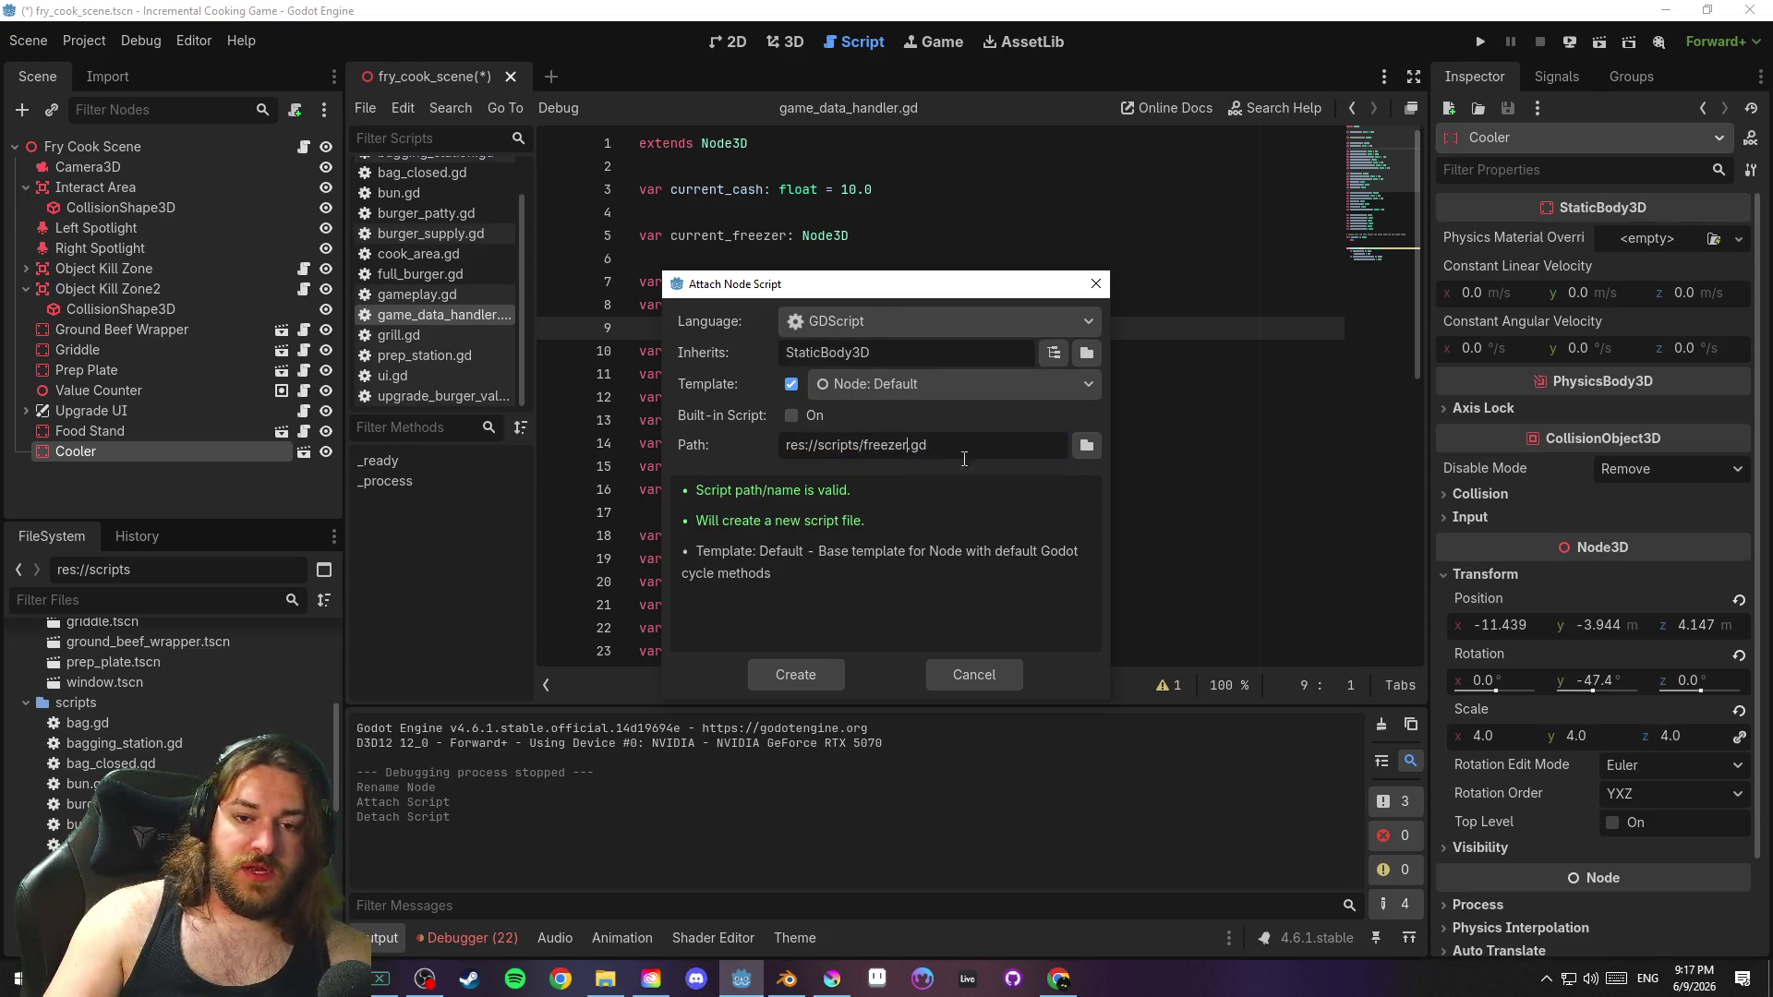
click(816, 675)
key(ctrl+s)
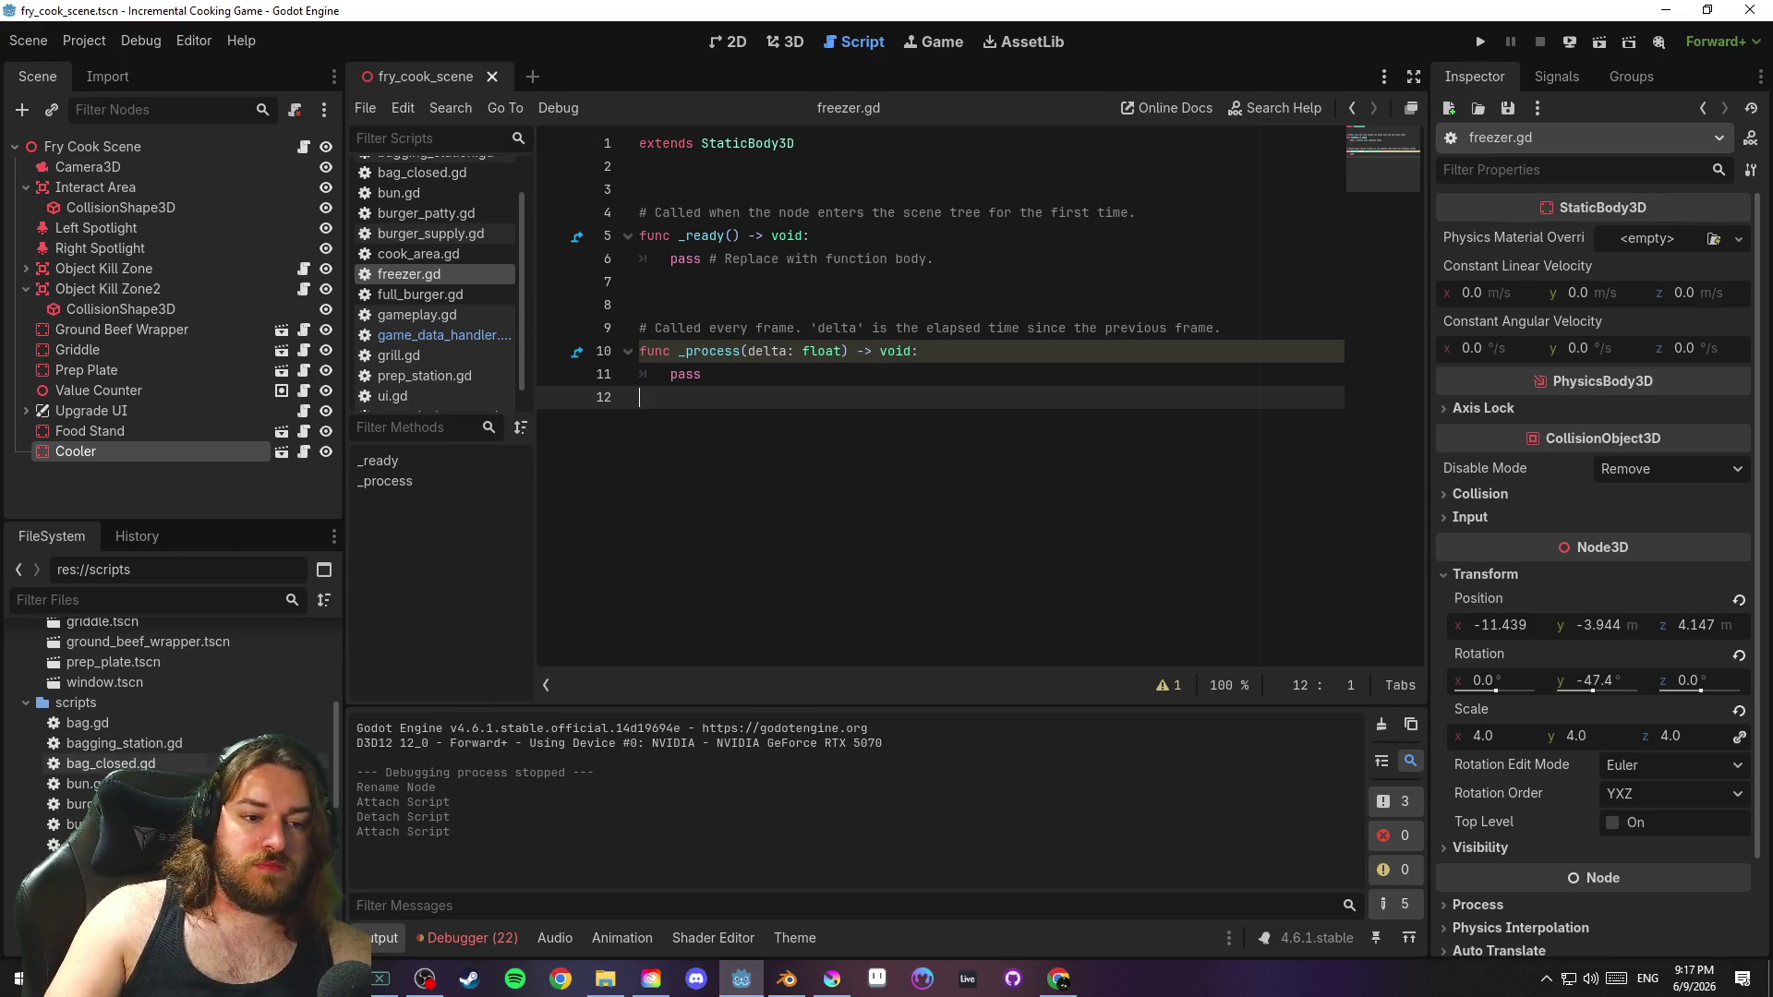
Delete the stray freezer.tscn.gd file from the FileSystem
scroll(185, 720, down, 3)
click(203, 745)
click(200, 762)
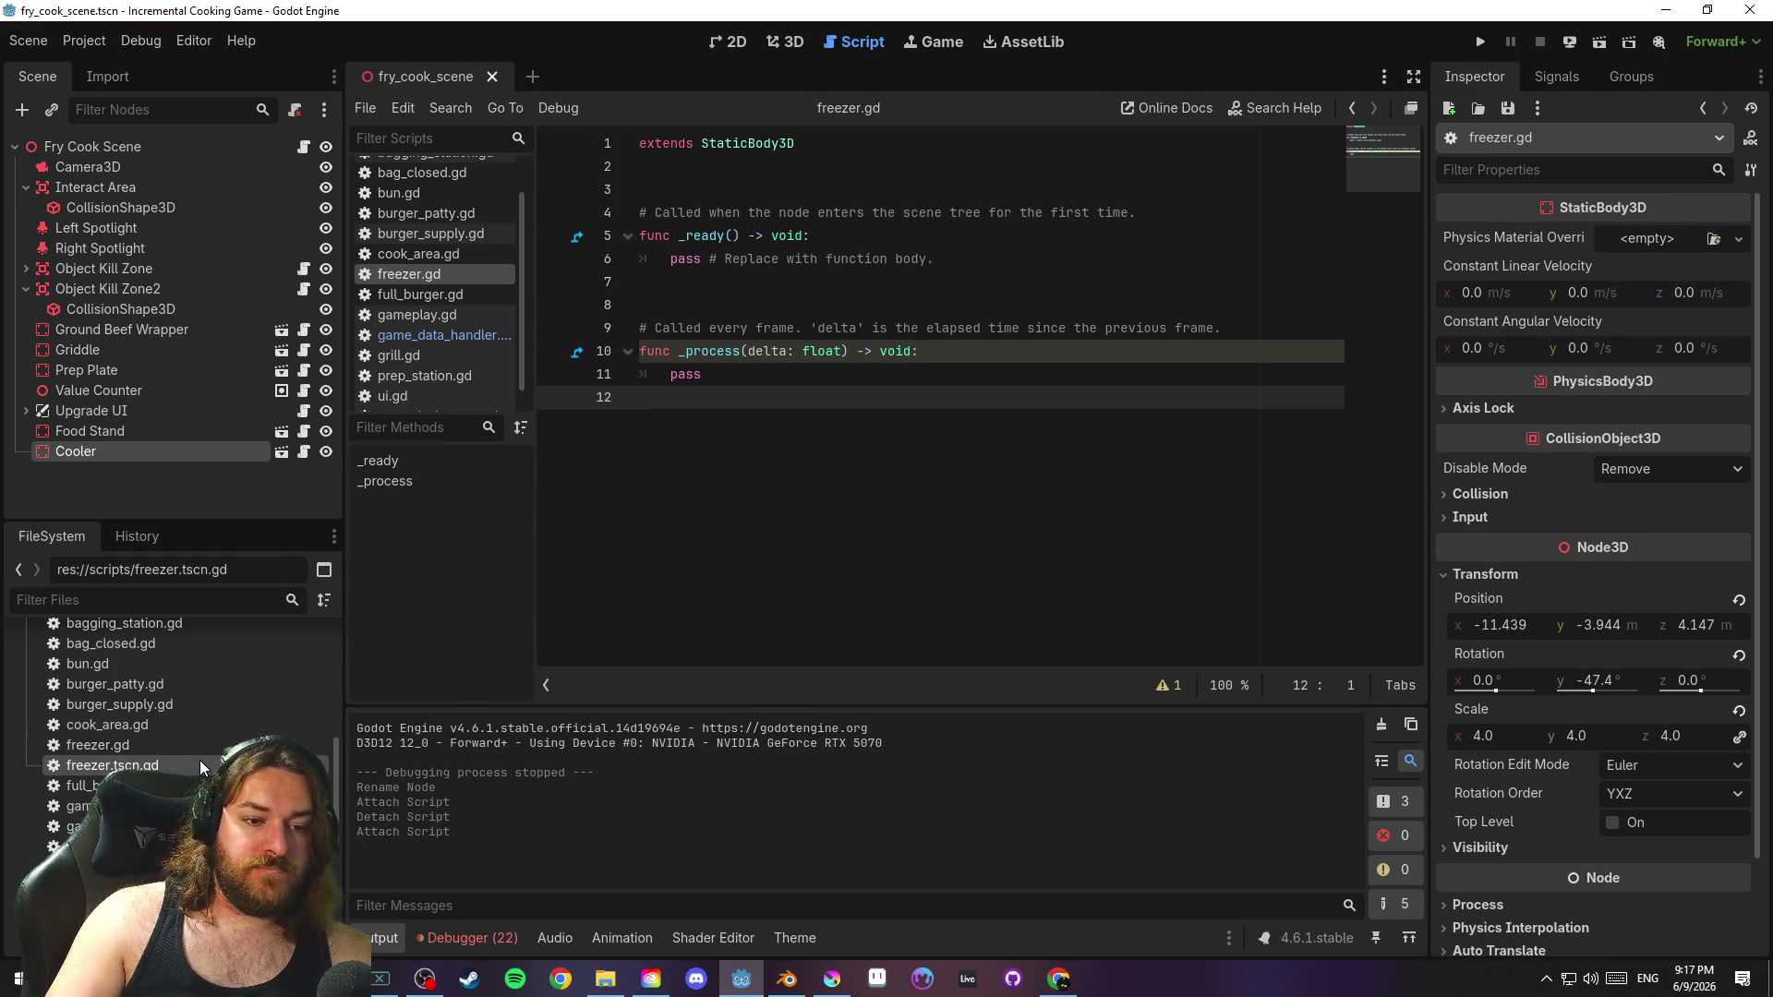
key(Delete)
key(Return)
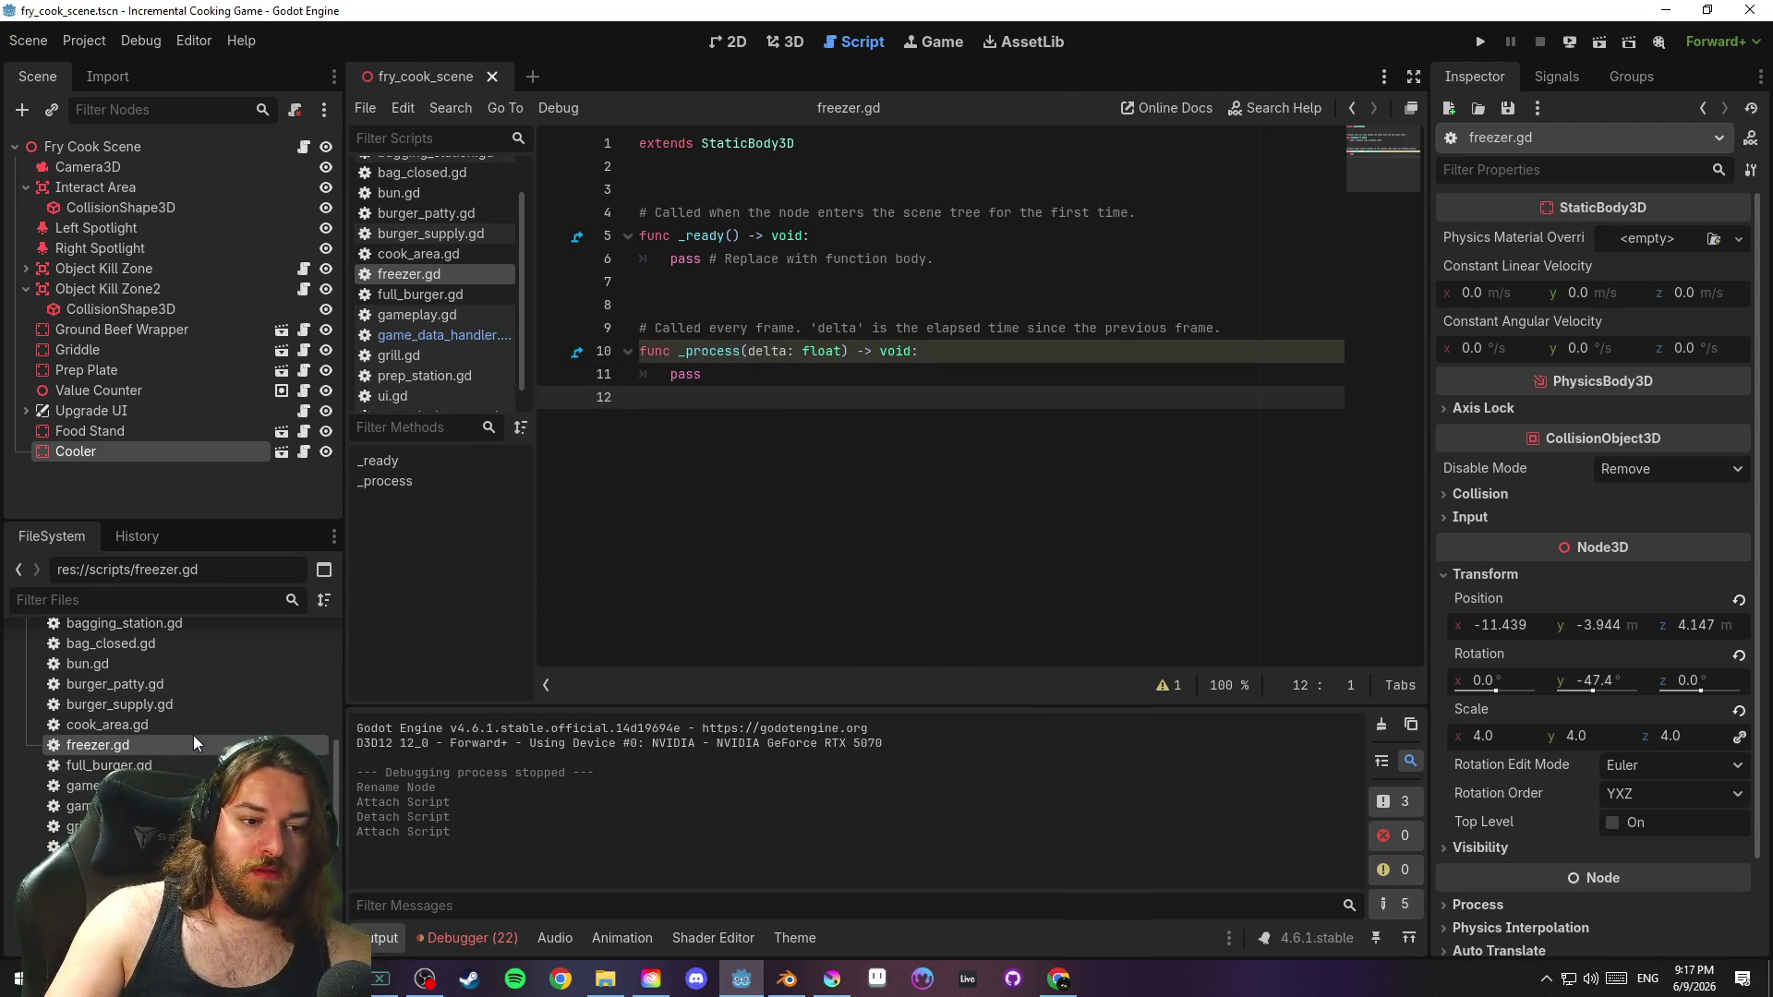
Glance at Food Stand's bagging_station.gd script, then return to freezer.gd
click(192, 744)
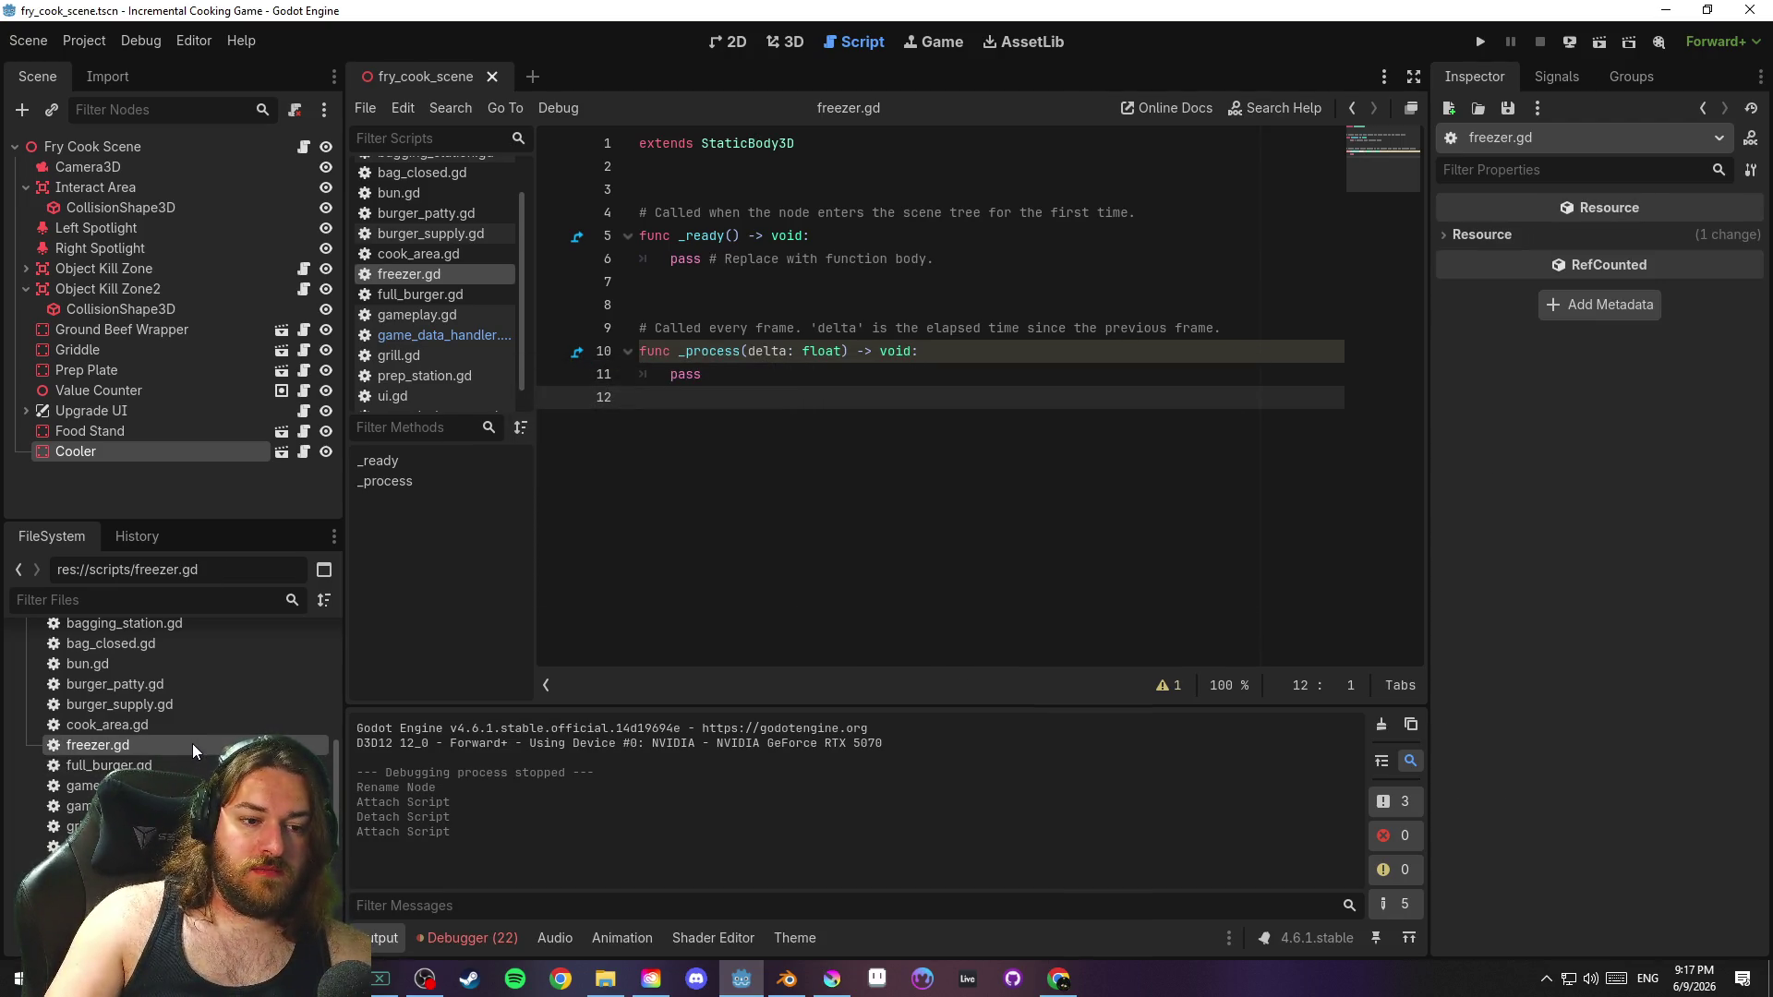
click(154, 430)
click(303, 431)
click(303, 452)
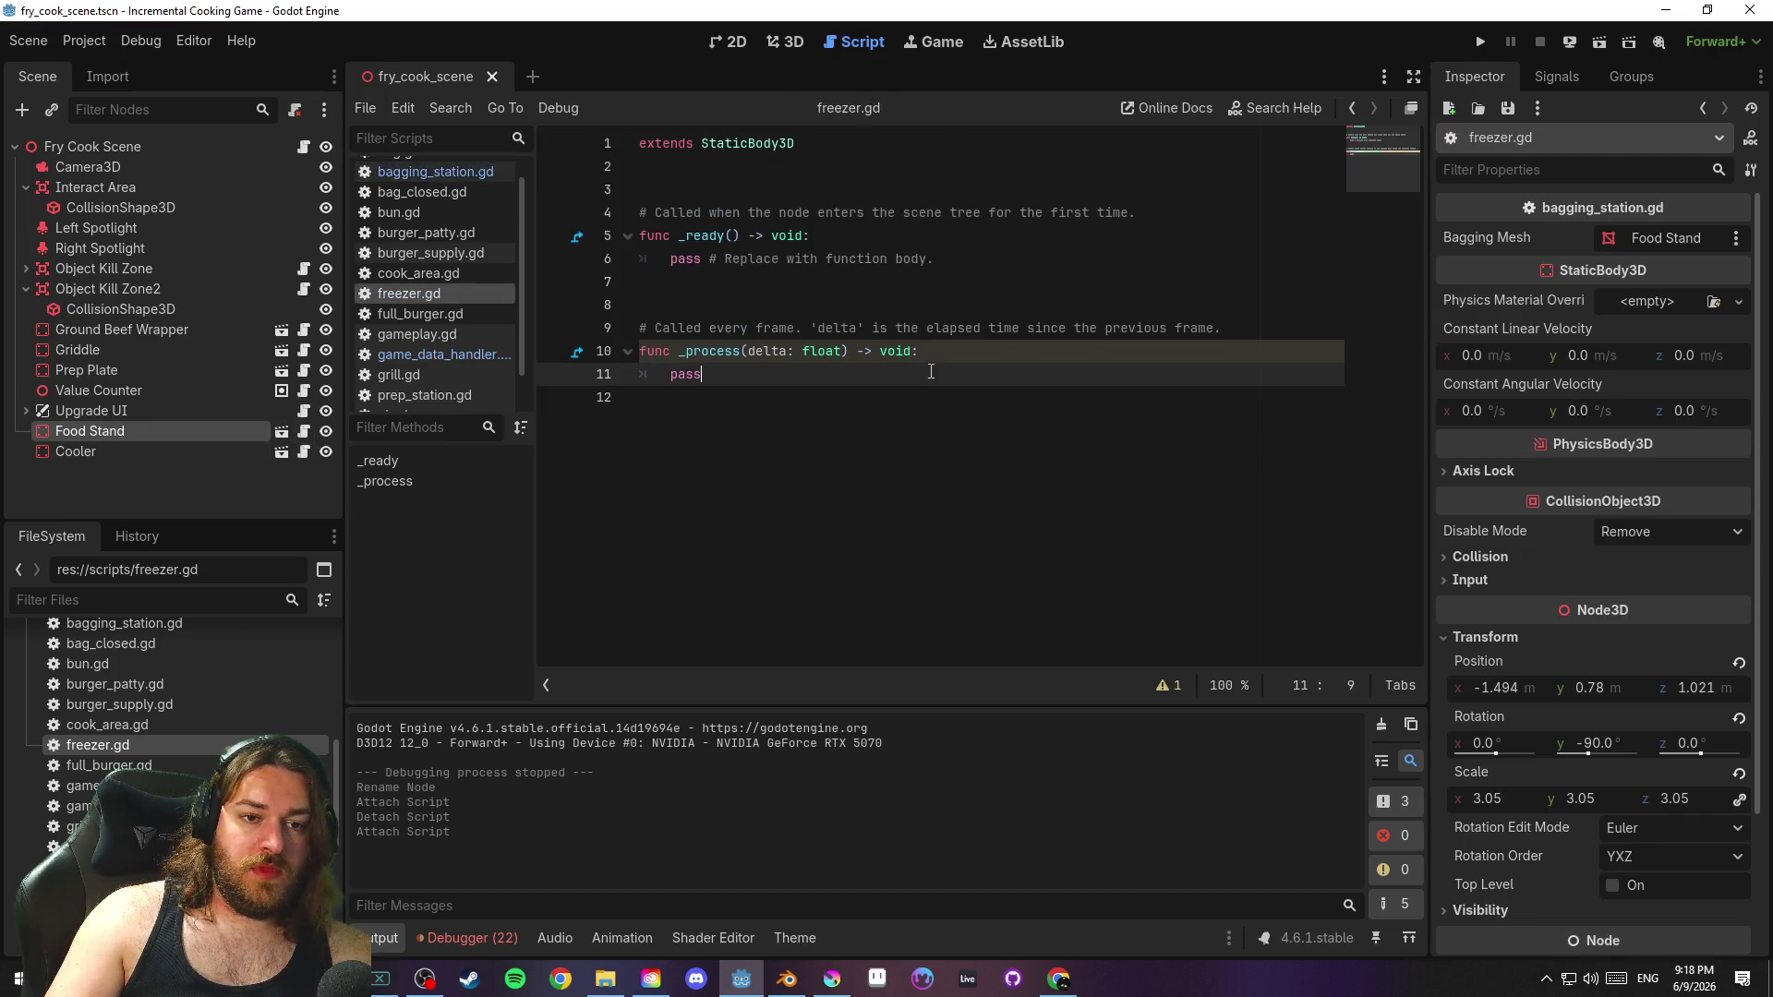
Replace _ready's pass with GameDataHandler.current_freezer = self, save, and open gameplay.gd
click(913, 443)
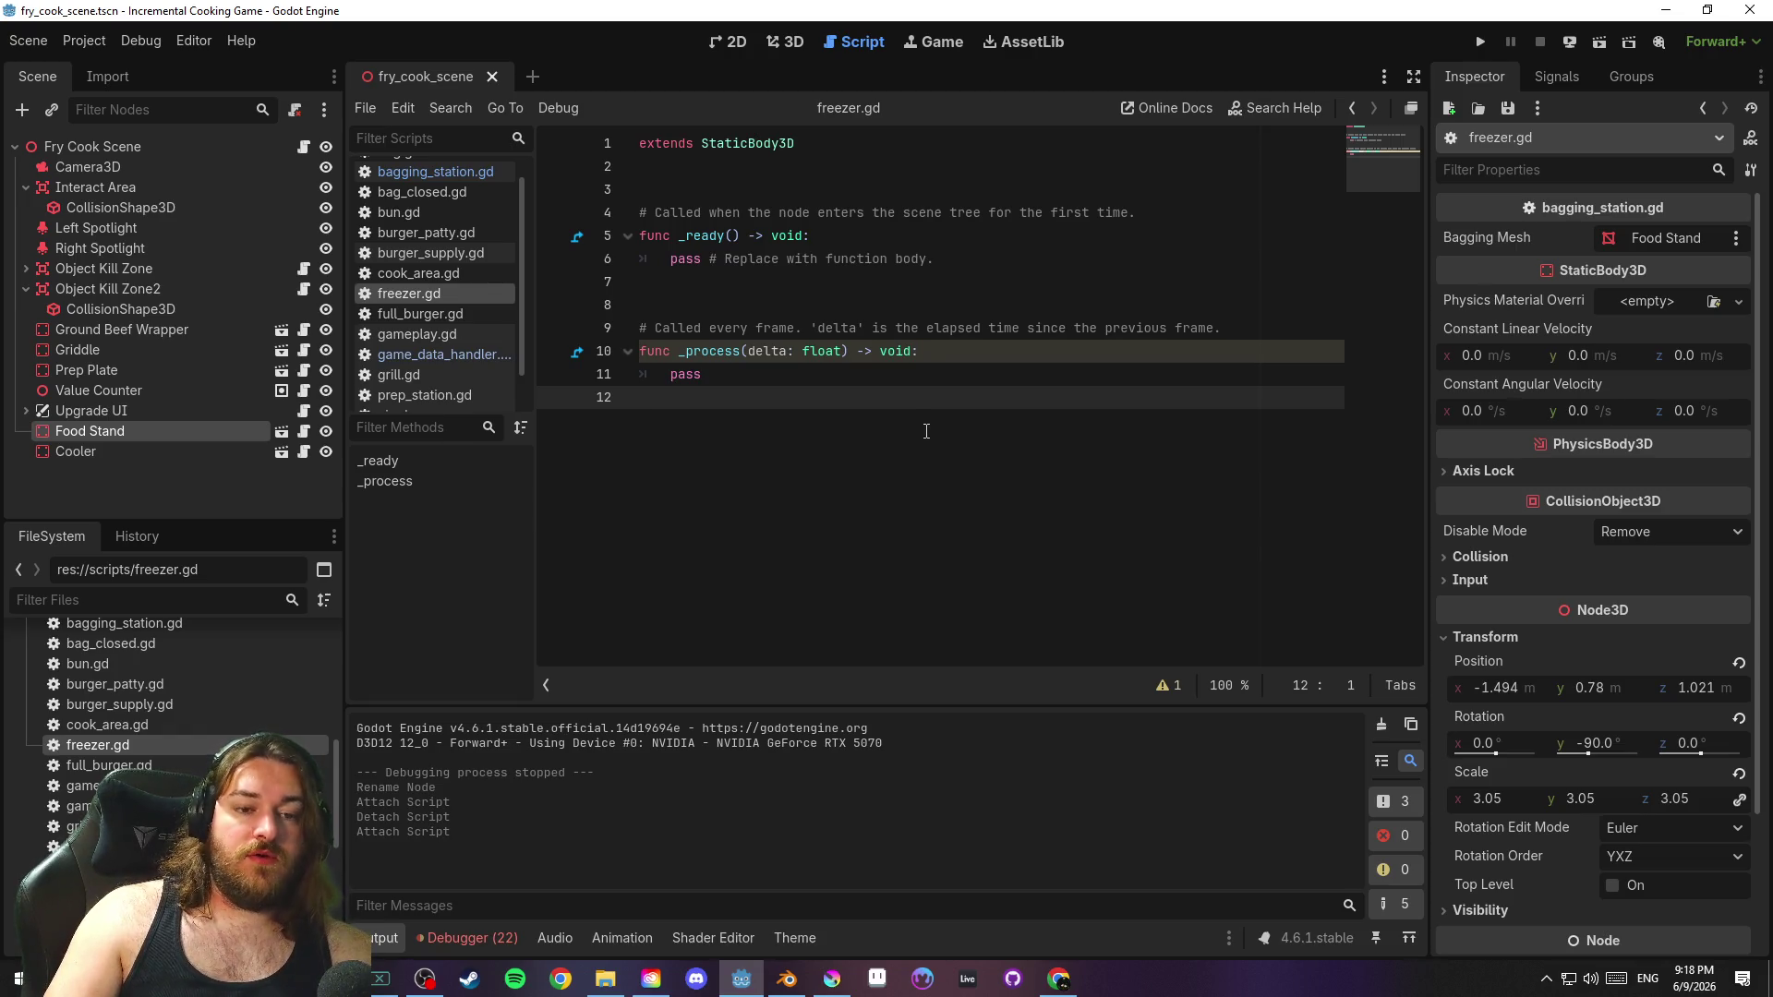
click(965, 263)
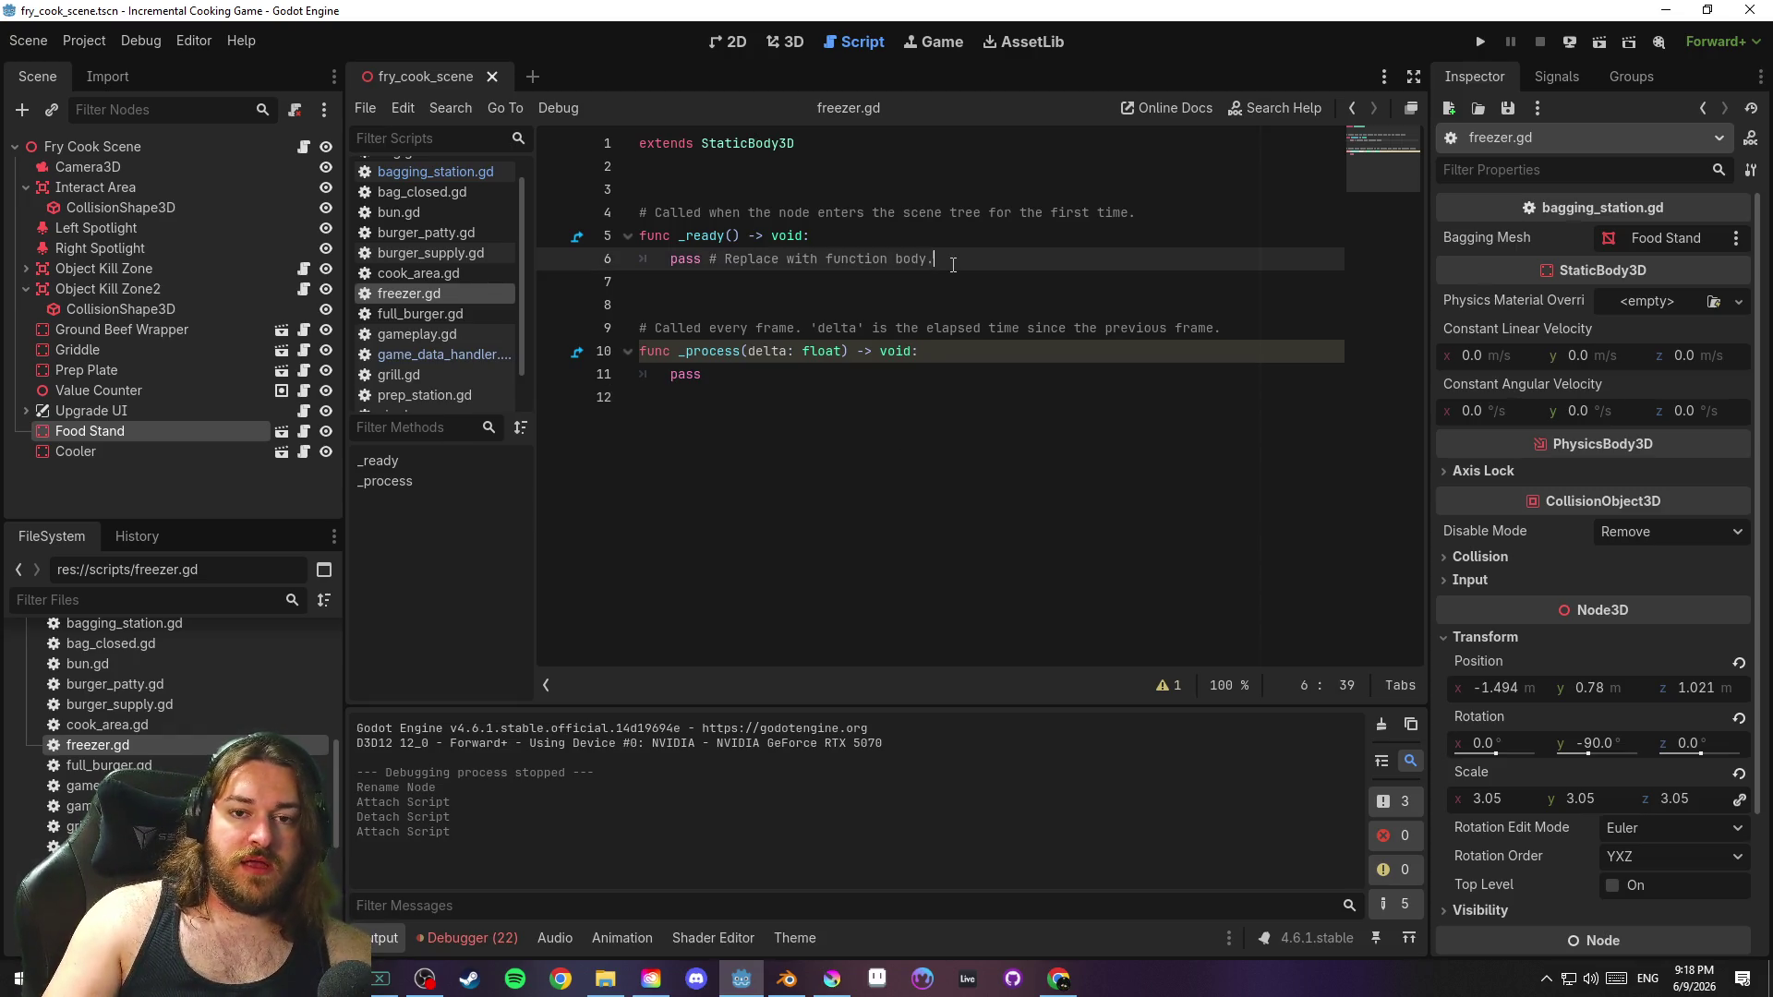
key(shift+Home)
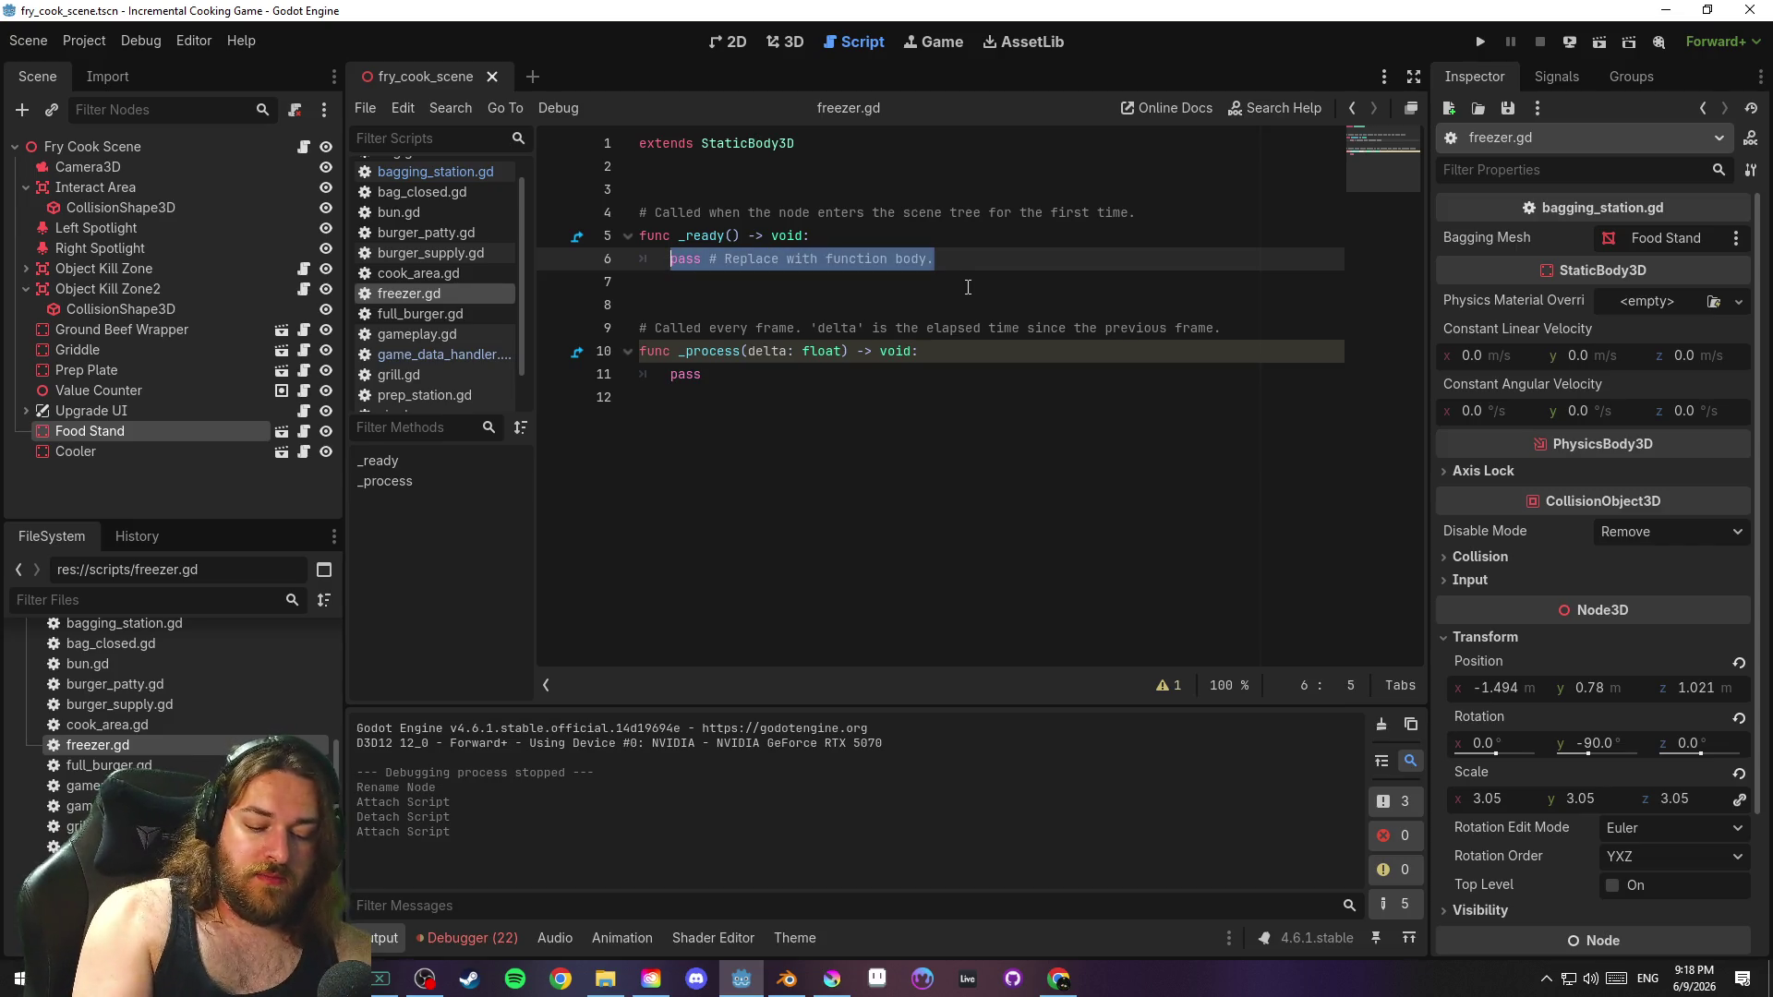
text(Game)
key(Return)
text(.current)
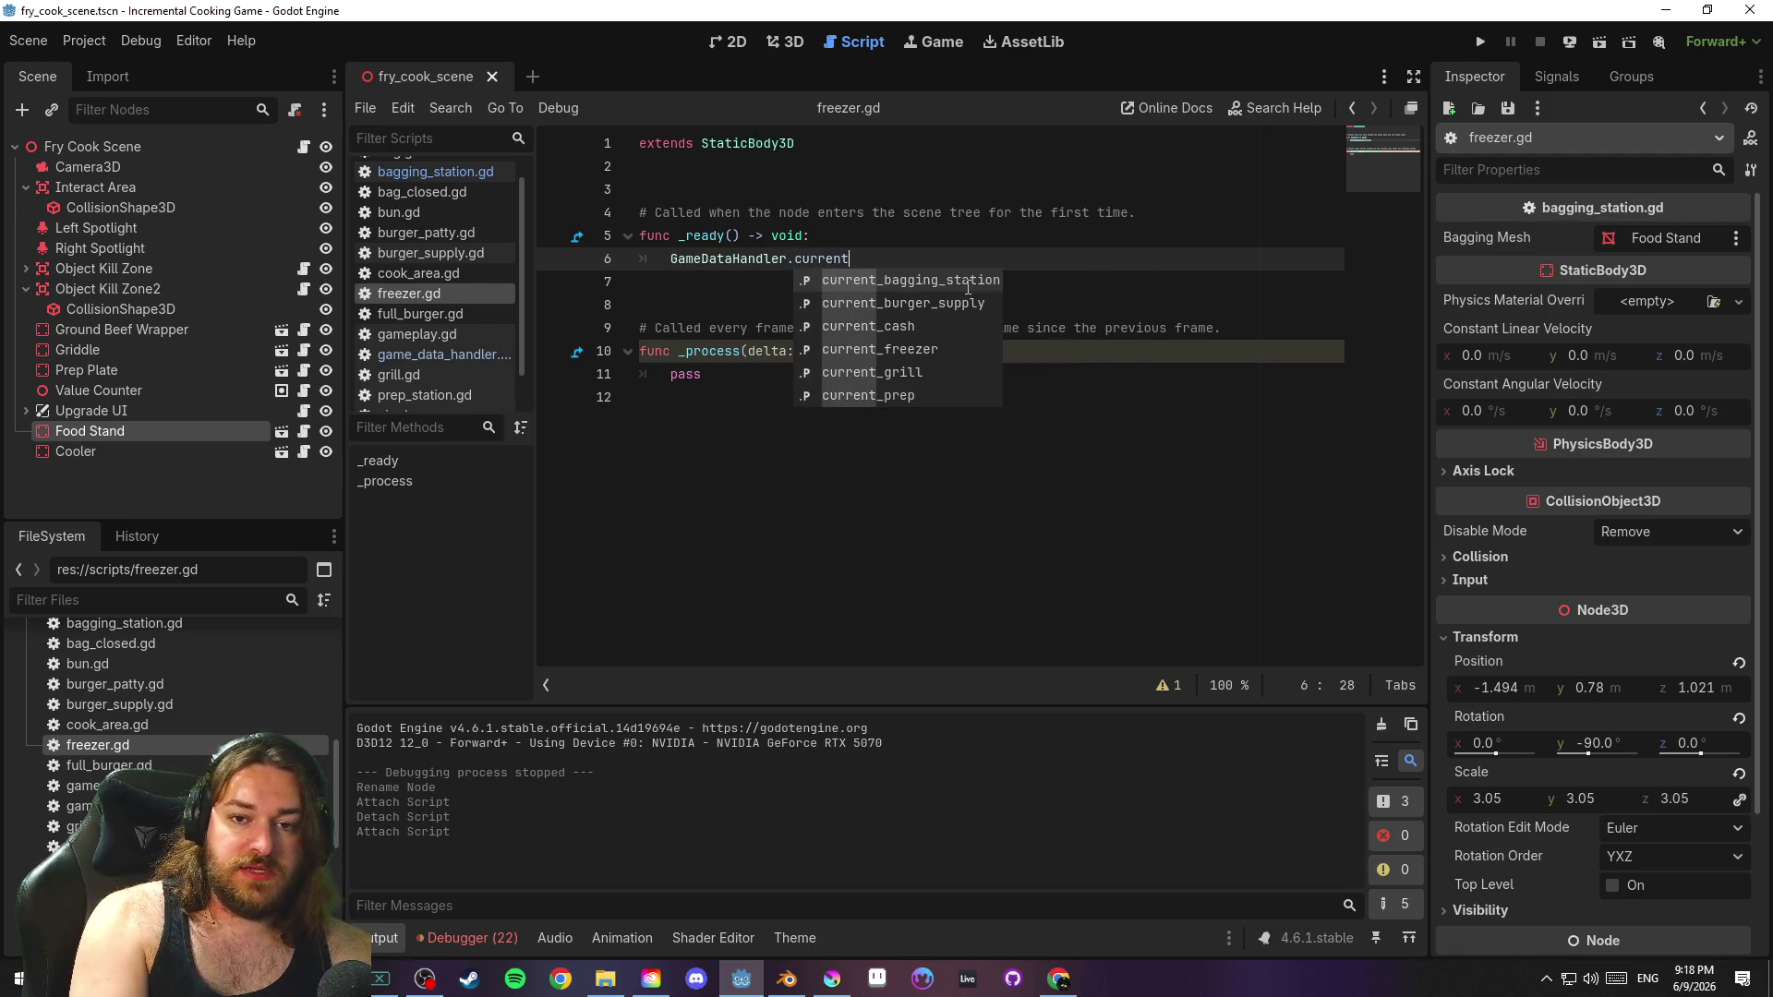
key(Down)
key(Down)
key(Down)
key(Return)
text(= self)
click(968, 282)
key(ctrl+s)
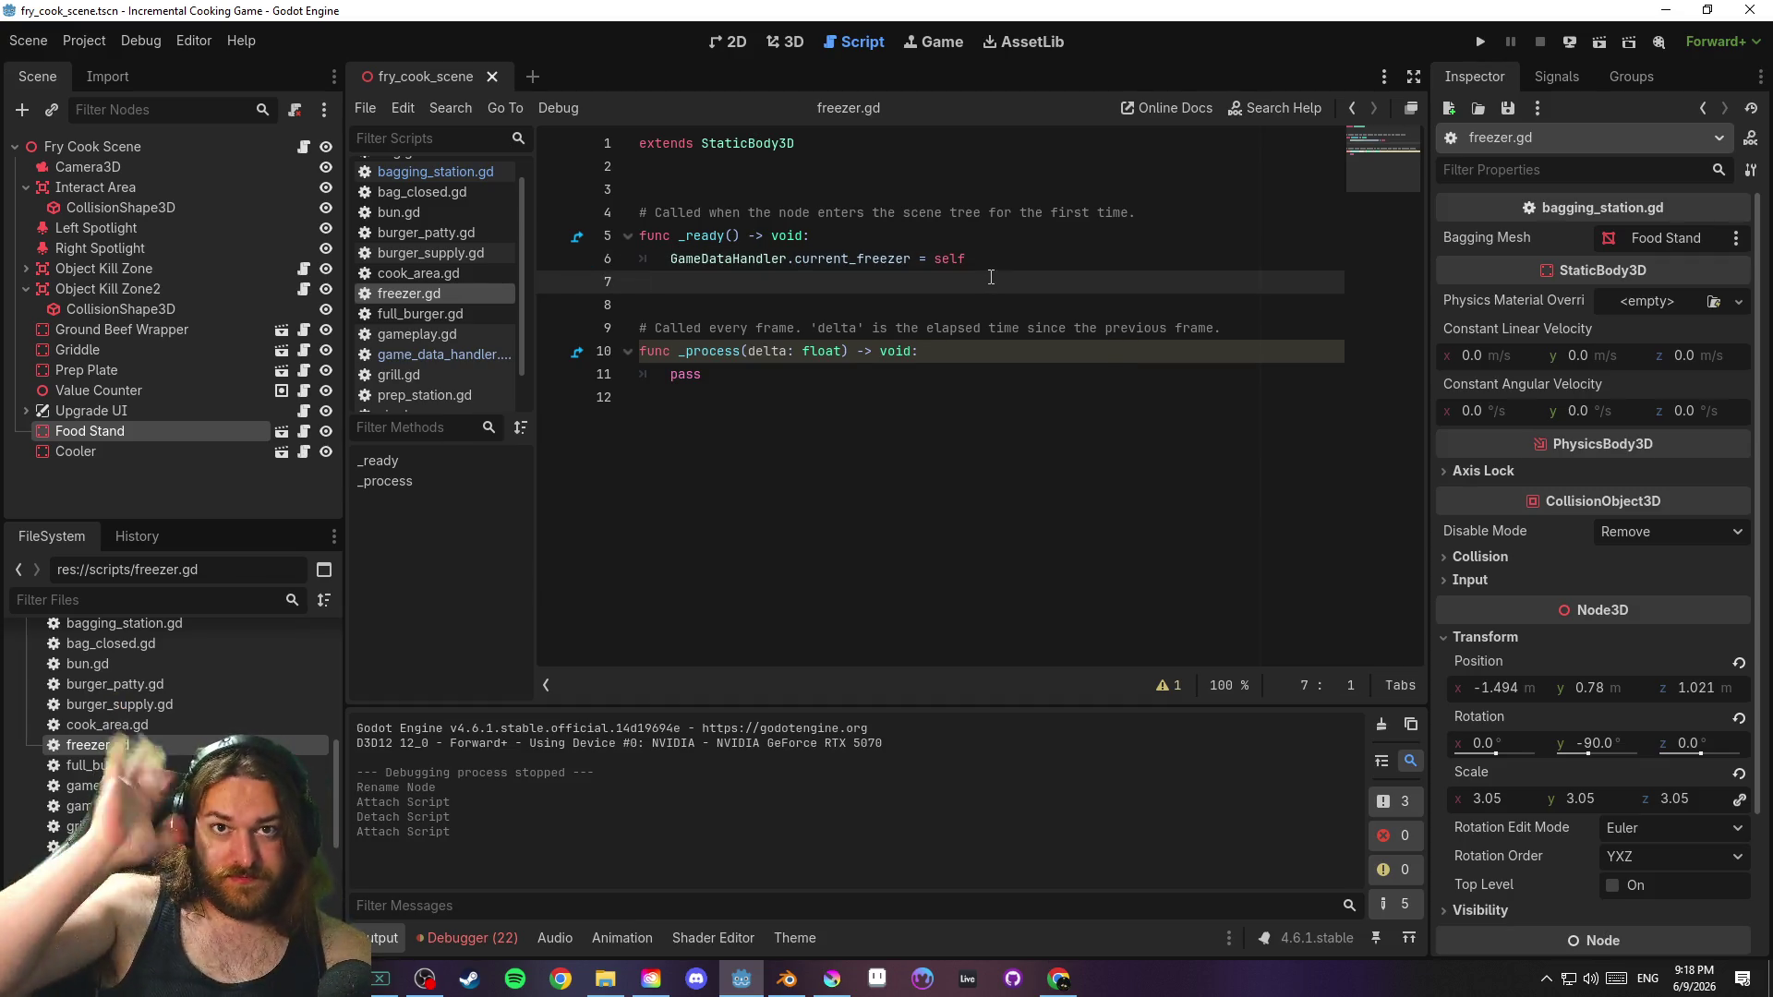
scroll(456, 335, down, 1)
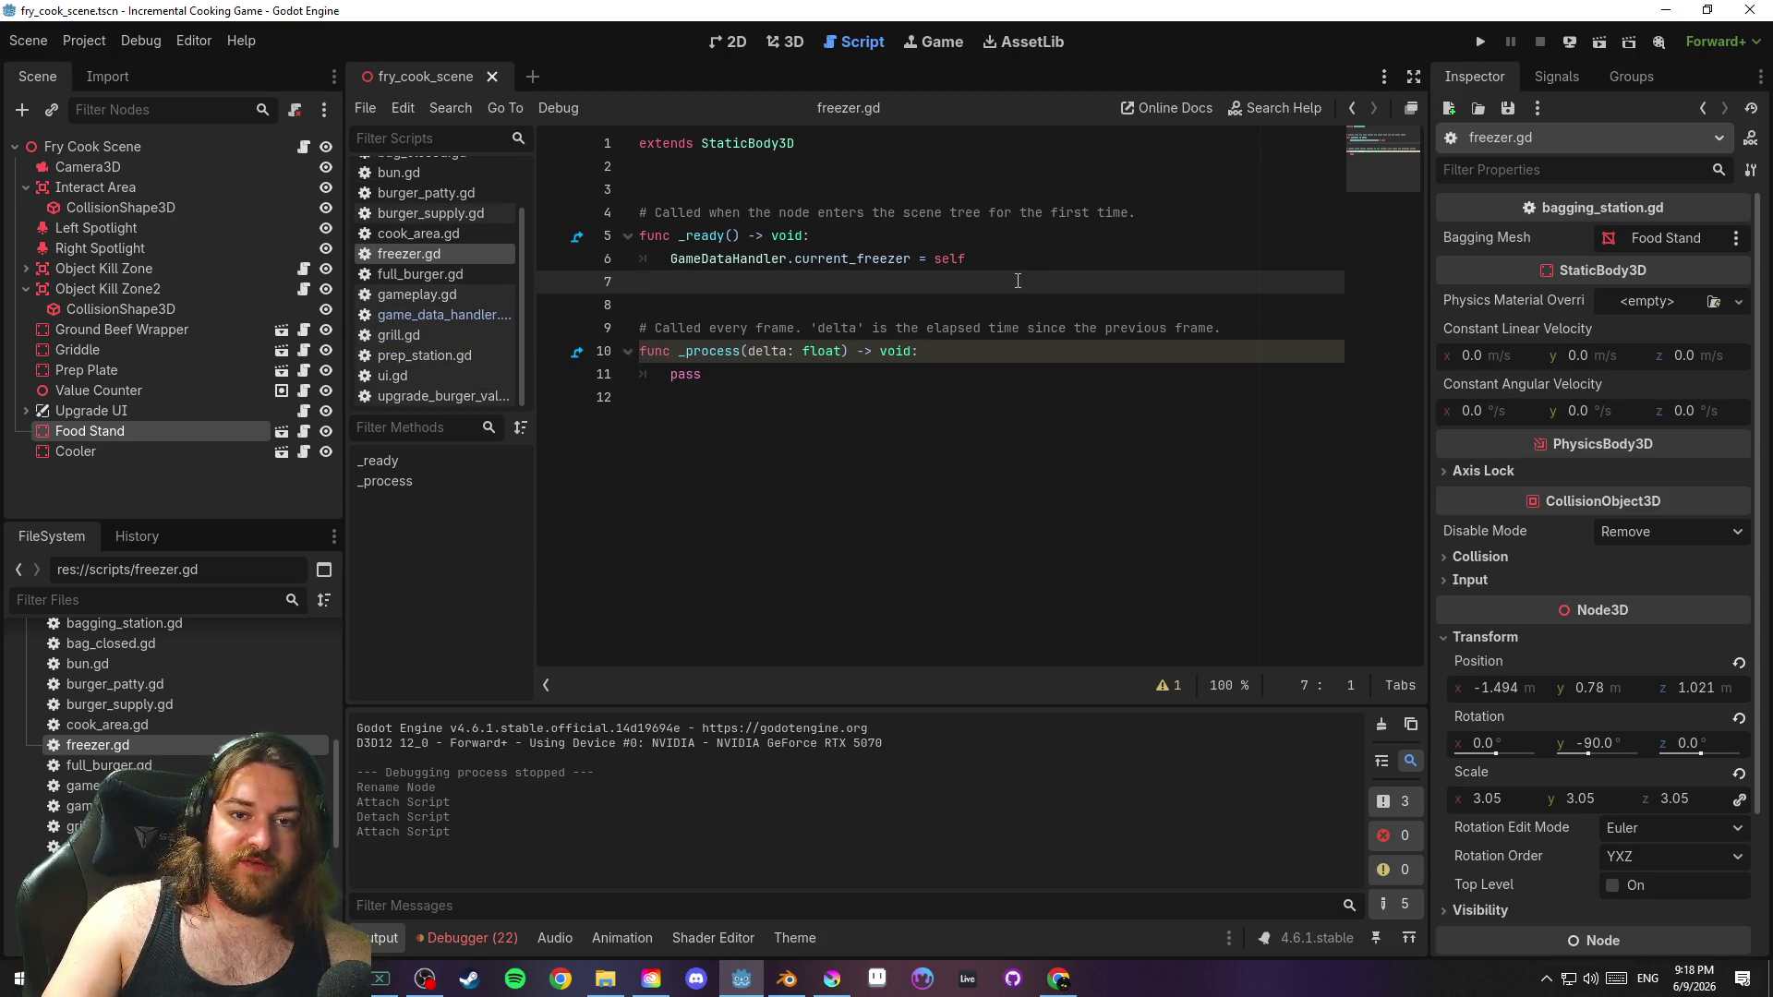
click(441, 293)
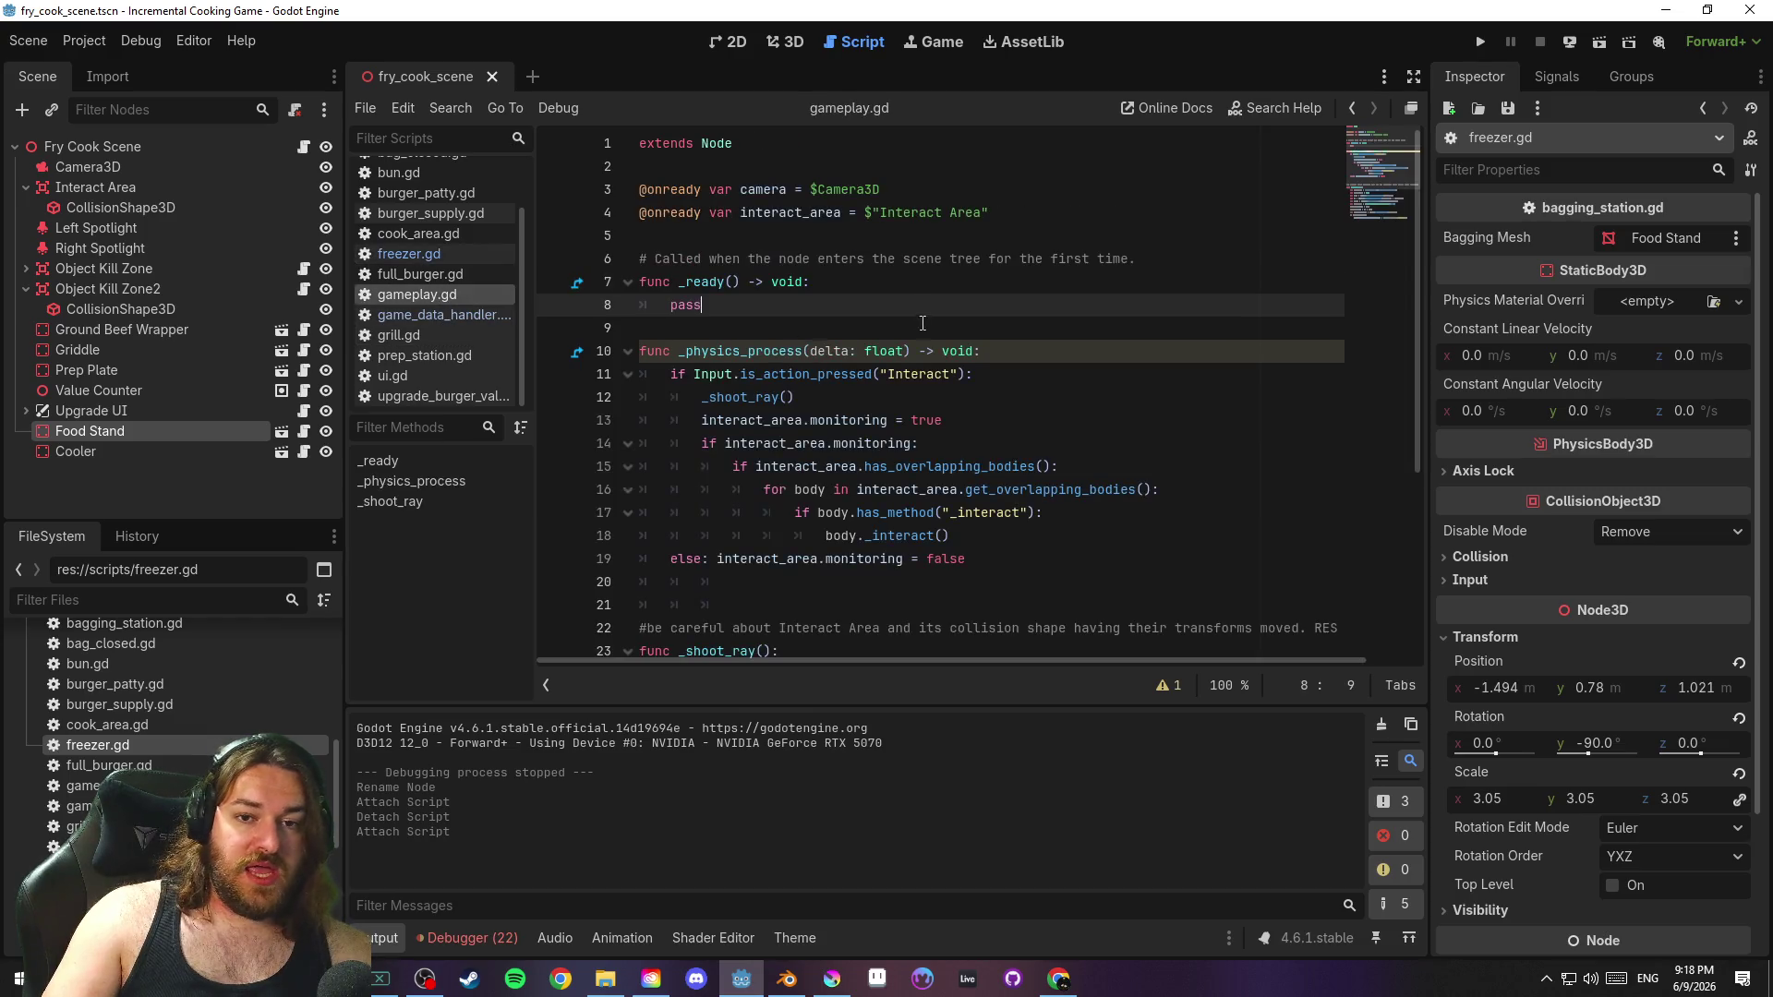
Review gameplay.gd around the _shoot_ray() call, save, then switch to full_burger.gd
scroll(911, 300, down, 2)
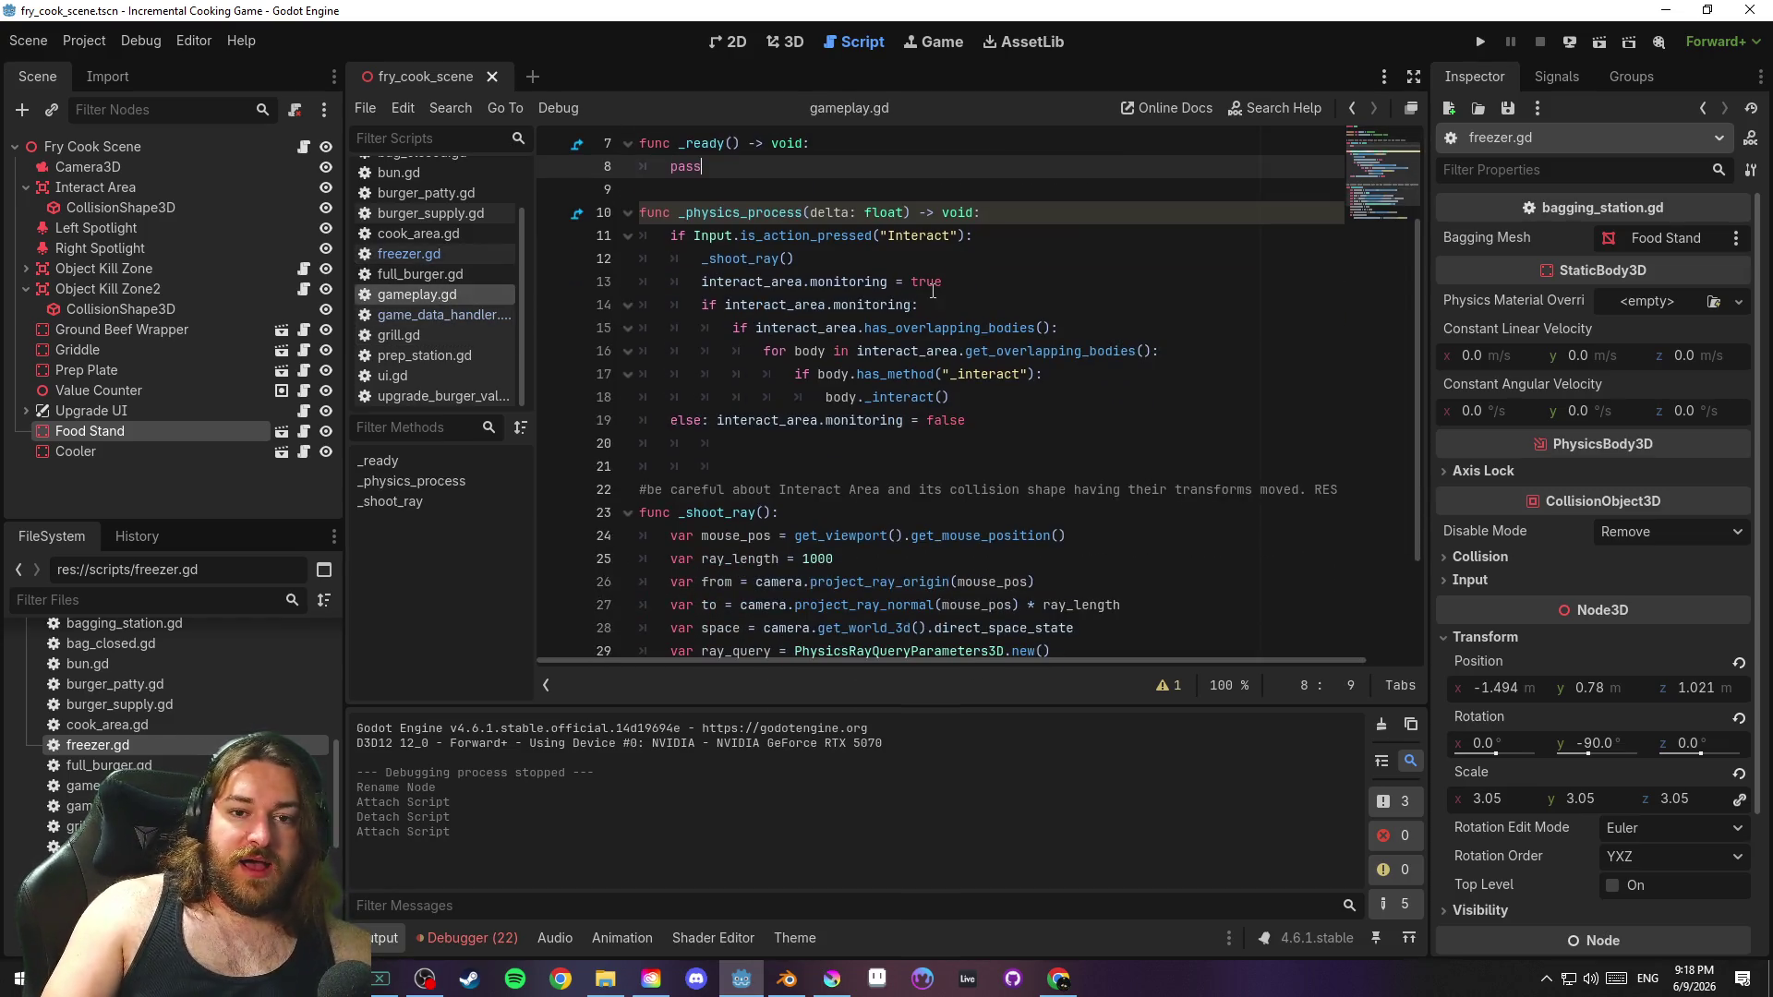
click(1034, 259)
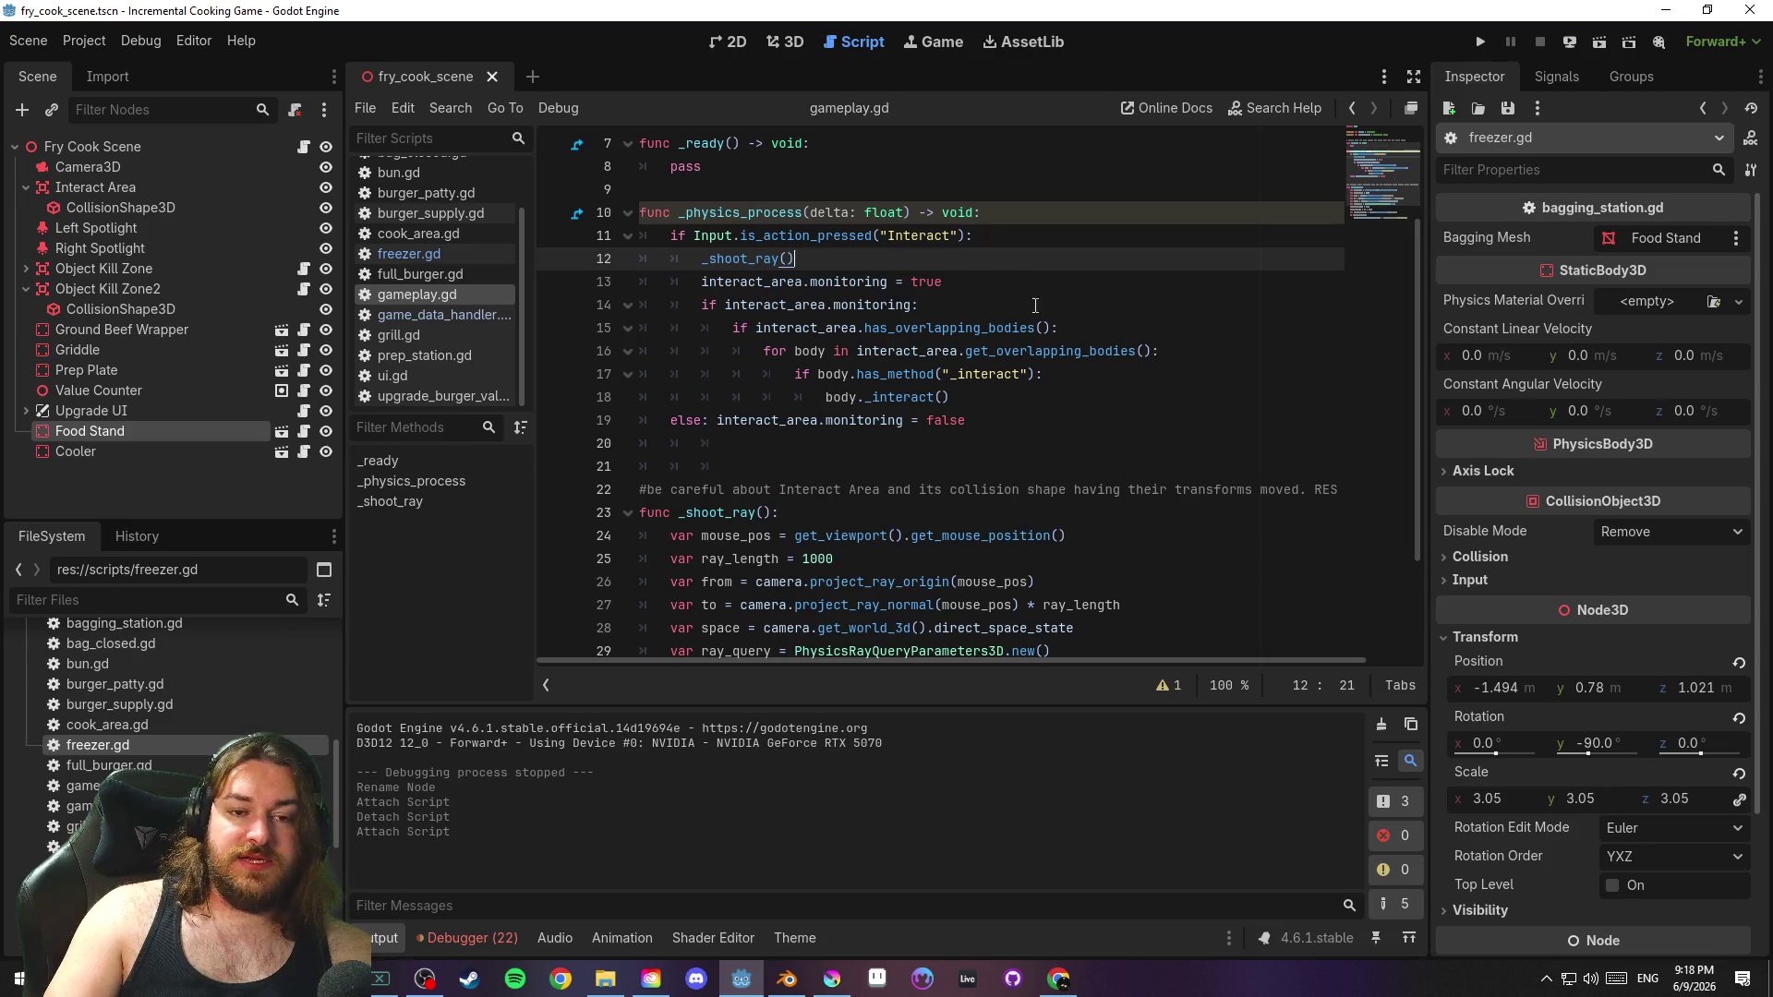
scroll(1033, 304, up, 2)
click(854, 328)
key(ctrl+s)
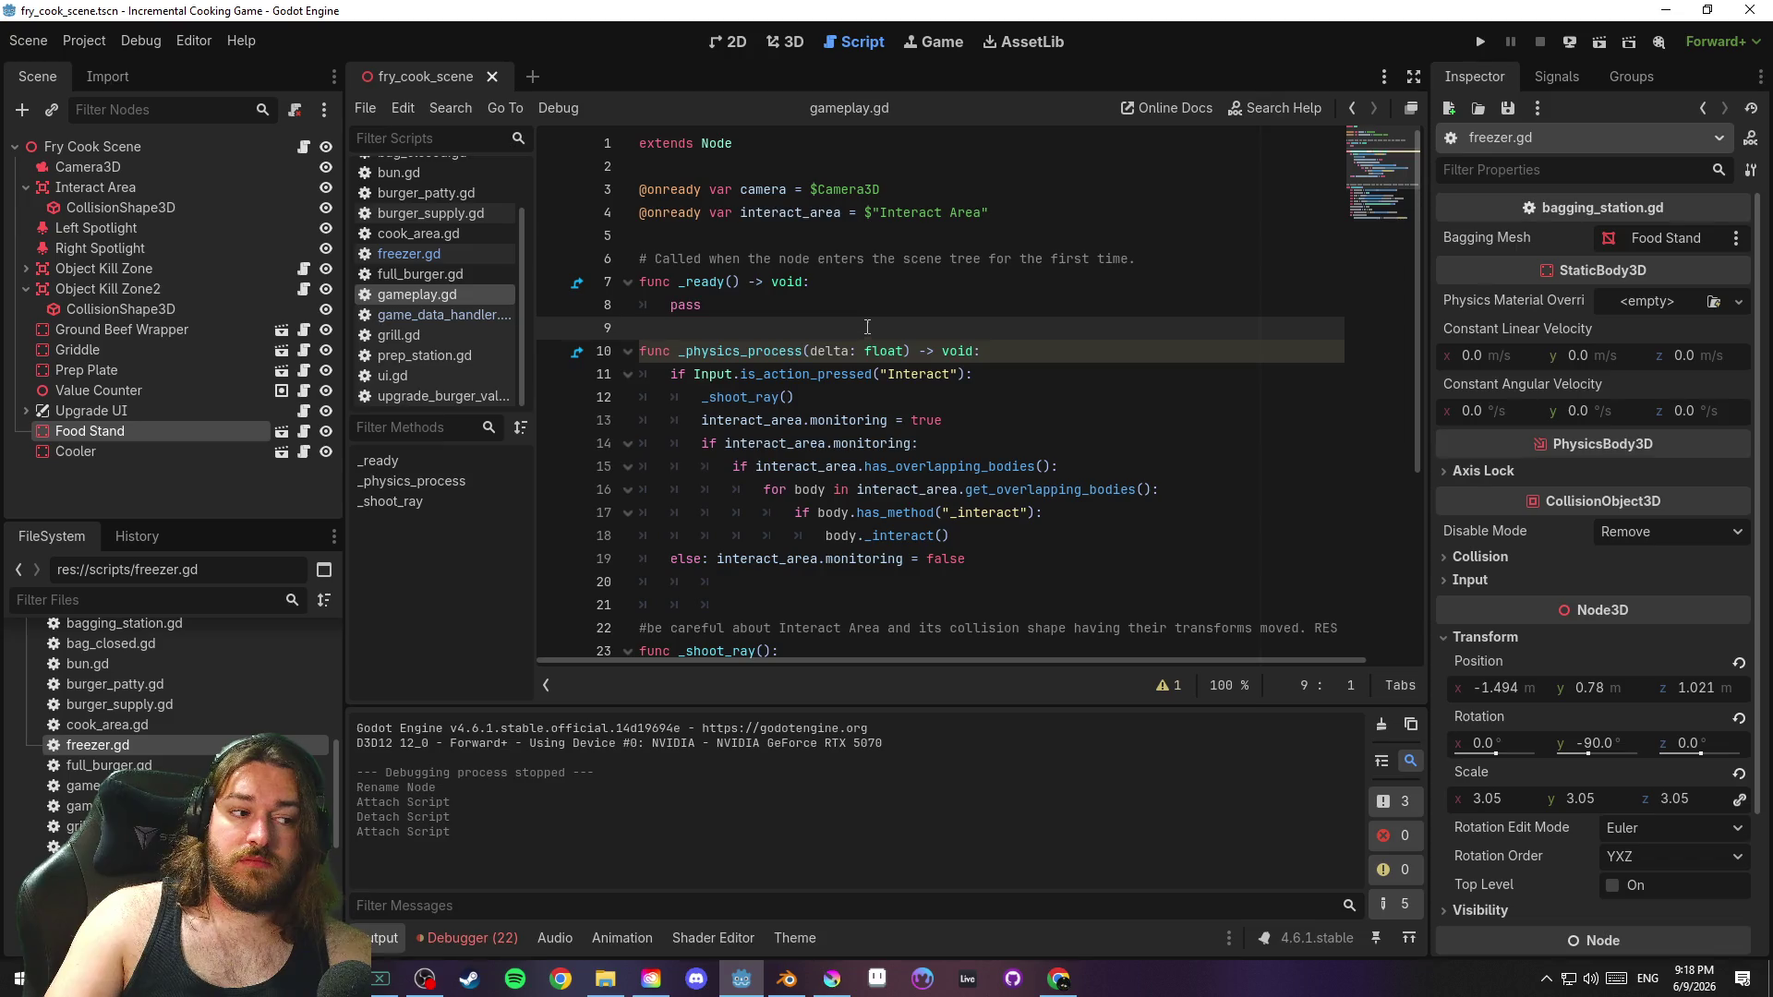
click(430, 276)
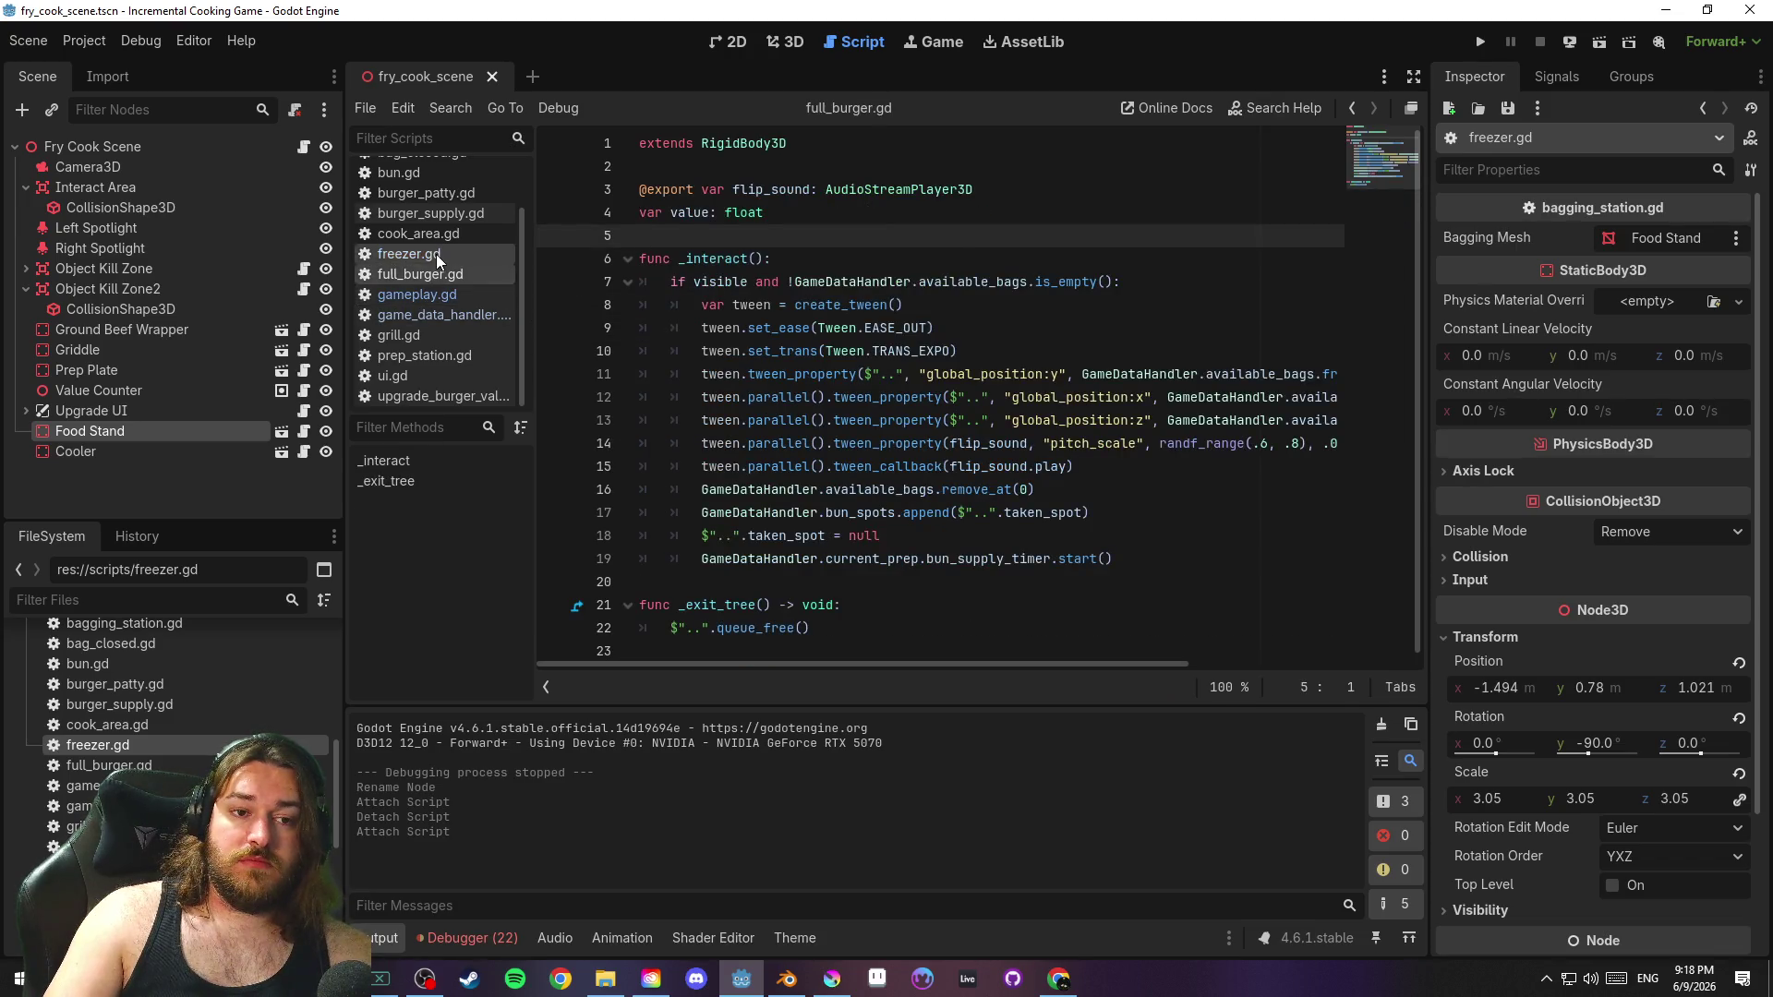
In freezer.gd, replace the _process function with an empty func _interact():
click(436, 253)
click(871, 305)
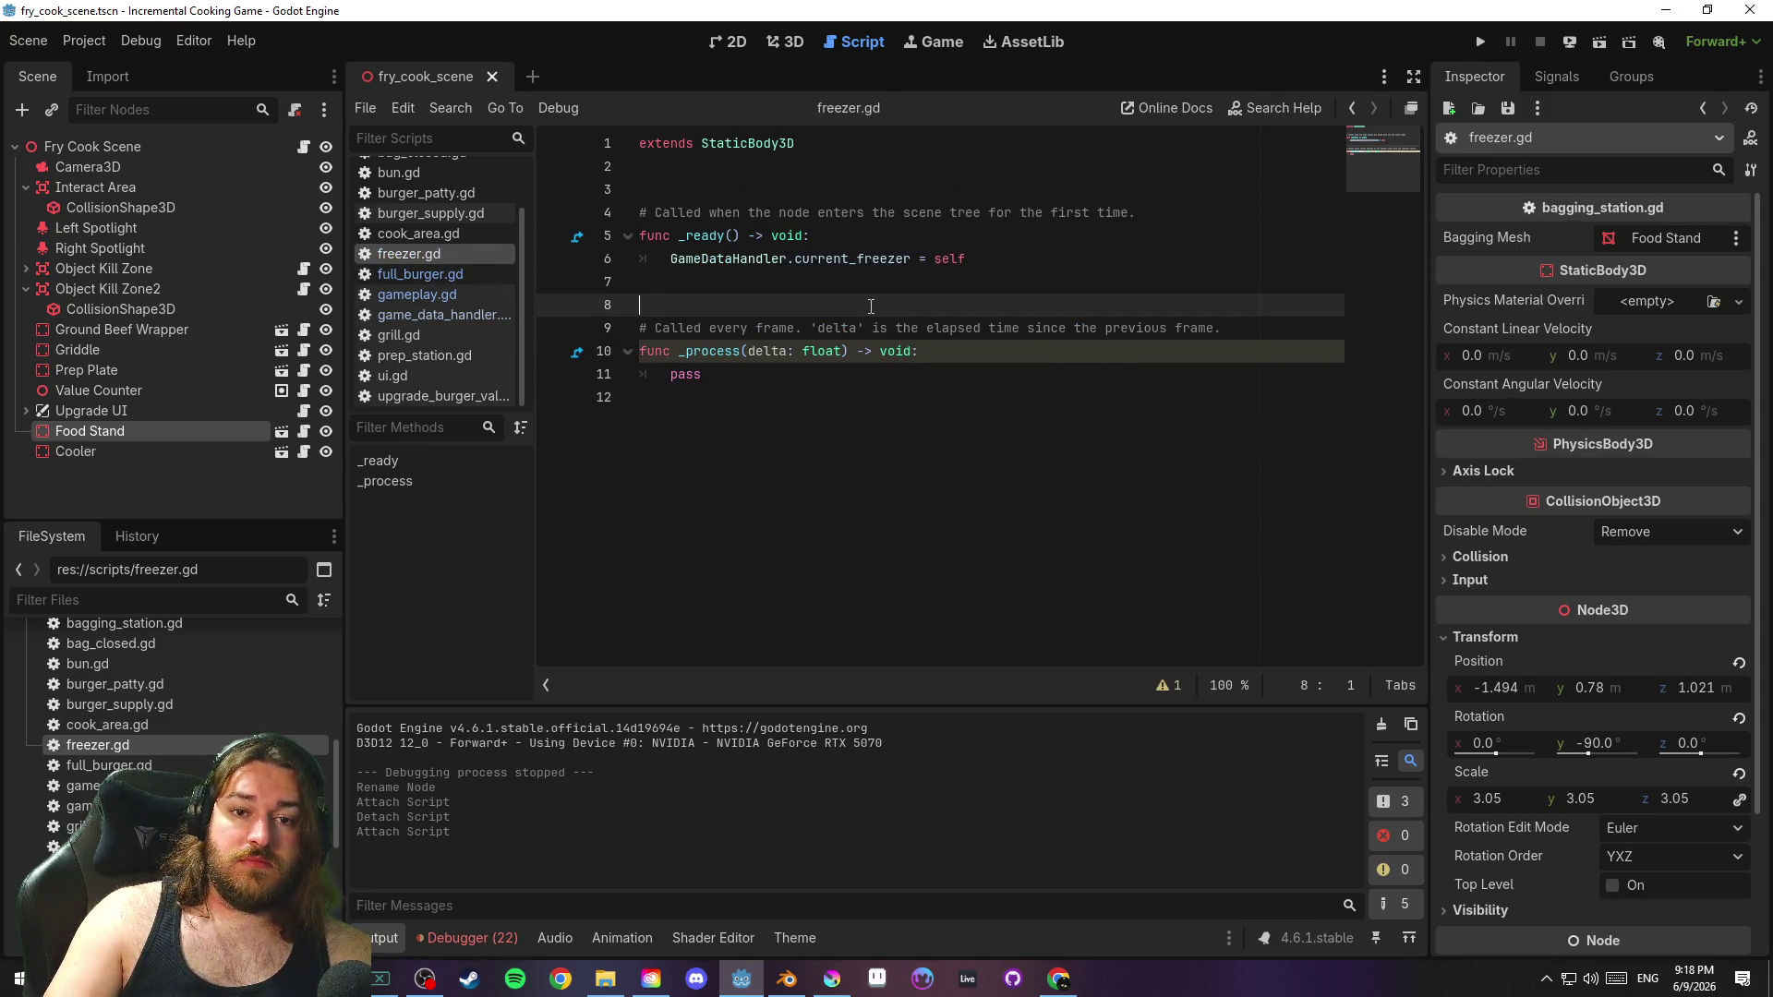
click(757, 385)
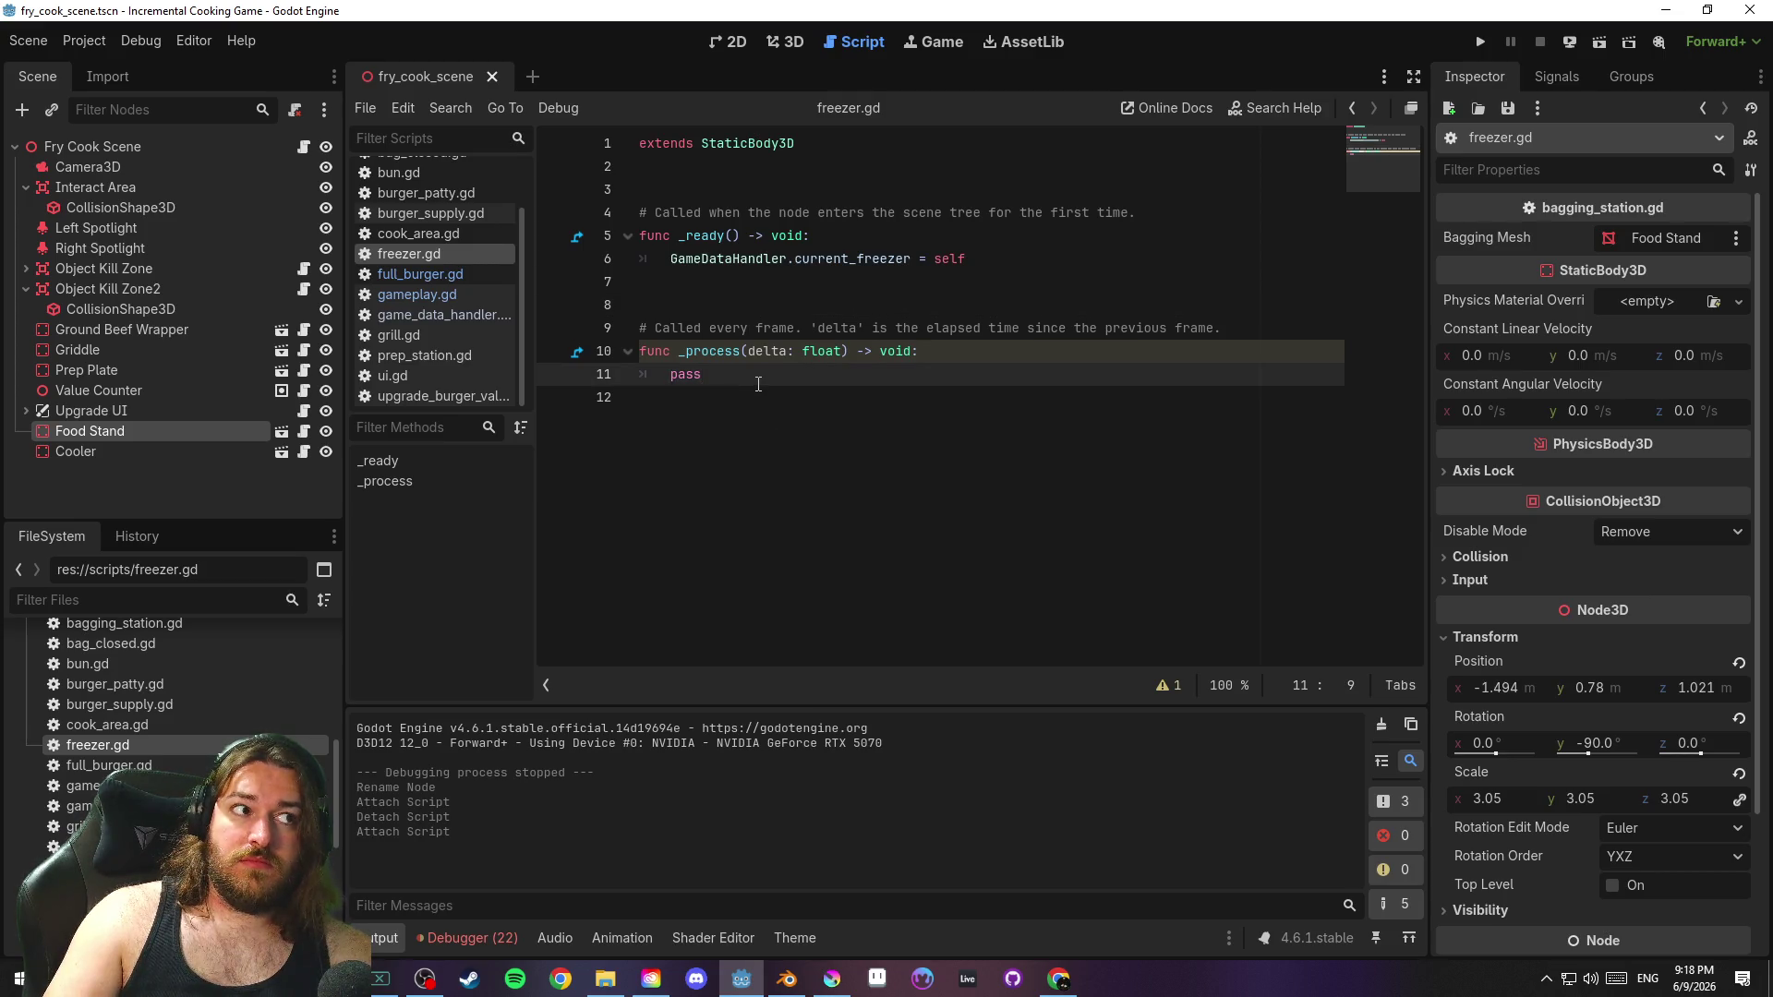
mouse_move(758, 384)
mouse_down()
mouse_move(630, 354)
mouse_move(594, 312)
mouse_up()
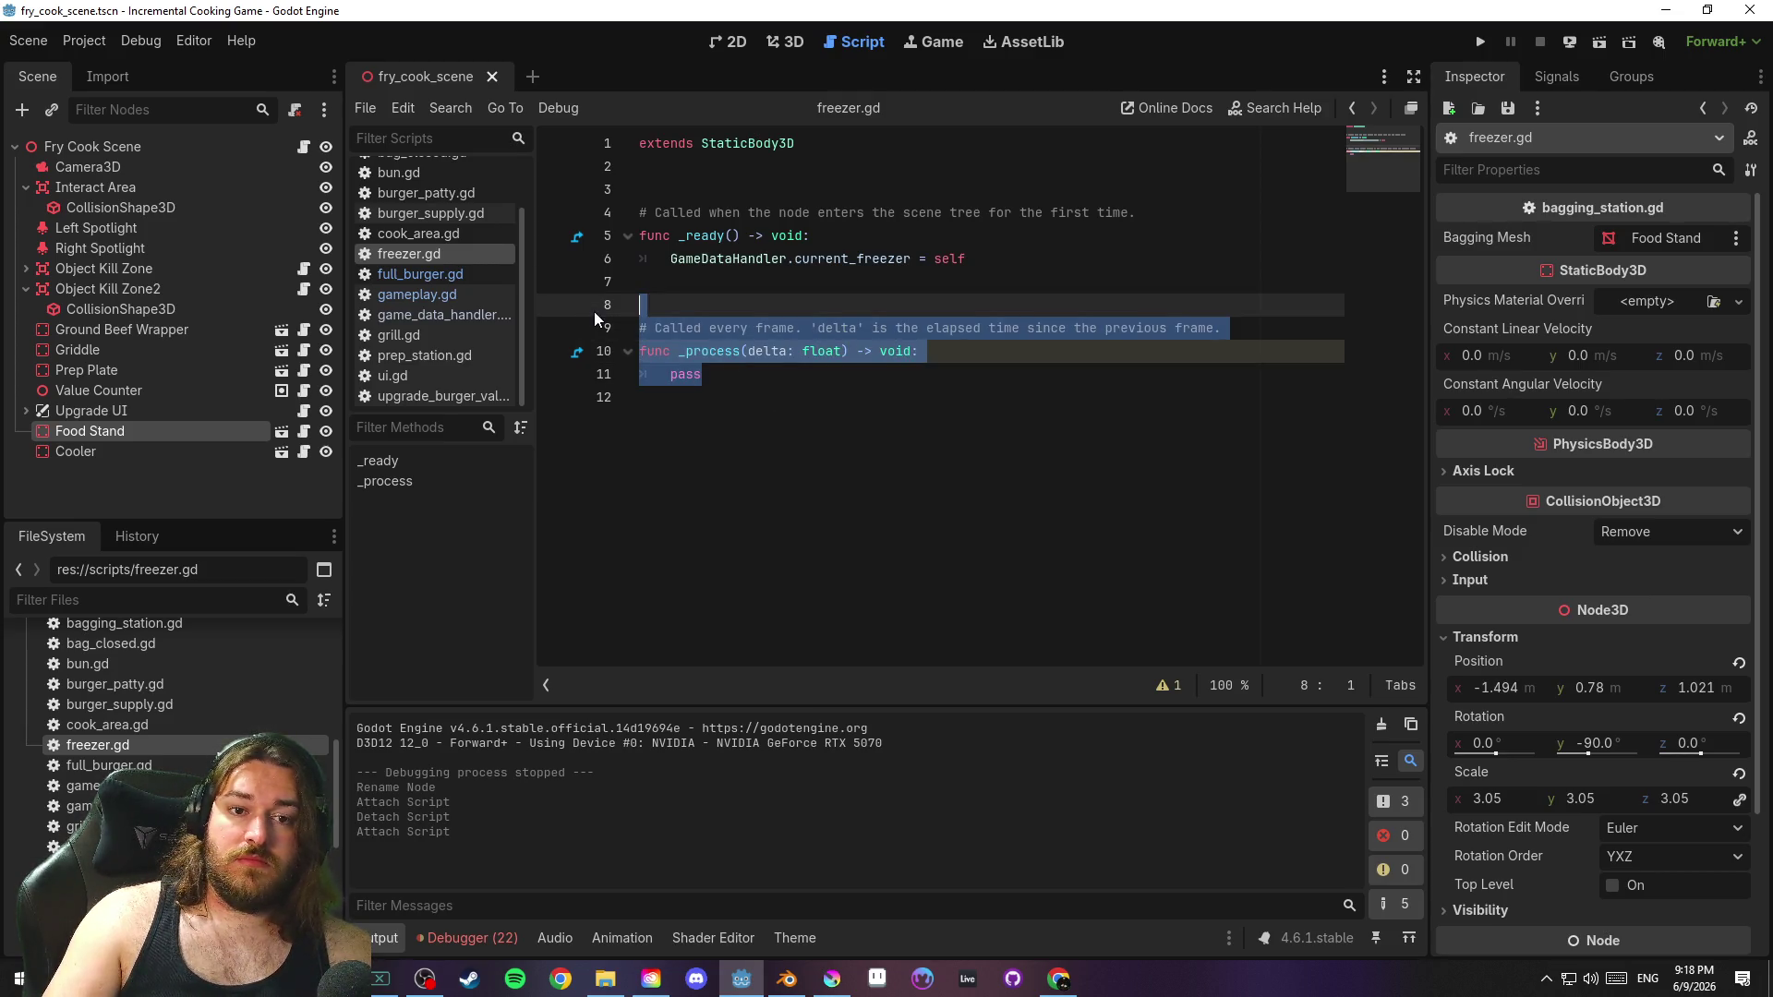
key(BackSpace)
text(func _)
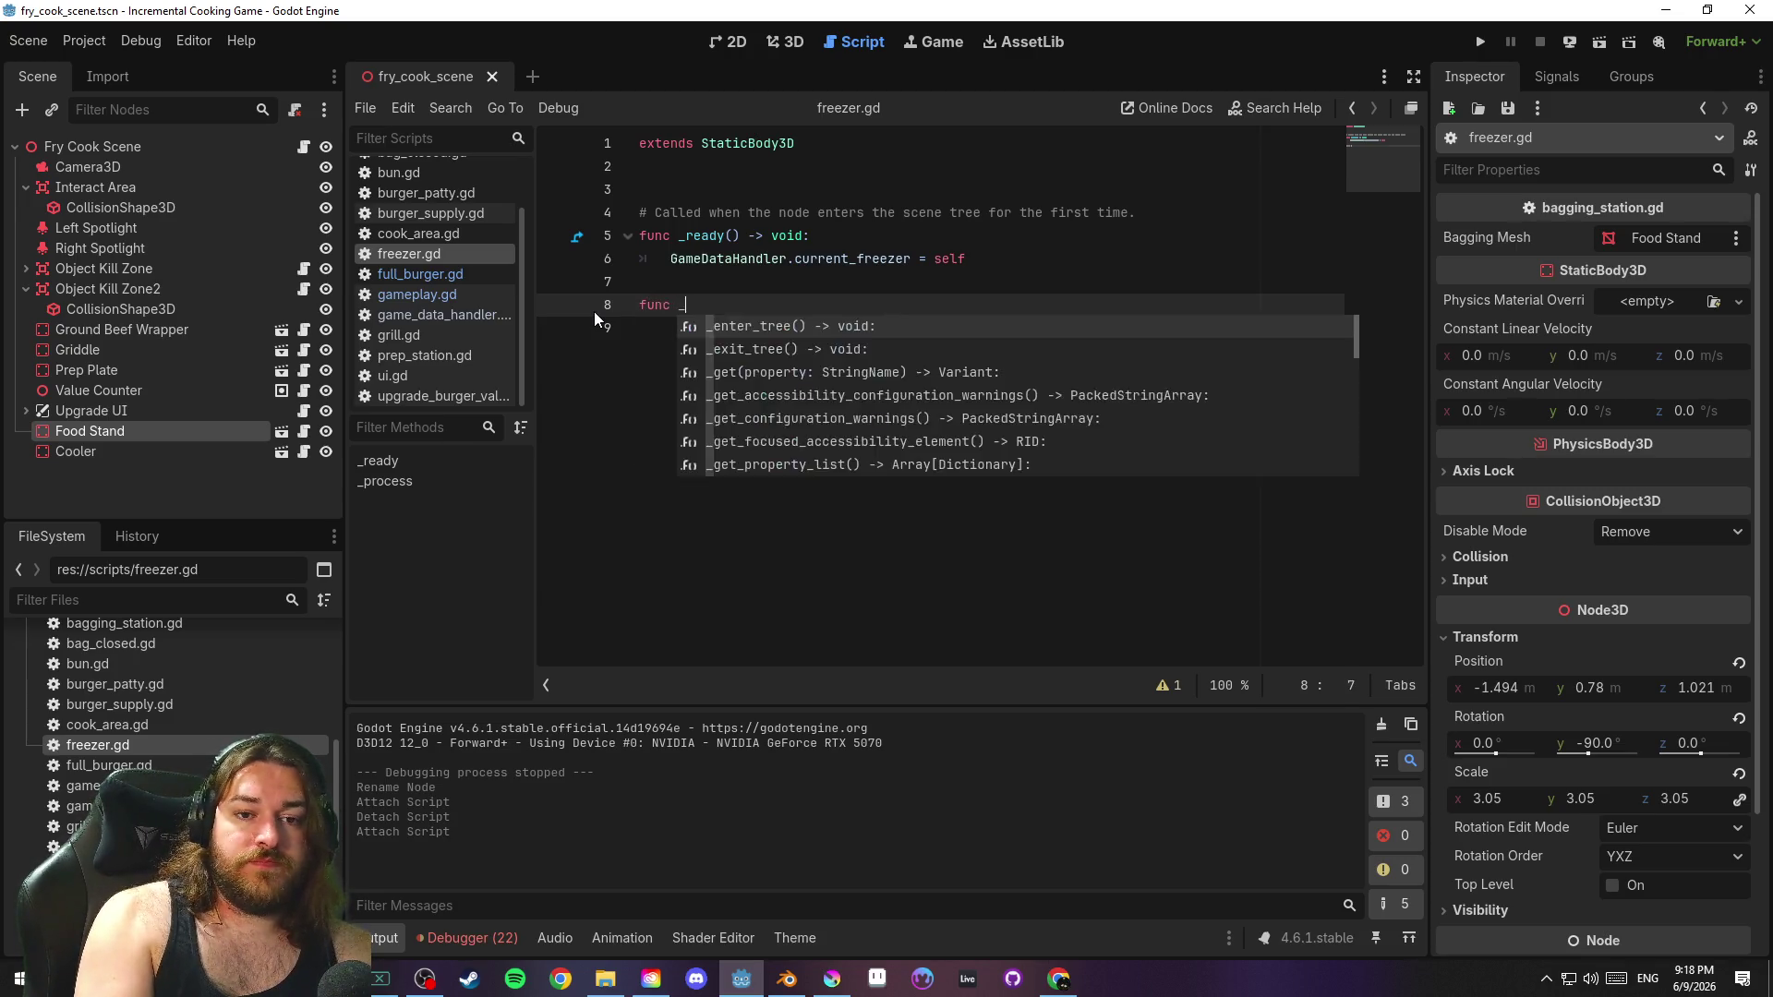
text(interact():)
key(Return)
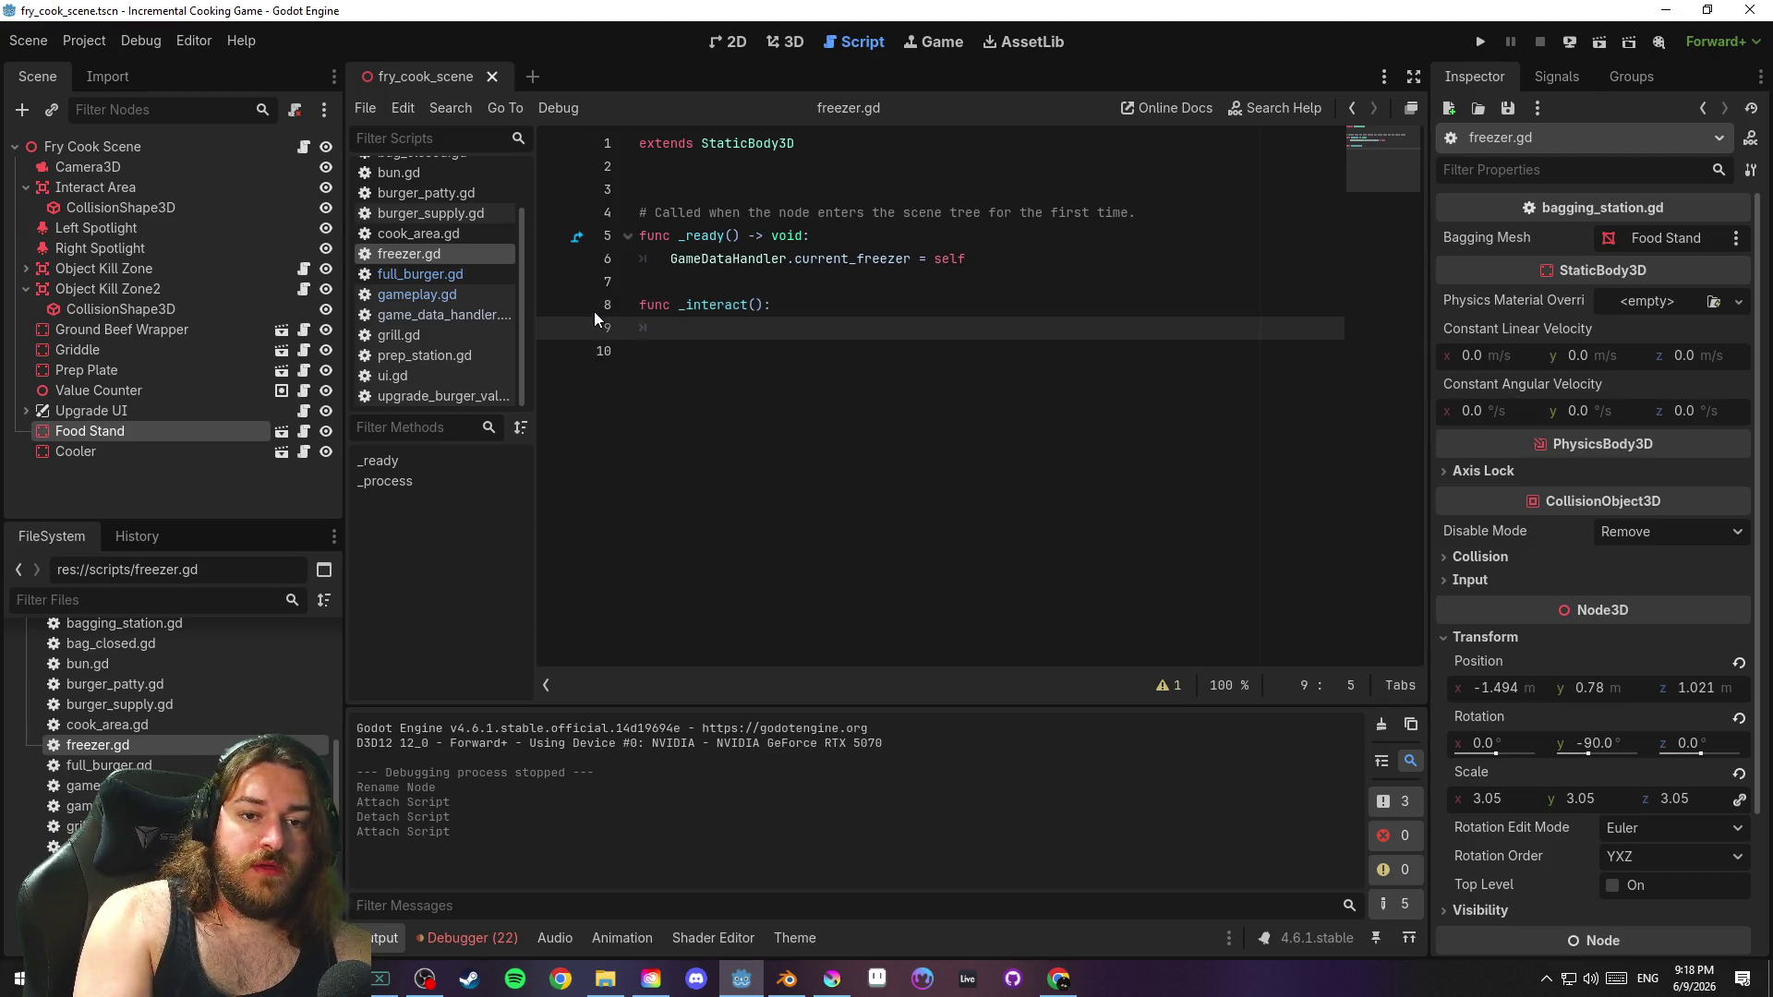
key(BackSpace)
key(BackSpace)
key(Return)
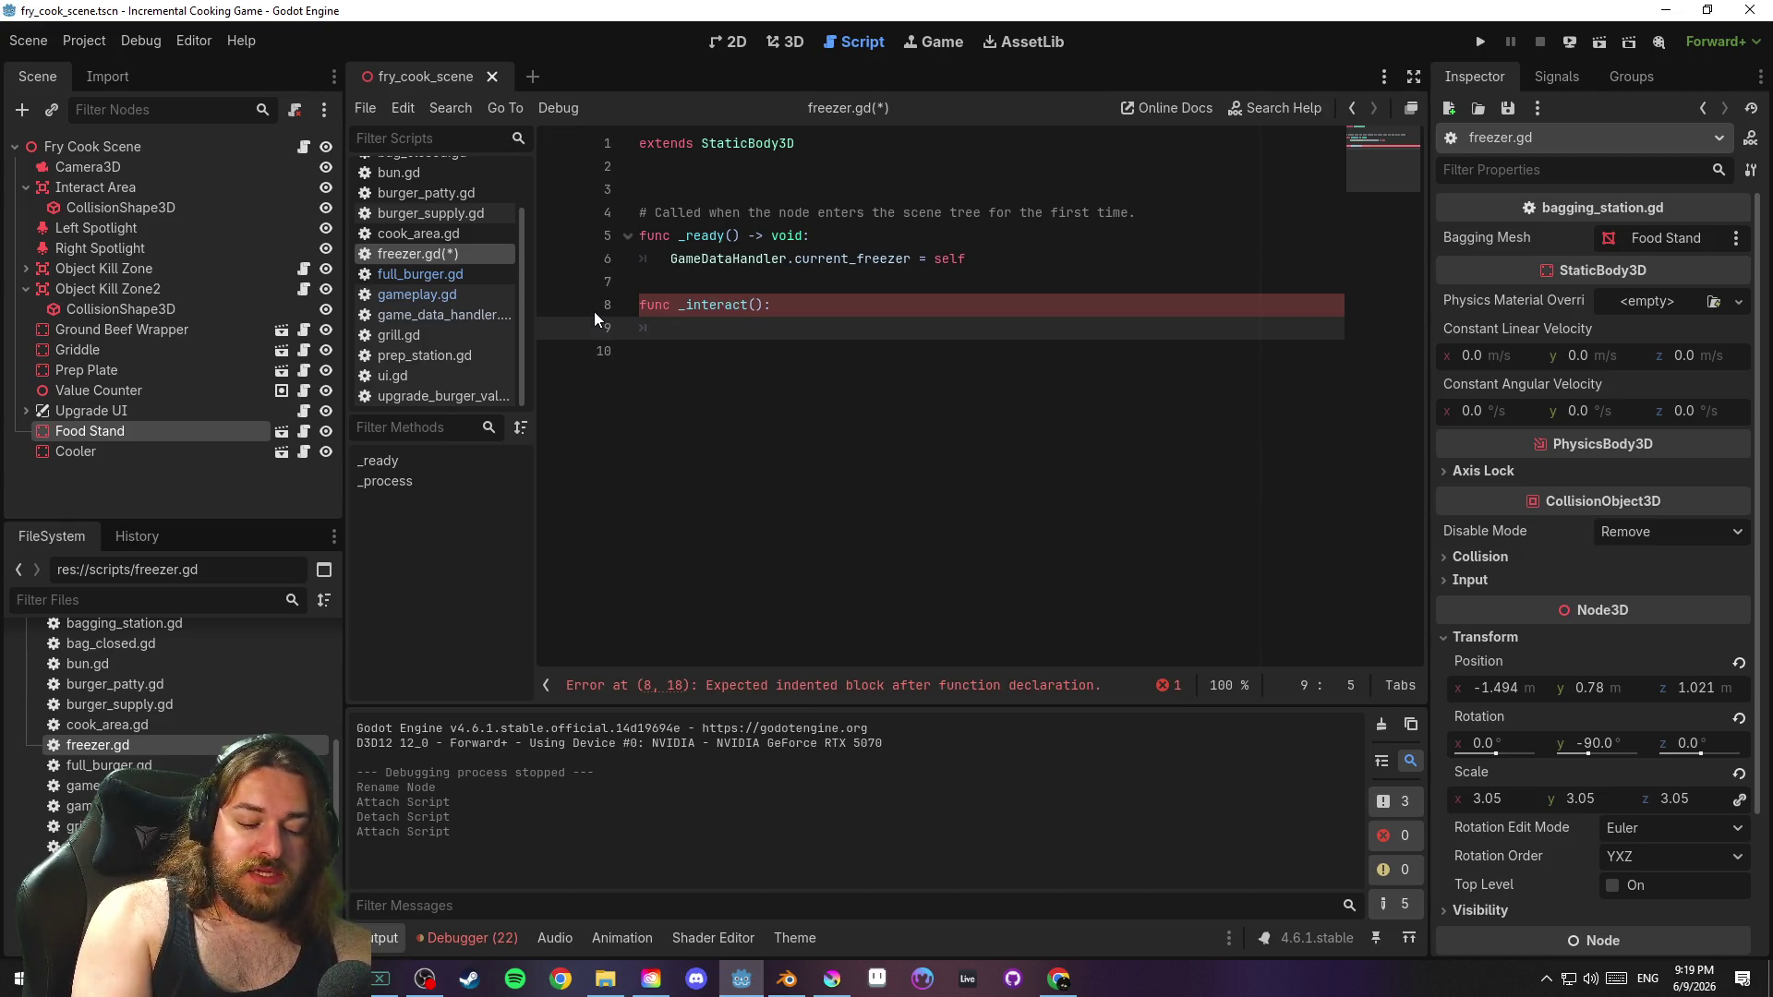
Declare var tween: Tween near the top of freezer.gd
right_click(595, 312)
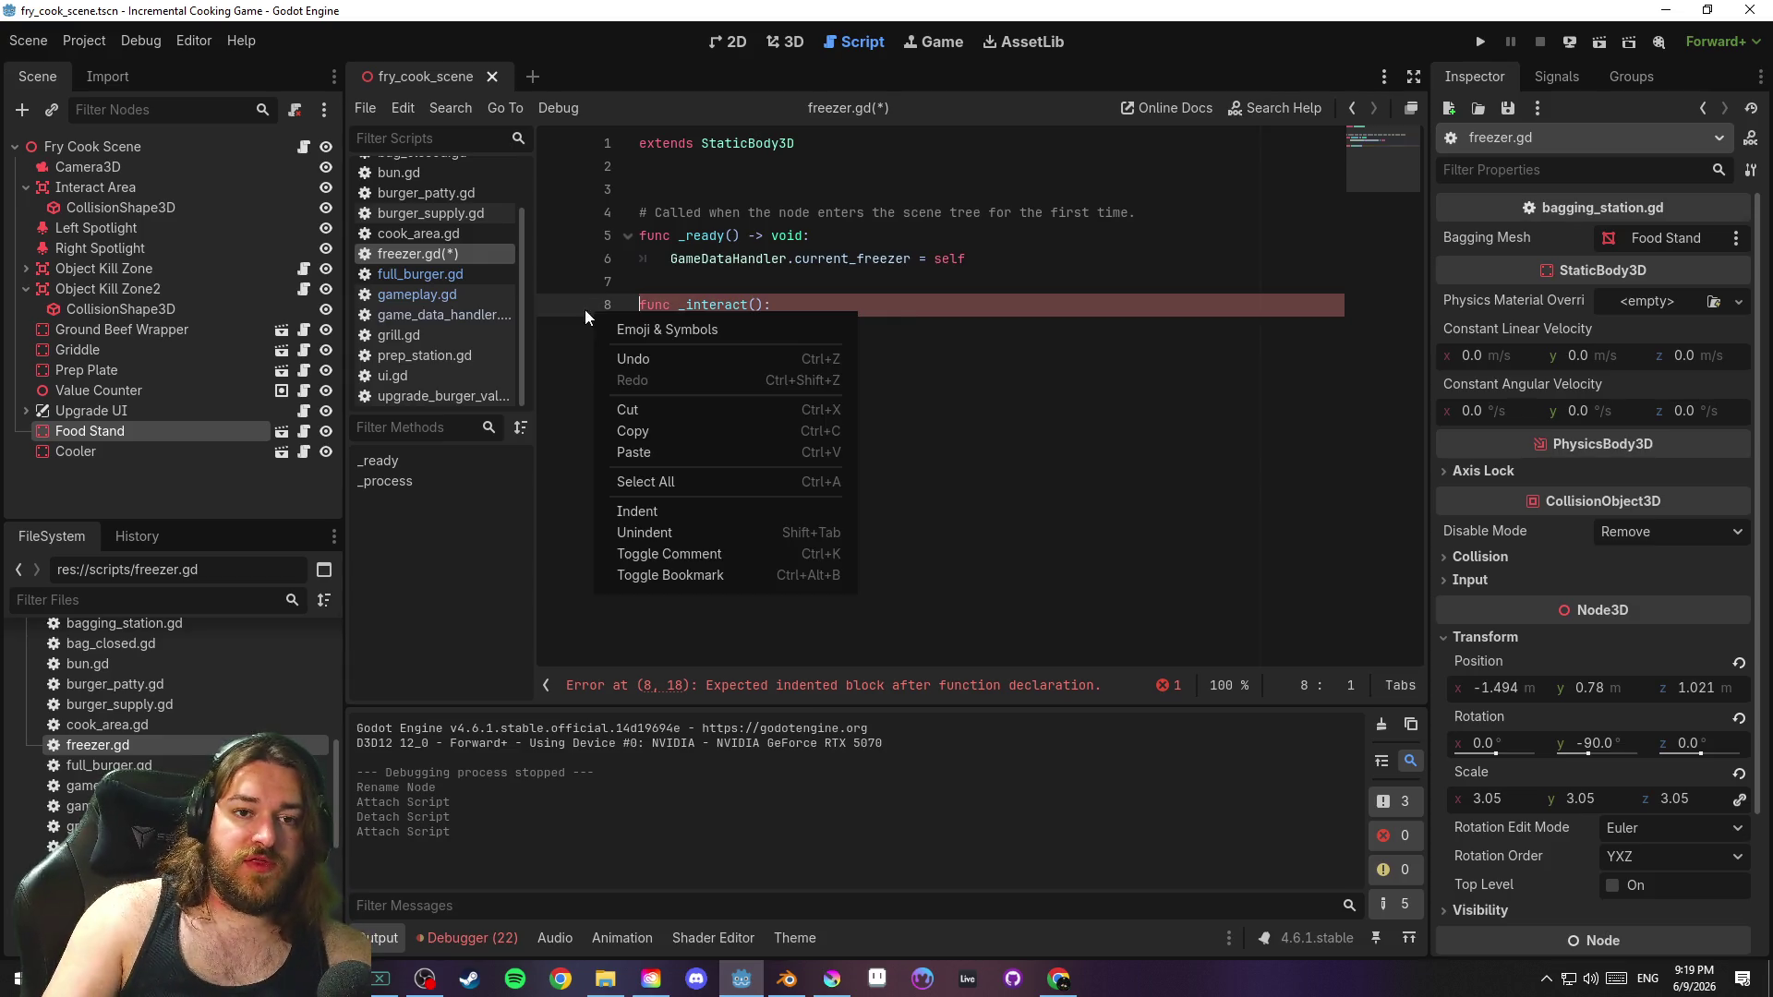
click(785, 167)
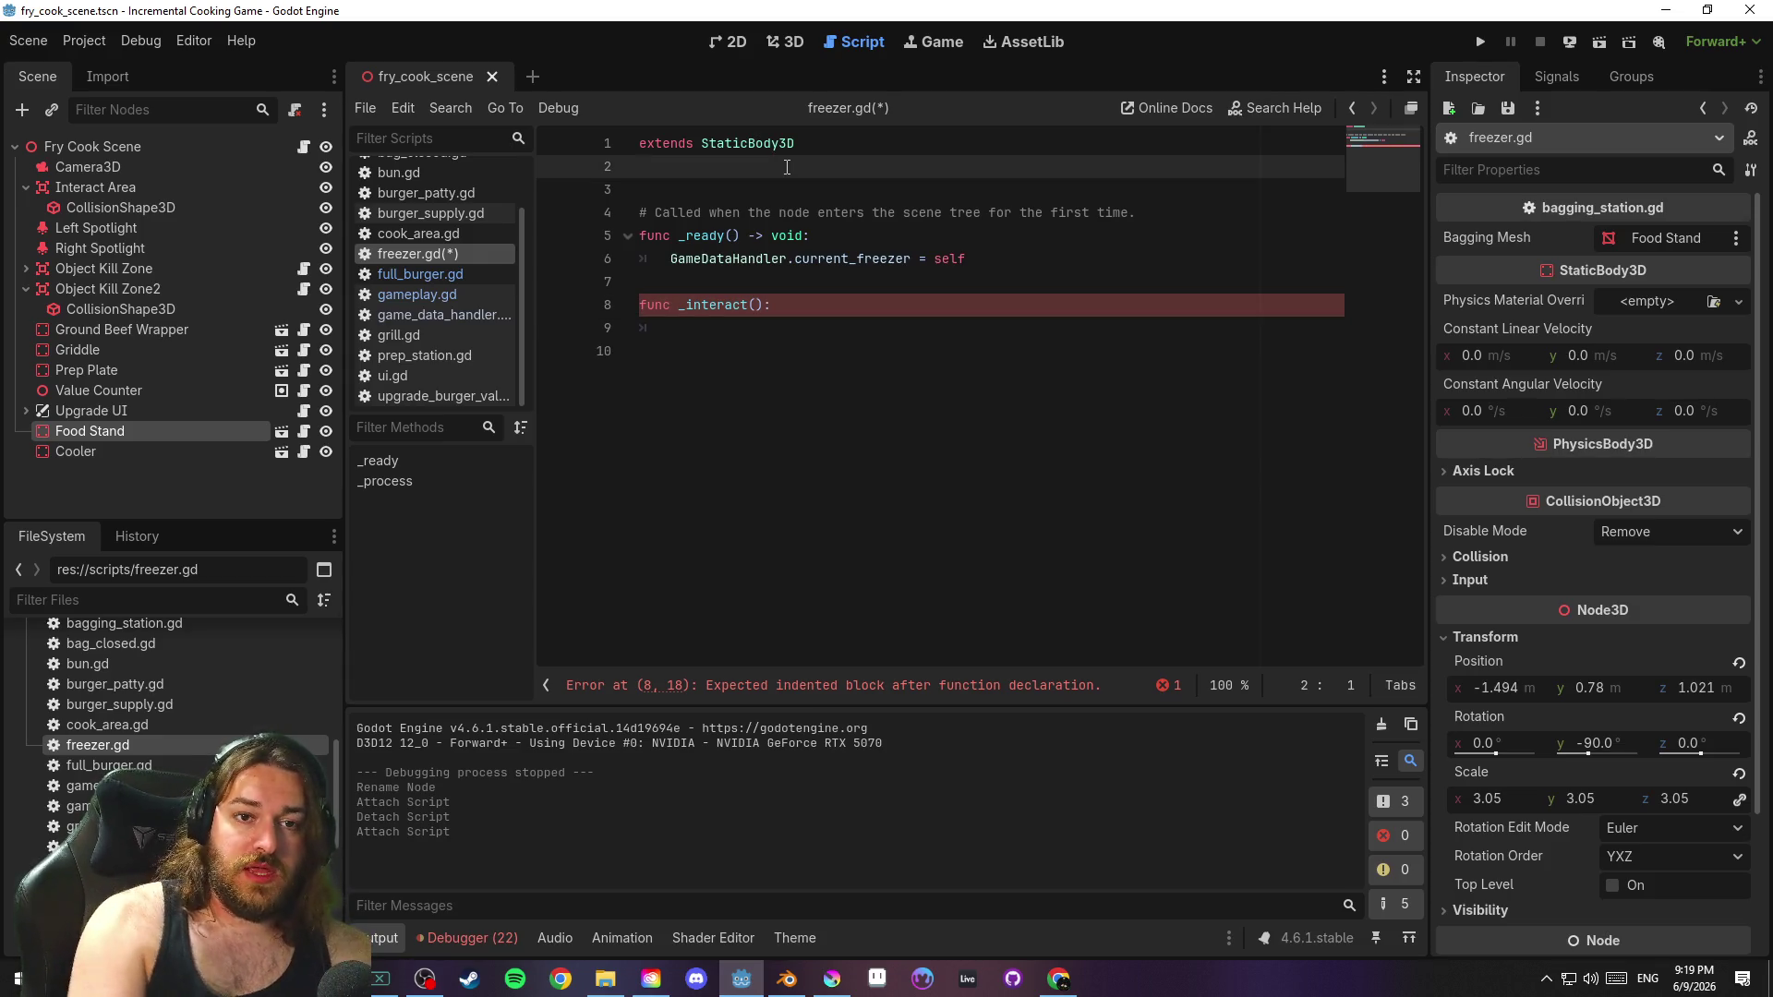
text(tween: WT)
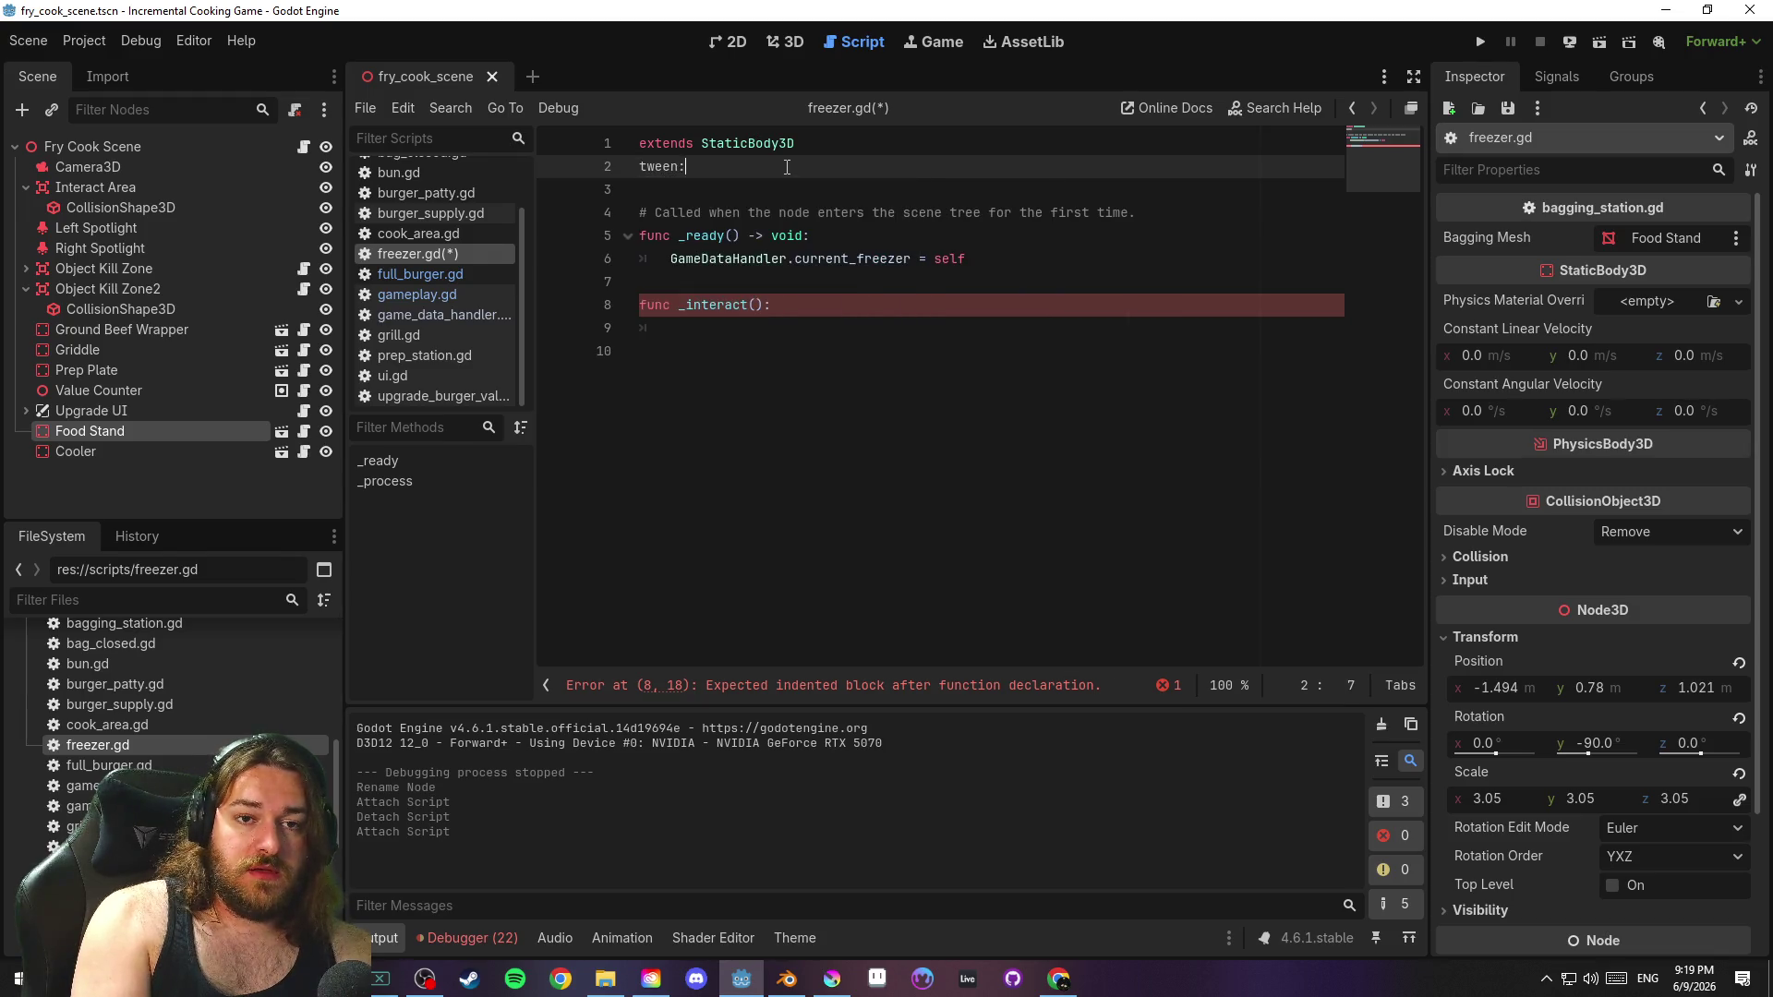
key(BackSpace)
key(BackSpace)
text(Tween)
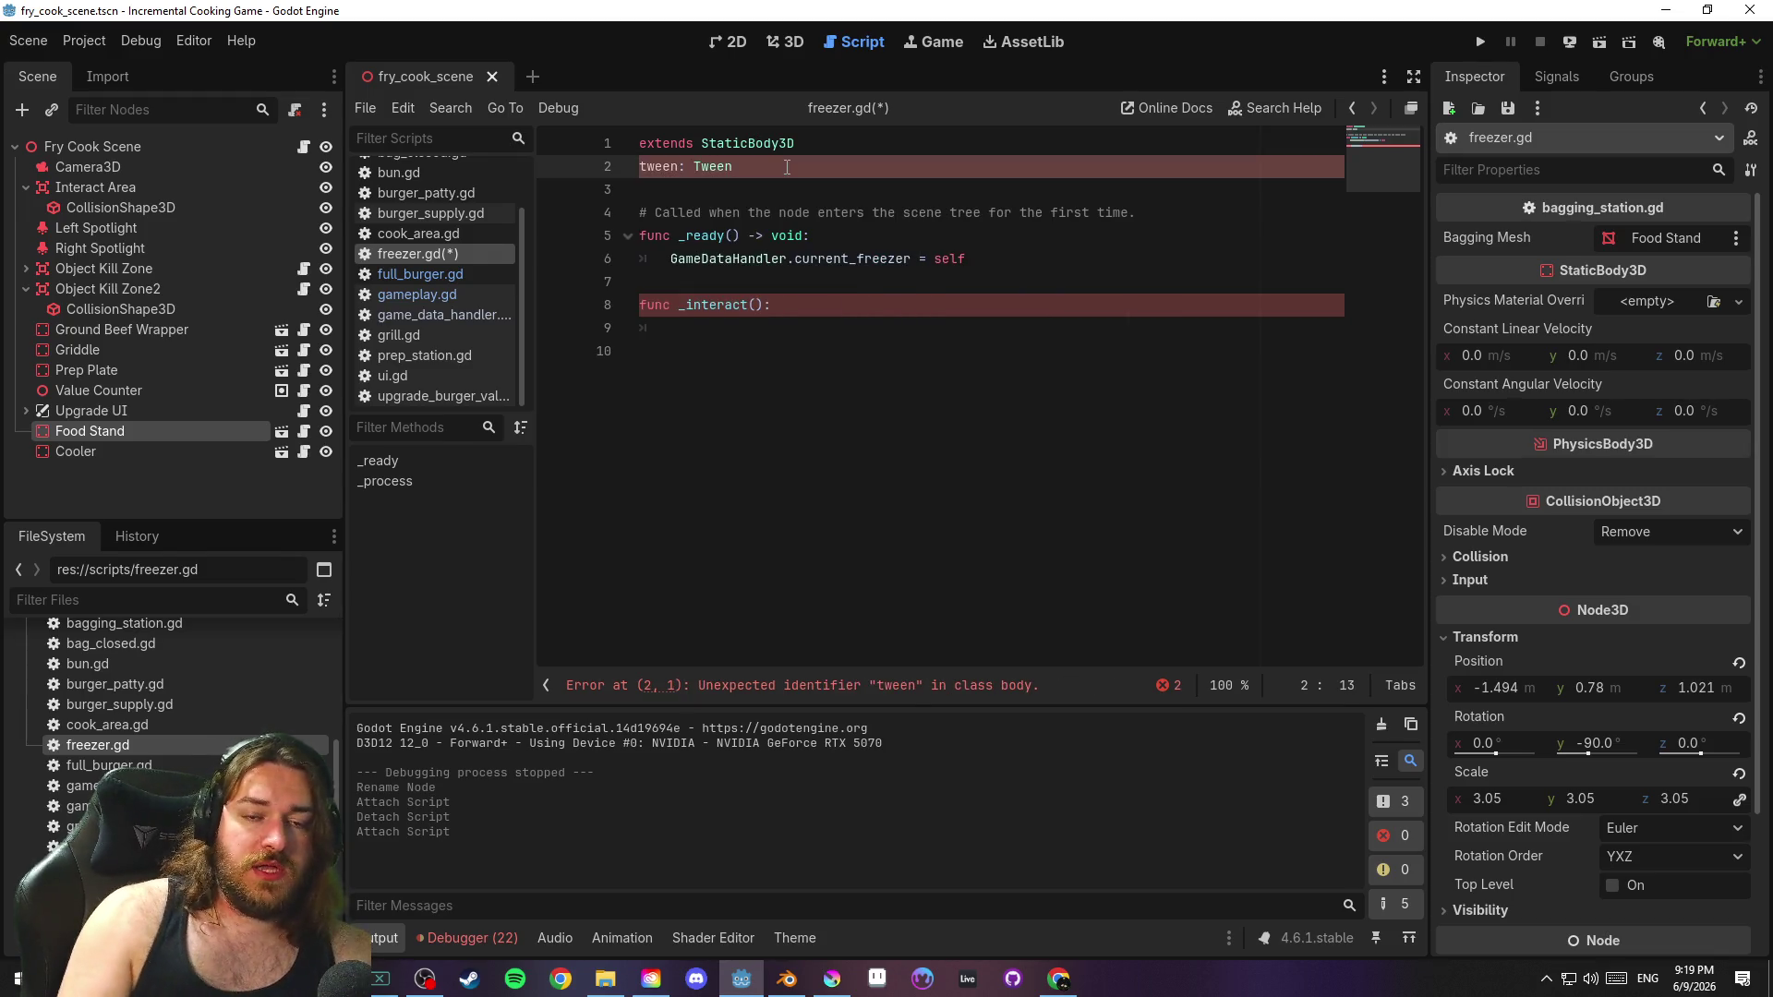
click(640, 166)
text(var)
Start _interact with if tween: tween.kill()
click(811, 393)
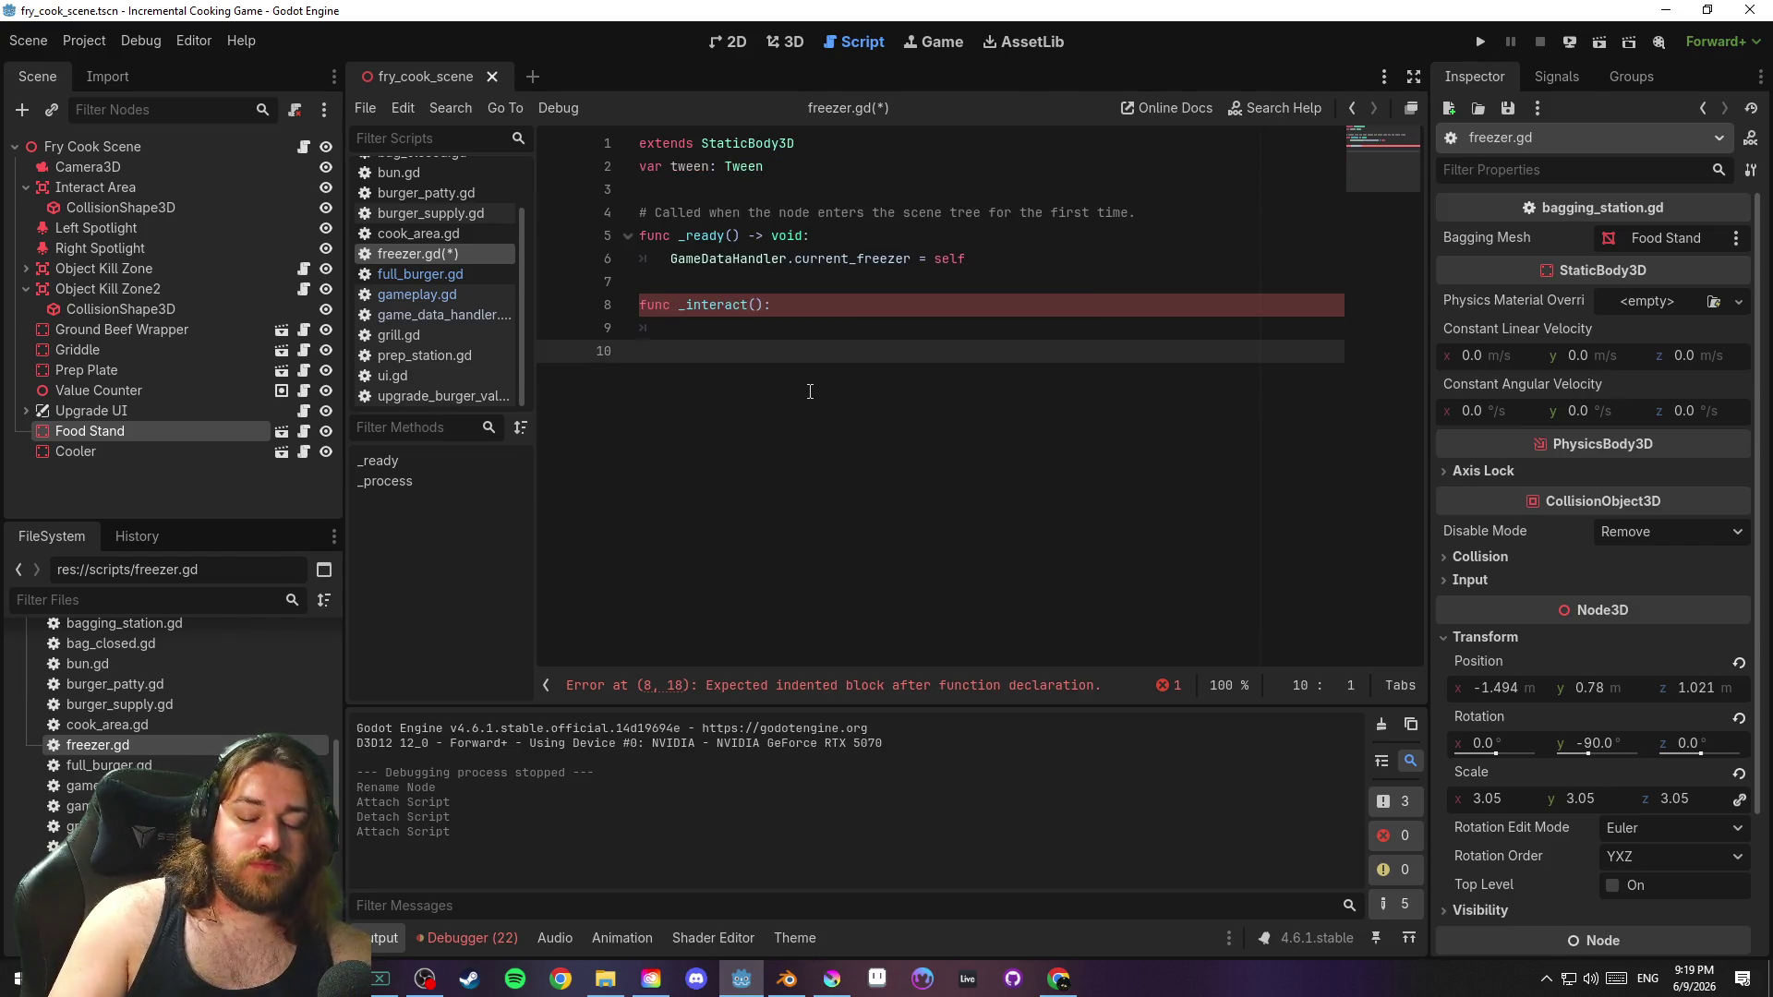
key(BackSpace)
key(BackSpace)
key(Tab)
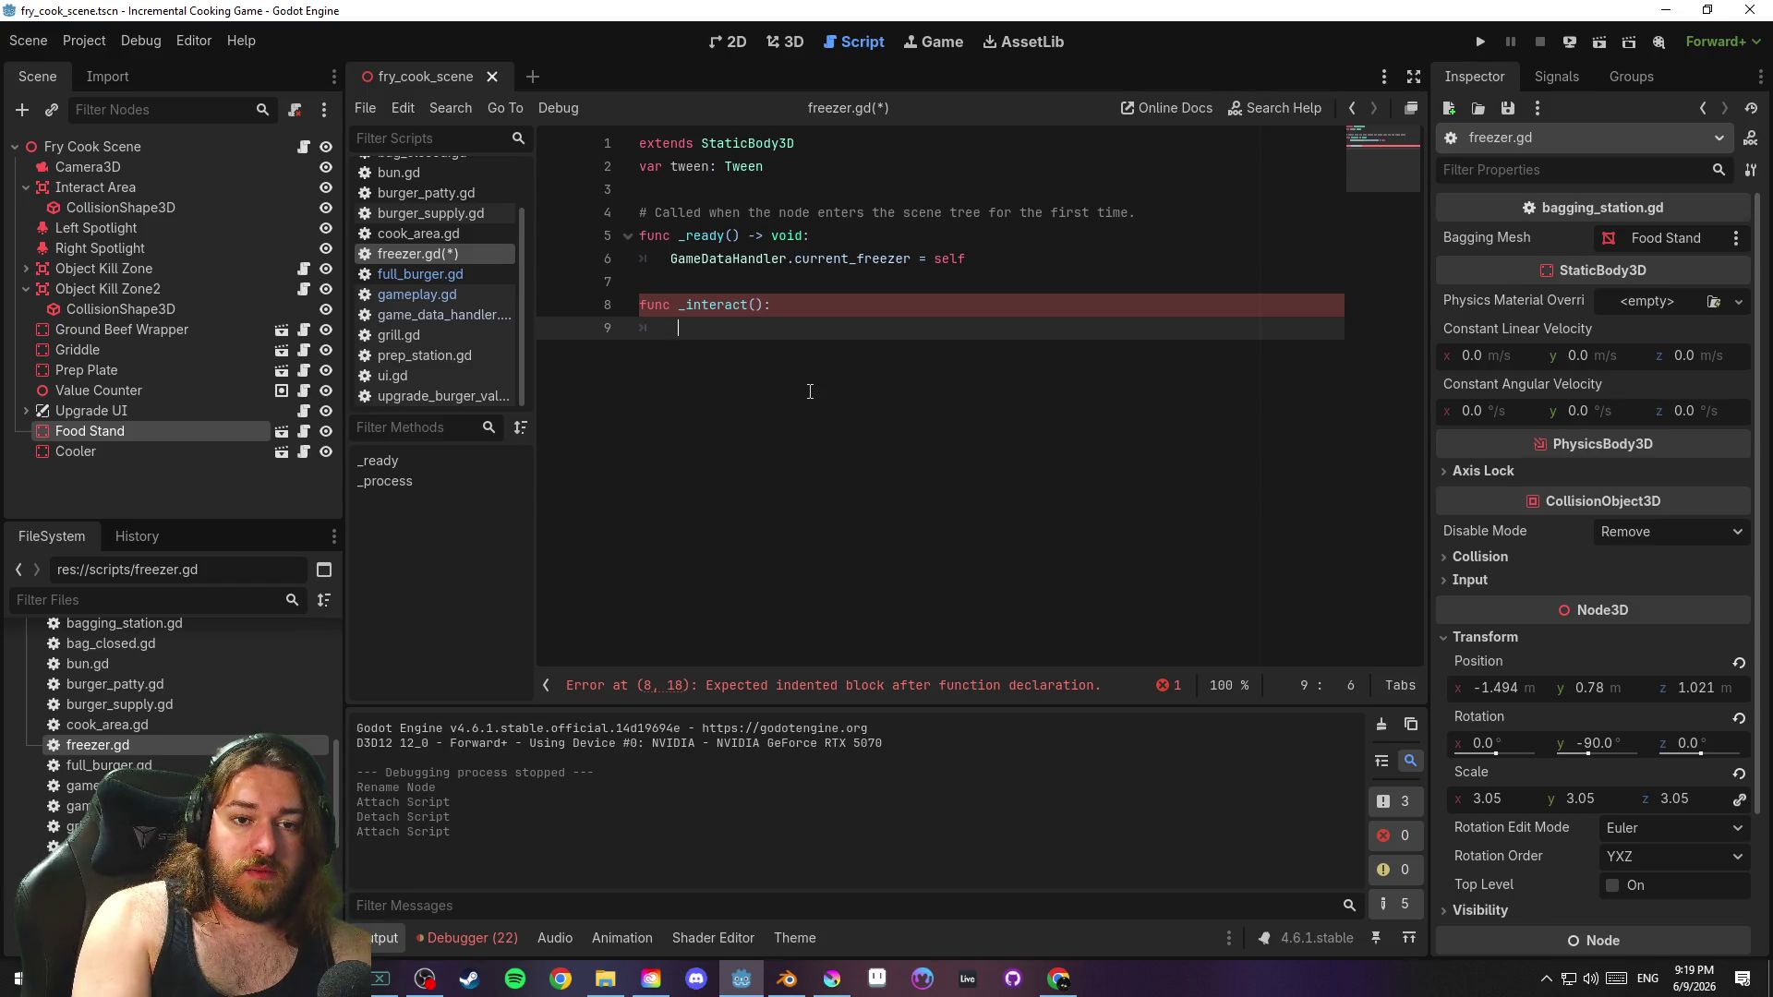
text(if tween:)
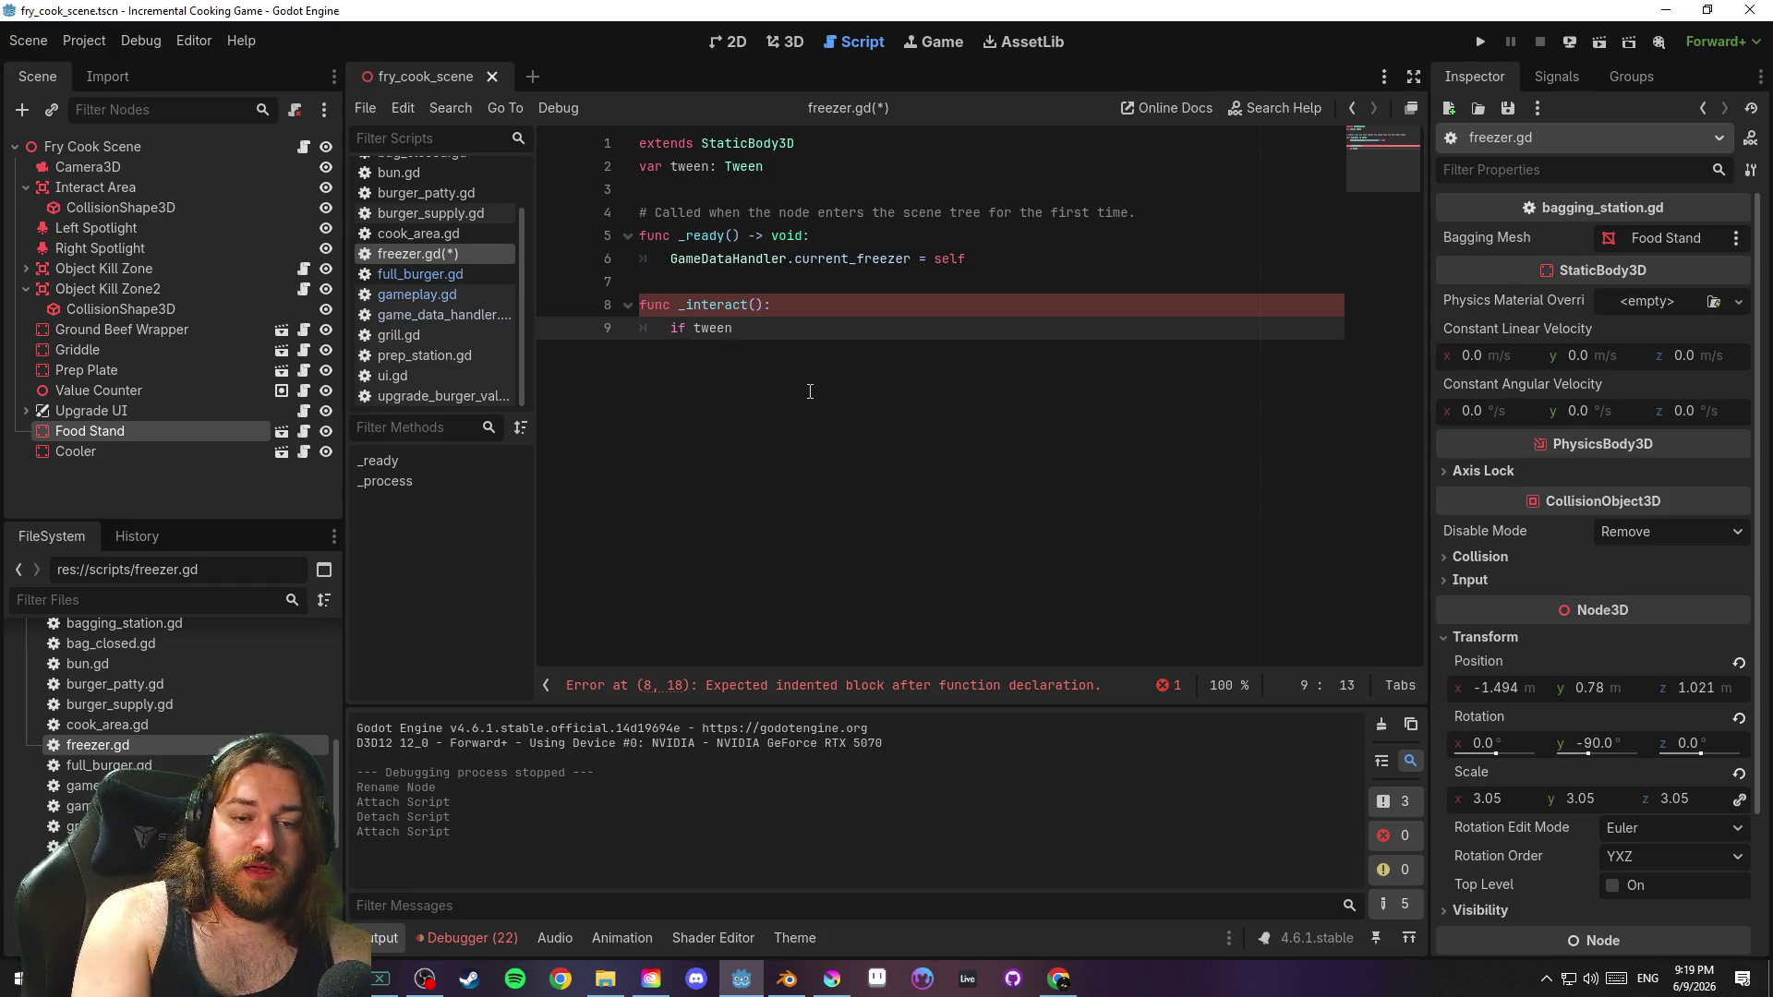
key(Return)
text(tween.kill()
key(Return)
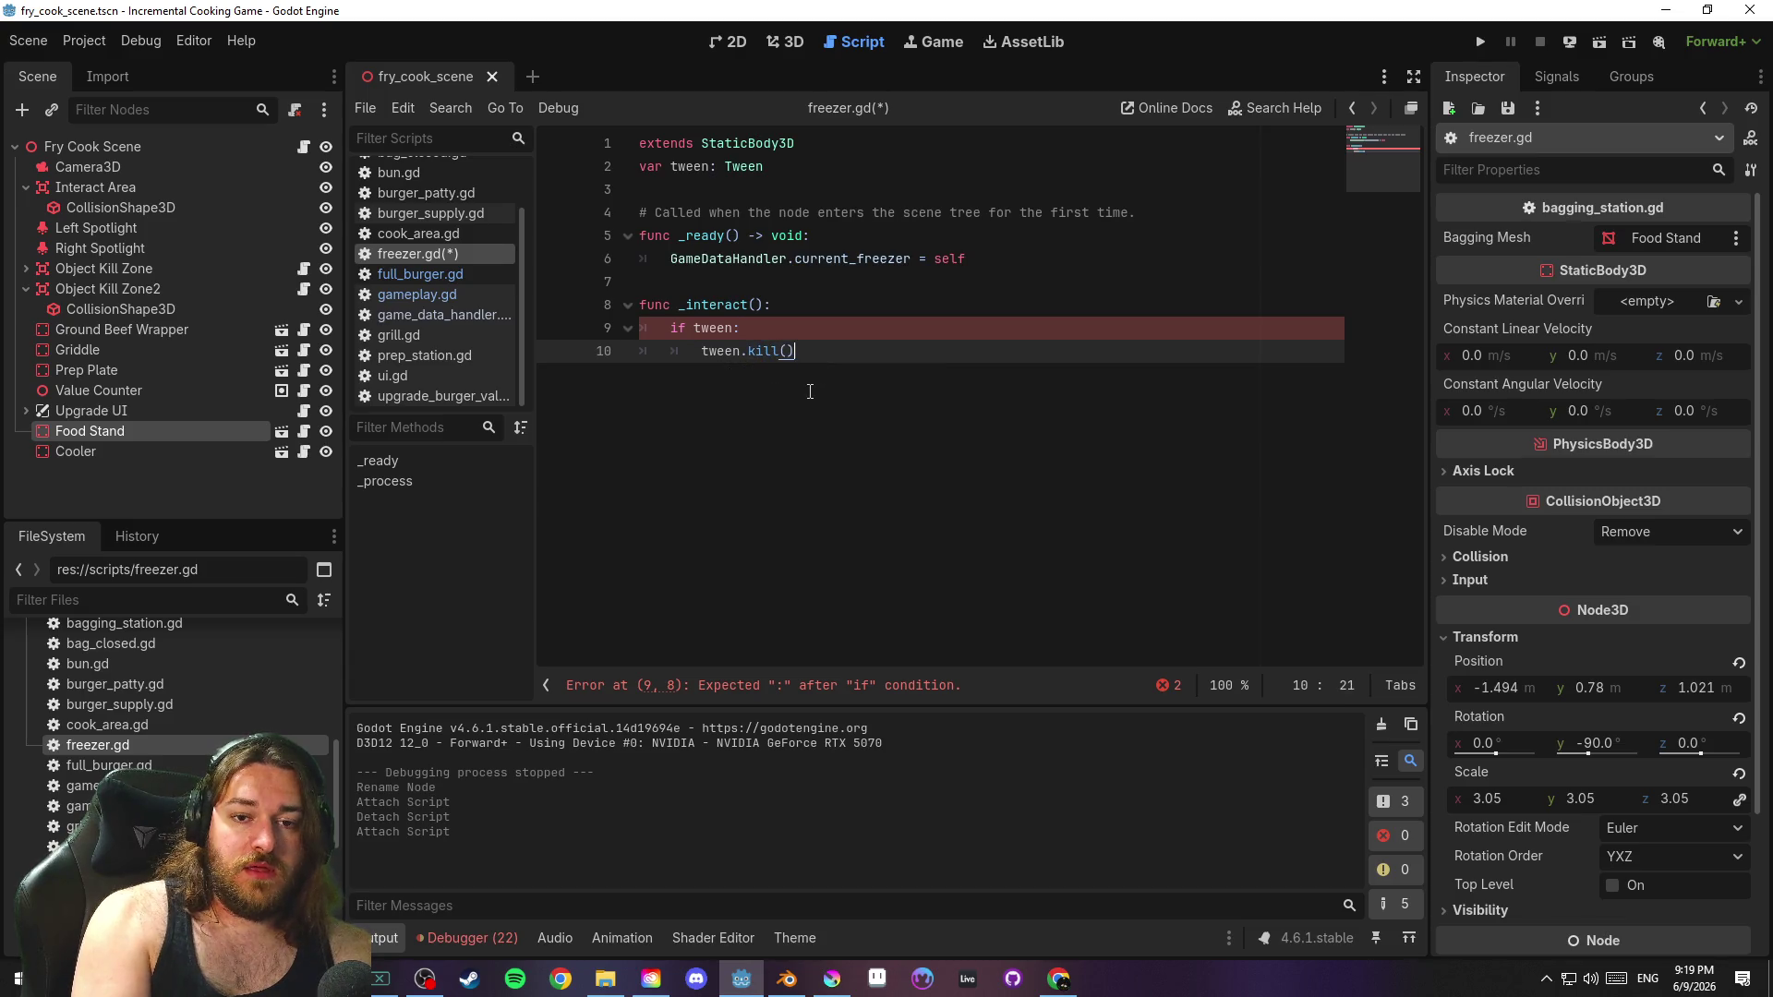
key(Return)
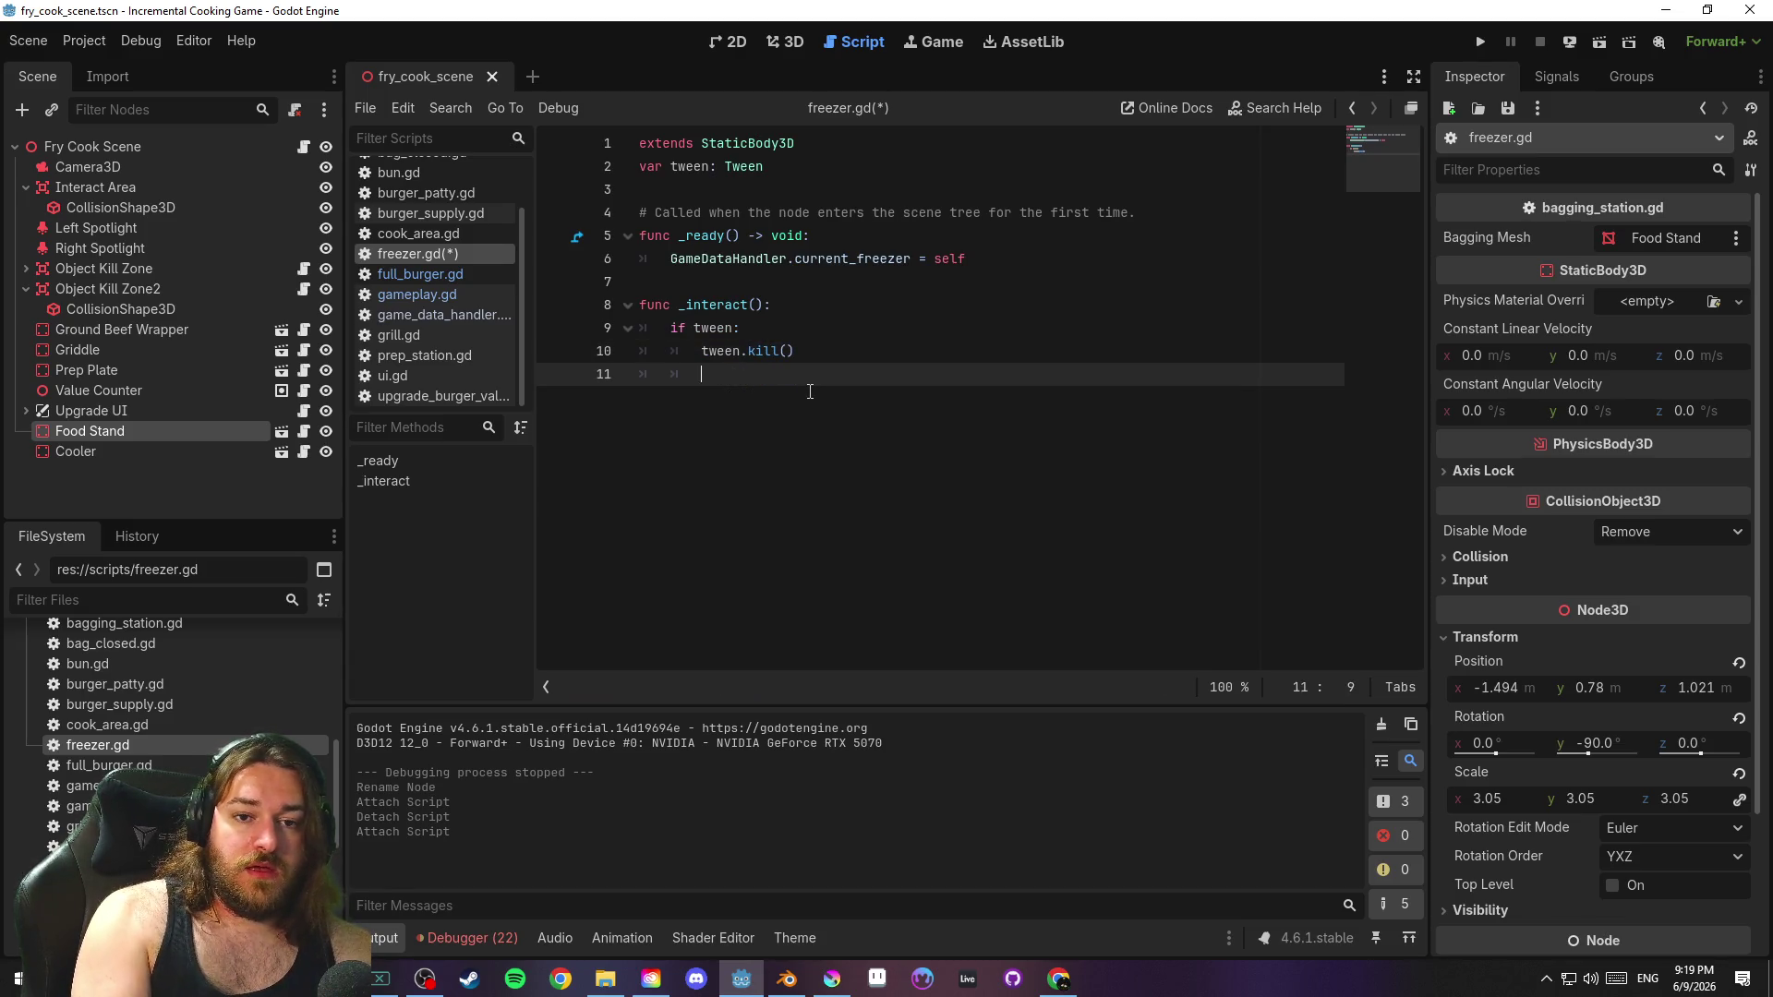
Add tween = create_tween() and begin a tween.tween_property call, then open the Cooler scene
text(tween)
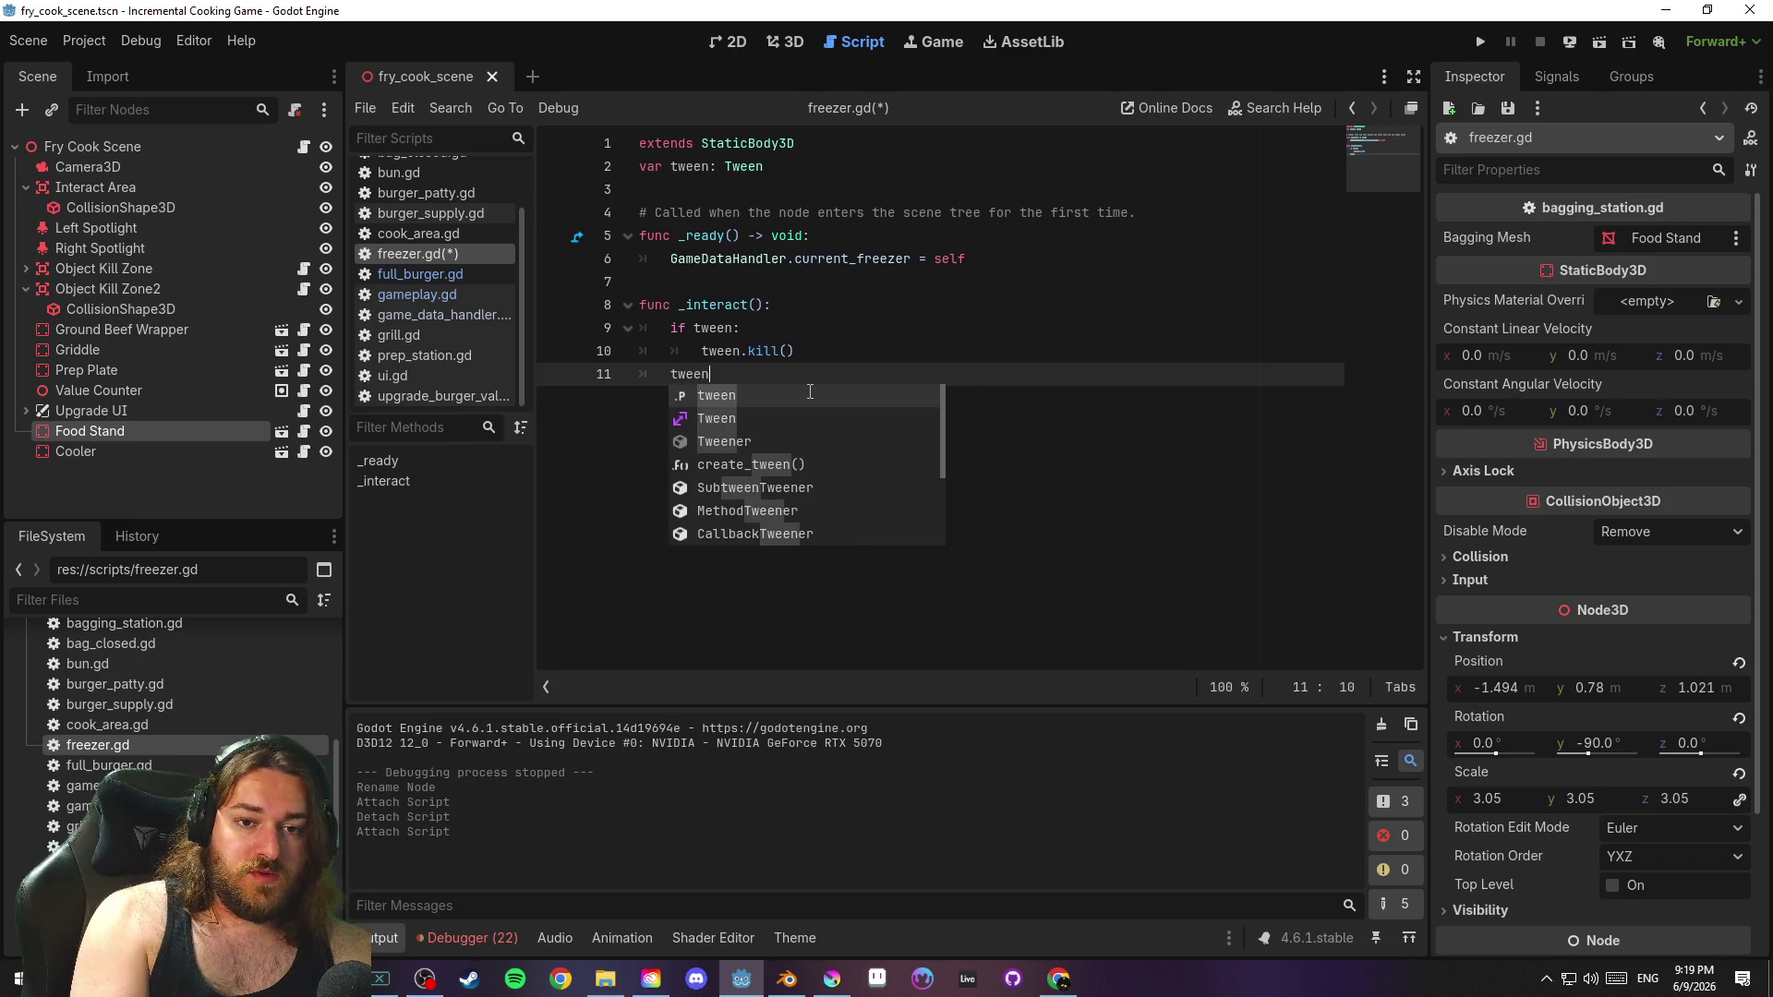
key(BackSpace)
key(BackSpace)
key(BackSpace)
text(tween - )
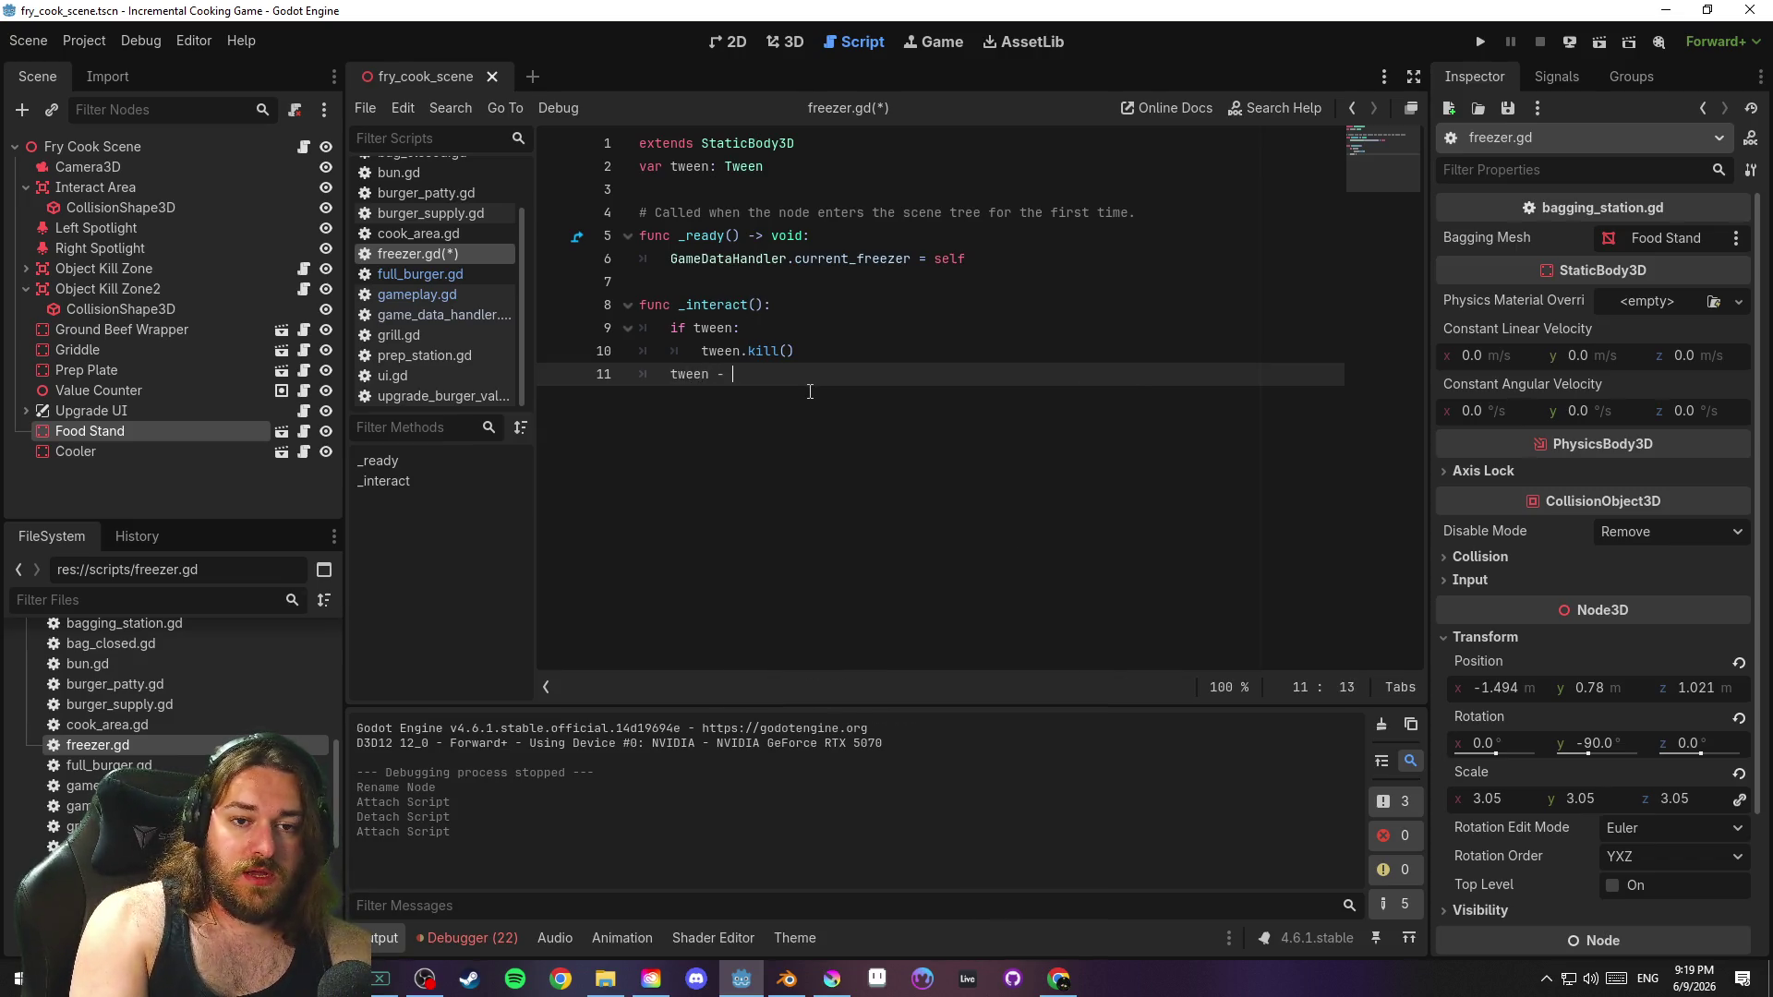
key(BackSpace)
key(BackSpace)
text(= create)
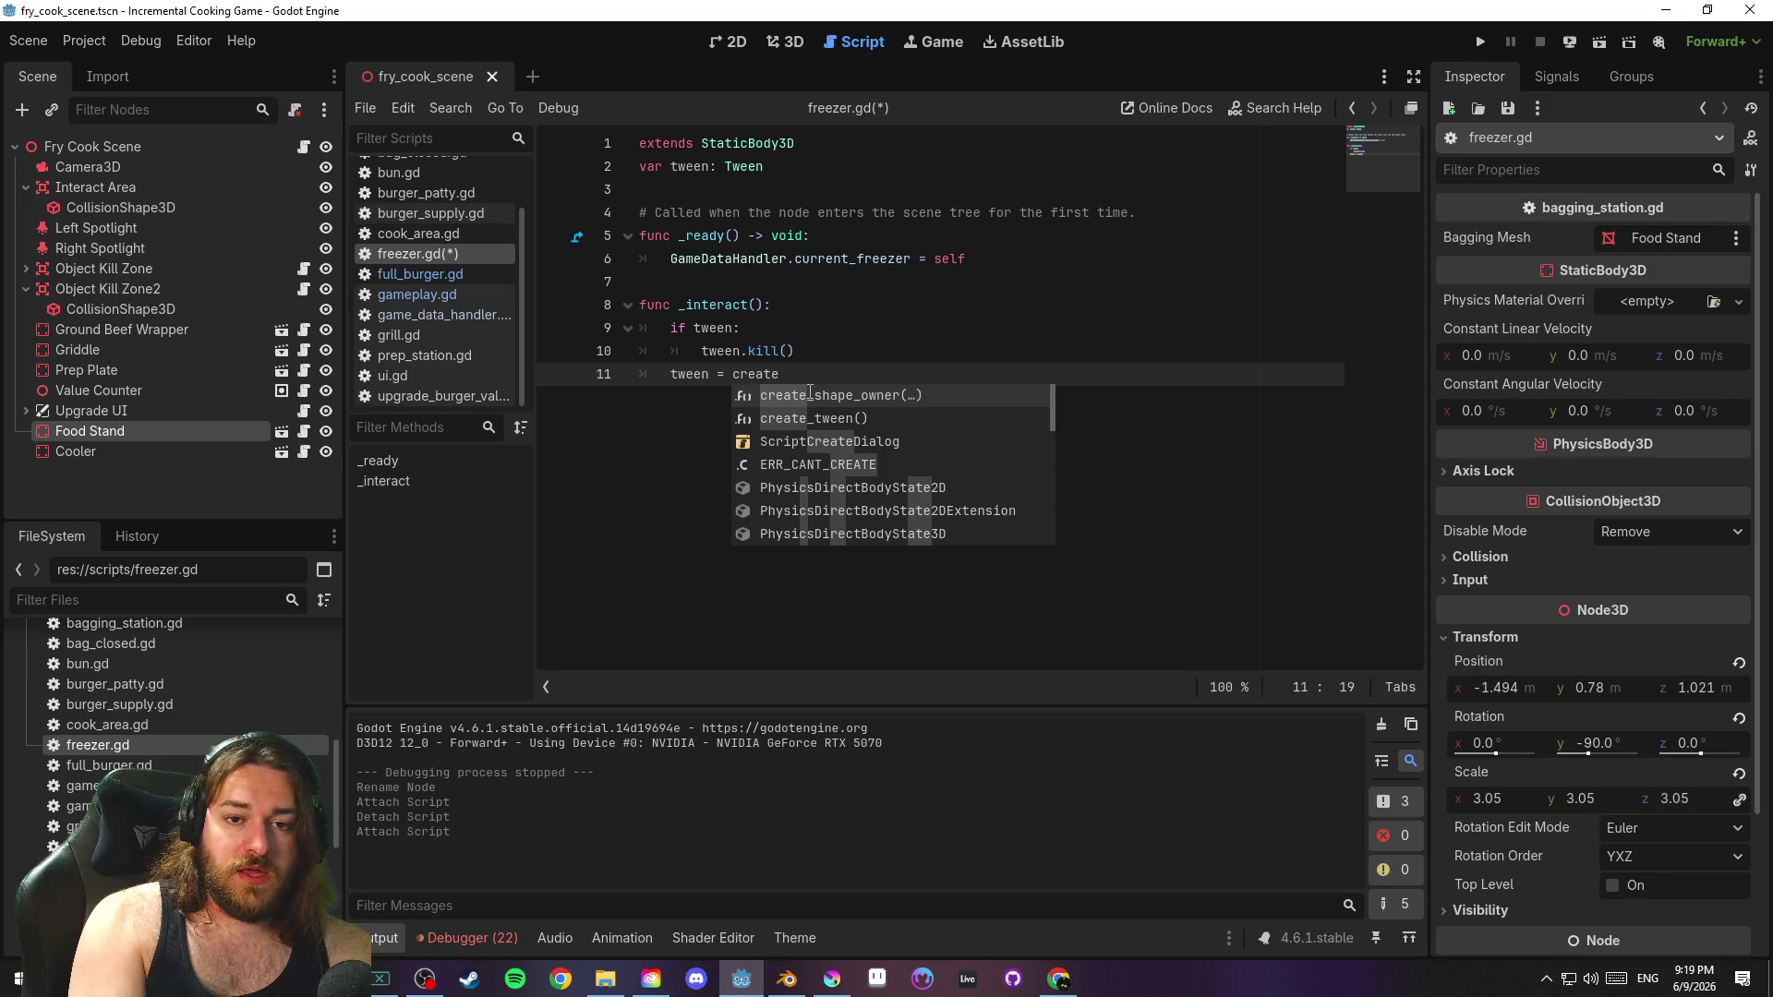
key(Down)
key(Return)
key(Return)
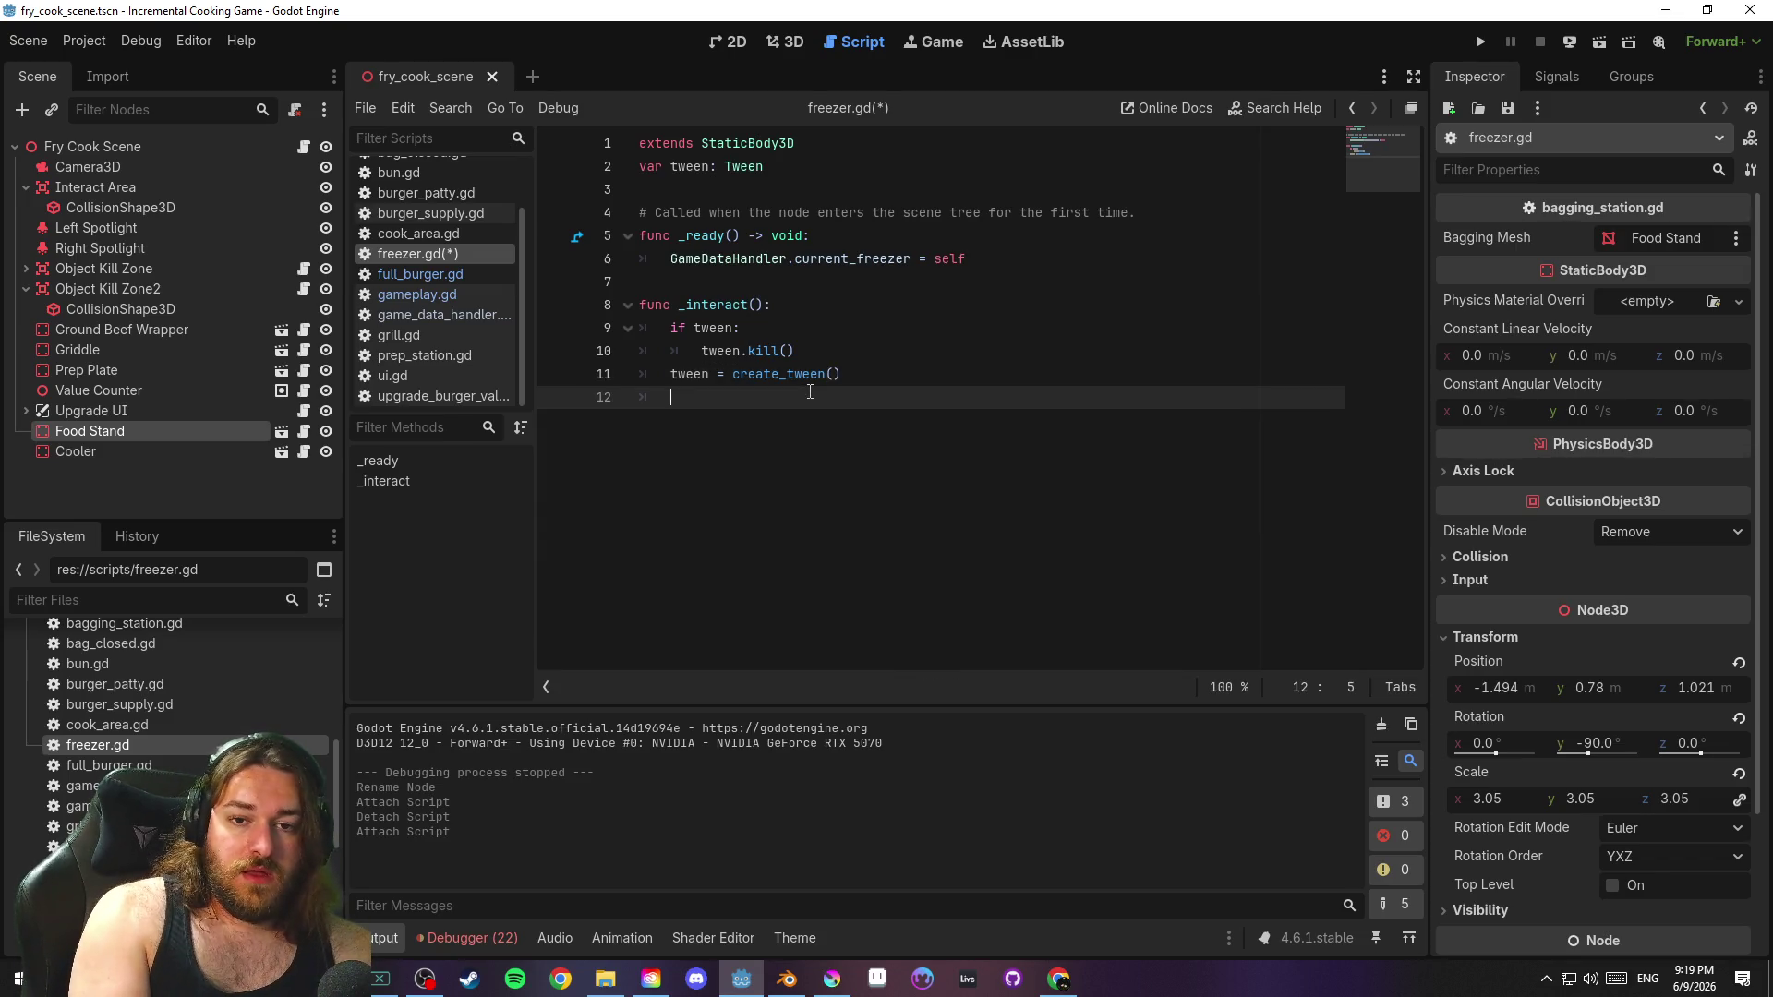
text(tween.tween)
key(Down)
key(Down)
key(Down)
key(Return)
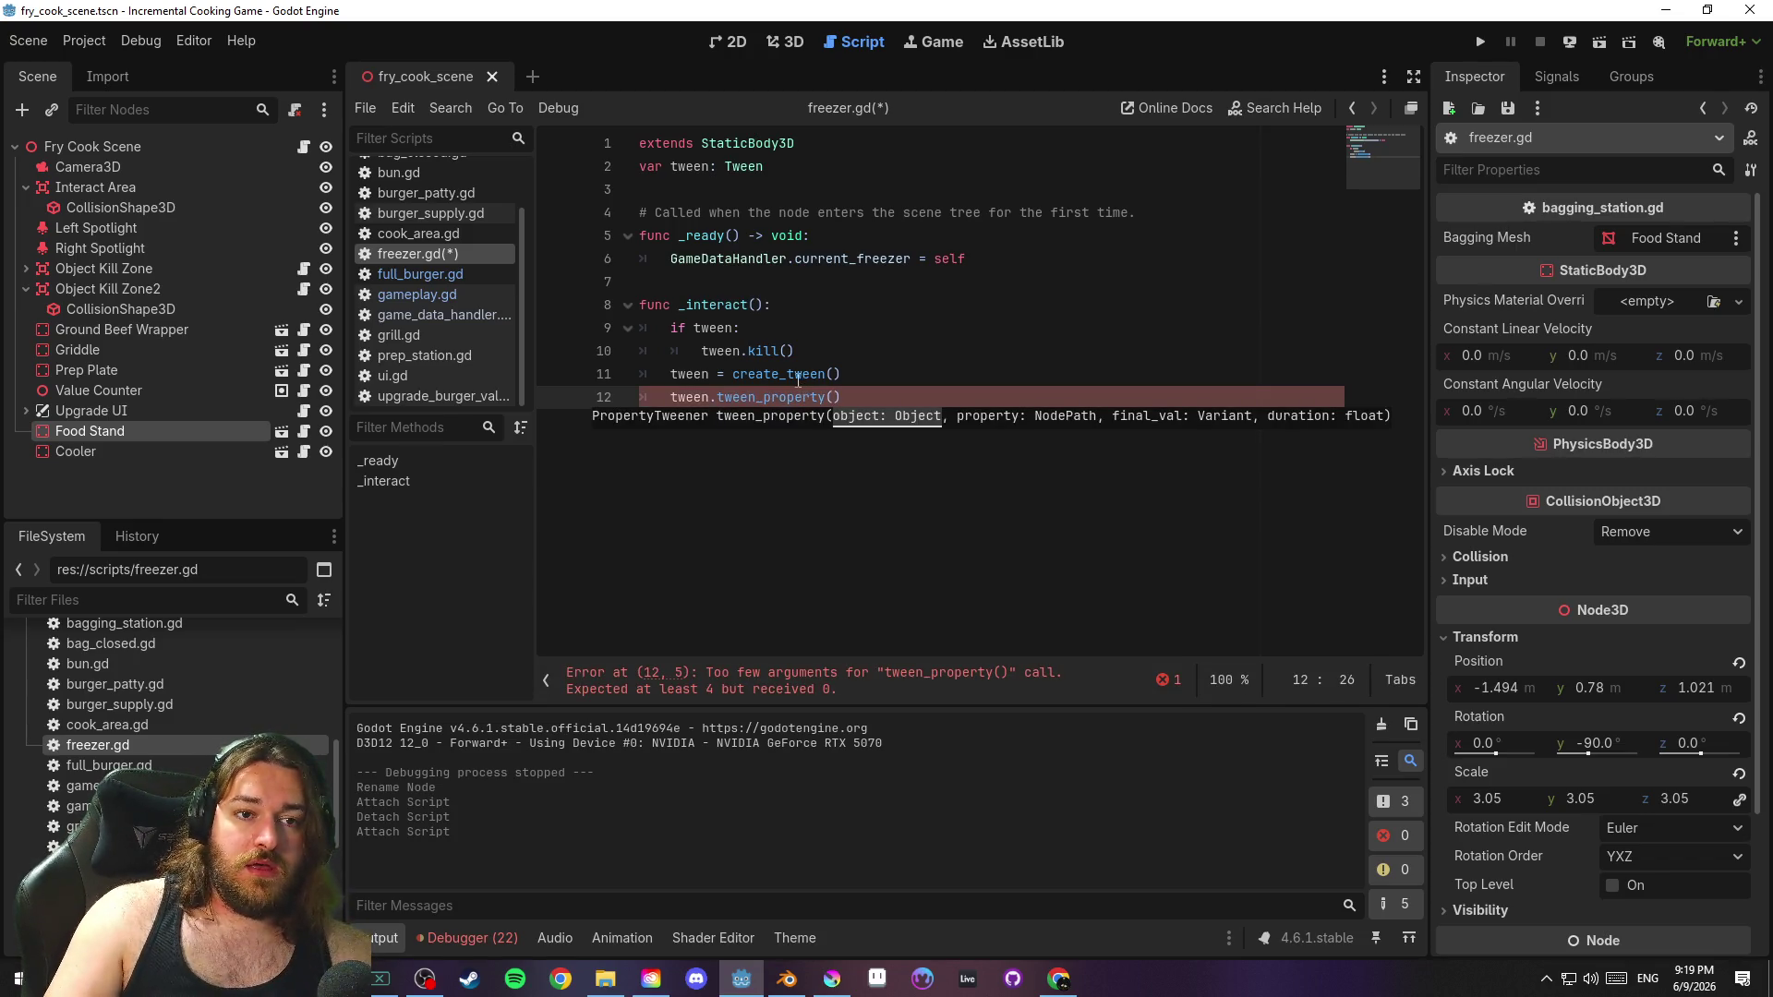
click(282, 453)
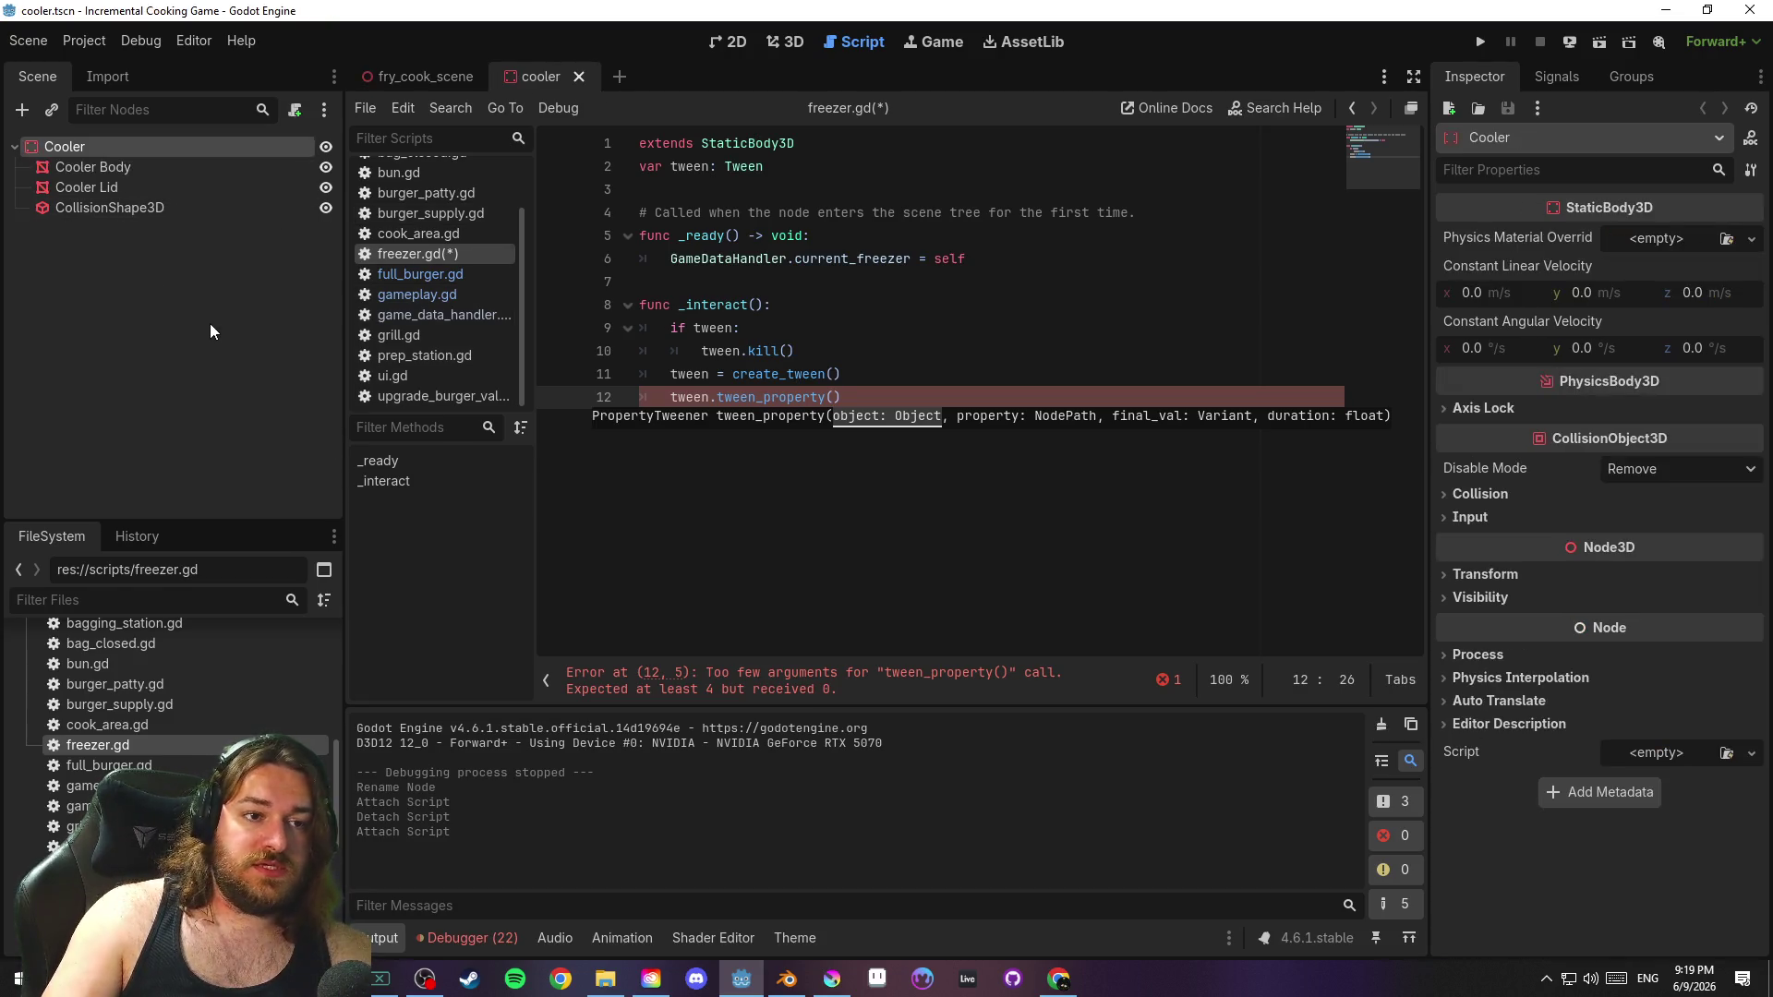
Close the tween_property() call and add var freezer_door: Node3D below the tween declaration, saving
text())
key(ctrl+s)
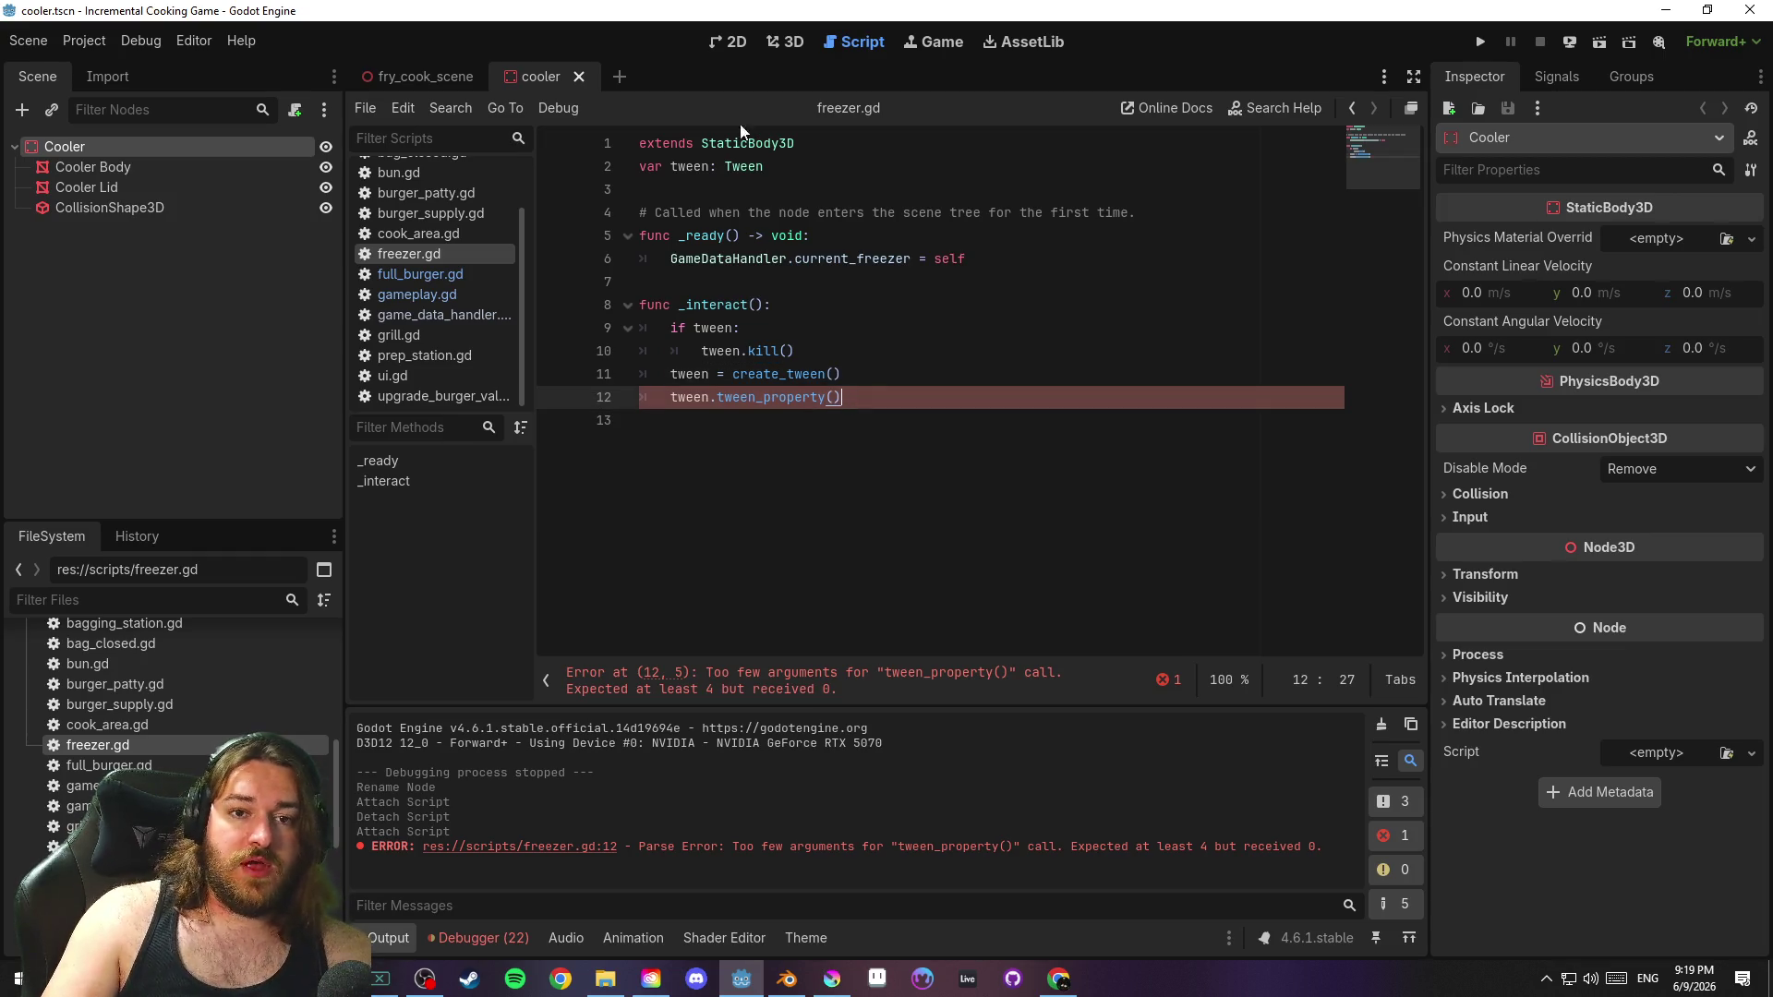
click(789, 161)
key(Return)
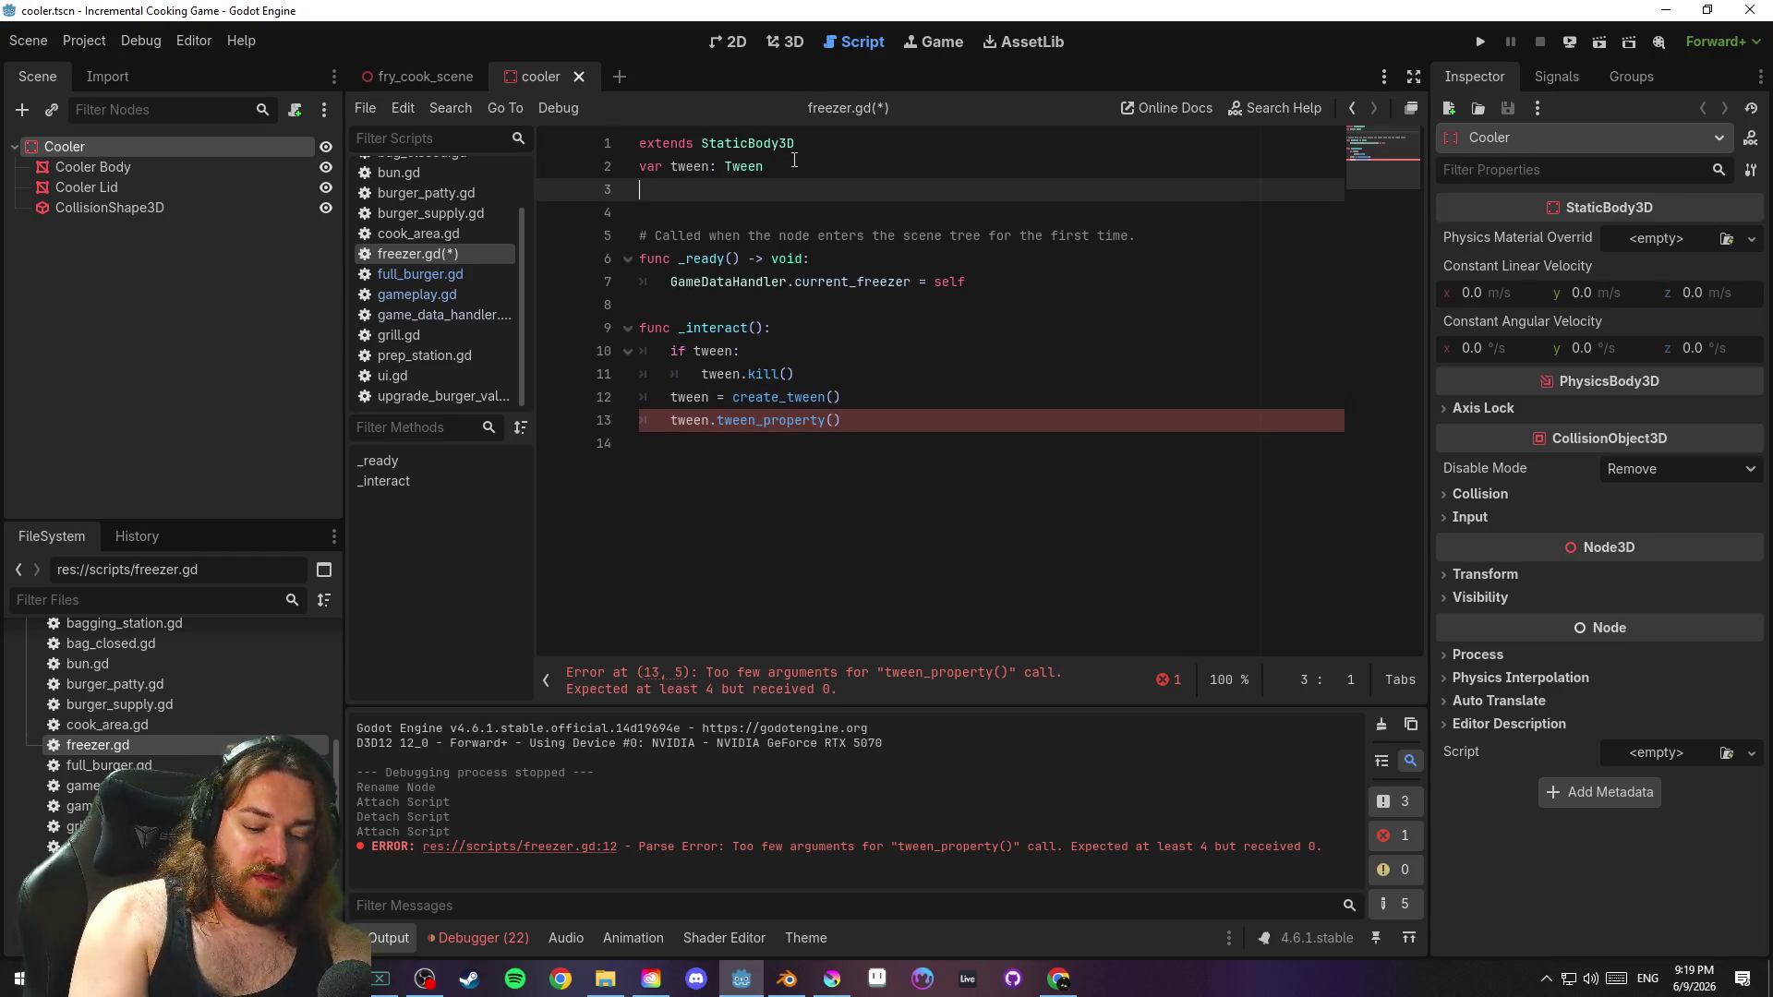
text(var freezer)
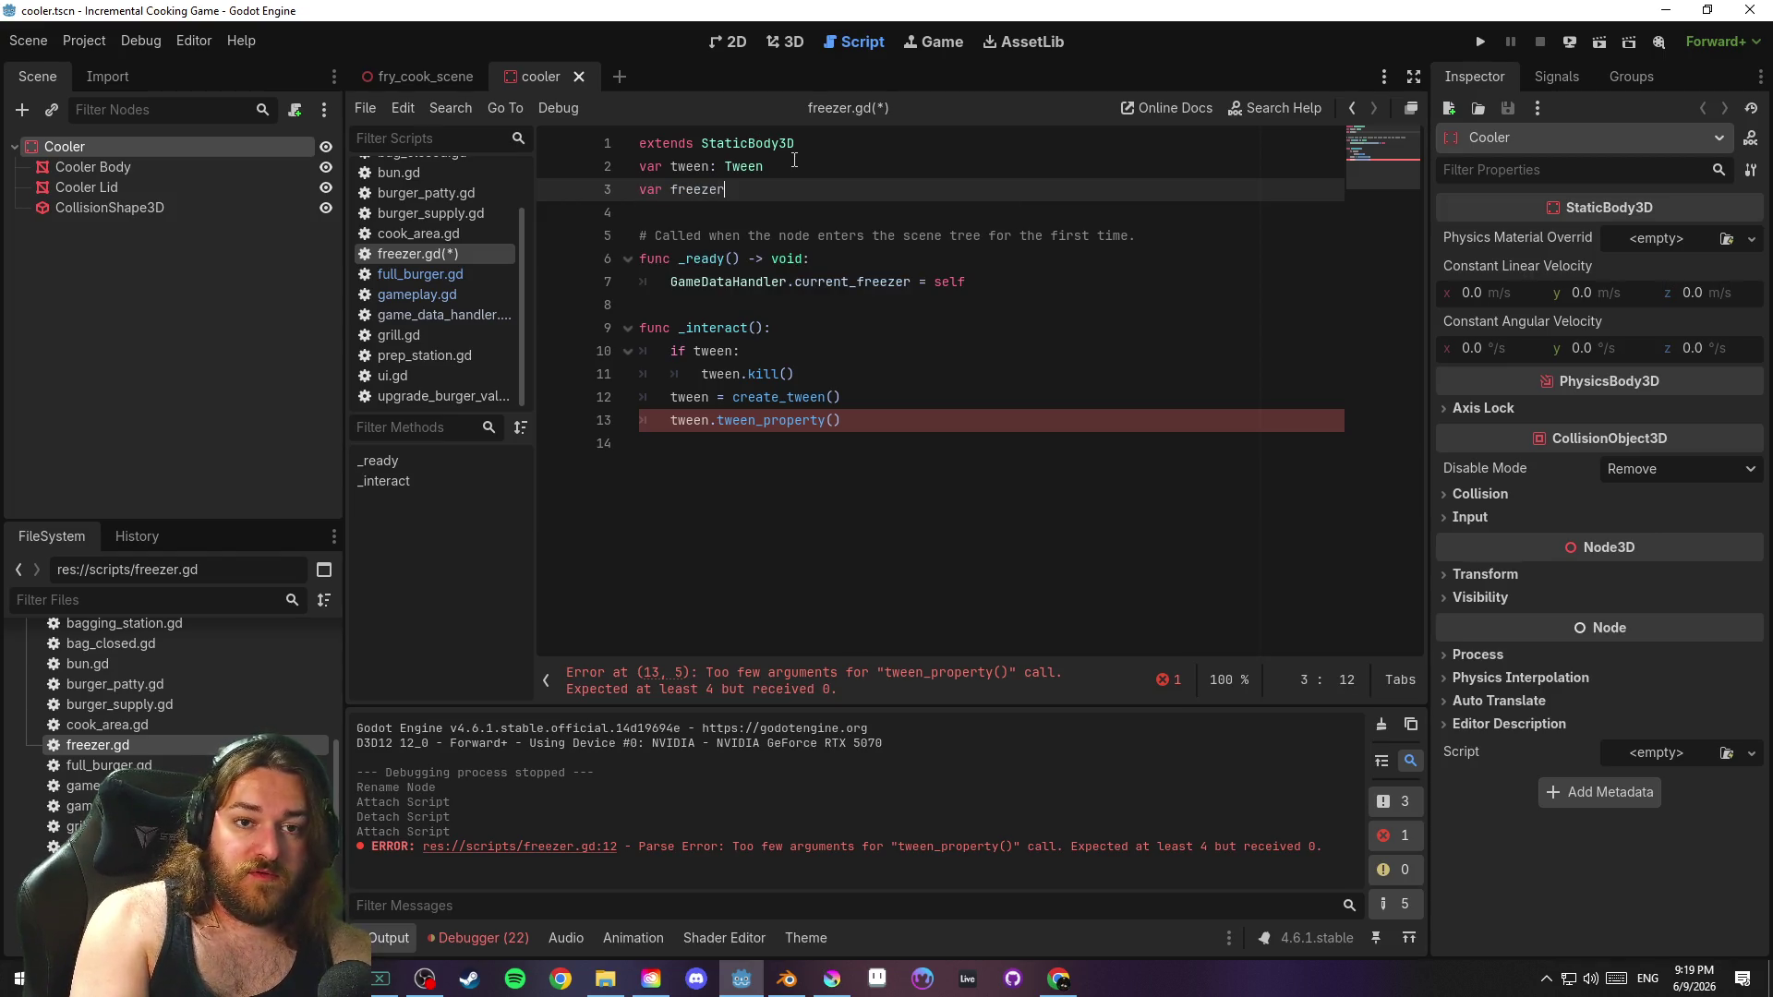
text(_door)
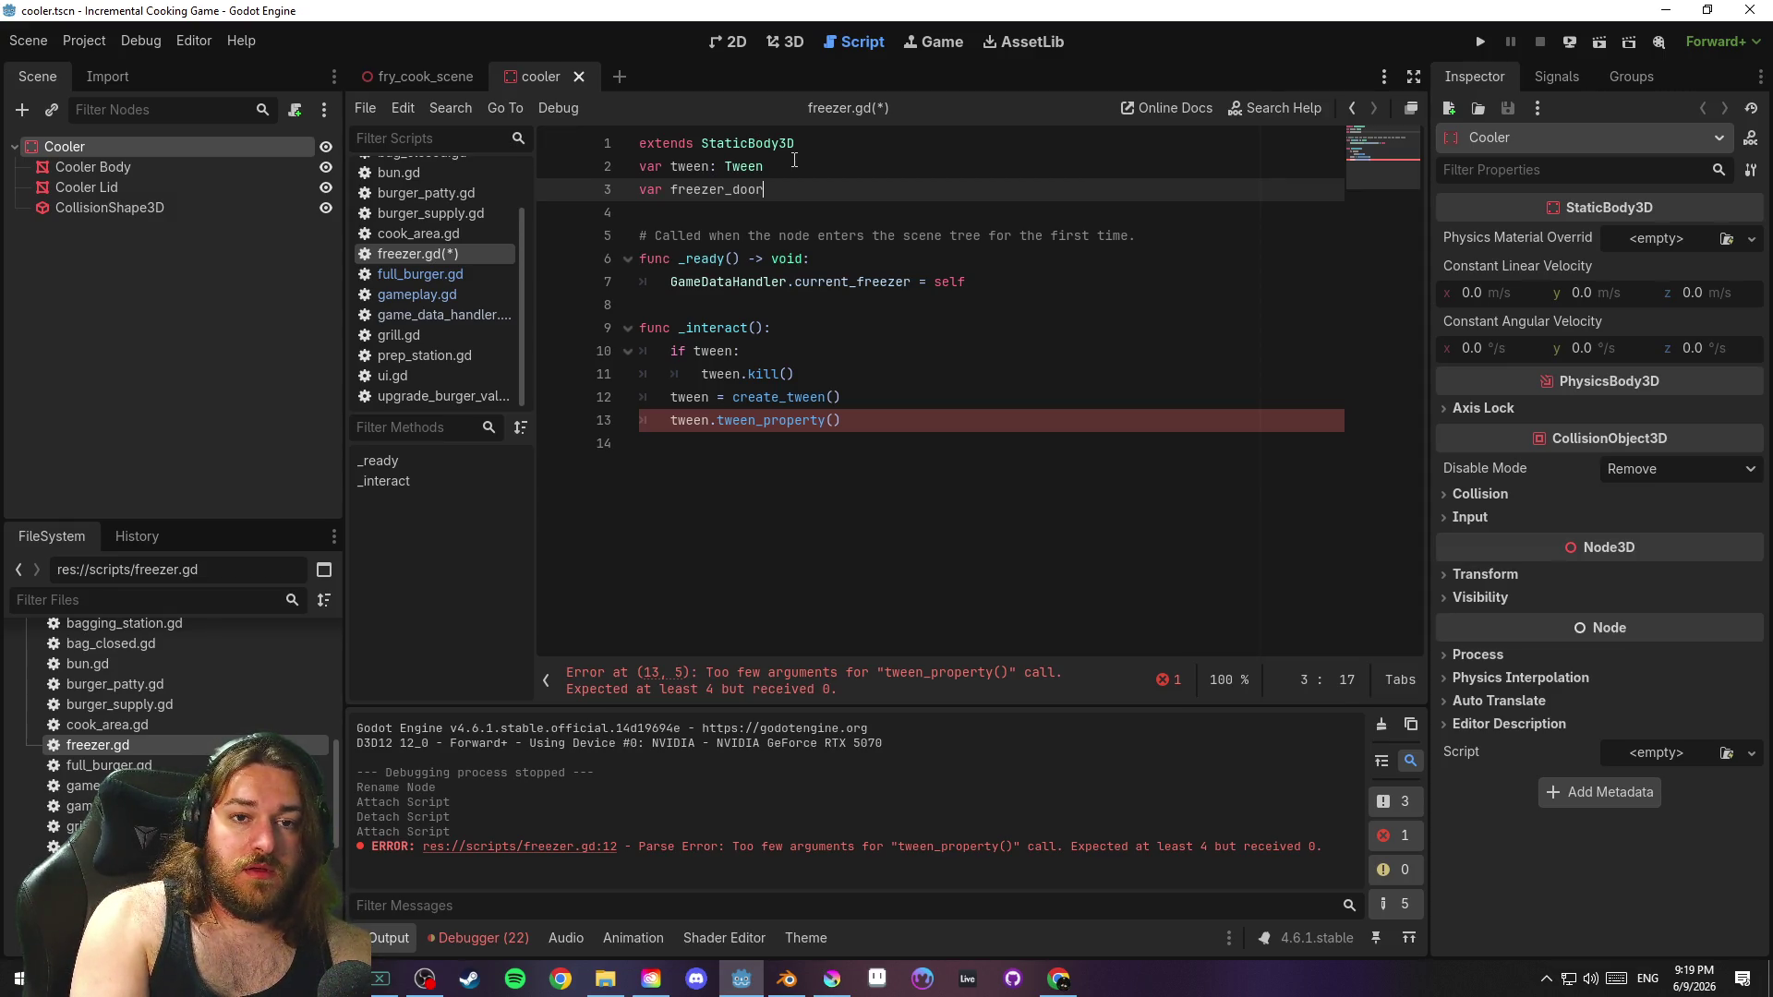
text(: Node3D)
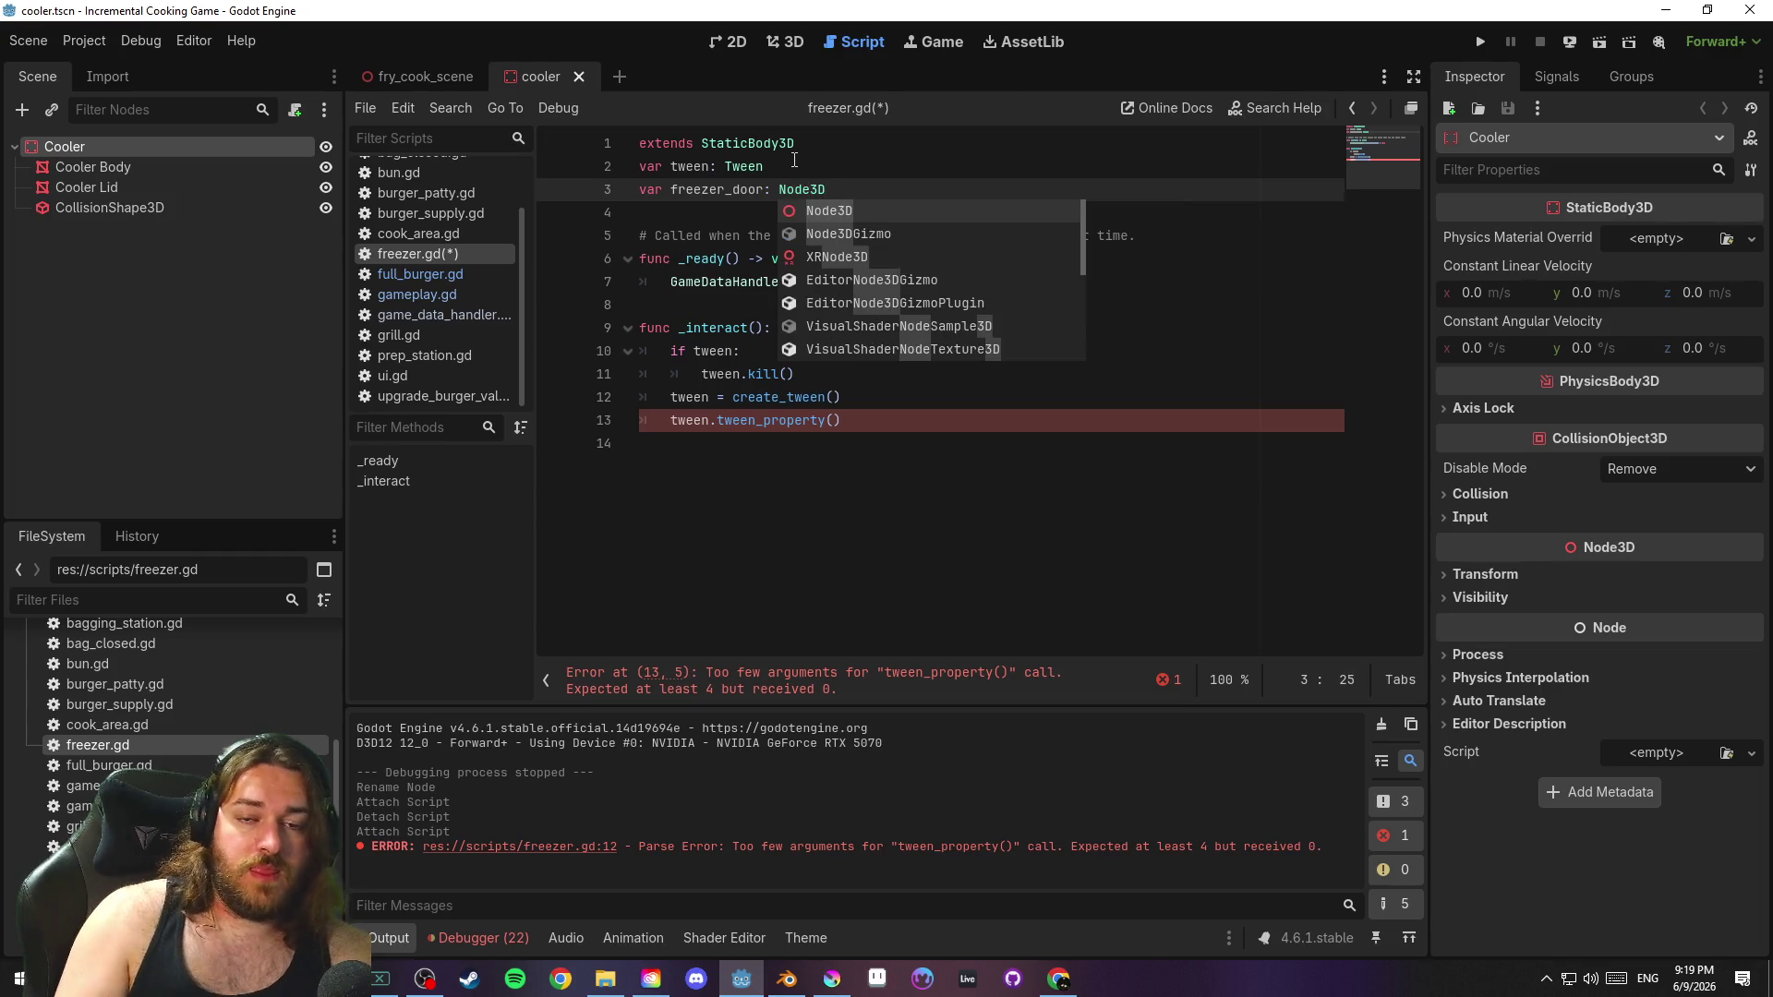
key(Escape)
key(ctrl+s)
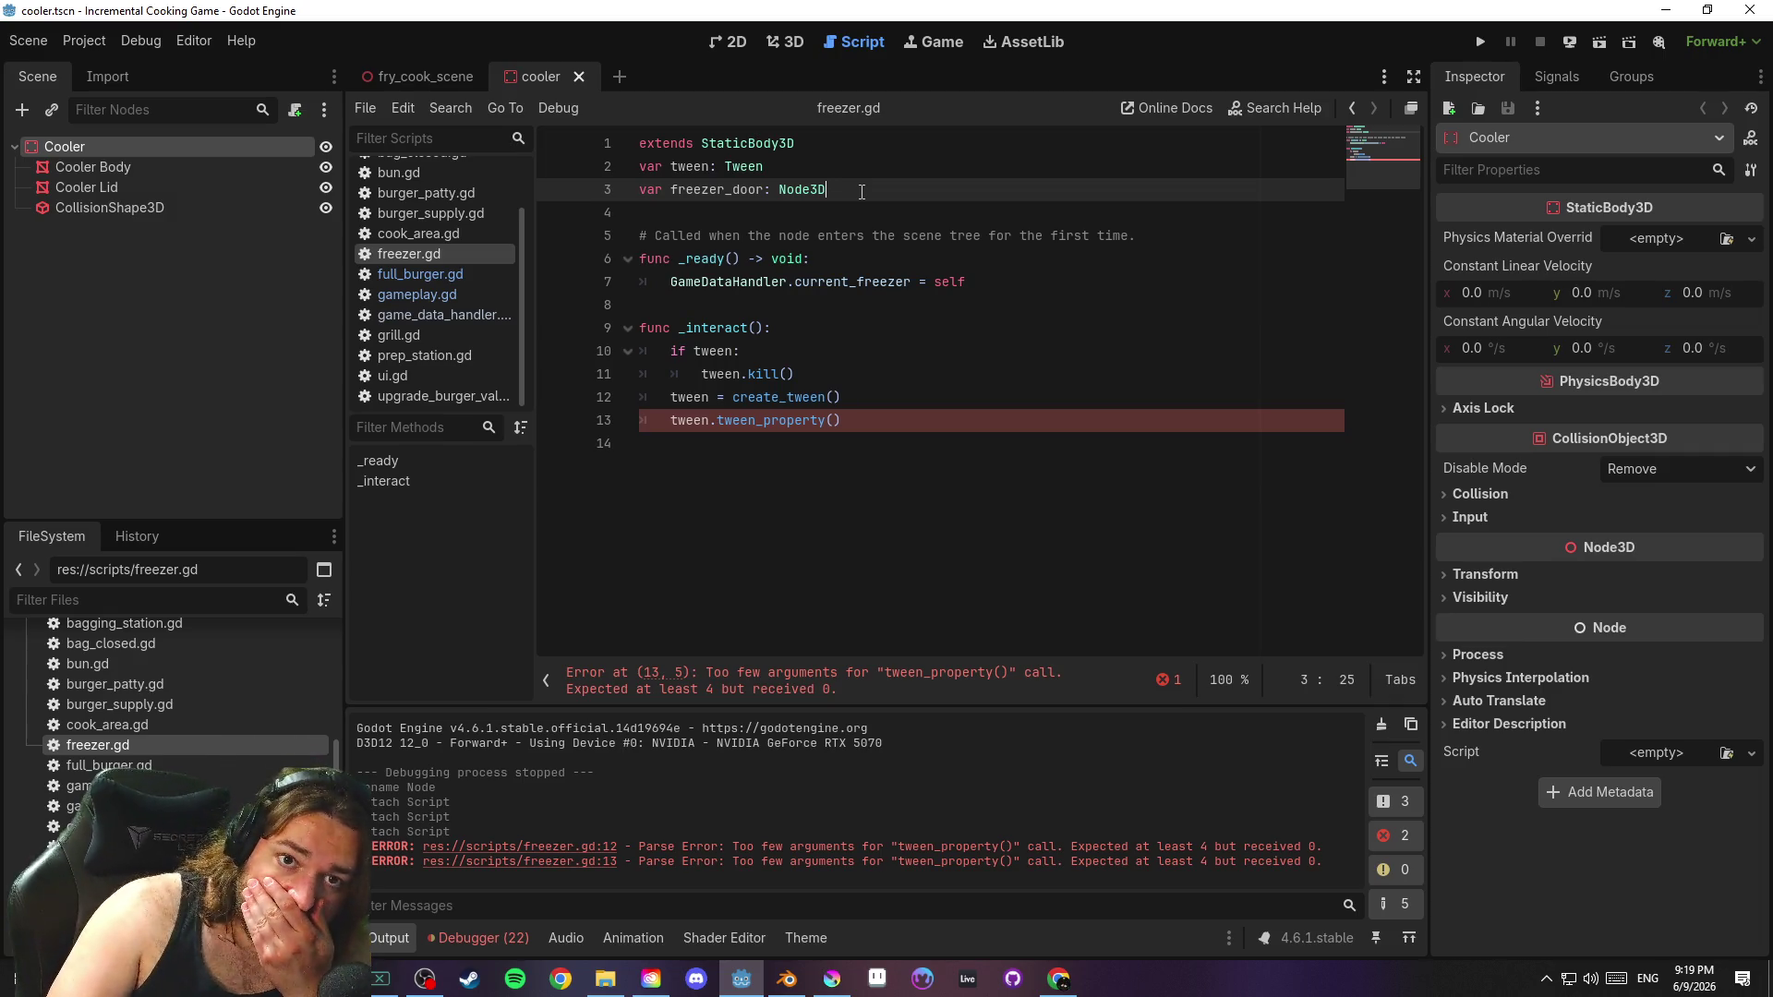
click(847, 159)
Click through the variable lines and save the current scene twice from the Scene menu
click(868, 189)
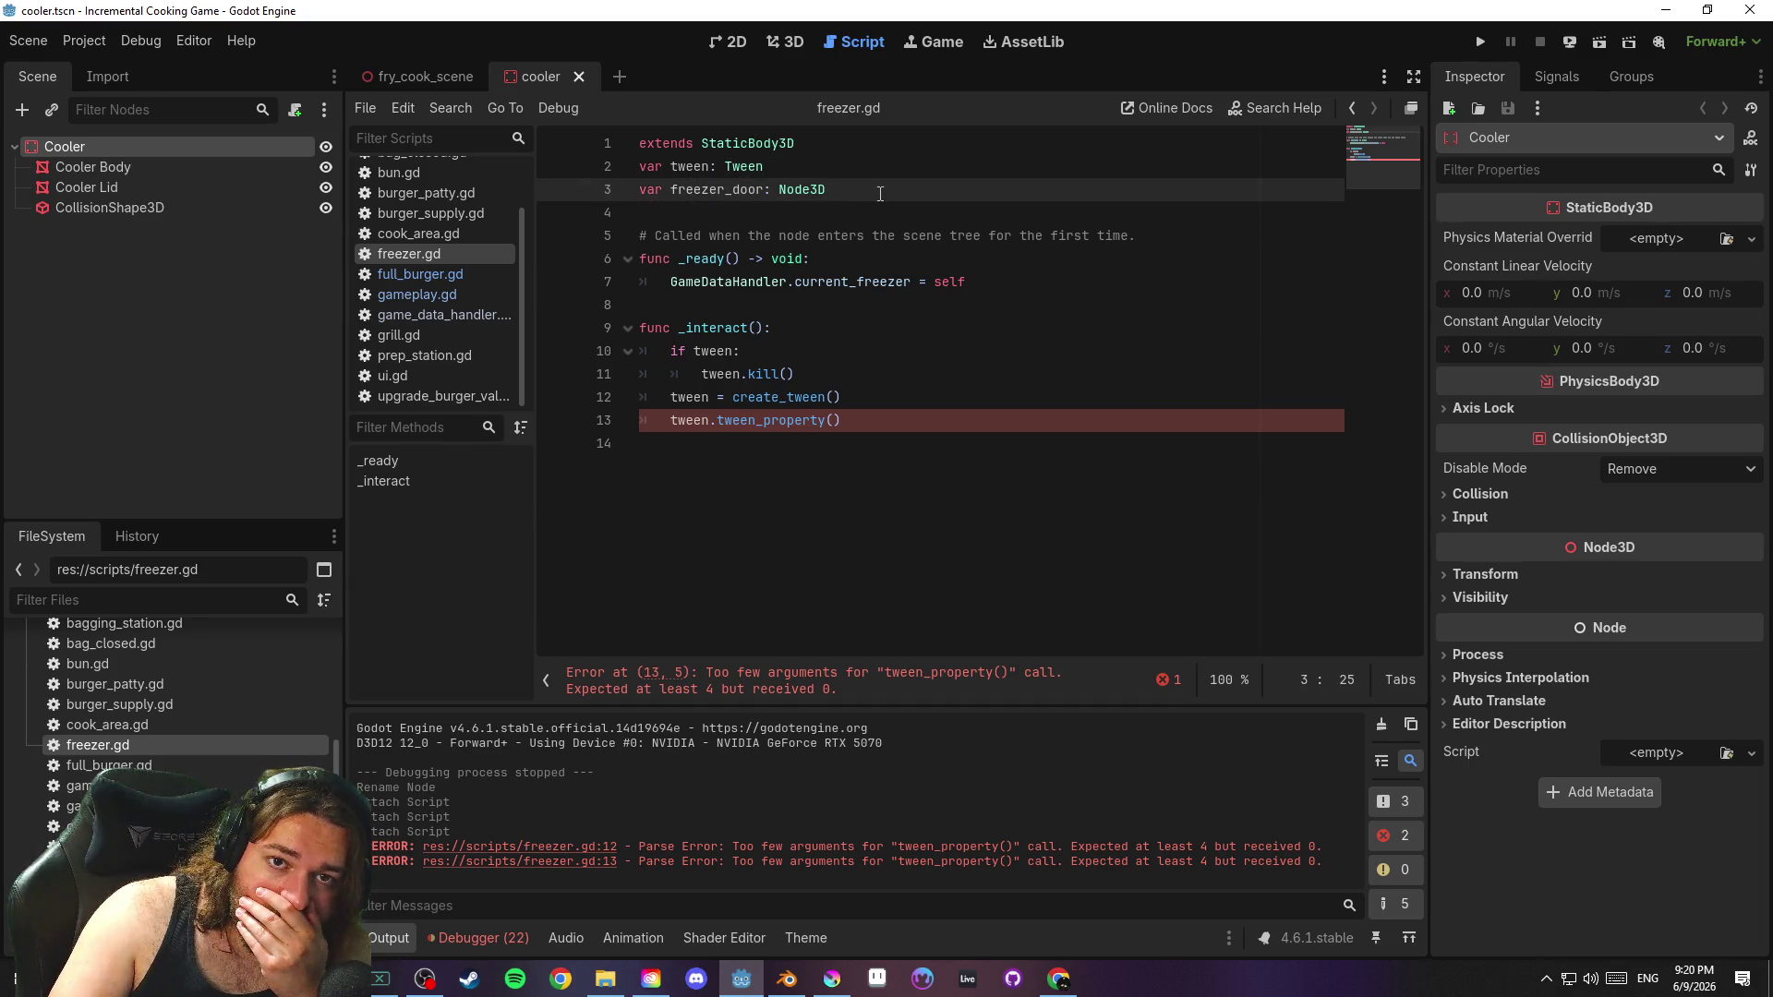
click(857, 167)
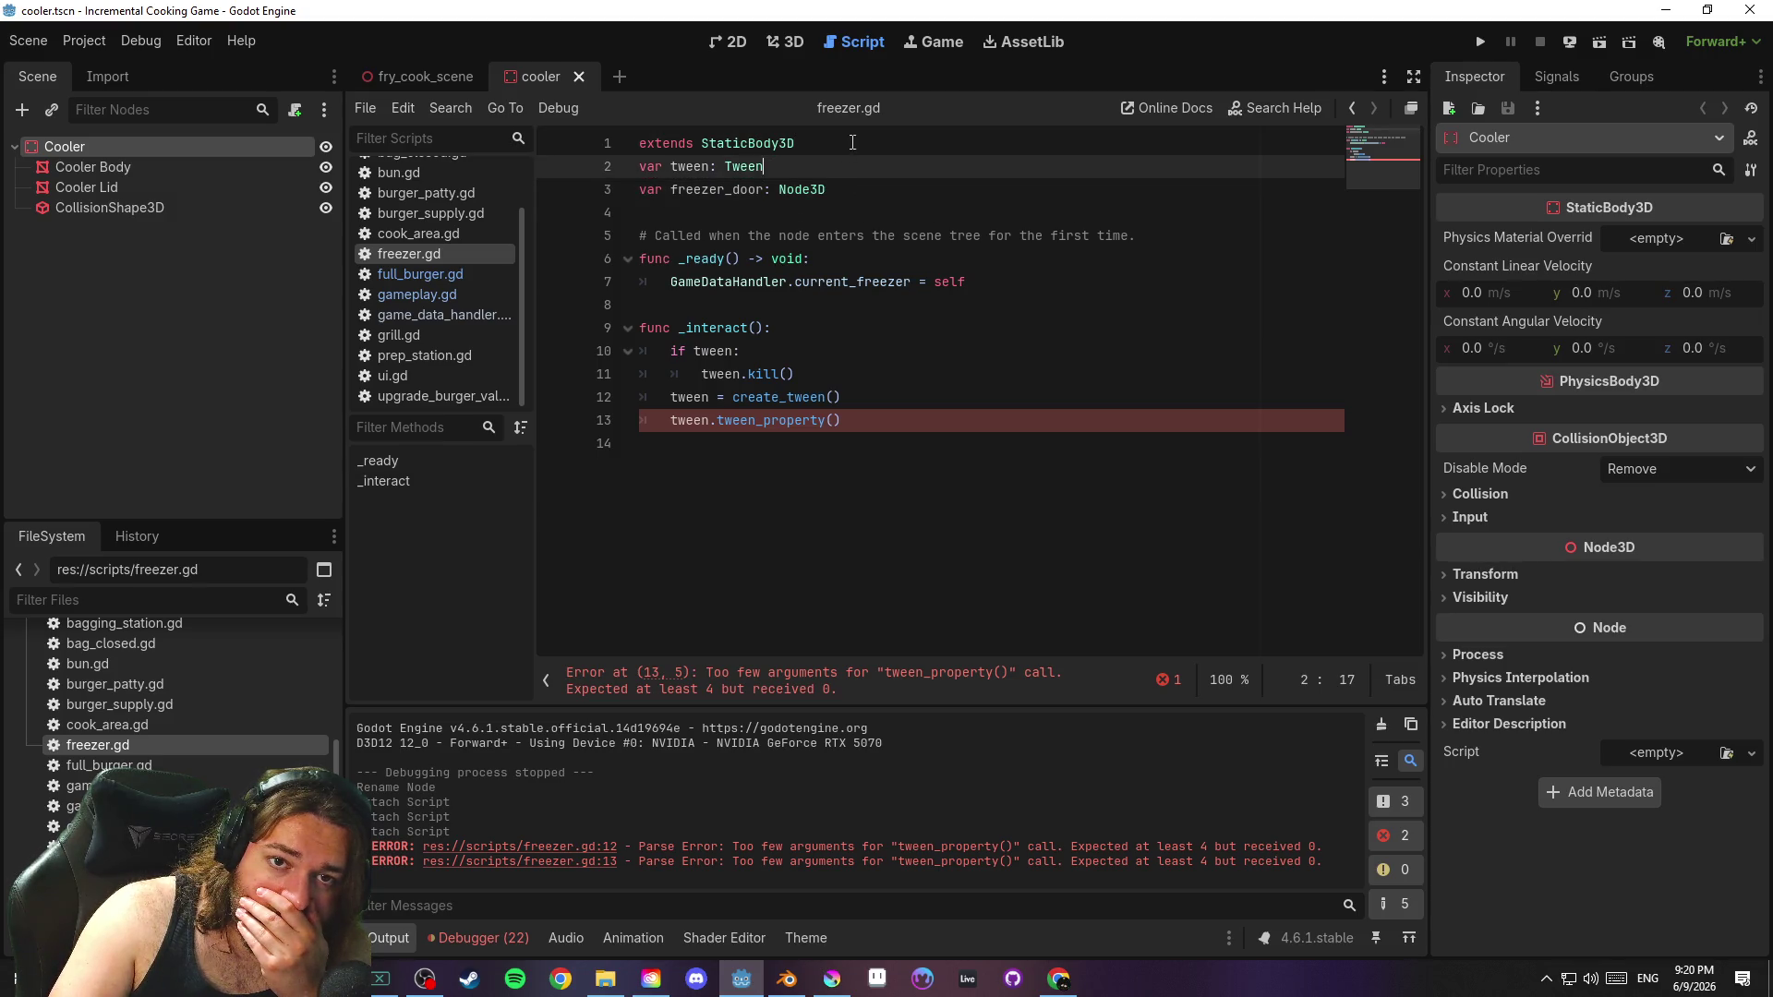
click(861, 146)
click(862, 166)
click(863, 190)
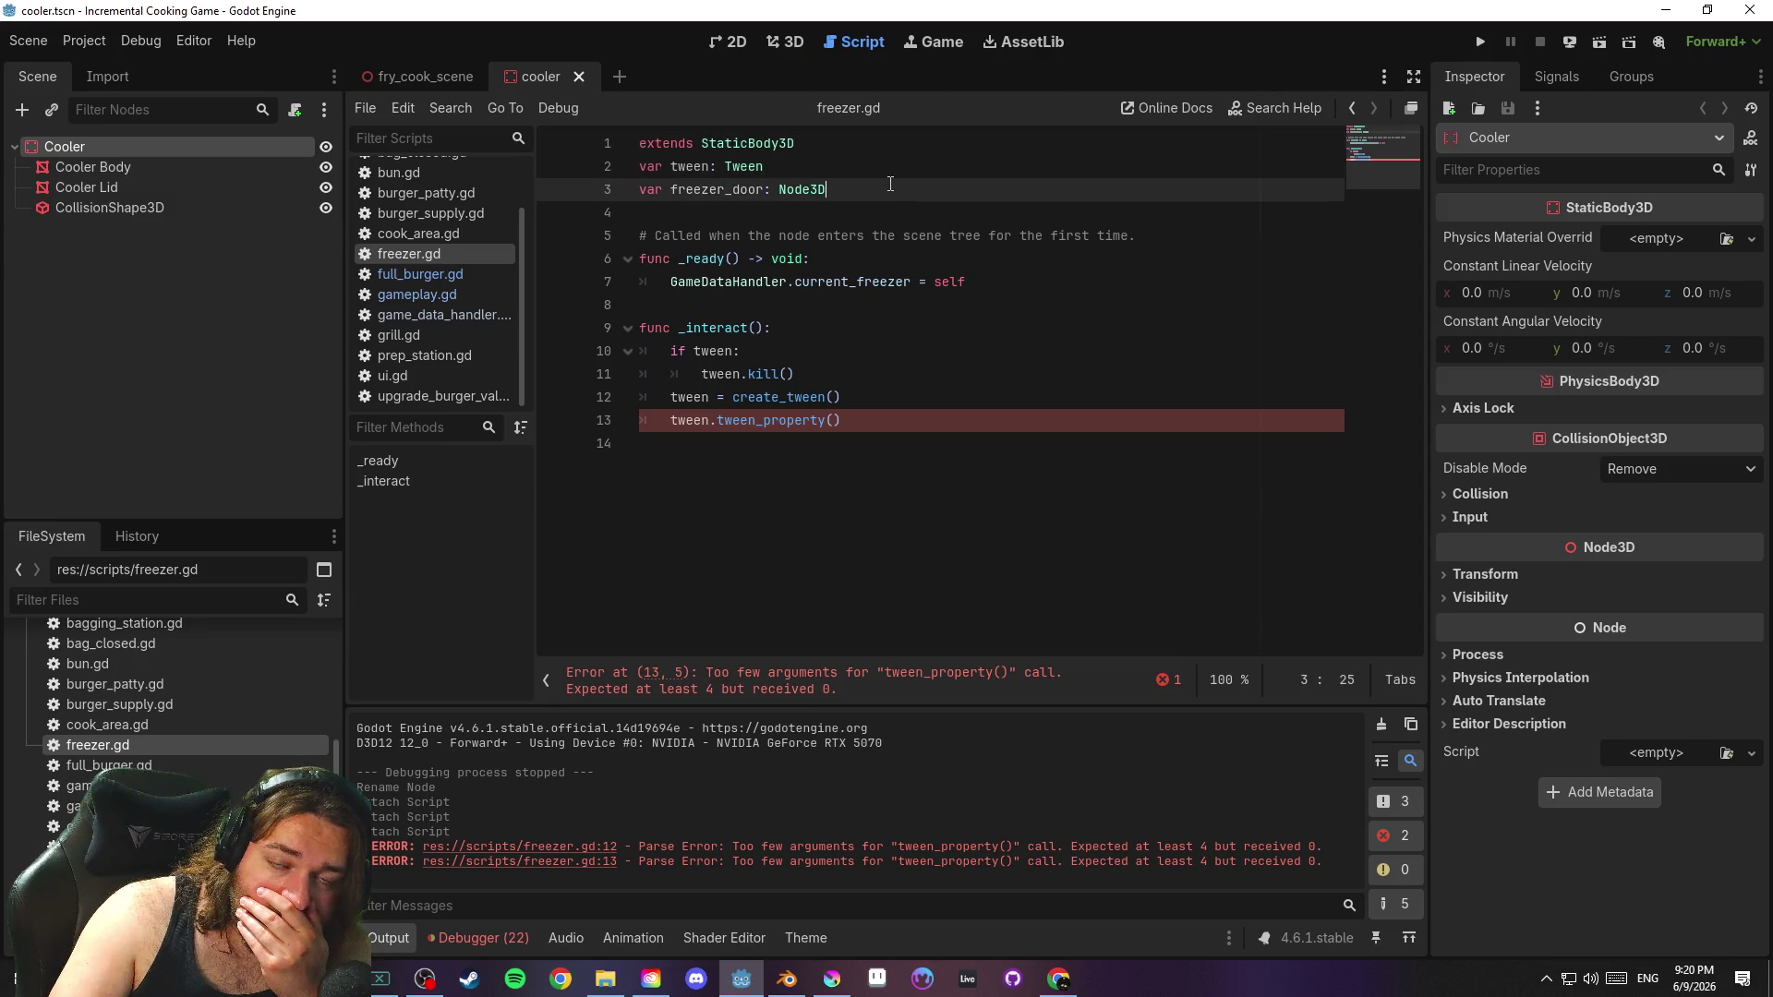
click(27, 41)
click(183, 181)
click(875, 168)
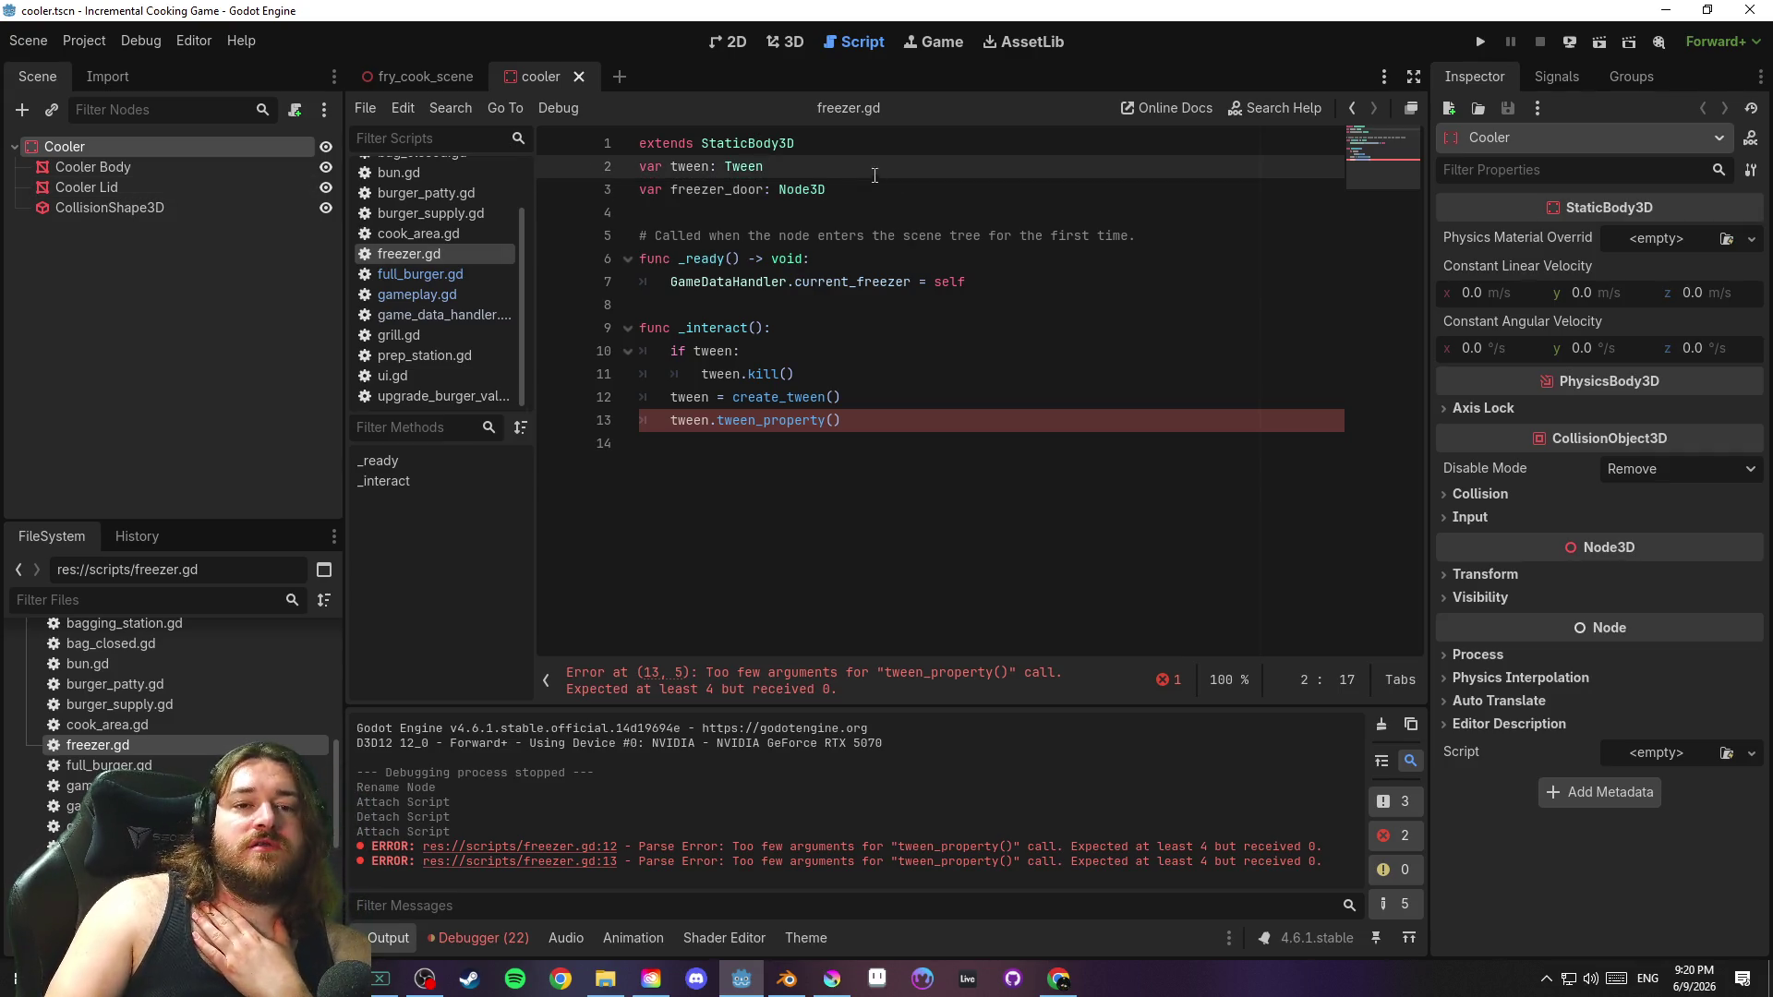
click(900, 189)
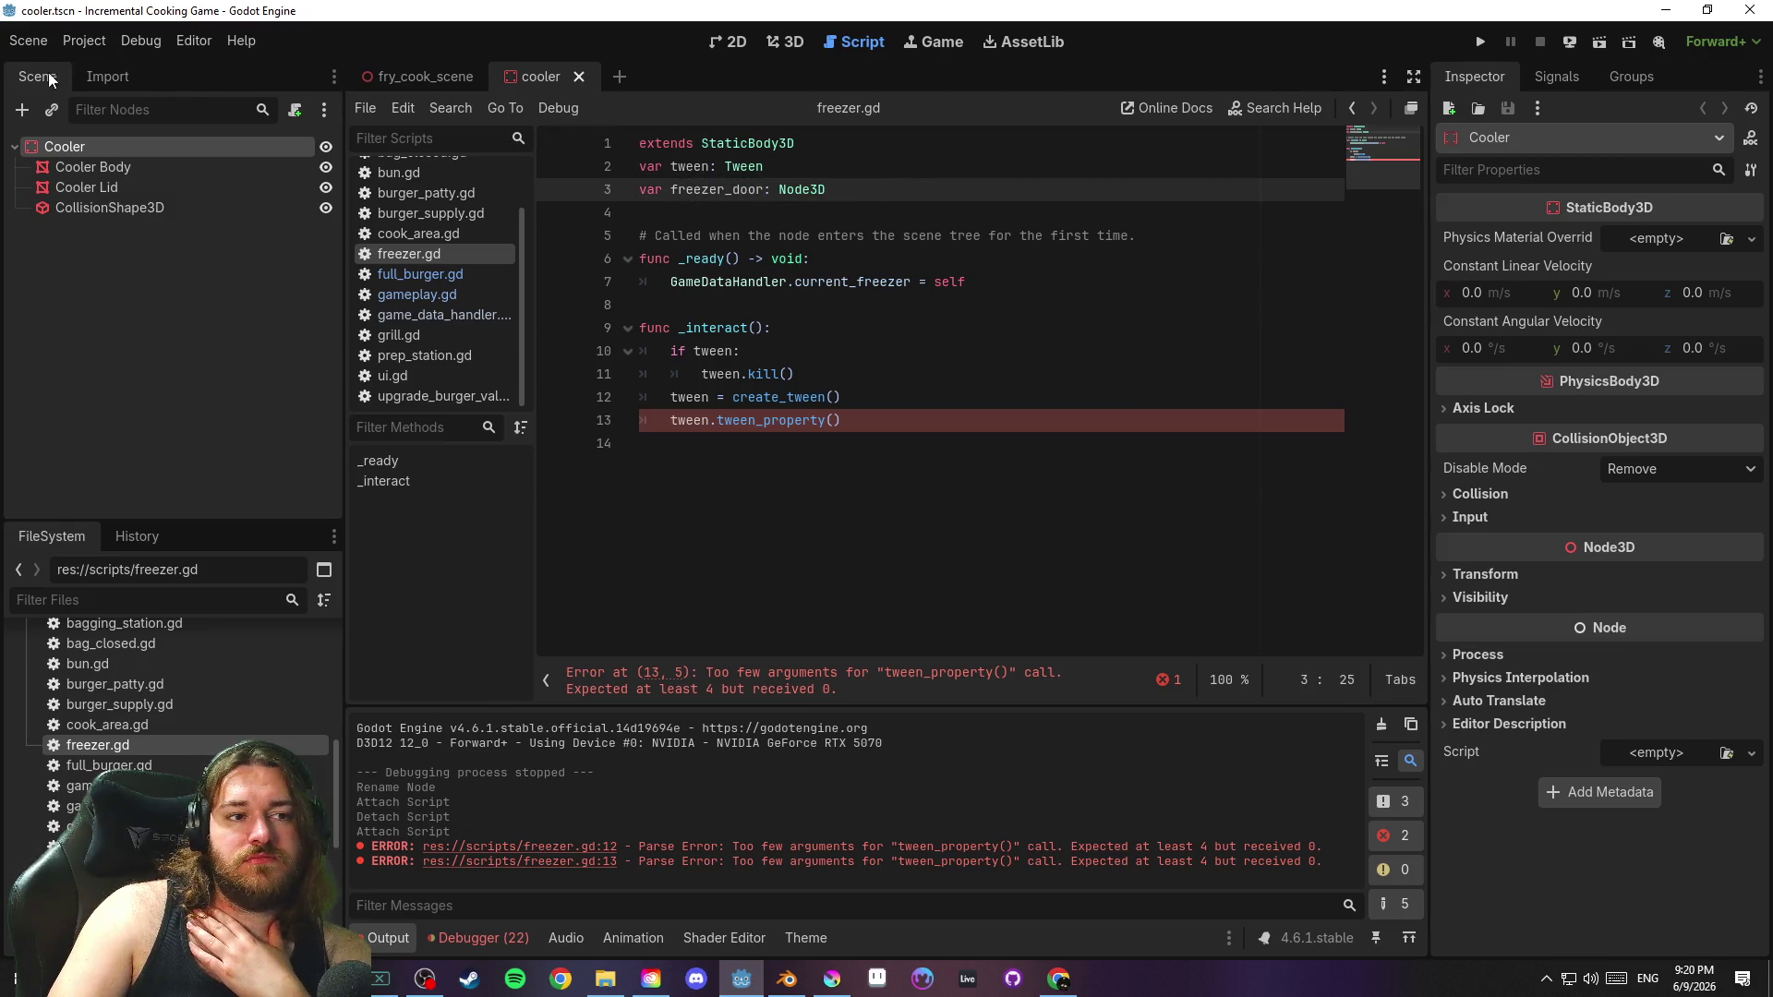
click(28, 40)
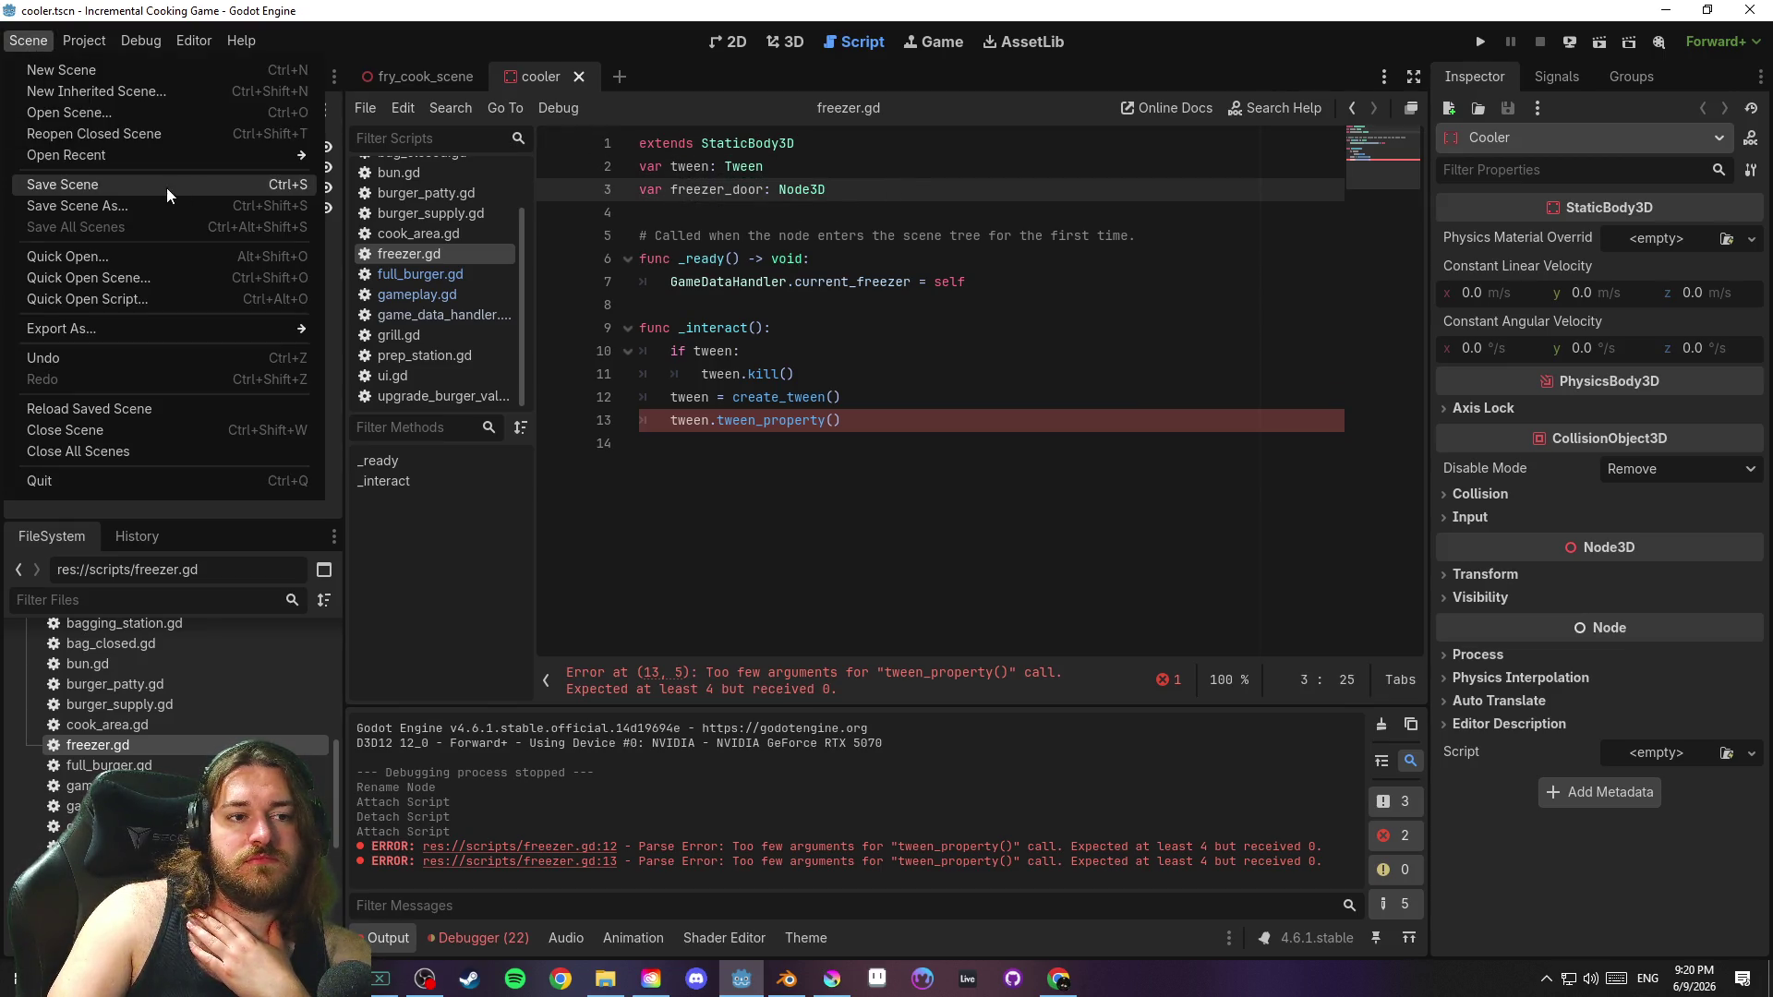
click(166, 187)
click(934, 216)
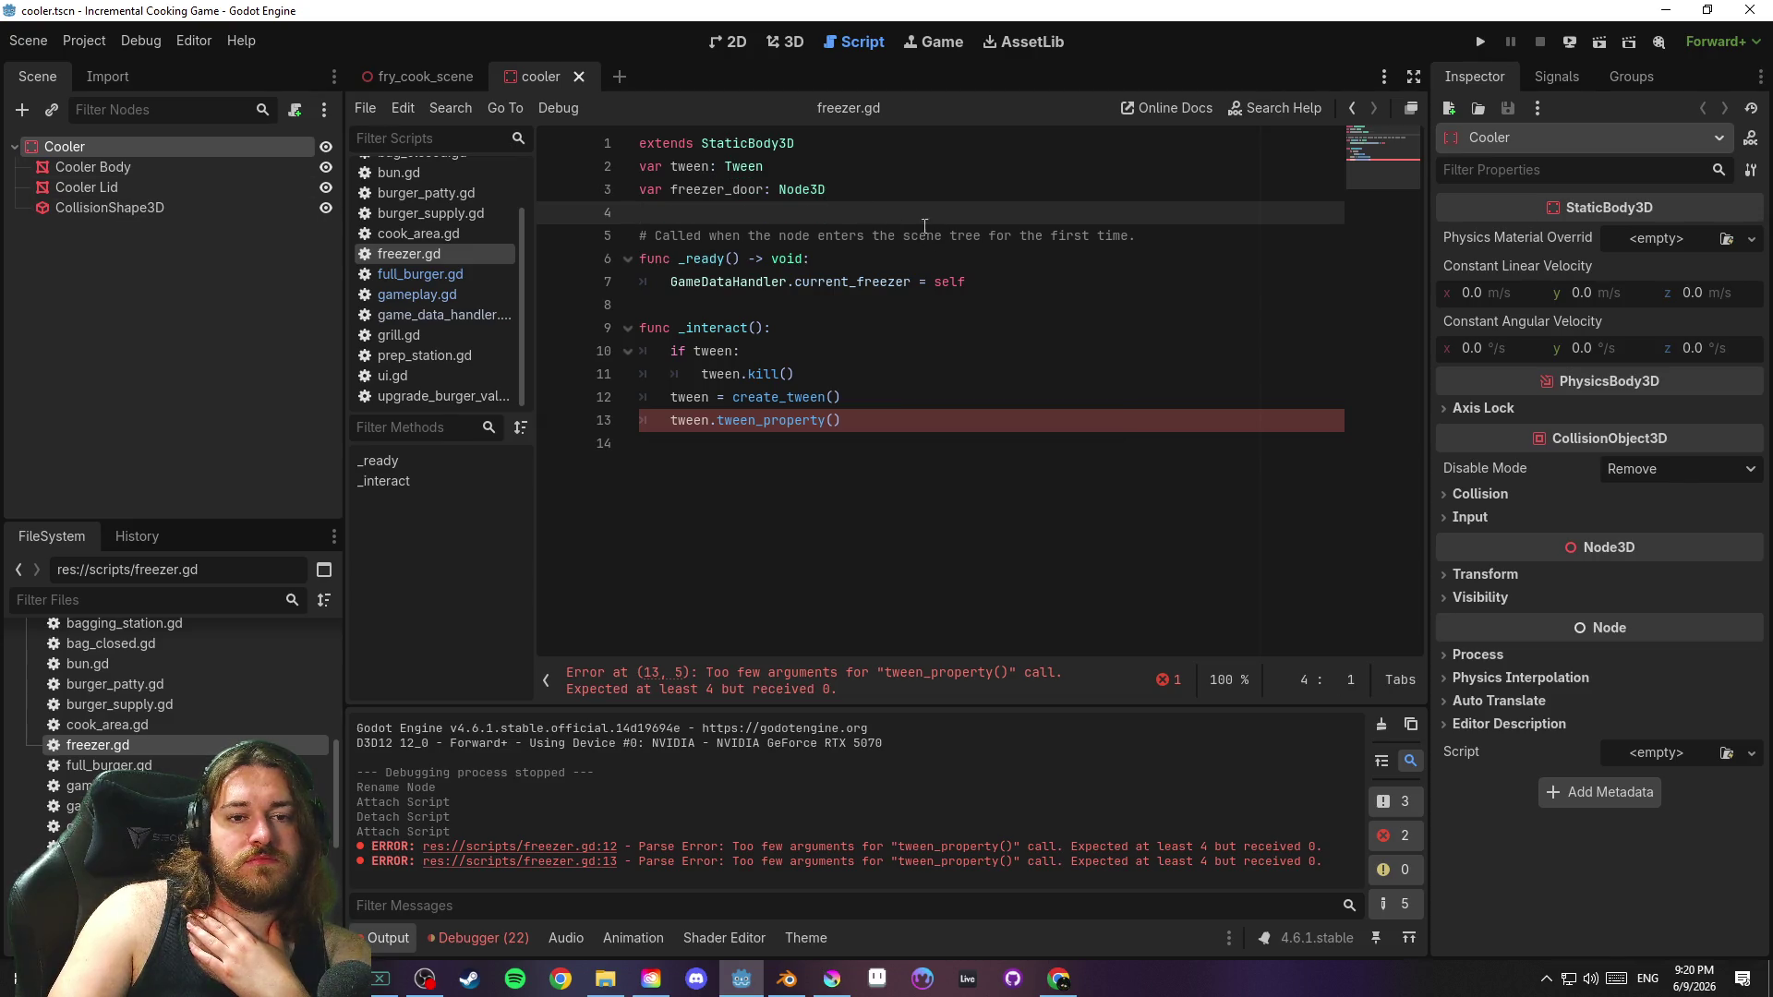
click(789, 308)
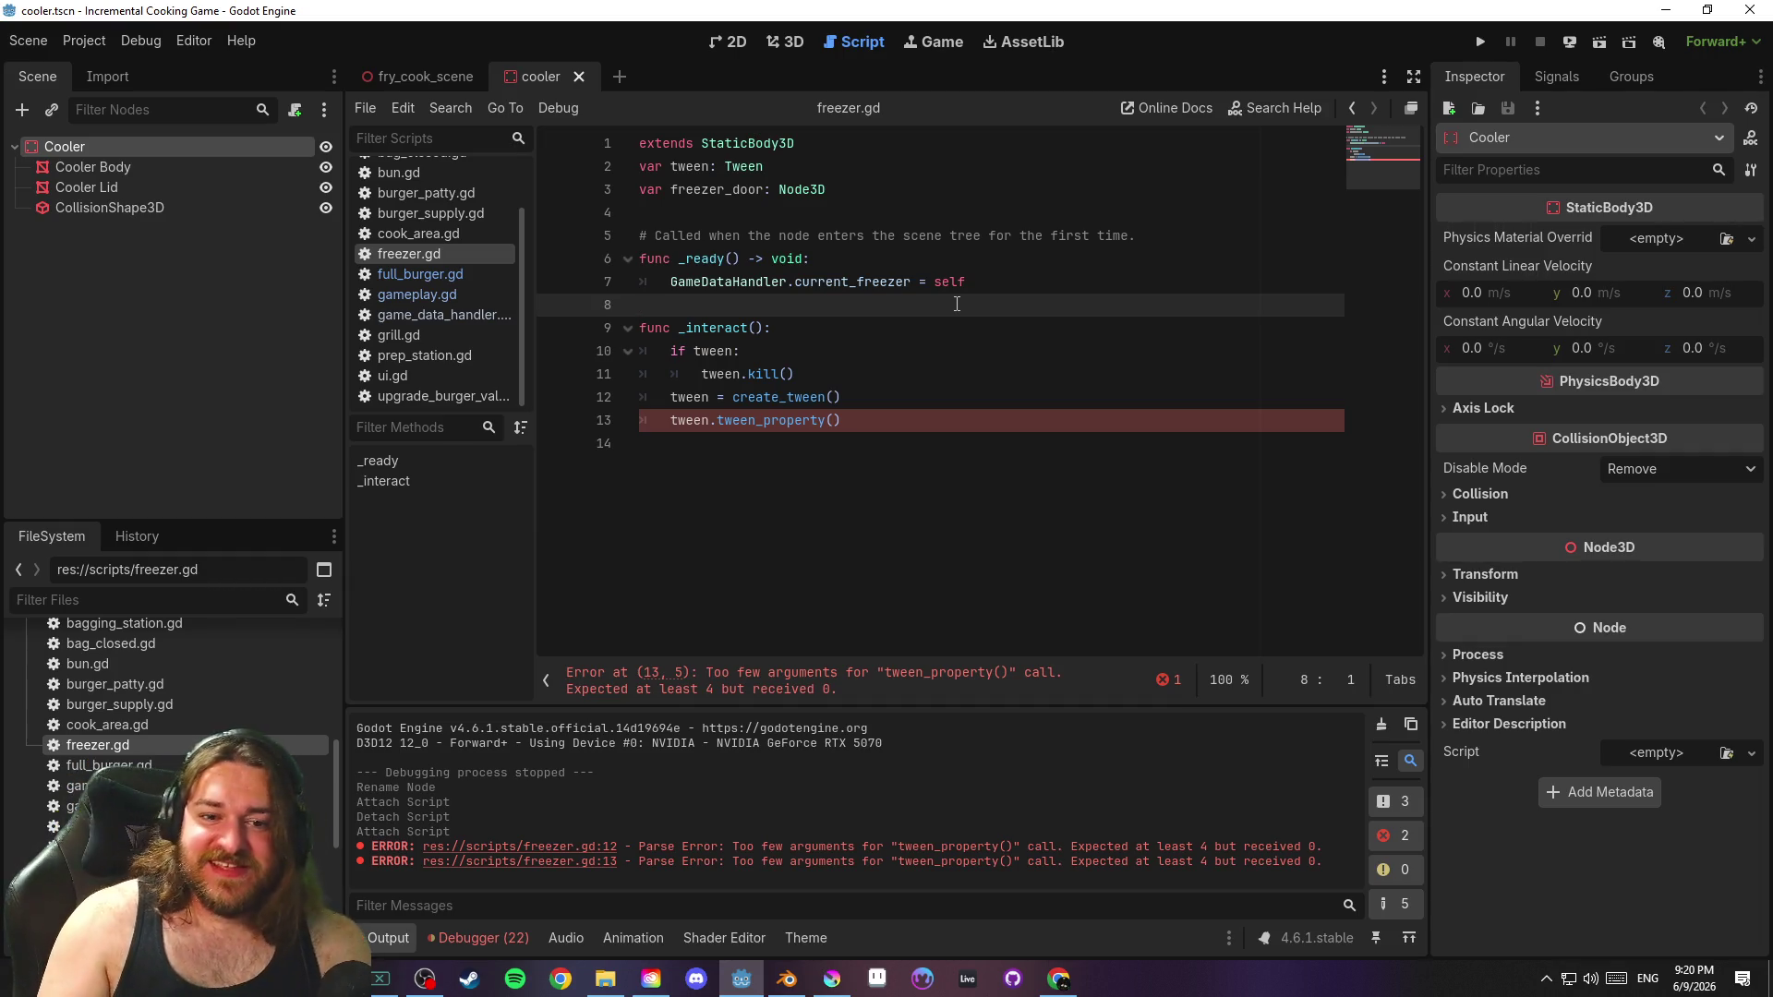
Remove the trailing empty line at the end of freezer.gd and save
click(906, 423)
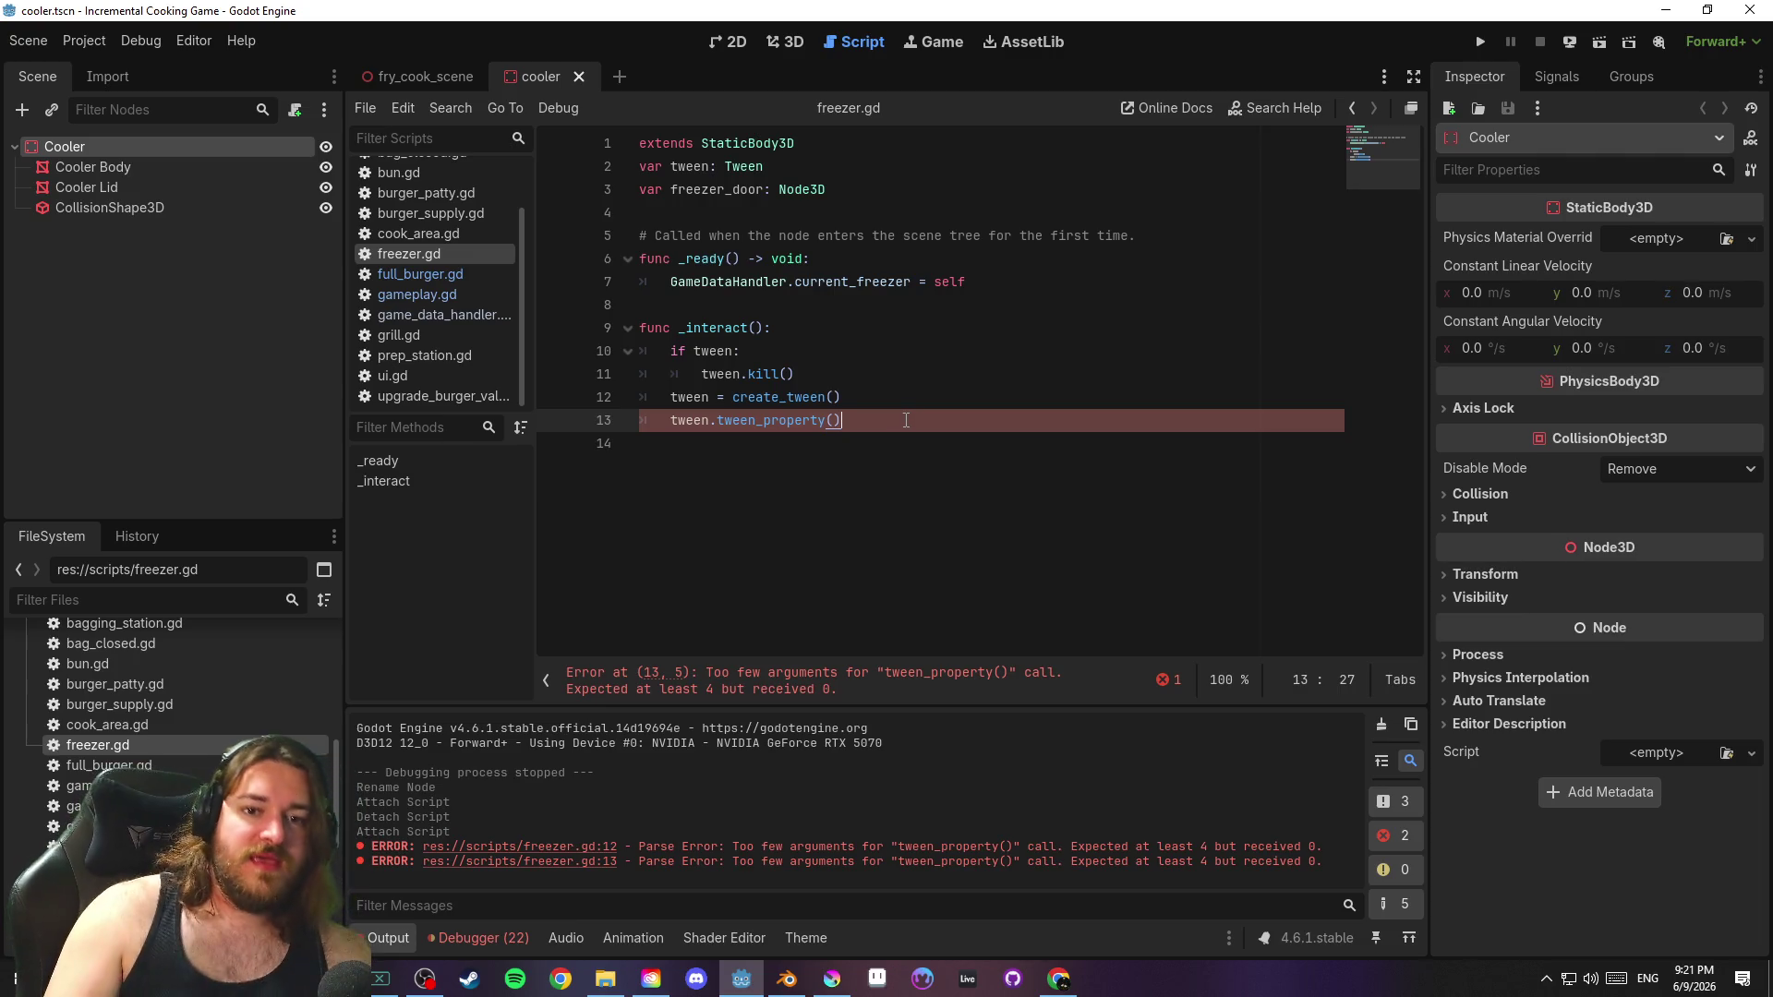
scroll(526, 224, up, 3)
scroll(526, 224, down, 3)
click(970, 506)
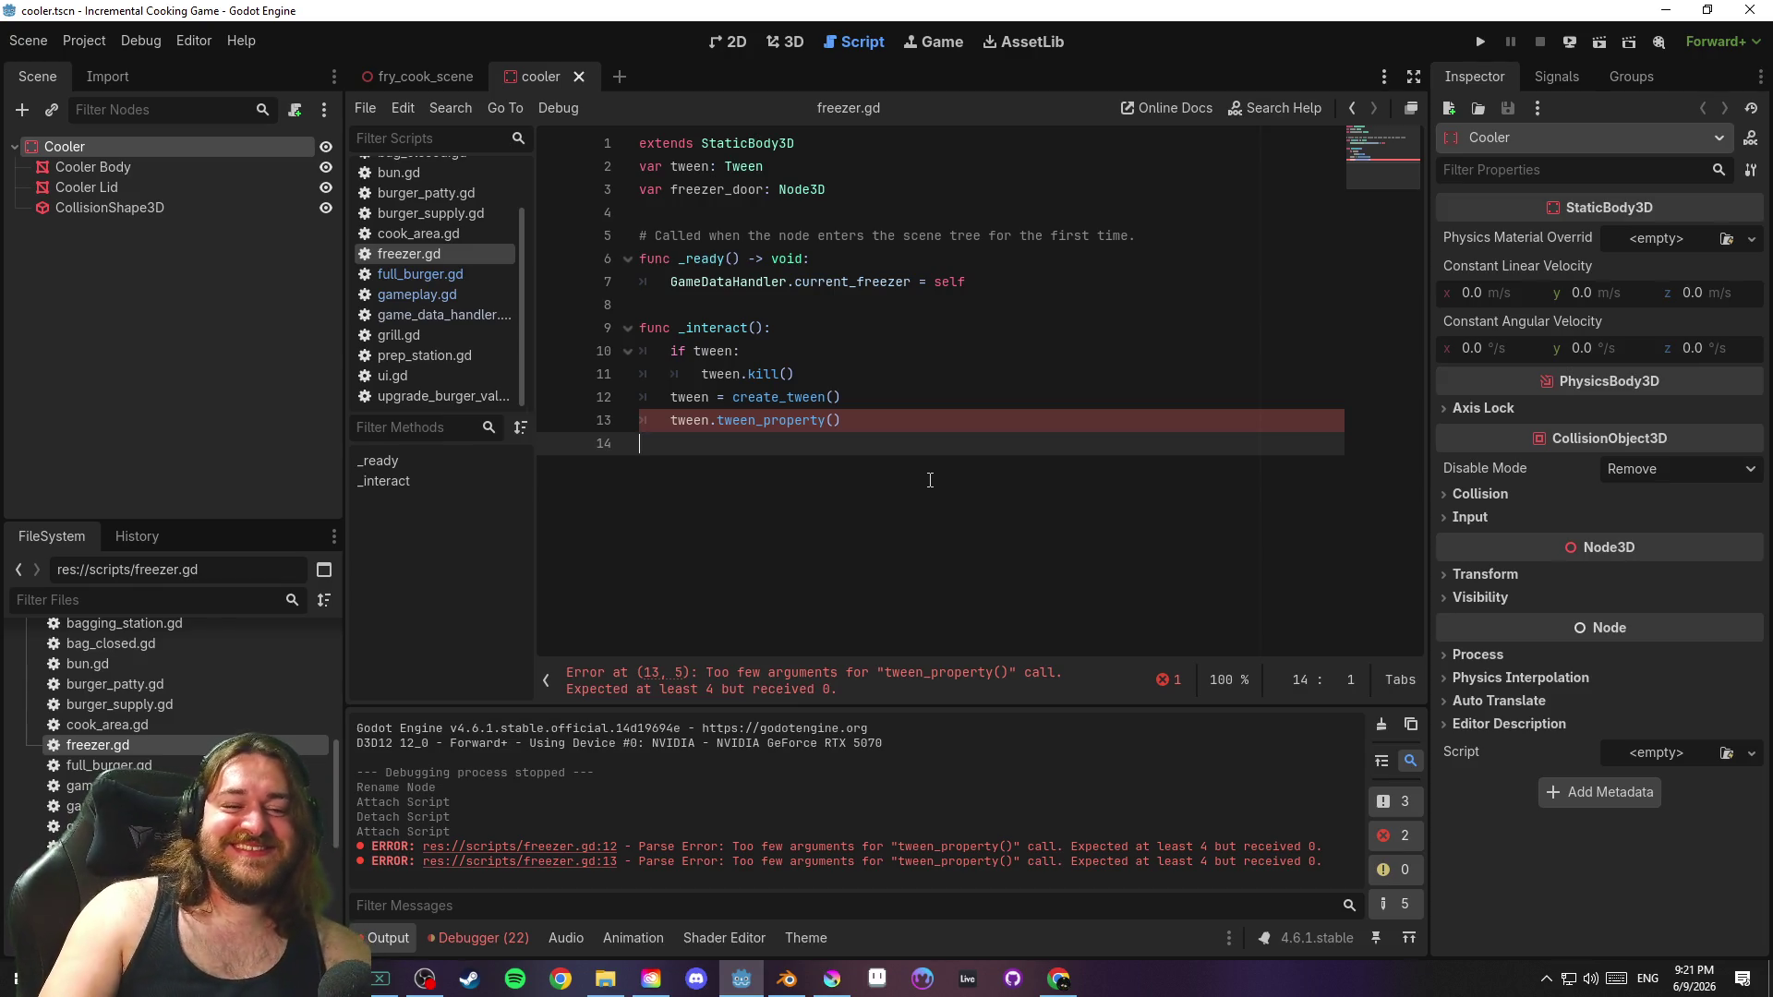
key(BackSpace)
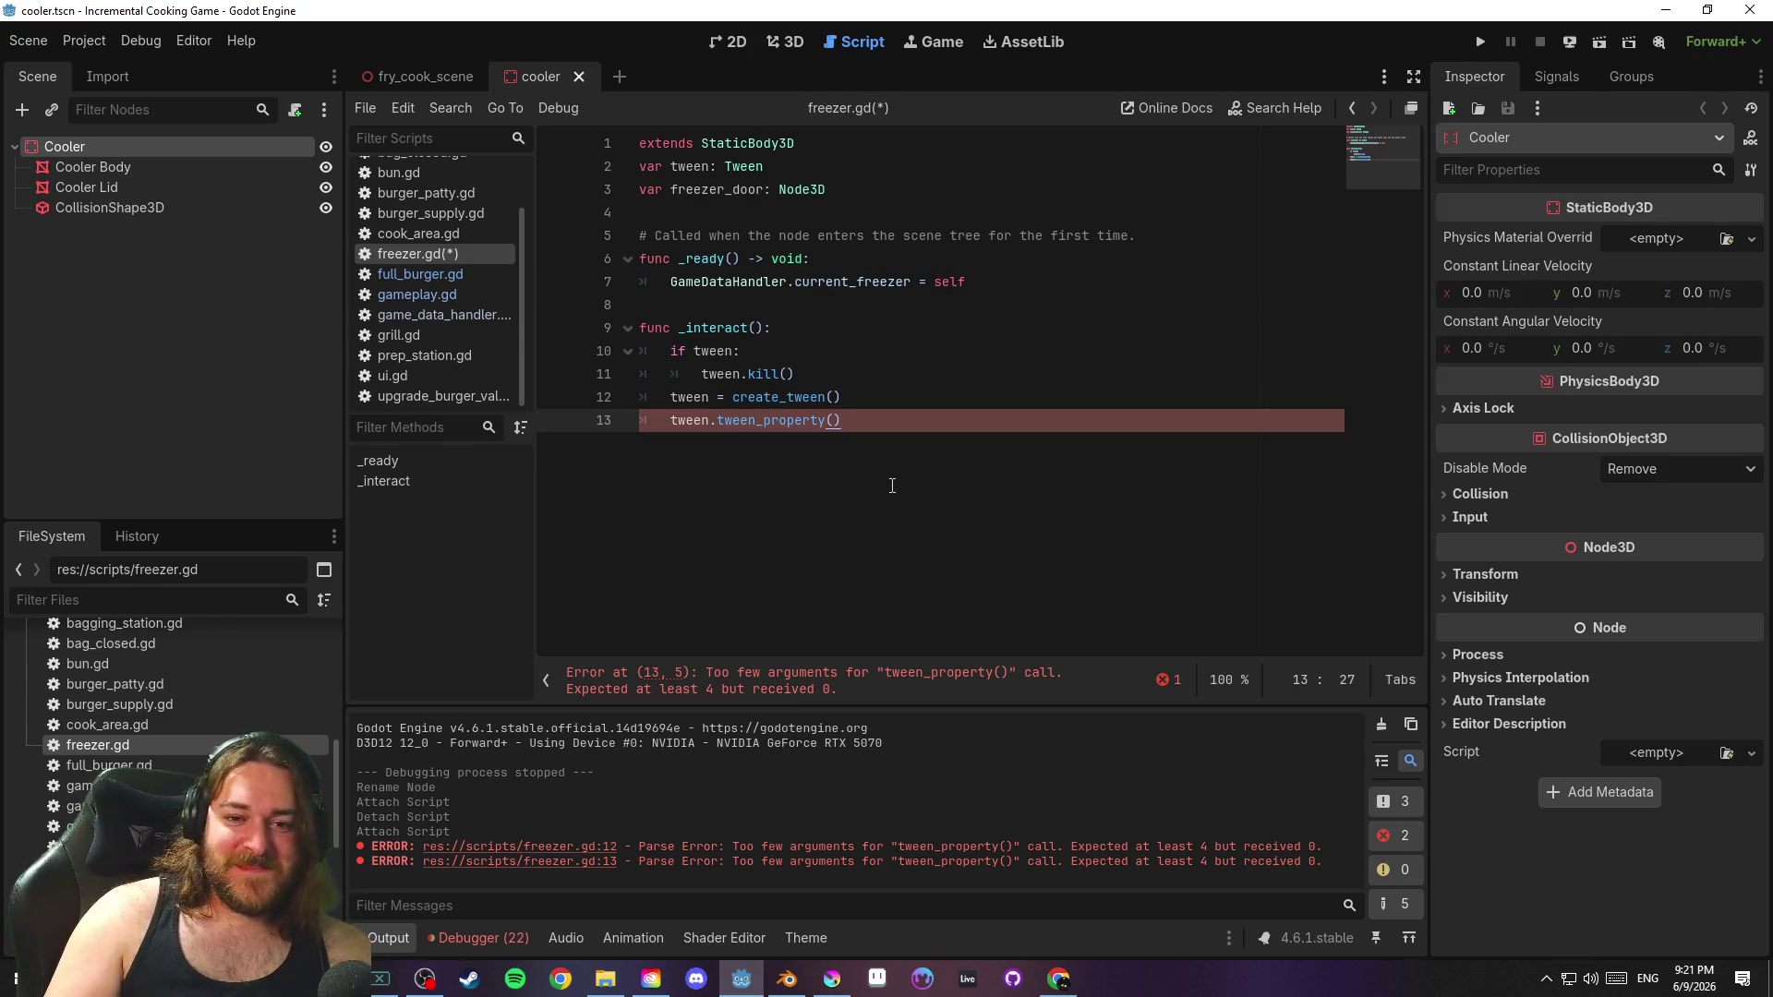
key(ctrl+s)
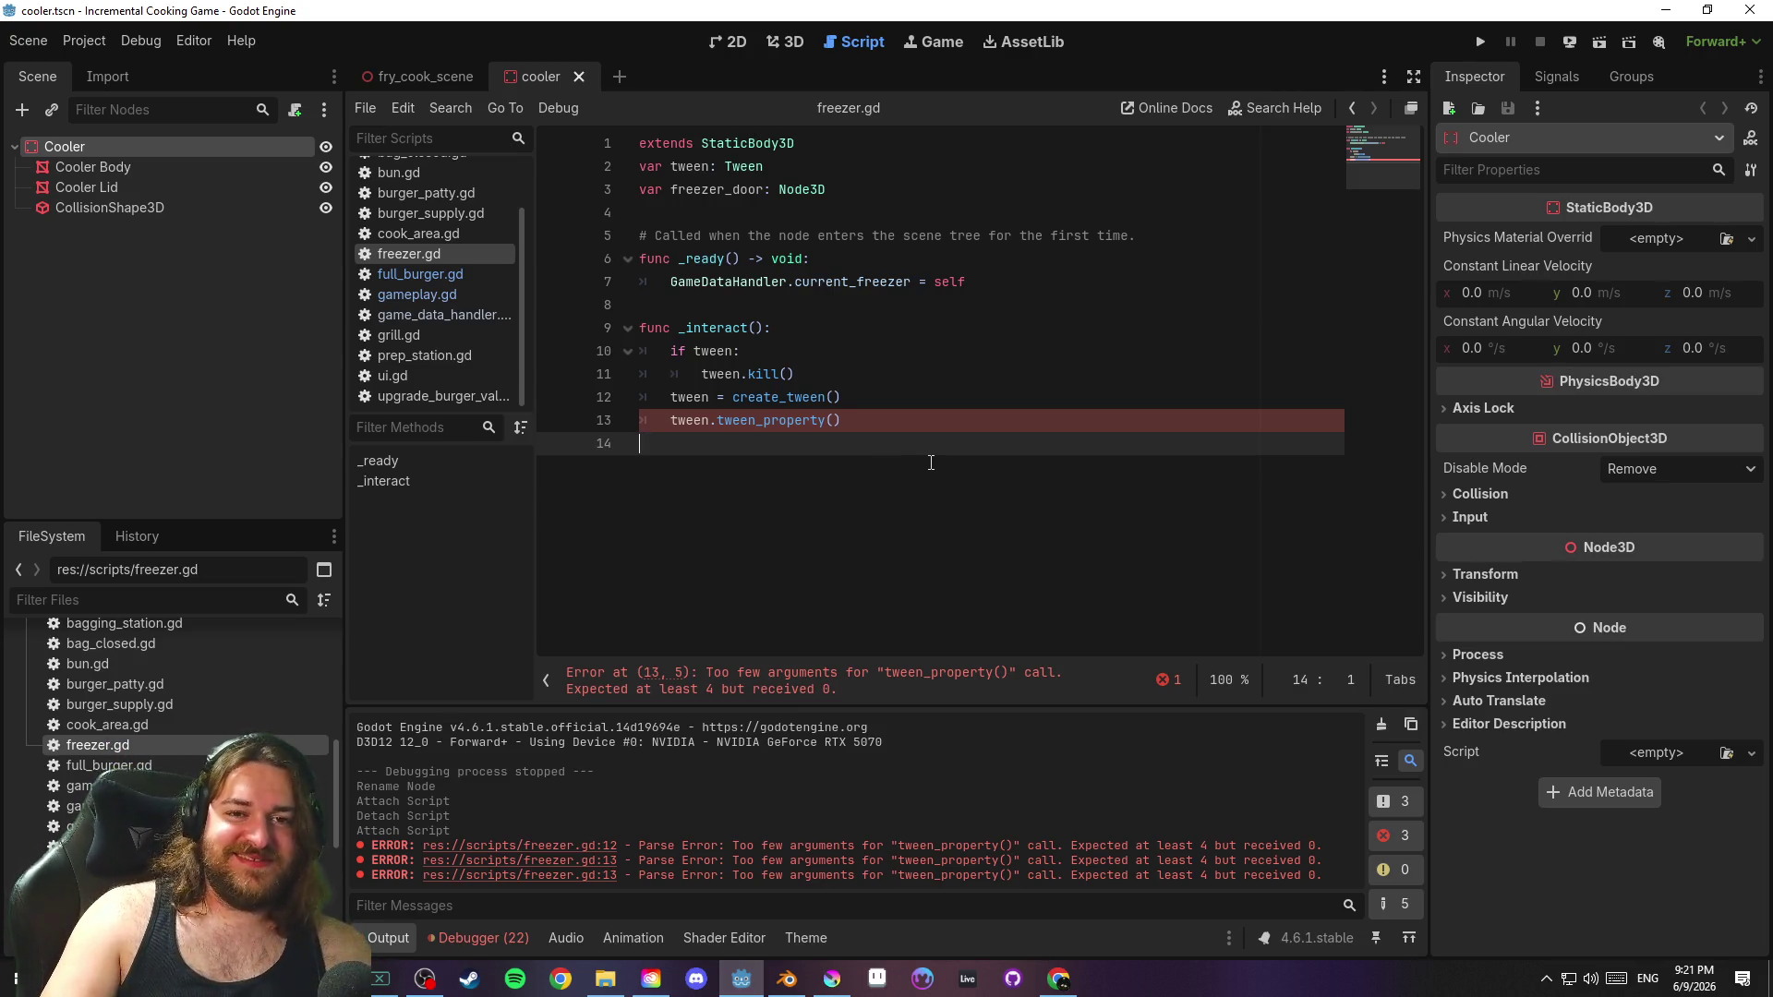
drag(827, 189, 611, 198)
Delete the freezer_door variable line and save freezer.gd
key(BackSpace)
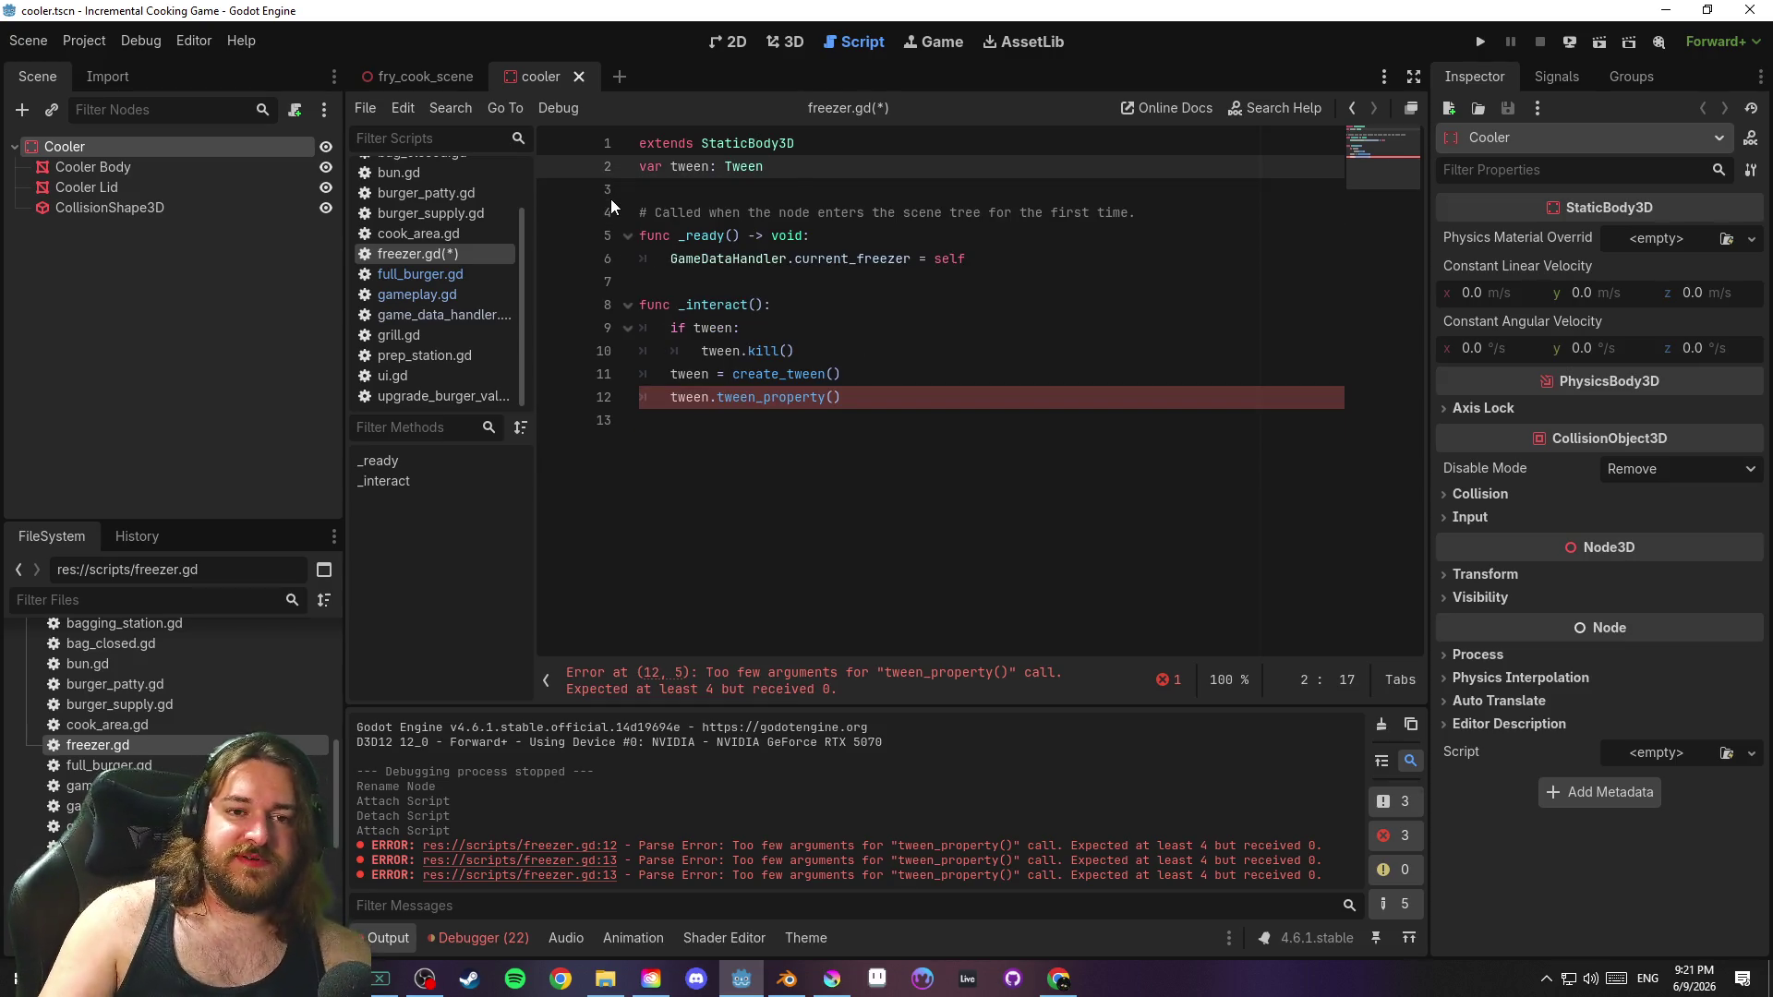
key(Delete)
click(967, 479)
key(ctrl+s)
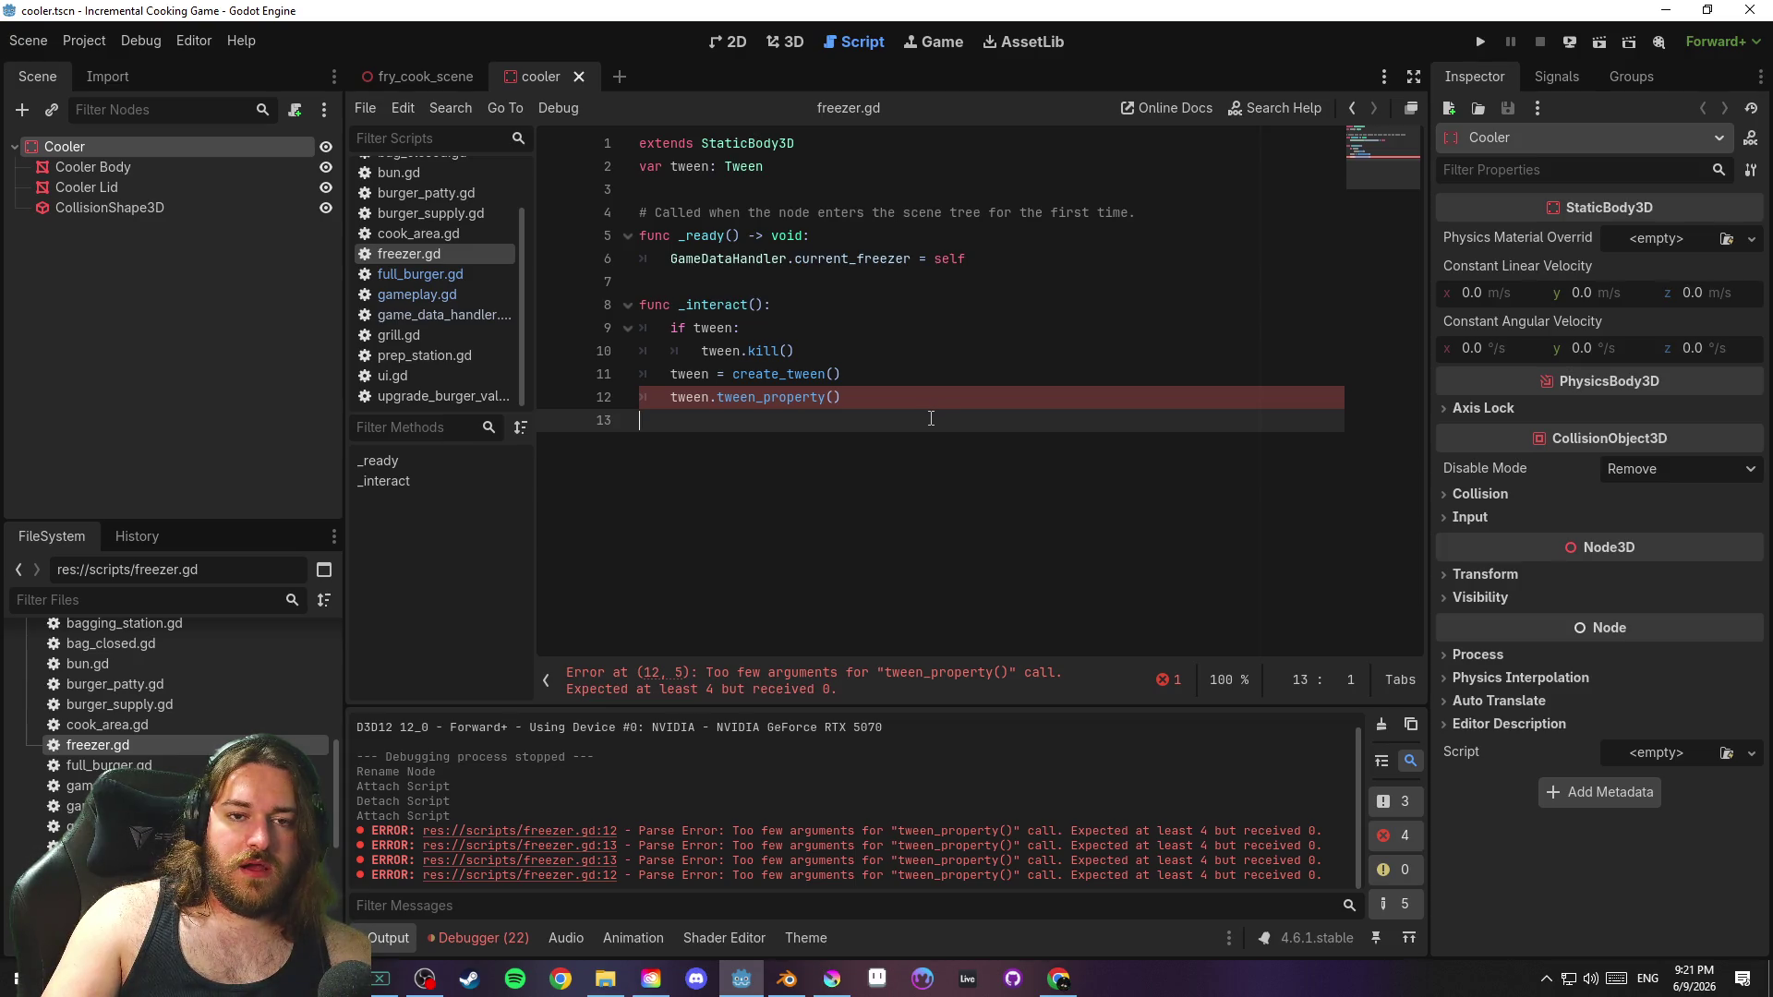
Add var open = false below the extends line and save
click(831, 151)
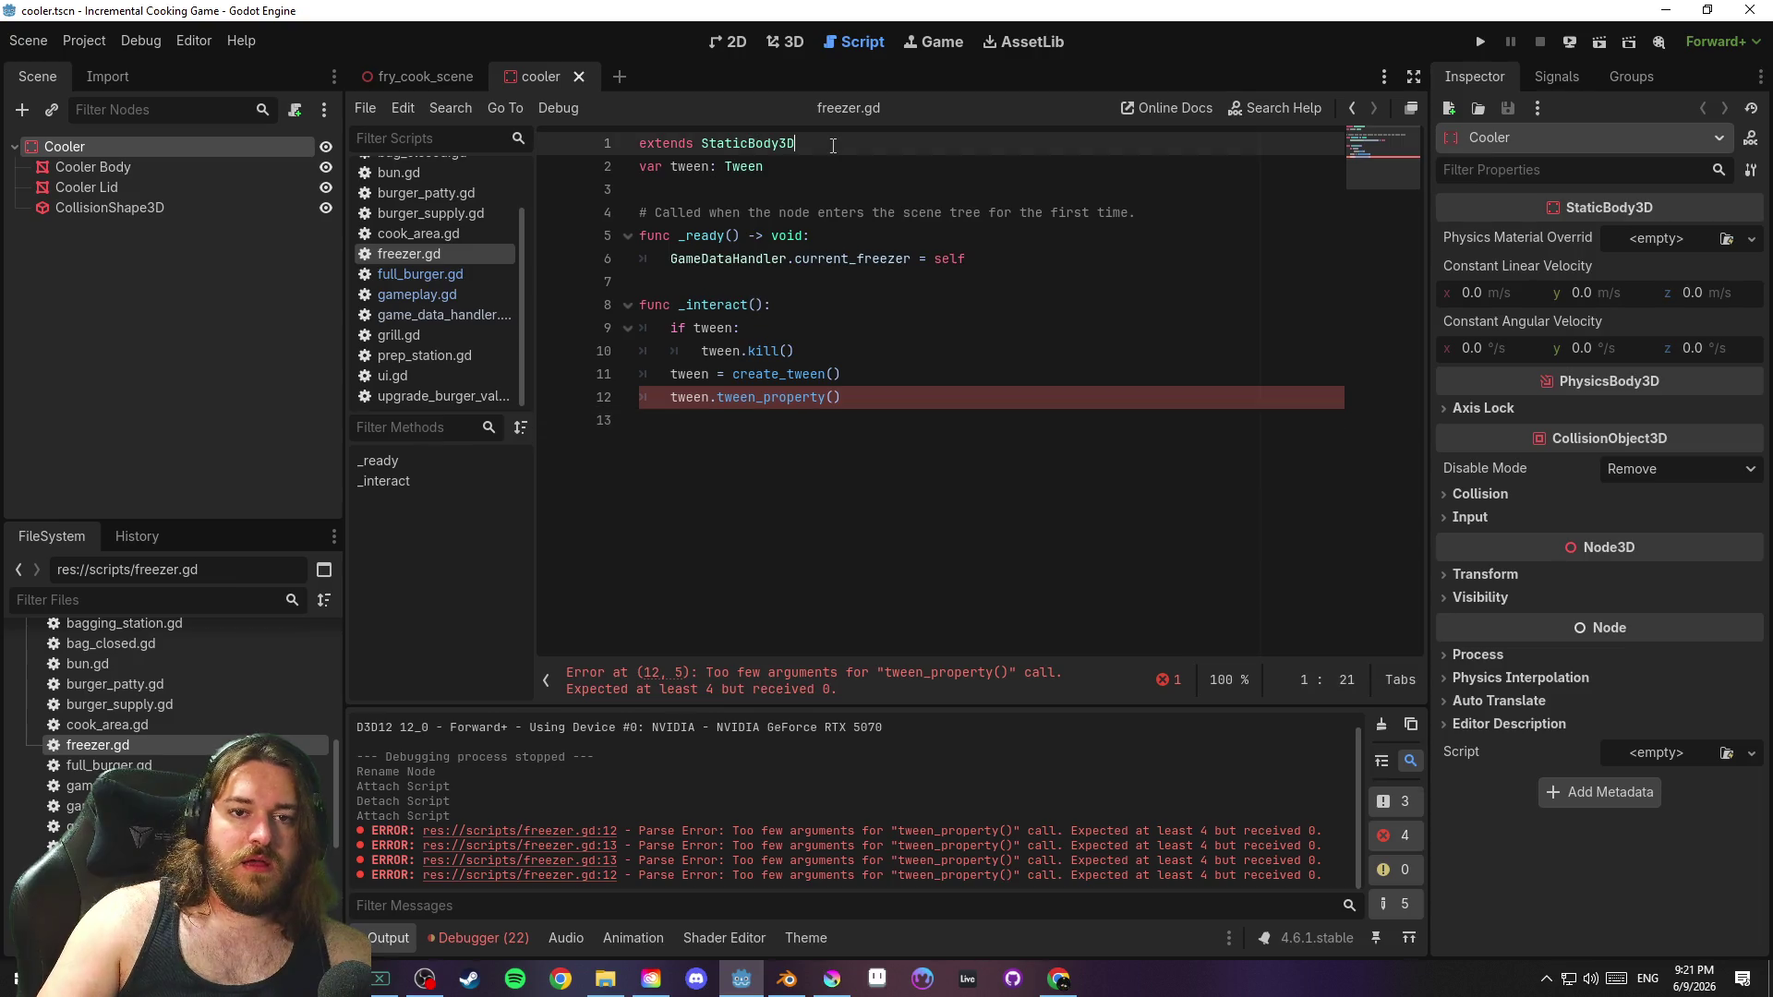
key(Return)
text(var open)
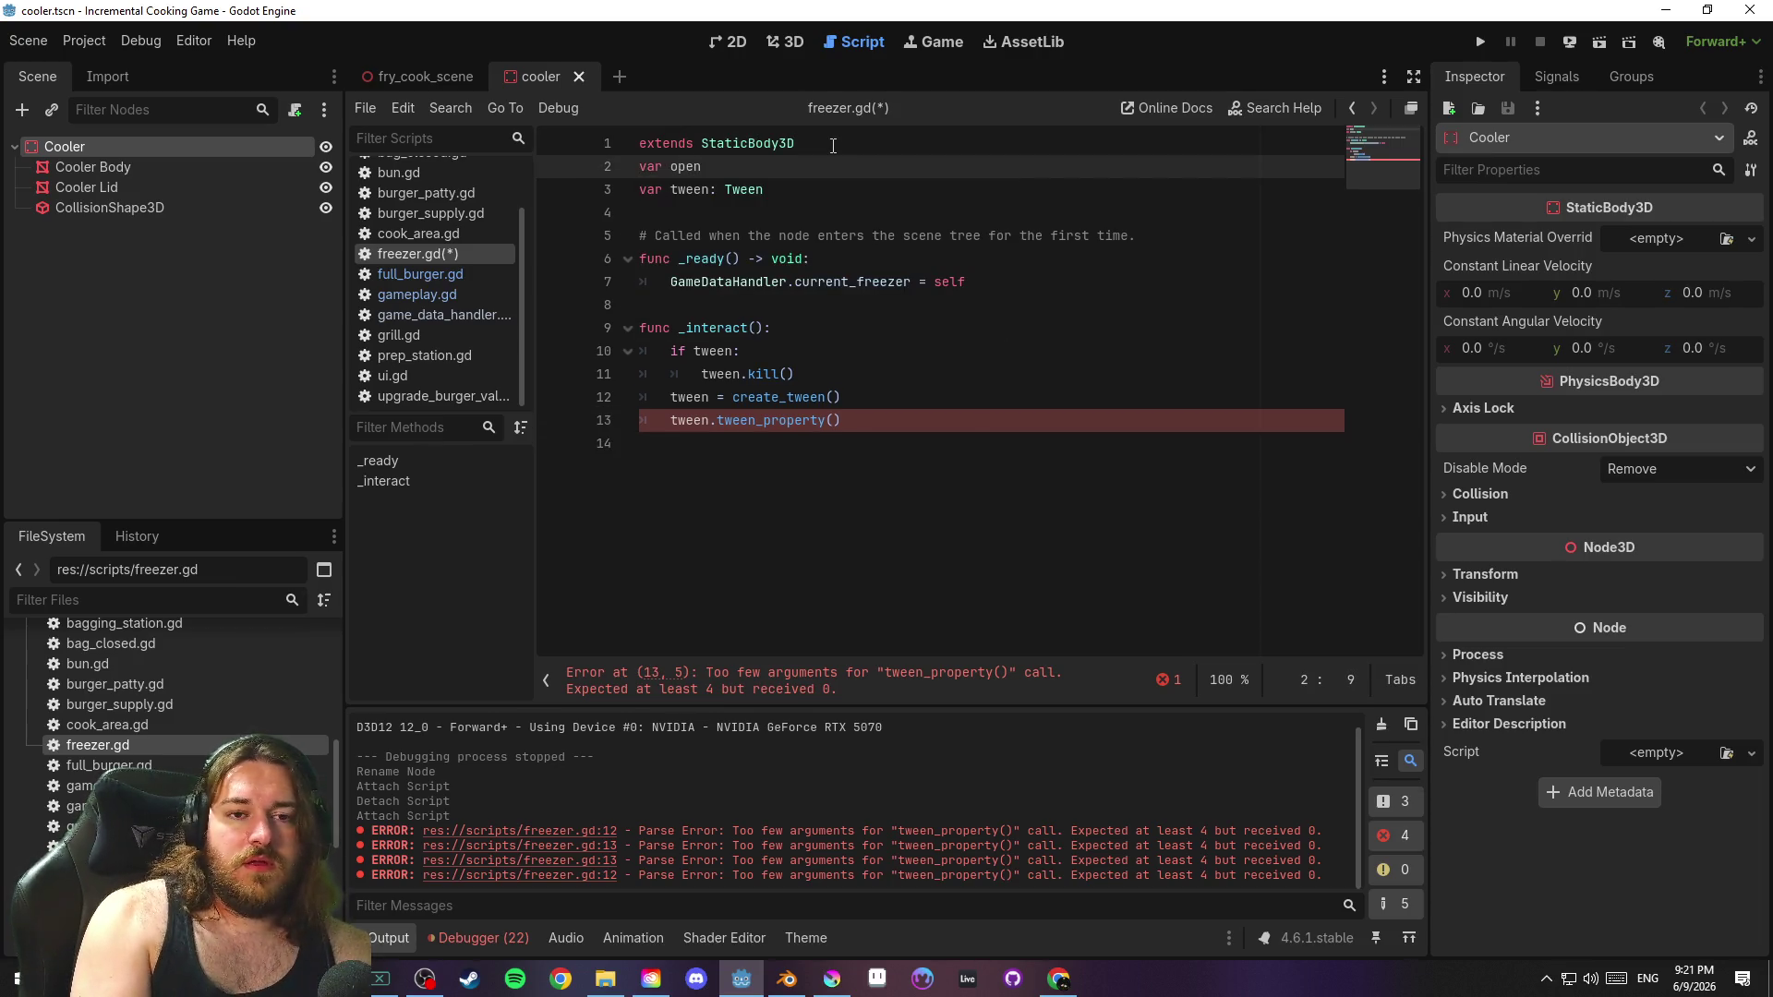
text( = fals)
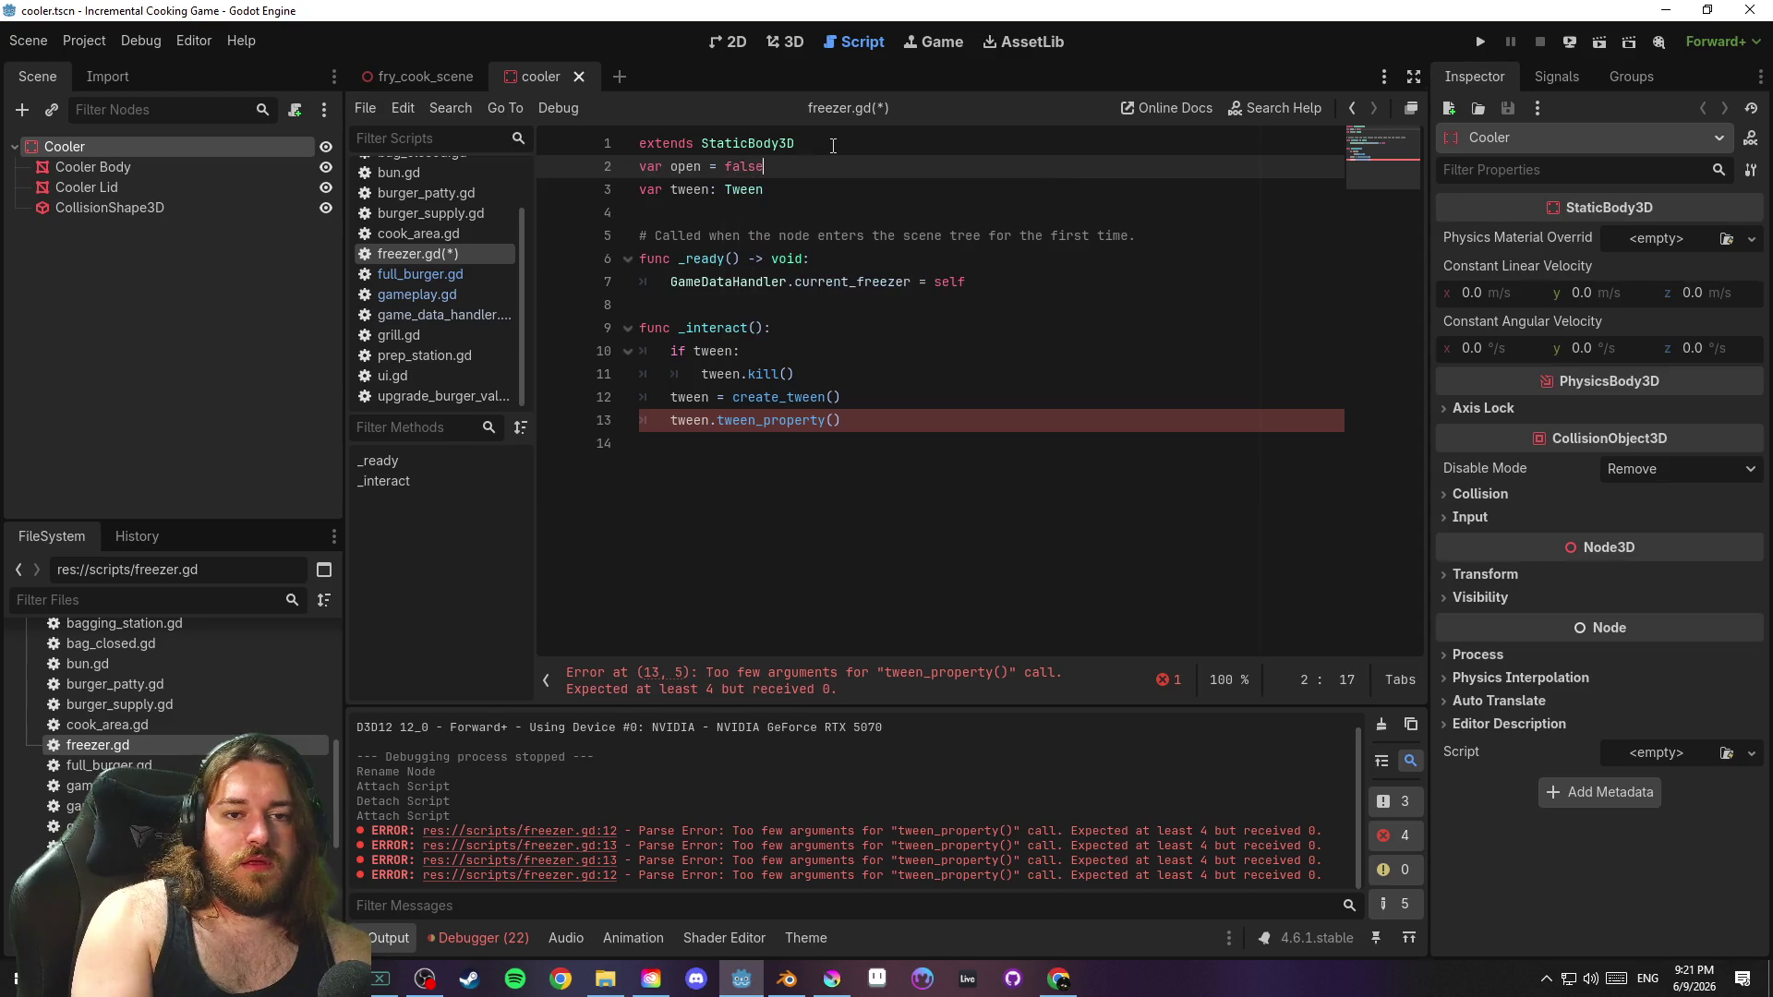
text(e)
key(Return)
text(var)
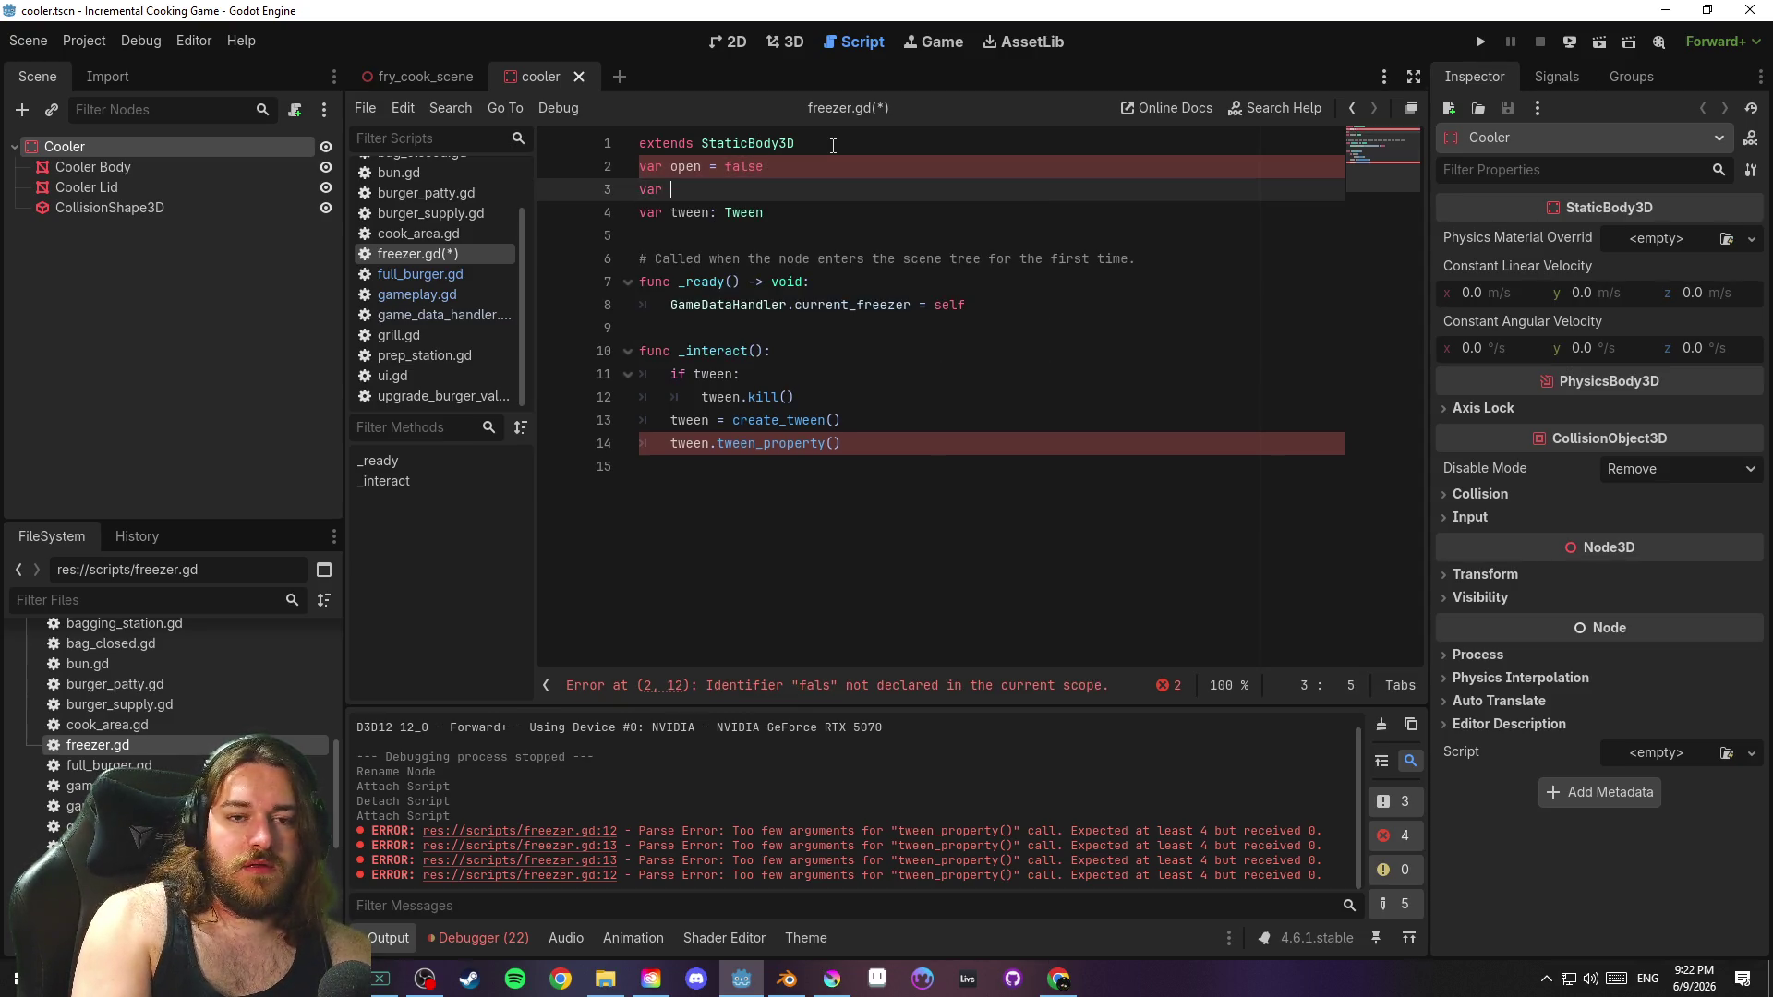
key(BackSpace)
key(BackSpace)
key(BackSpace)
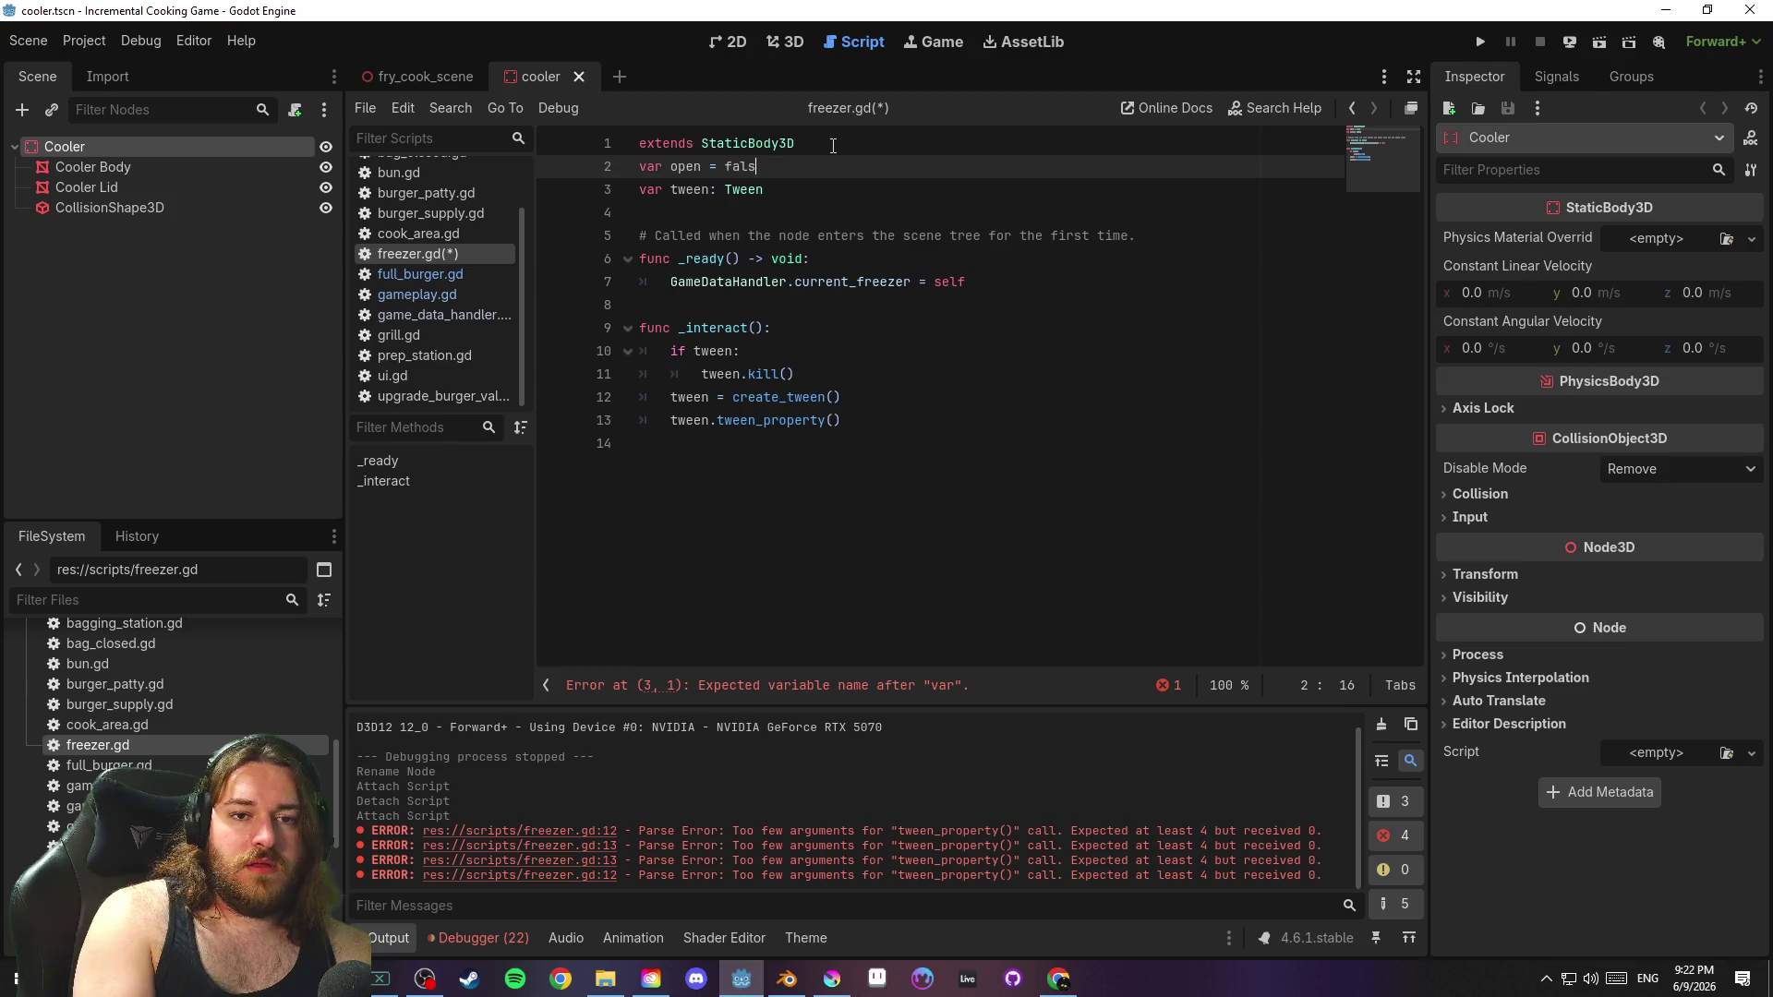
text(w)
key(BackSpace)
text(e)
click(838, 181)
key(ctrl+s)
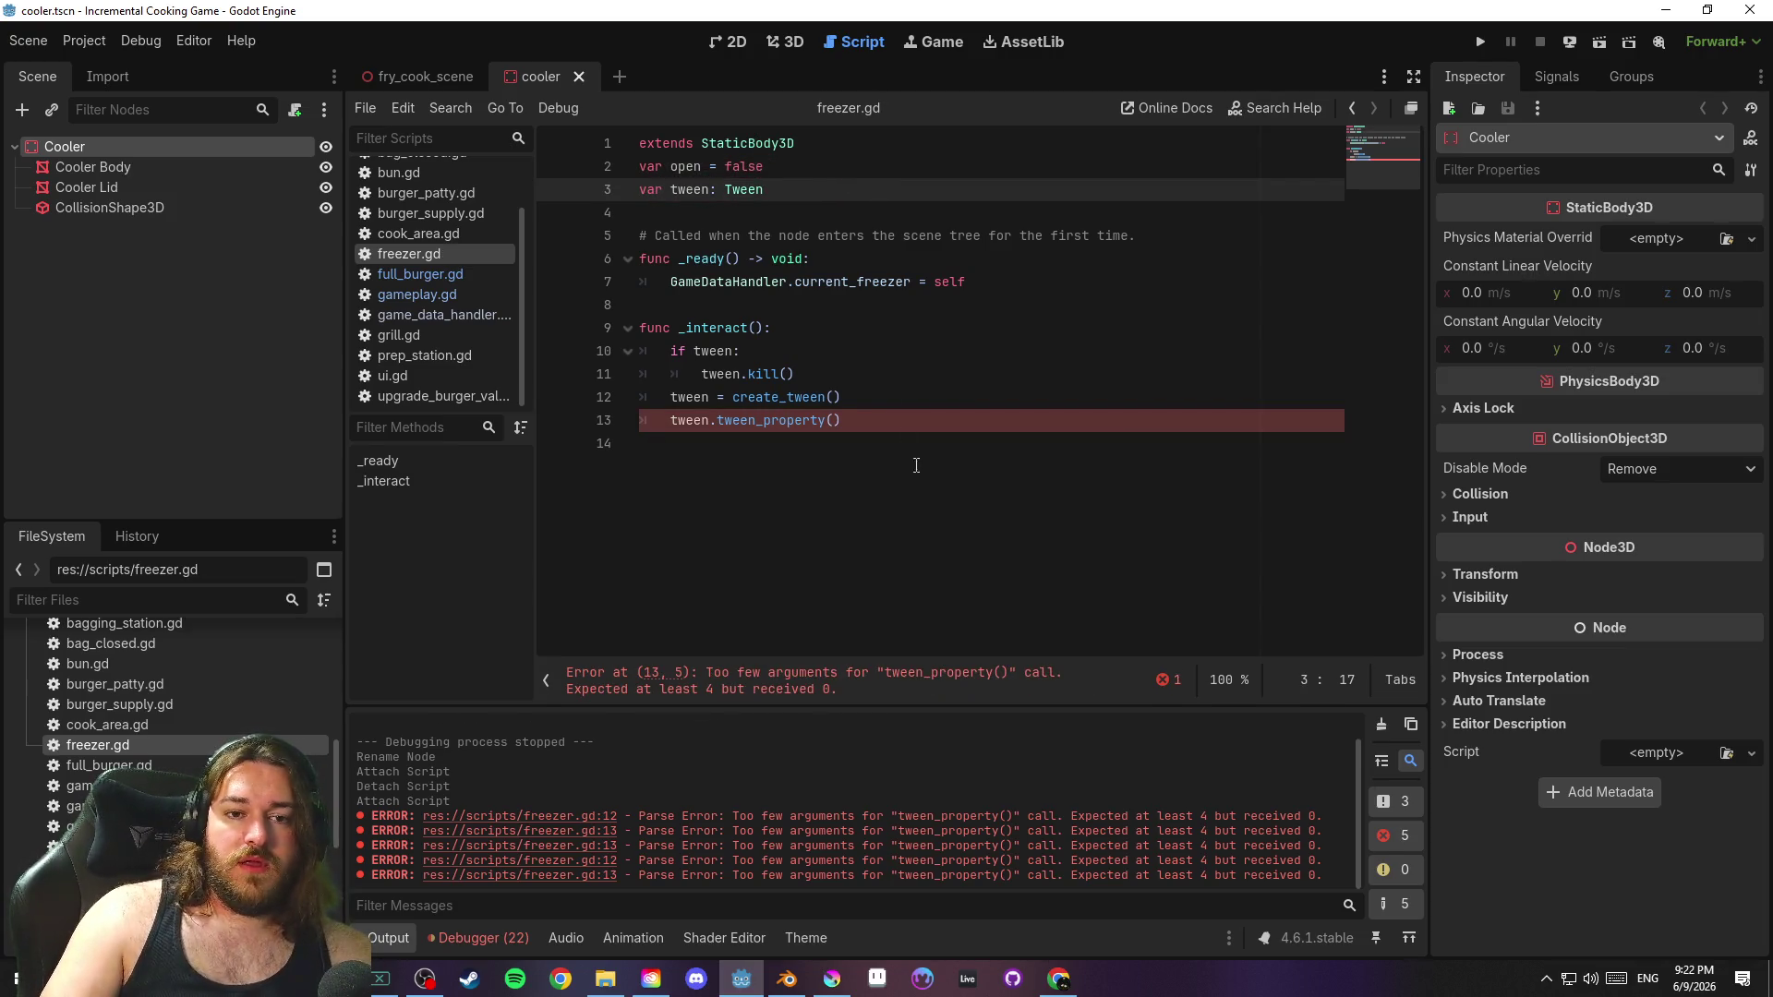
Delete the tween code inside _interact
drag(888, 445, 625, 360)
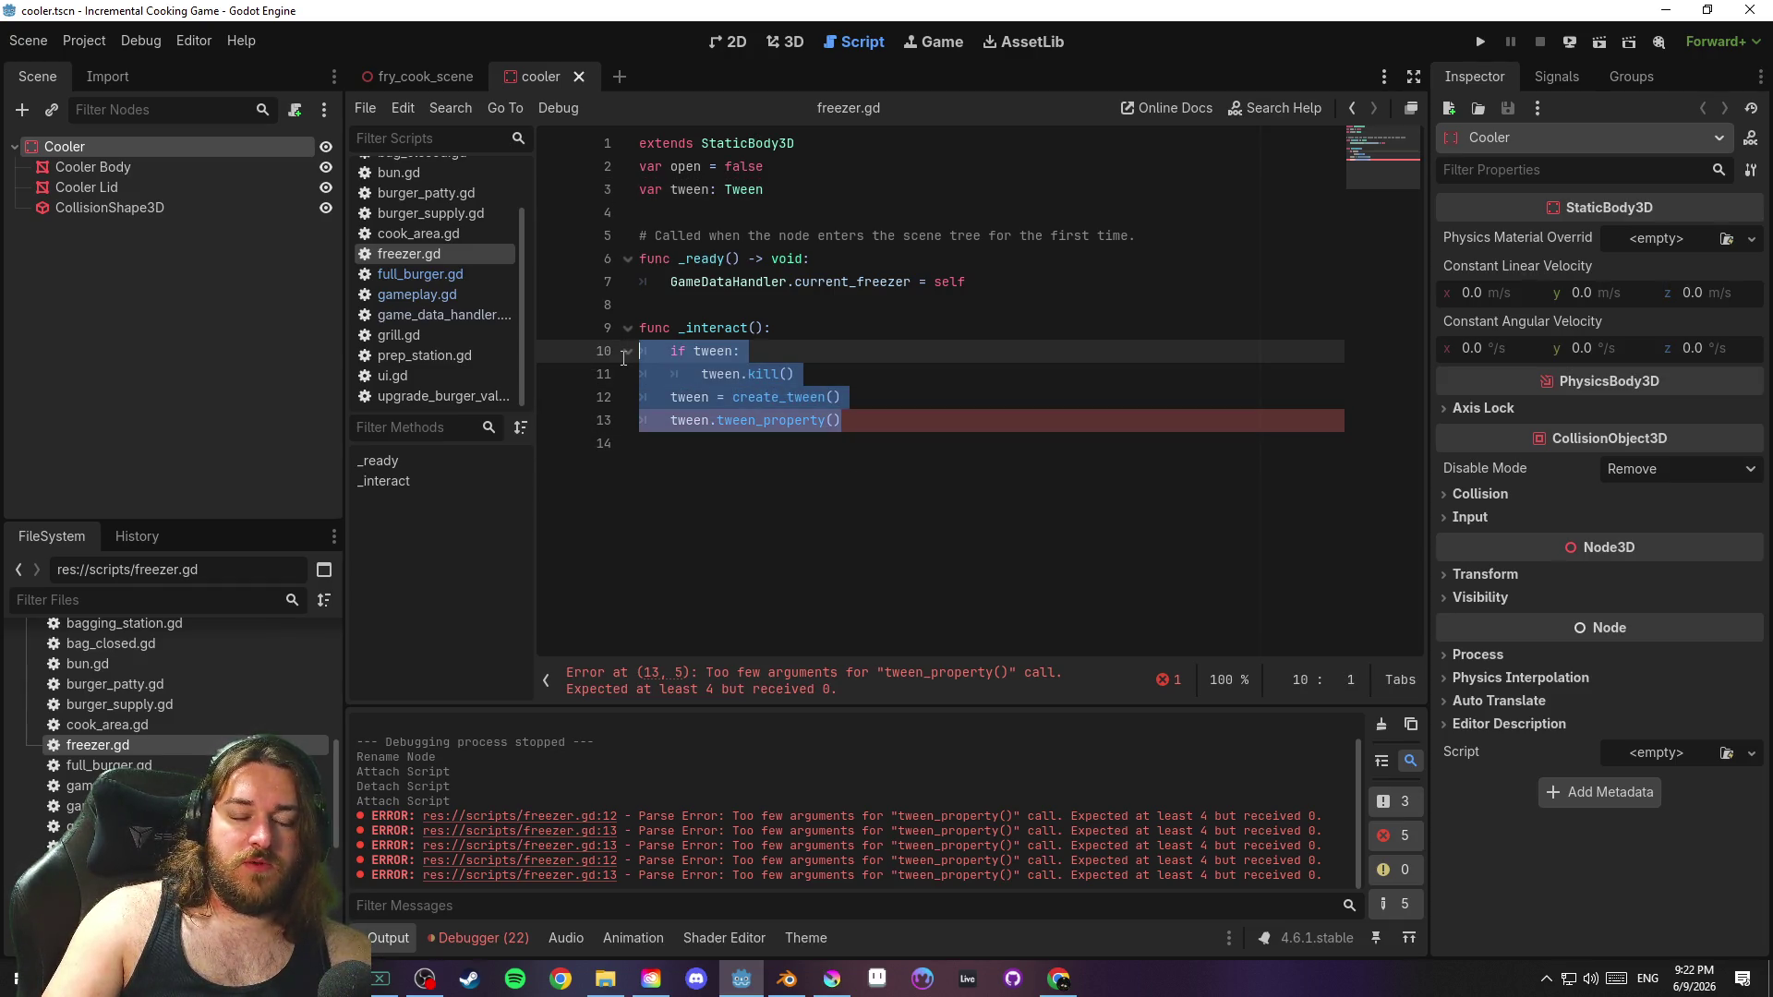
key(BackSpace)
click(789, 191)
drag(788, 191, 601, 192)
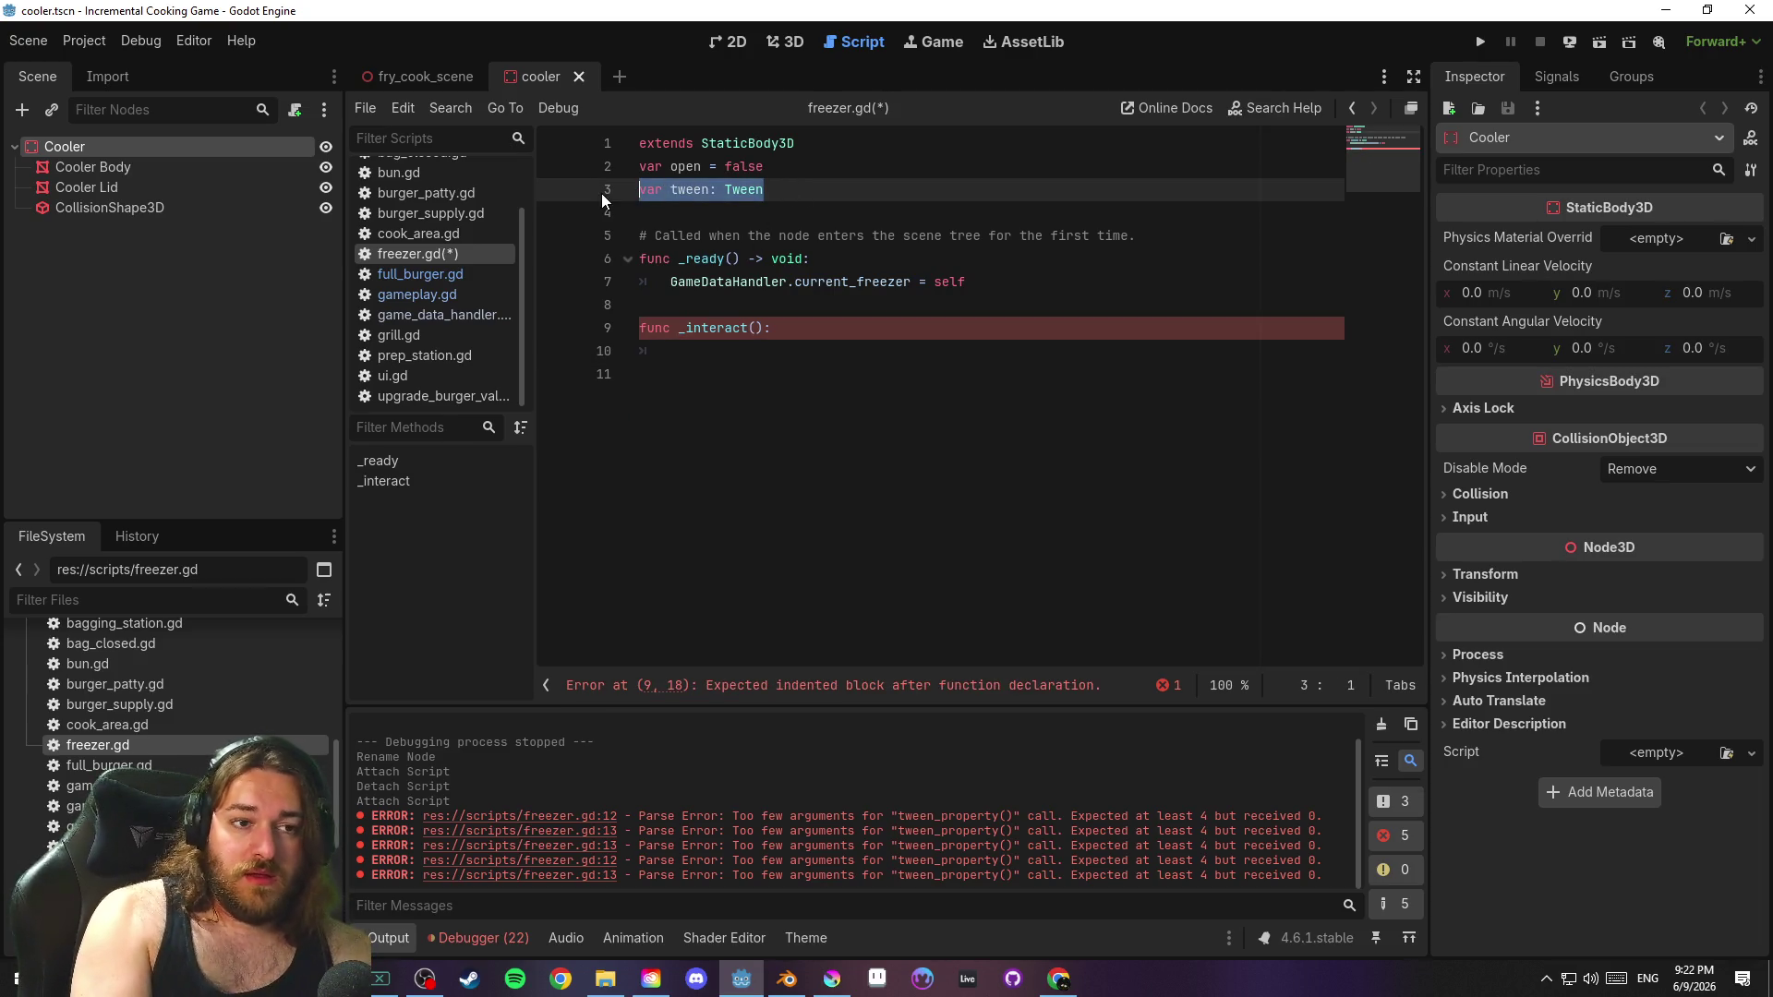
text(var anim_p)
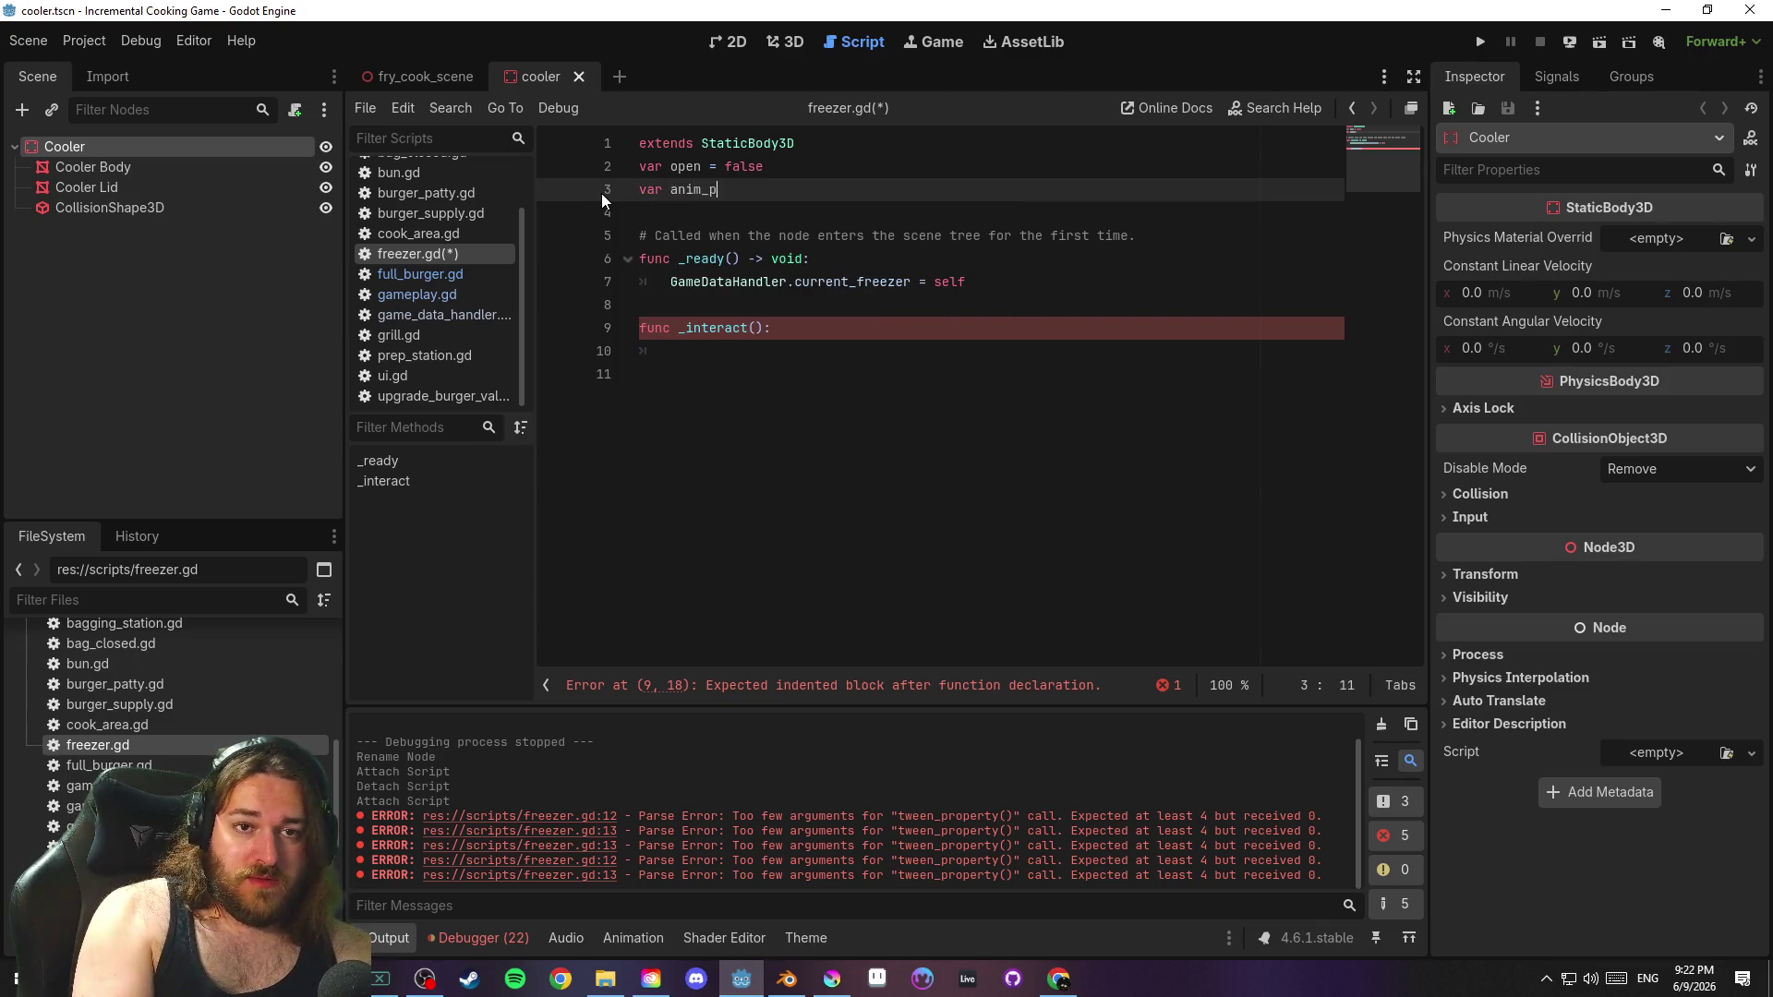
text(layer:)
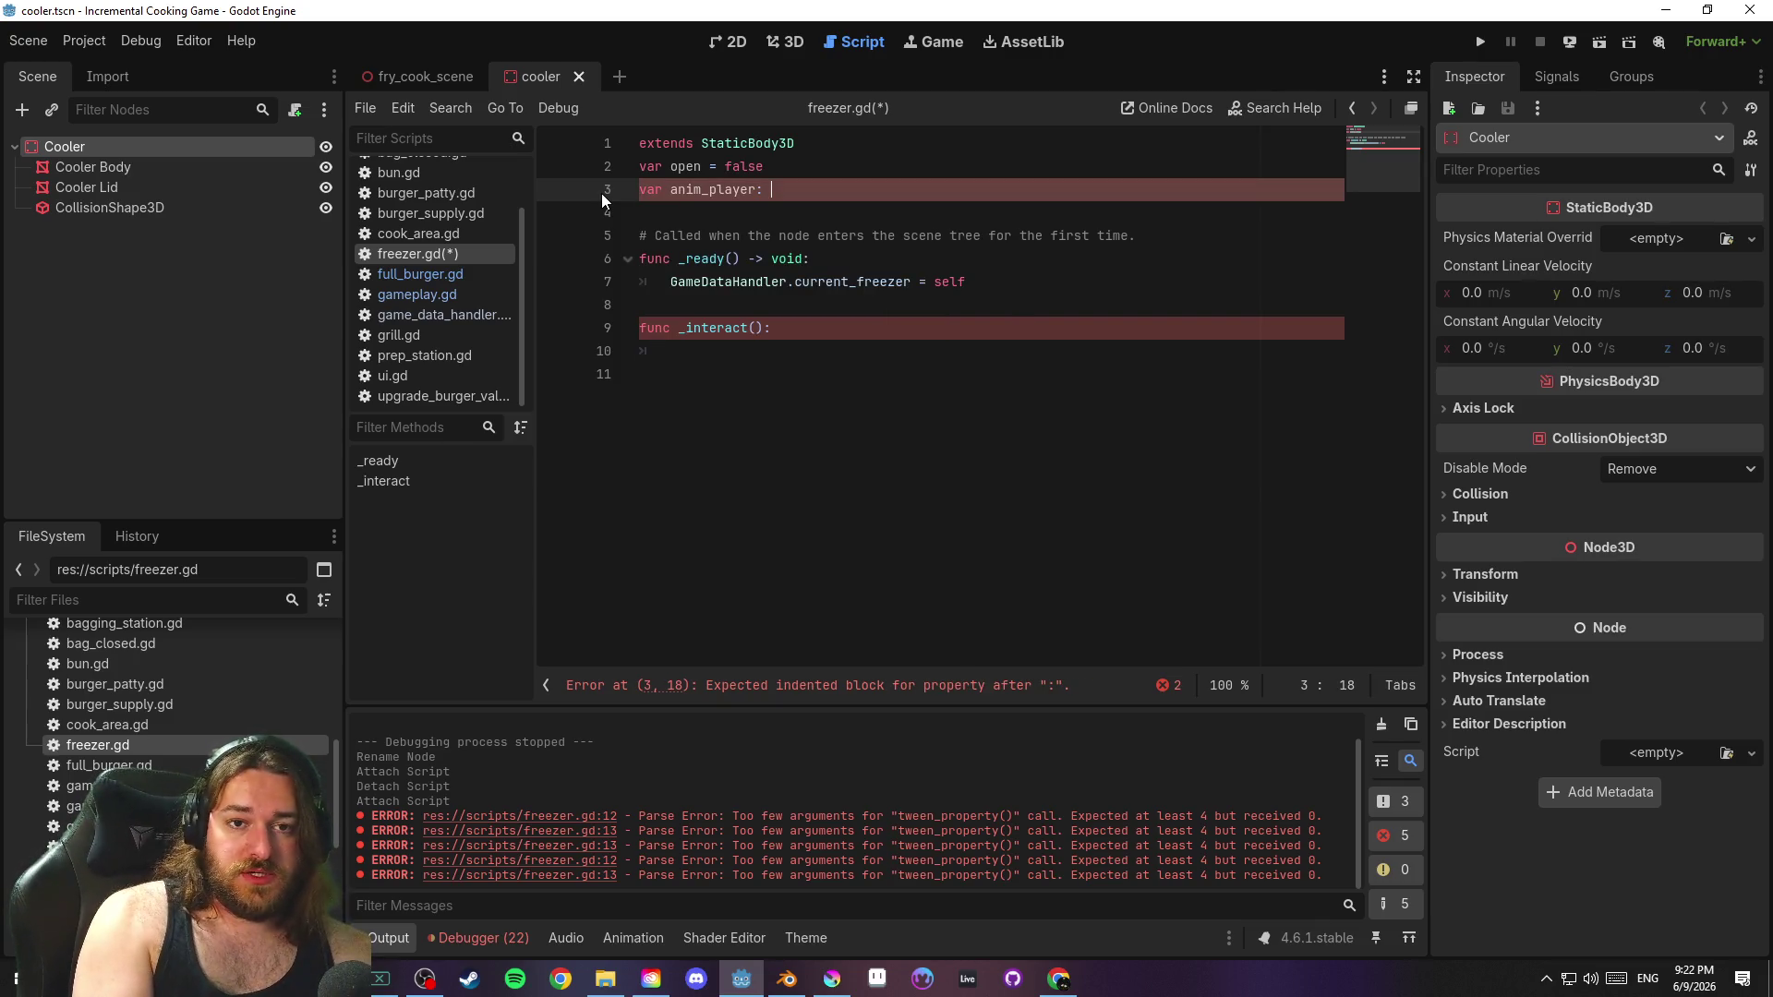
key(BackSpace)
key(BackSpace)
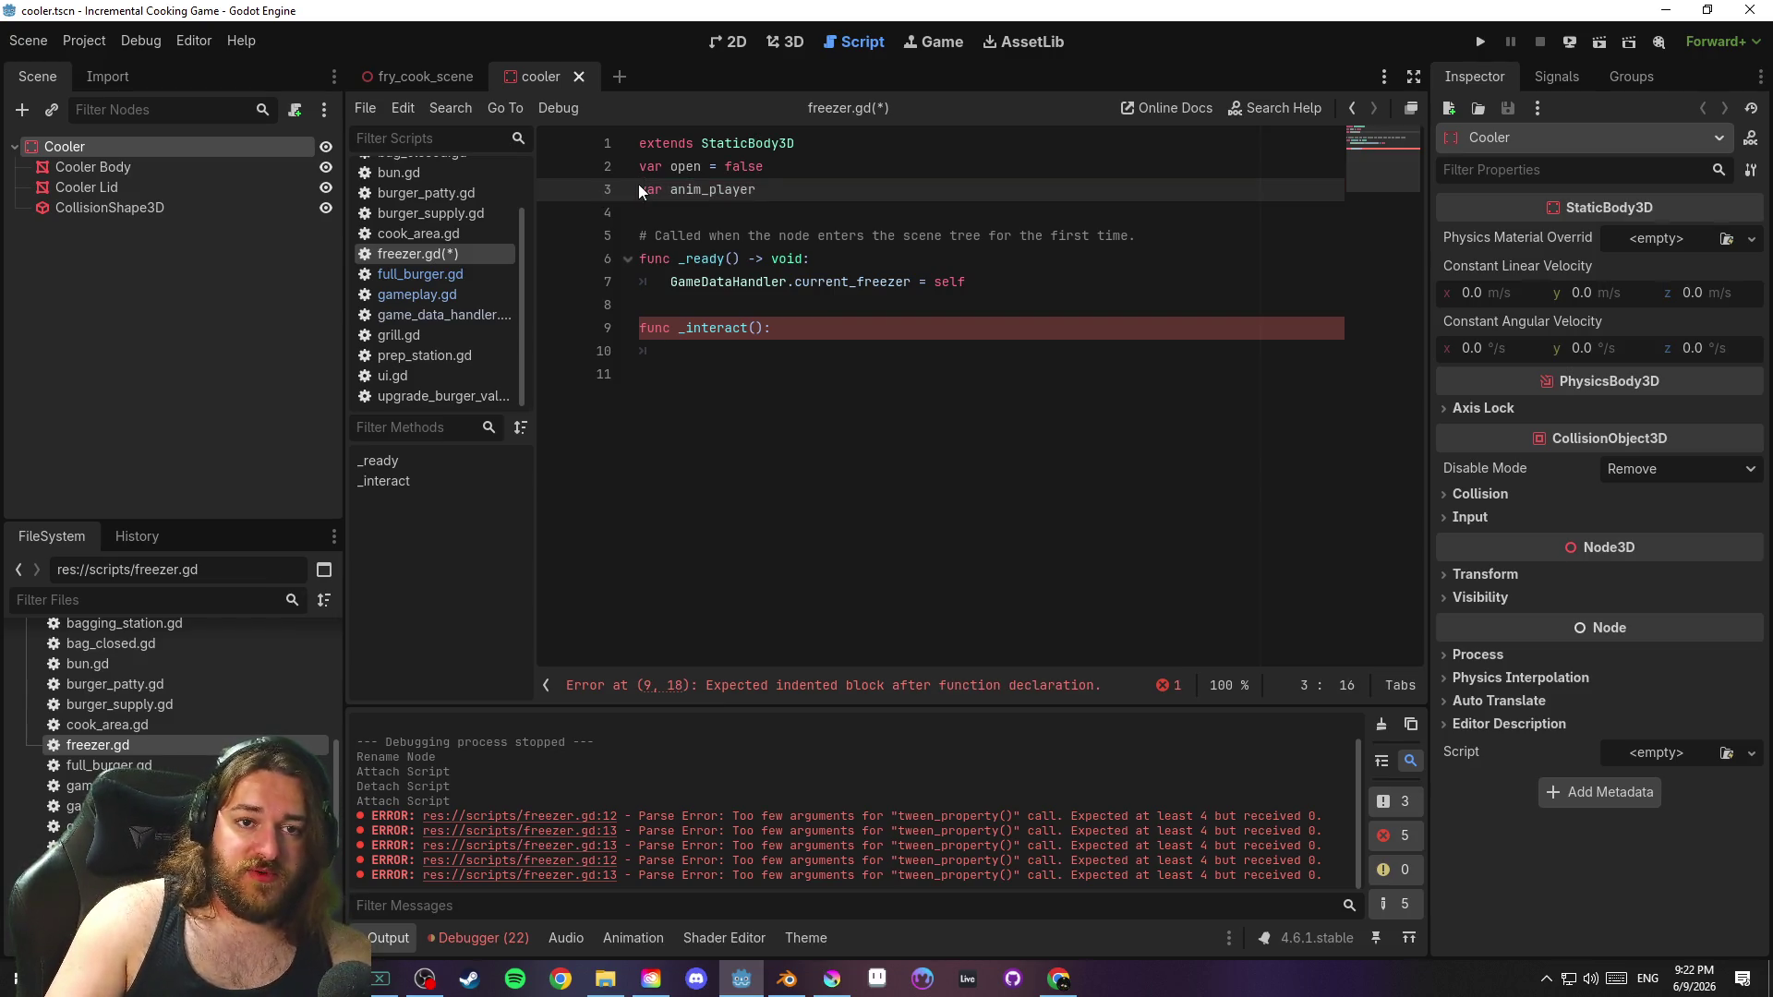
key(ctrl+Left)
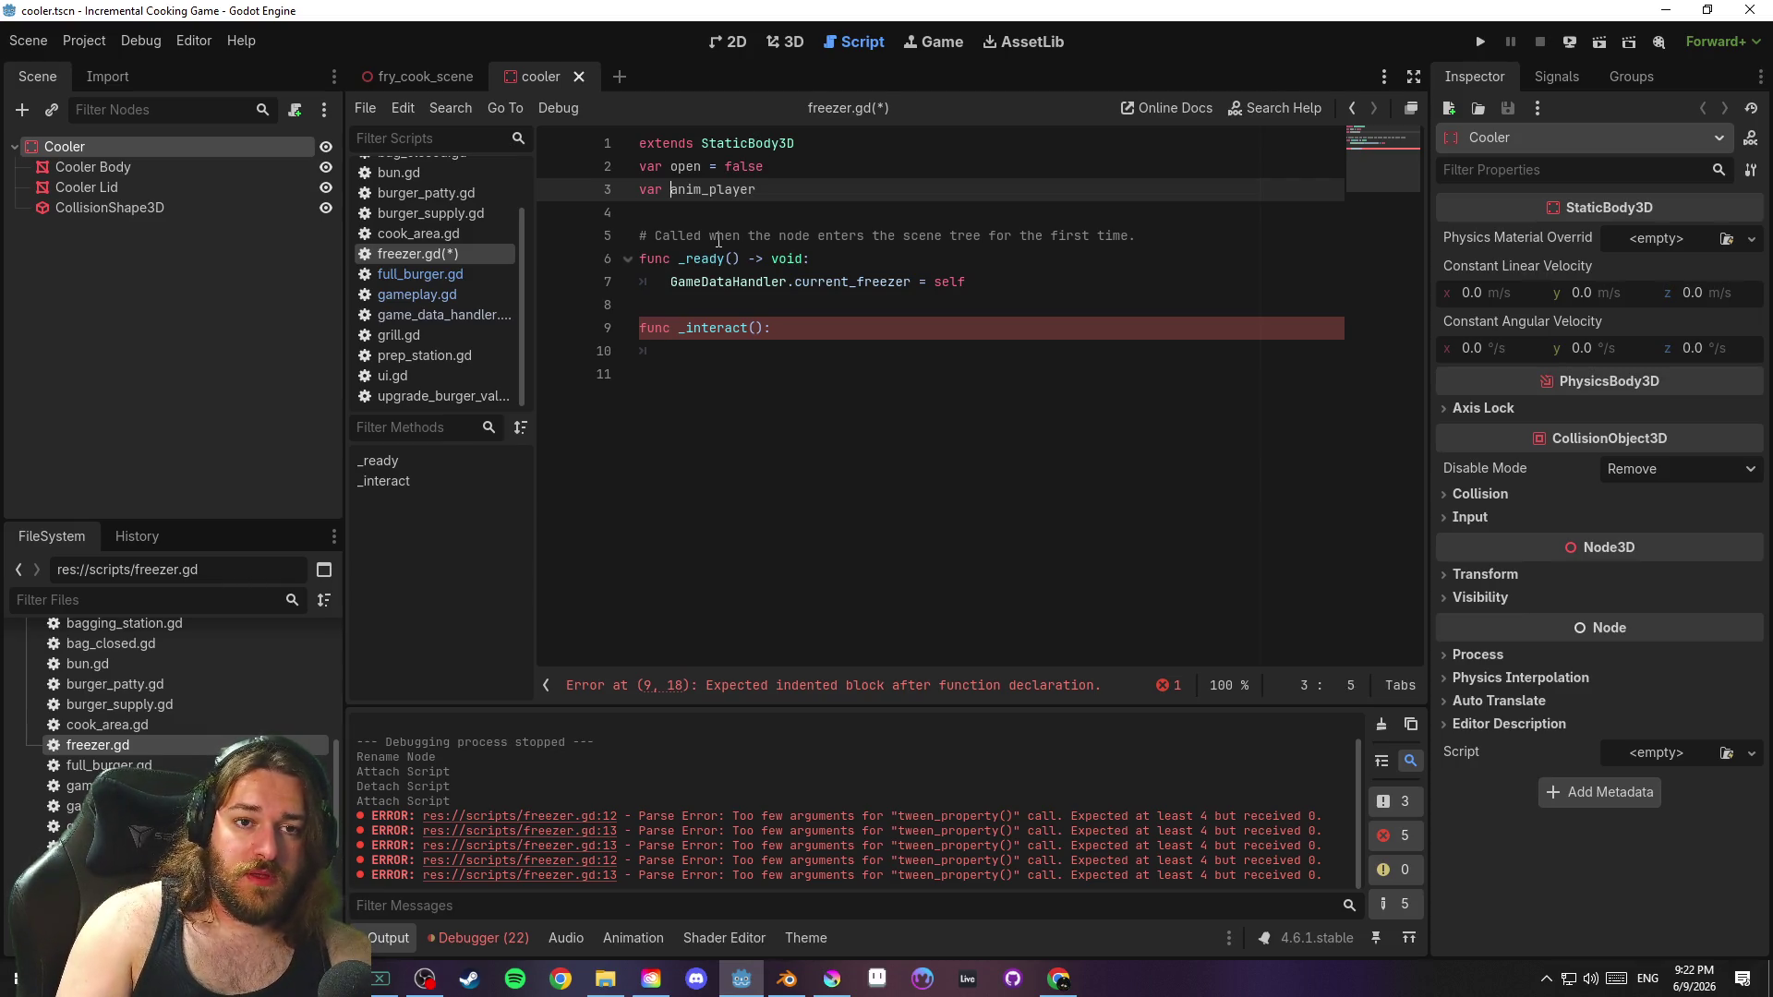
text(@export)
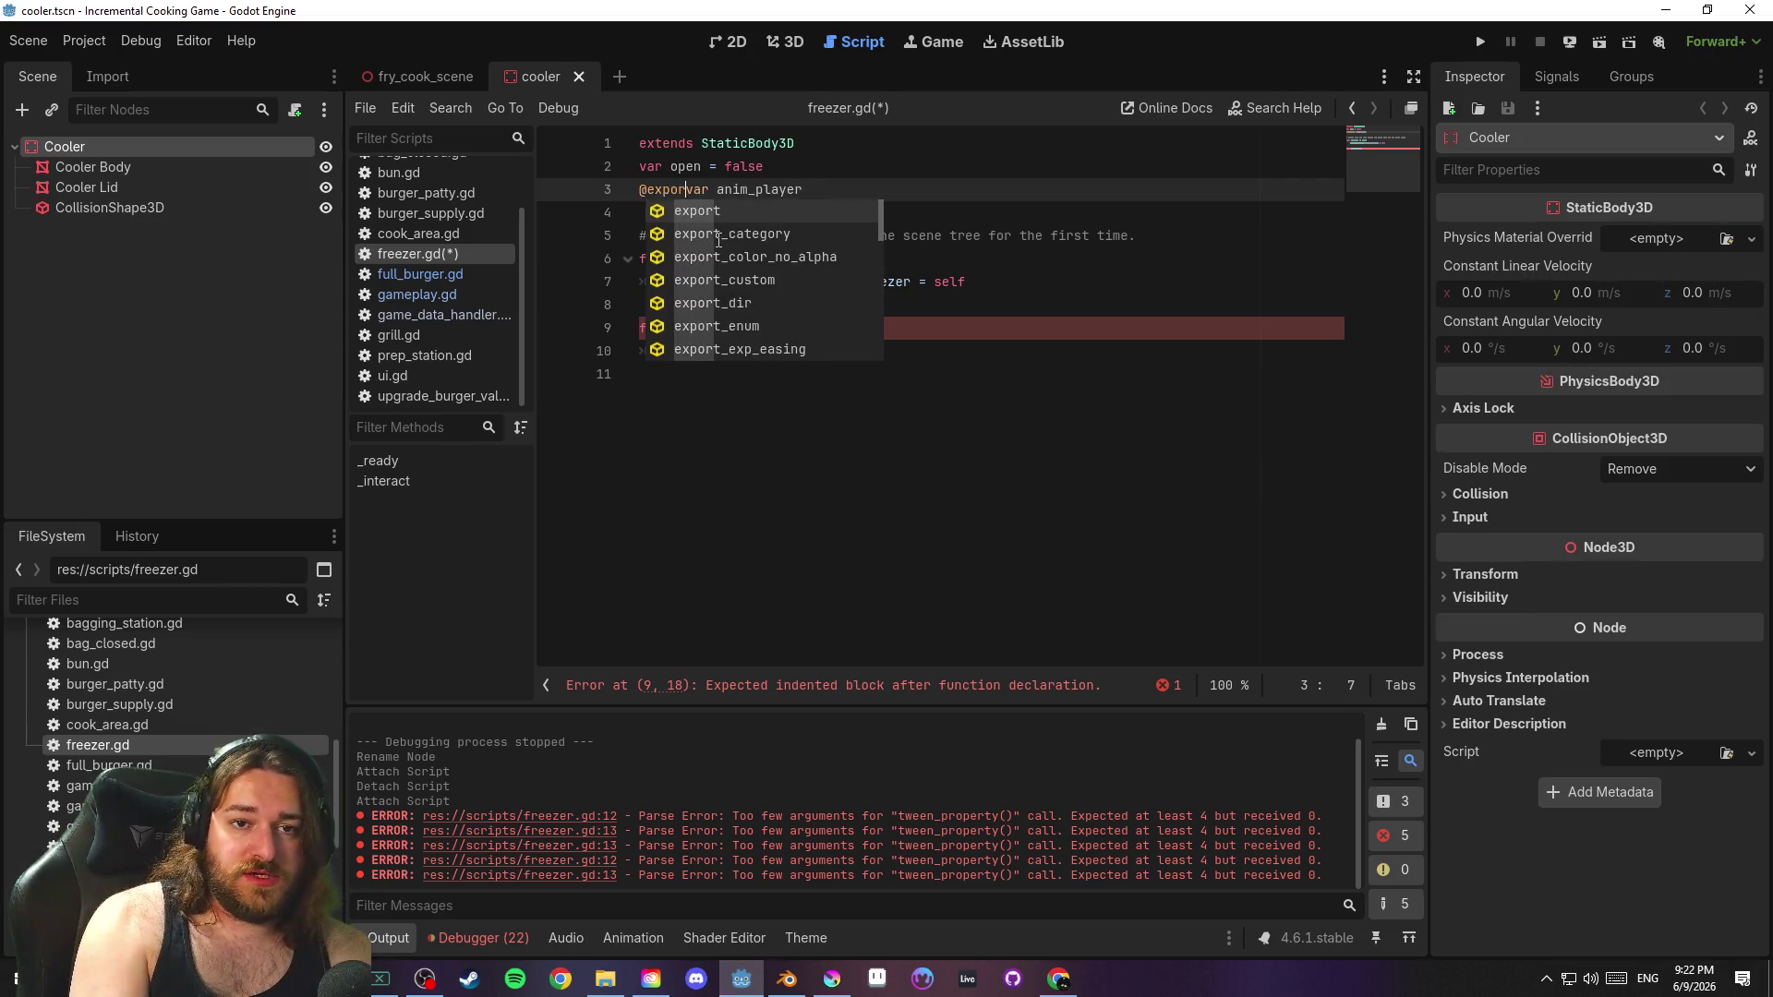
click(849, 175)
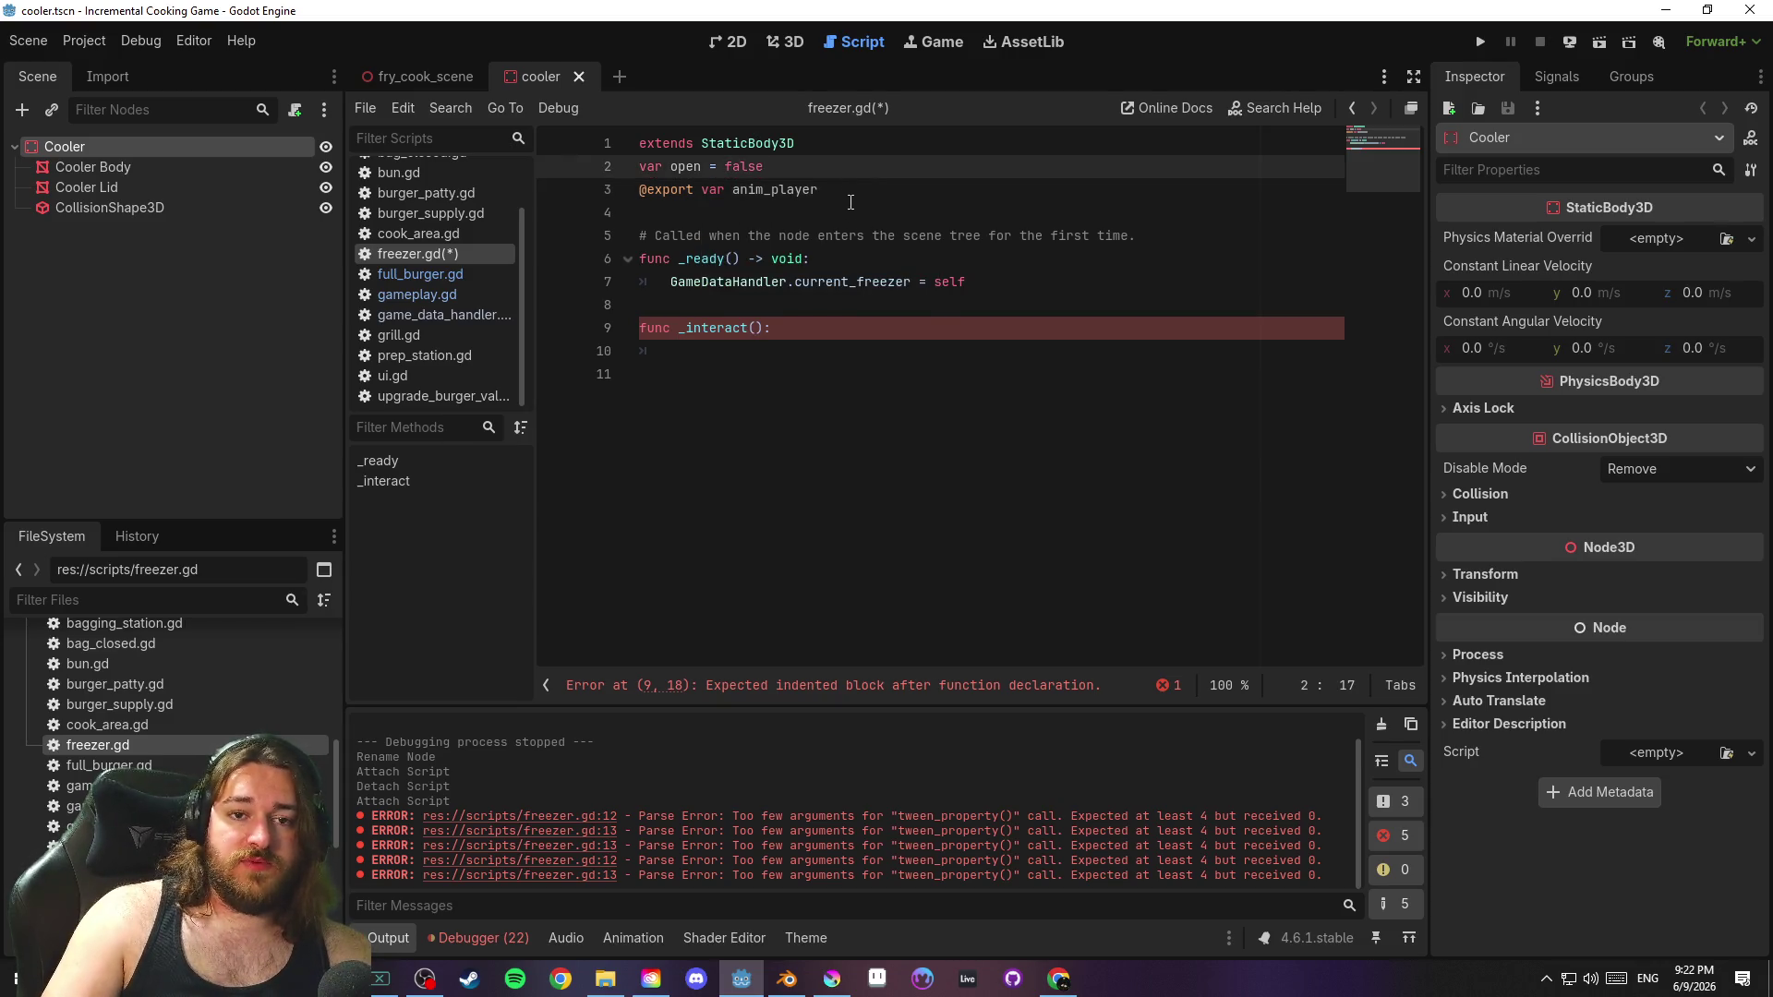
click(851, 199)
key(ctrl+s)
click(831, 358)
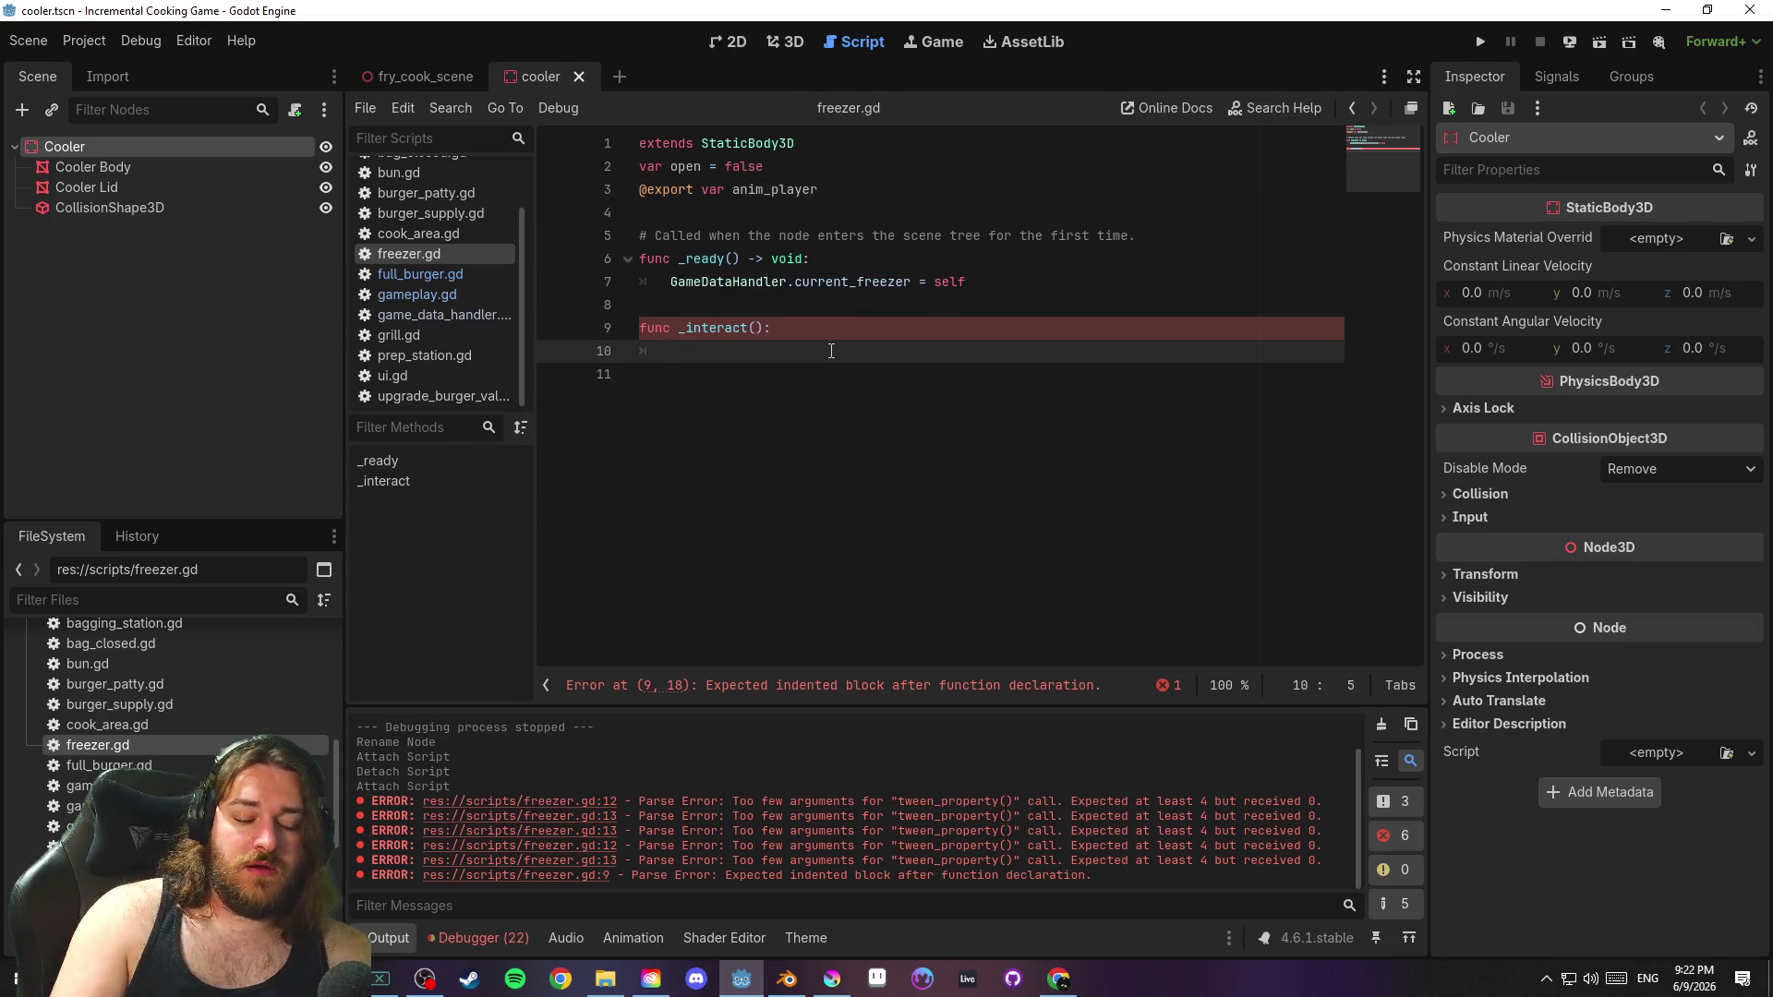
text(anim_player.paly)
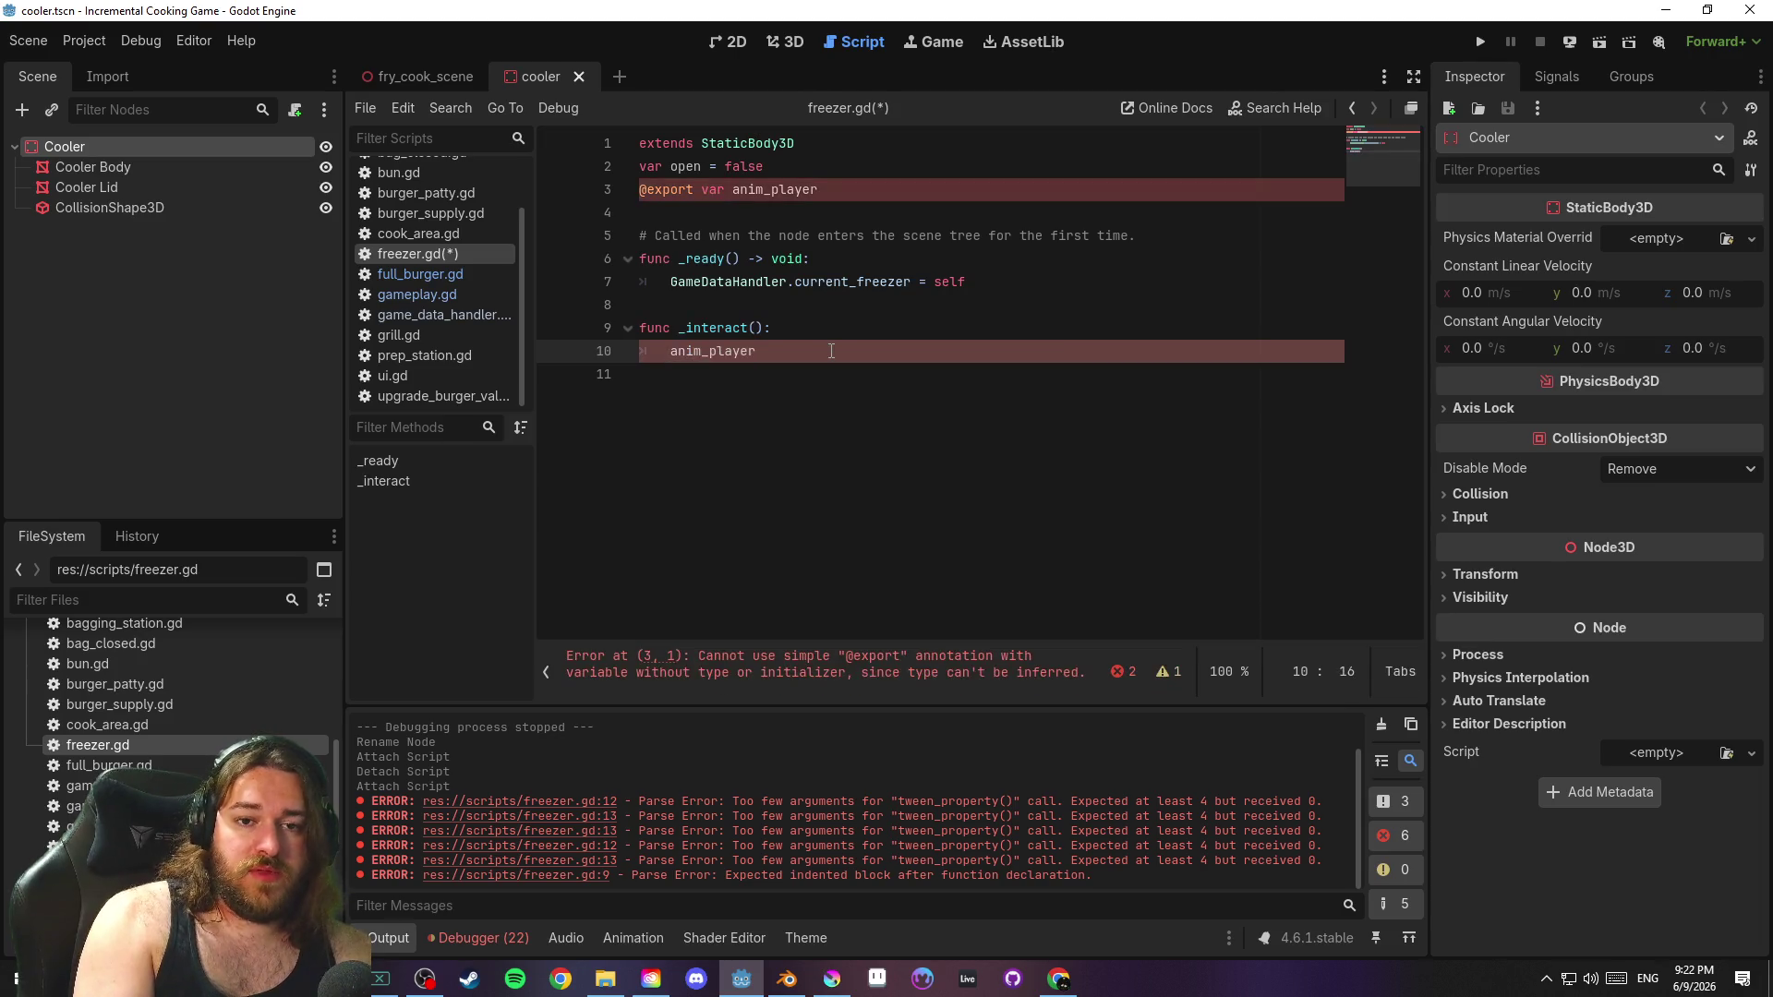
Complete anim_player.play("open") and add an open = true line at the top of _interact
key(BackSpace)
key(BackSpace)
key(BackSpace)
text(lay()
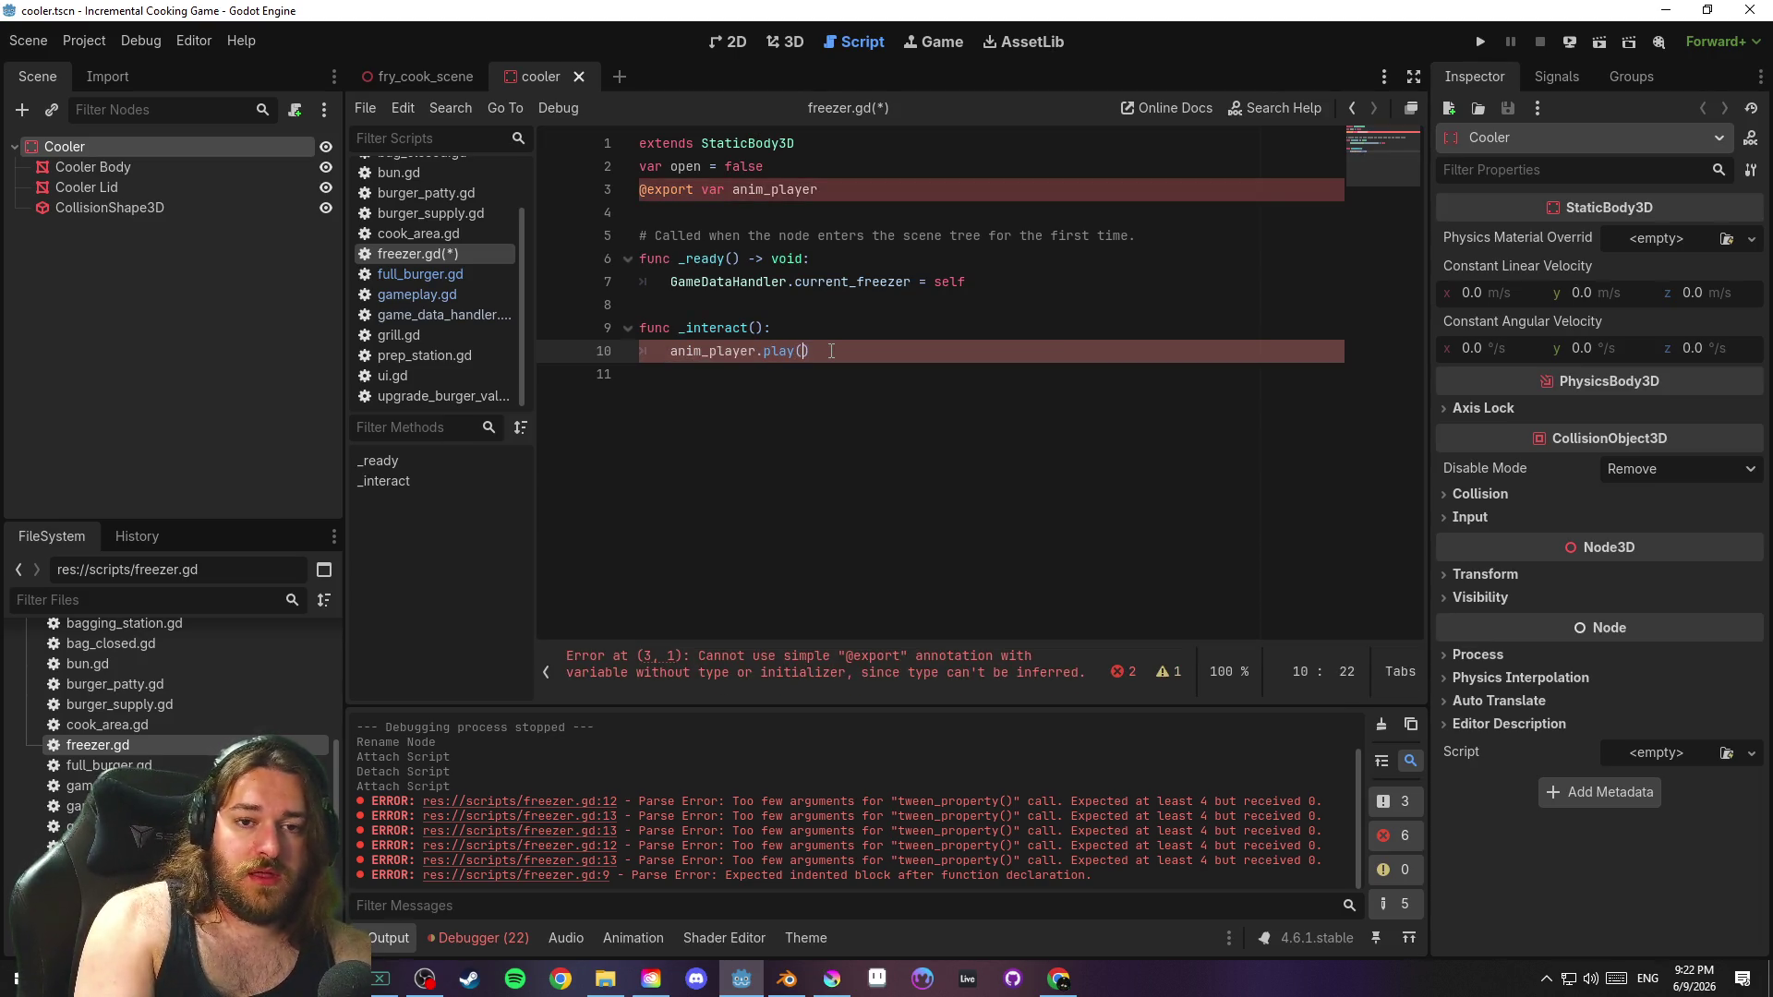
text("open)
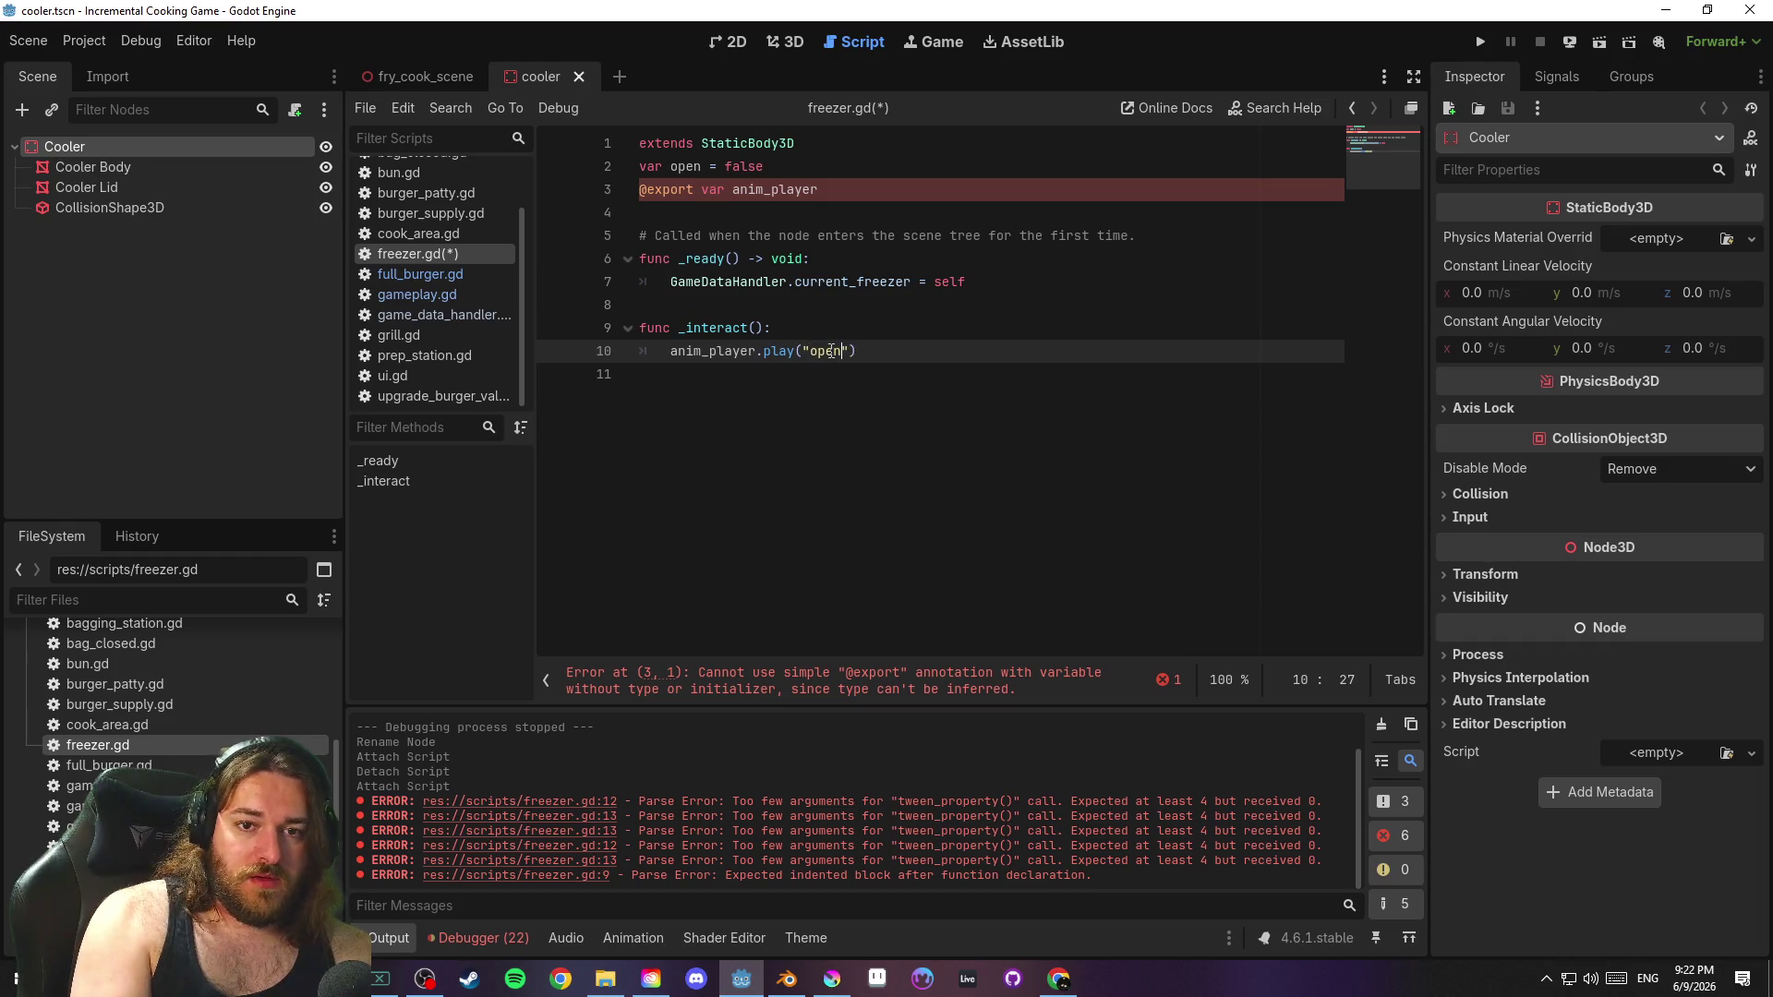
click(831, 331)
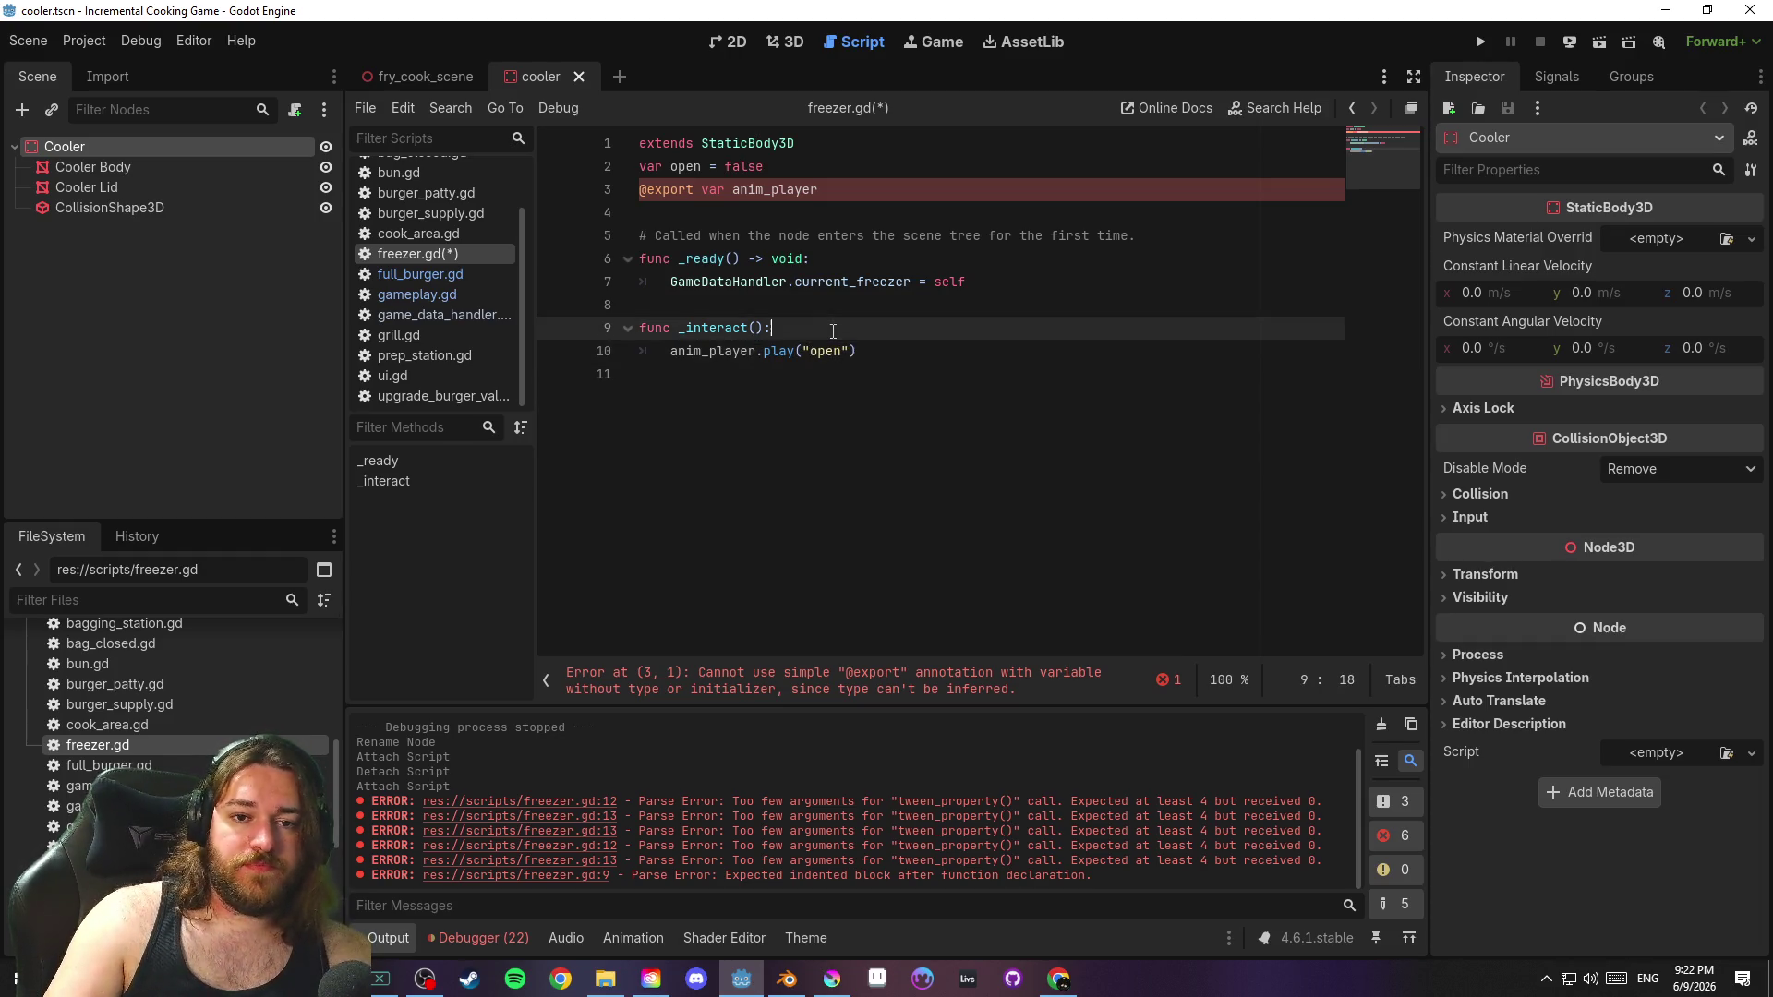
key(Return)
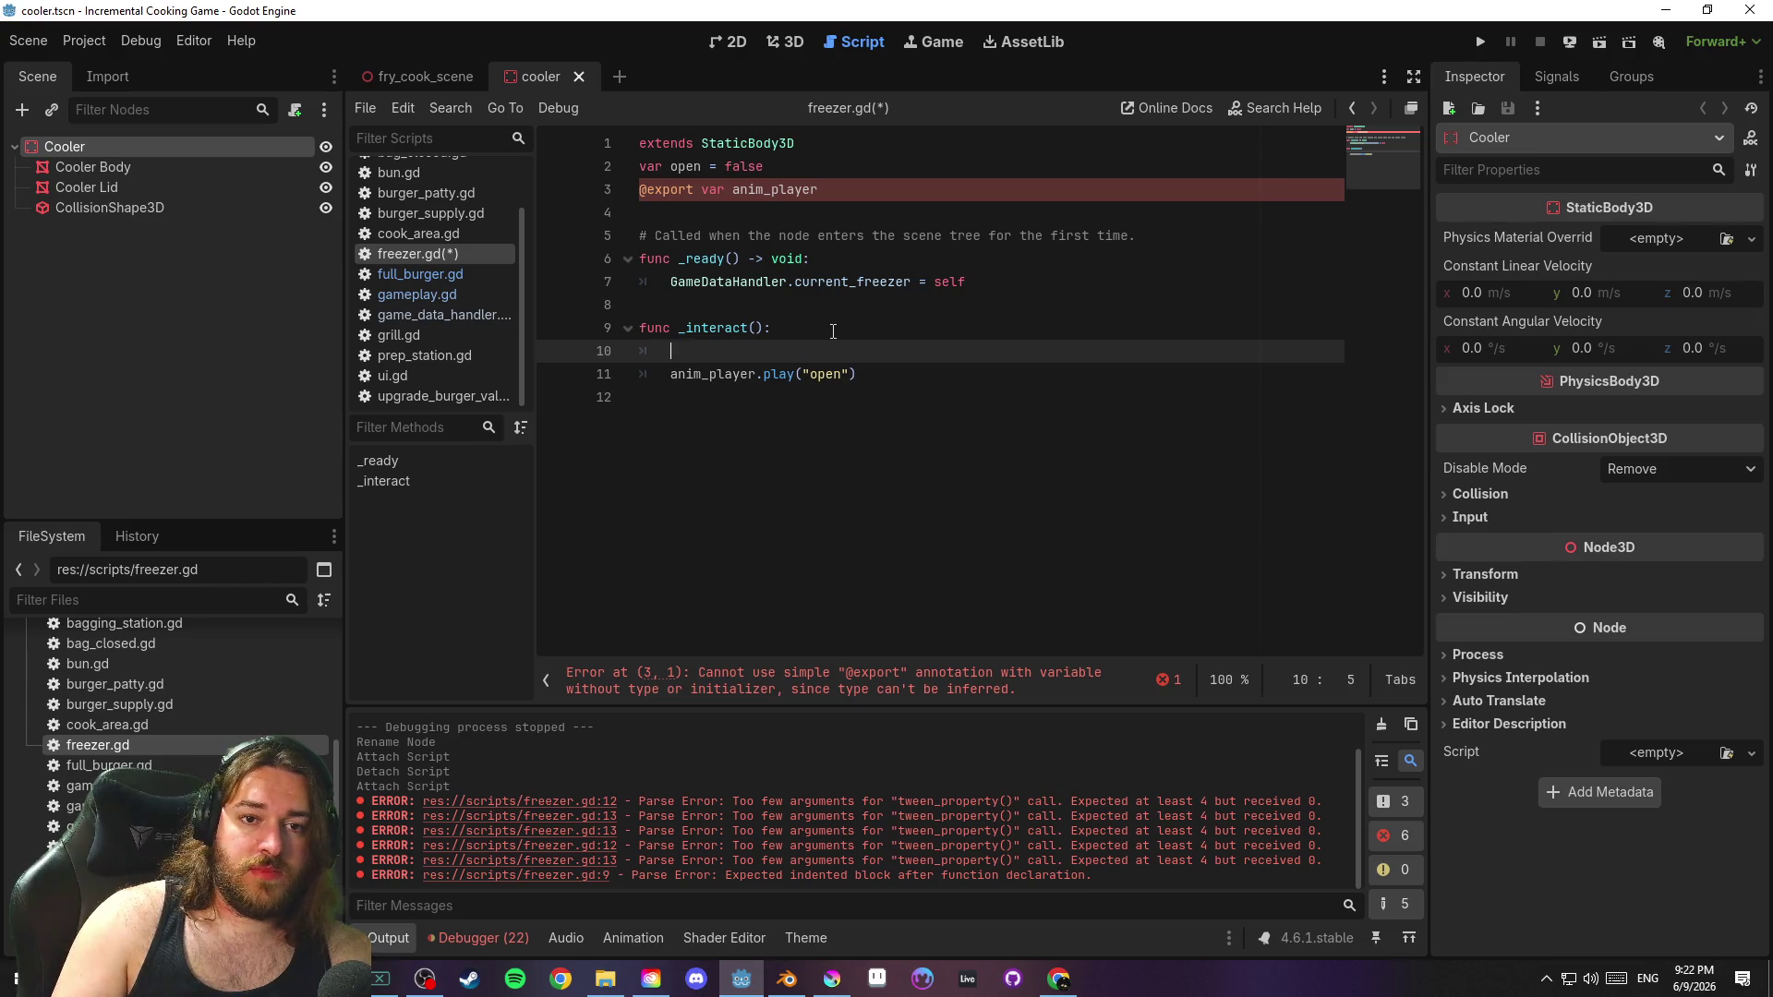
text(ope)
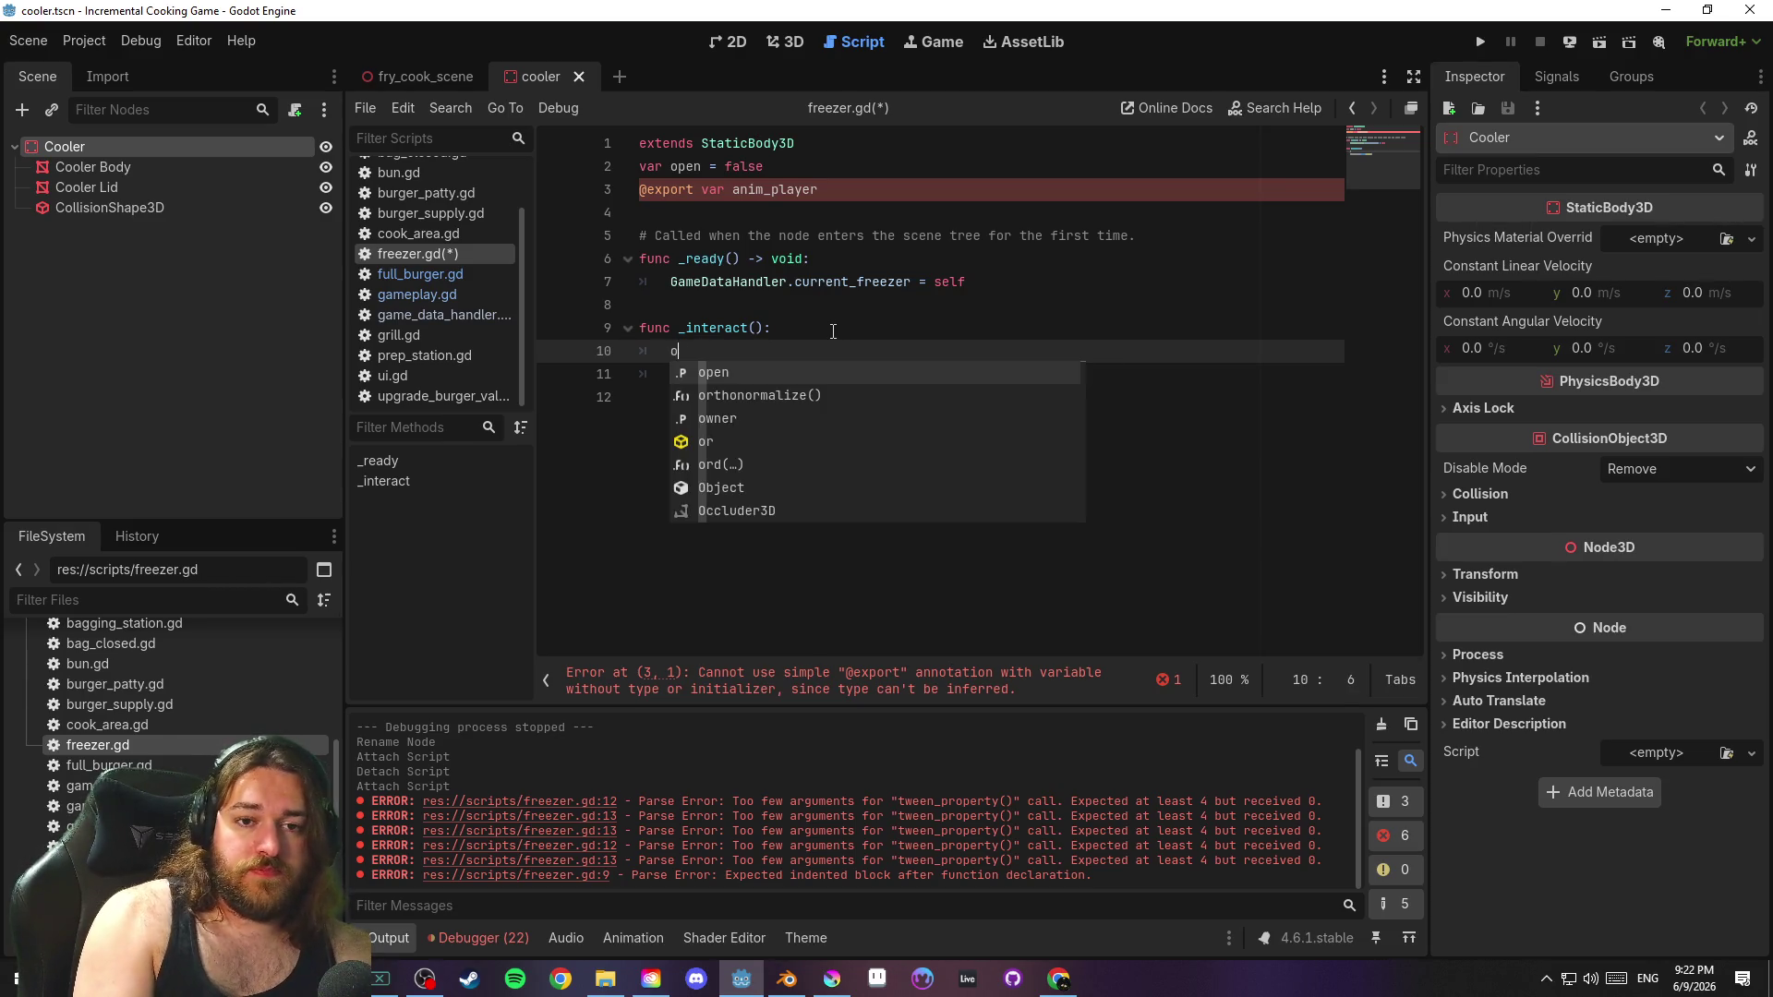
key(Return)
text(= true)
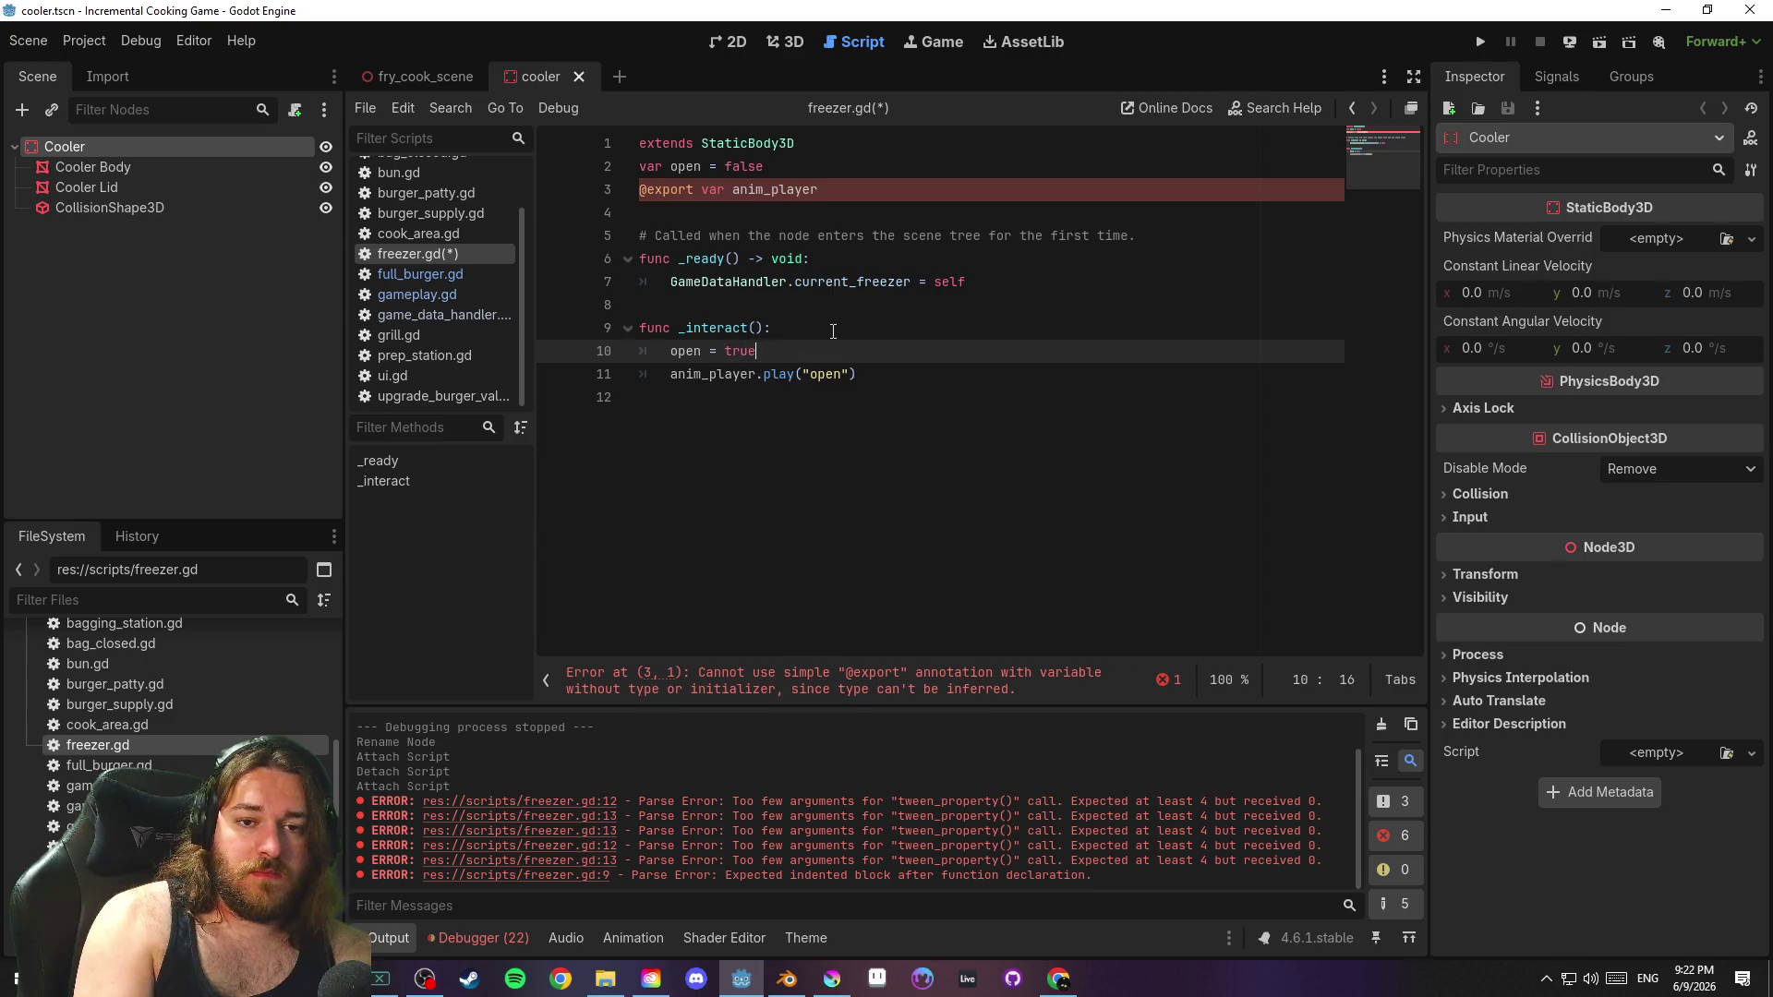
Change that line to open = !open and save the script
key(Home)
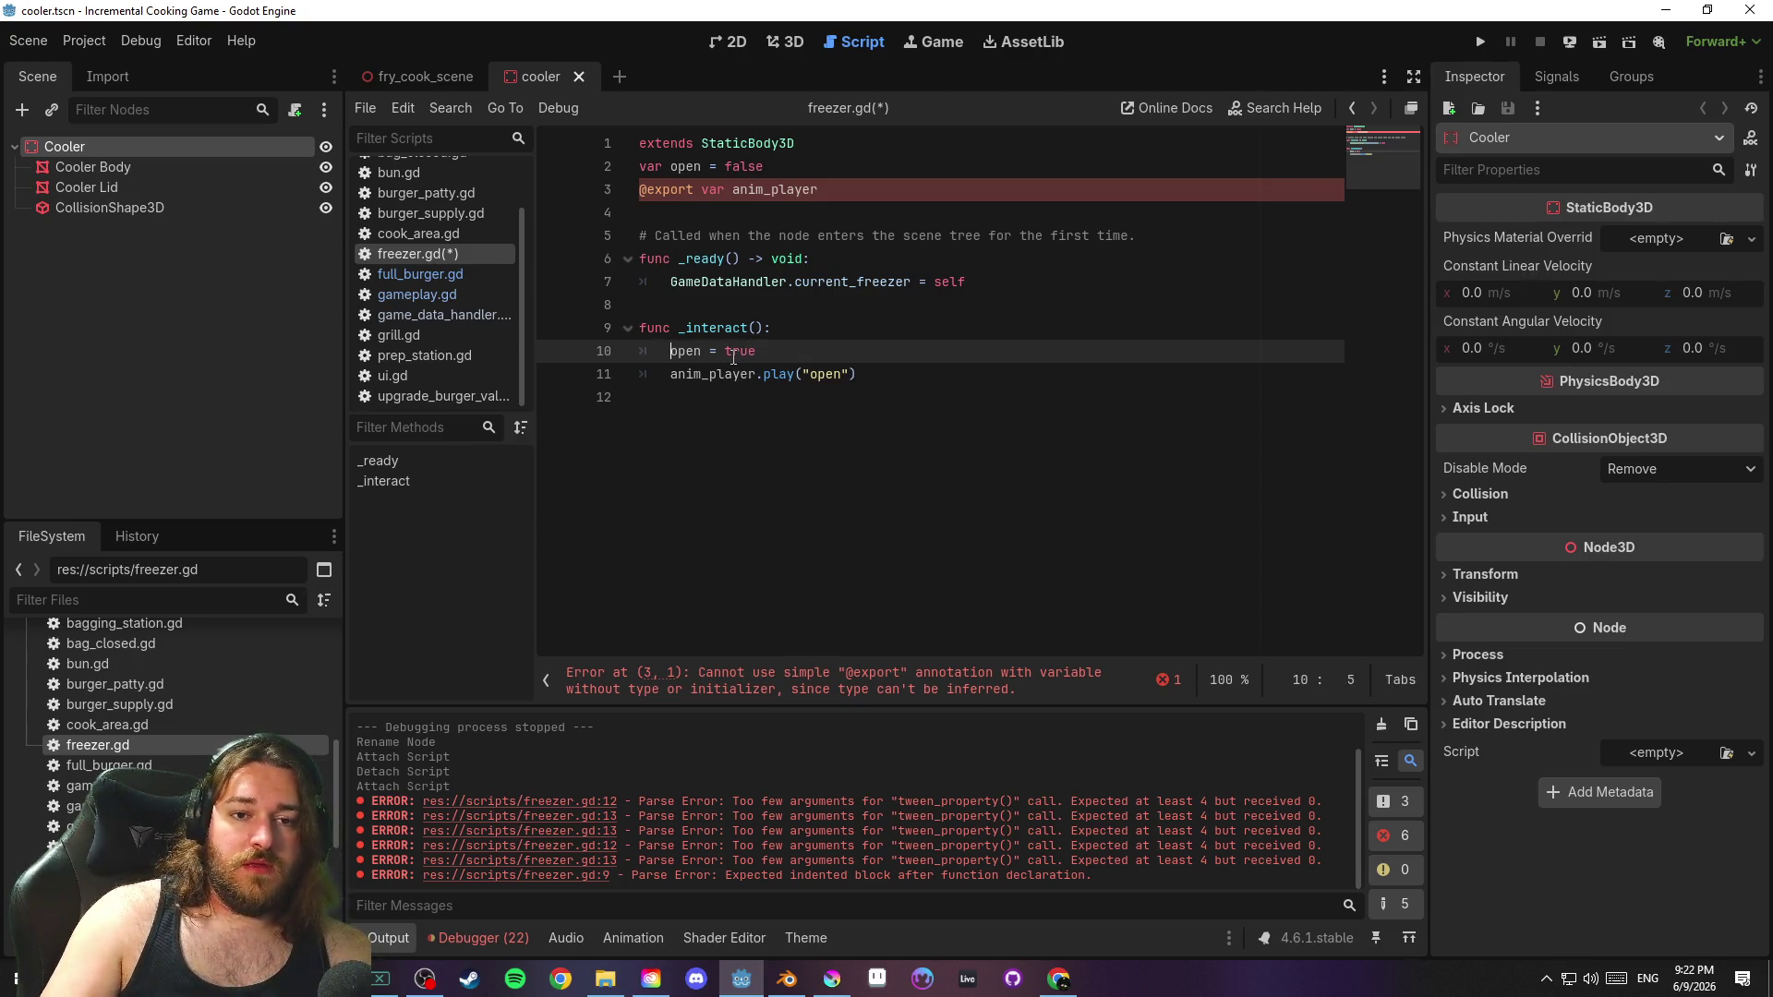
key(Return)
key(Up)
key(BackSpace)
key(BackSpace)
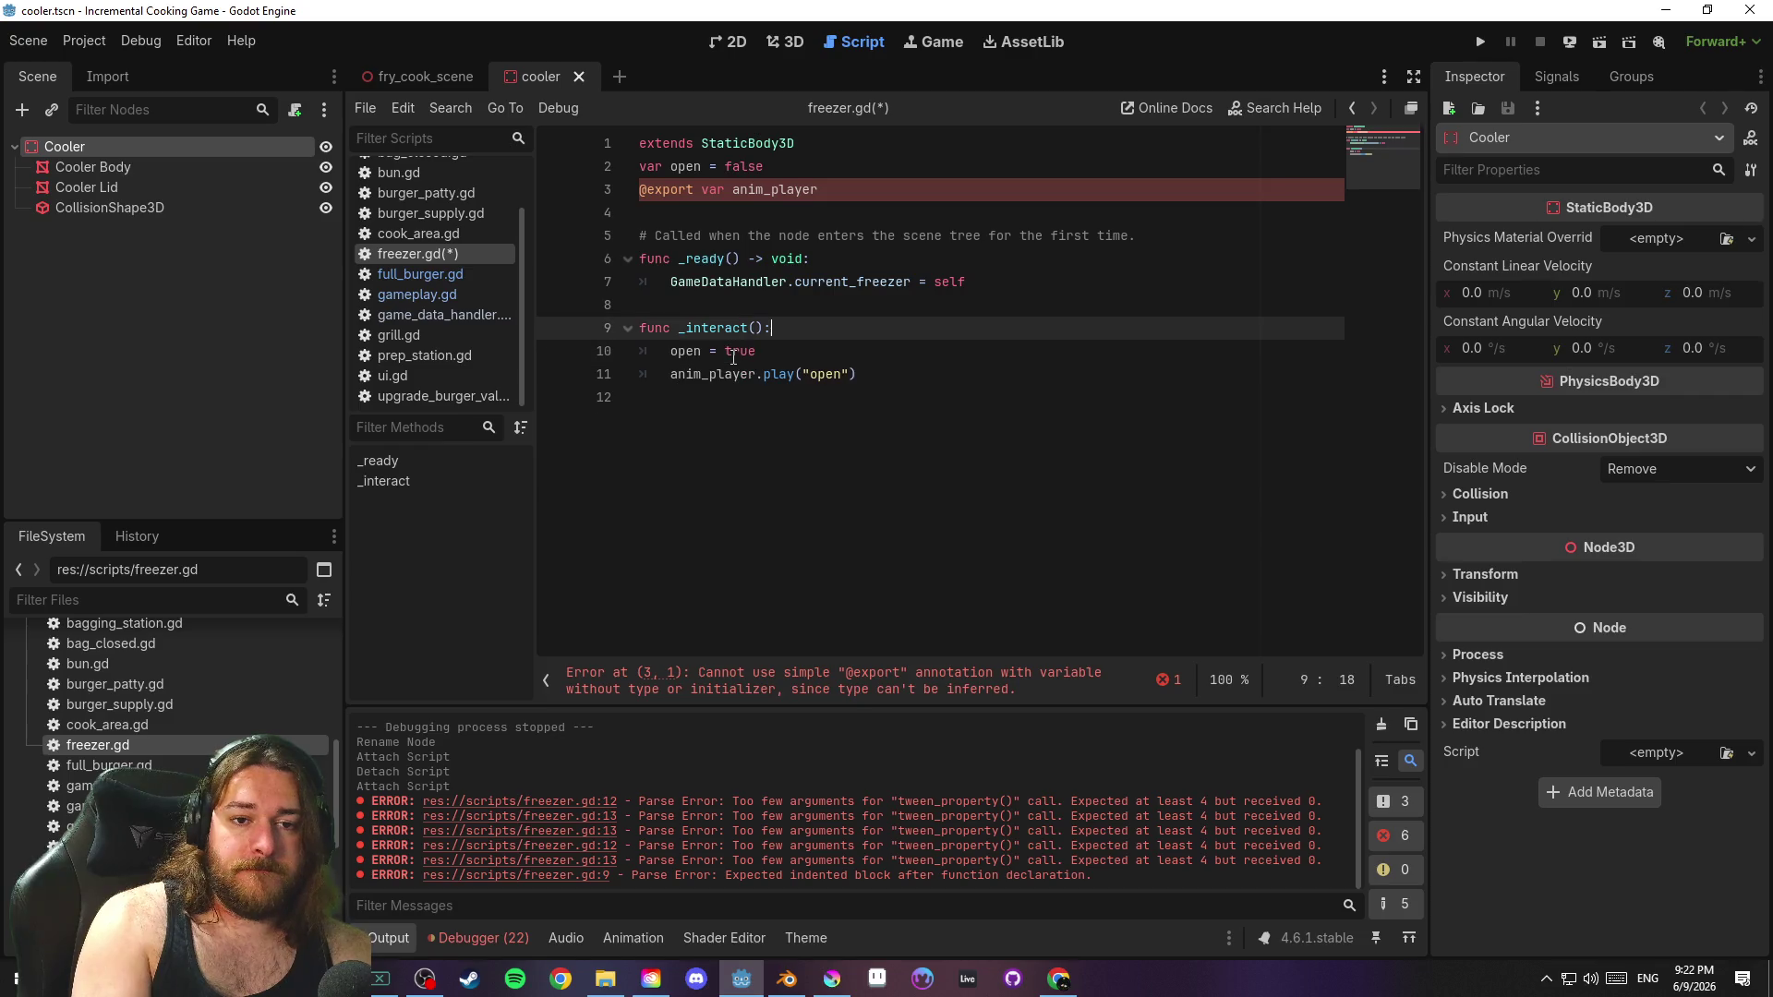
drag(725, 351, 769, 352)
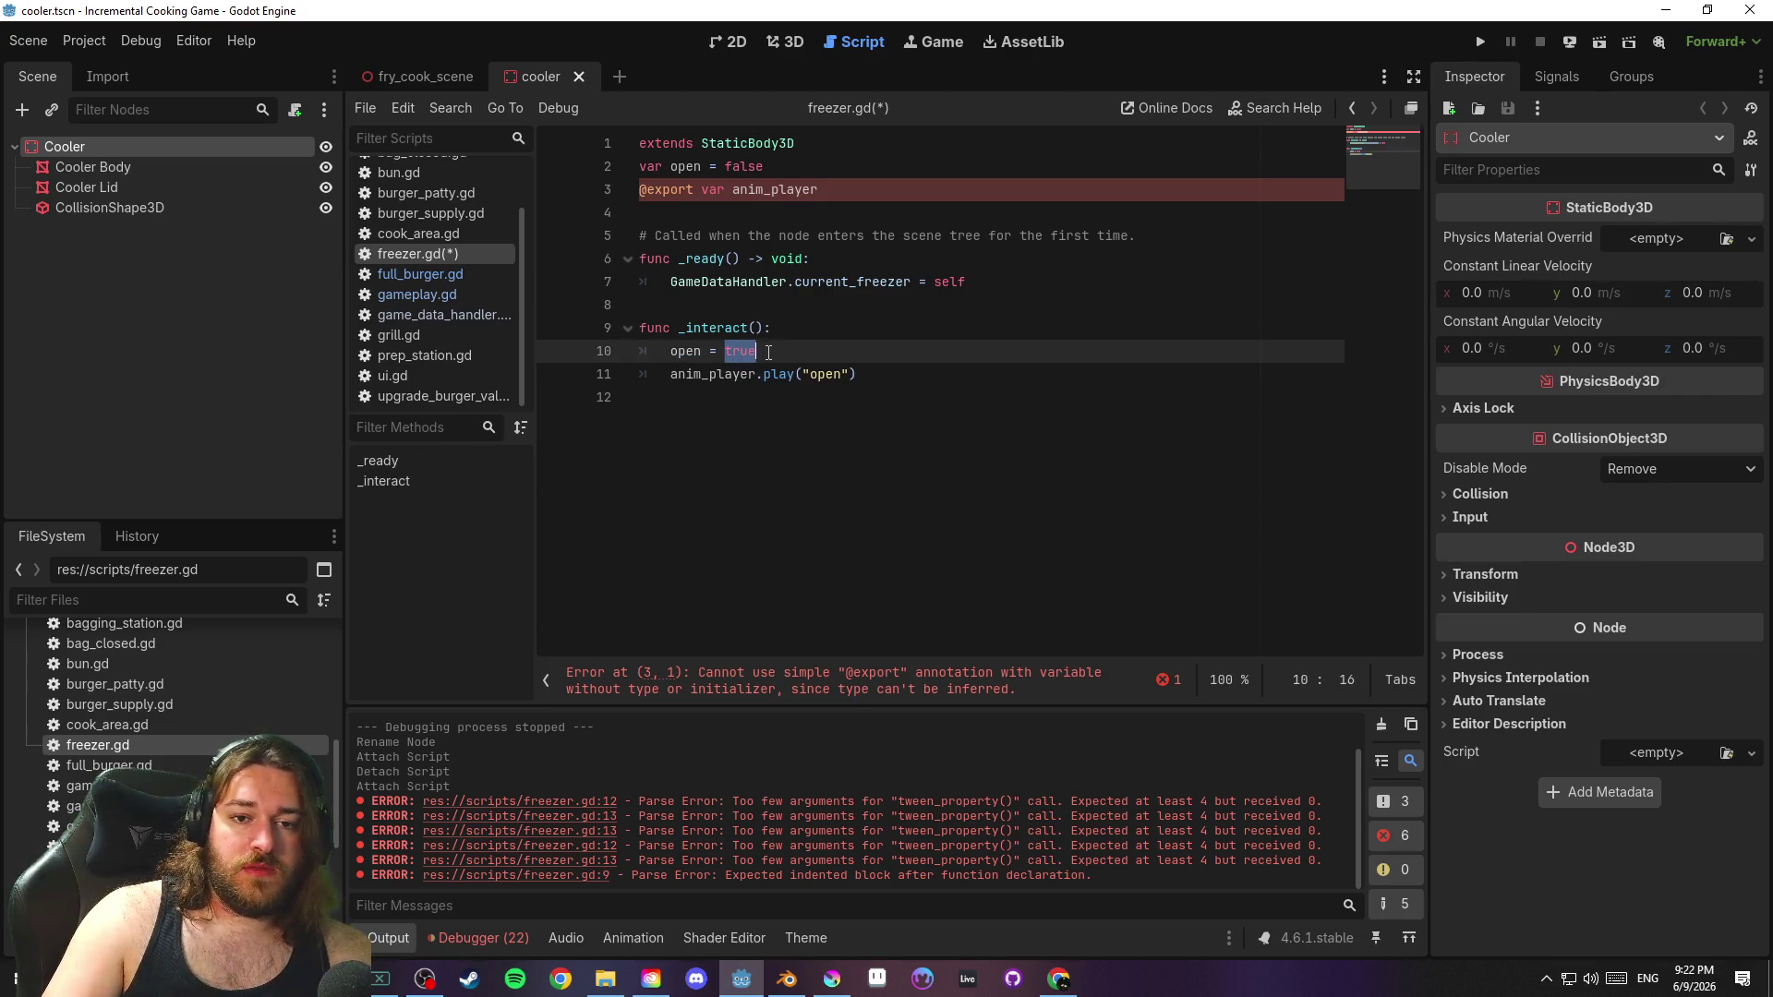
text(!open)
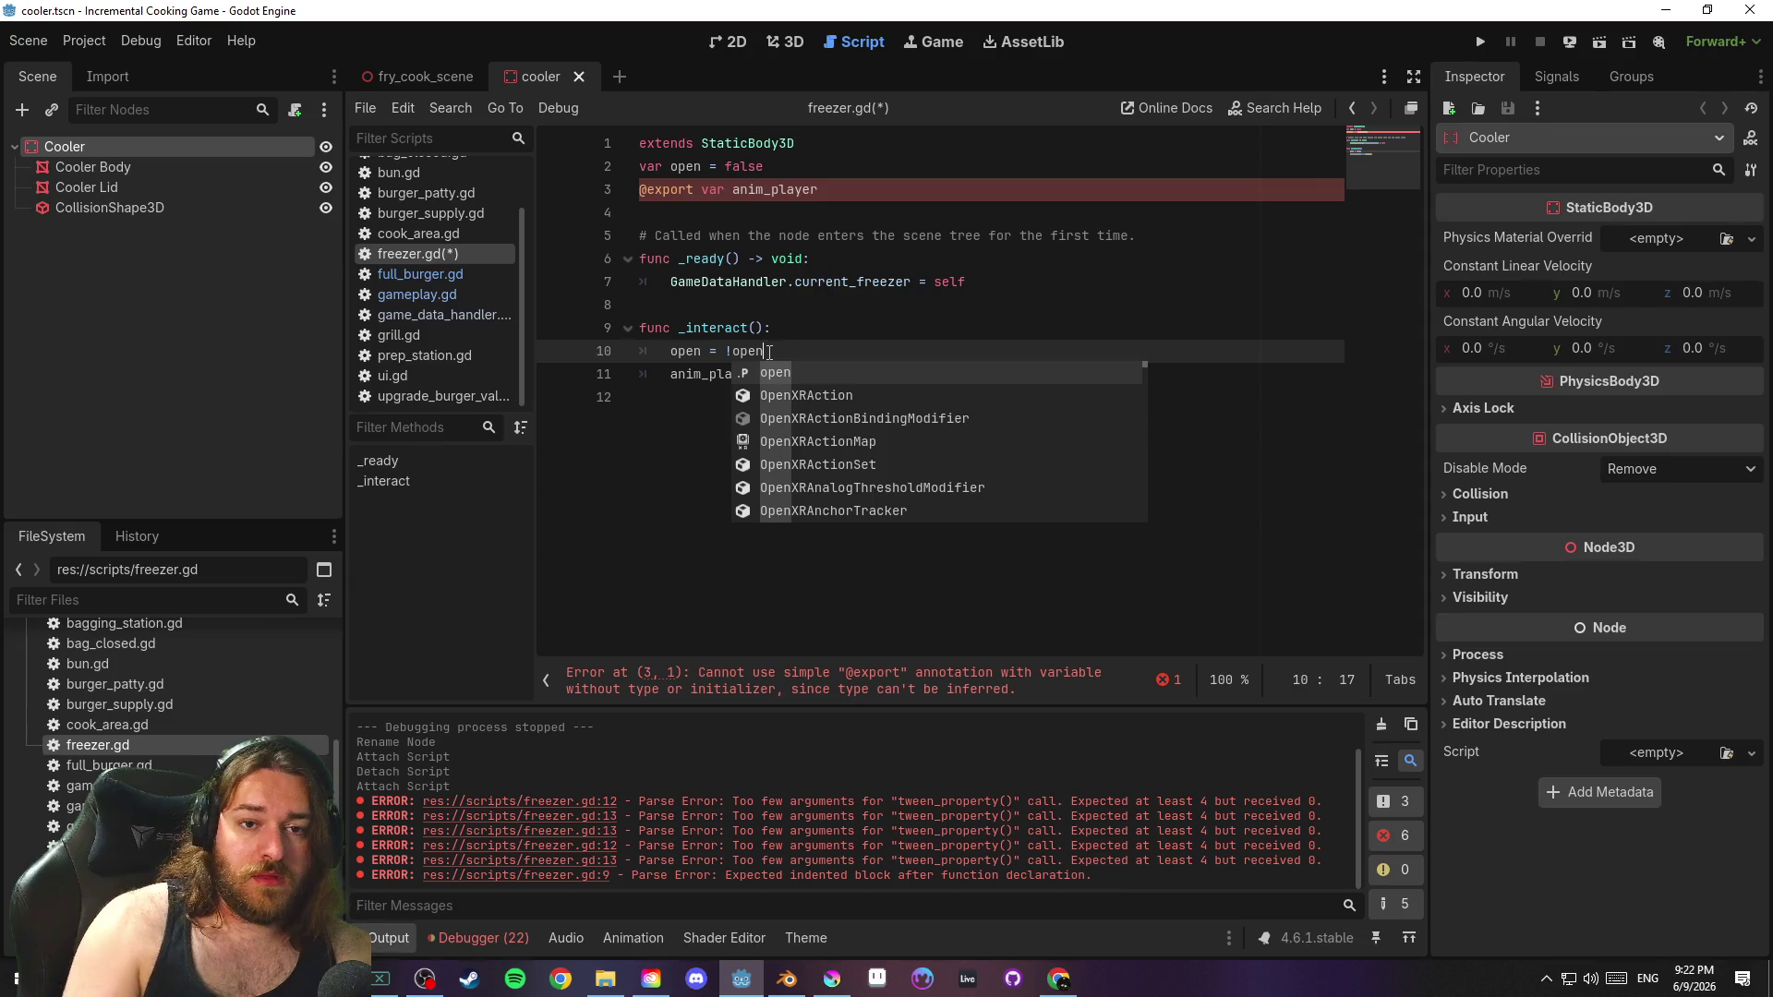
key(Escape)
key(ctrl+s)
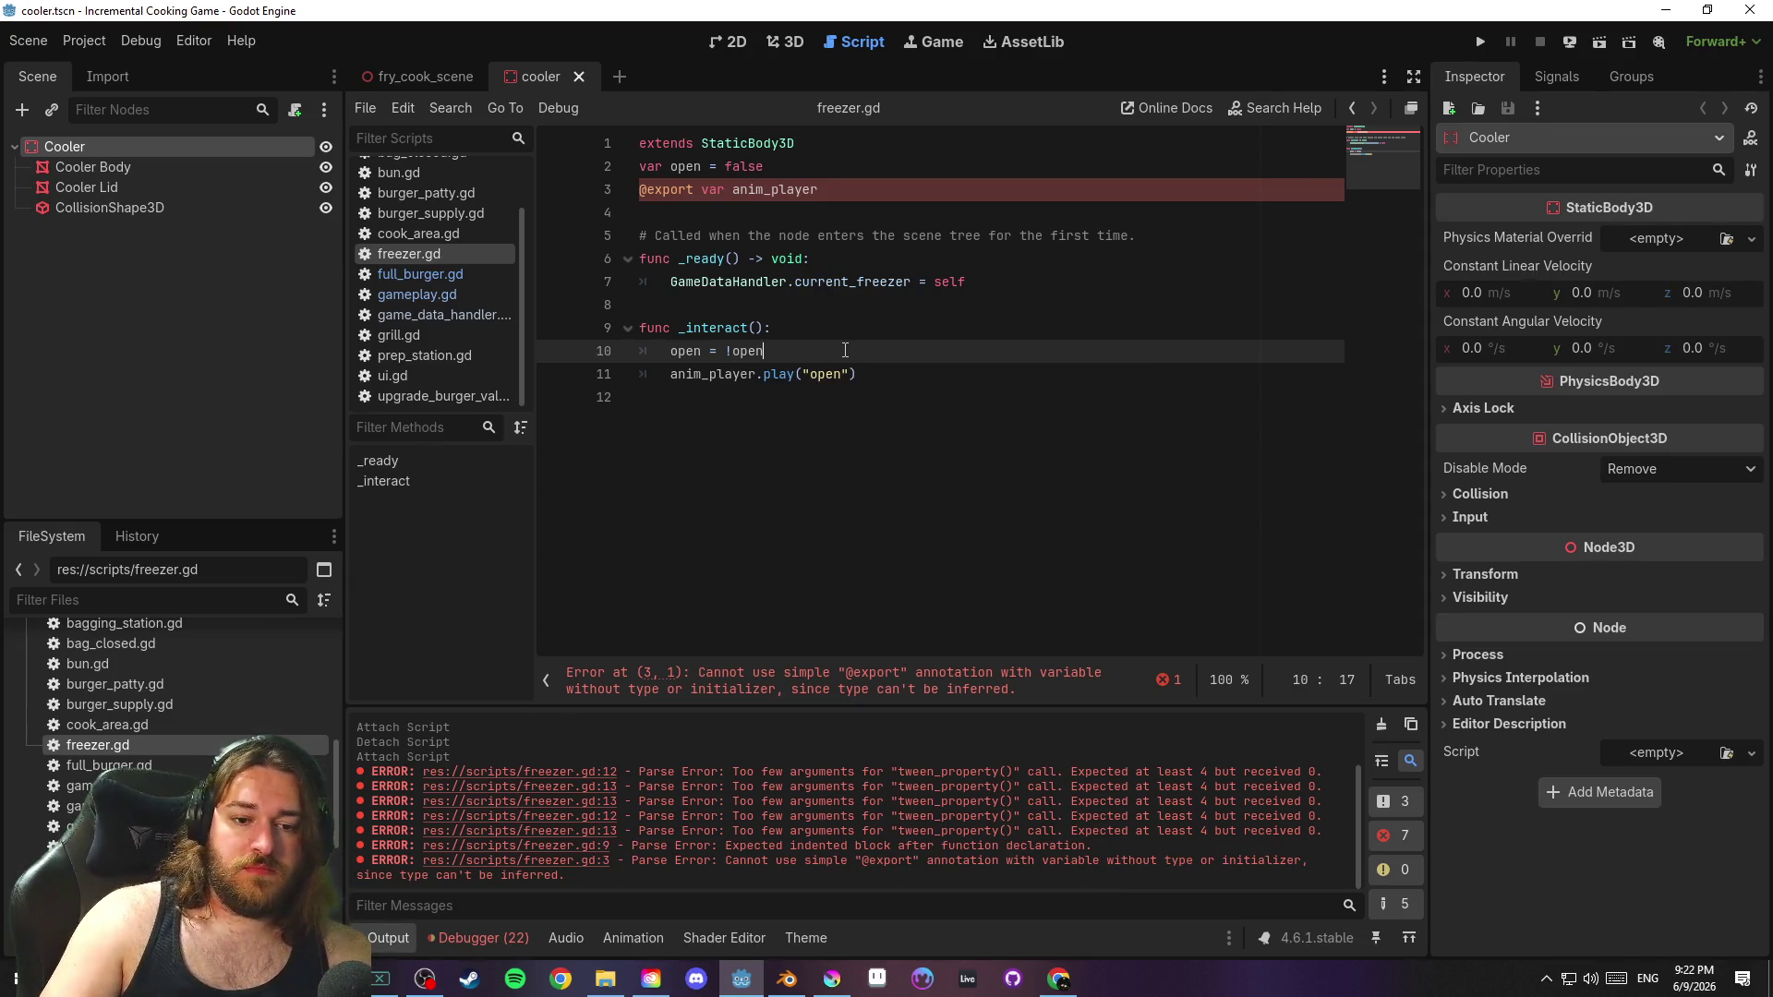
key(Return)
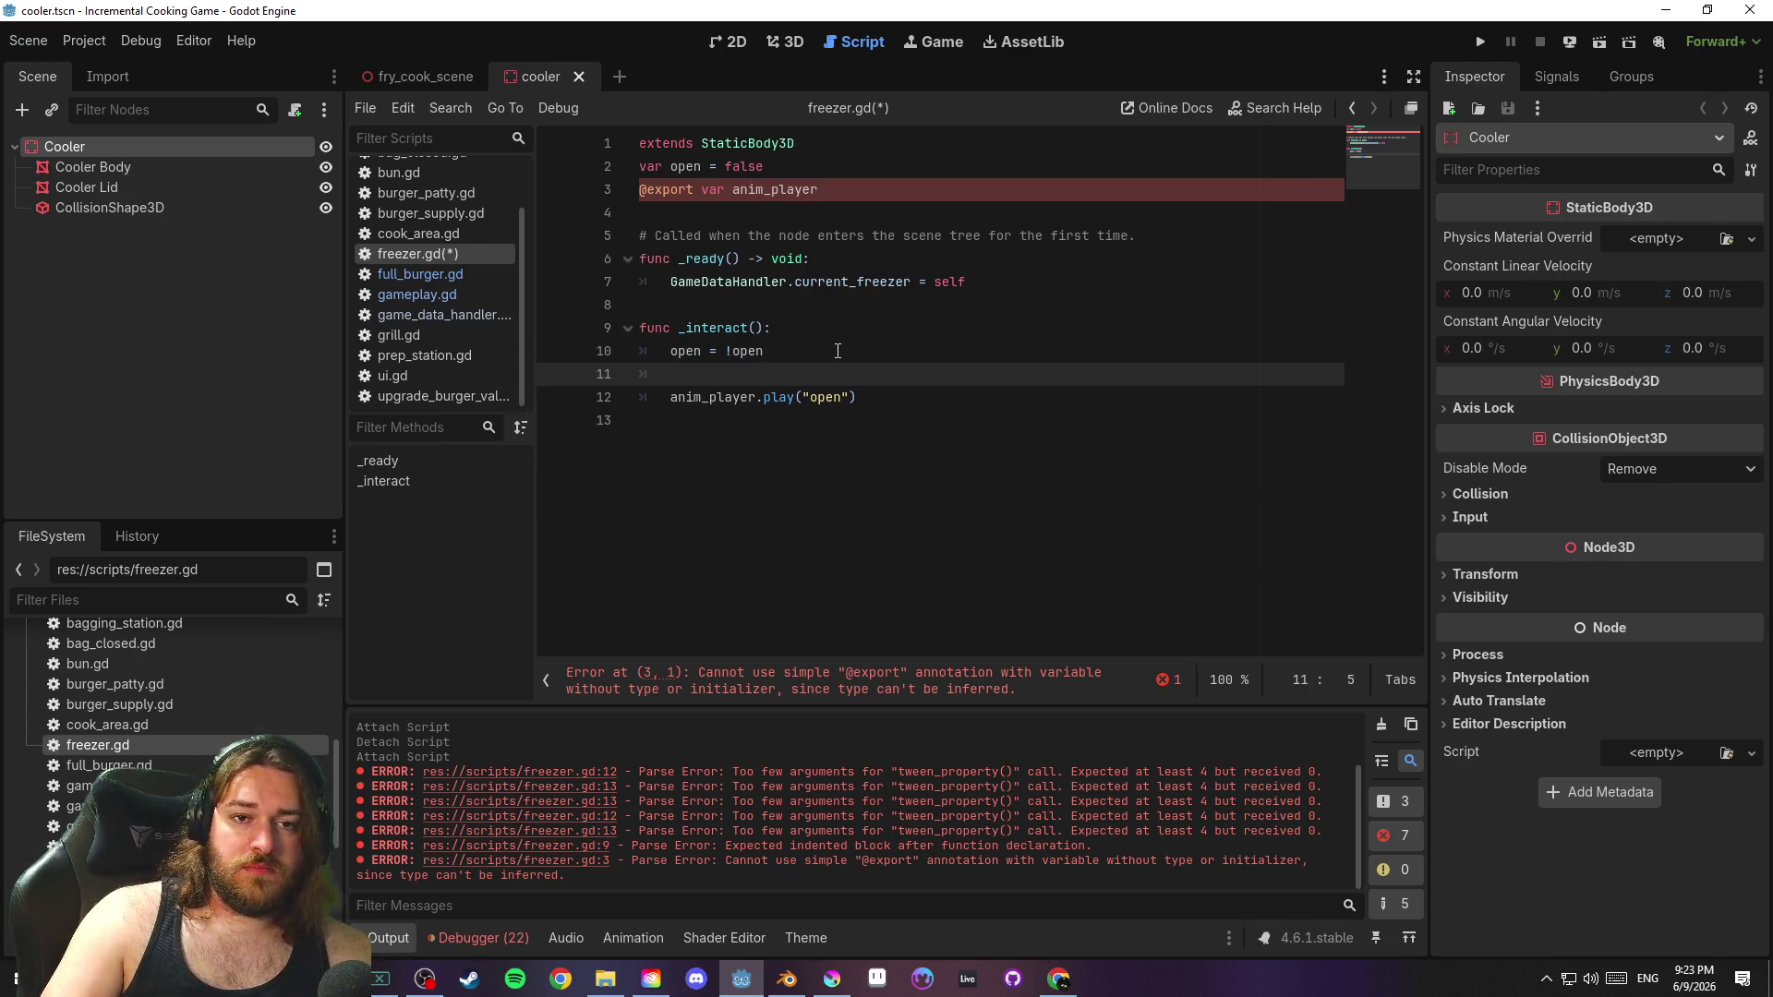
click(702, 189)
key(BackSpace)
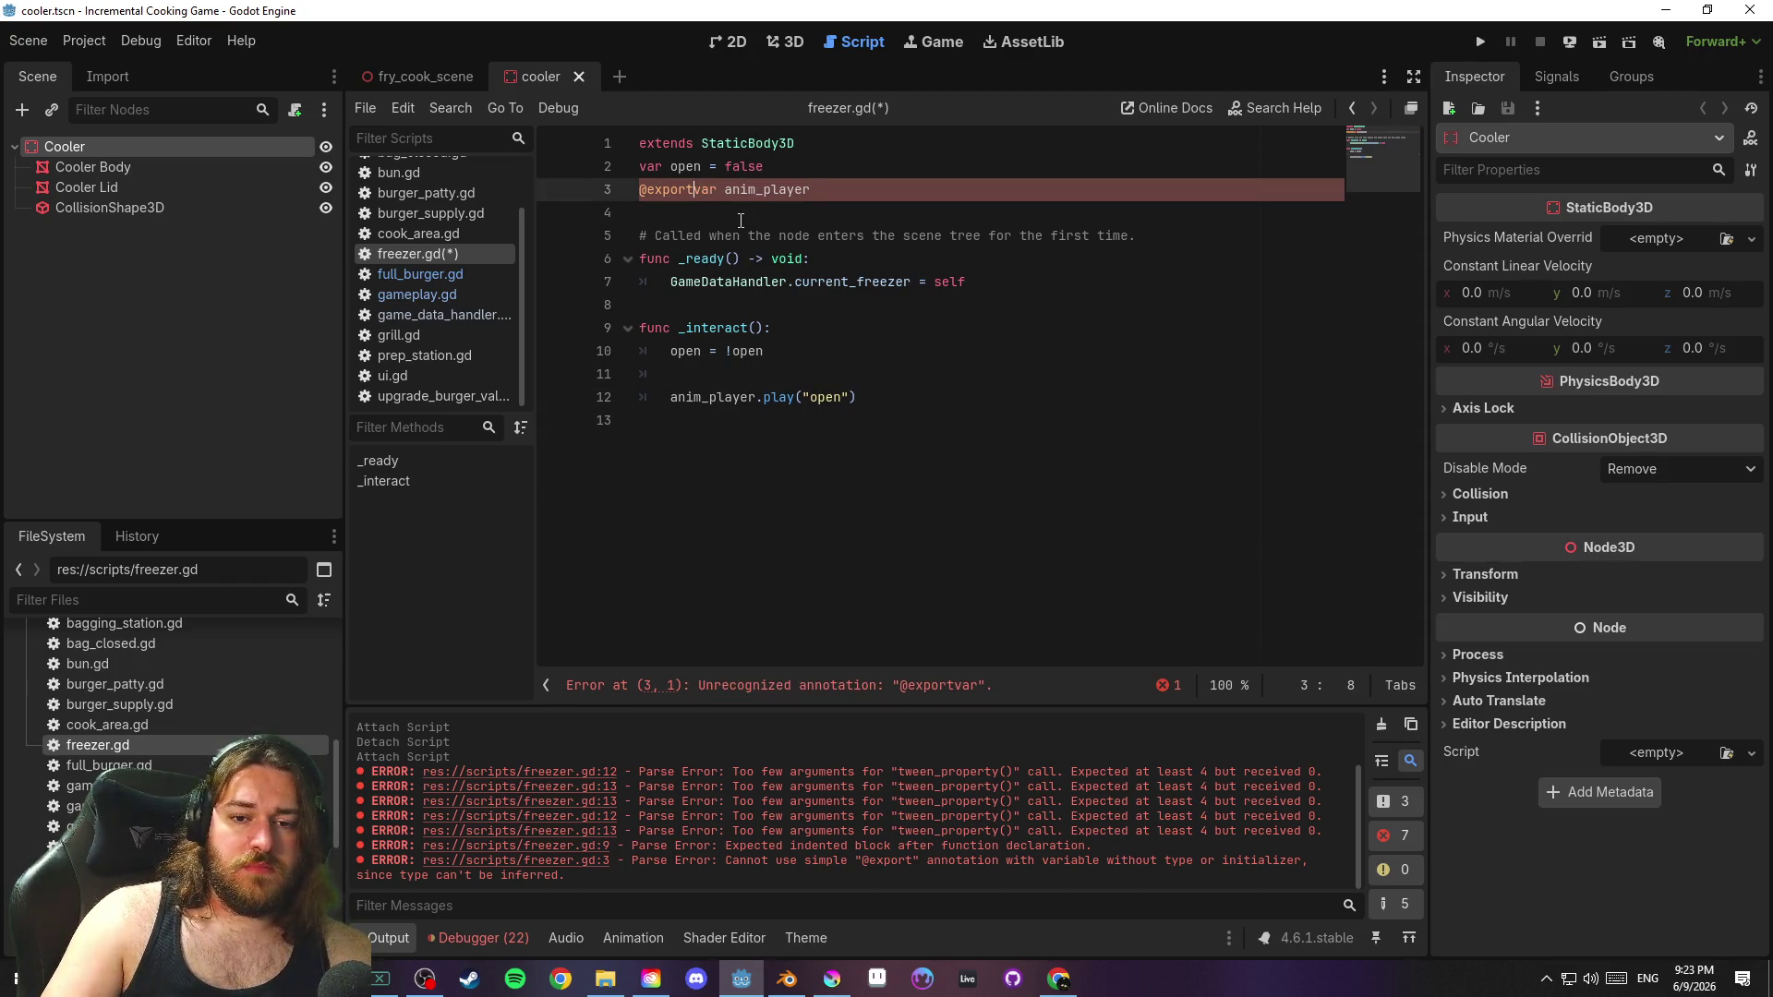
click(728, 193)
text(:)
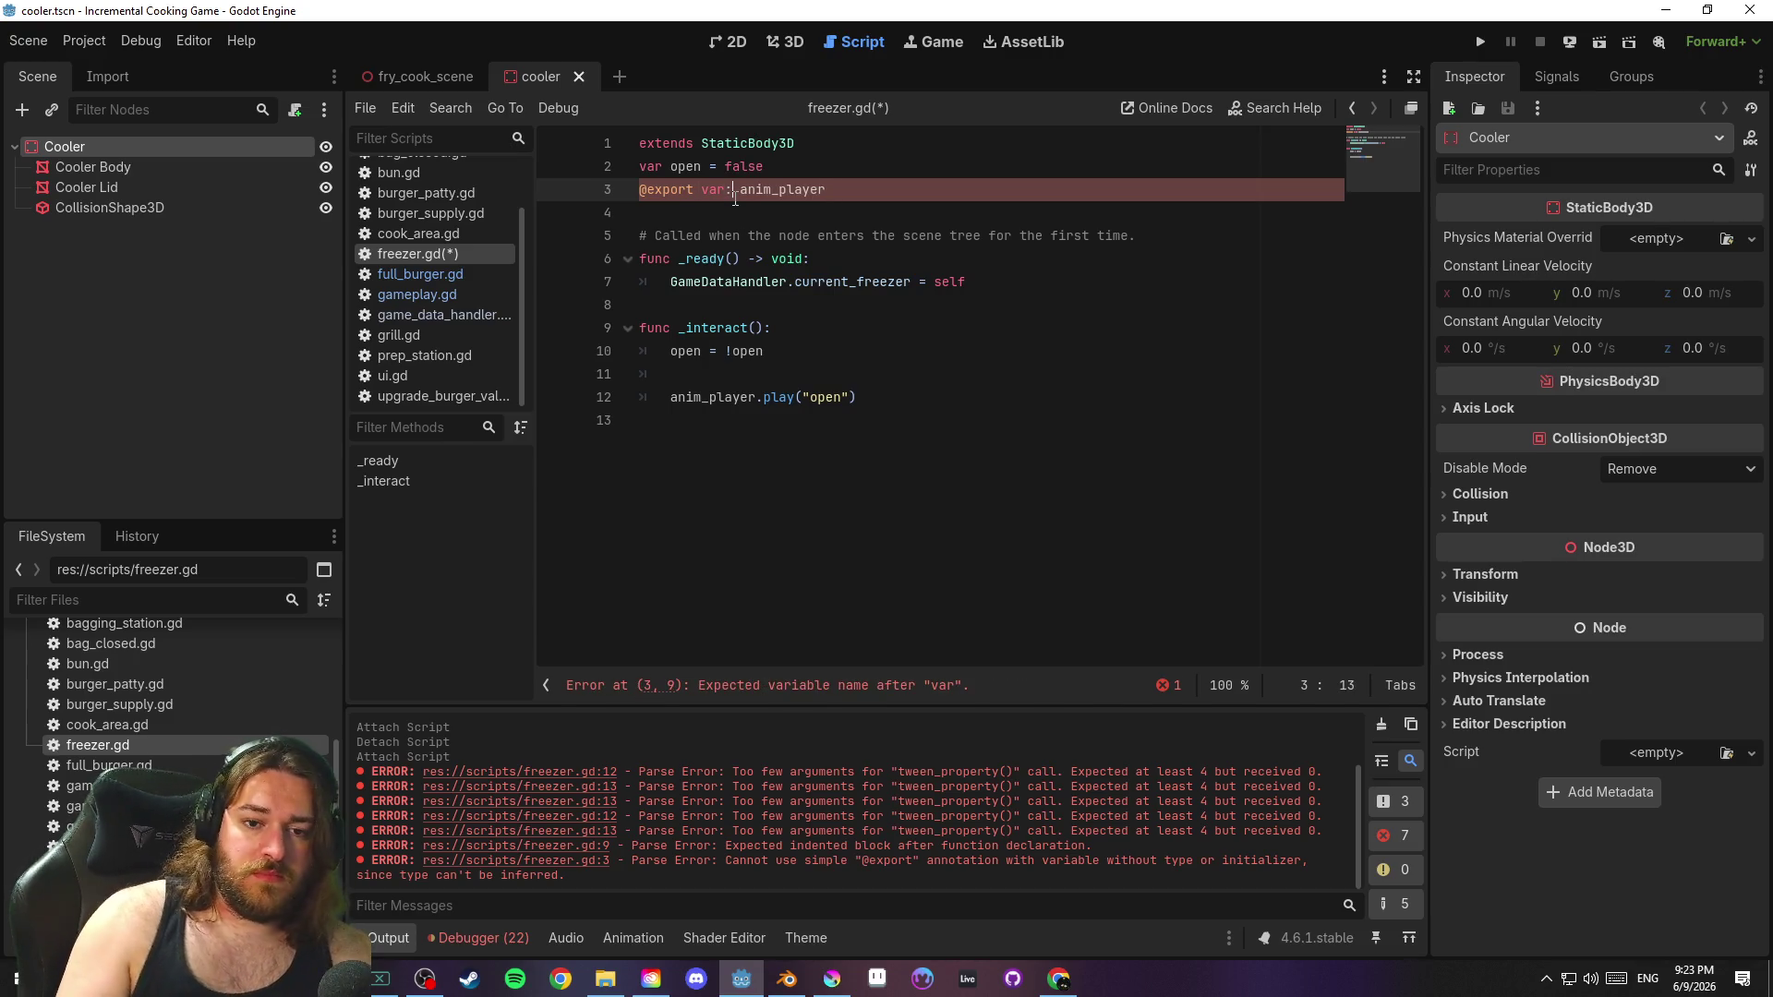
key(BackSpace)
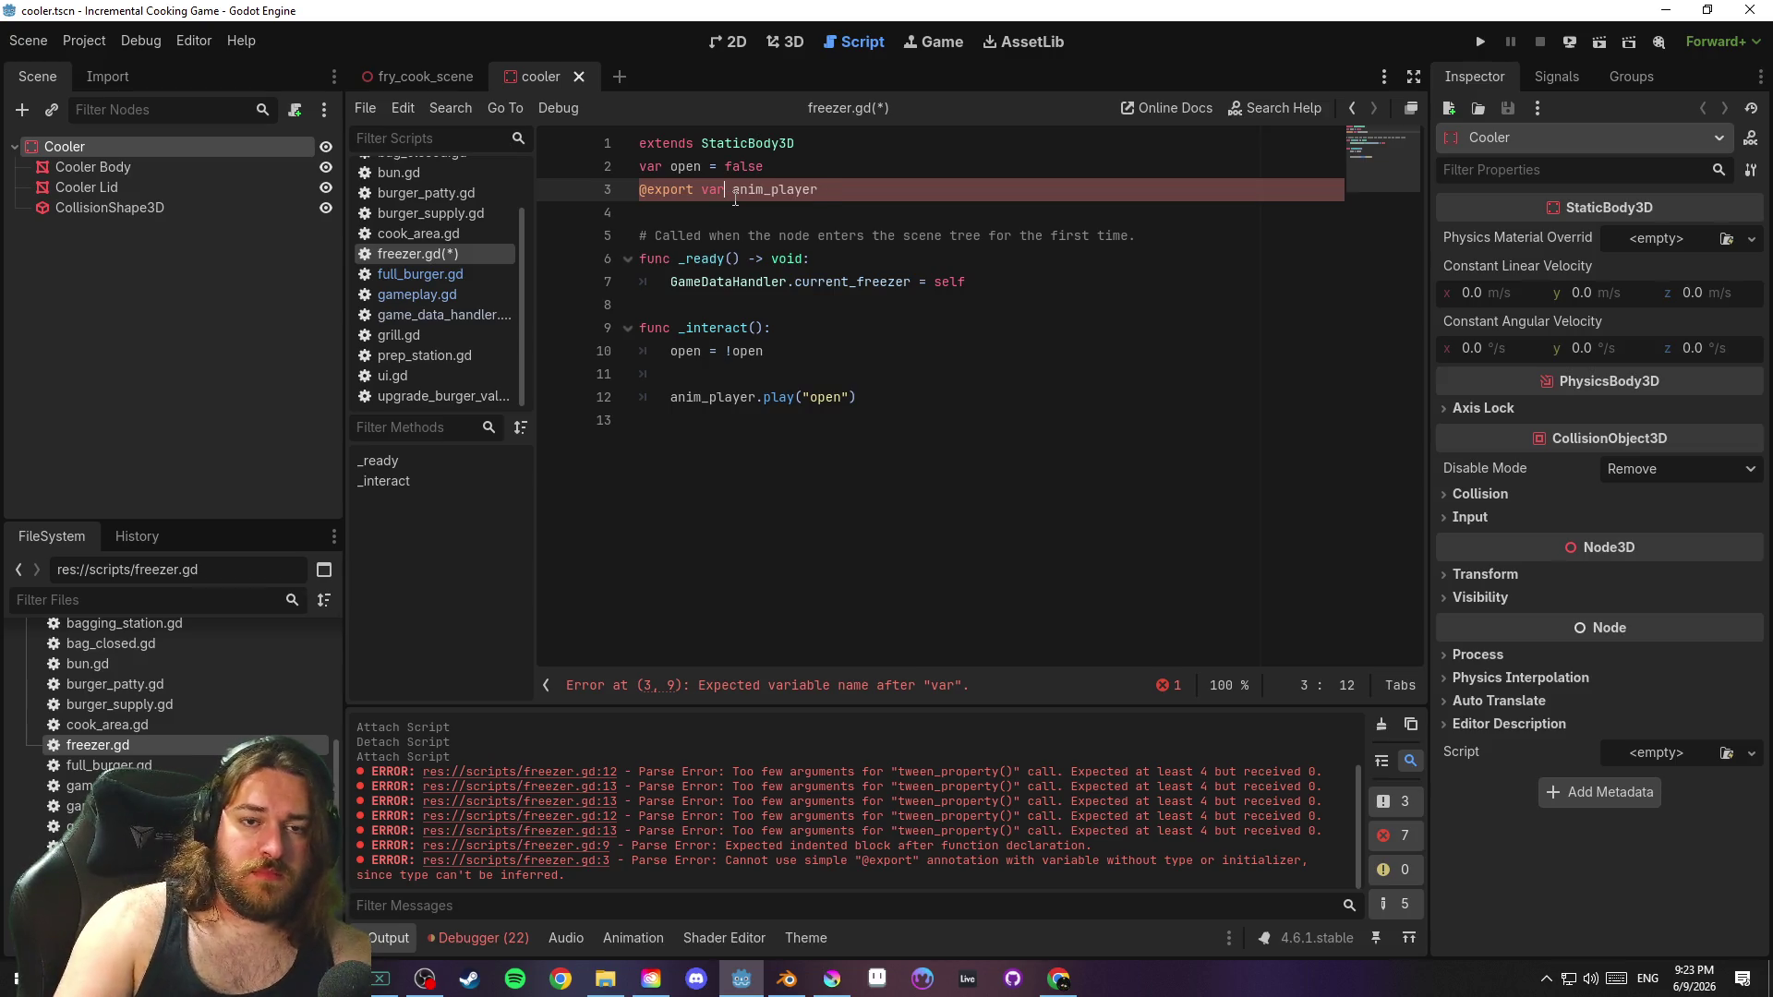
Type the exported anim_player as AnimationPlayer on line 3 and save freezer.gd
click(859, 189)
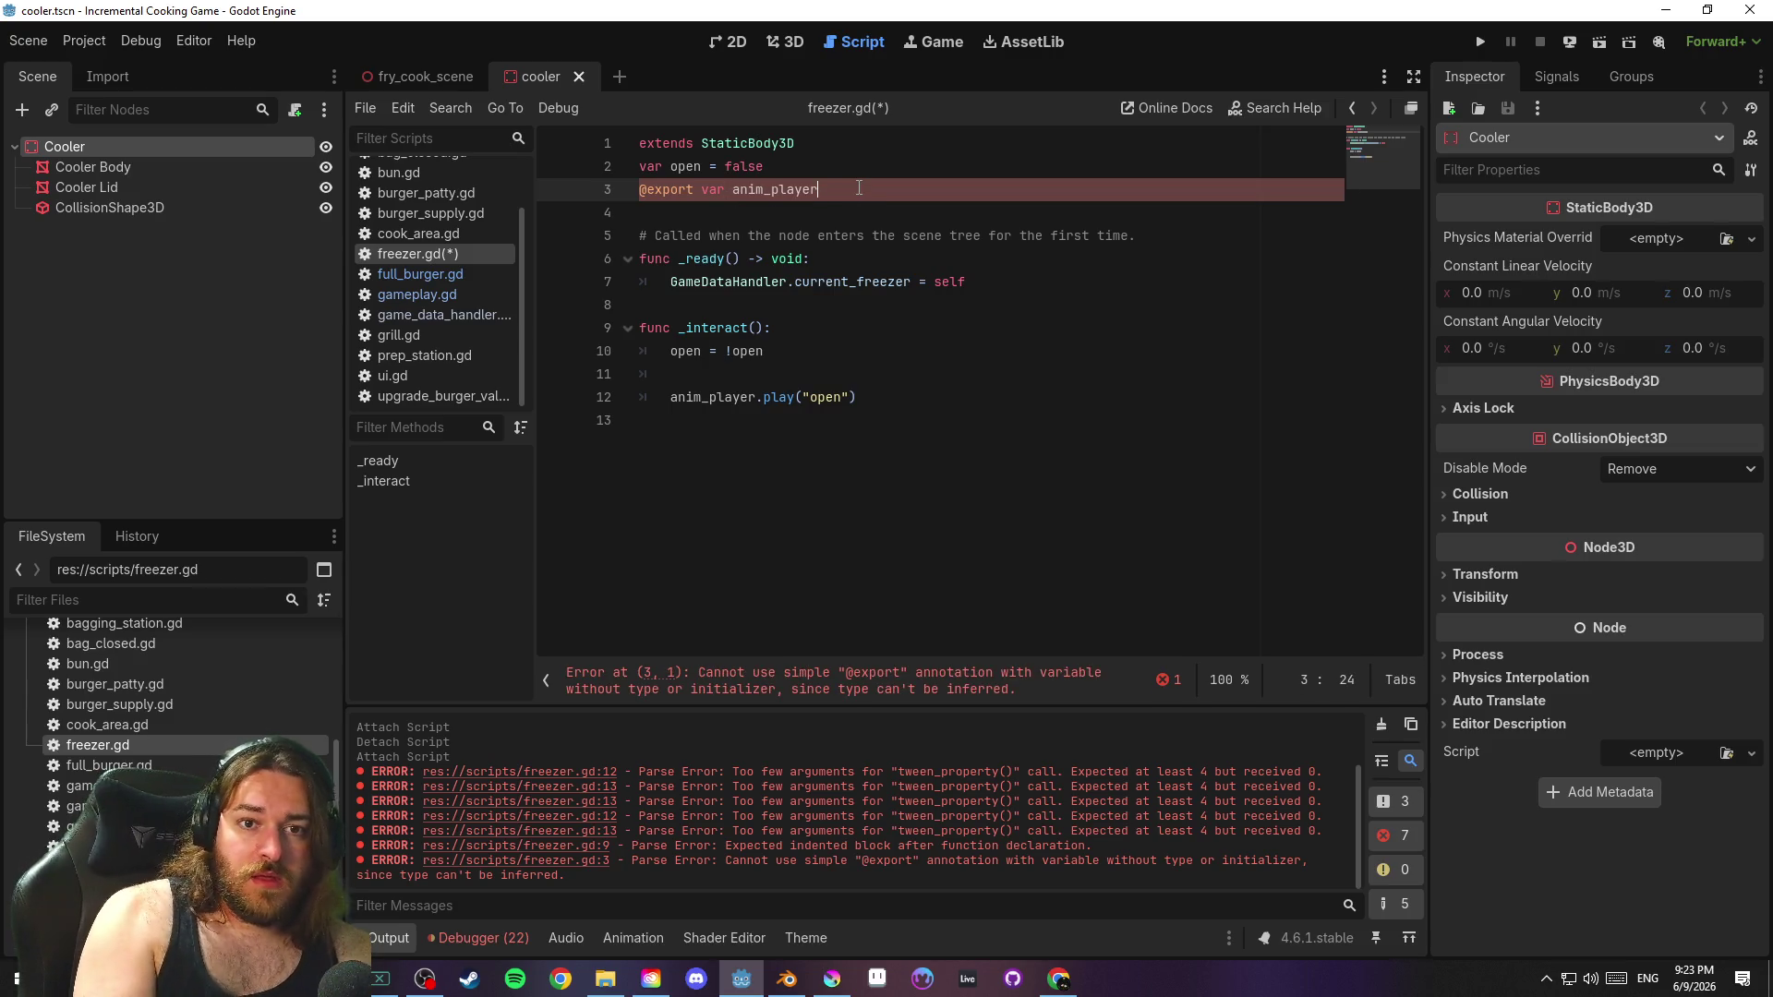
text(: Anim)
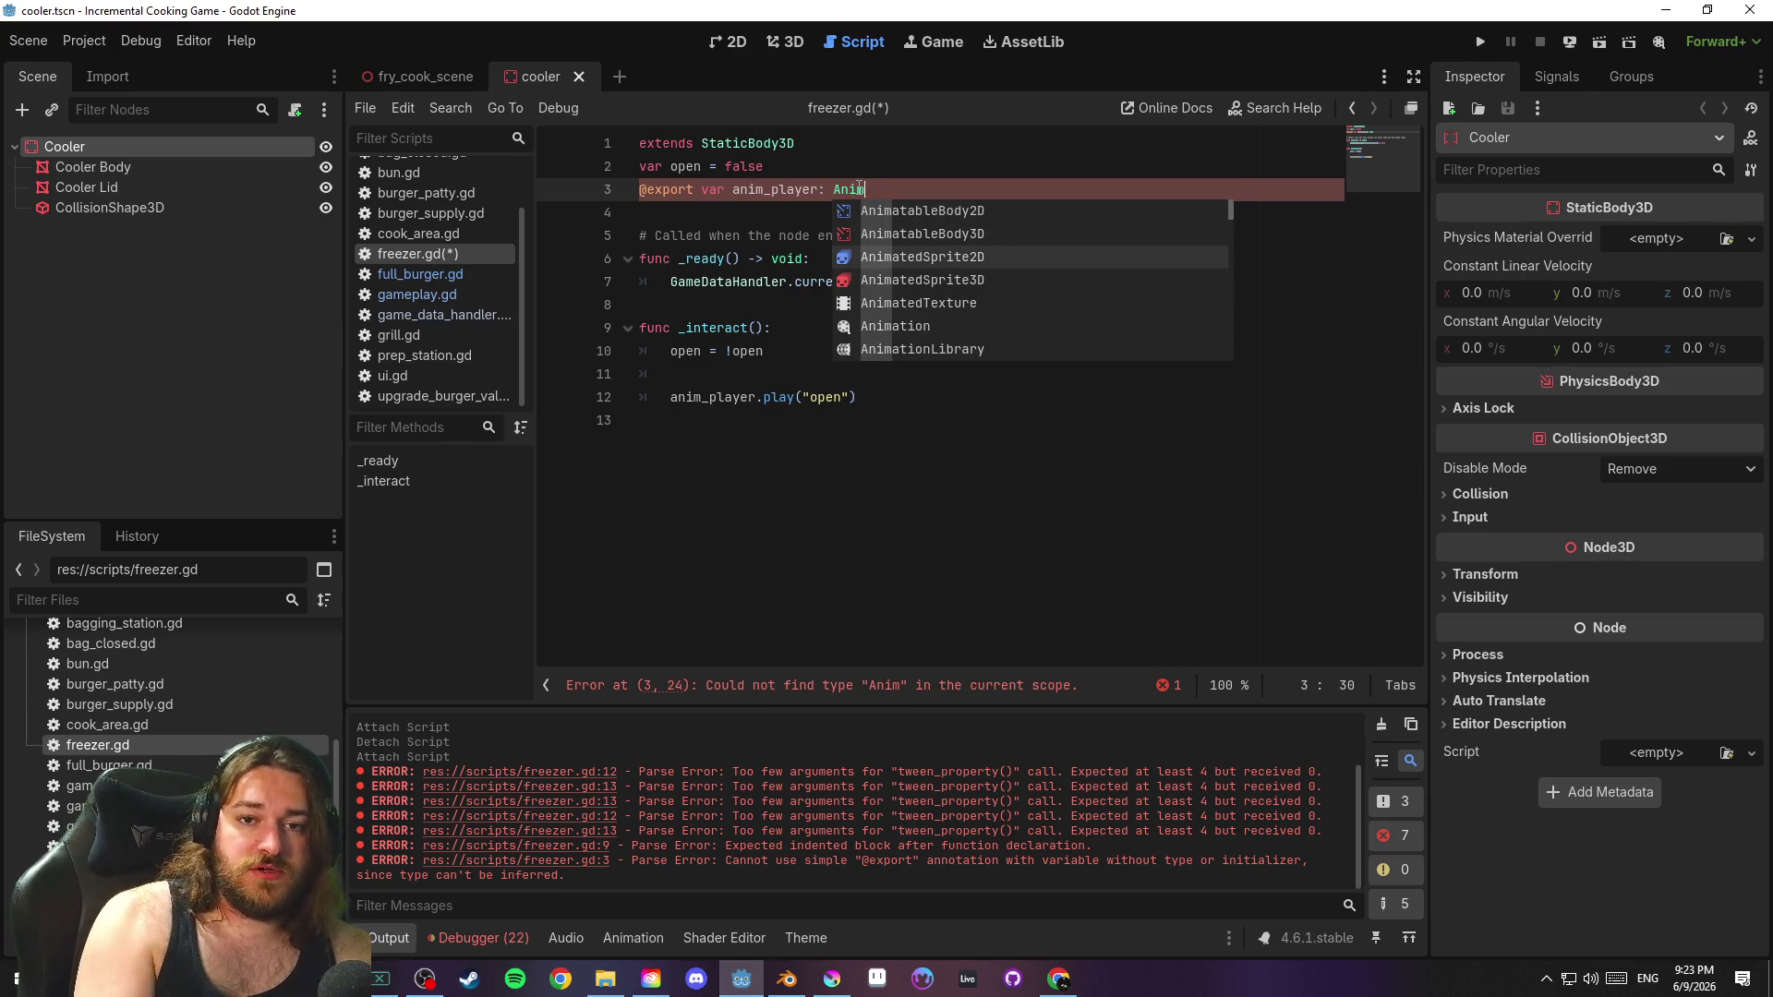
text(ation)
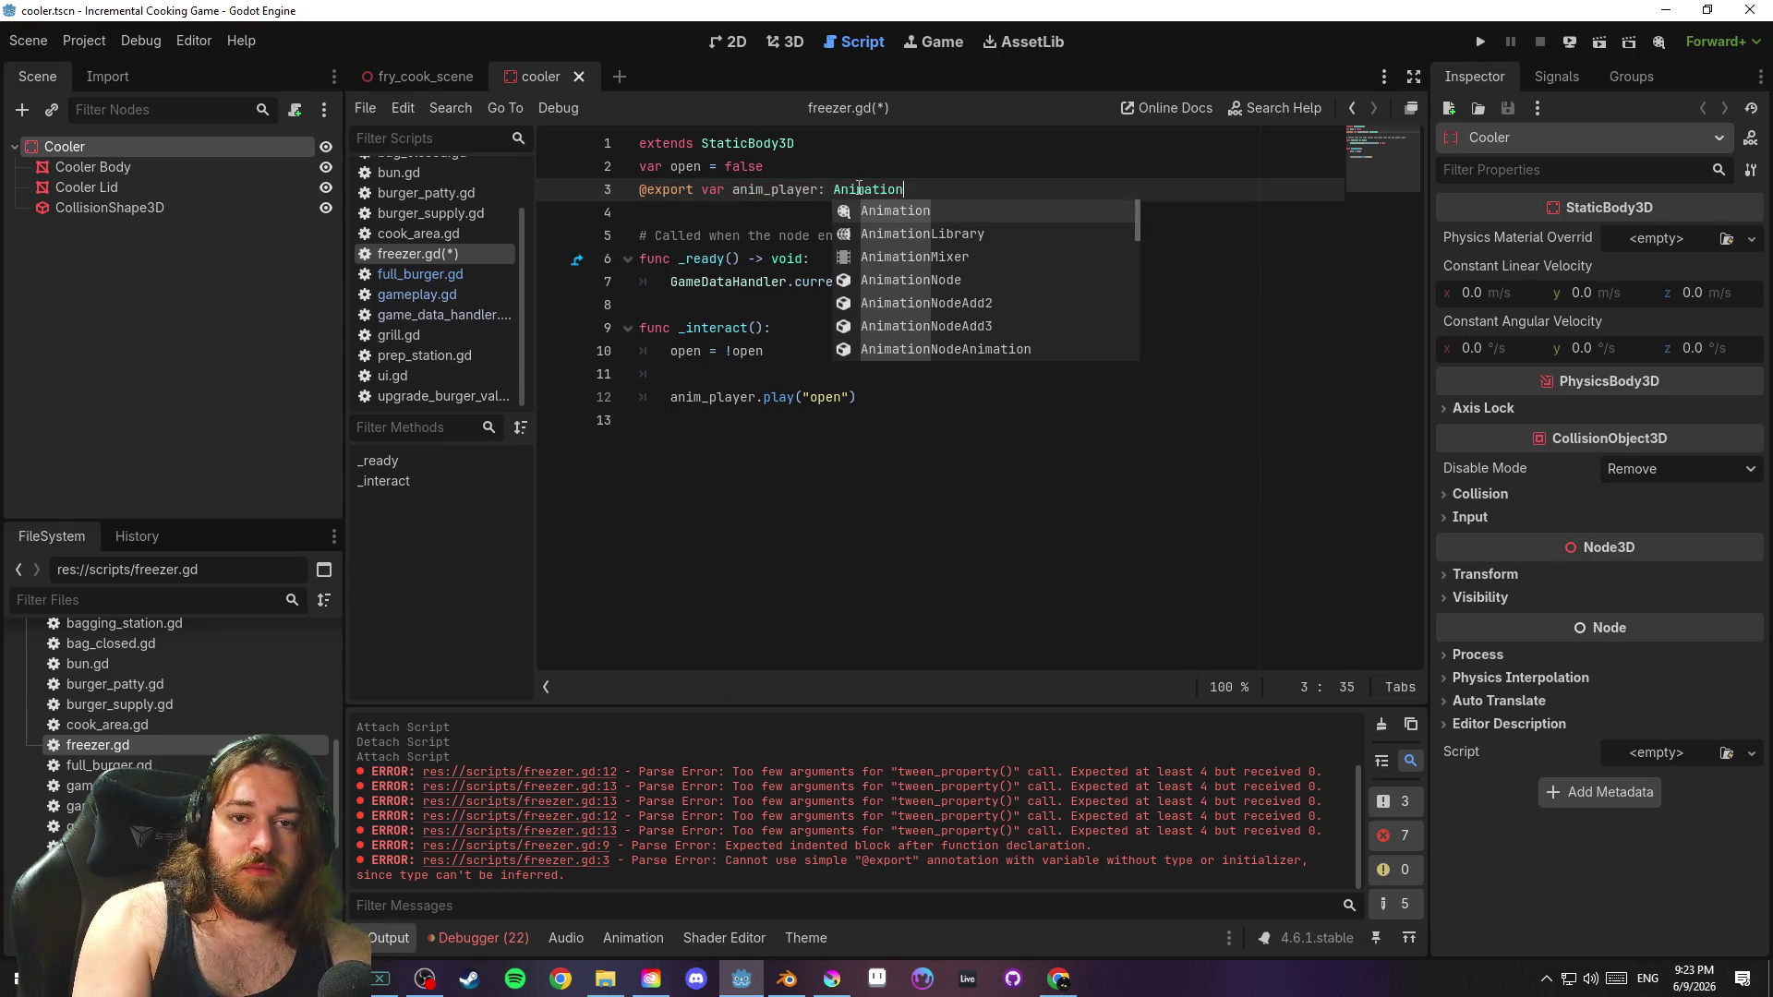
text(P)
key(Return)
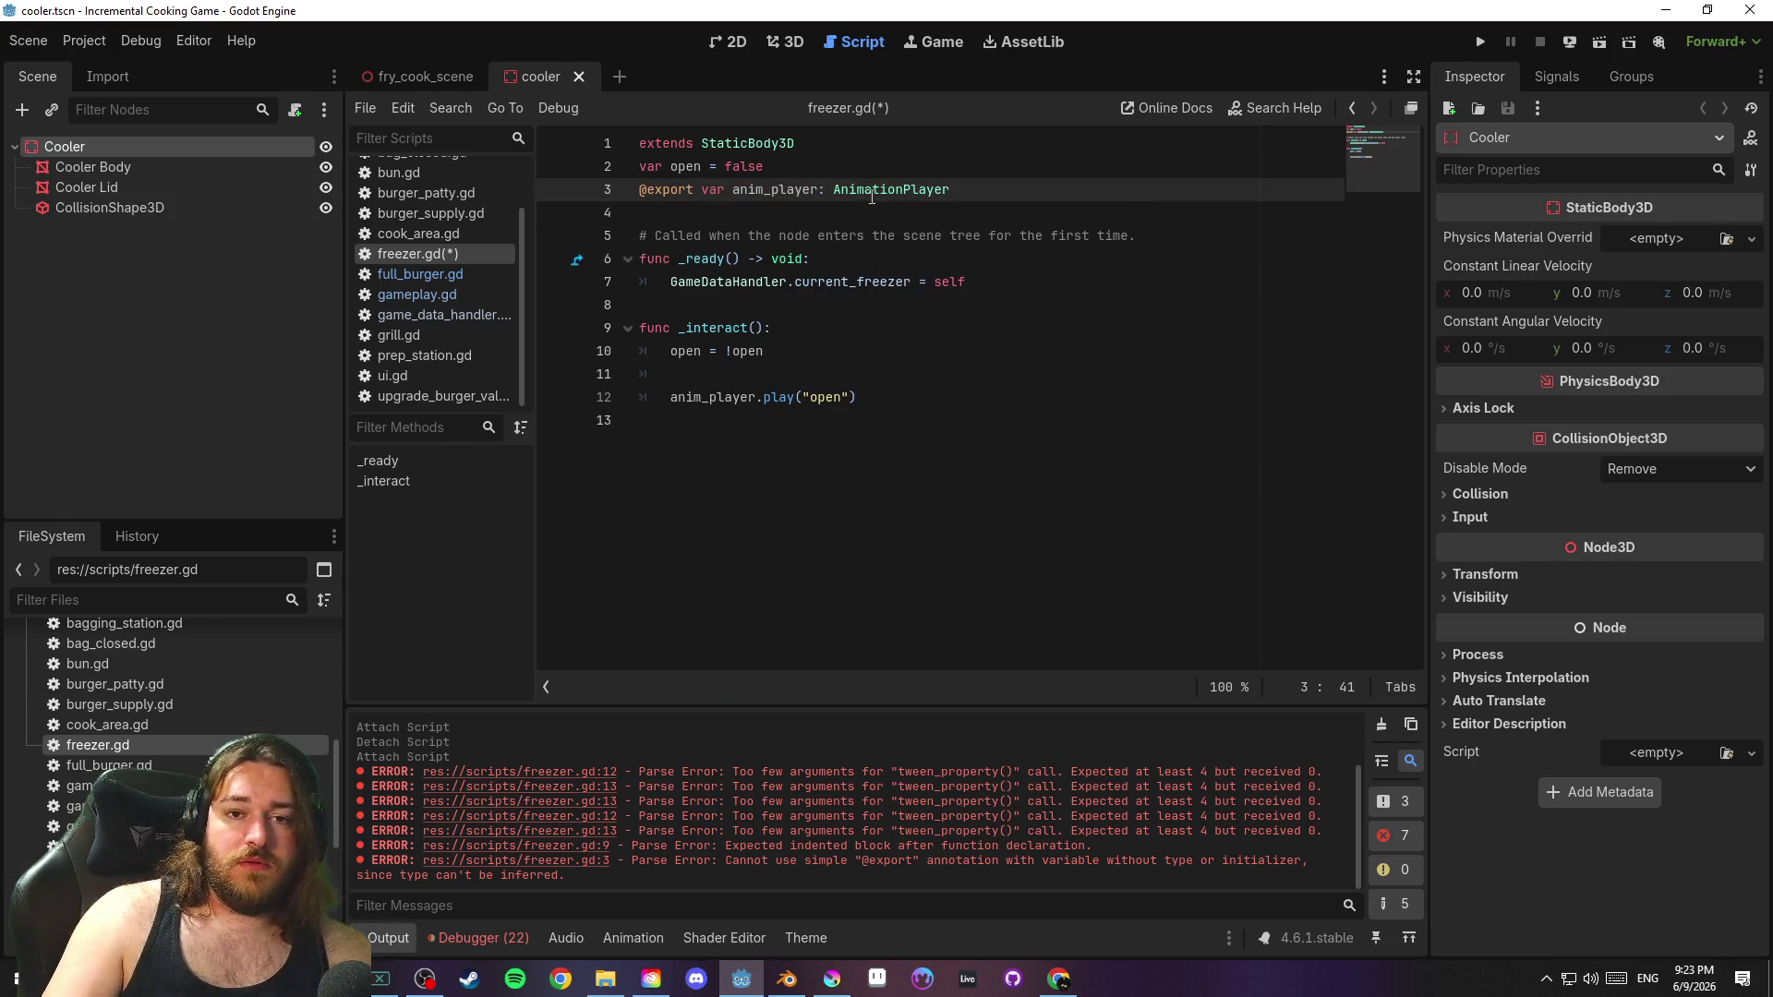
key(Down)
key(ctrl+s)
click(922, 406)
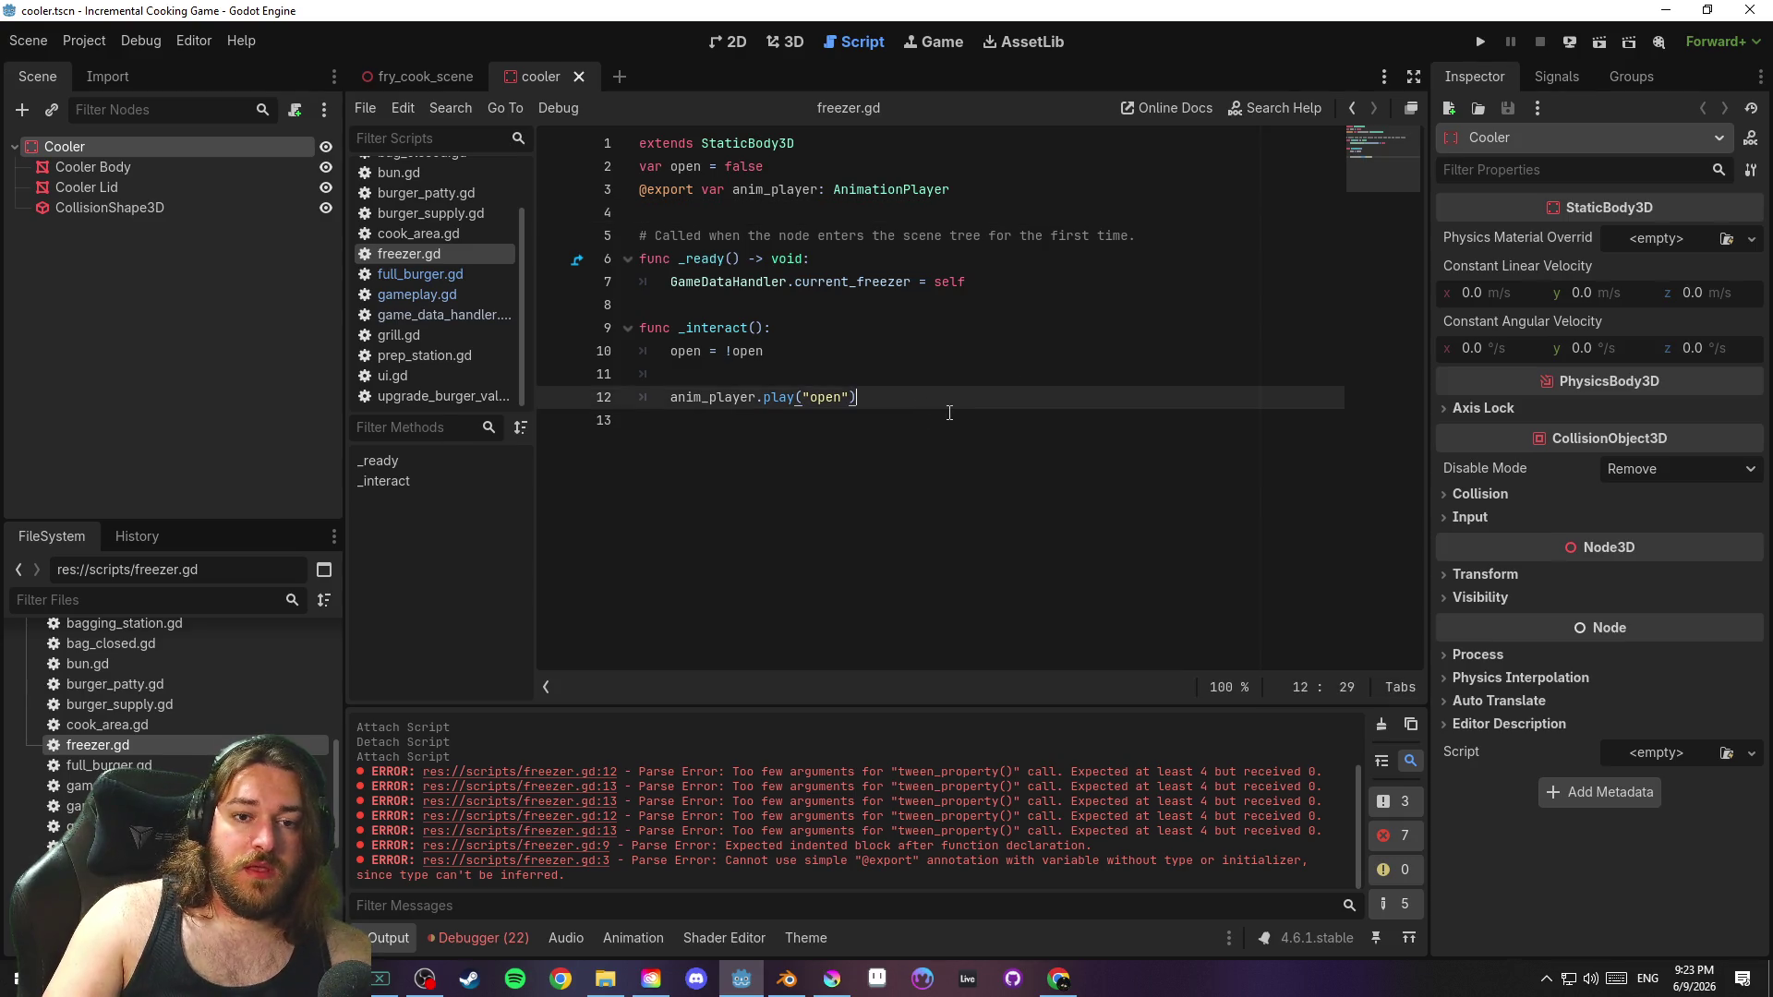
click(724, 377)
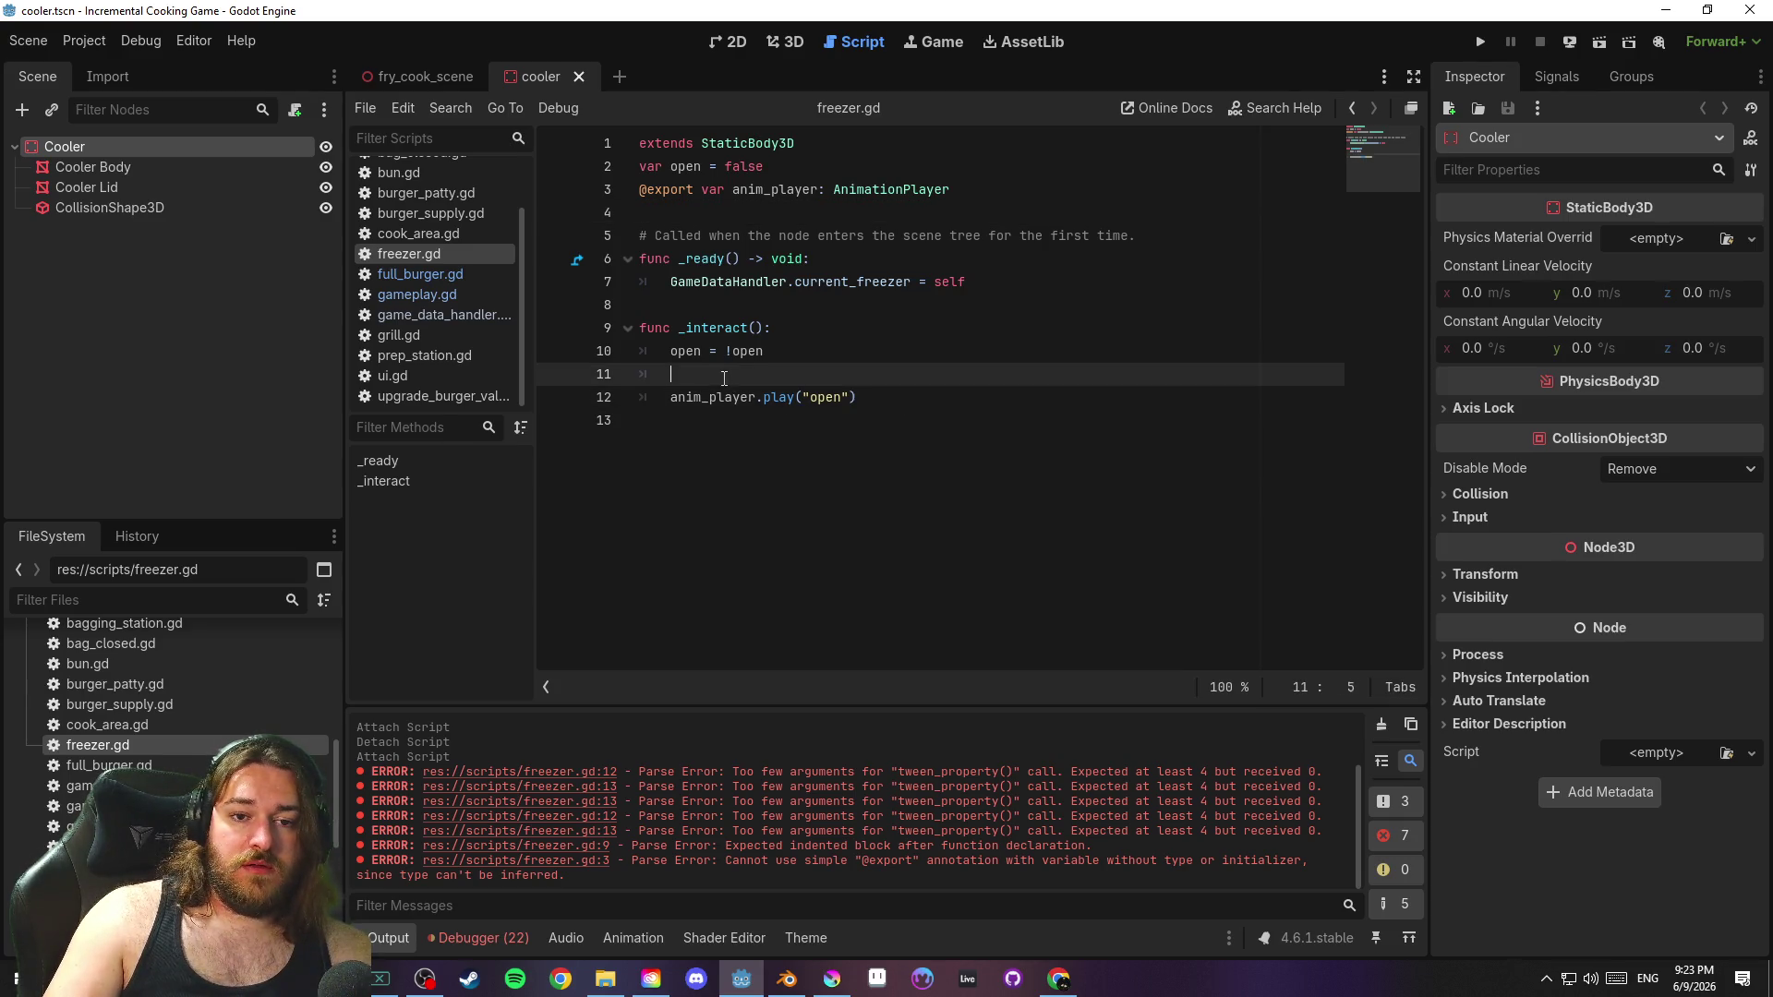
Put the existing play call under an 'if open:' condition
text(if open:)
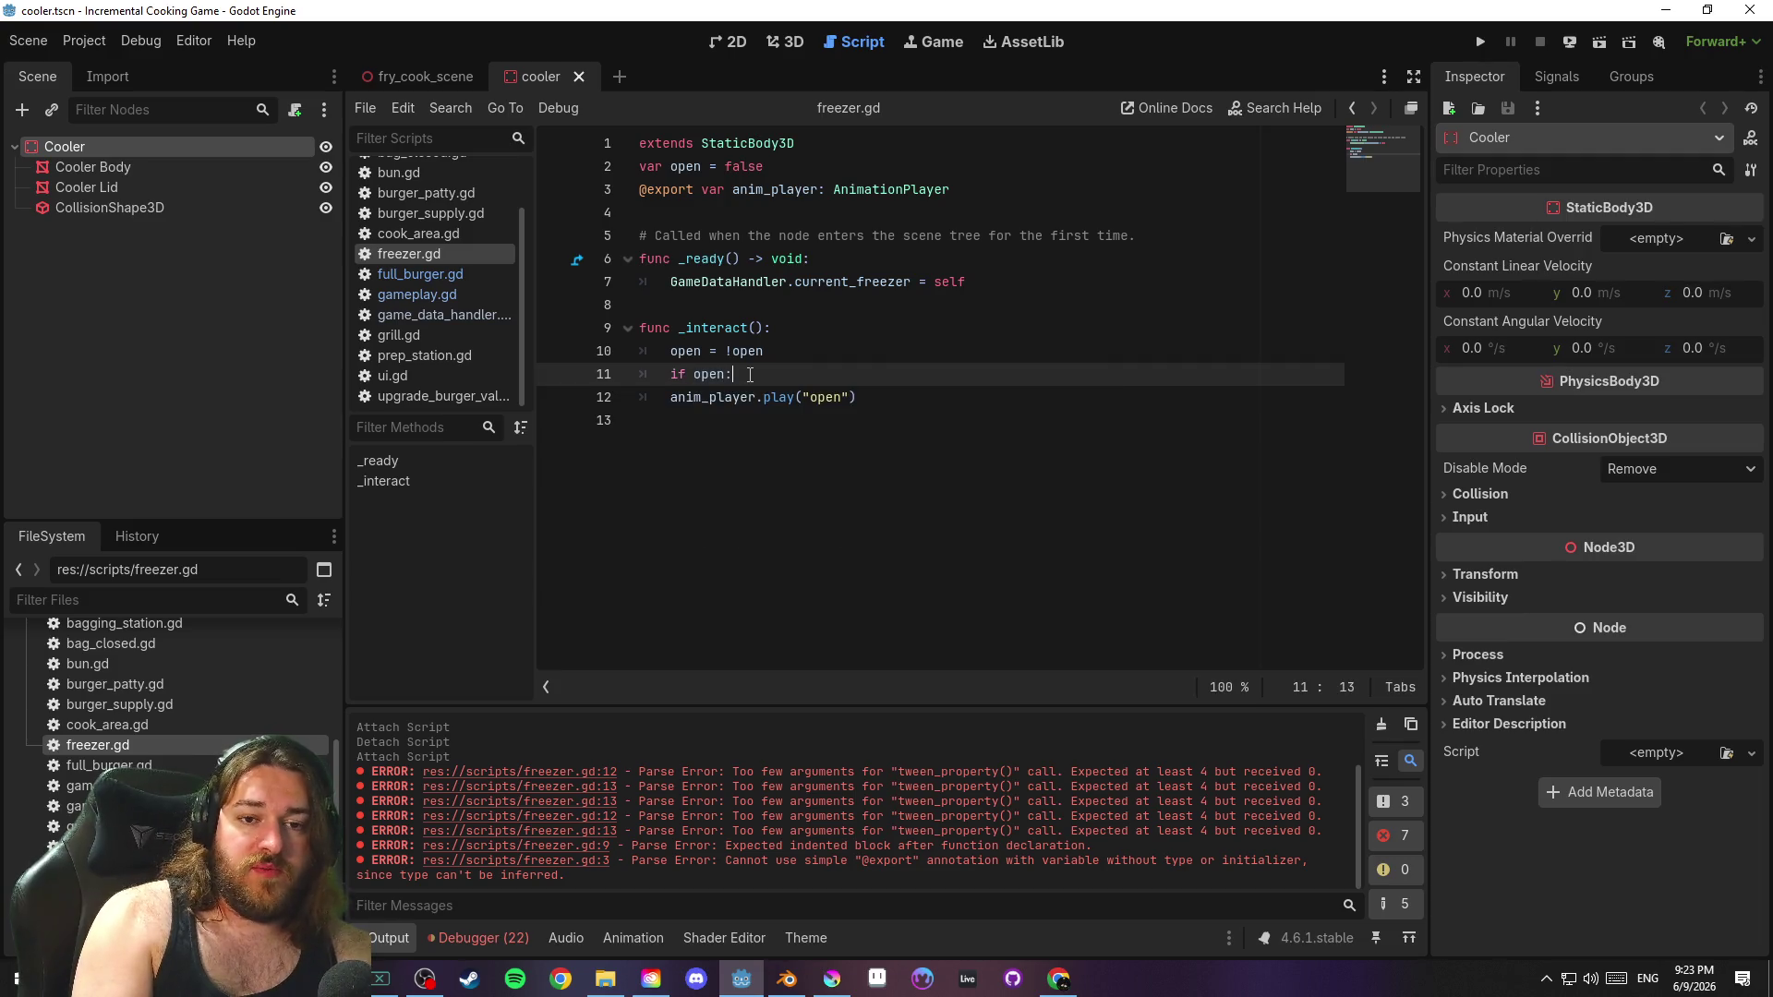
click(664, 404)
key(Tab)
After the open toggle line, add an 'if closed:' branch calling anim_player.play("open")
click(794, 349)
key(Return)
text(if closed:)
key(Return)
text(an)
key(Return)
text(.pla)
key(Return)
text("open)
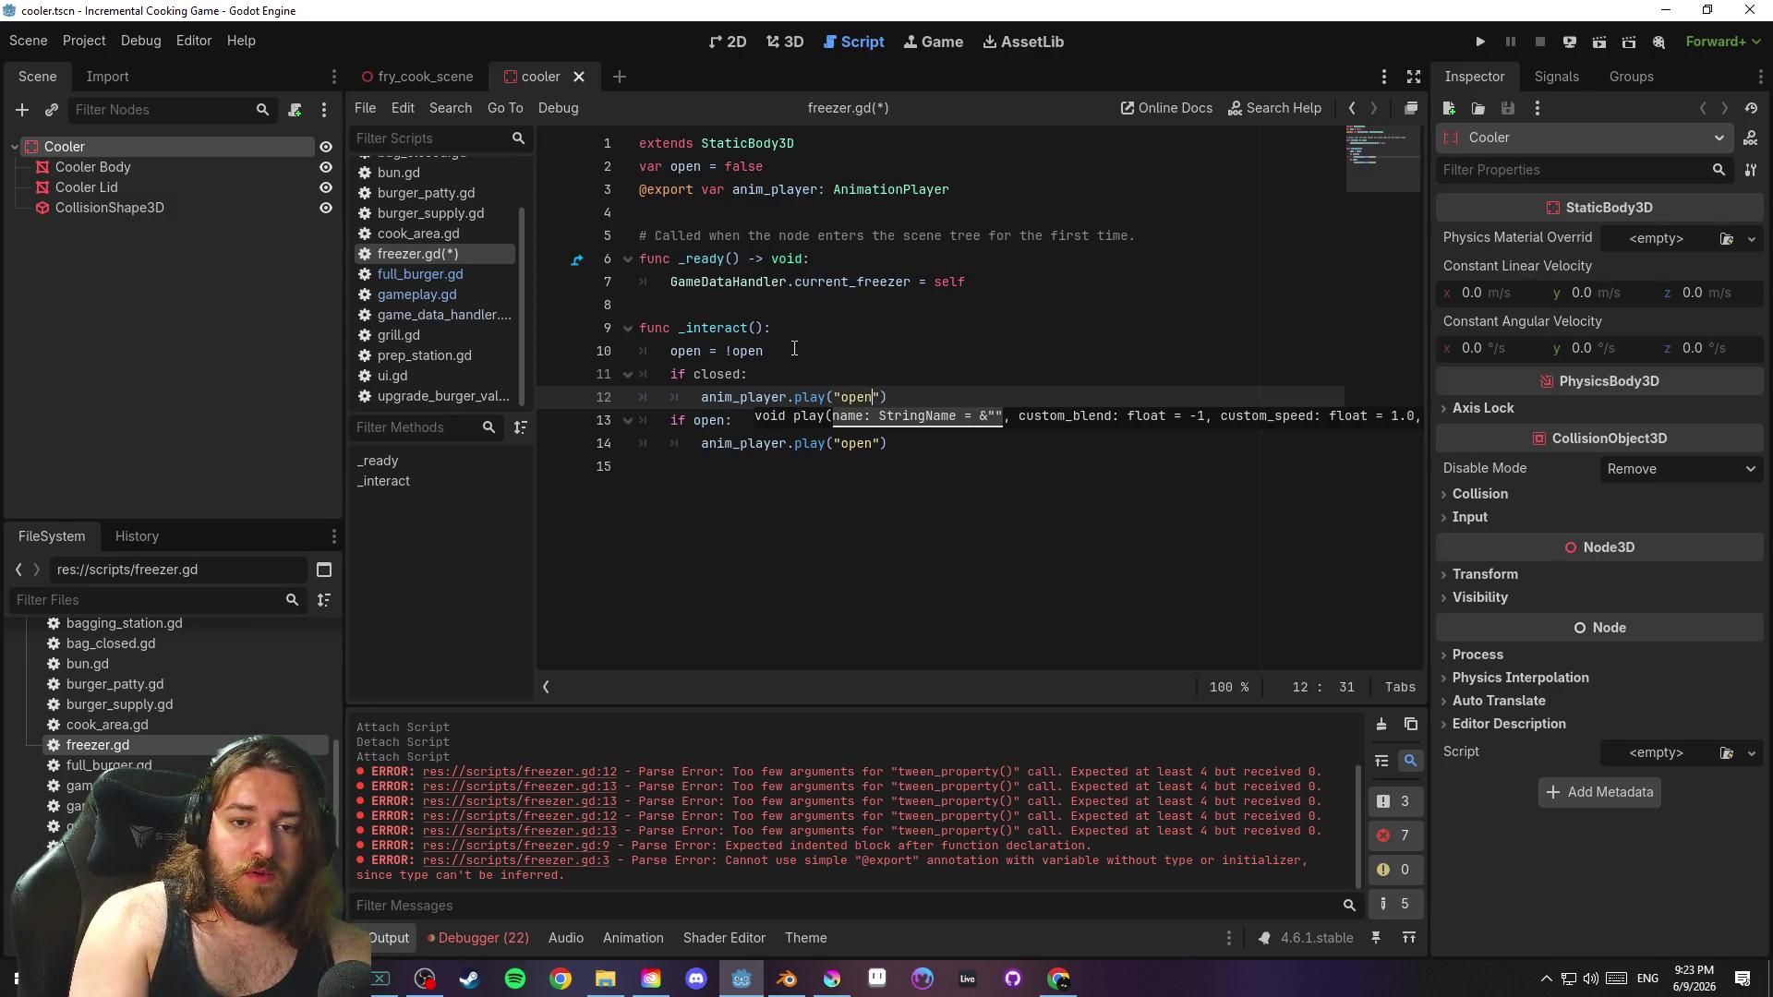
Change the line 14 play argument to "close", replace 'closed' with '!open', and save
click(853, 454)
drag(840, 445, 869, 448)
text(close)
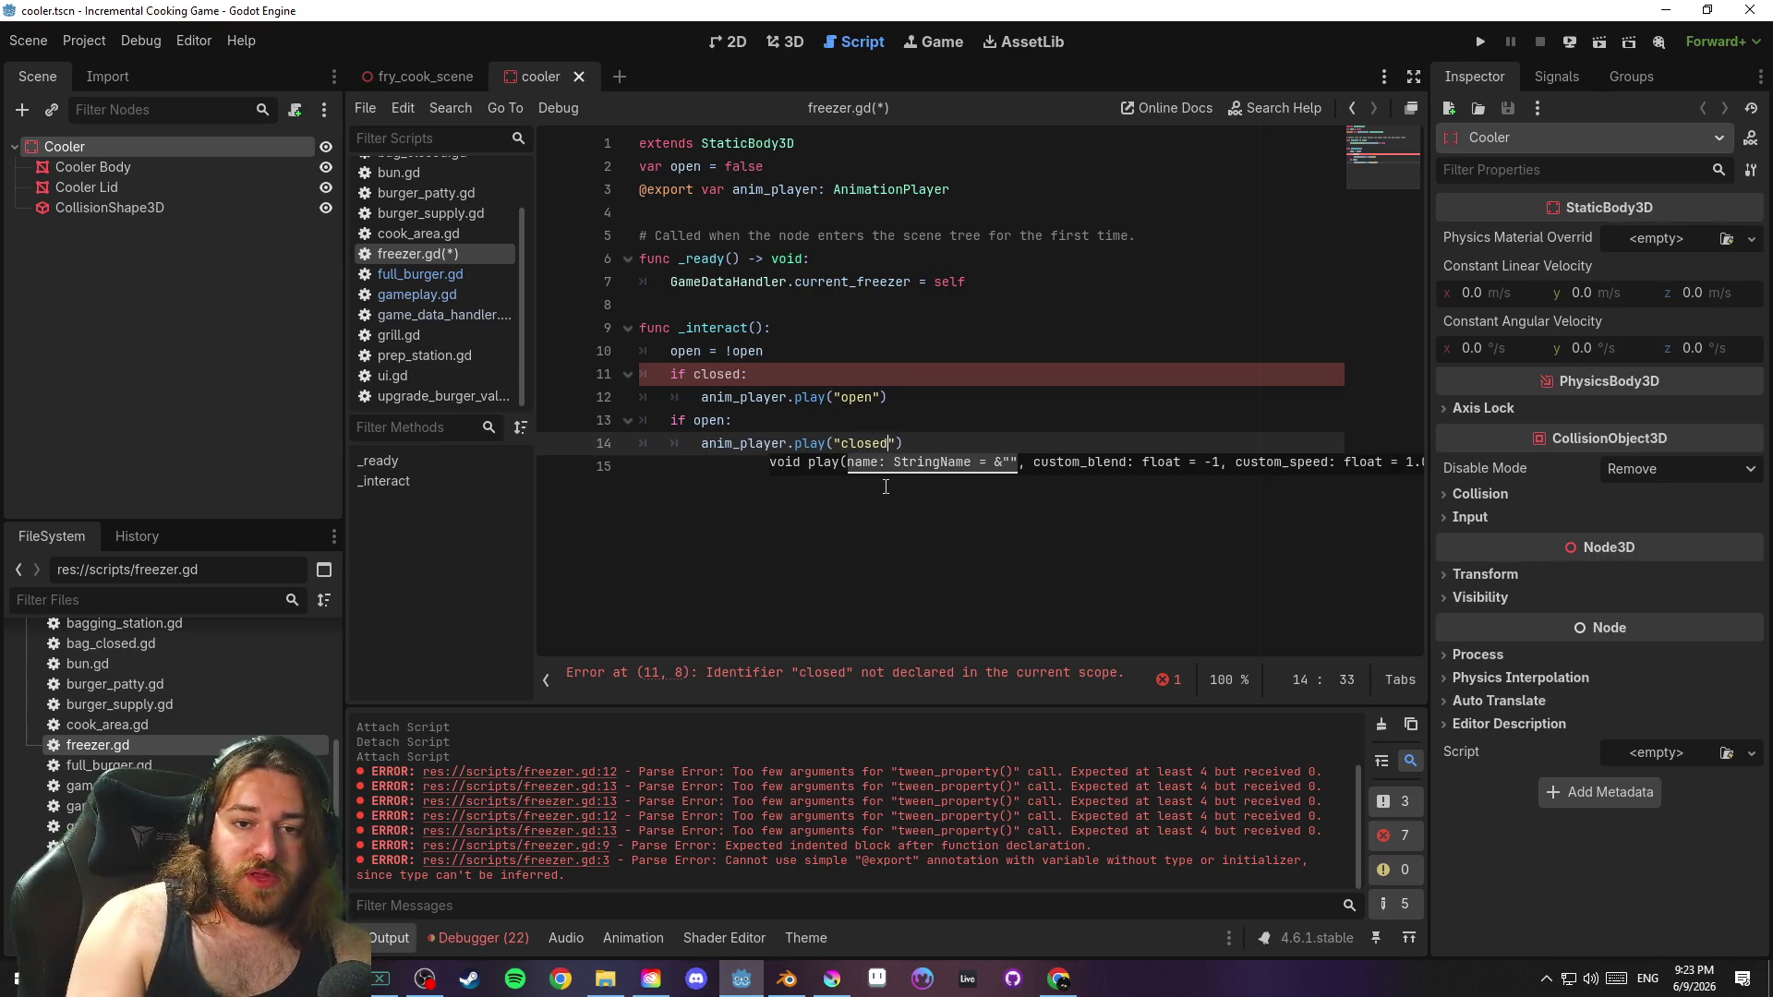
click(783, 374)
click(695, 374)
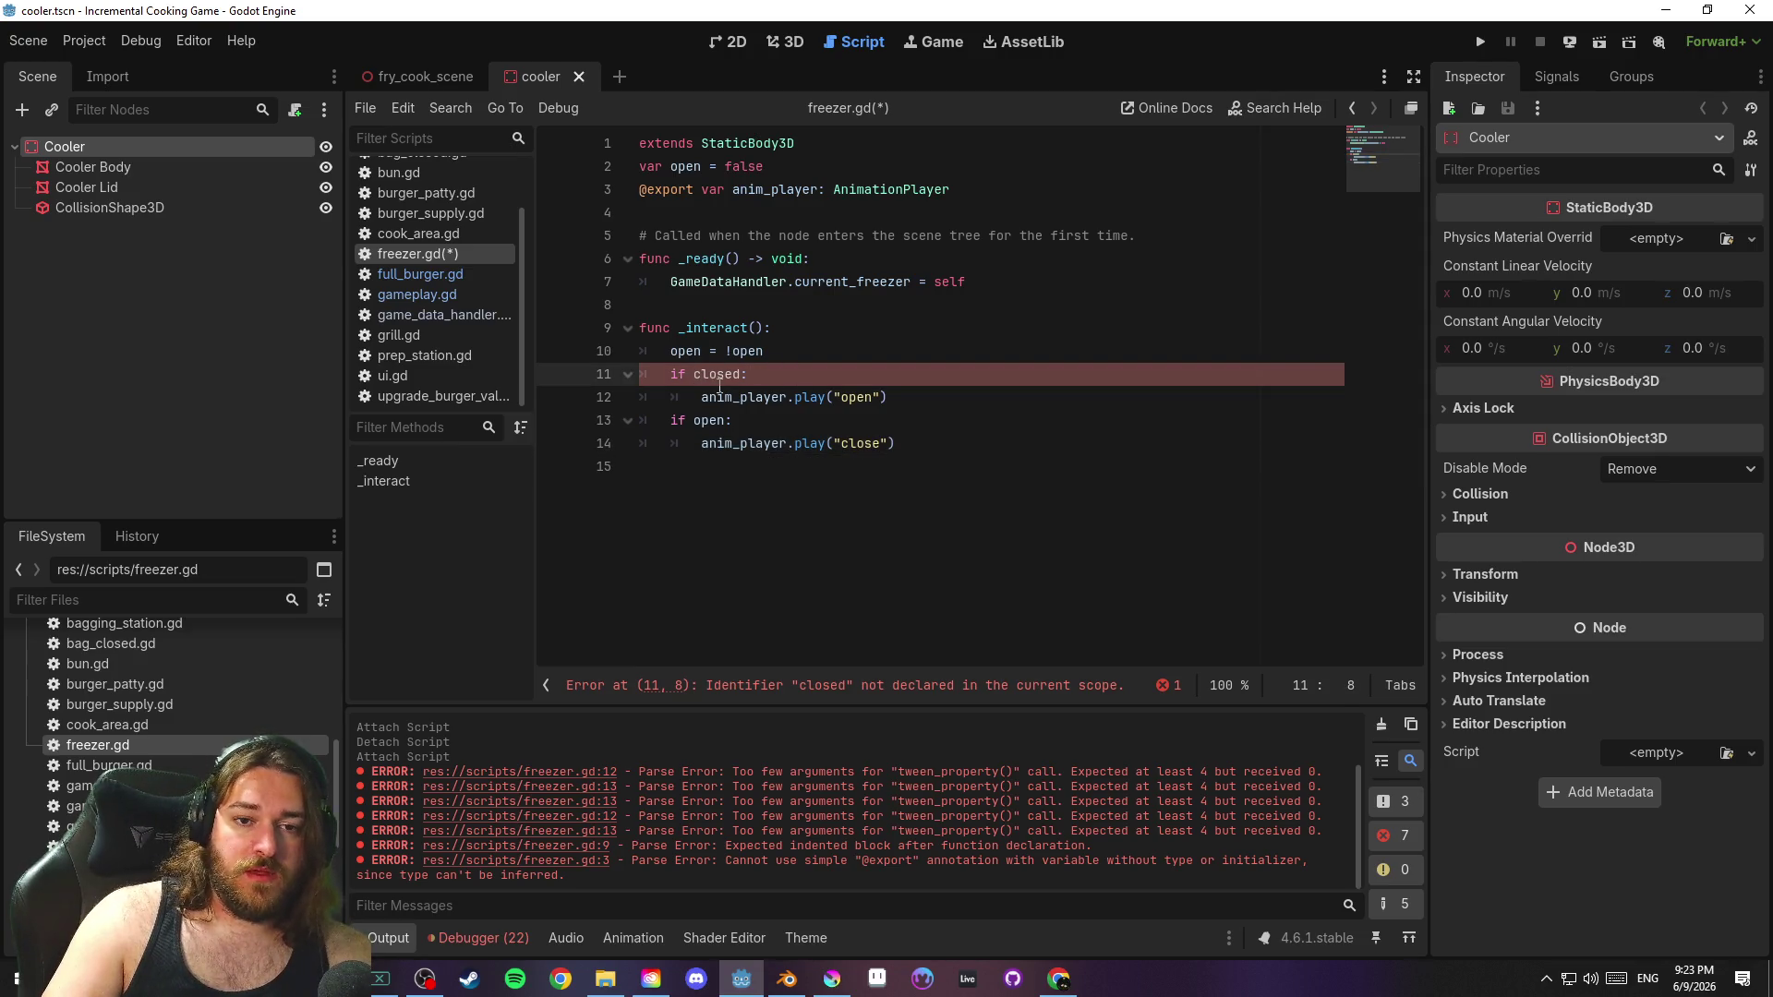
text(!)
key(Delete)
key(Delete)
key(Delete)
text(!)
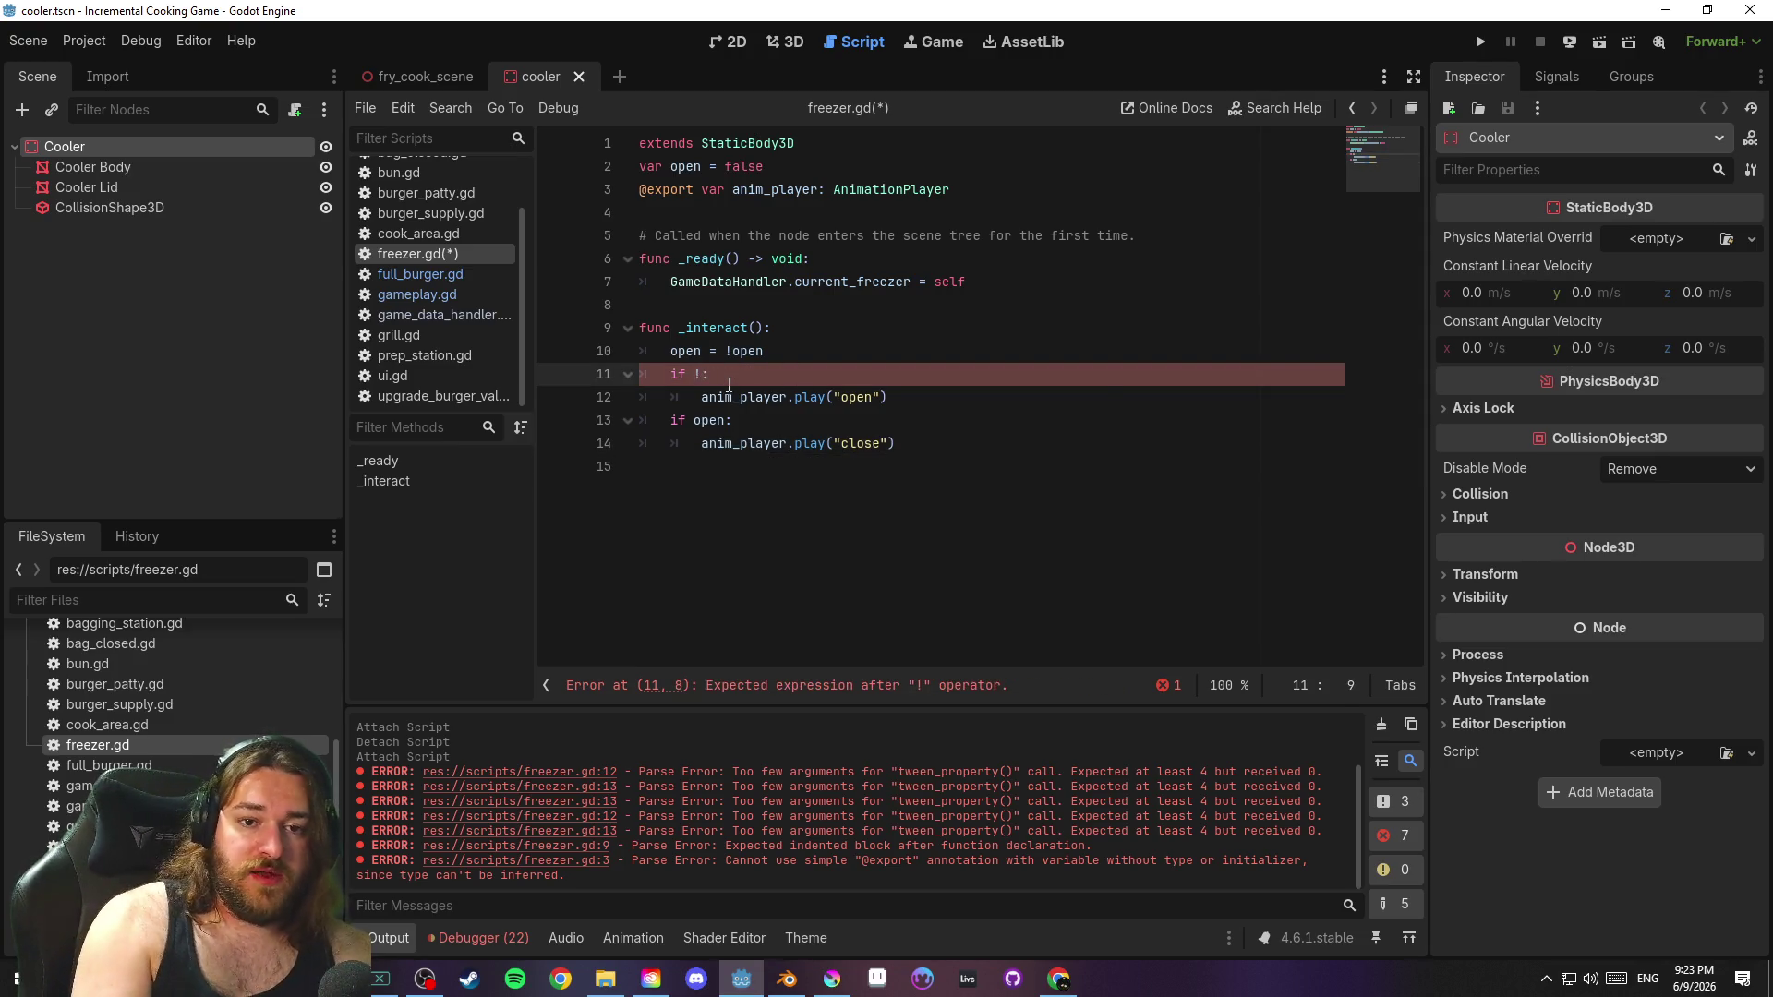
text(open)
click(792, 374)
key(ctrl+s)
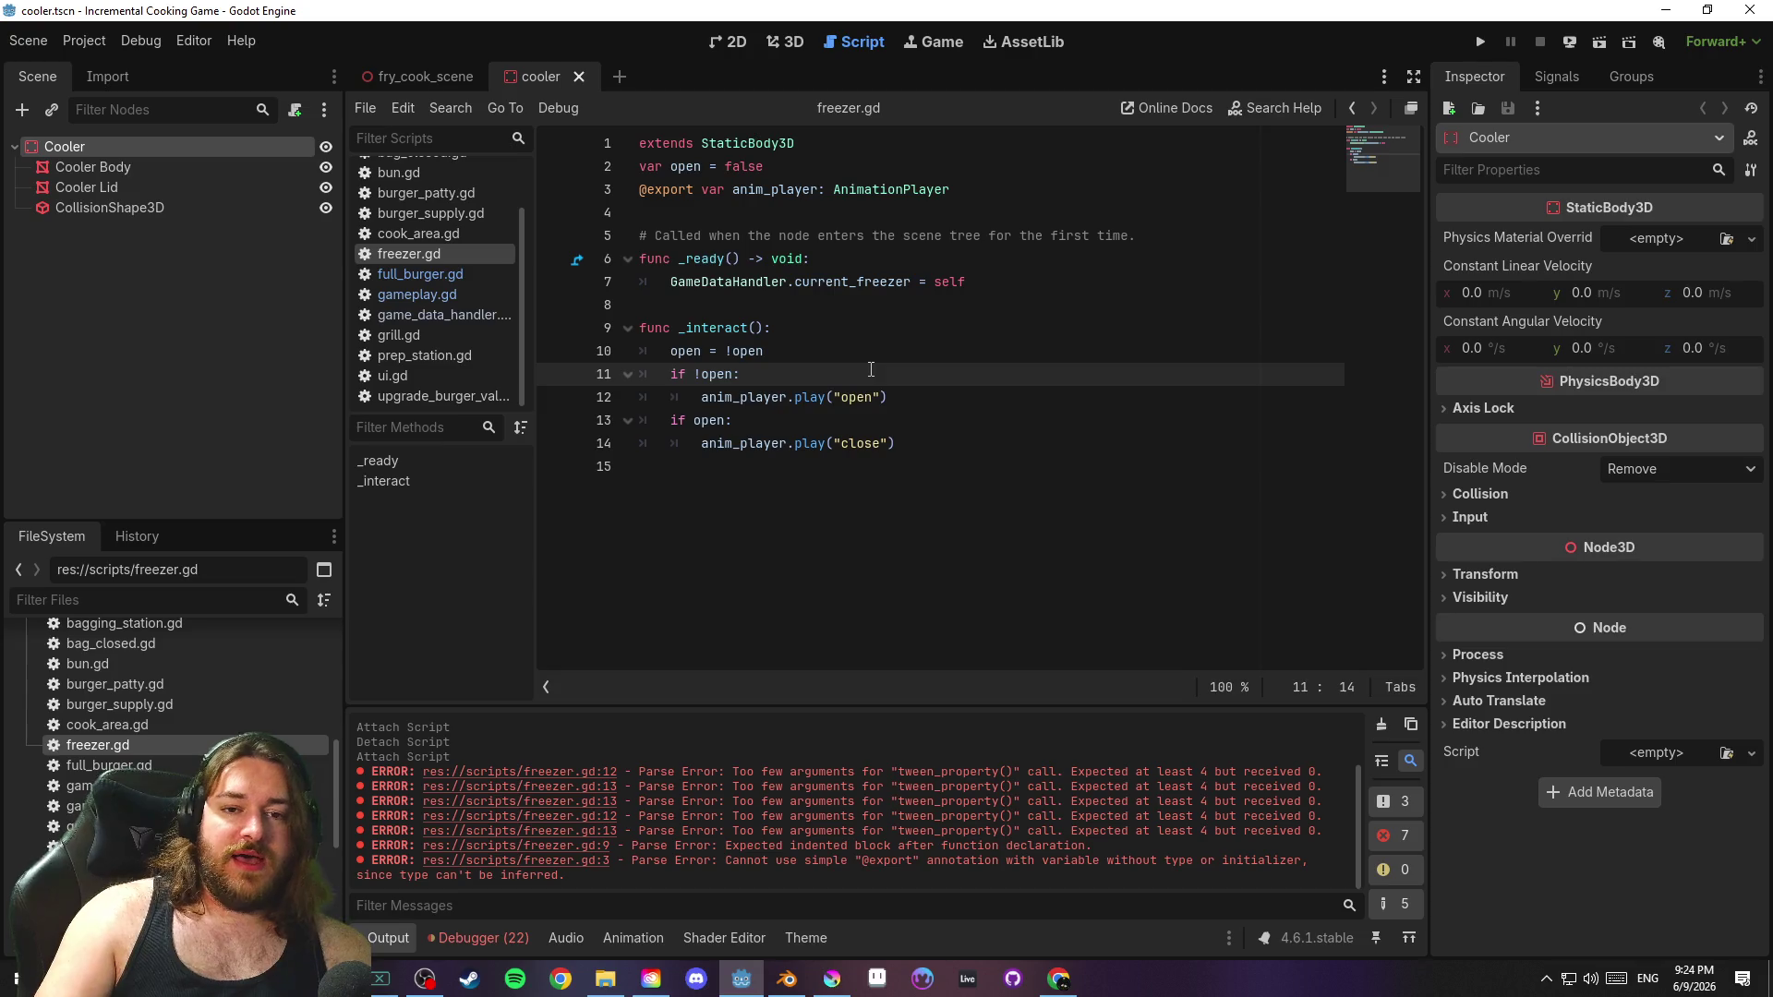
click(866, 338)
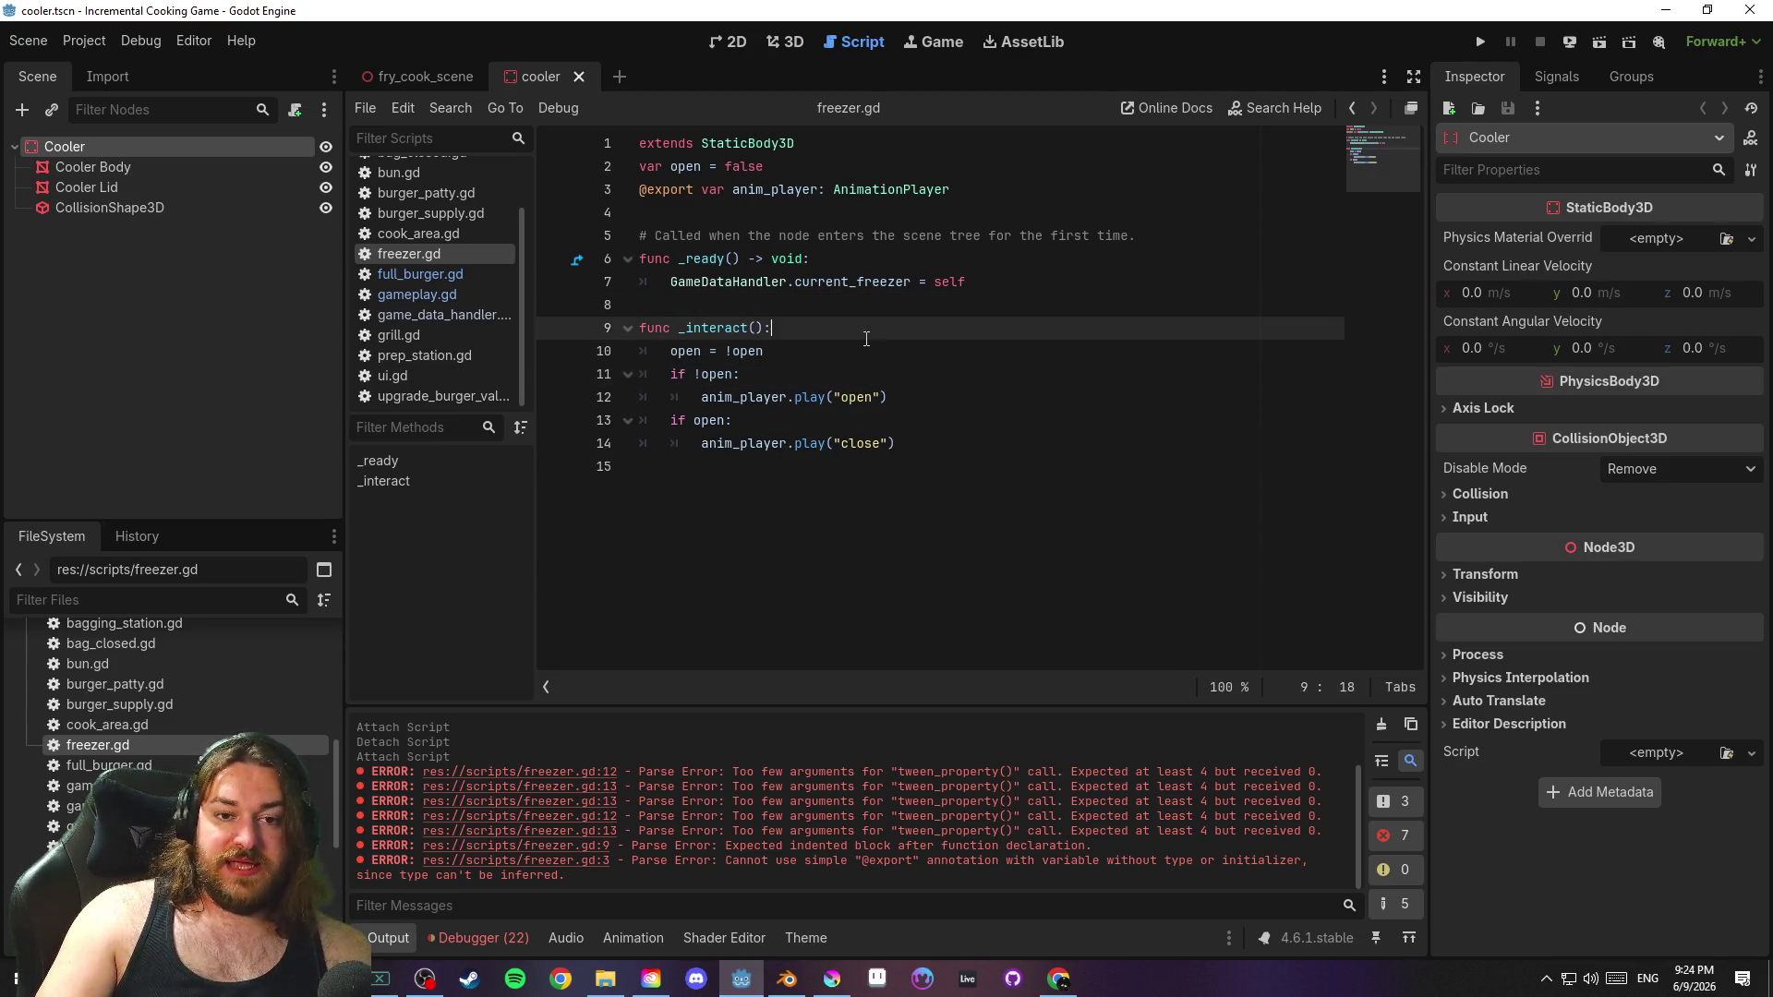
Add an AnimationPlayer child node under the Cooler root and save the cooler scene
click(871, 351)
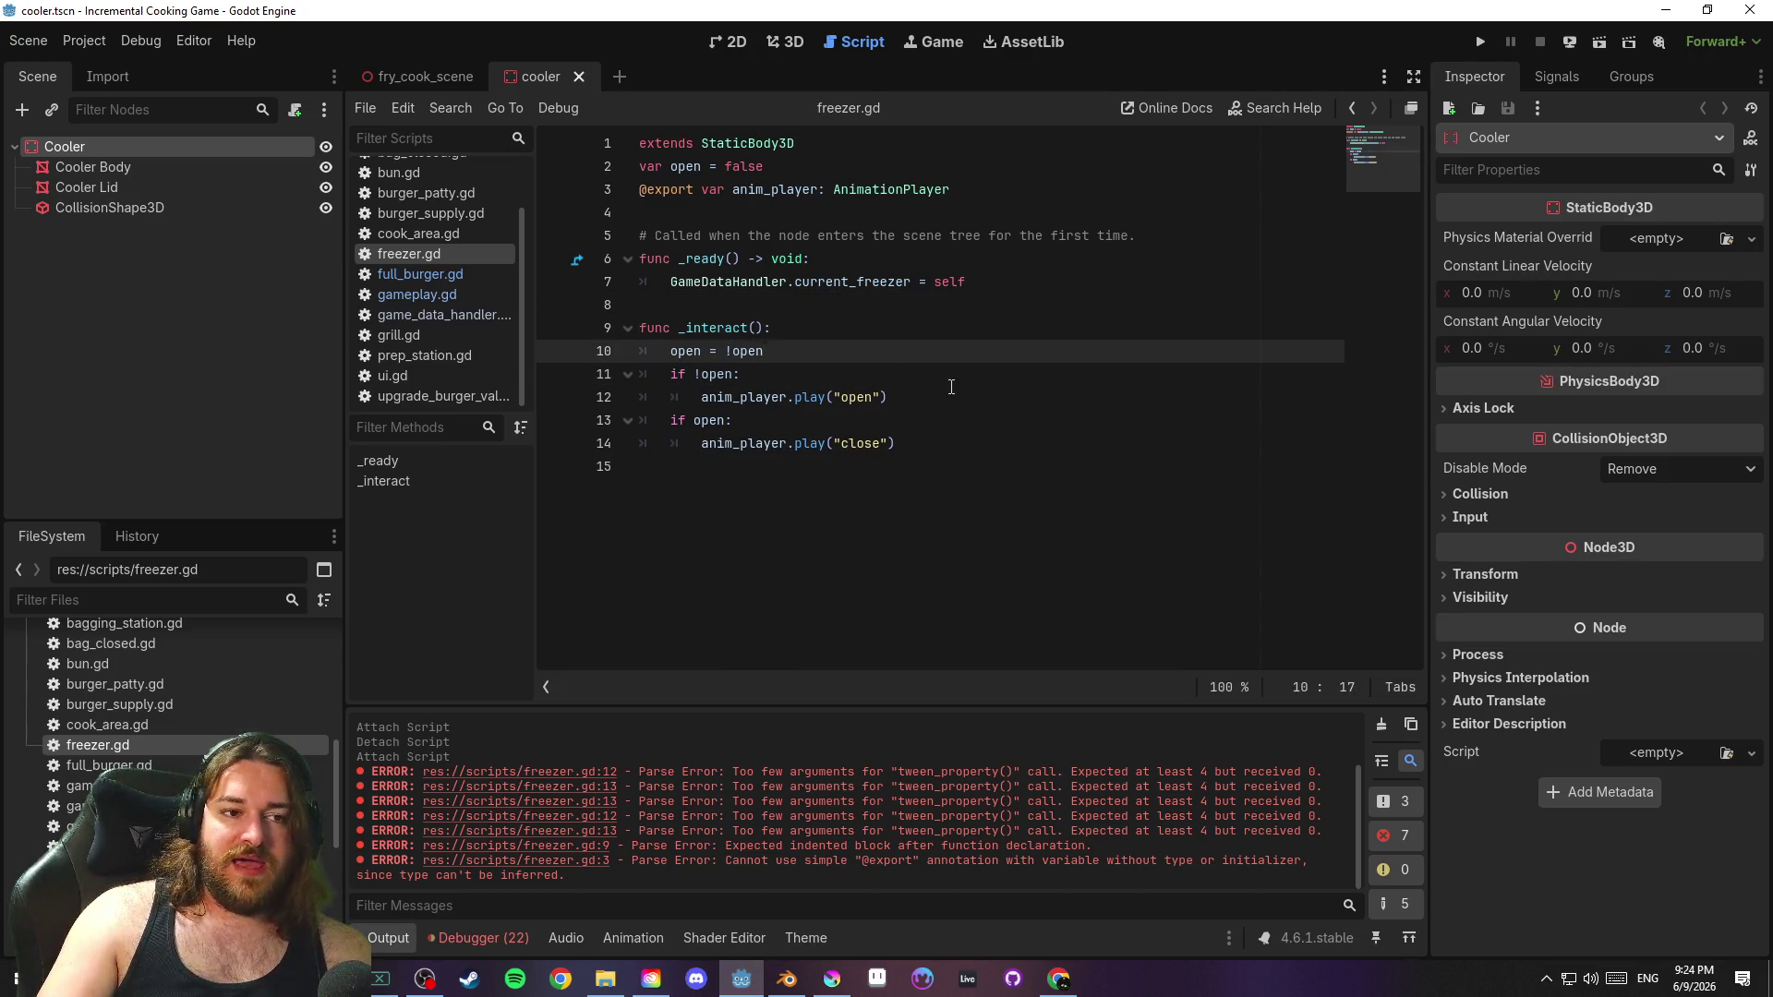
right_click(125, 145)
click(257, 168)
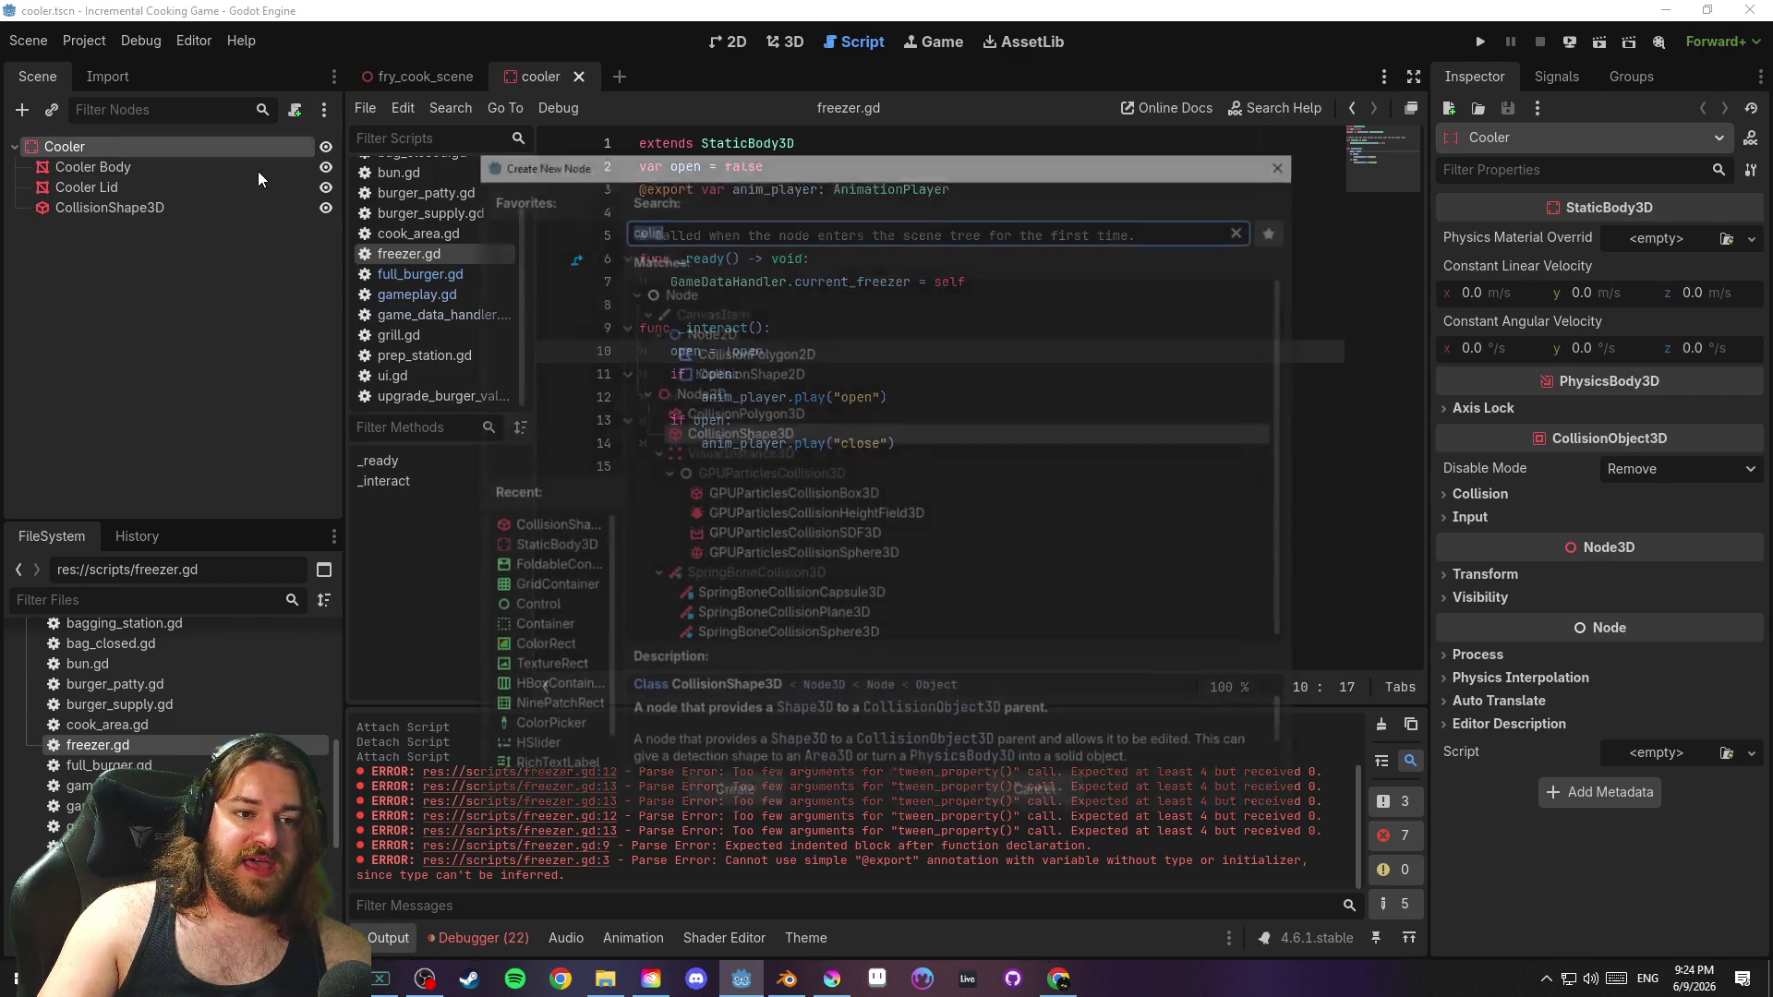
text(aima)
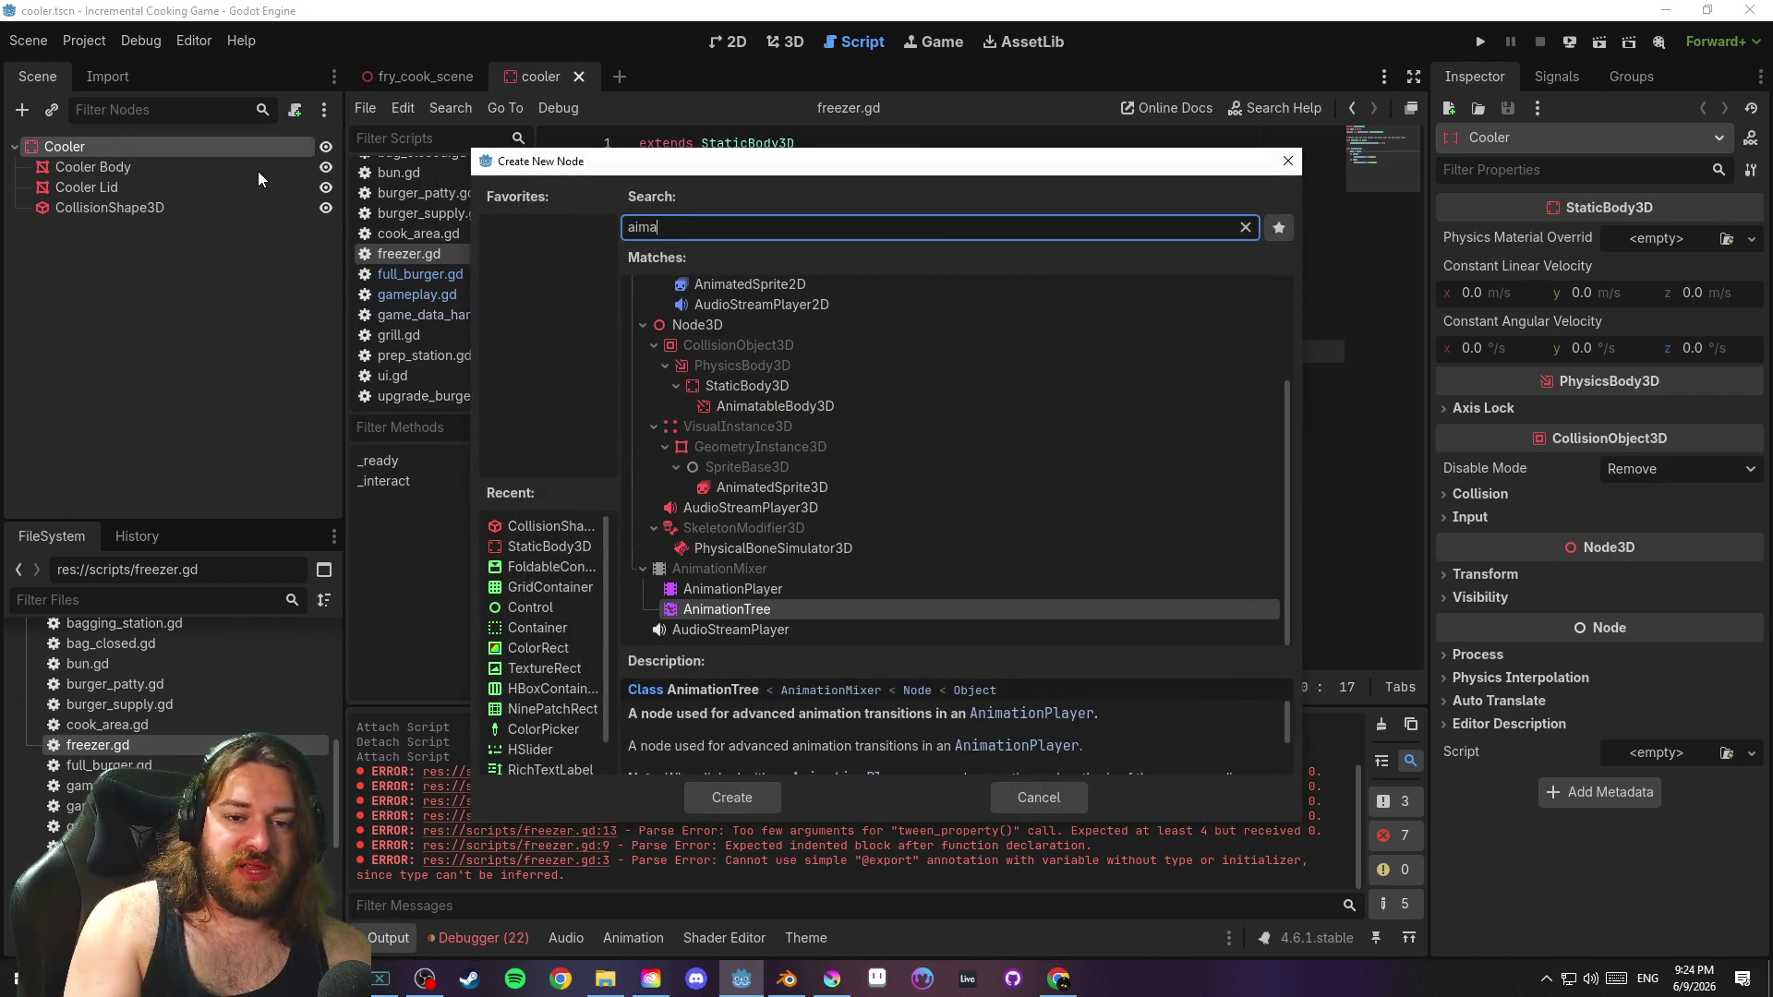
key(Up)
key(Return)
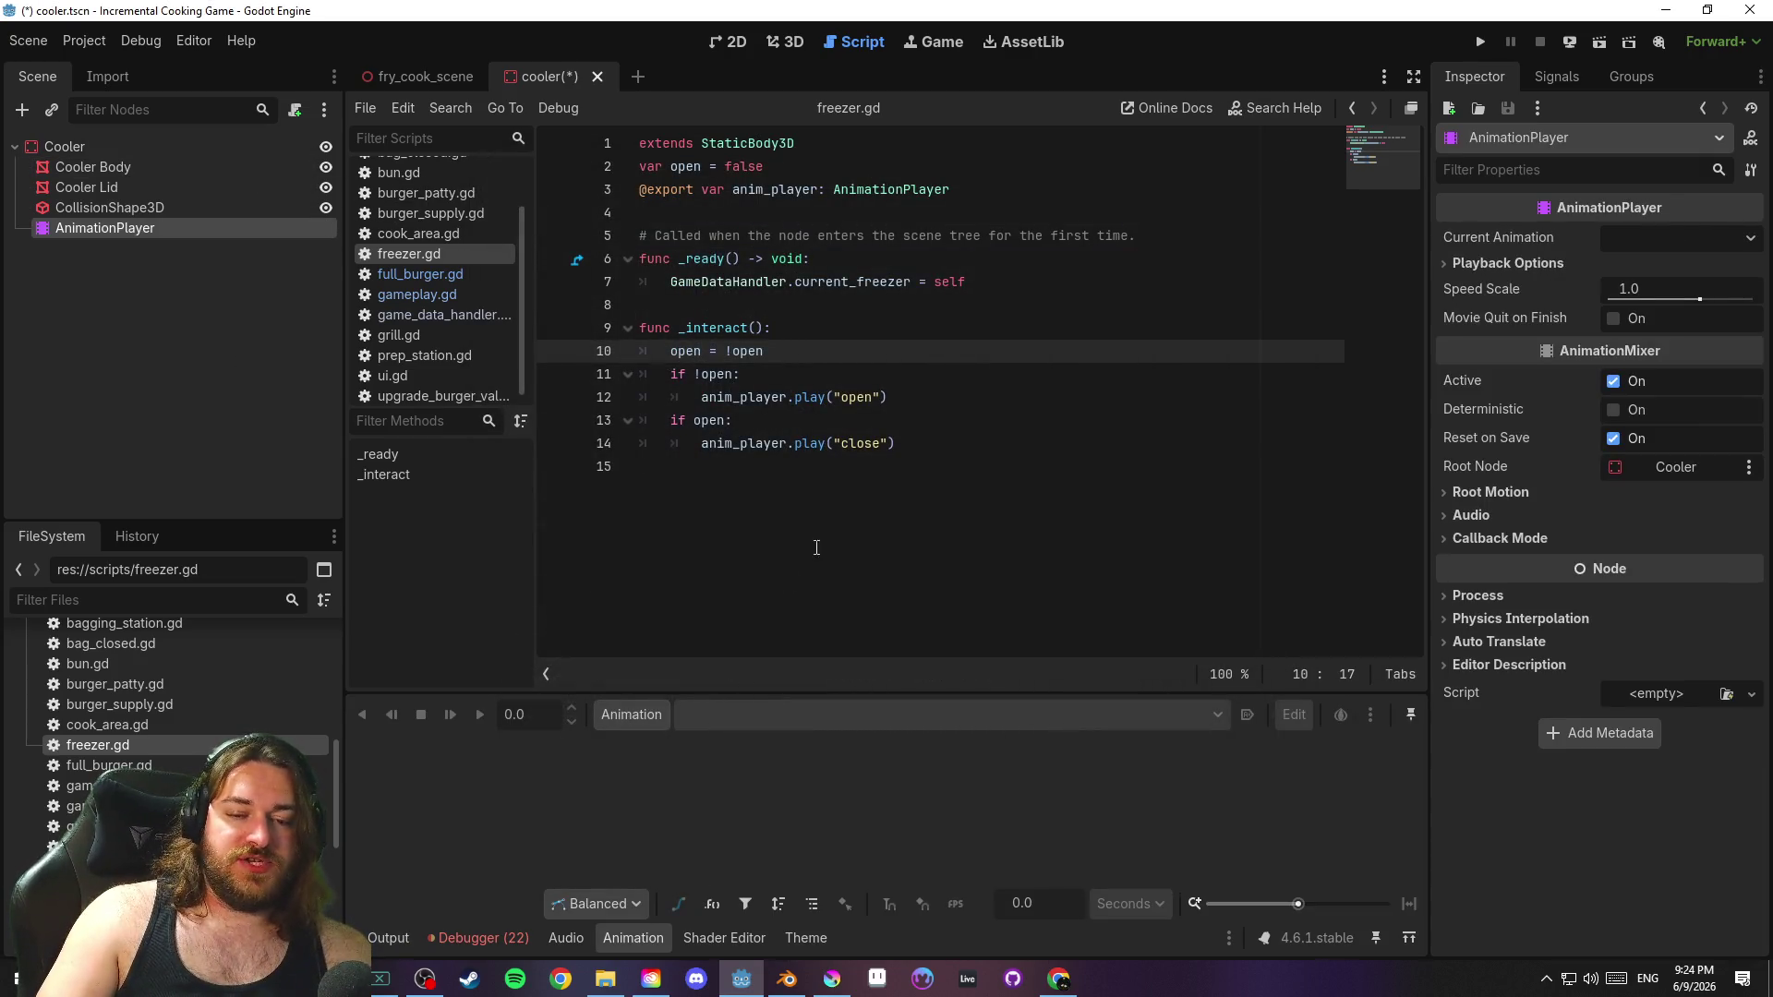
click(925, 466)
key(ctrl+s)
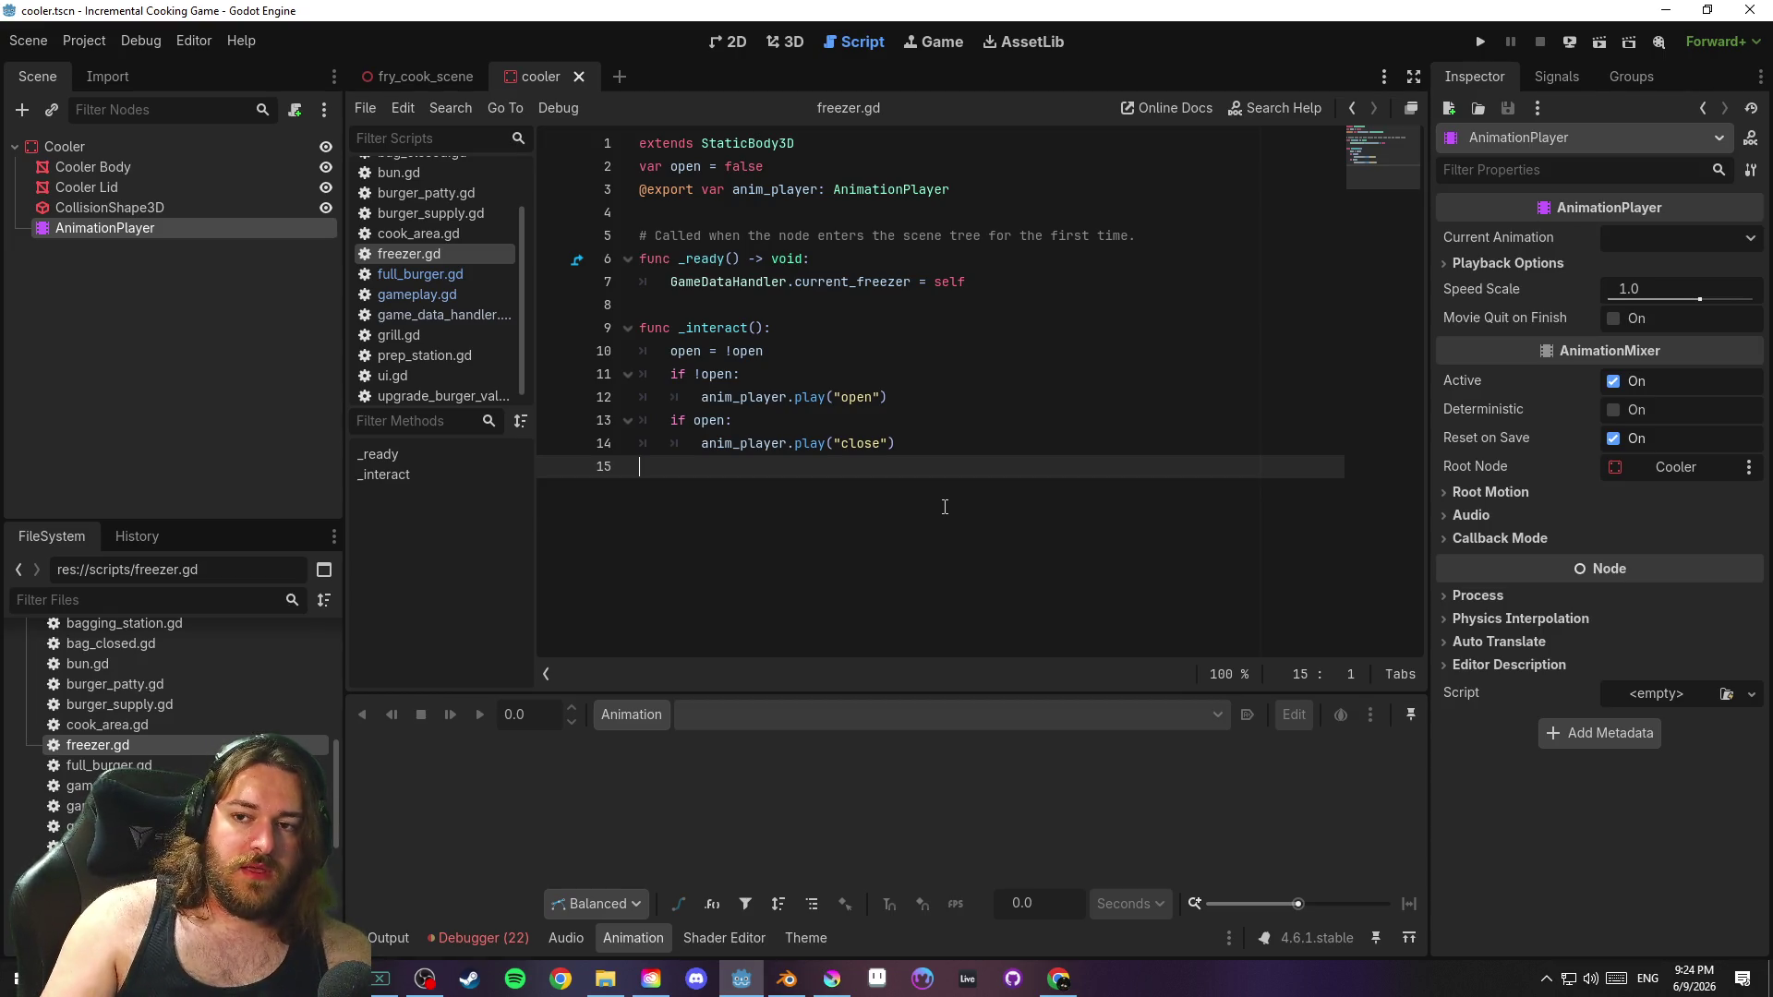
click(930, 446)
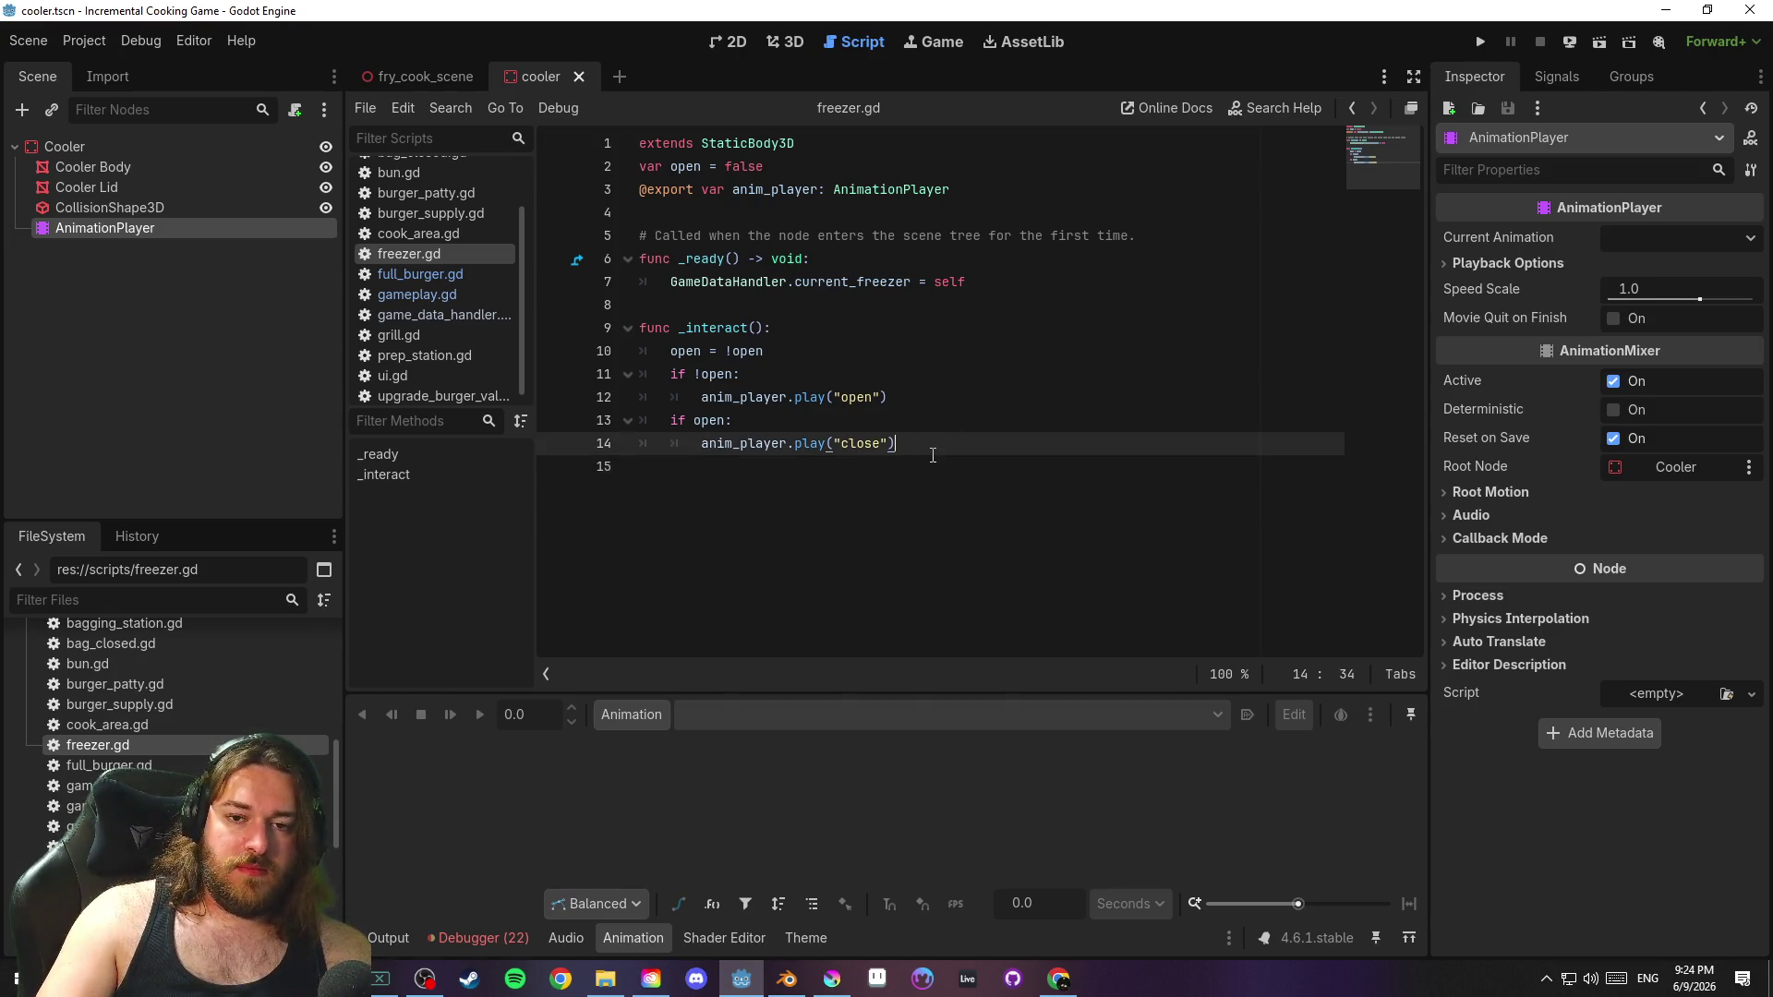
click(932, 468)
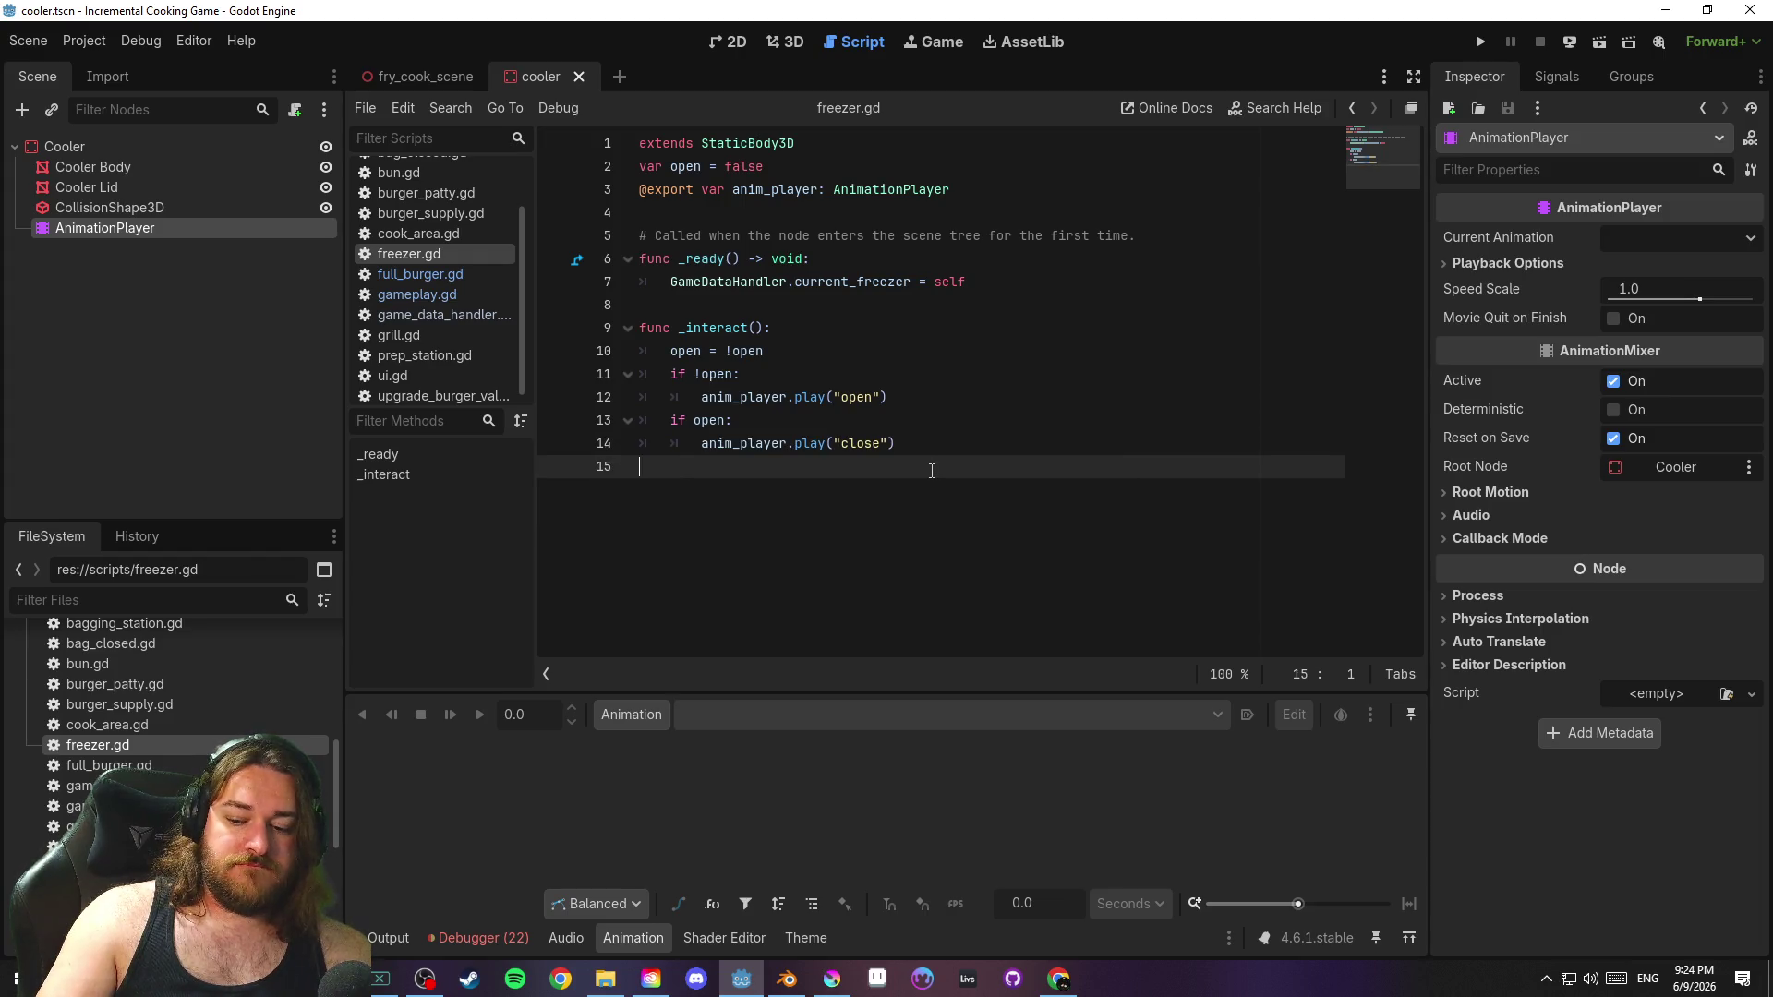